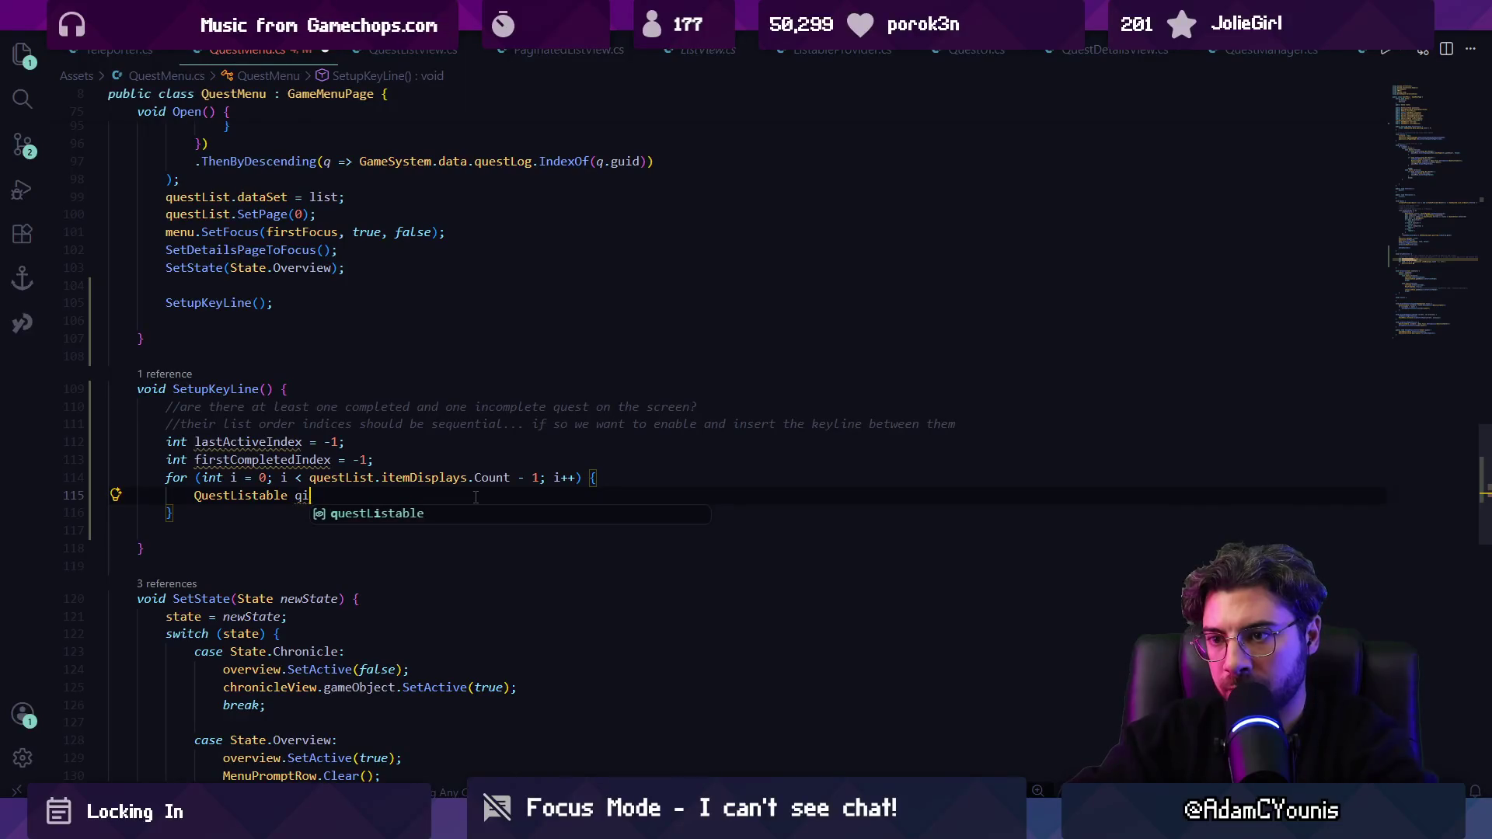
# Step: Accept Copilot completions for the qi and qj declarations, the null check, and the status comparison
pyautogui.press('Tab')
pyautogui.press('Return')
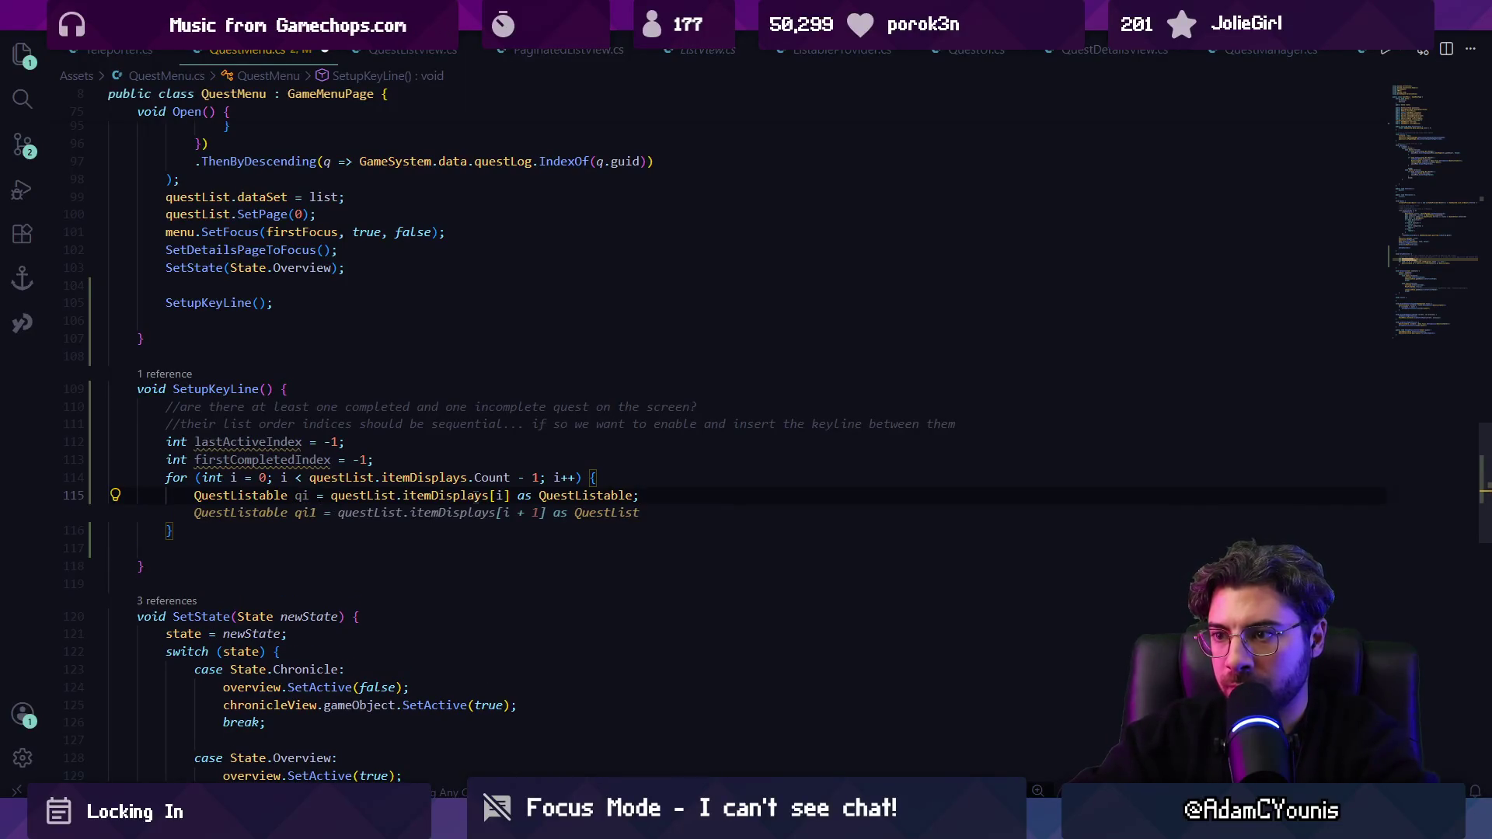
pyautogui.write('if')
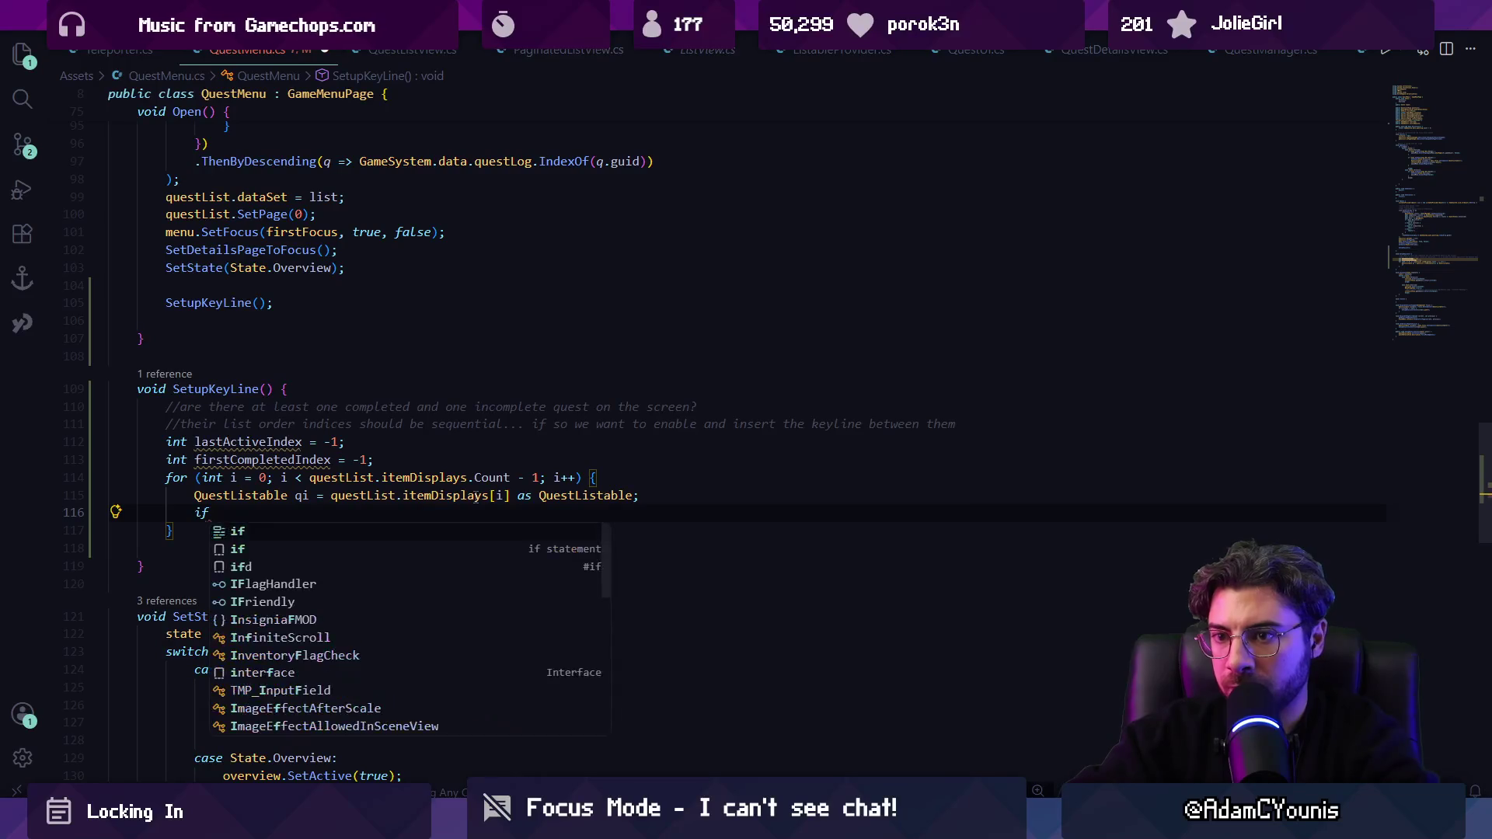
pyautogui.press('BackSpace')
pyautogui.press('BackSpace')
pyautogui.press('Tab')
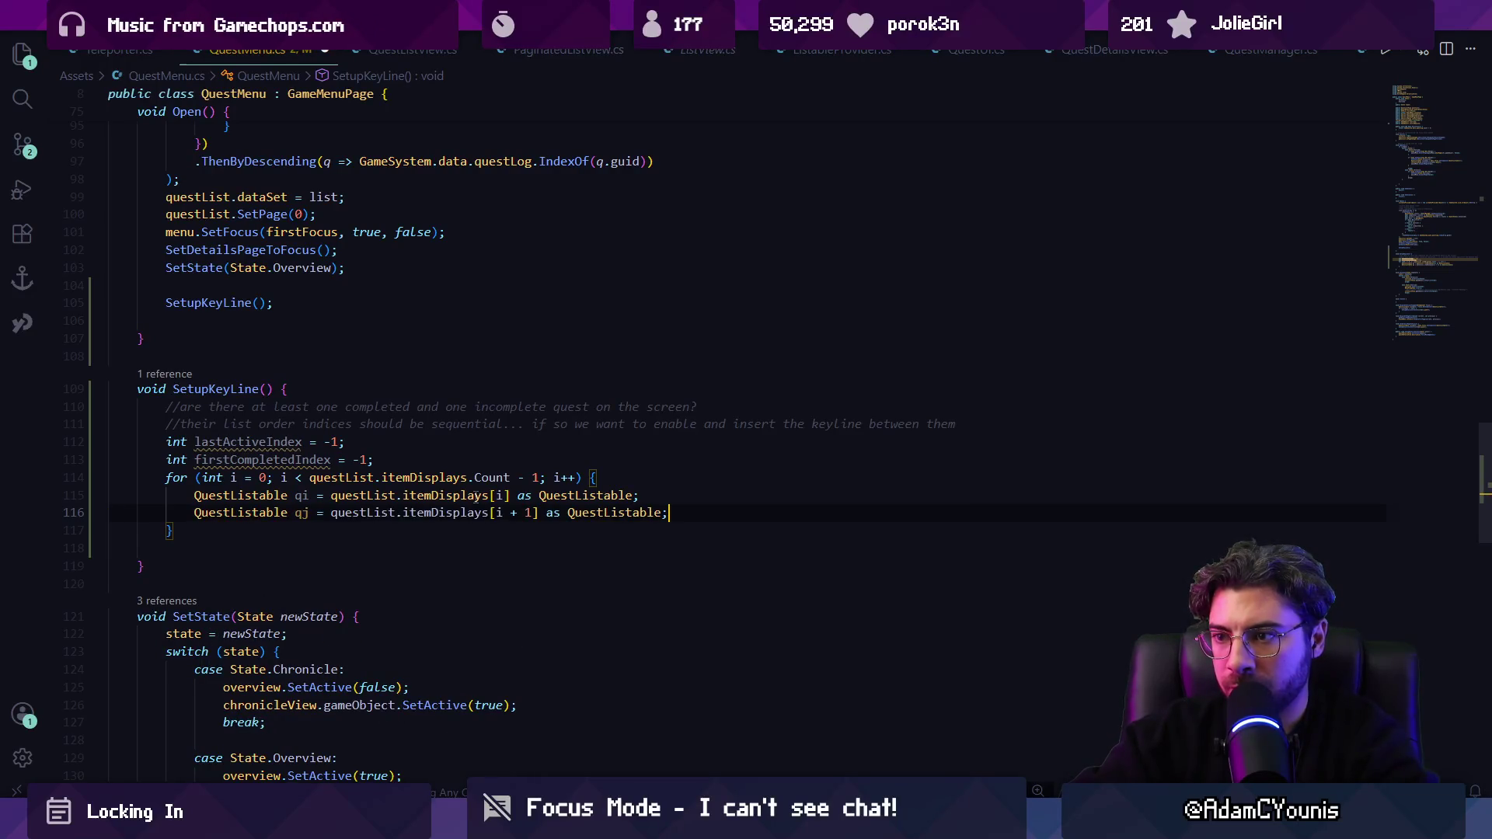
pyautogui.press('Return')
pyautogui.press('Tab')
pyautogui.press('Return')
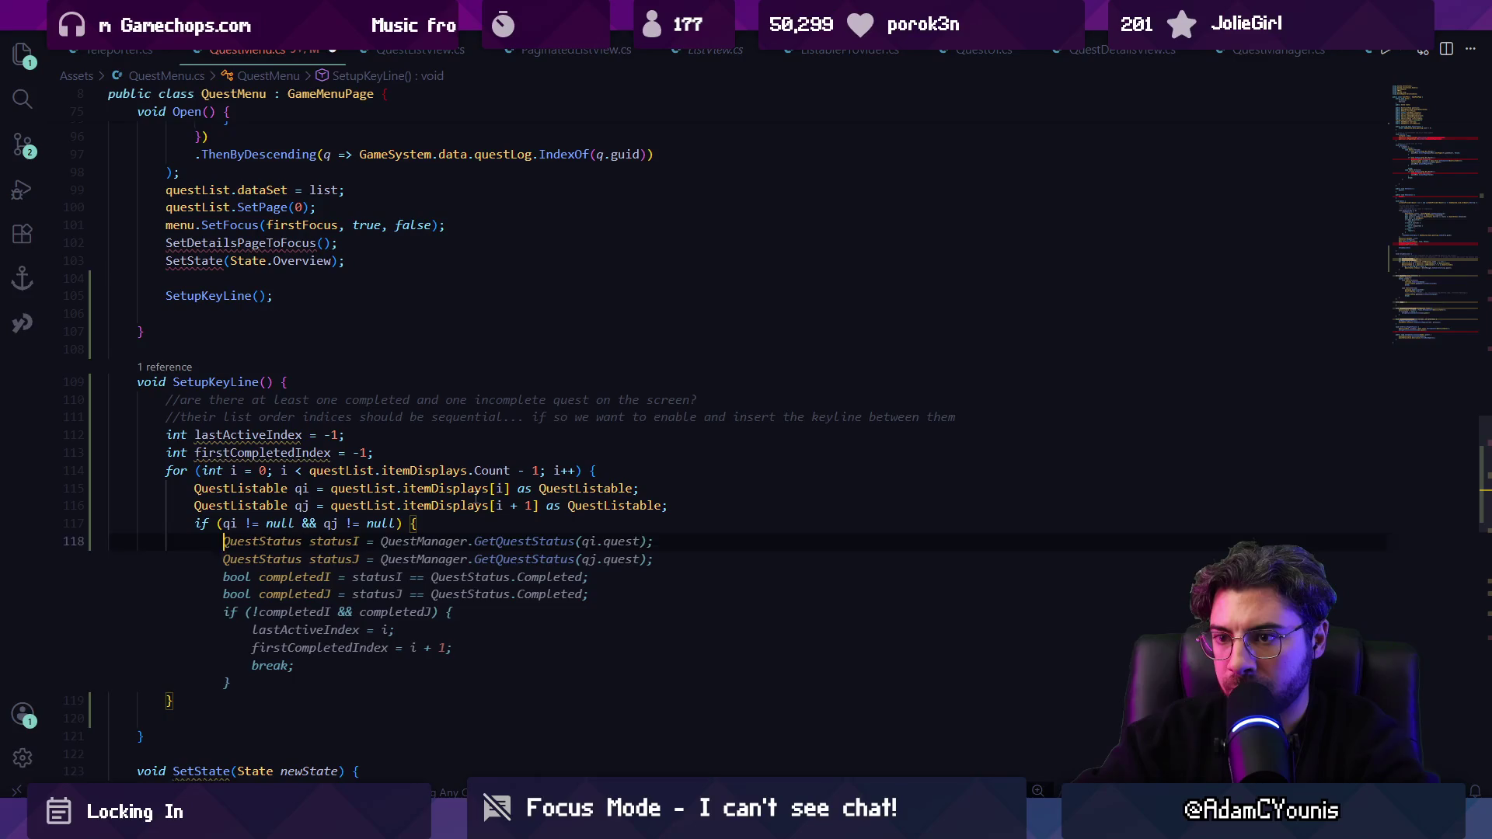
pyautogui.press('Tab')
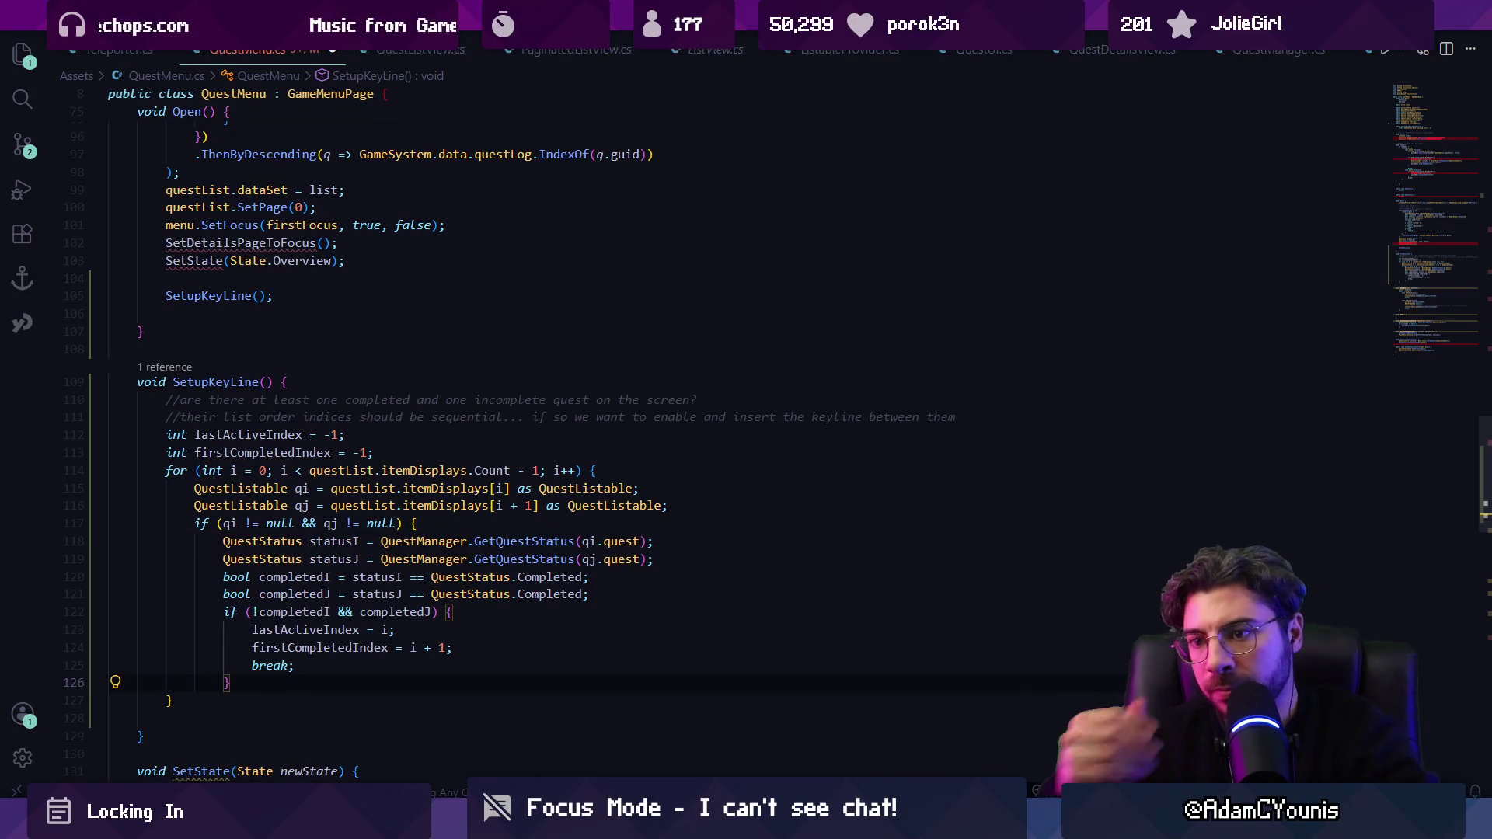
# Step: Delete both firstCompletedIndex lines and close the loop's brace
pyautogui.press('Up')
pyautogui.hotkey('shift', 'Up')
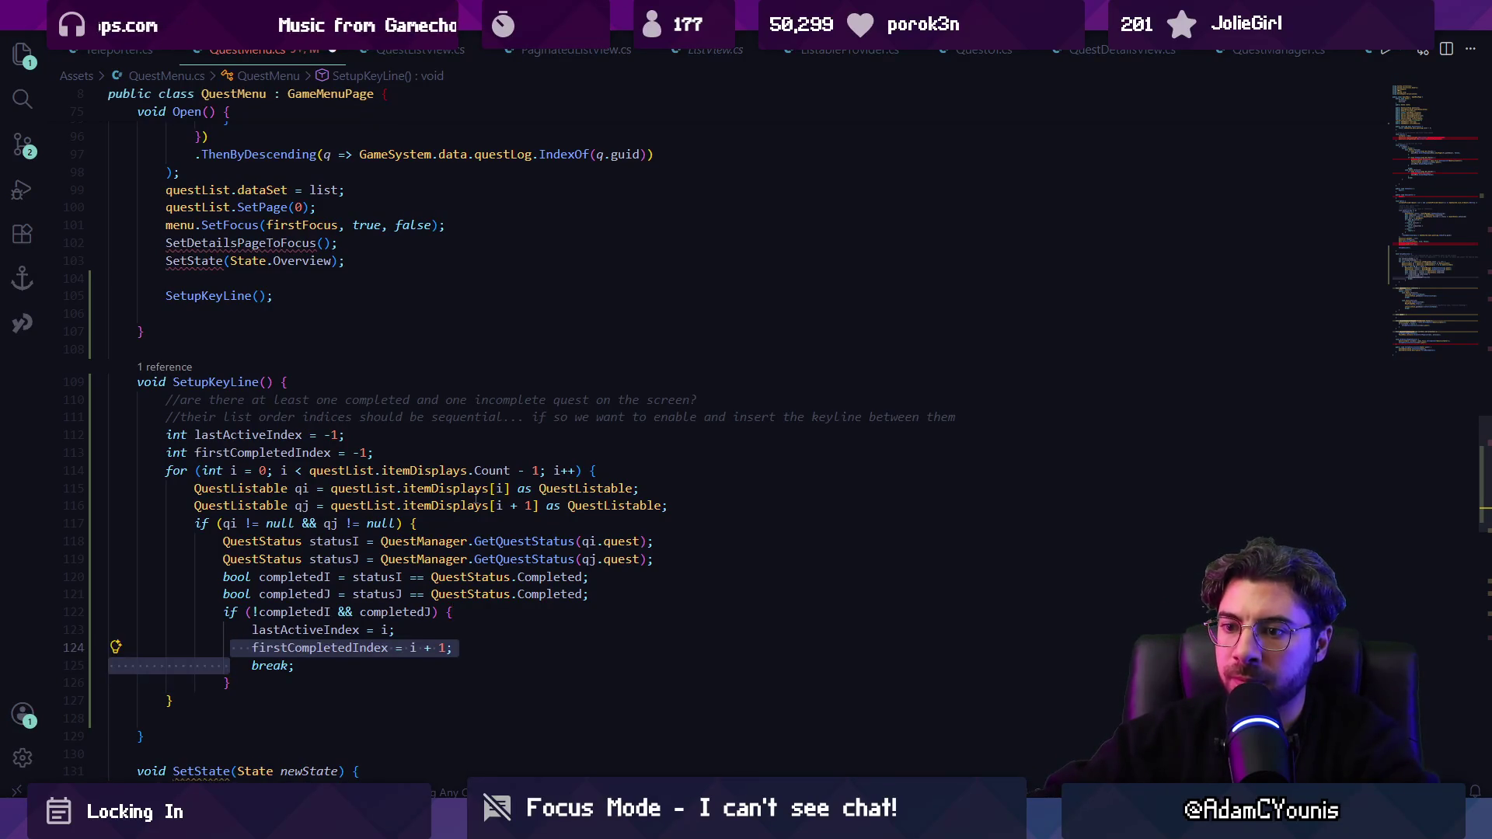
pyautogui.press('BackSpace')
pyautogui.hotkey('ctrl', 'z')
pyautogui.hotkey('ctrl', 'z')
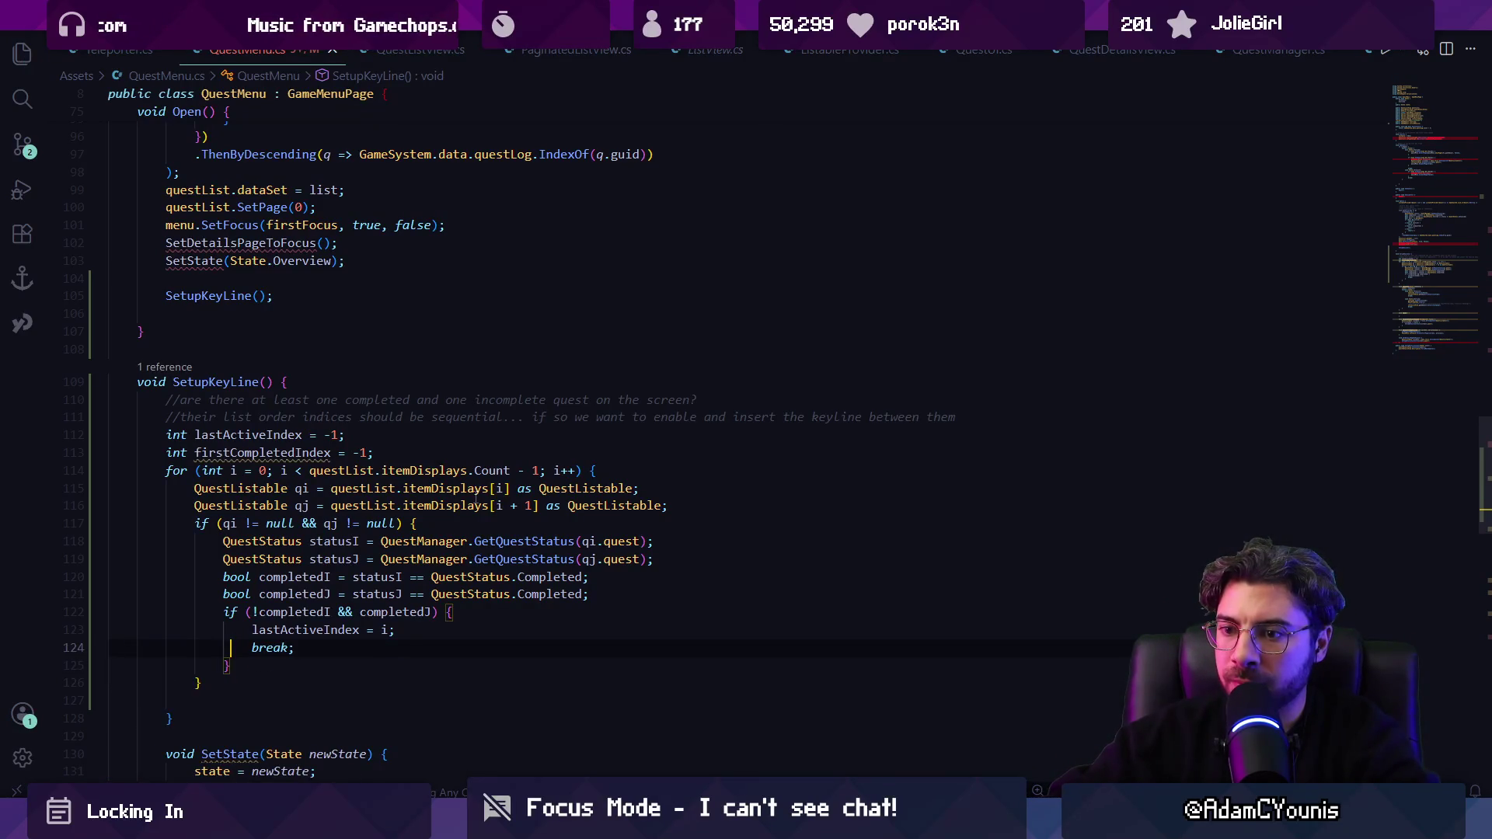
pyautogui.press('Up')
pyautogui.press('Up')
pyautogui.press('Up')
pyautogui.press('Up')
pyautogui.hotkey('ctrl', 'shift', 'l')
pyautogui.hotkey('ctrl', 'shift', 'k')
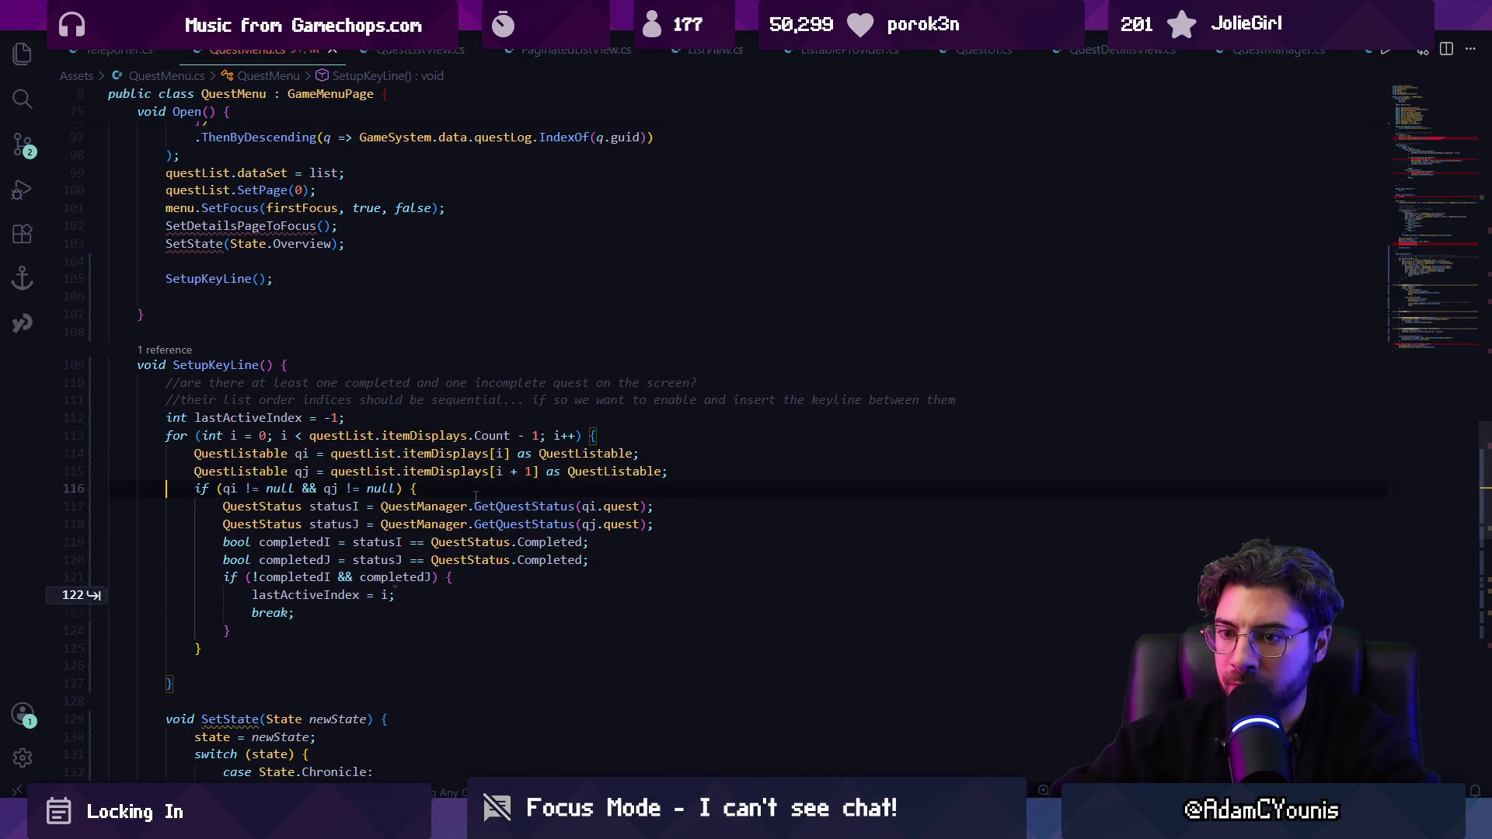
pyautogui.write('}')
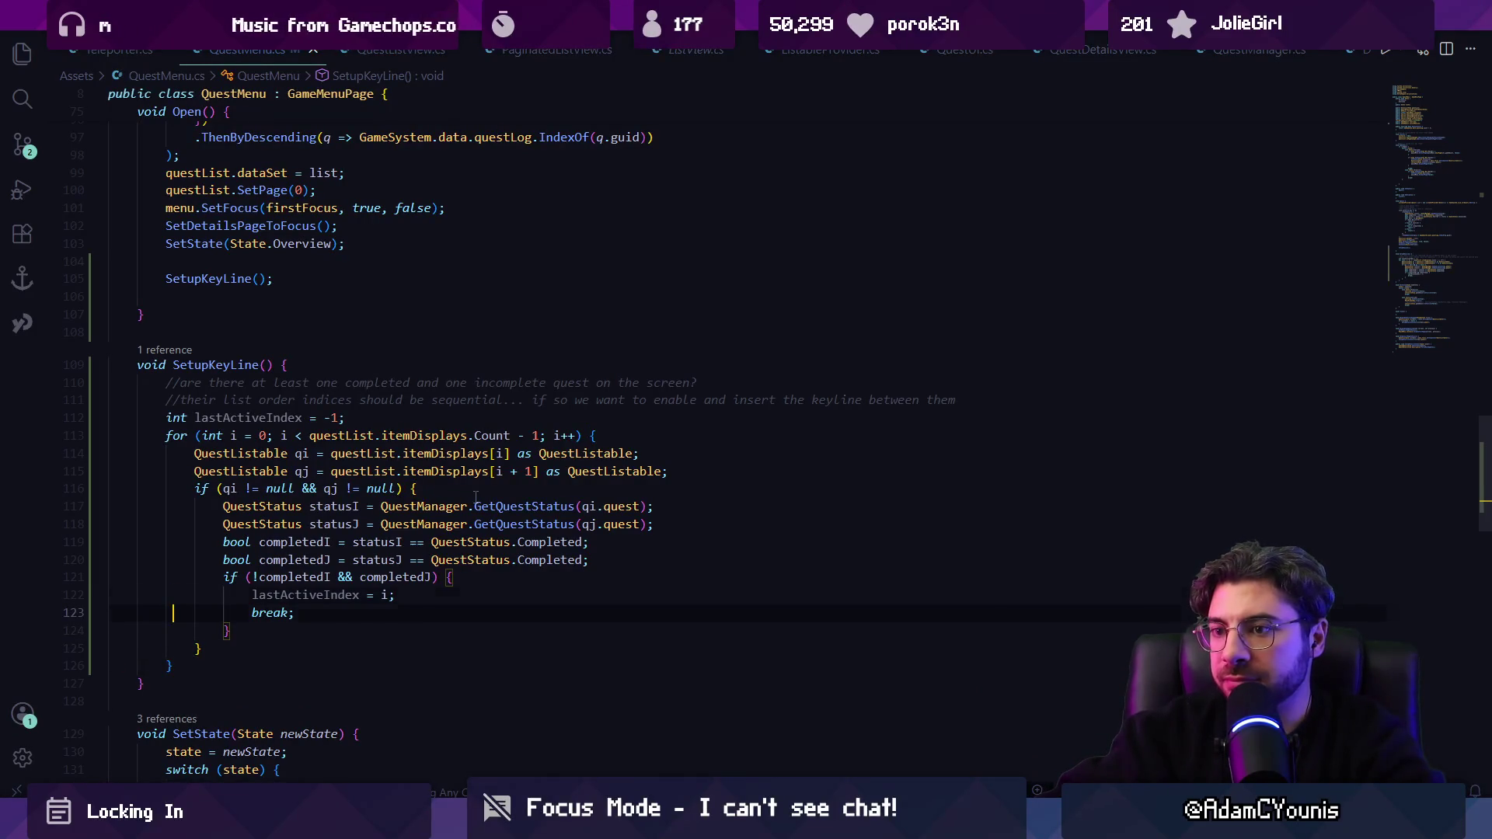
pyautogui.doubleClick(535, 436)
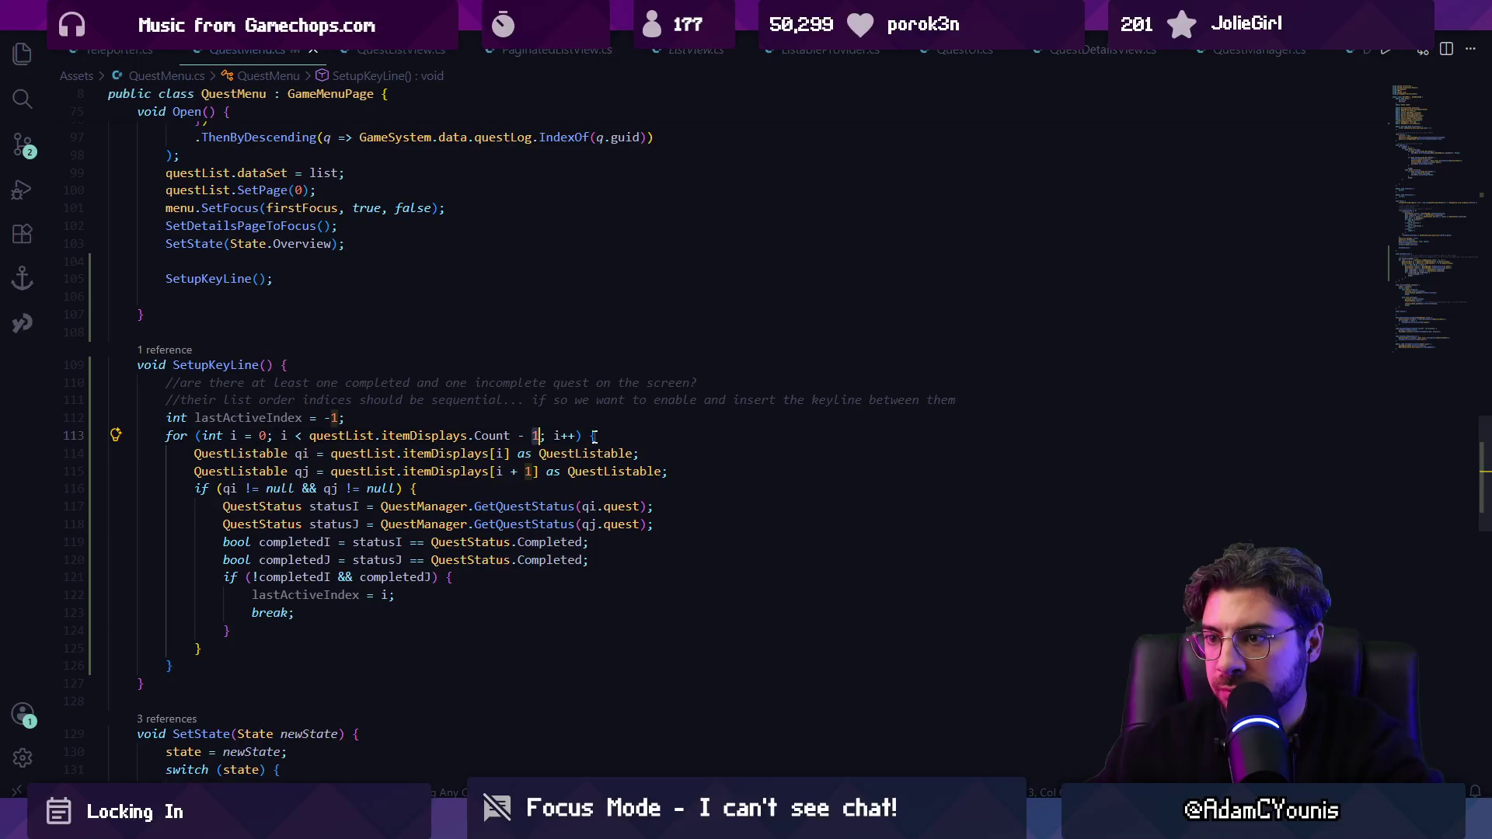
# Step: End the loop at Count - 2 and review the GetQuestStatus and lastActiveIndex uses
pyautogui.press('Return')
pyautogui.press('Return')
pyautogui.write('uf(*')
pyautogui.press('BackSpace')
pyautogui.press('BackSpace')
pyautogui.press('BackSpace')
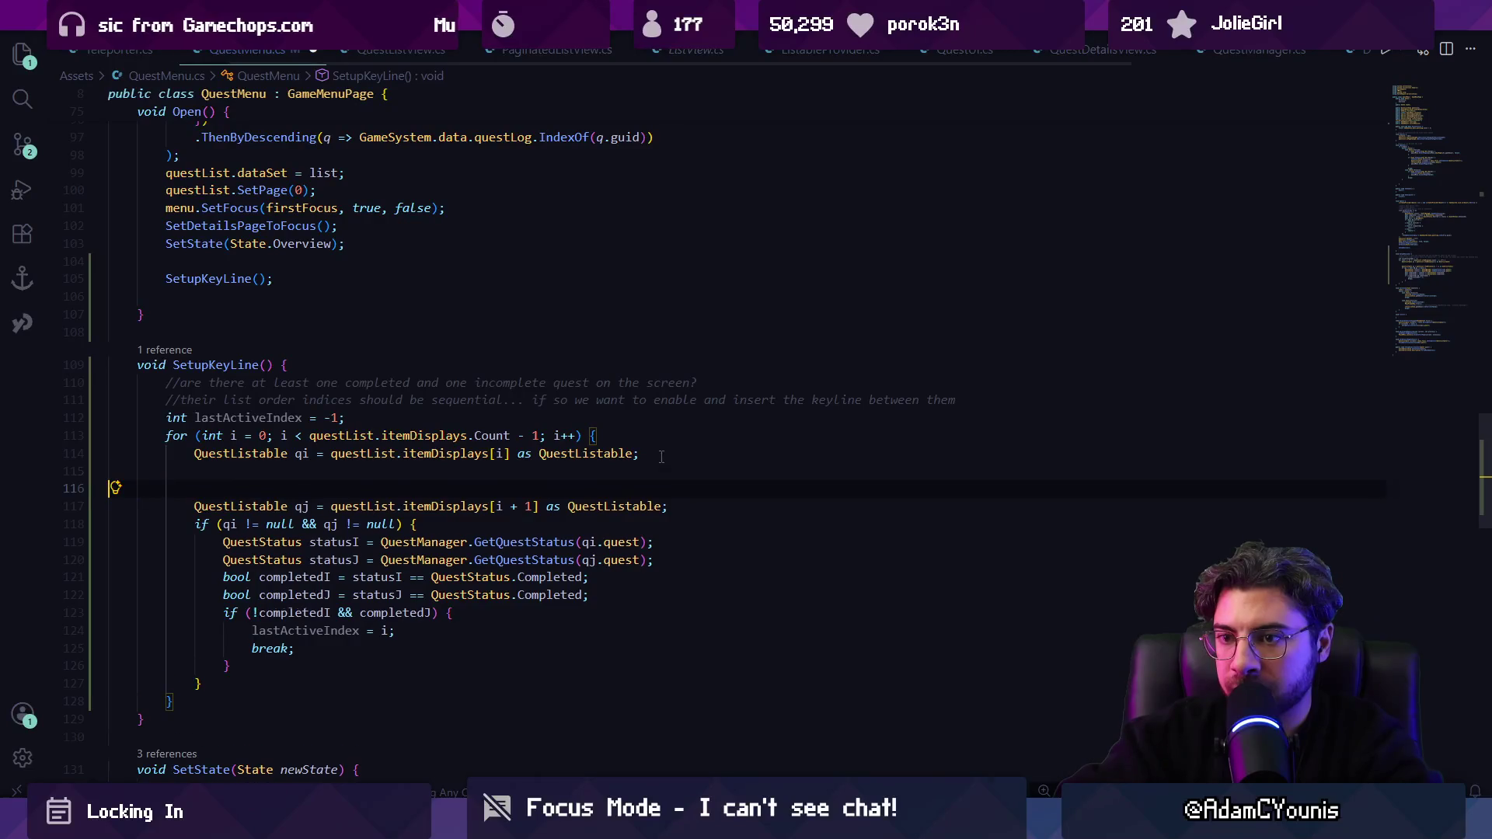
pyautogui.press('BackSpace')
pyautogui.press('BackSpace')
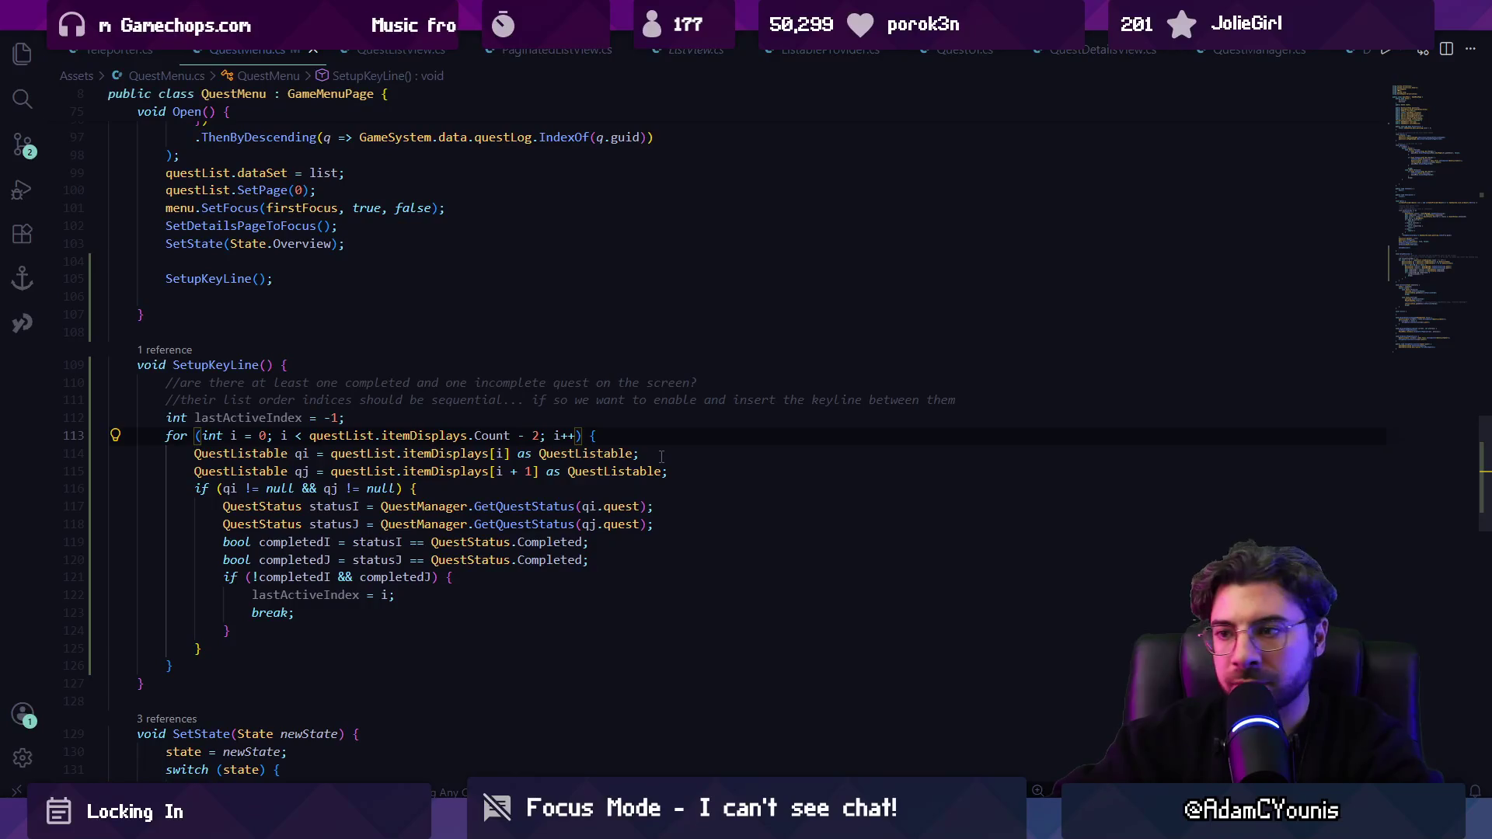
pyautogui.write('2')
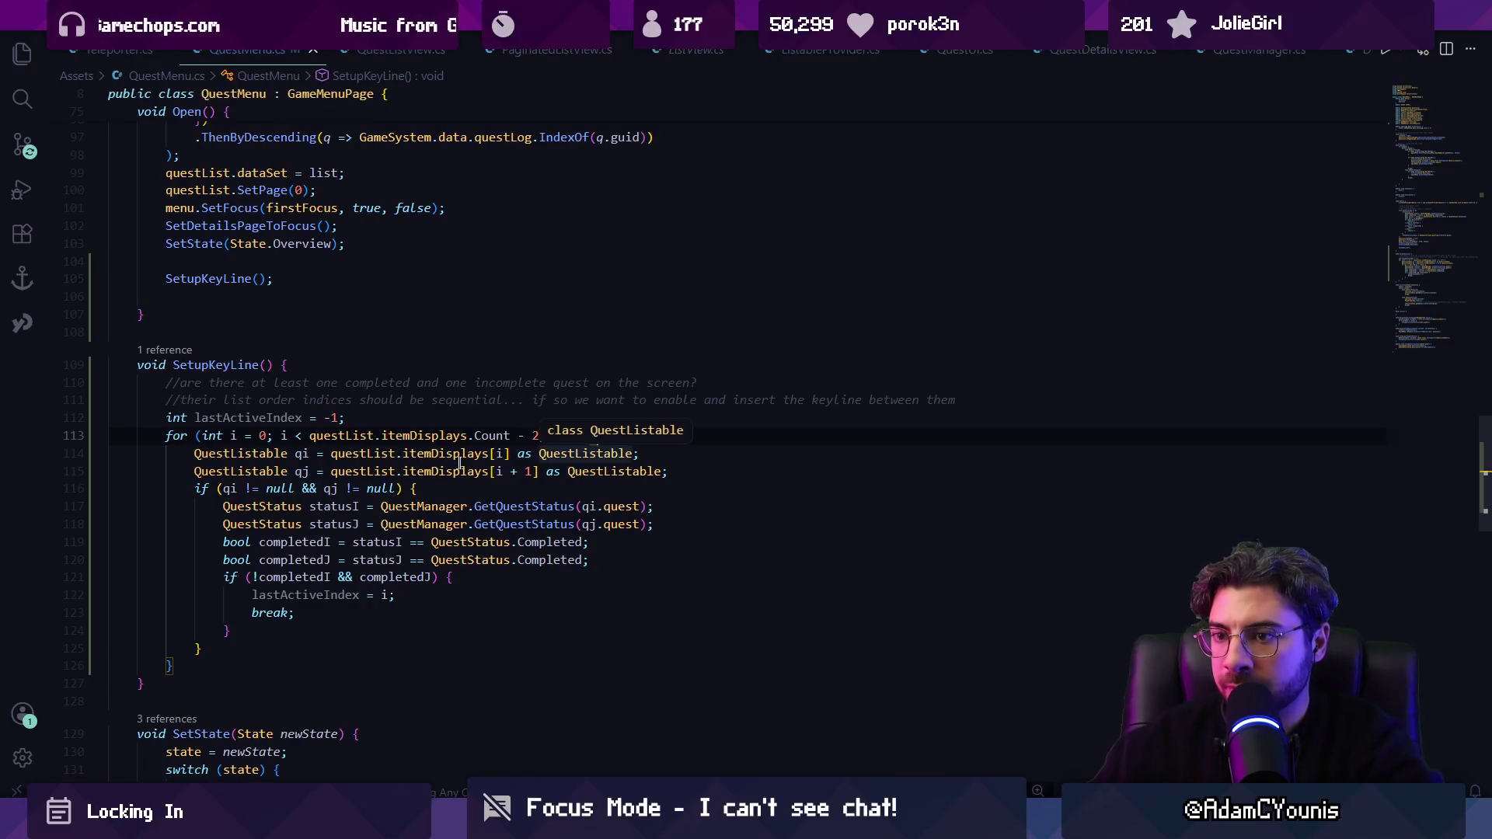
pyautogui.click(539, 506)
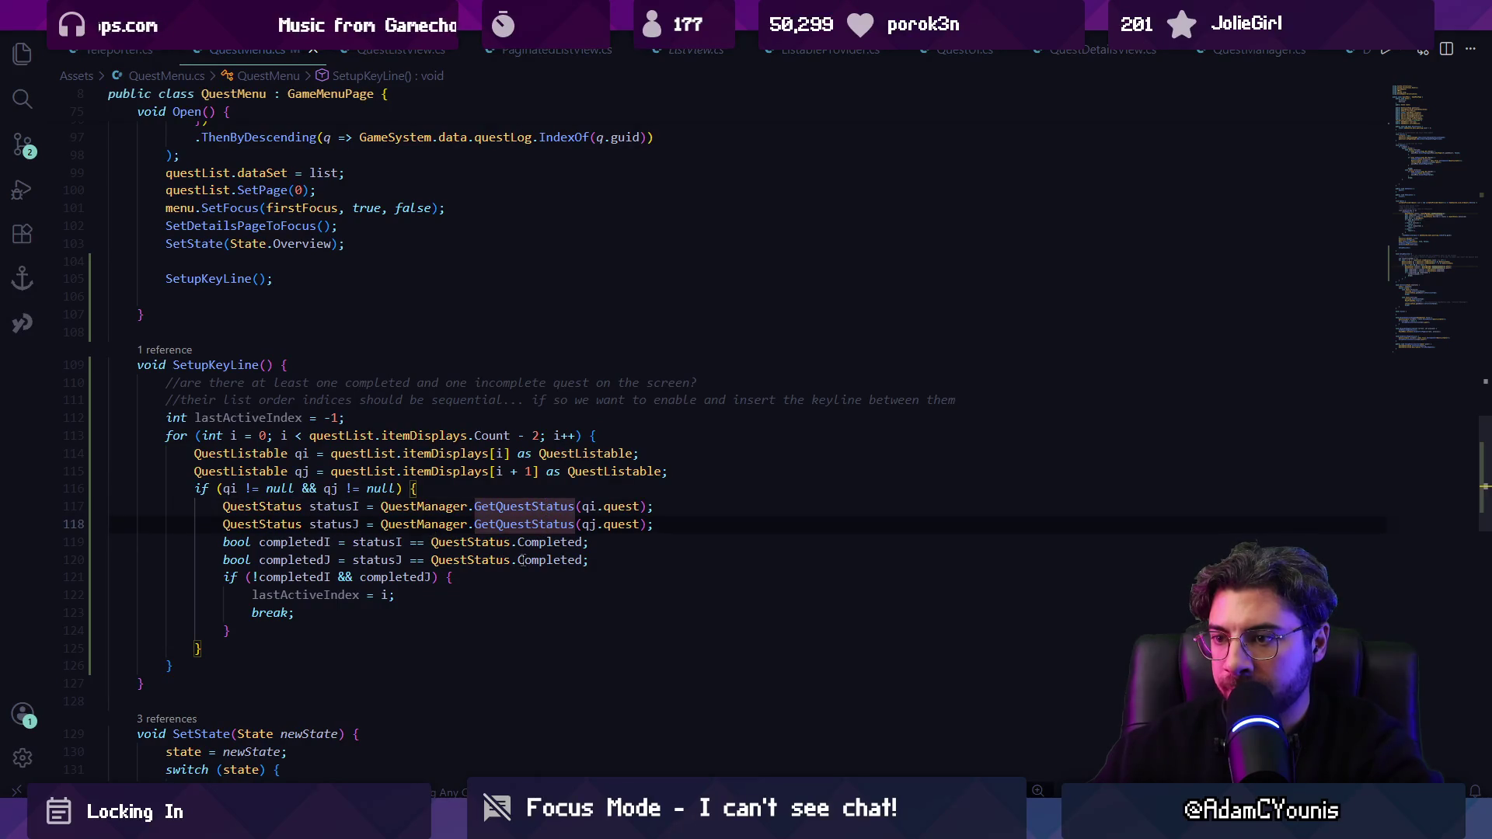
pyautogui.click(328, 539)
pyautogui.press('Down')
pyautogui.press('Down')
pyautogui.press('Down')
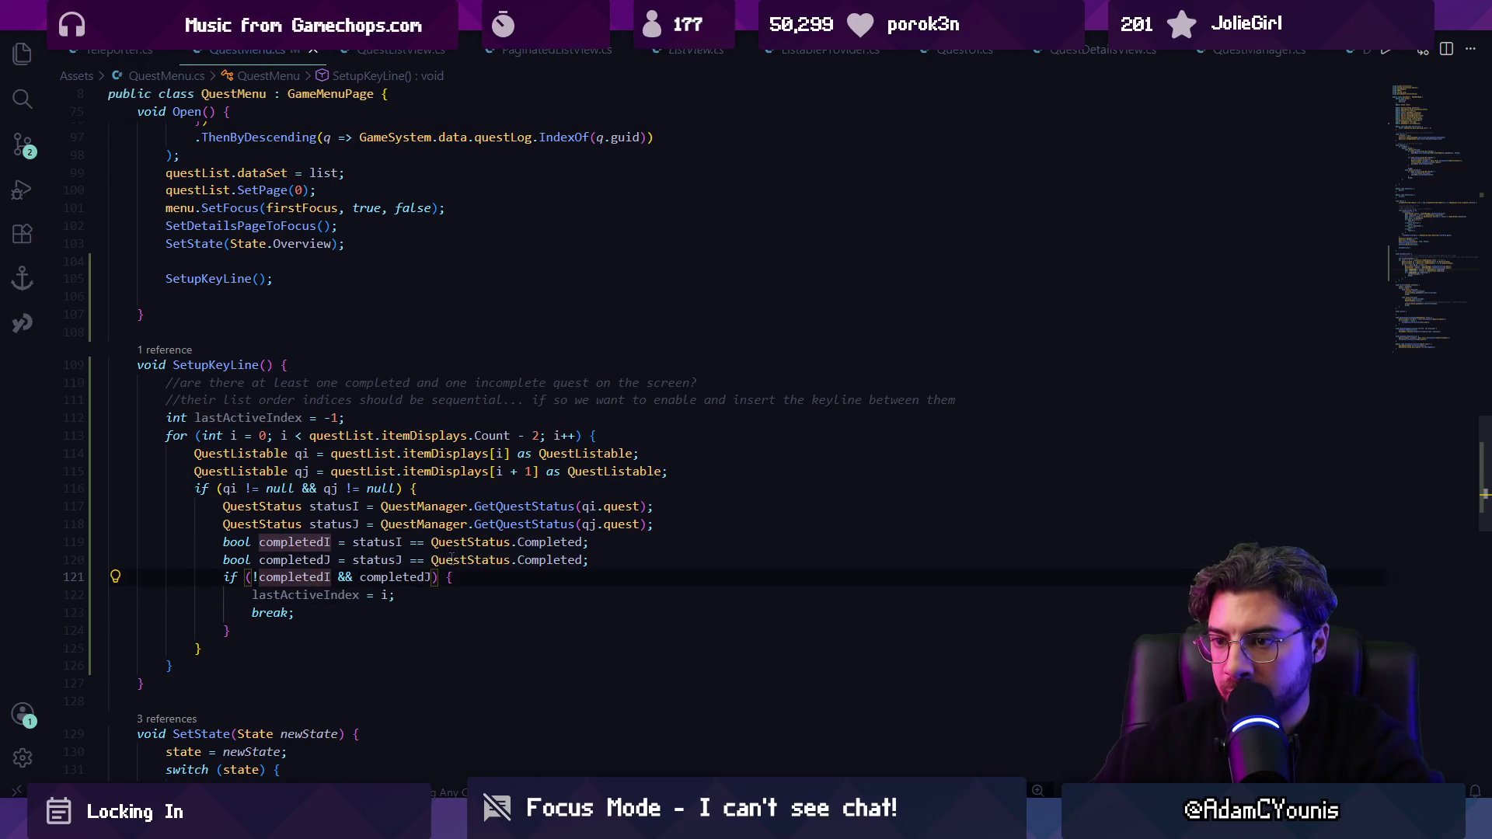
# Step: Add an if/else after the loop that places activeKeyLine after lastActiveIndex or disables it
pyautogui.press('Down')
pyautogui.press('Down')
pyautogui.press('Down')
pyautogui.press('End')
pyautogui.press('Return')
pyautogui.press('Return')
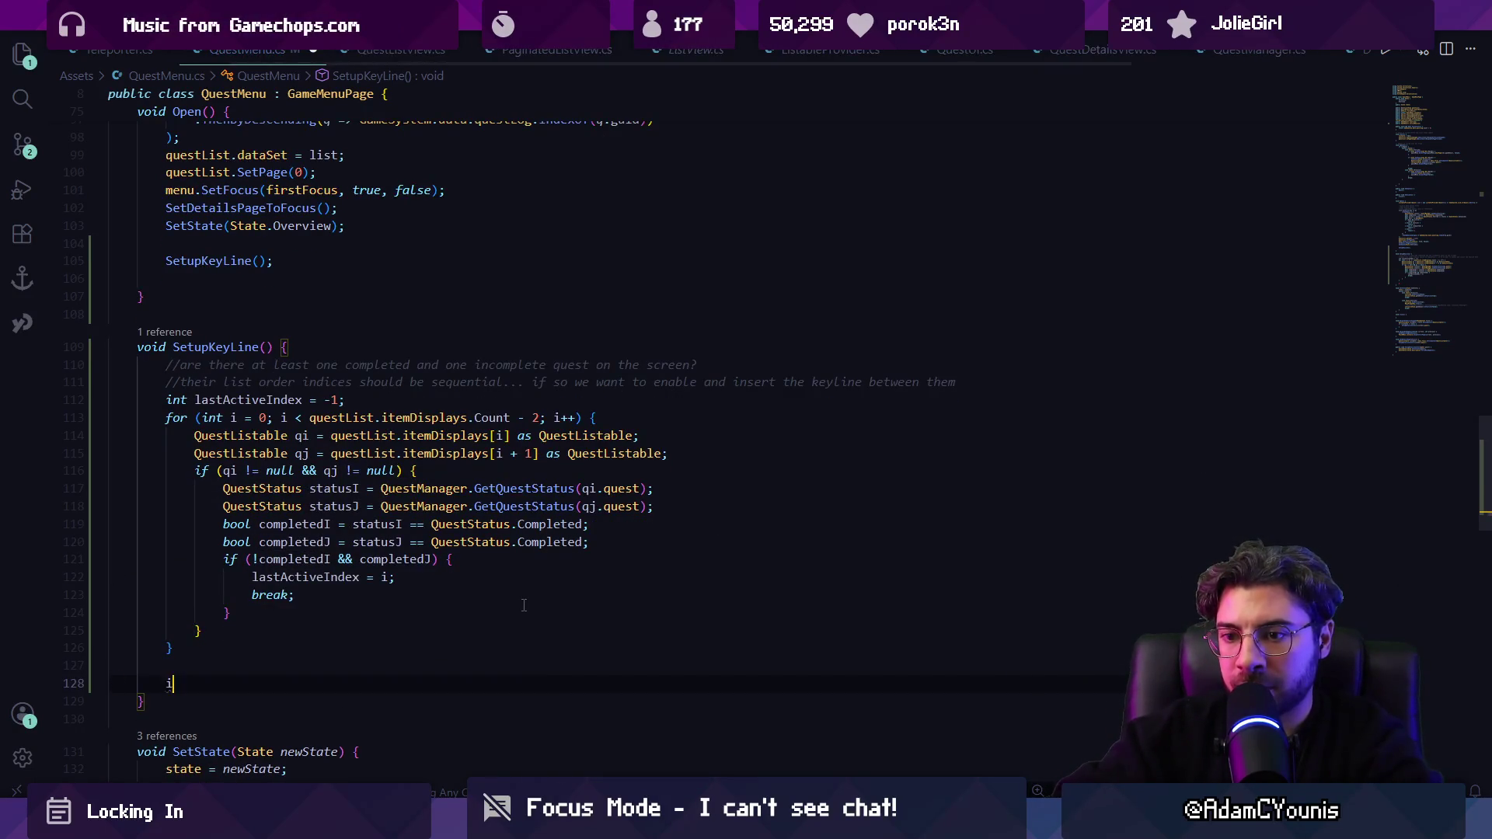
pyautogui.write('if(lastActiveIndex != -1) {')
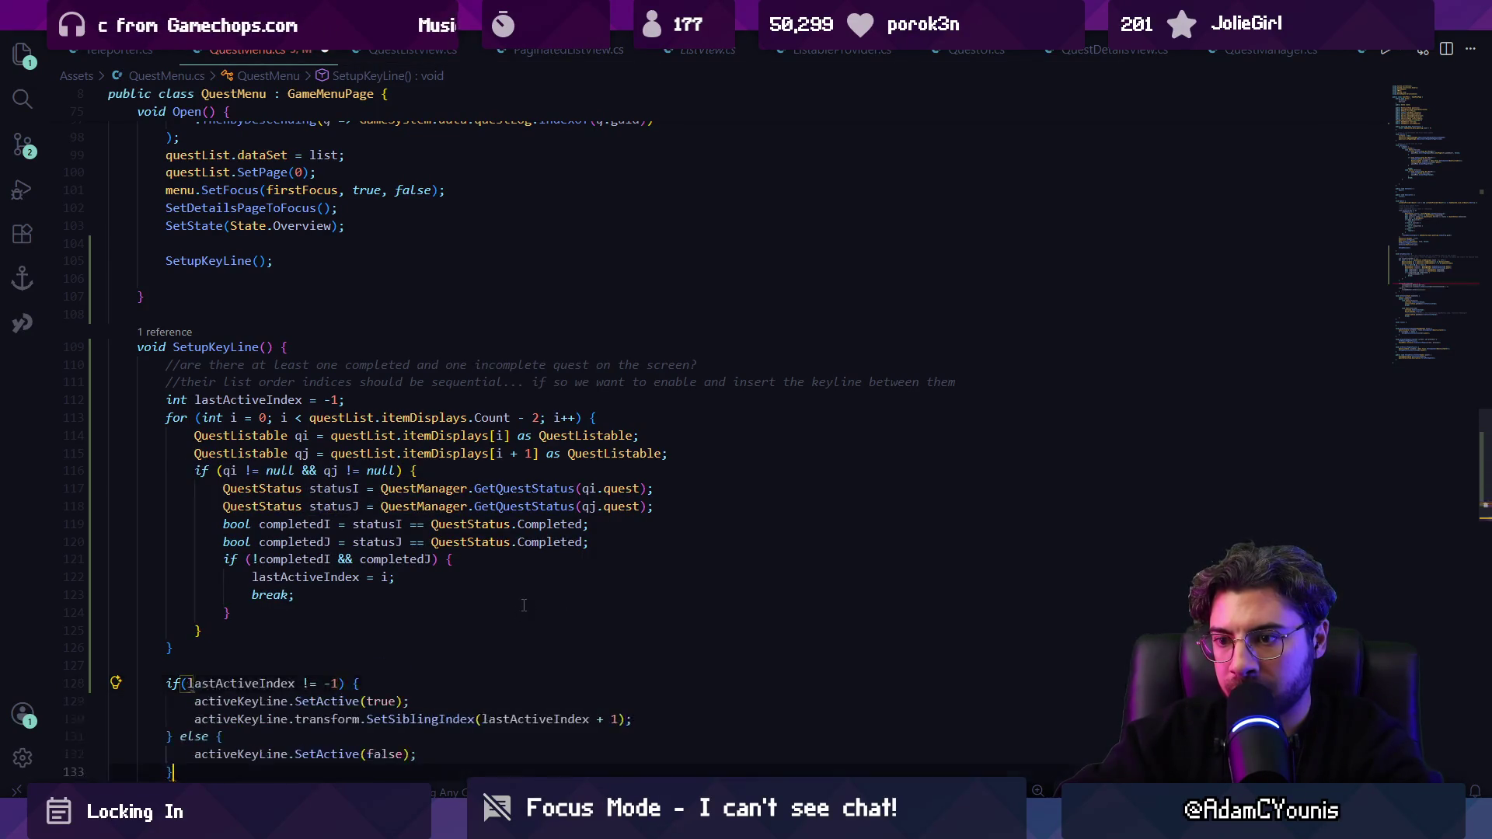
pyautogui.press('Tab')
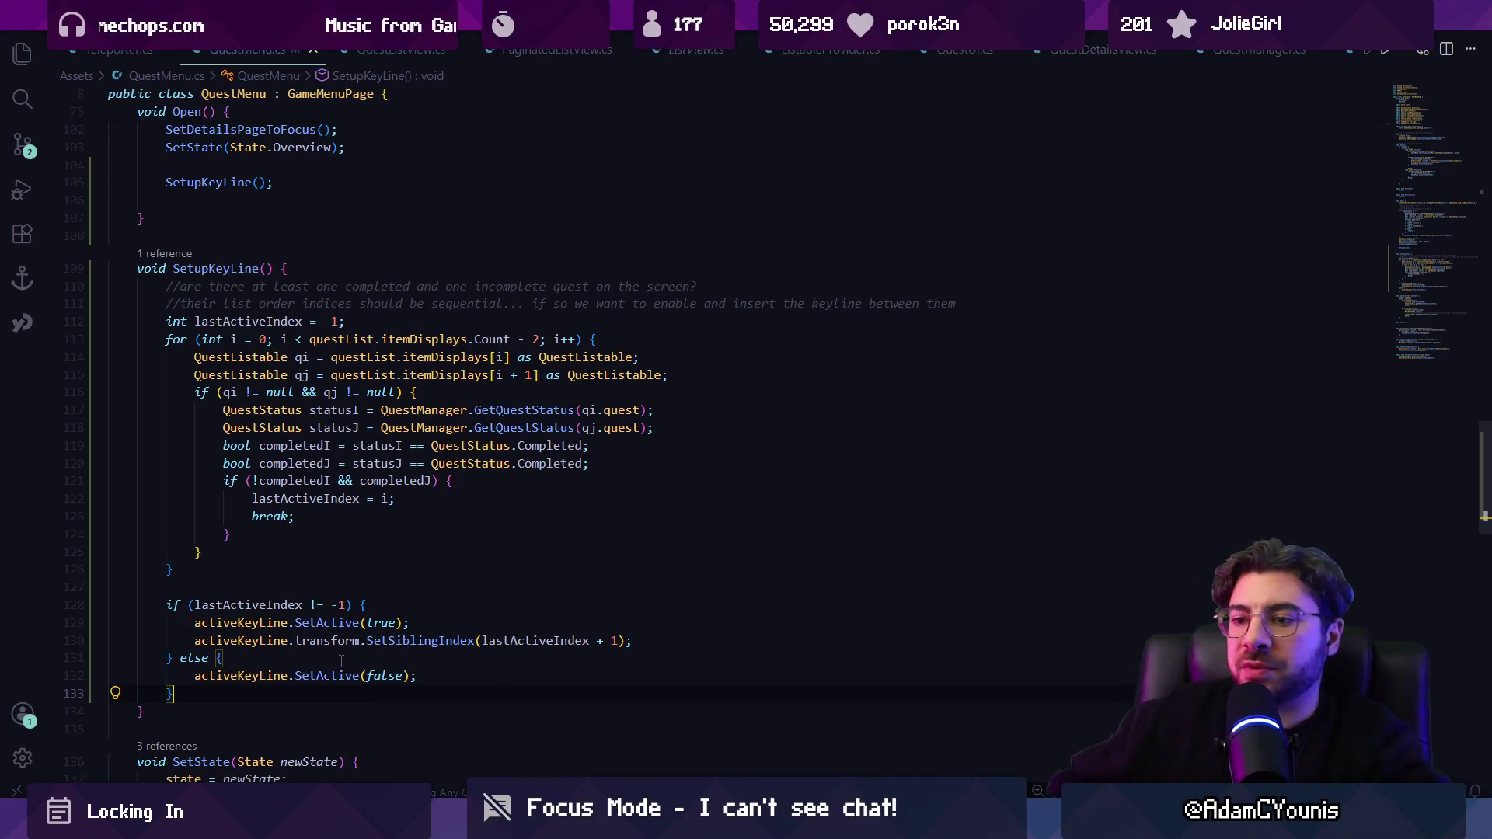
pyautogui.hotkey('alt', 'Tab')
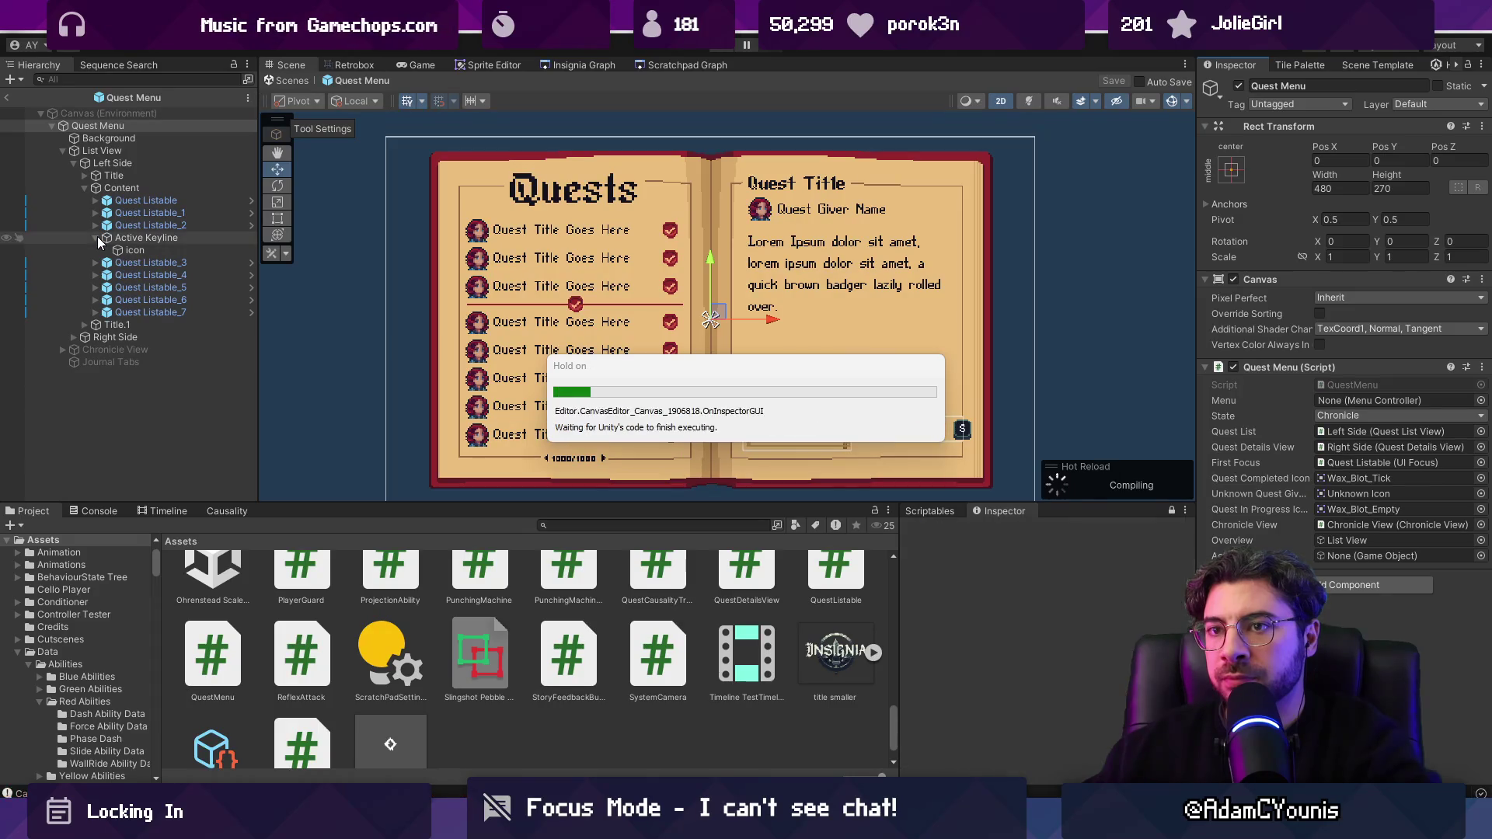
# Step: Make Active Keyline the first child of Content and playtest the Quests journal page
pyautogui.moveTo(127, 237)
pyautogui.mouseDown()
pyautogui.moveTo(146, 204)
pyautogui.moveTo(1390, 543)
pyautogui.moveTo(1414, 522)
pyautogui.moveTo(1399, 556)
pyautogui.mouseUp()
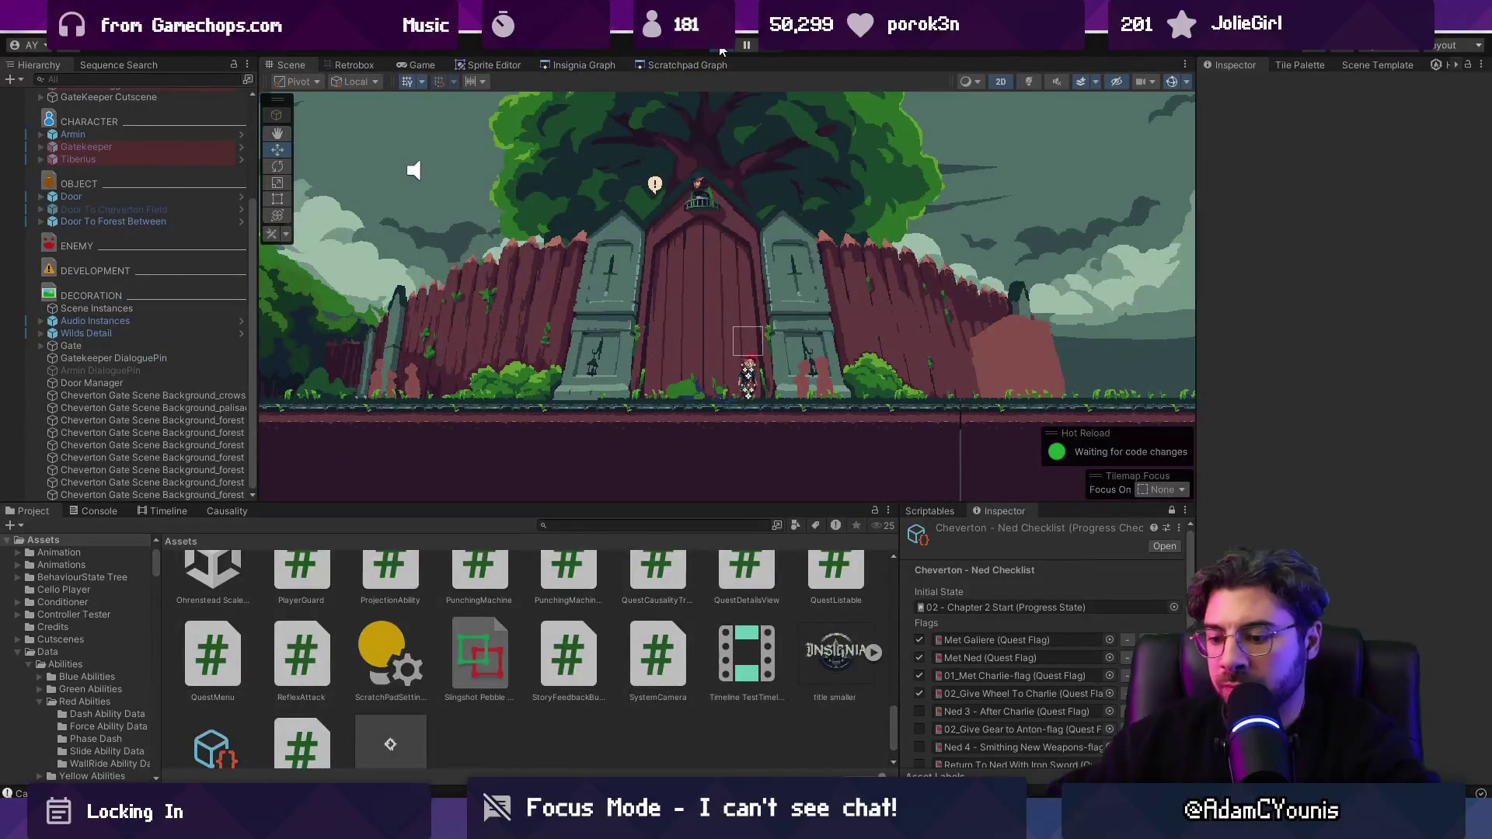
pyautogui.click(721, 51)
pyautogui.press('Tab')
pyautogui.press('a')
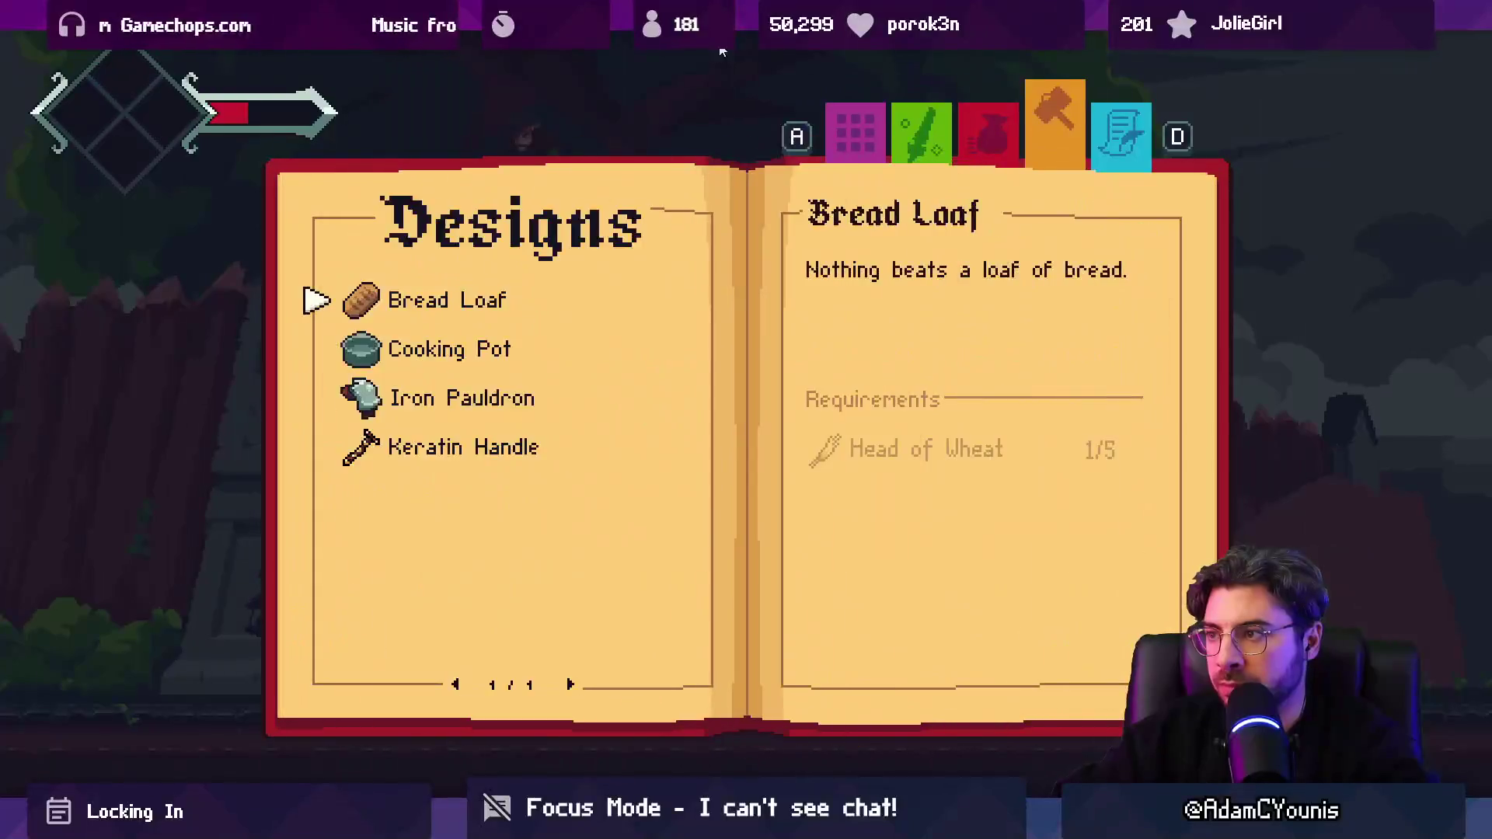
pyautogui.press('d')
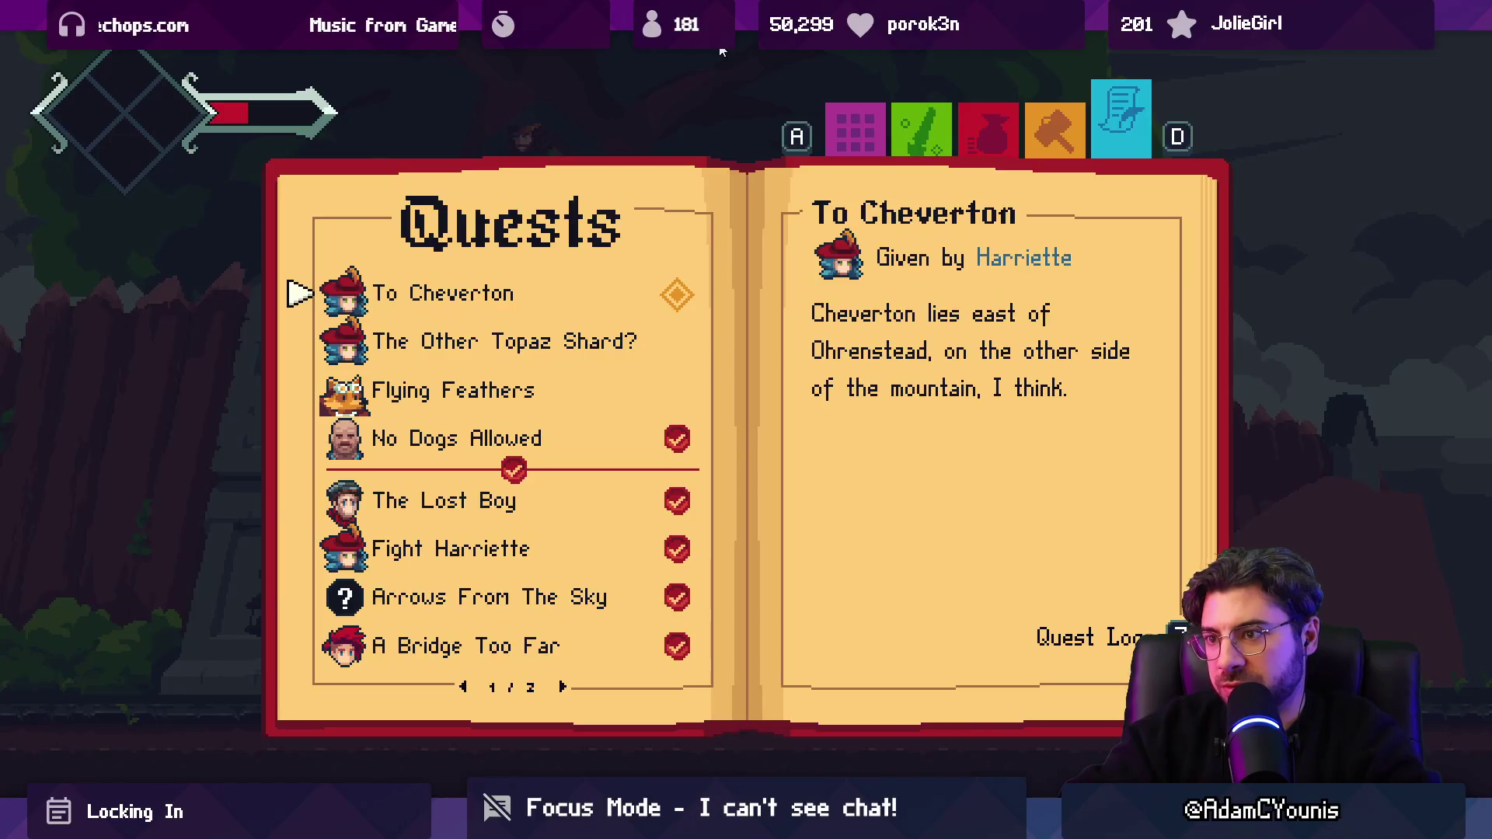
# Step: Clear the Console and remove the '+ 1' from the sibling index on line 130
pyautogui.hotkey('shift', 'space')
pyautogui.scroll(1, 584, 699)
pyautogui.click(95, 511)
pyautogui.click(22, 525)
pyautogui.hotkey('alt', 'Tab')
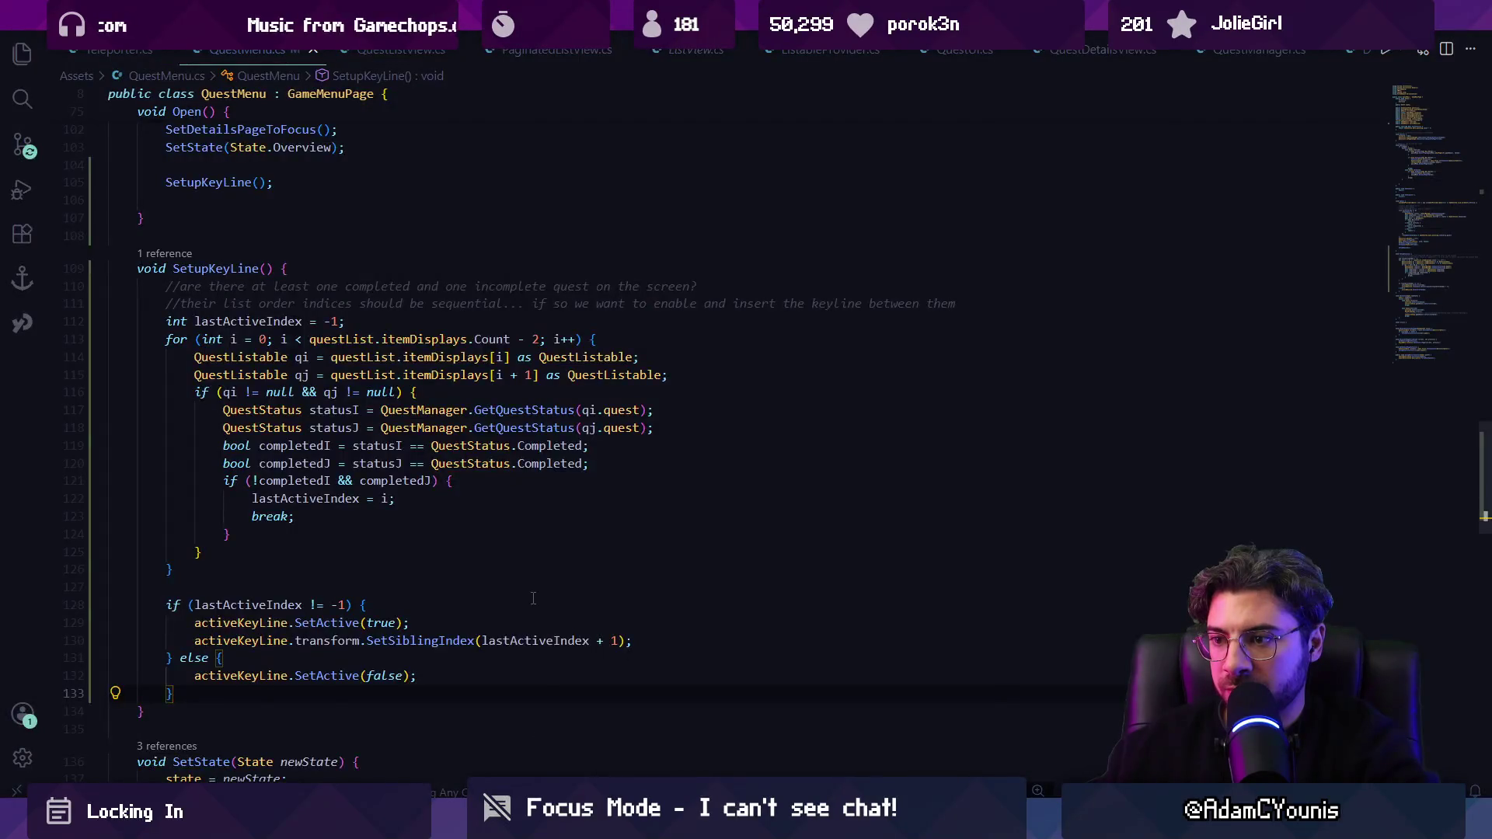
pyautogui.scroll(-1, 533, 598)
pyautogui.click(627, 601)
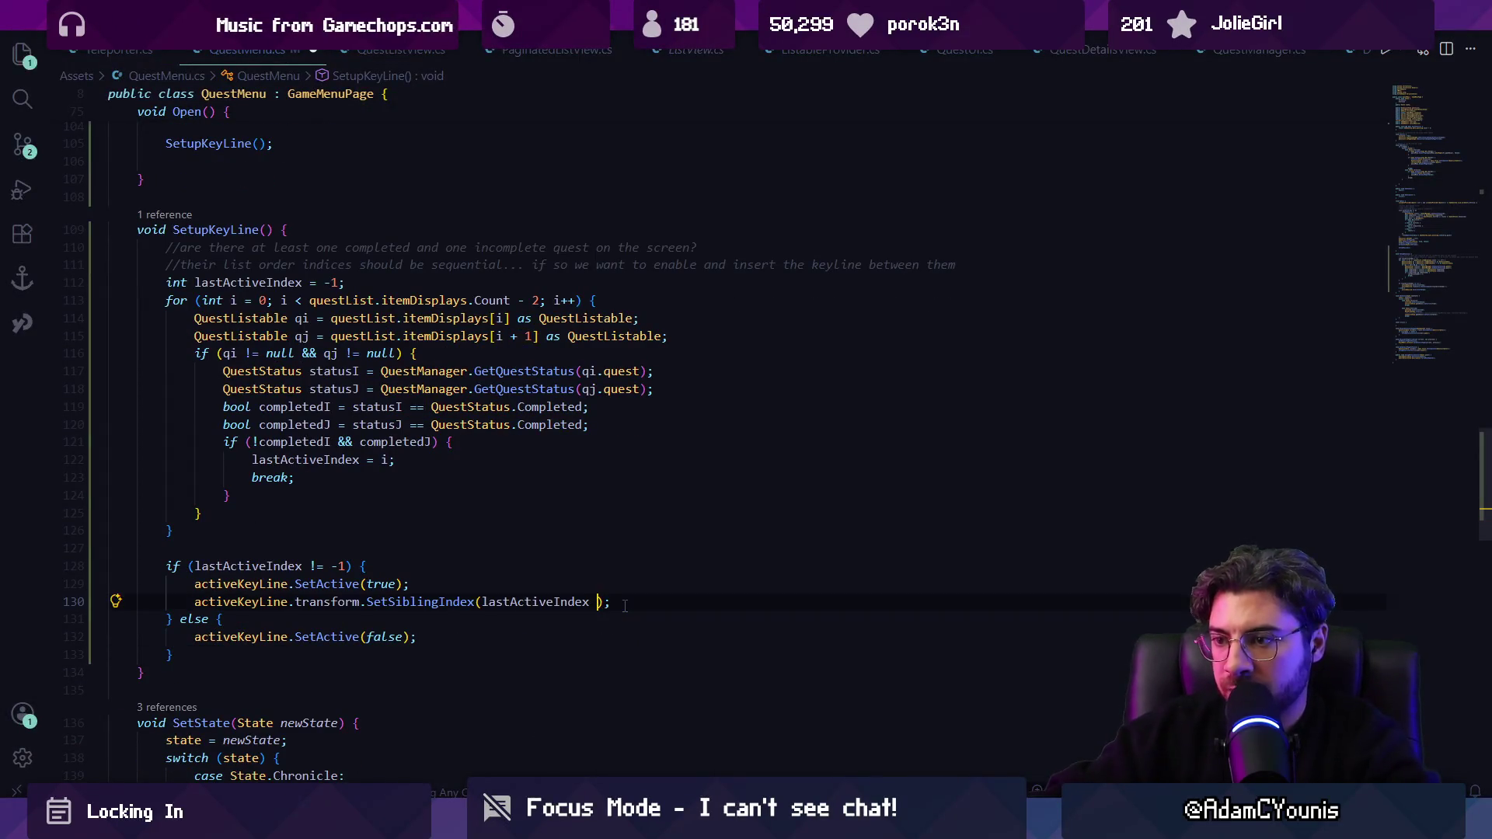
pyautogui.hotkey('alt', 'Tab')
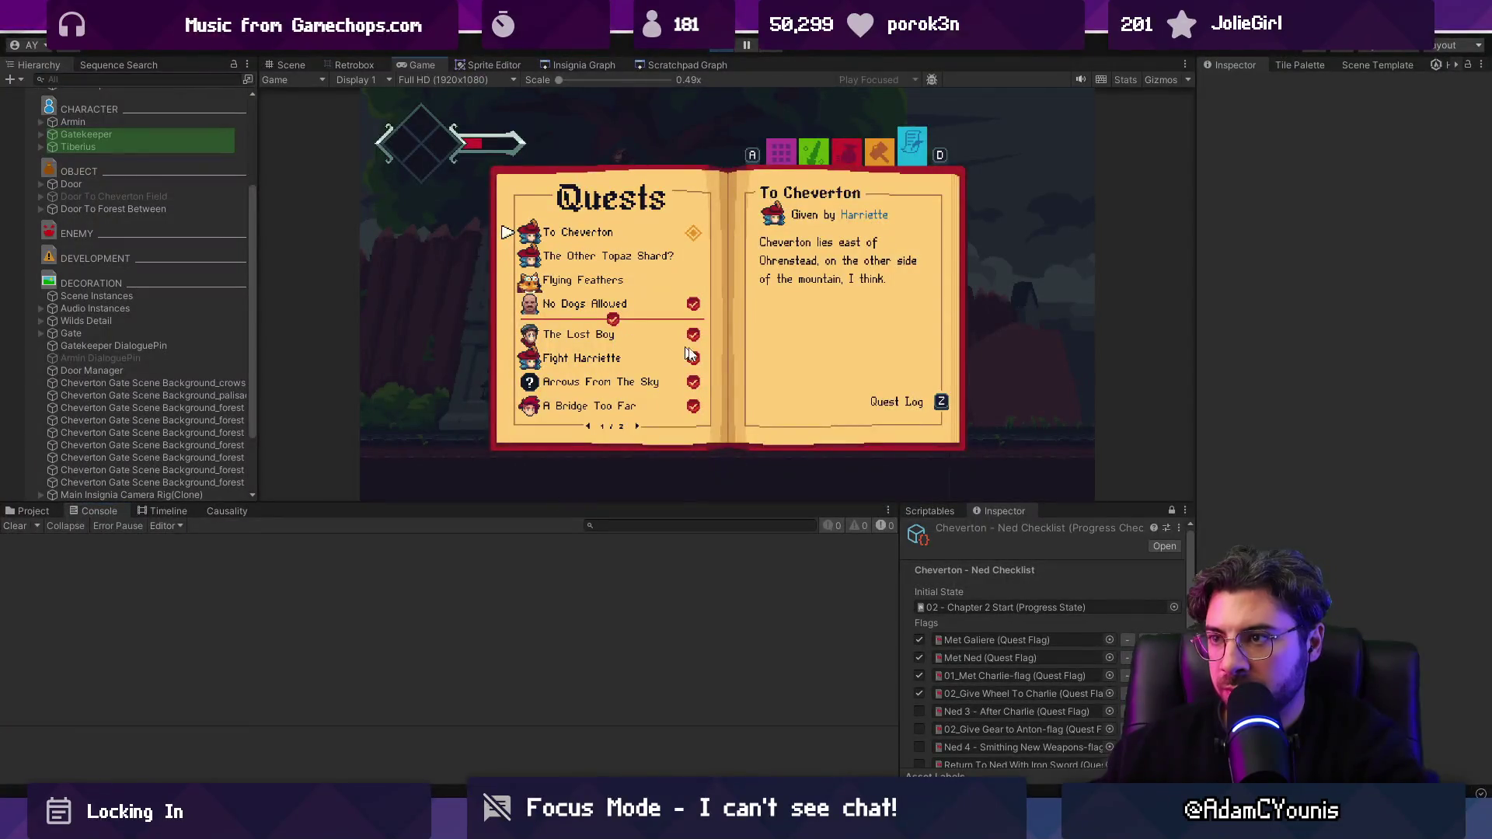
# Step: Check the keyline below Flying Feathers in the maximized Game view, then stop play mode
pyautogui.hotkey('ctrl', 'shift', 'F7')
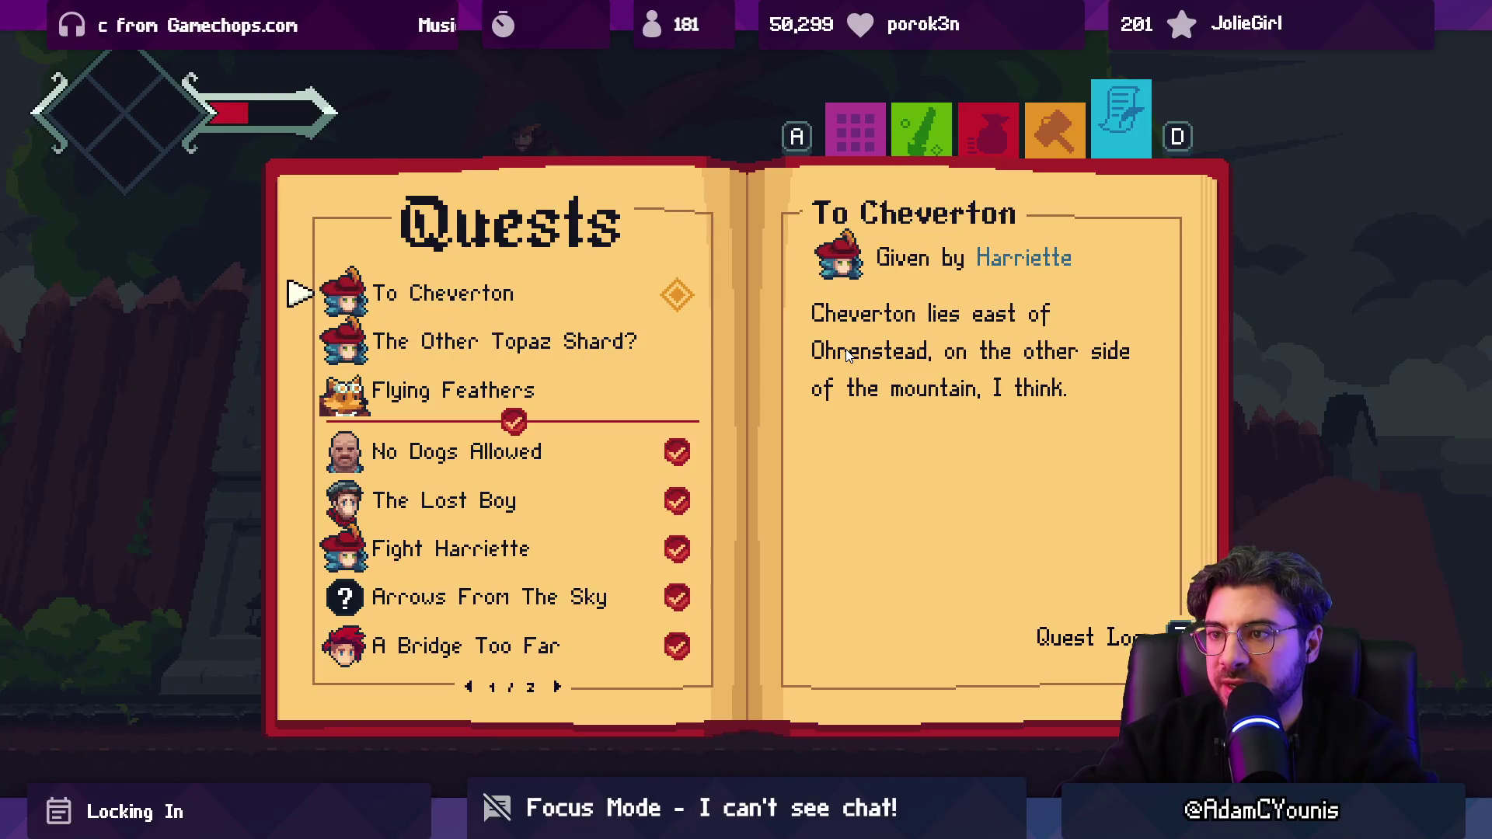
pyautogui.hotkey('shift', 'space')
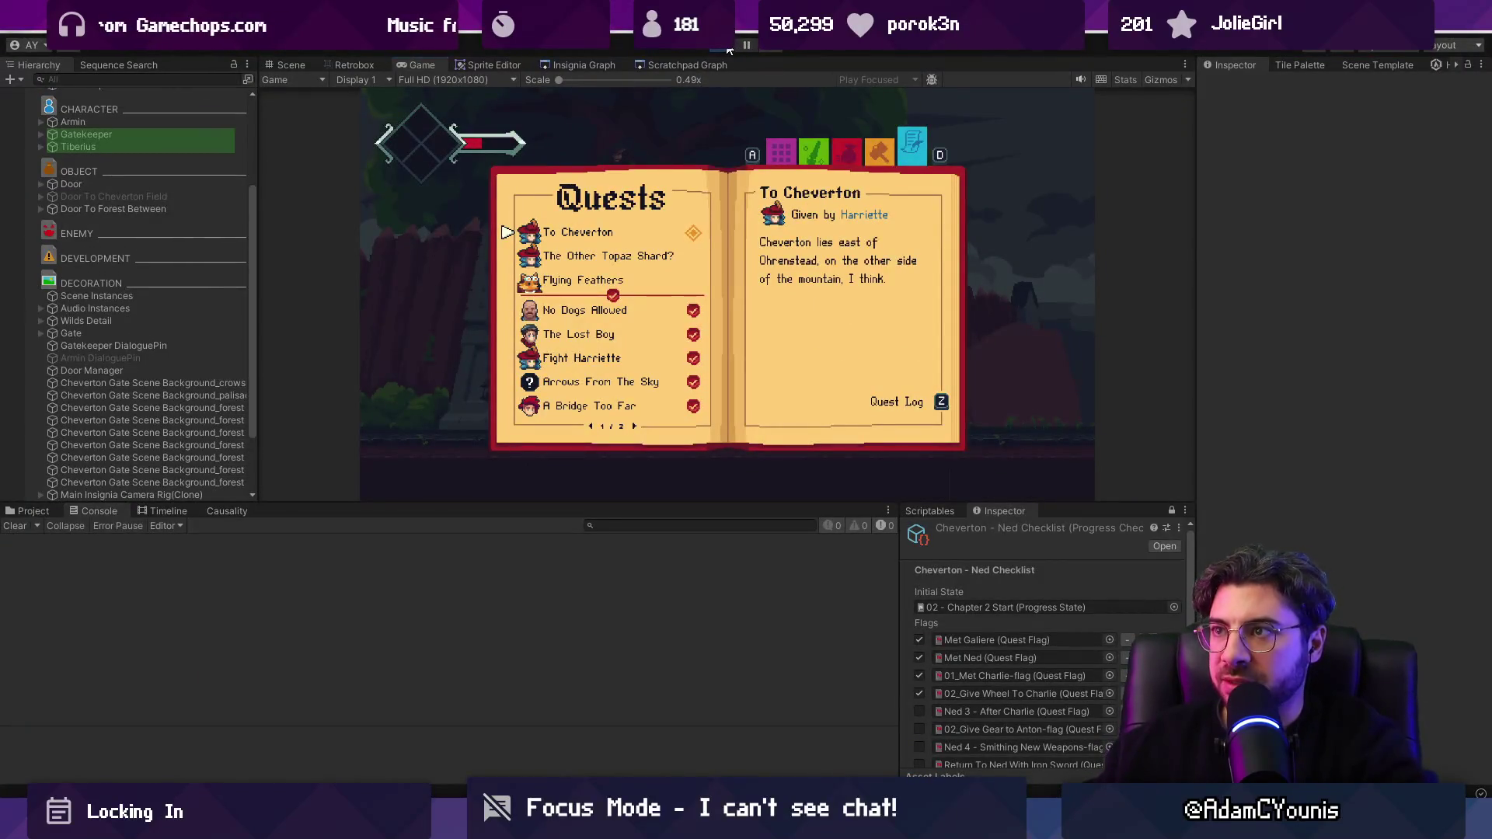
pyautogui.click(728, 46)
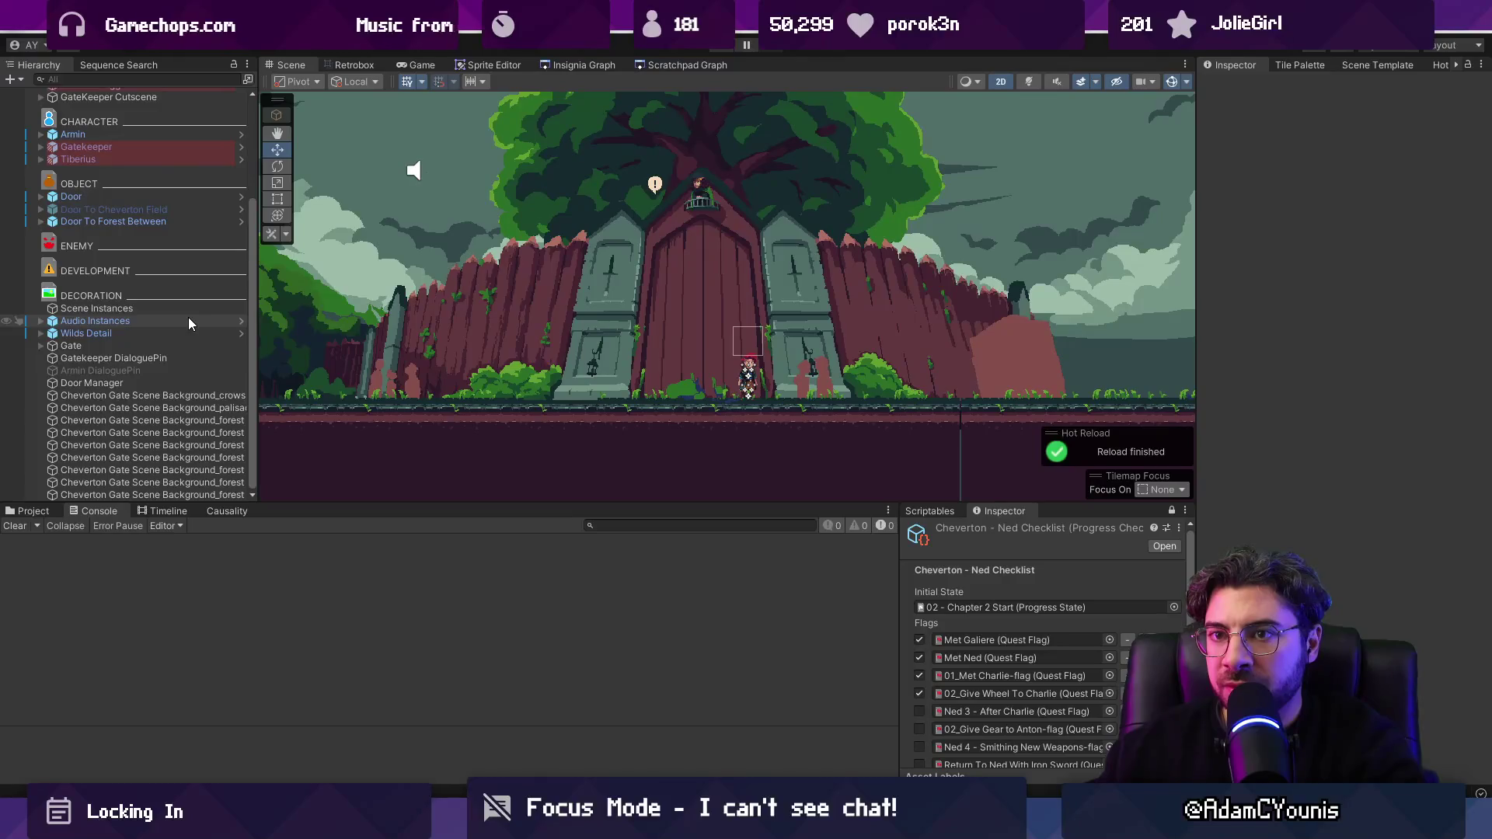
pyautogui.click(32, 511)
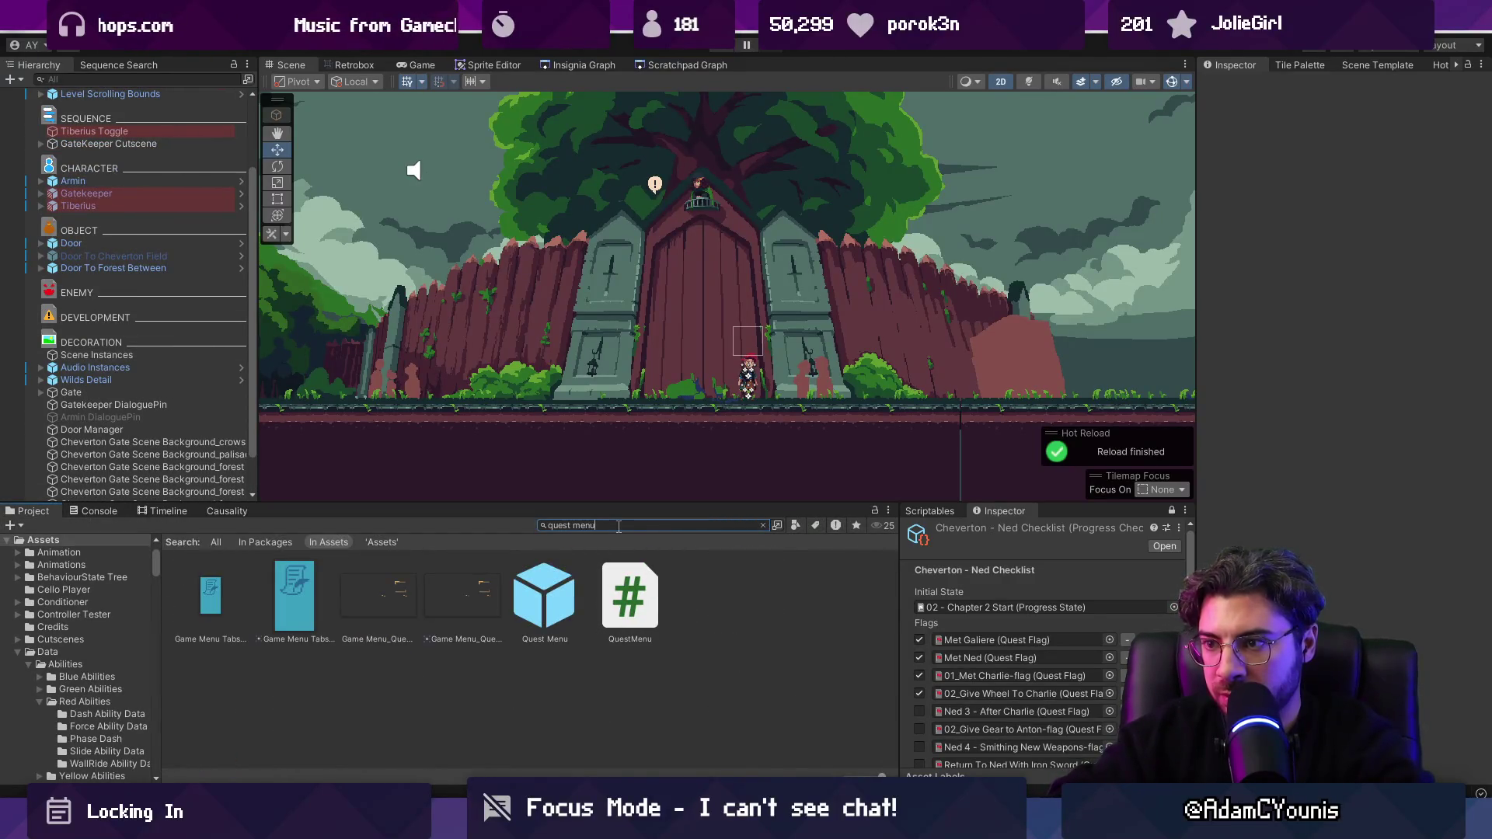
# Step: Open the Quest Menu prefab and select its Active Keyline object
pyautogui.doubleClick(544, 597)
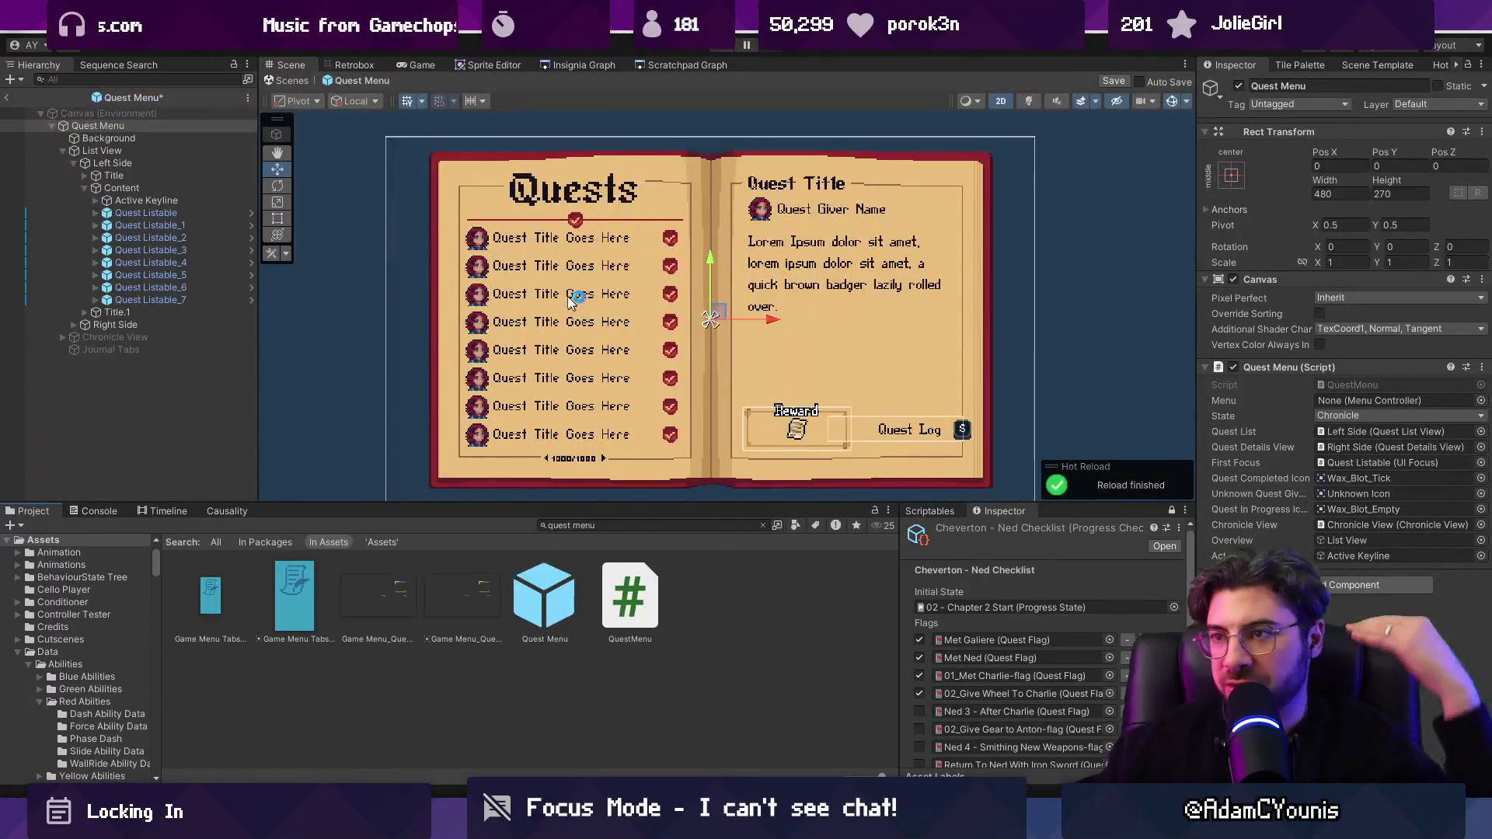
pyautogui.click(571, 221)
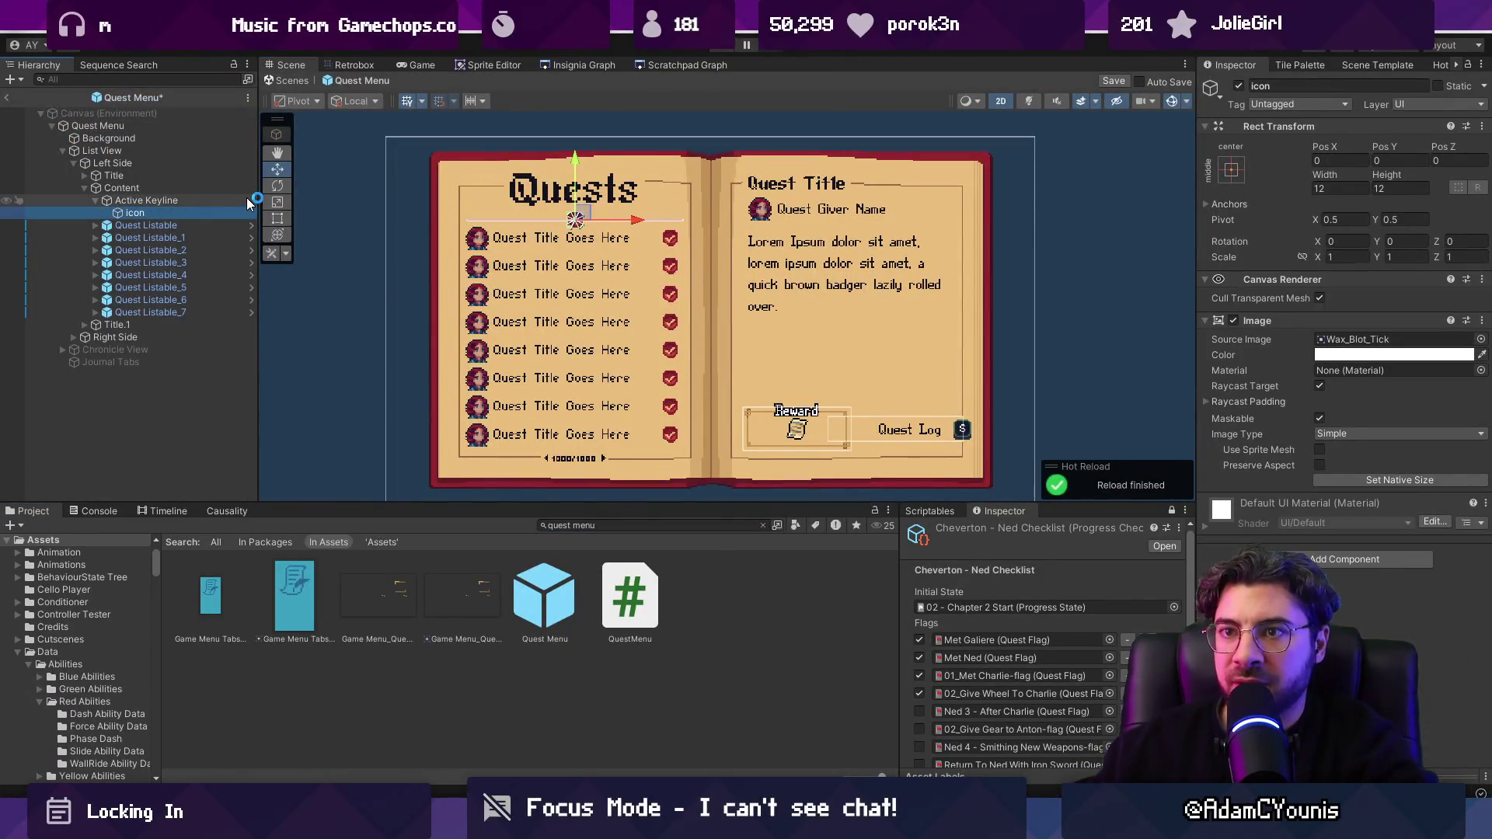
pyautogui.click(350, 204)
pyautogui.scroll(5, 673, 216)
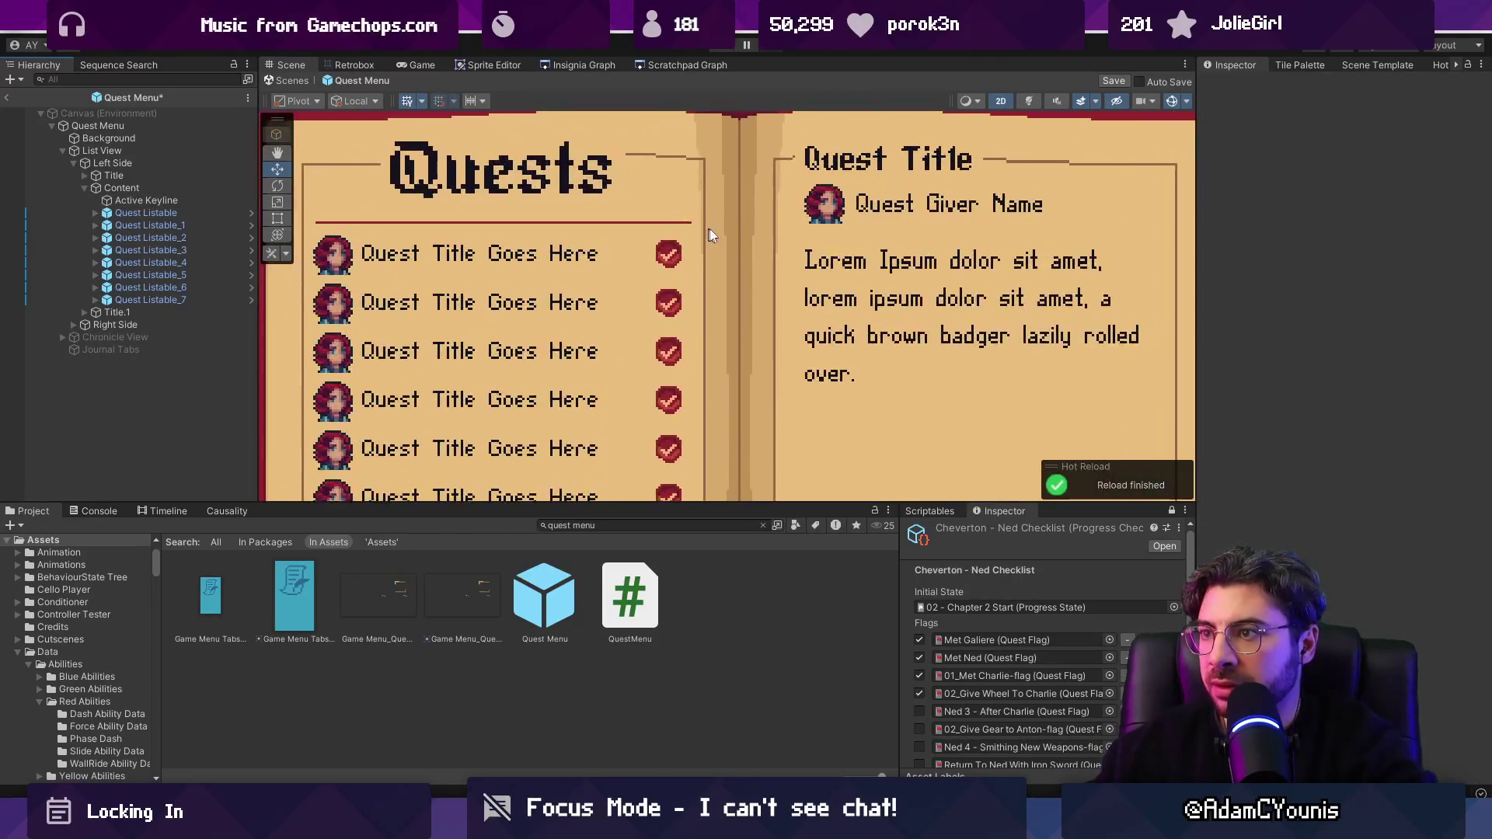
pyautogui.click(503, 123)
# Step: Eyedrop the book's tan into the keyline Image colour and run the game
pyautogui.click(1391, 373)
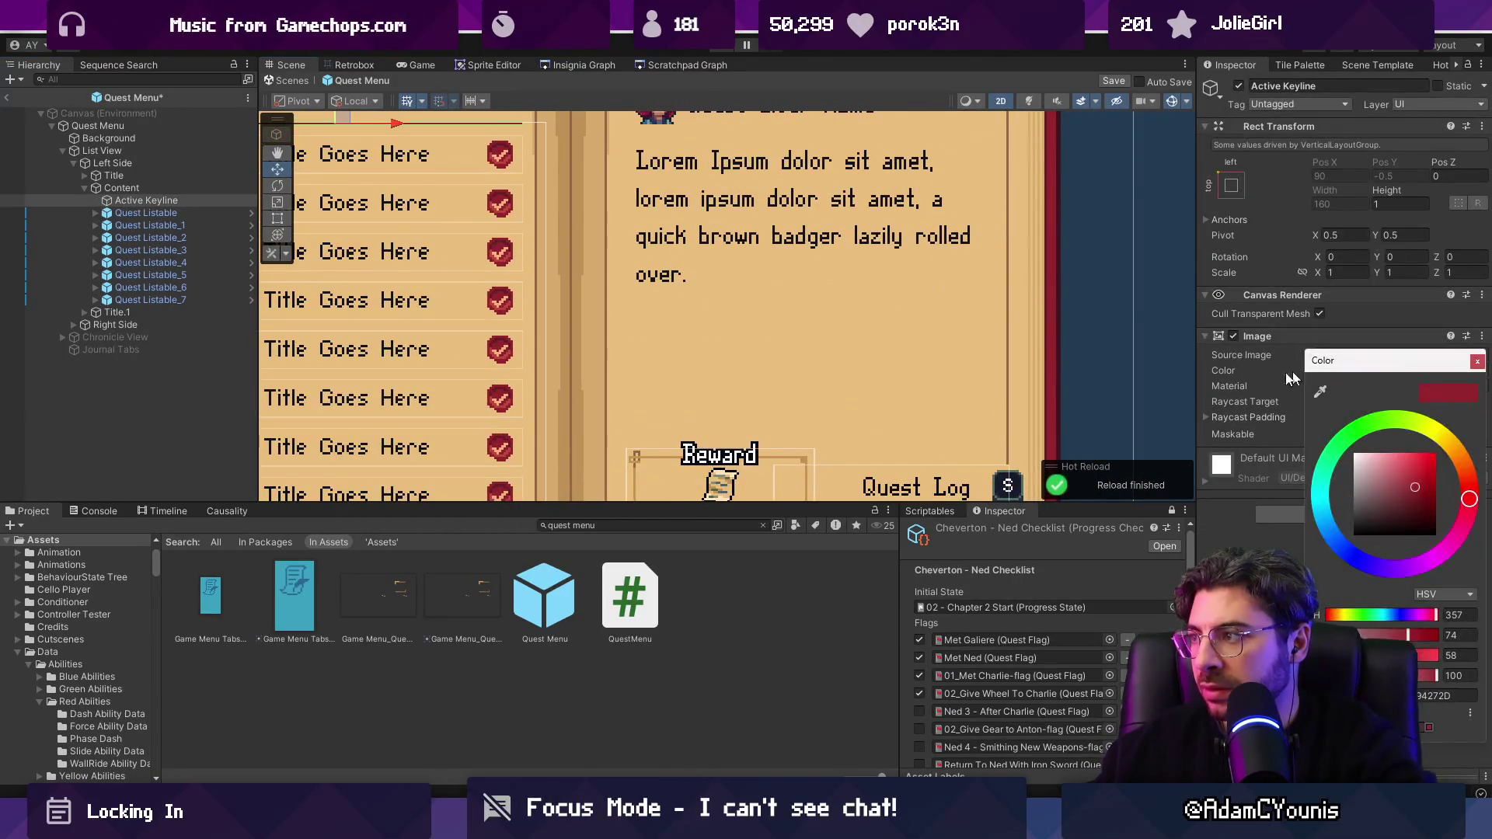
pyautogui.scroll(-1, 659, 466)
pyautogui.scroll(6, 656, 465)
pyautogui.click(1319, 391)
pyautogui.click(635, 370)
pyautogui.scroll(-3, 709, 380)
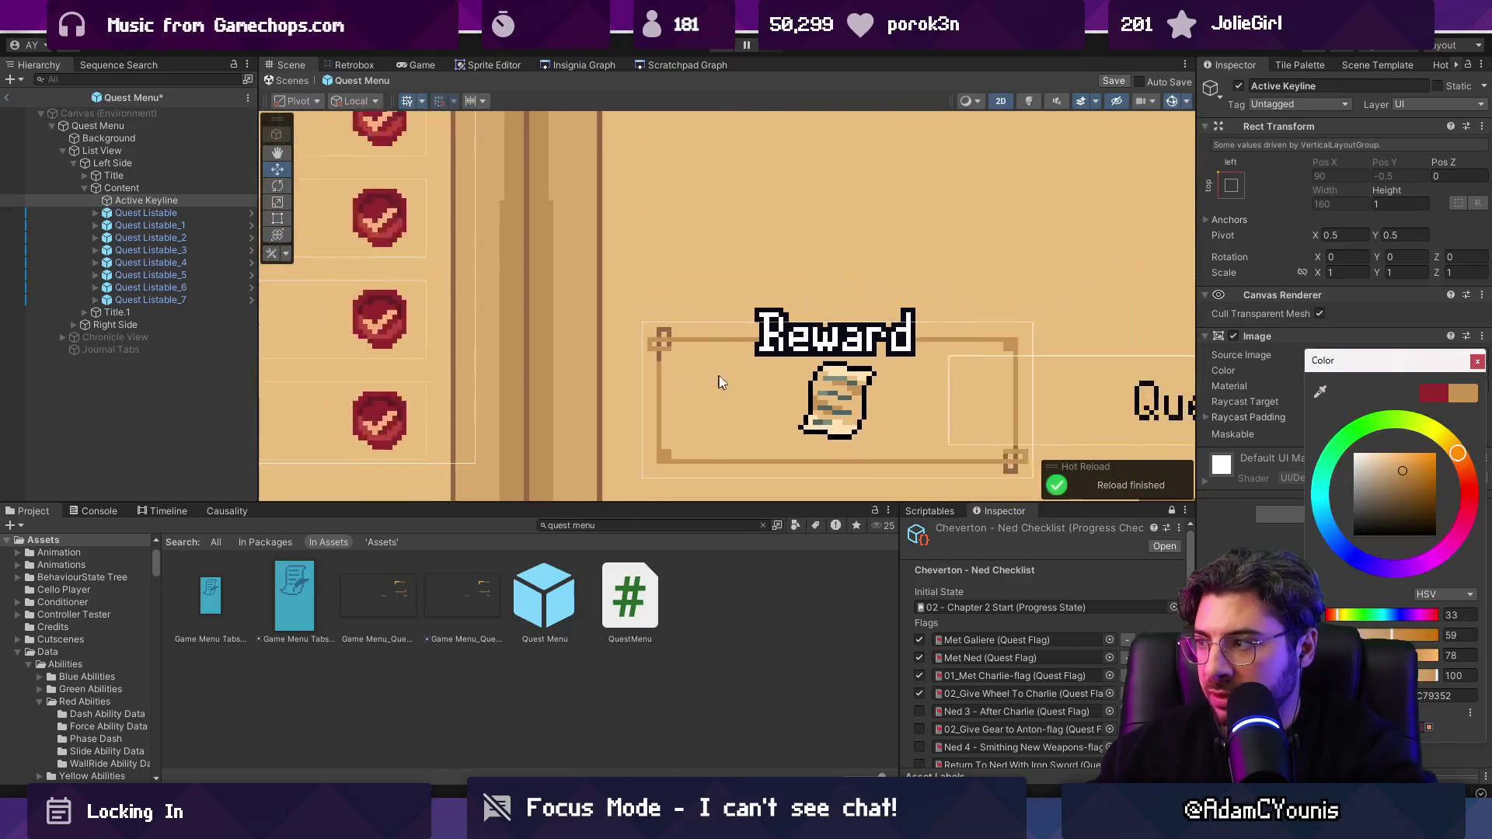
pyautogui.scroll(-3, 709, 381)
pyautogui.scroll(3, 497, 225)
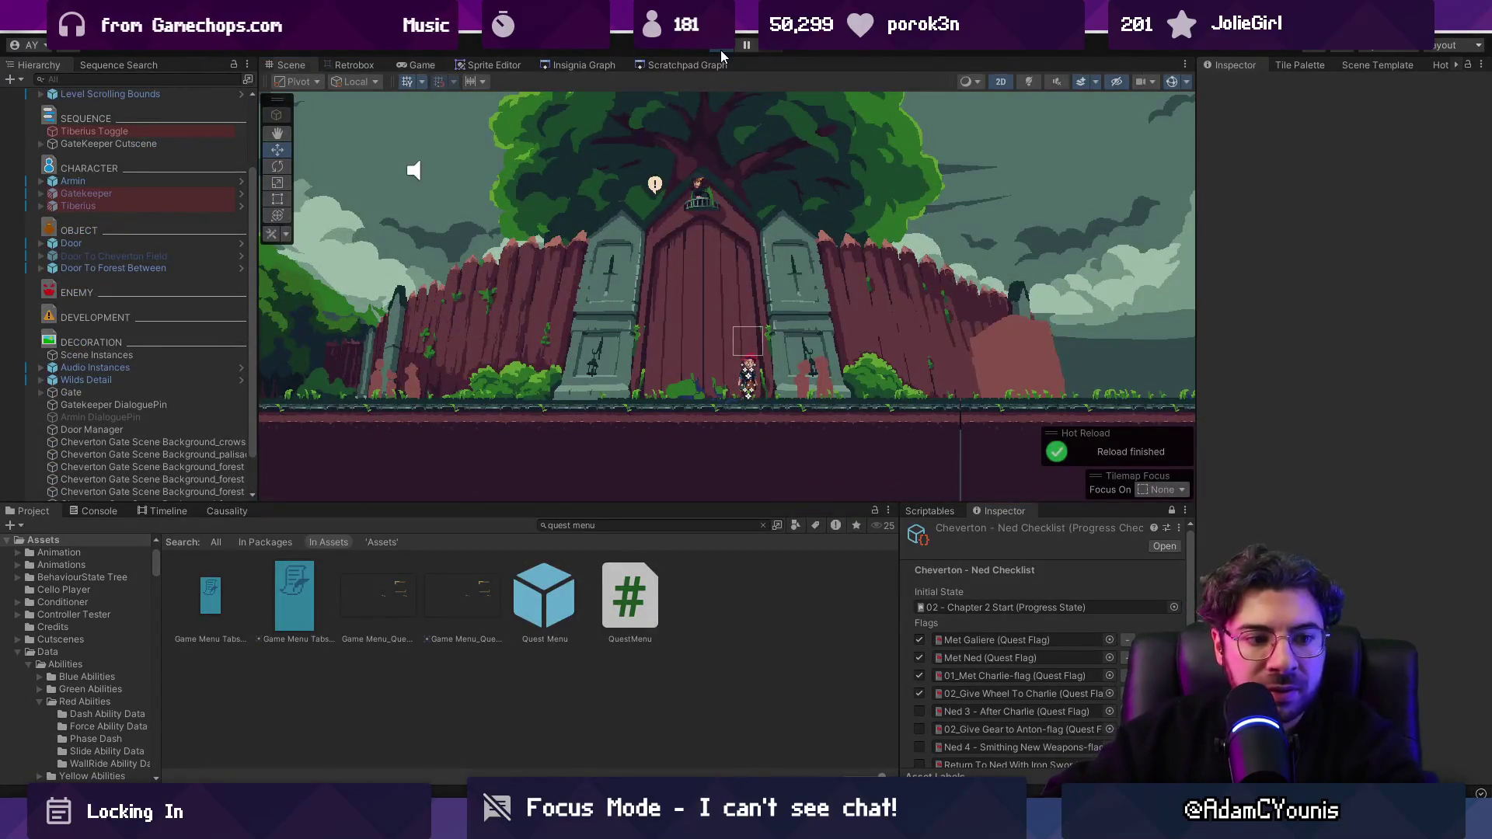
pyautogui.click(720, 49)
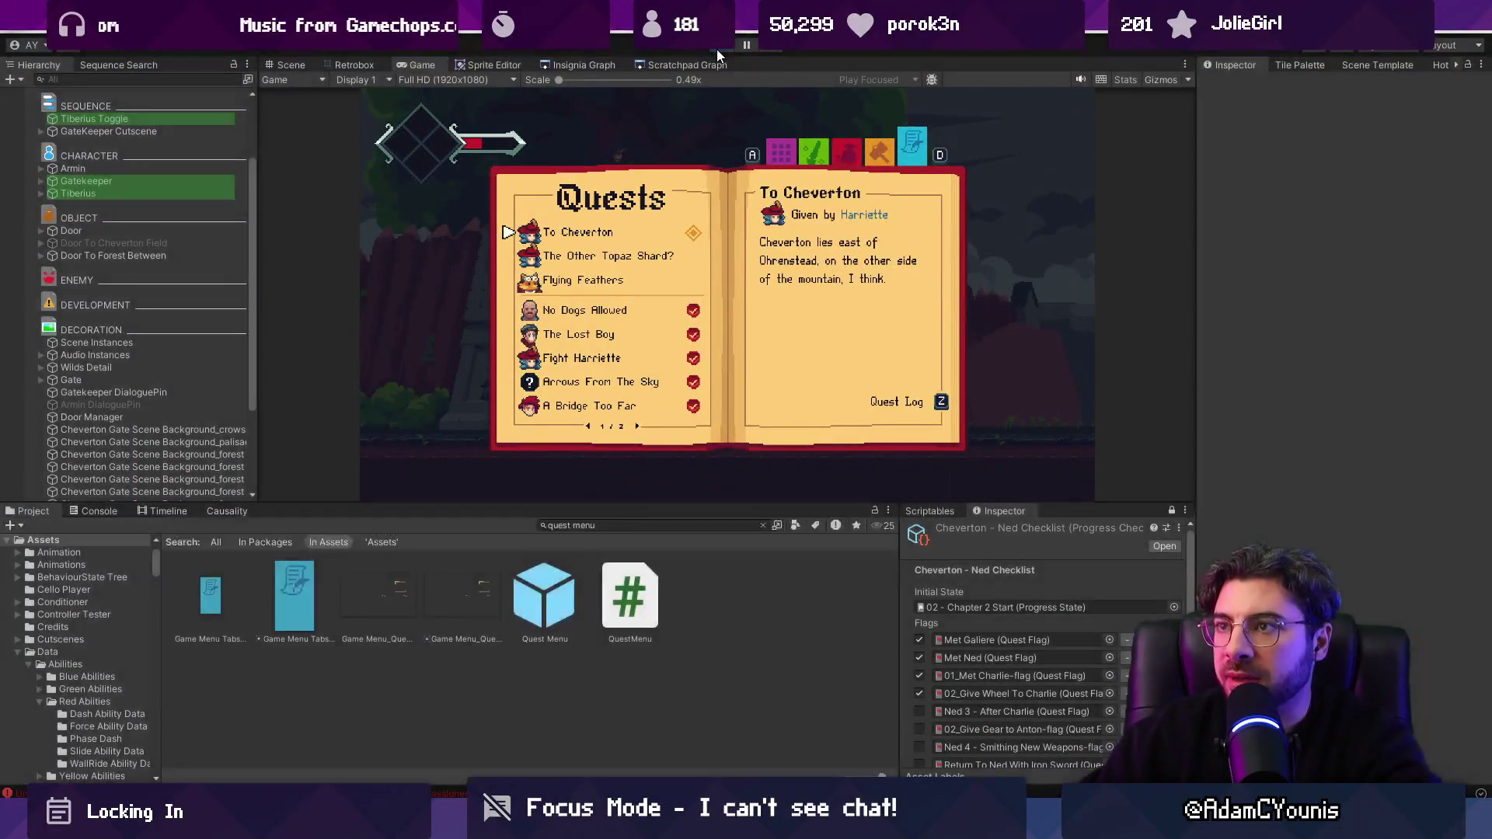
# Step: Stop the game, then try and remove a Layout Element on Active Keyline
pyautogui.click(716, 49)
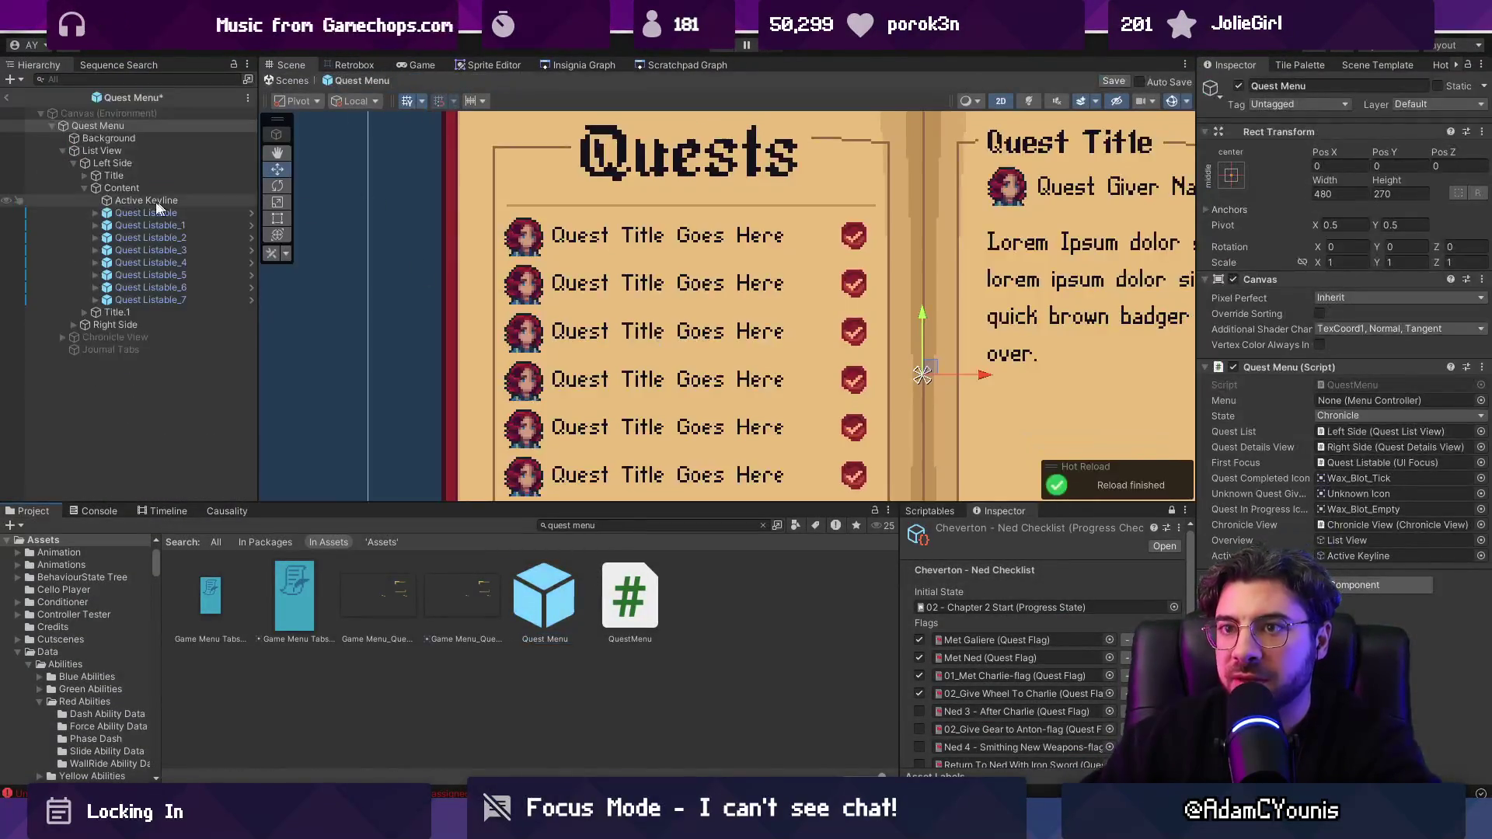
pyautogui.doubleClick(142, 200)
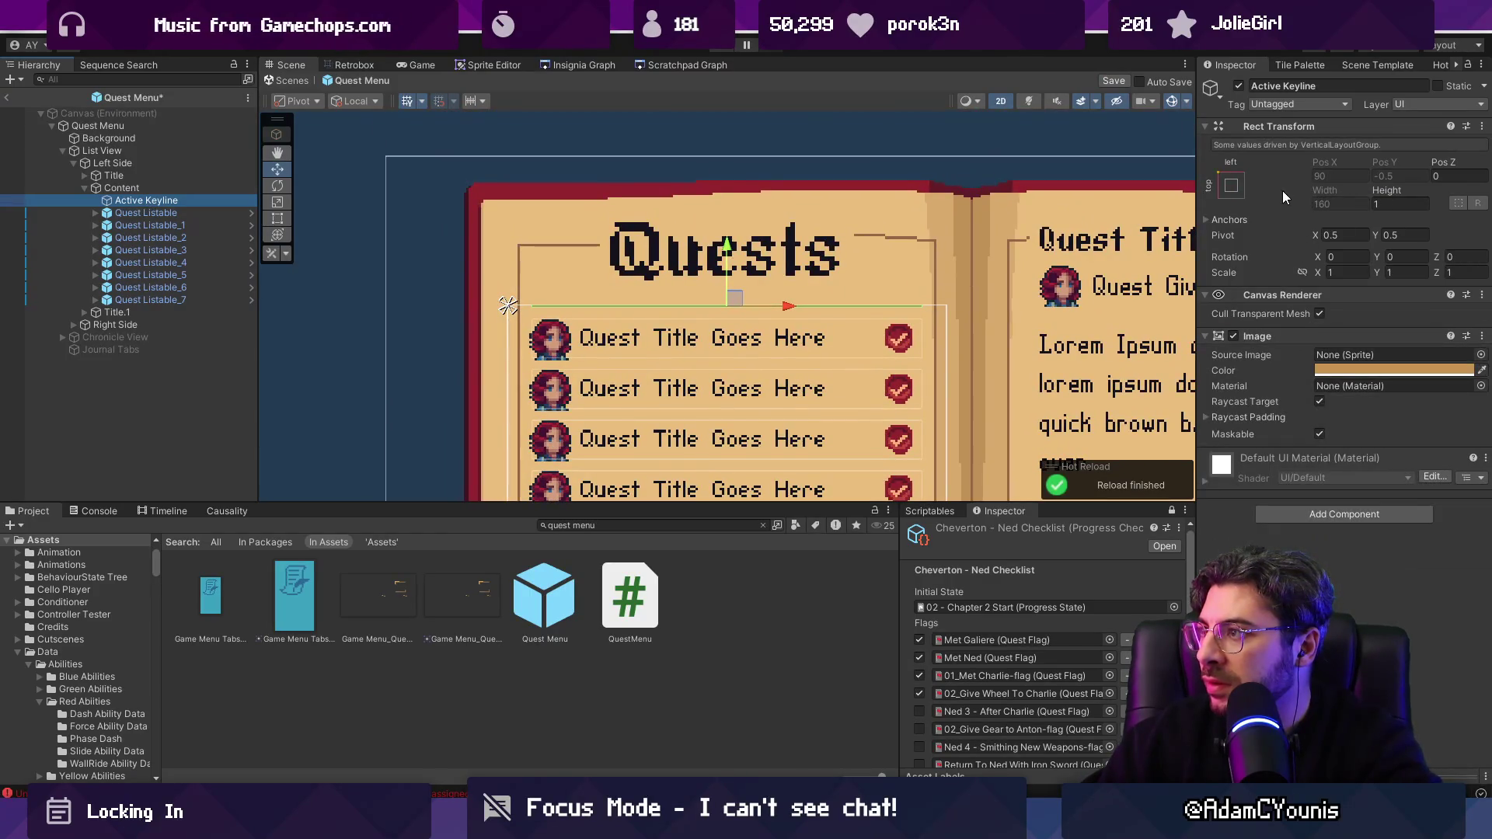
pyautogui.click(1336, 516)
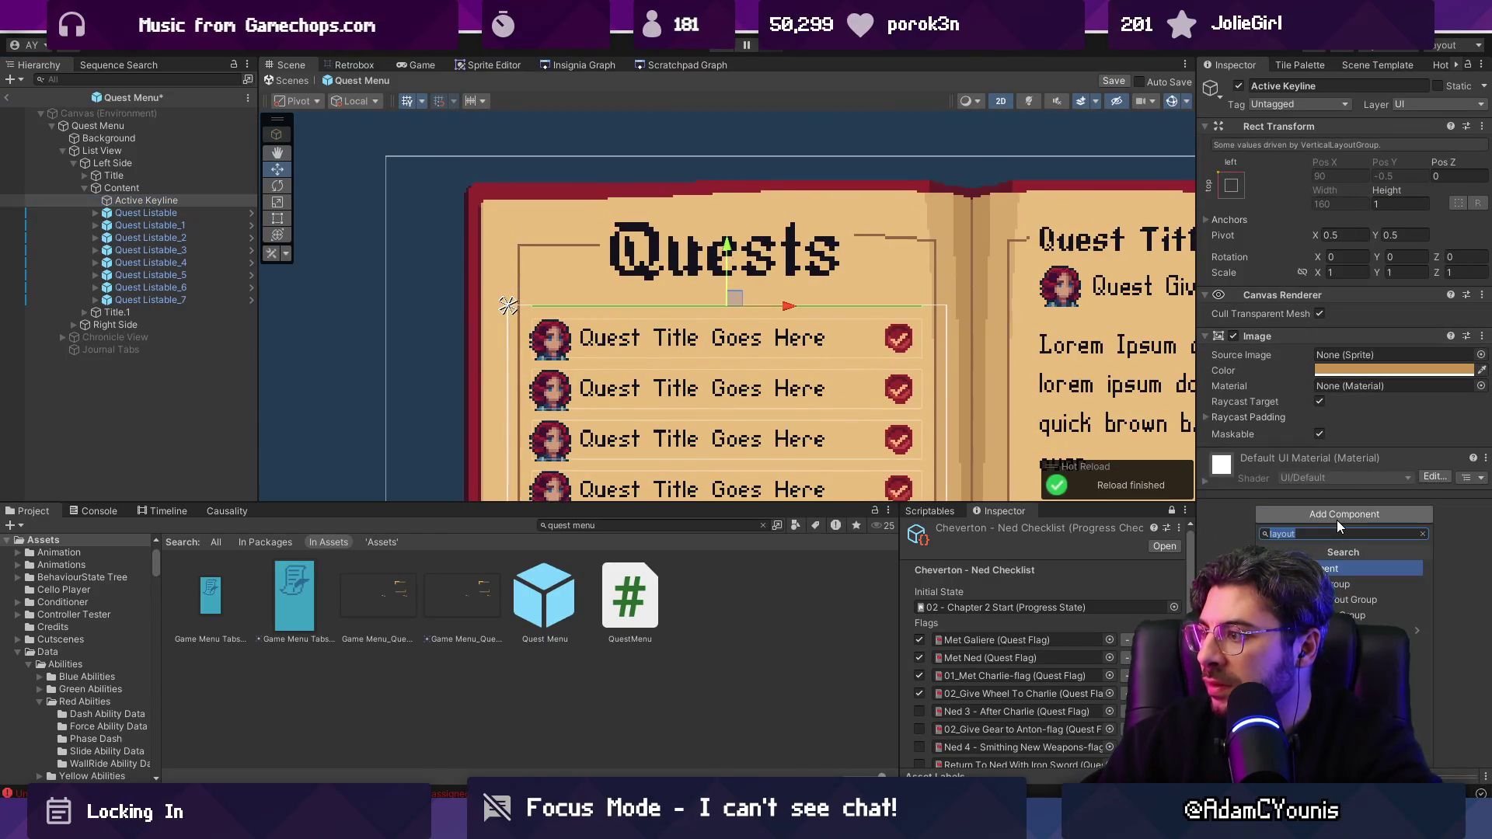
pyautogui.click(1327, 573)
pyautogui.click(1319, 529)
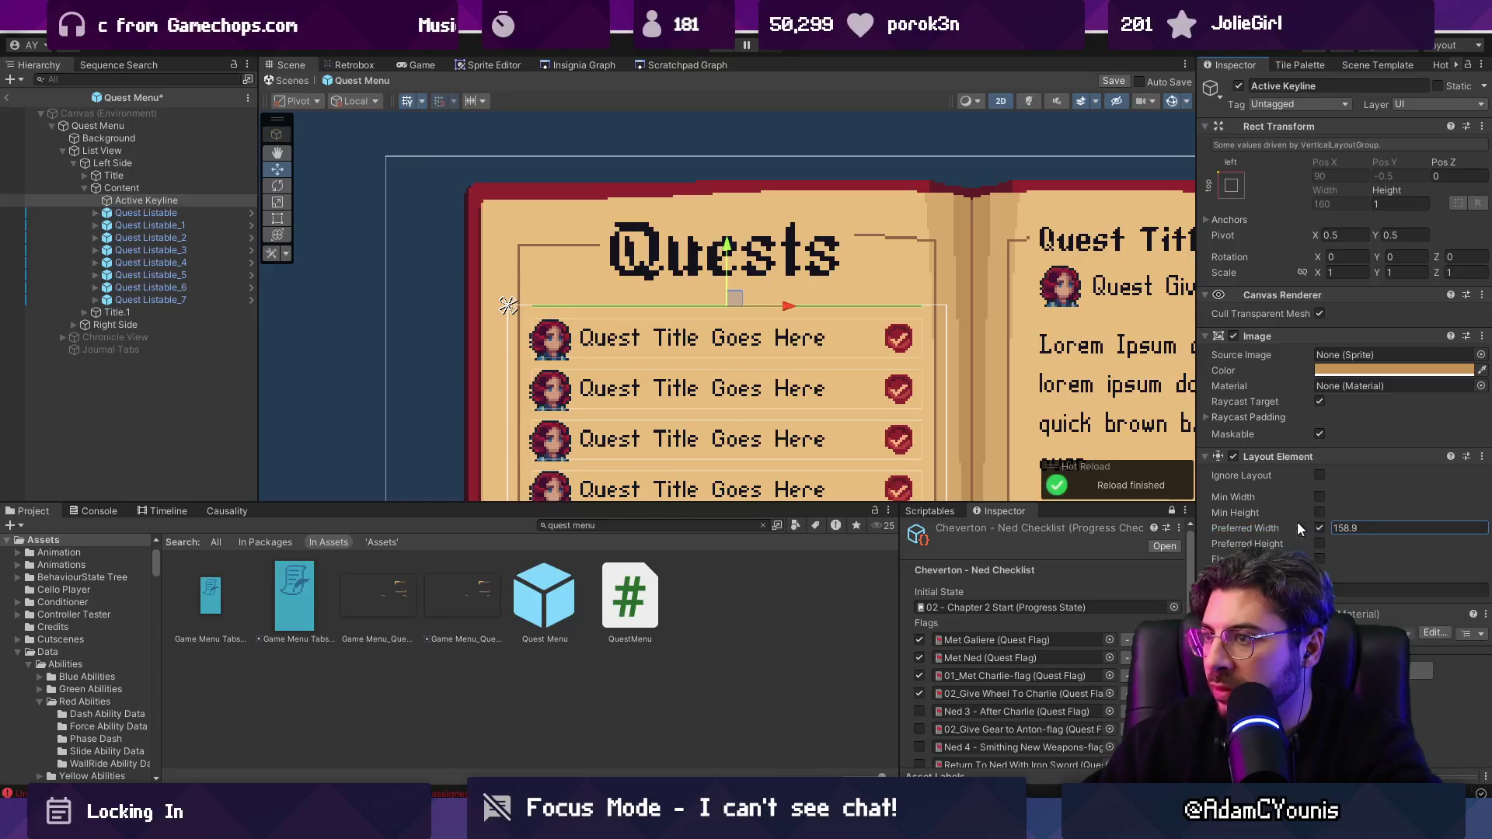
pyautogui.hotkey('ctrl', 'z')
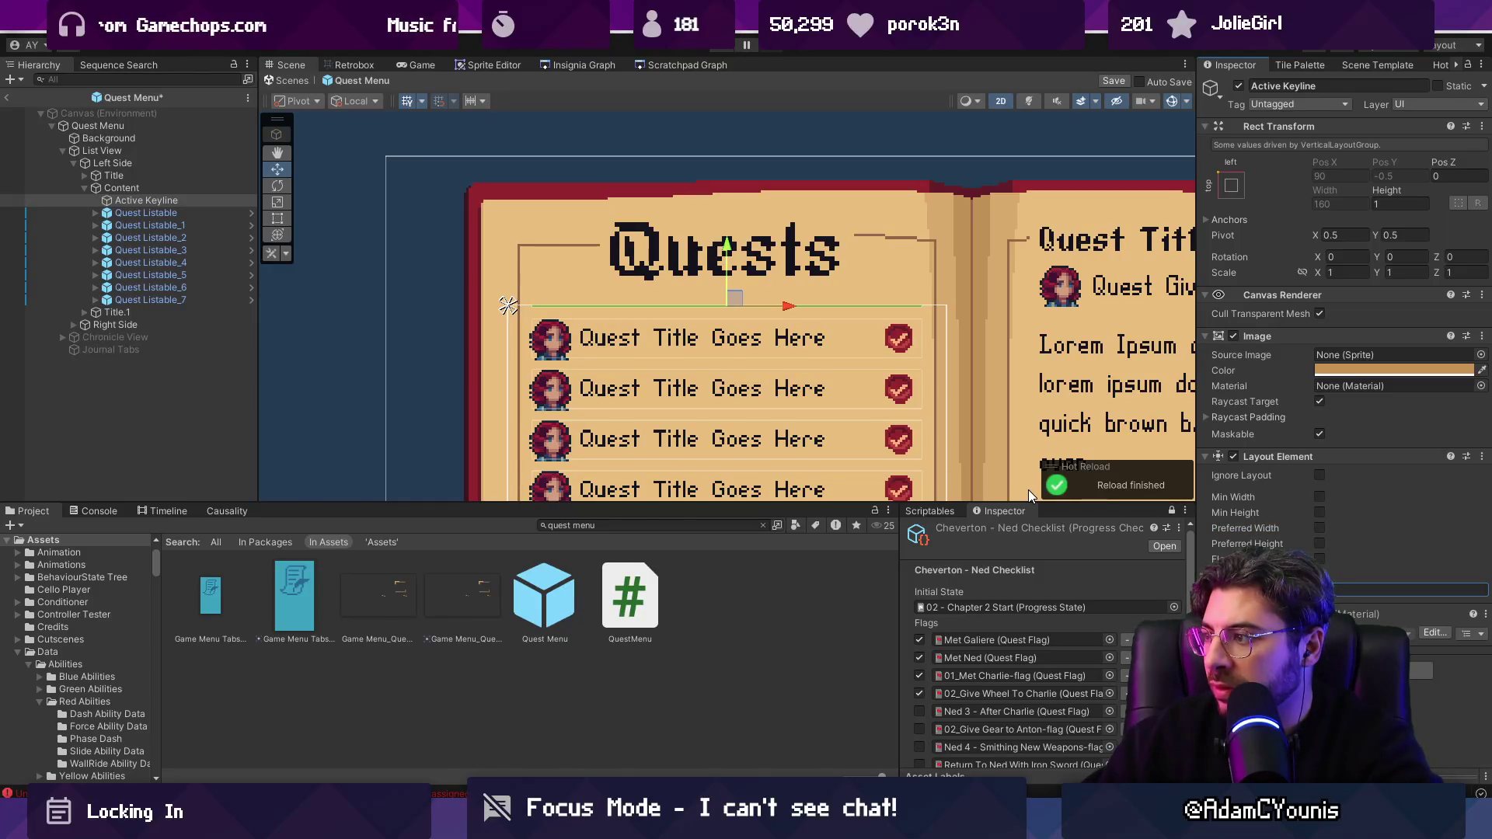
pyautogui.rightClick(1277, 456)
pyautogui.click(1375, 526)
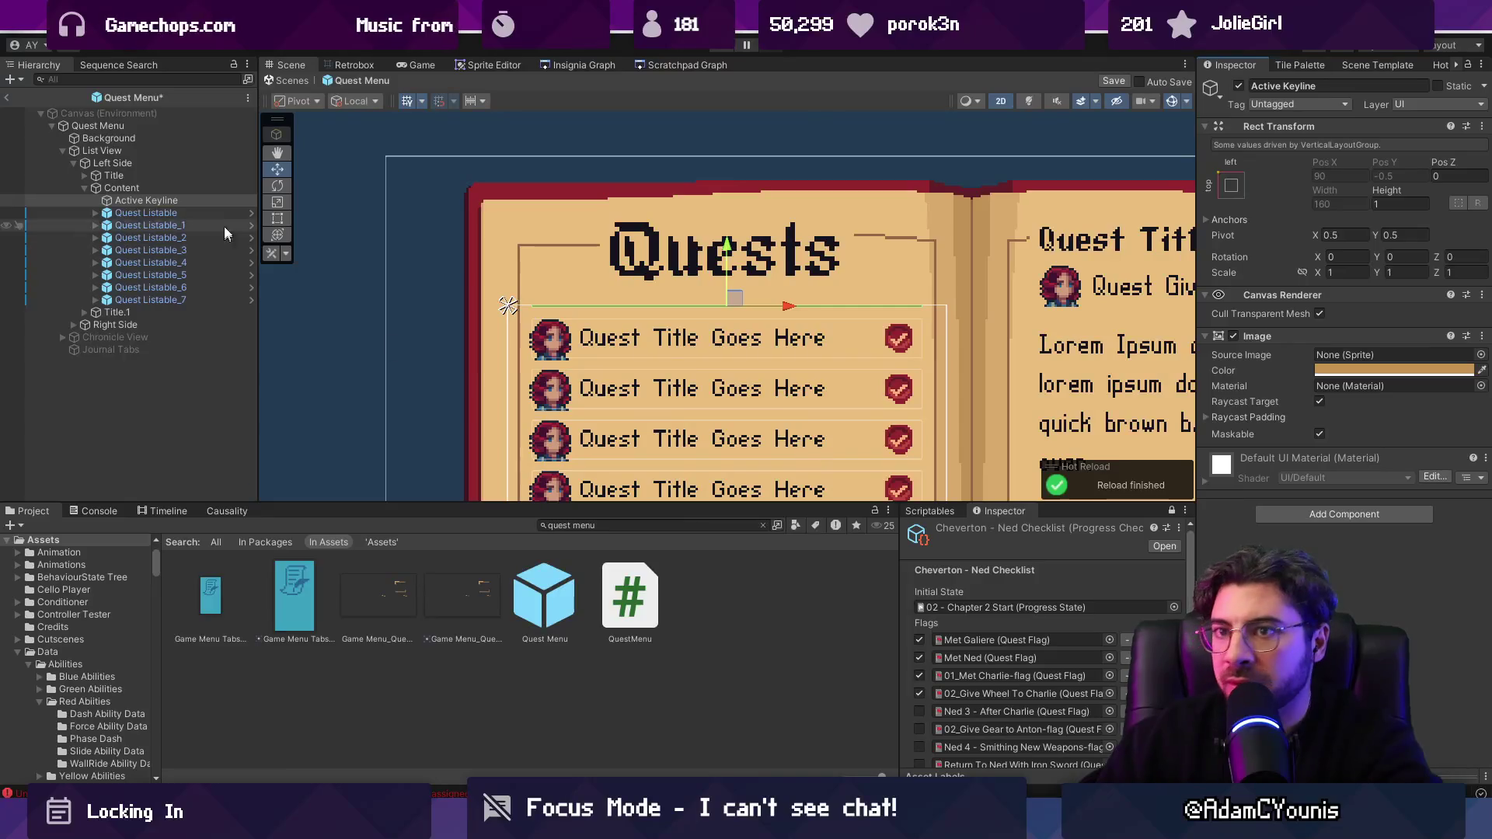
# Step: Create an empty child under Active Keyline and move the Image component onto it
pyautogui.rightClick(186, 202)
pyautogui.click(220, 356)
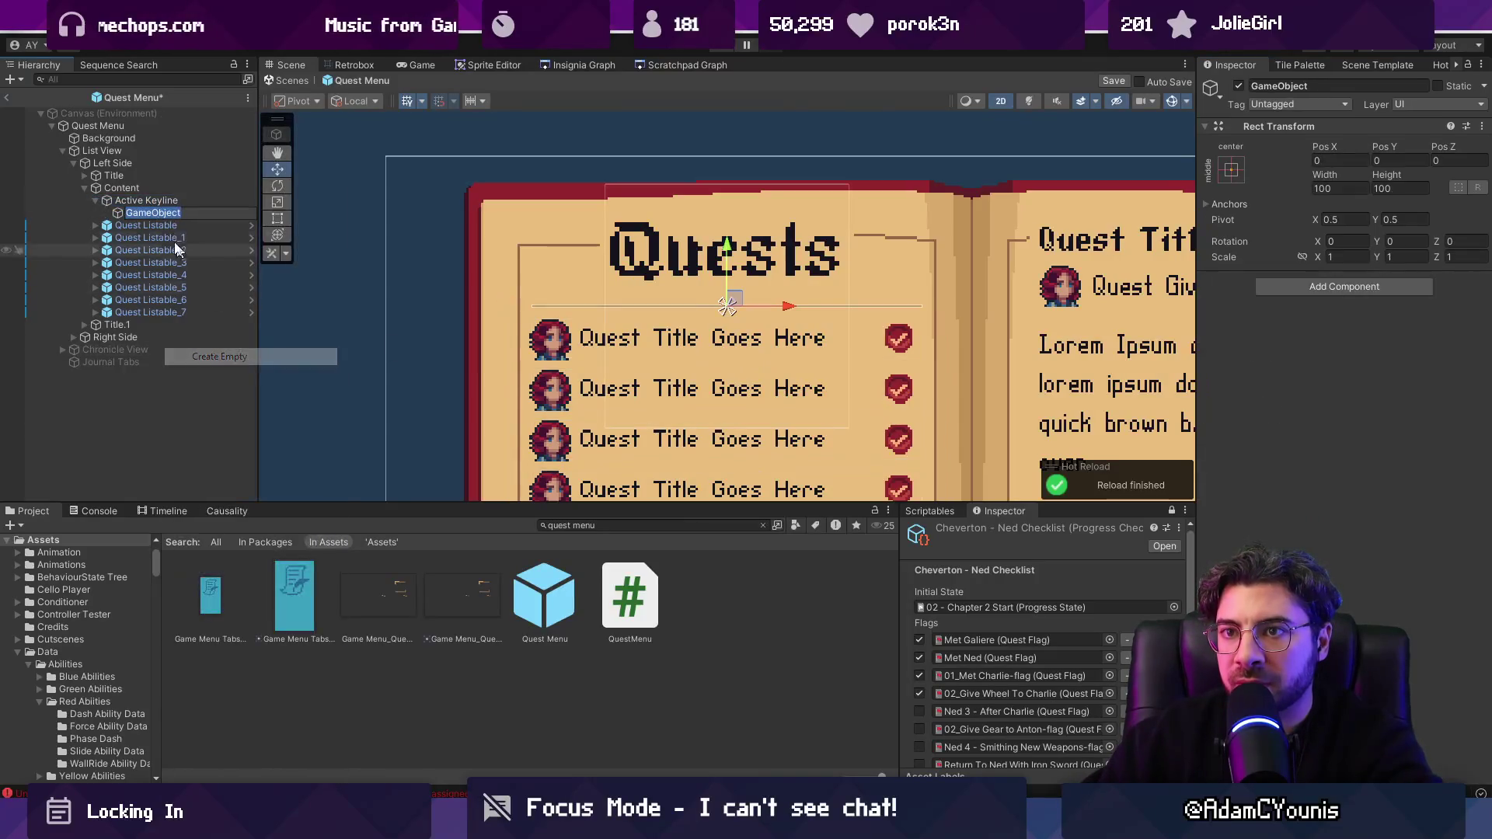
pyautogui.click(152, 200)
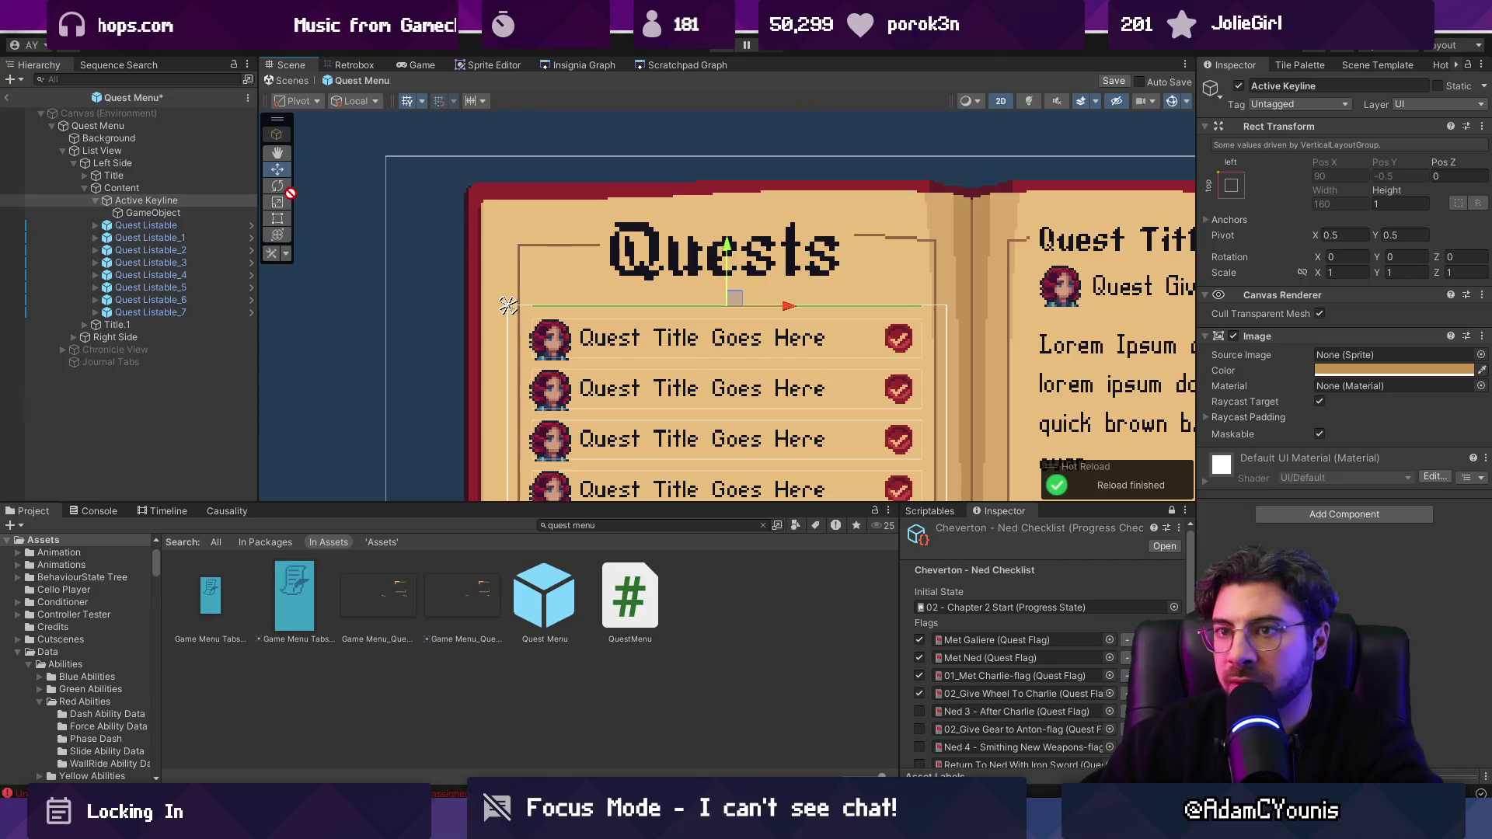
pyautogui.moveTo(190, 223); pyautogui.dragTo(189, 218)
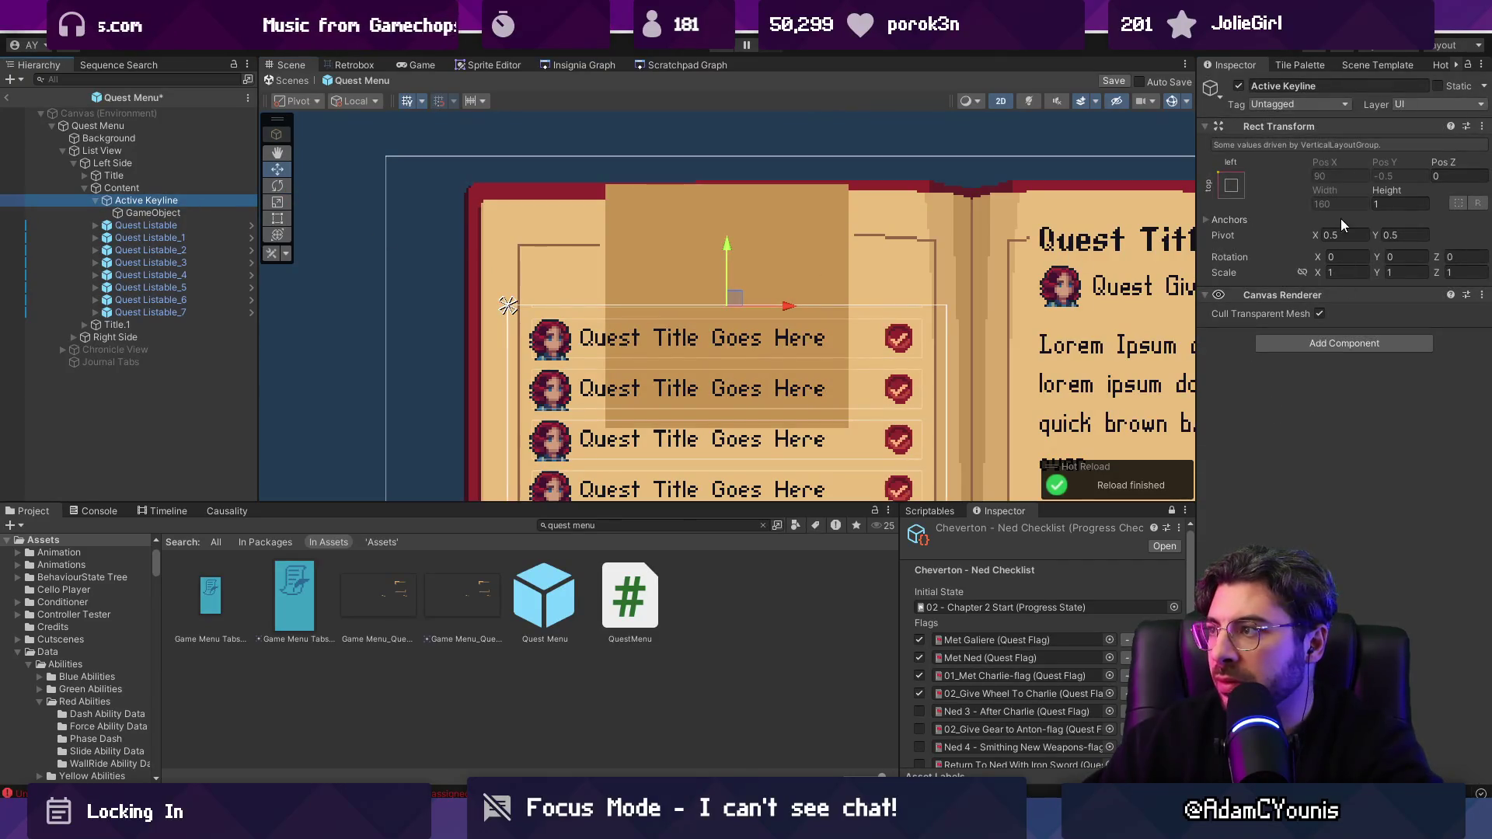
pyautogui.click(214, 213)
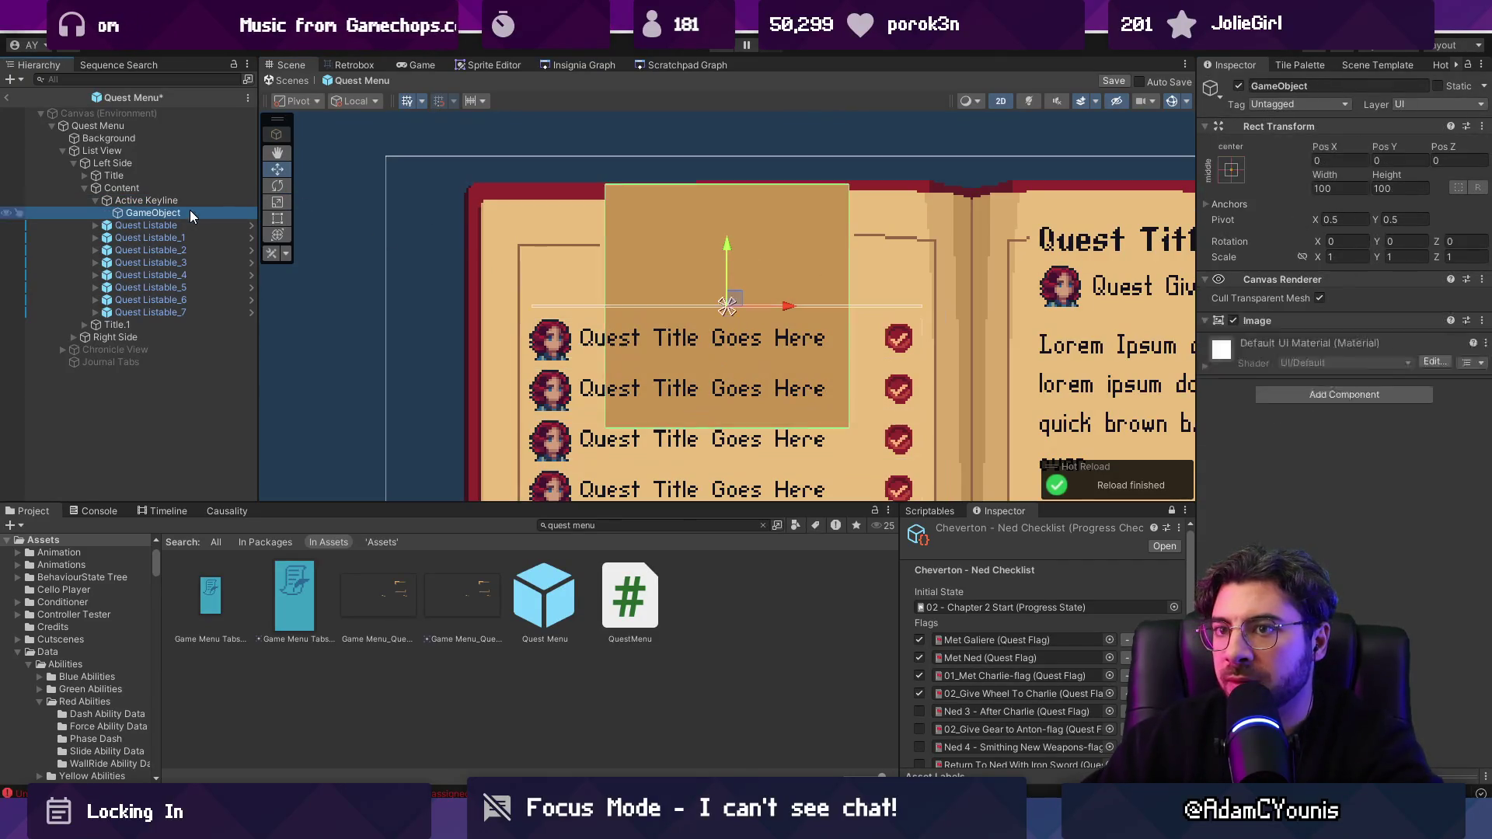
# Step: Anchor the new child to full stretch with zero offsets
pyautogui.click(1230, 169)
pyautogui.click(1397, 403)
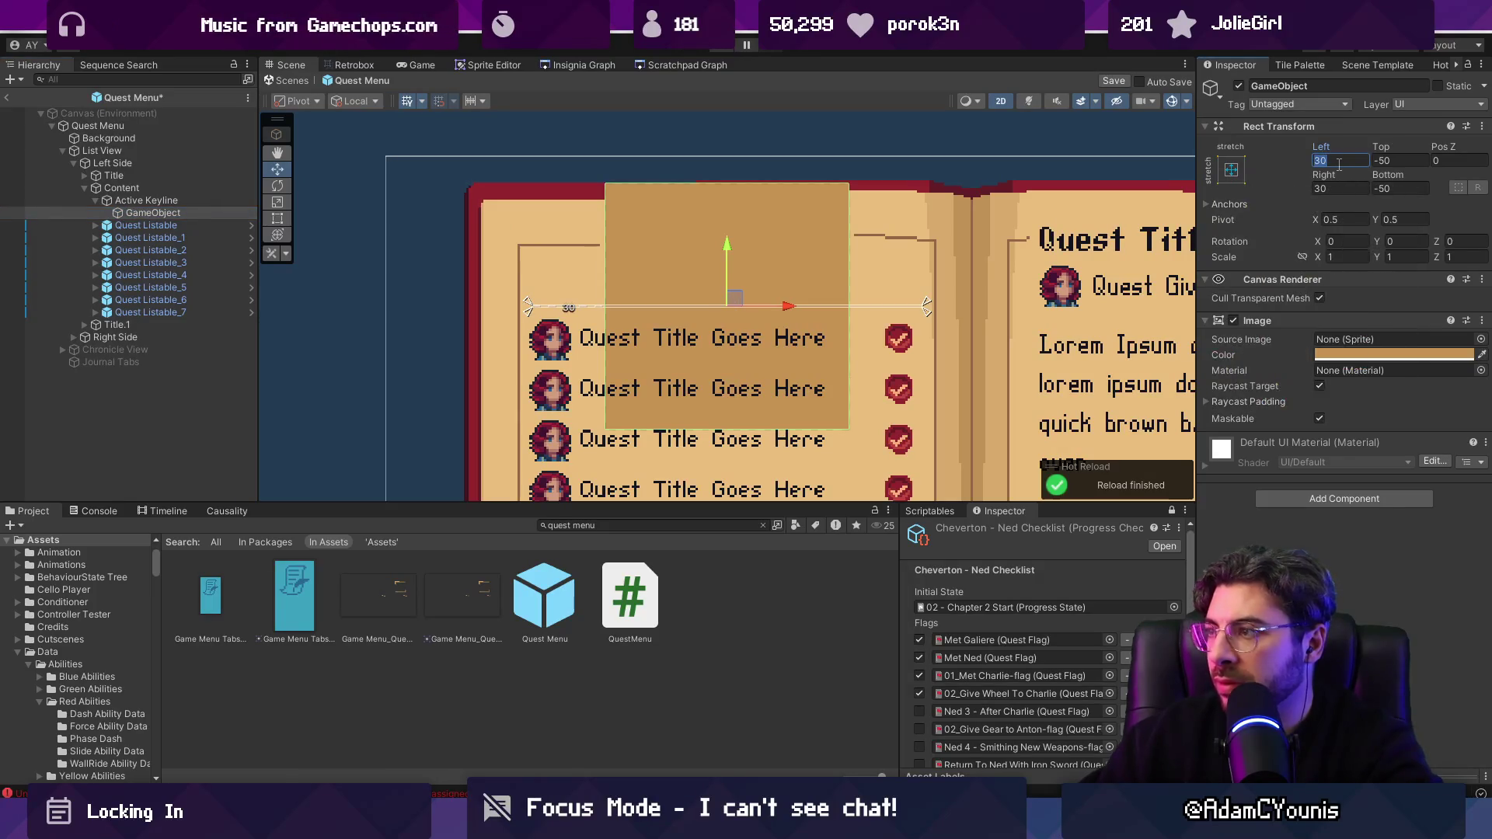
pyautogui.click(1339, 161)
pyautogui.write('0')
pyautogui.press('Tab')
pyautogui.write('0')
pyautogui.press('Tab')
pyautogui.press('Tab')
pyautogui.write('0')
pyautogui.press('Tab')
pyautogui.write('0')
pyautogui.press('Return')
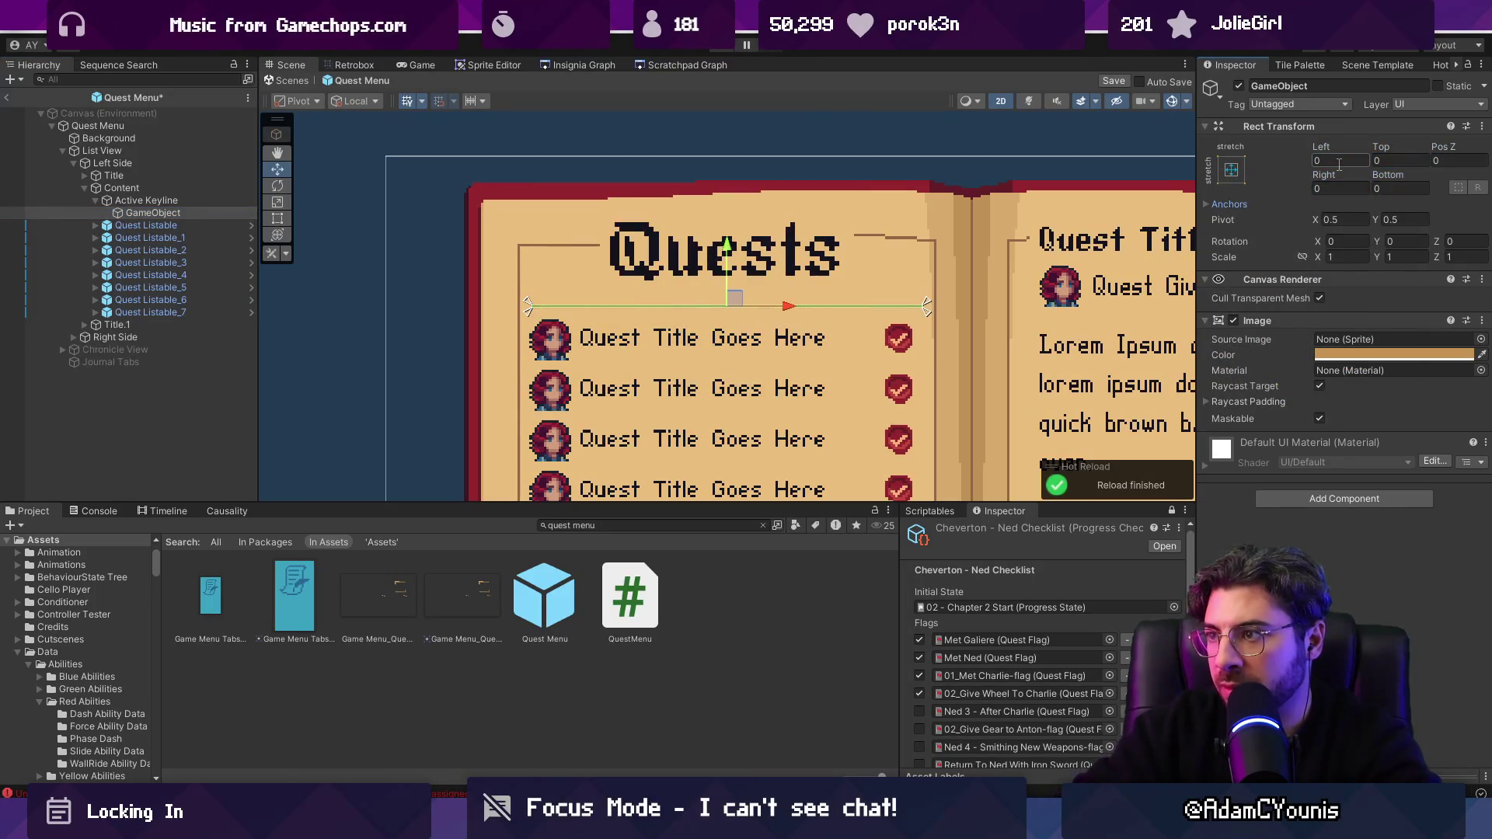
# Step: Inset the child 22 units left and right, save the Quest Menu prefab, and exit it
pyautogui.click(1340, 161)
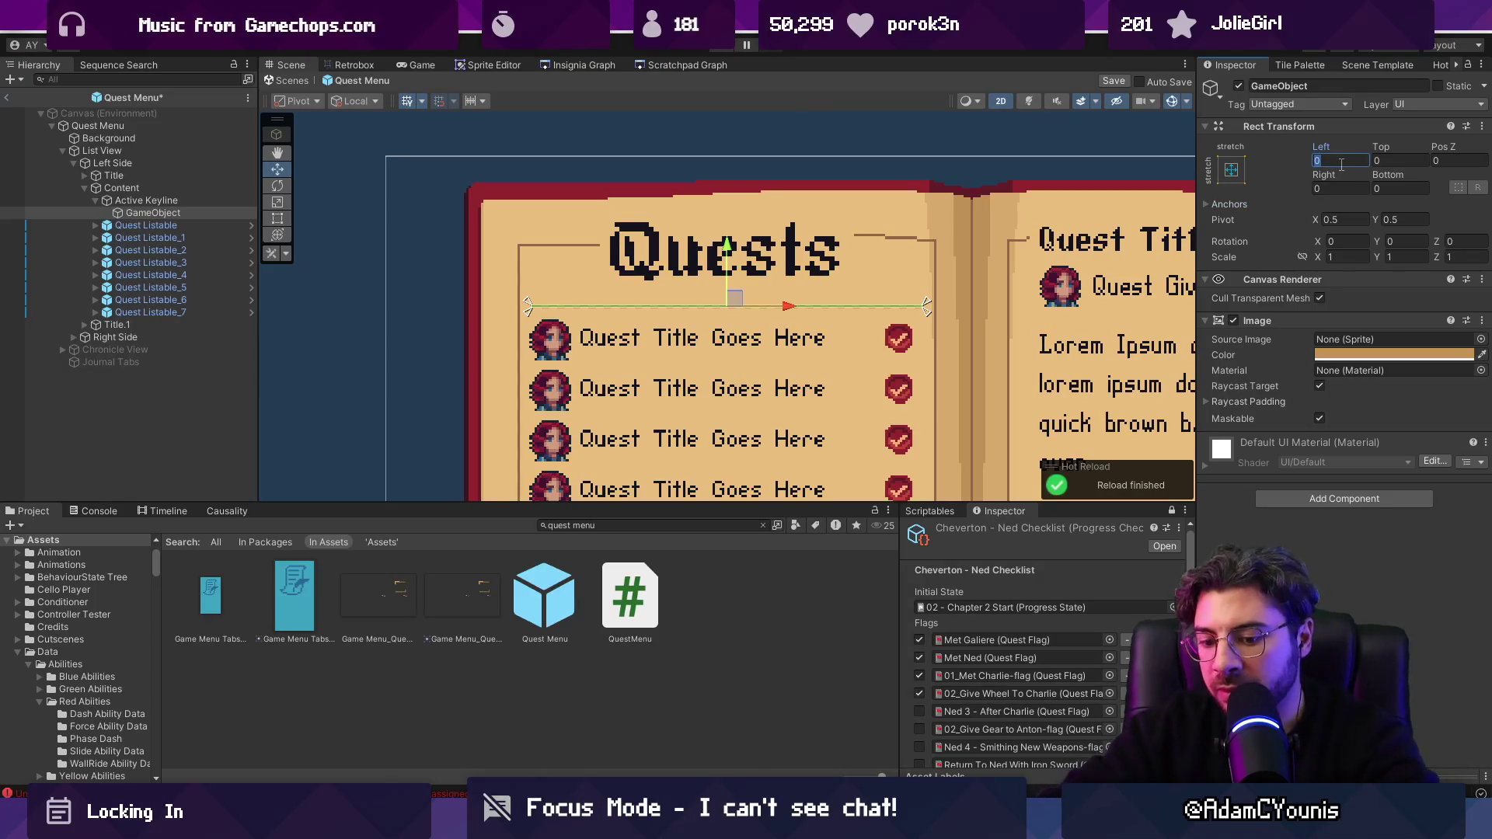
pyautogui.write('16')
pyautogui.press('Tab')
pyautogui.press('Tab')
pyautogui.press('Tab')
pyautogui.write('16')
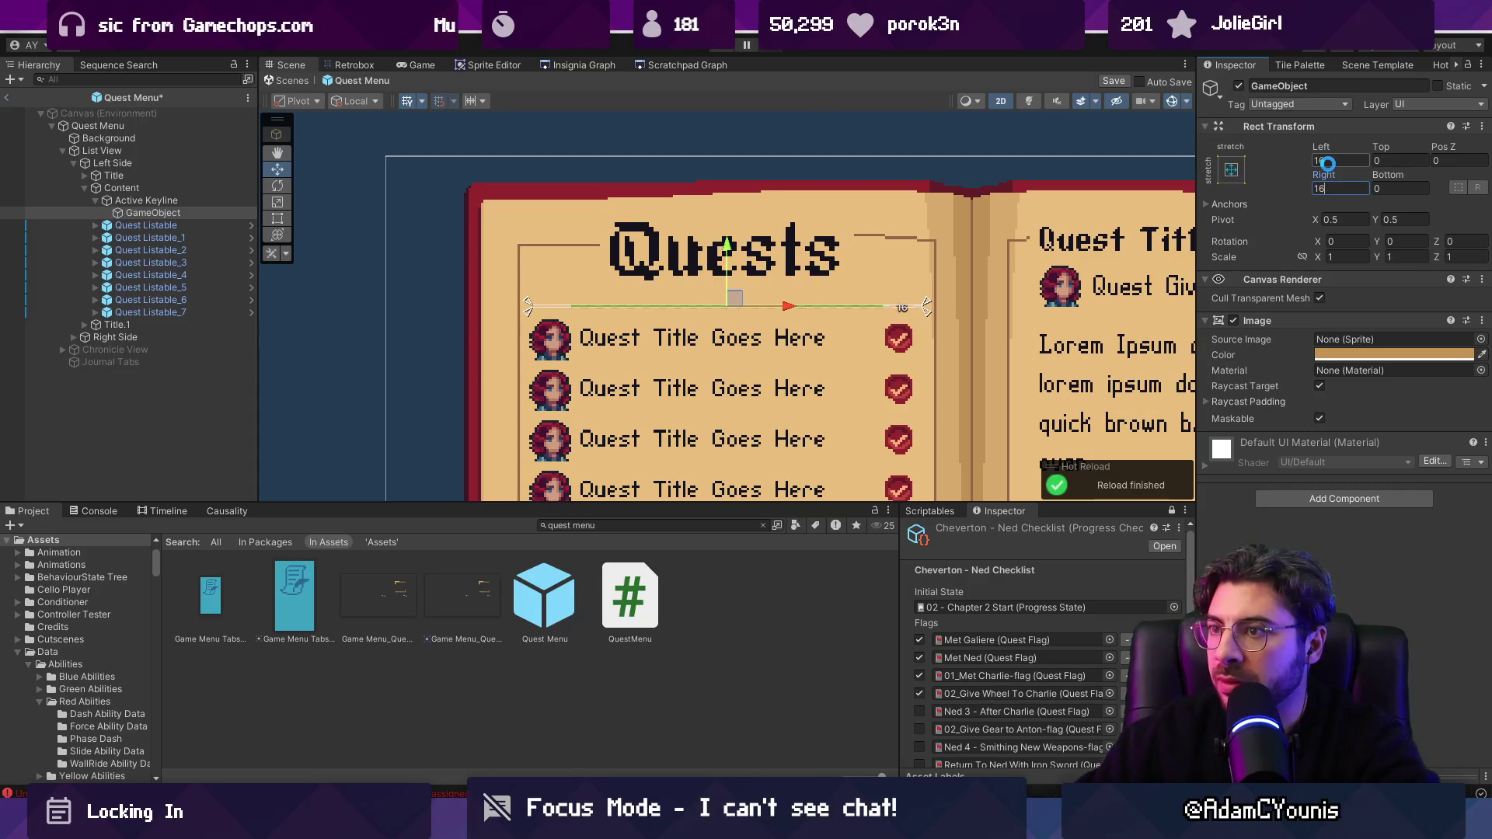
pyautogui.hotkey('ctrl', 's')
pyautogui.hotkey('shift', 'Tab')
pyautogui.hotkey('shift', 'Tab')
pyautogui.hotkey('shift', 'Tab')
pyautogui.write('22')
pyautogui.press('Tab')
pyautogui.press('Tab')
pyautogui.press('Tab')
pyautogui.write('22')
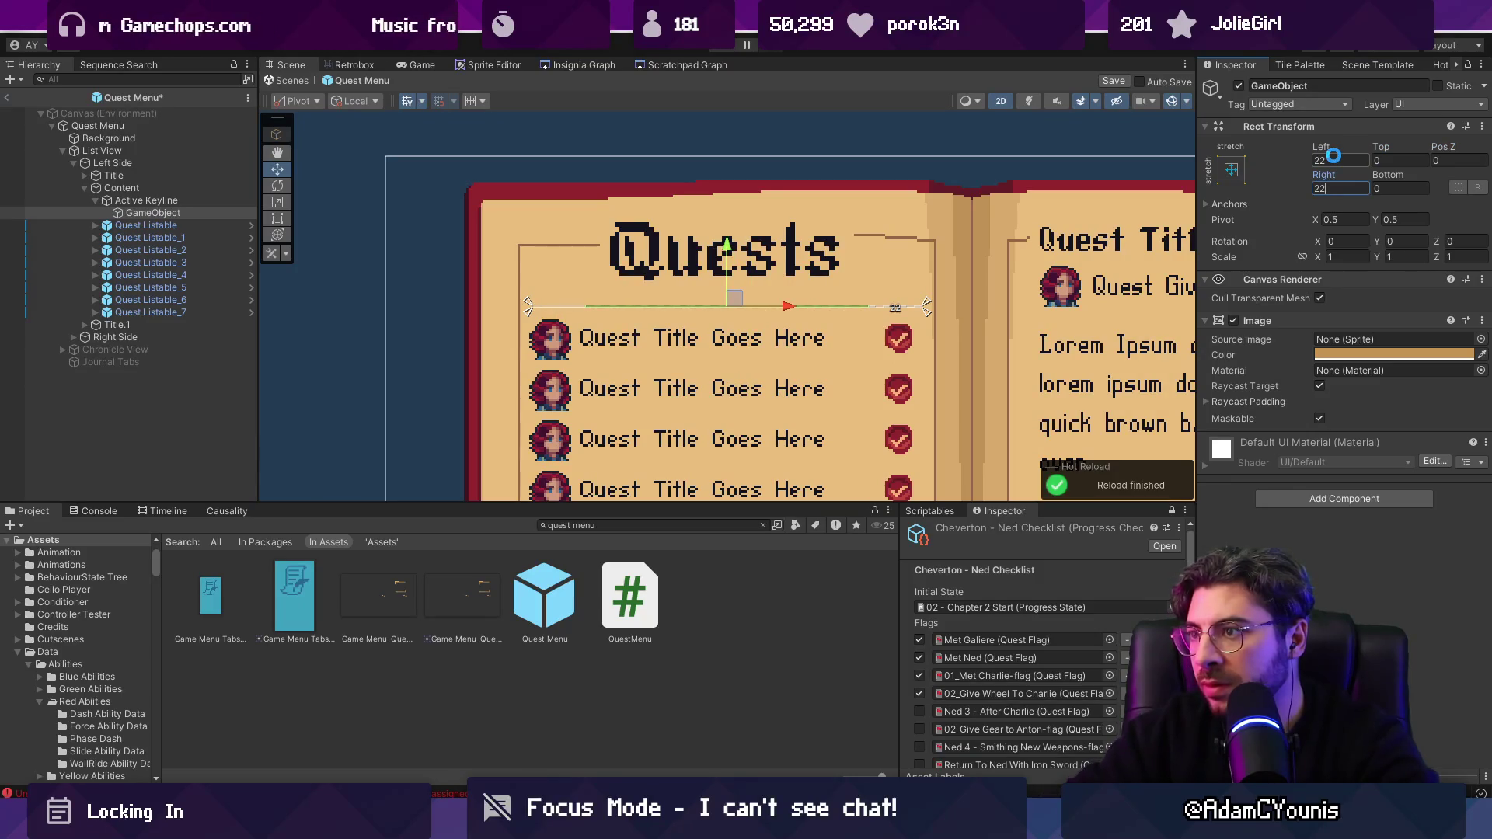
pyautogui.hotkey('ctrl', 's')
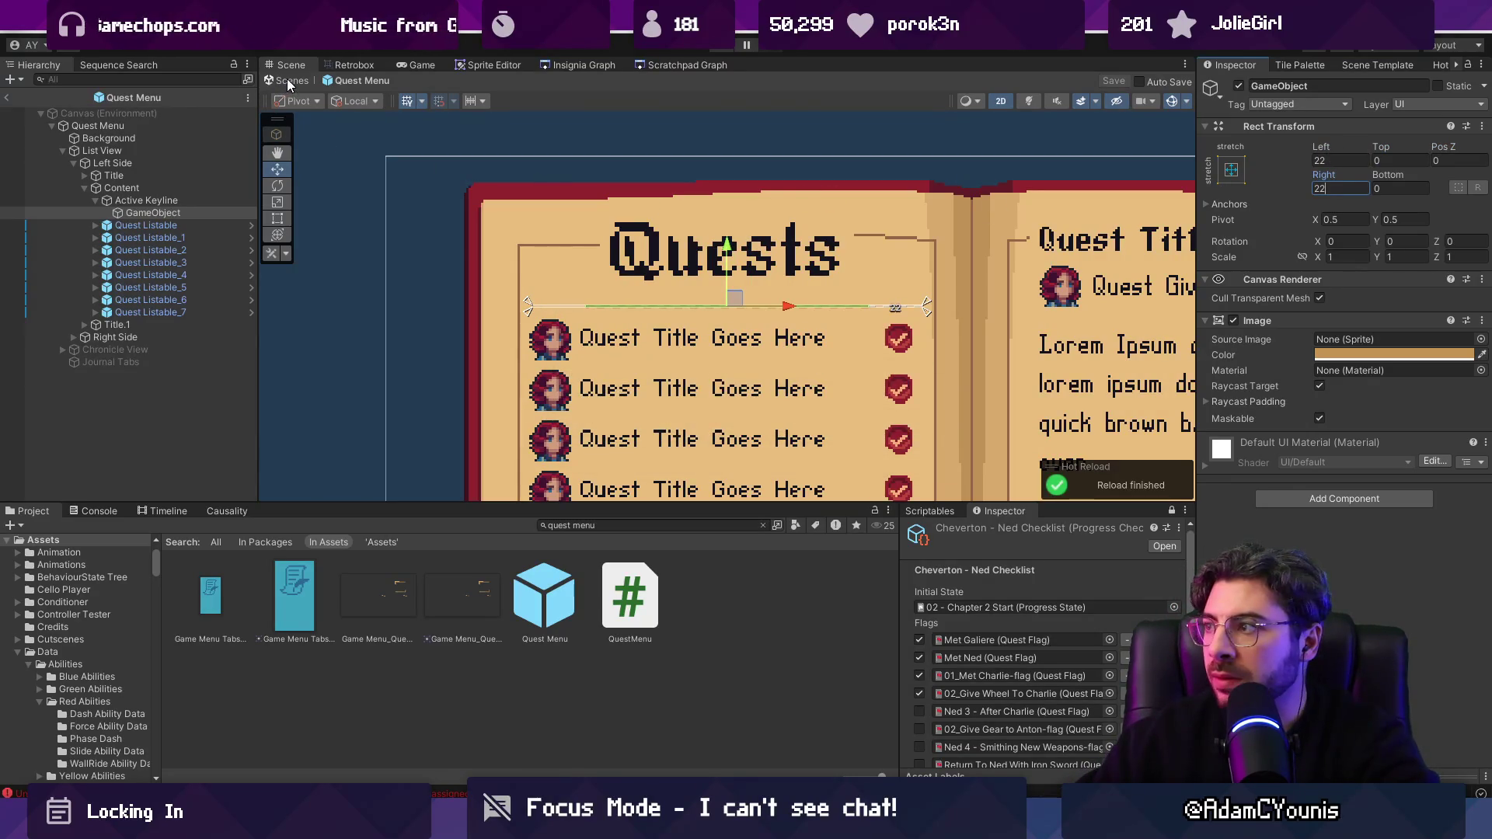
pyautogui.click(288, 80)
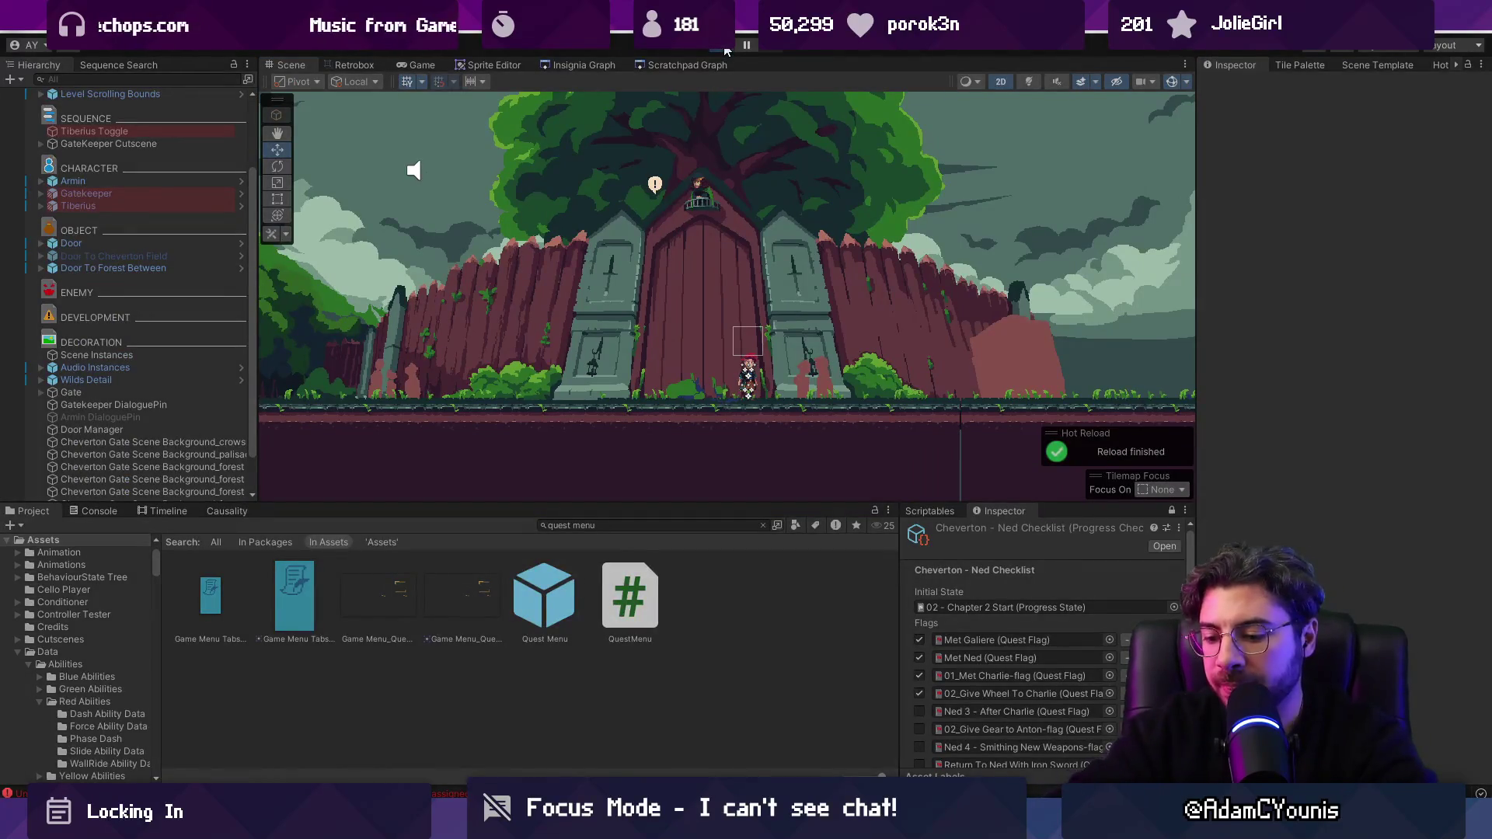
# Step: Playtest to see the inset keyline under Flying Feathers, then reopen the Quest Menu prefab
pyautogui.click(726, 50)
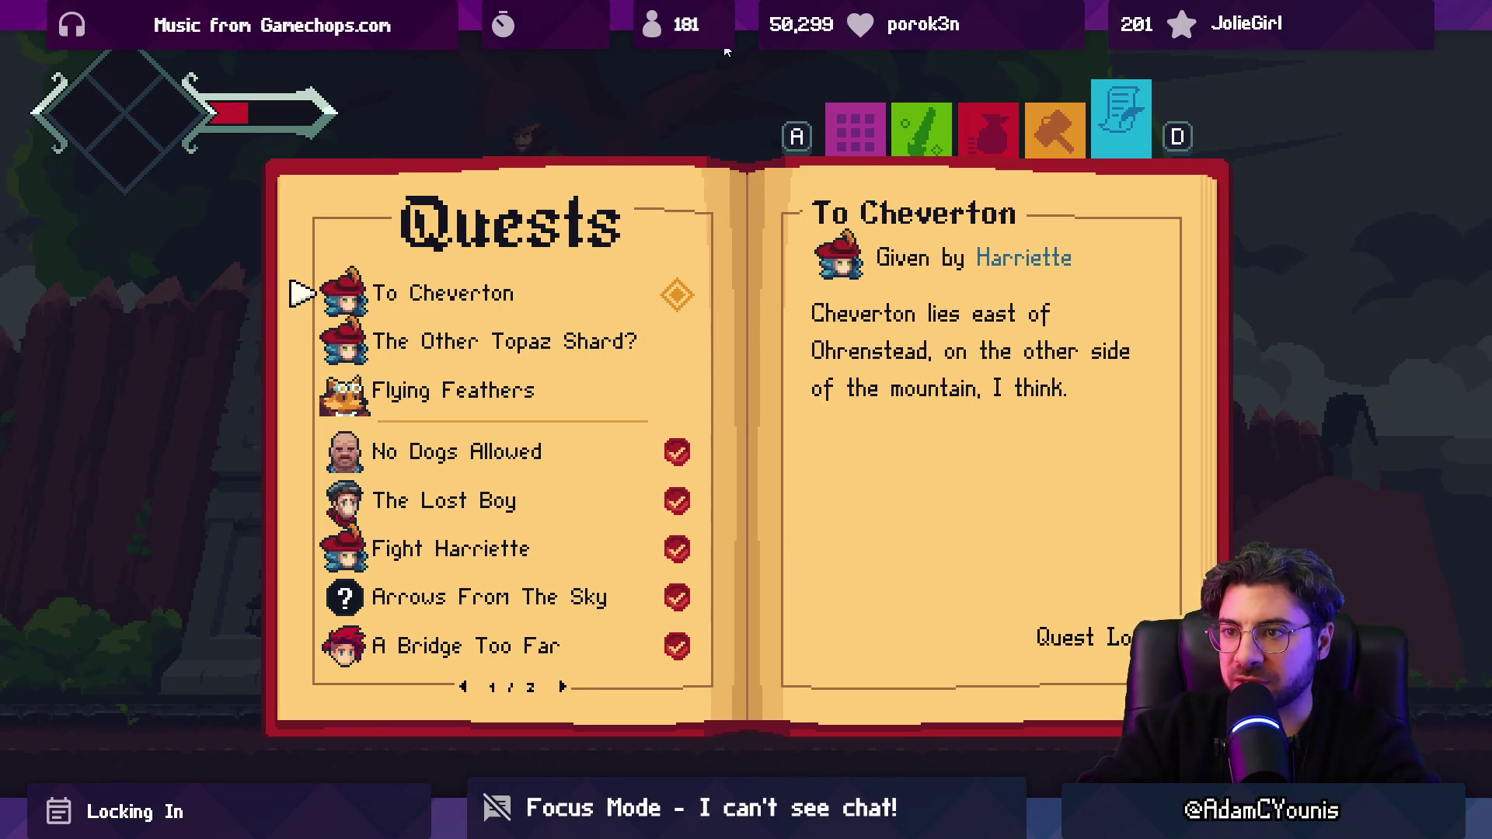
pyautogui.hotkey('shift', 'space')
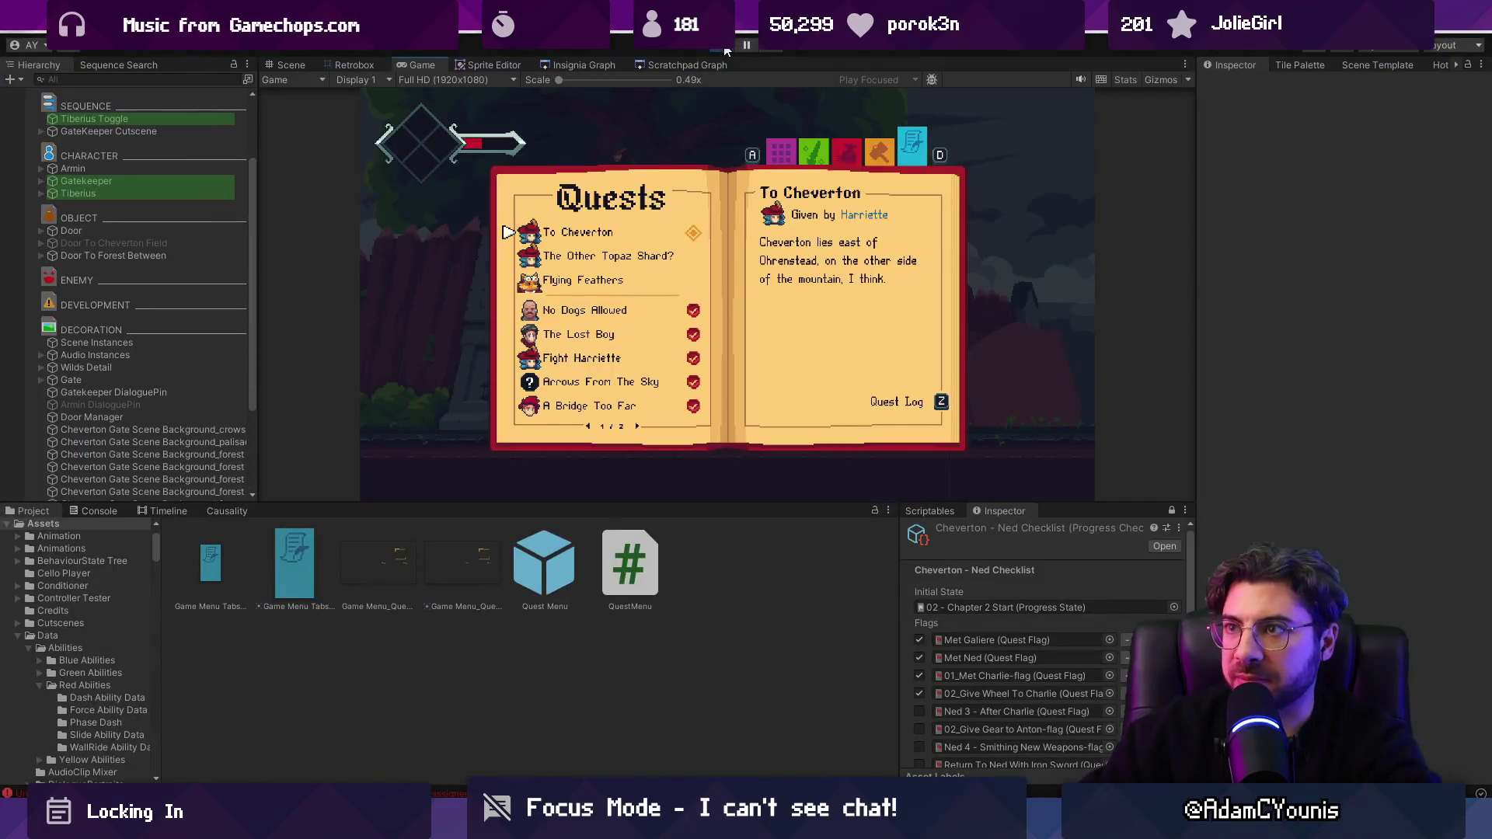
pyautogui.click(716, 45)
pyautogui.doubleClick(543, 595)
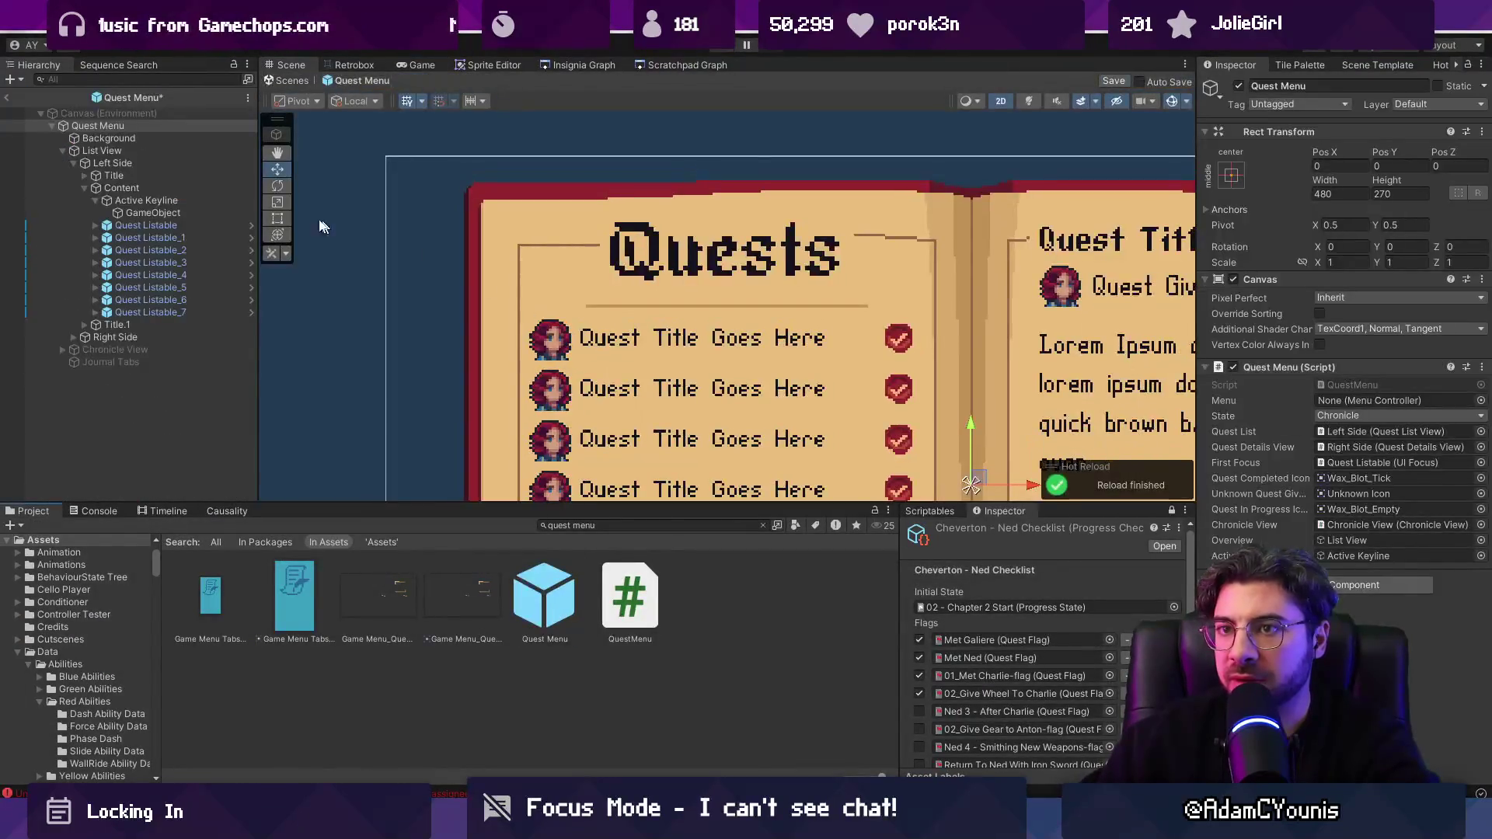
# Step: Give the keyline's child line a middle-stretch anchor with height 1
pyautogui.click(142, 200)
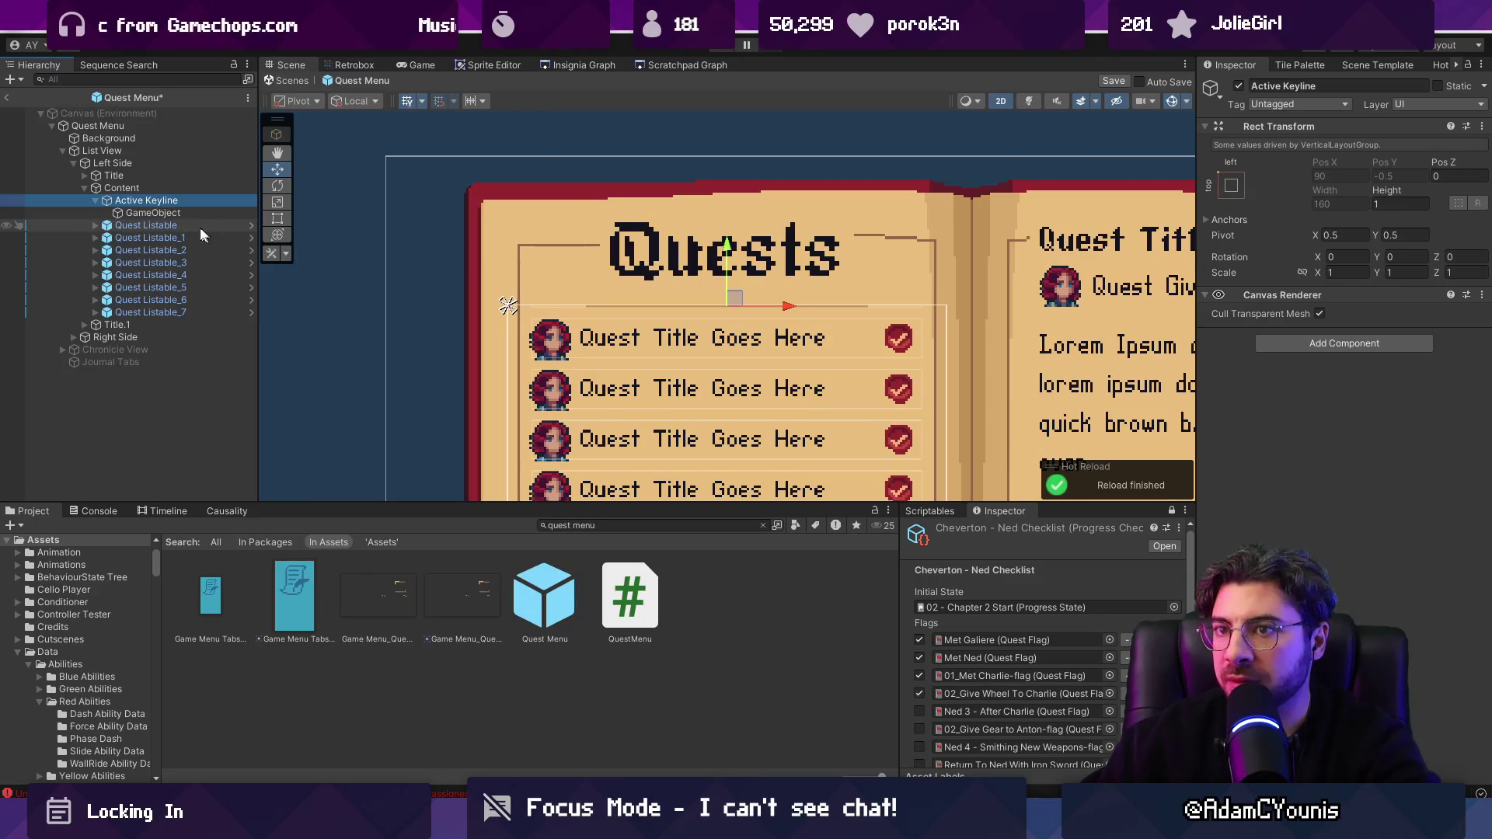
pyautogui.click(1396, 203)
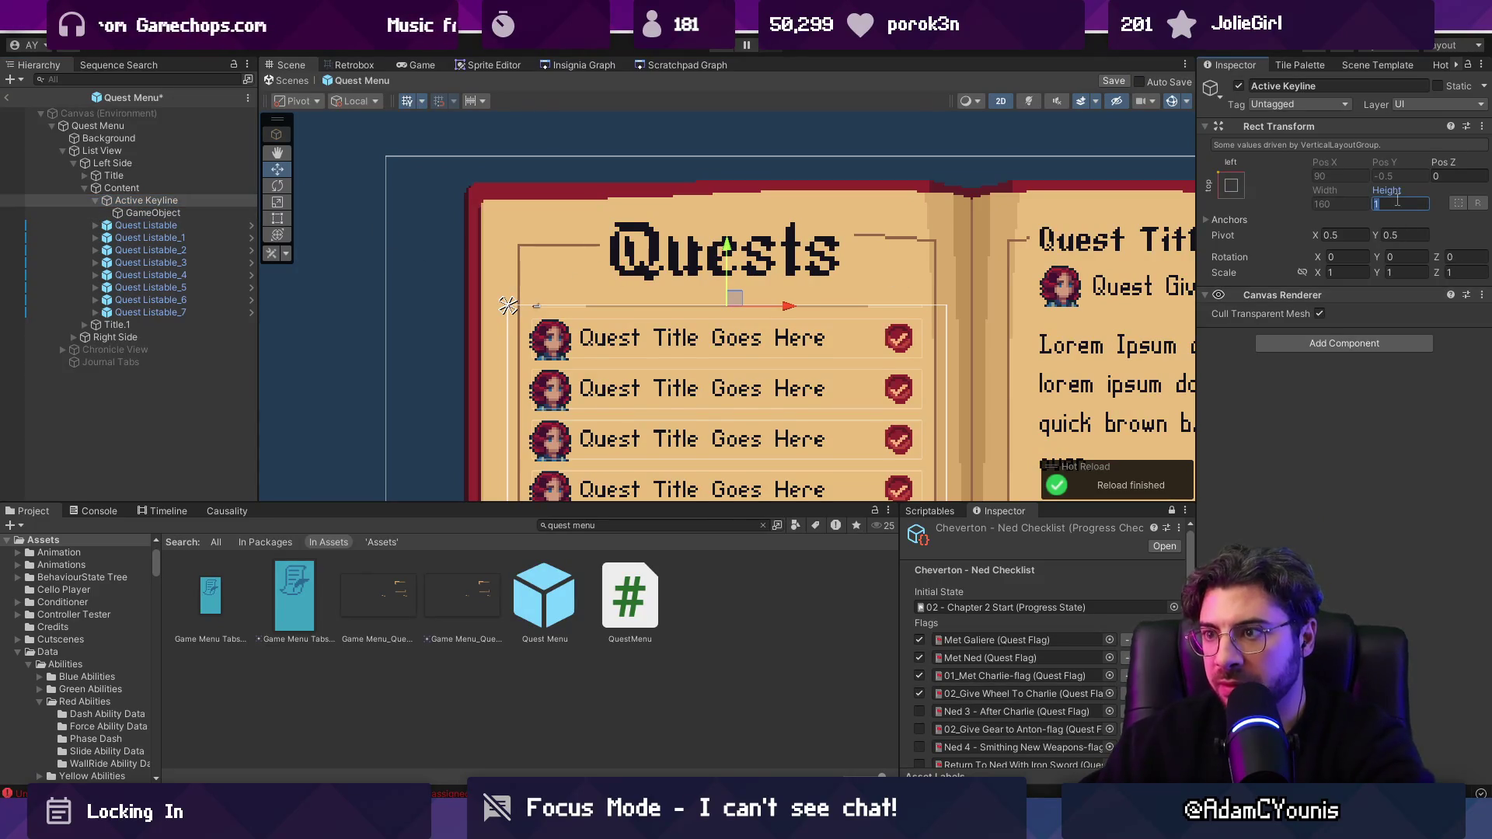
pyautogui.write('3')
pyautogui.click(153, 212)
pyautogui.click(1389, 187)
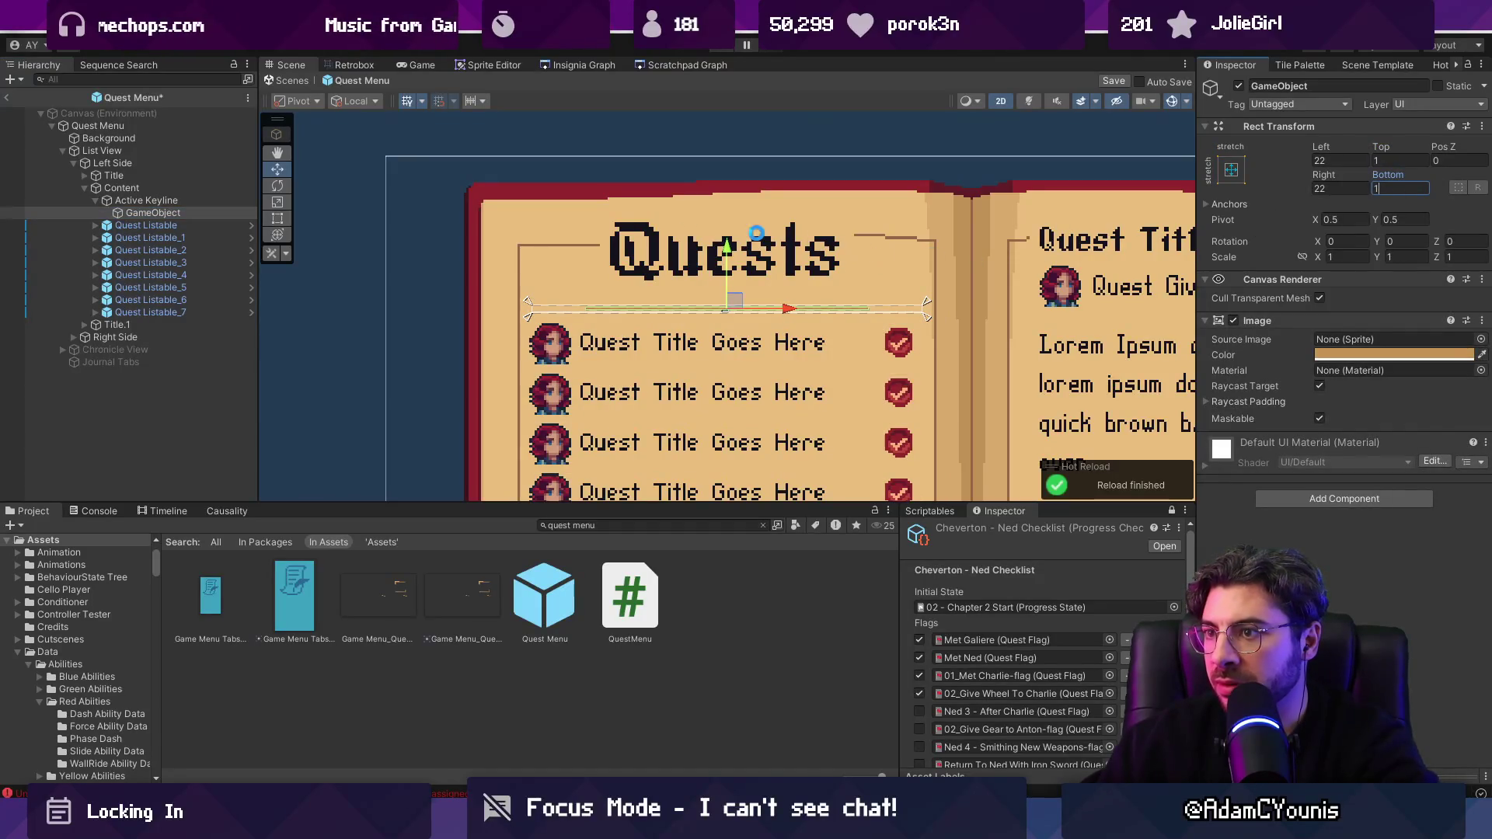
pyautogui.click(176, 201)
pyautogui.click(190, 215)
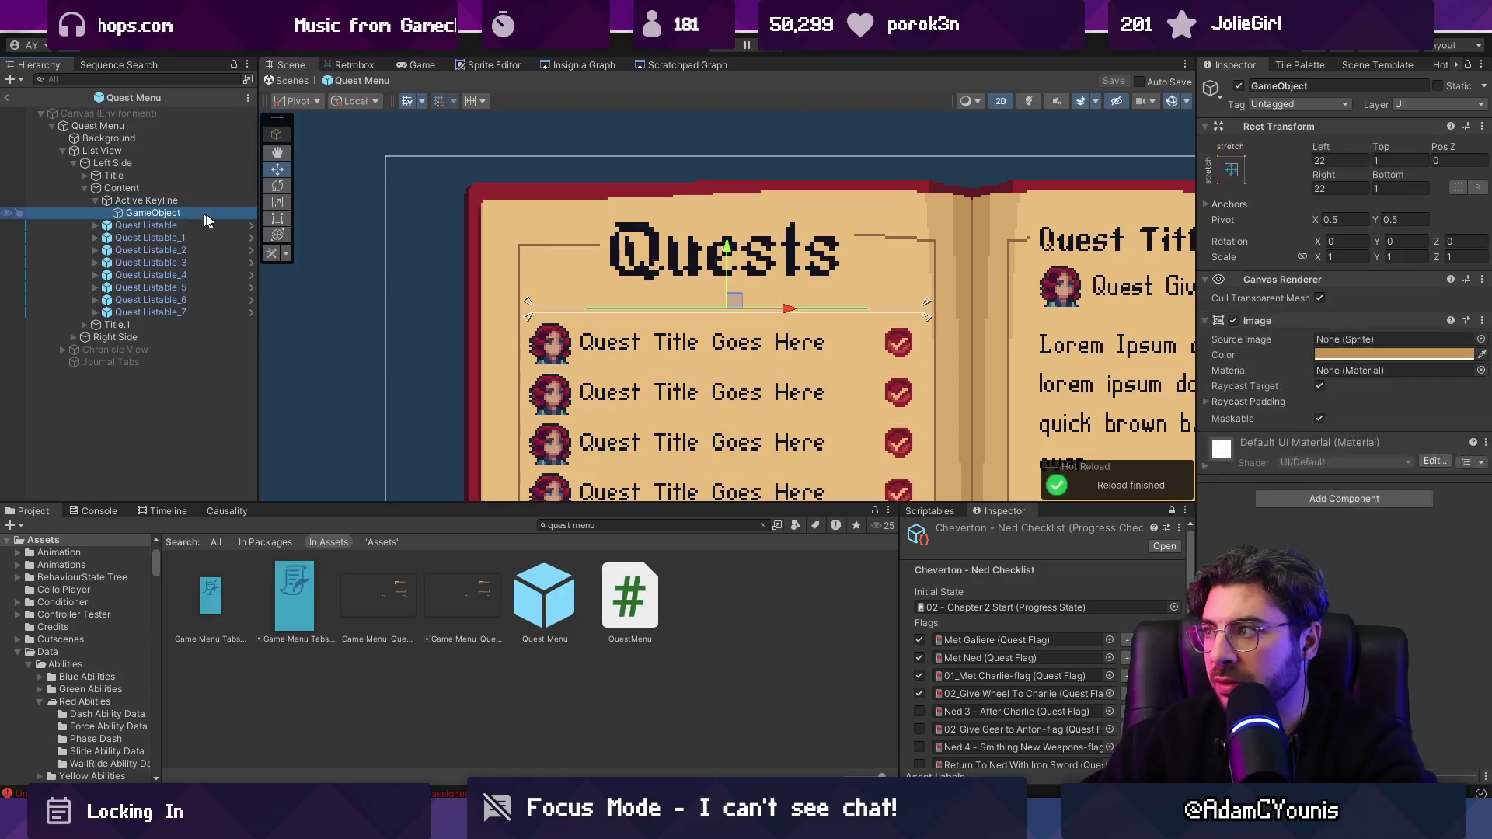
pyautogui.click(1234, 176)
pyautogui.click(1396, 330)
pyautogui.click(1398, 187)
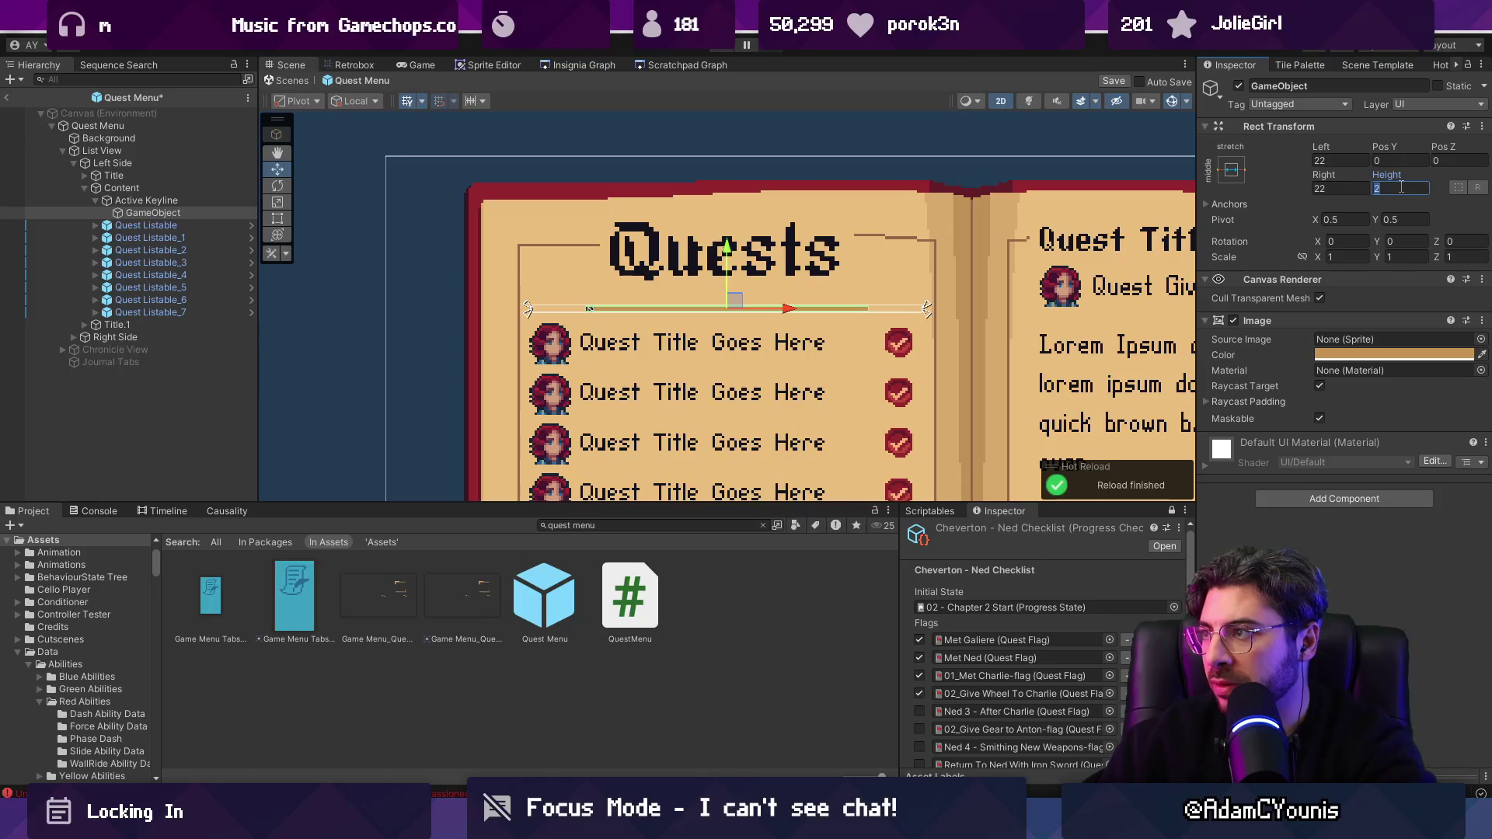
pyautogui.write('1')
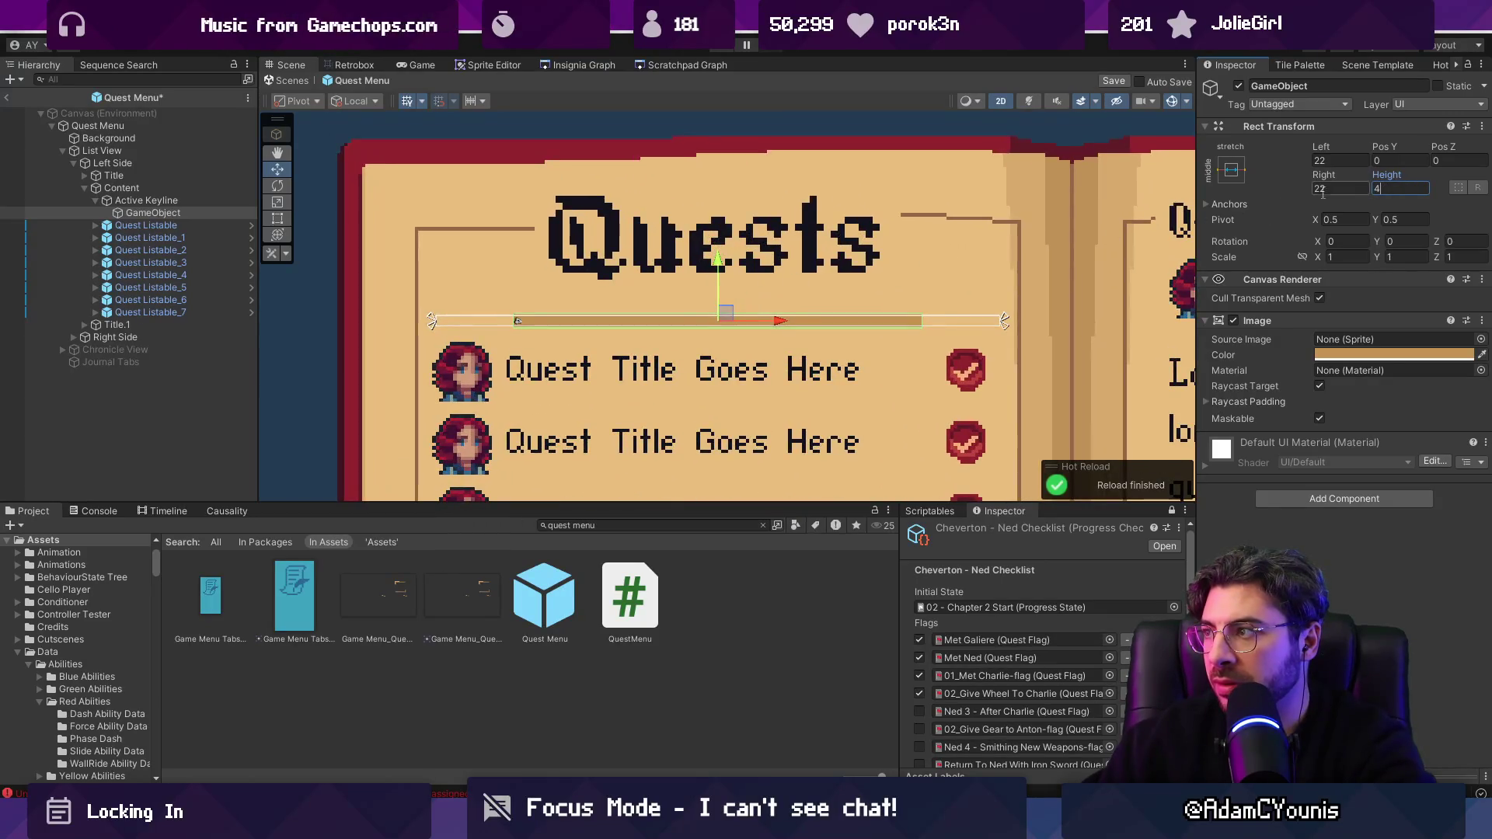
# Step: Raise the Active Keyline height to 5 and enter Play mode with Ctrl+P
pyautogui.click(171, 202)
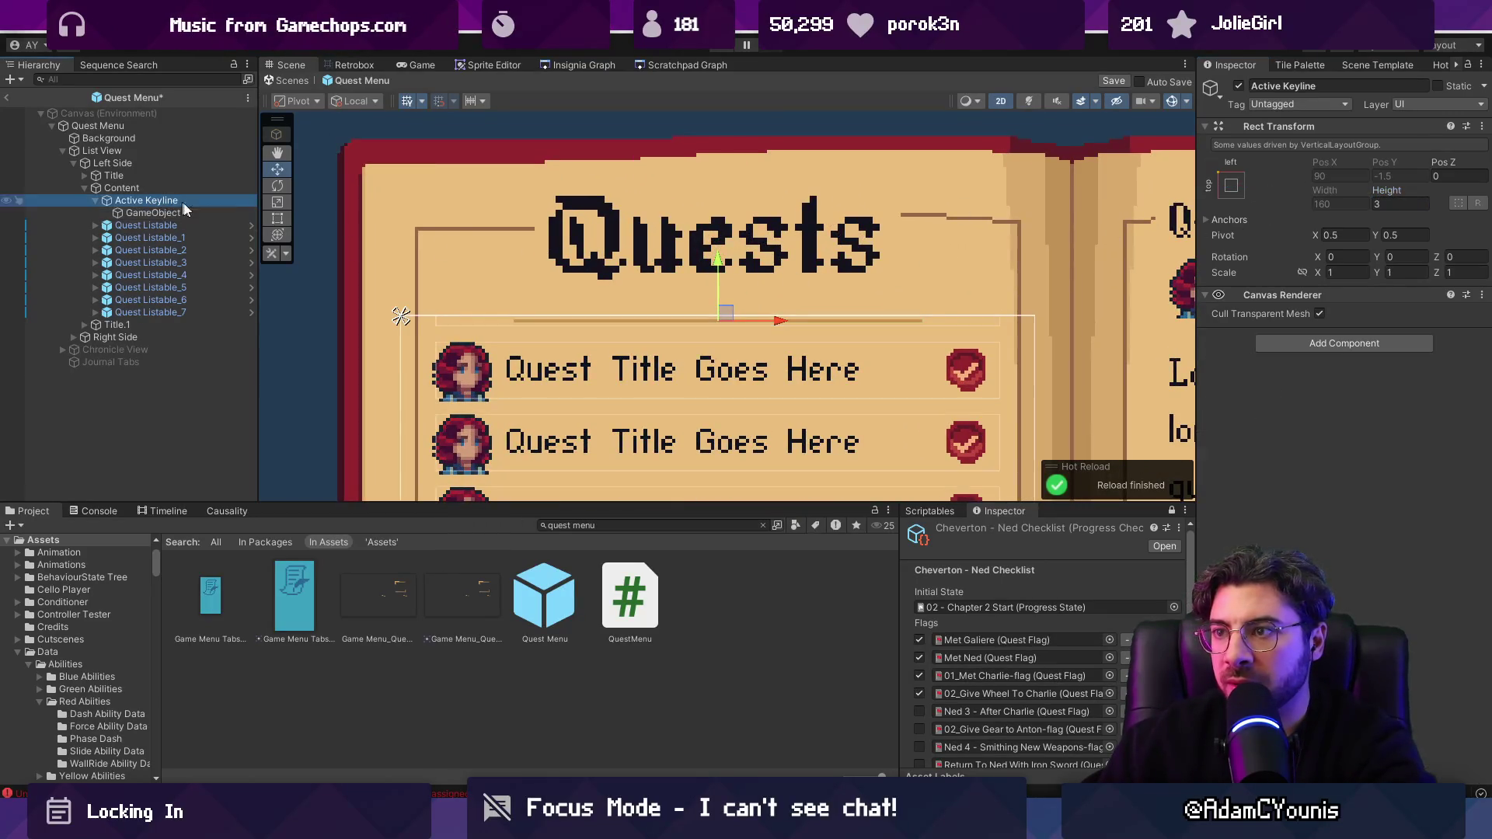
pyautogui.click(1387, 203)
pyautogui.write('5')
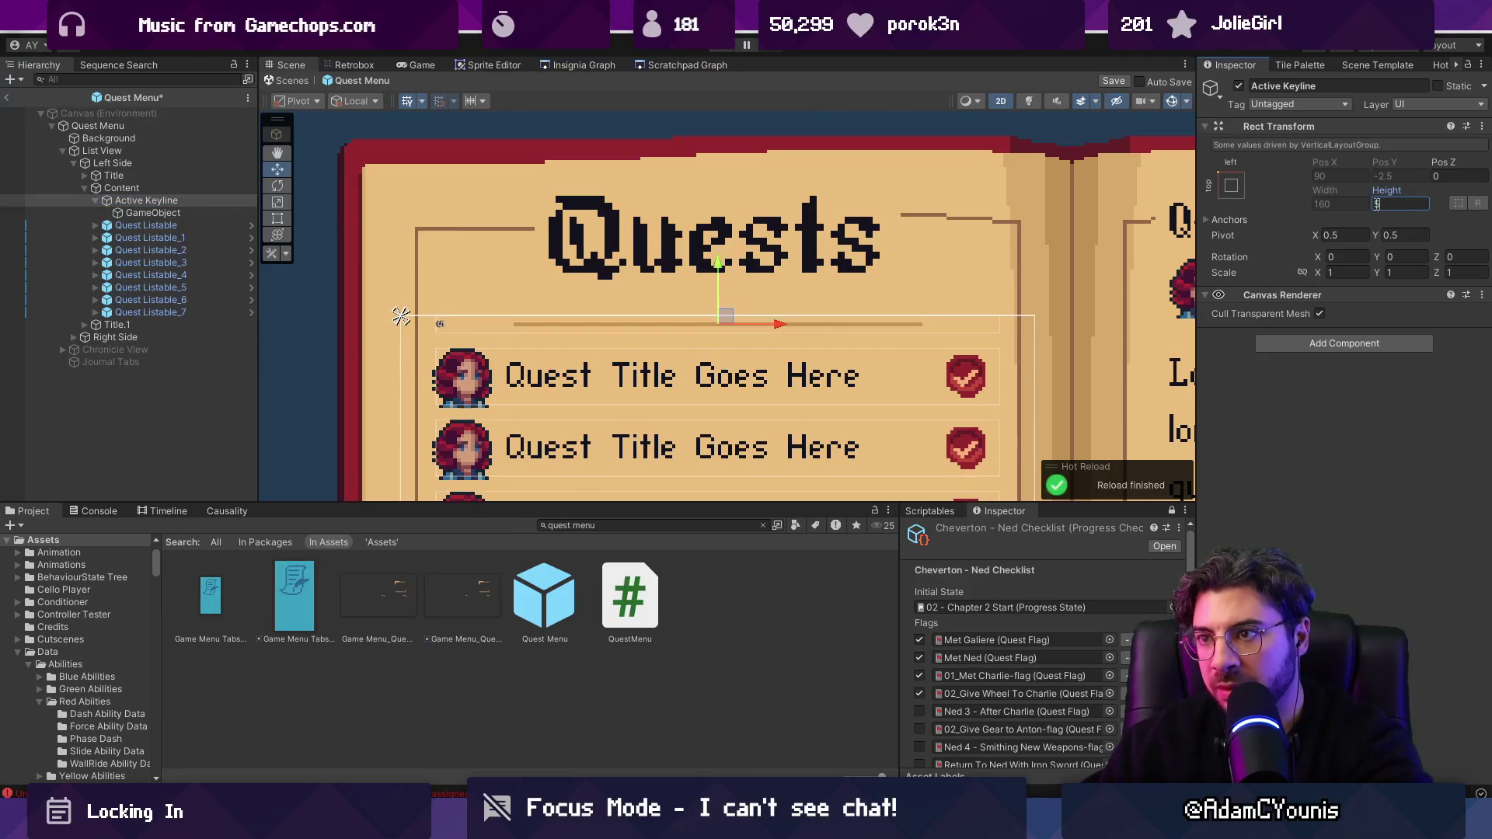
pyautogui.hotkey('ctrl', 'p')
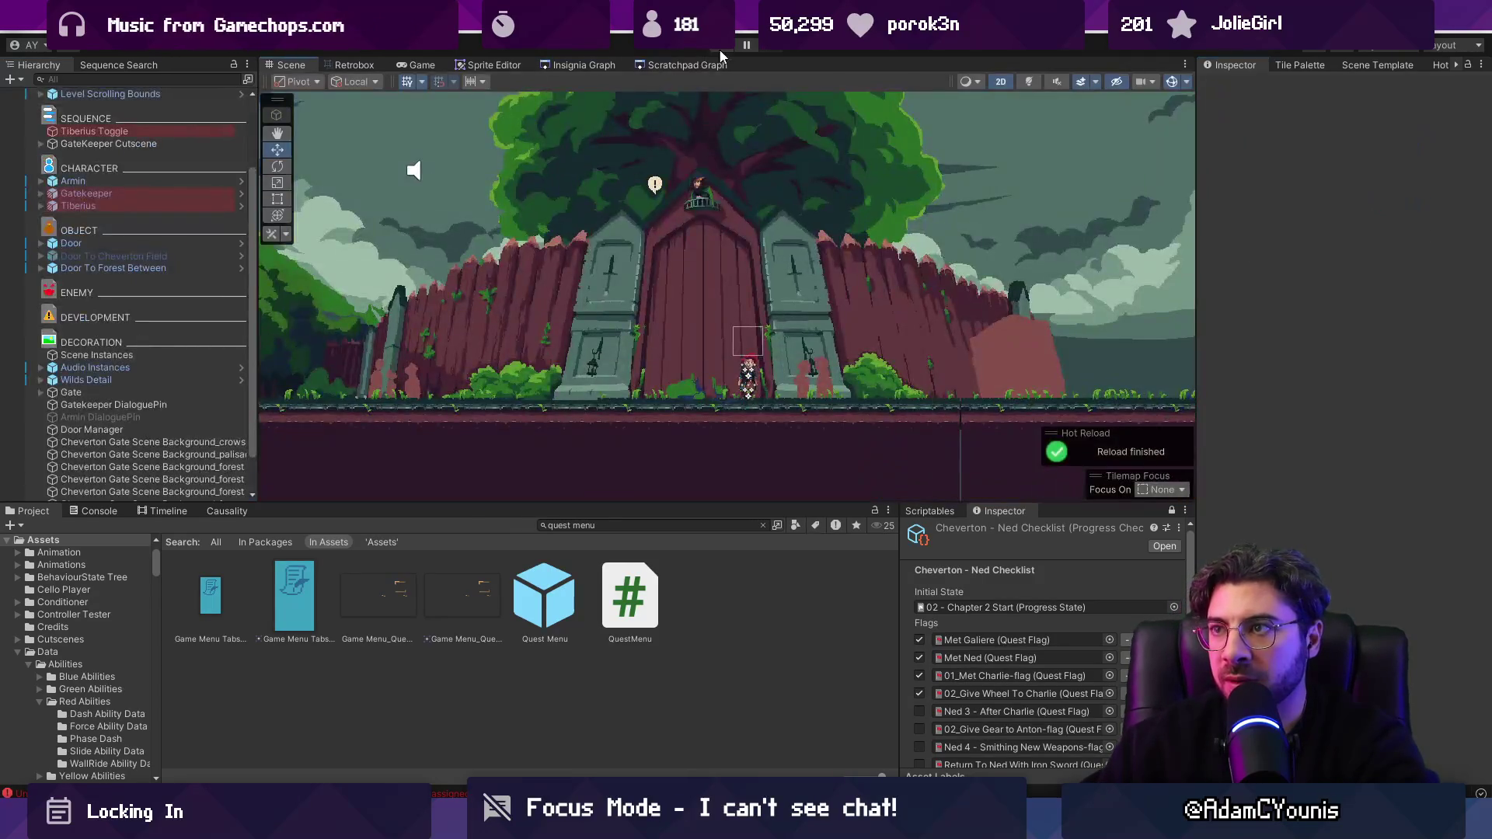
# Step: Browse the Quests journal pages 1/2 and 2/2, then return to QuestMenu.cs in VS Code
pyautogui.press('Escape')
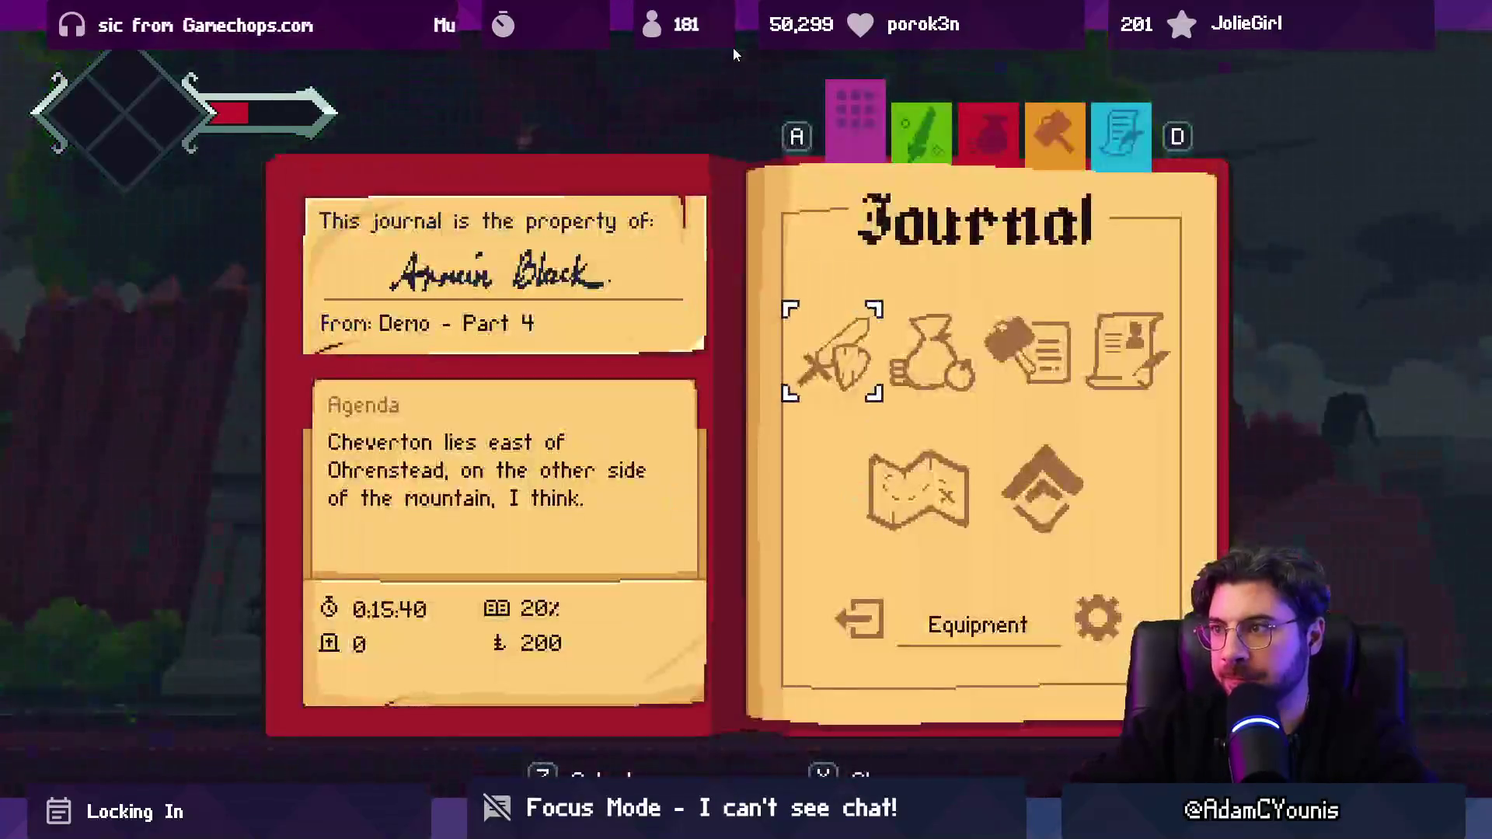
pyautogui.press('a')
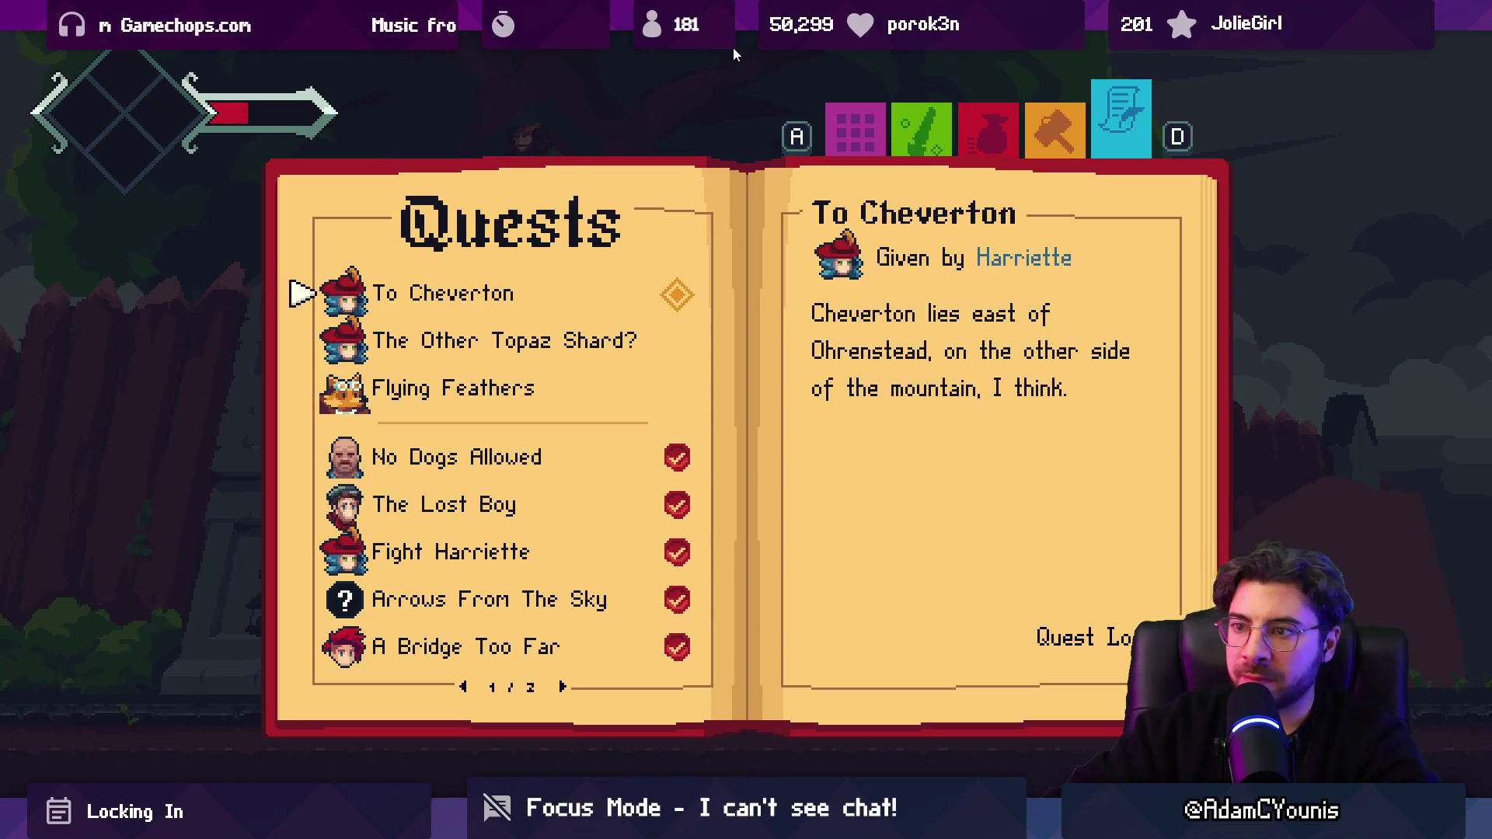
pyautogui.press('s')
pyautogui.press('s')
pyautogui.press('s')
pyautogui.press('w')
pyautogui.press('s')
pyautogui.press('s')
pyautogui.press('s')
pyautogui.press('s')
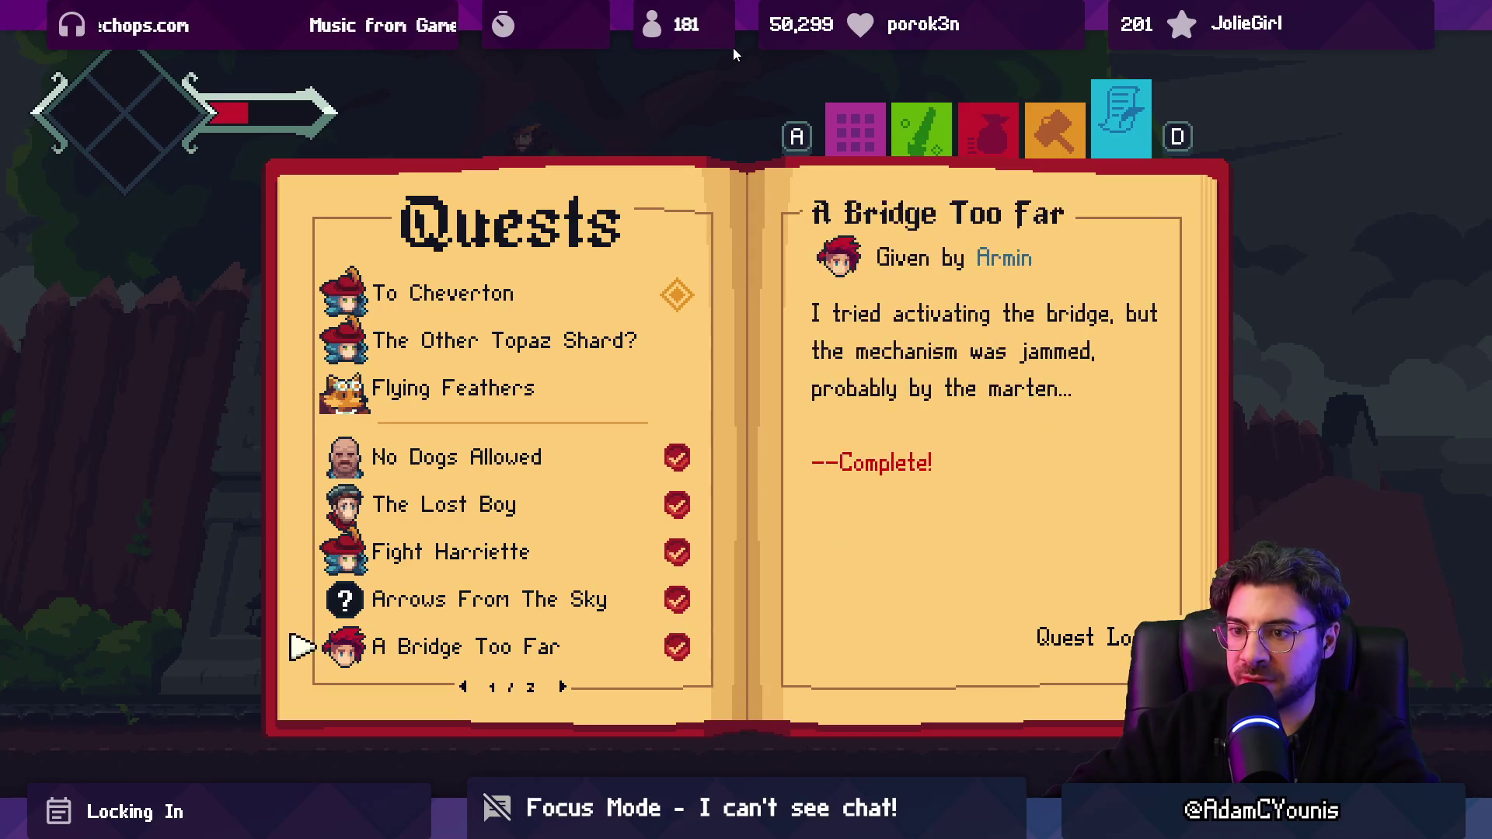
pyautogui.press('d')
pyautogui.press('a')
pyautogui.press('Right')
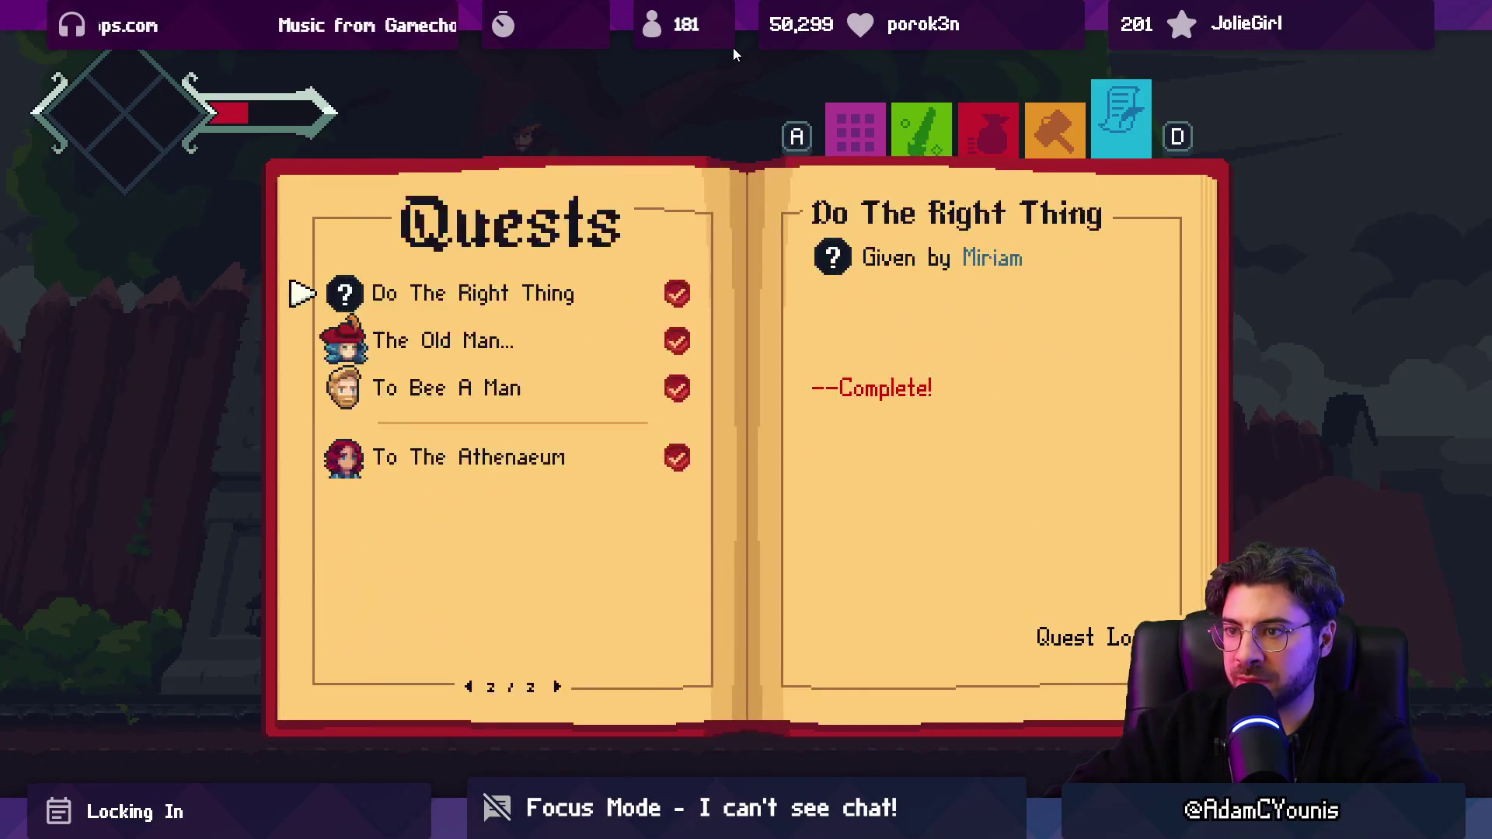
pyautogui.press('Left')
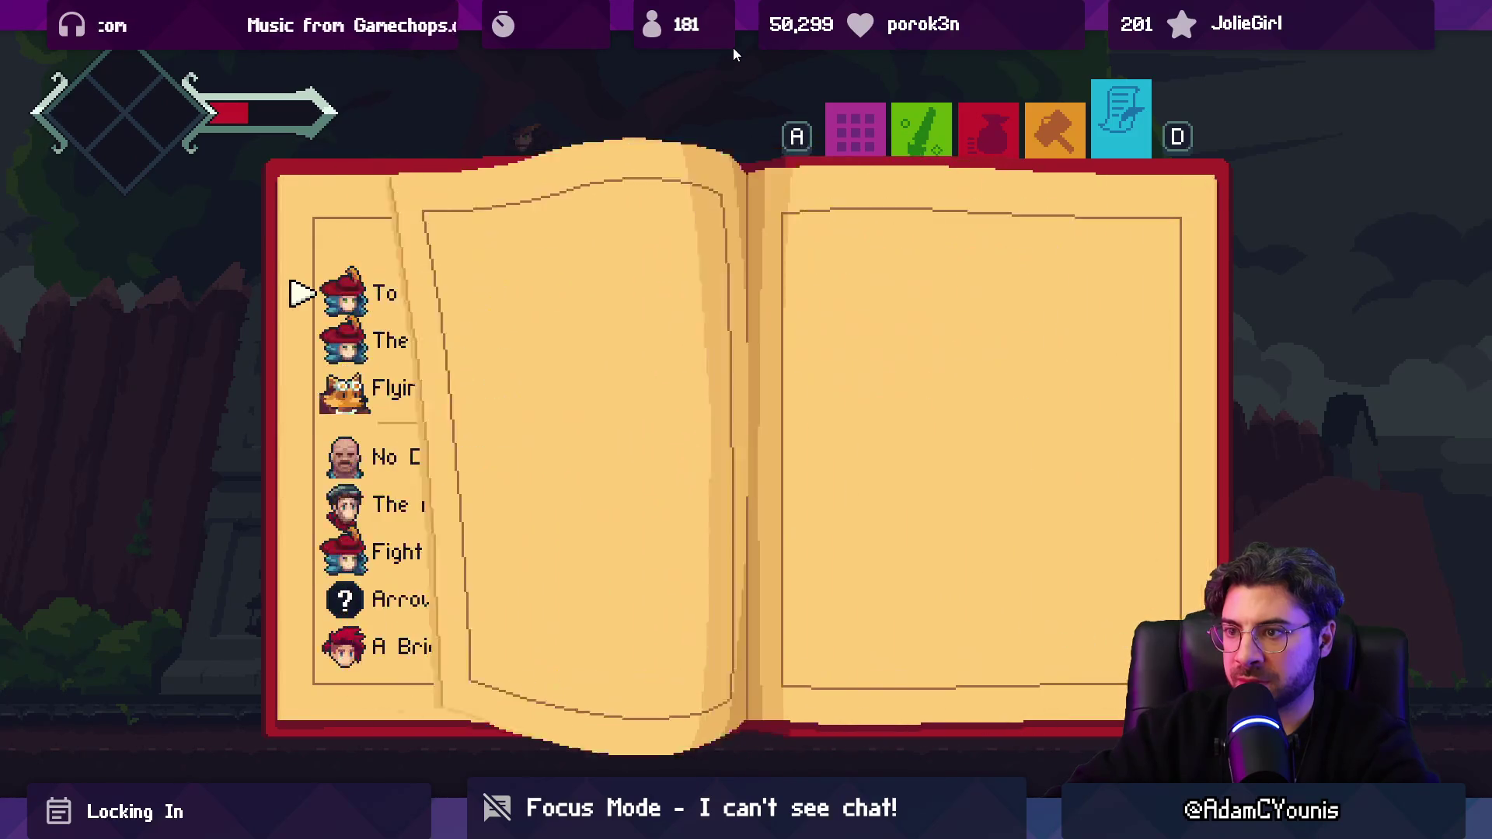
pyautogui.hotkey('shift', 'space')
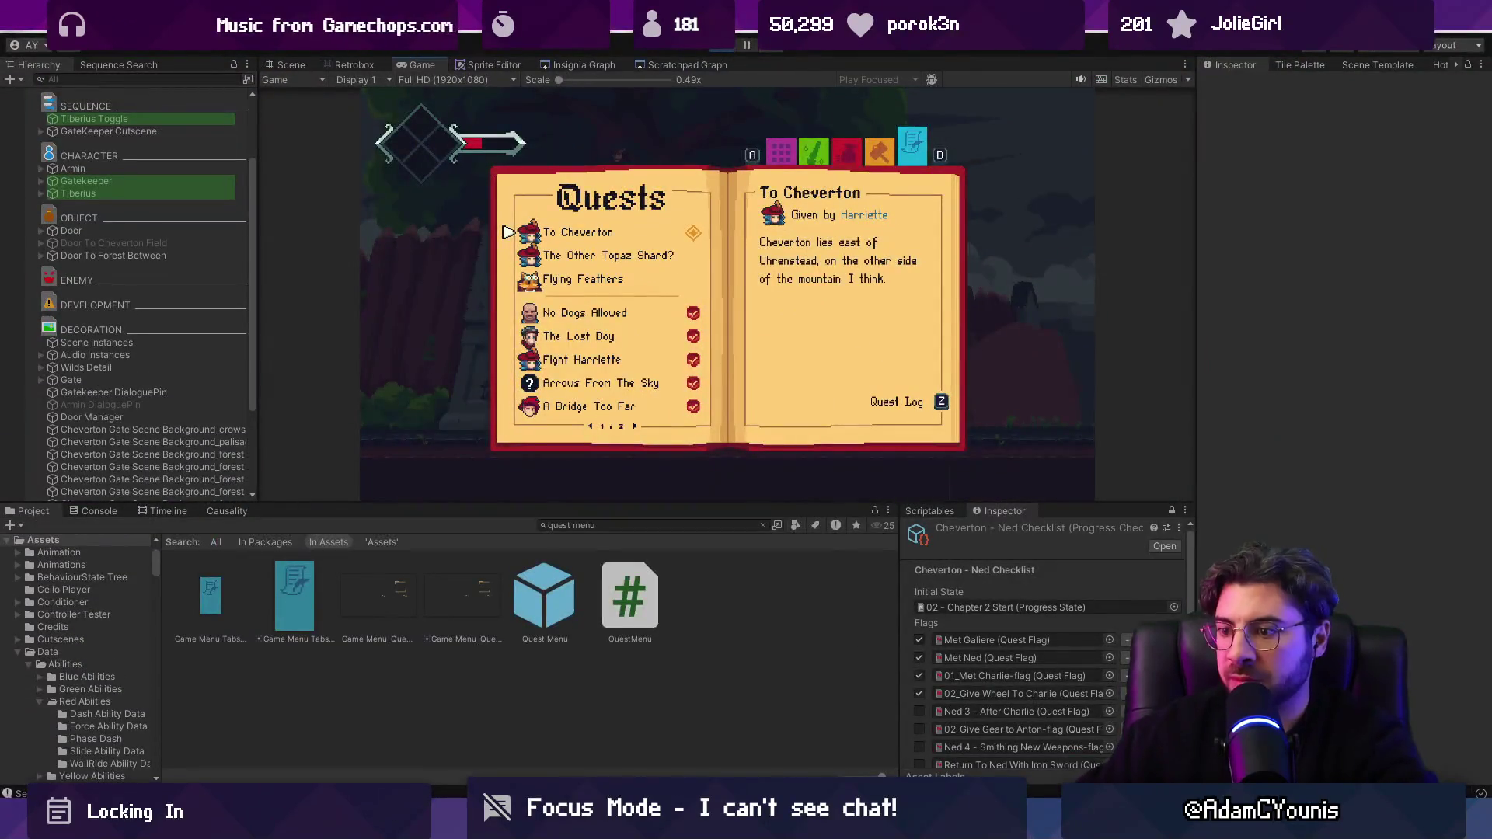
pyautogui.hotkey('alt', 'Tab')
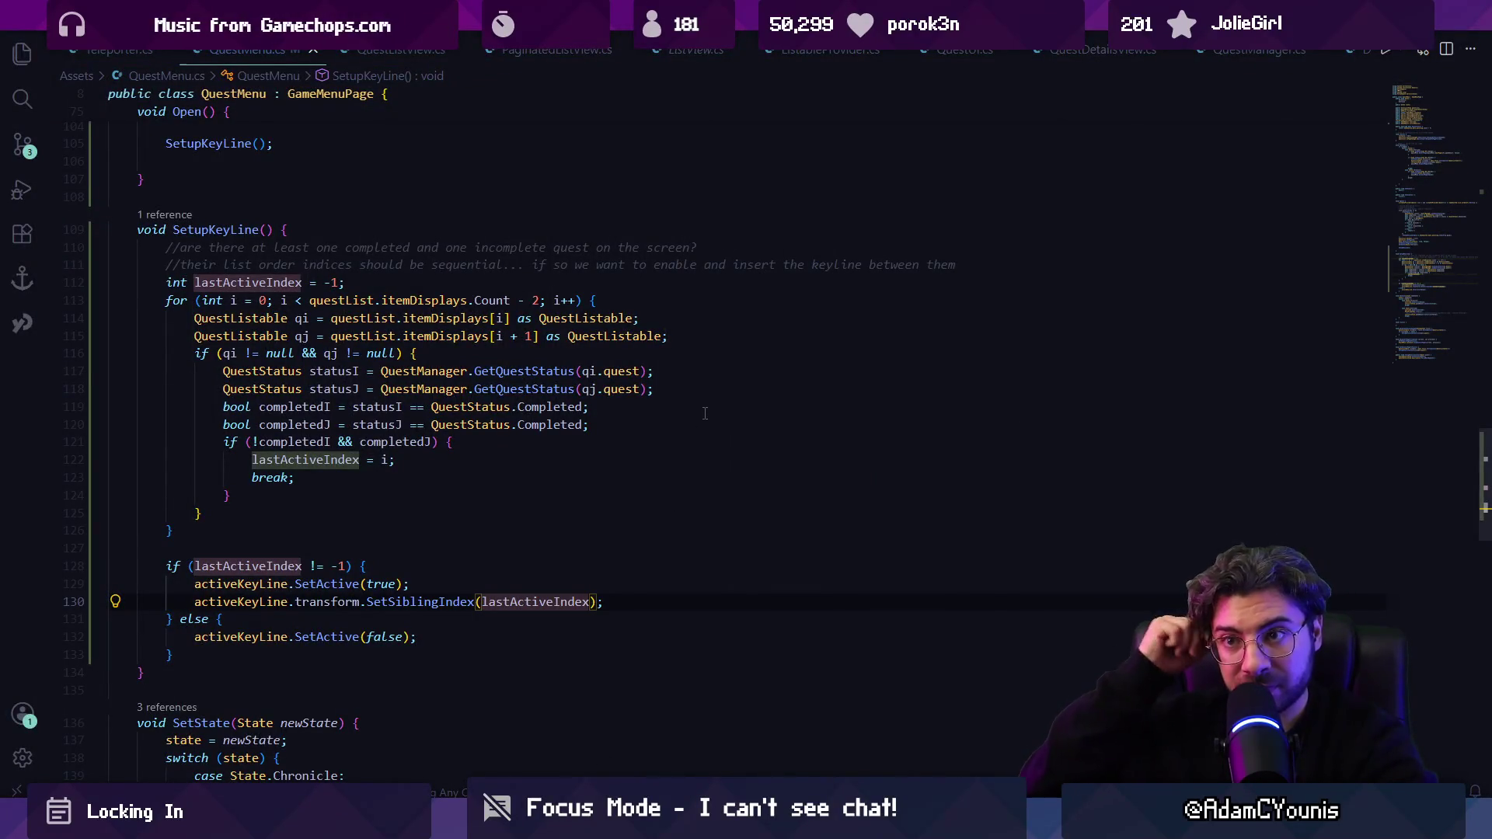
# Step: Search the QuestMenu script for the page-turn code, trying 'turnpa', 'right' and 'next'
pyautogui.click(165, 214)
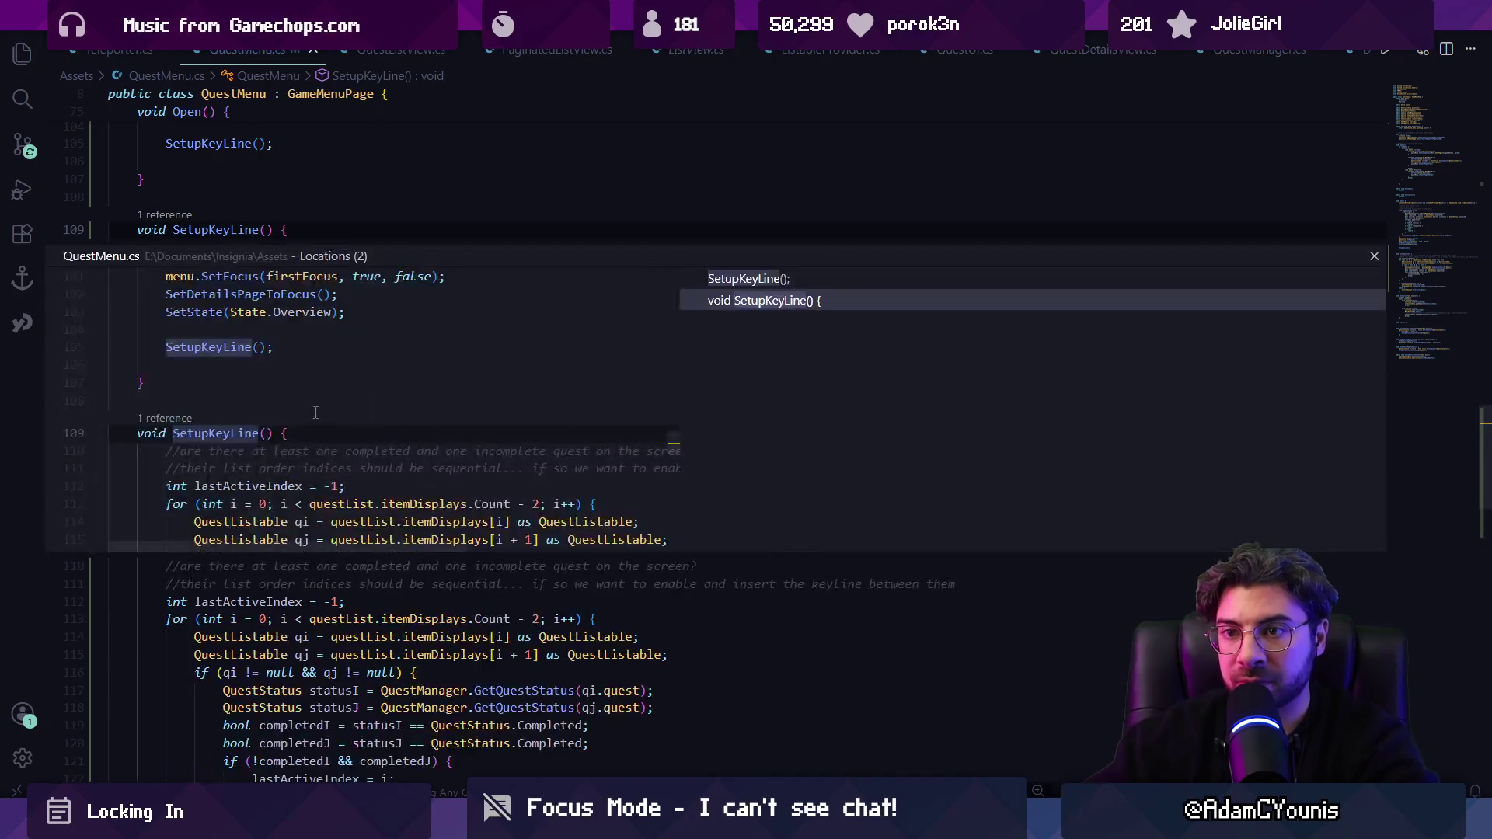
pyautogui.press('Escape')
pyautogui.scroll(9, 315, 411)
pyautogui.hotkey('ctrl', 'f')
pyautogui.write('tu')
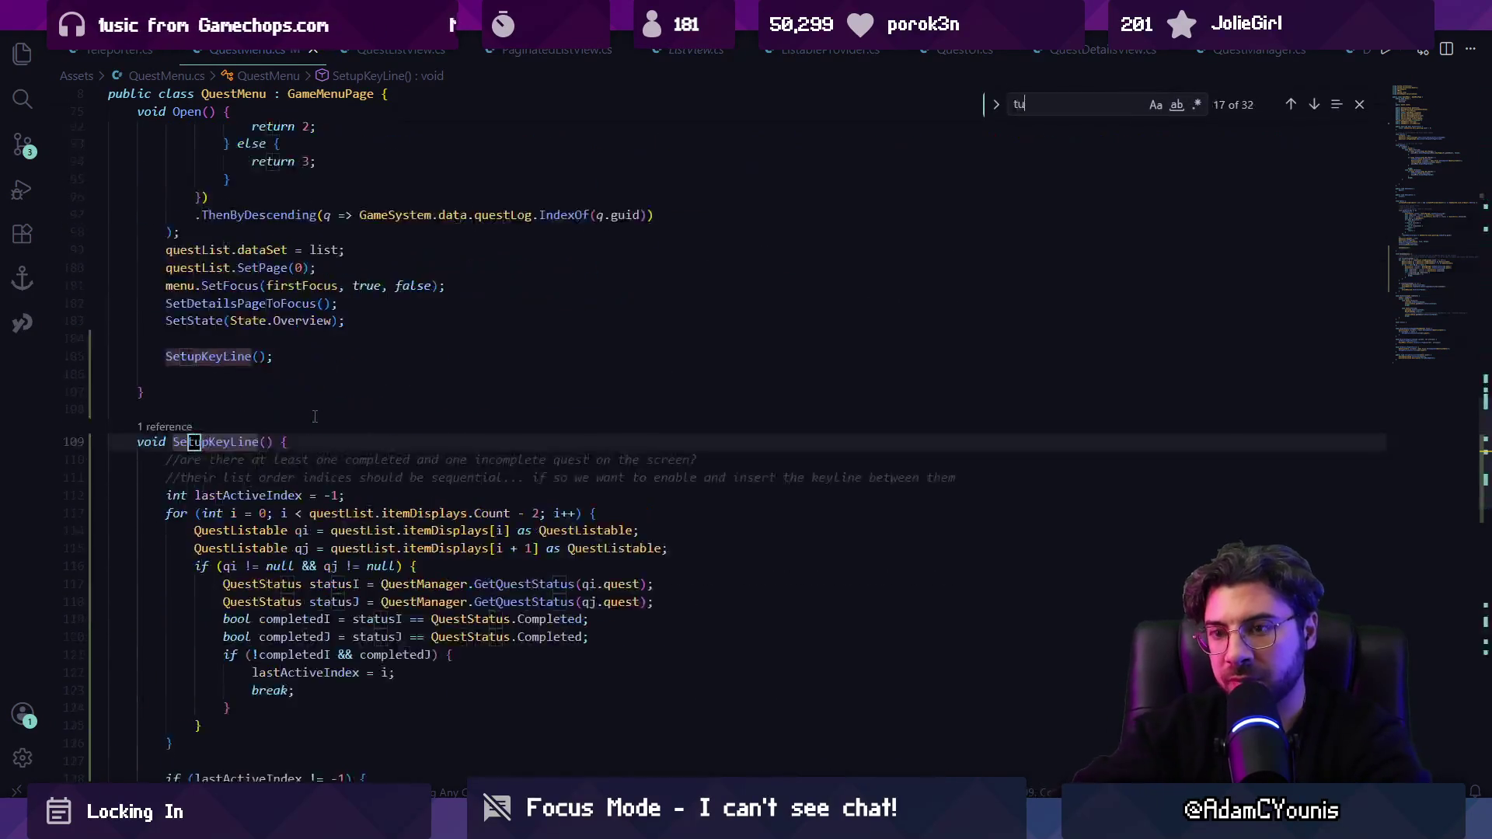
pyautogui.write('rnpage')
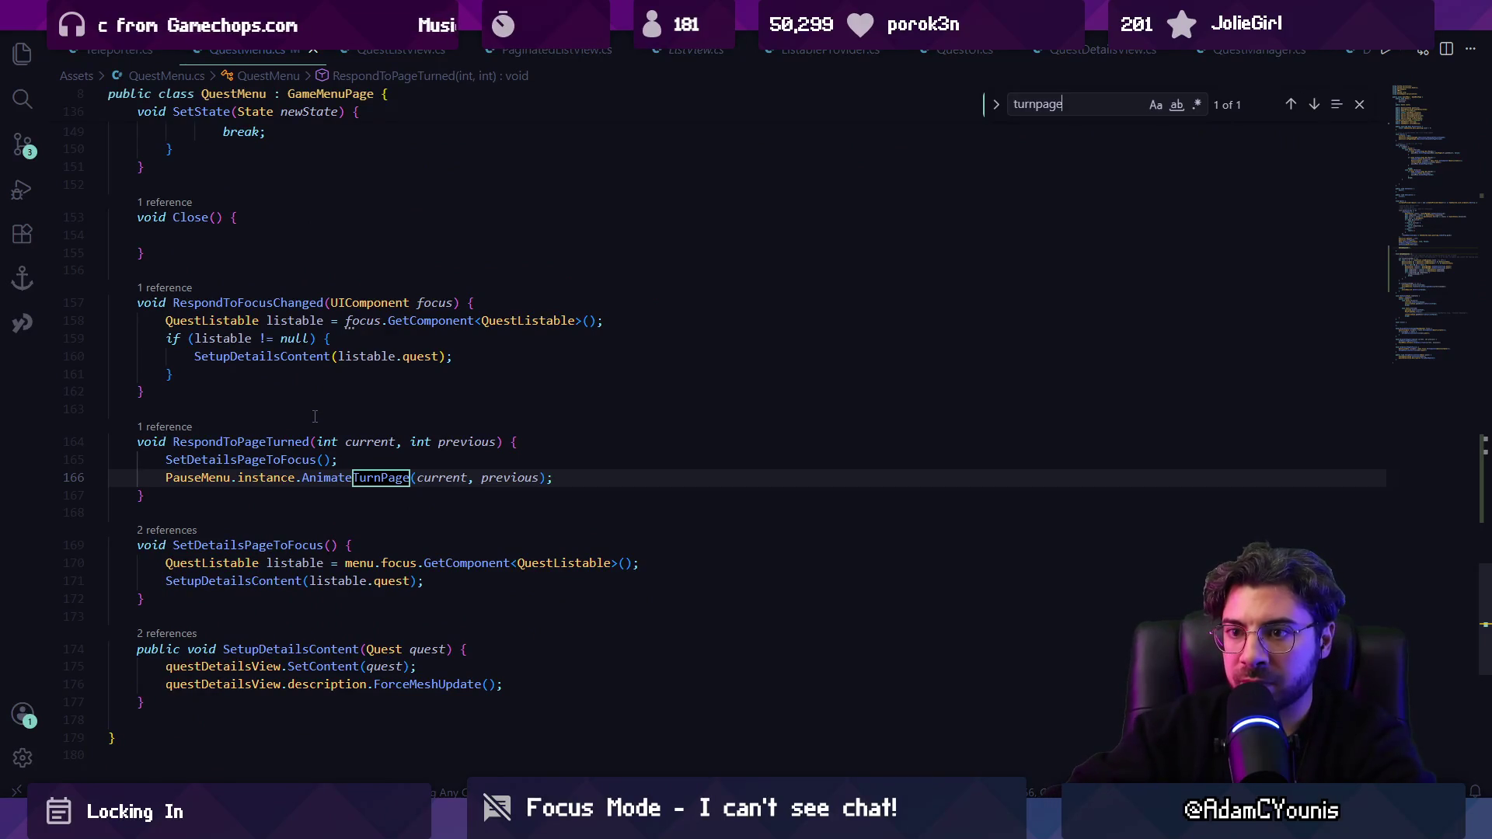
pyautogui.moveTo(302, 477); pyautogui.dragTo(352, 477)
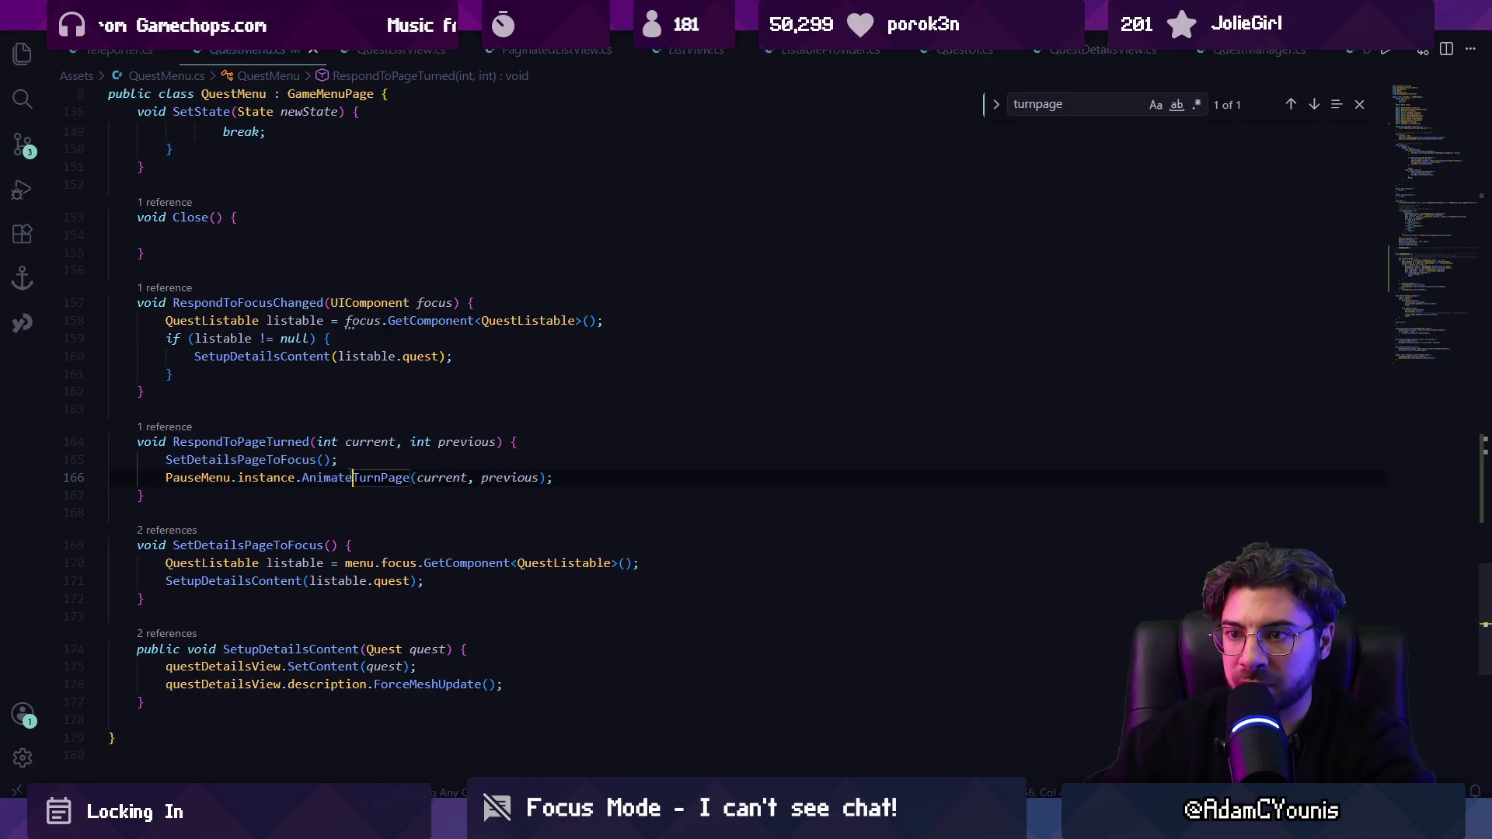
pyautogui.hotkey('ctrl', 'f')
pyautogui.write('right')
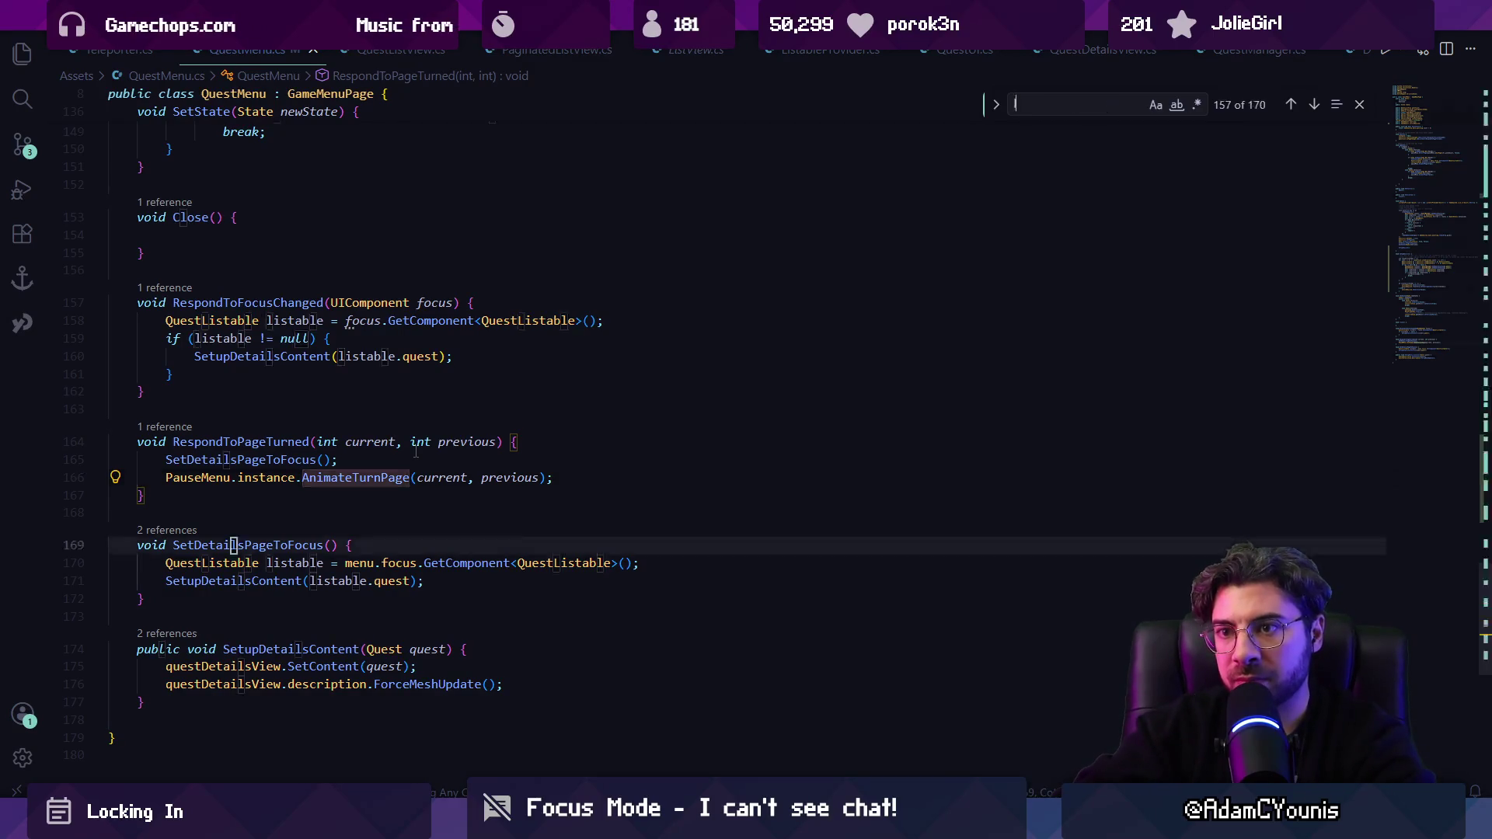
pyautogui.press('BackSpace')
pyautogui.press('BackSpace')
pyautogui.press('BackSpace')
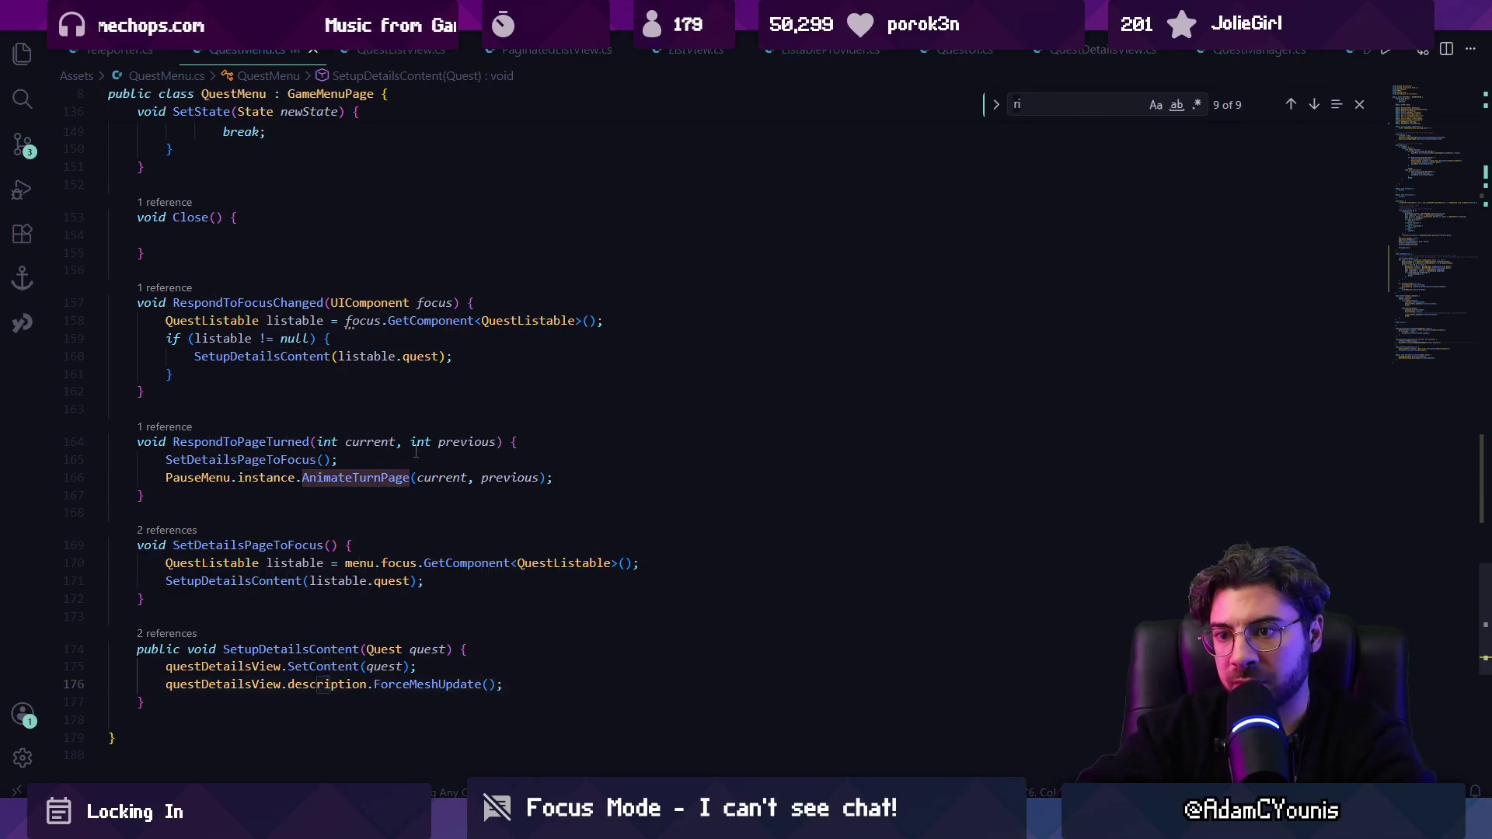
pyautogui.write('next')
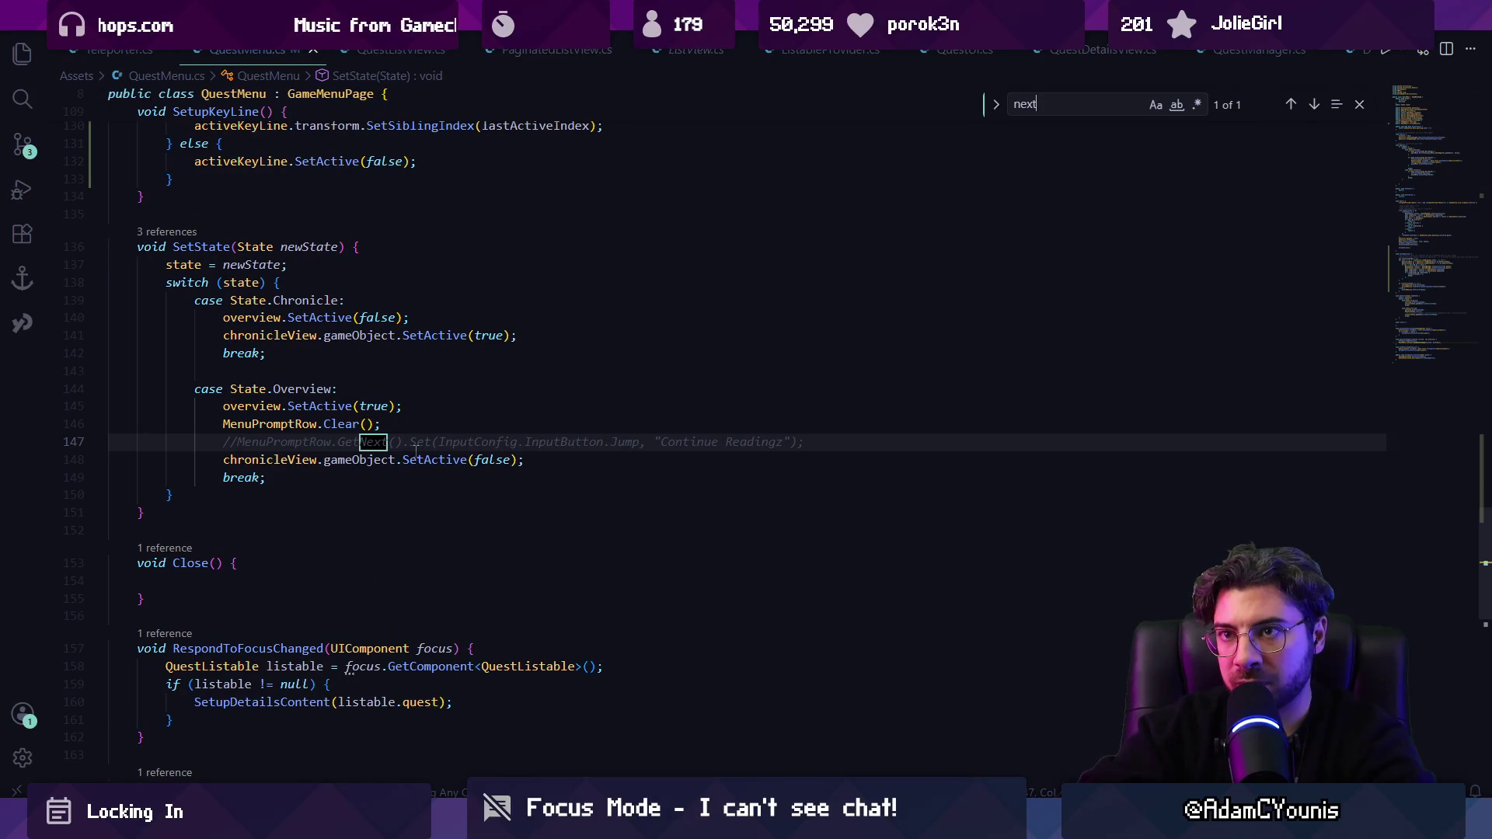
pyautogui.press('Escape')
# Step: Go to the page-change listener registration and jump to the RespondToPageTurned definition
pyautogui.scroll(20, 451, 392)
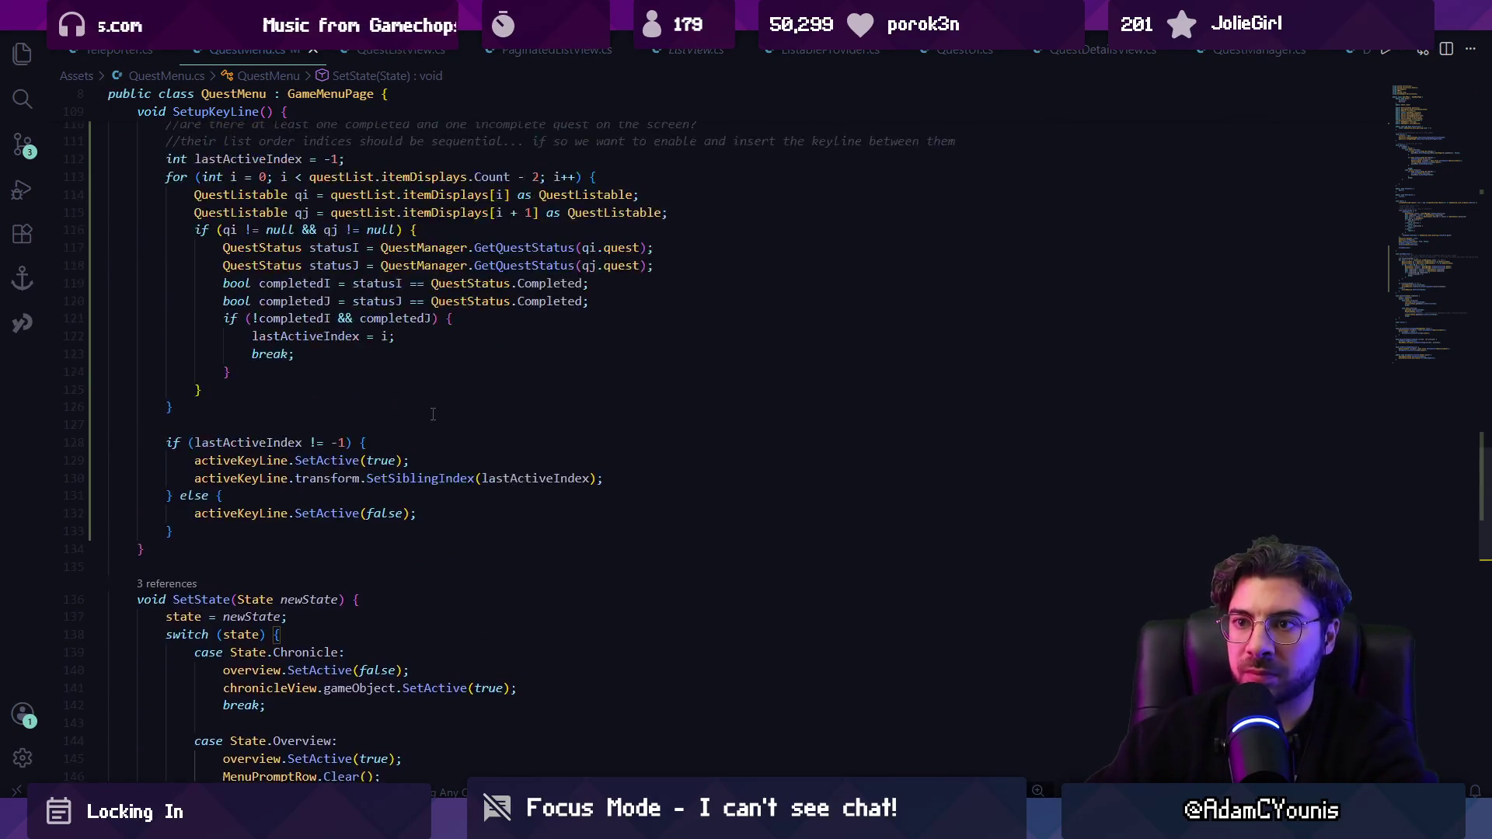
pyautogui.scroll(18, 452, 392)
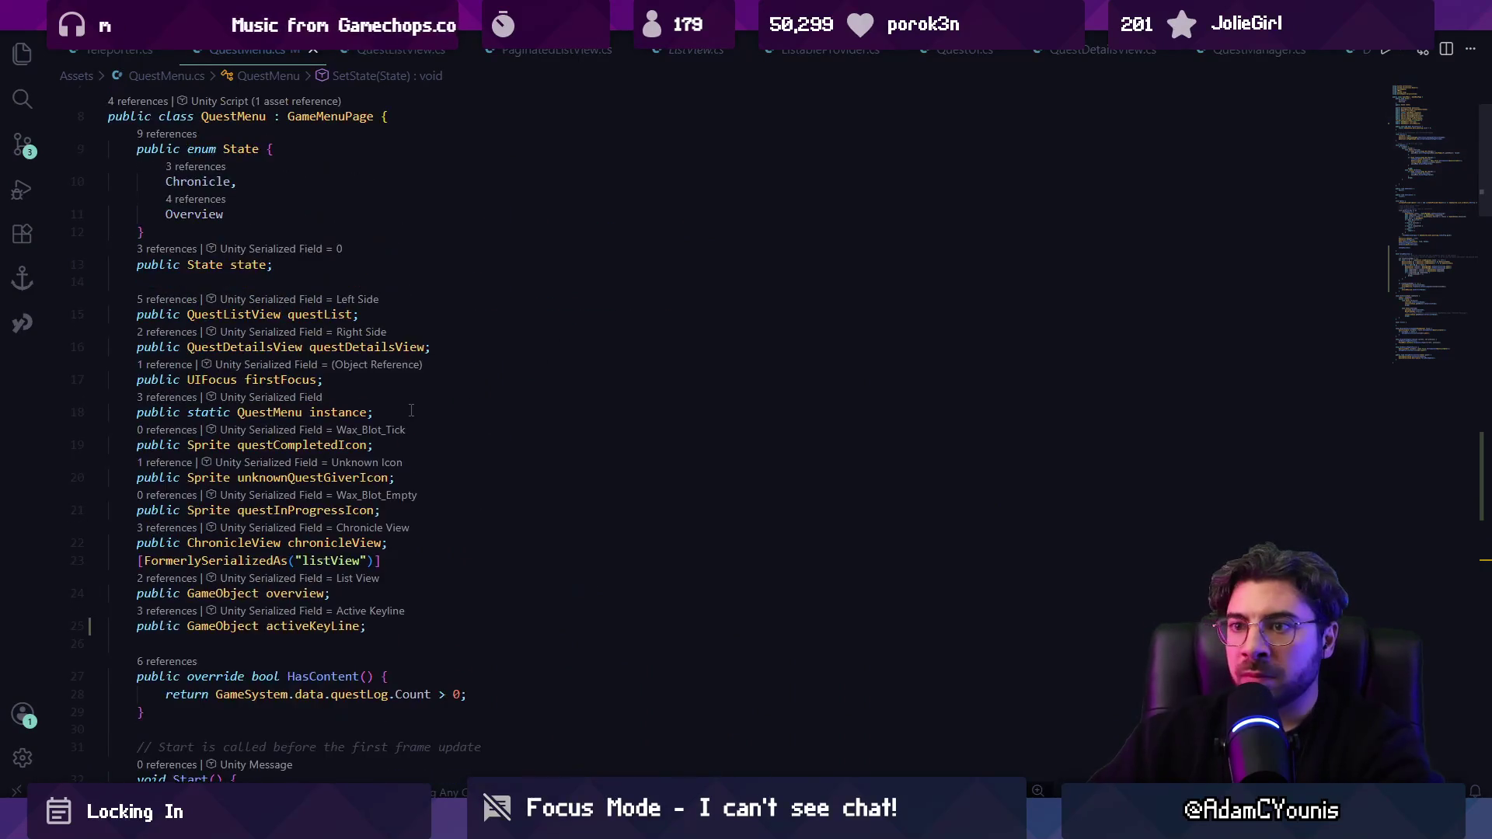
pyautogui.scroll(-1, 384, 425)
pyautogui.click(460, 424)
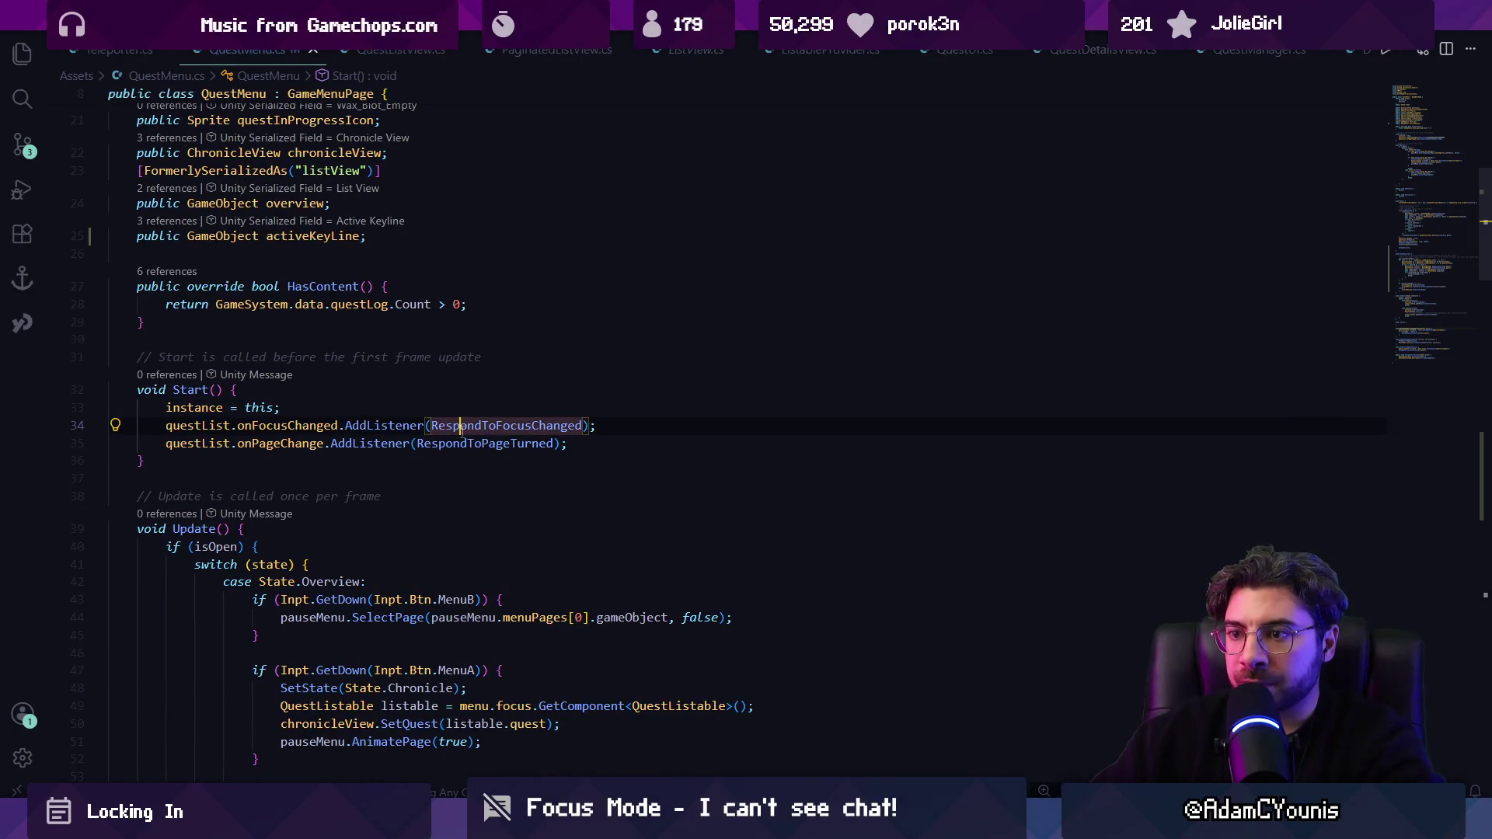
pyautogui.press('Down')
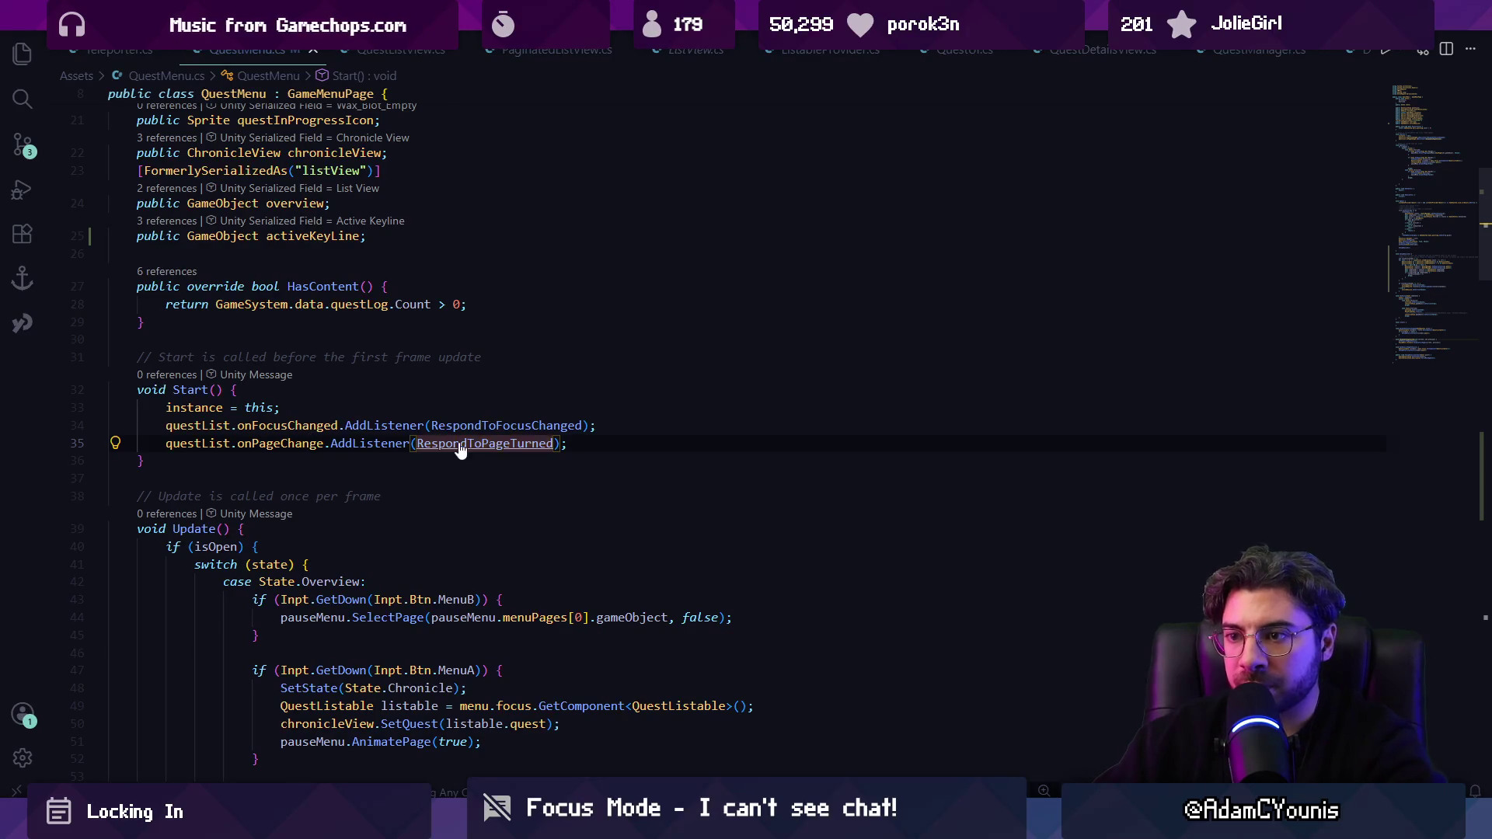
pyautogui.keyDown('ctrl'); pyautogui.click(481, 442); pyautogui.keyUp('ctrl')
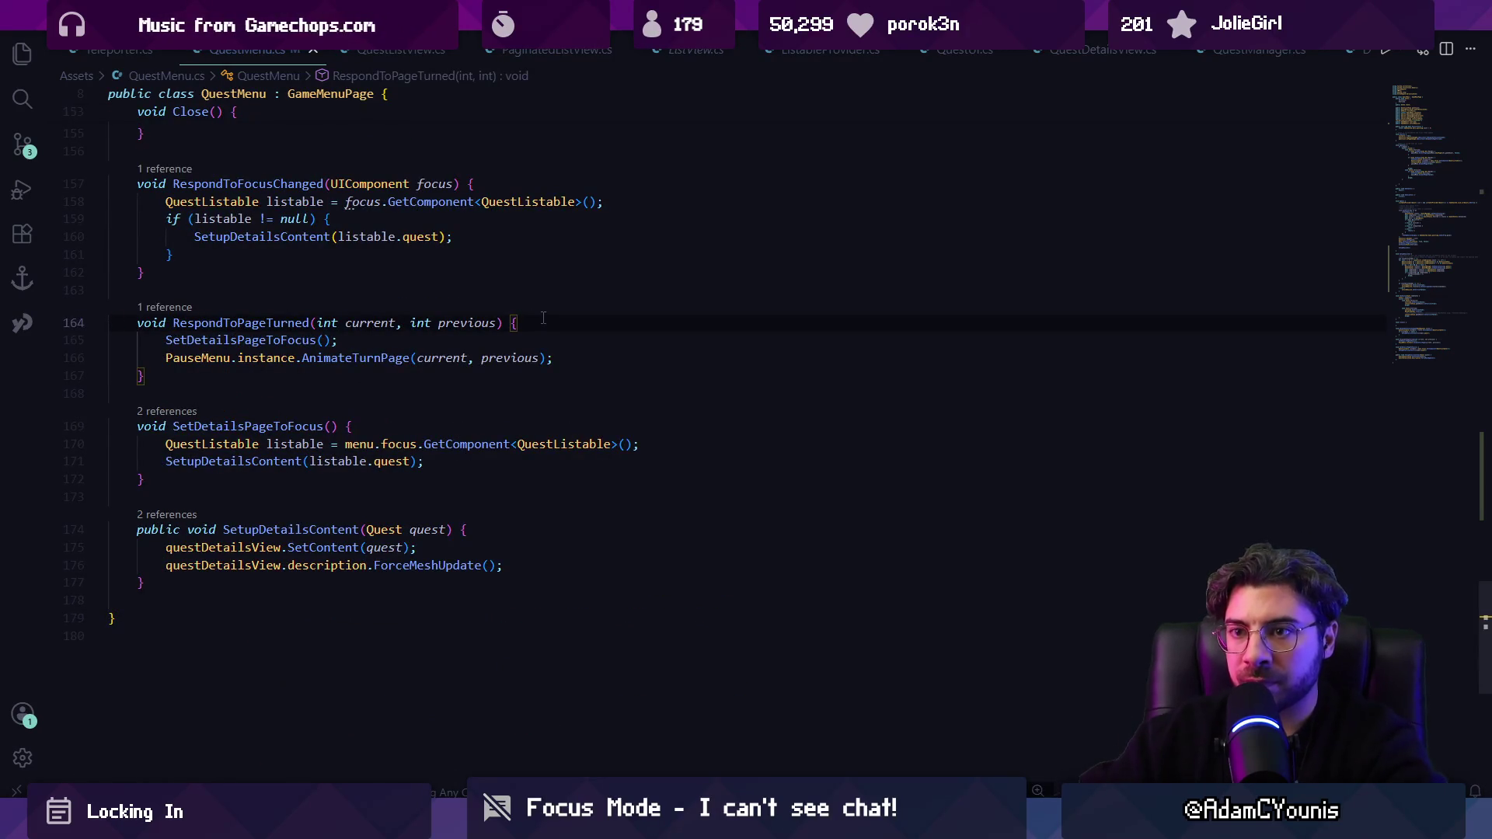
# Step: Add a SetupKeyLine() call after SetDetailsPageToFocus in RespondToPageTurned and save QuestMenu
pyautogui.press('Down')
pyautogui.press('Return')
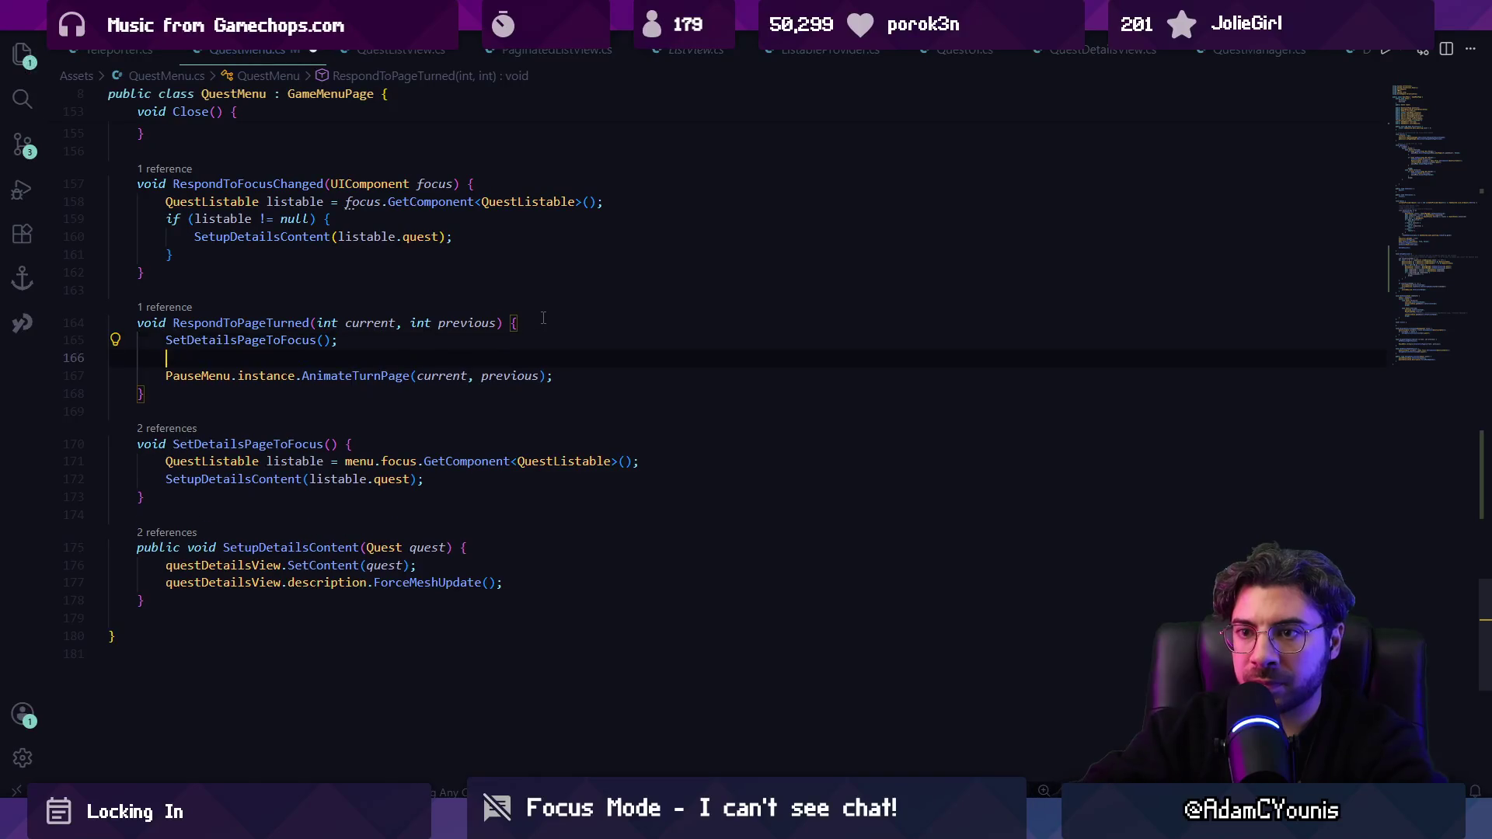
pyautogui.press('Tab')
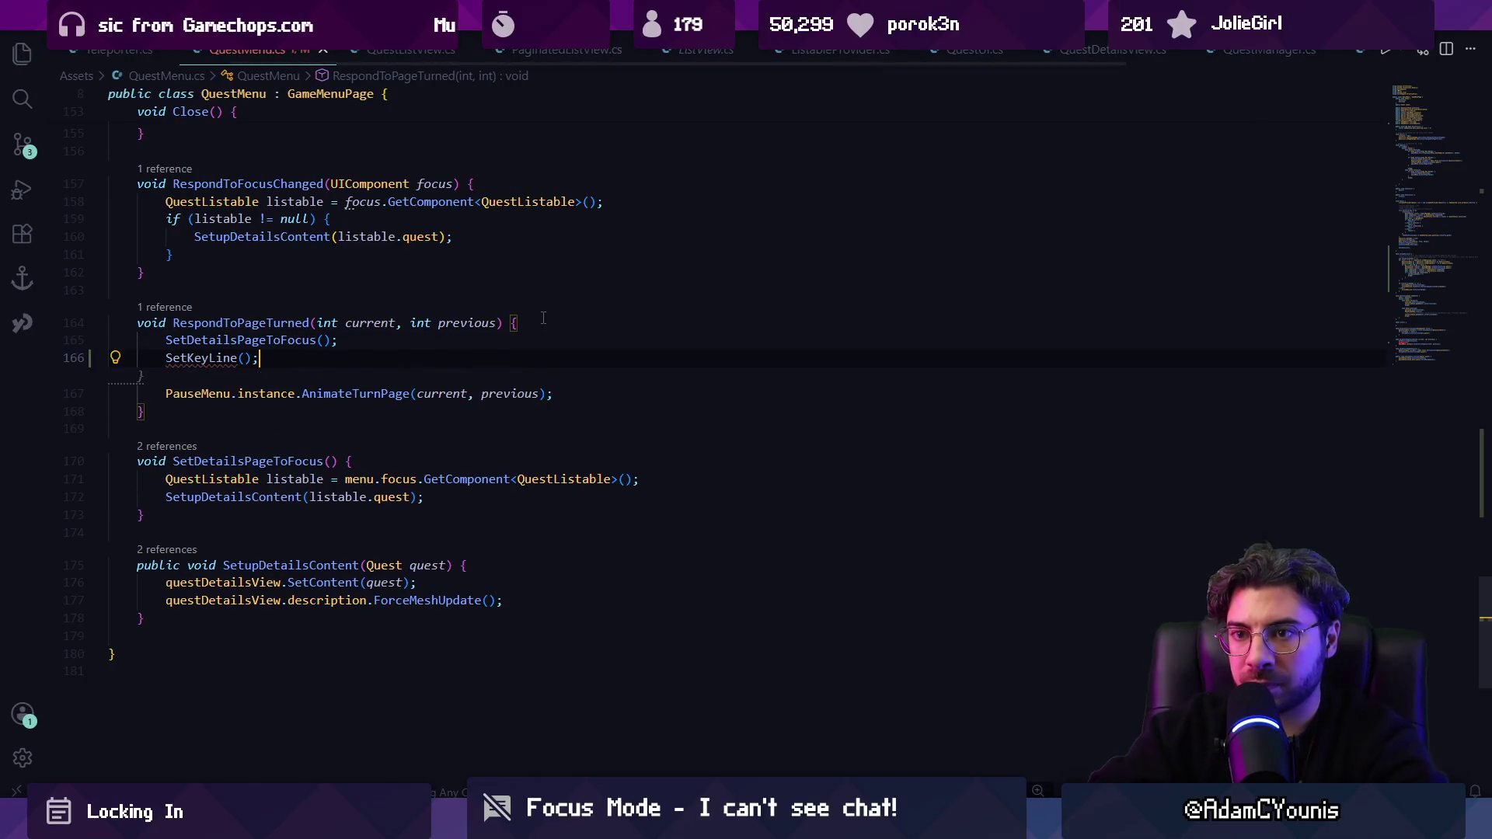
pyautogui.hotkey('shift', 'Home')
pyautogui.write('Setup')
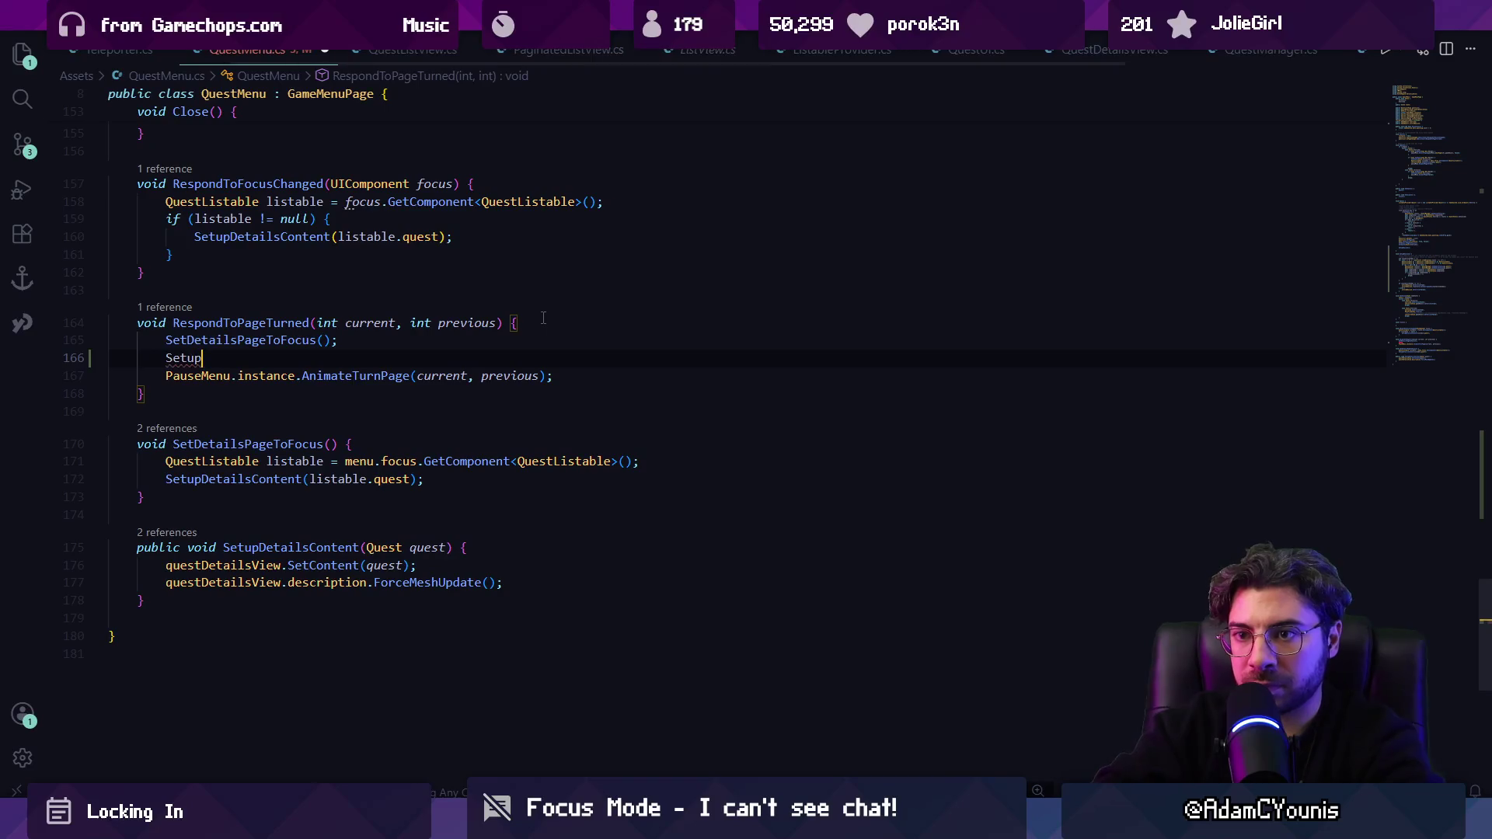
pyautogui.press('Tab')
pyautogui.hotkey('ctrl', 's')
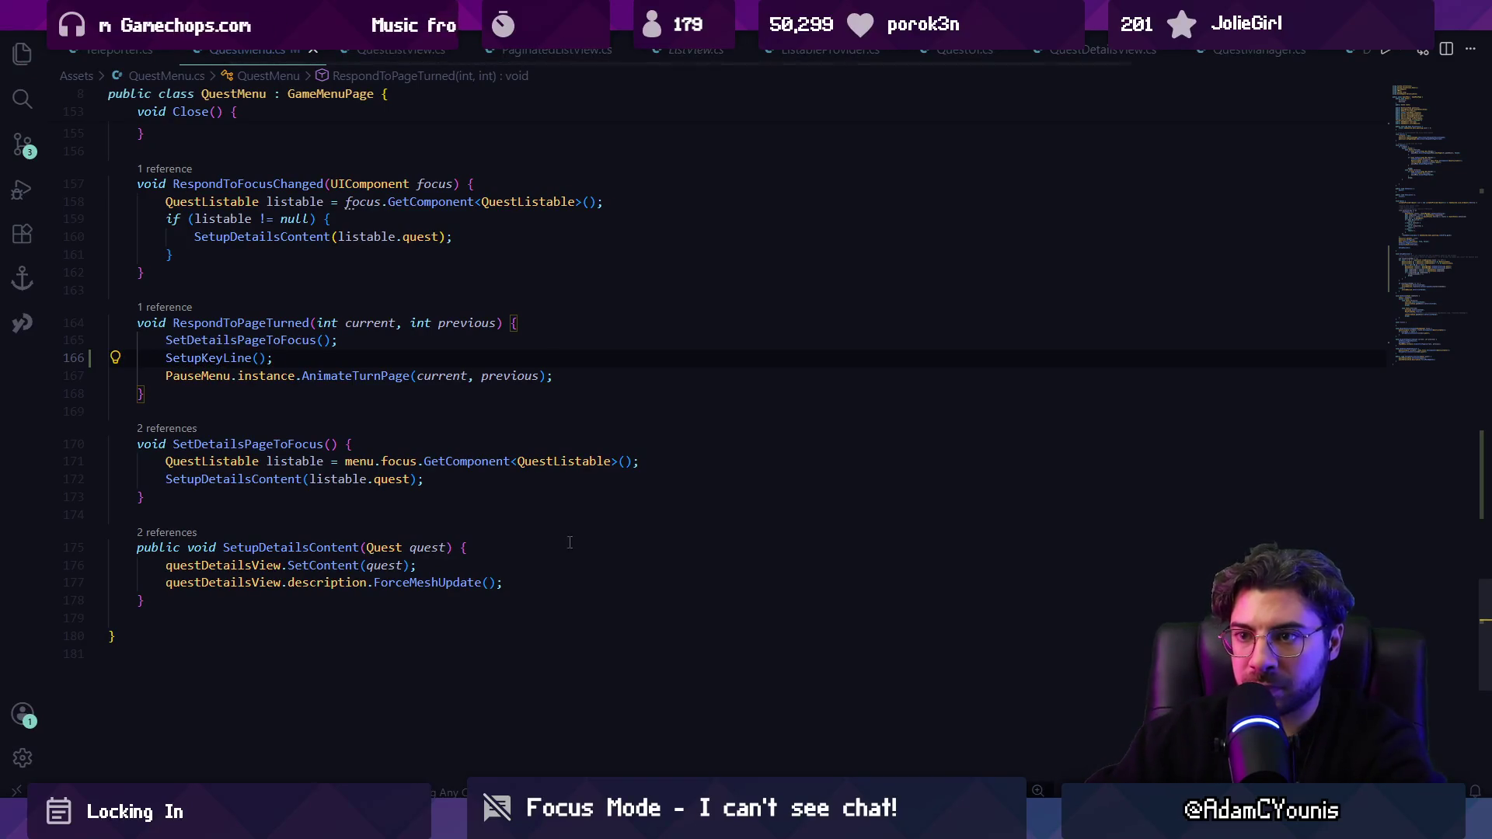
pyautogui.hotkey('alt', 'Tab')
pyautogui.press('Right')
# Step: Flip between quest pages 1/2 and 2/2 and move the selection in the maximized game, then restore the layout
pyautogui.press('Left')
pyautogui.press('Right')
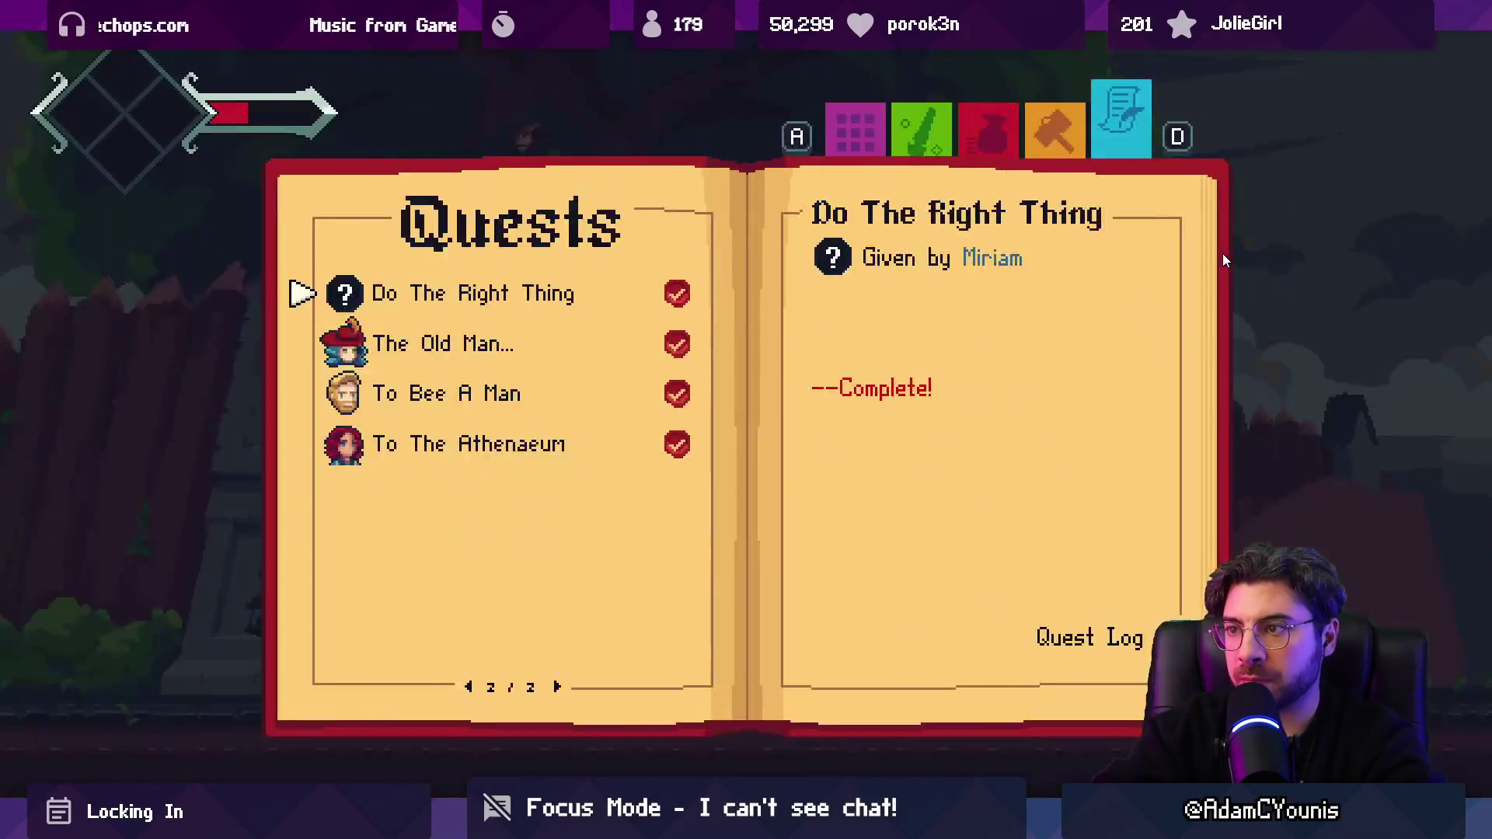
pyautogui.press('Left')
pyautogui.press('Down')
pyautogui.press('Down')
pyautogui.press('Down')
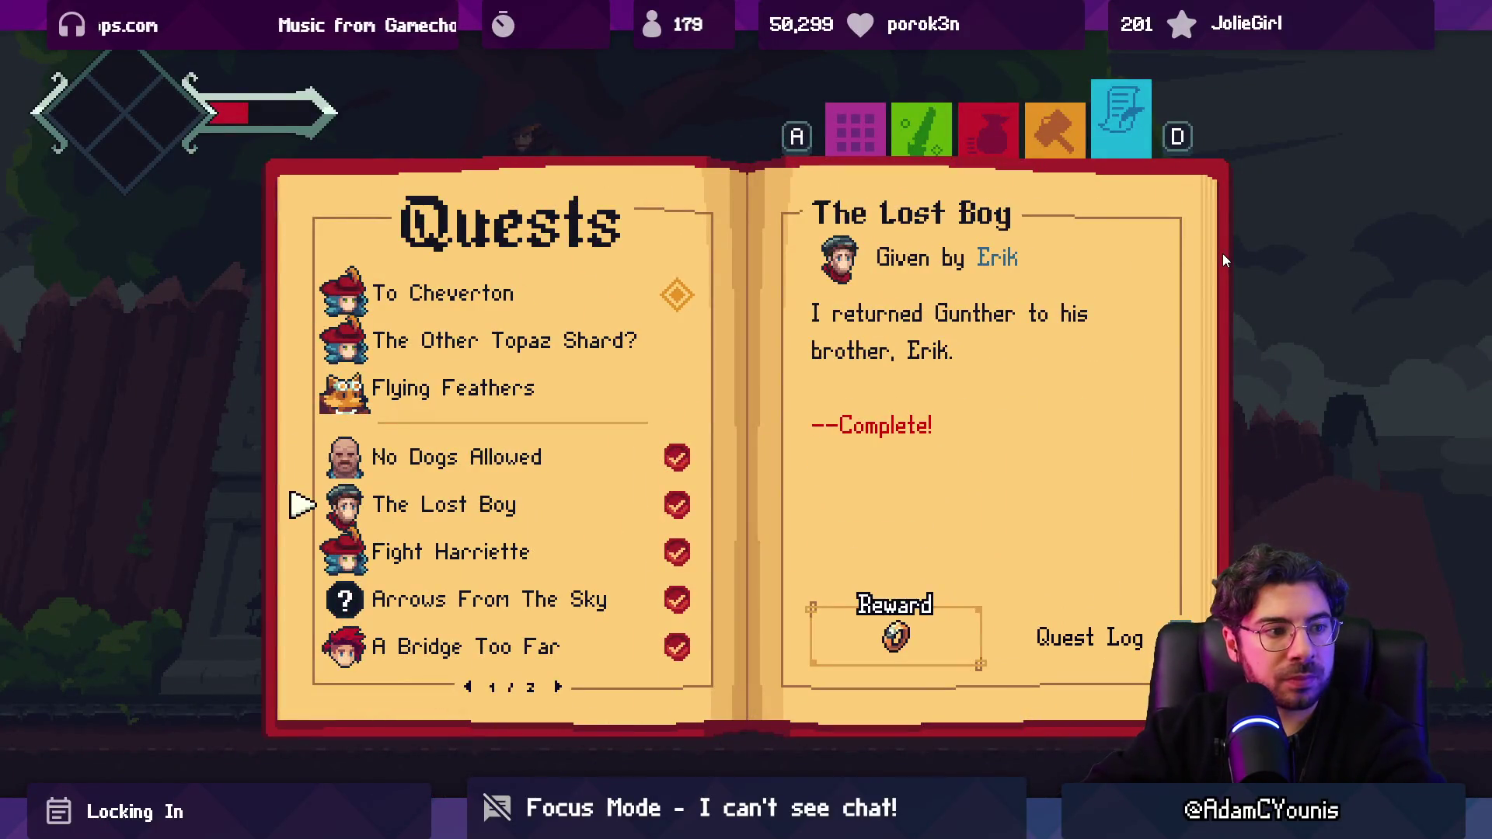
pyautogui.press('Down')
pyautogui.press('Down')
pyautogui.press('Right')
pyautogui.press('Left')
pyautogui.press('Right')
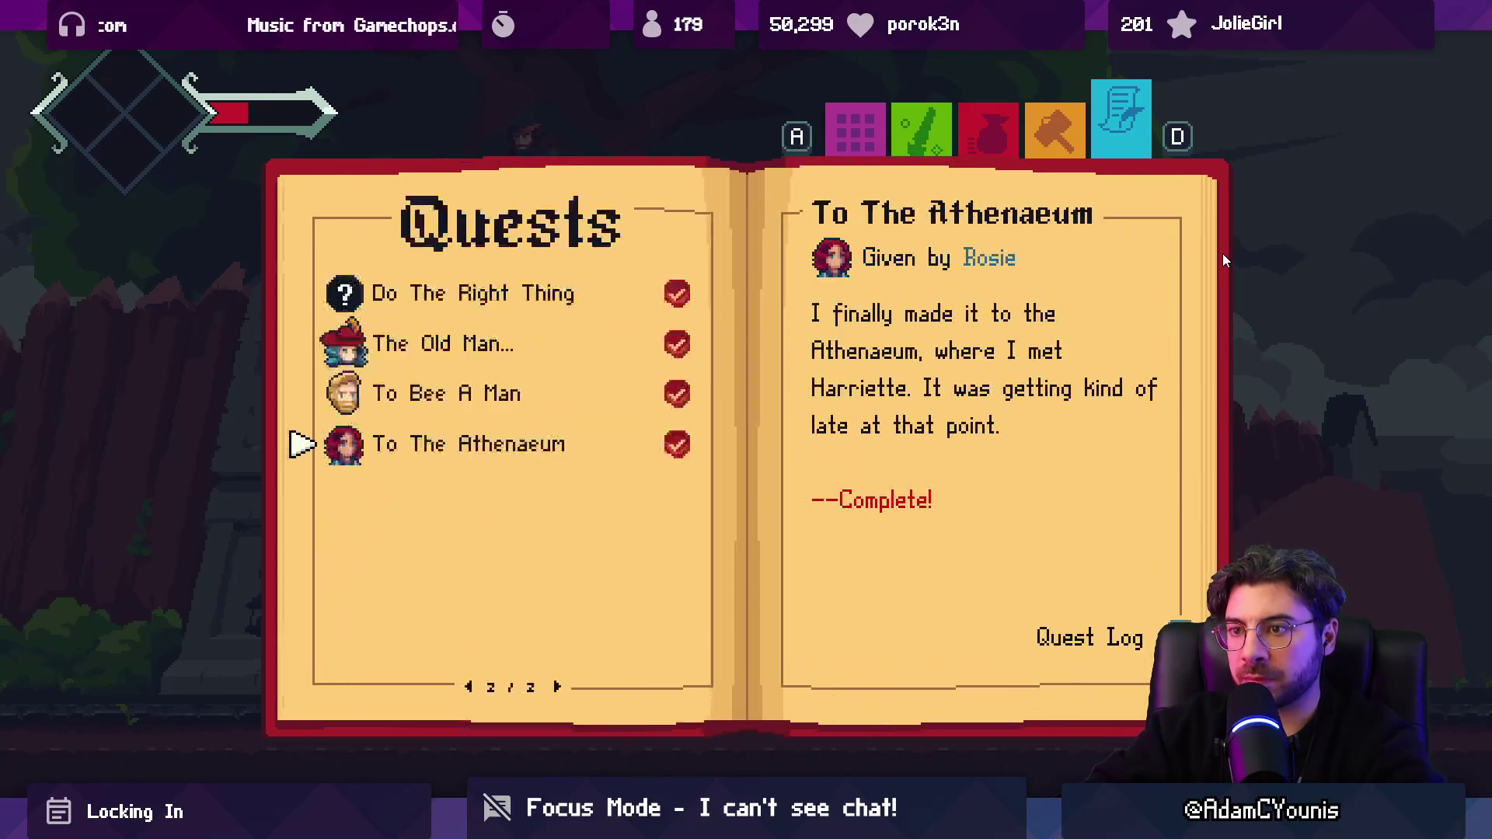
pyautogui.press('Right')
pyautogui.press('Left')
pyautogui.press('Up')
pyautogui.press('Up')
pyautogui.press('Up')
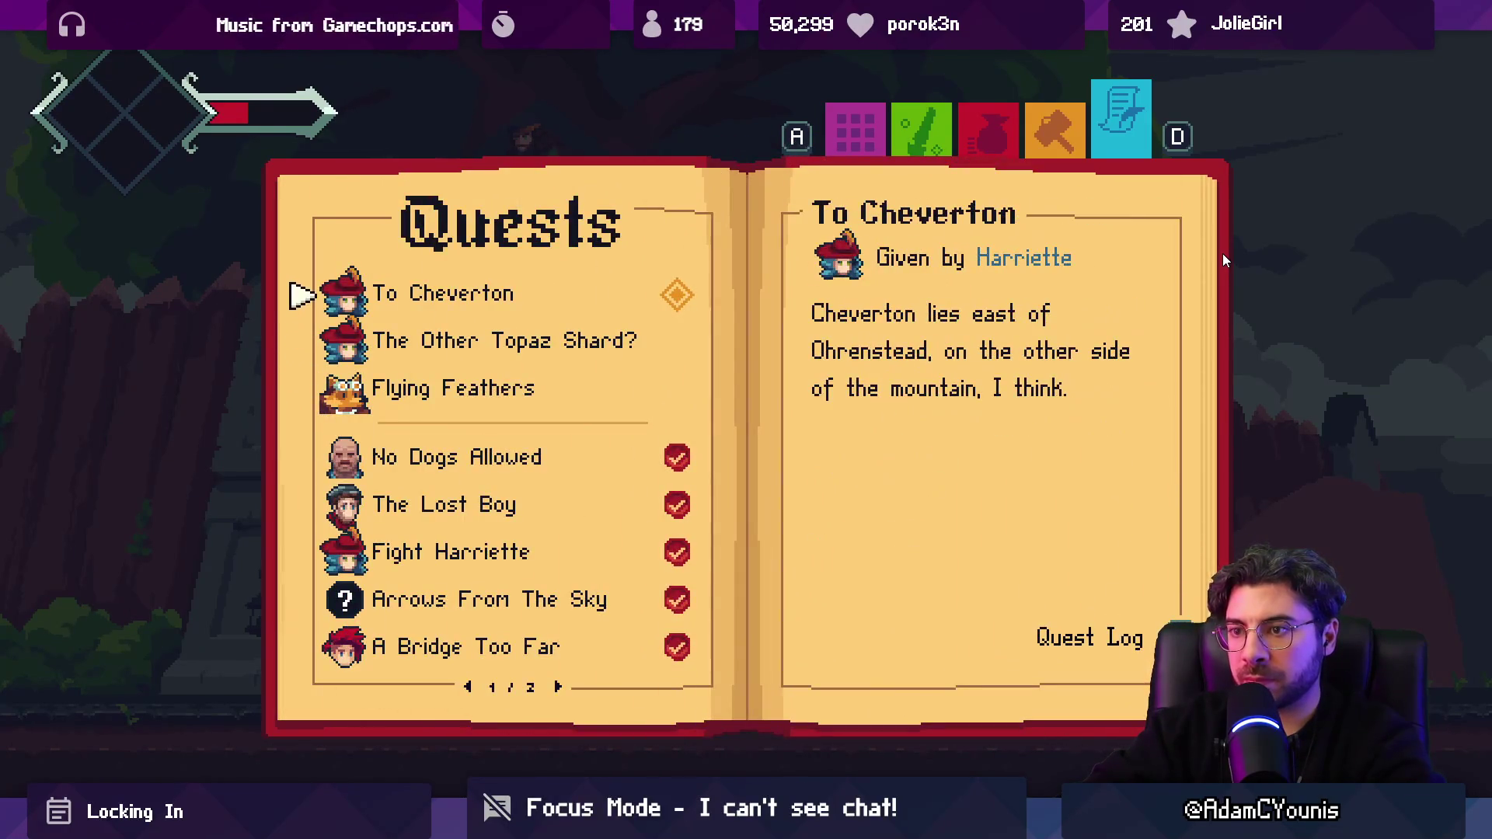
pyautogui.press('Down')
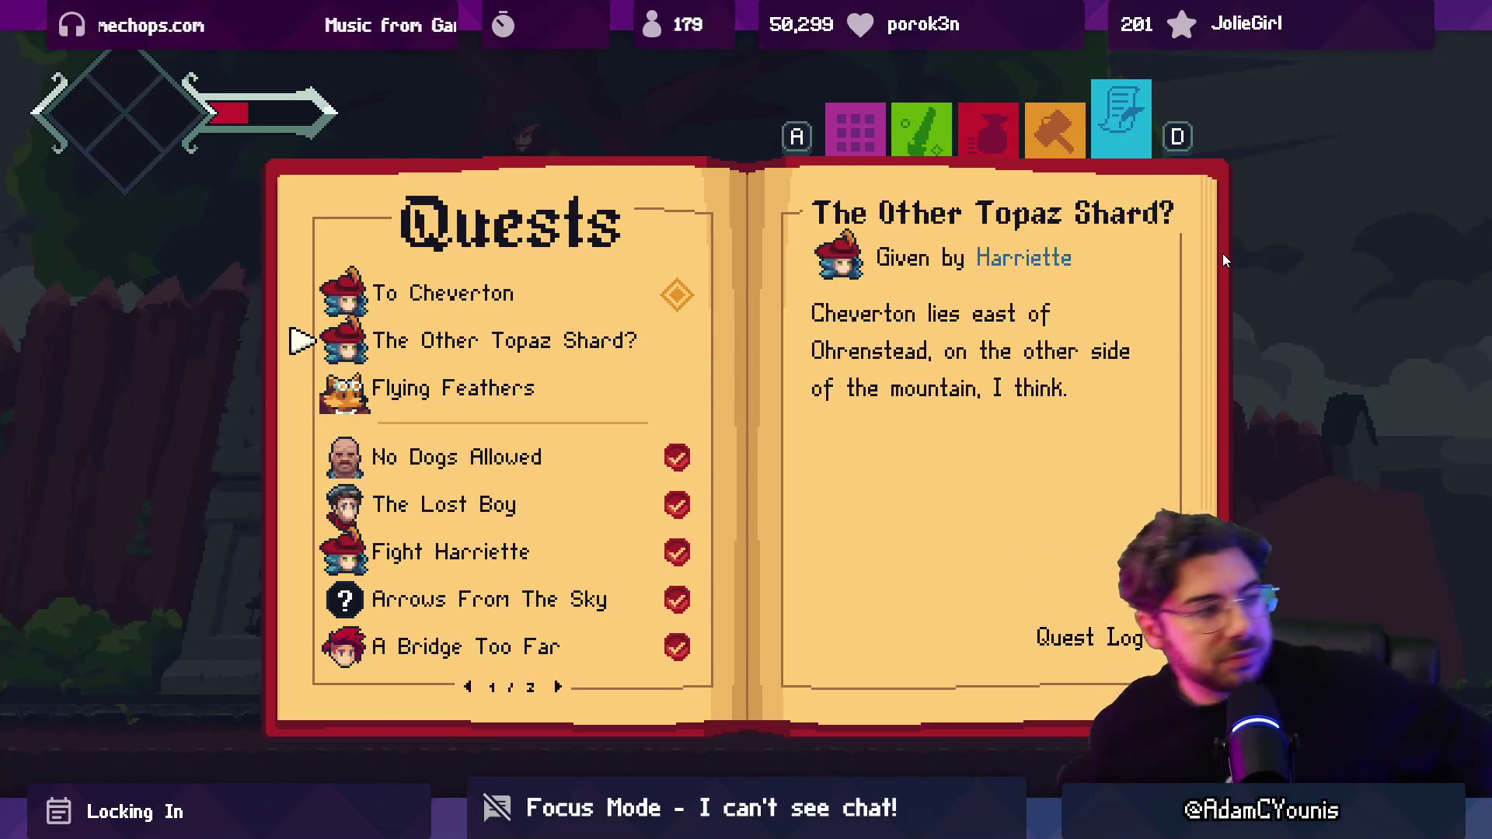
pyautogui.hotkey('shift', 'space')
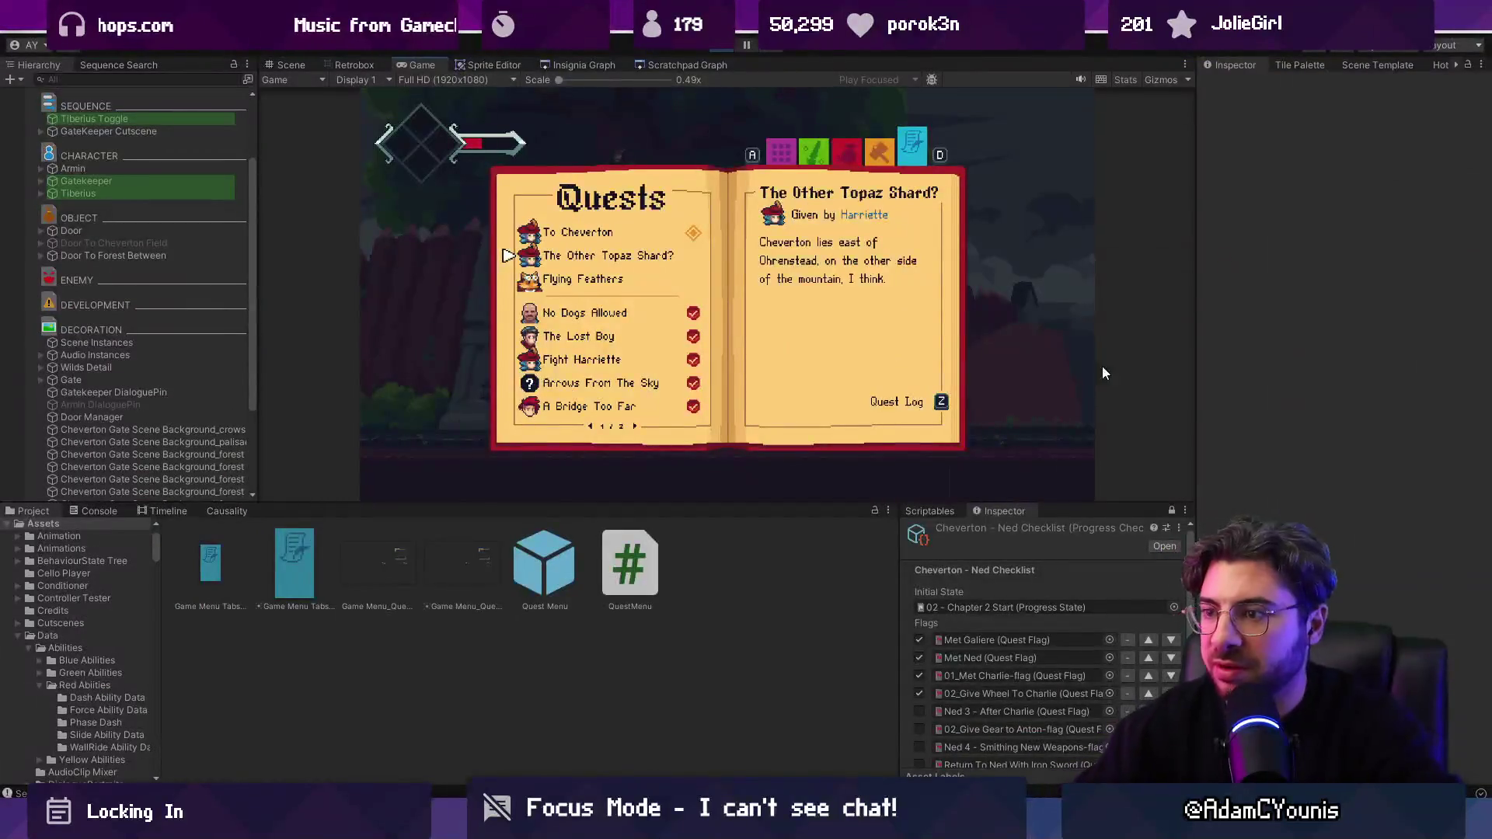
# Step: Stop Play mode, open the Quest Menu prefab and select the divider under Quests
pyautogui.hotkey('ctrl', 'p')
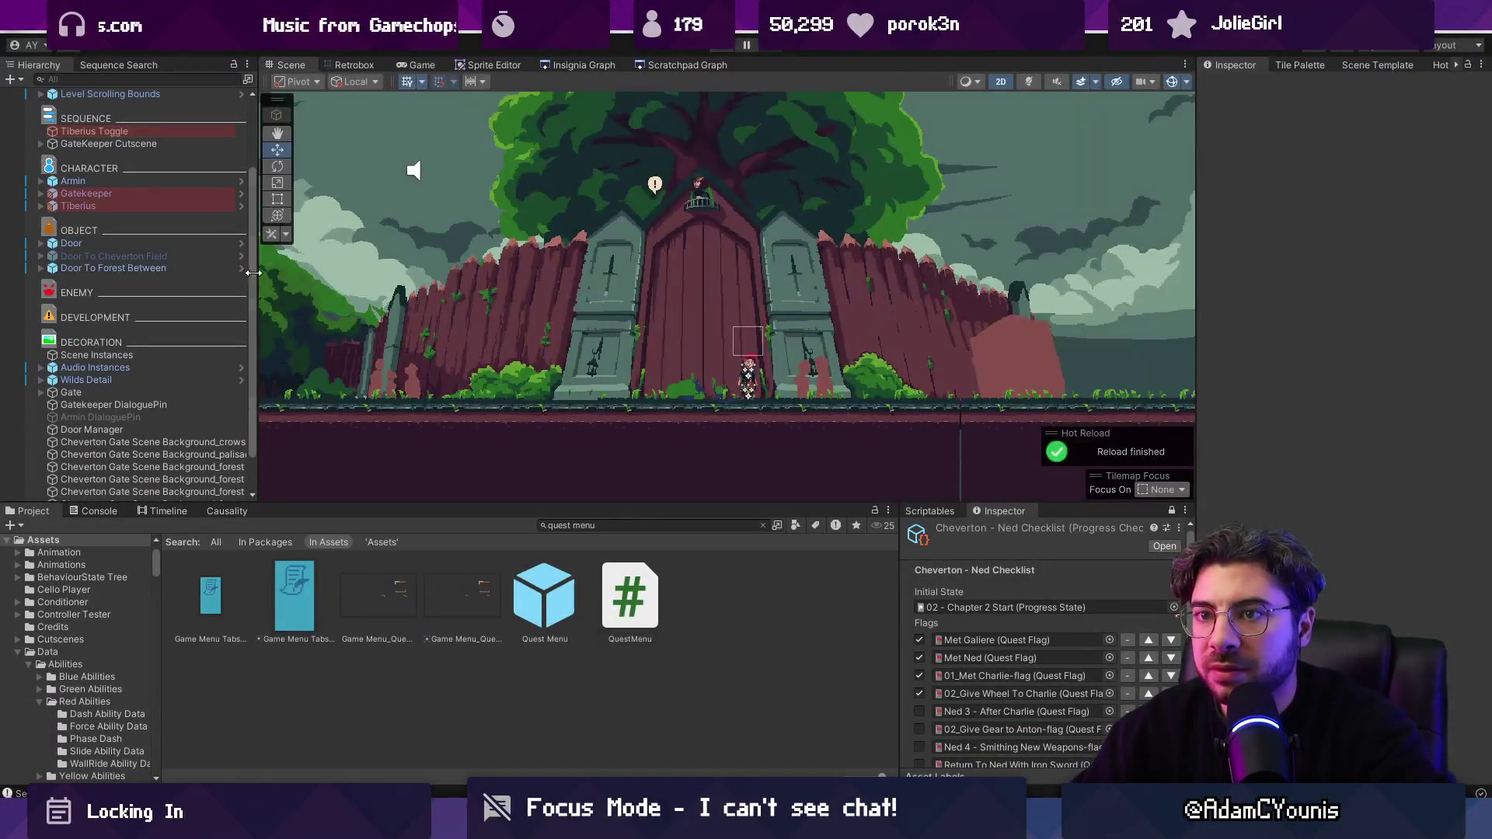
pyautogui.doubleClick(558, 612)
pyautogui.click(558, 325)
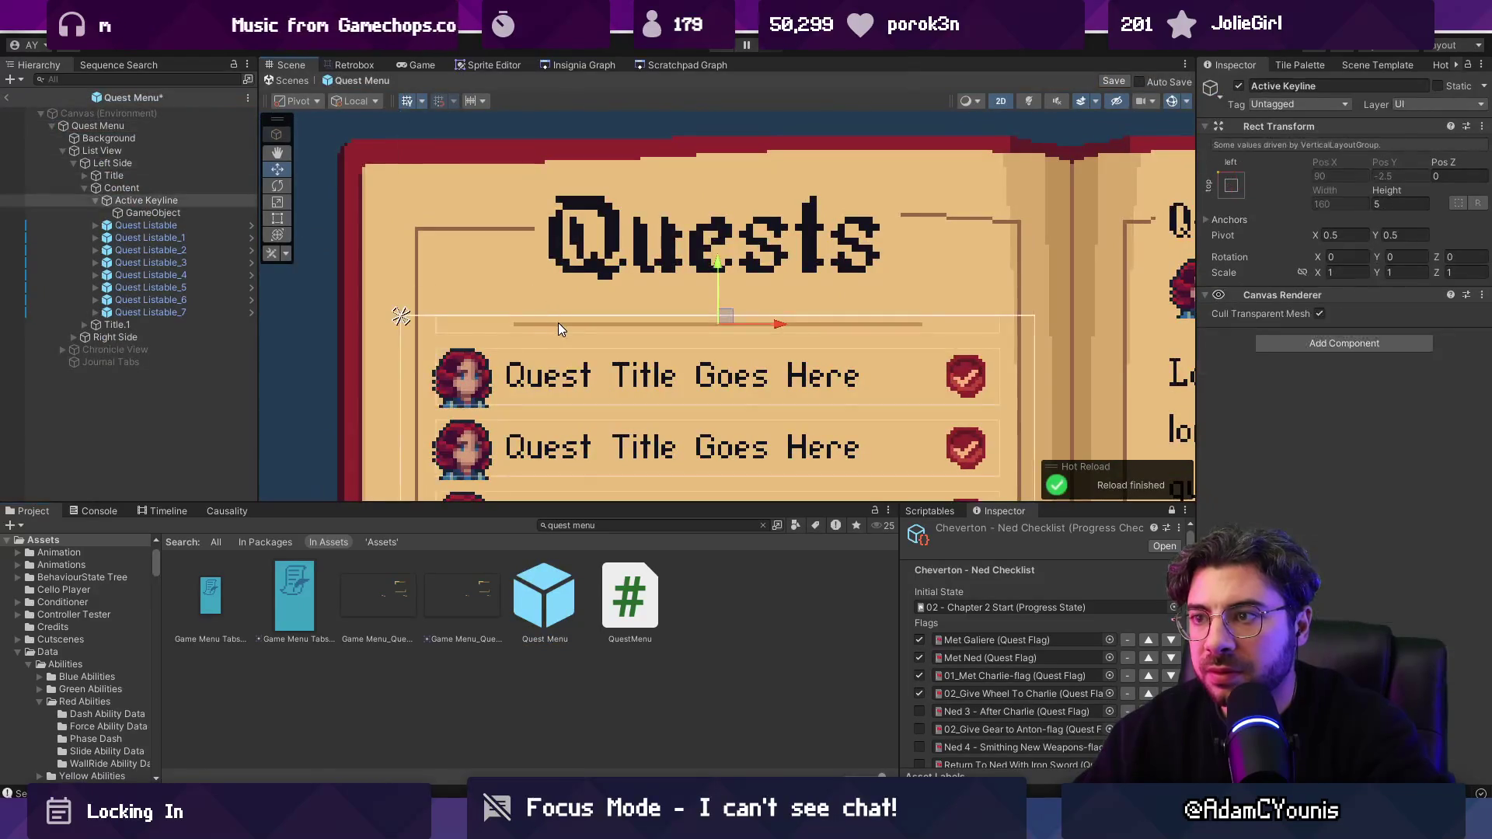
# Step: Preview 'full' sprites for the divider's Source Image, leave it sprite-less, and save the prefab
pyautogui.click(1480, 339)
pyautogui.write('full')
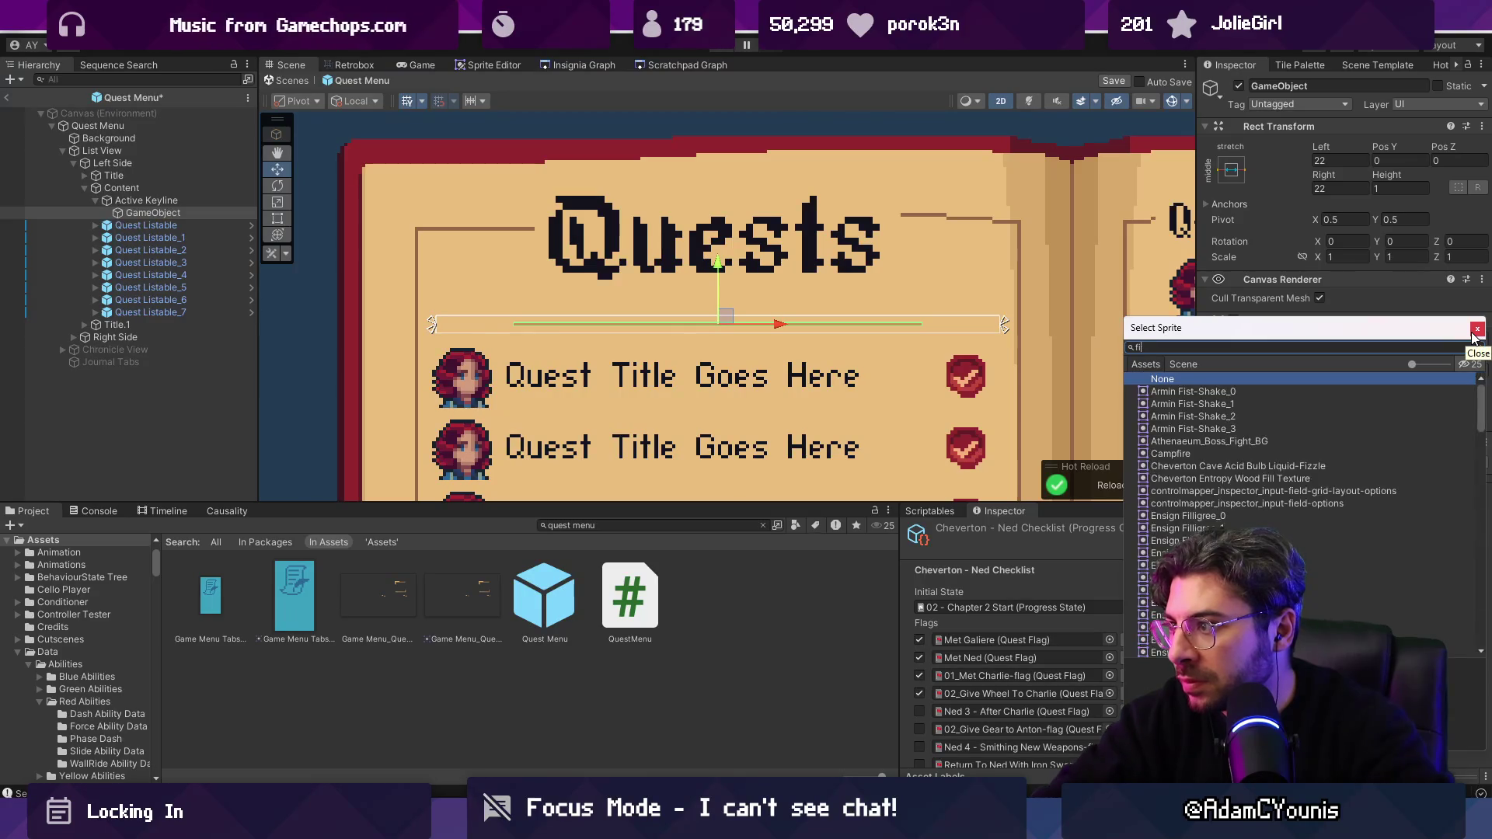
pyautogui.press('Down')
pyautogui.press('Down')
pyautogui.press('Down')
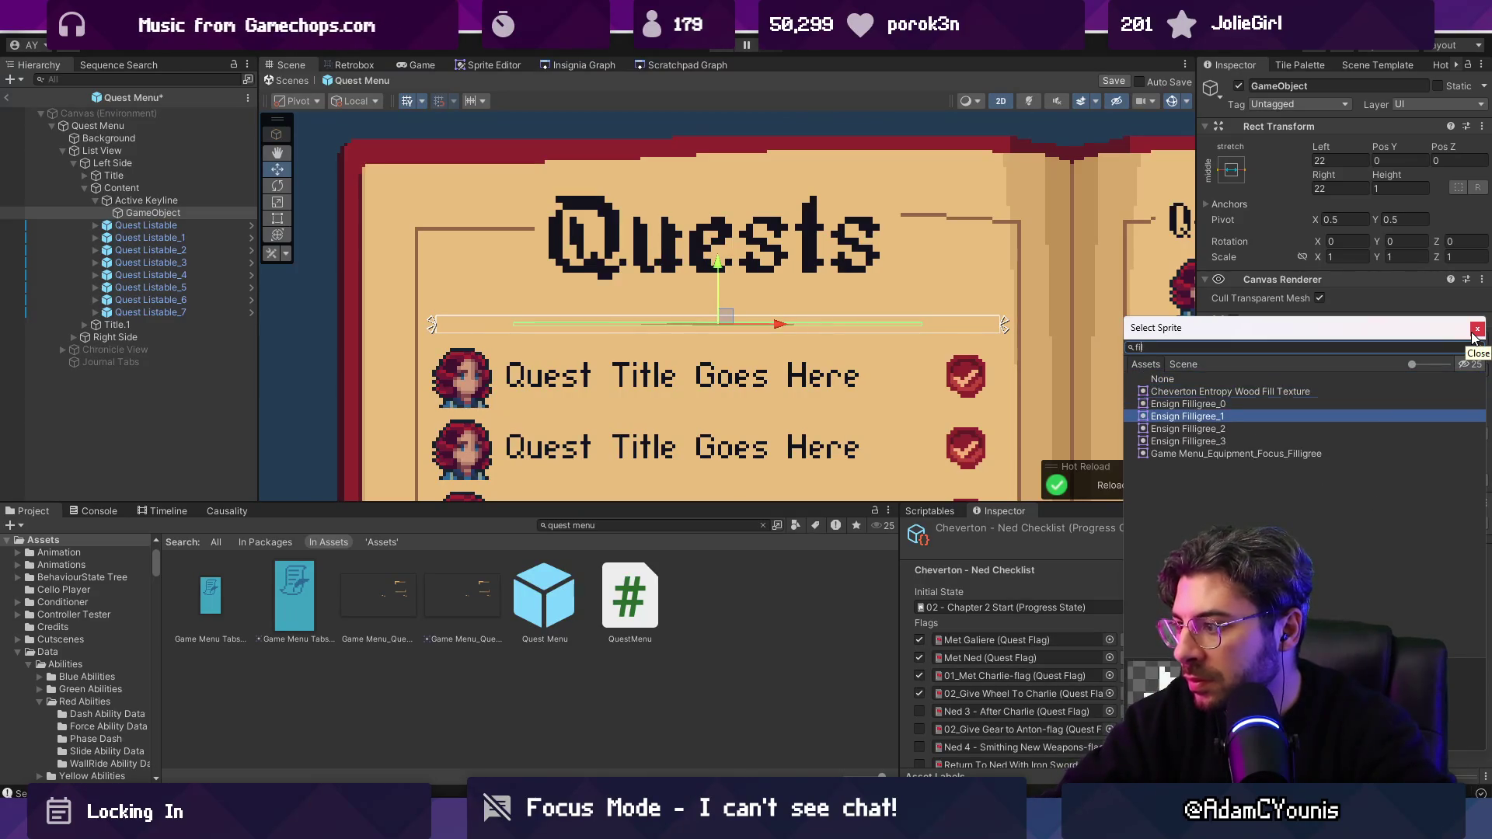
pyautogui.press('Up')
pyautogui.press('Up')
pyautogui.press('Up')
pyautogui.press('Down')
pyautogui.press('Down')
pyautogui.press('Down')
pyautogui.click(1474, 331)
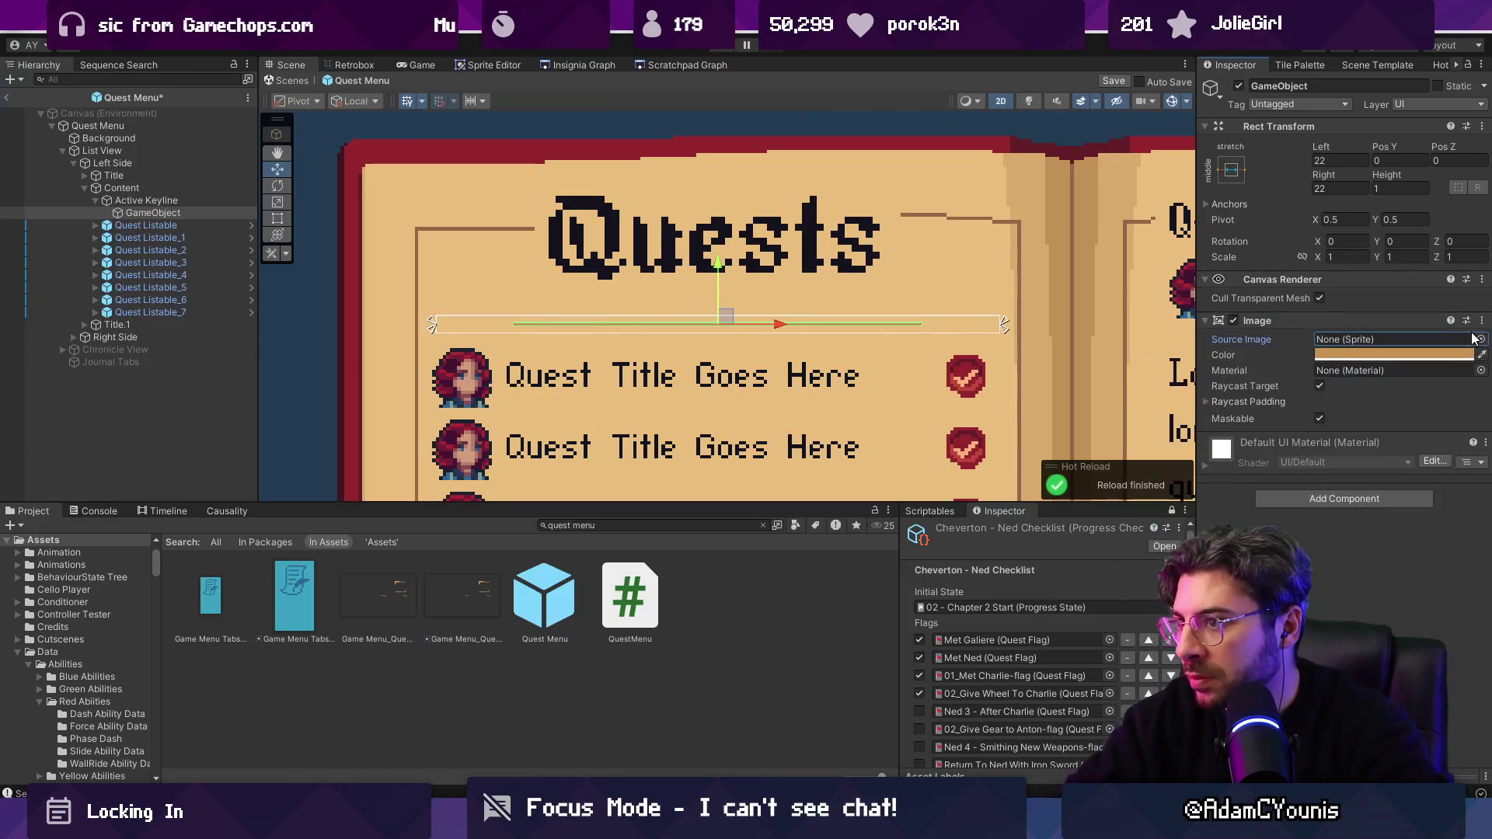
pyautogui.scroll(3, 611, 296)
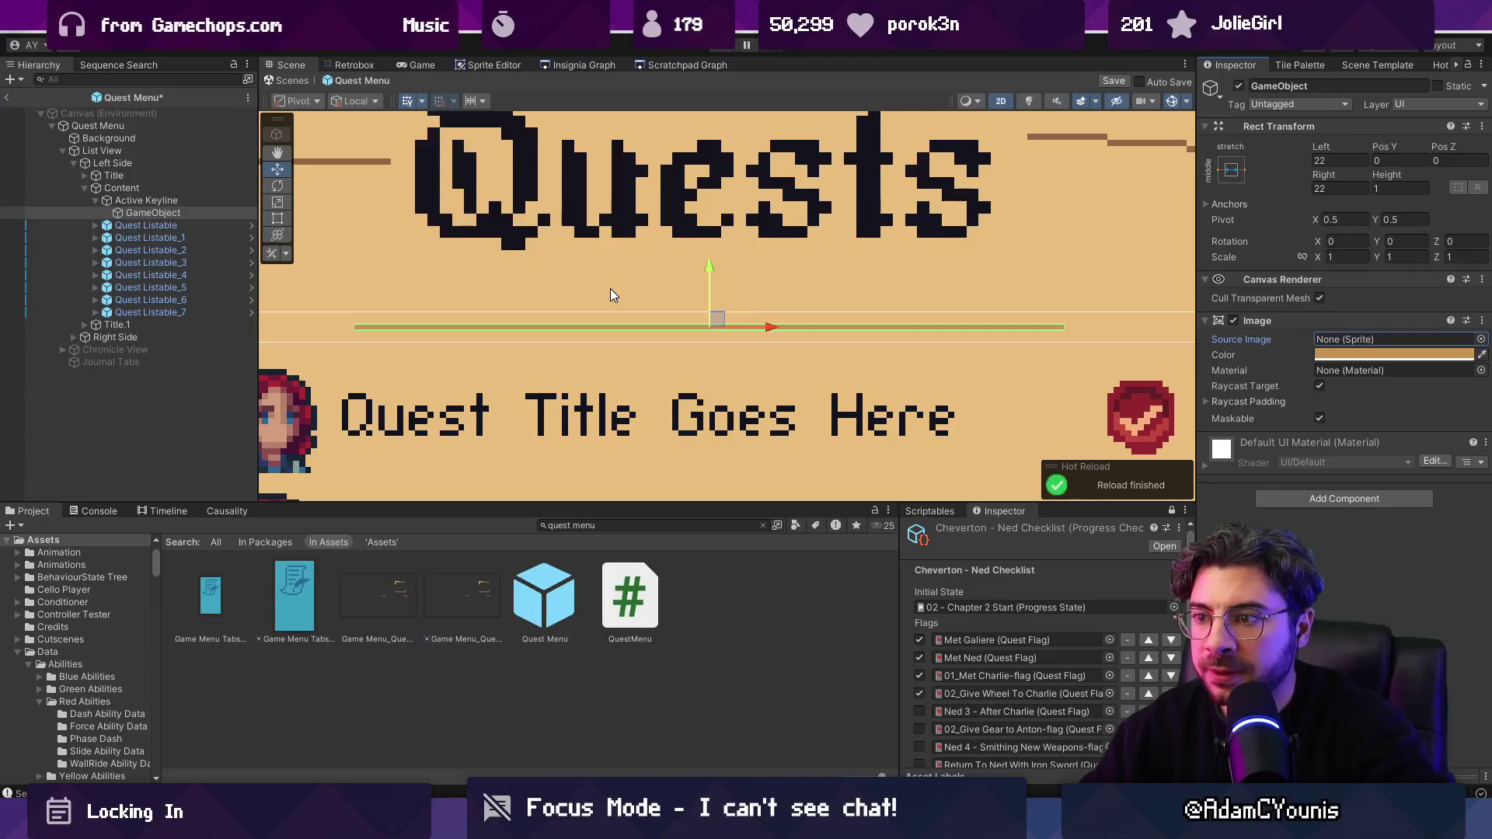
pyautogui.hotkey('ctrl', 's')
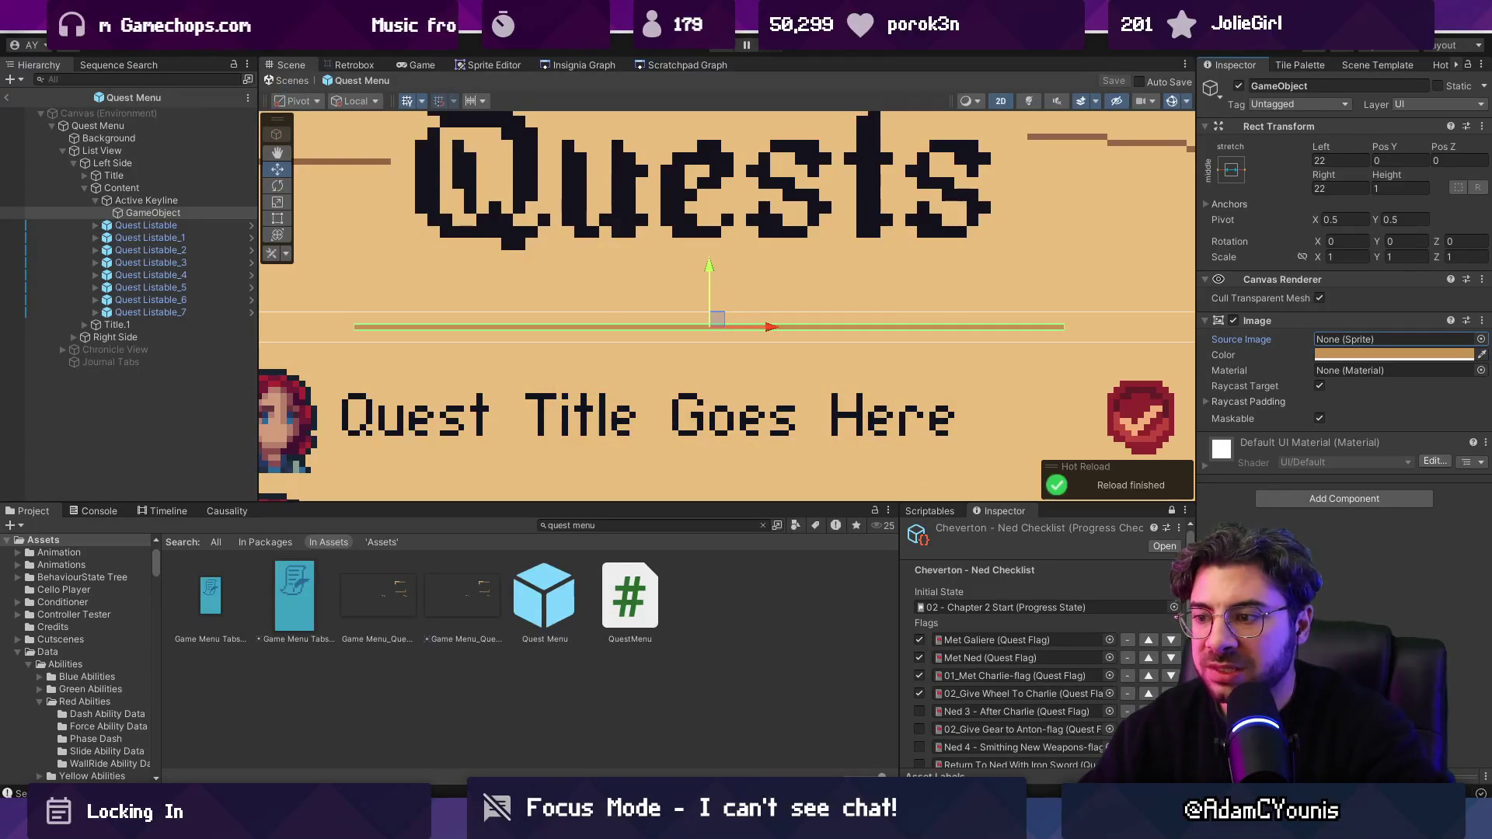
pyautogui.hotkey('alt', 'Tab')
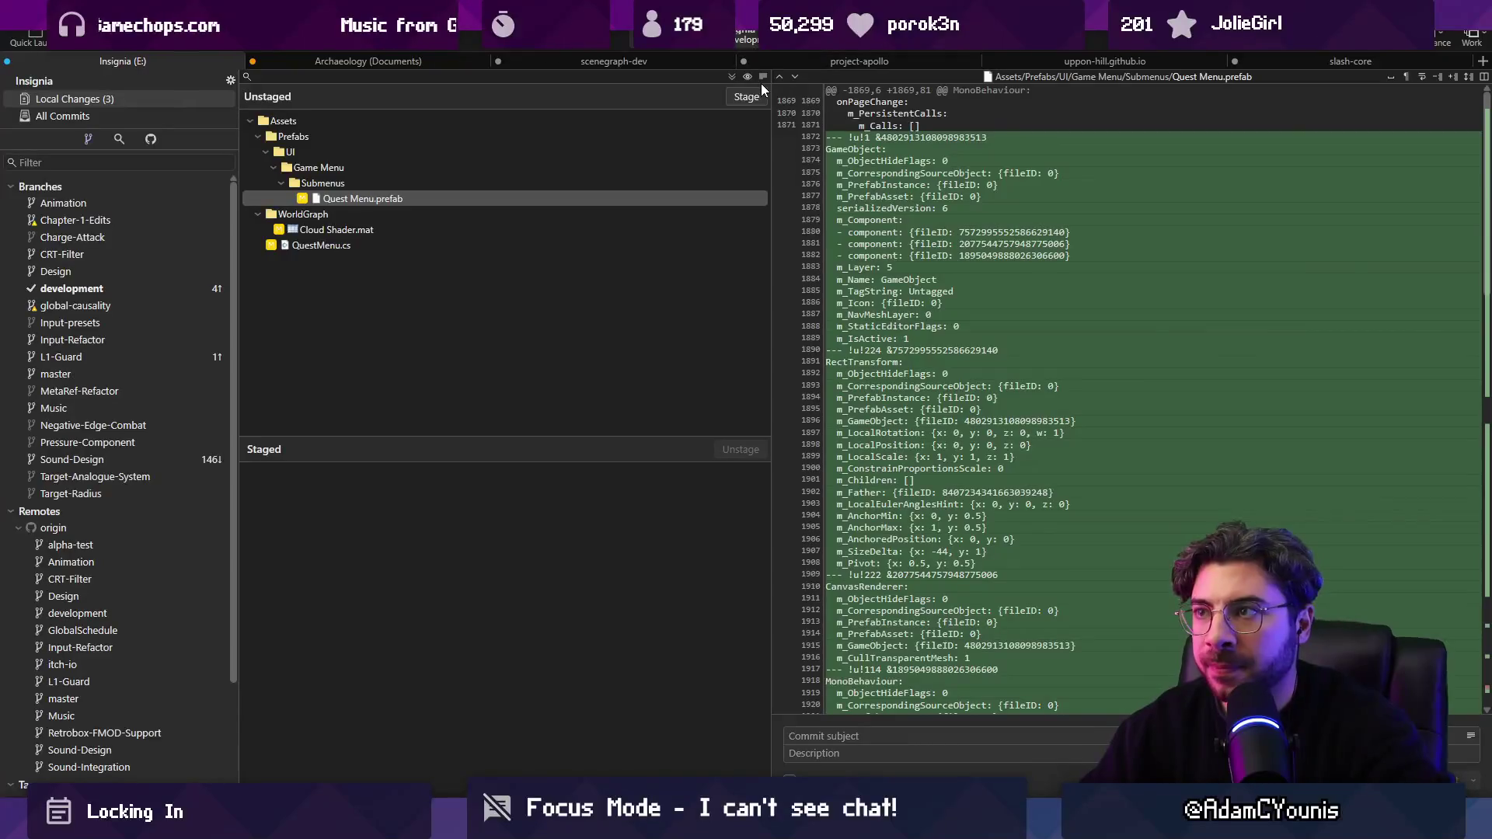
# Step: Stage all three changes and commit them as 'Adds keyline in Quest Menu separating active and completed quests'
pyautogui.click(731, 77)
pyautogui.click(870, 736)
pyautogui.write('Ads')
pyautogui.press('BackSpace')
pyautogui.write('ds keyline ')
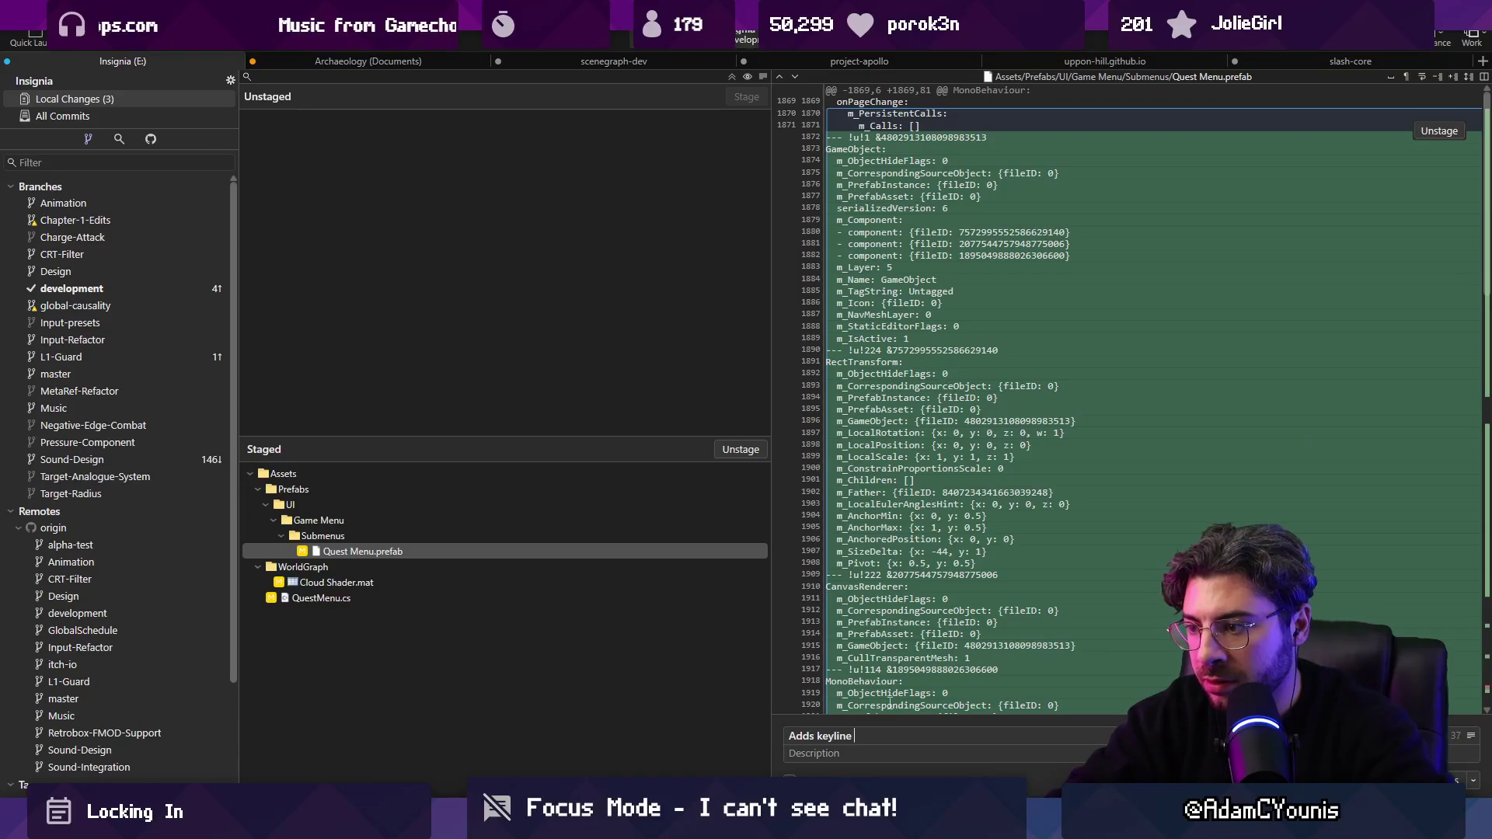
pyautogui.write('in Quest Me')
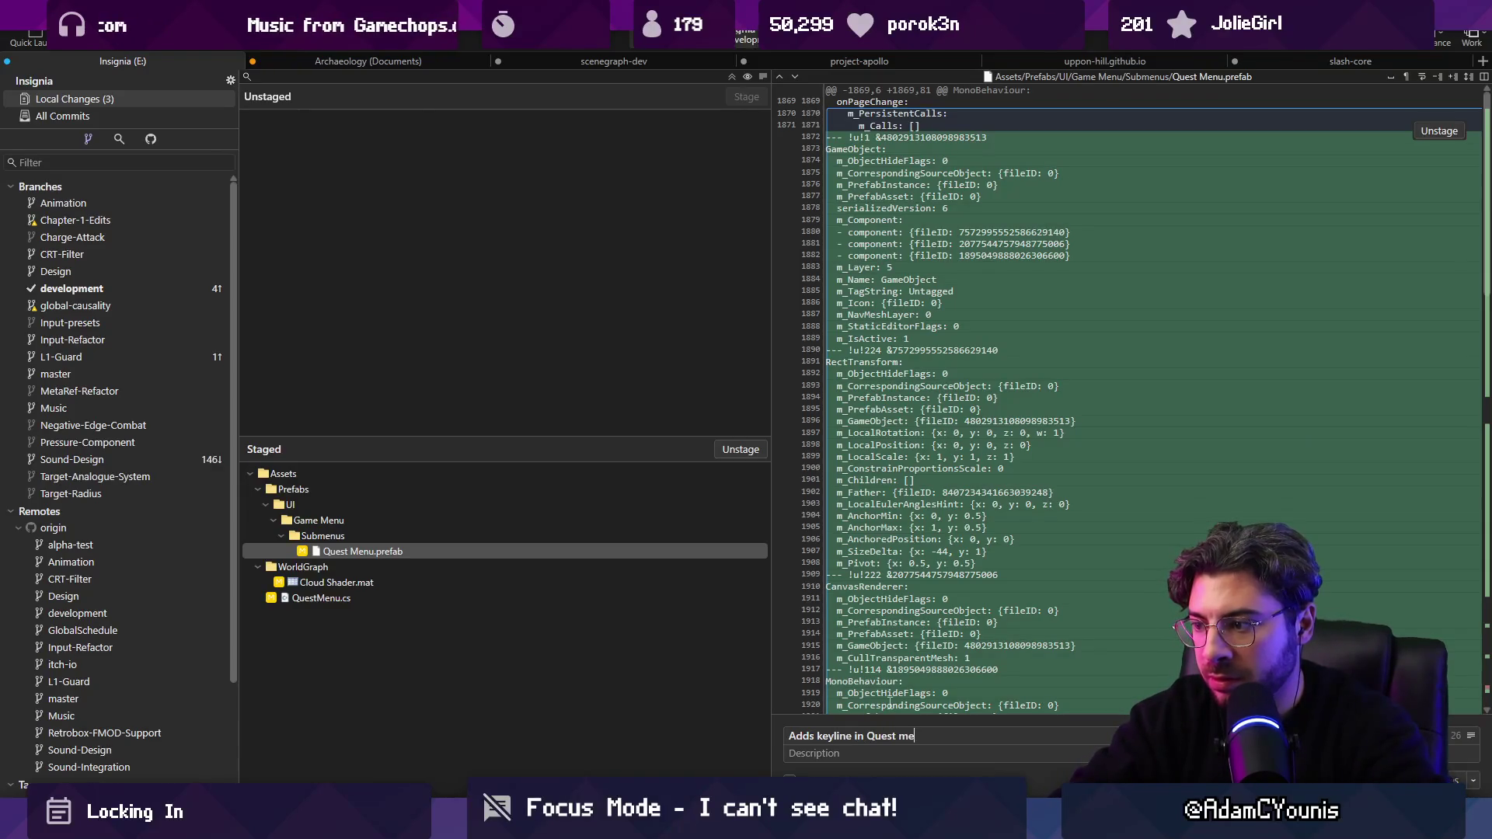
pyautogui.write('nu separ')
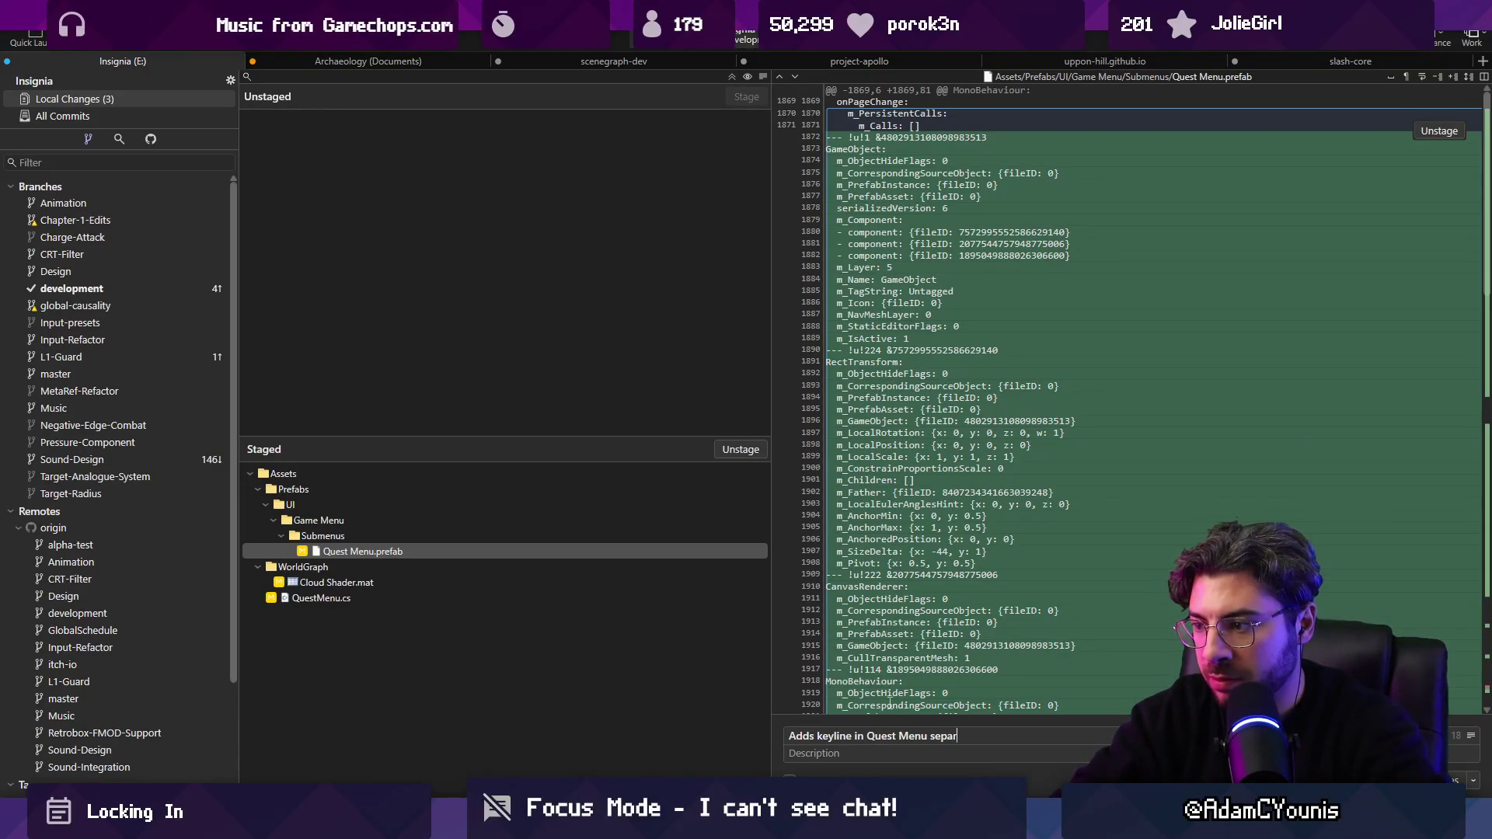
pyautogui.write('ating activ')
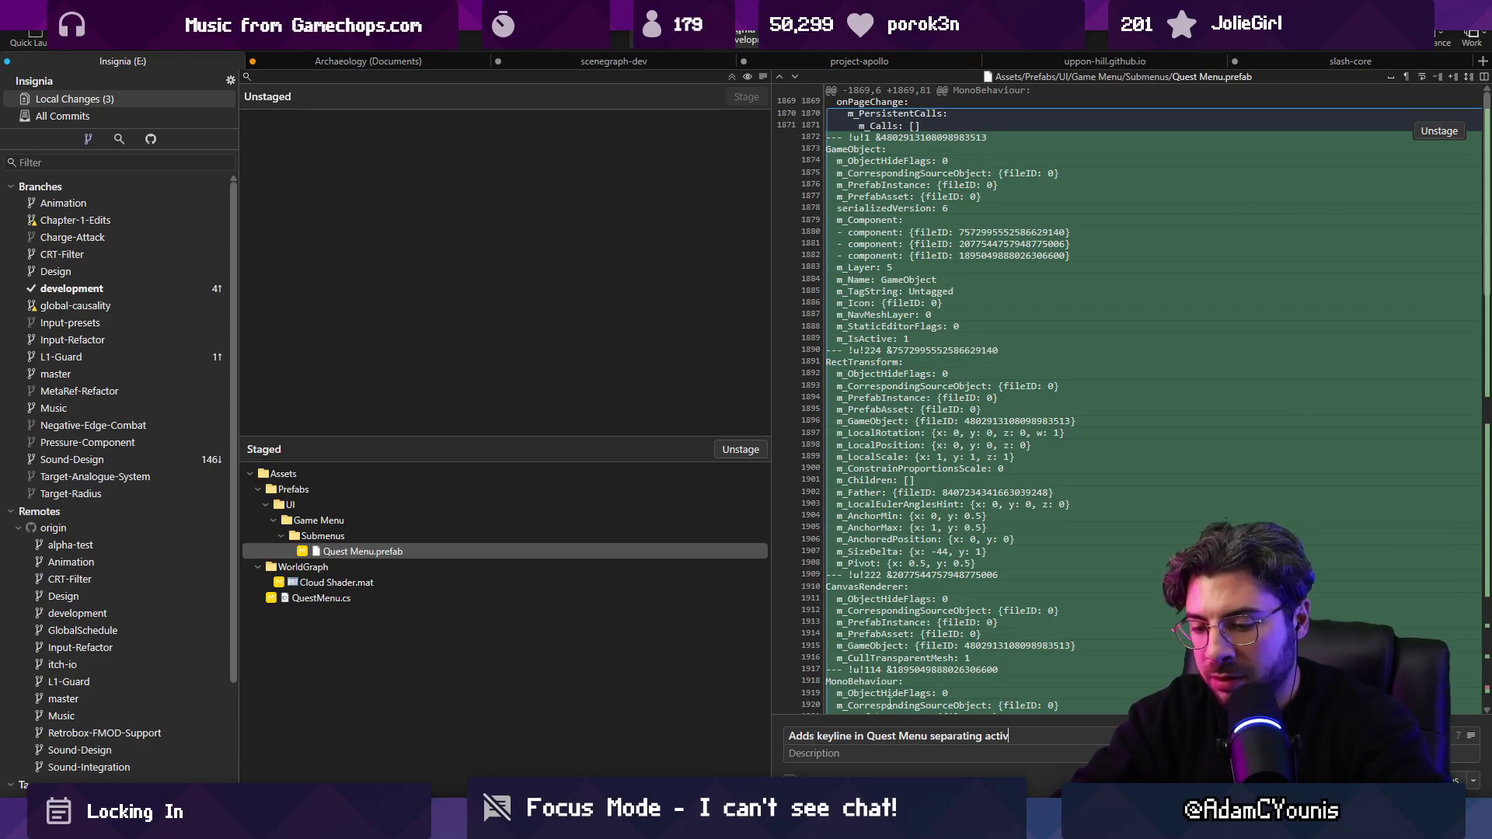
pyautogui.write('e and completed ')
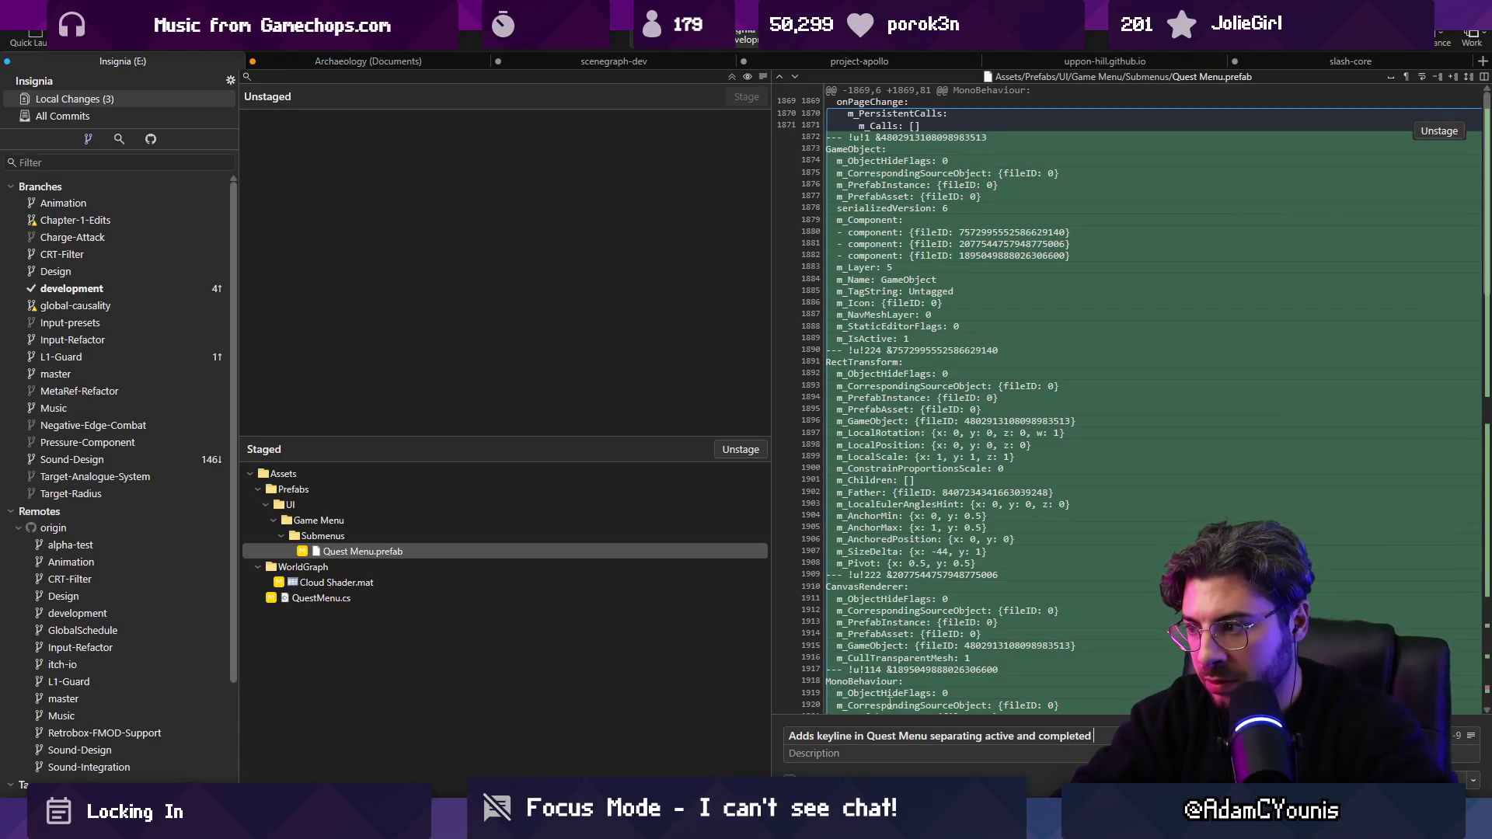
pyautogui.write('quests')
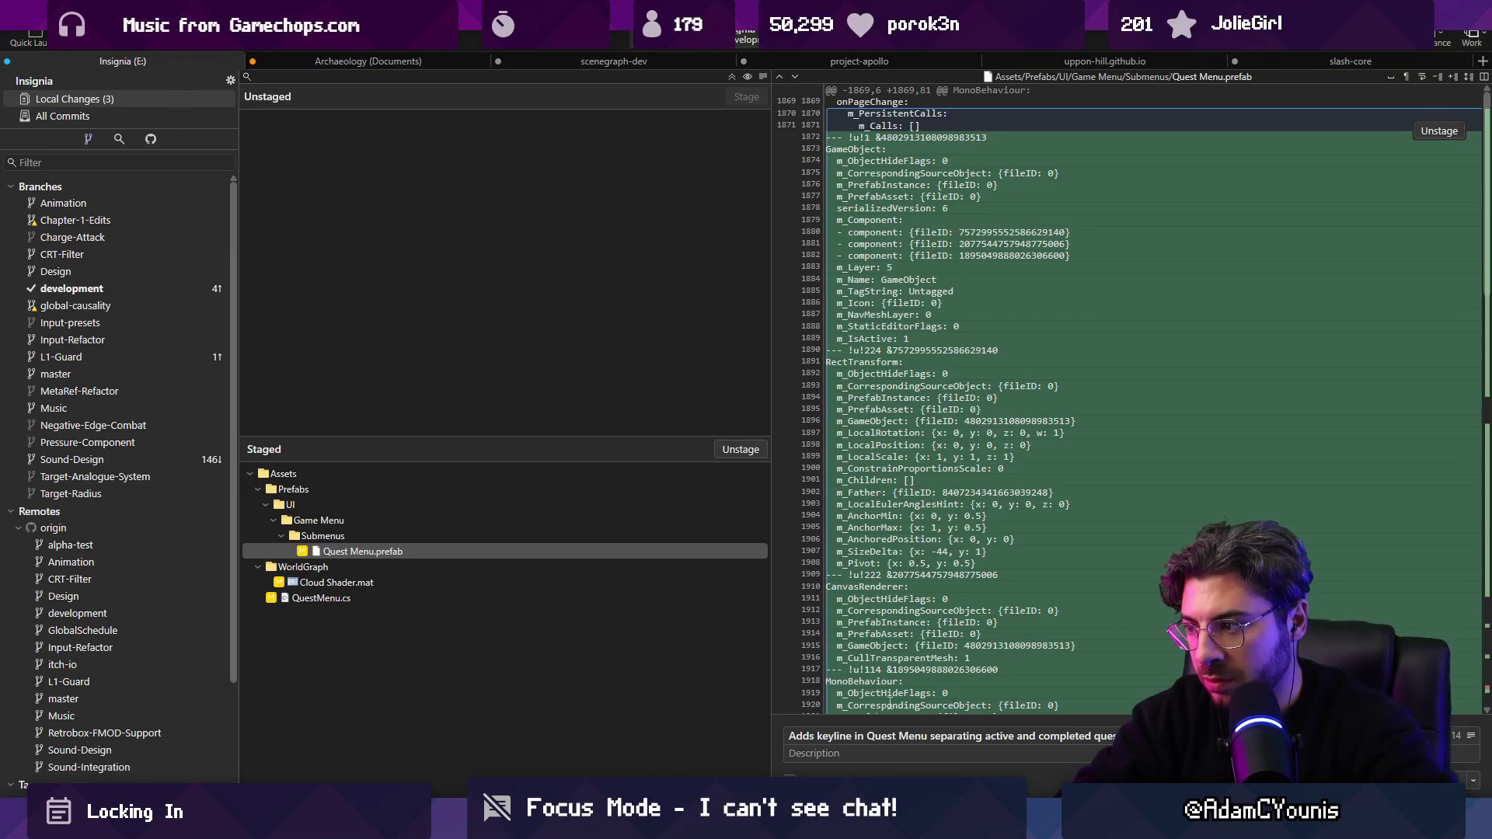
pyautogui.hotkey('ctrl', 'Return')
pyautogui.hotkey('alt', 'Tab')
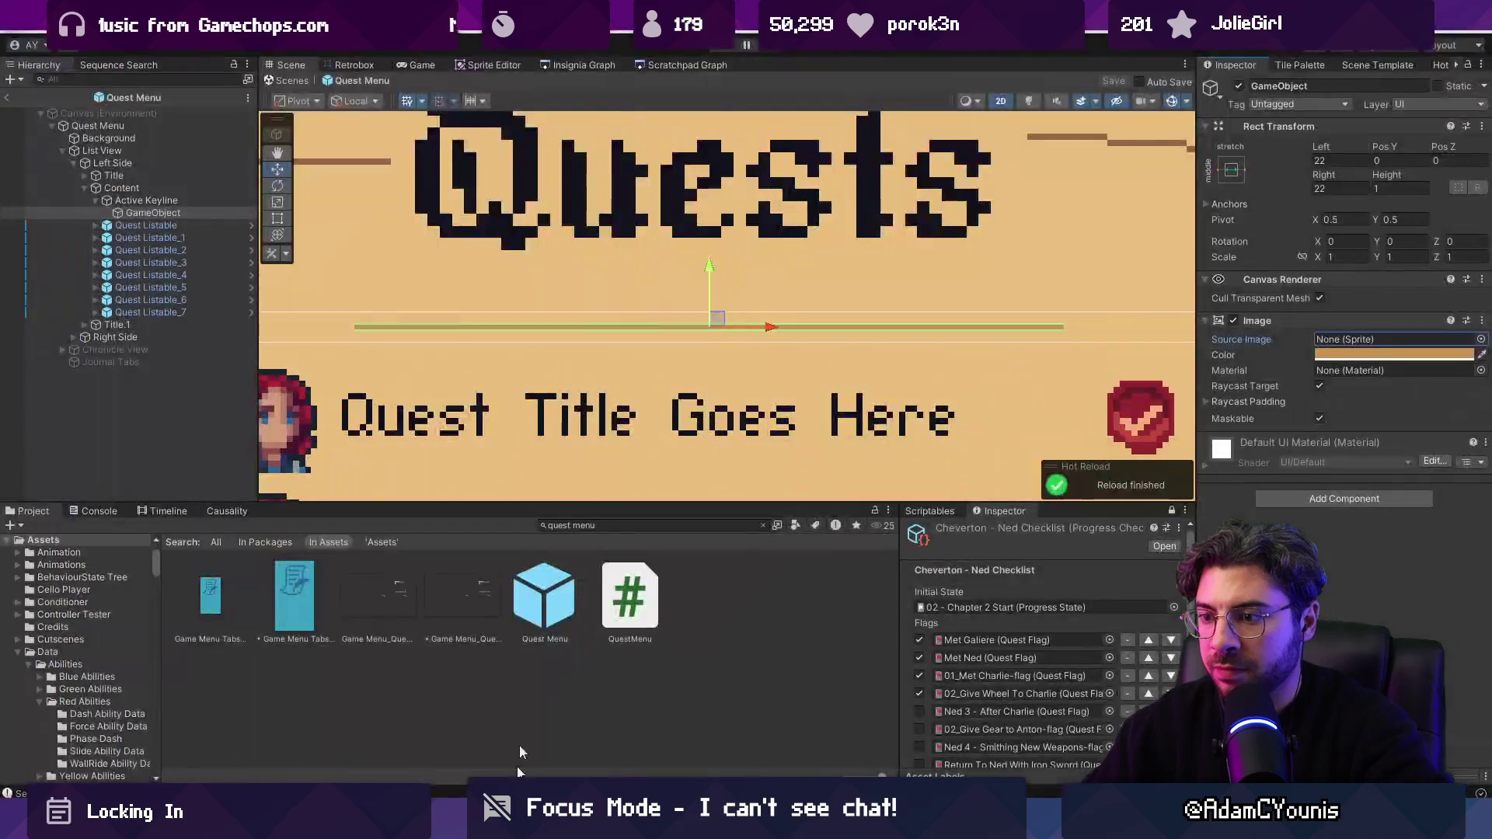
# Step: Return to the gate scene and open the in-game book's Quests list, browsing the quests
pyautogui.click(279, 80)
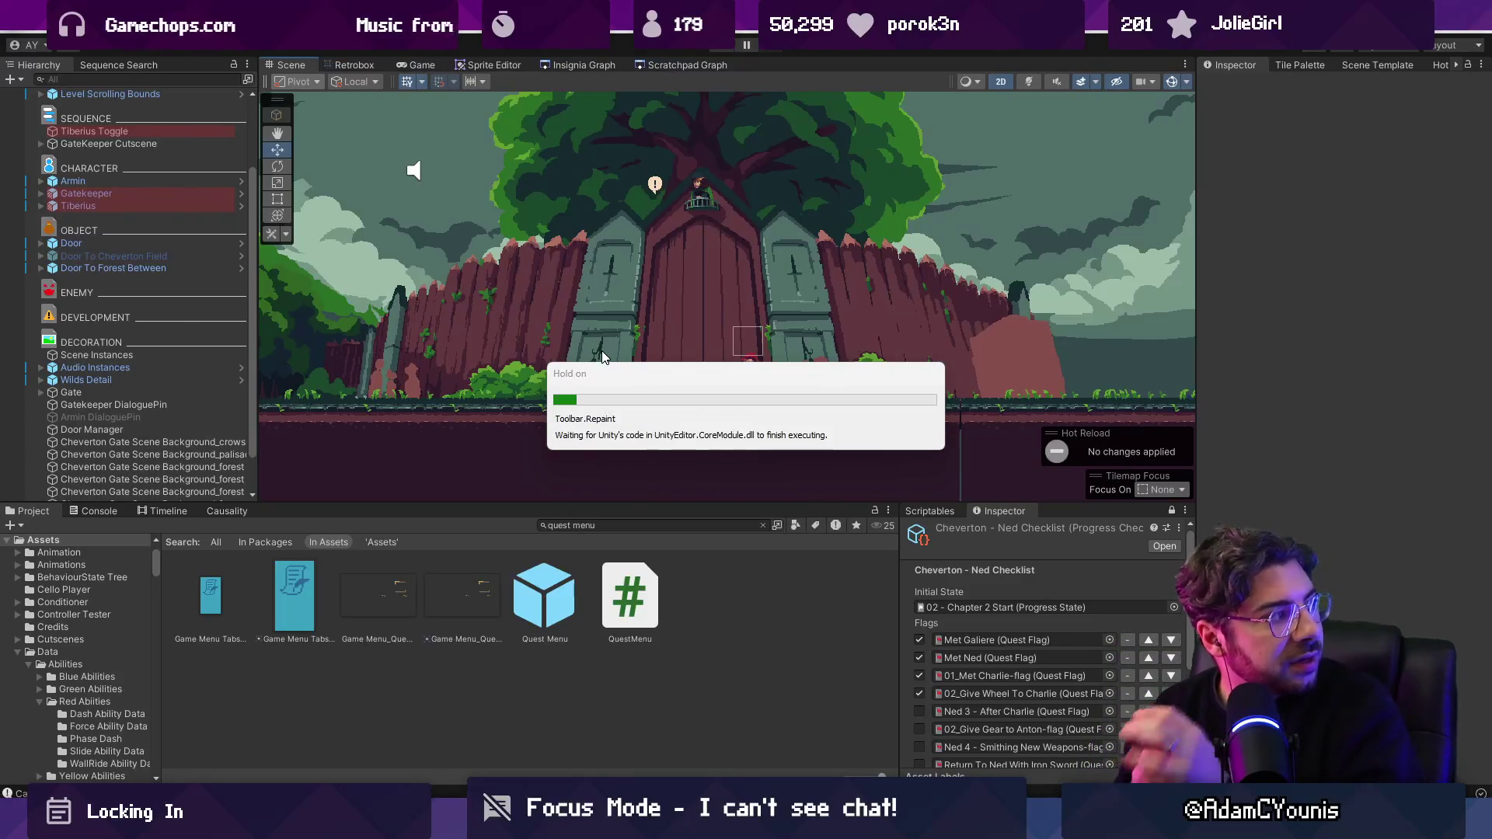
pyautogui.scroll(-3, 600, 350)
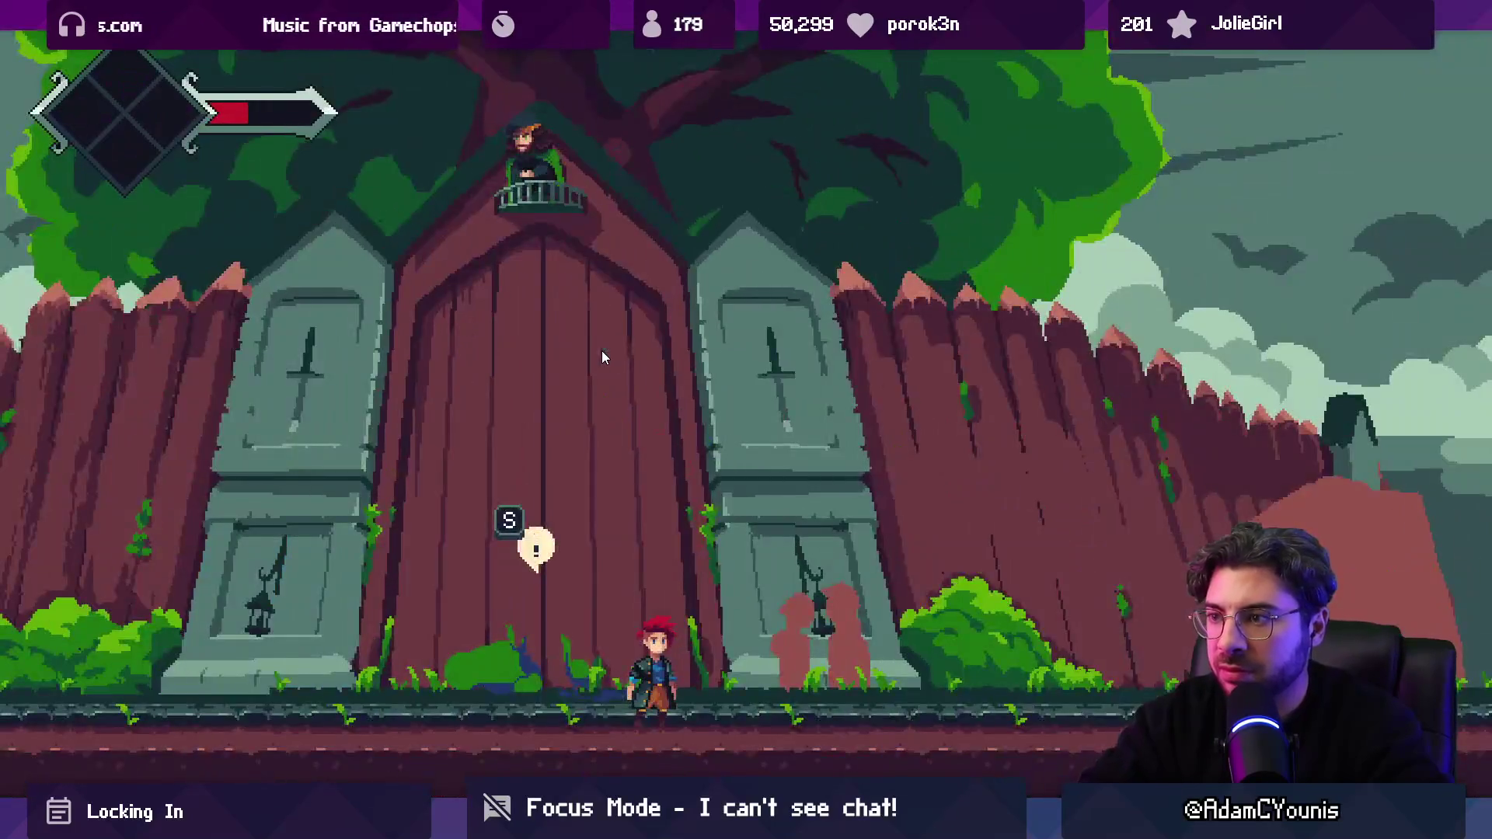
pyautogui.press('Tab')
pyautogui.press('d')
pyautogui.press('s')
pyautogui.press('s')
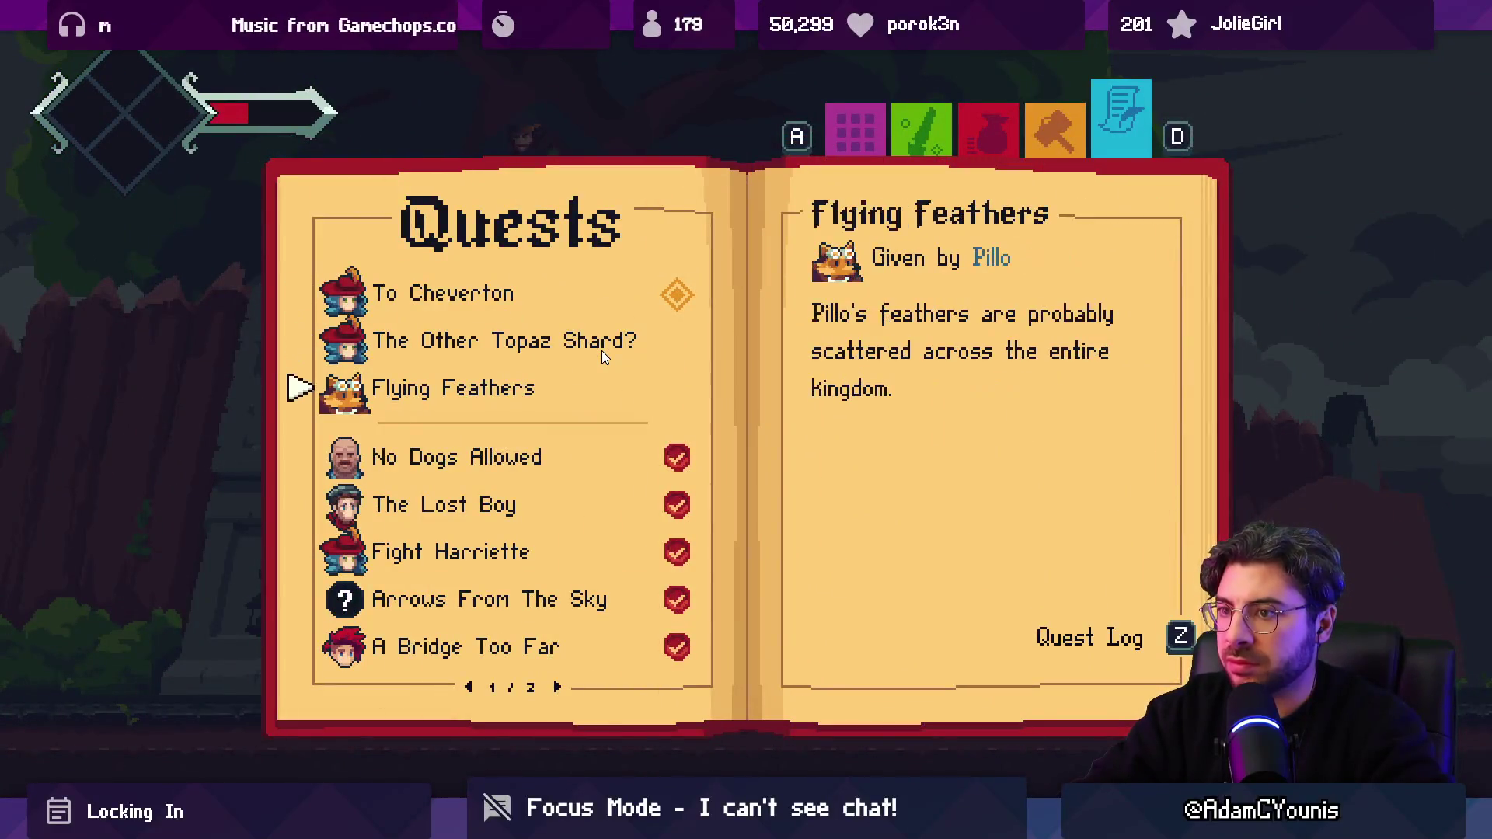
pyautogui.press('Tab')
pyautogui.press('Tab')
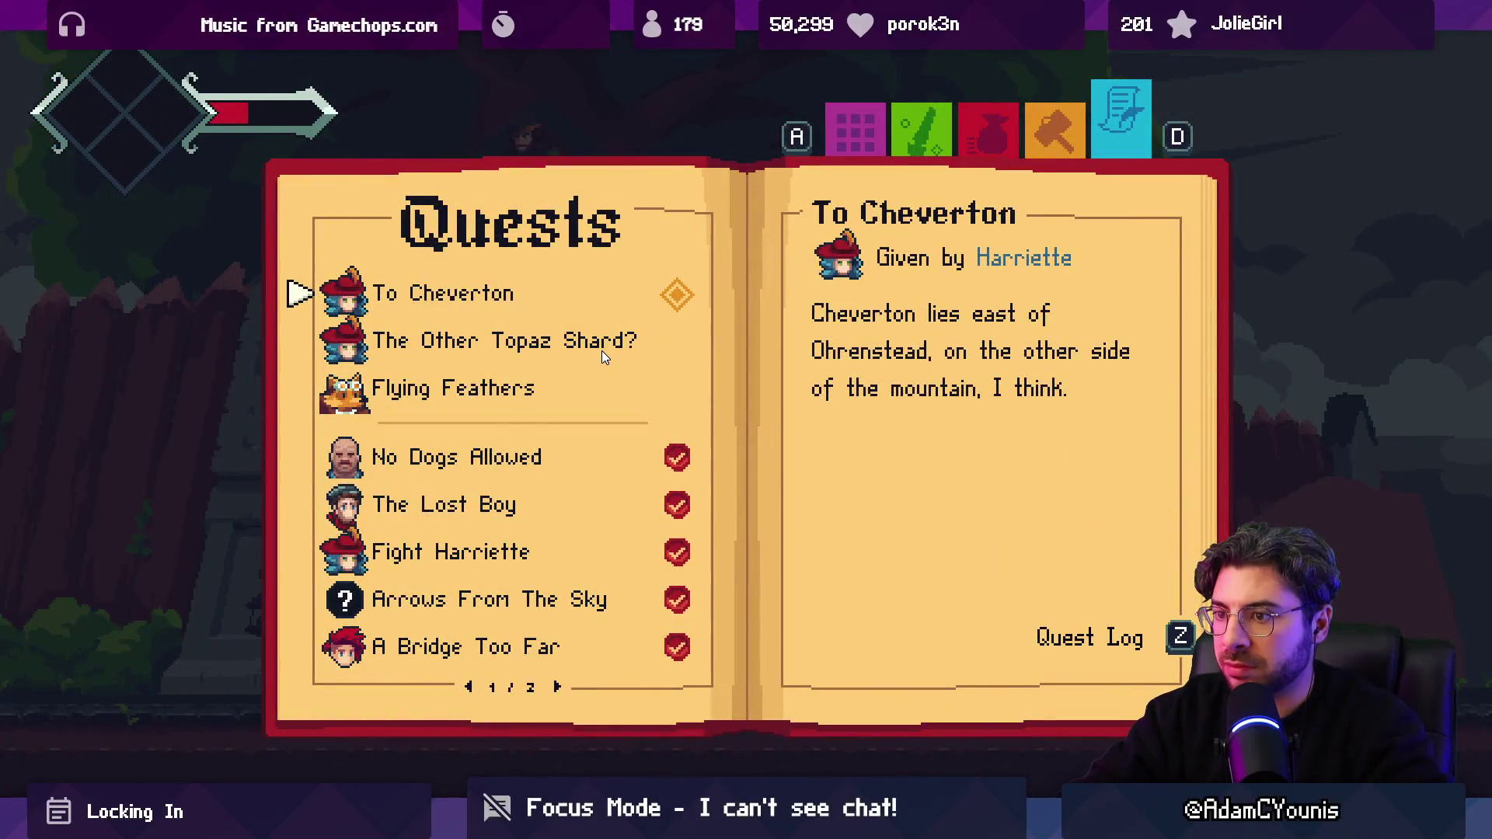
pyautogui.press('Tab')
pyautogui.press('Tab')
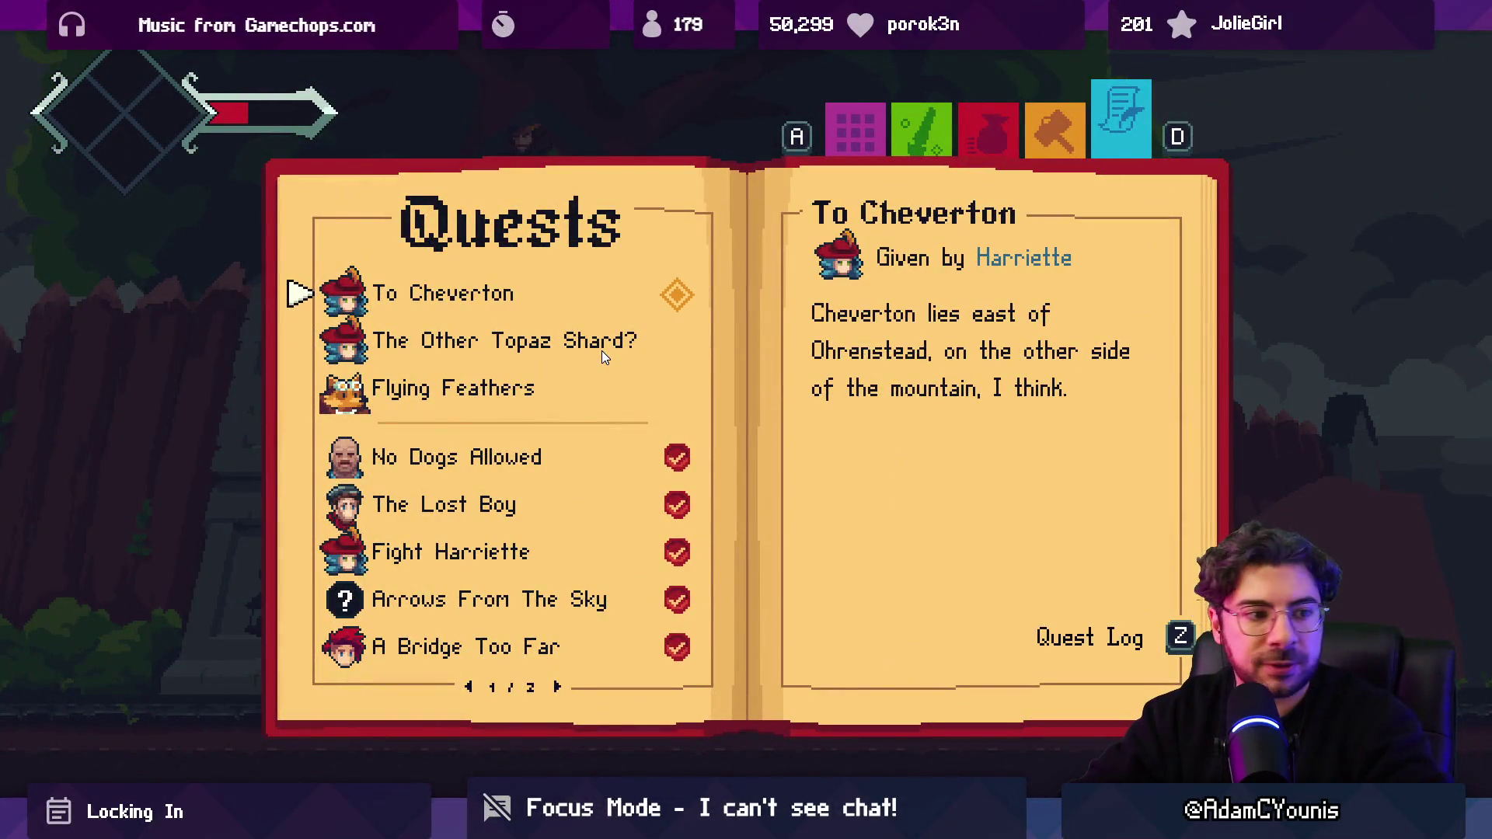
pyautogui.press('Tab')
pyautogui.press('Tab')
pyautogui.press('a')
pyautogui.press('a')
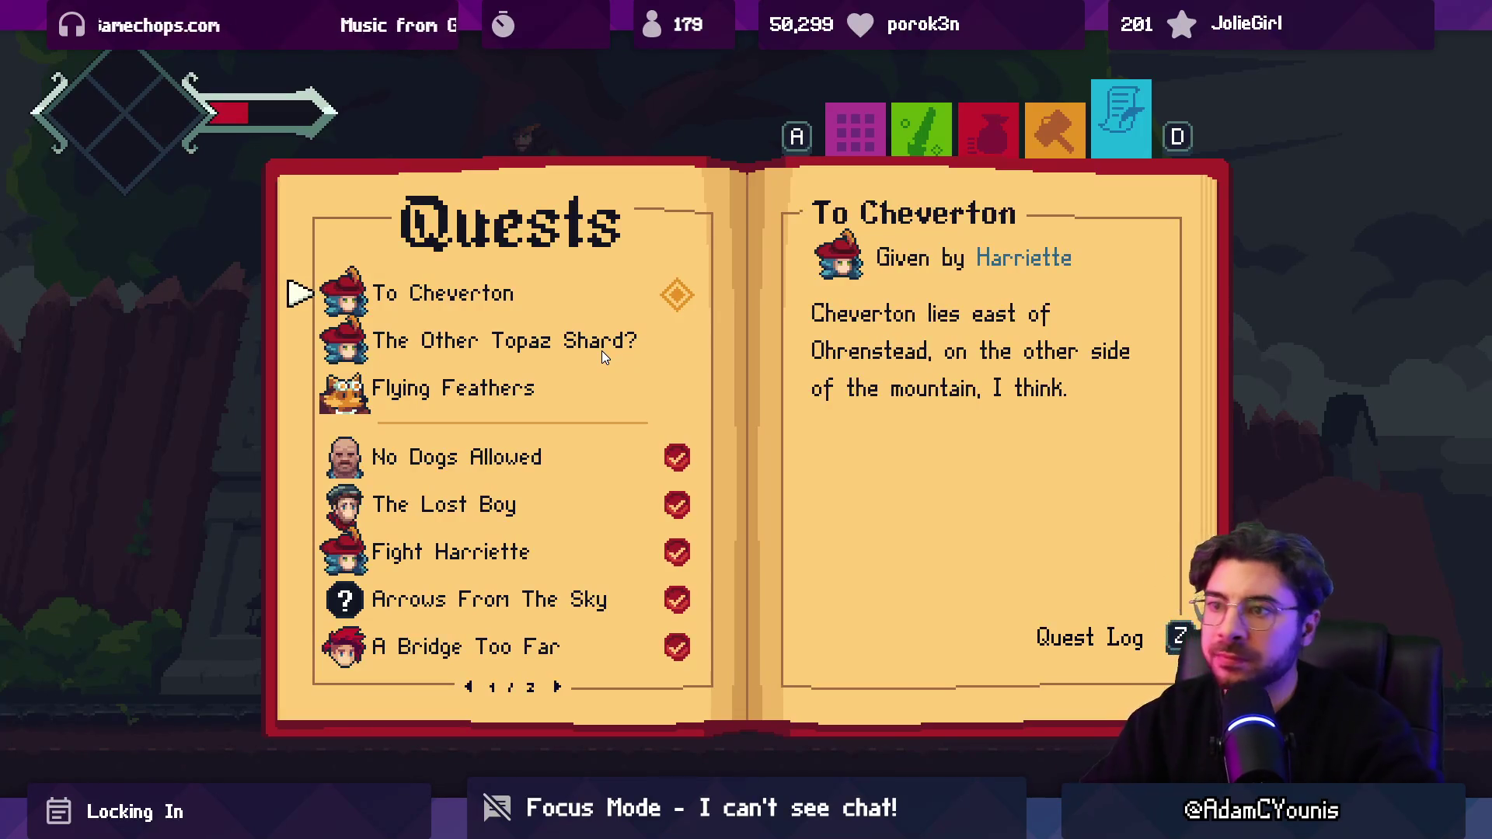
pyautogui.press('s')
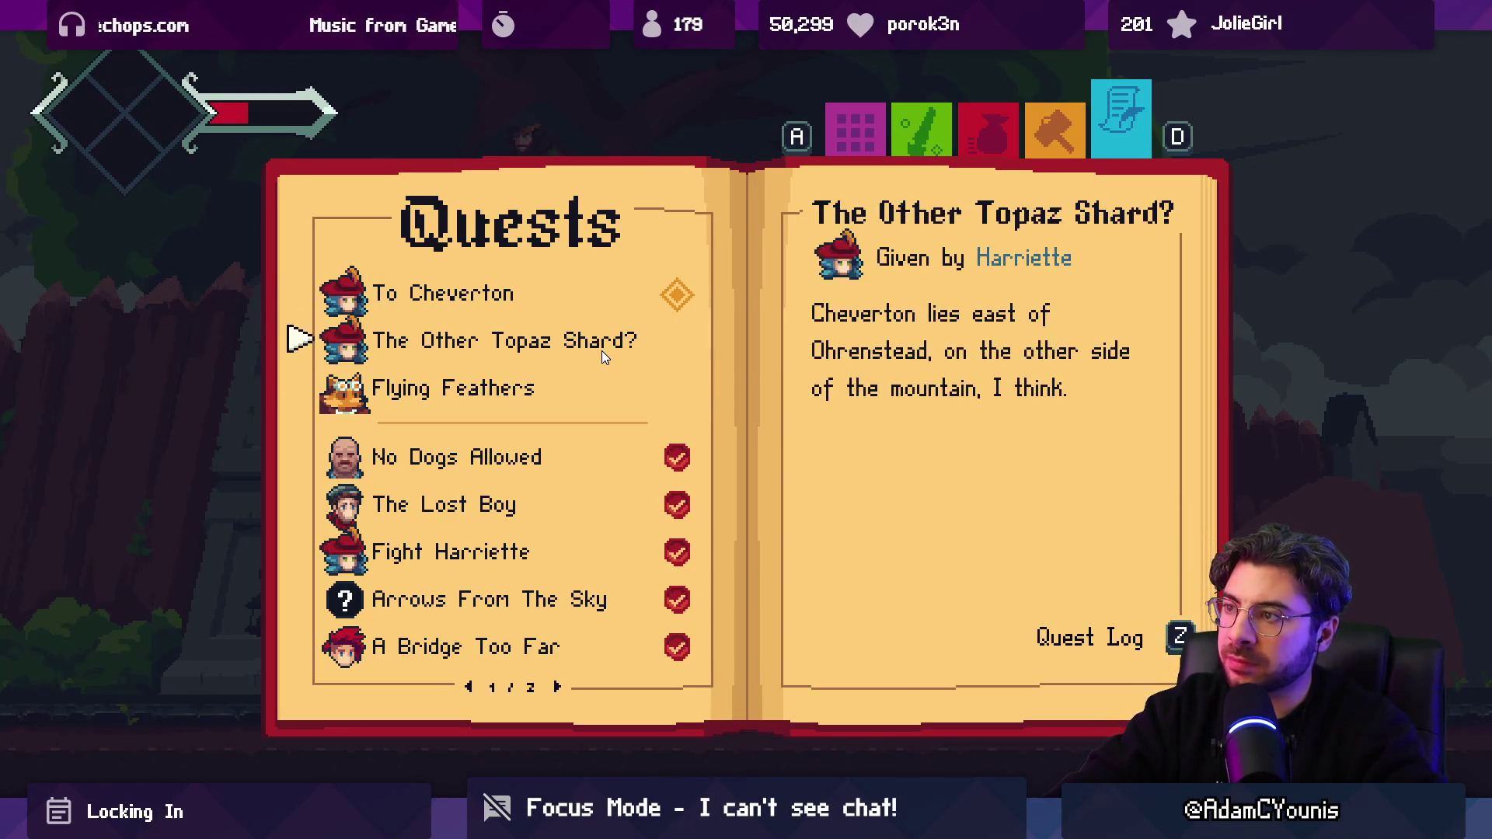
pyautogui.press('s')
pyautogui.press('w')
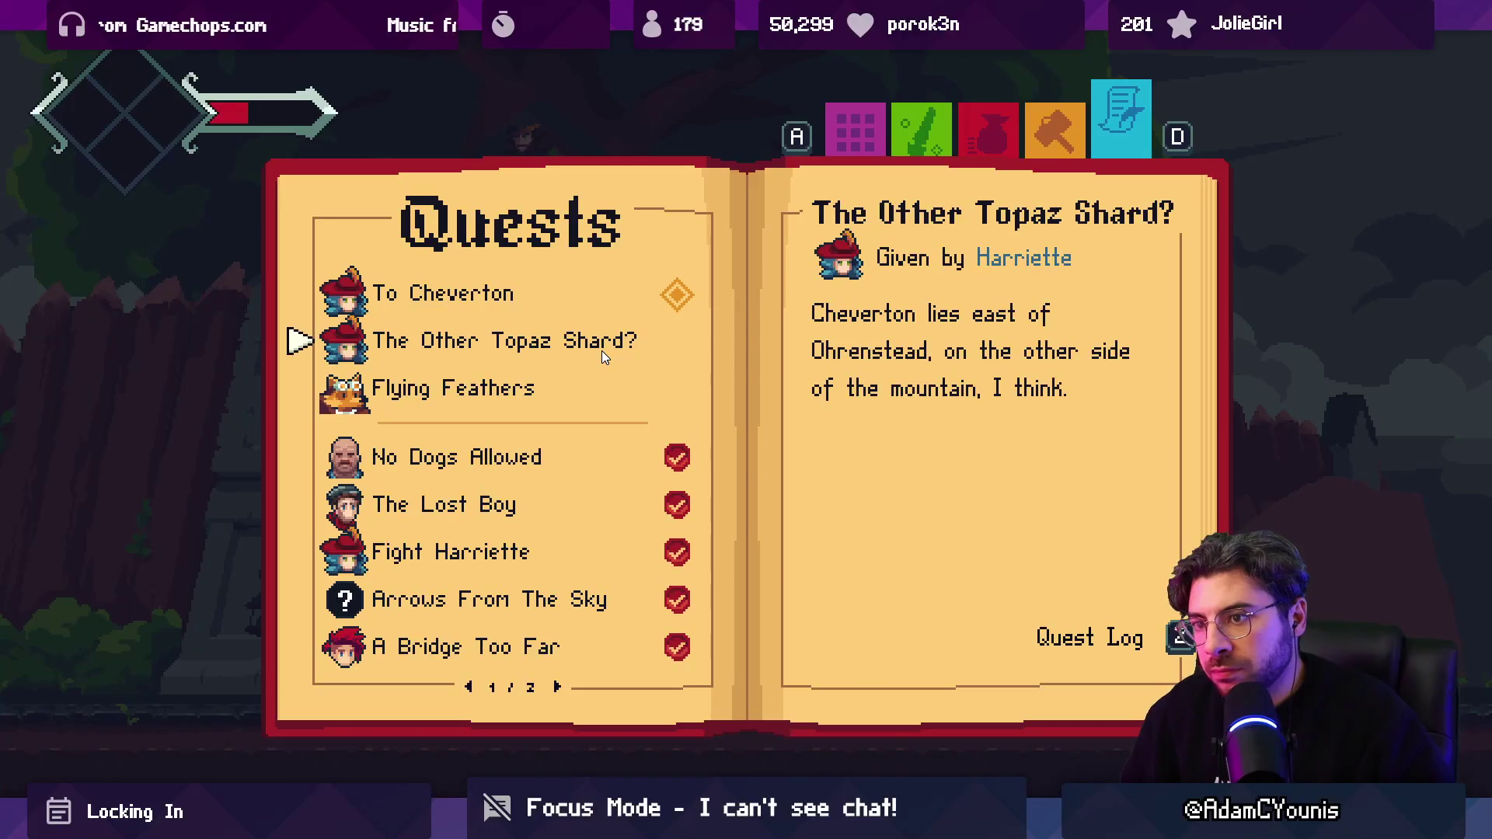
# Step: Flip through both quest log pages, then open Flying Feathers' full story page
pyautogui.press('Right')
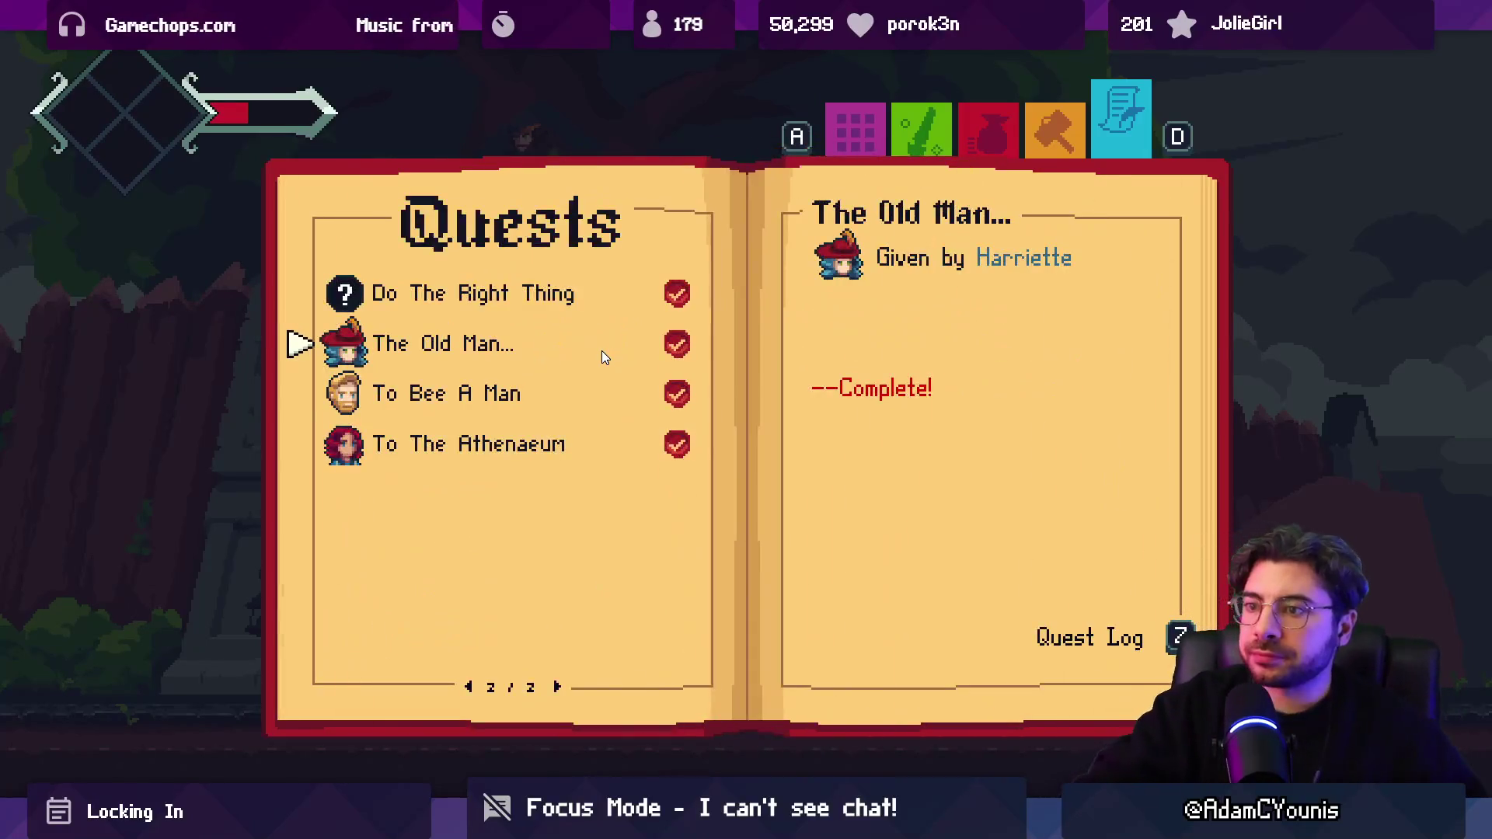
pyautogui.press('Left')
pyautogui.press('Down')
pyautogui.press('Down')
pyautogui.press('Down')
pyautogui.press('Down')
pyautogui.press('Down')
pyautogui.press('Down')
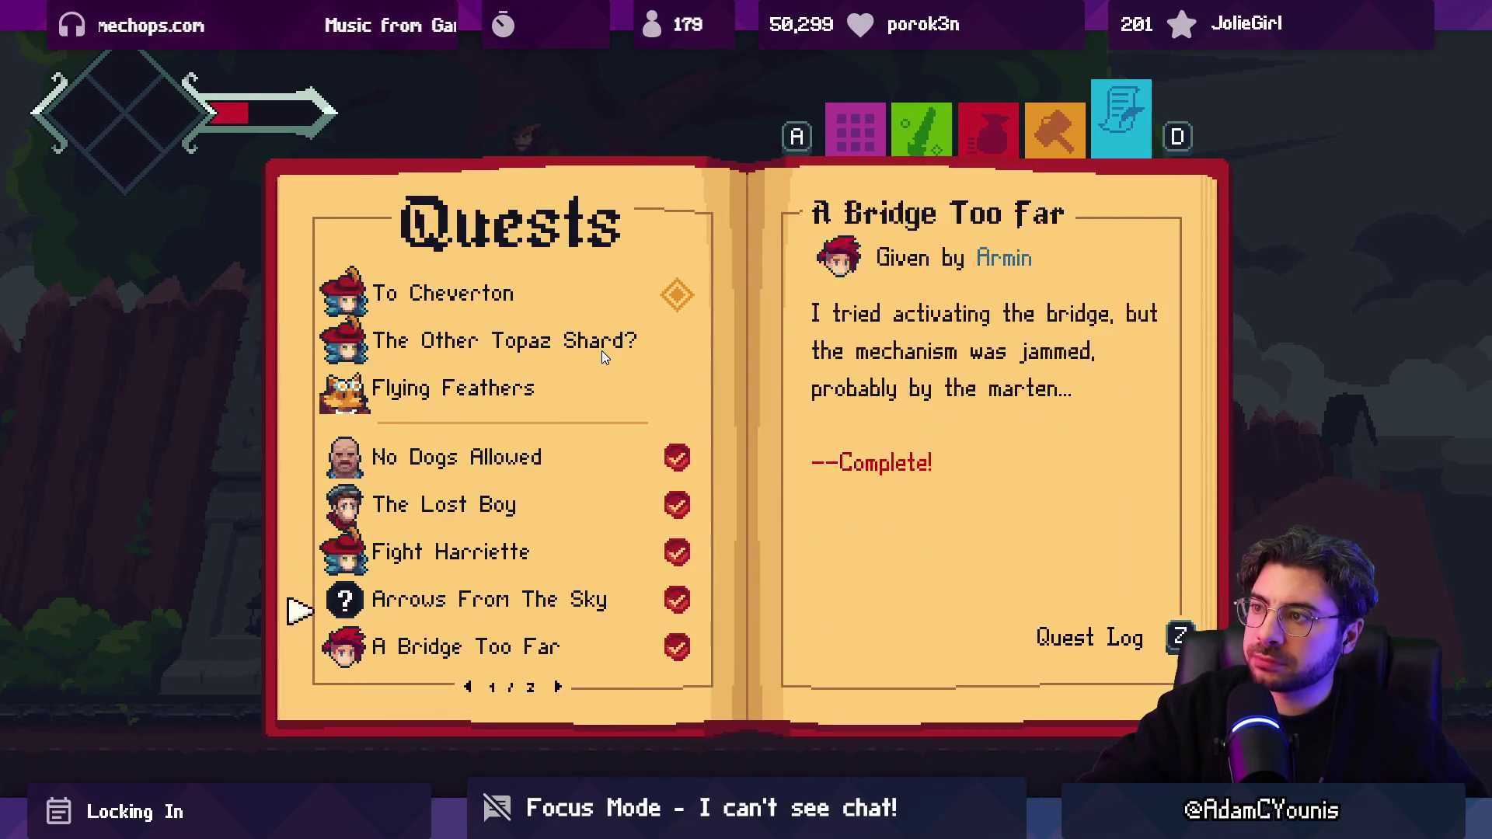
pyautogui.press('Right')
pyautogui.press('Up')
pyautogui.press('Up')
pyautogui.press('Up')
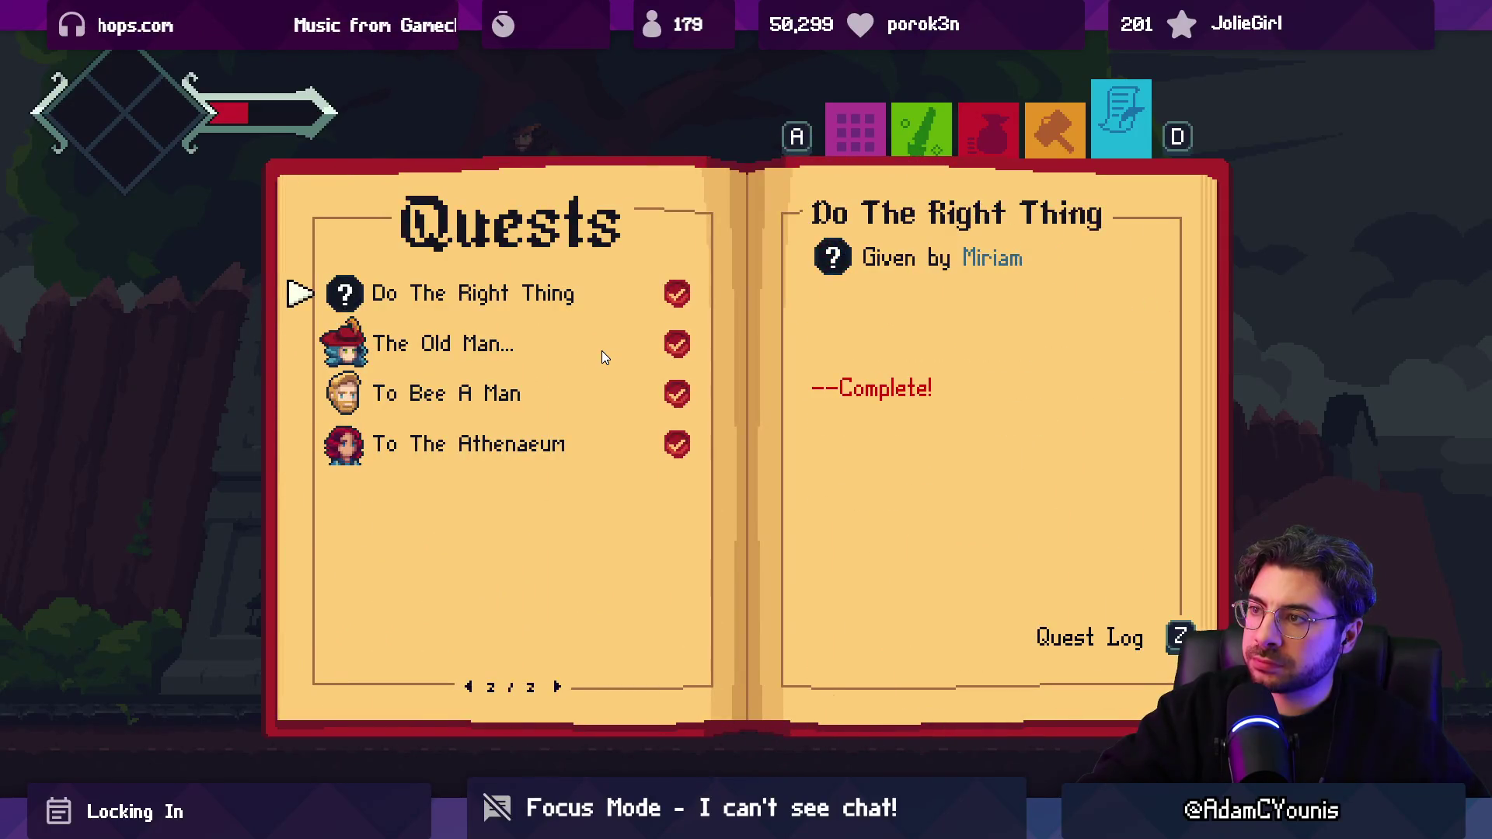
pyautogui.press('Left')
pyautogui.press('Down')
pyautogui.press('Down')
pyautogui.press('Down')
pyautogui.press('Down')
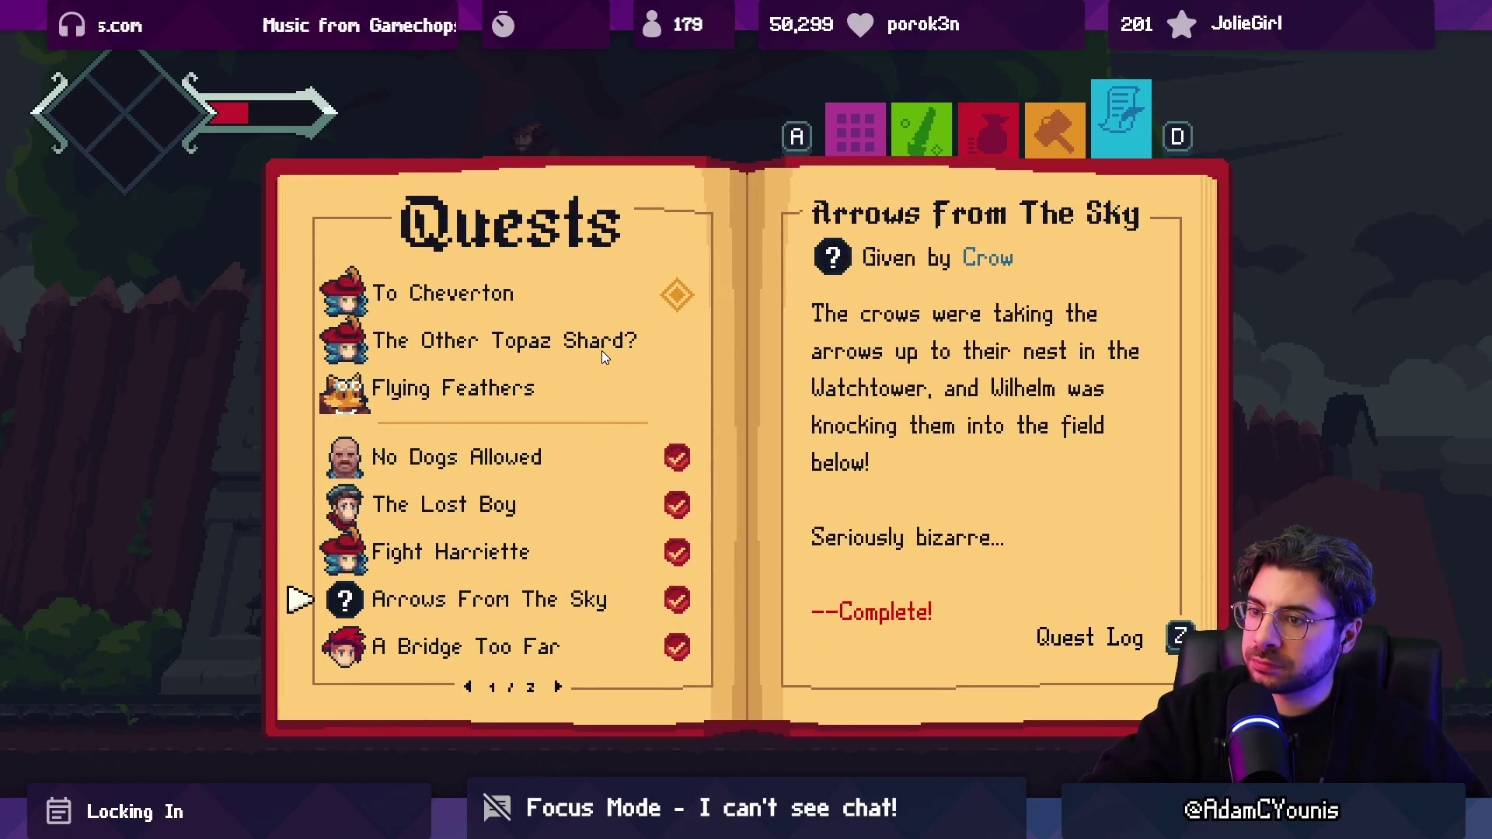
pyautogui.press('Up')
pyautogui.press('Up')
pyautogui.press('Up')
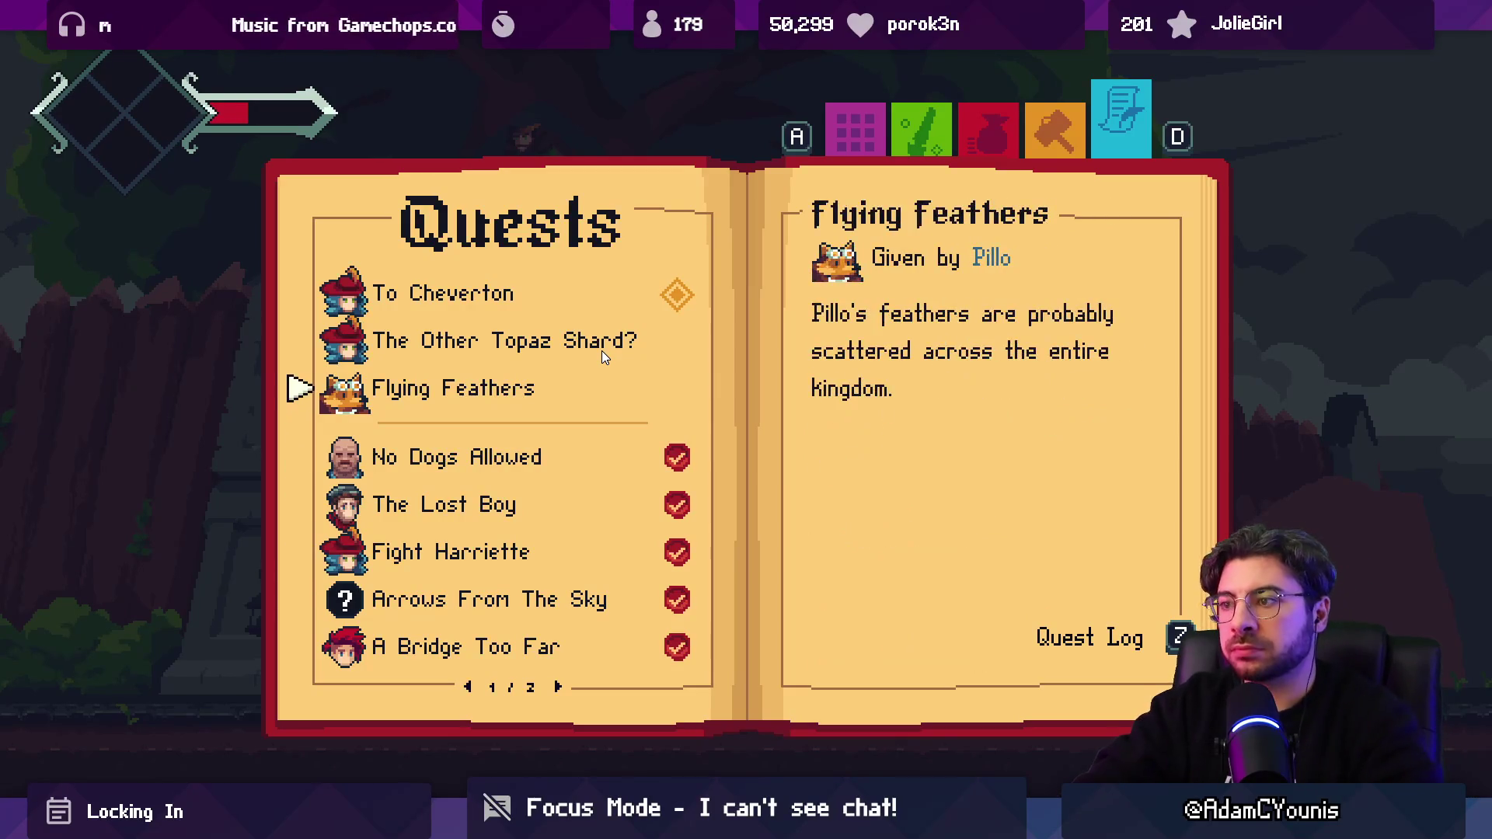
pyautogui.press('z')
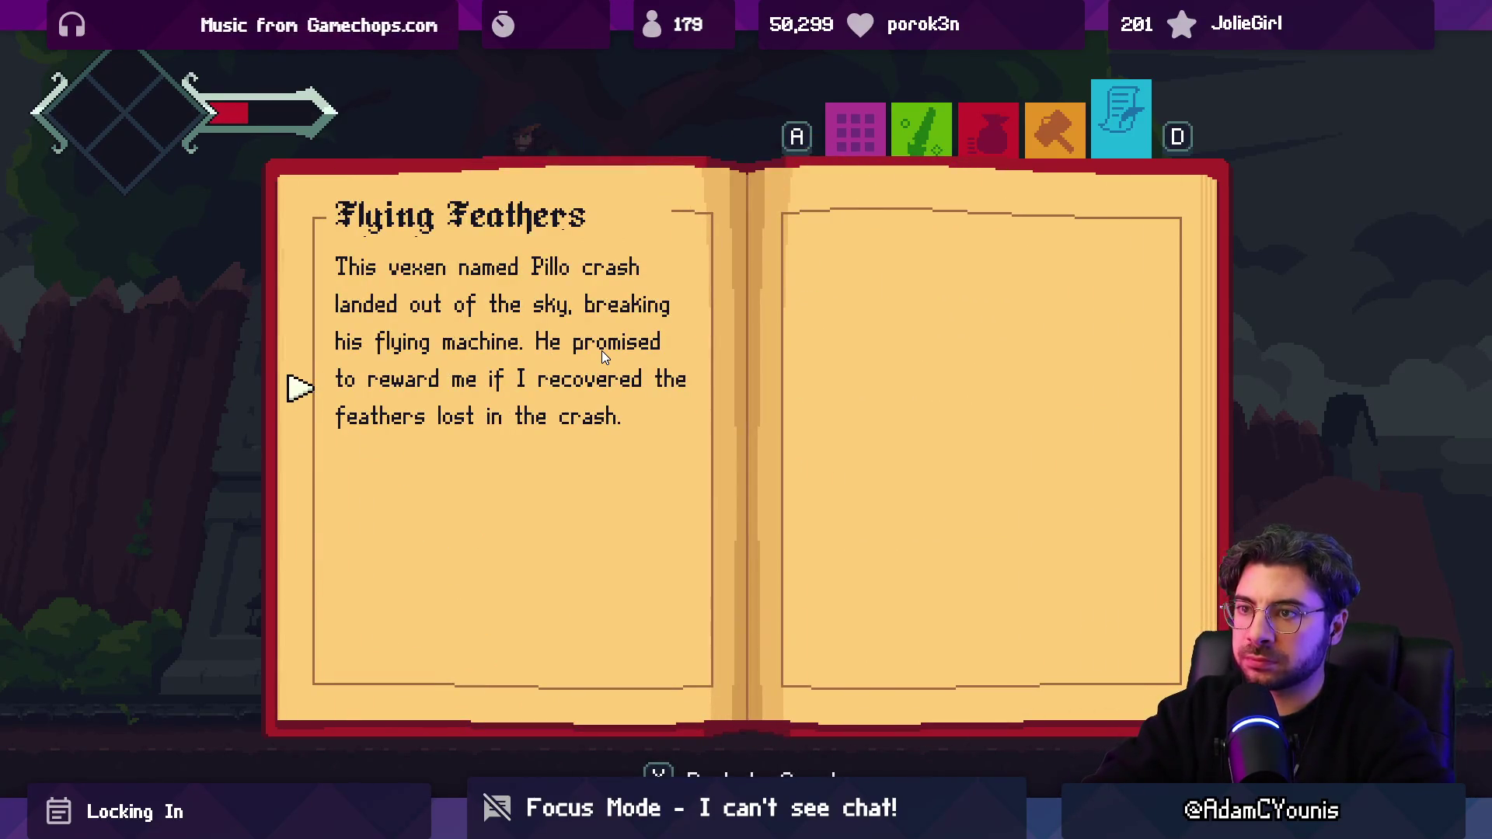
# Step: Compare the story pages of The Other Topaz Shard? and To Cheverton, then exit the fullscreen game
pyautogui.press('x')
pyautogui.press('Up')
pyautogui.press('z')
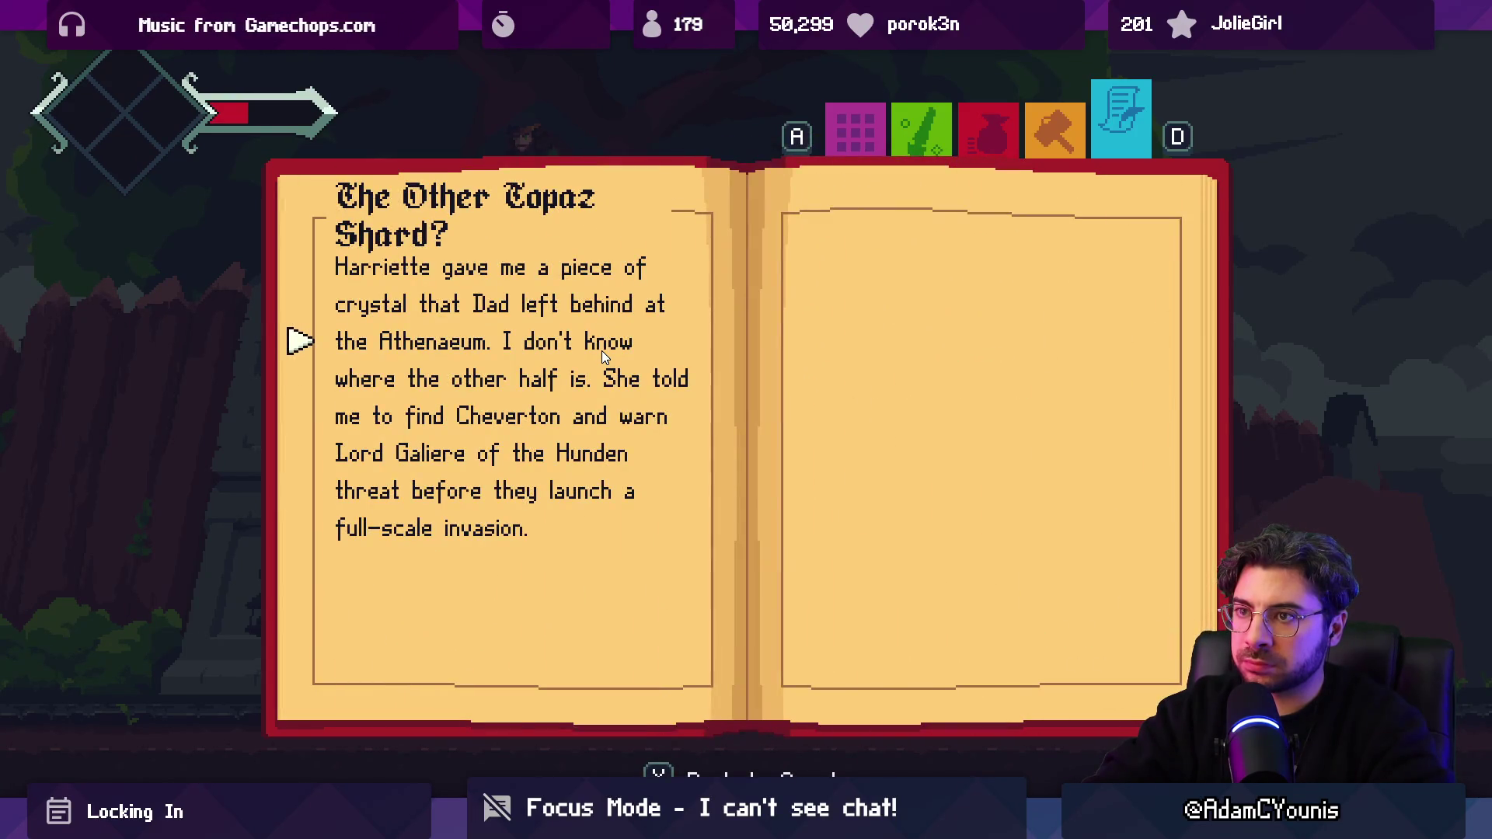
pyautogui.press('x')
pyautogui.press('Up')
pyautogui.press('z')
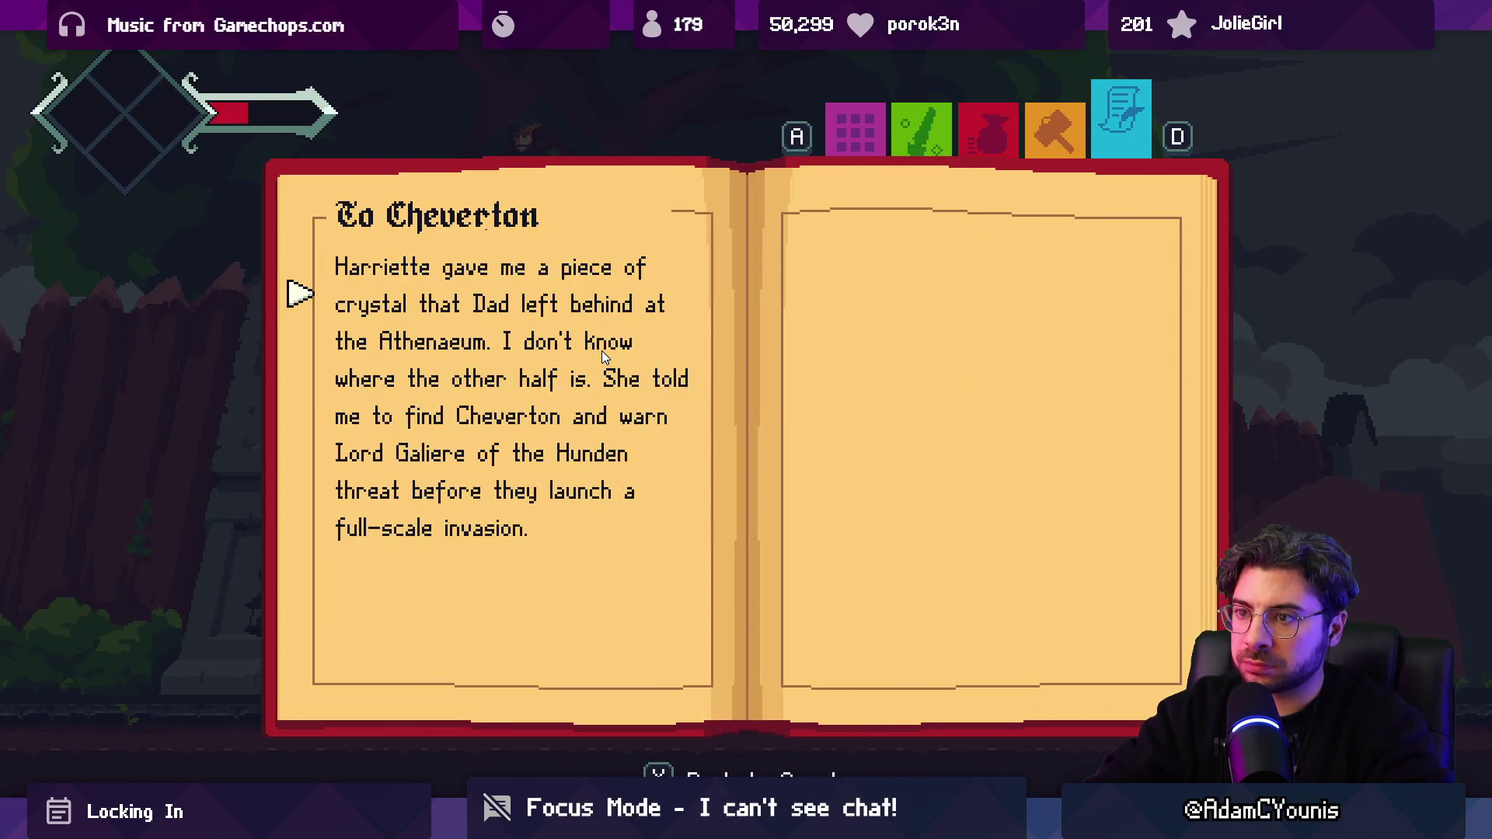
pyautogui.press('z')
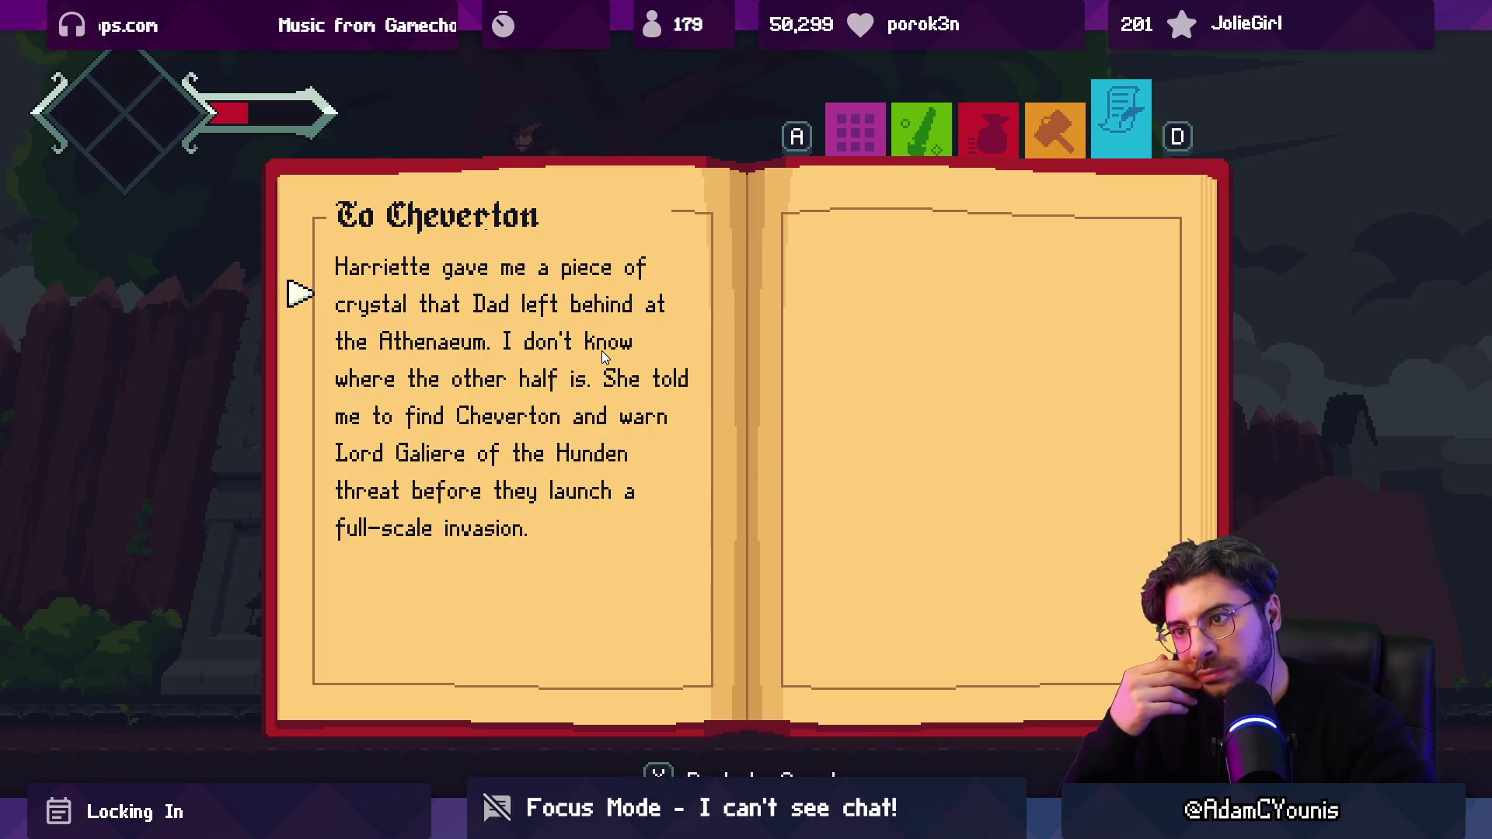
pyautogui.press('x')
pyautogui.hotkey('shift', 'space')
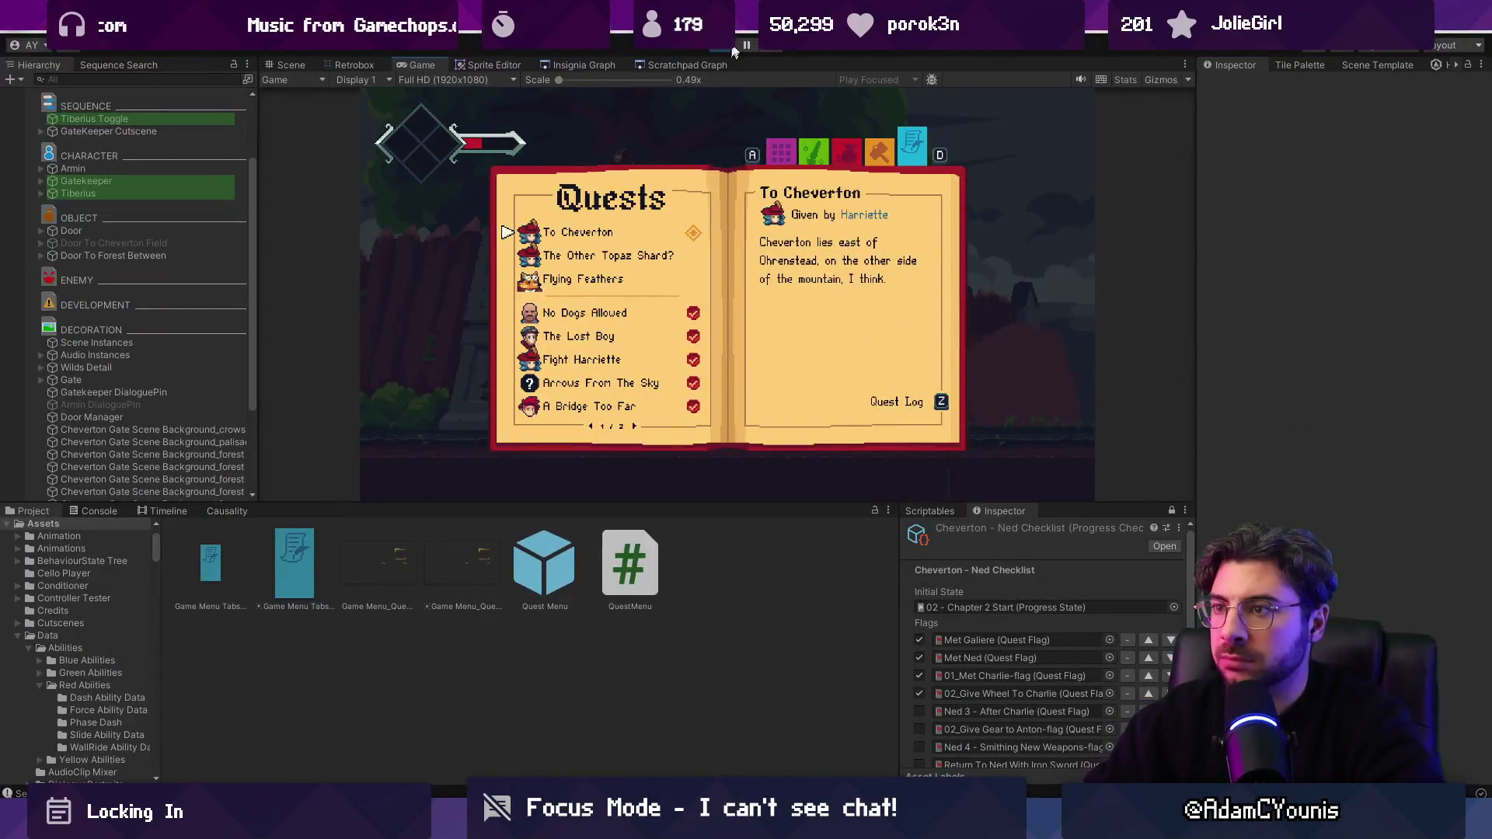
# Step: Stop the game and search the Project window for the quest assets
pyautogui.click(721, 48)
pyautogui.click(623, 525)
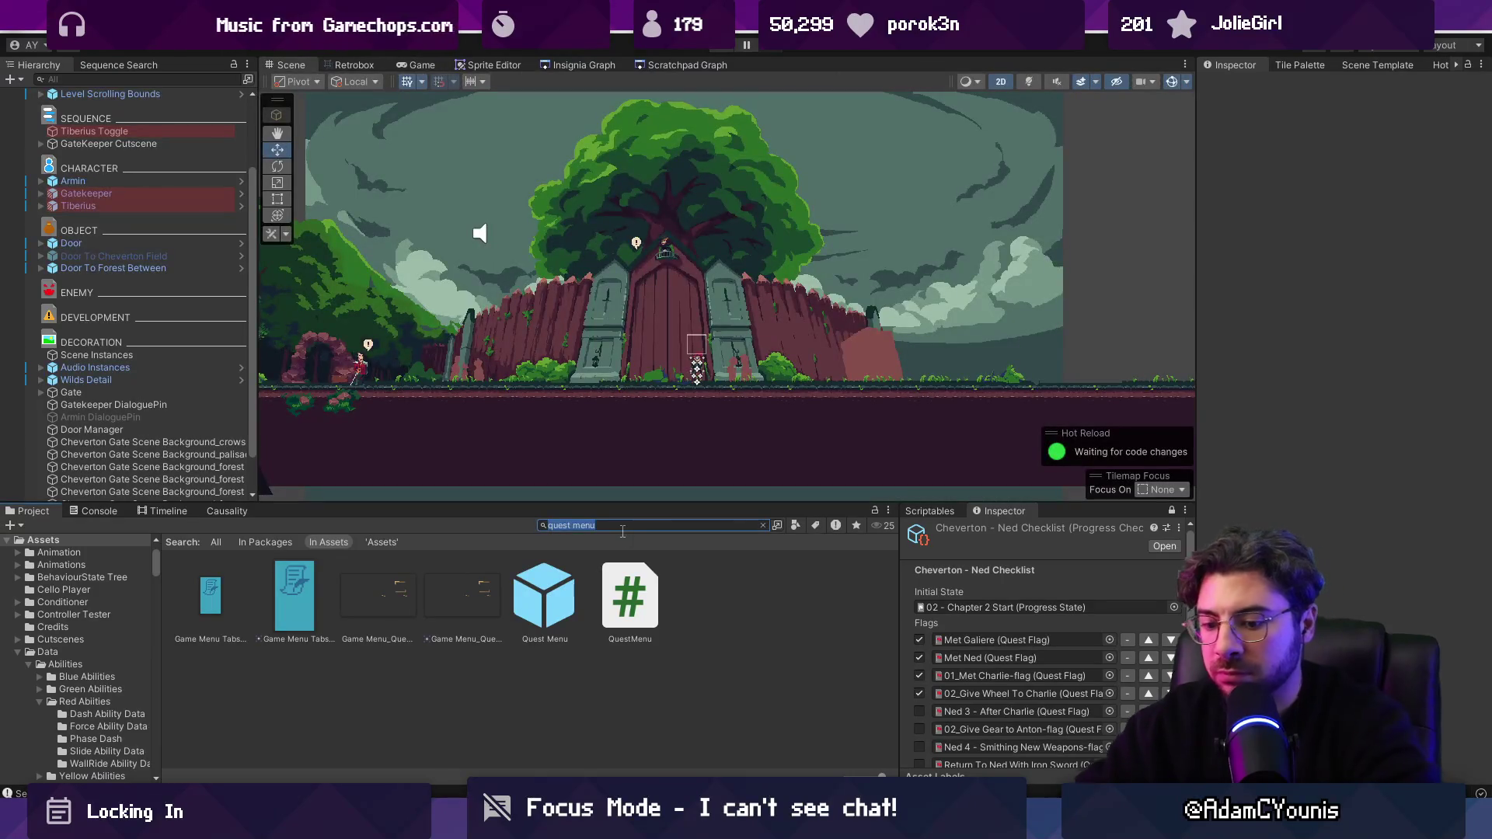
pyautogui.write('topaz s')
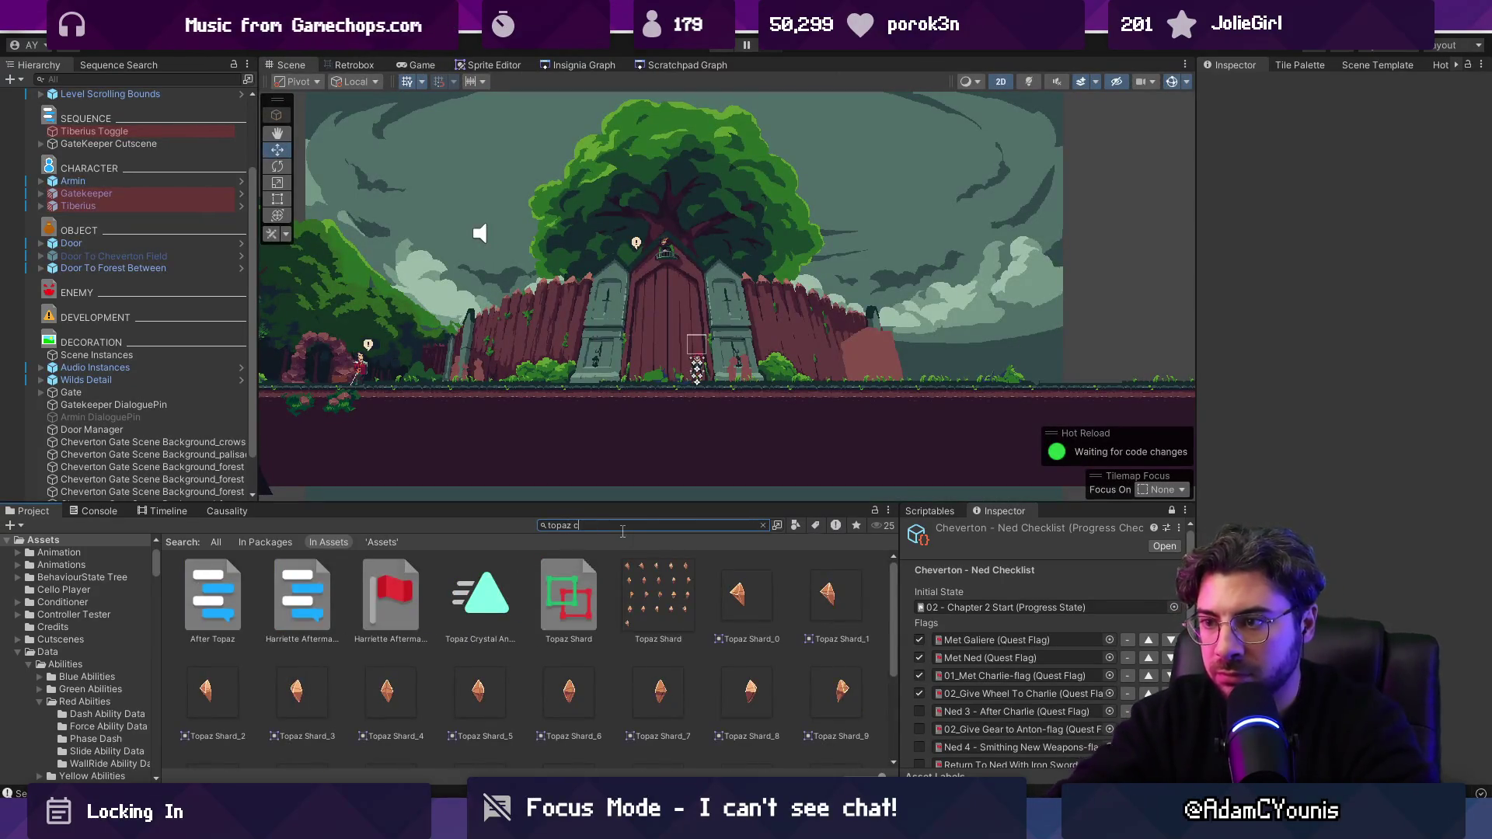
pyautogui.write('hard')
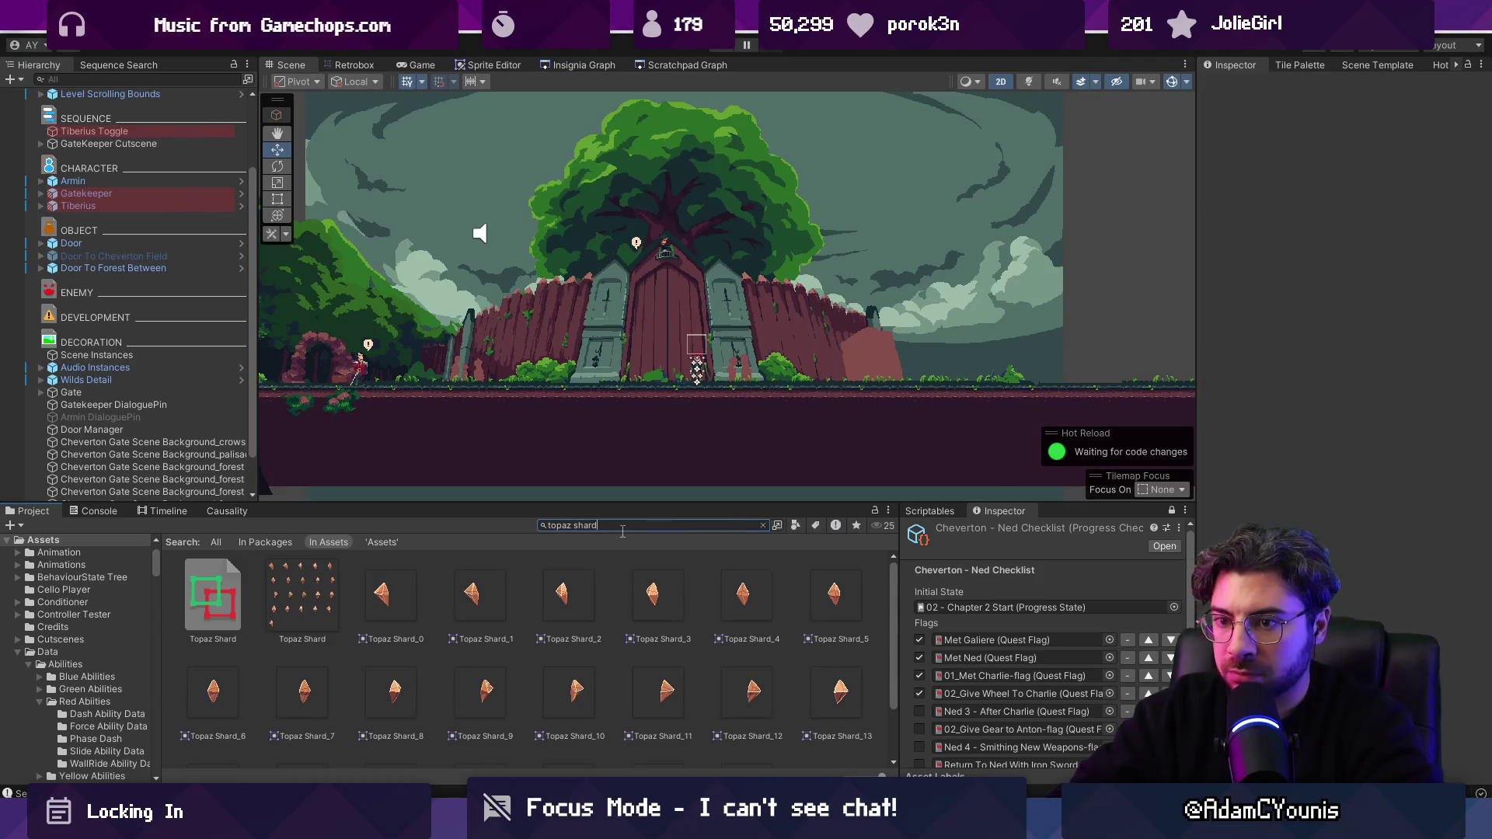
pyautogui.doubleClick(604, 526)
pyautogui.press('BackSpace')
pyautogui.hotkey('ctrl', 'a')
pyautogui.write('the other')
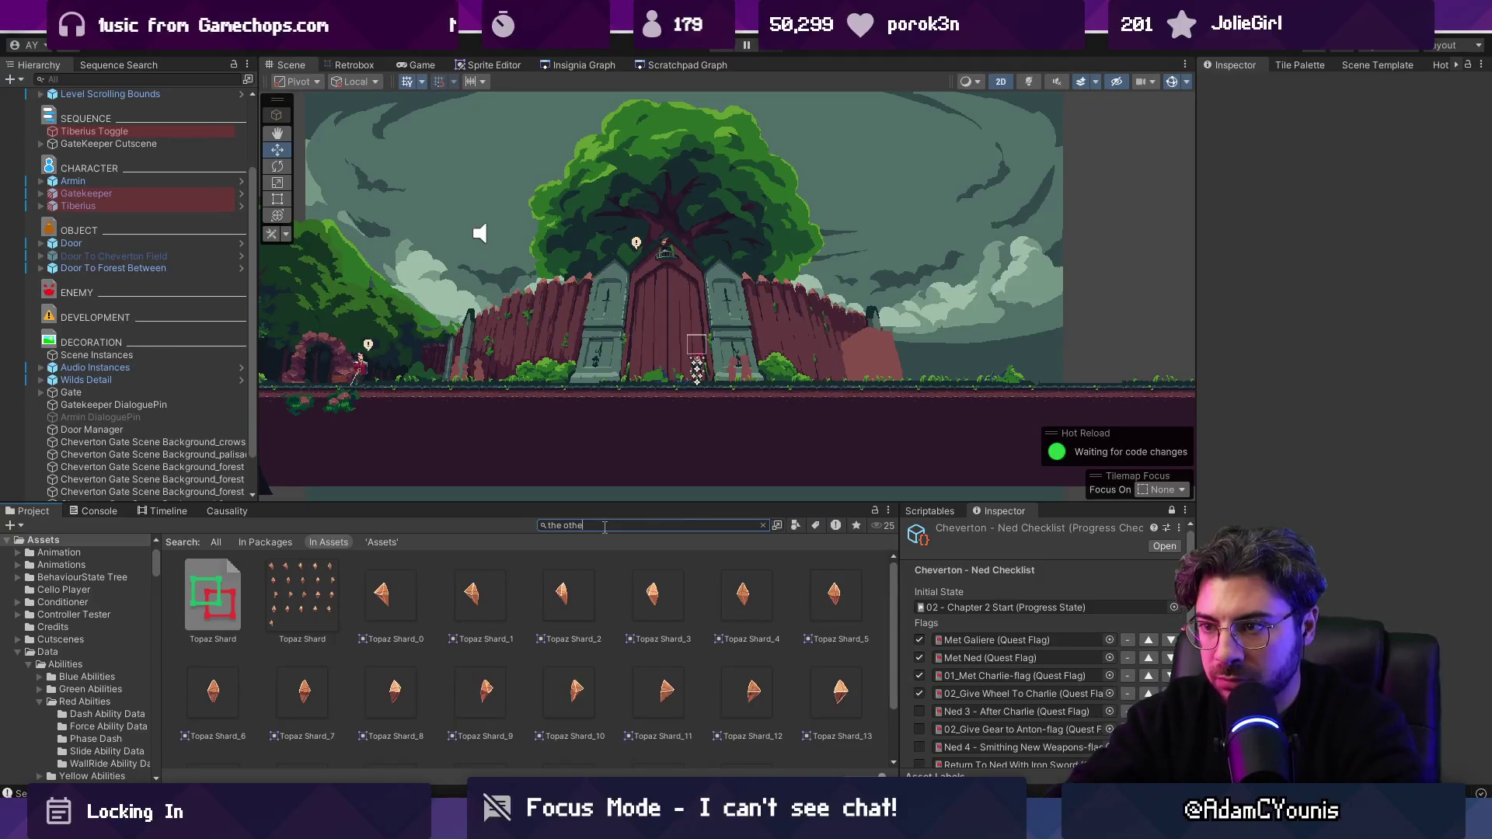
pyautogui.press('Down')
pyautogui.click(605, 527)
pyautogui.press('BackSpace')
pyautogui.write('t:quest')
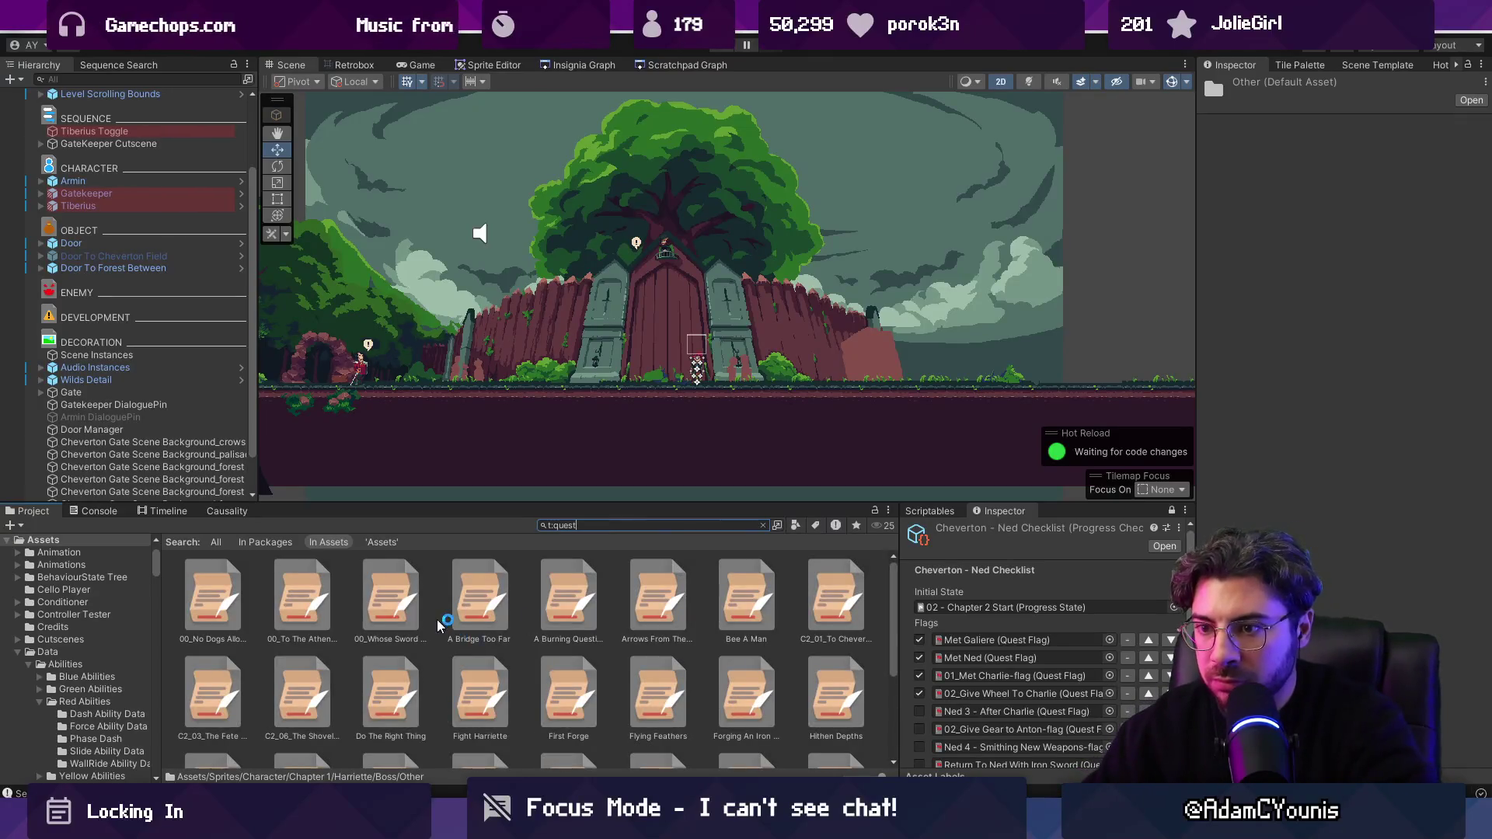
pyautogui.scroll(-3, 441, 622)
pyautogui.scroll(-3, 393, 631)
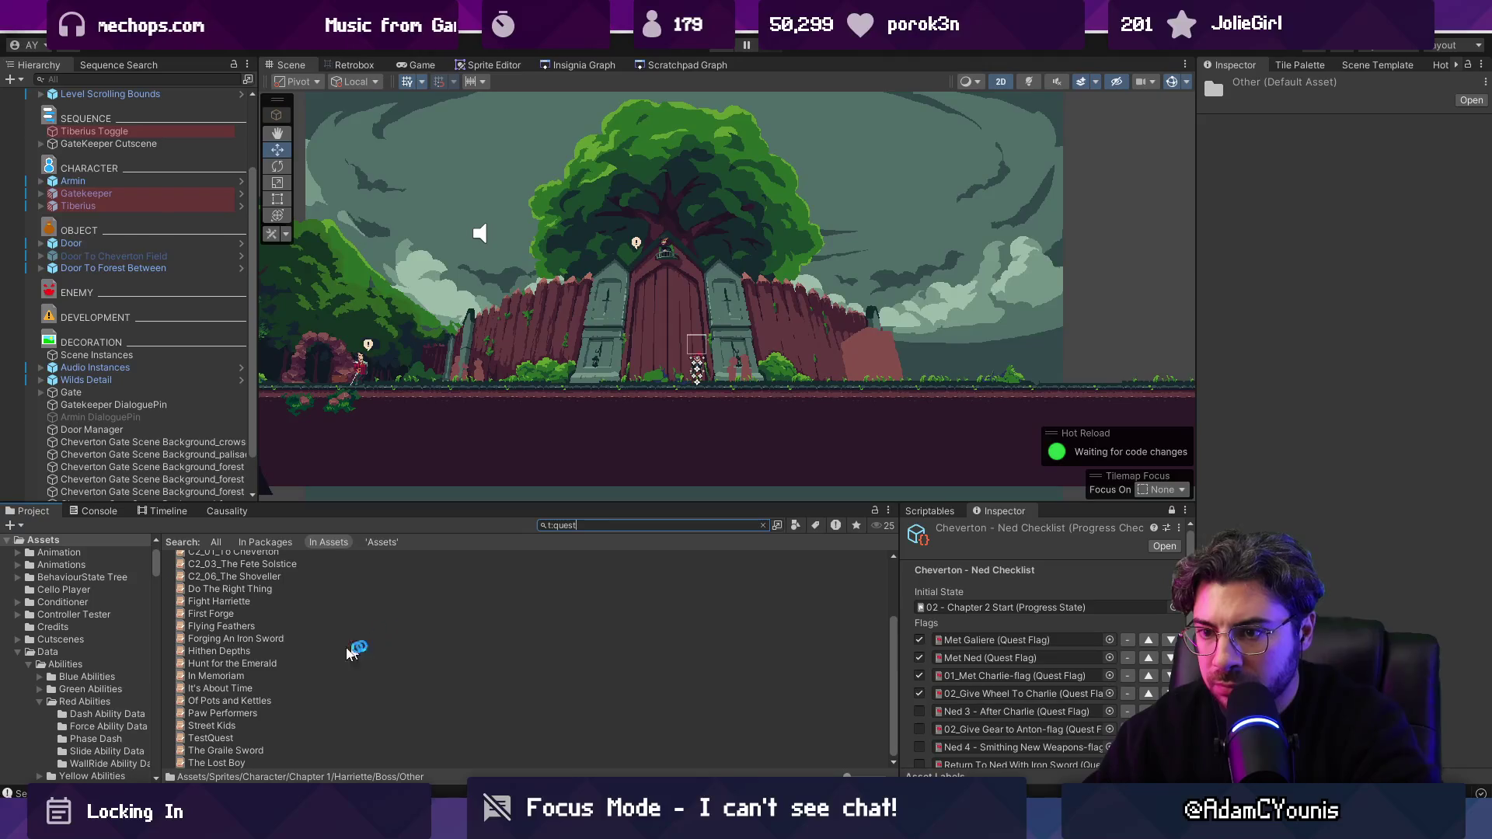
# Step: Rename The Graile Sword quest asset to 'The Other Topaz Shard' and open its Unlock Topaz flag
pyautogui.click(227, 761)
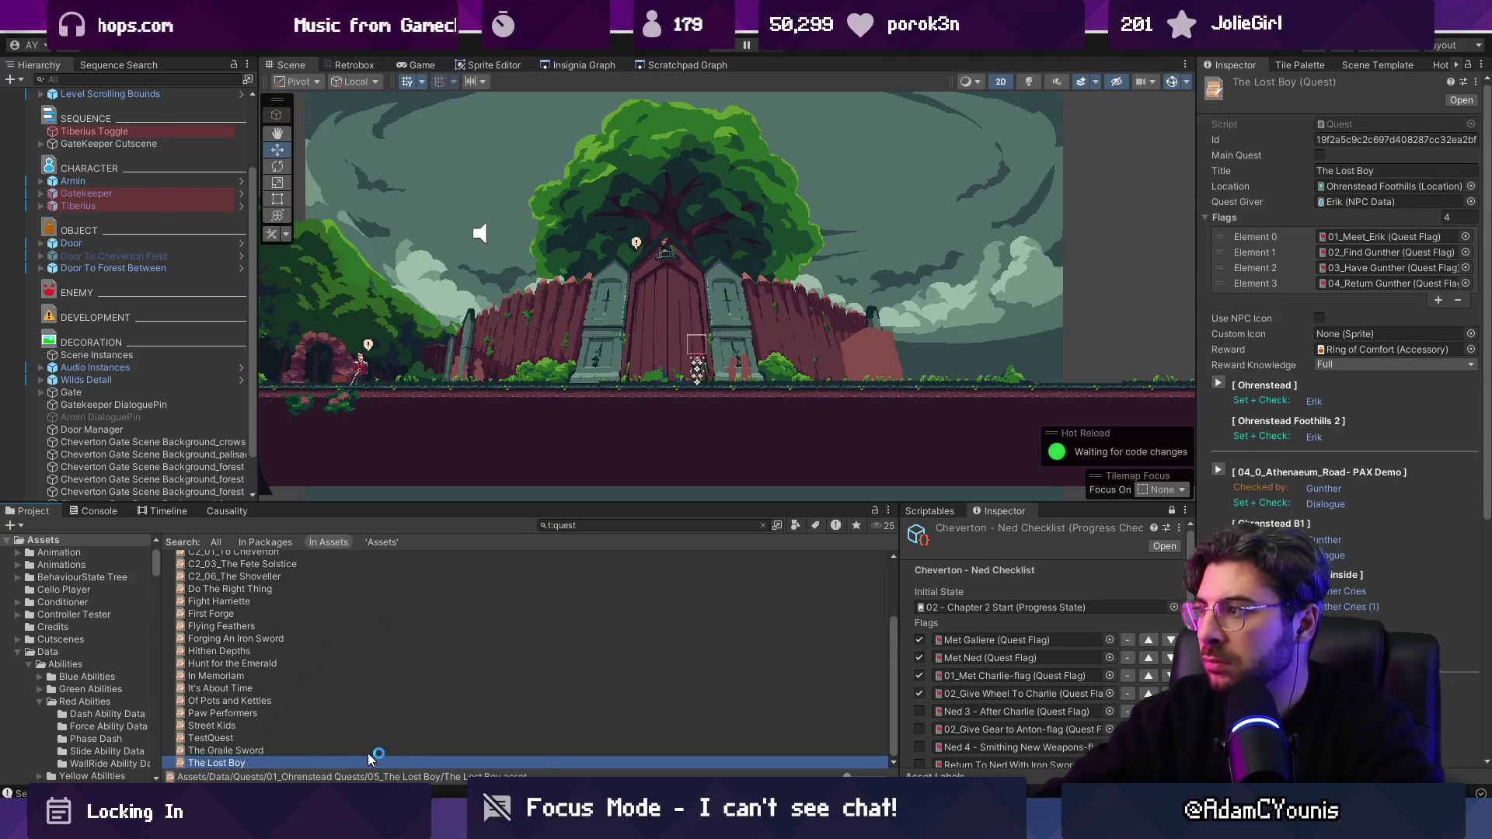
pyautogui.click(368, 751)
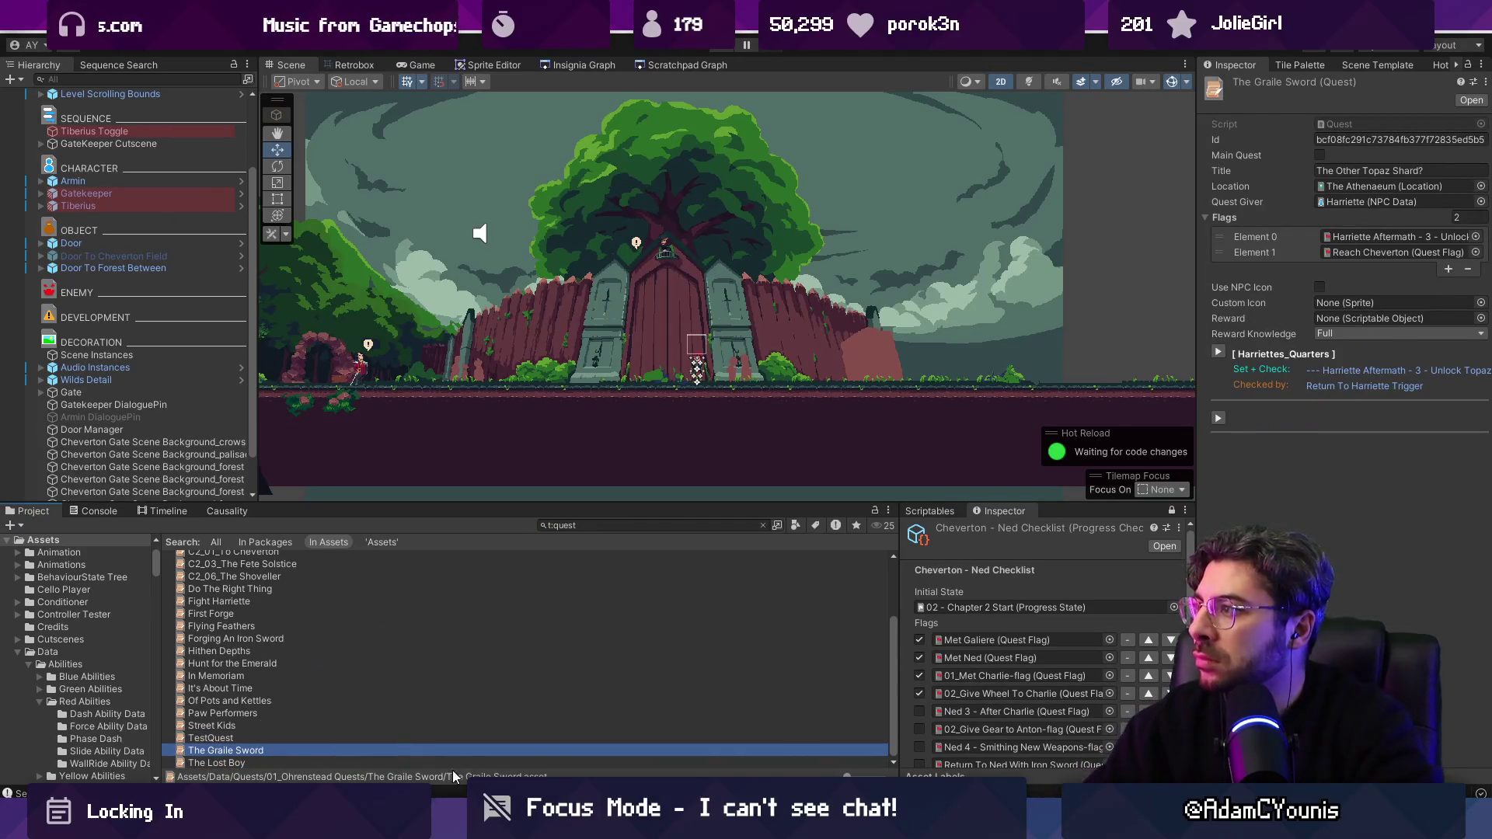
pyautogui.click(221, 750)
pyautogui.doubleClick(220, 750)
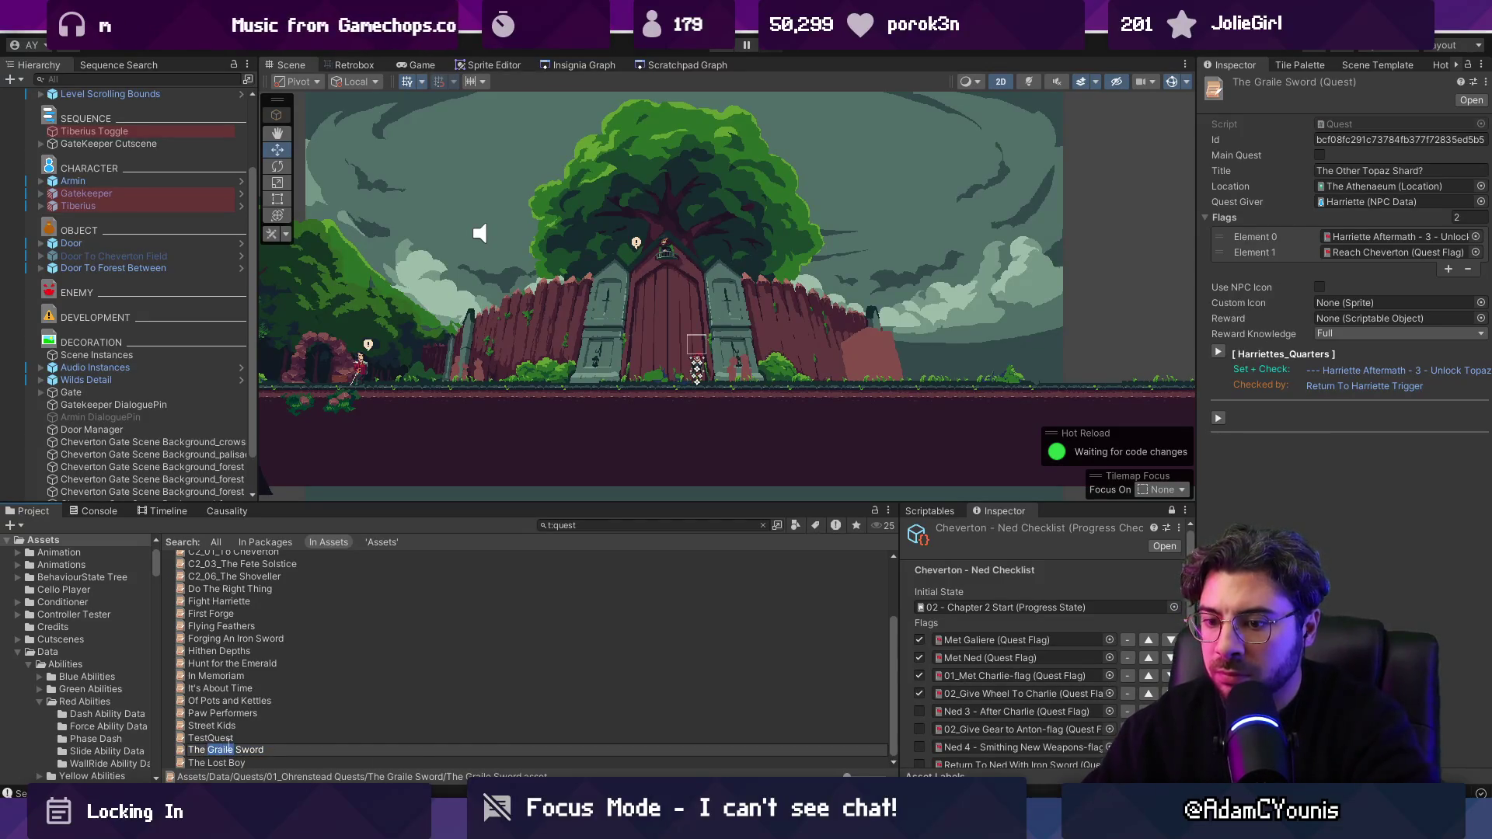
pyautogui.write('Other Topaz Shard')
pyautogui.hotkey('ctrl', 'shift', 'Right')
pyautogui.press('BackSpace')
pyautogui.press('BackSpace')
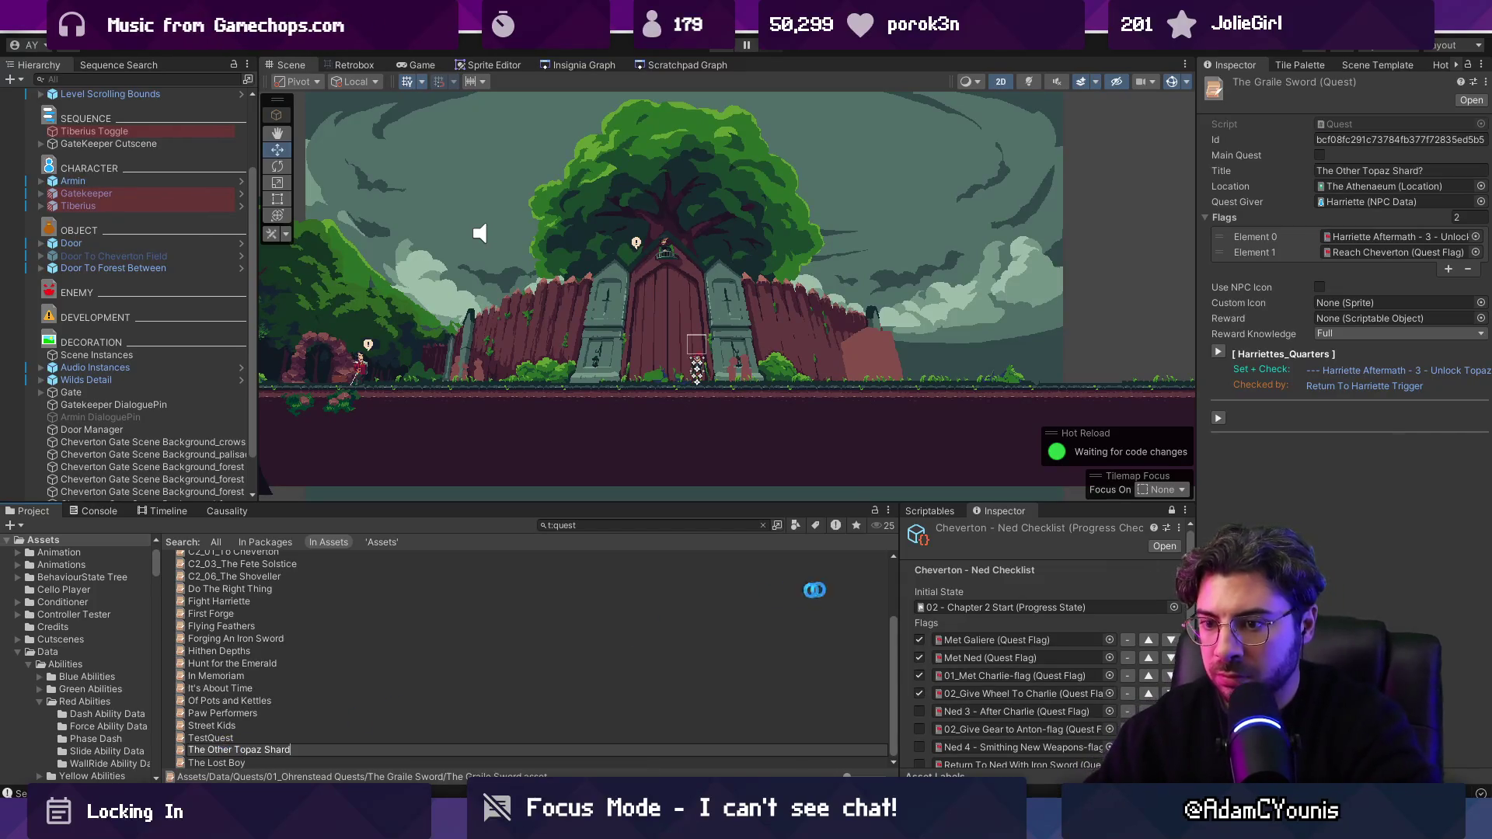
pyautogui.press('Return')
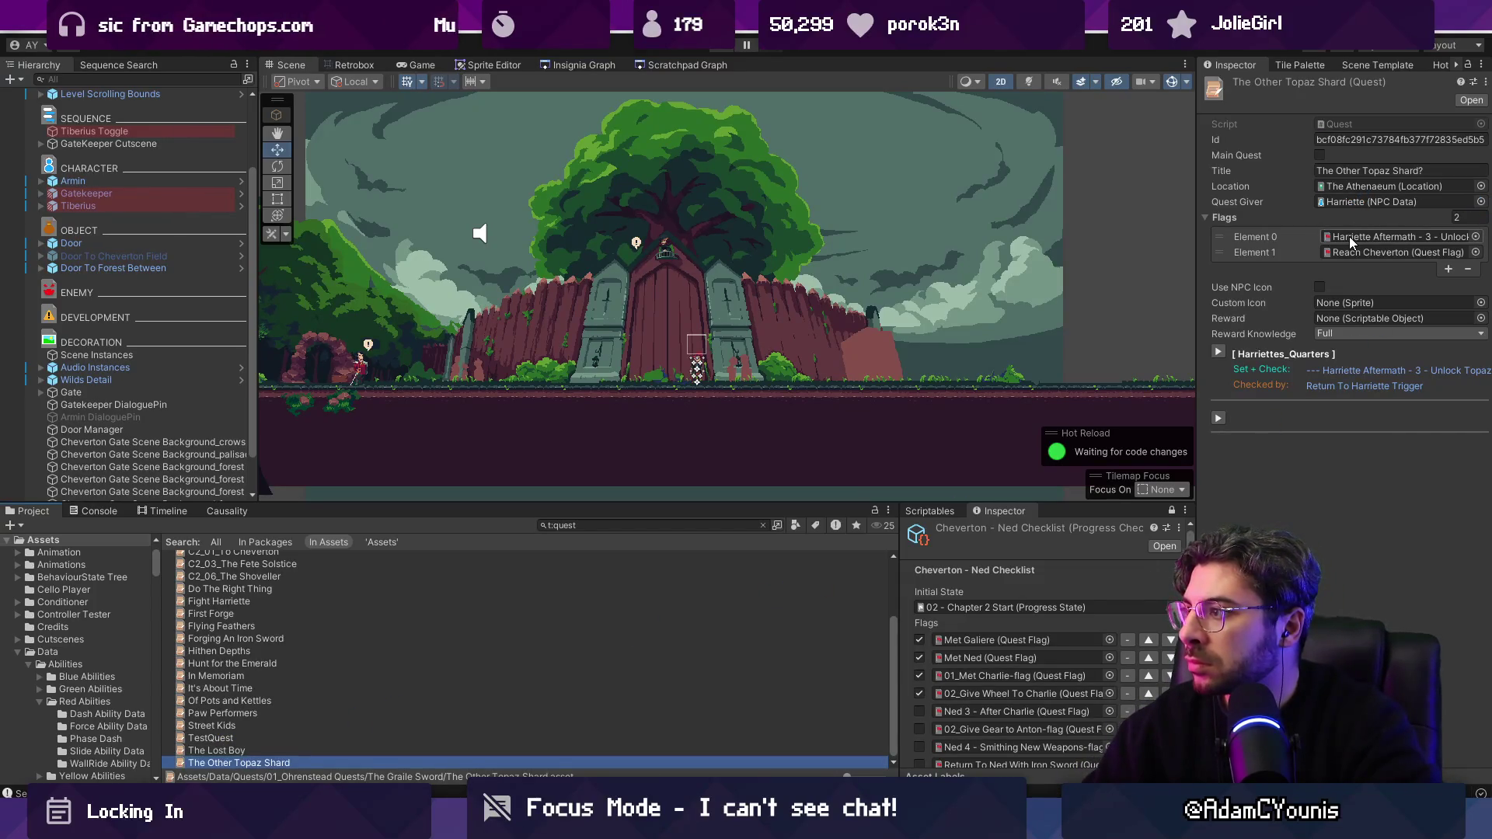
pyautogui.doubleClick(1351, 238)
pyautogui.click(1336, 194)
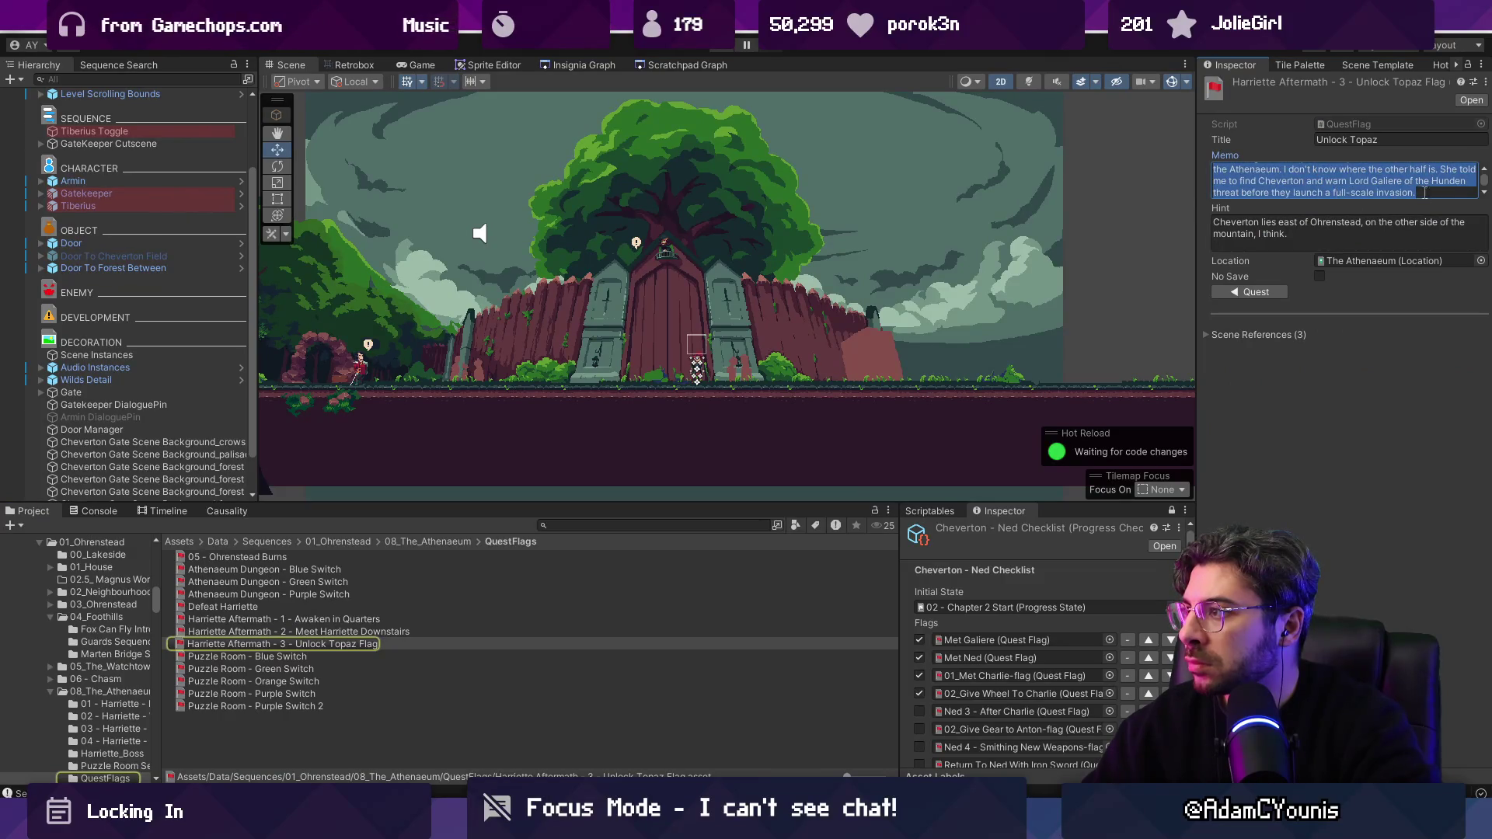
pyautogui.moveTo(1423, 193); pyautogui.dragTo(1439, 170)
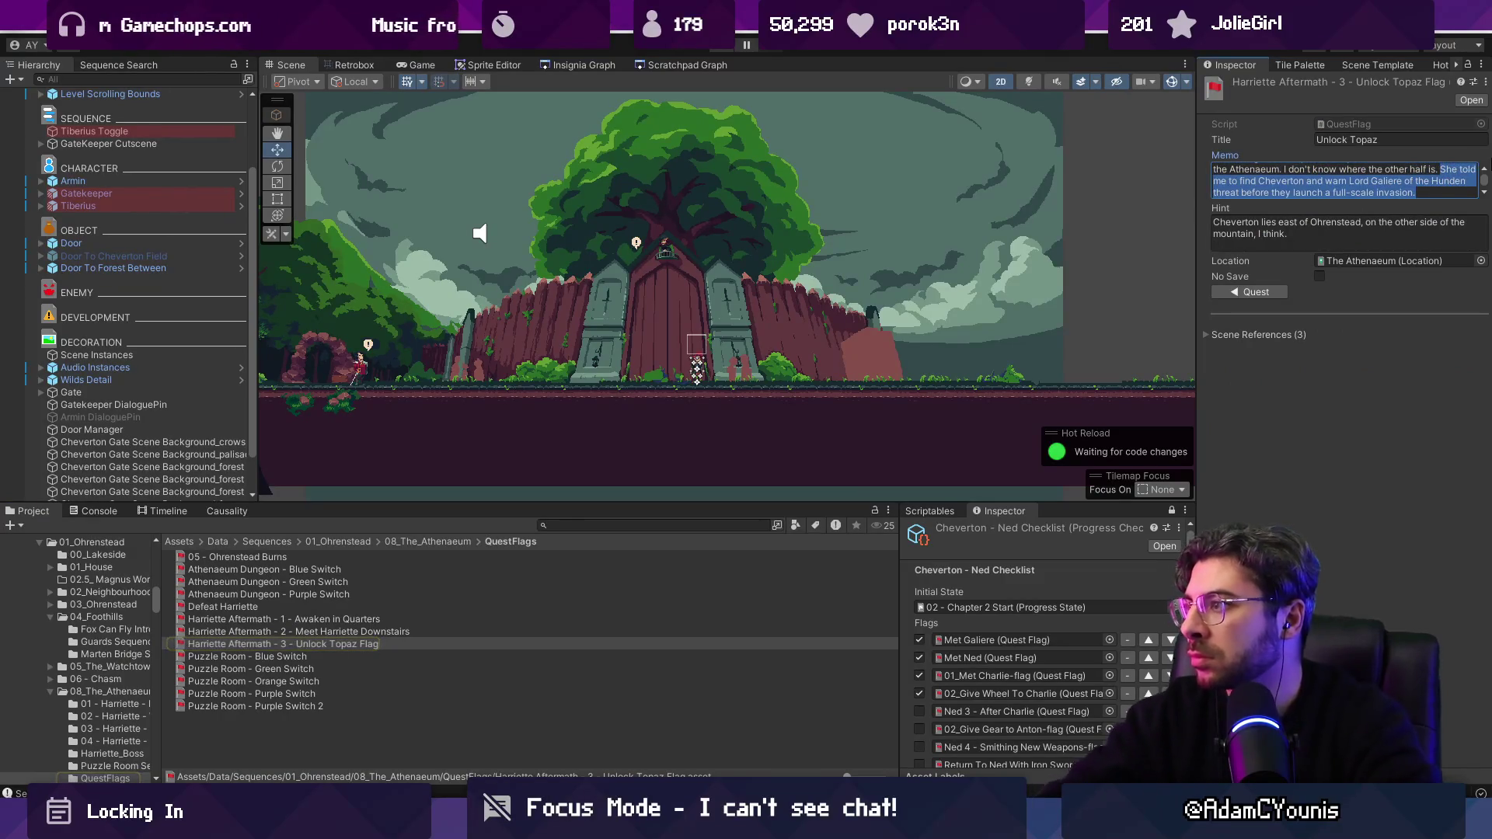
pyautogui.press('BackSpace')
pyautogui.click(1450, 452)
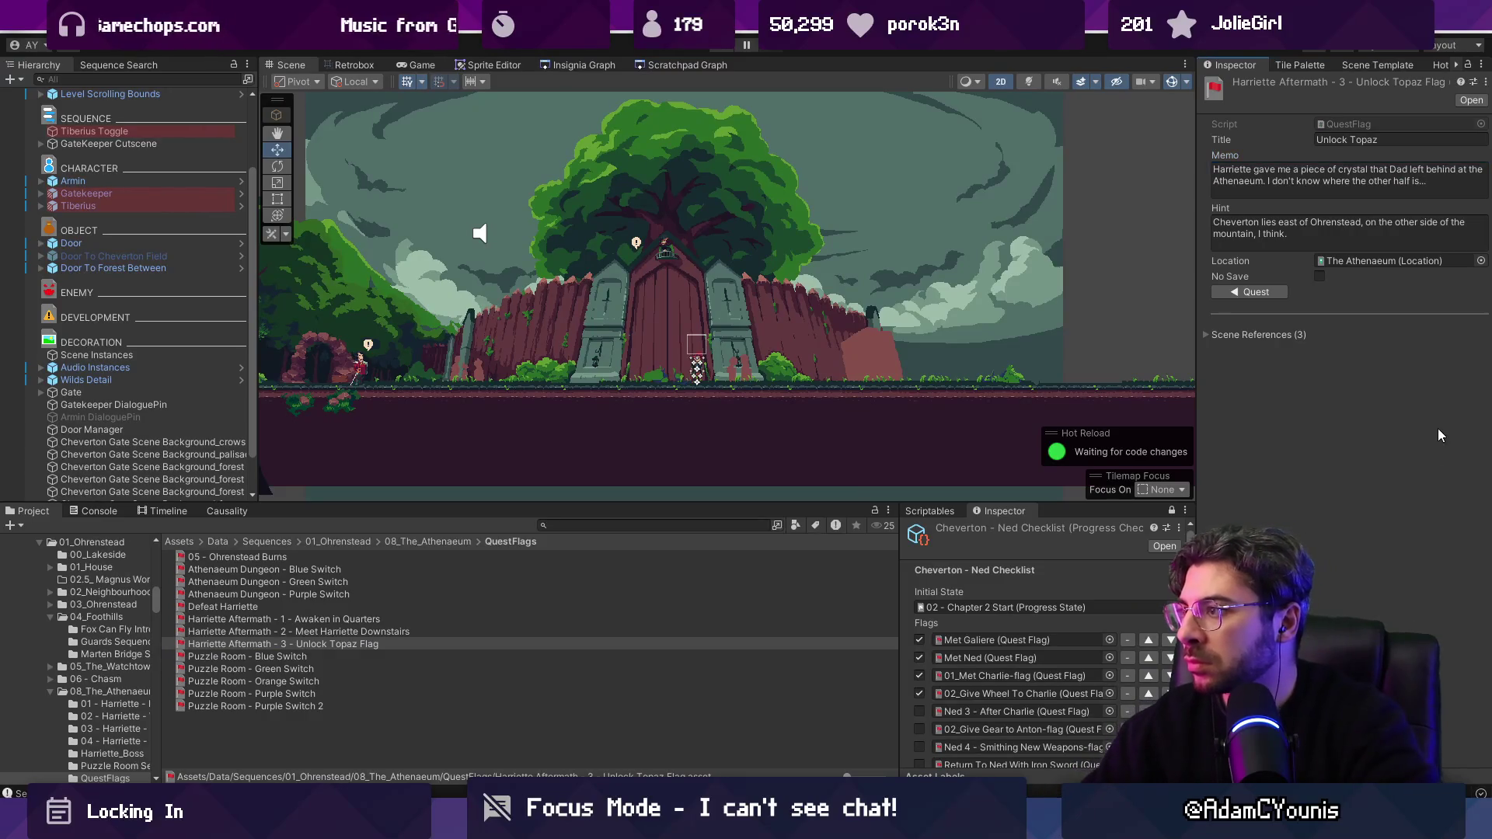
pyautogui.click(1259, 233)
pyautogui.press('BackSpace')
pyautogui.click(1240, 426)
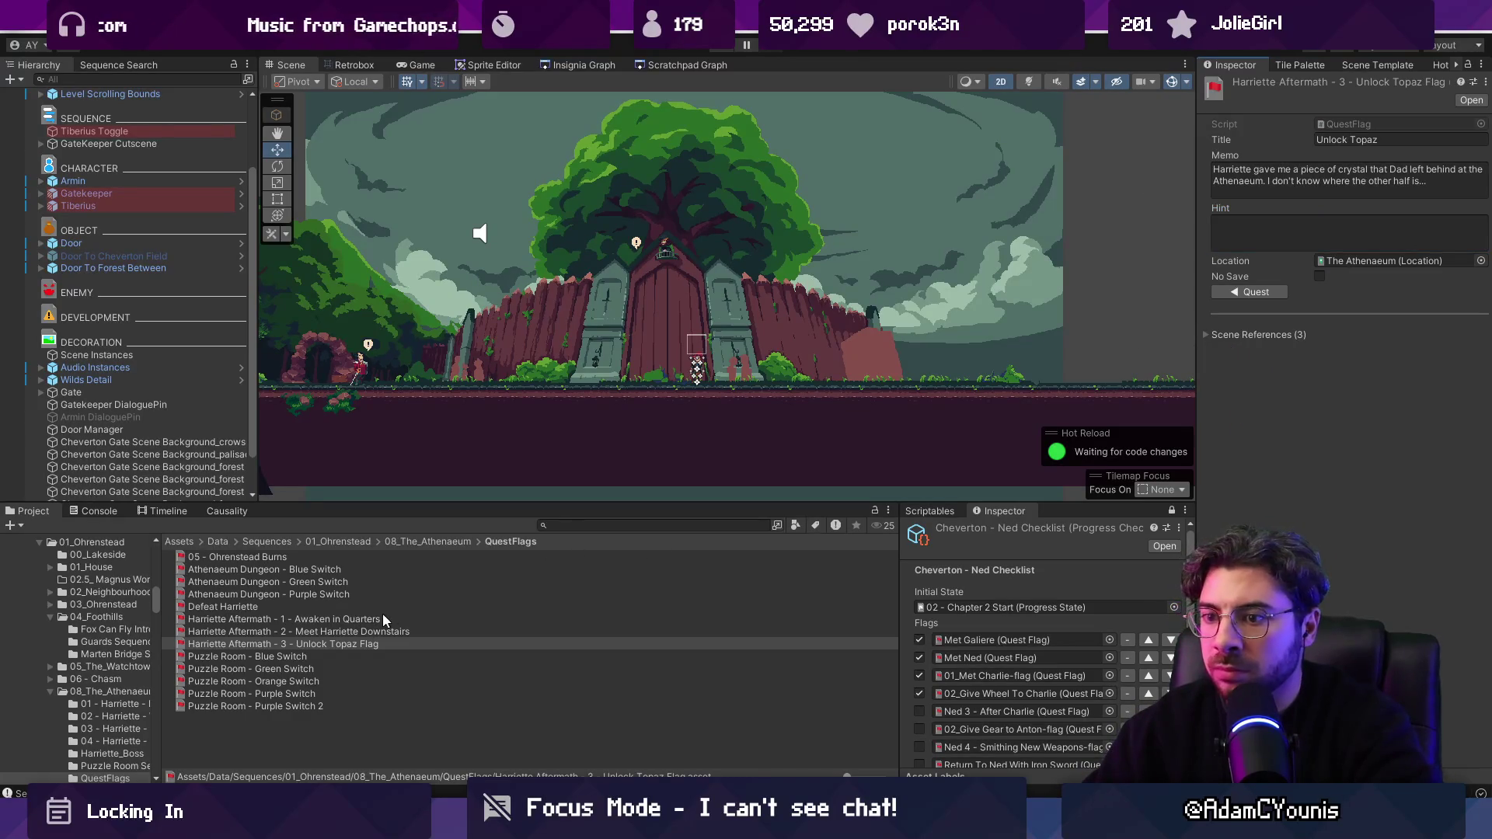
pyautogui.click(583, 523)
pyautogui.write('to cheverton')
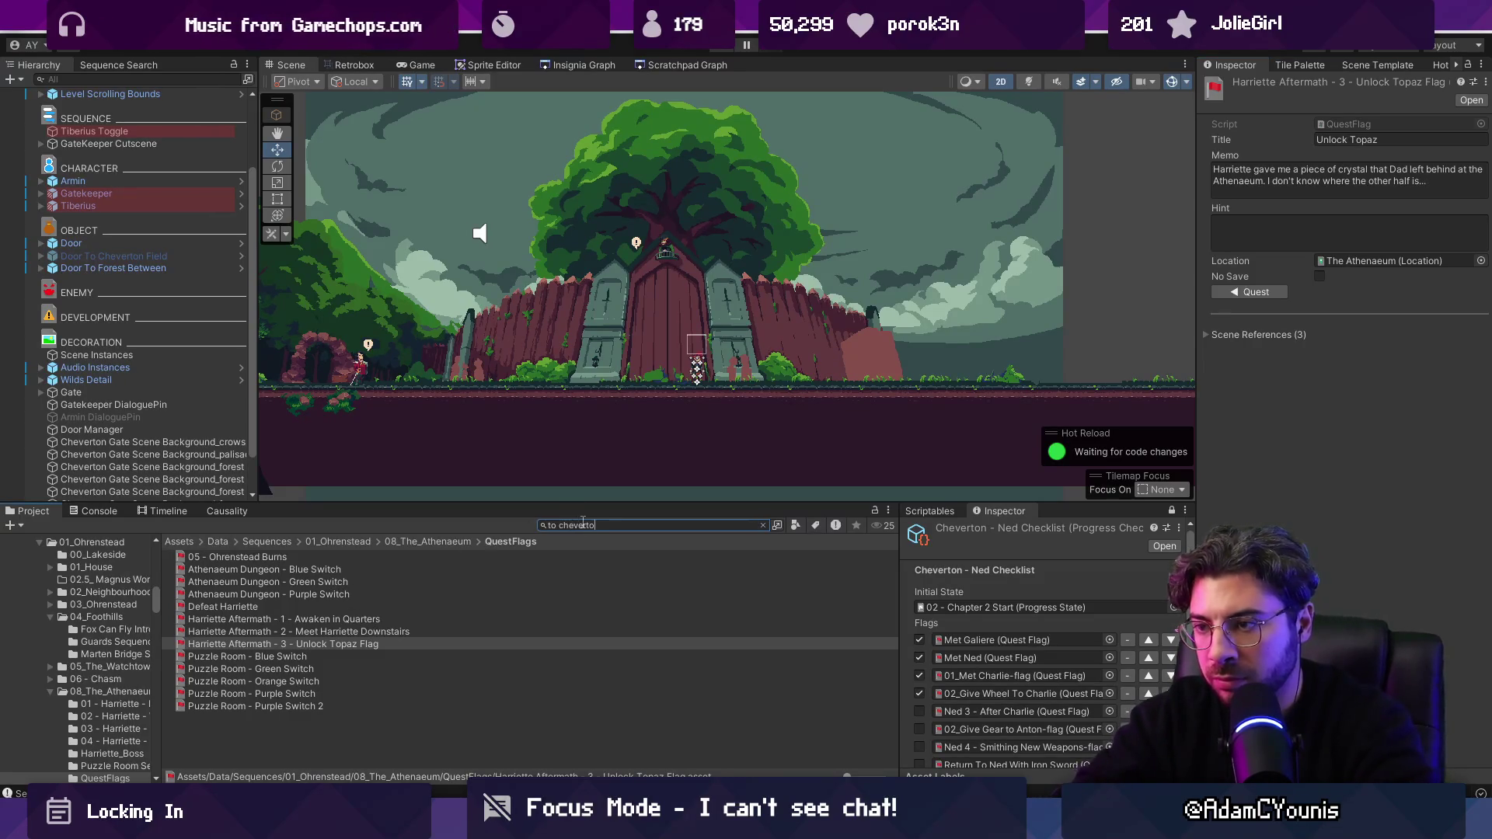
pyautogui.scroll(-5, 378, 573)
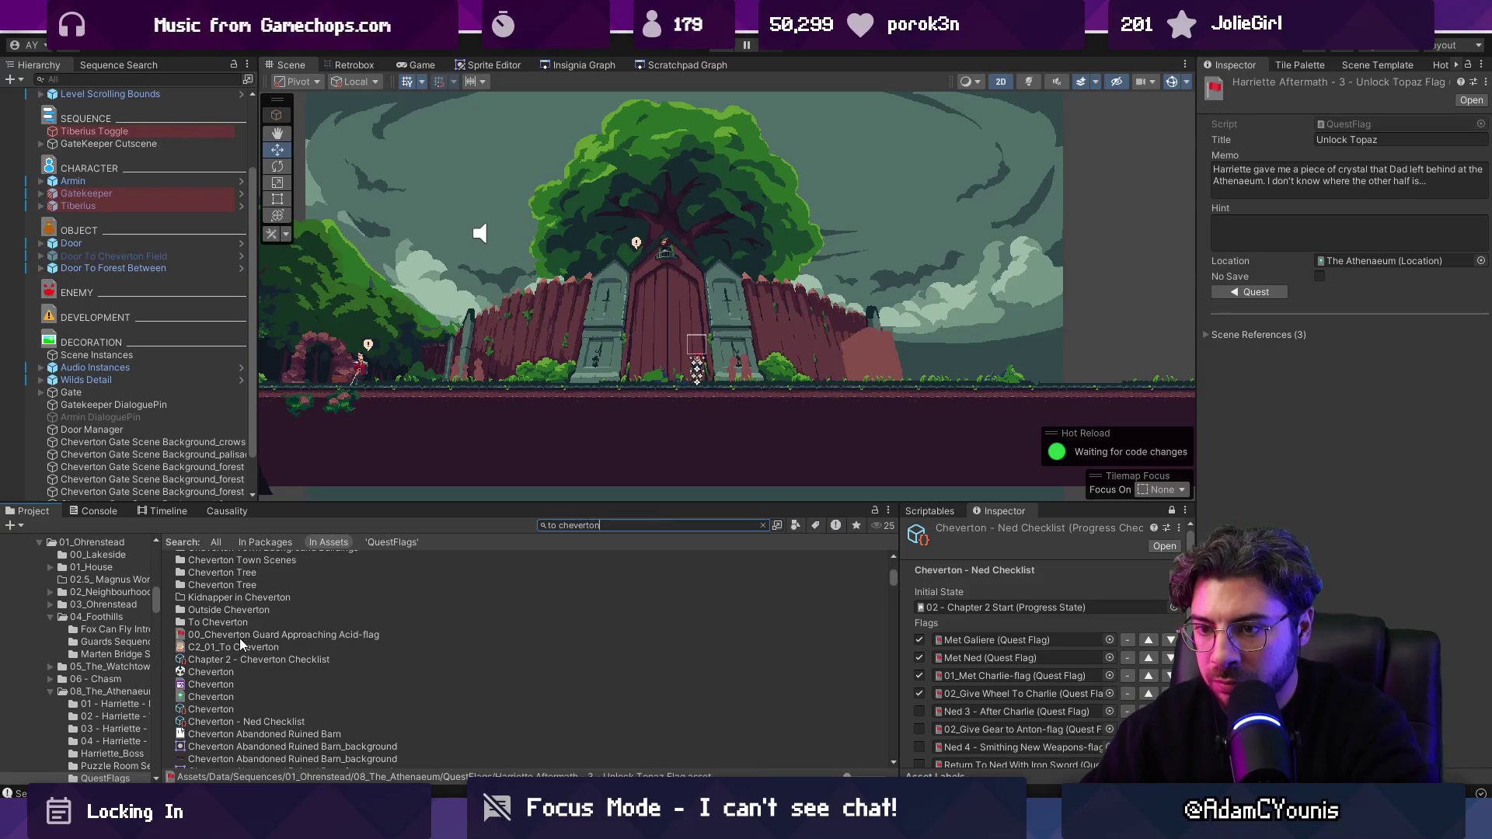
pyautogui.click(240, 646)
pyautogui.doubleClick(1360, 237)
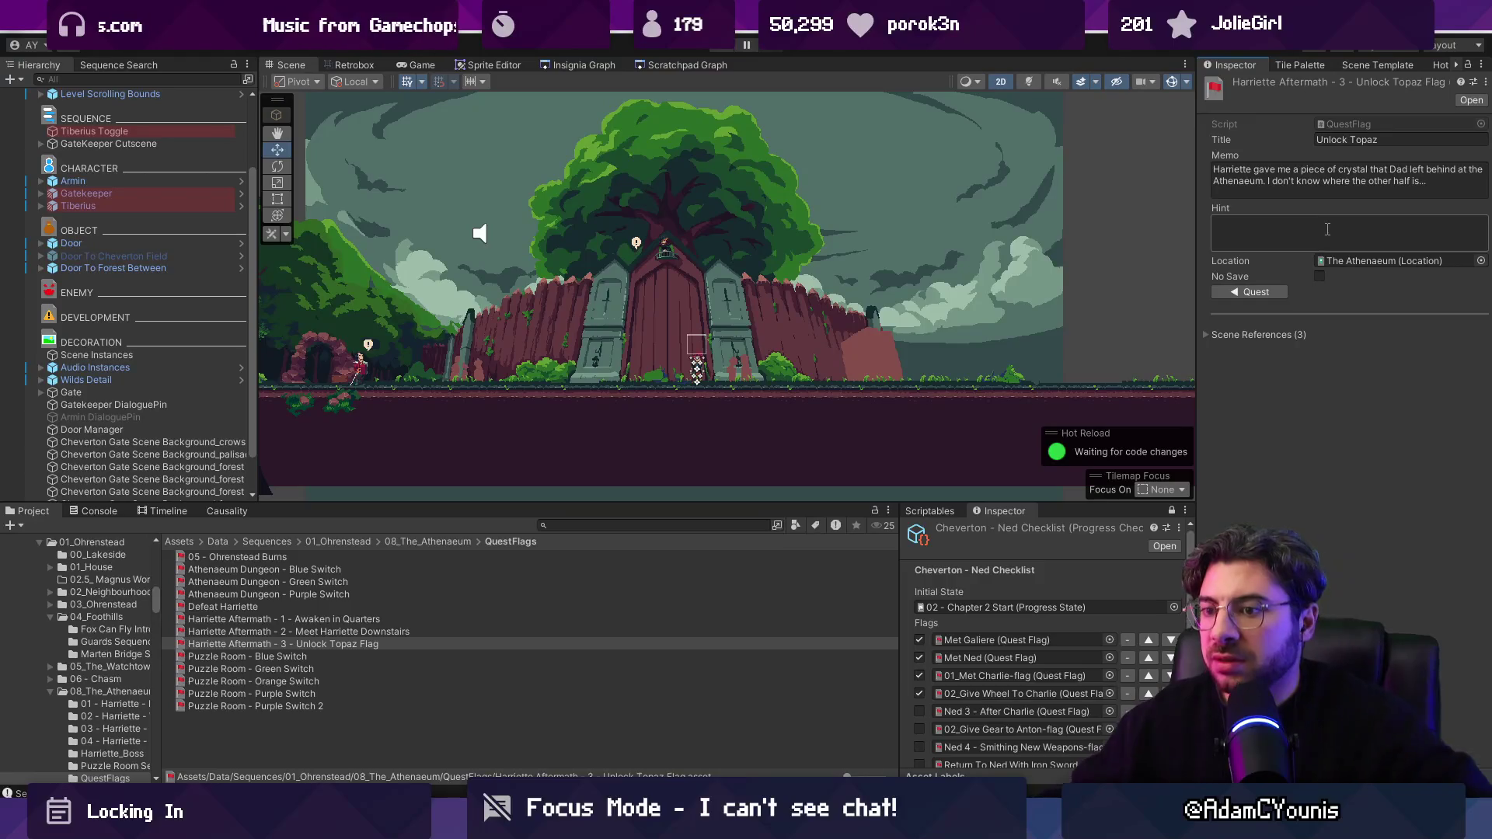
pyautogui.write('Cheverton lies east of Ohrenstead, on the other side of the mountain, I think.')
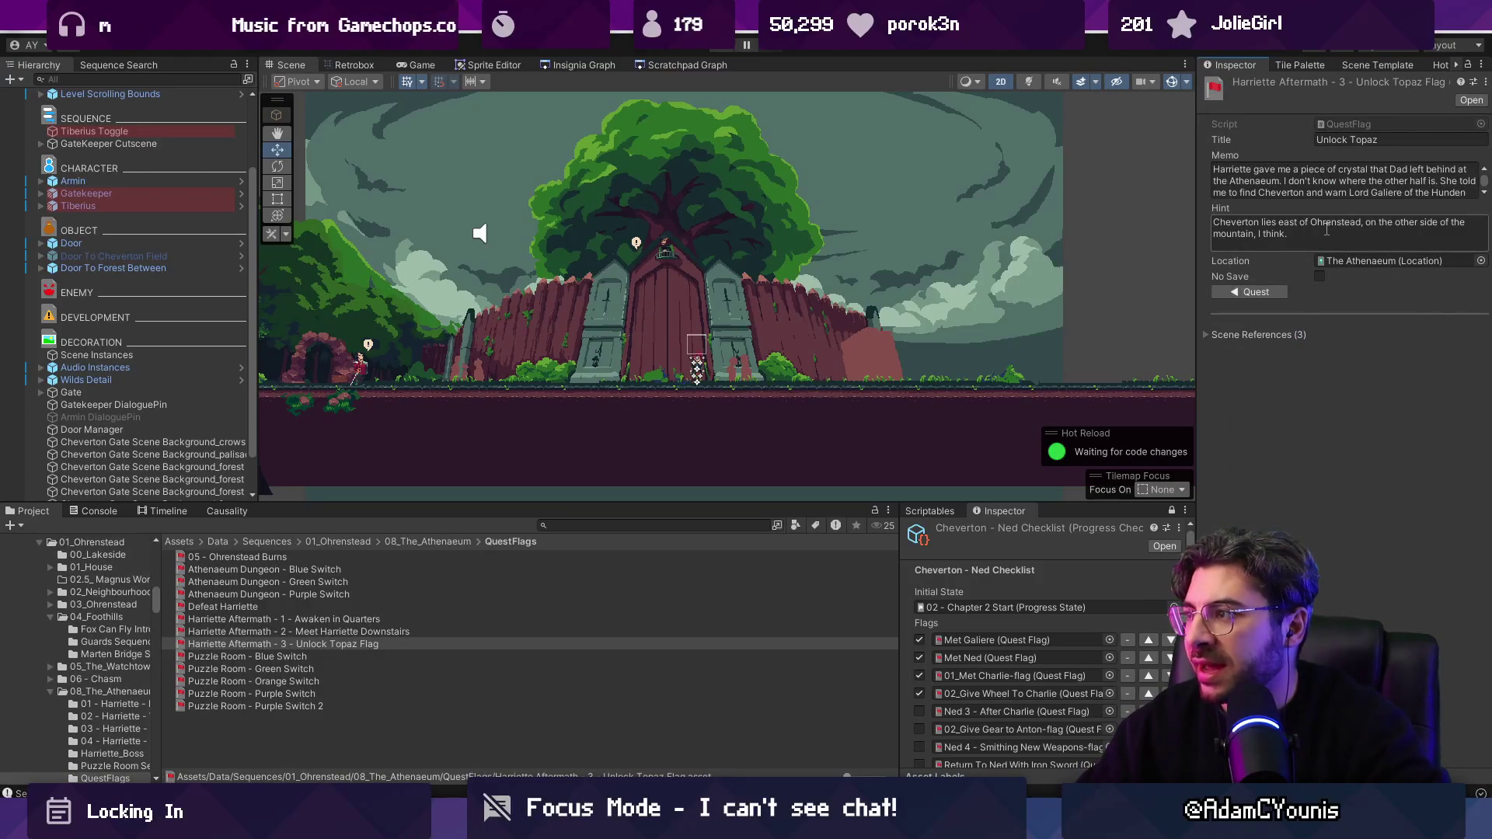
# Step: Run the game and view To Cheverton's full description in the journal's Quests page
pyautogui.click(728, 49)
pyautogui.press('Tab')
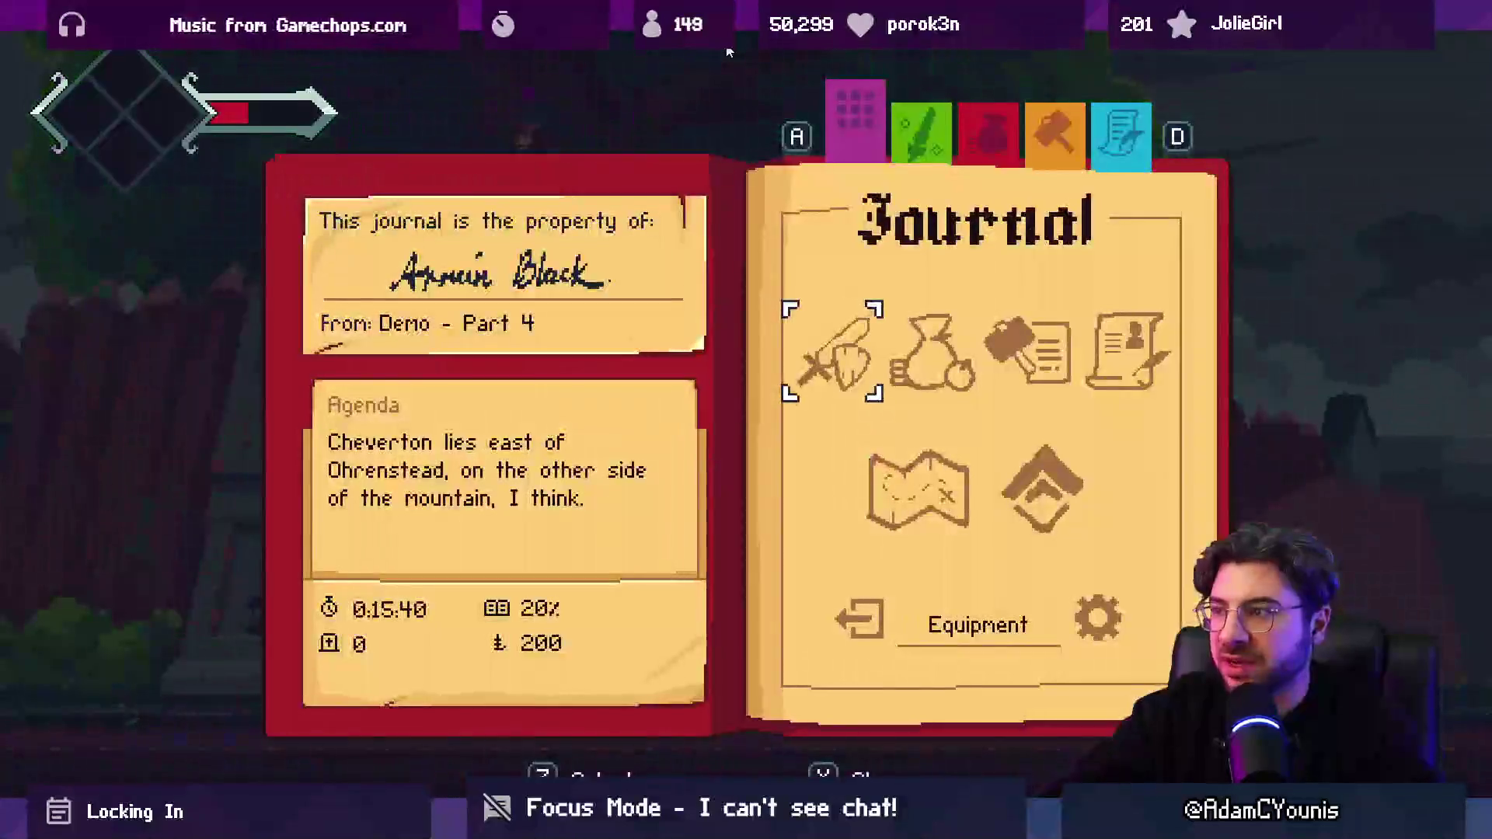
pyautogui.press('s')
pyautogui.press('Tab')
pyautogui.press('Tab')
pyautogui.press('a')
pyautogui.press('s')
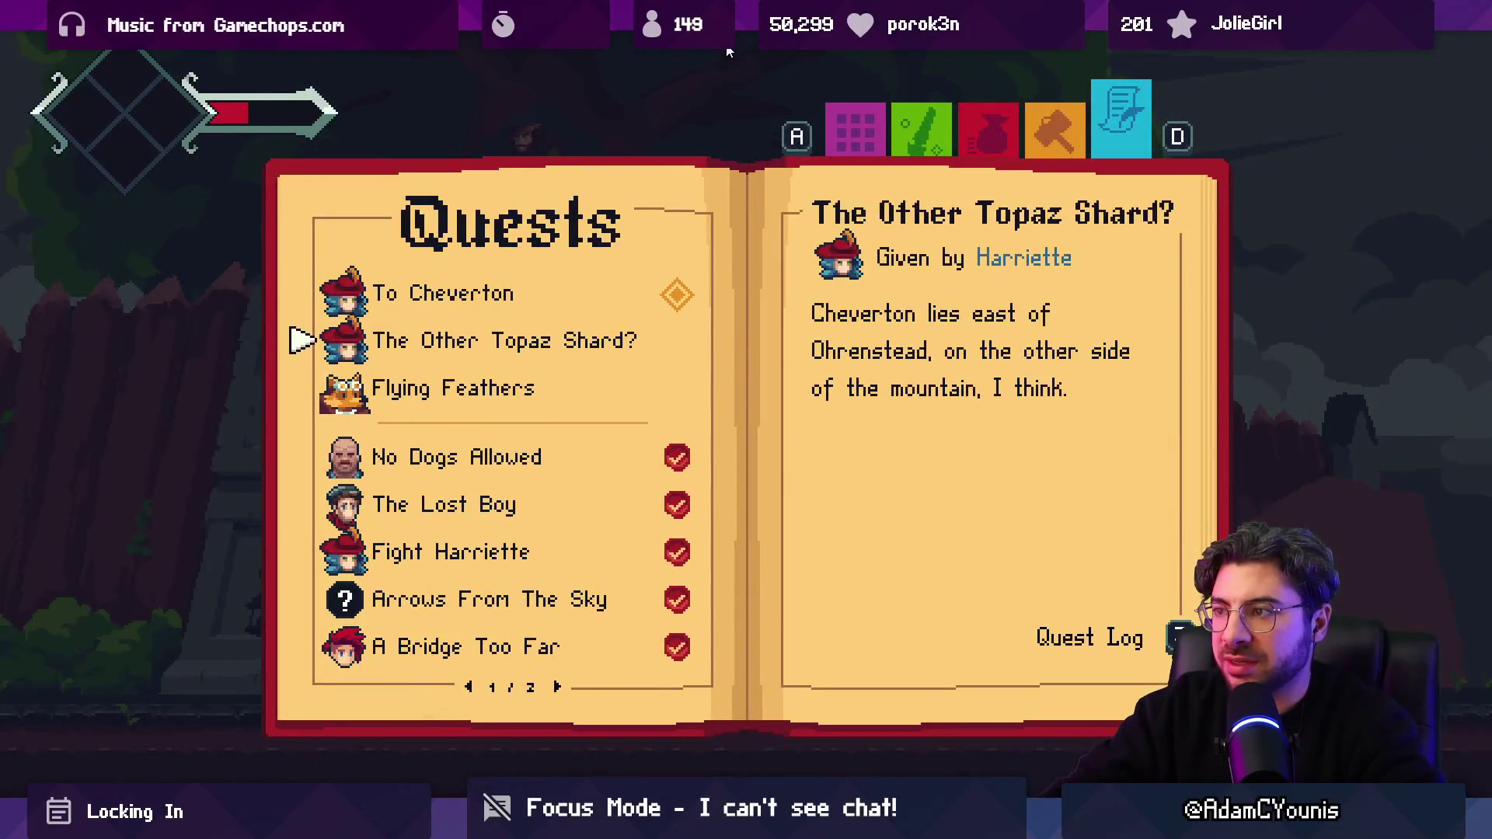
pyautogui.press('w')
pyautogui.press('space')
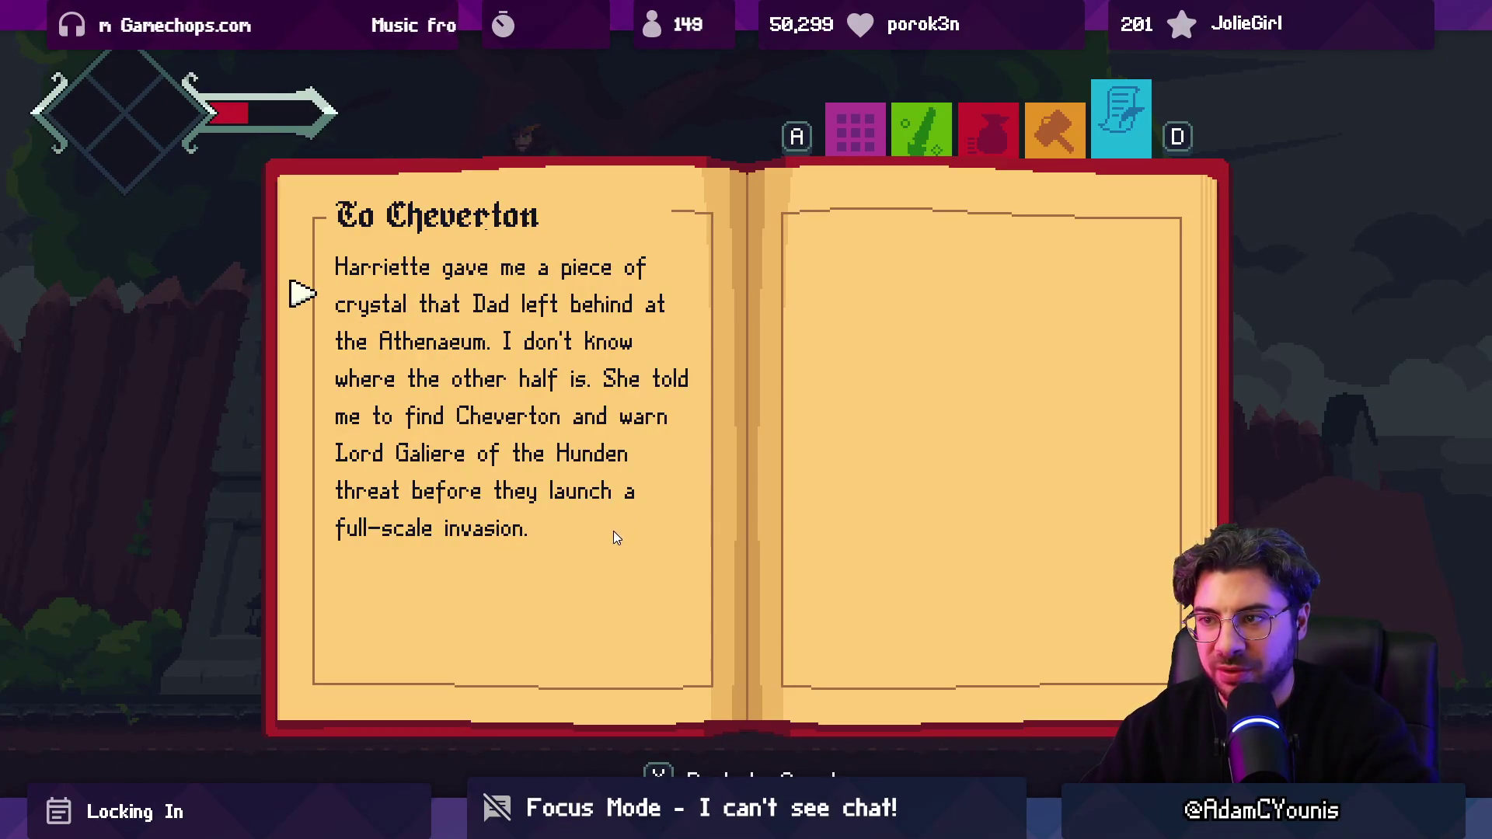
pyautogui.press('x')
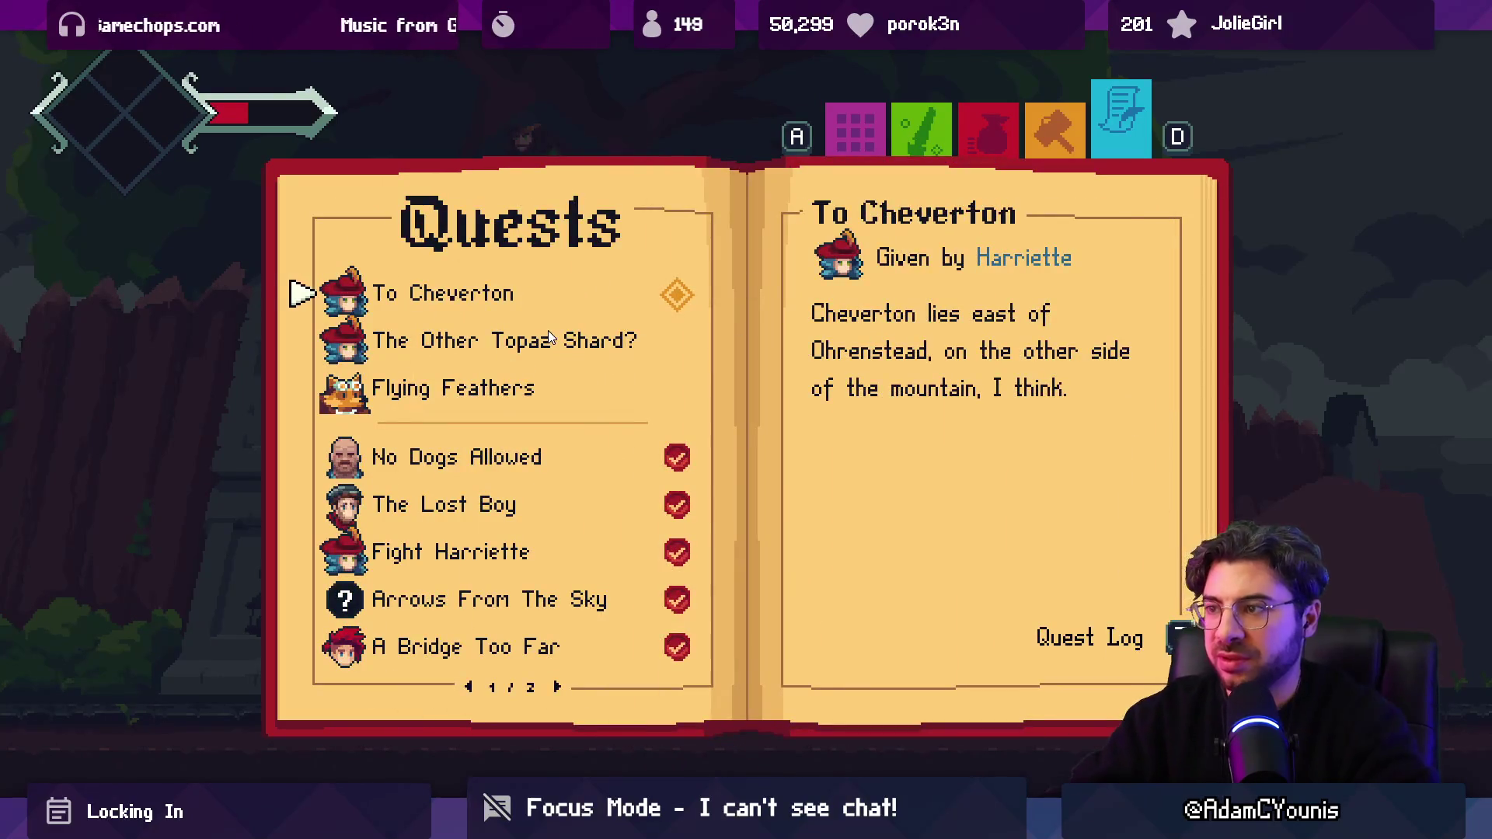
# Step: View The Other Topaz Shard? details, flip between both quest pages, and close the journal
pyautogui.click(547, 340)
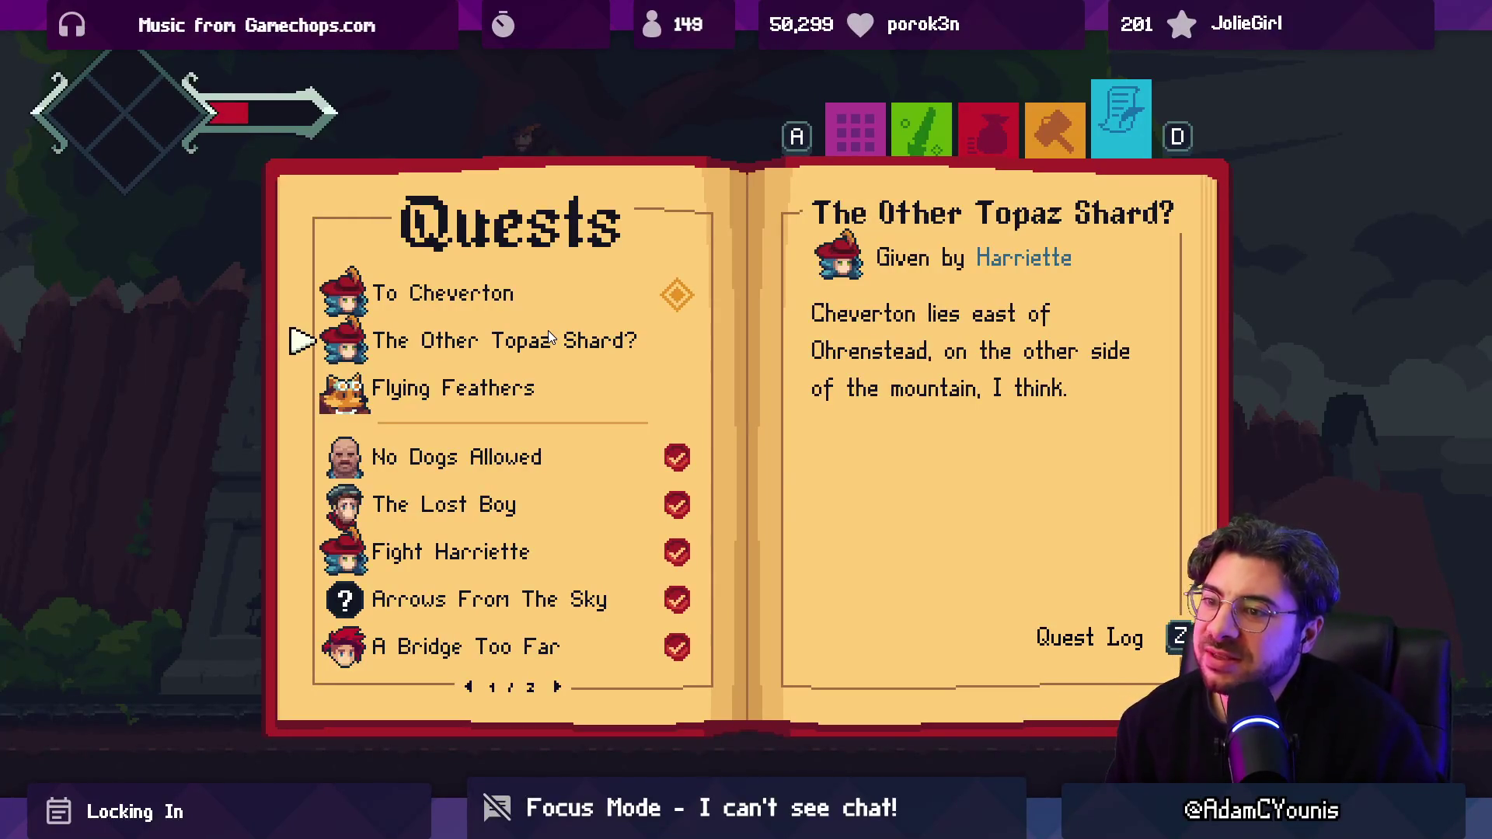
pyautogui.press('Right')
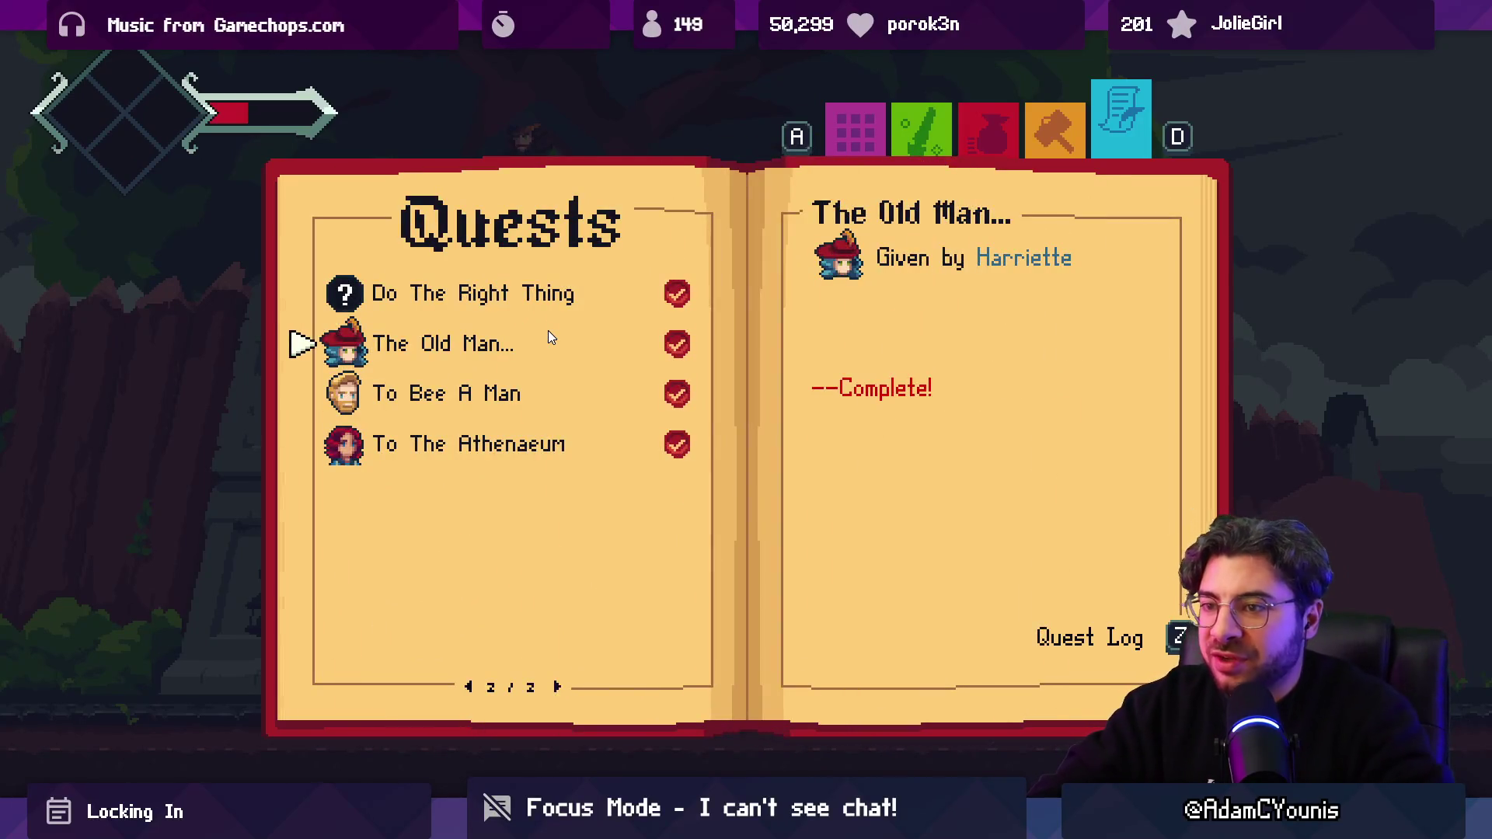
pyautogui.press('Left')
pyautogui.press('Right')
pyautogui.press('Left')
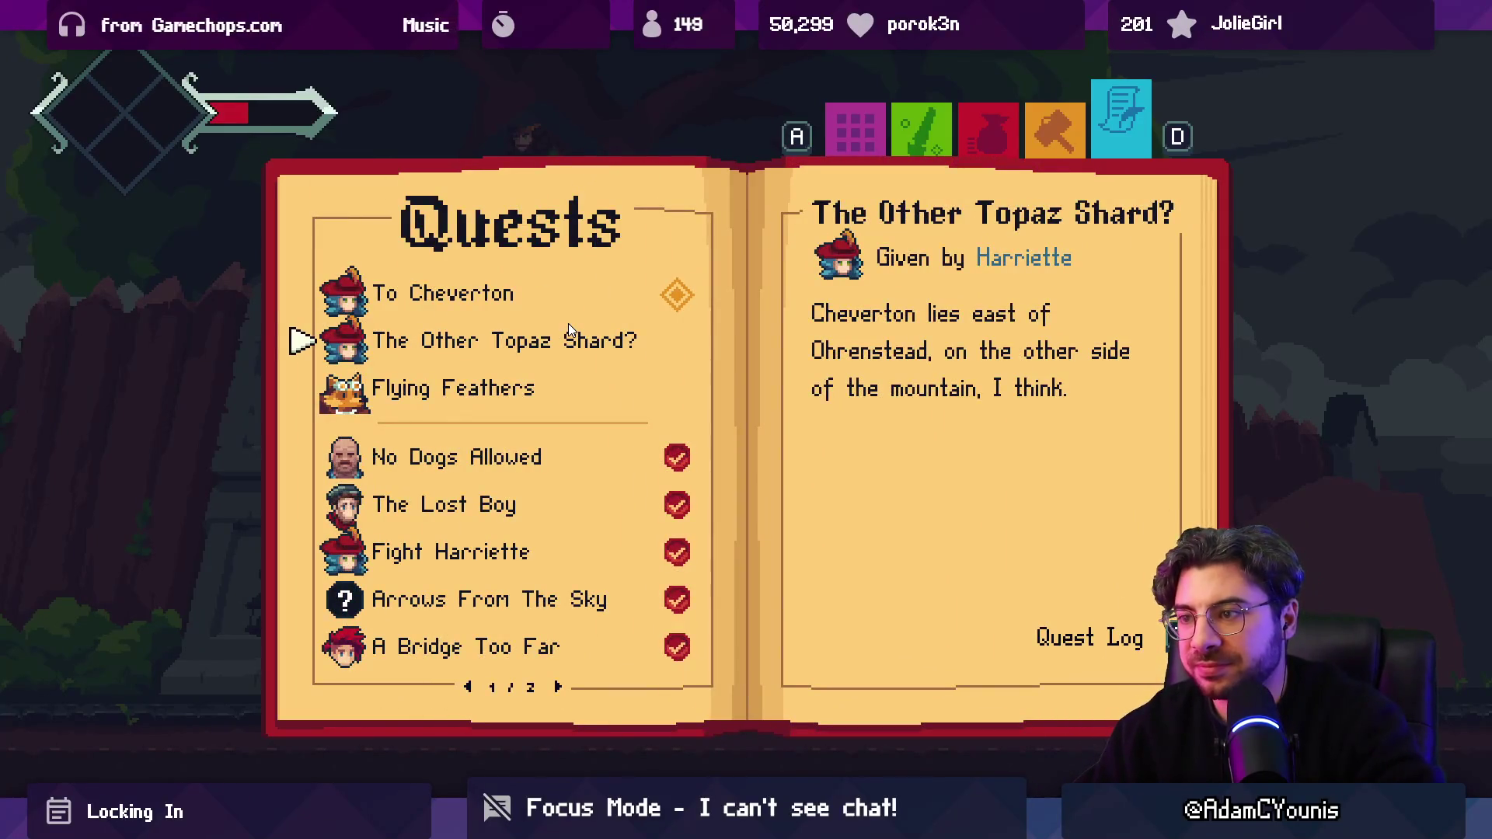
pyautogui.press('Escape')
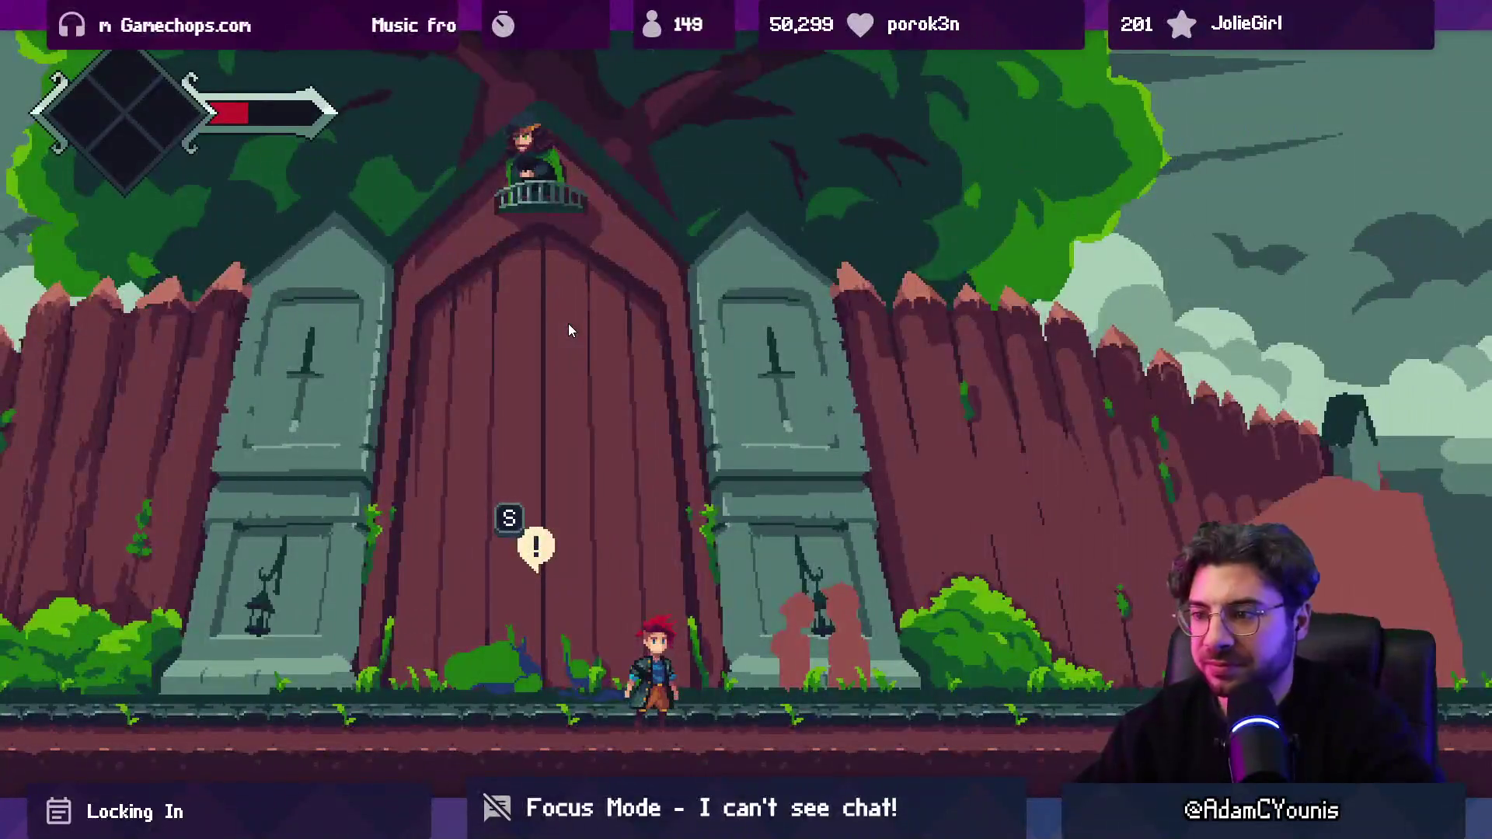
# Step: Stop the game and follow the systemMusicSource Console error to SceneInstances.cs in VS Code
pyautogui.hotkey('ctrl', 'p')
pyautogui.click(721, 47)
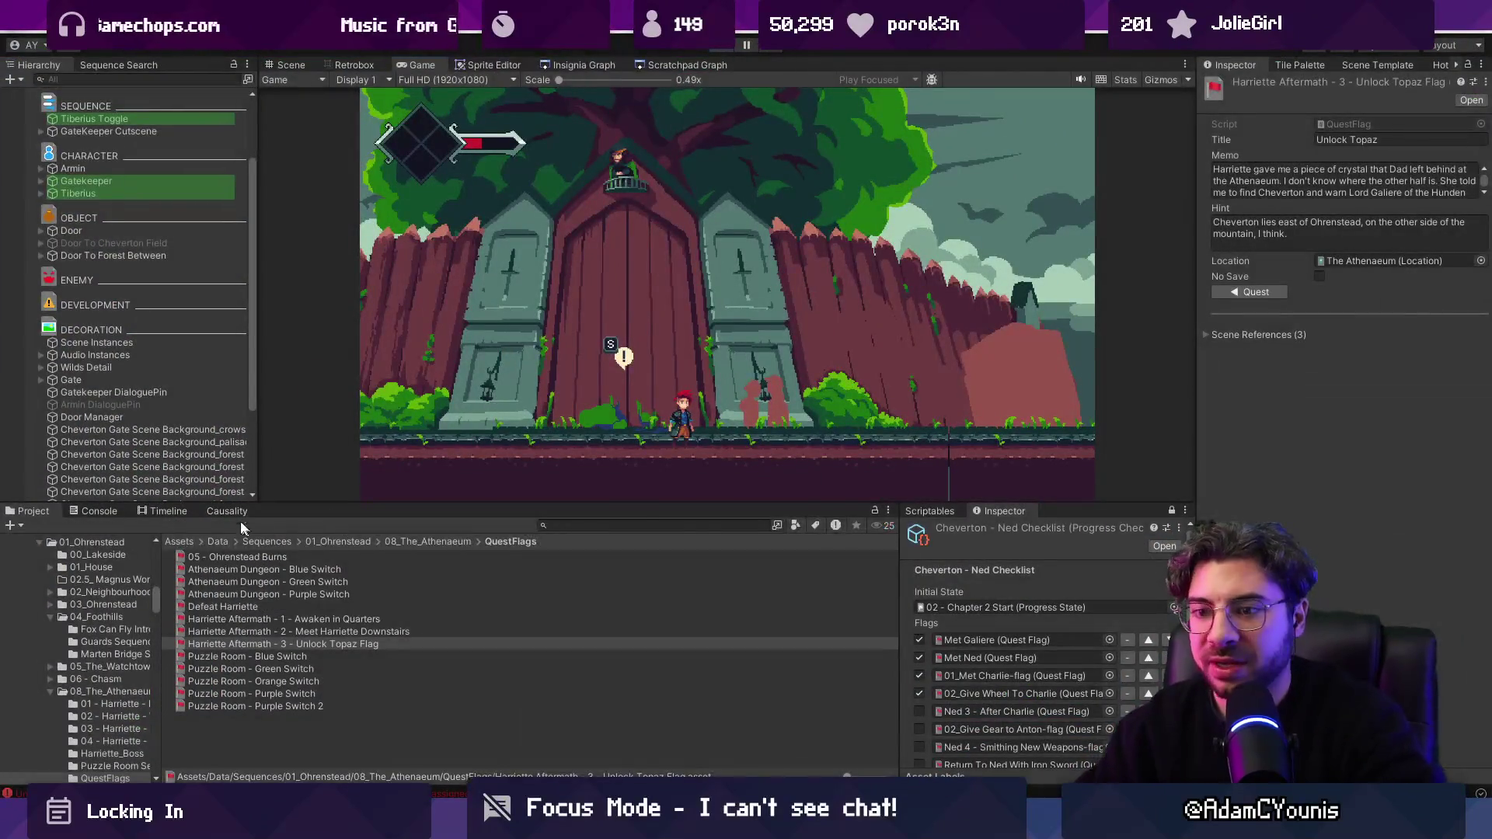
pyautogui.click(103, 514)
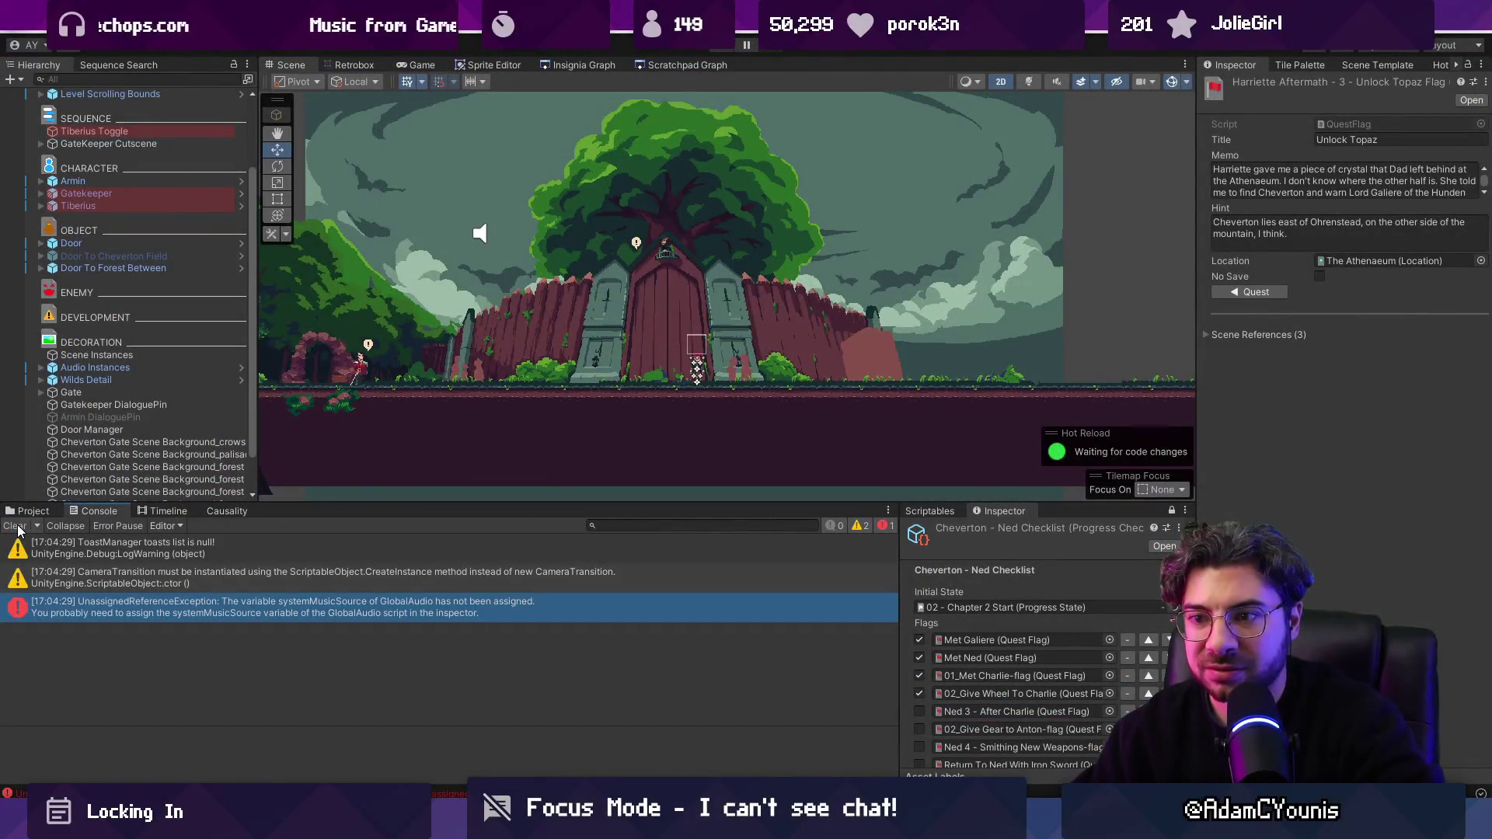
pyautogui.click(202, 611)
pyautogui.click(250, 767)
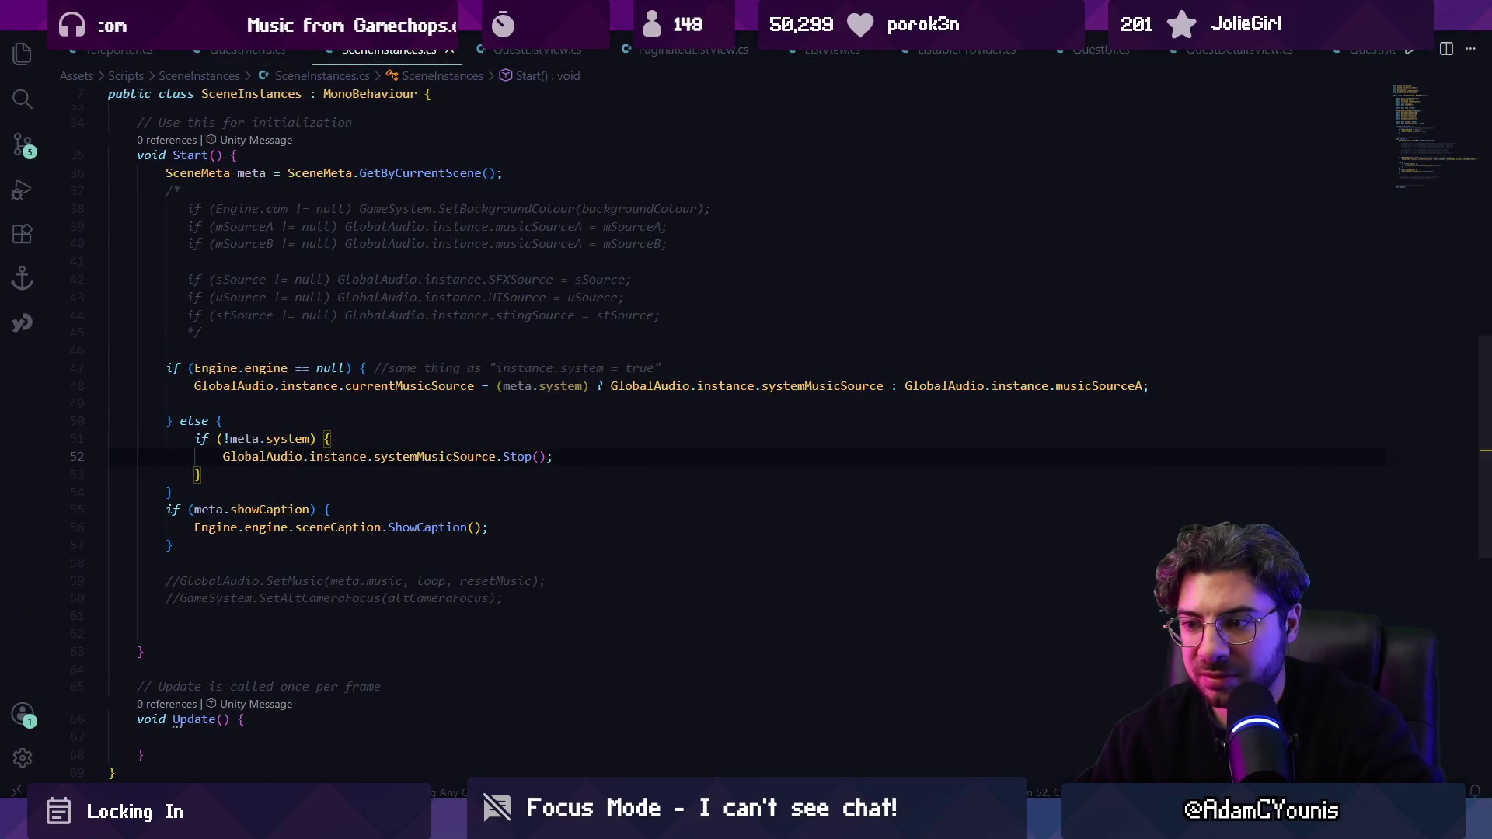
pyautogui.hotkey('alt', 'Tab')
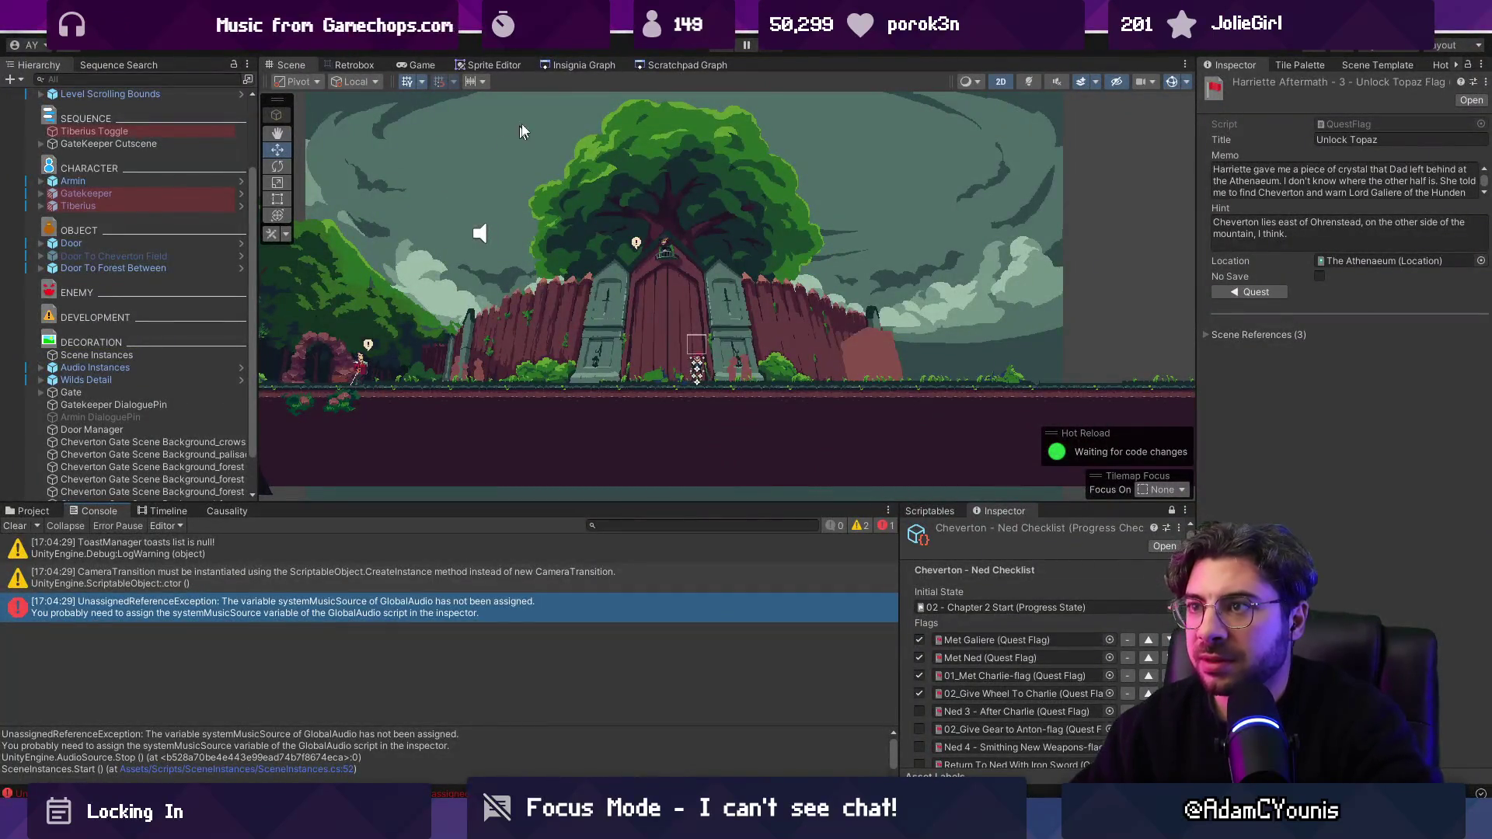
# Step: Open the Insignia Graph, enlarge it, and open the Ned's Workshop scene node
pyautogui.click(600, 65)
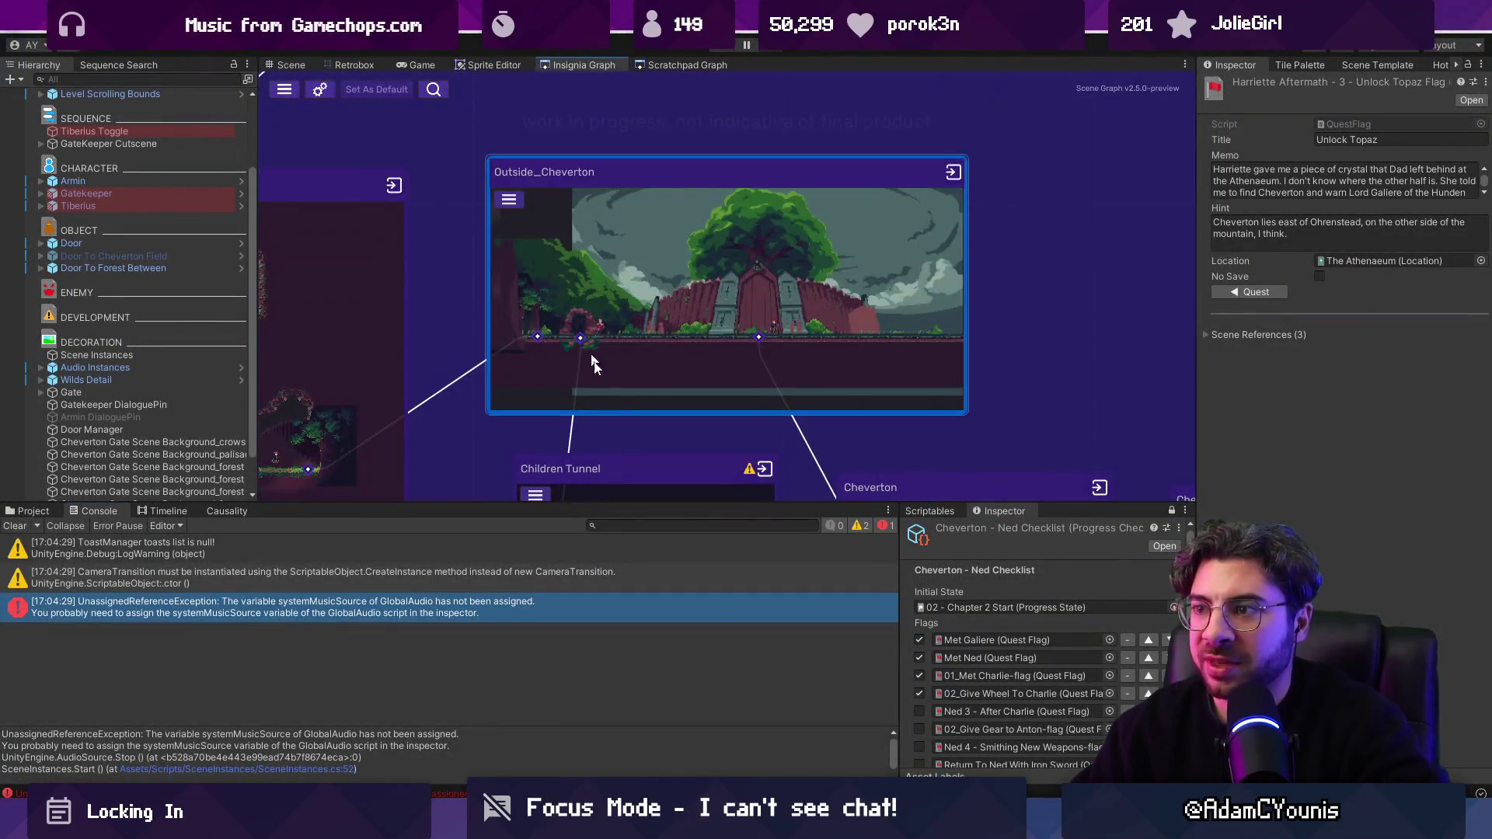
pyautogui.moveTo(616, 504); pyautogui.dragTo(614, 599)
pyautogui.scroll(-6, 564, 416)
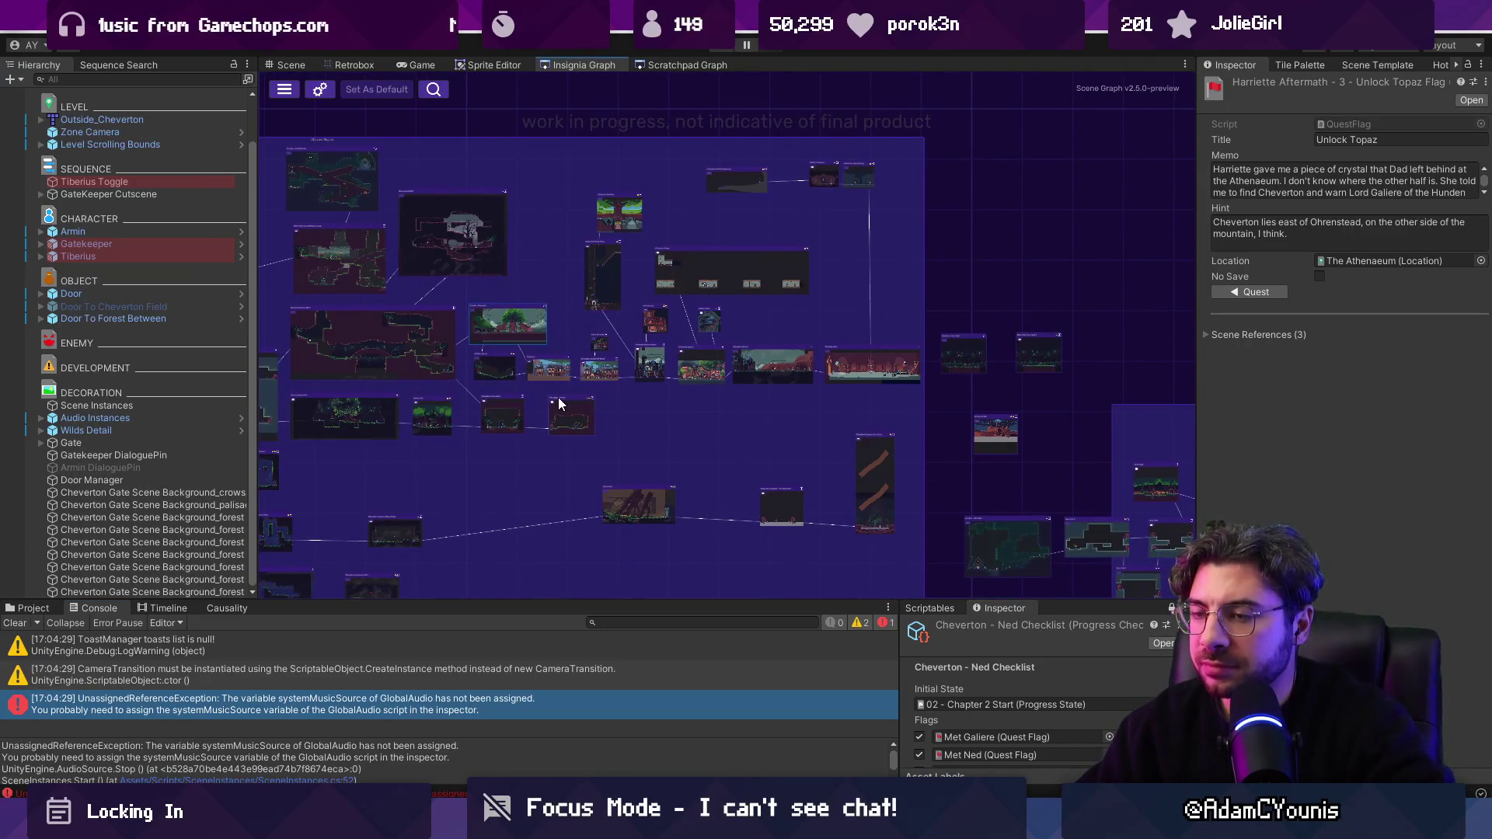
pyautogui.scroll(4, 544, 381)
pyautogui.scroll(-3, 534, 362)
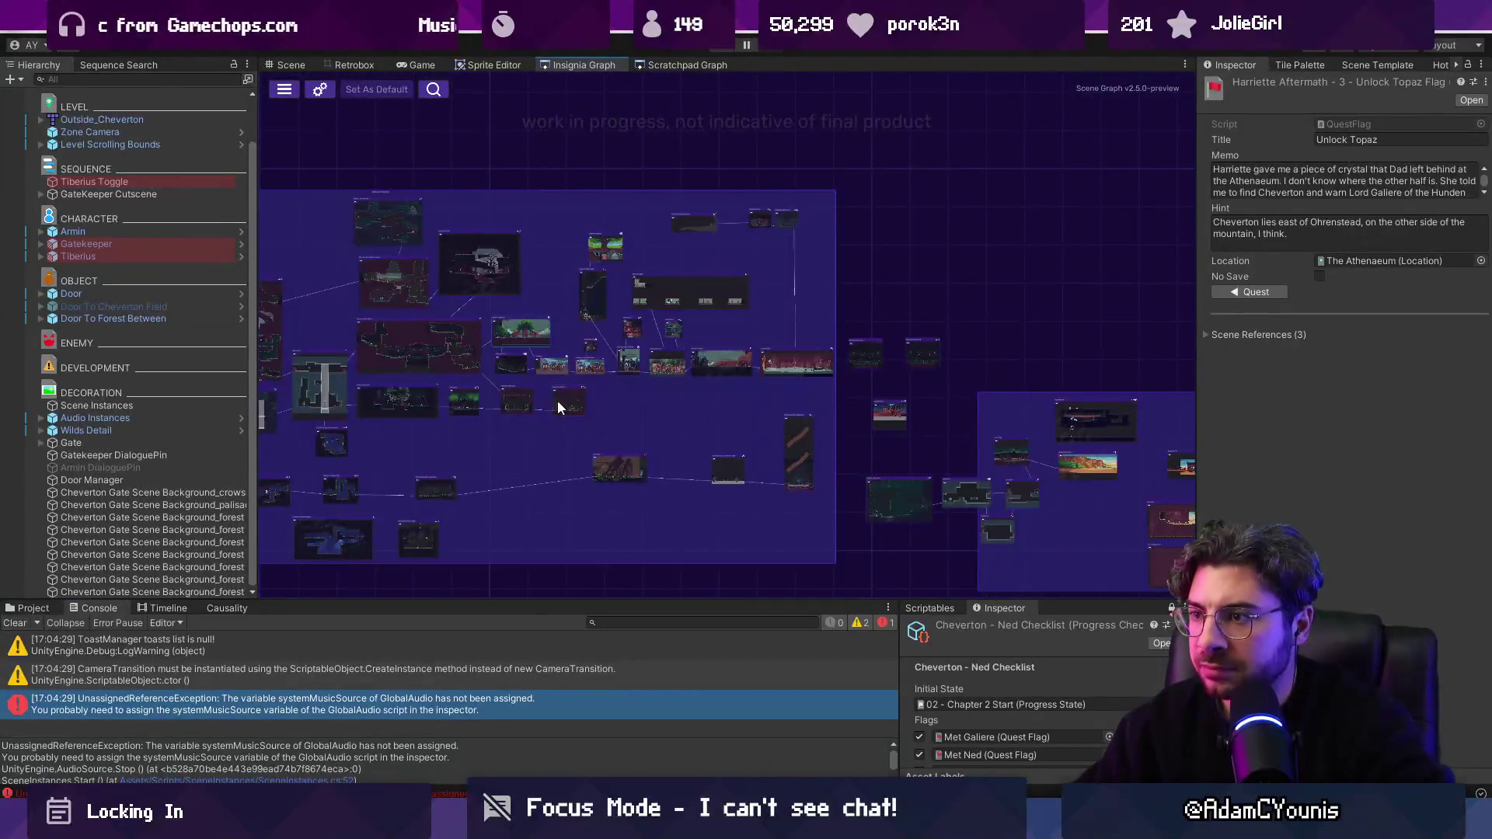
pyautogui.scroll(3, 701, 413)
pyautogui.scroll(4, 902, 426)
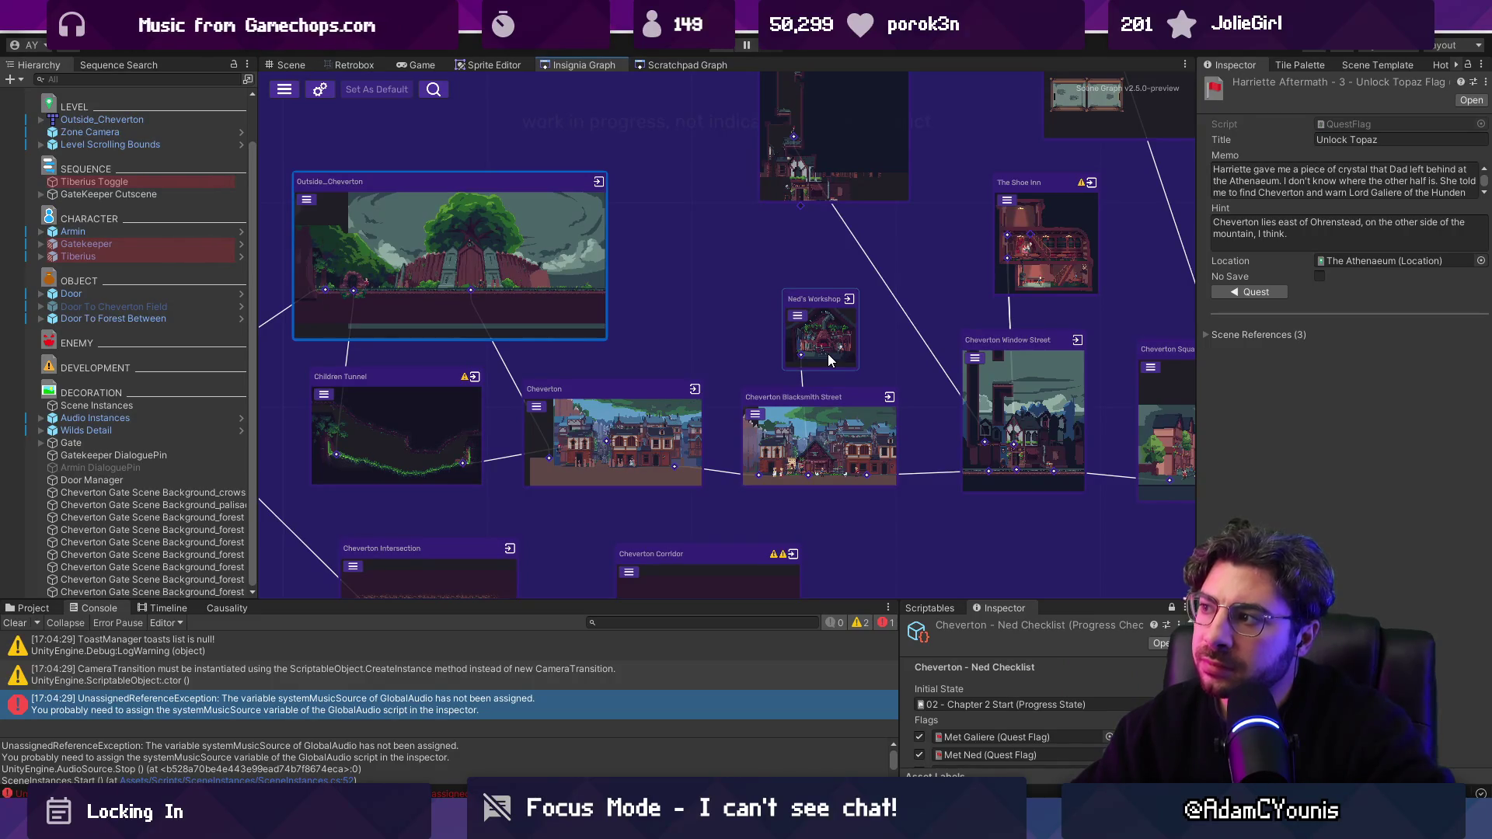
pyautogui.doubleClick(828, 353)
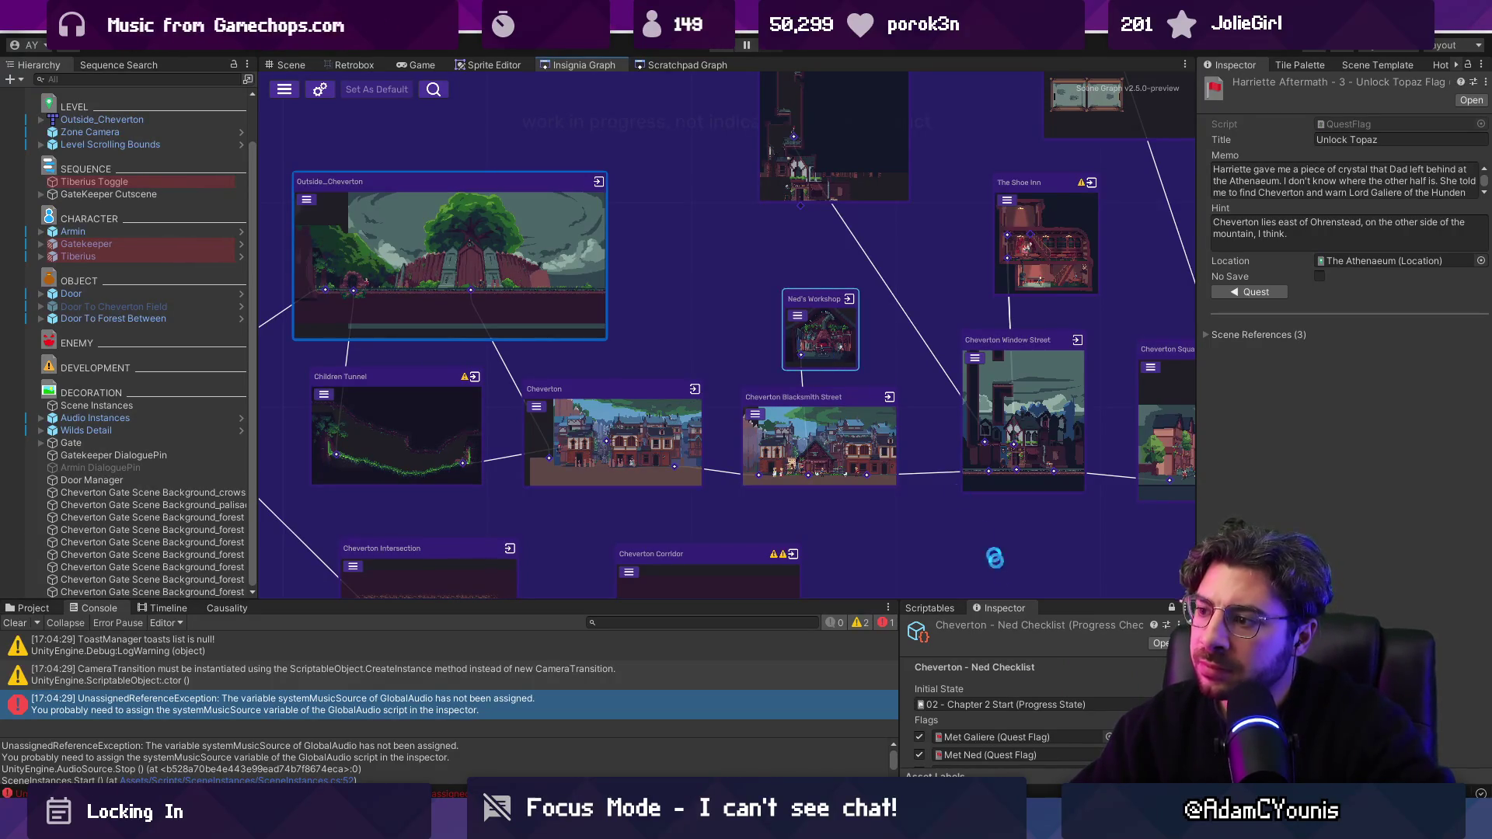
# Step: Set the Ned checklist's Output State to Test Progress and start the Ned 3 cutscene
pyautogui.moveTo(860, 598); pyautogui.dragTo(860, 452)
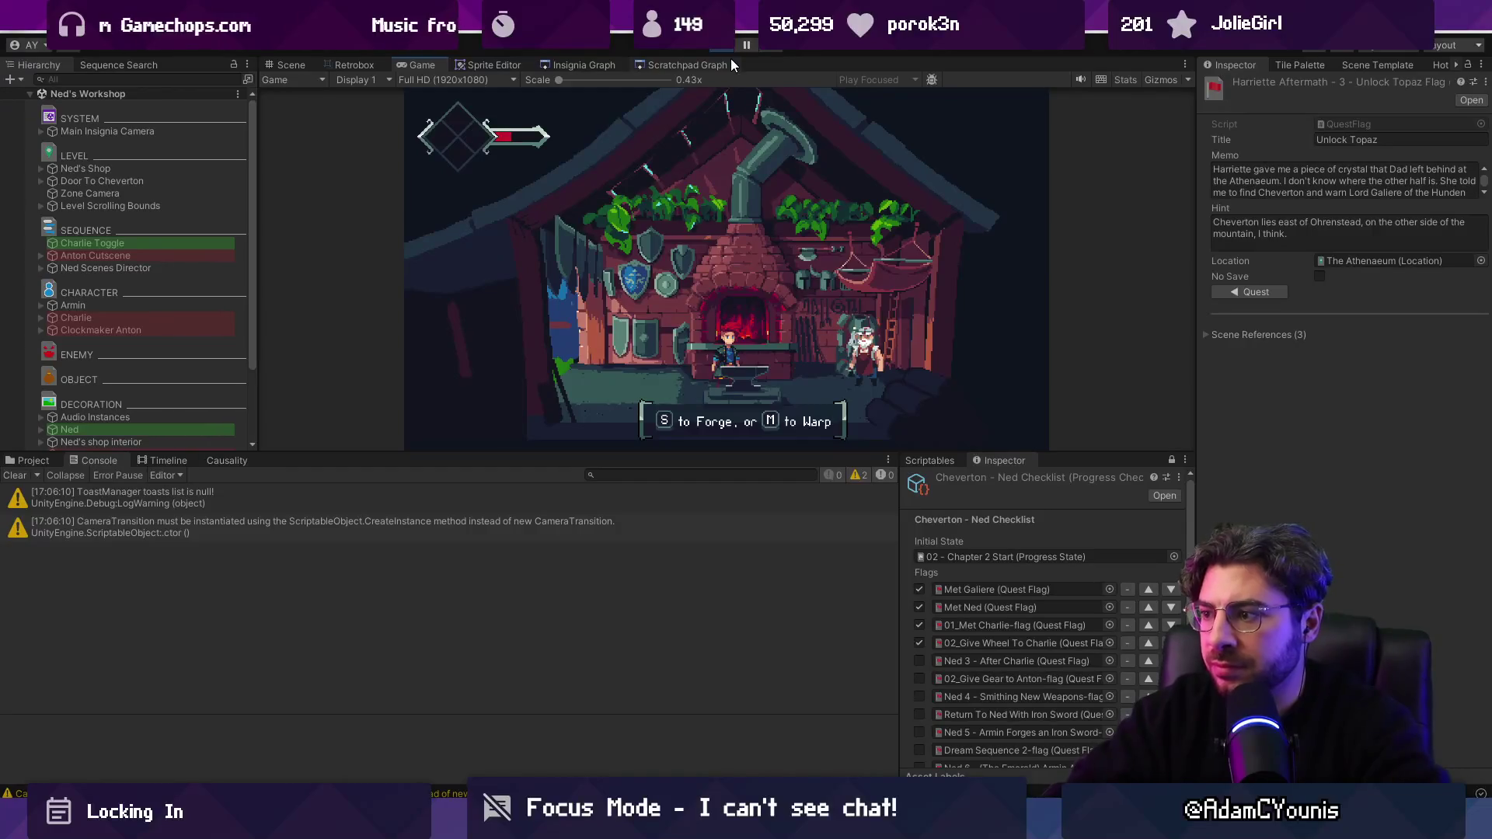
pyautogui.scroll(-3, 1042, 566)
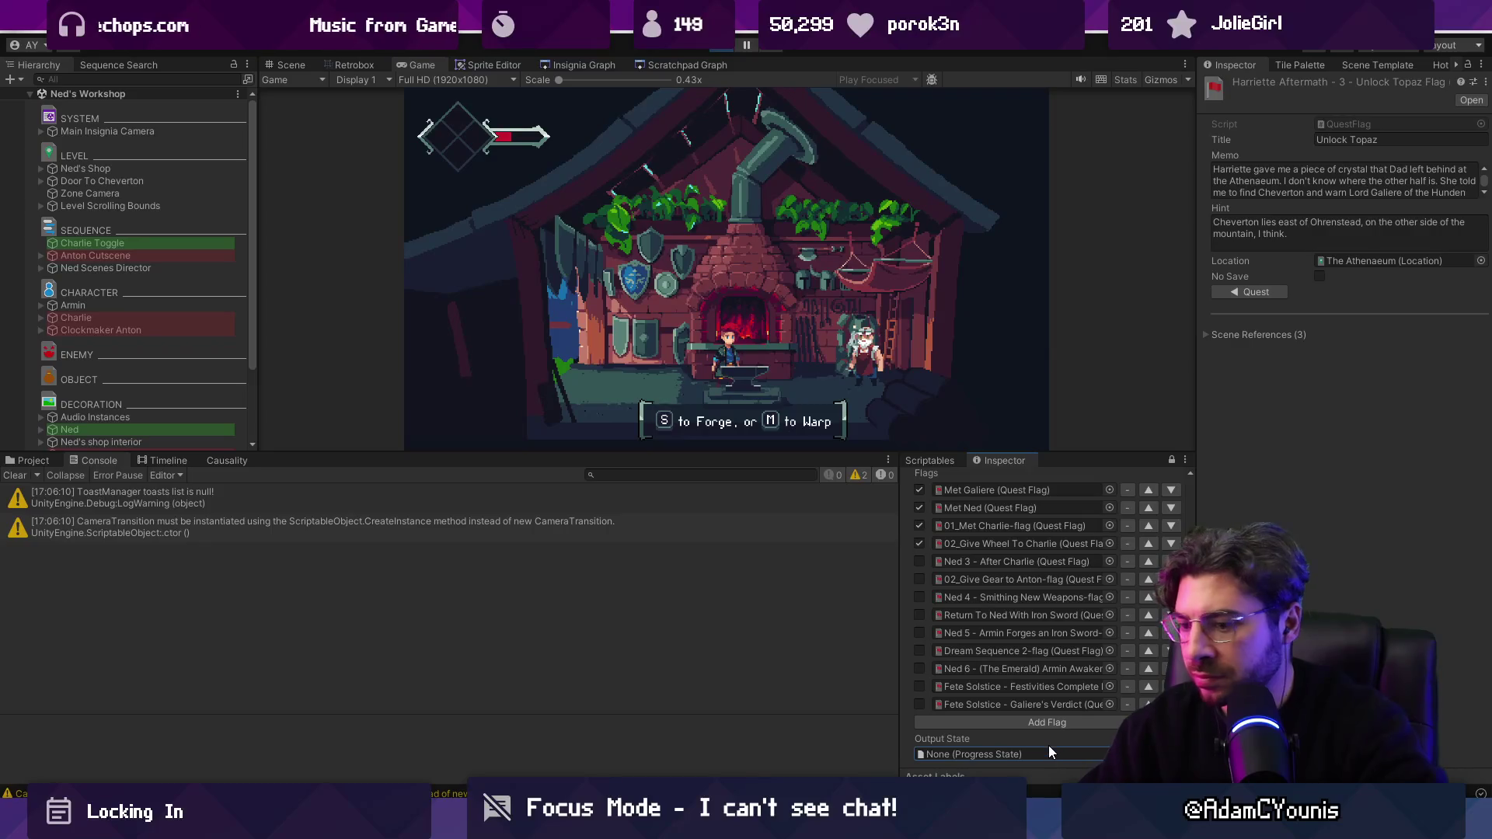
pyautogui.click(1110, 754)
pyautogui.write('test')
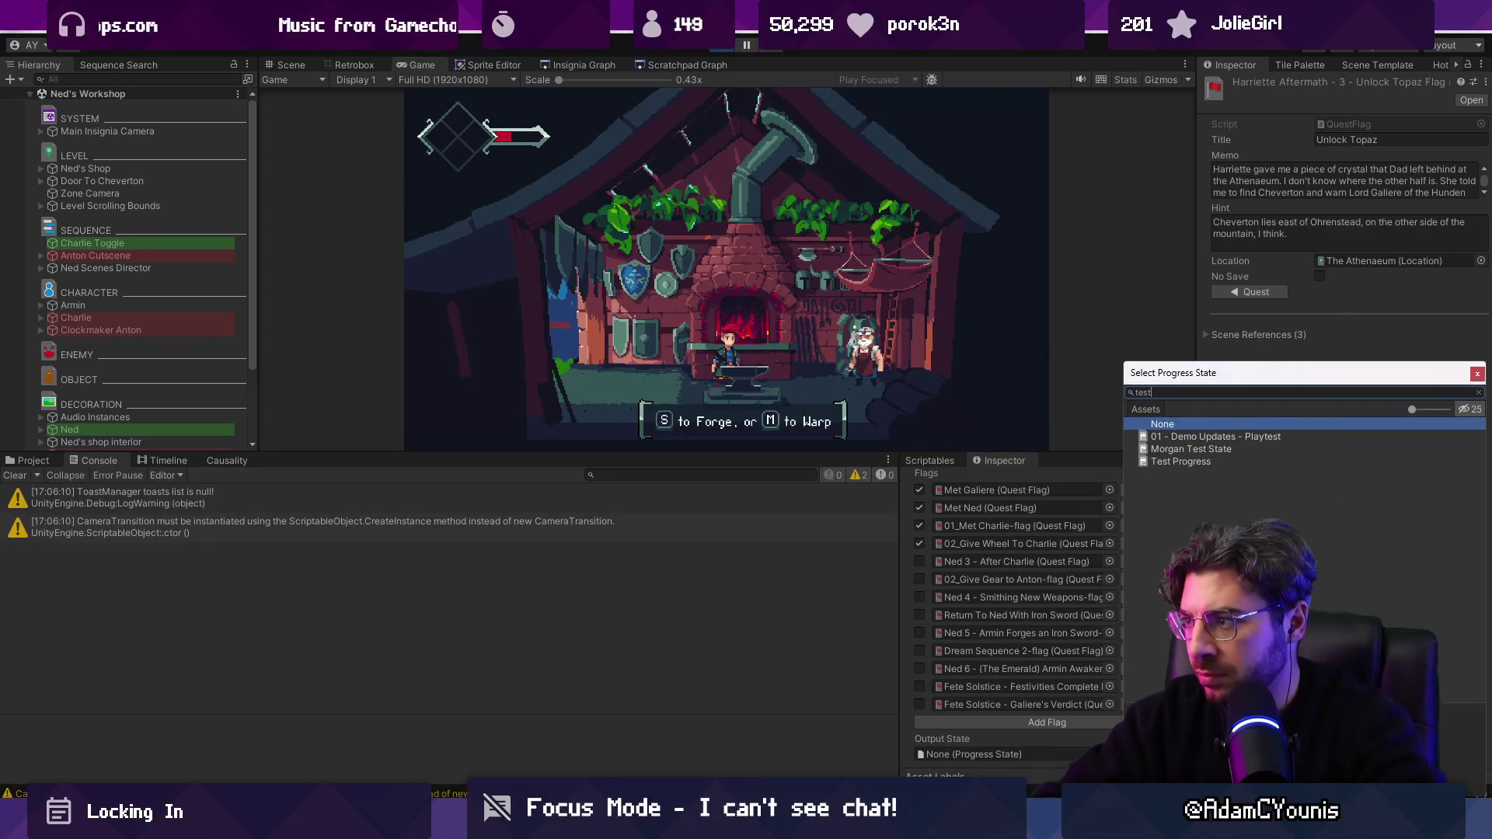
pyautogui.press('Down')
pyautogui.press('Down')
pyautogui.press('Return')
pyautogui.scroll(-1, 1046, 614)
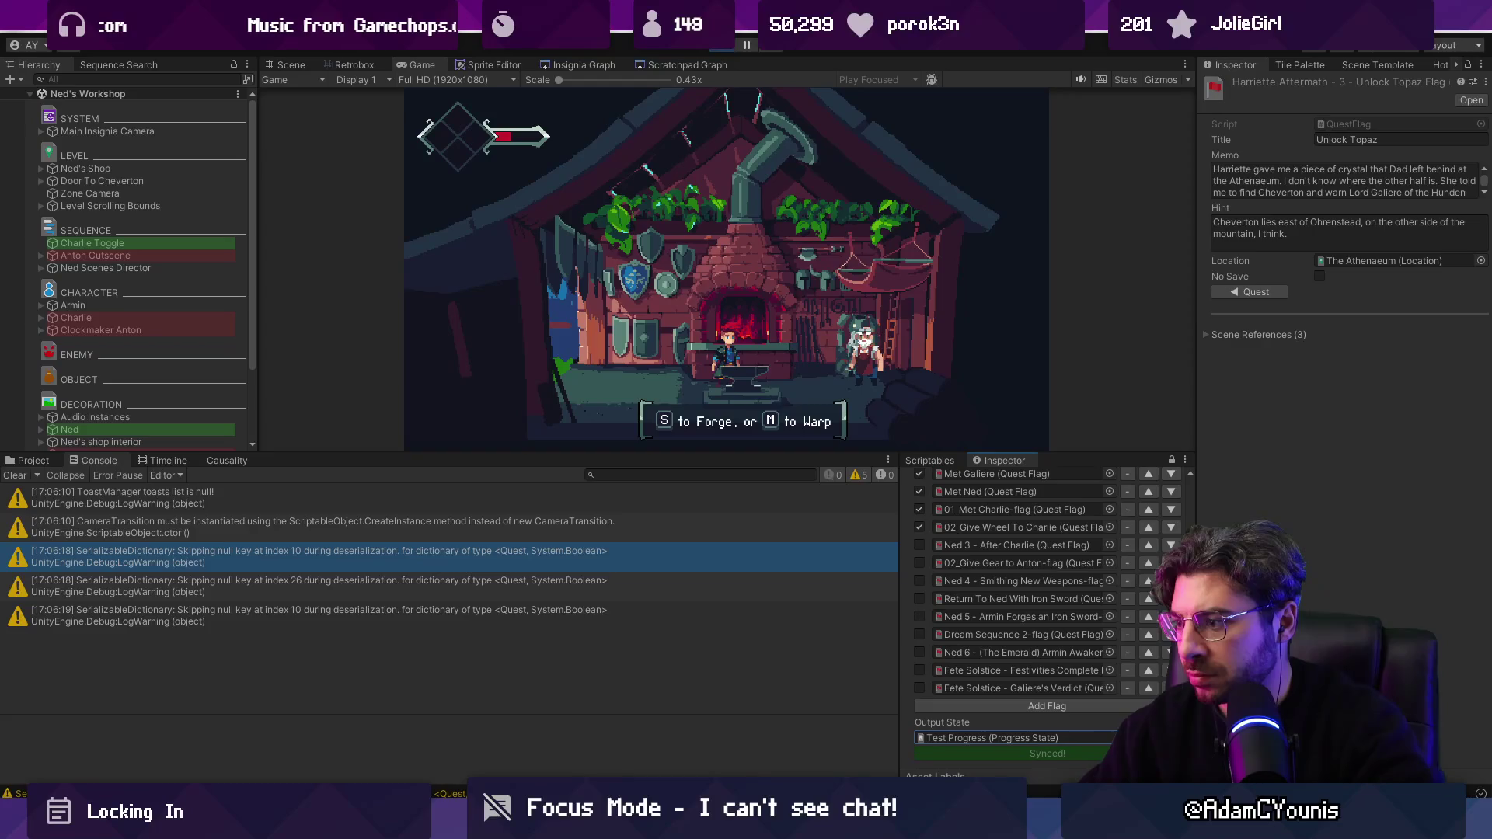
pyautogui.click(823, 363)
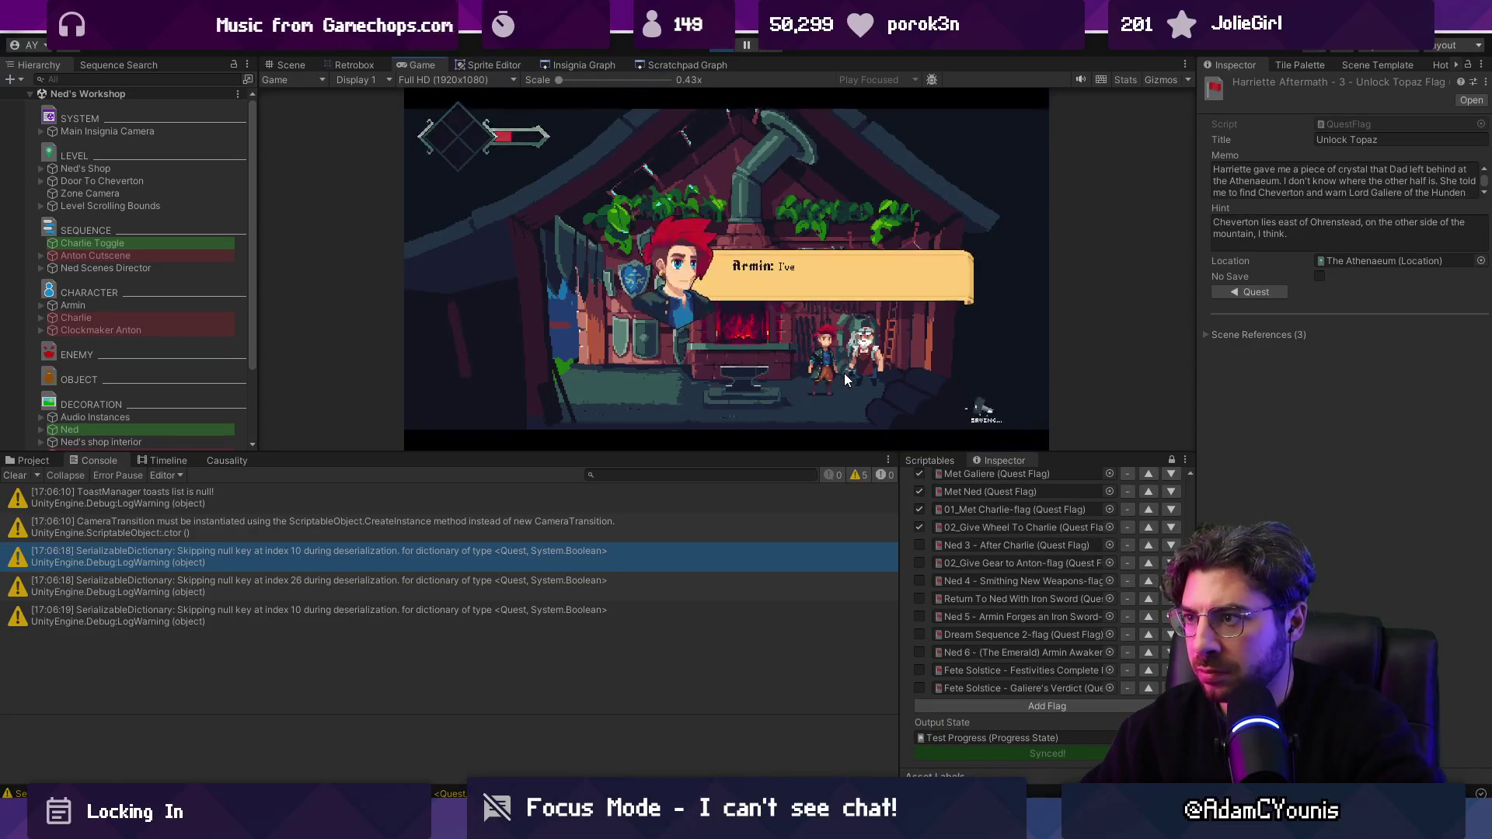
# Step: Show the game full size and advance through Ned's opening dialogue lines
pyautogui.hotkey('shift', 'space')
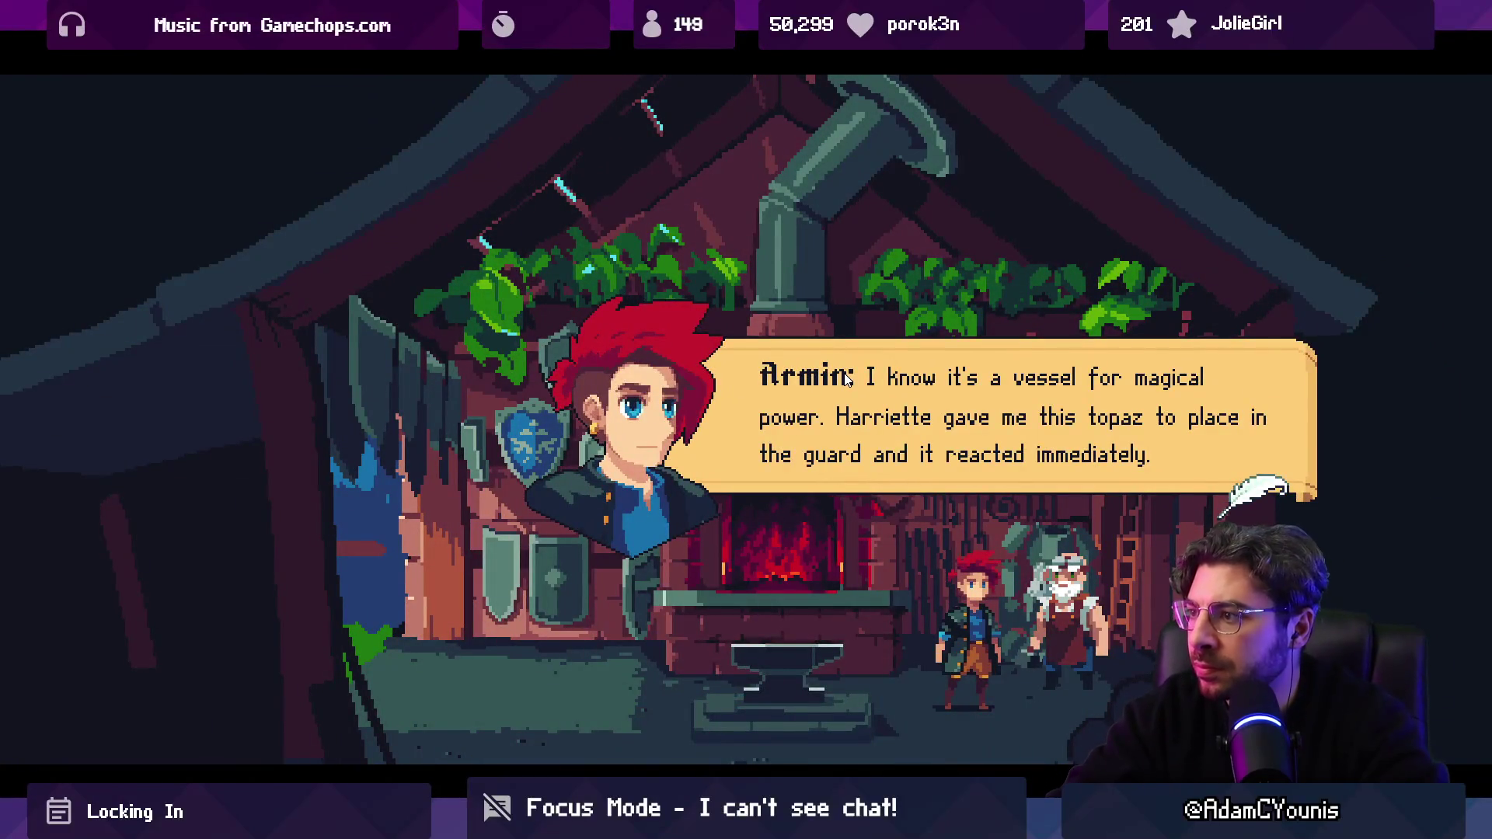
pyautogui.click(844, 375)
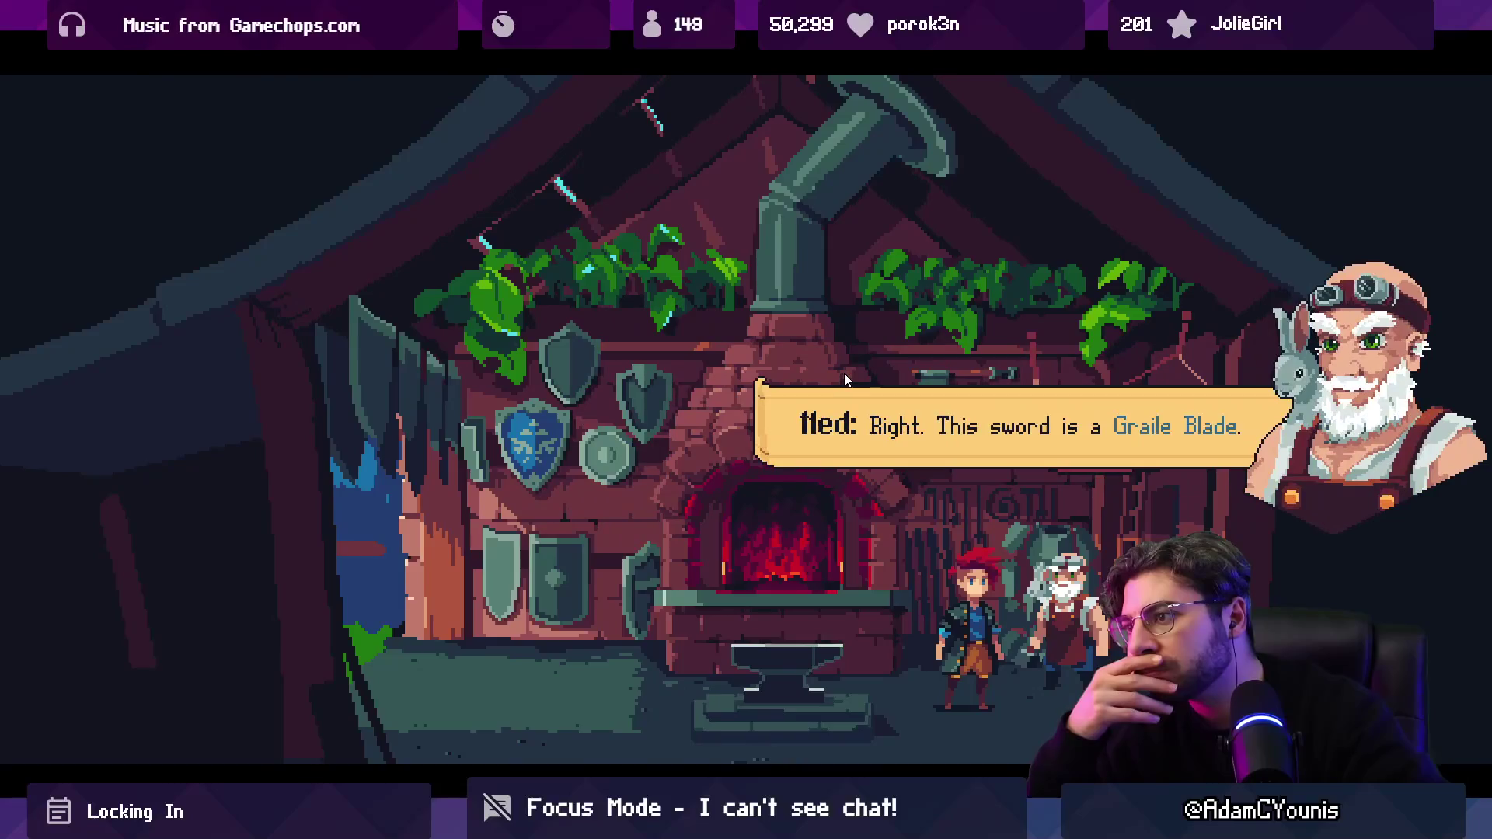
pyautogui.click(844, 375)
pyautogui.click(844, 373)
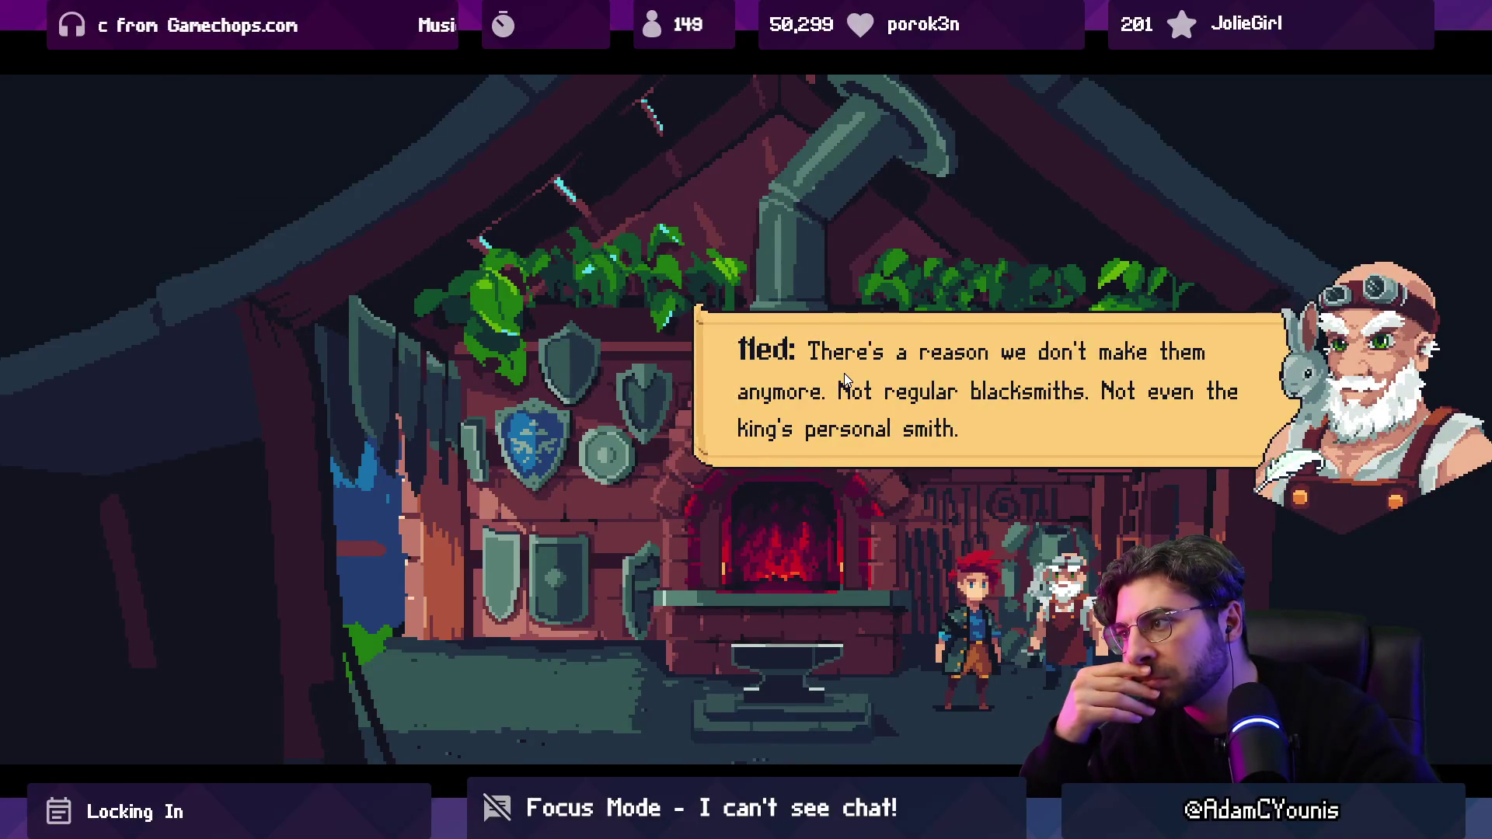
pyautogui.click(843, 373)
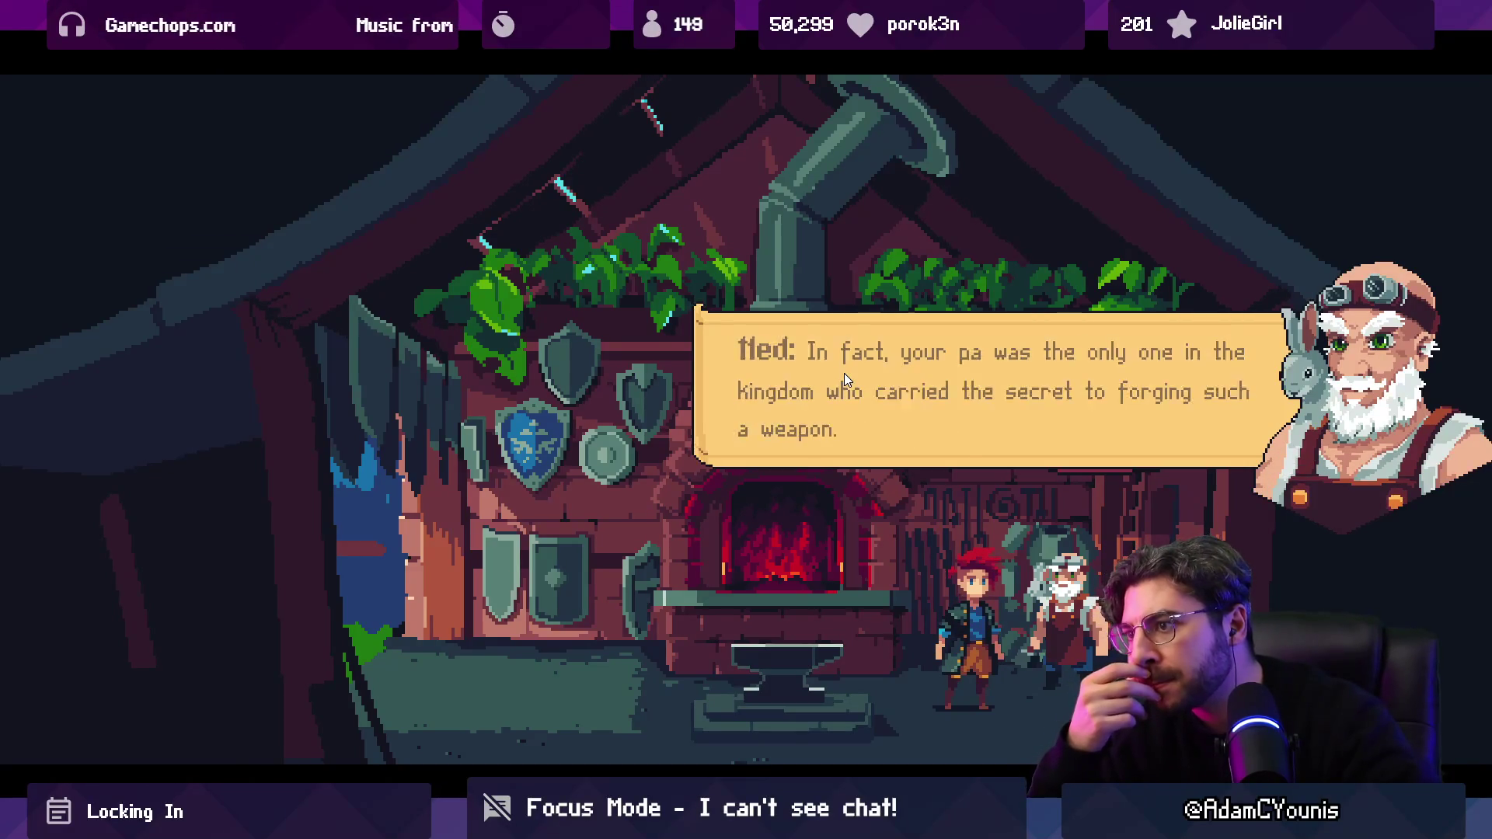
pyautogui.click(844, 372)
pyautogui.click(844, 373)
pyautogui.click(843, 373)
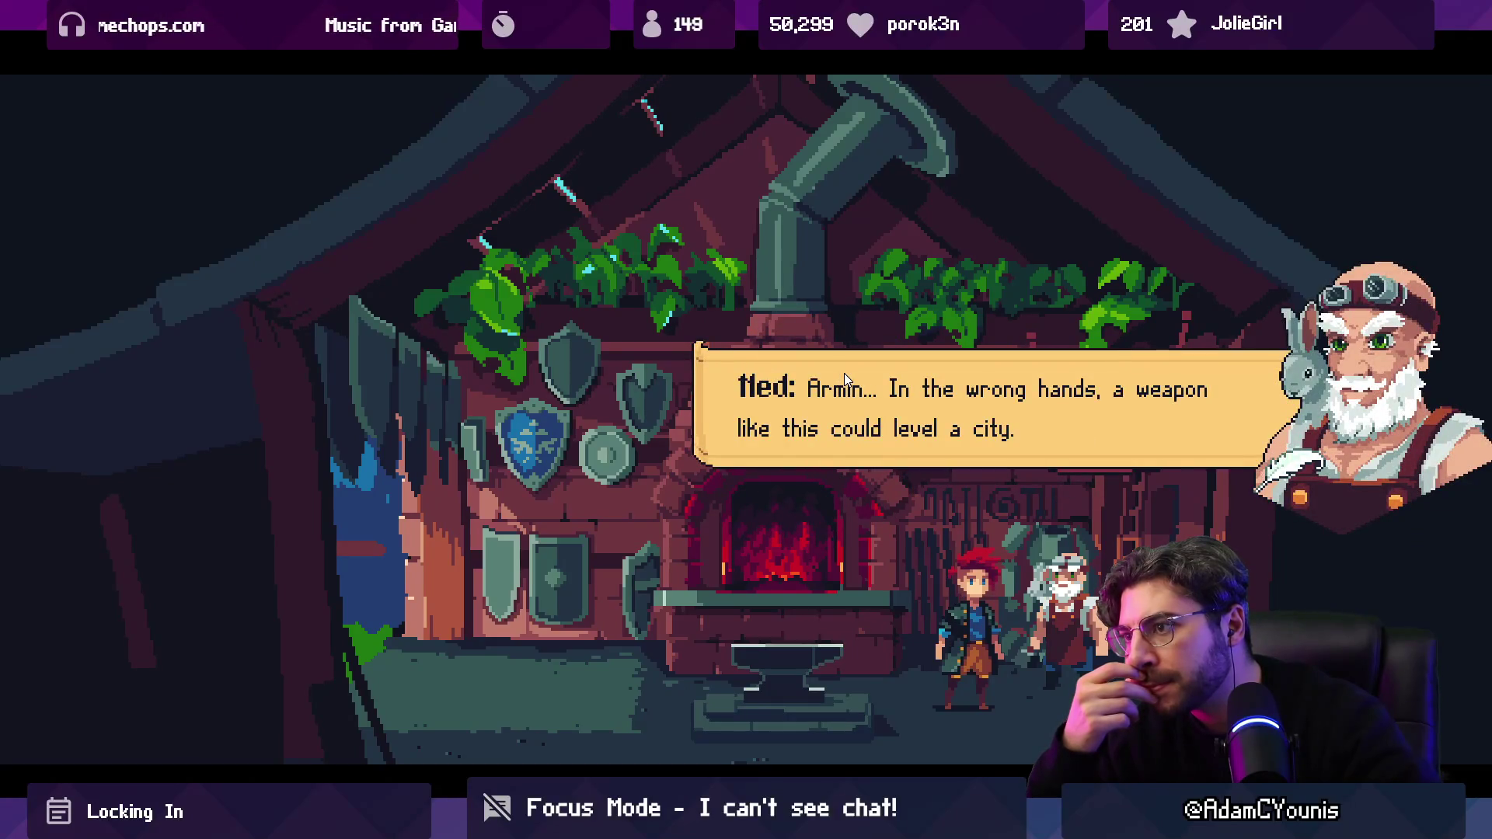
# Step: Advance through Armin's replies and Ned's invasion line until the cutscene dialogue closes
pyautogui.click(844, 377)
pyautogui.click(844, 377)
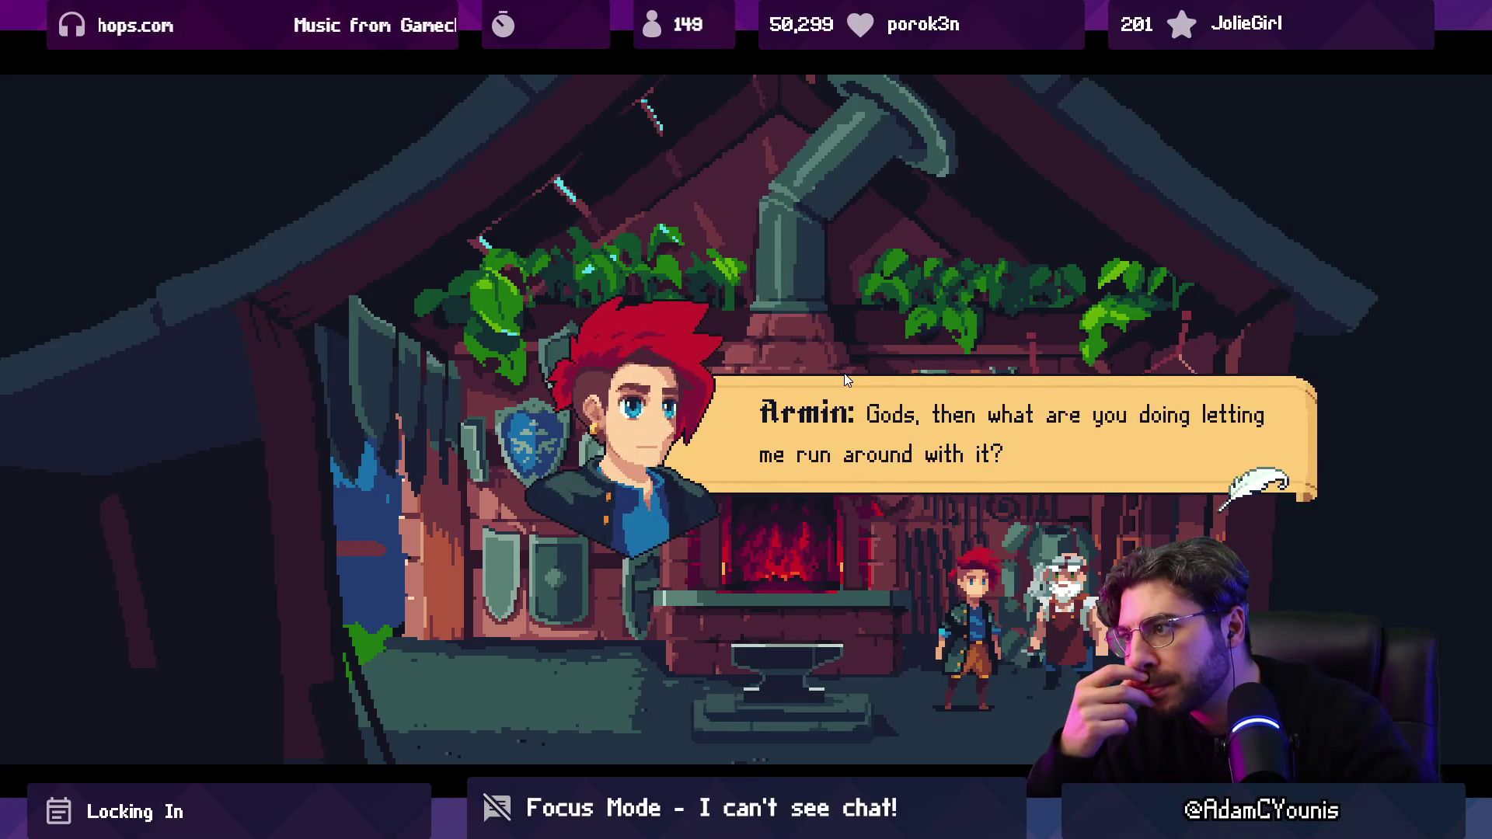
pyautogui.click(844, 377)
pyautogui.click(847, 380)
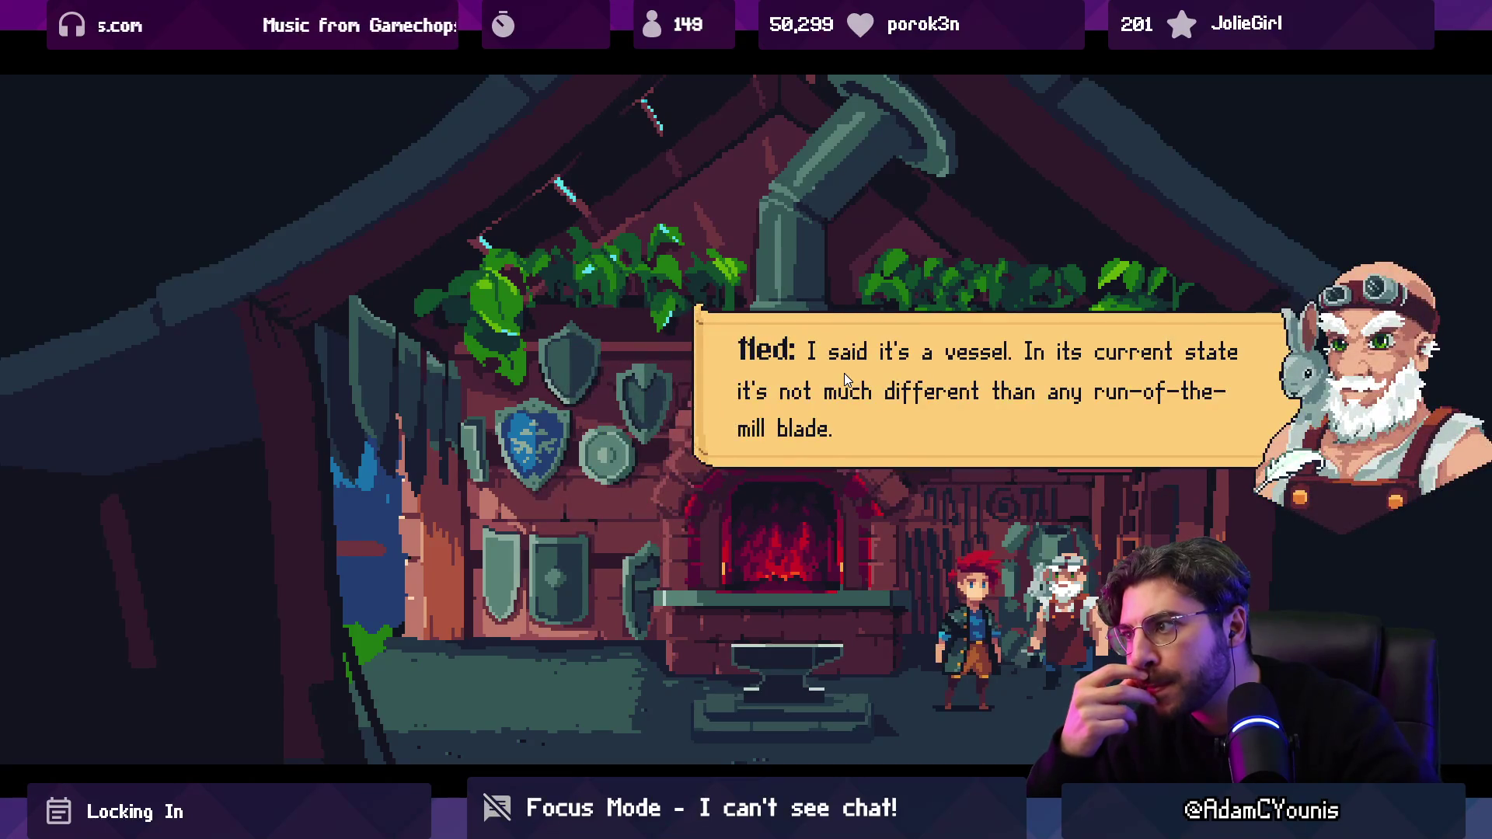
pyautogui.click(845, 375)
pyautogui.click(845, 375)
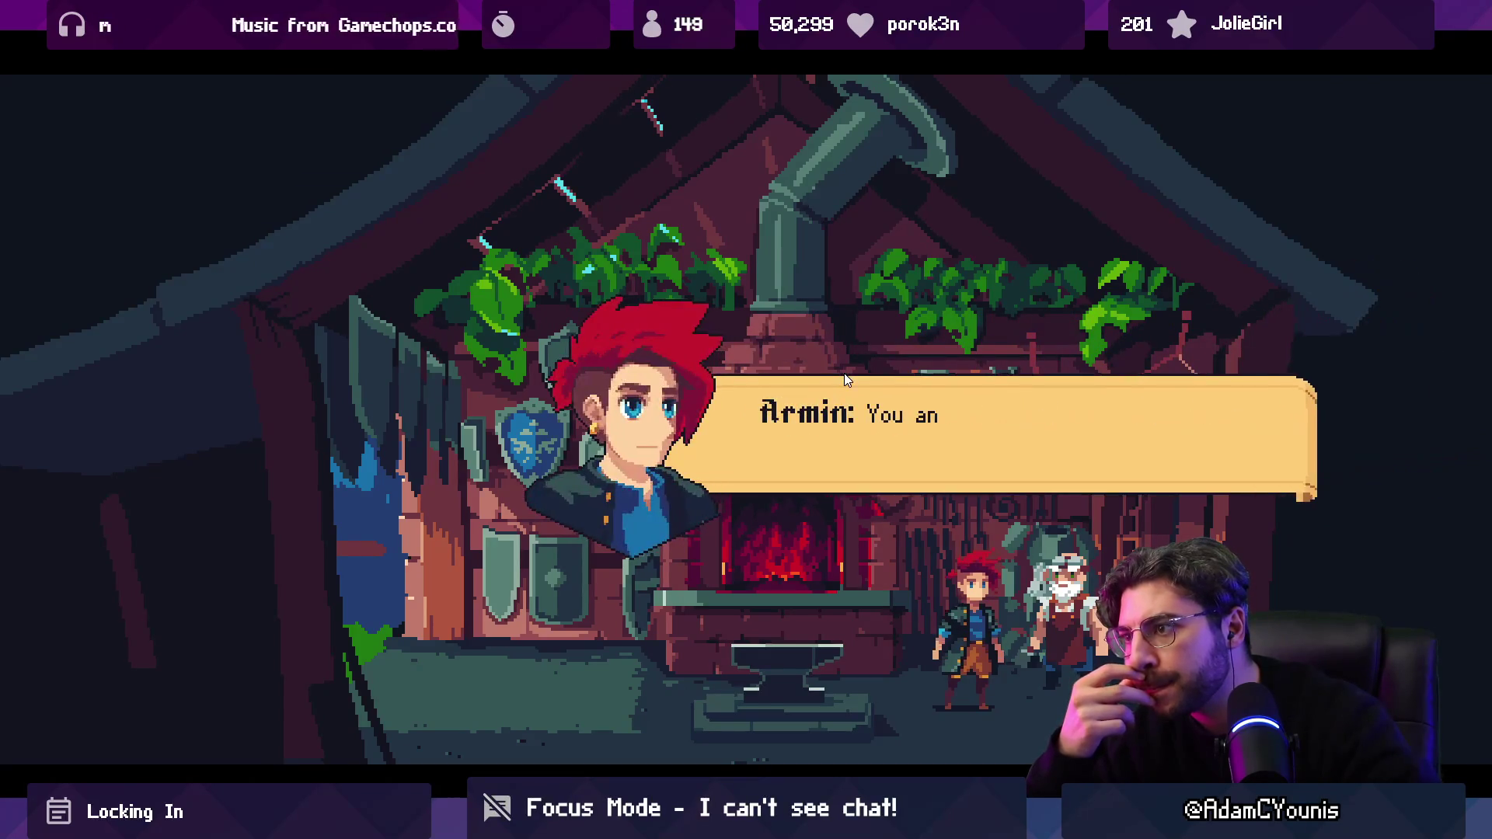
pyautogui.click(843, 378)
pyautogui.click(843, 377)
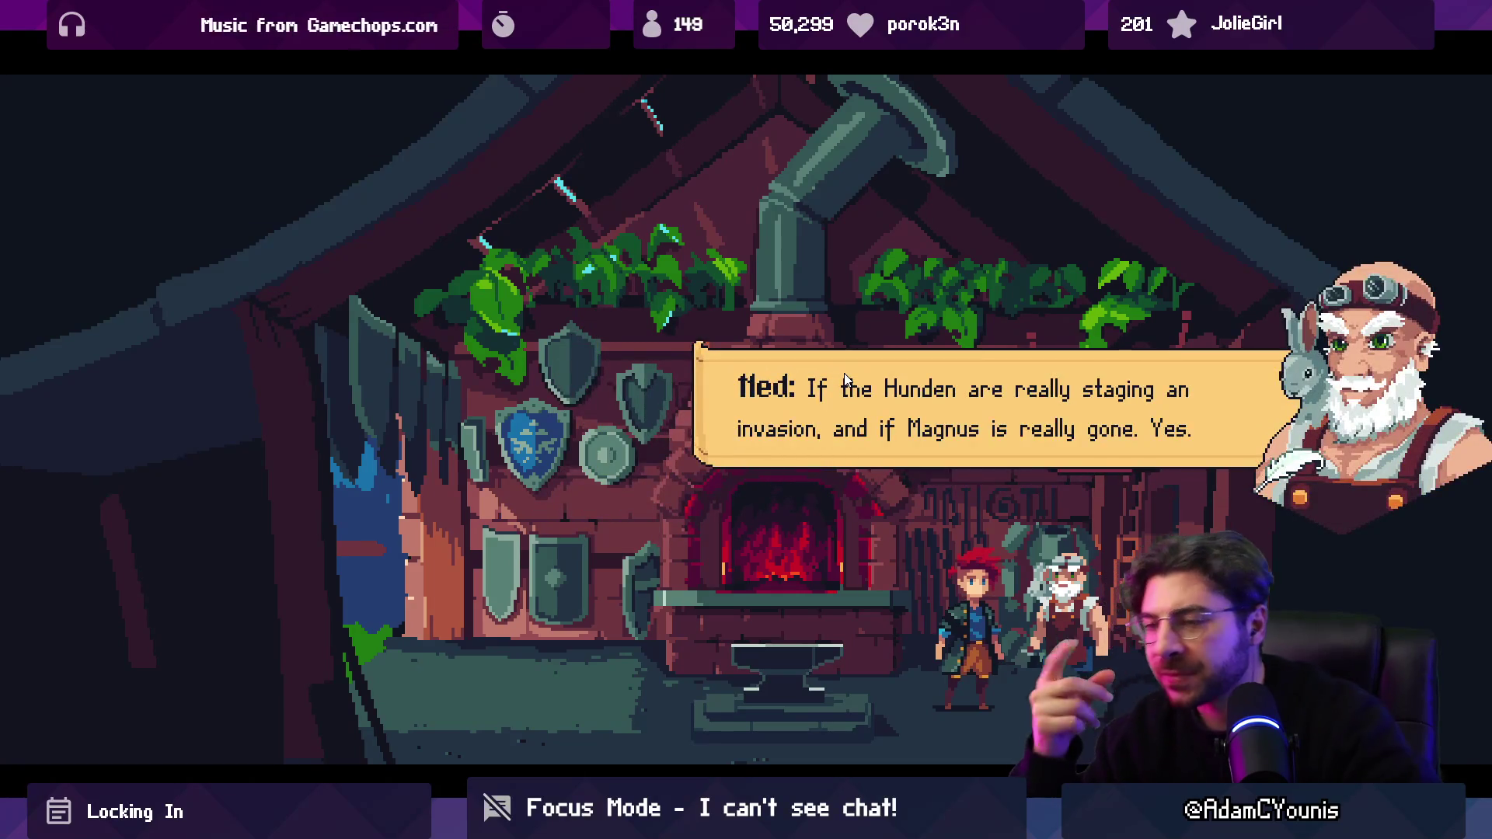
pyautogui.click(844, 380)
pyautogui.click(844, 379)
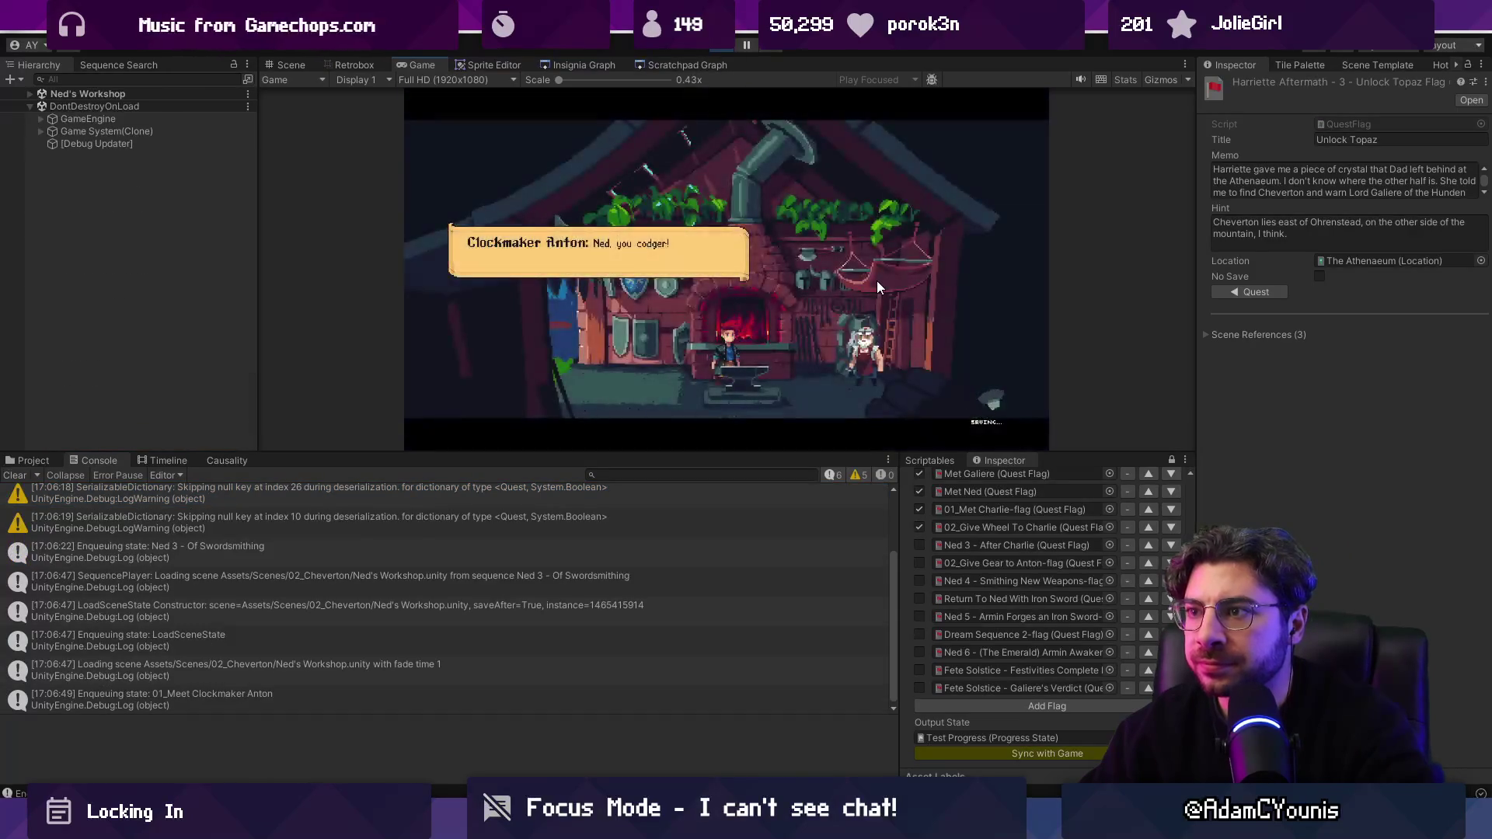
# Step: Stop the game and search the sequences for [ned]
pyautogui.click(876, 282)
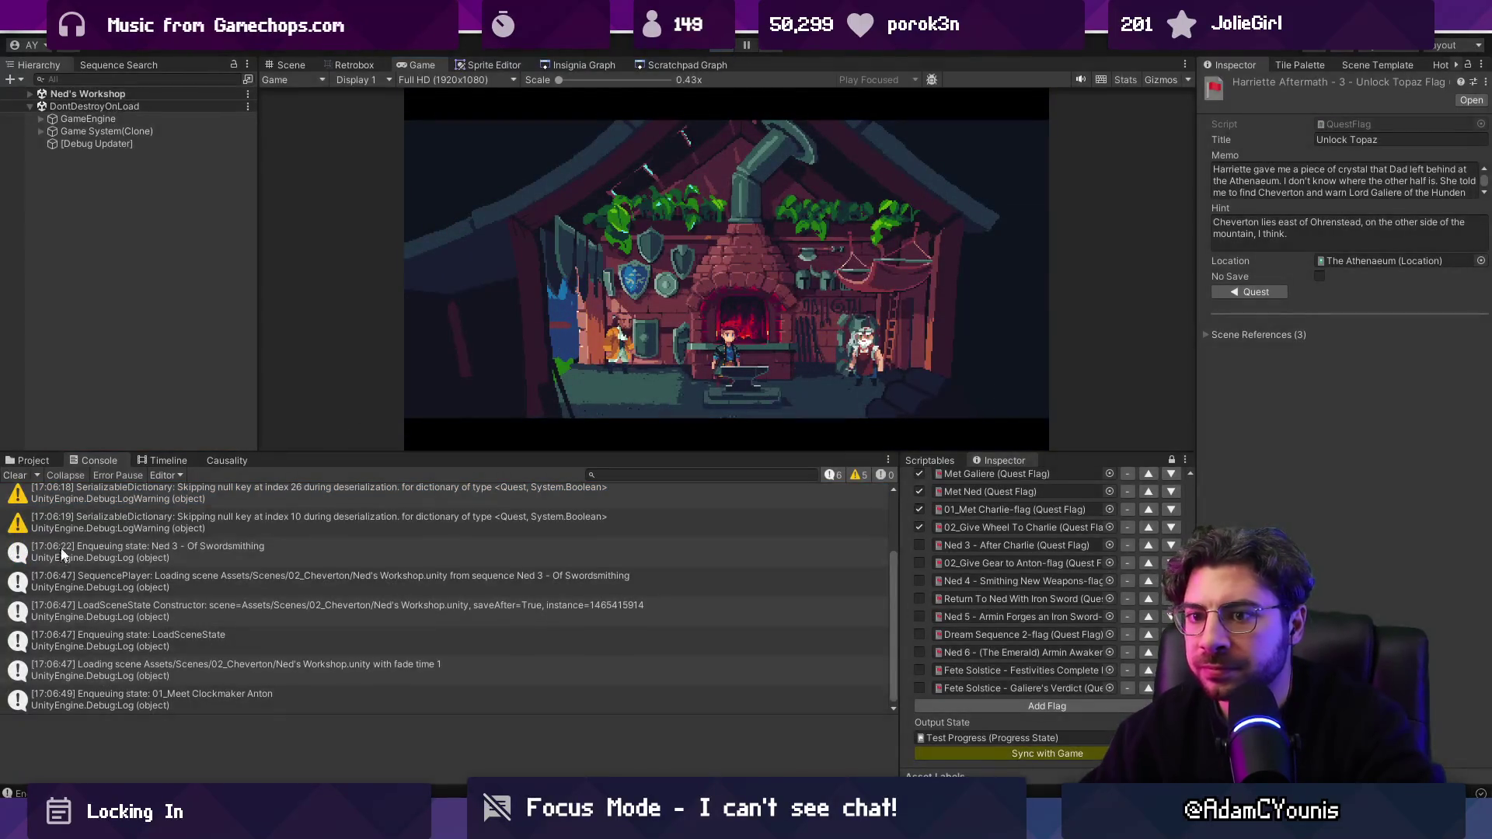
pyautogui.hotkey('ctrl', 'p')
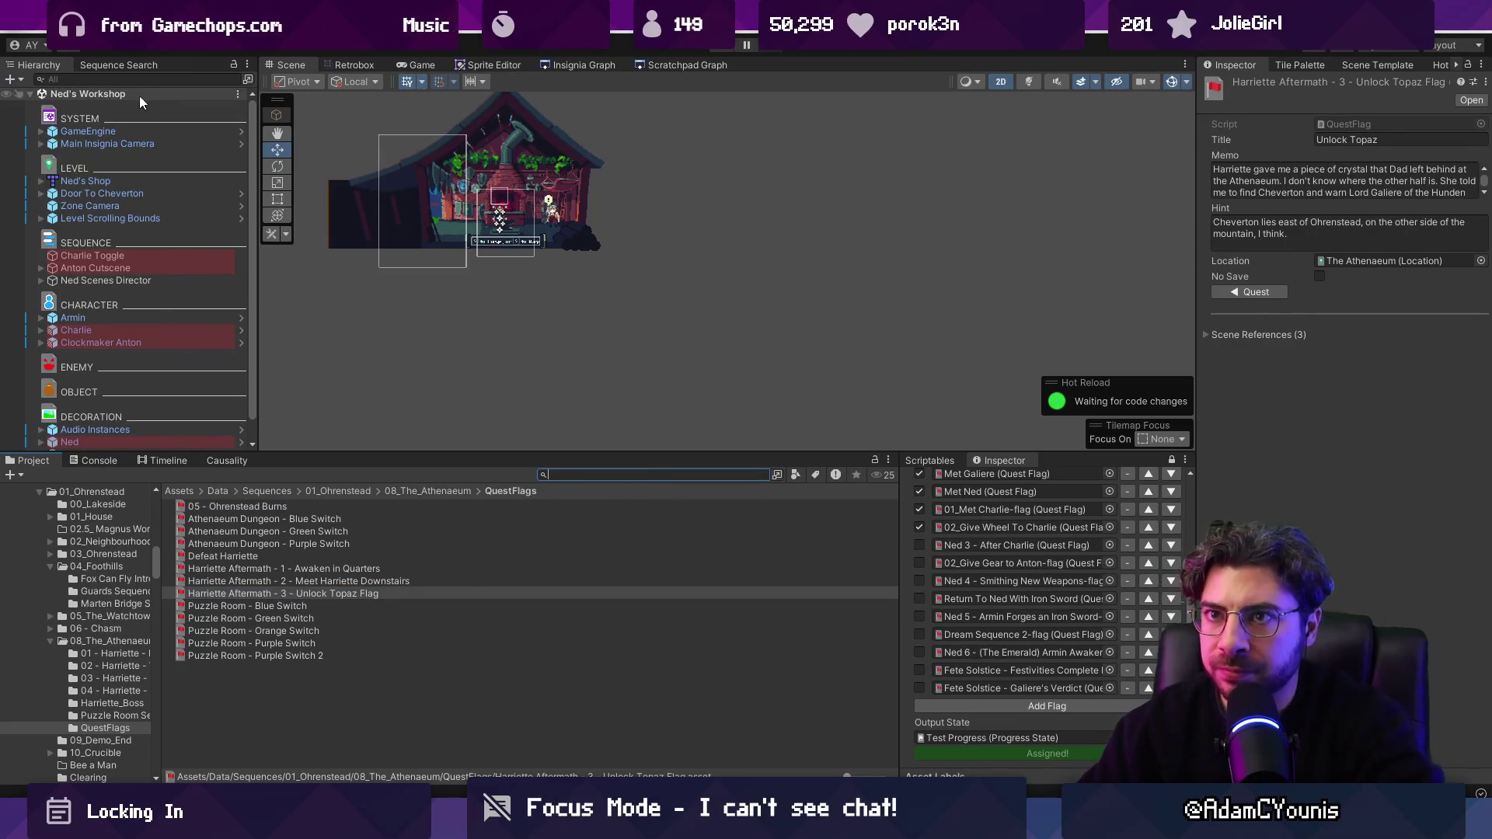
pyautogui.click(139, 66)
pyautogui.hotkey('ctrl', 'a')
pyautogui.write('[ned]')
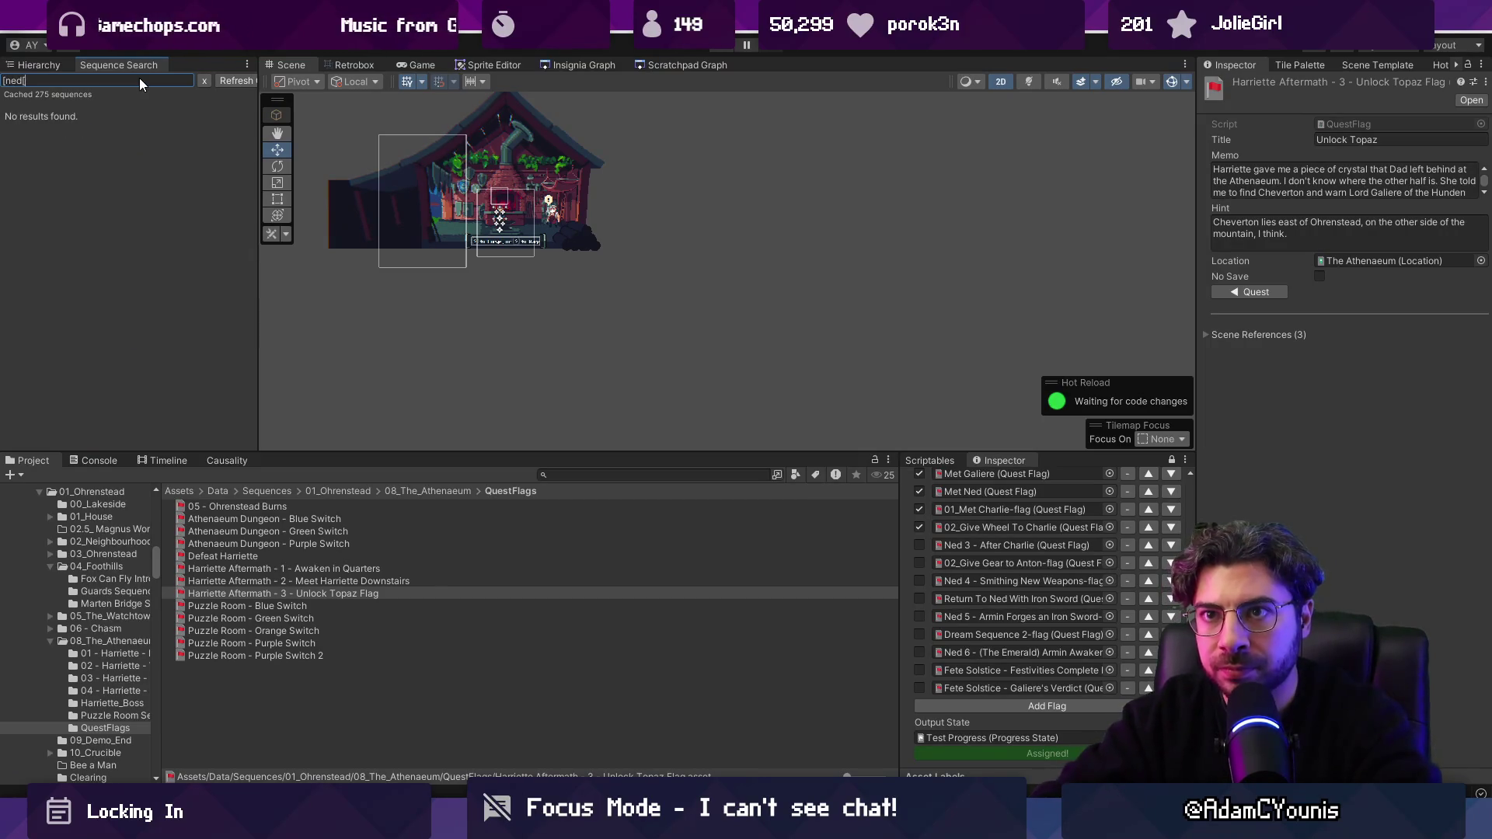
pyautogui.press('Return')
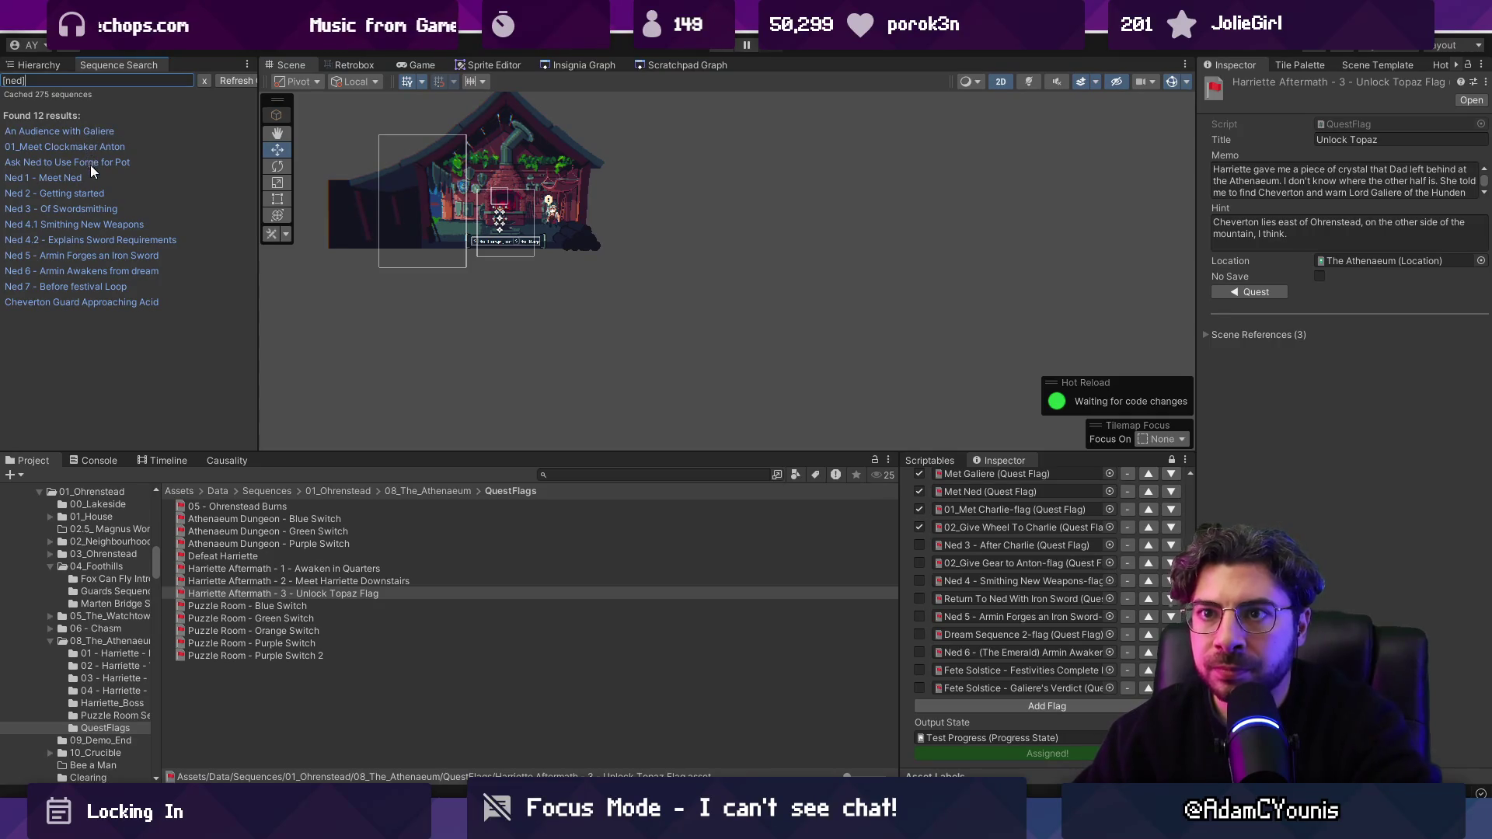
# Step: Open Ned 3 - Of Swordsmithing and scroll the Inspector to its dialogue lines
pyautogui.click(77, 195)
pyautogui.click(80, 204)
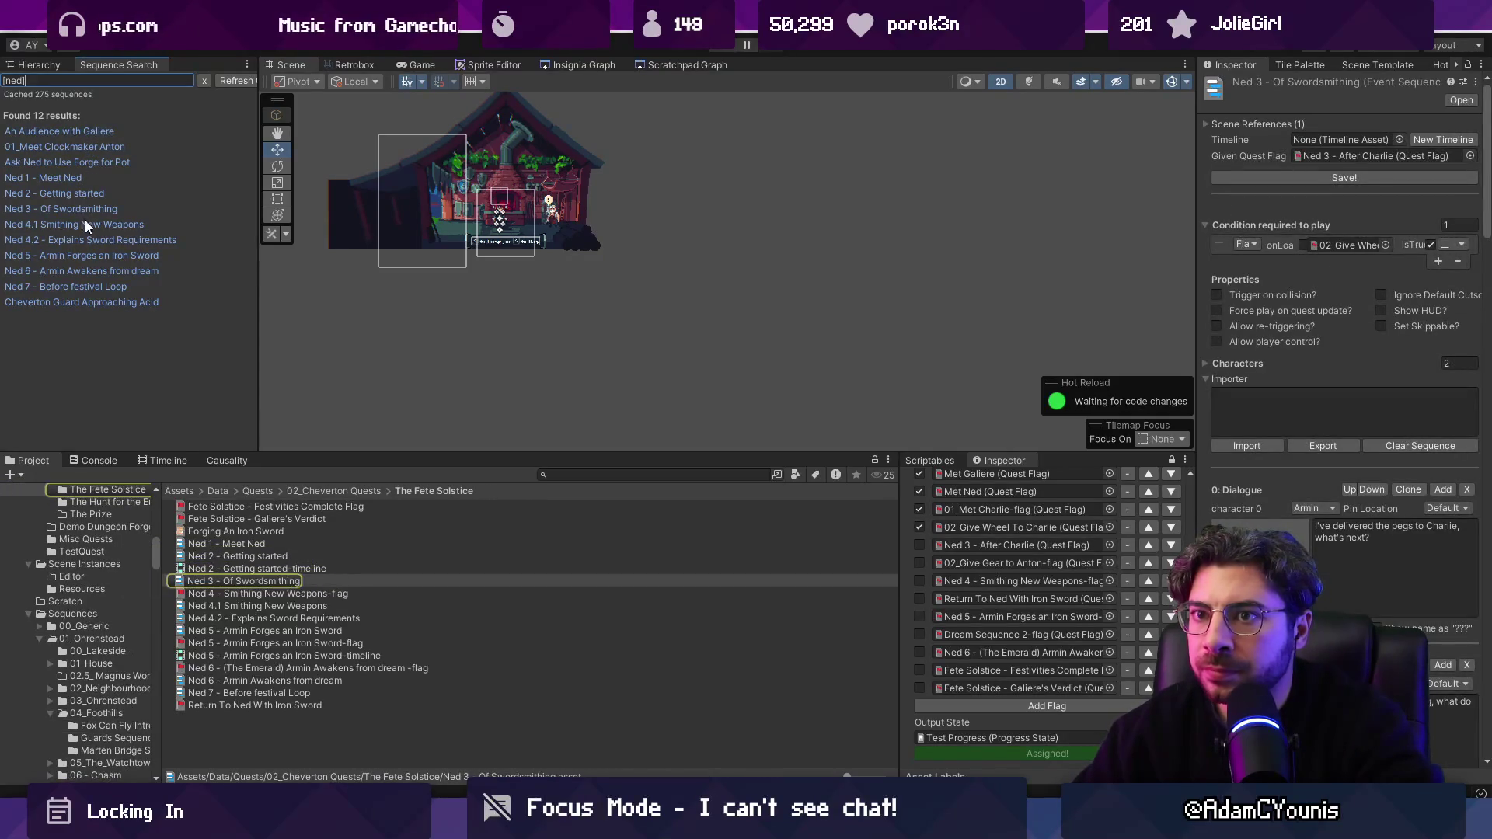
pyautogui.click(86, 223)
pyautogui.click(88, 207)
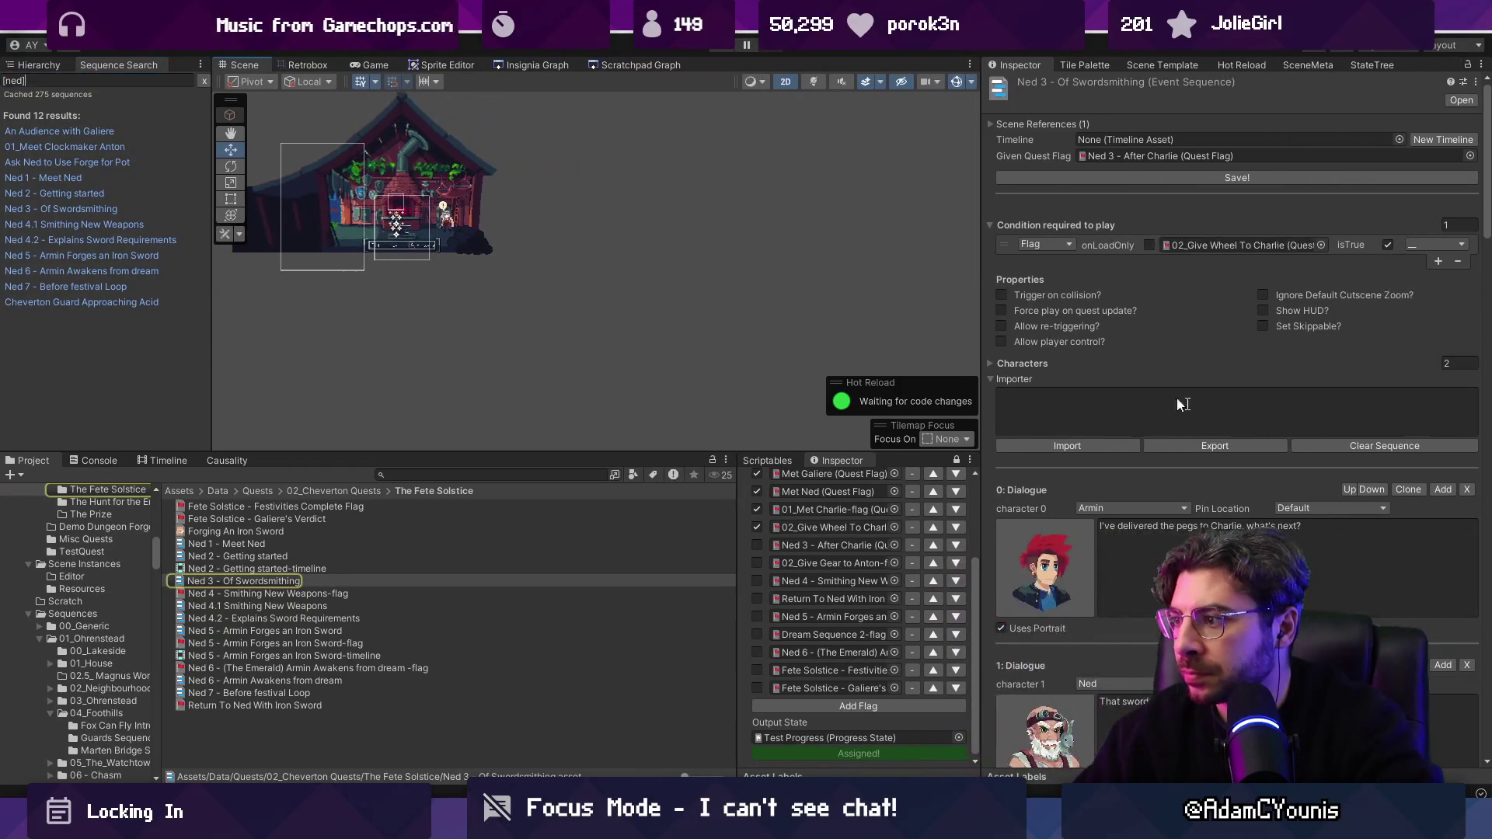
pyautogui.scroll(-10, 1246, 460)
pyautogui.scroll(-3, 1246, 460)
pyautogui.click(1162, 342)
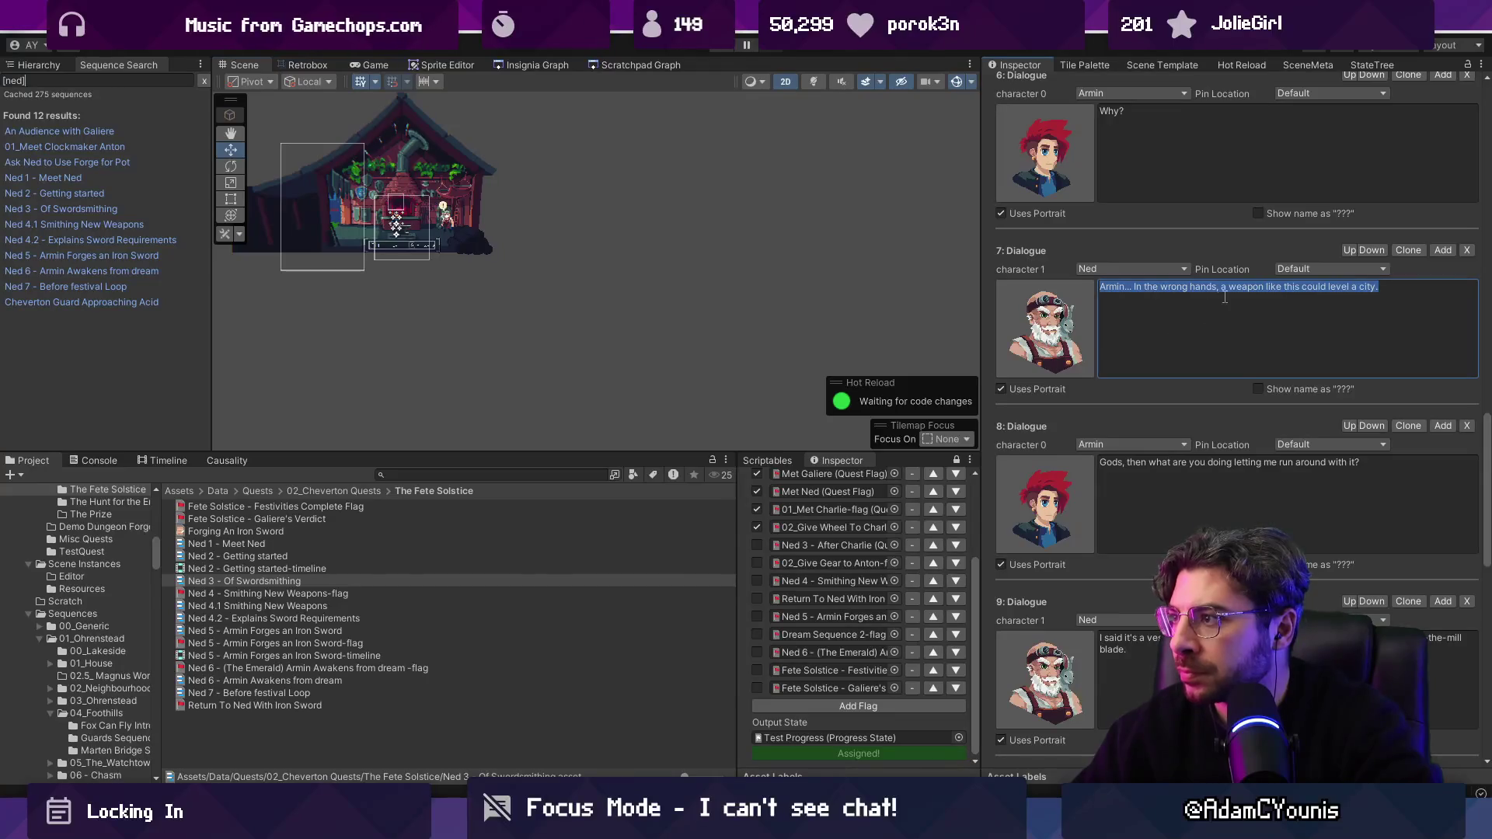
# Step: Replace Armin's "Why?" in dialogue 6 with "...I just don't know why I should be the one to have it..."
pyautogui.scroll(1, 1243, 326)
pyautogui.click(1193, 336)
pyautogui.scroll(2, 1189, 342)
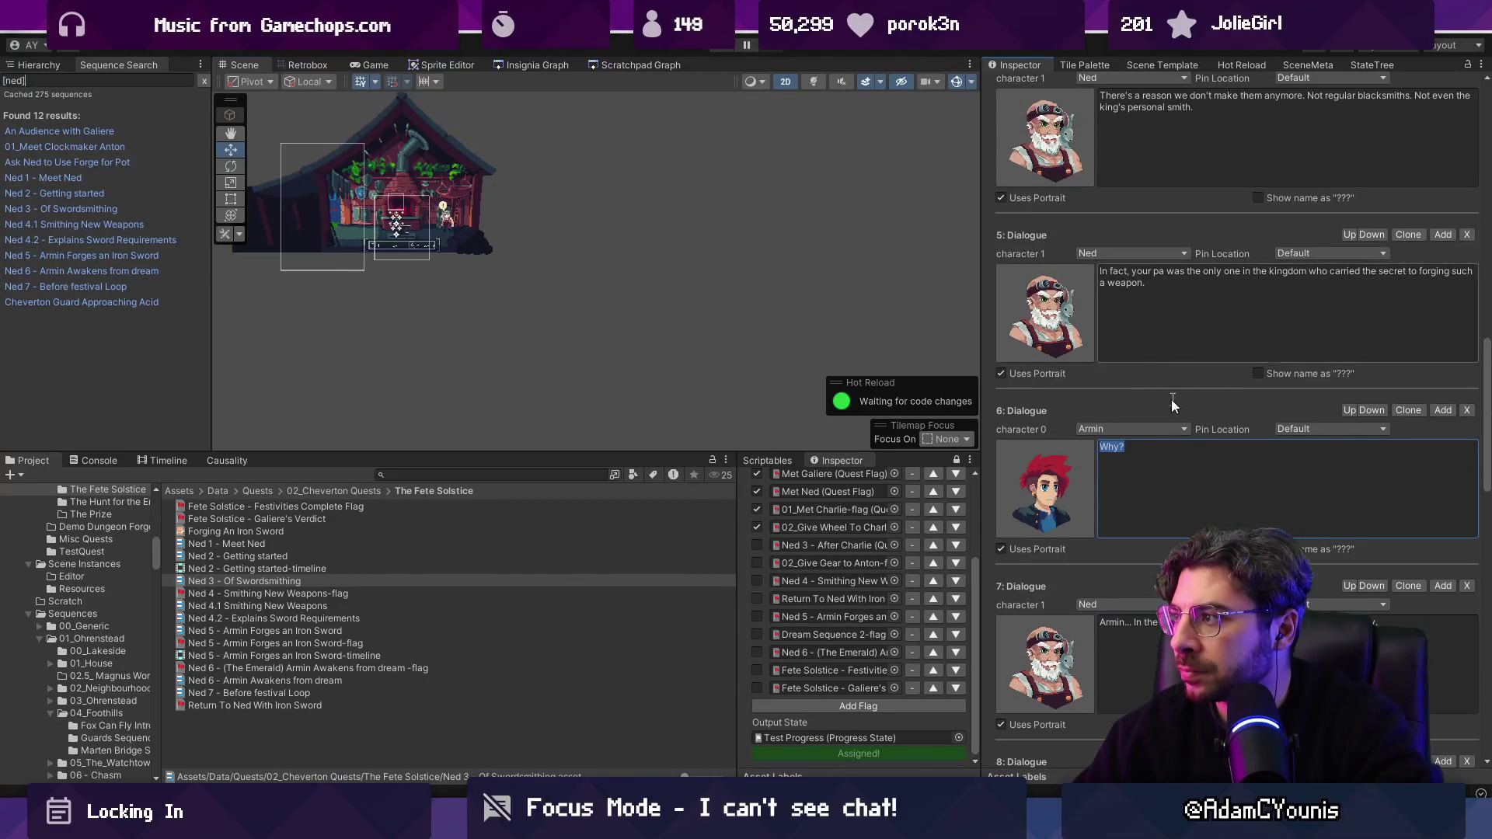
pyautogui.click(1180, 452)
pyautogui.write('I know what is')
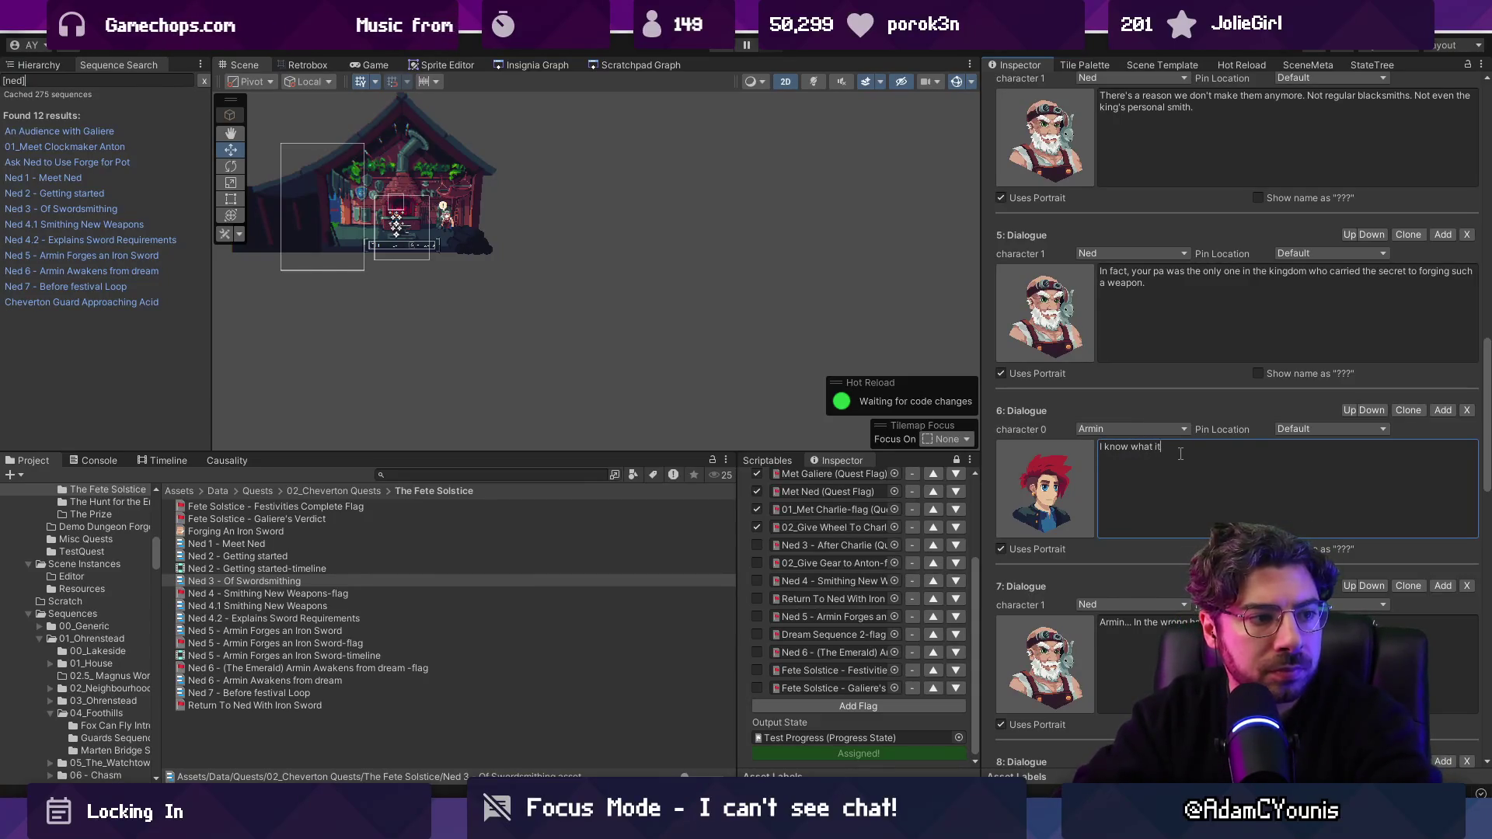
pyautogui.write(' is.')
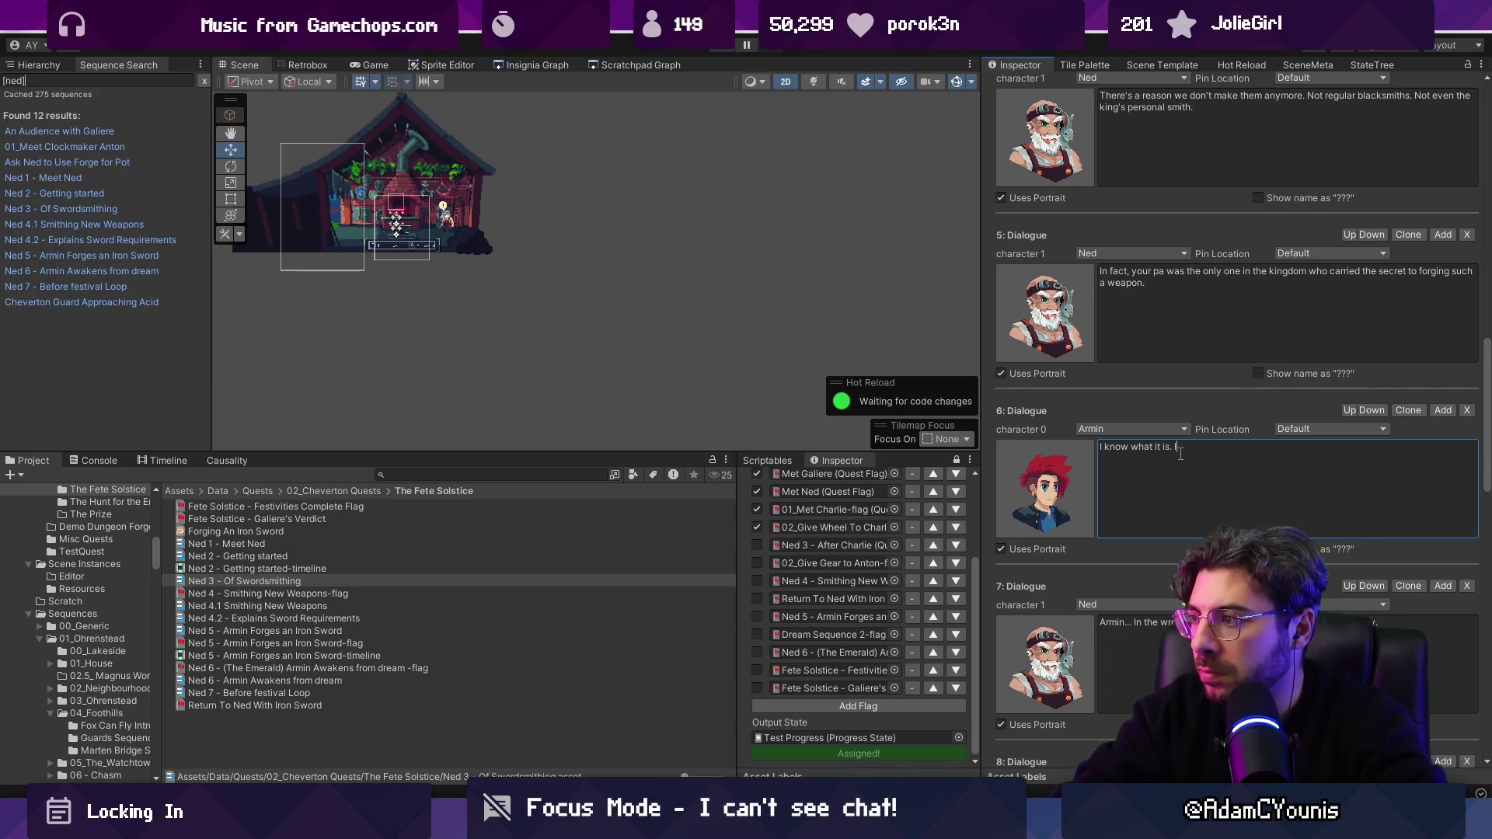
pyautogui.write("ust don't know ")
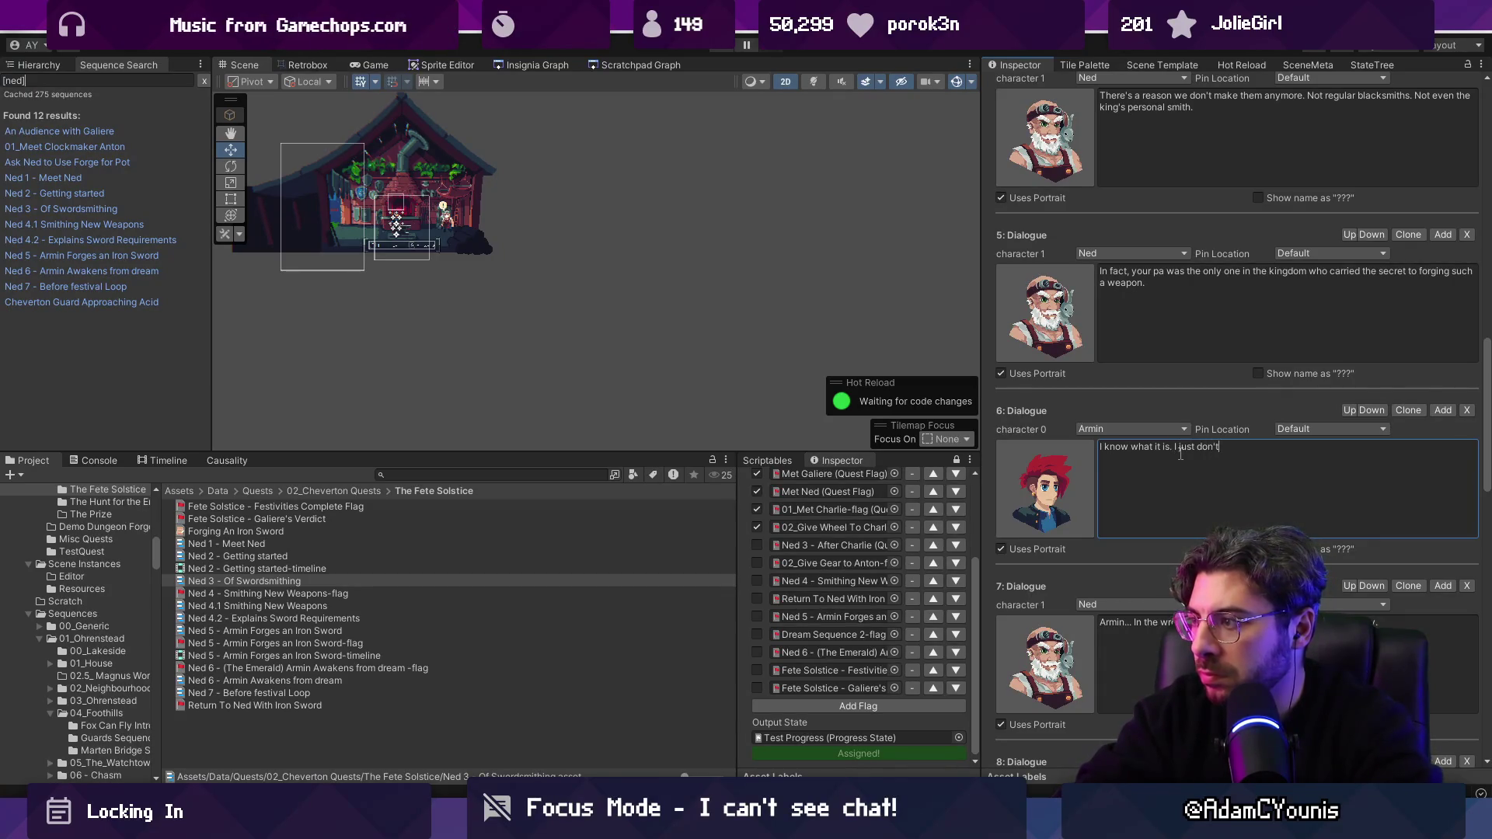
pyautogui.write('why ')
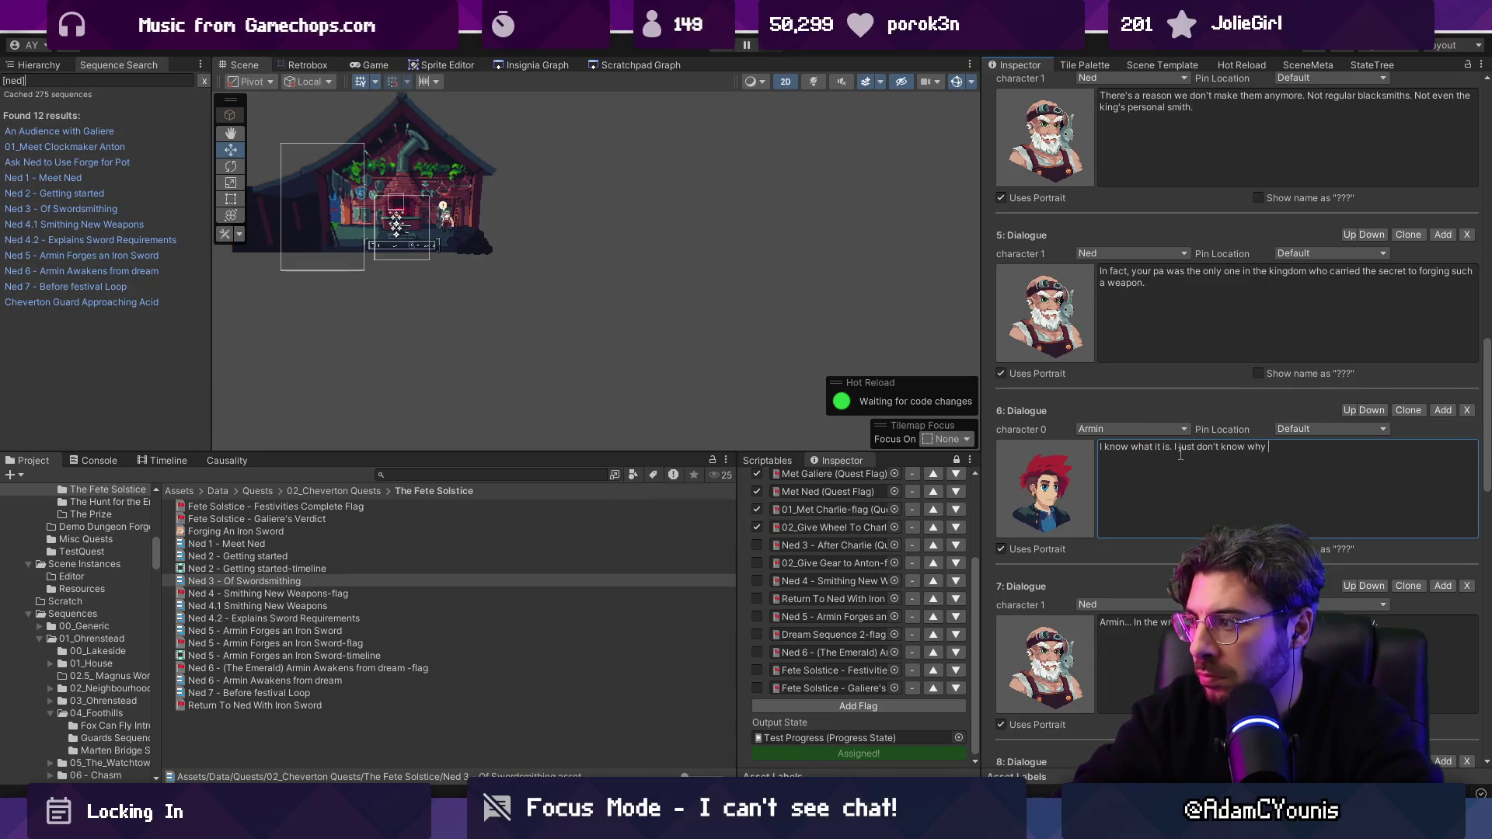
pyautogui.write('I should be the one to have')
pyautogui.press('BackSpace')
pyautogui.press('BackSpace')
pyautogui.press('BackSpace')
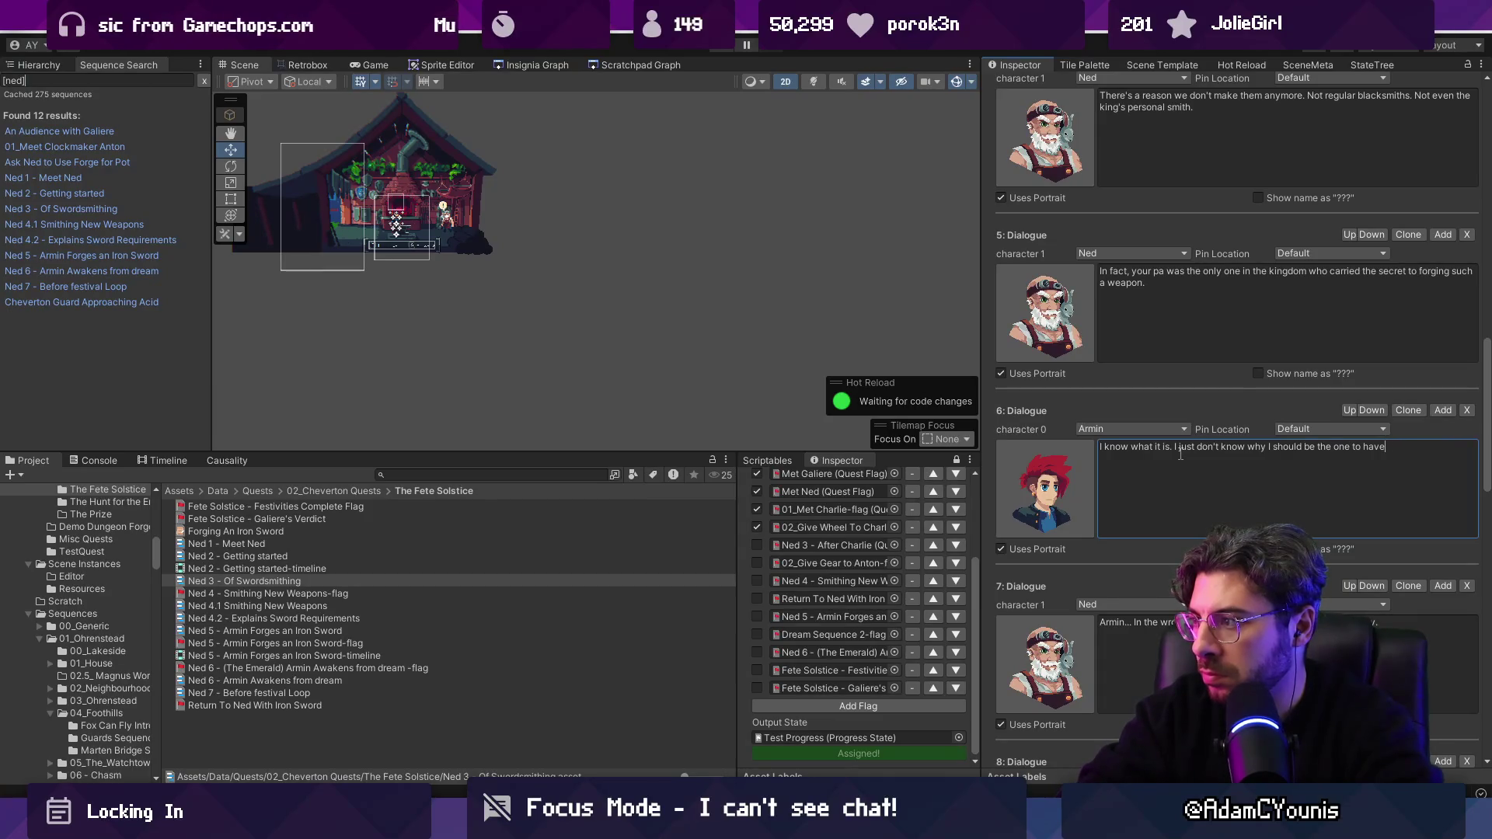
pyautogui.write('ve it')
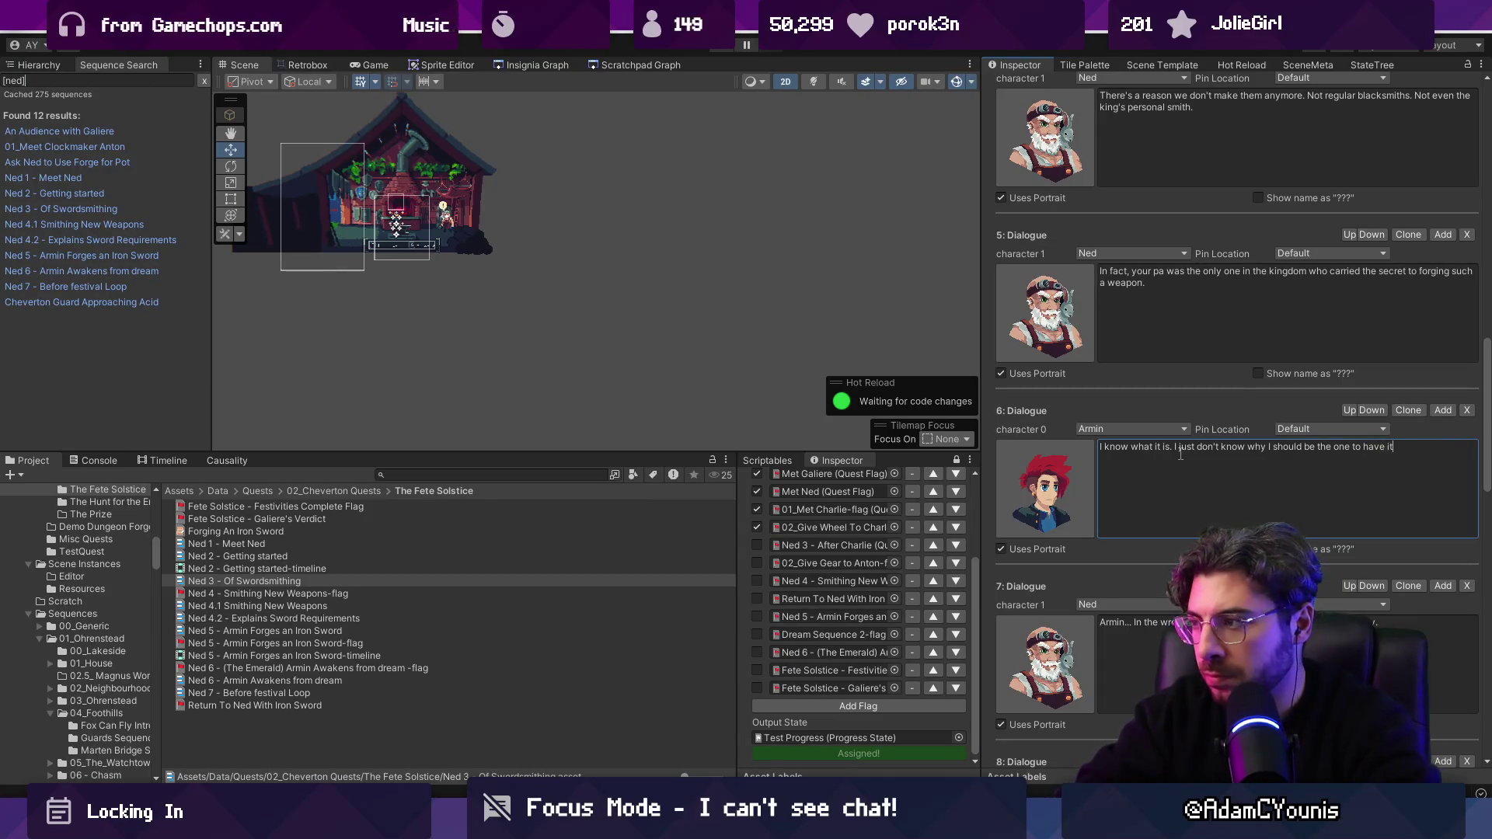
pyautogui.write('...')
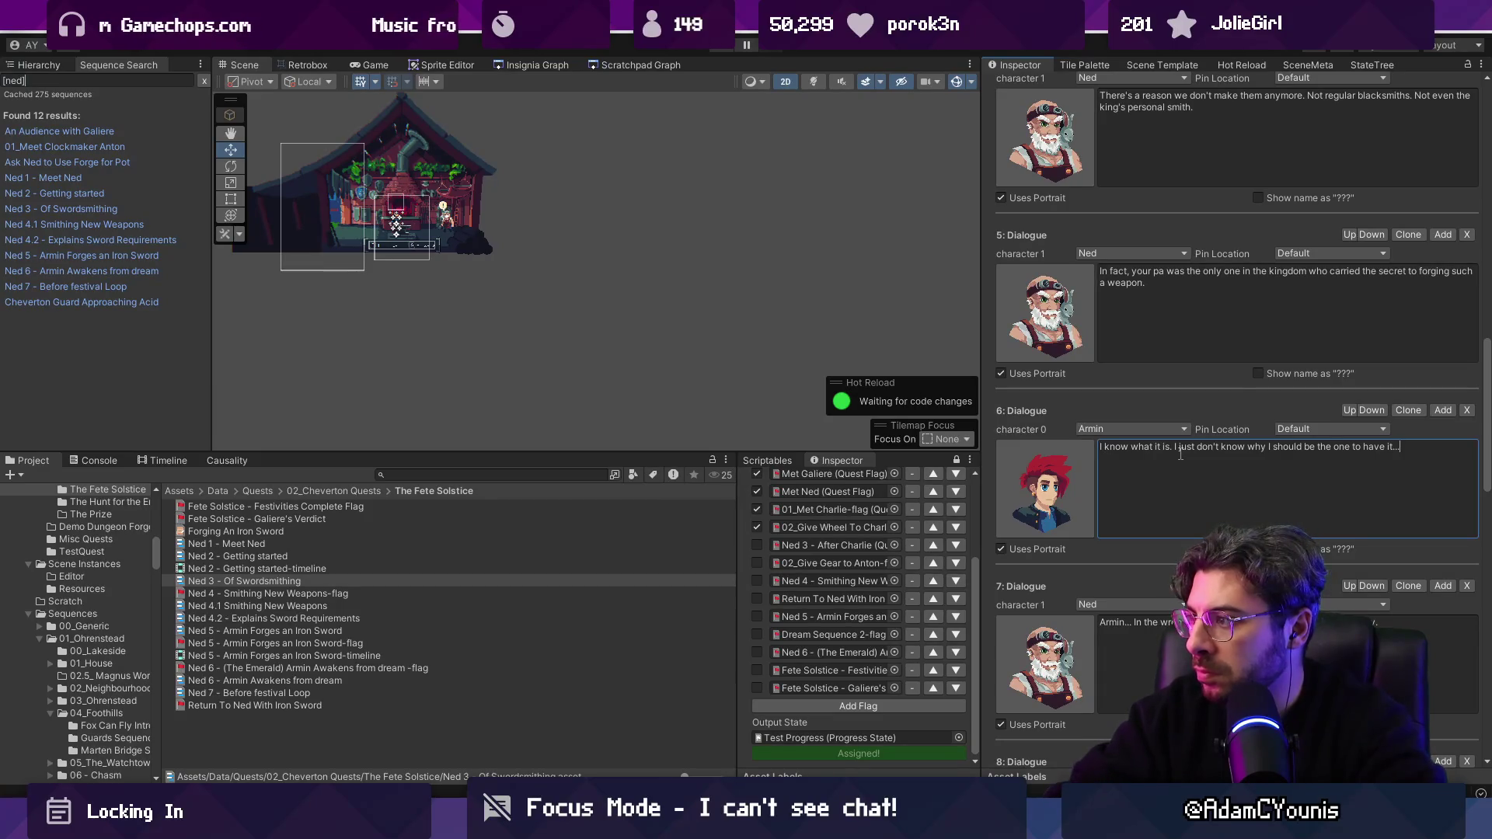
pyautogui.press('Tab')
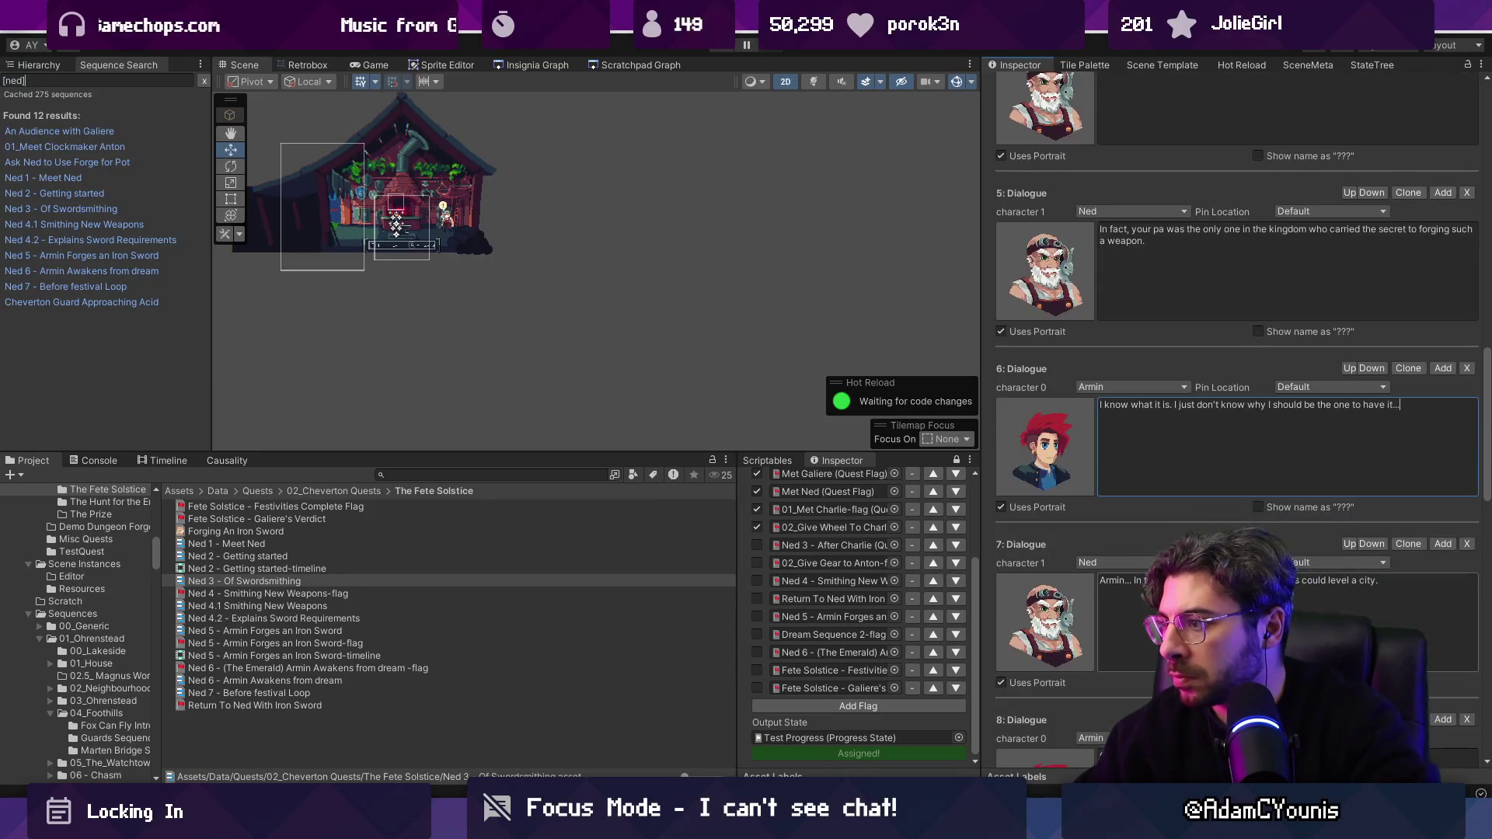
pyautogui.press('Right')
# Step: Delete Armin's follow-up question and Ned's "I said it's a vessel" line
pyautogui.scroll(-3, 1223, 517)
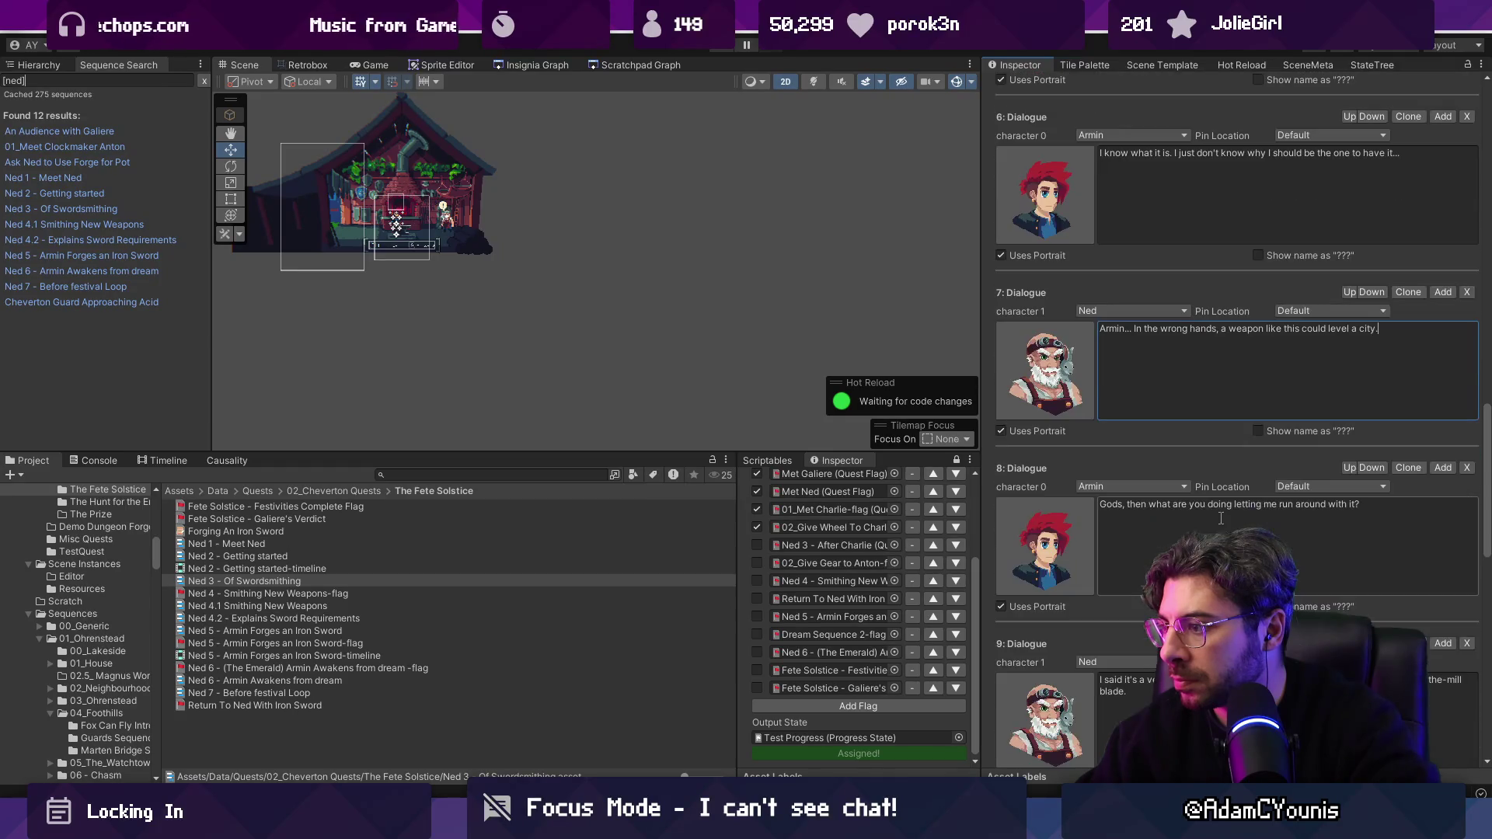
pyautogui.scroll(20, 1217, 527)
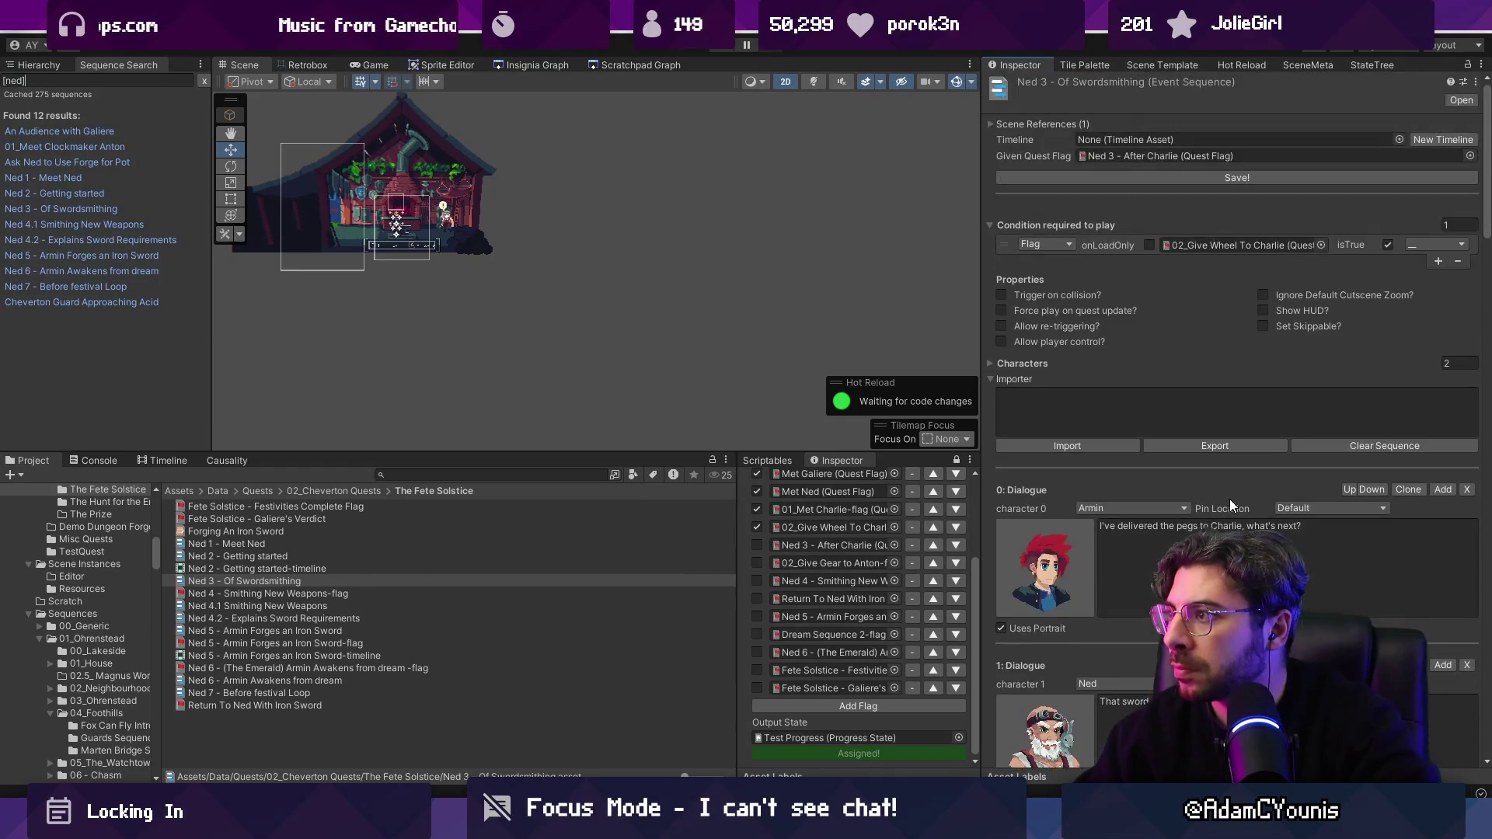
pyautogui.scroll(-20, 1229, 499)
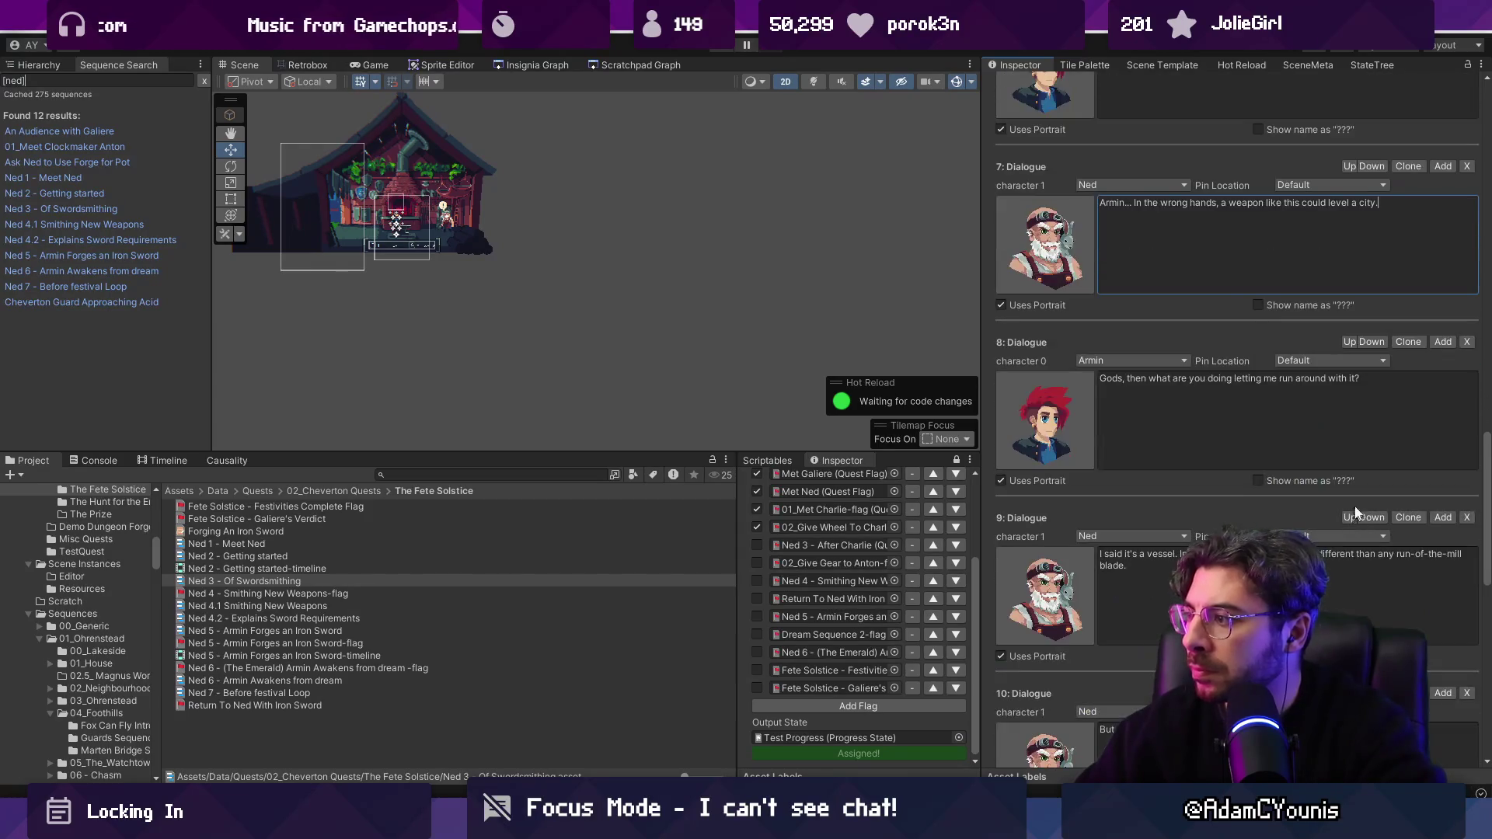
pyautogui.click(1465, 342)
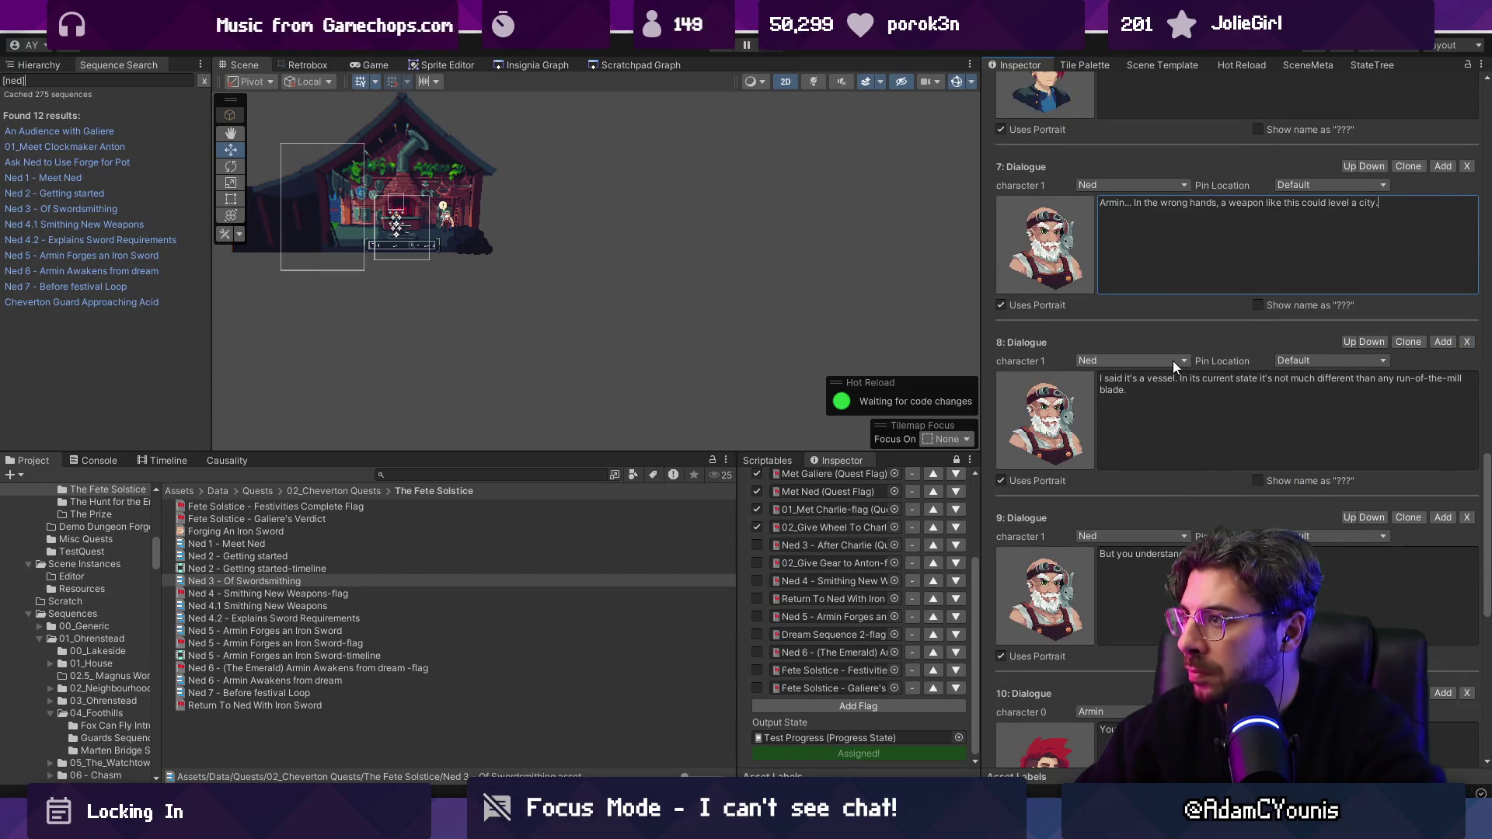
pyautogui.scroll(1, 1197, 361)
pyautogui.scroll(3, 1285, 304)
pyautogui.click(1282, 233)
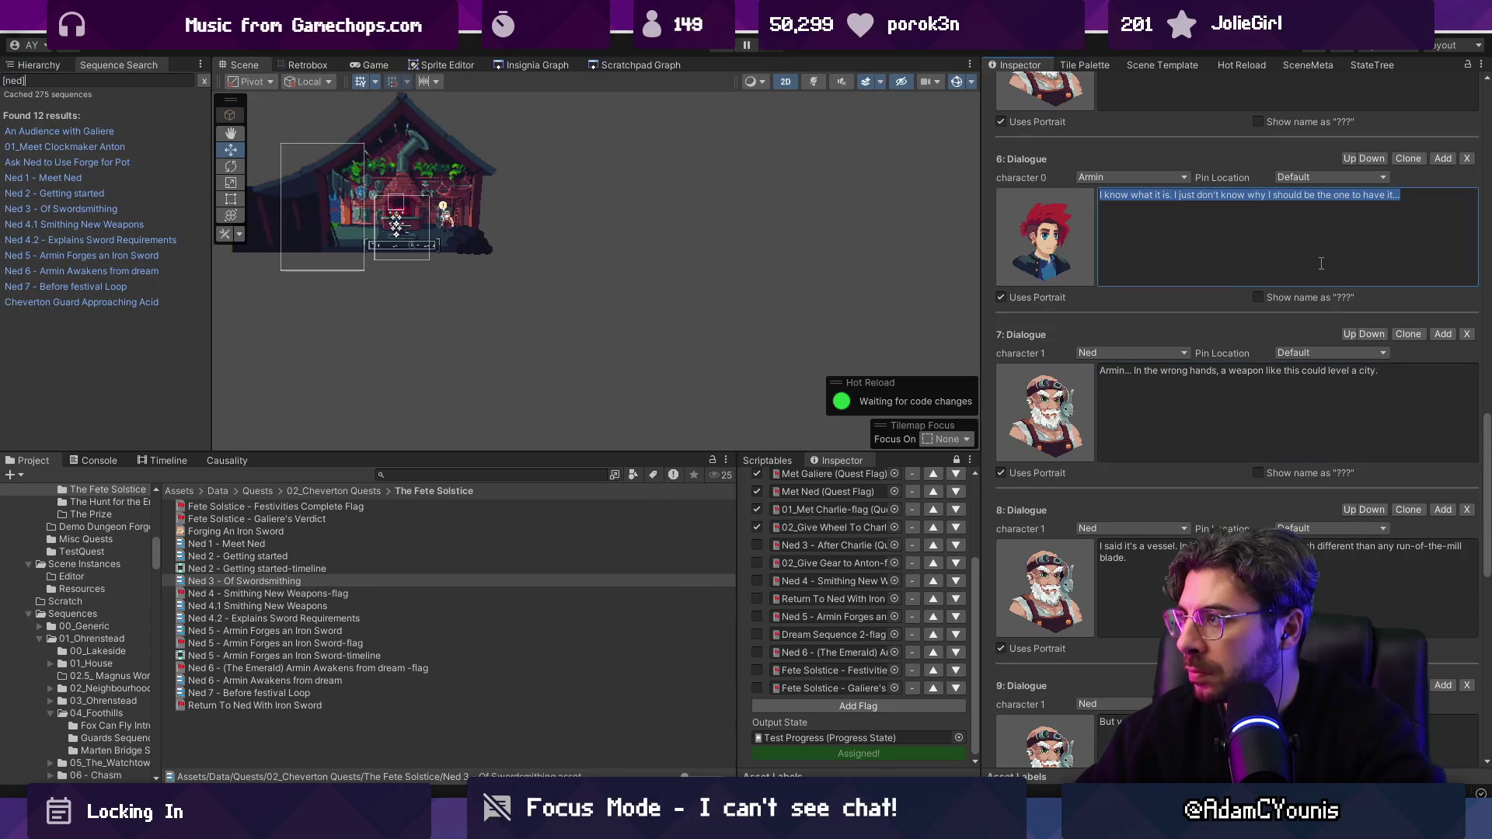
pyautogui.click(1320, 382)
pyautogui.scroll(-2, 1320, 382)
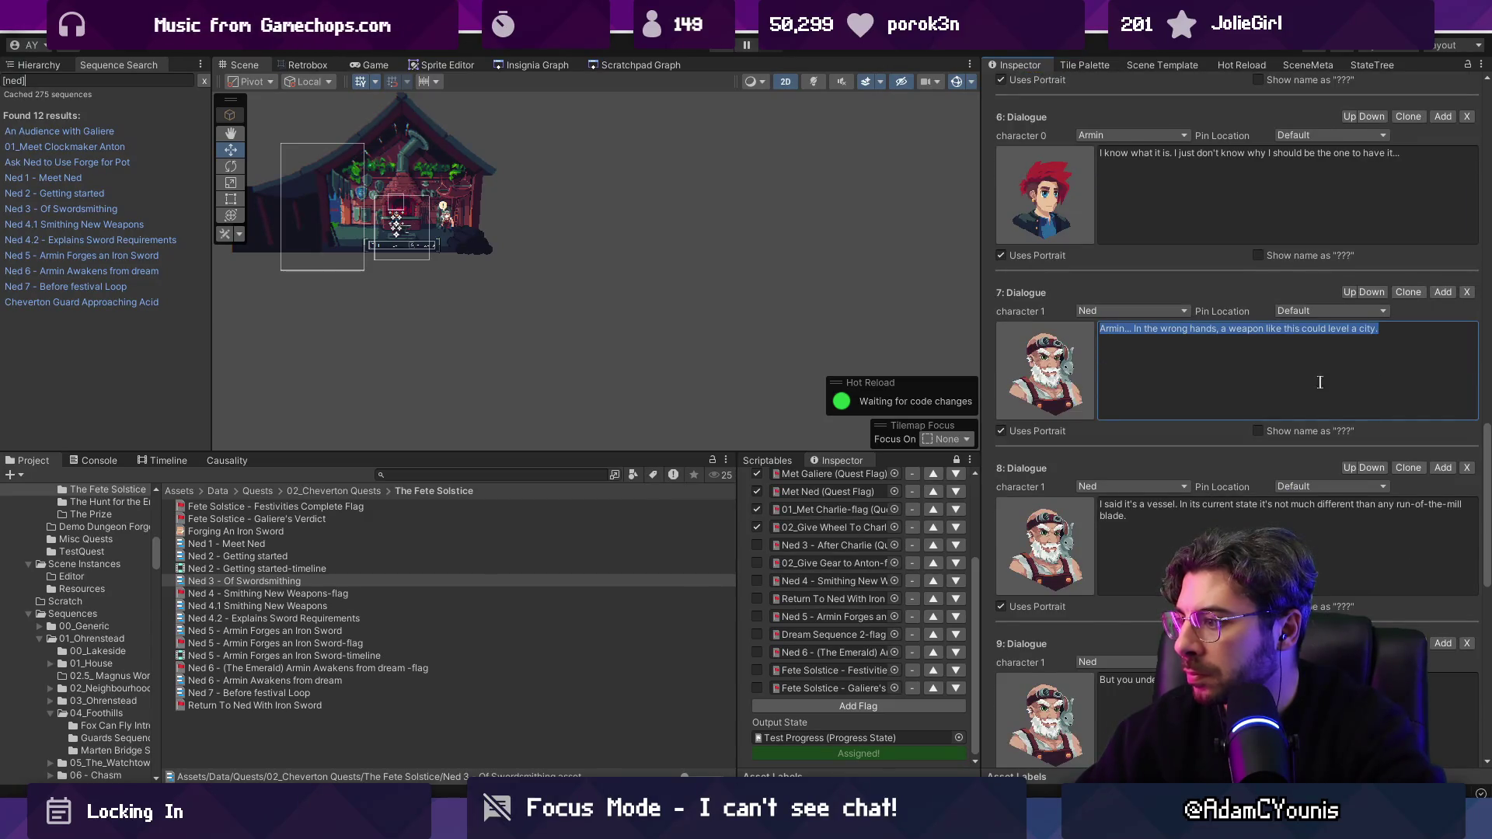
pyautogui.click(1467, 256)
# Step: Delete Ned's "In the wrong hands" line, leaving "But you understand what must be done..." as dialogue 7
pyautogui.scroll(2, 1278, 321)
pyautogui.click(1252, 419)
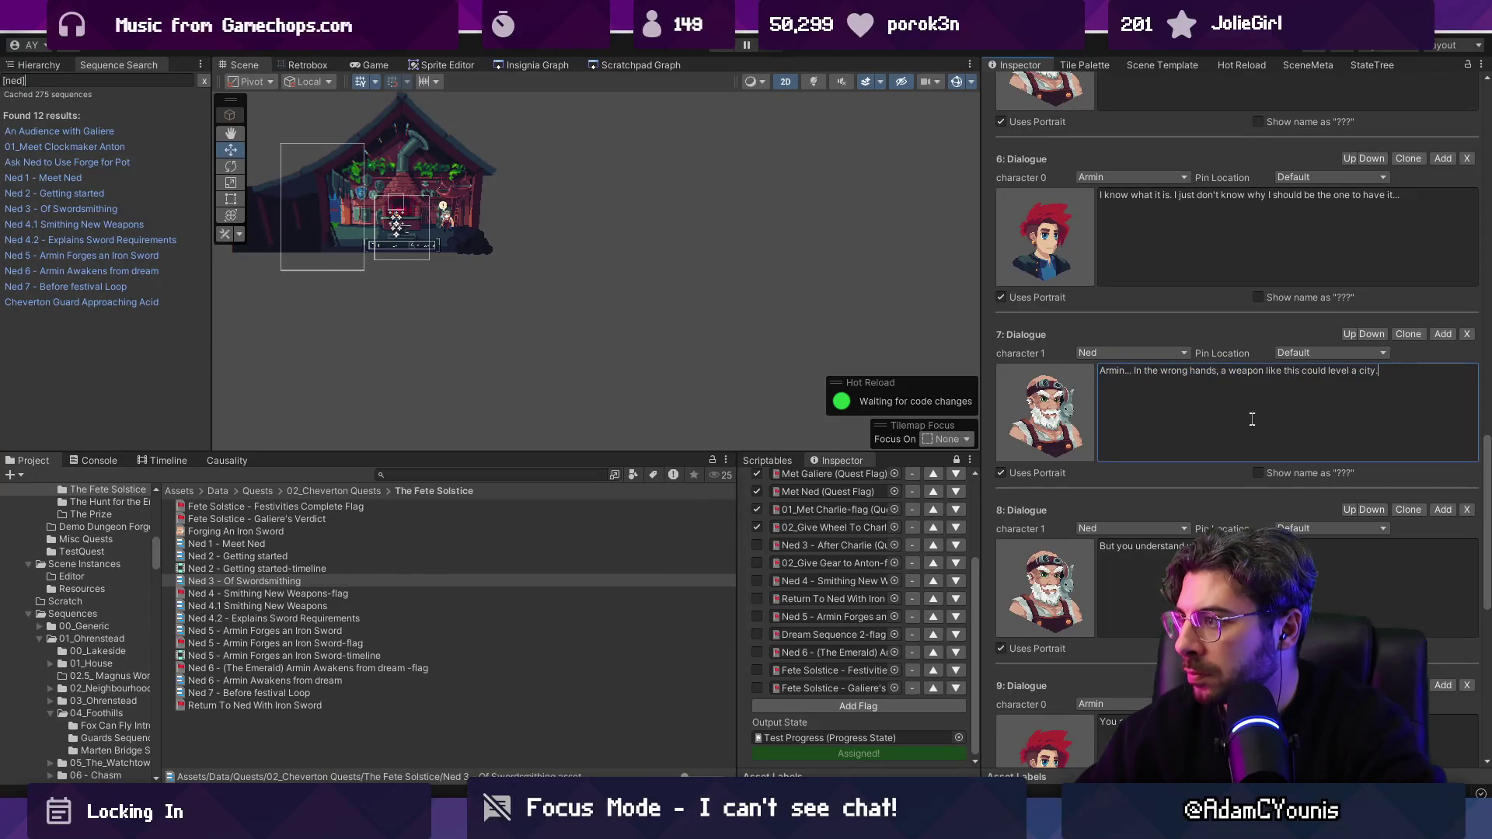
pyautogui.click(1467, 334)
pyautogui.click(1286, 409)
pyautogui.click(1282, 375)
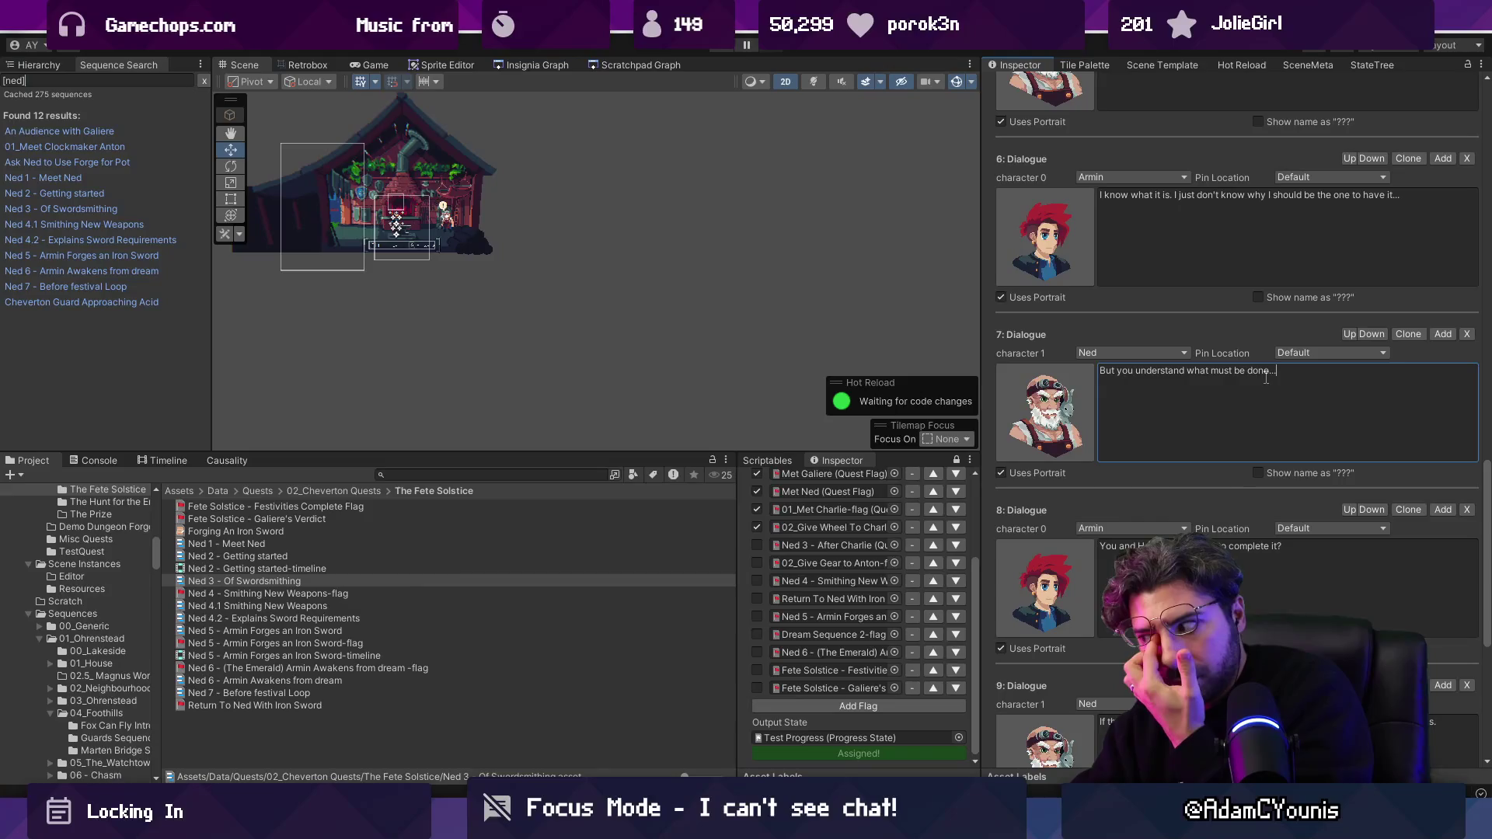
pyautogui.scroll(3, 1229, 402)
pyautogui.scroll(4, 1228, 402)
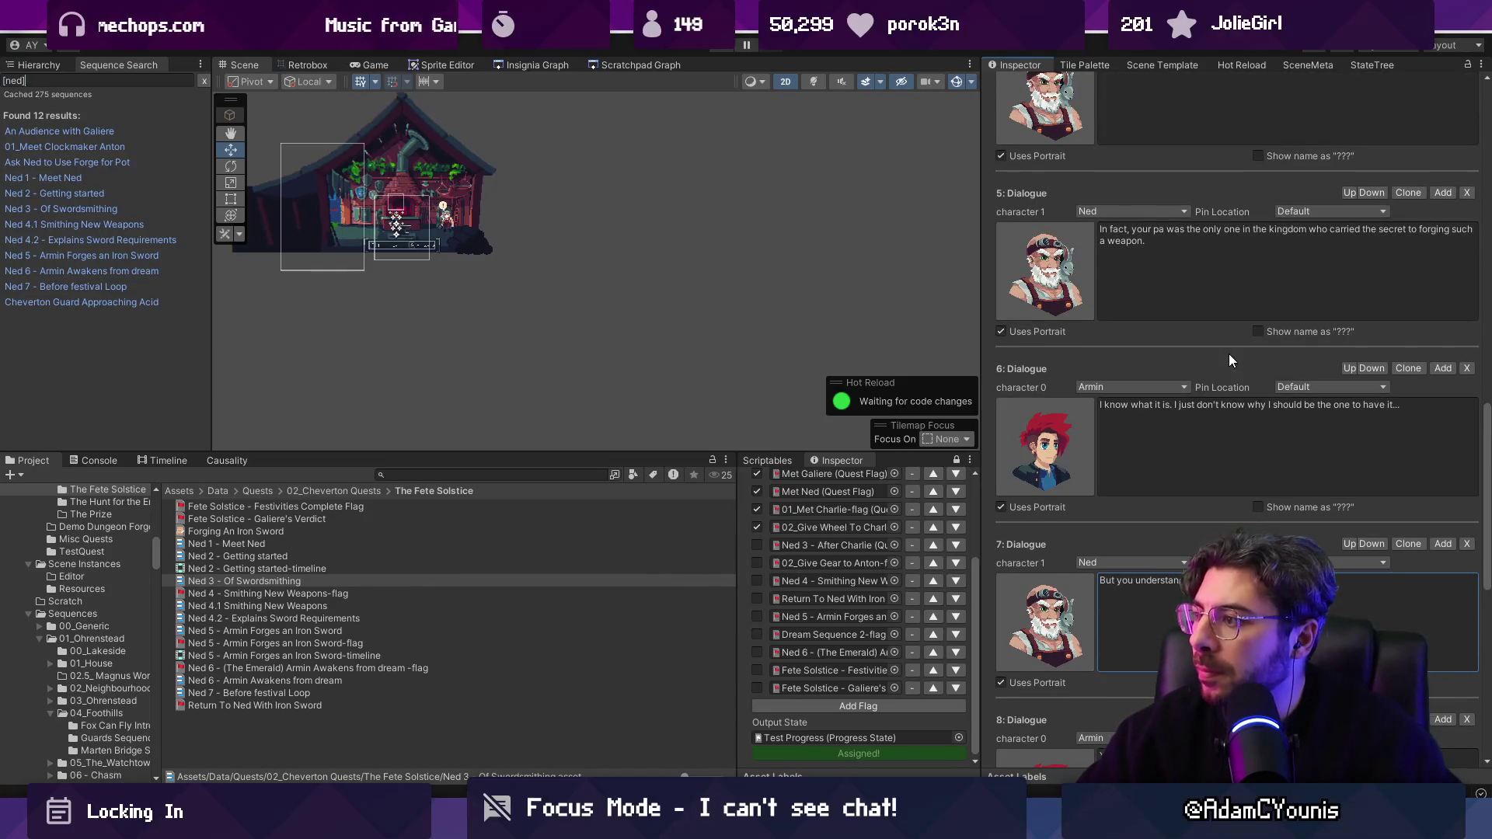
pyautogui.click(1182, 409)
# Step: Add "..." after Armin's first sentence, clone the entry, and trim each copy to one sentence
pyautogui.click(1170, 405)
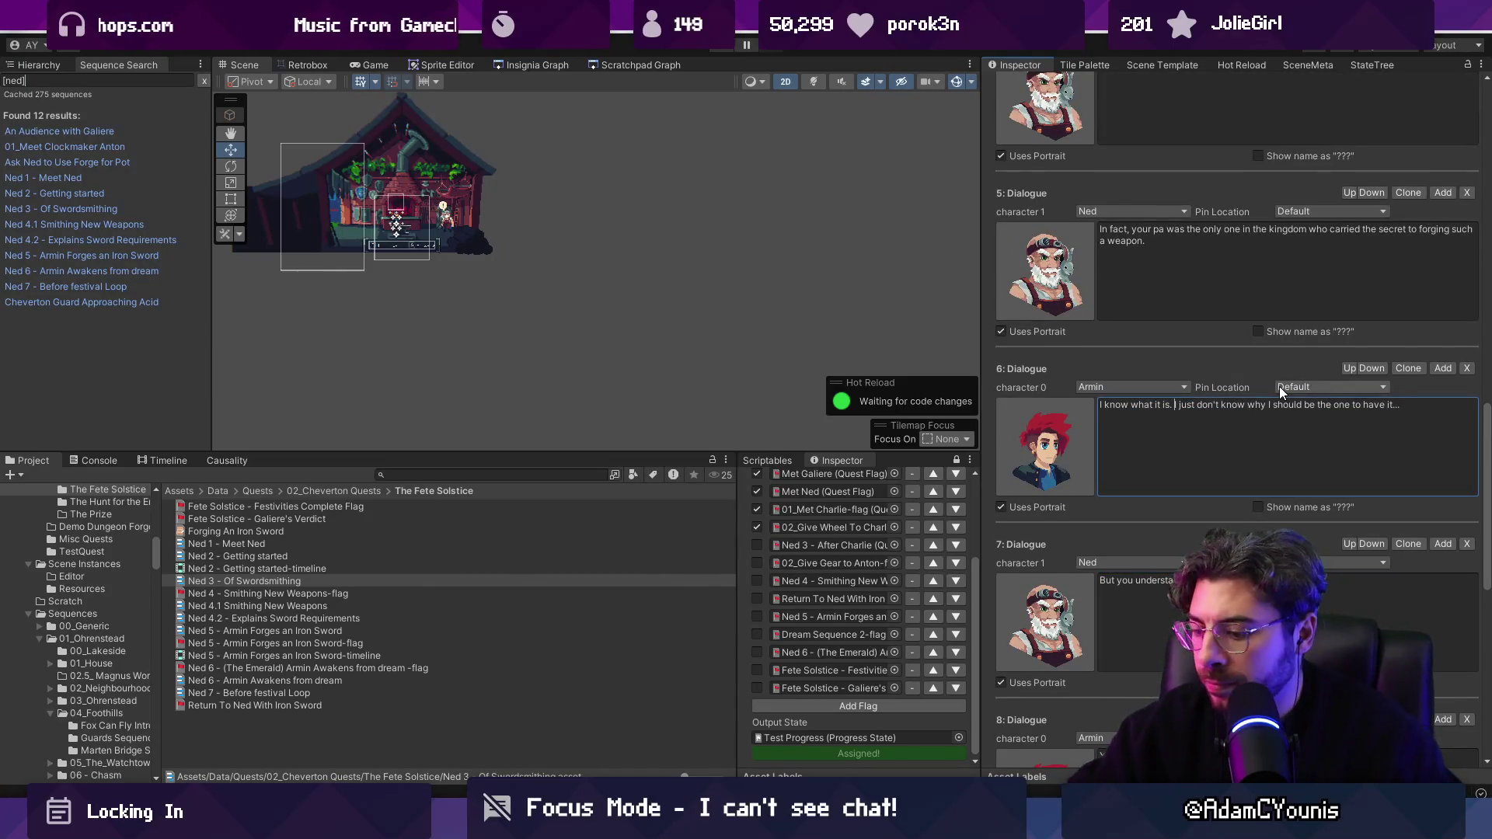
pyautogui.write('...')
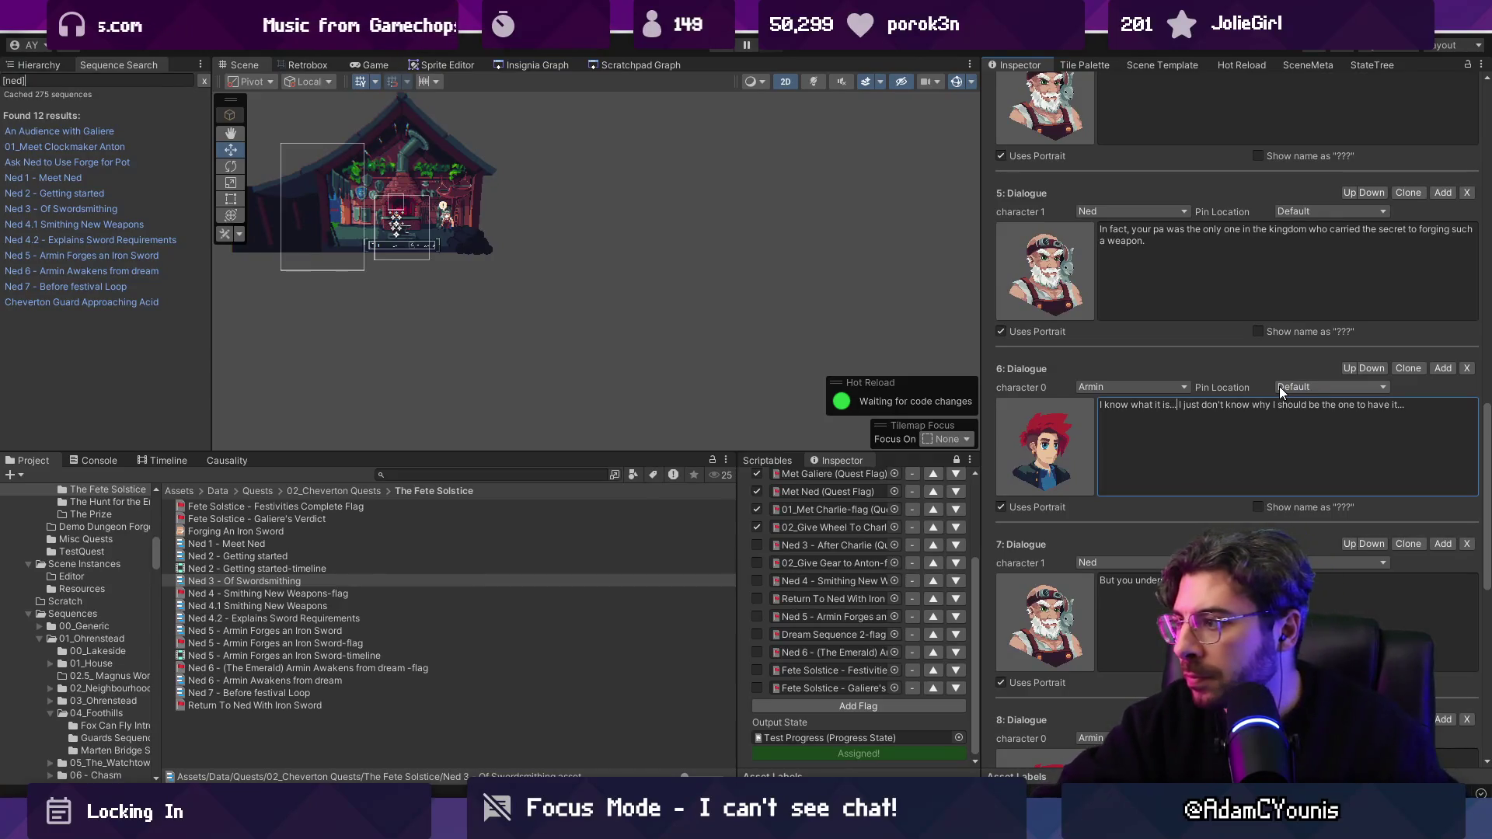
pyautogui.click(1408, 368)
pyautogui.click(1188, 458)
pyautogui.click(1189, 457)
pyautogui.moveTo(1176, 581); pyautogui.dragTo(1100, 581)
pyautogui.press('BackSpace')
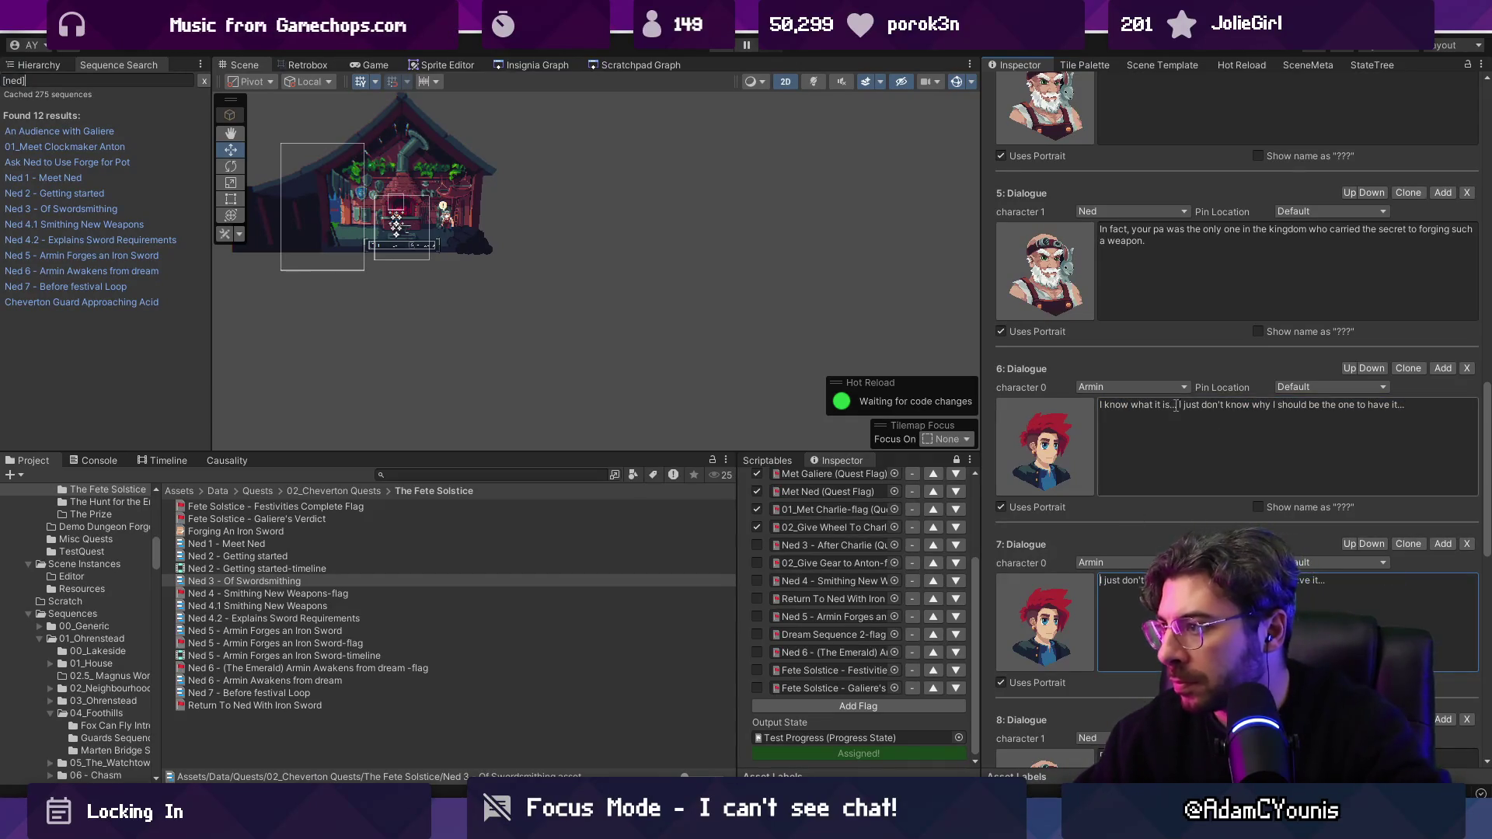
pyautogui.moveTo(1176, 405); pyautogui.dragTo(1407, 406)
pyautogui.press('BackSpace')
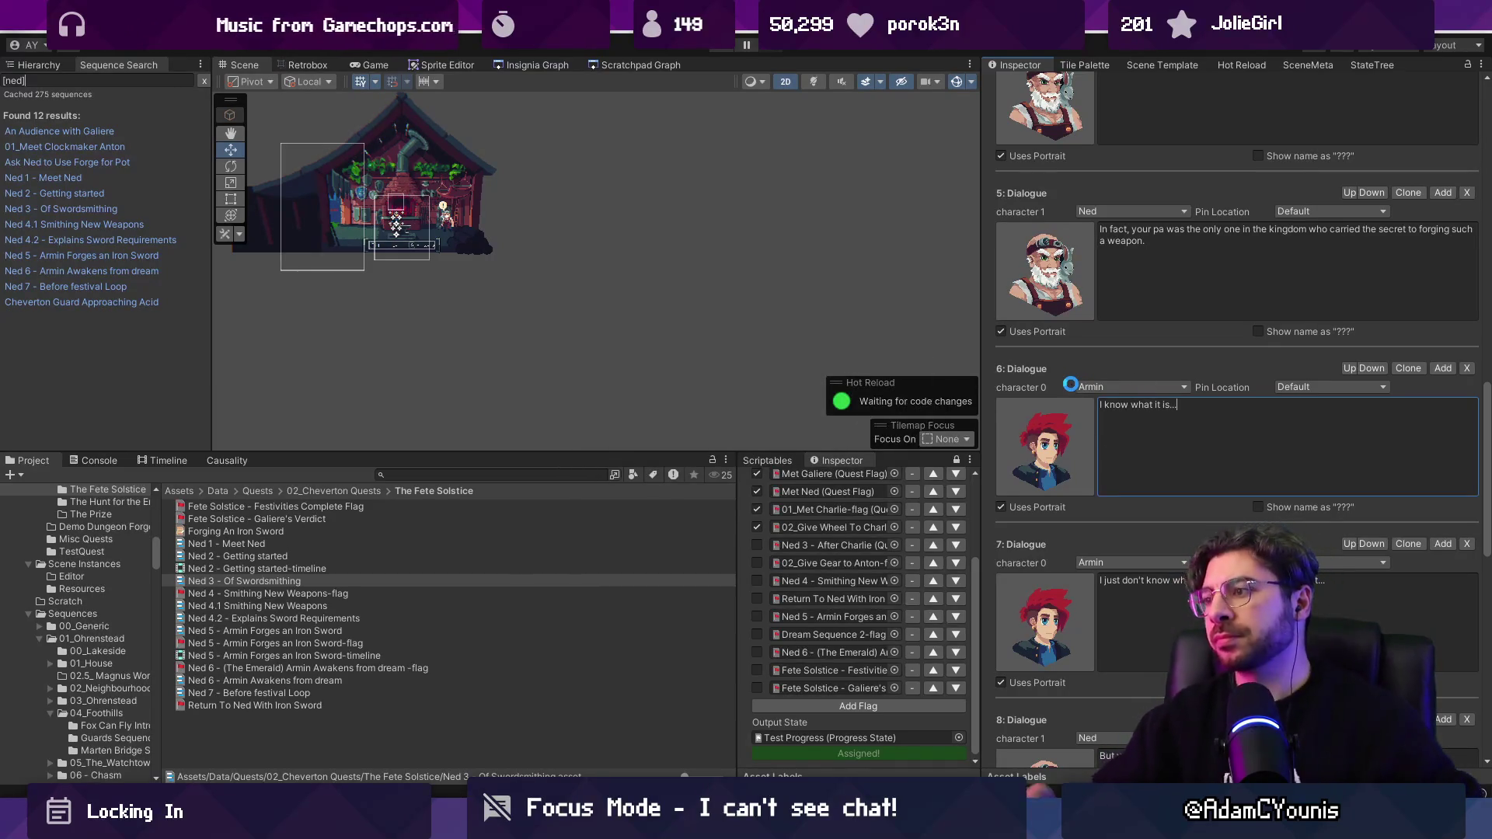
pyautogui.press('Tab')
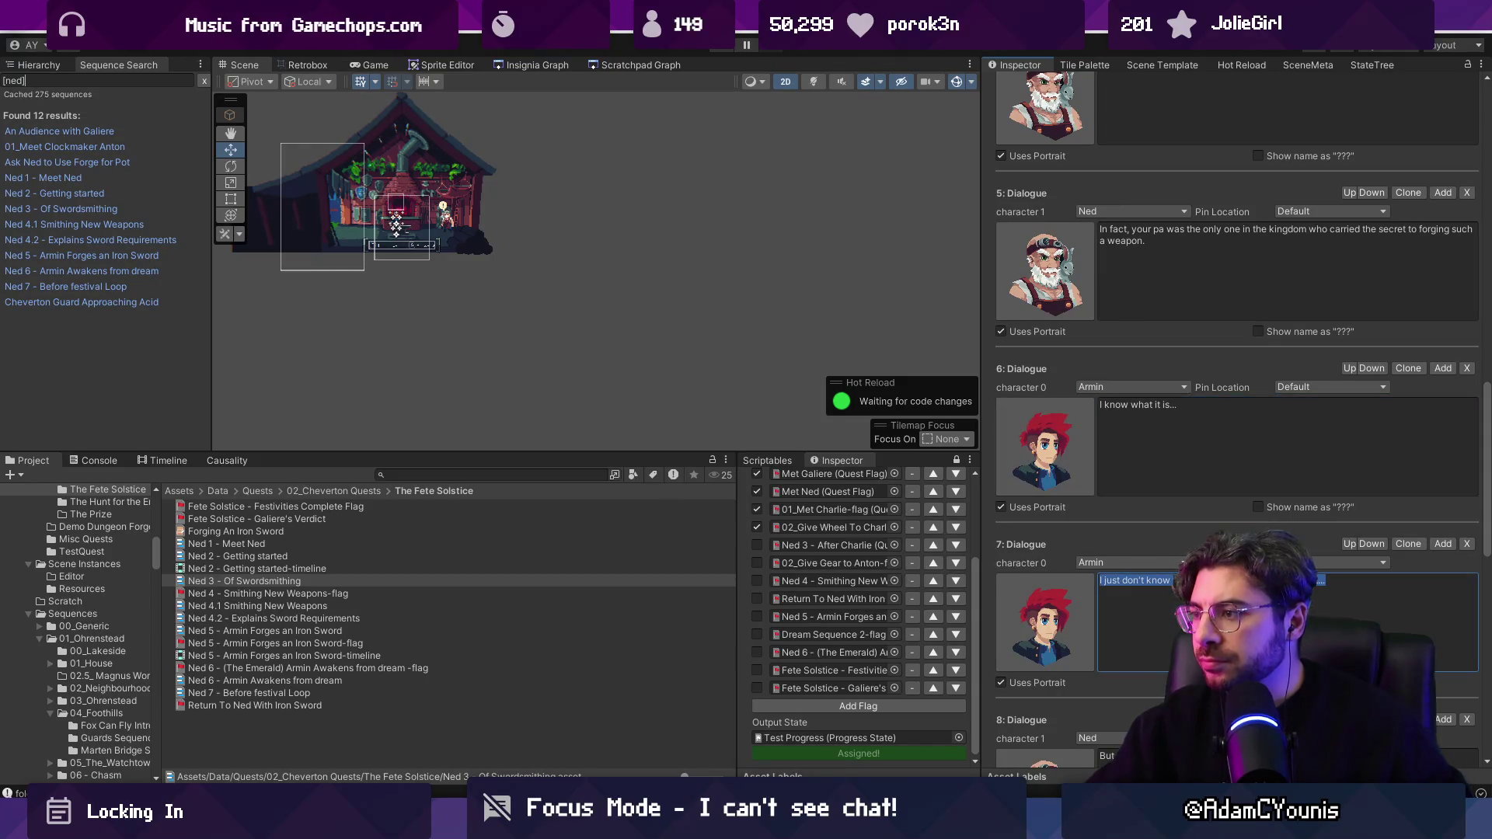
# Step: Review the remaining Ned 3 dialogue entries while the cutscene replays
pyautogui.scroll(-3, 1150, 505)
pyautogui.press('Tab')
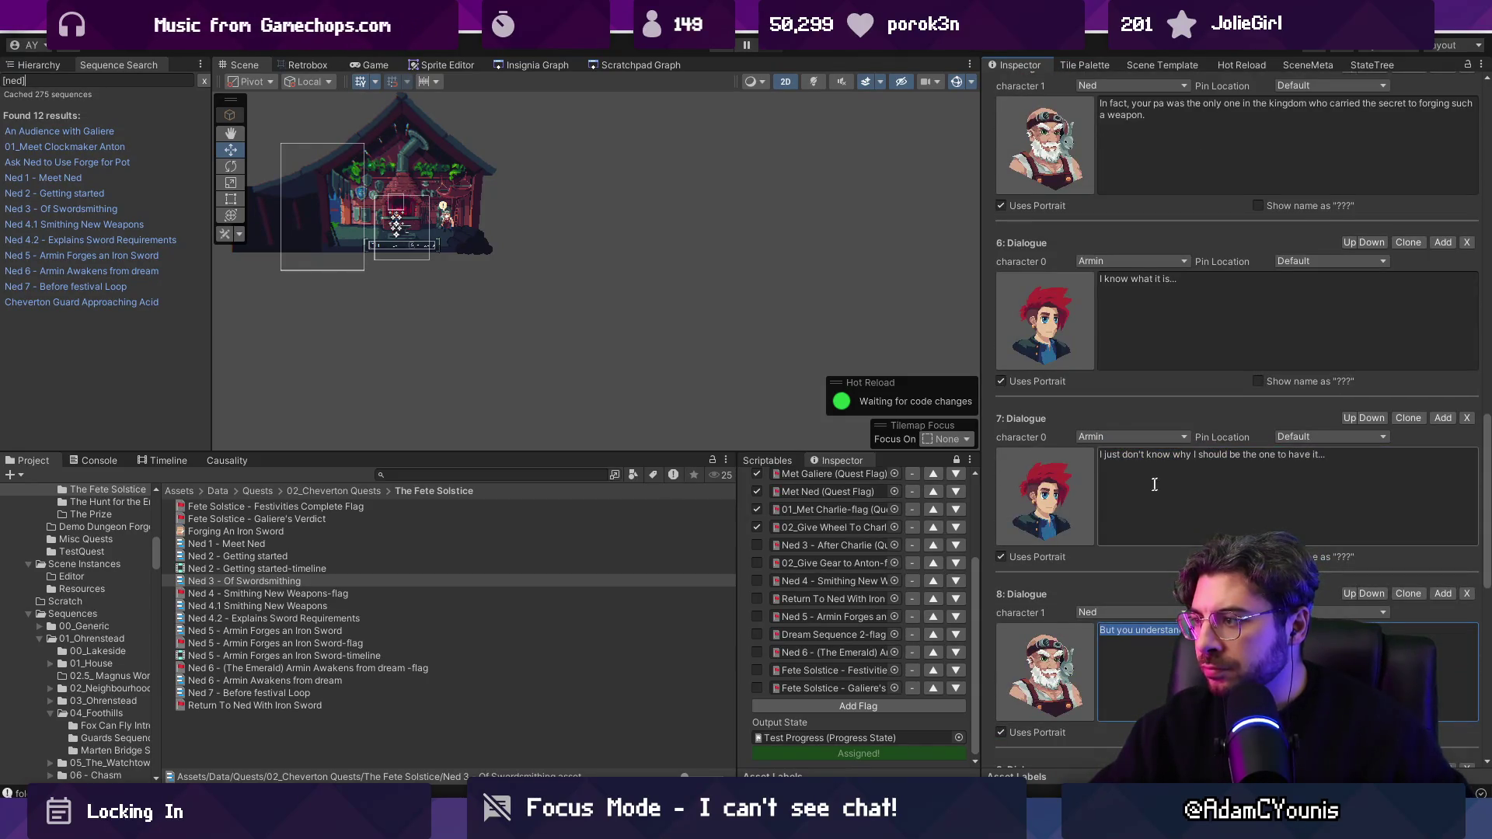
pyautogui.scroll(-1, 1155, 483)
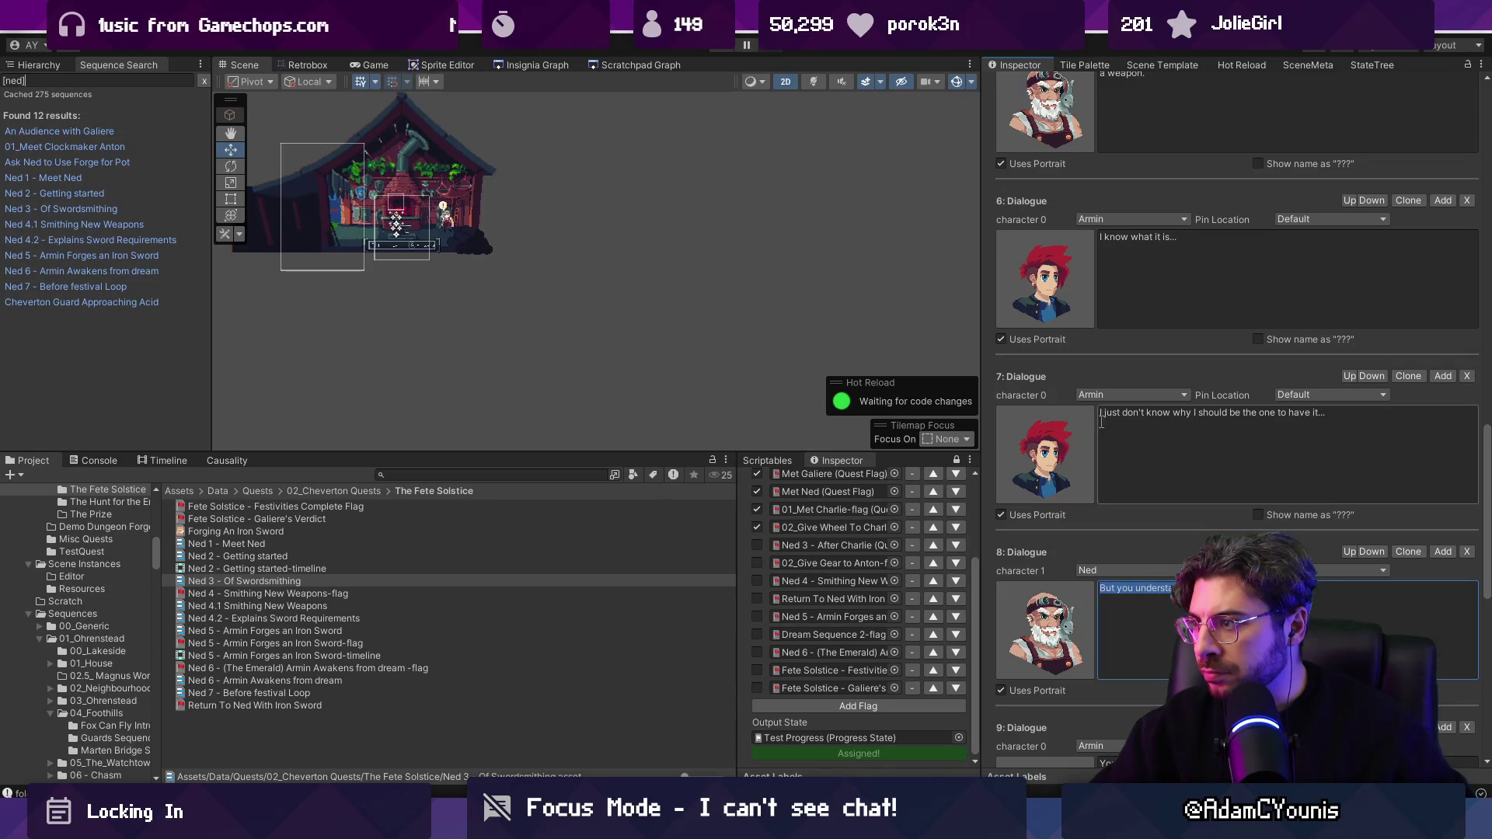
pyautogui.scroll(-3, 1228, 422)
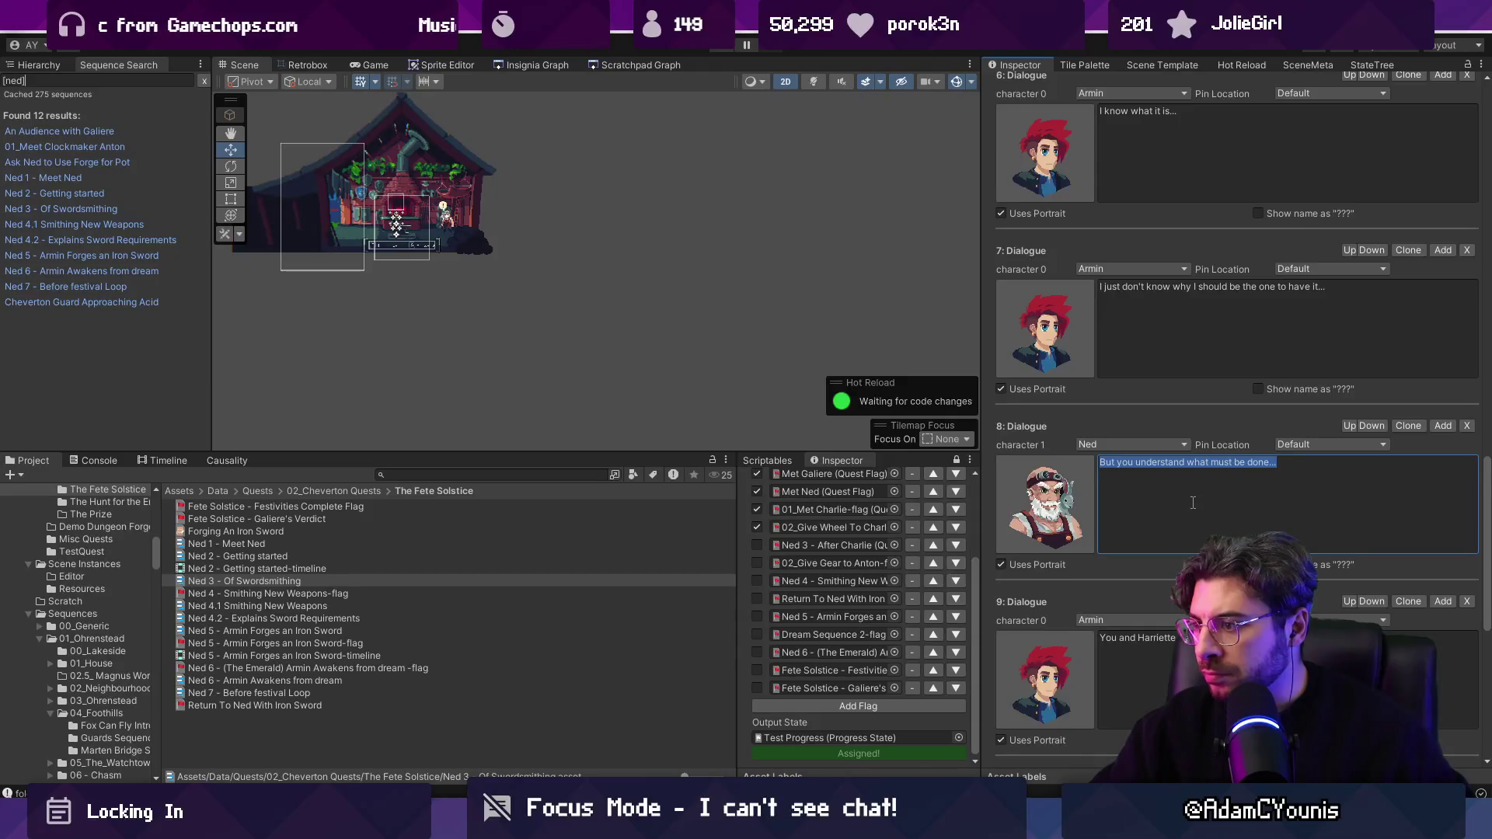
pyautogui.scroll(-3, 1193, 502)
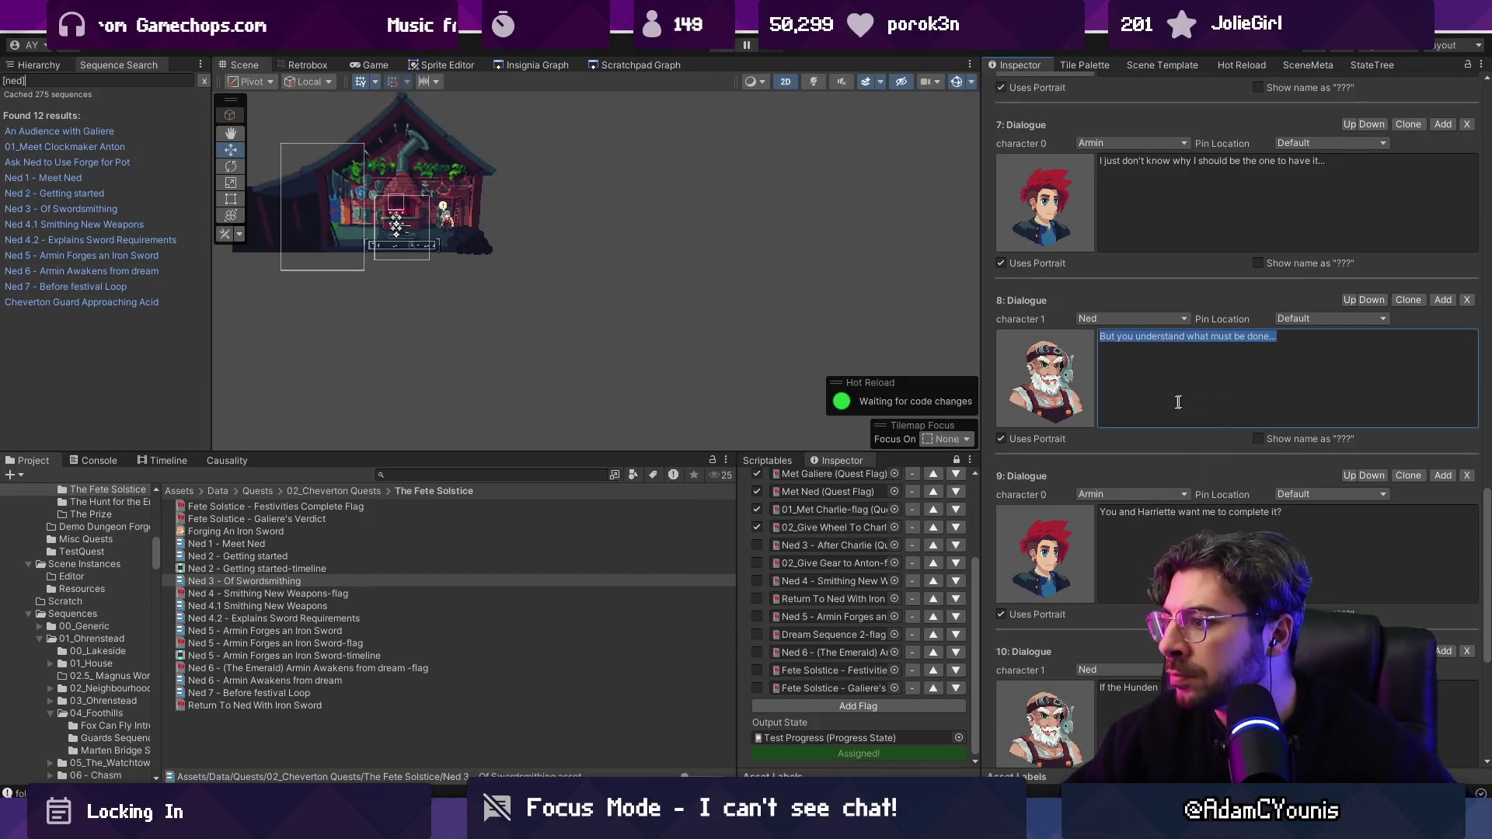
pyautogui.scroll(-1, 1126, 419)
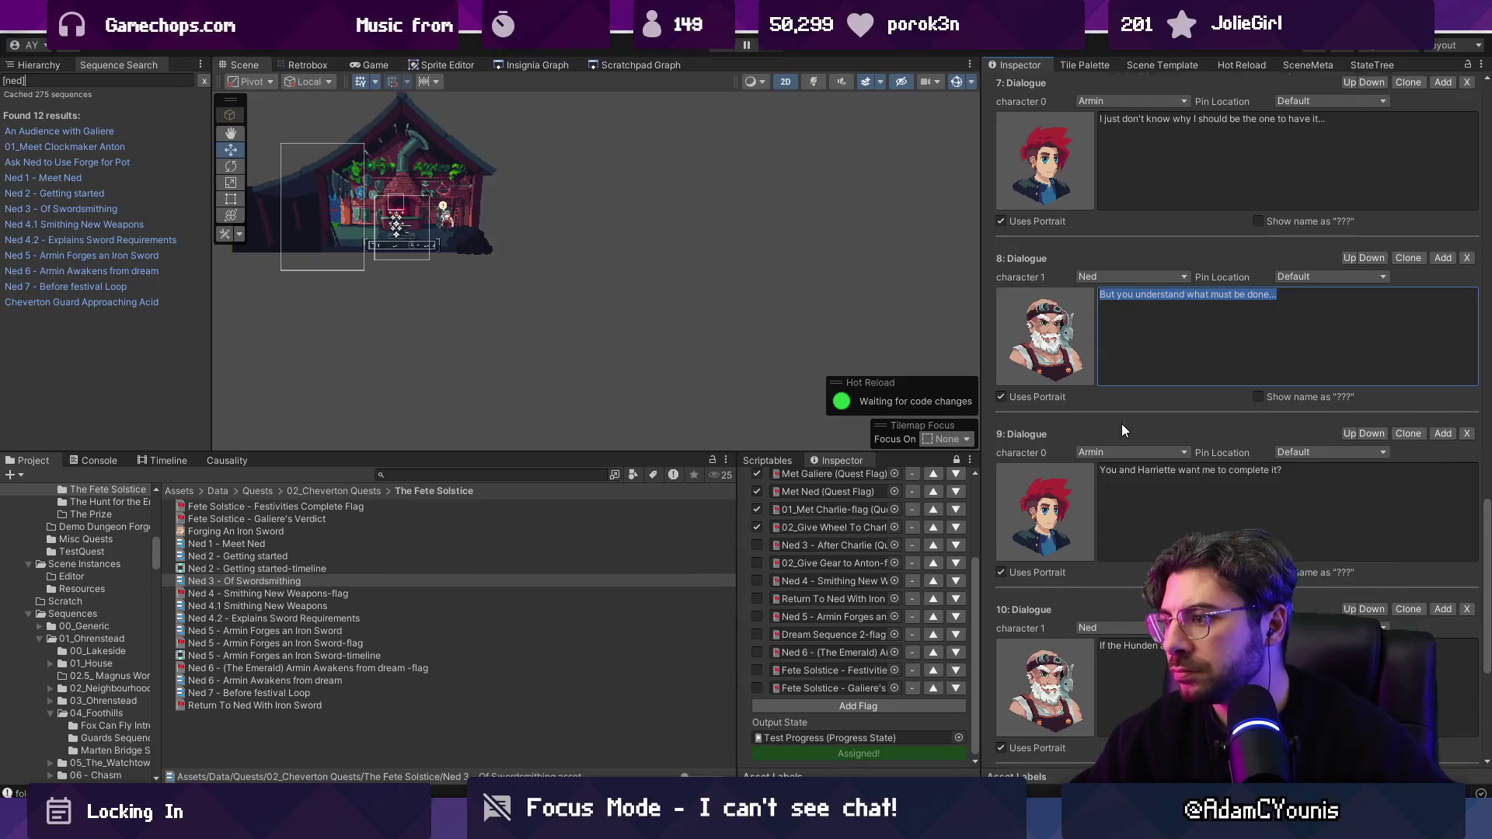
pyautogui.scroll(-6, 1122, 425)
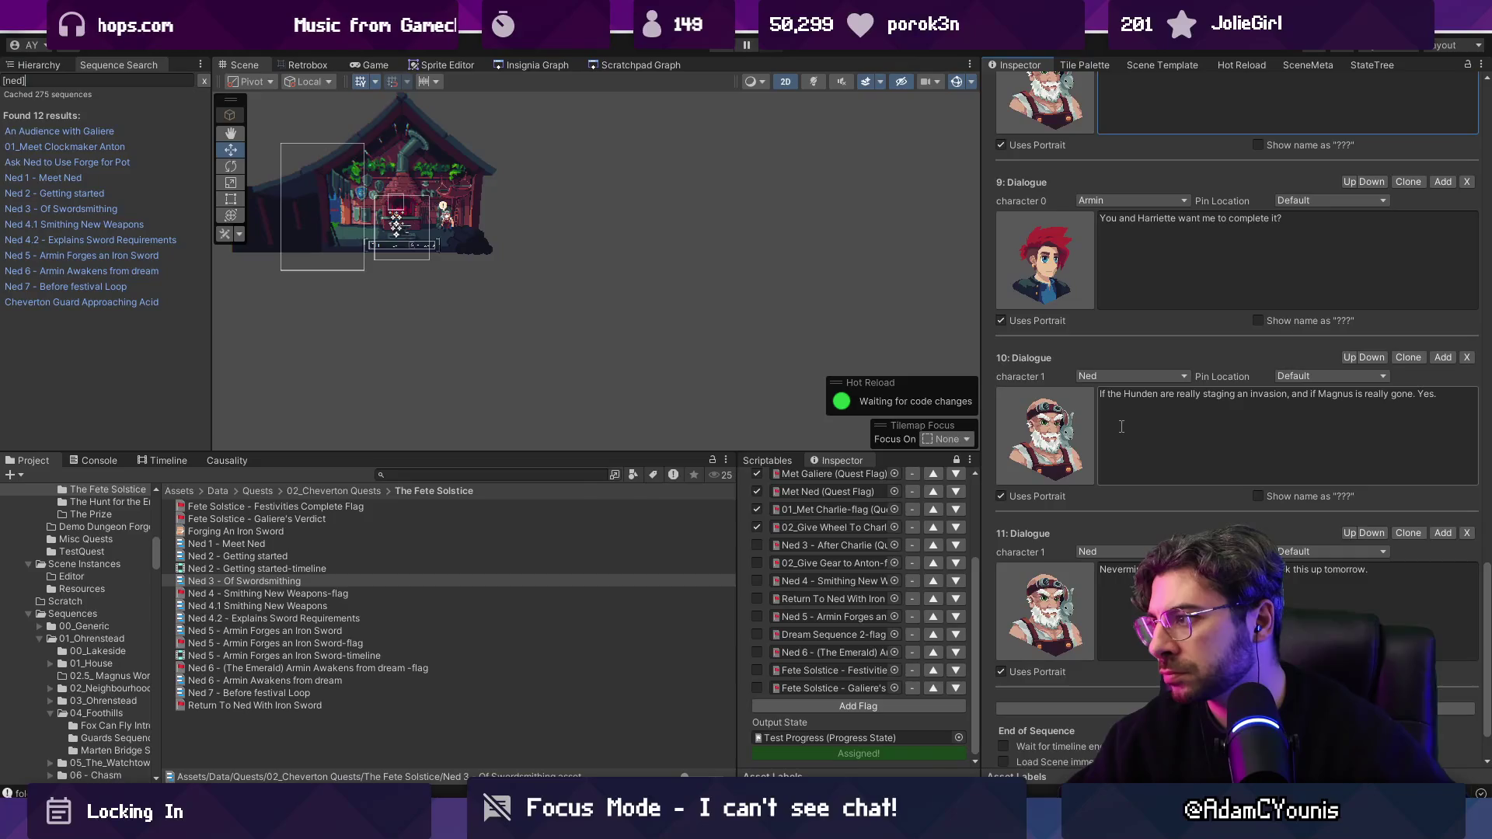
pyautogui.scroll(-2, 1109, 432)
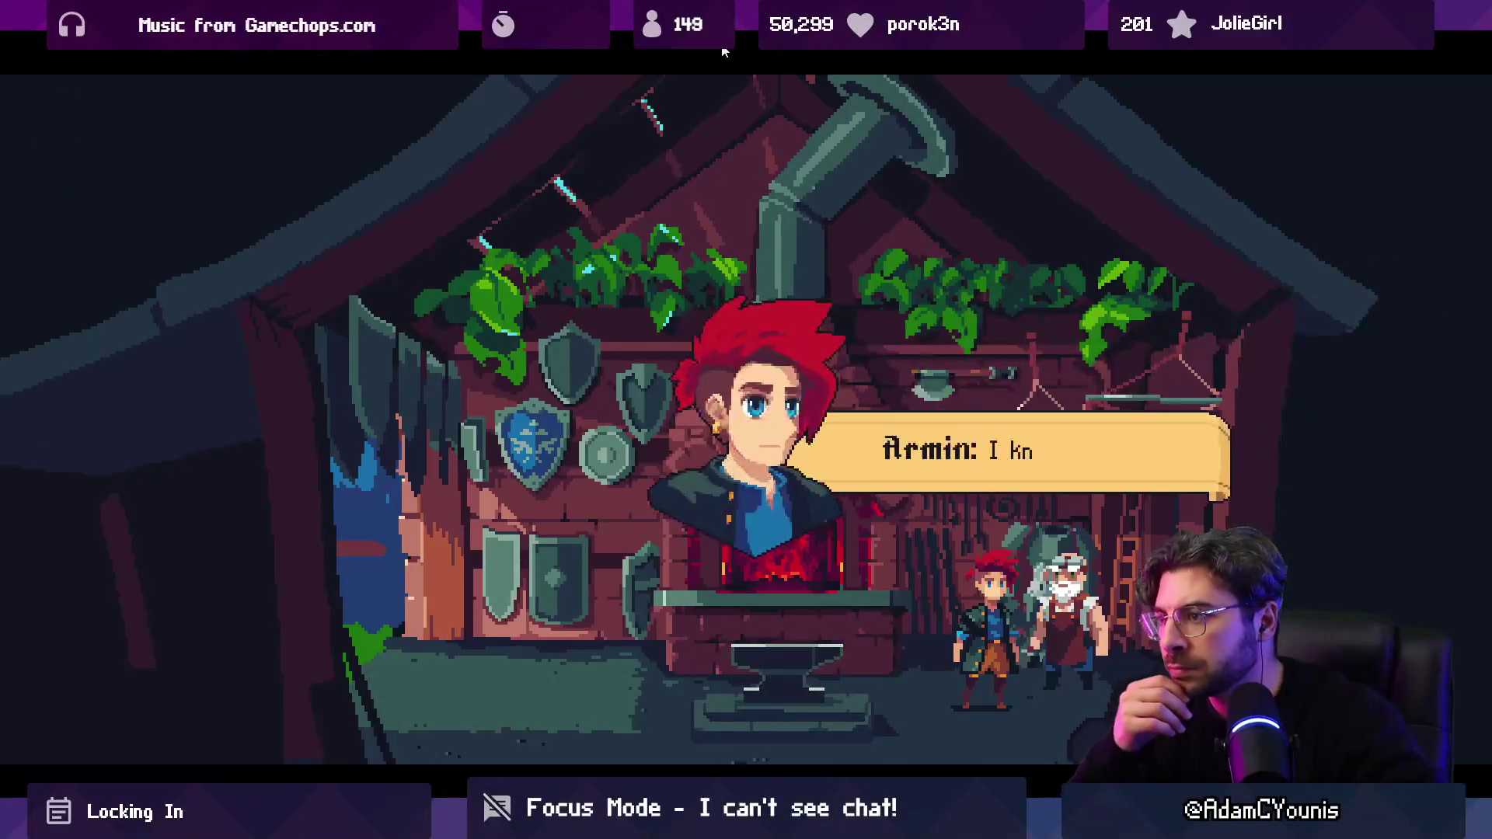
pyautogui.hotkey('shift', 'space')
# Step: Stop the game, change "pegs" to "cart wheel" in Armin's opening line, and save the sequence
pyautogui.hotkey('ctrl', 'p')
pyautogui.scroll(15, 1197, 256)
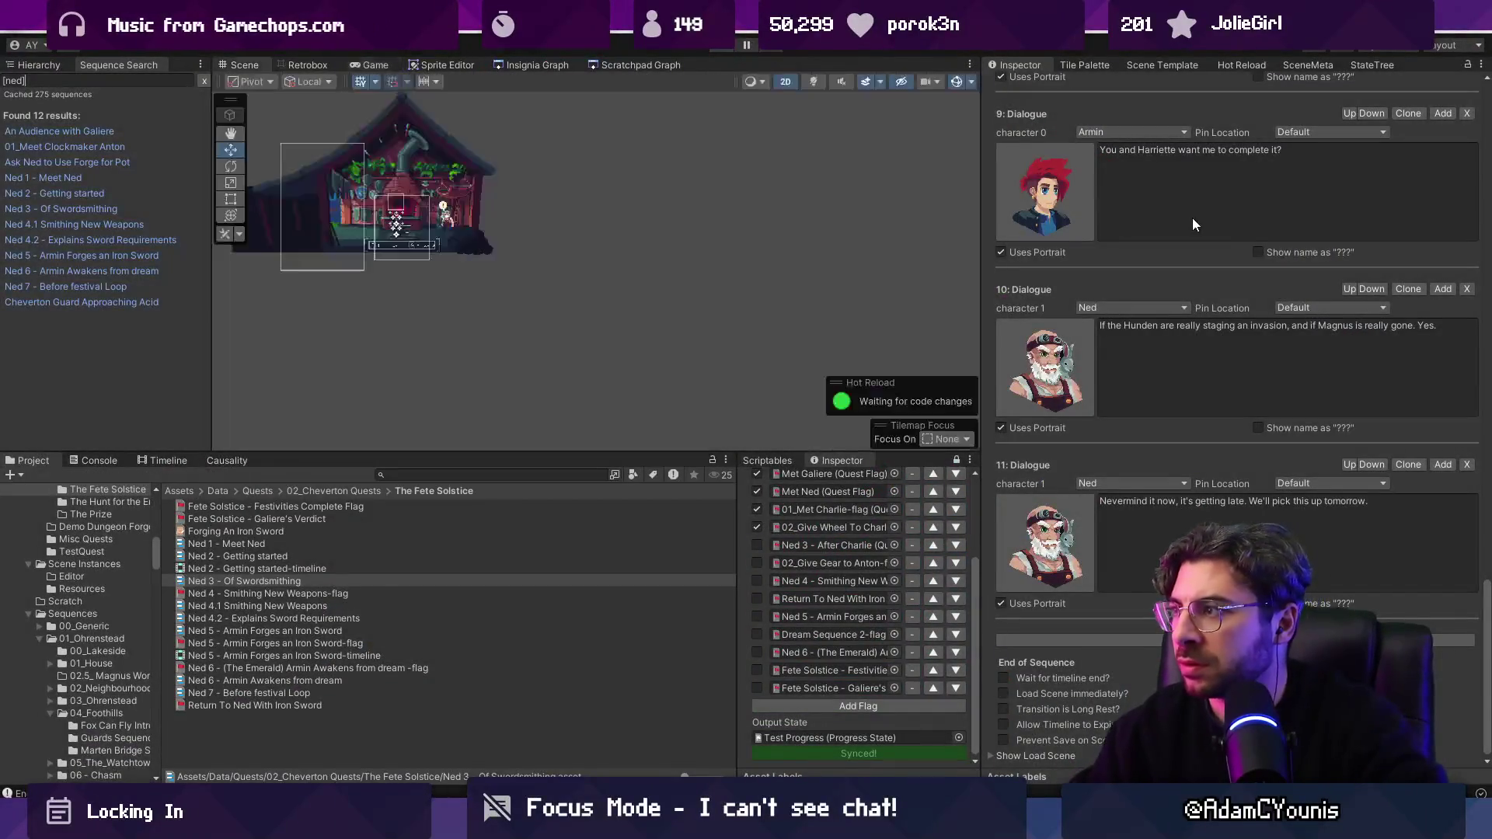
pyautogui.click(1169, 367)
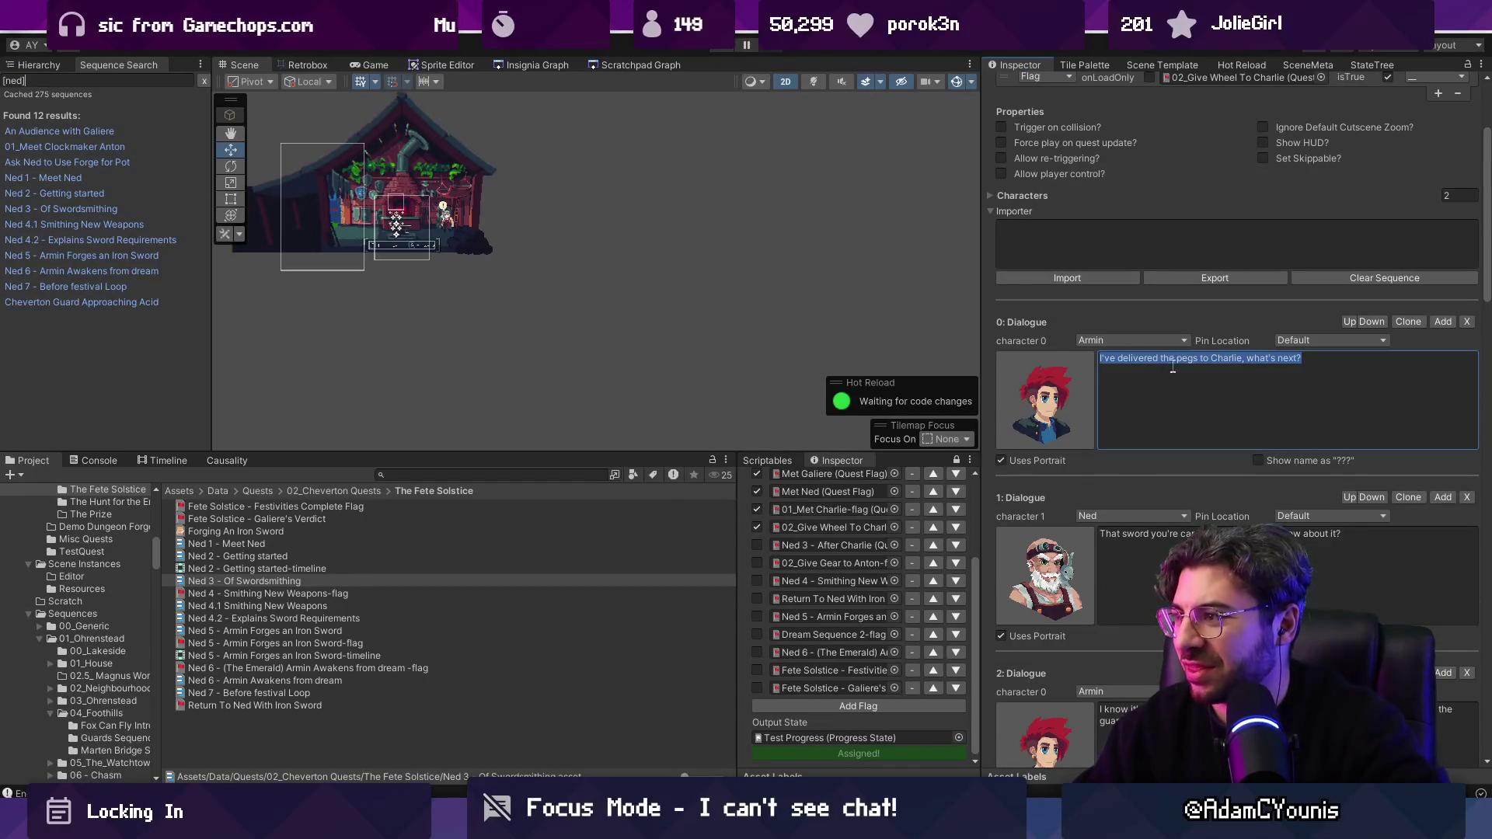
pyautogui.hotkey('ctrl', 'Delete')
pyautogui.write('cat')
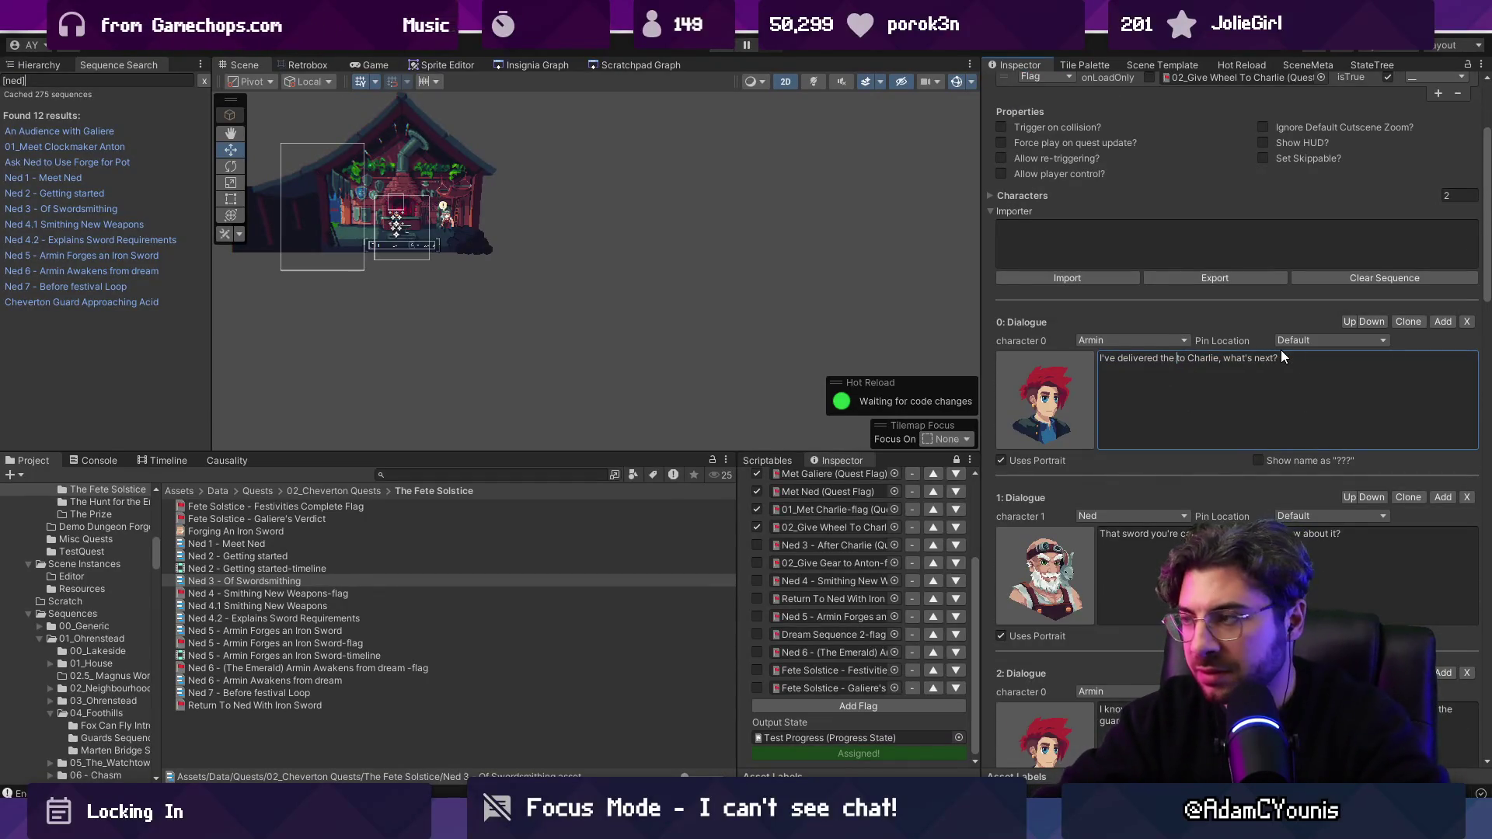
pyautogui.press('BackSpace')
pyautogui.write('rt wheel')
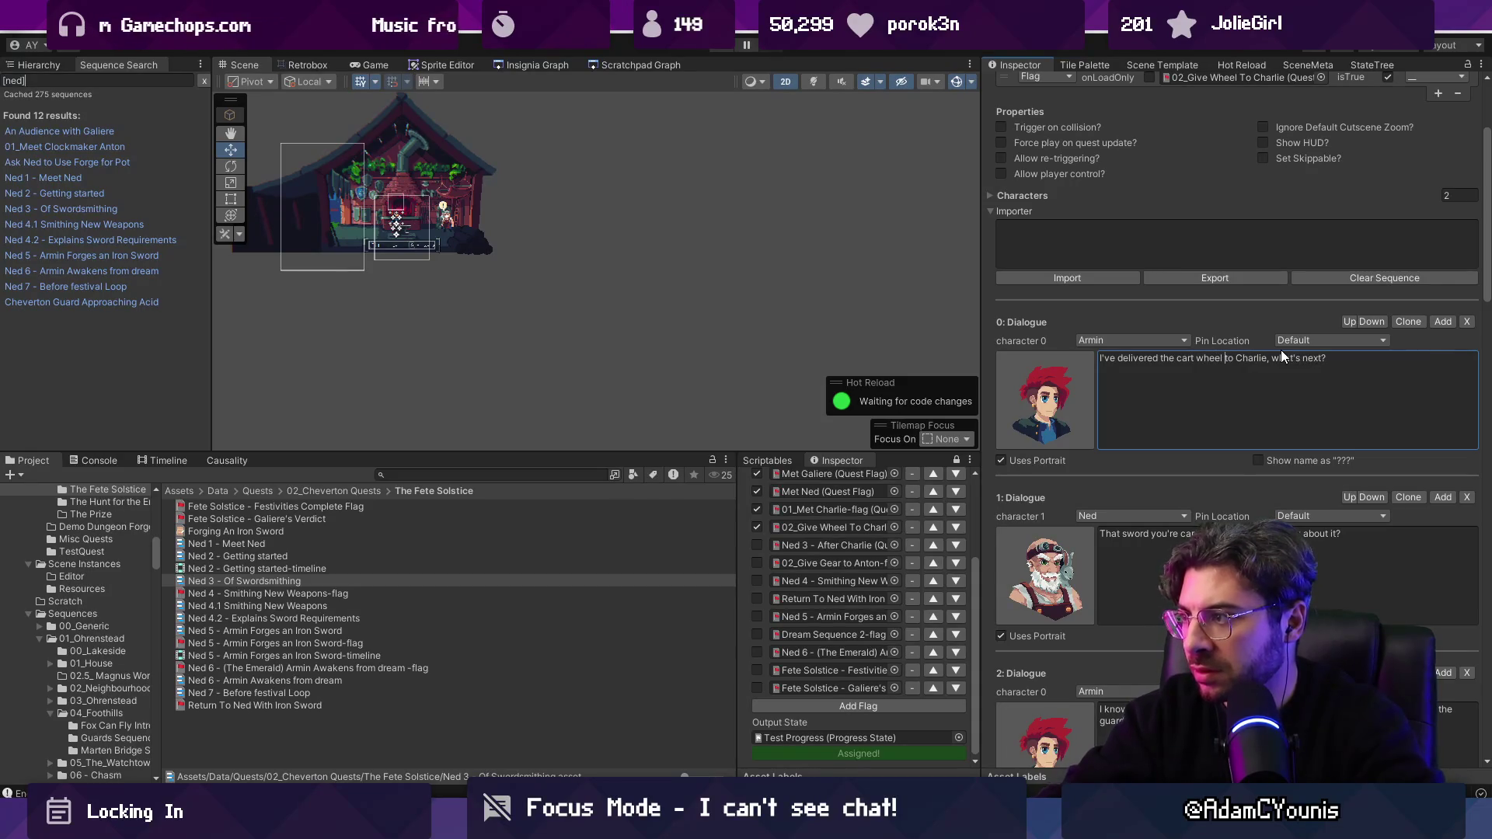
pyautogui.scroll(4, 1330, 245)
pyautogui.click(1287, 177)
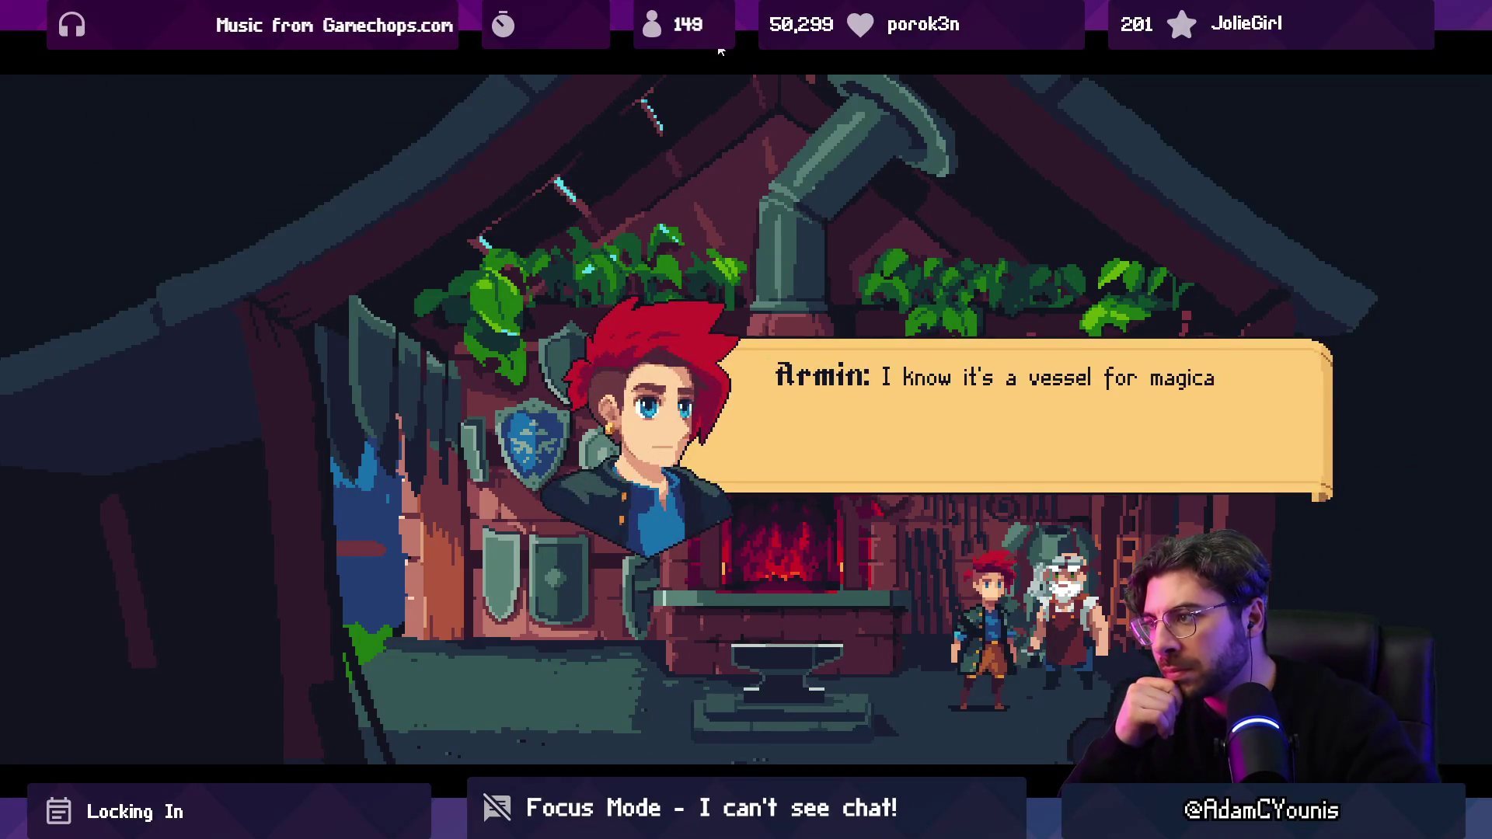
# Step: Advance through the replay, checking Armin's two split lines and Ned's shortened reply up to the Harriette question
pyautogui.press('space')
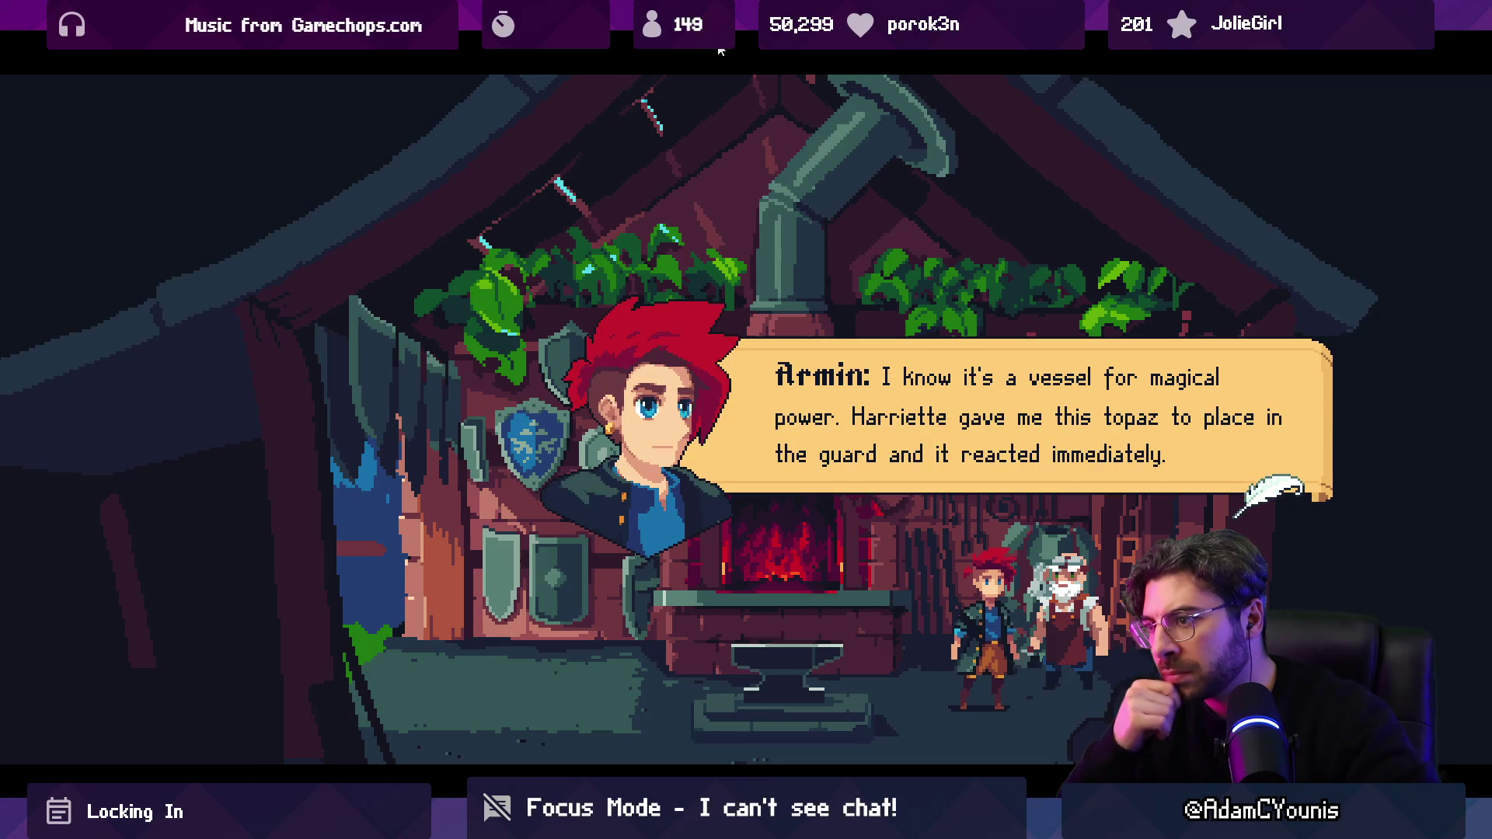
pyautogui.press('space')
pyautogui.press('space')
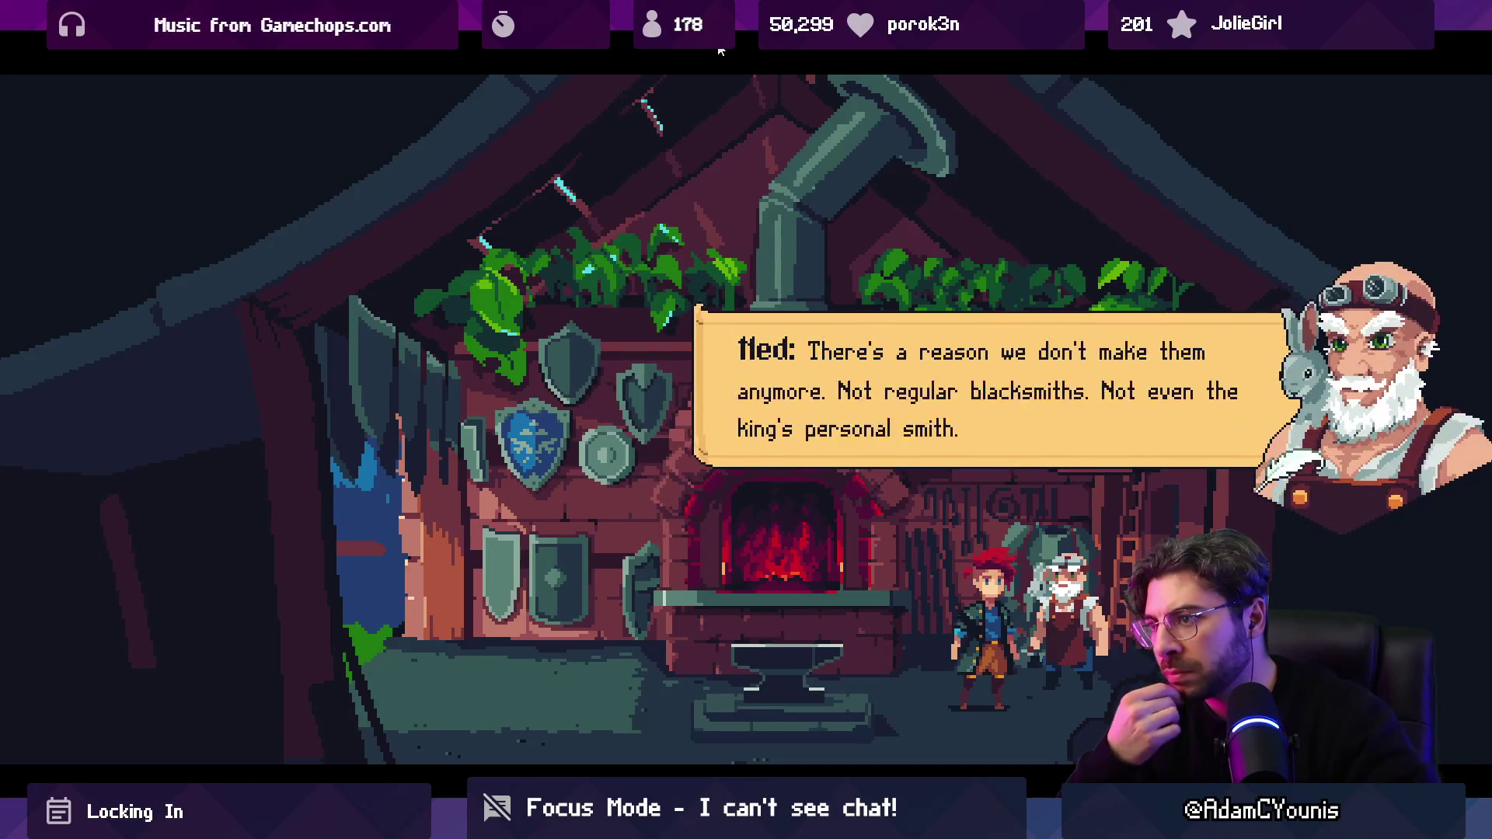
pyautogui.press('space')
pyautogui.press('space')
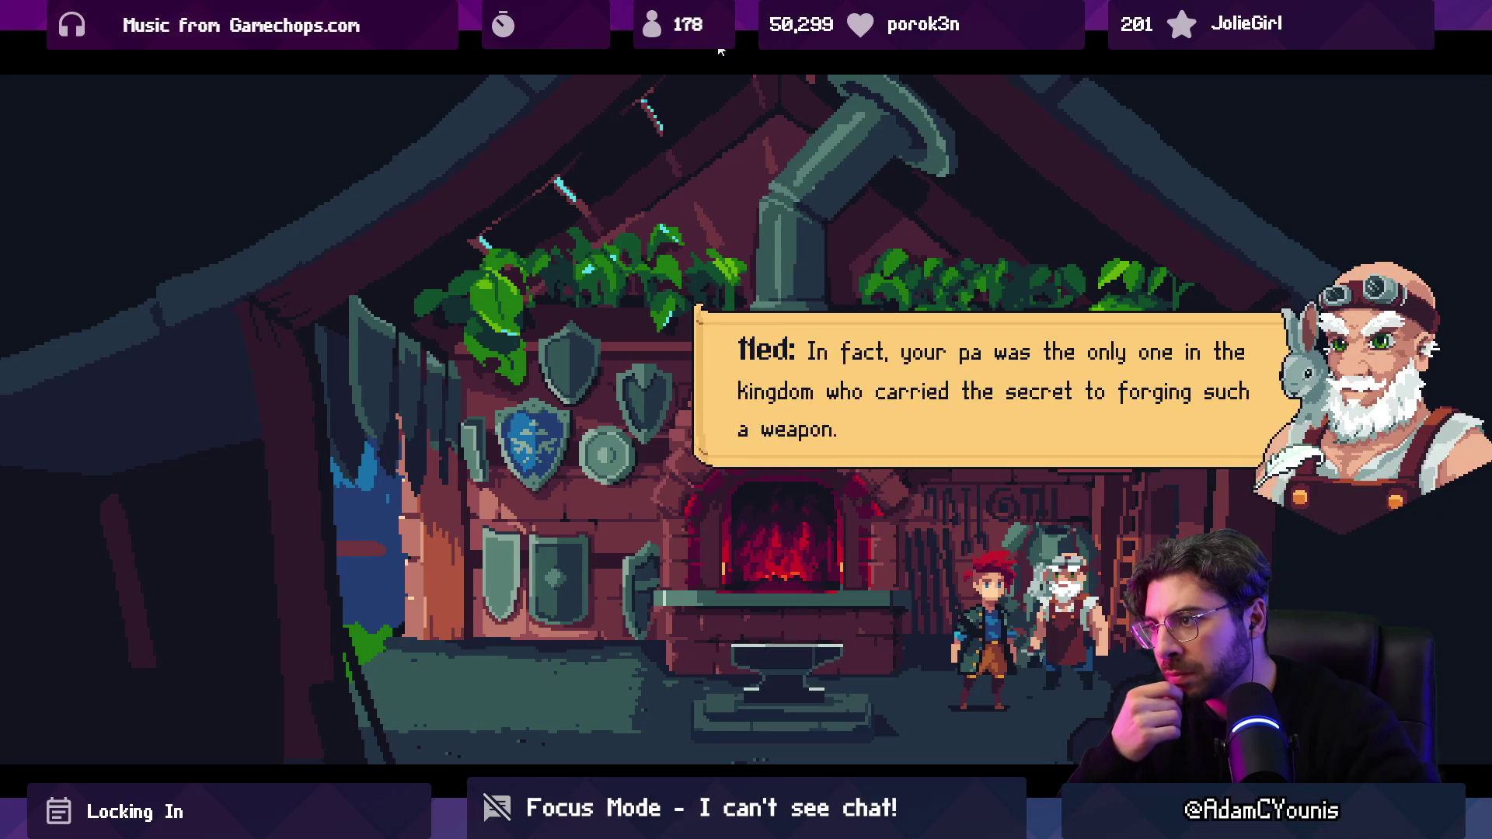
pyautogui.press('space')
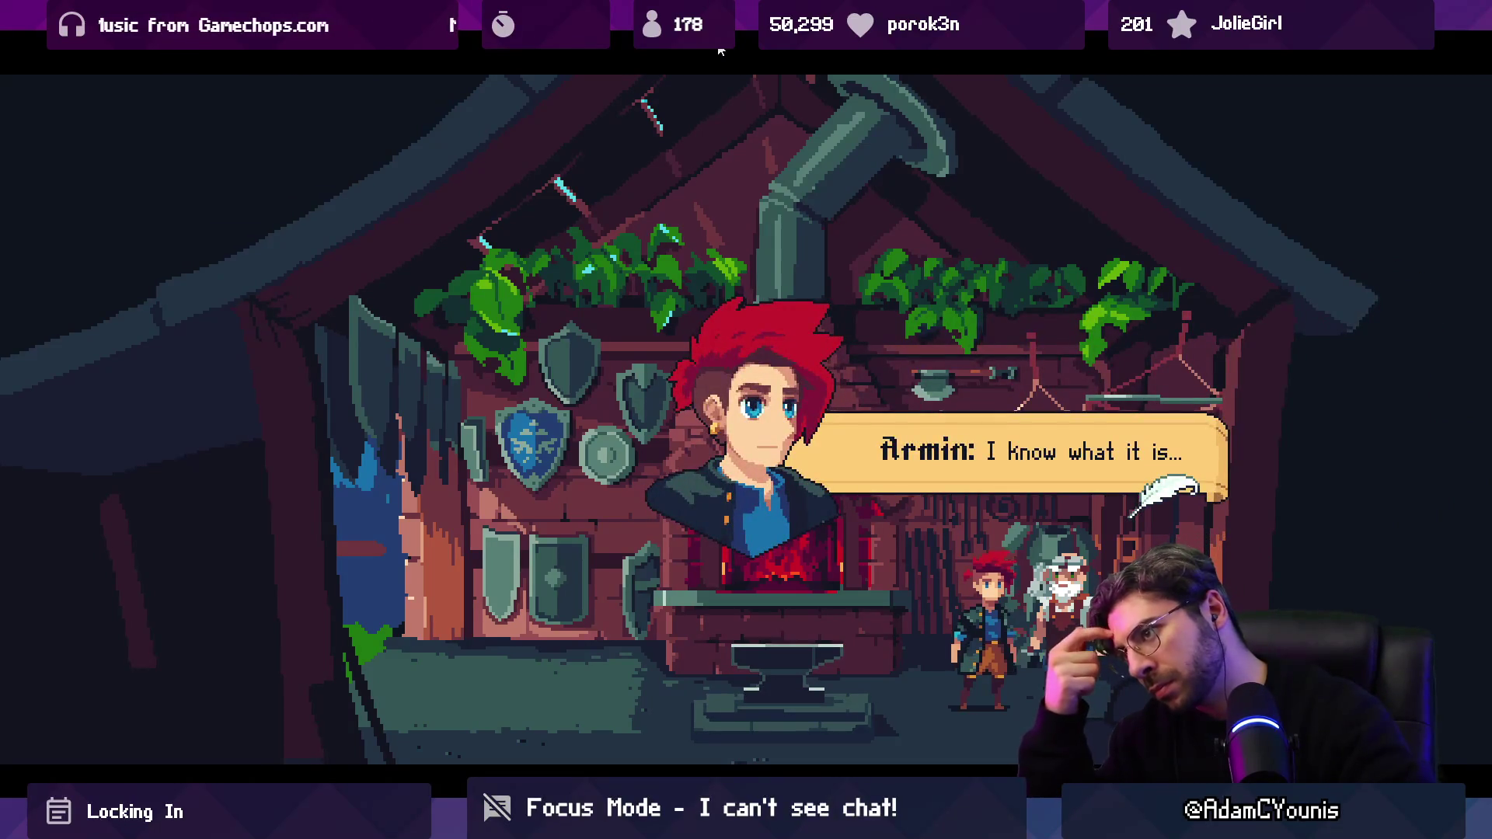
pyautogui.press('space')
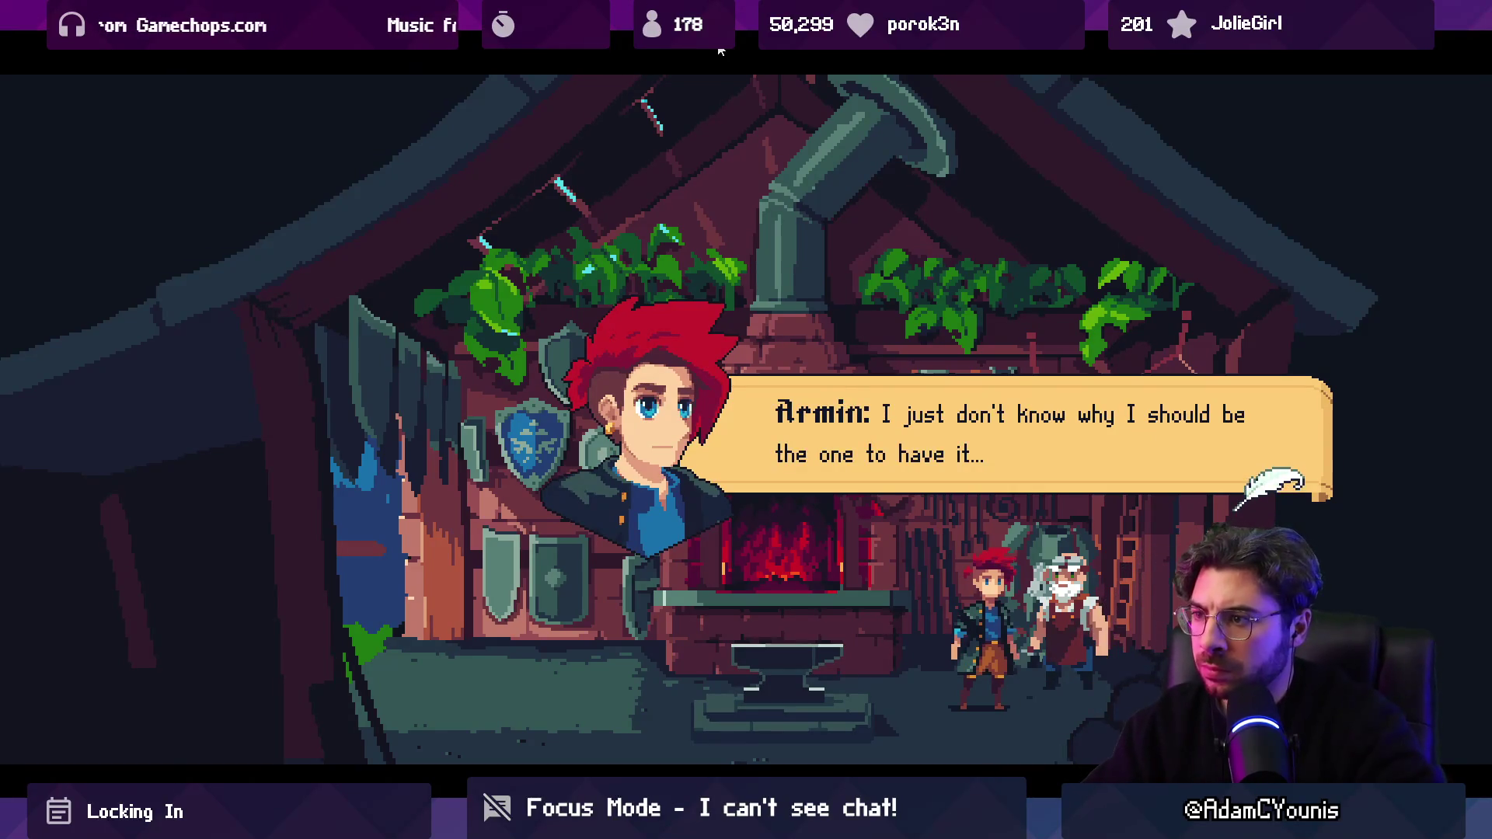
pyautogui.press('space')
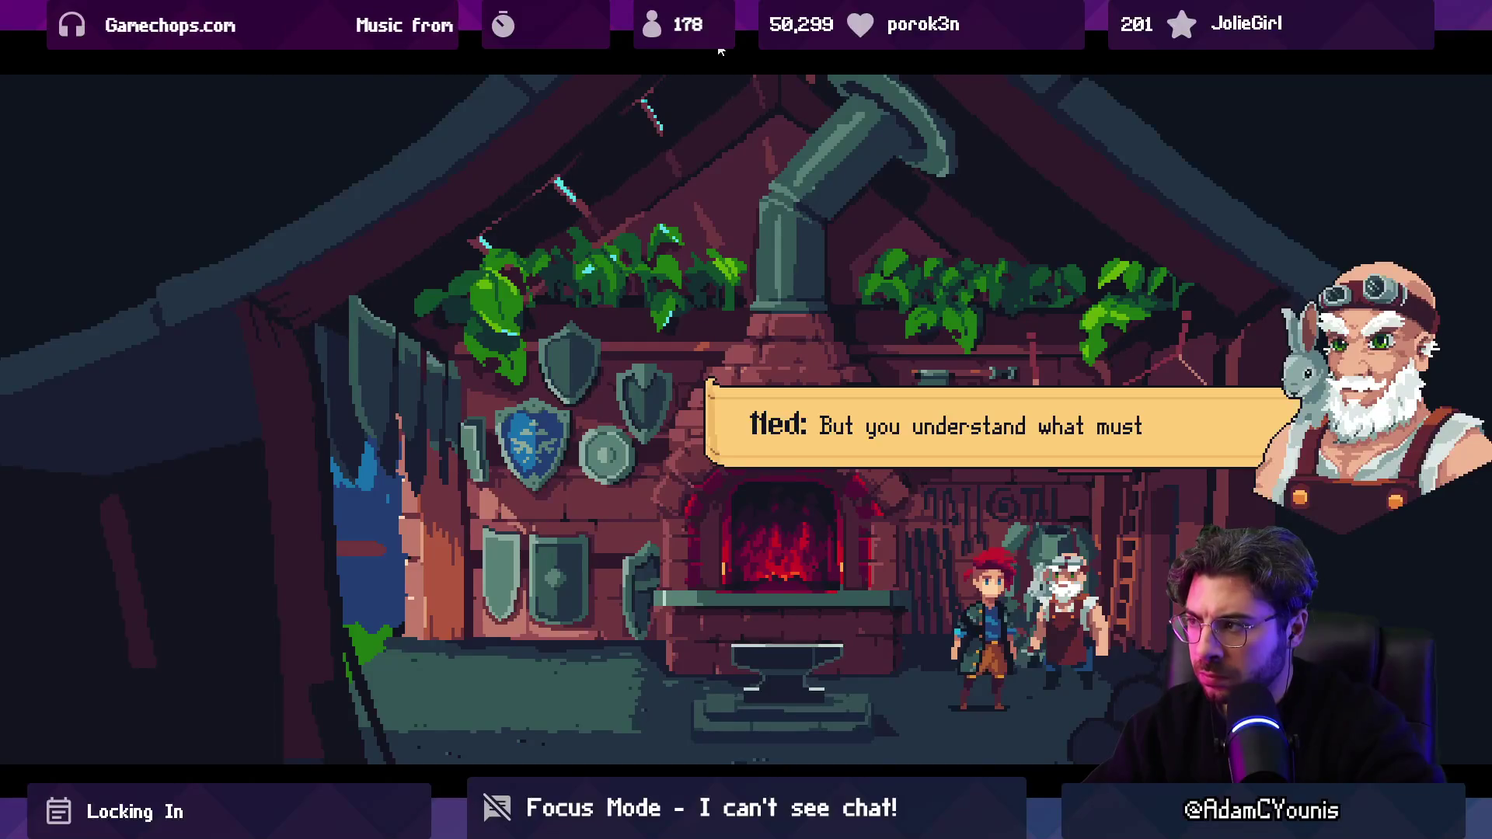
pyautogui.press('space')
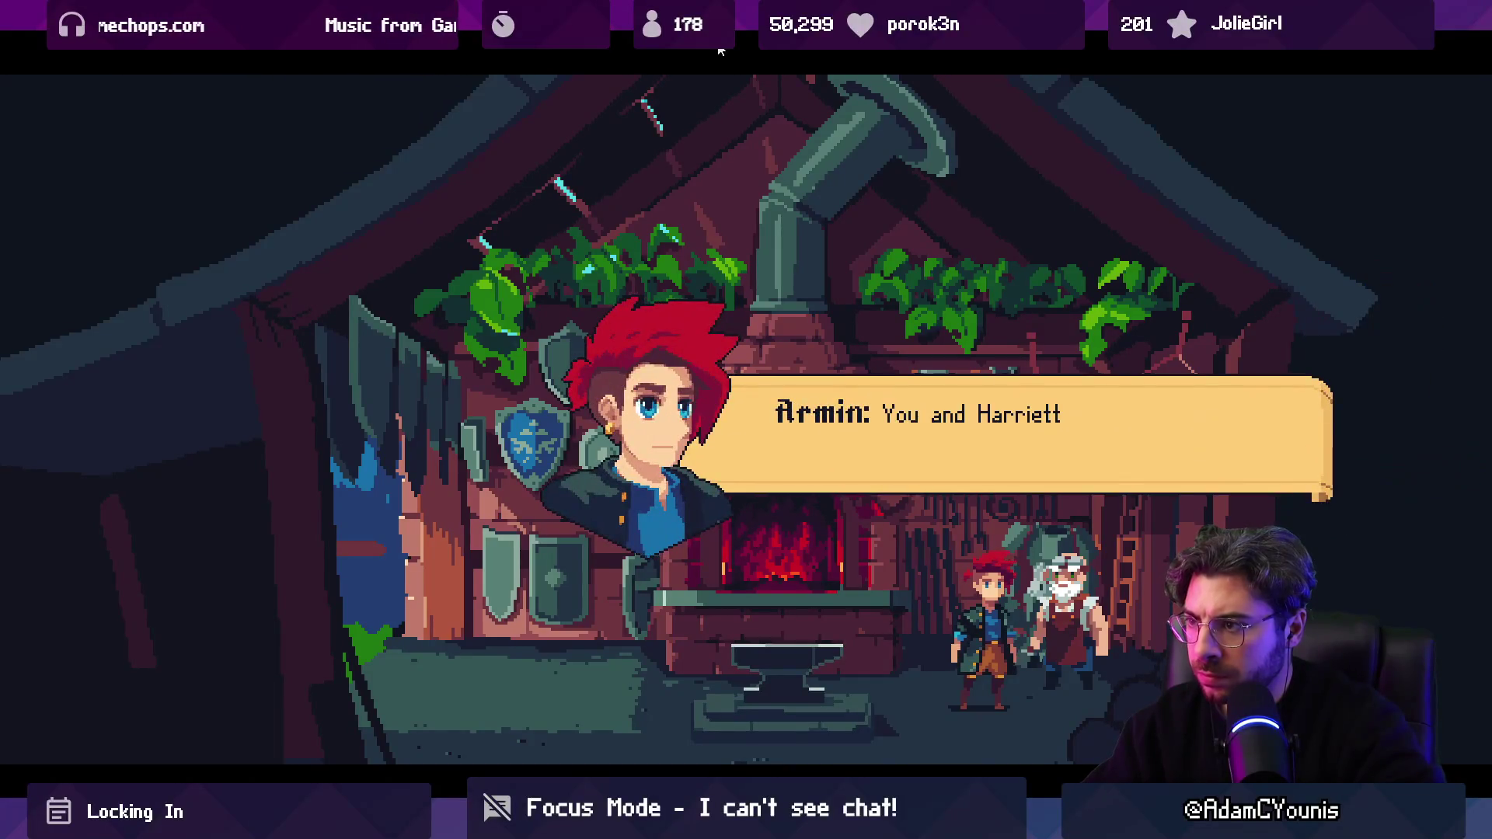
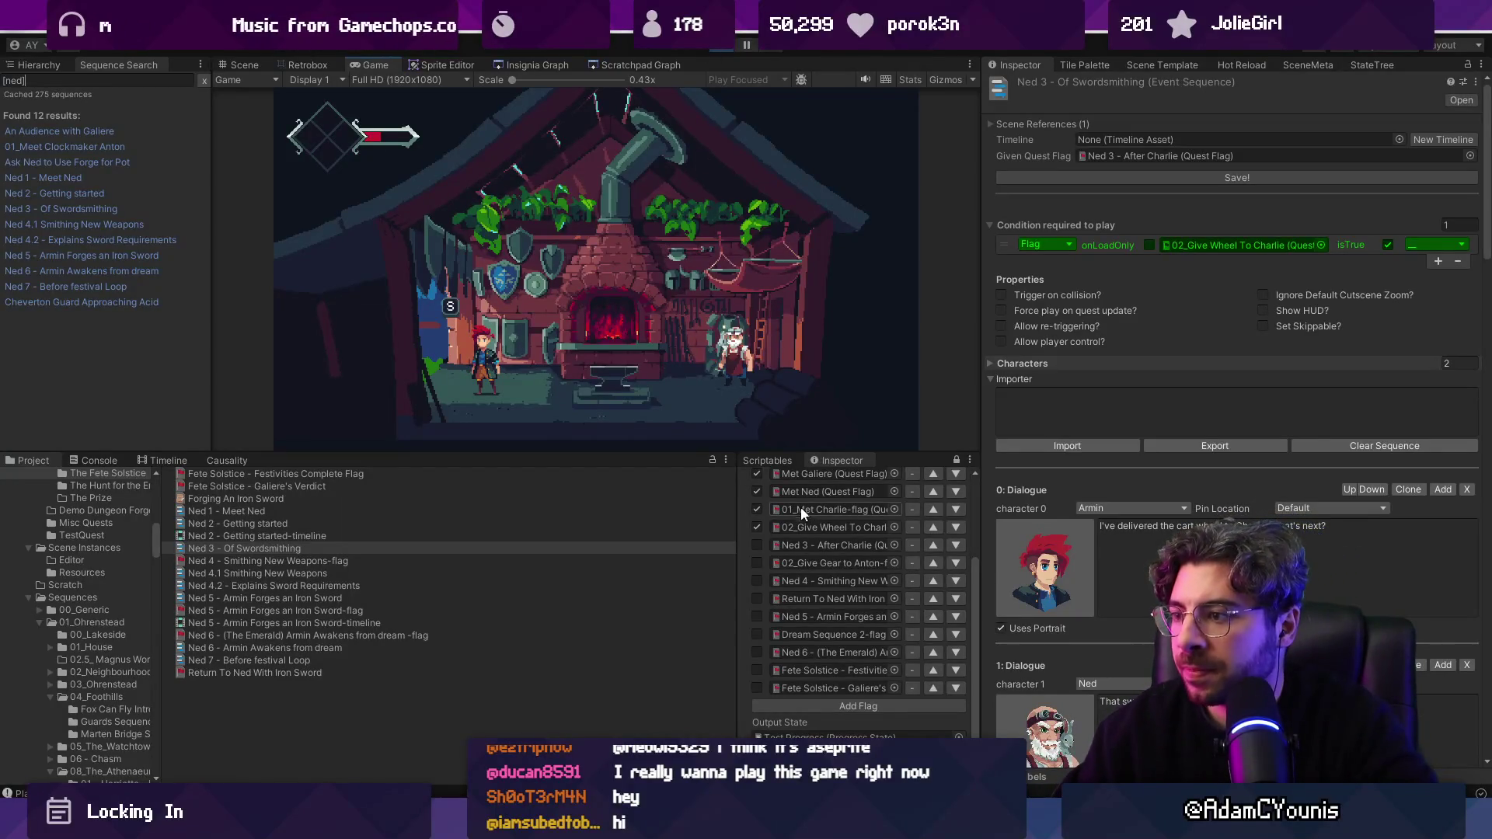
# Step: Set the Ned 3 - After Charlie flag and open 02_Give Gear to Anton via an 'anton' search
pyautogui.click(757, 545)
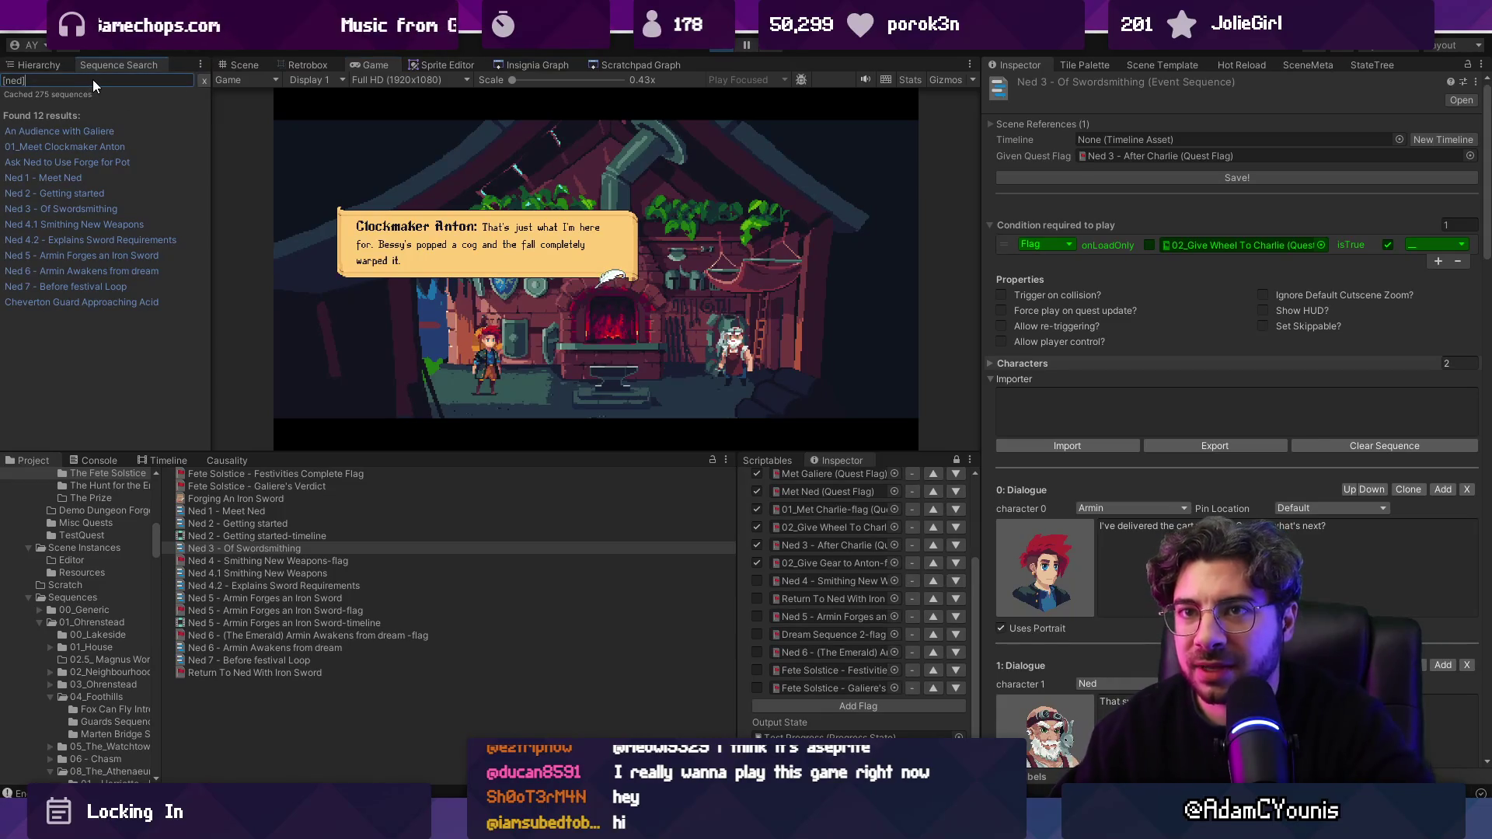
pyautogui.press('BackSpace')
pyautogui.press('BackSpace')
pyautogui.press('BackSpace')
pyautogui.write('anton')
pyautogui.click(99, 146)
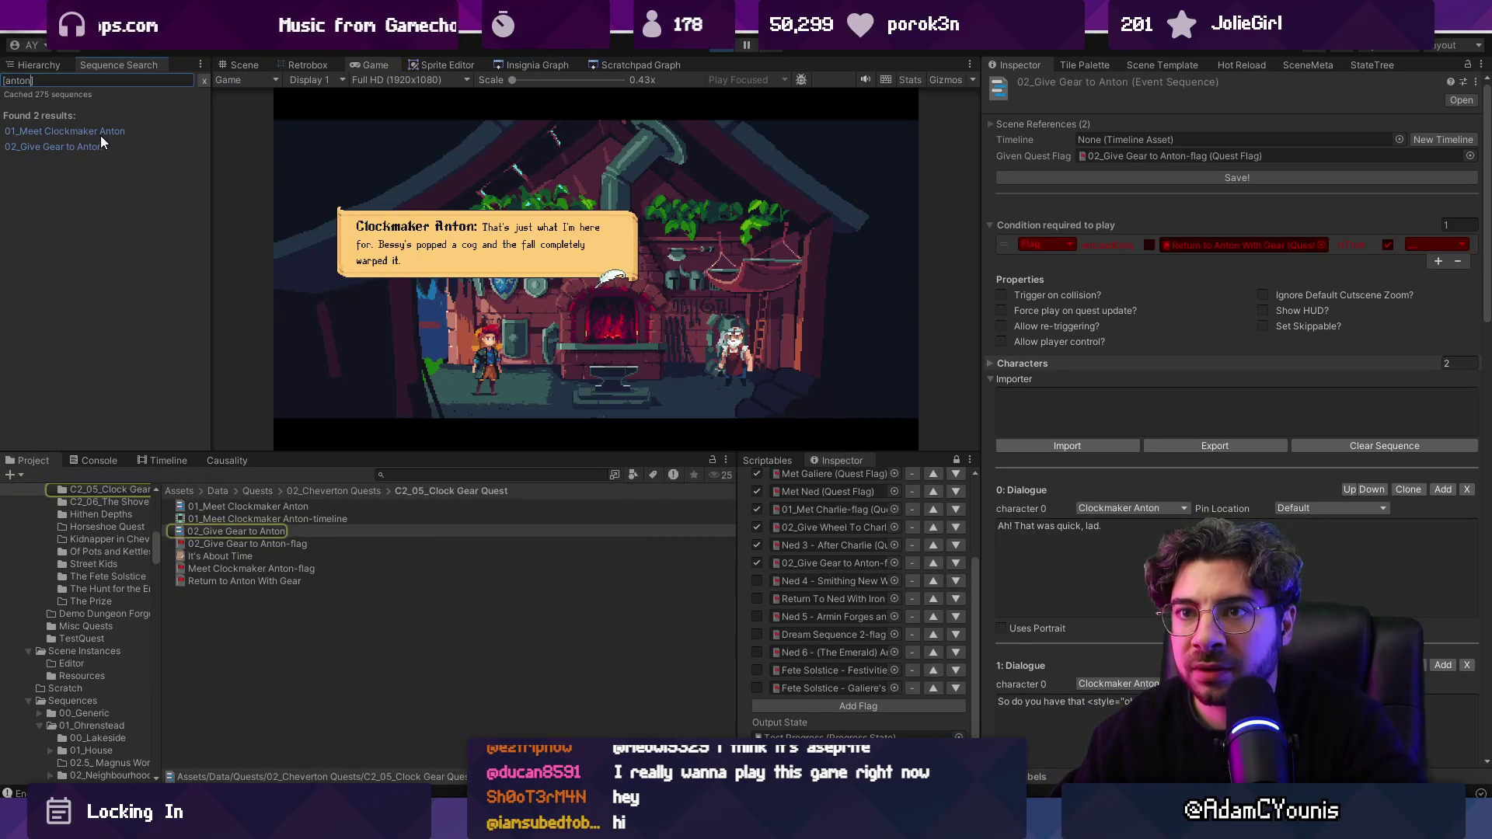
# Step: Open the 01_Meet Clockmaker Anton sequence and widen the flag list panel
pyautogui.click(101, 133)
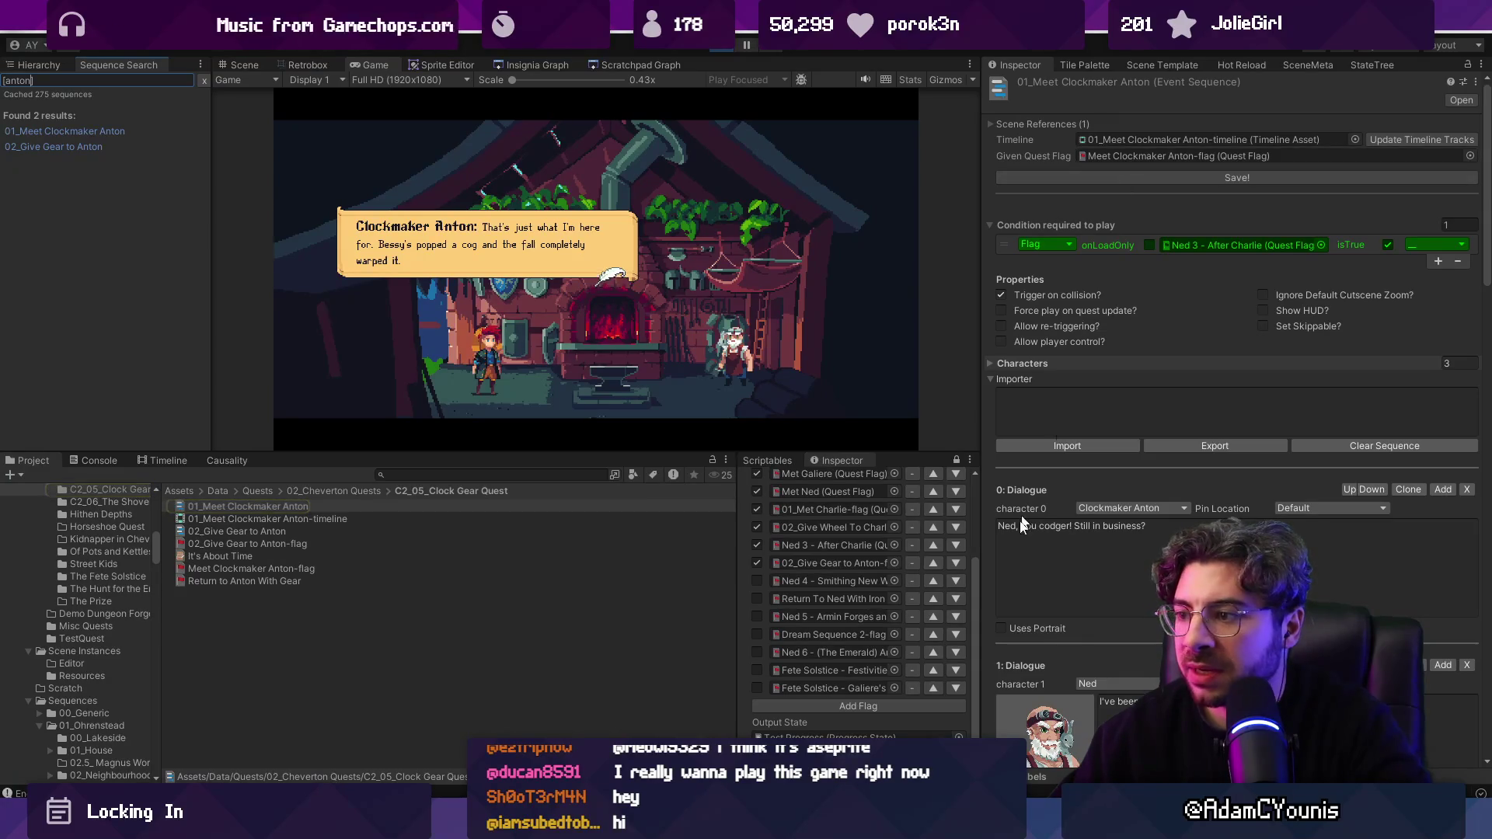
pyautogui.scroll(3, 877, 589)
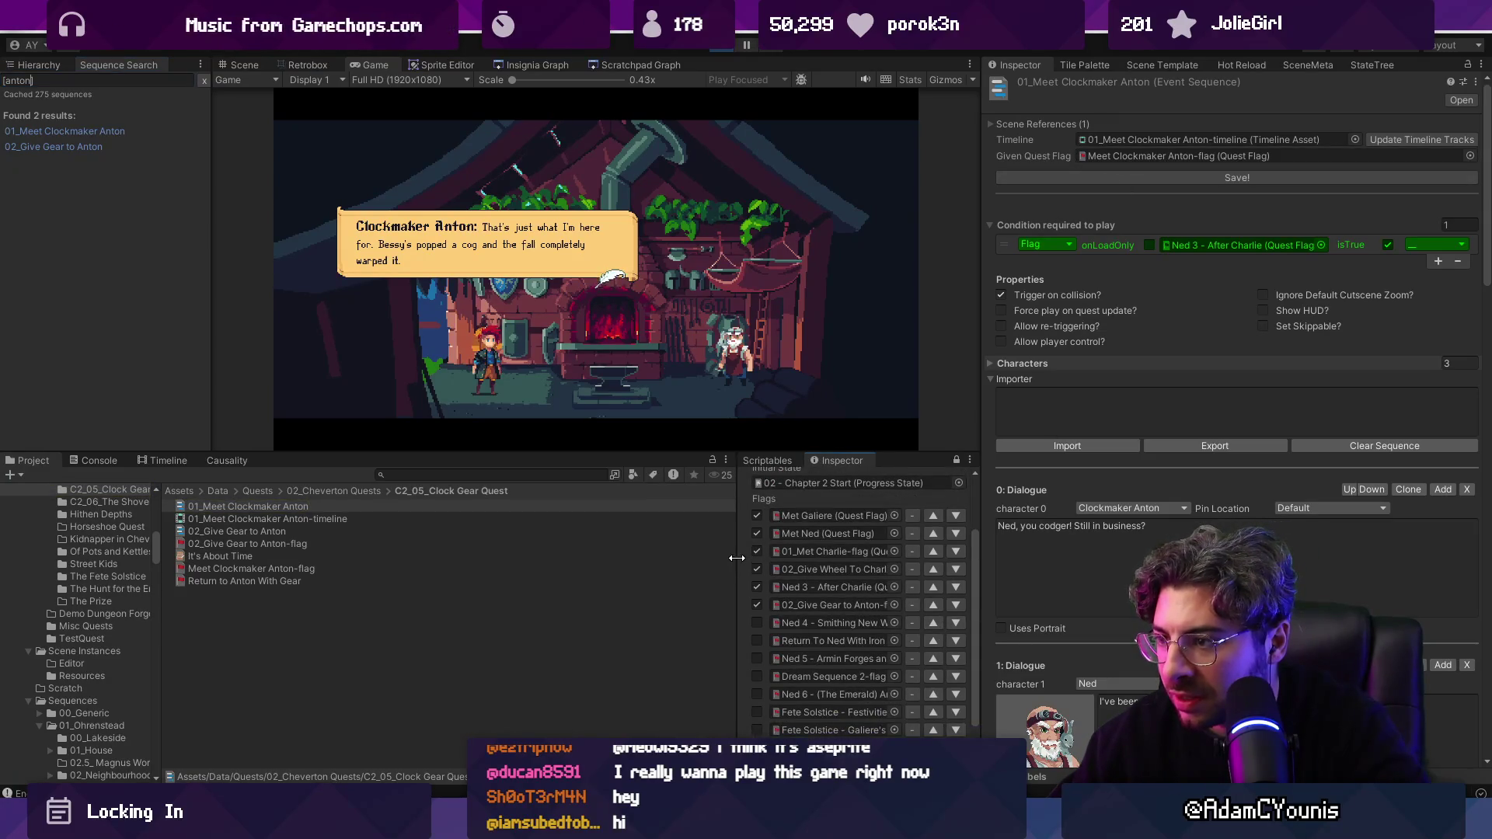
pyautogui.moveTo(737, 558); pyautogui.dragTo(625, 545)
pyautogui.scroll(-3, 755, 548)
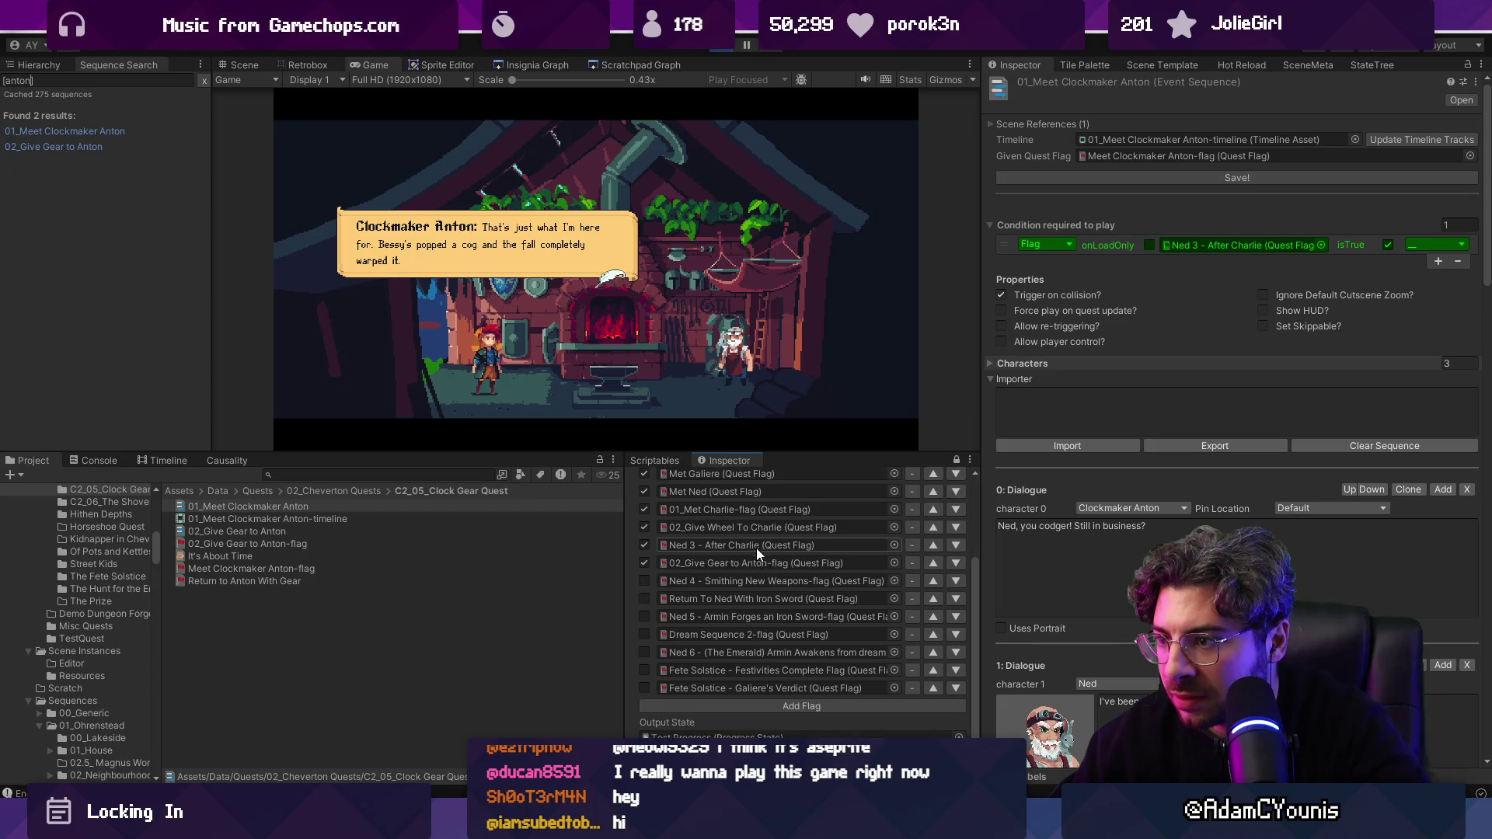
# Step: Add a test-state flag row holding the Meet Clockmaker Anton-flag, found by searching 'meet cl'
pyautogui.click(903, 705)
pyautogui.click(894, 705)
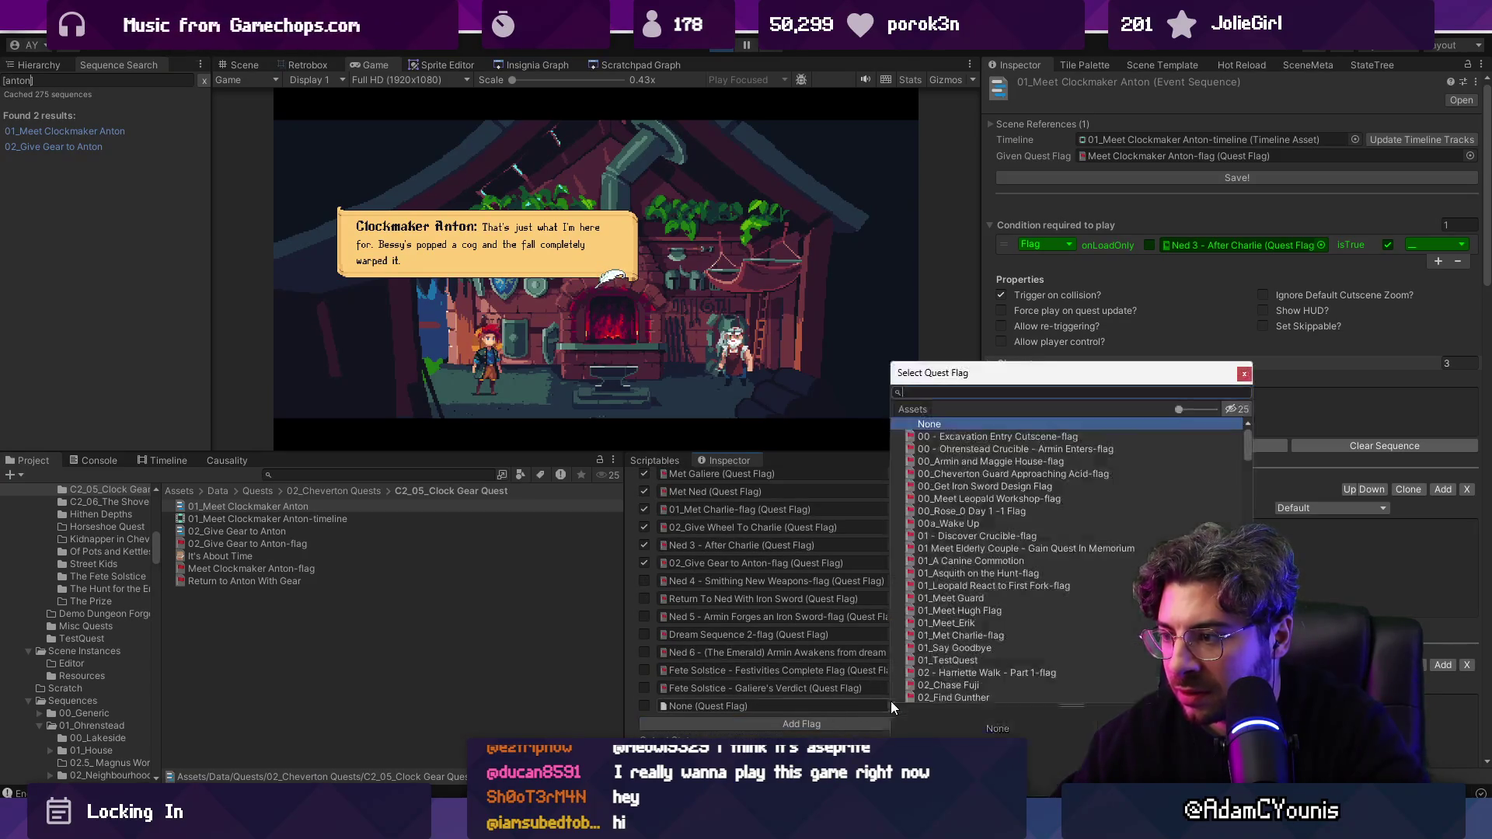
pyautogui.write('meet cl')
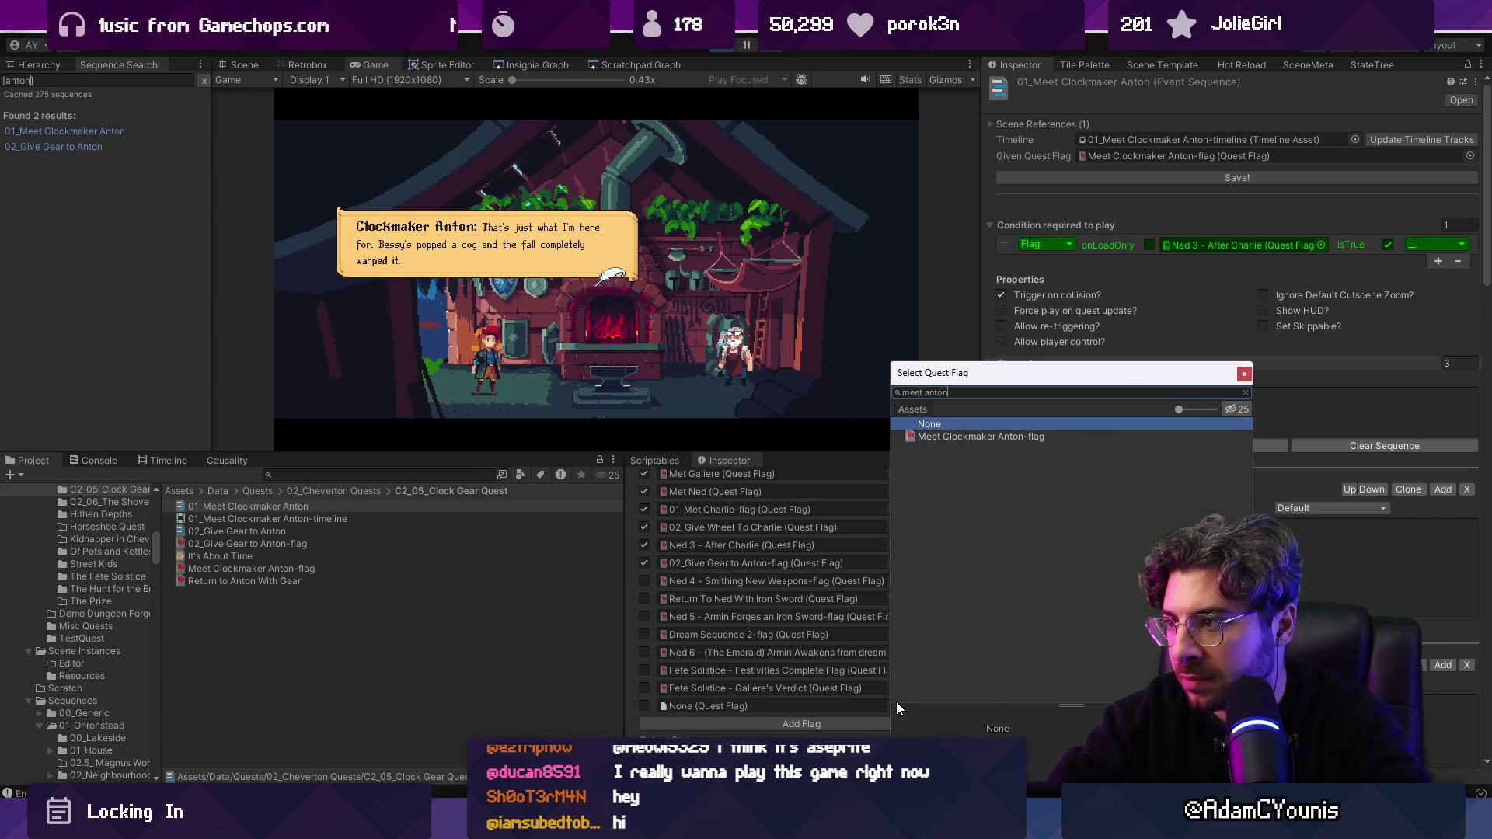
pyautogui.press('Down')
pyautogui.press('Return')
# Step: Set the Meet Clockmaker Anton-flag and move it up to just below Ned 3 - After Charlie
pyautogui.click(933, 705)
pyautogui.click(932, 687)
pyautogui.click(933, 669)
pyautogui.click(933, 652)
pyautogui.click(932, 634)
pyautogui.click(932, 616)
pyautogui.click(933, 598)
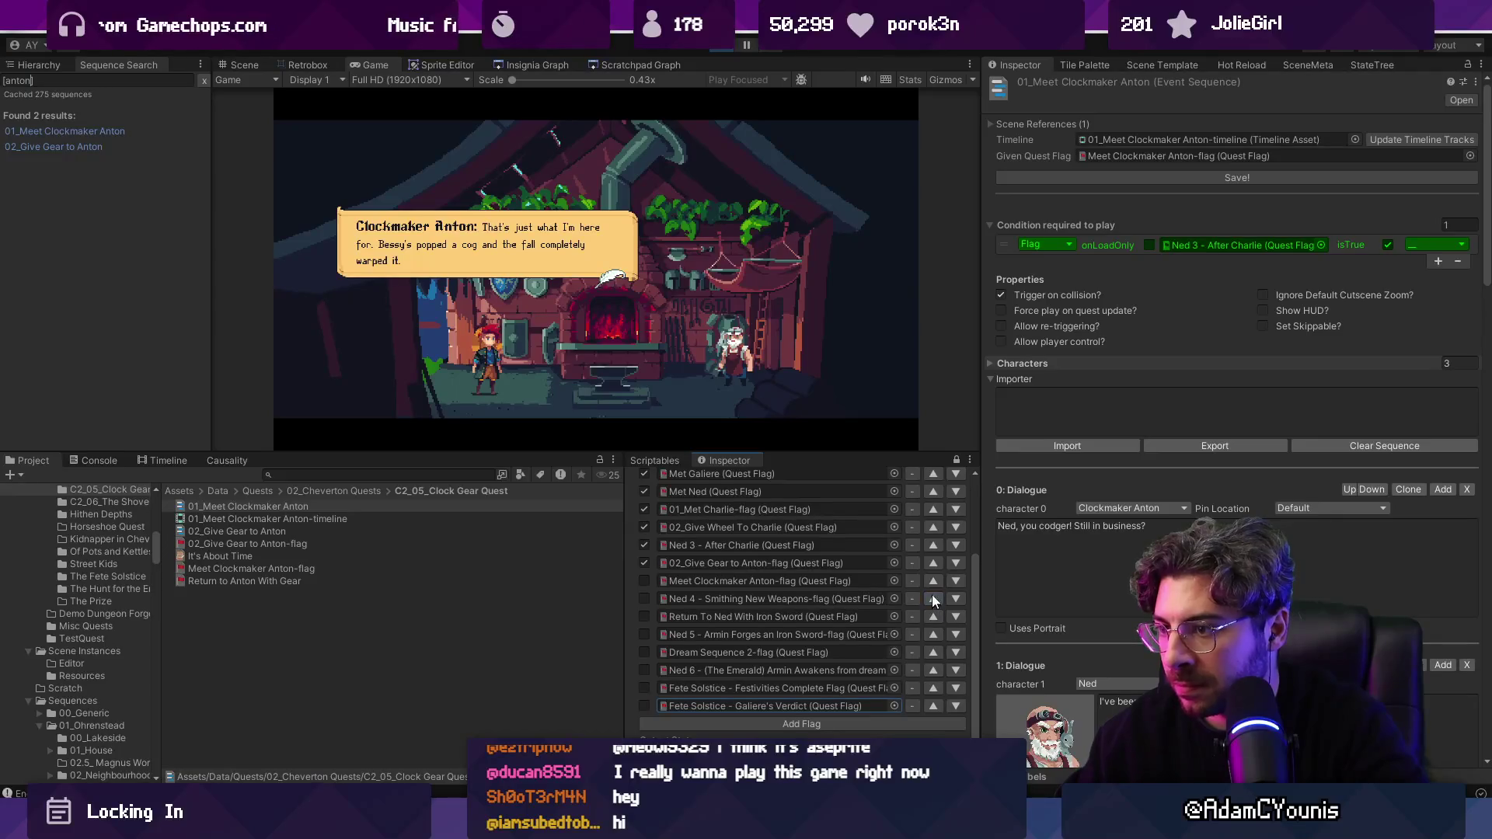
pyautogui.click(930, 581)
pyautogui.click(932, 562)
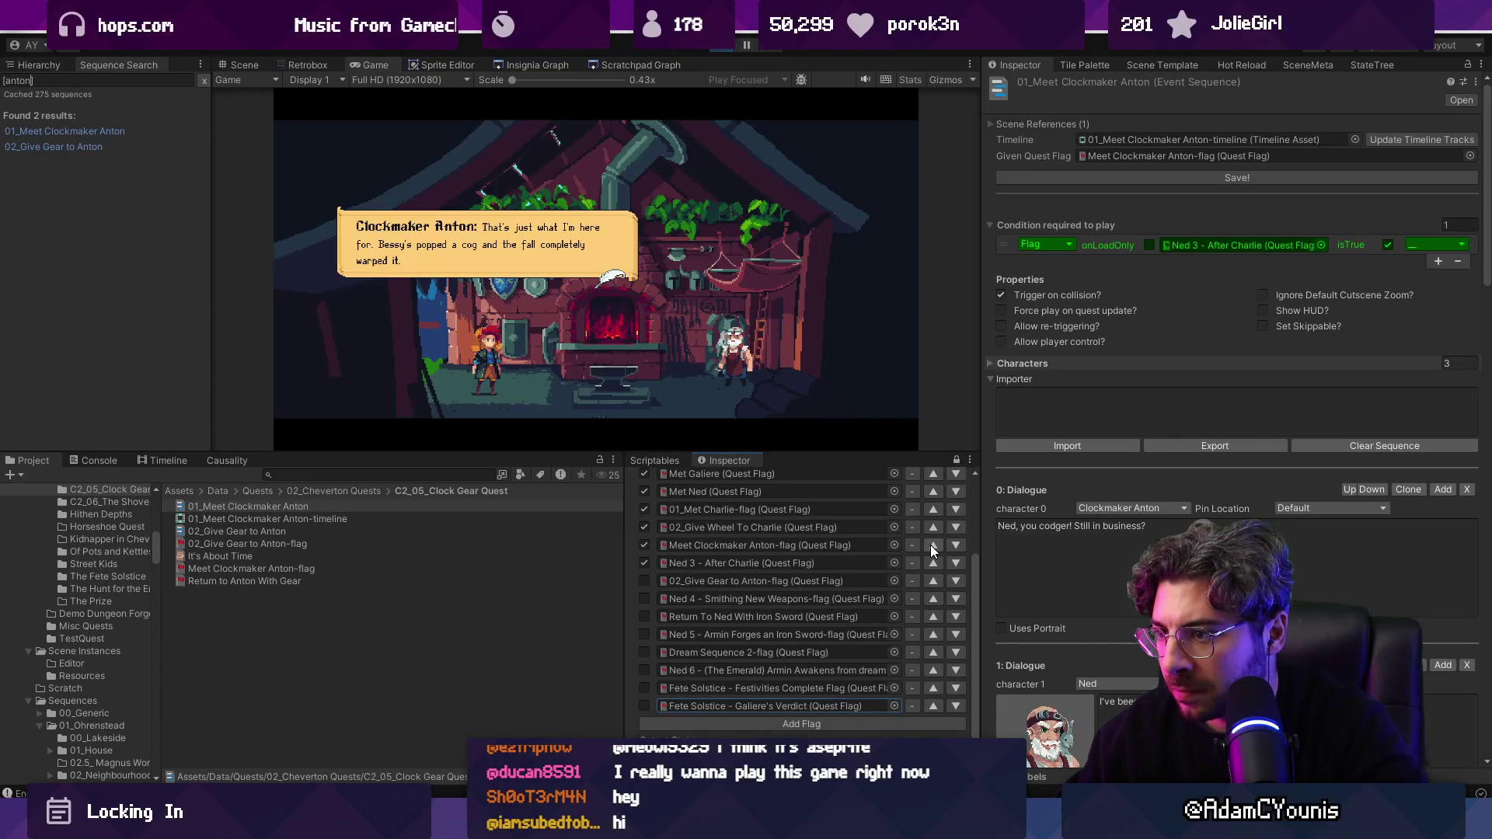
pyautogui.click(958, 548)
# Step: Set the 02_Give Gear to Anton-flag and resume play to trigger Ned's cutscene
pyautogui.click(644, 580)
pyautogui.scroll(-1, 701, 625)
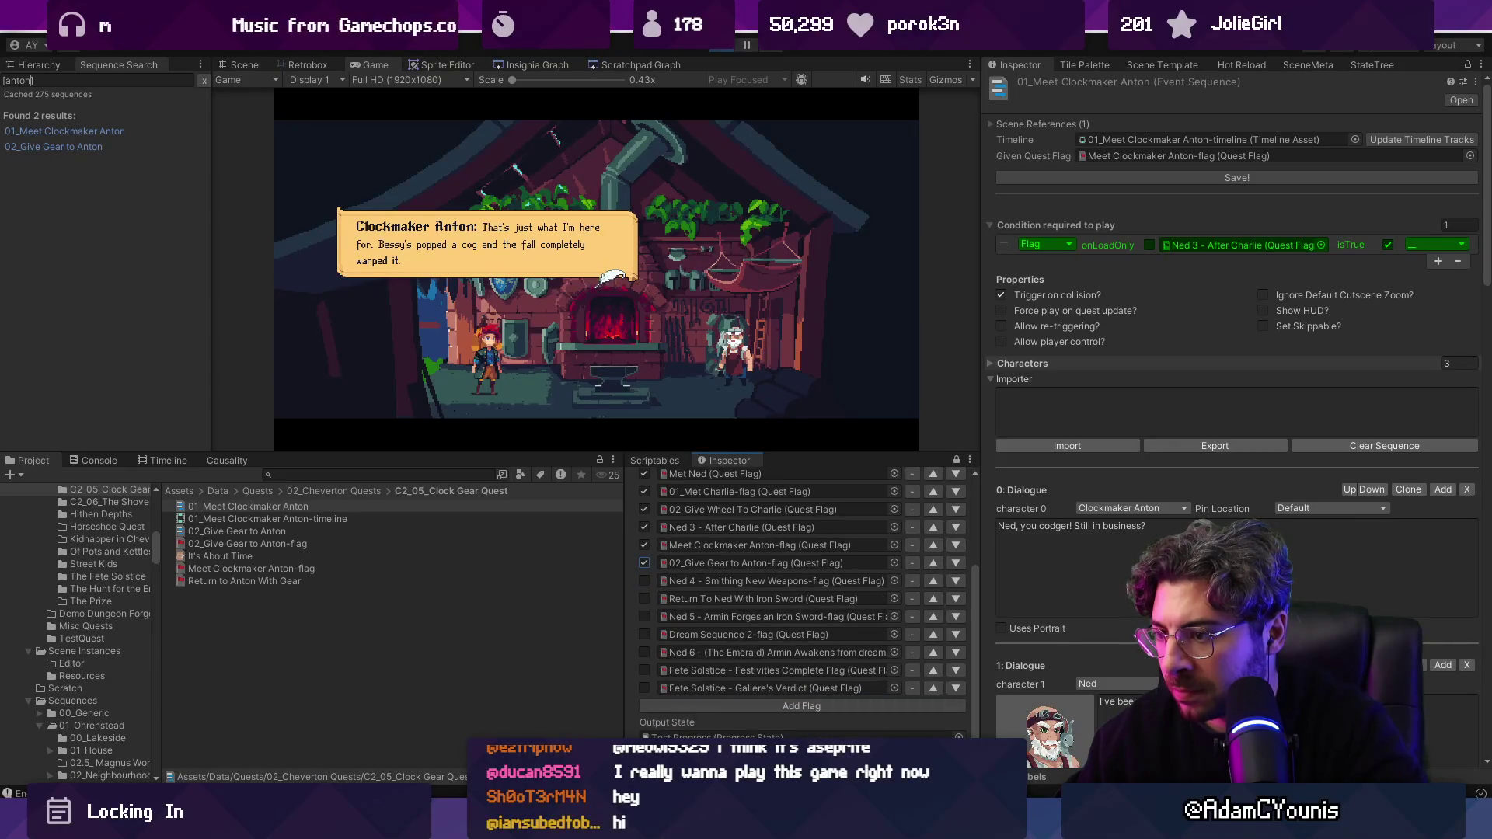
pyautogui.press('Escape')
pyautogui.press('Return')
pyautogui.press('Right')
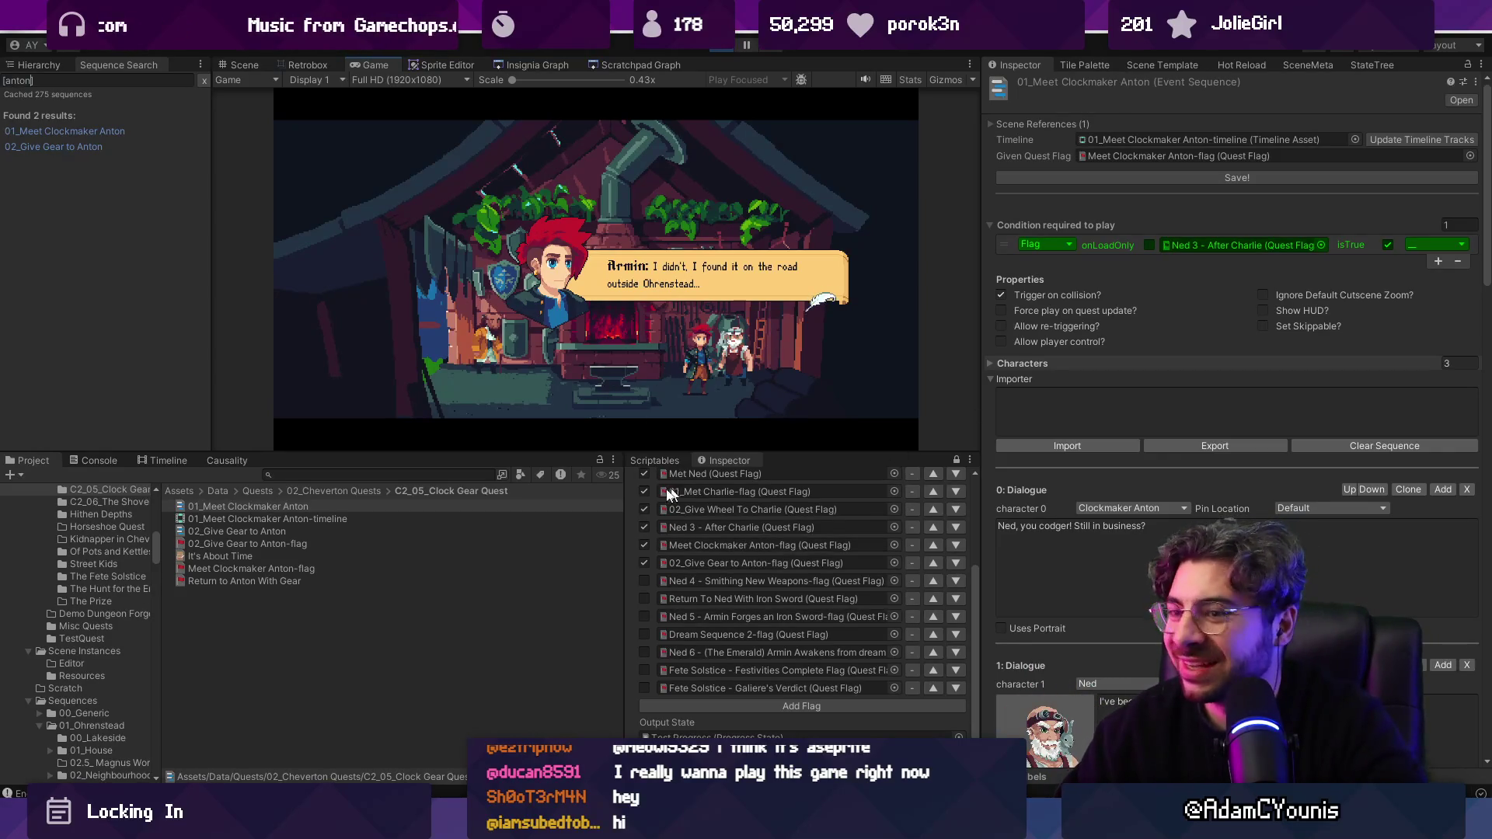
# Step: Search sequences for 'ned' and open Ned 4.1 Smithing New Weapons
pyautogui.click(13, 82)
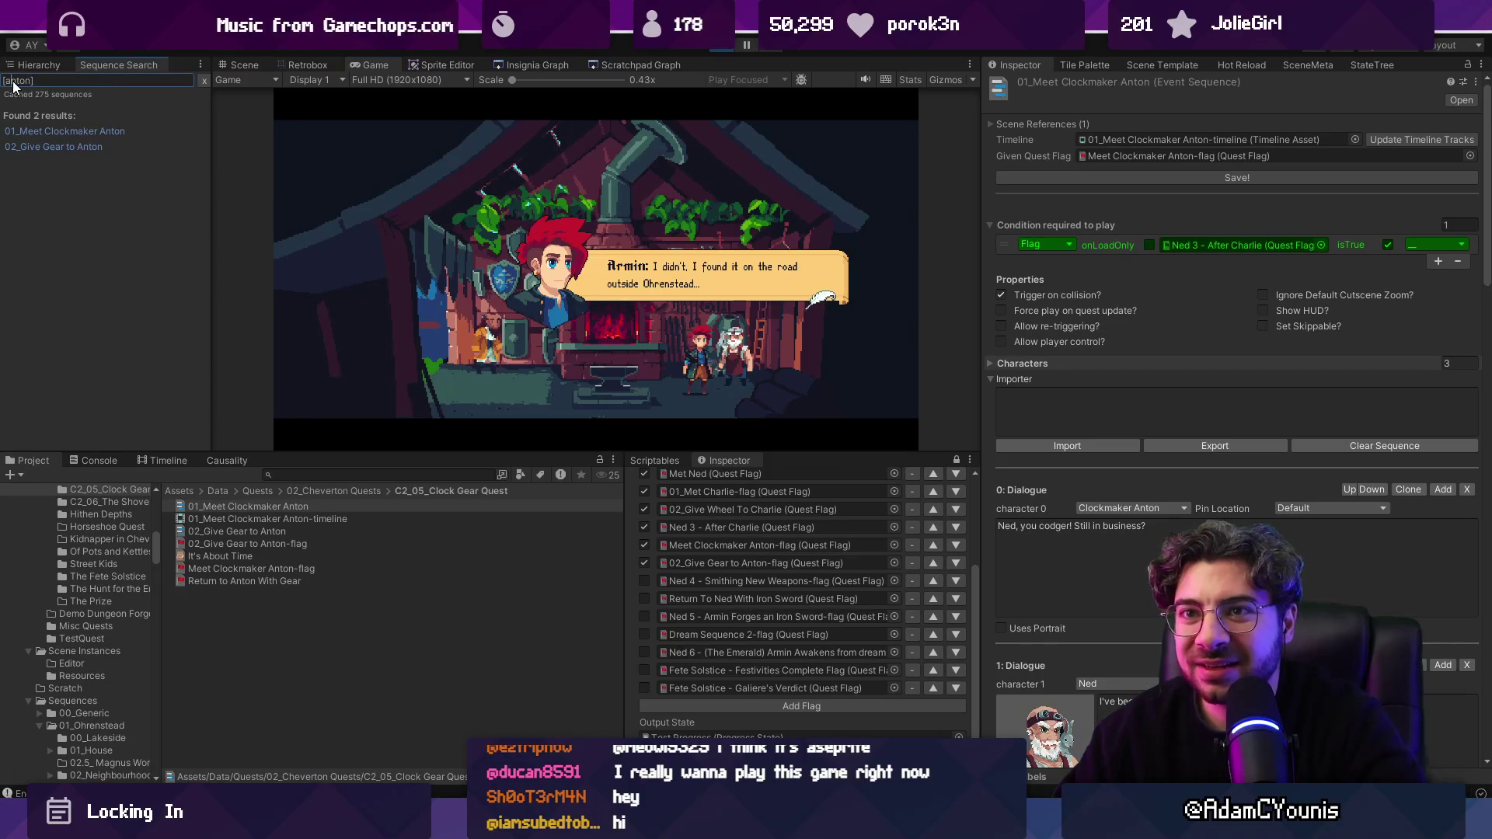
pyautogui.press('BackSpace')
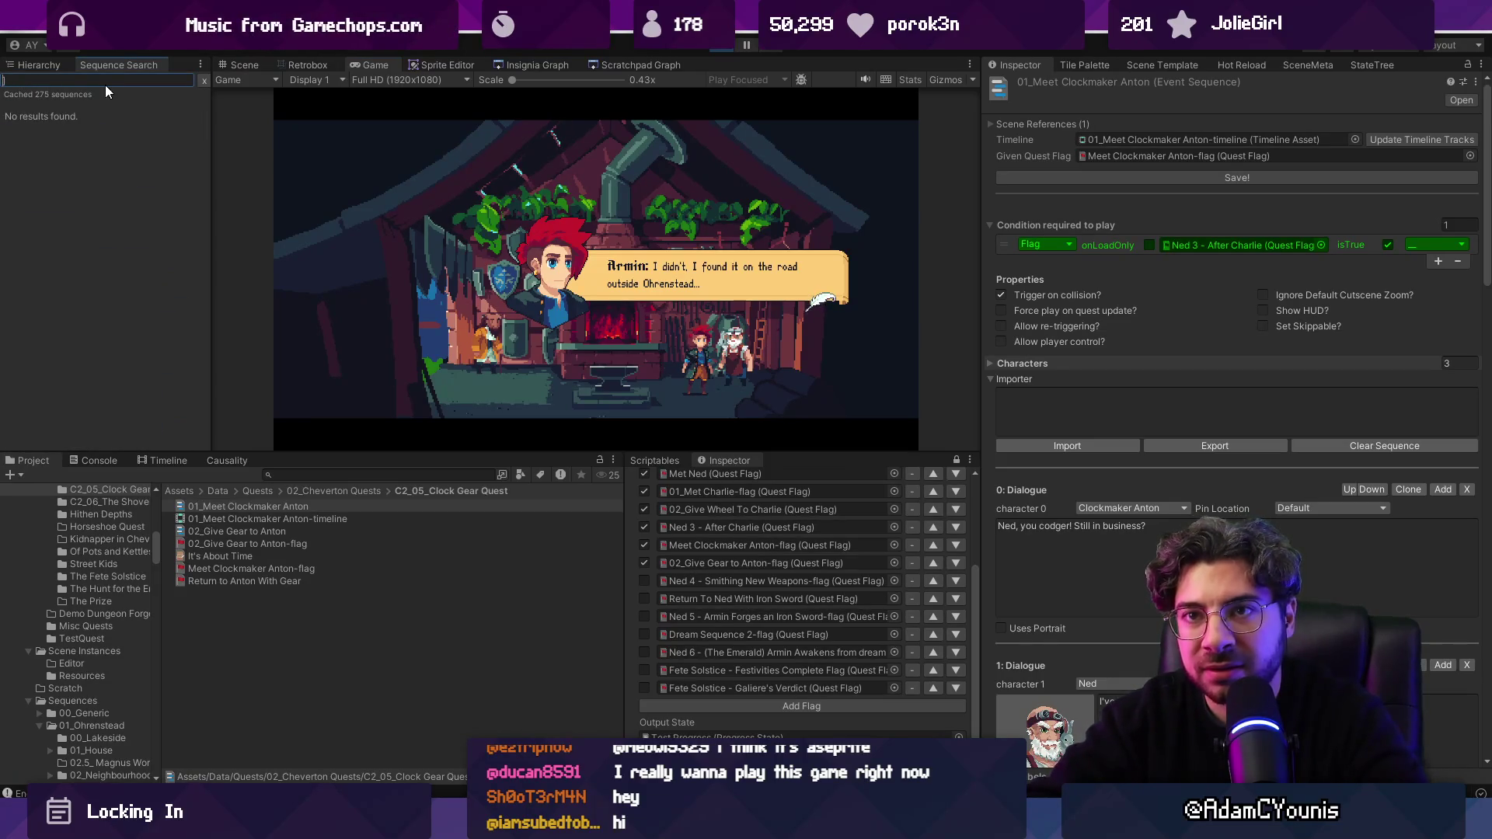
pyautogui.write('ned')
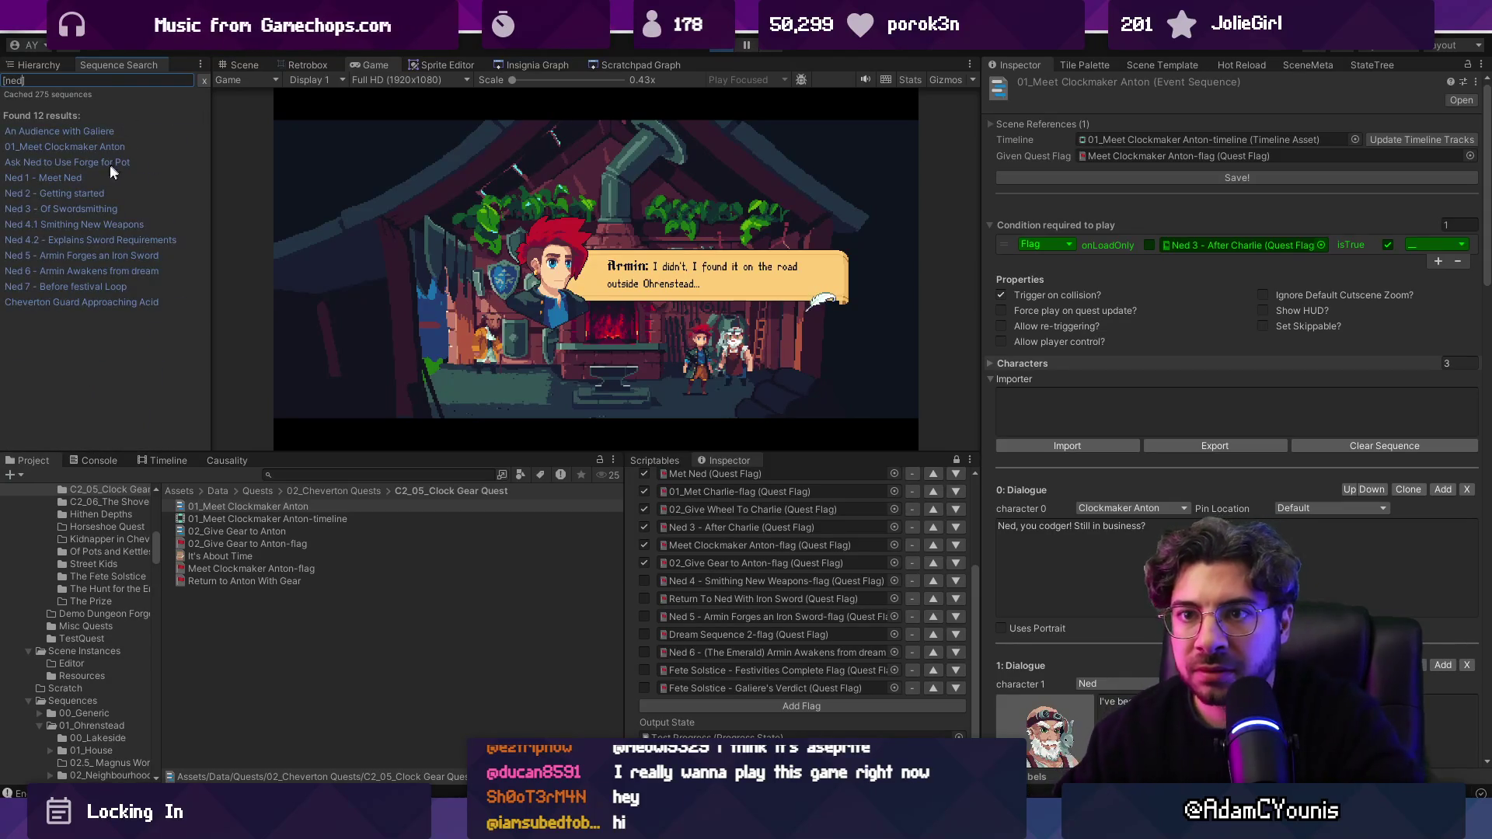
pyautogui.click(102, 238)
pyautogui.click(101, 223)
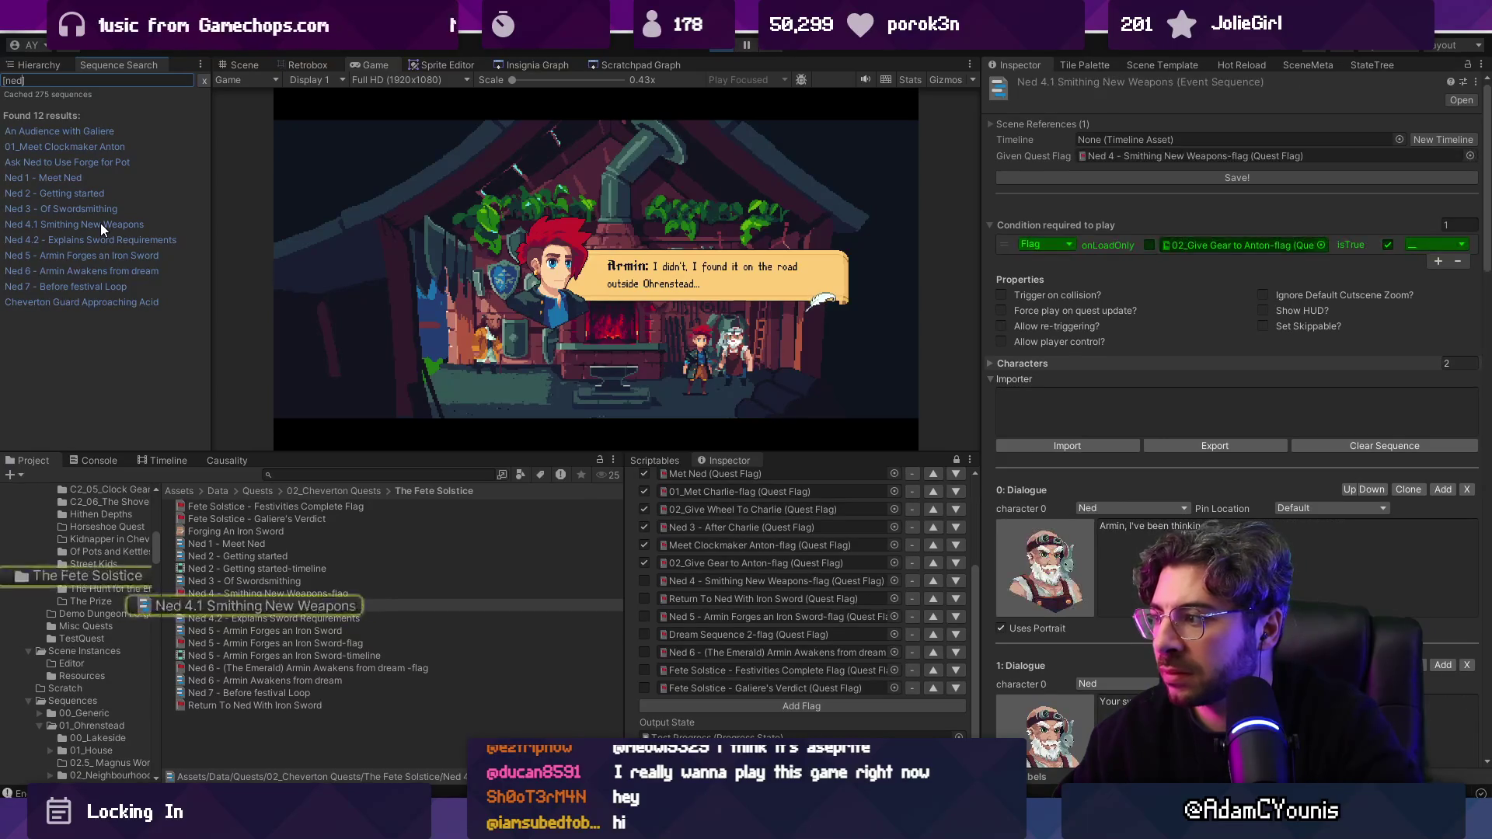
# Step: Read through the Ned 4.1 dialogues and open its Ned 4 - Smithing New Weapons-flag
pyautogui.click(1073, 412)
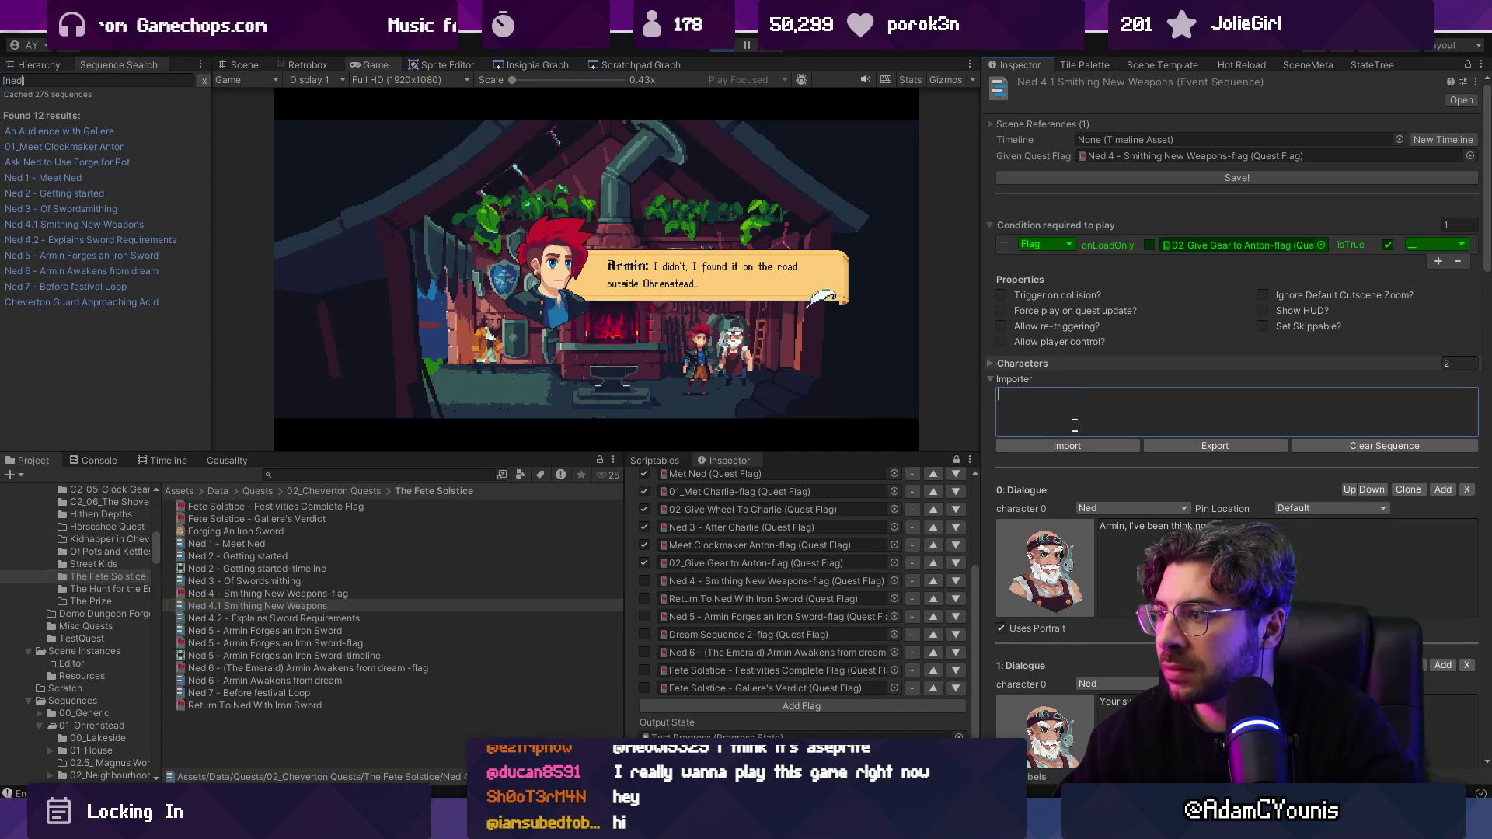
pyautogui.scroll(-3, 1118, 431)
pyautogui.scroll(-9, 1167, 456)
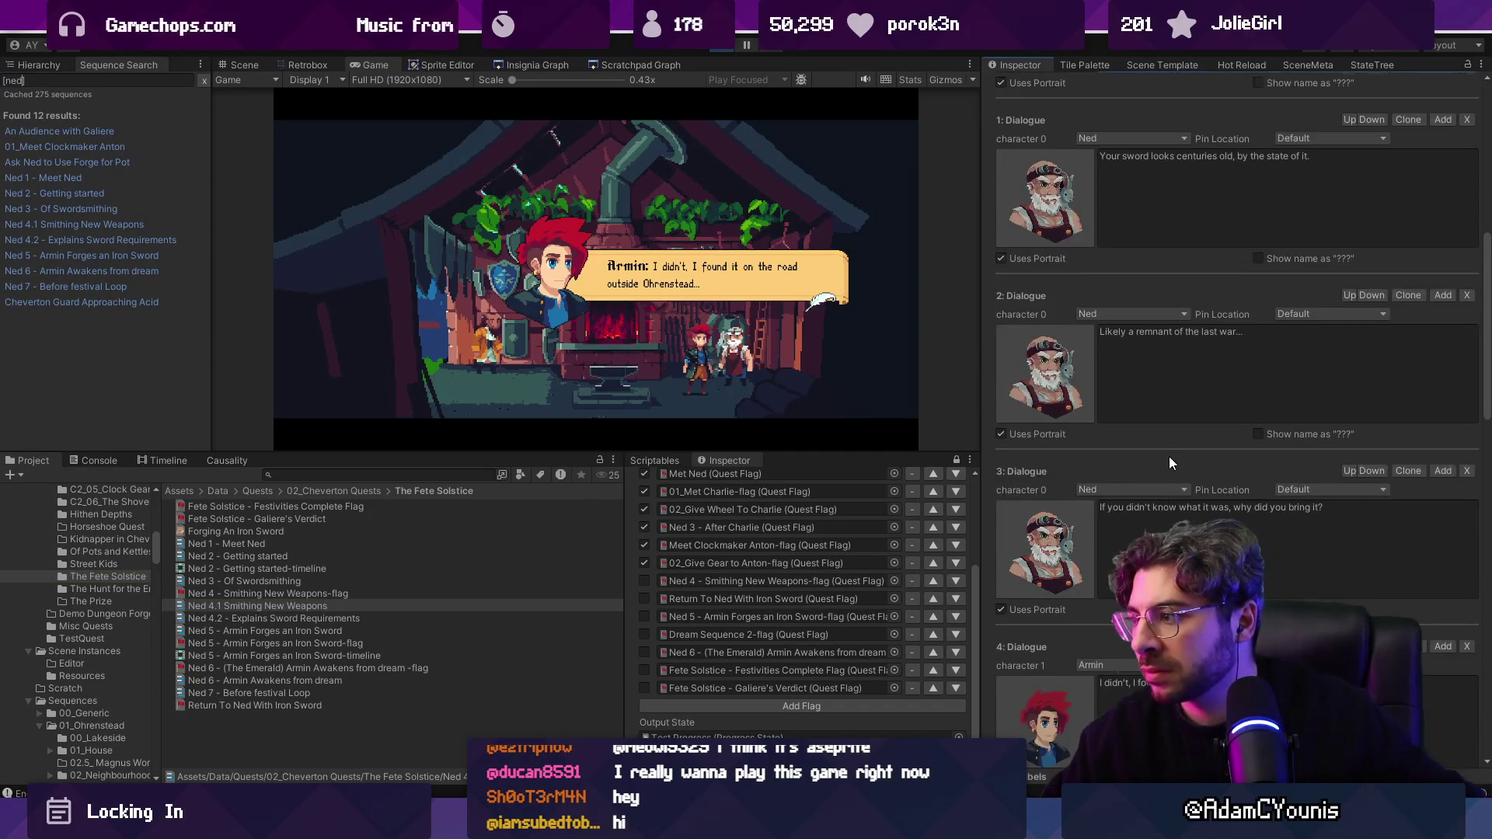
pyautogui.scroll(-2, 1169, 455)
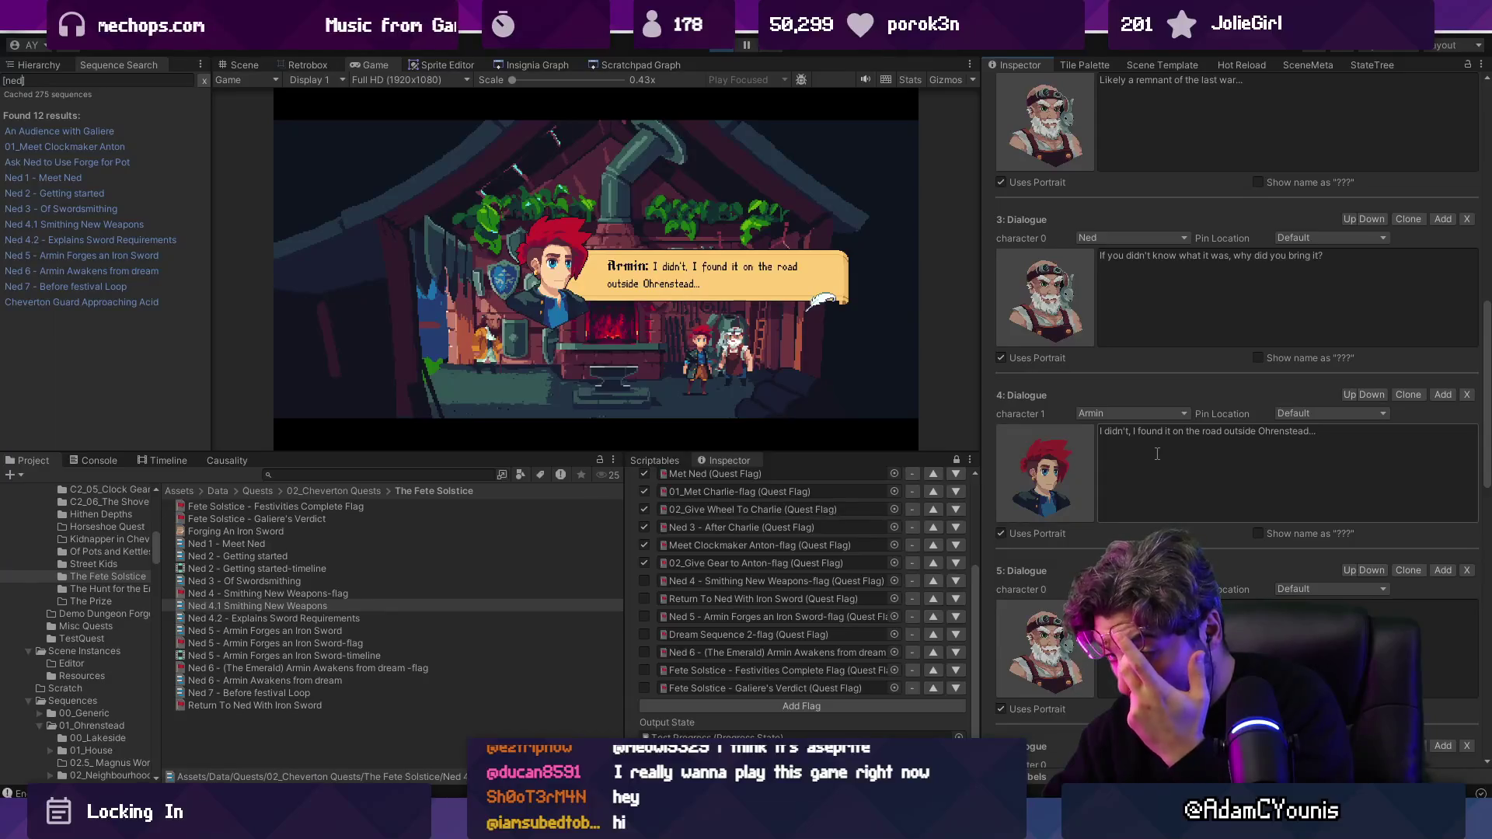
pyautogui.scroll(-4, 1153, 455)
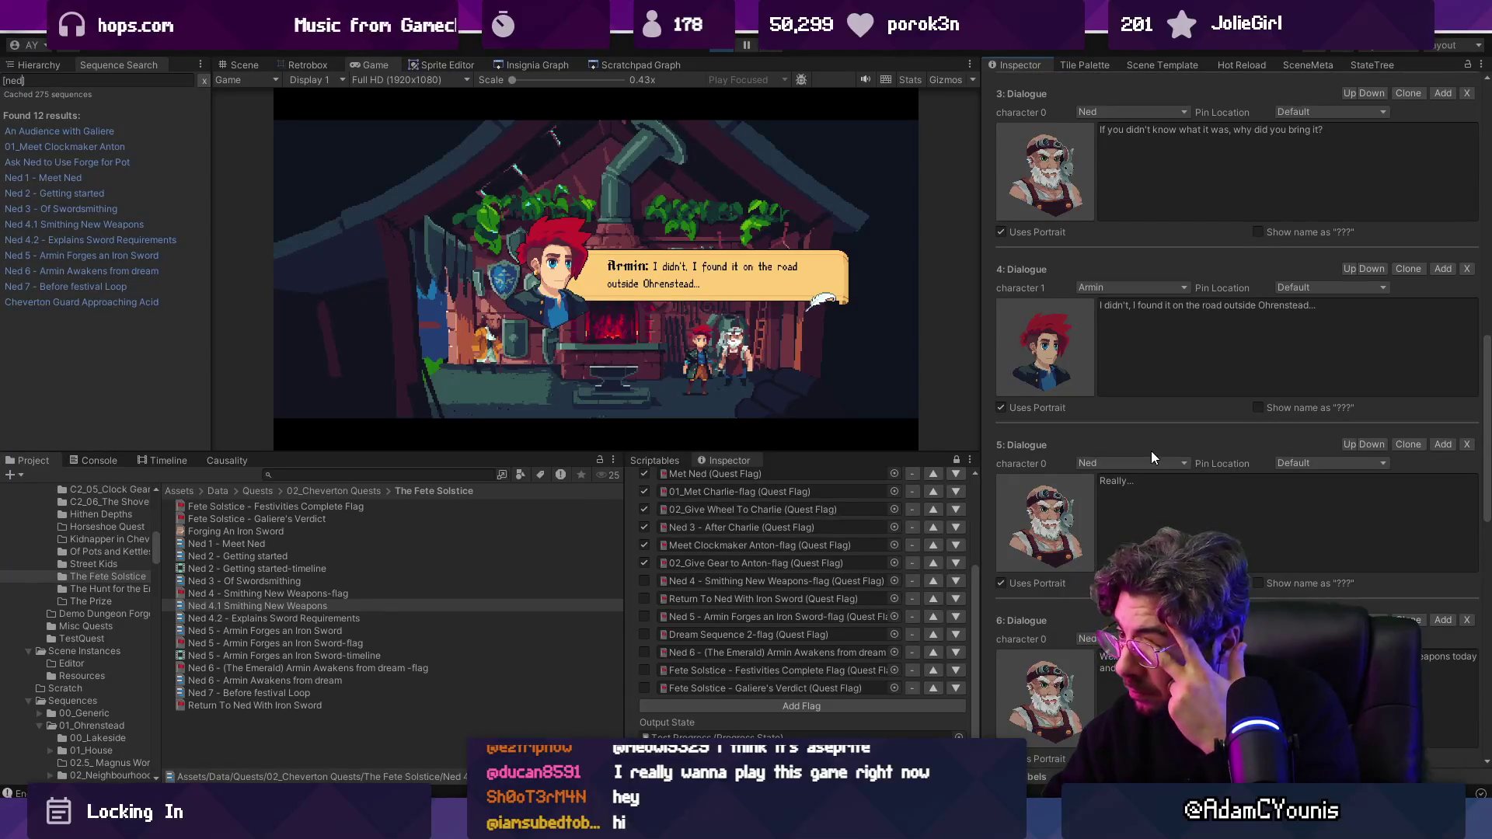
pyautogui.scroll(-4, 1152, 457)
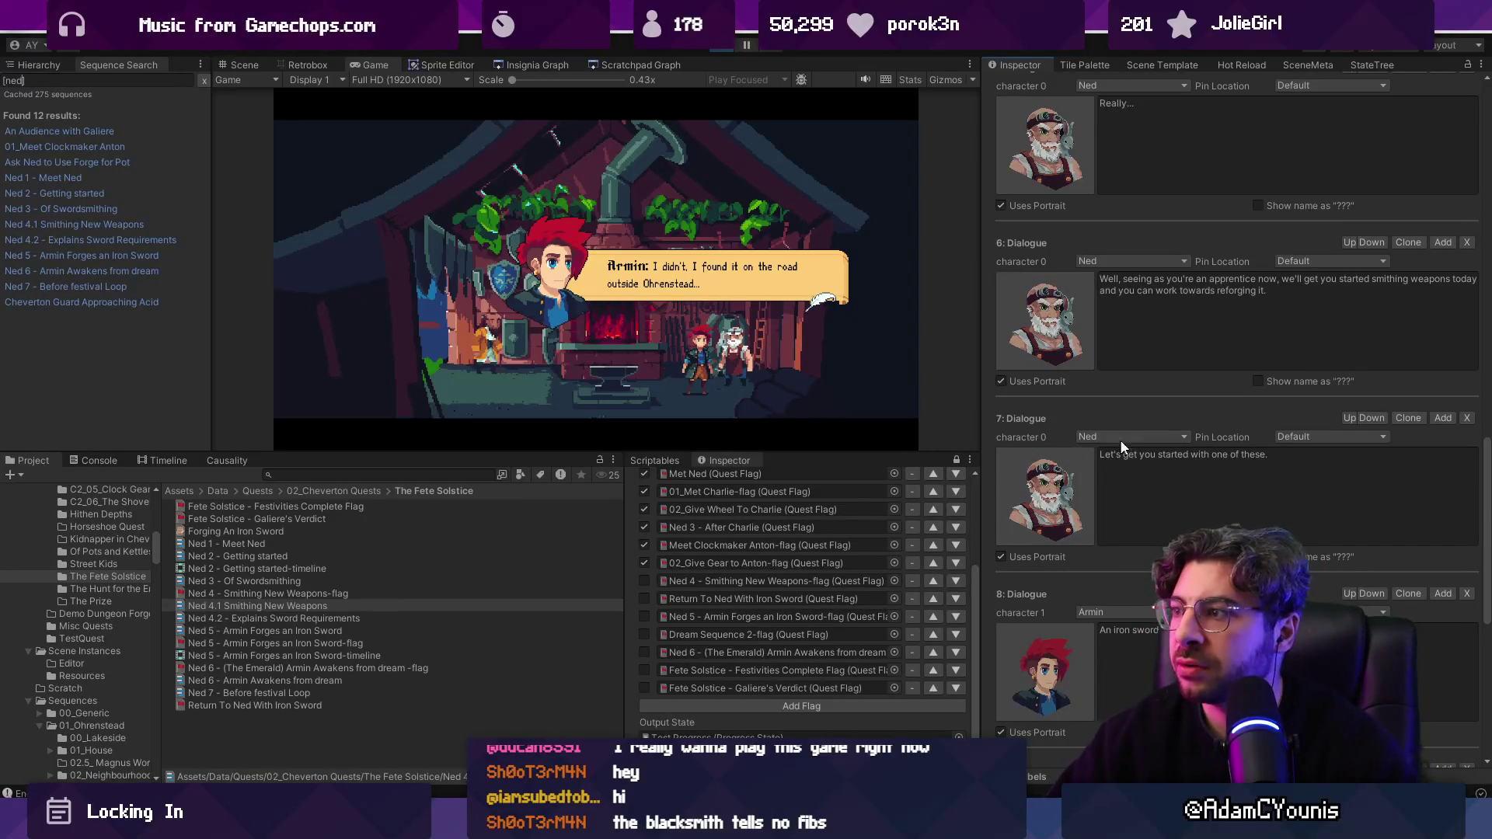
pyautogui.scroll(10, 1107, 428)
pyautogui.scroll(10, 1105, 415)
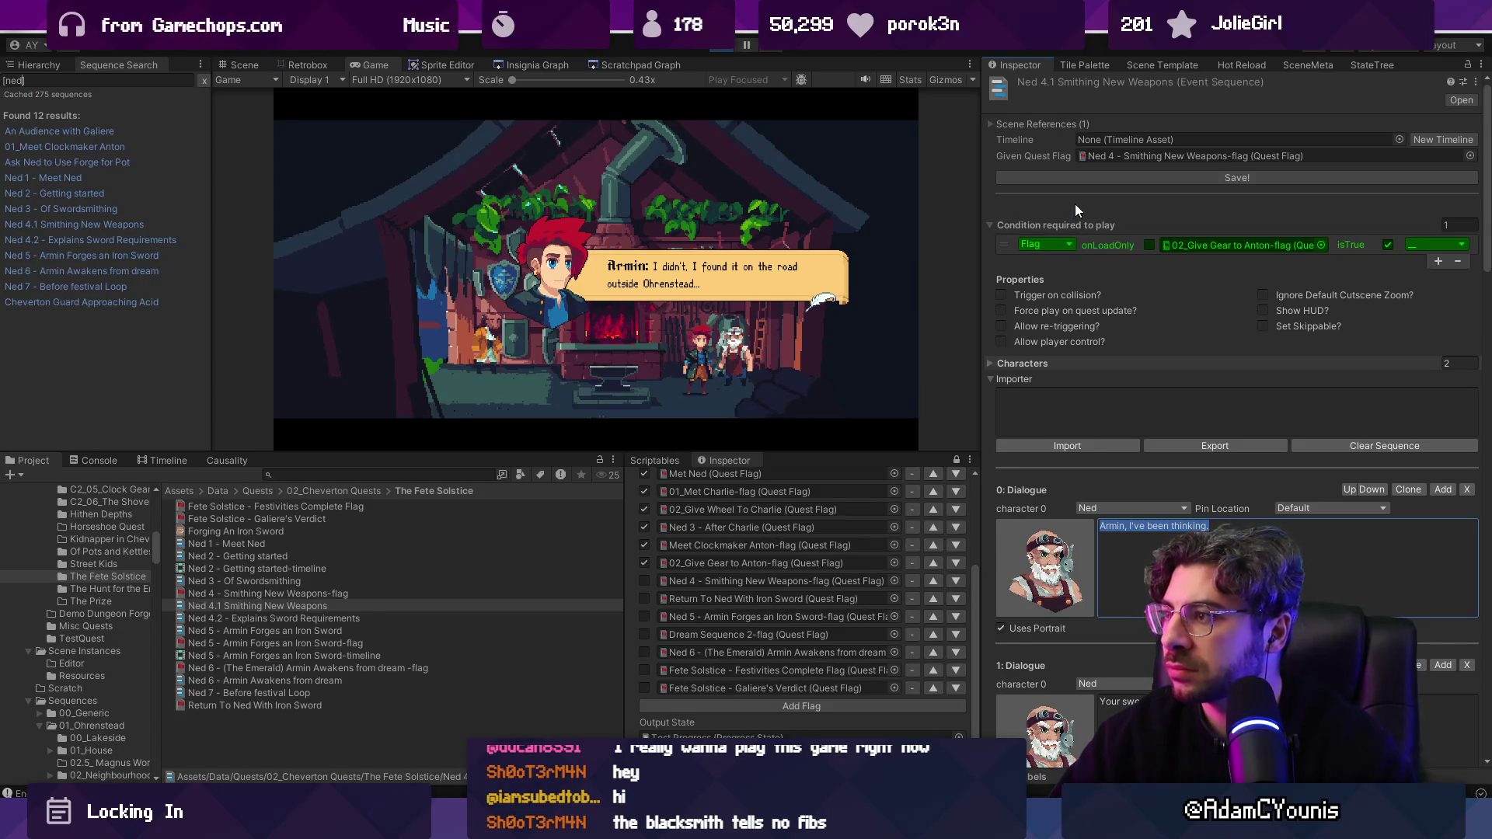
pyautogui.click(334, 592)
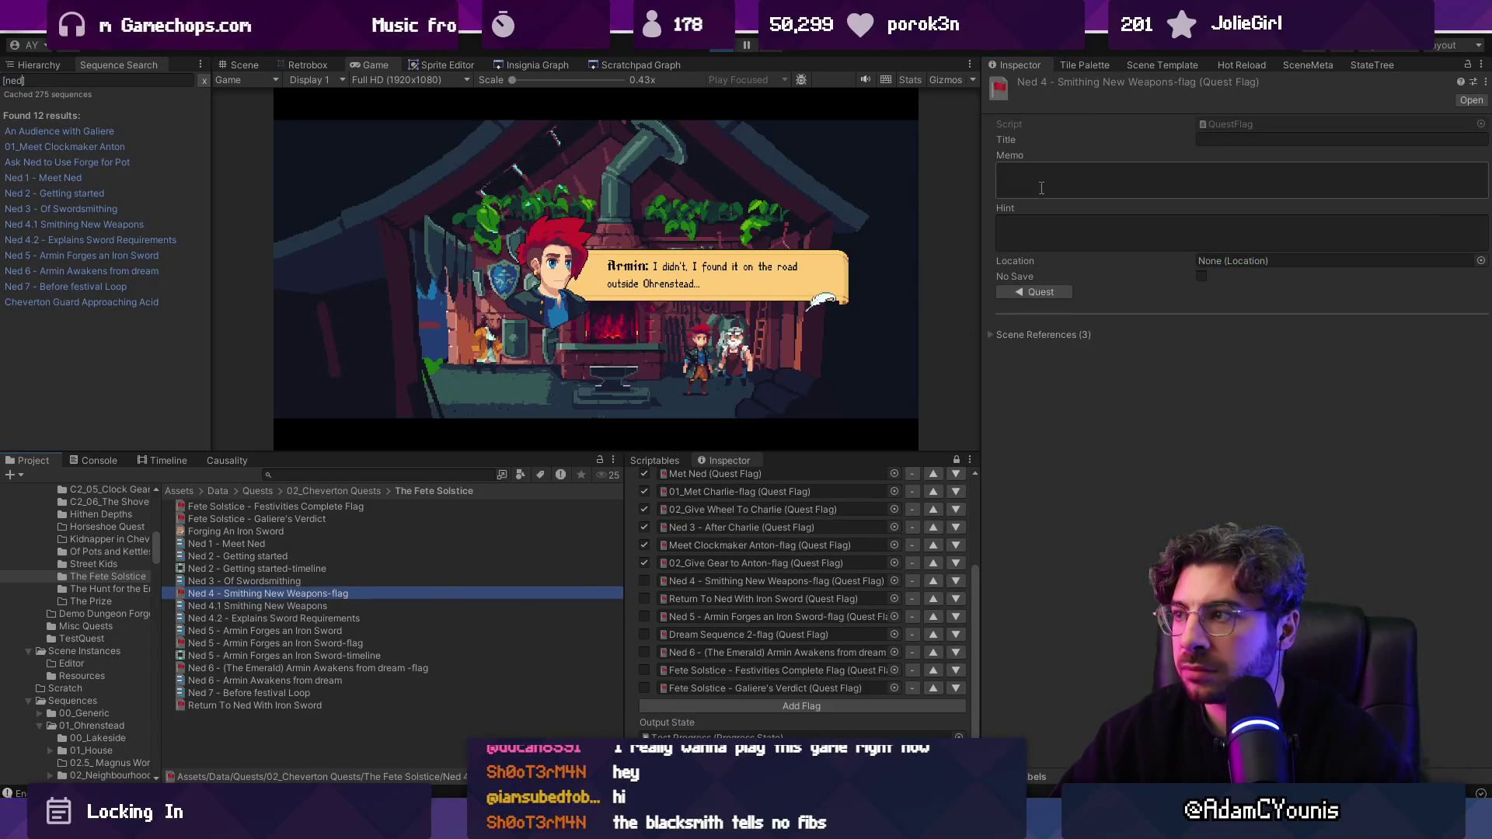
# Step: Open the Forging An Iron Sword quest, exit Play mode, frame the scene and show the Hierarchy
pyautogui.click(1031, 295)
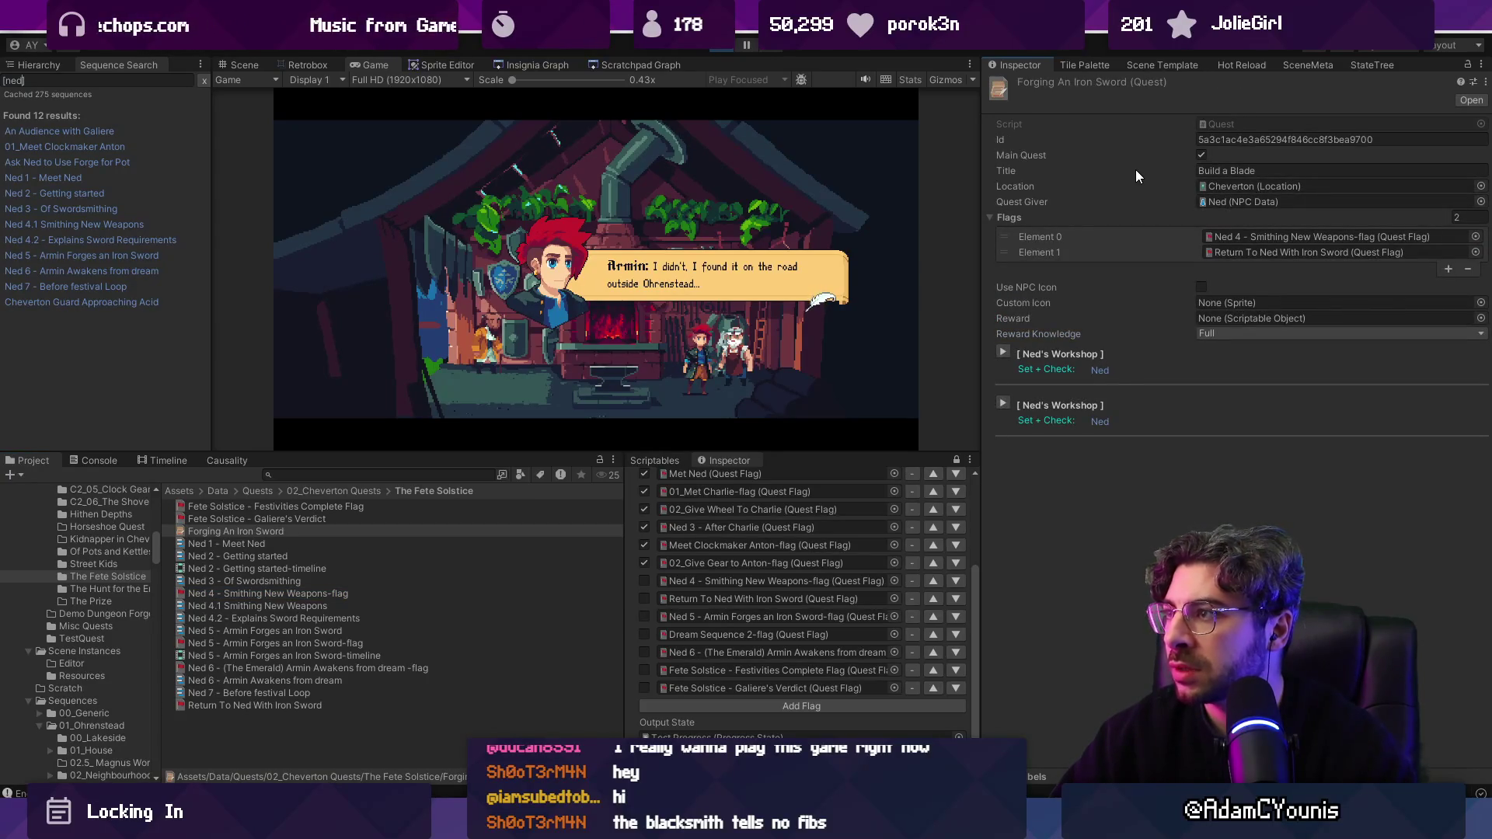
pyautogui.hotkey('ctrl', 'p')
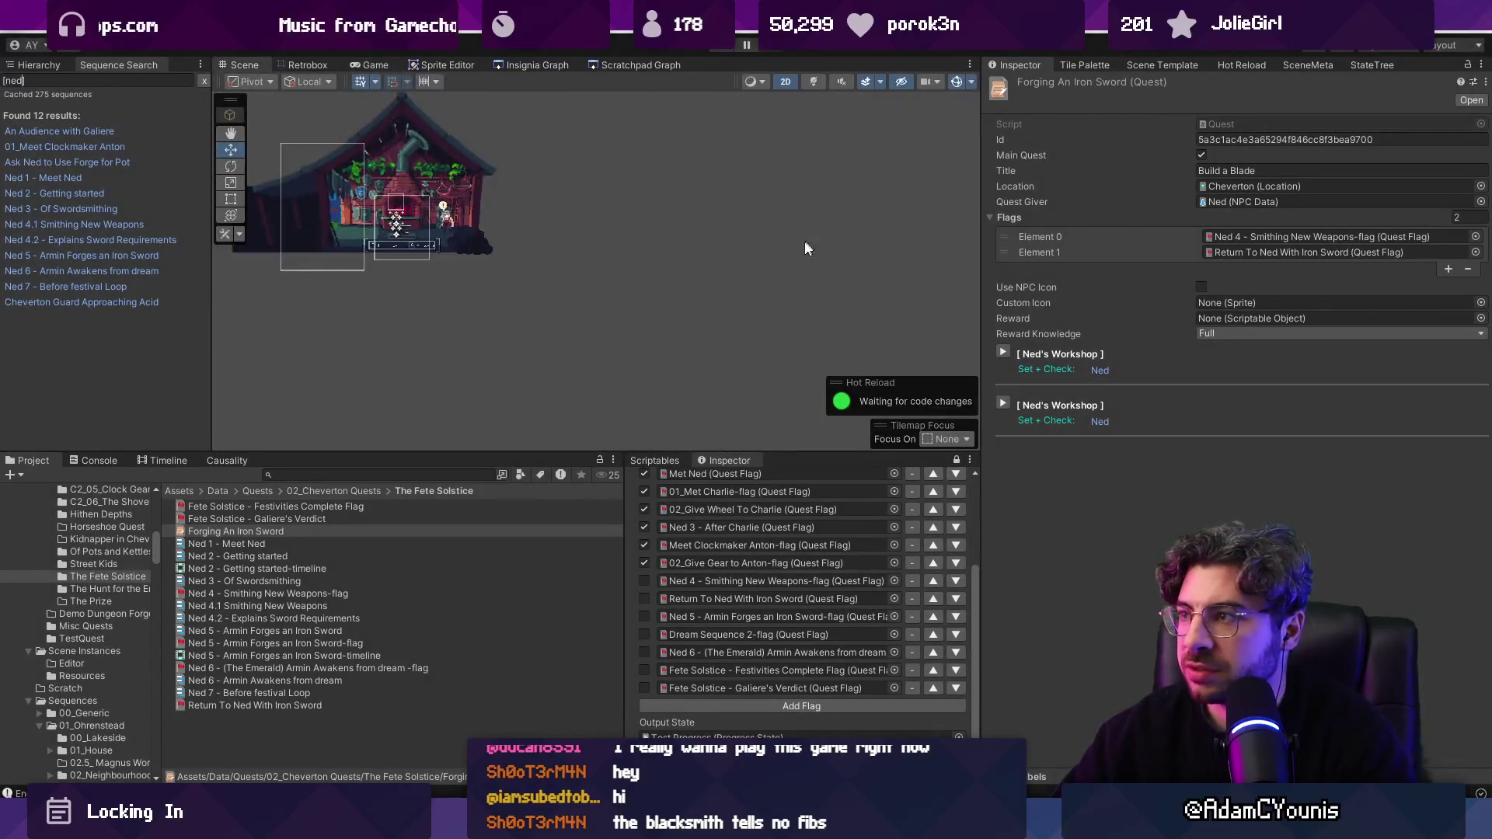
pyautogui.press('f')
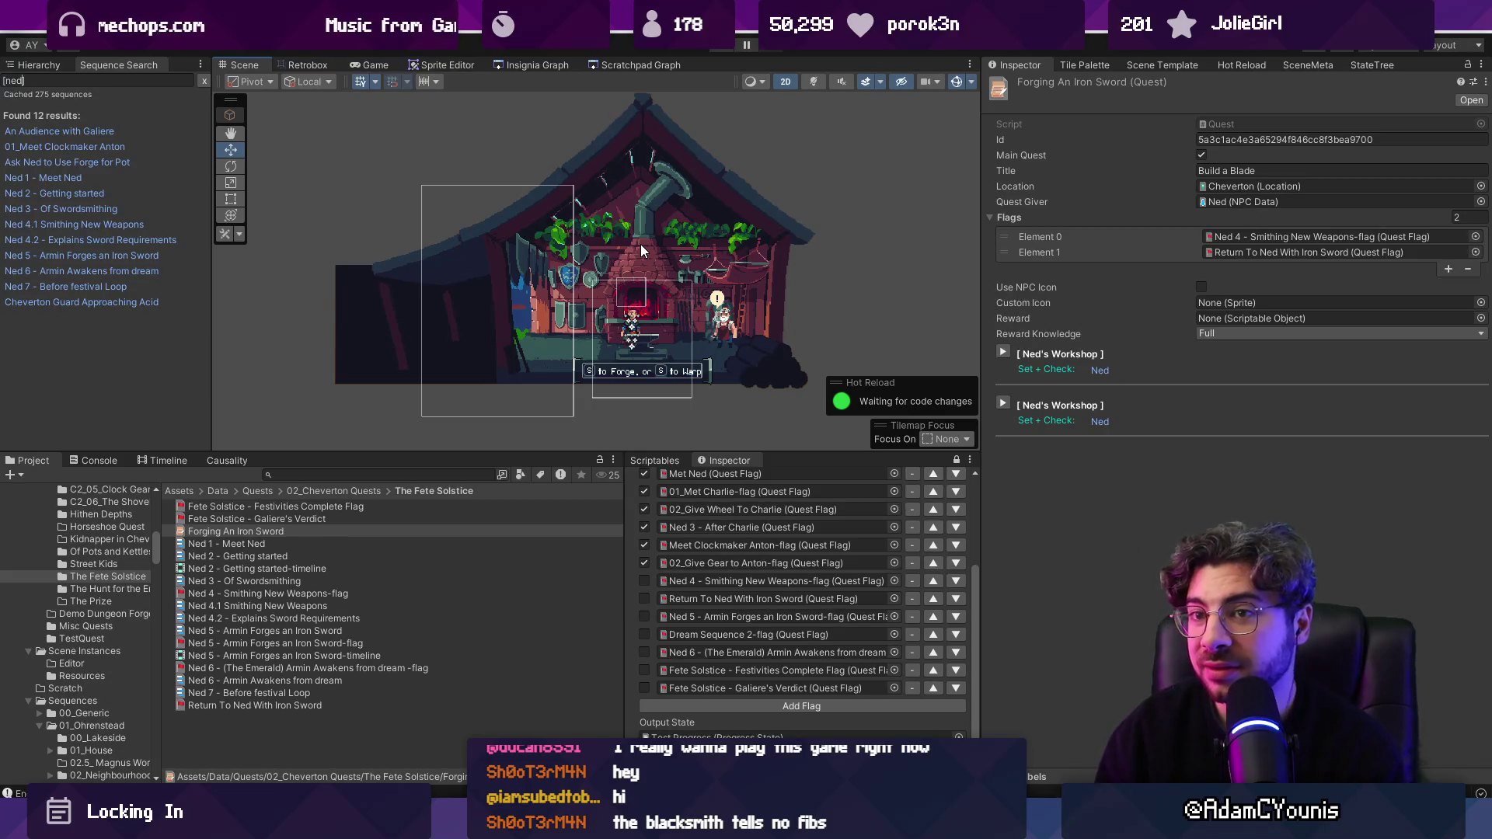
pyautogui.click(61, 64)
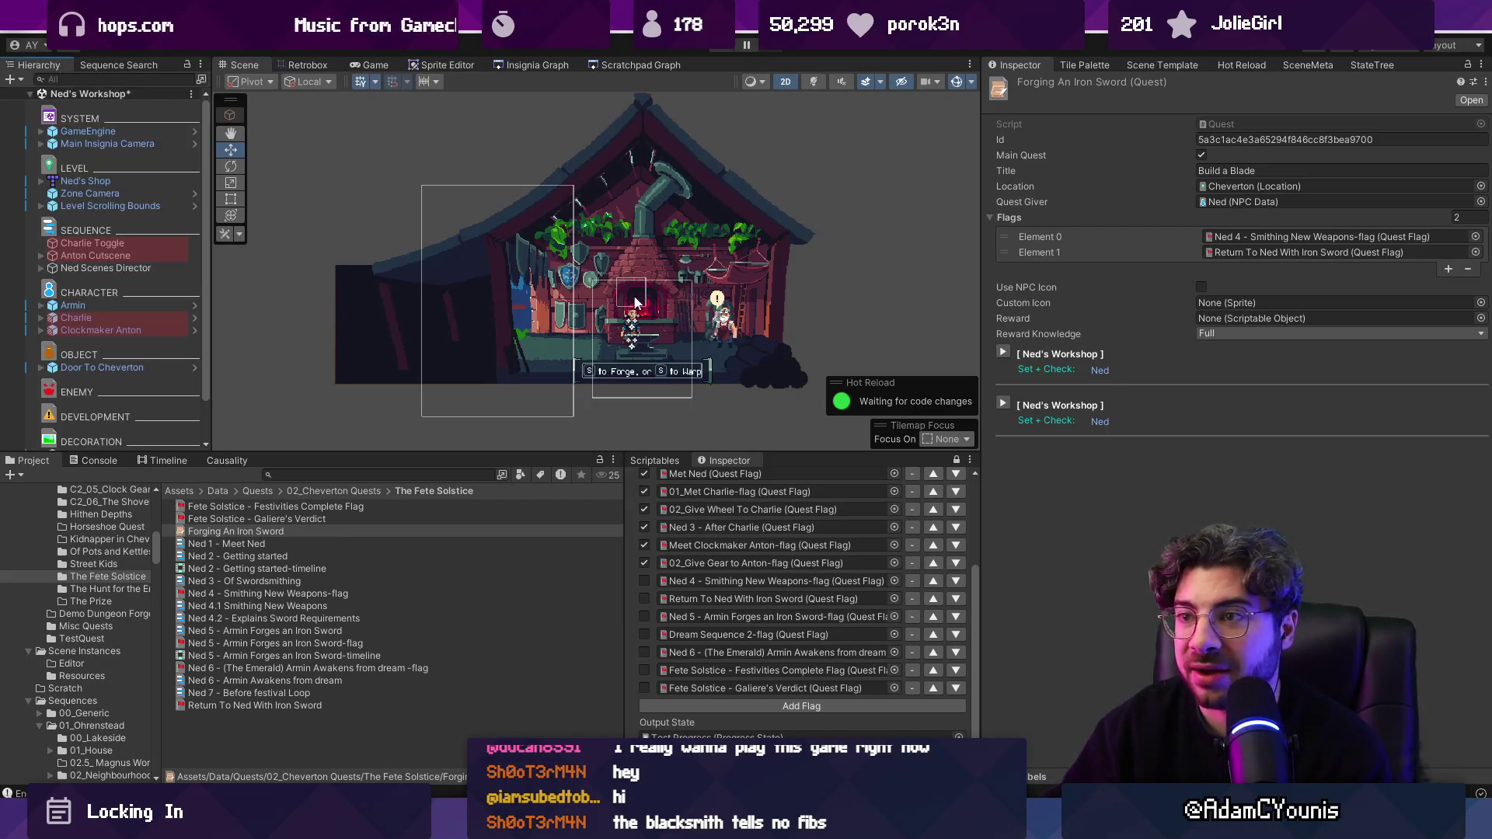
# Step: Select Ned and remove Ned 4.1 Smithing New Weapons from its sequences, then undo it
pyautogui.click(722, 320)
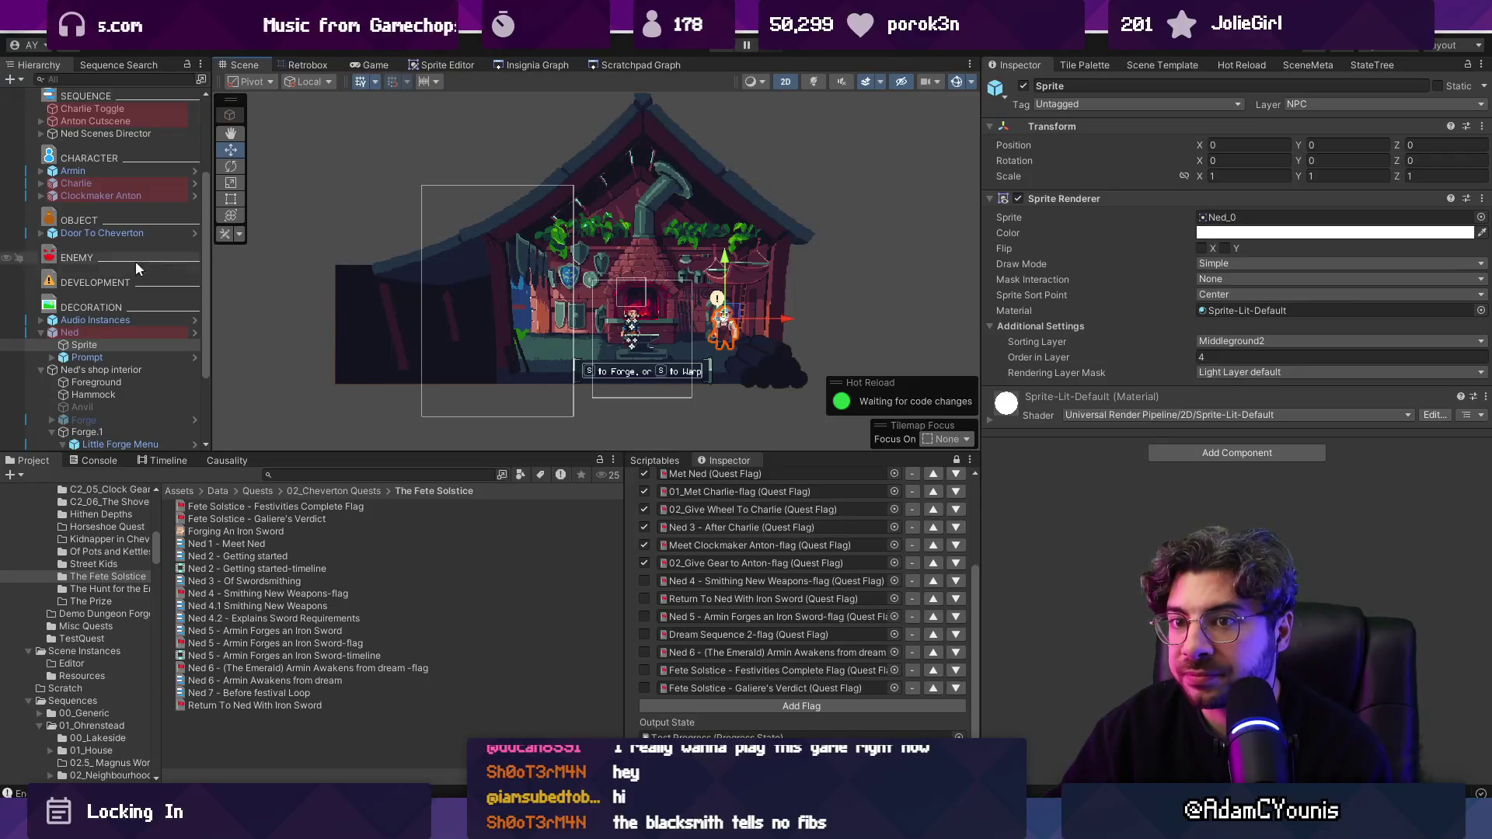
pyautogui.scroll(2, 114, 333)
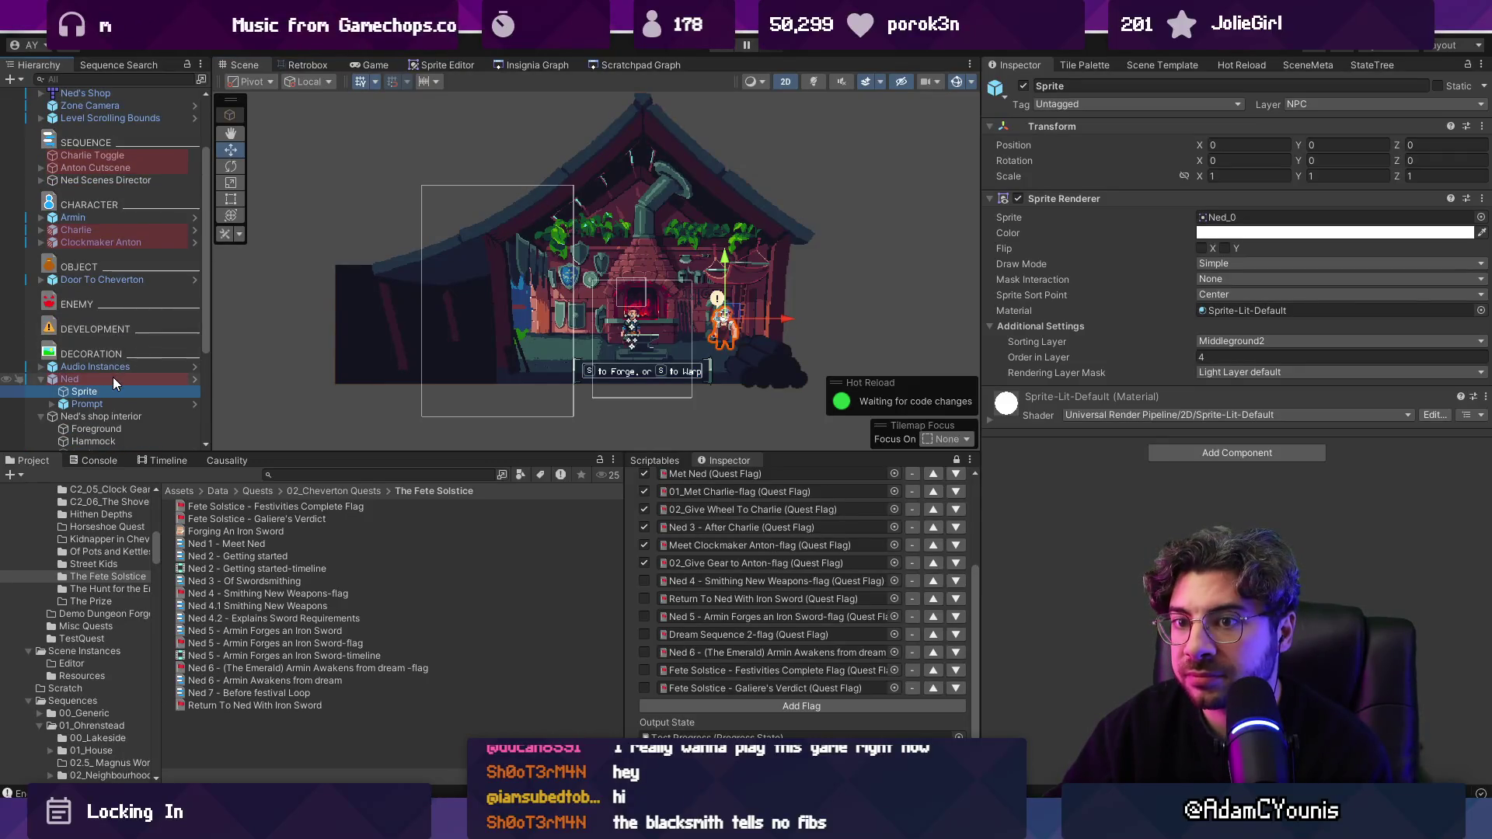
pyautogui.click(113, 379)
pyautogui.click(1243, 410)
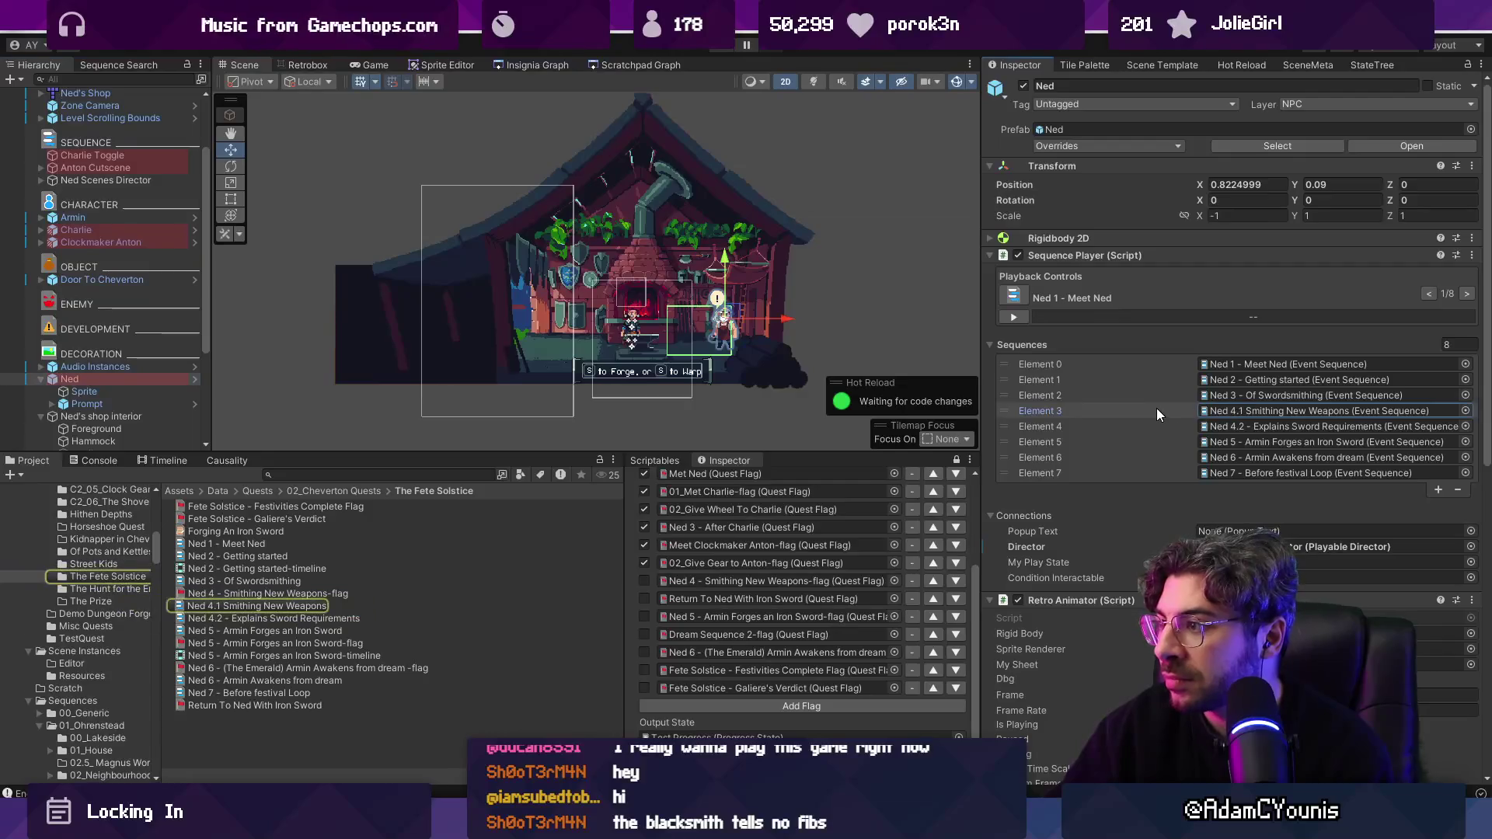
pyautogui.click(1458, 490)
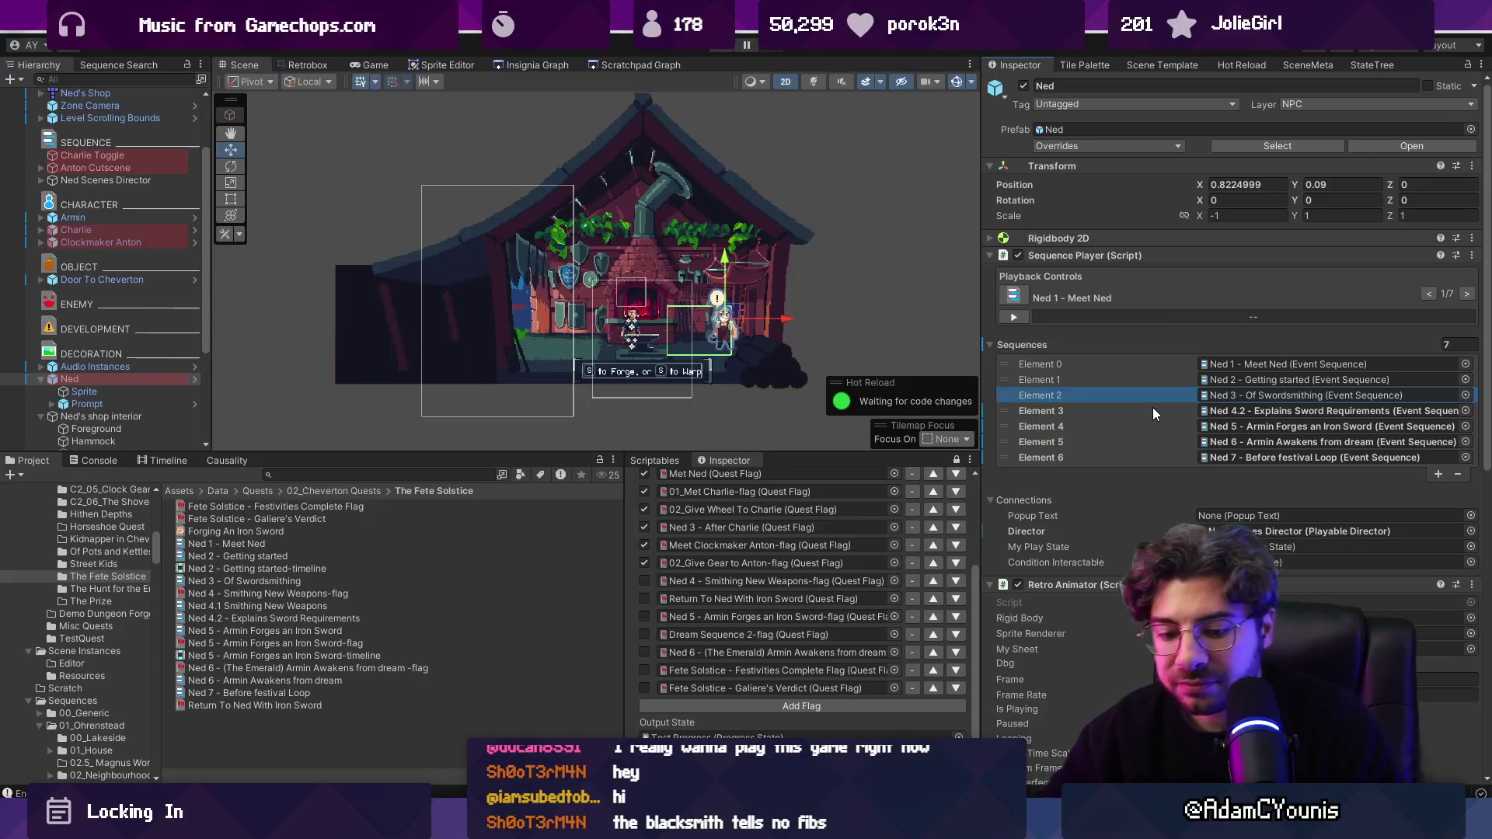
pyautogui.hotkey('ctrl', 'z')
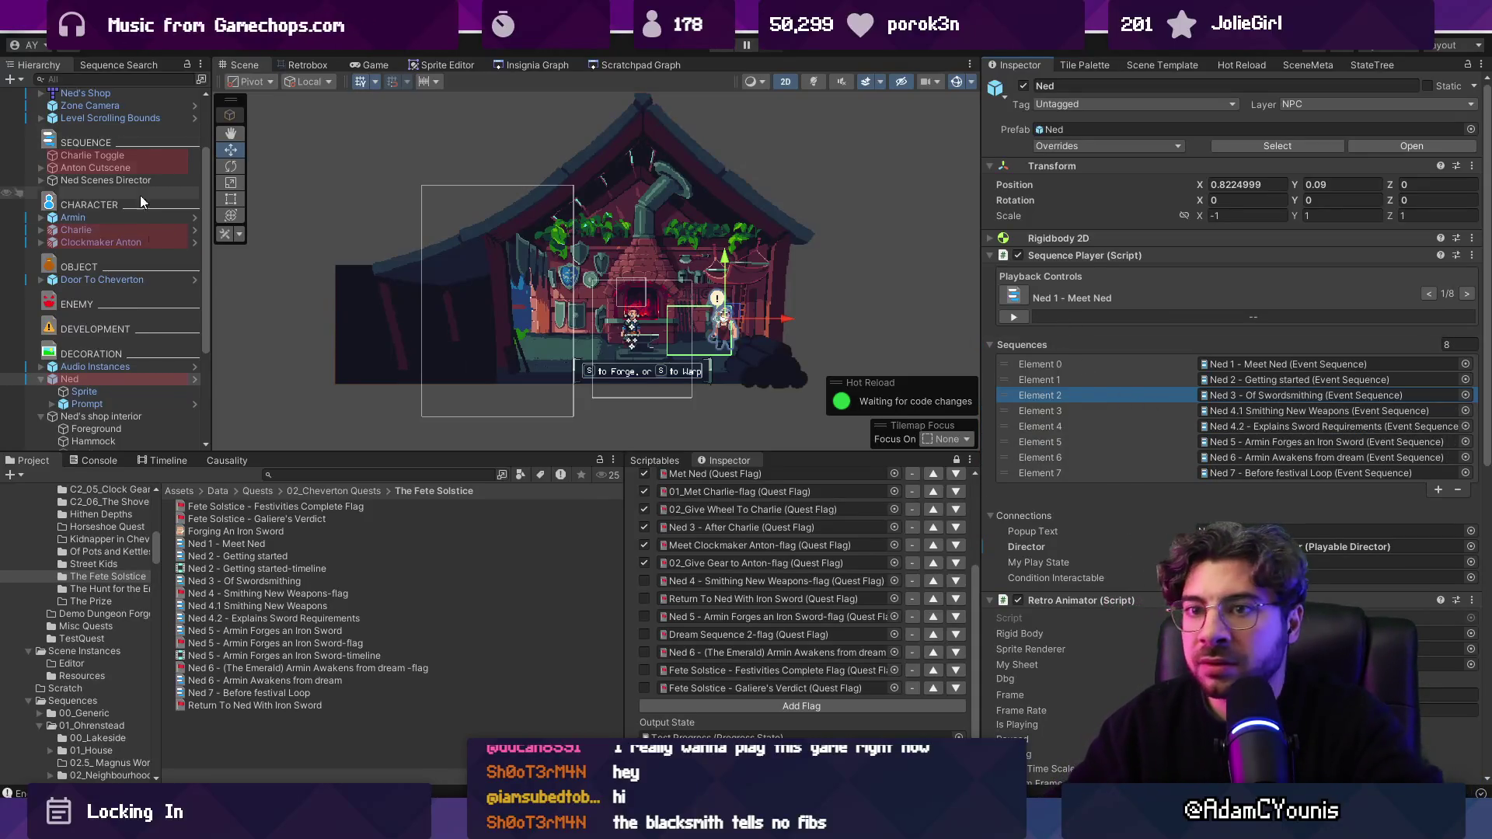
# Step: In the Ned prefab, remove sequence Elements 3–5 and then undo the removal
pyautogui.click(194, 379)
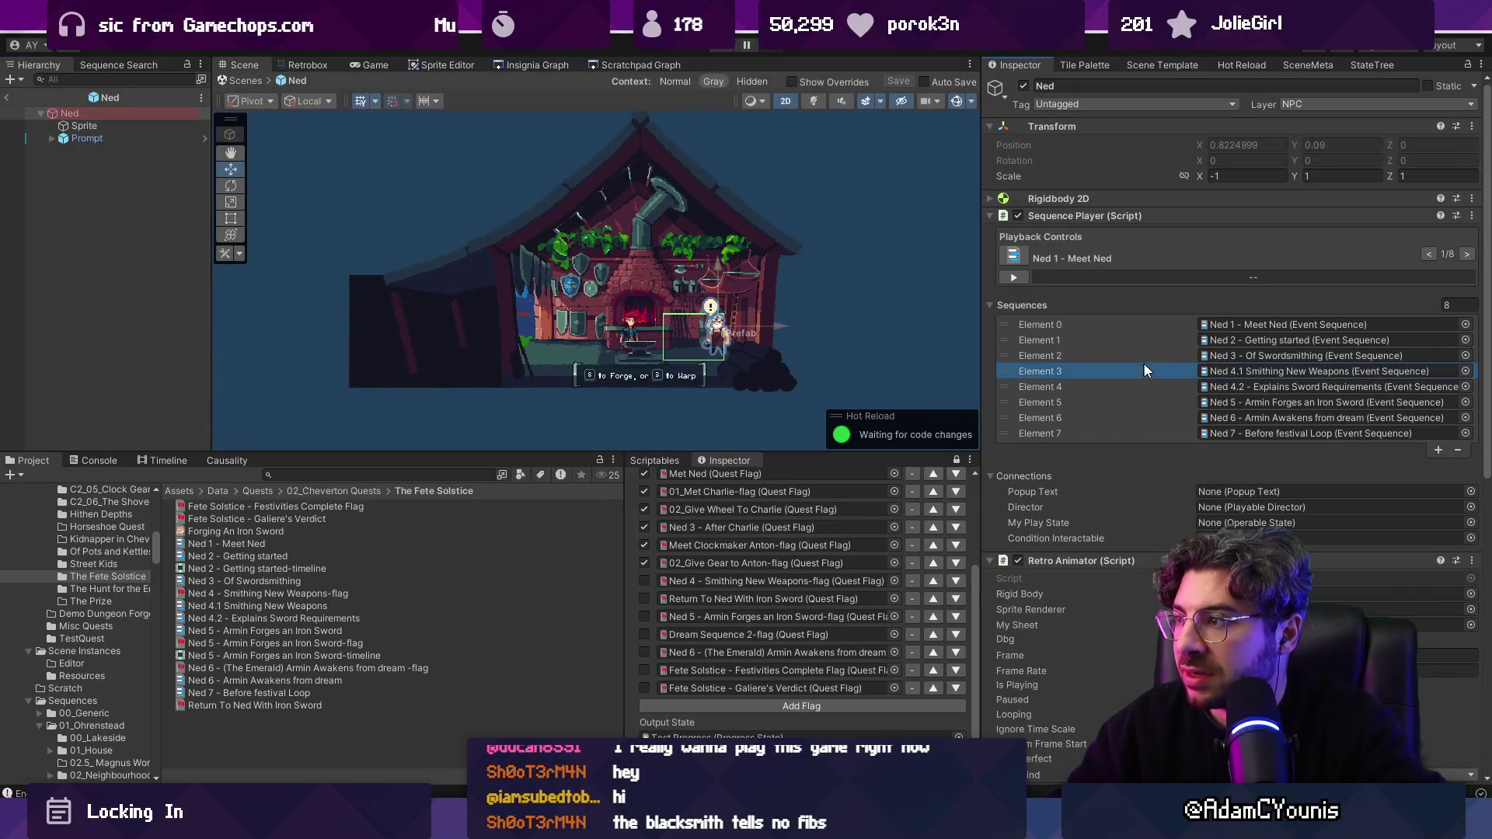
pyautogui.click(1233, 366)
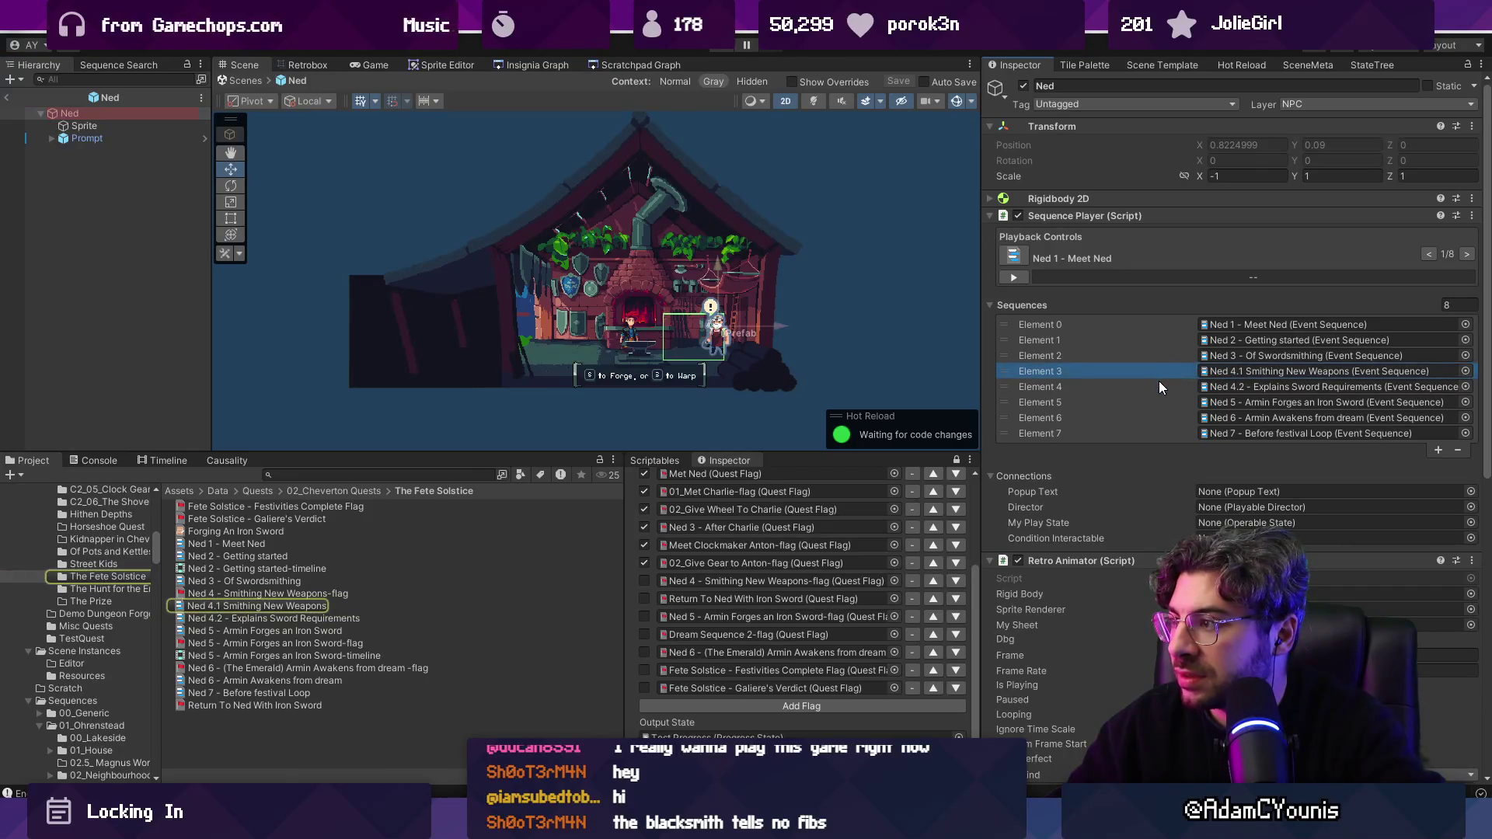
pyautogui.click(1158, 389)
pyautogui.click(1158, 399)
pyautogui.keyDown('shift'); pyautogui.click(1159, 373); pyautogui.keyUp('shift')
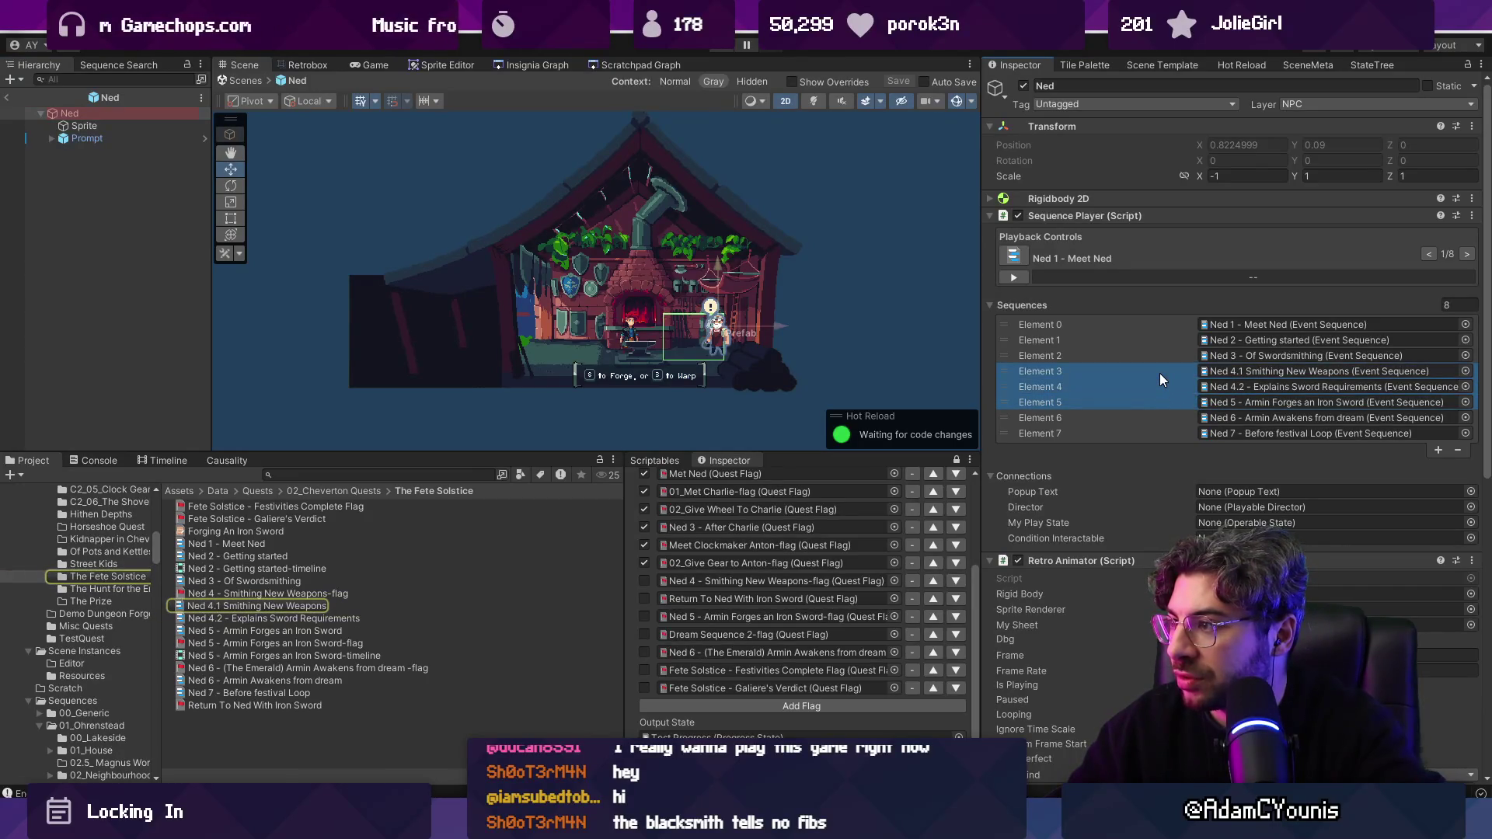
pyautogui.click(1463, 454)
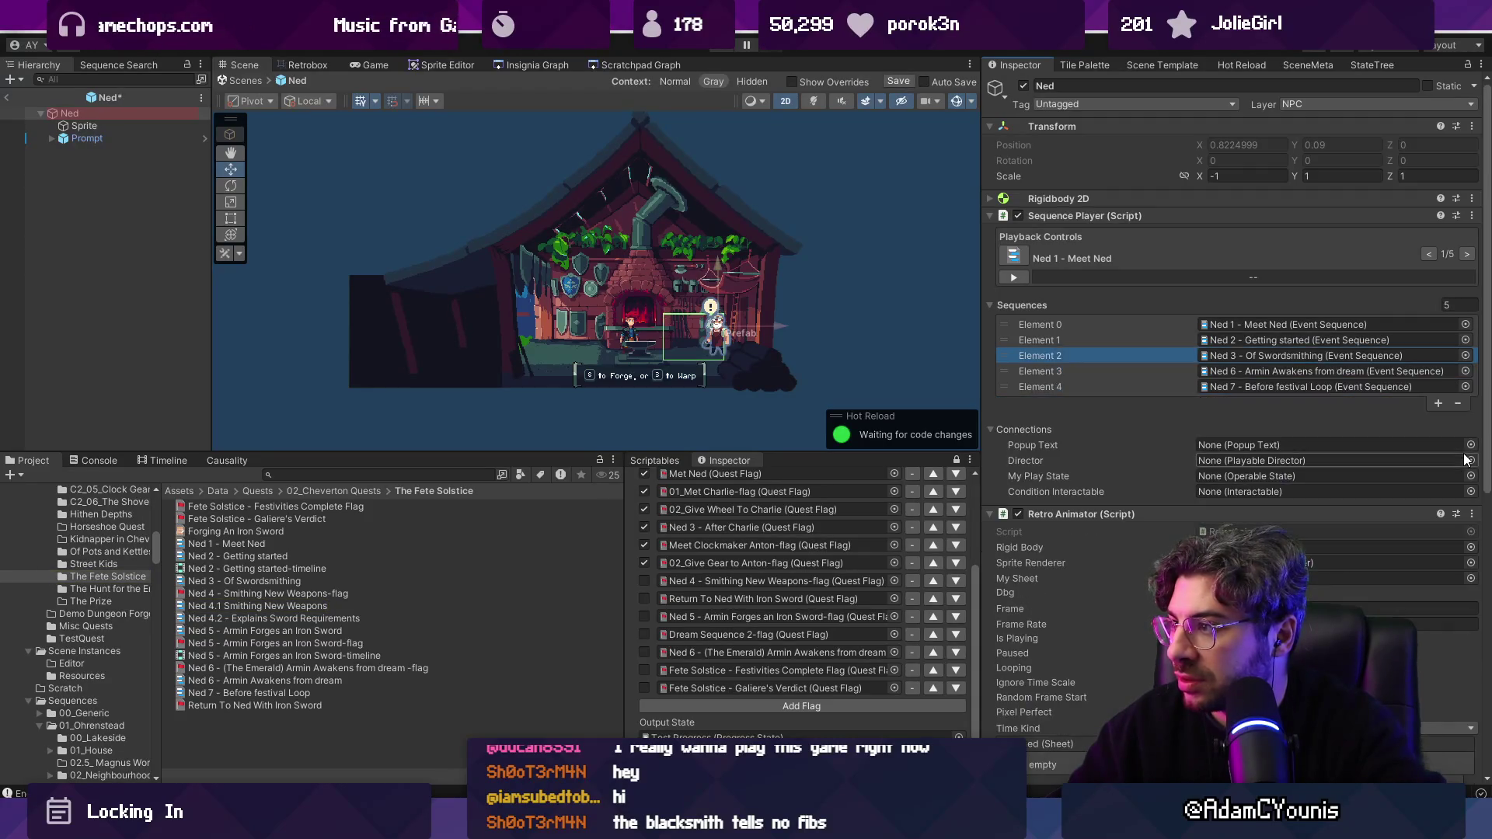
pyautogui.click(1261, 340)
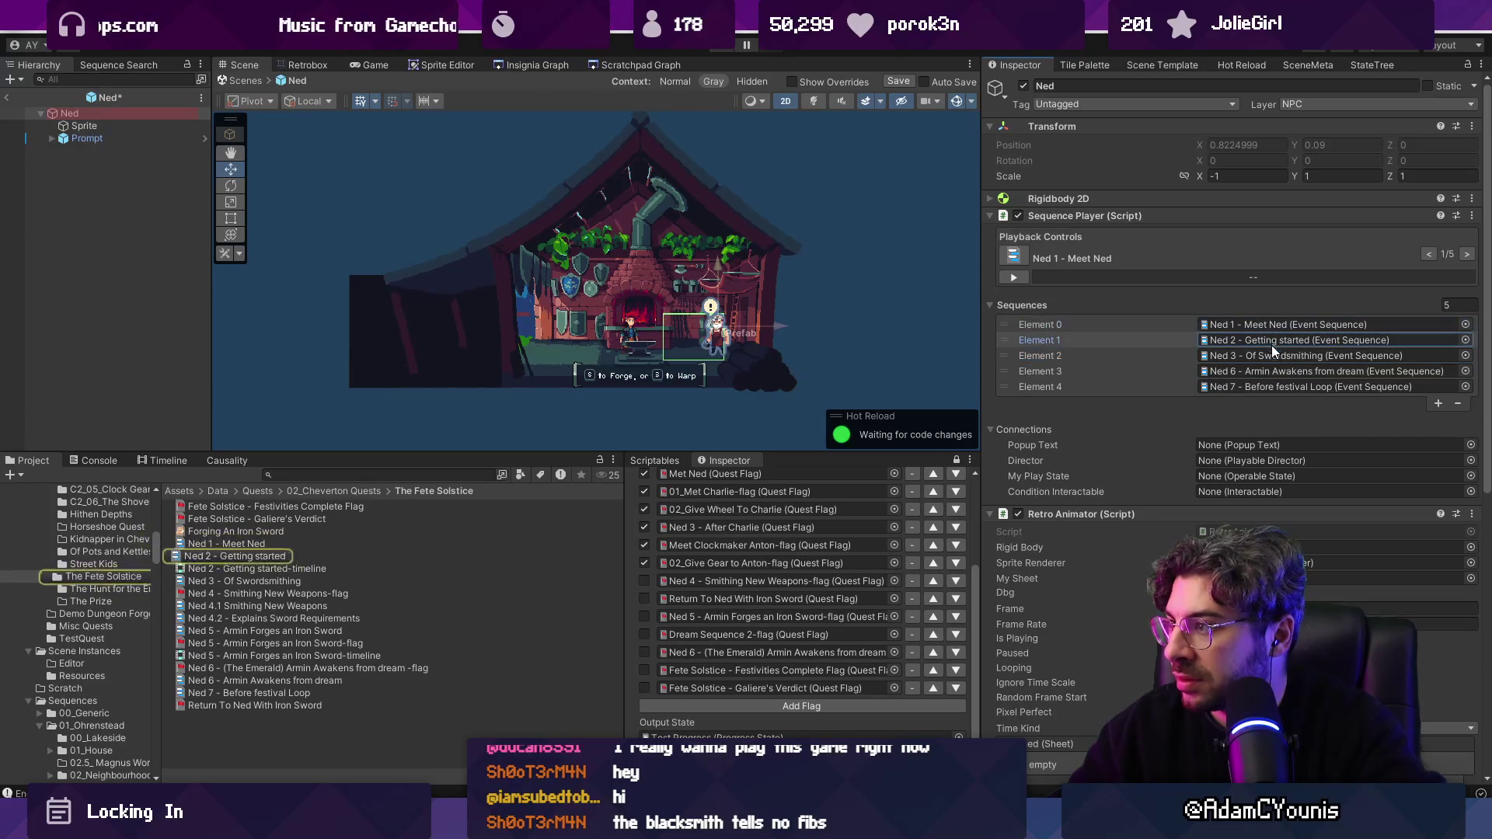
pyautogui.hotkey('ctrl', 'z')
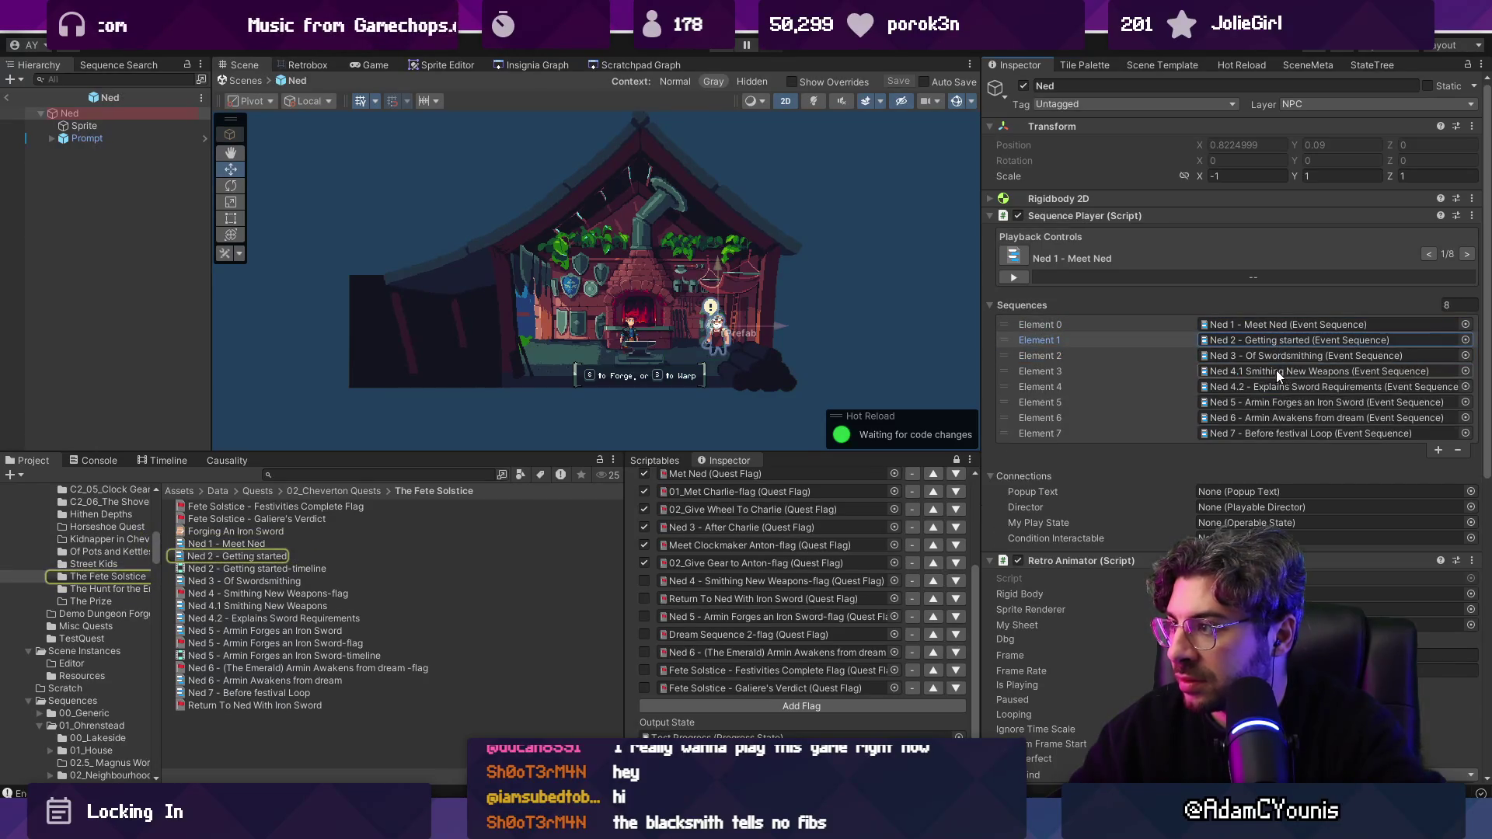
# Step: Open the Ned 3 - Of Swordsmithing sequence asset for review
pyautogui.click(1318, 356)
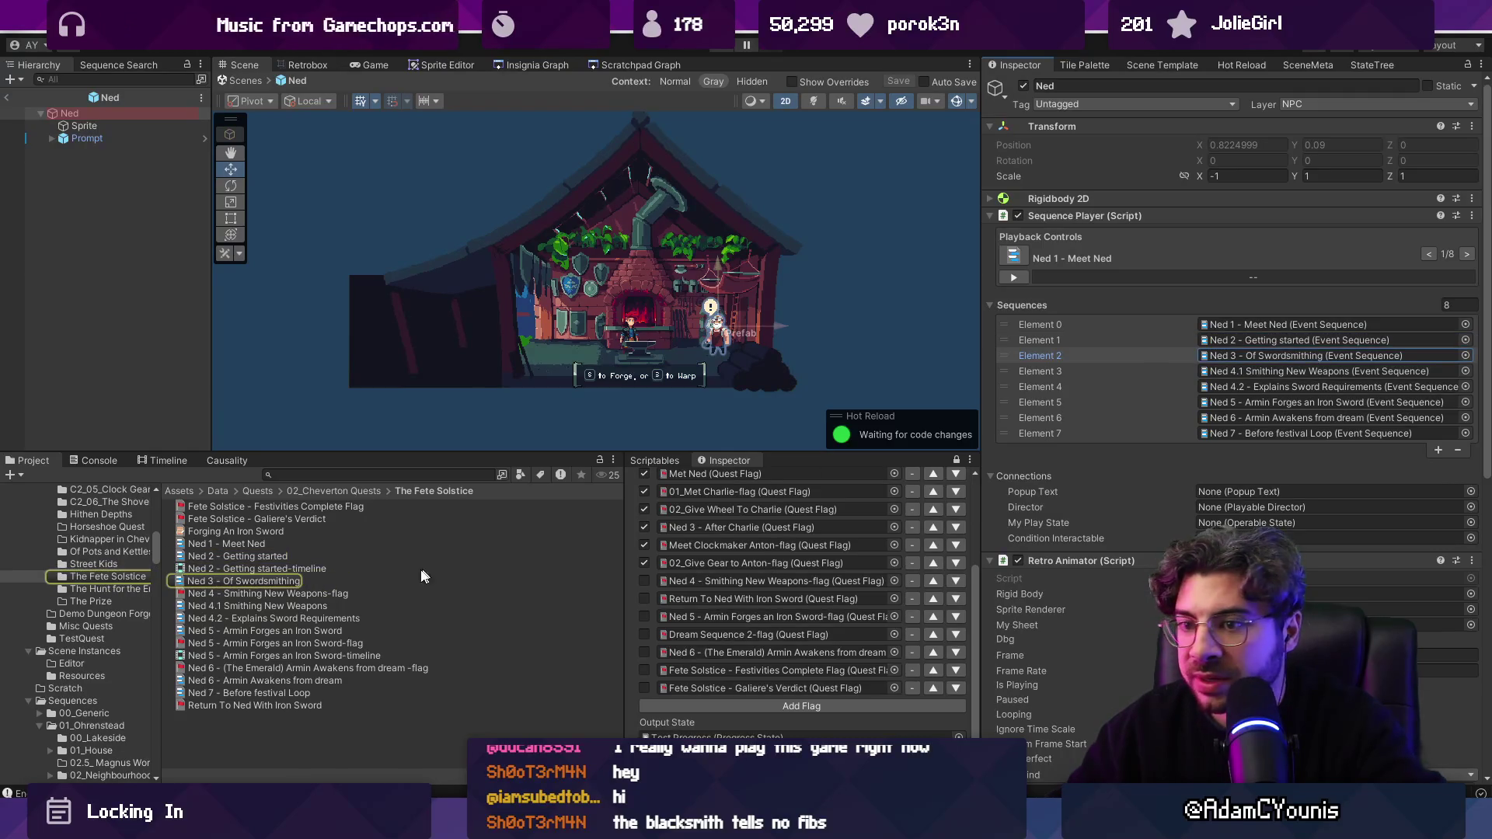
pyautogui.click(277, 581)
pyautogui.scroll(-20, 1142, 466)
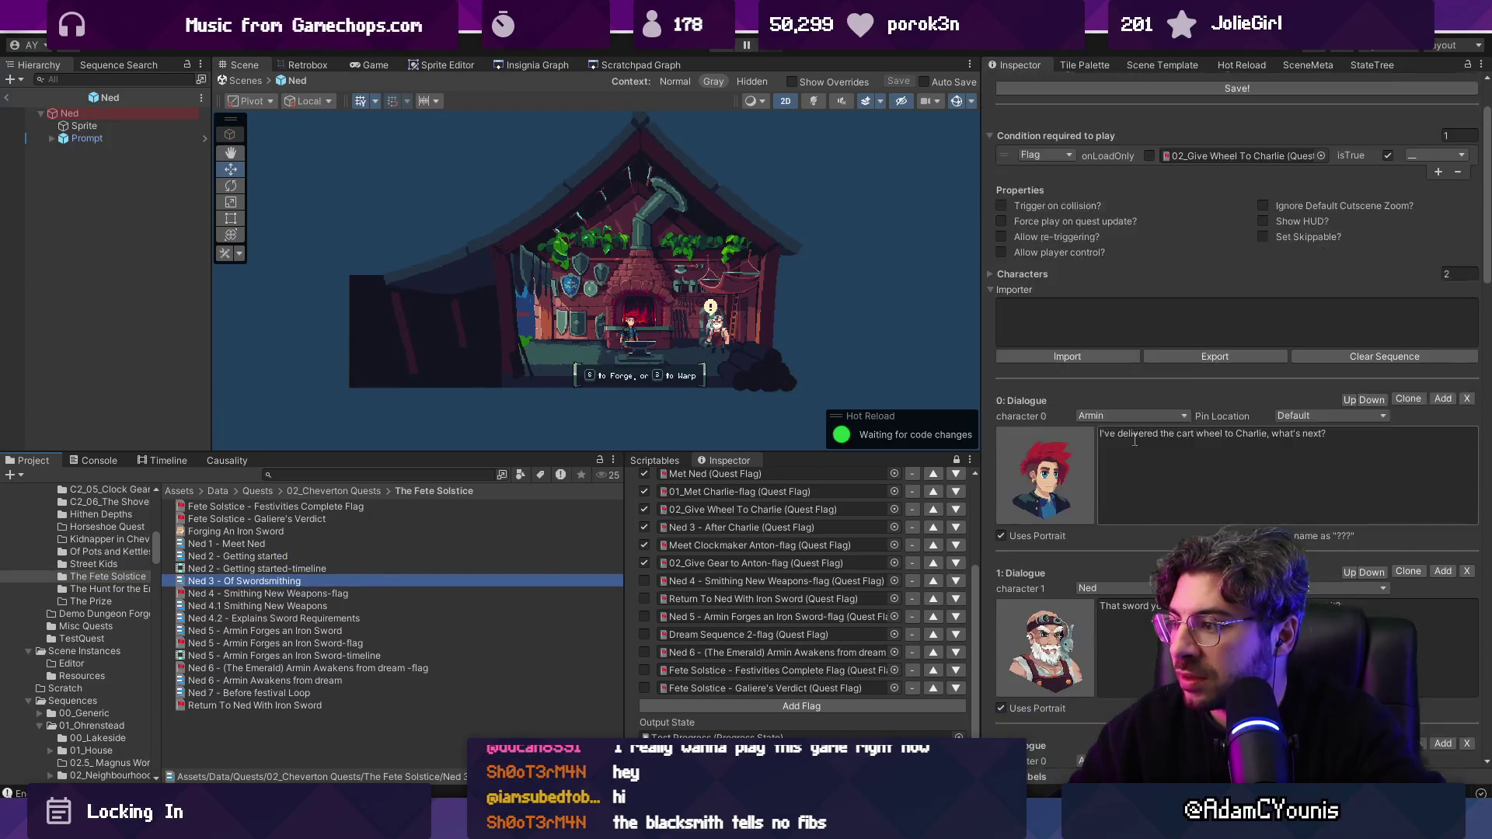
# Step: Rename the Ned 3 sequence to 'Ned 3 - About the Graile Blade'
pyautogui.scroll(-5, 1151, 502)
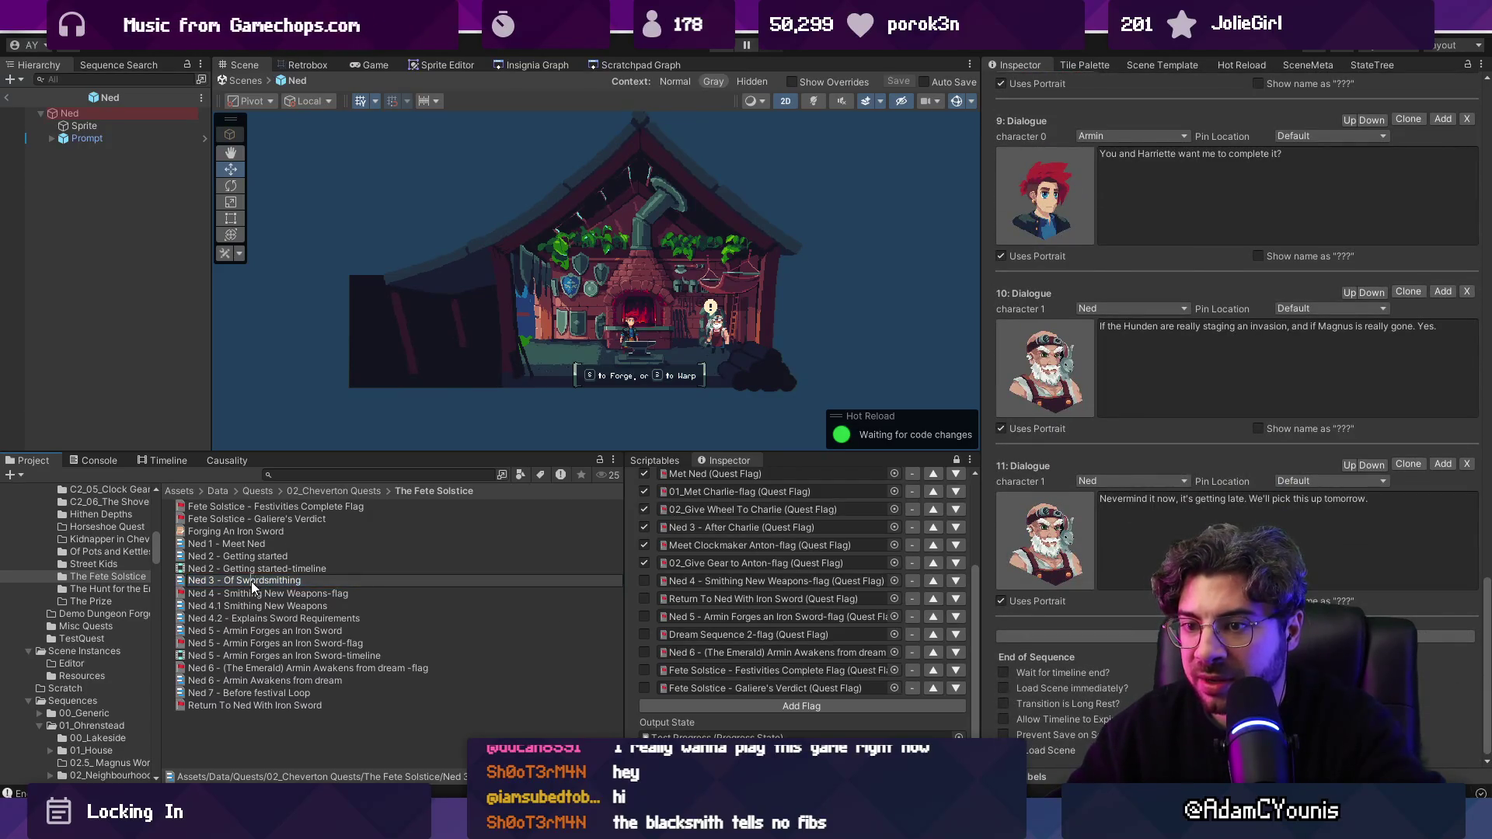
pyautogui.press('BackSpace')
pyautogui.press('BackSpace')
pyautogui.press('BackSpace')
pyautogui.write('Abou')
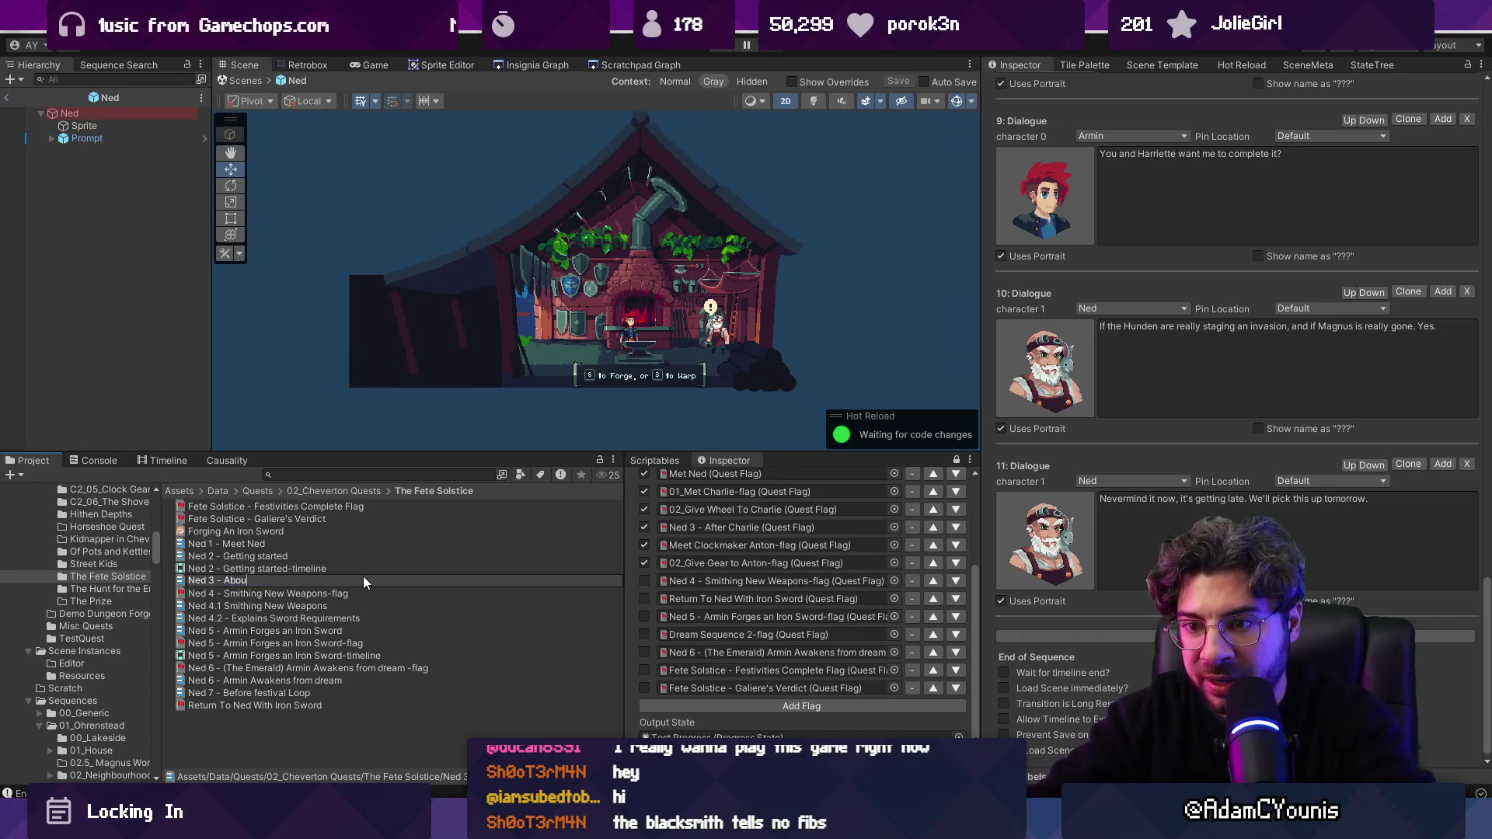
pyautogui.write('t the Graile Blade')
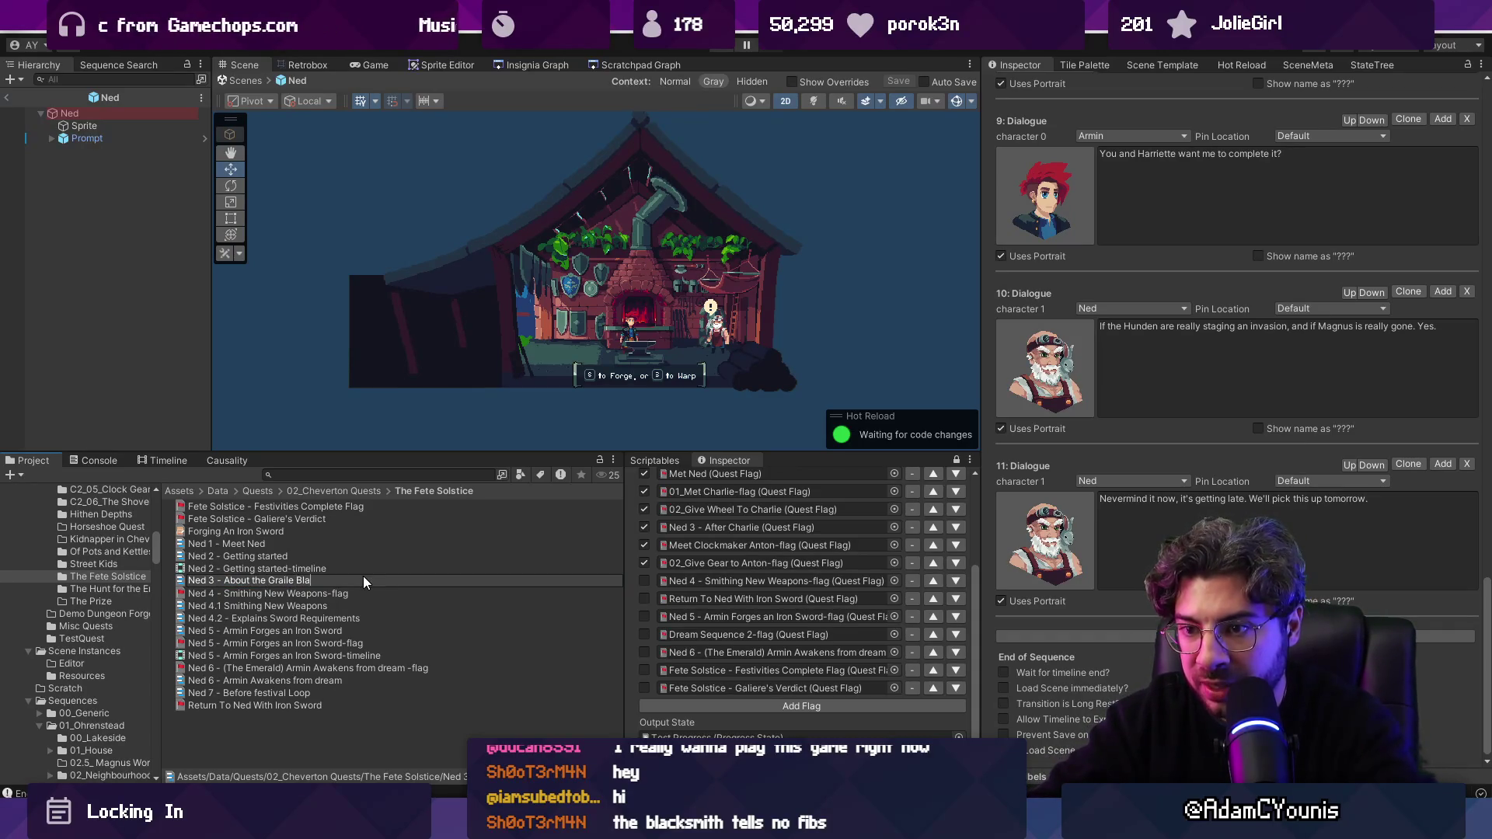
pyautogui.press('Return')
pyautogui.scroll(10, 1243, 272)
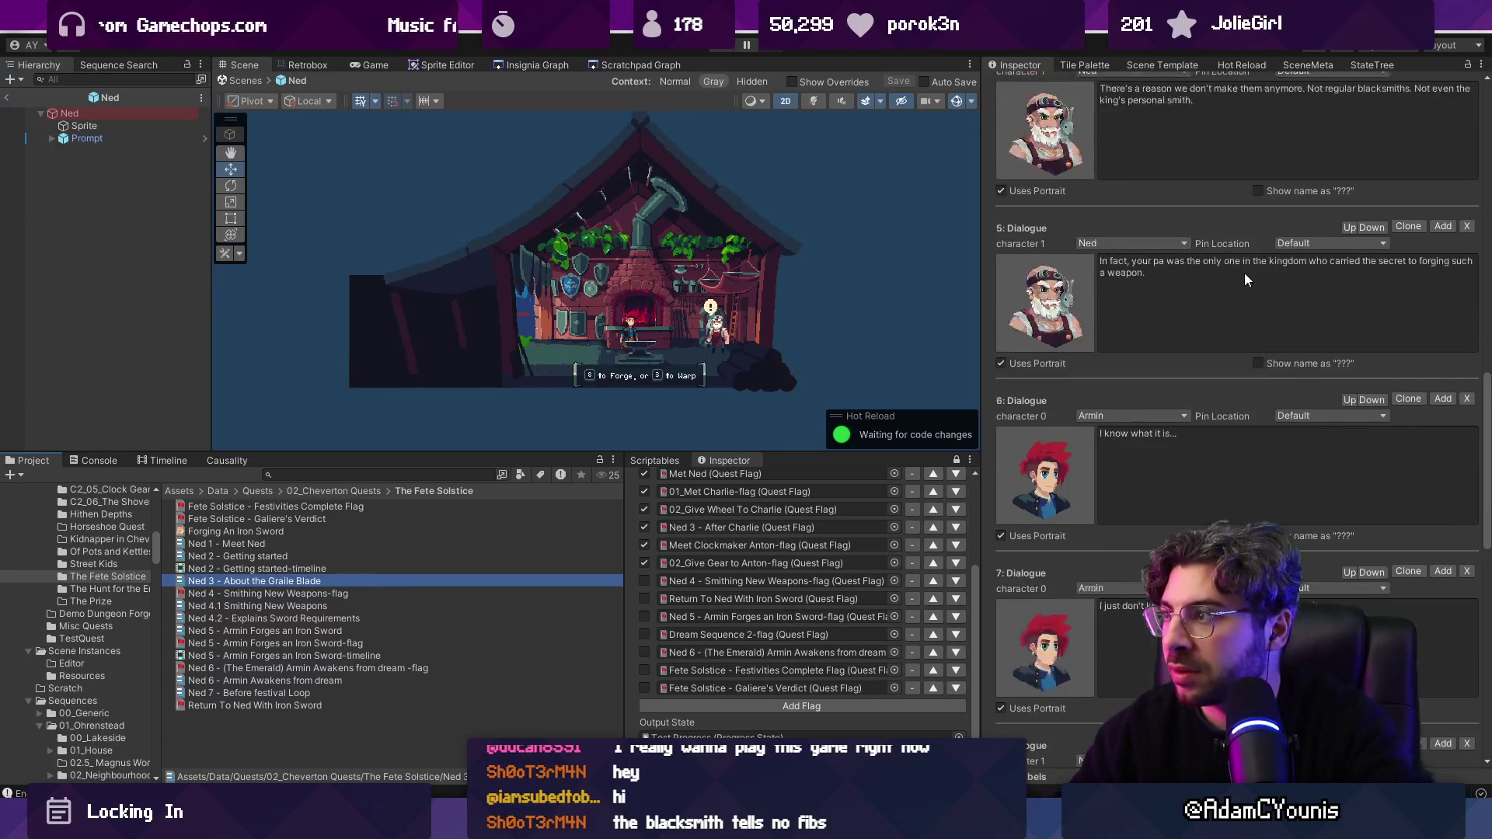
pyautogui.scroll(10, 1245, 288)
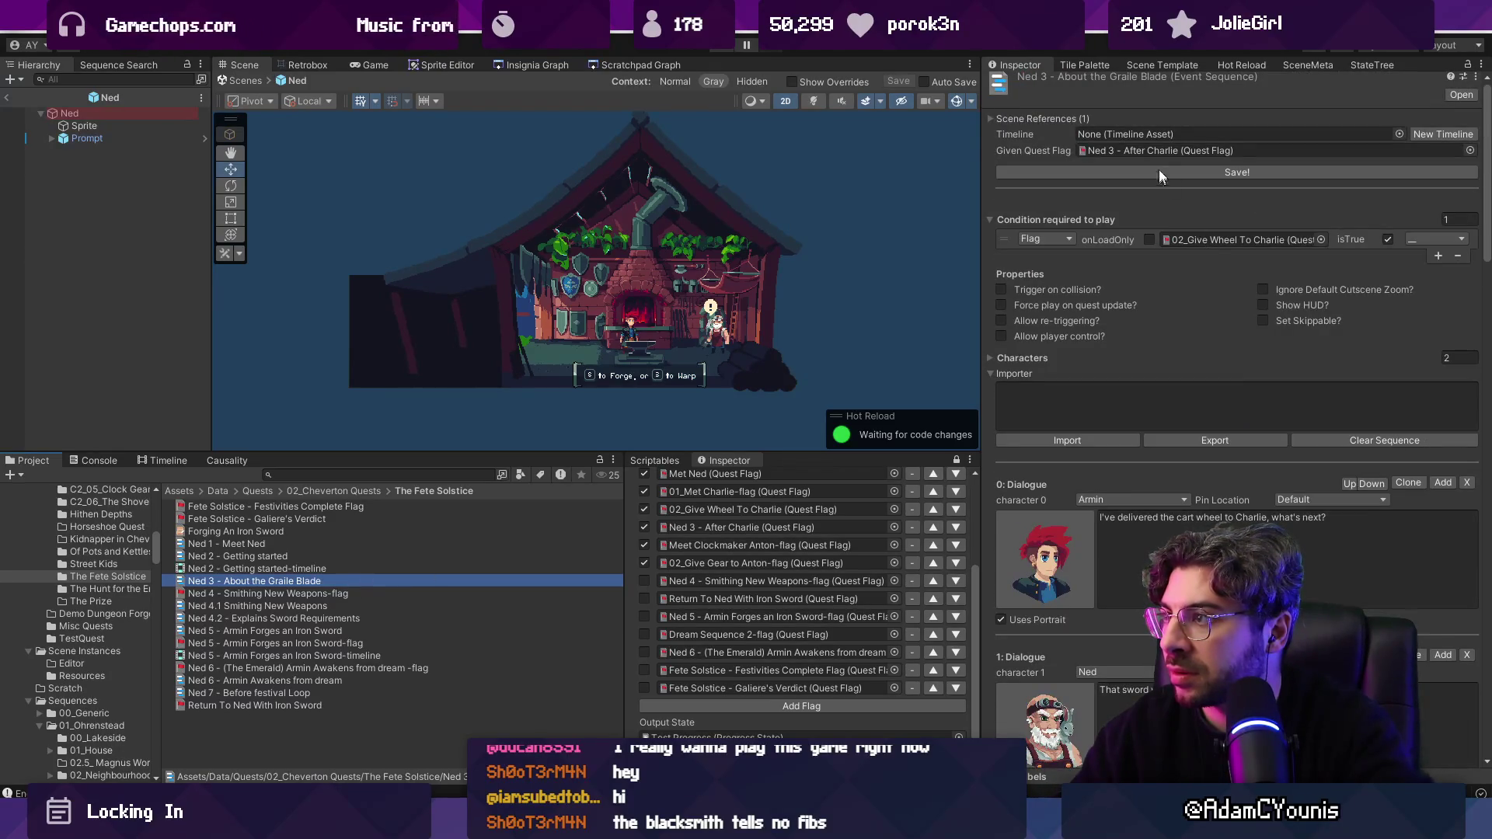
# Step: Rename the Ned 3 - After Charlie quest flag to match the Graile Blade name
pyautogui.click(1136, 148)
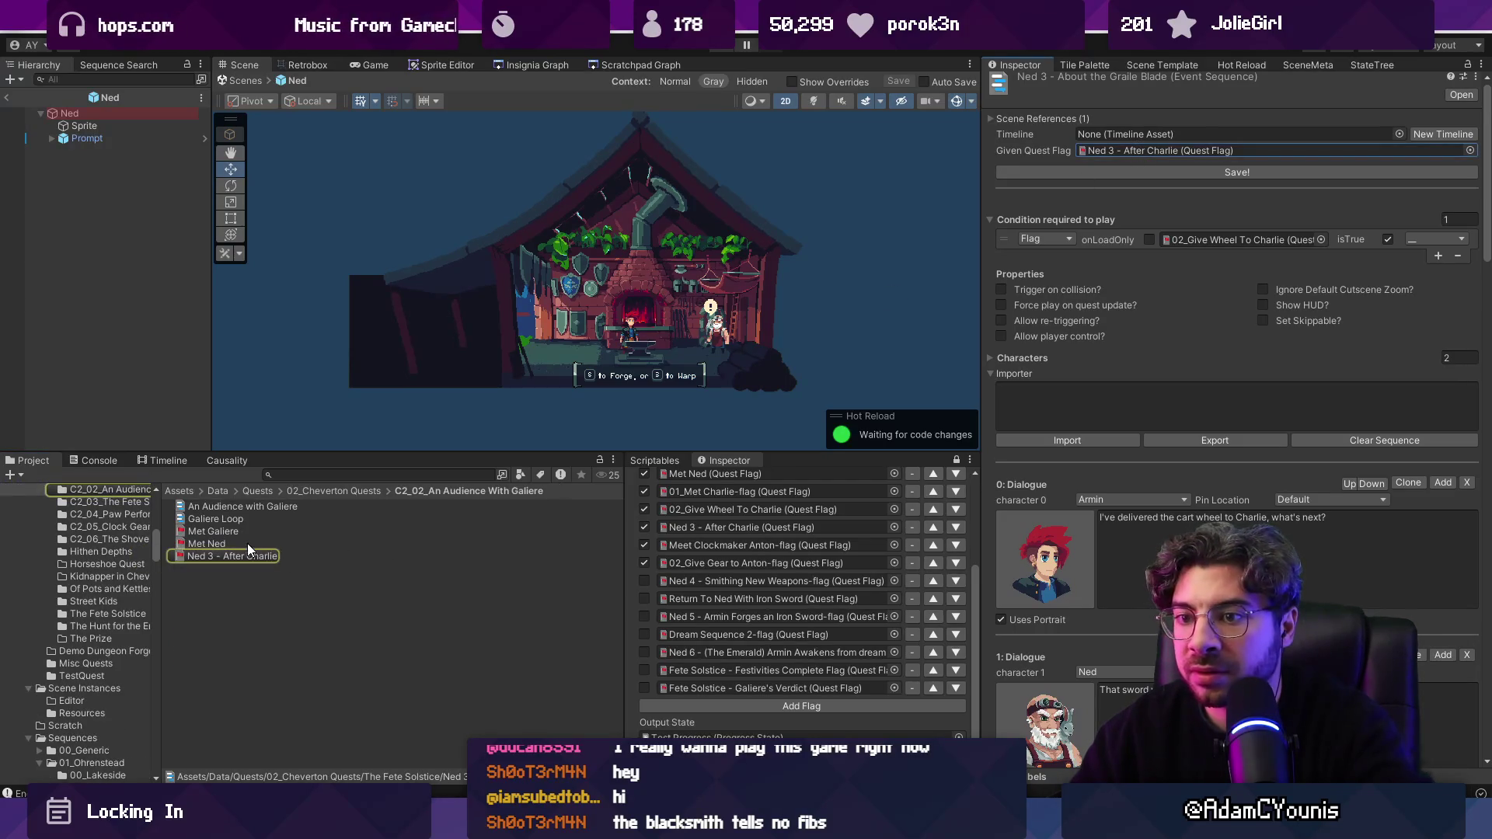
pyautogui.click(248, 543)
pyautogui.click(236, 554)
pyautogui.press('F2')
pyautogui.hotkey('ctrl', 'BackSpace')
pyautogui.hotkey('ctrl', 'BackSpace')
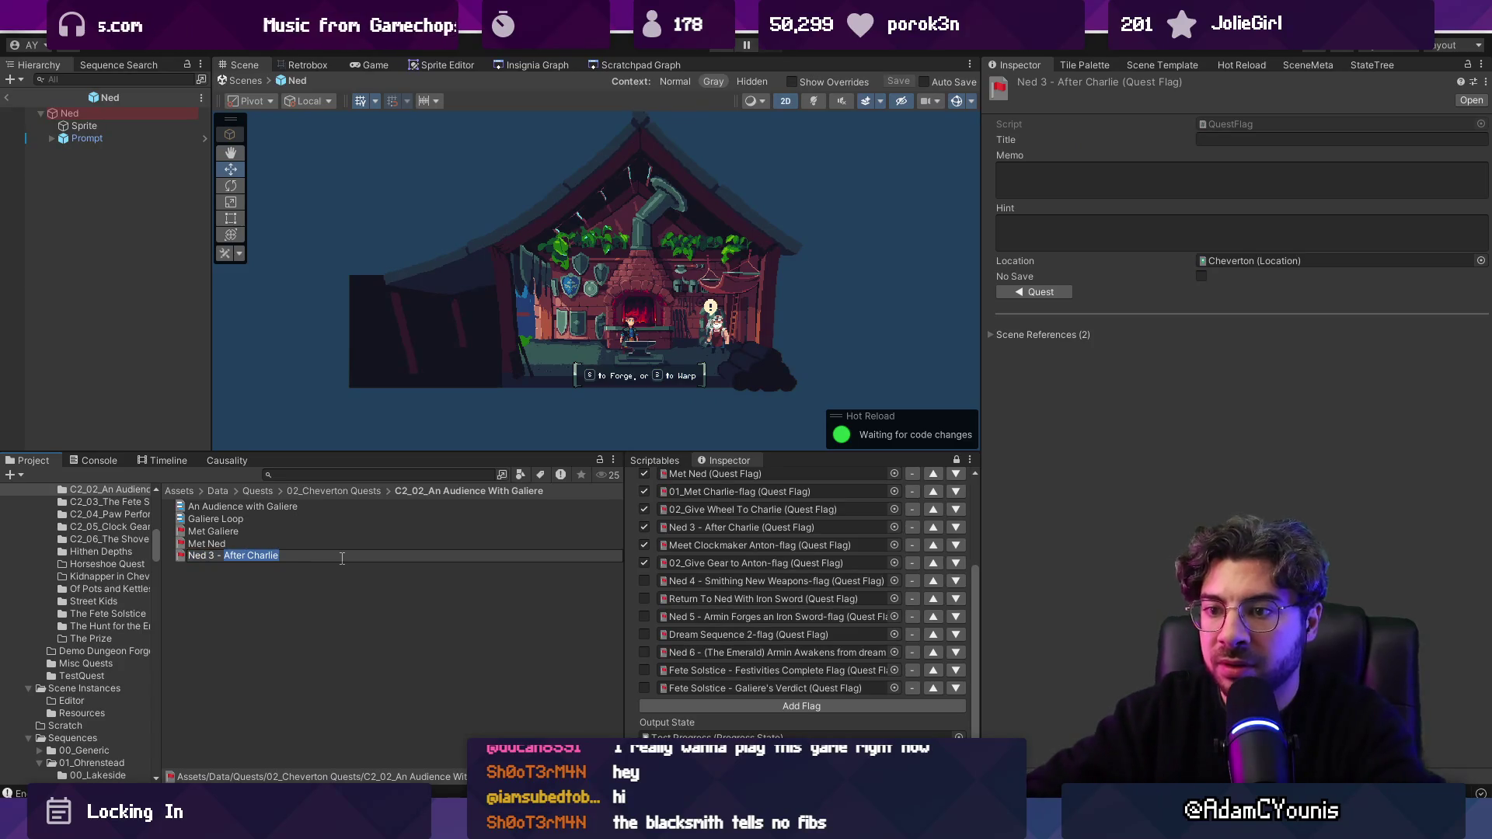
pyautogui.write('boout the Graile')
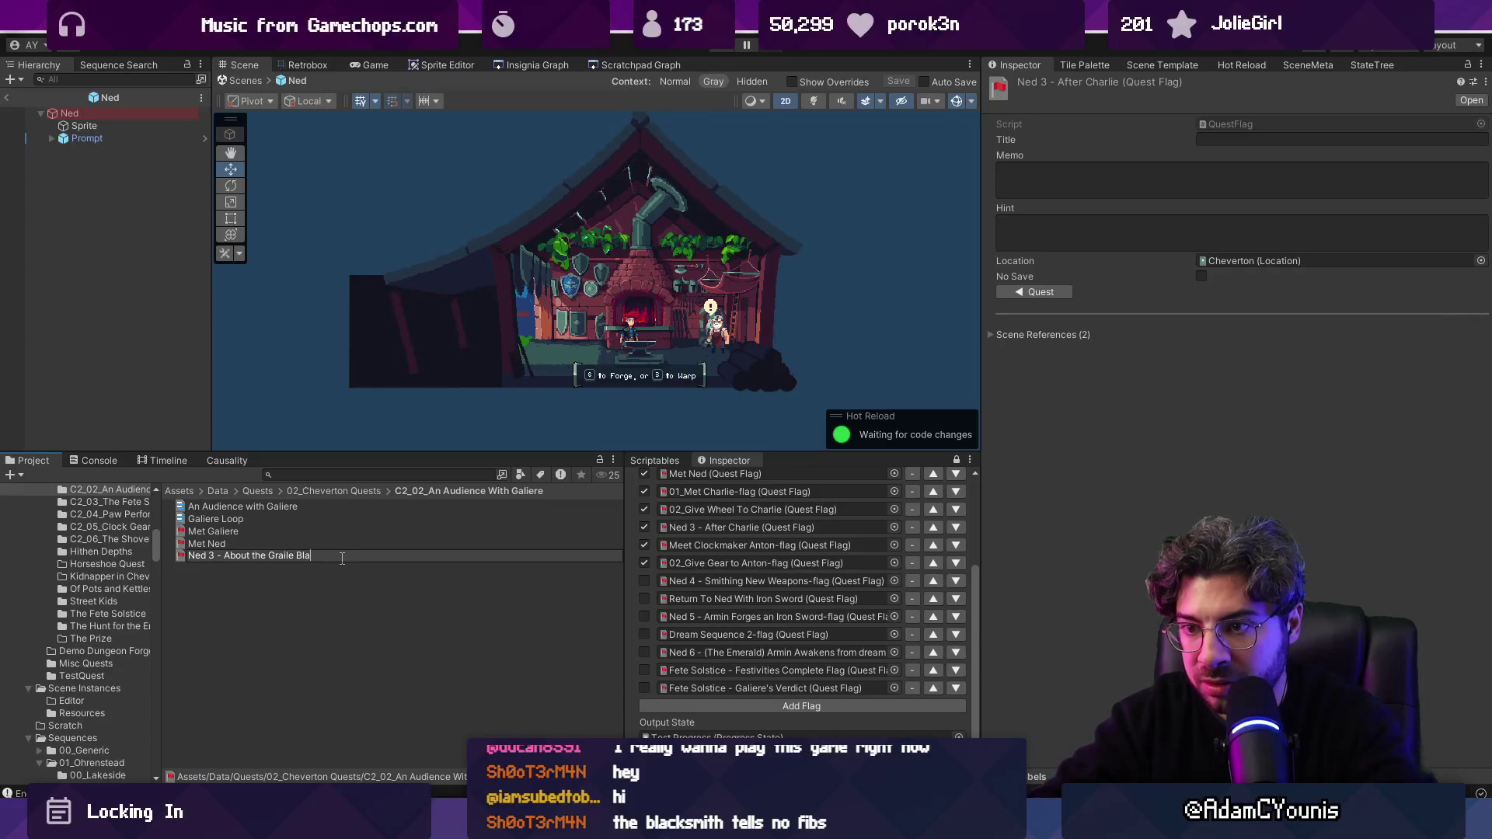
pyautogui.write('de')
pyautogui.press('Return')
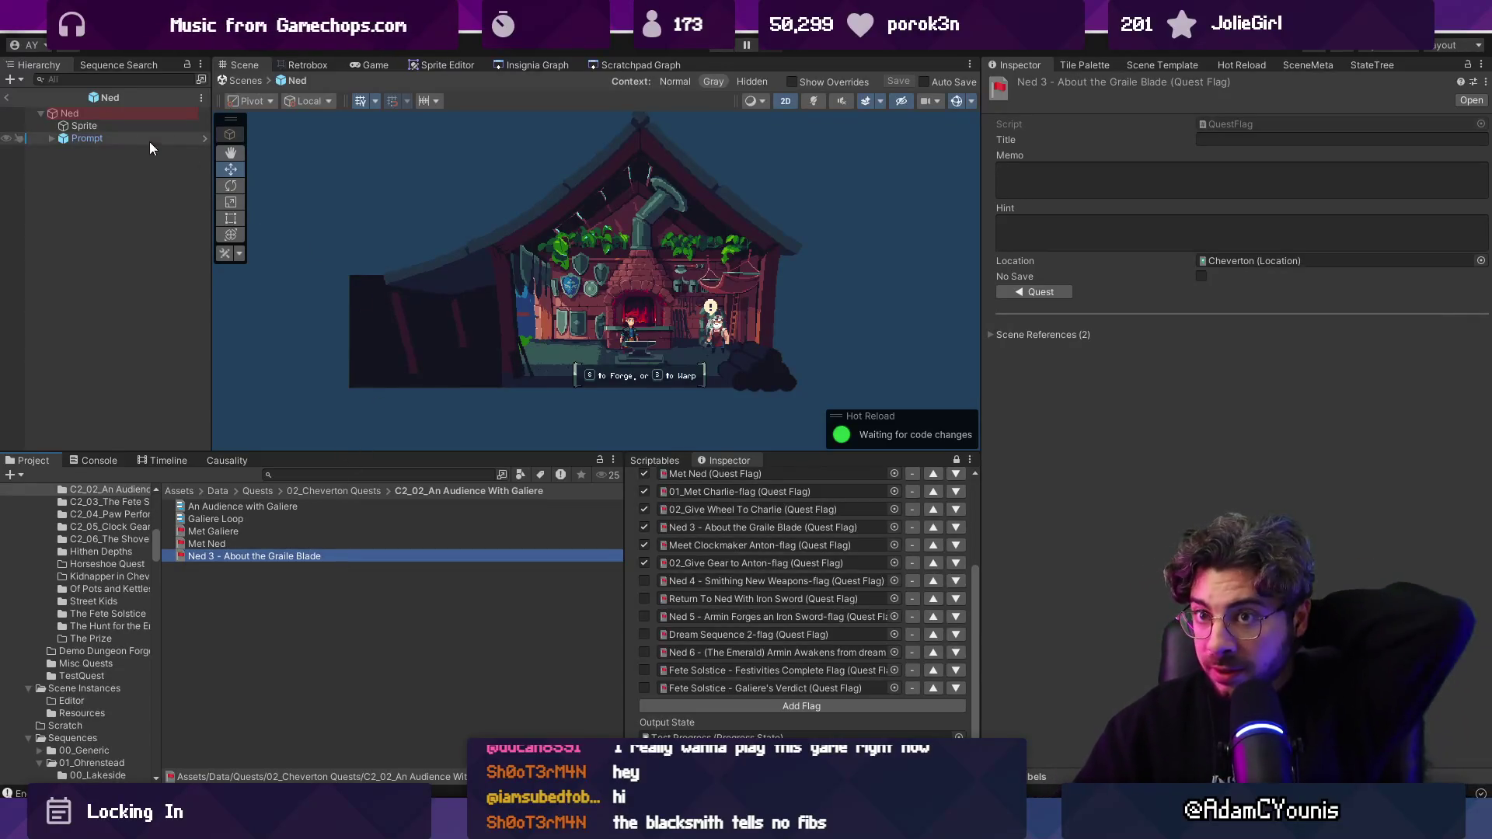
# Step: Review the Ned 4.1 Smithing New Weapons and Ned 5 - Armin Forges an Iron Sword sequences
pyautogui.click(115, 113)
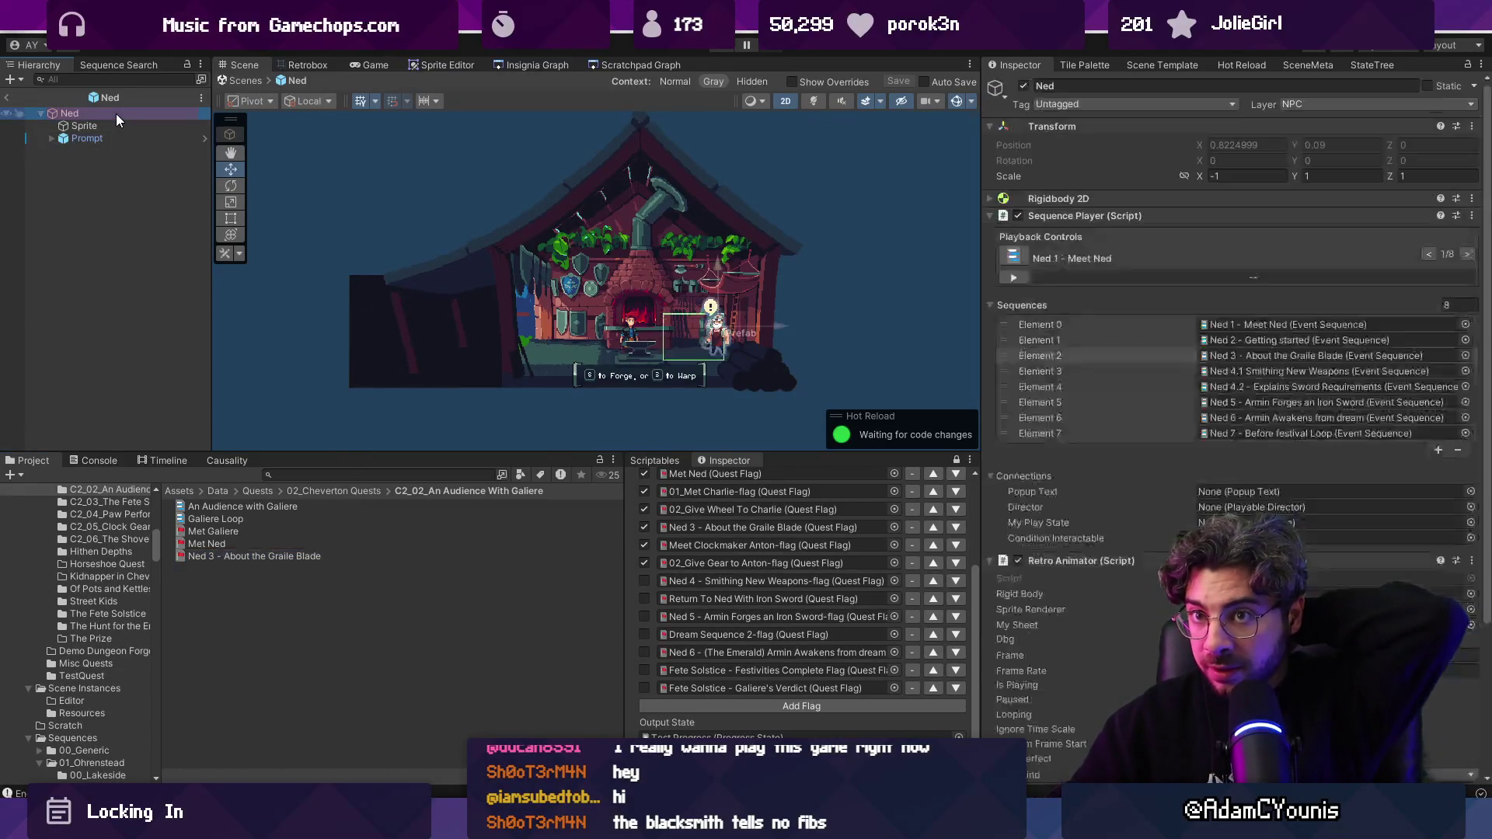
pyautogui.doubleClick(1261, 371)
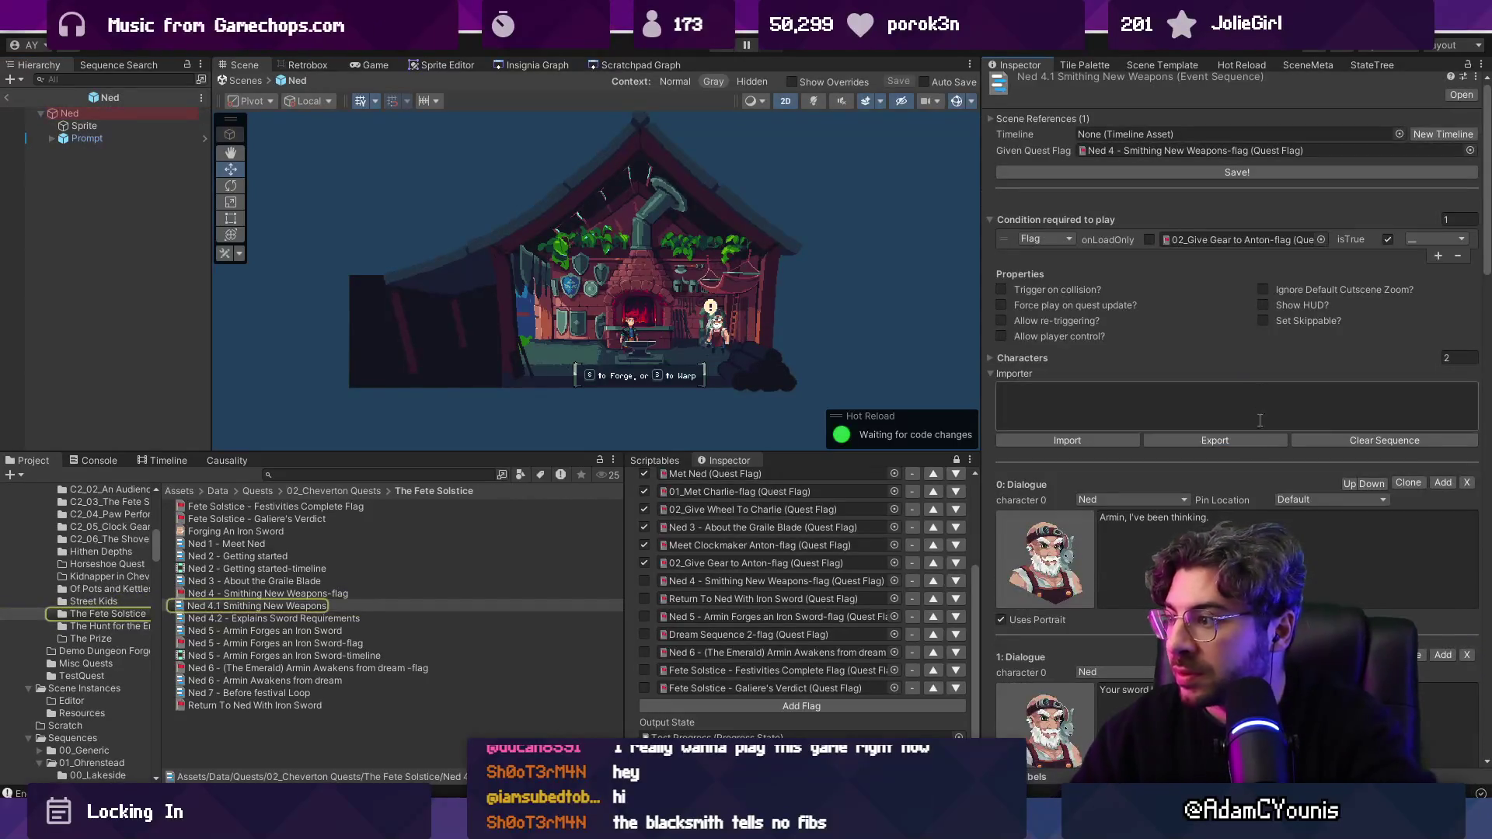
pyautogui.click(96, 114)
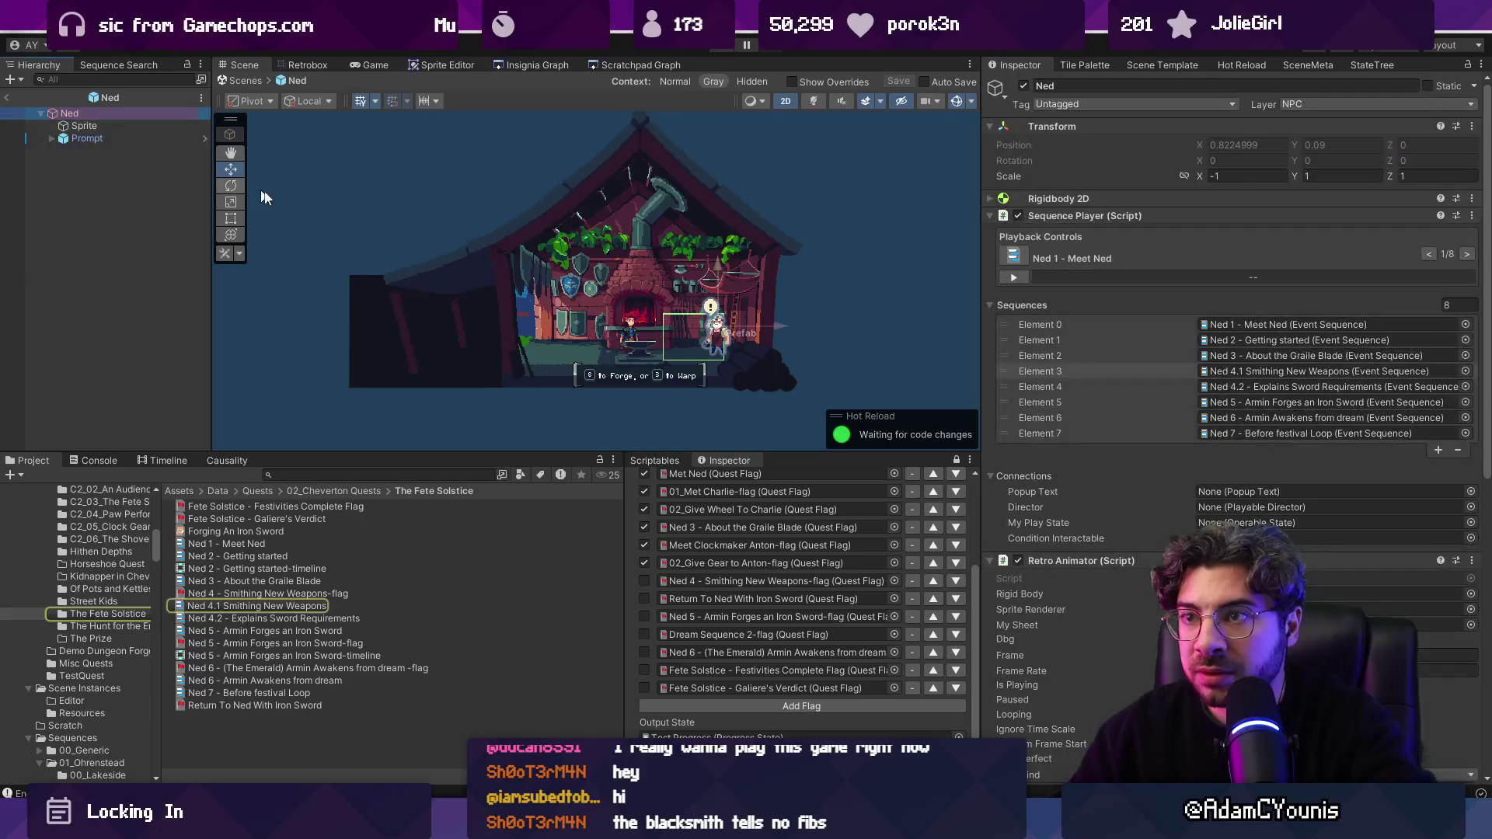
pyautogui.click(1280, 371)
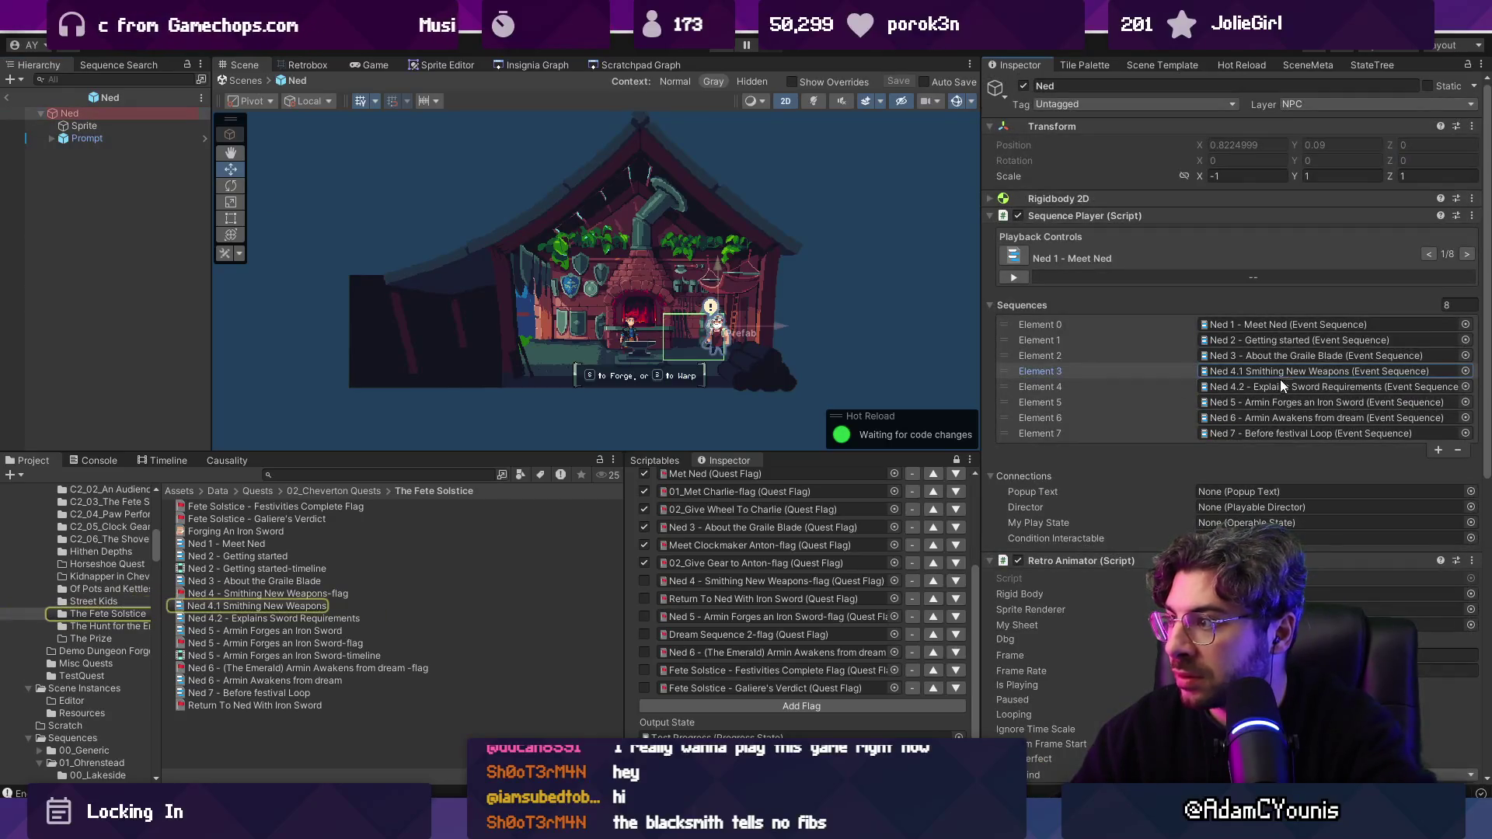
pyautogui.keyDown('shift'); pyautogui.click(1185, 386); pyautogui.keyUp('shift')
pyautogui.keyDown('shift'); pyautogui.click(1167, 401); pyautogui.keyUp('shift')
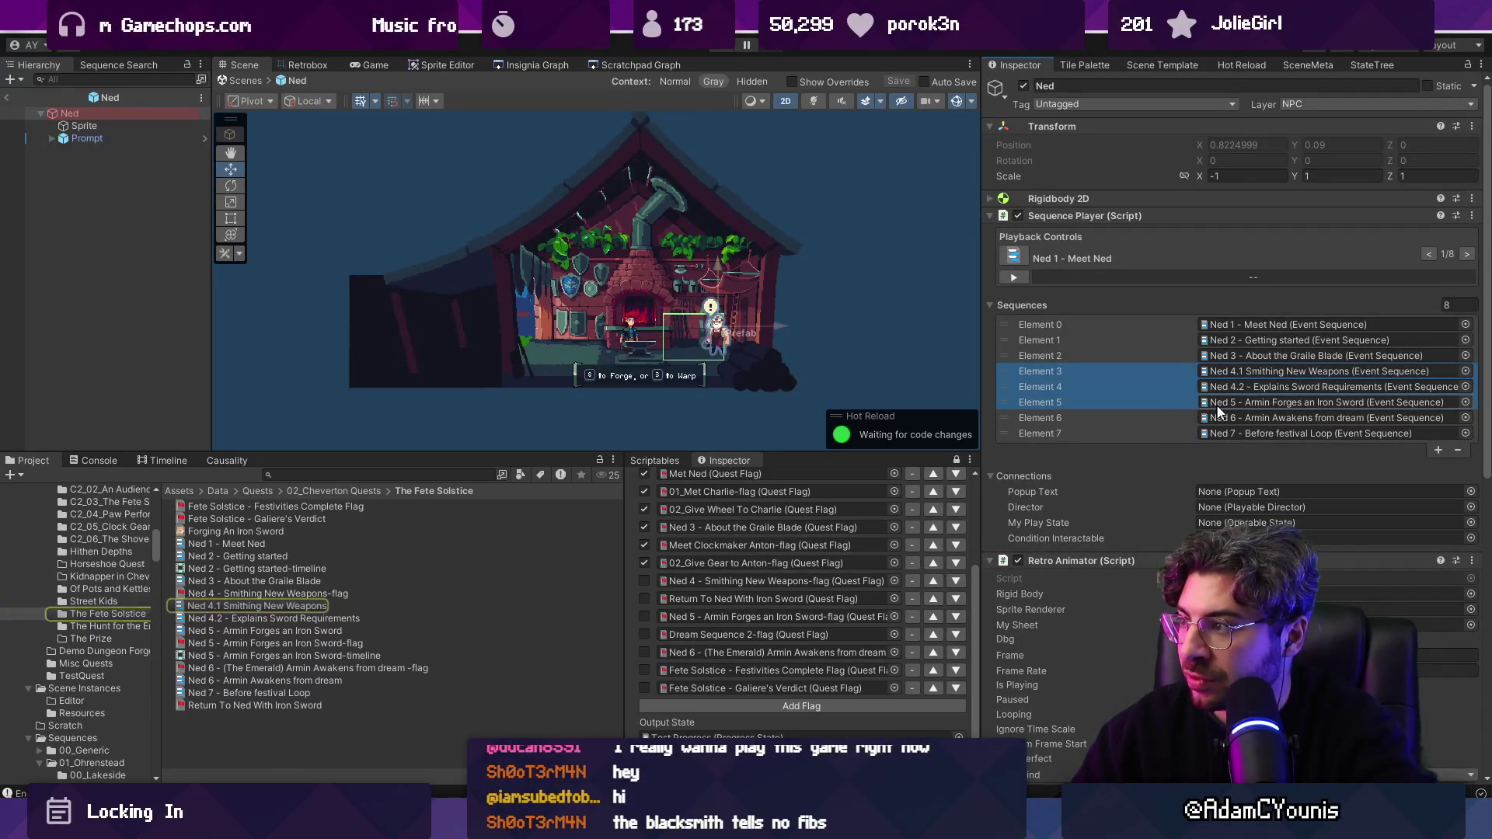
pyautogui.doubleClick(1204, 403)
pyautogui.scroll(-10, 1230, 520)
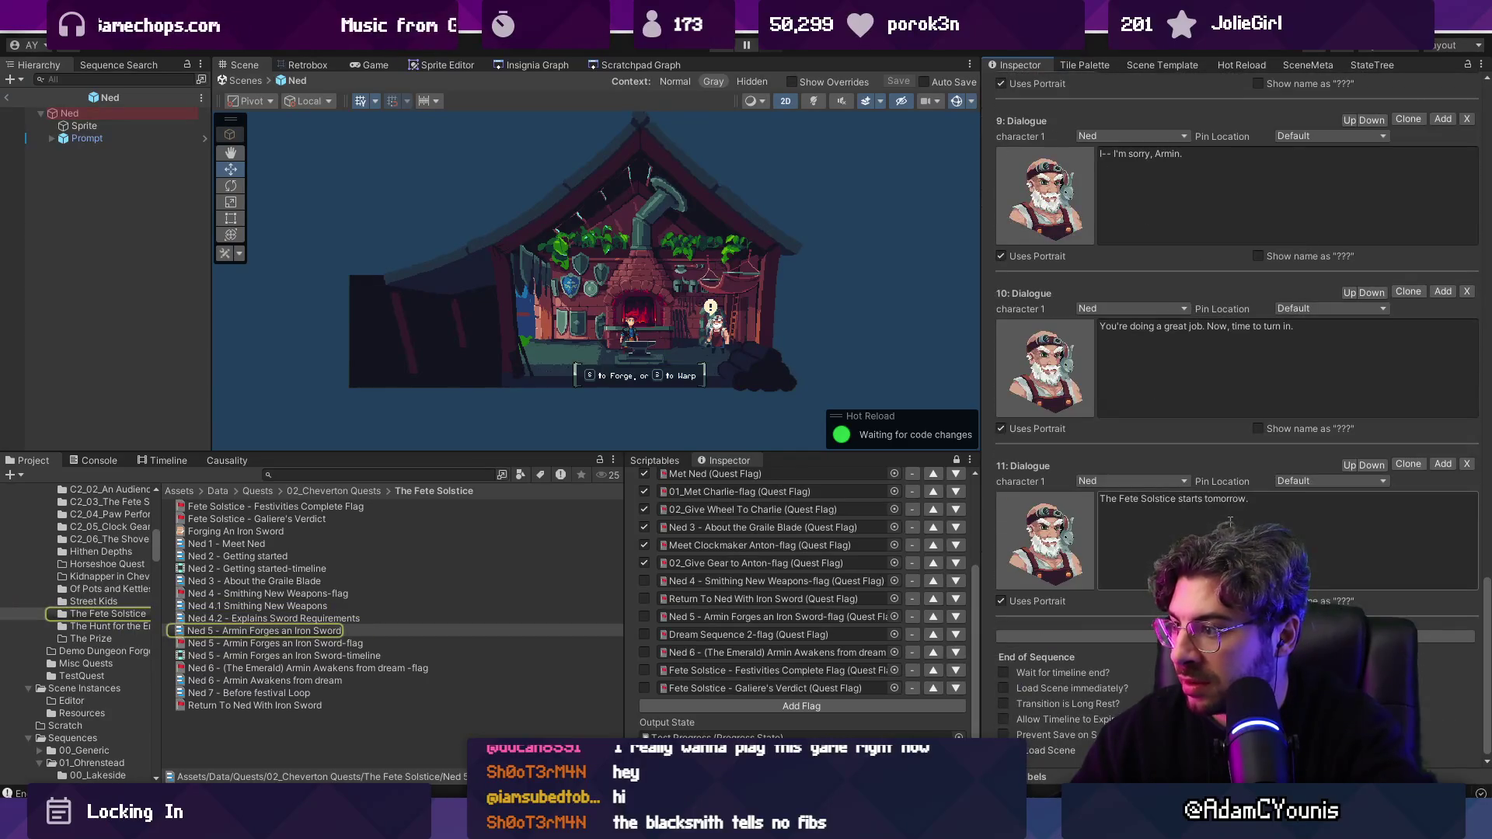
pyautogui.scroll(3, 1197, 522)
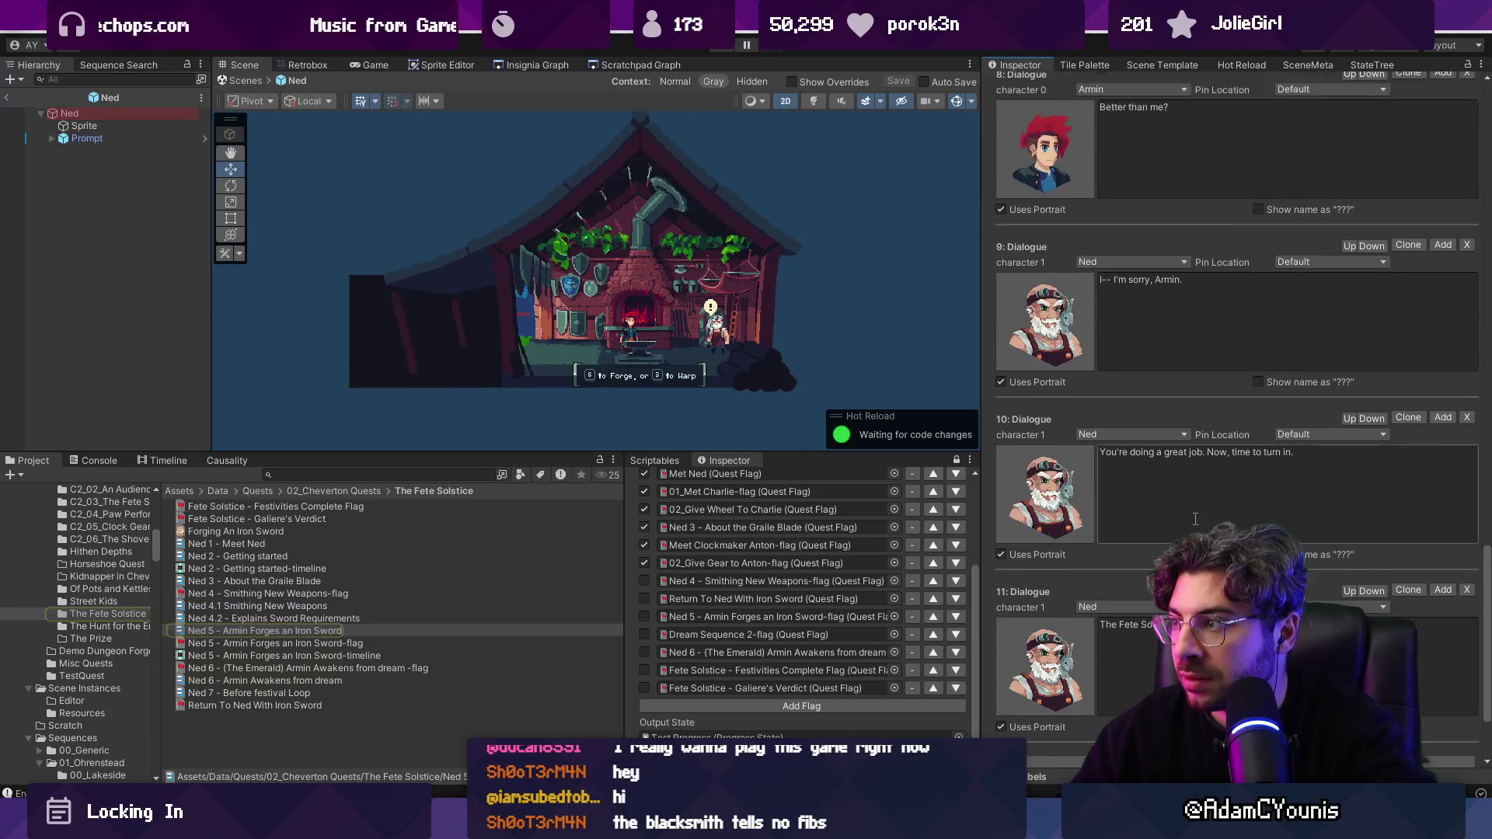
pyautogui.scroll(3, 1196, 517)
pyautogui.scroll(3, 1197, 518)
pyautogui.scroll(20, 1196, 517)
pyautogui.scroll(20, 1199, 348)
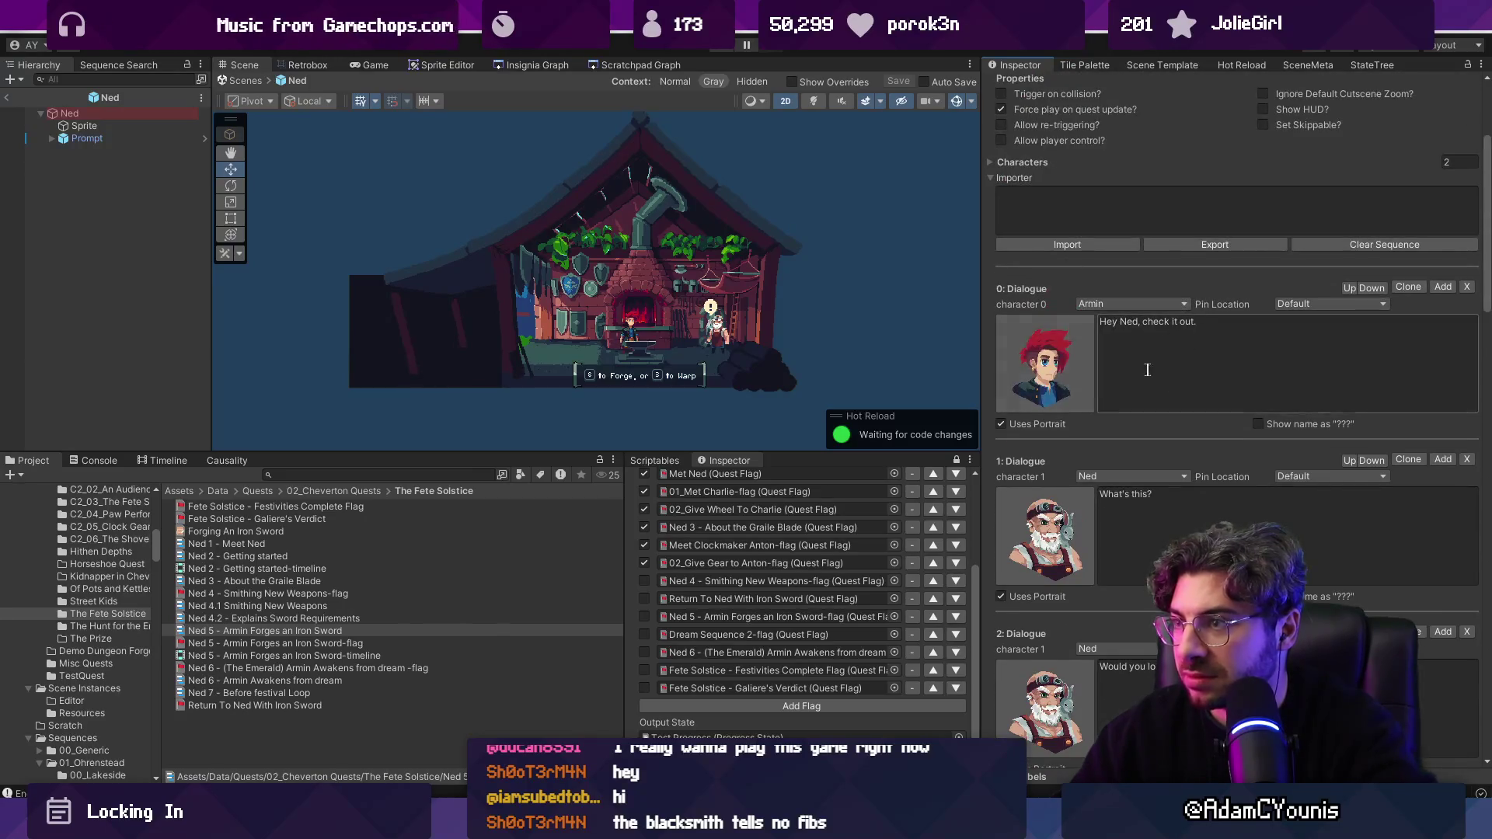
# Step: Remove sequence Elements 3–5 (Ned 4.1, 4.2, 5) from Ned and save the prefab
pyautogui.click(98, 111)
pyautogui.click(1177, 401)
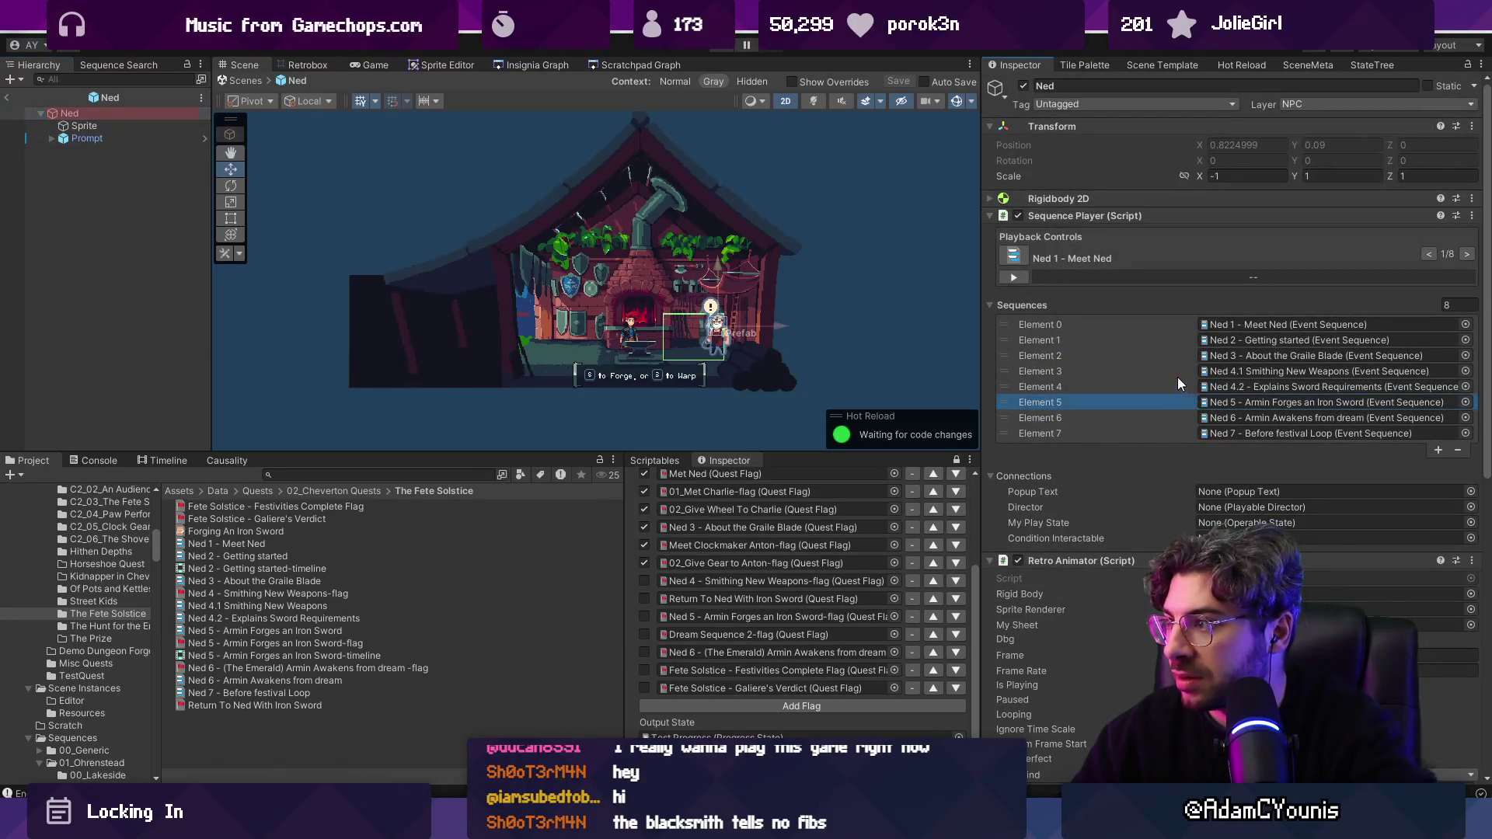
pyautogui.keyDown('shift'); pyautogui.click(1177, 375); pyautogui.keyUp('shift')
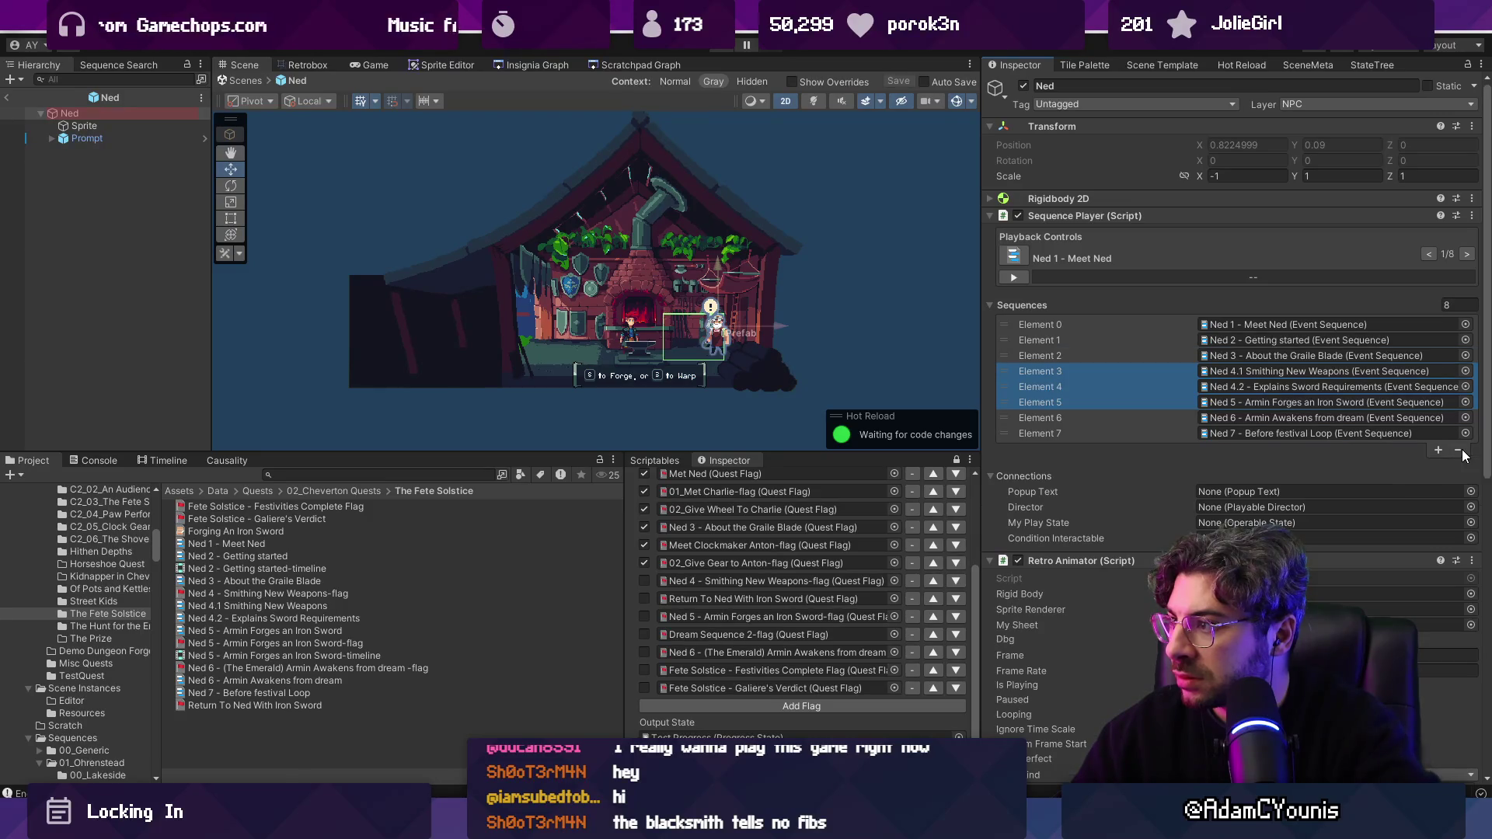
pyautogui.click(1458, 450)
pyautogui.hotkey('ctrl', 's')
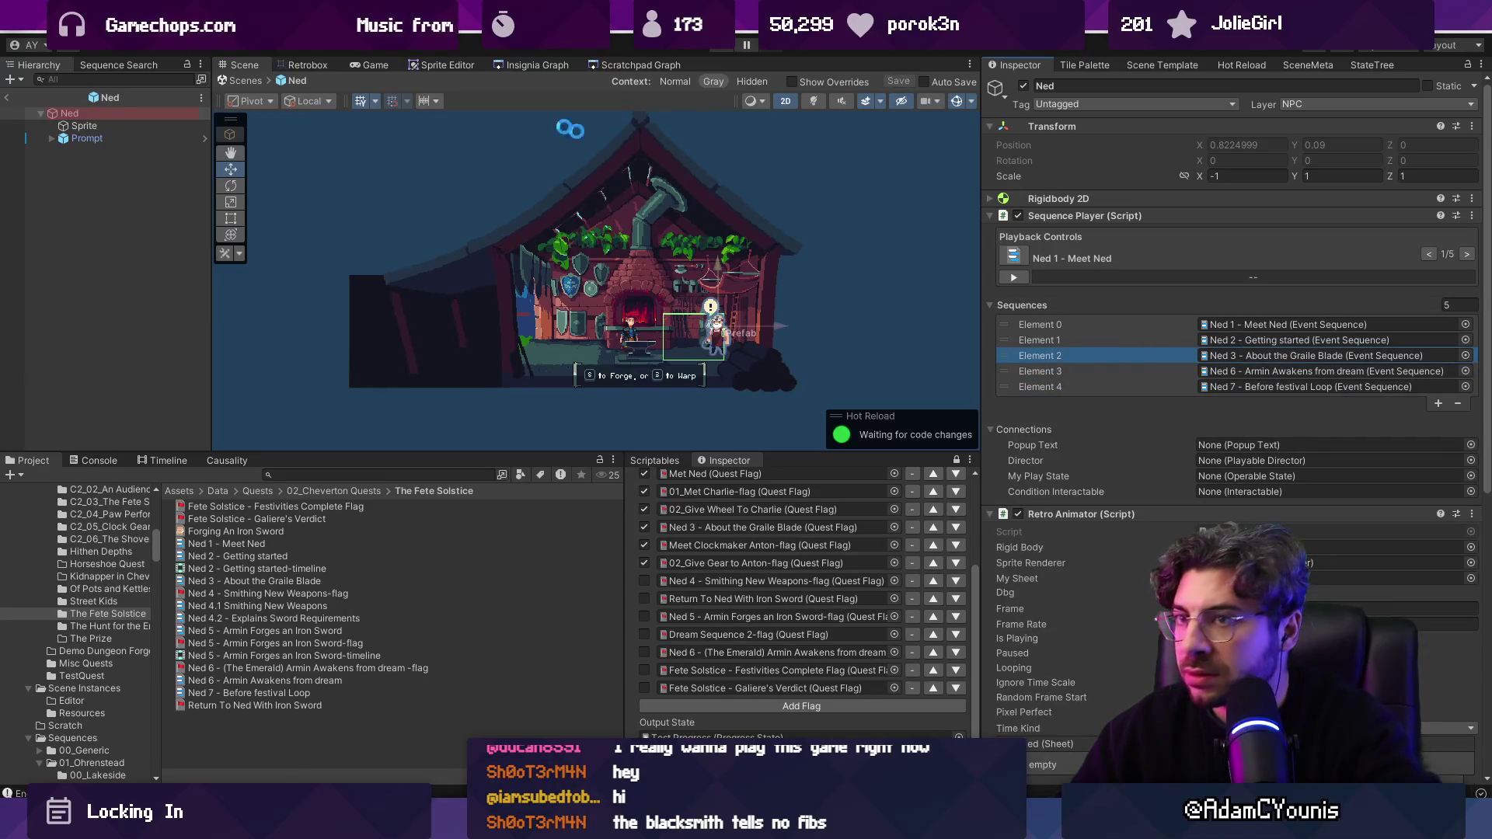
pyautogui.click(236, 84)
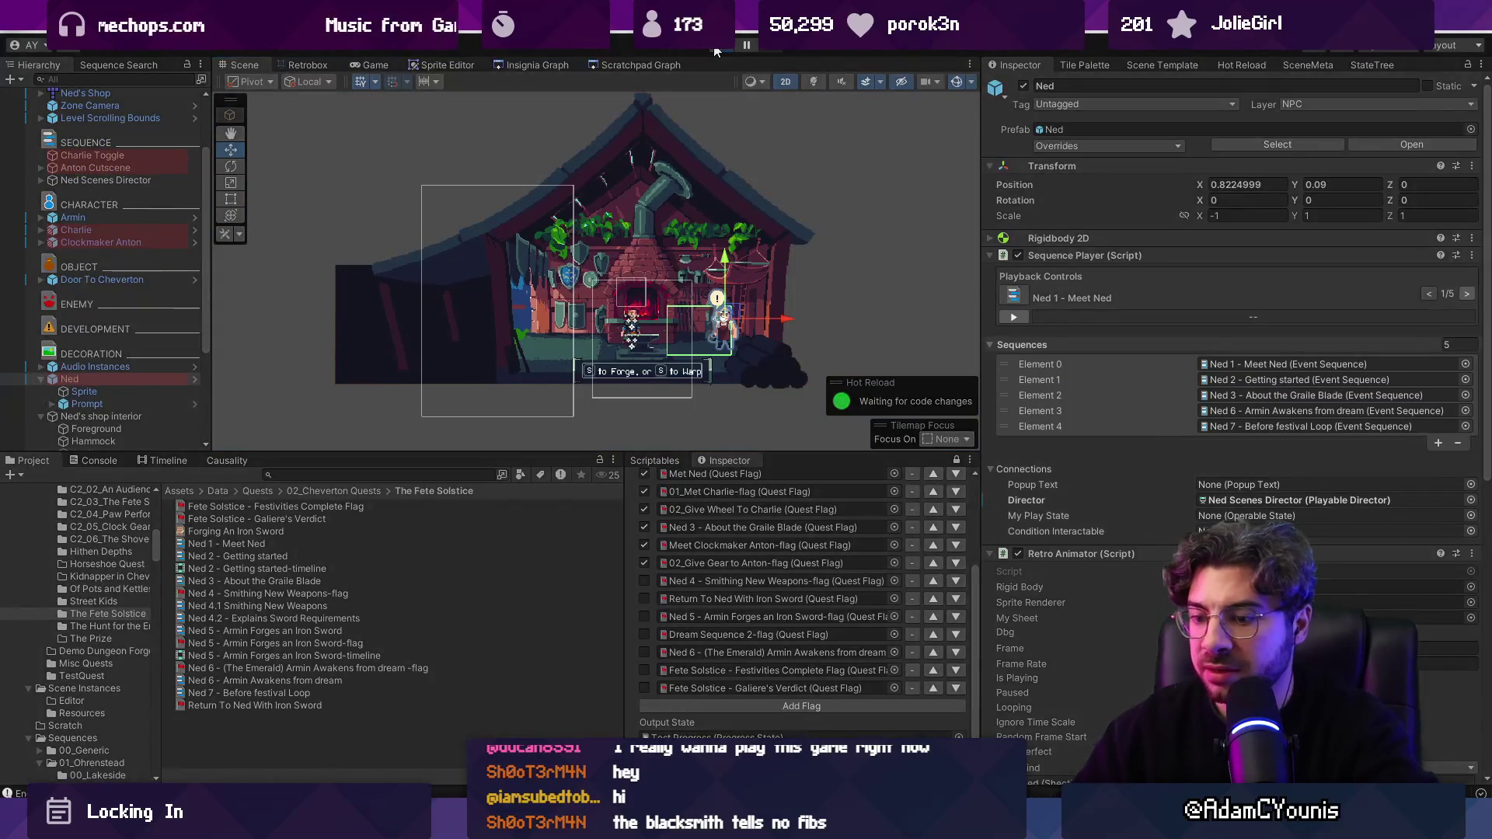
# Step: Start the playtest and clear the Meet Clockmaker Anton and 02_Give Gear to Anton flags
pyautogui.click(716, 51)
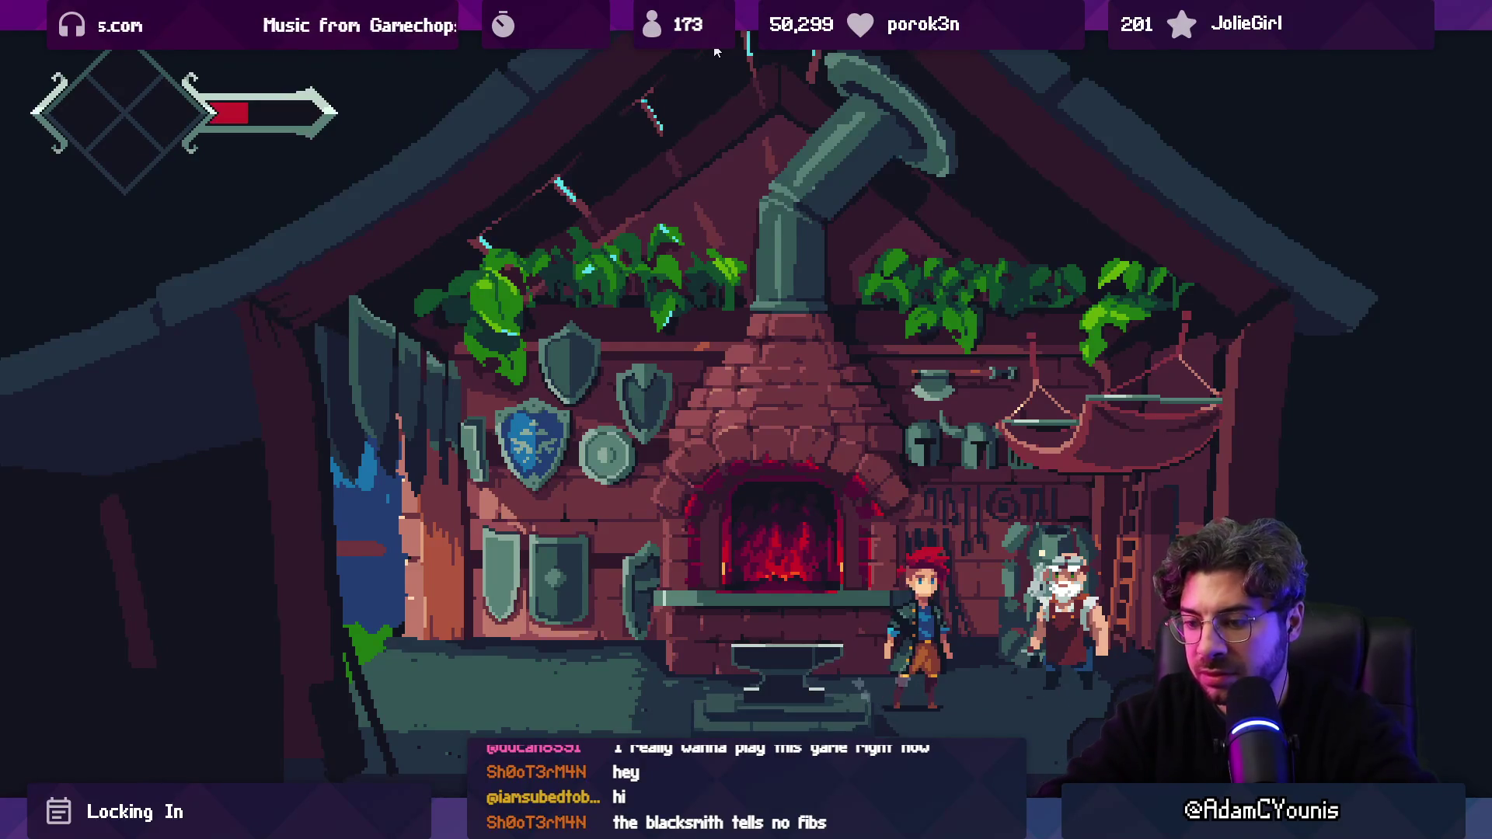
pyautogui.hotkey('shift', 'space')
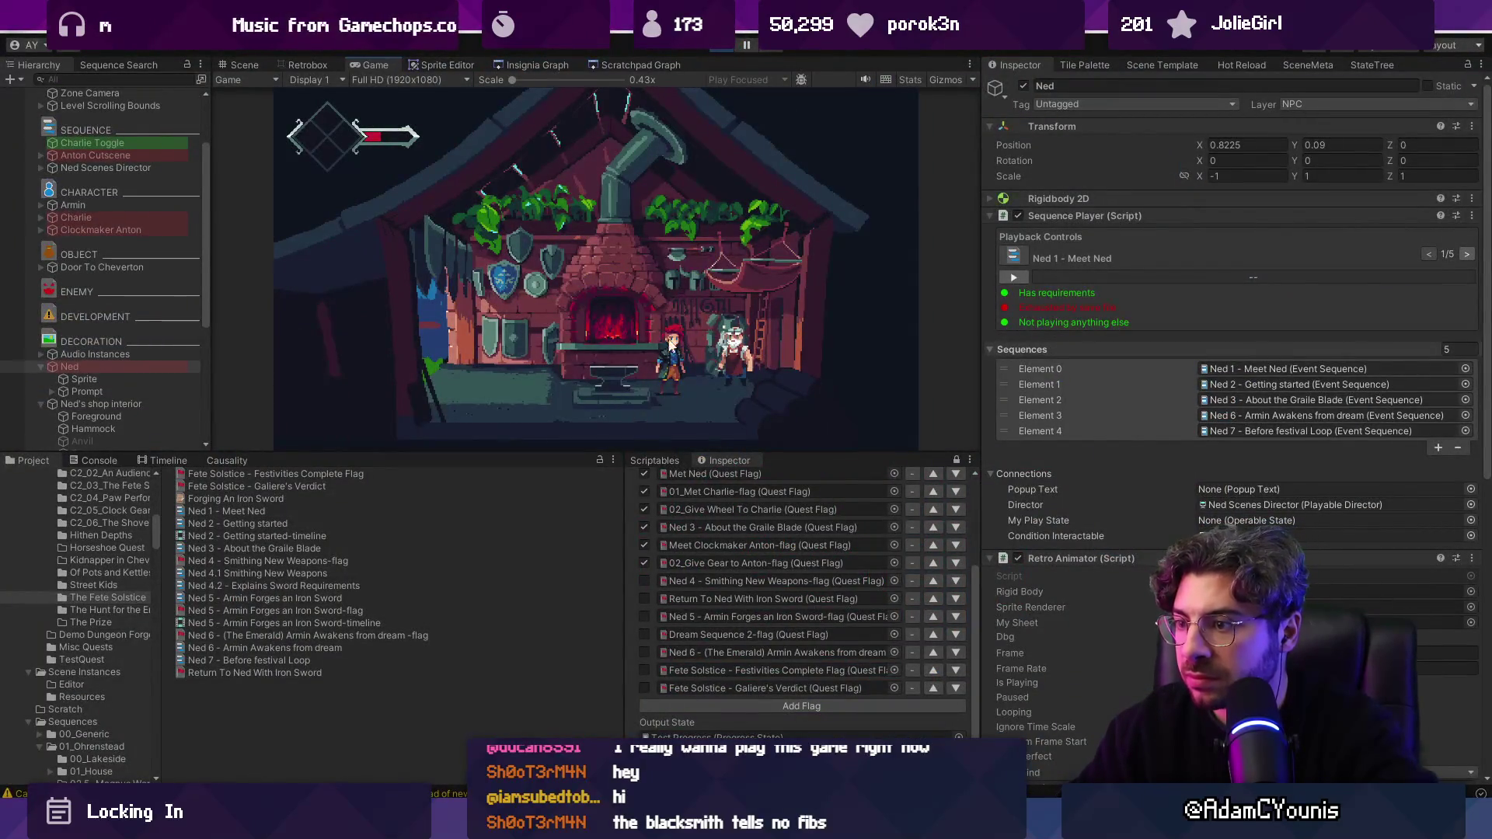
pyautogui.scroll(2, 701, 538)
pyautogui.click(644, 604)
pyautogui.click(644, 587)
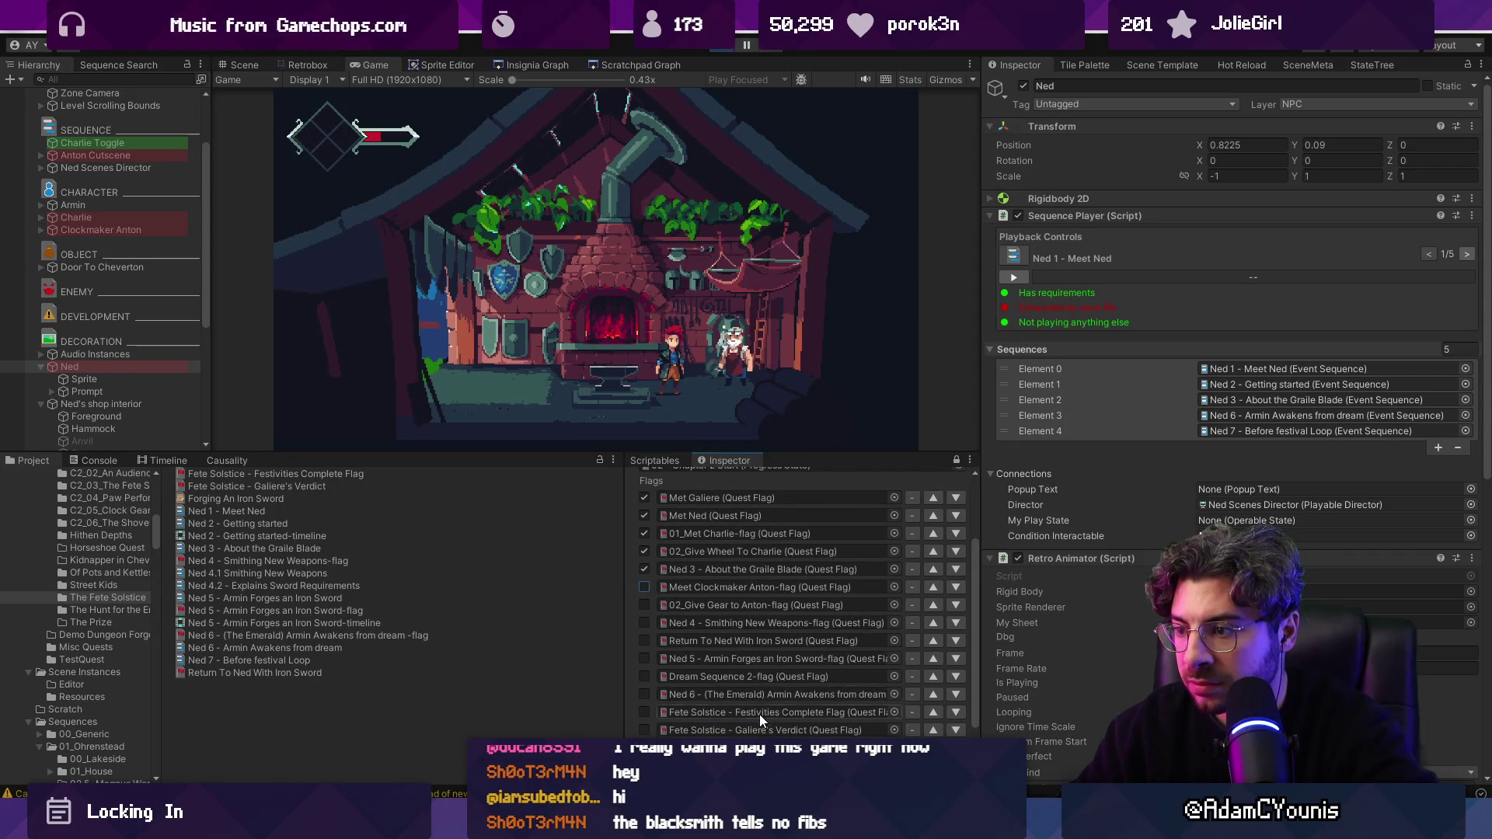
pyautogui.scroll(-2, 758, 710)
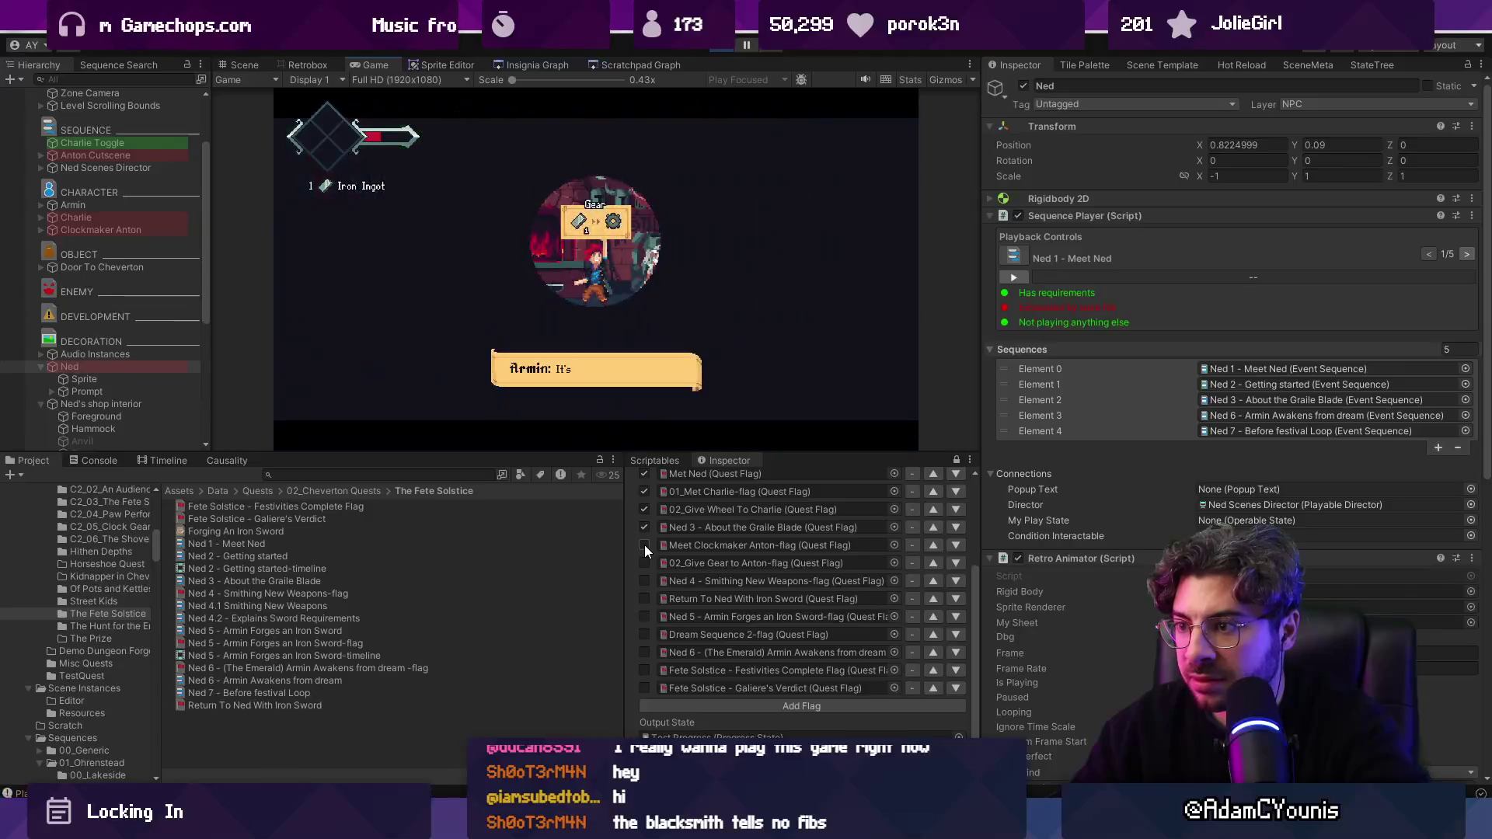
# Step: Set both Anton flags, then open Ned's Ned 3 - About the Graile Blade sequence
pyautogui.click(645, 545)
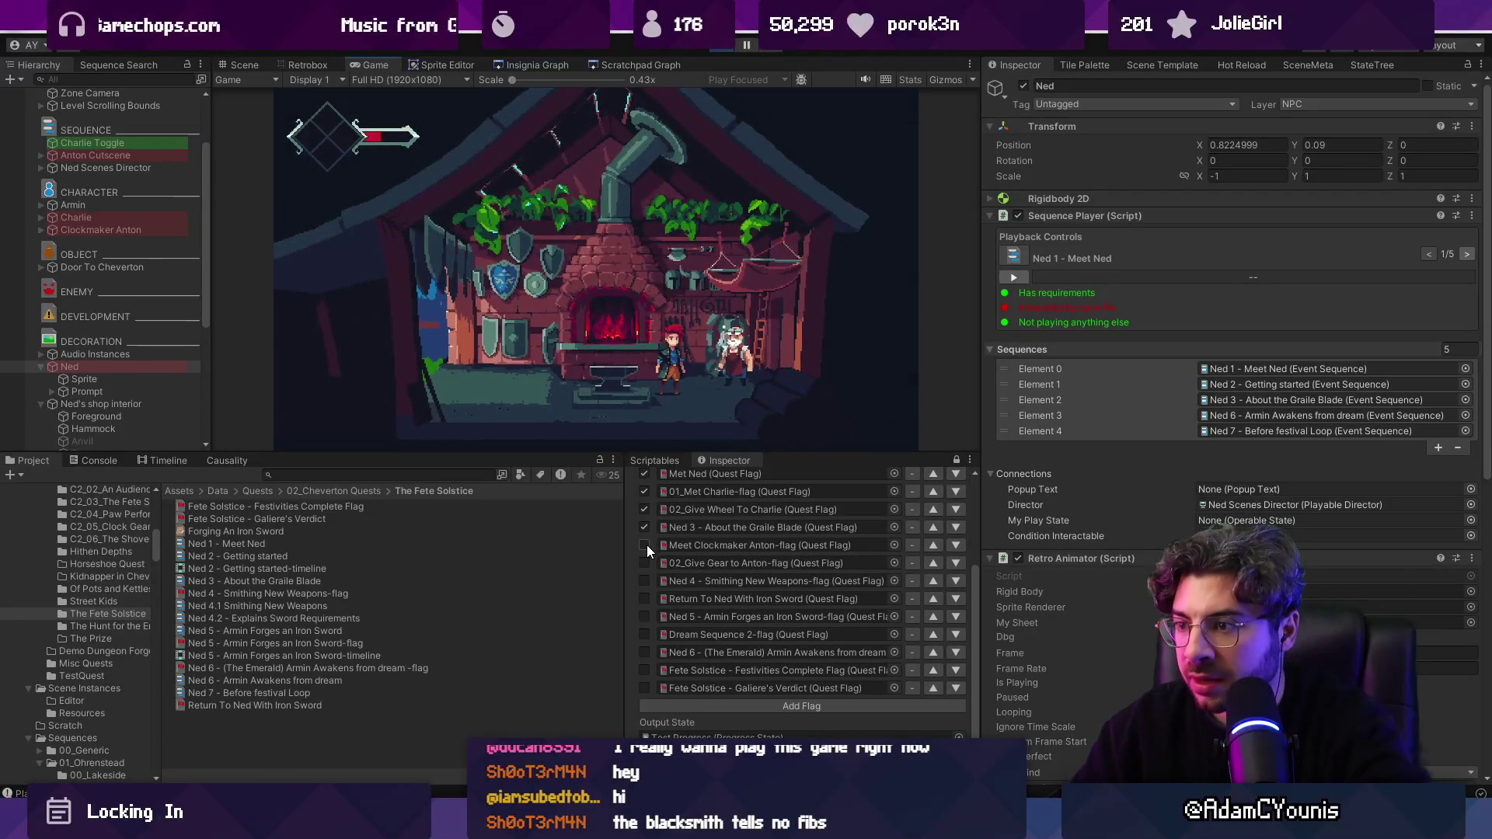
pyautogui.click(644, 562)
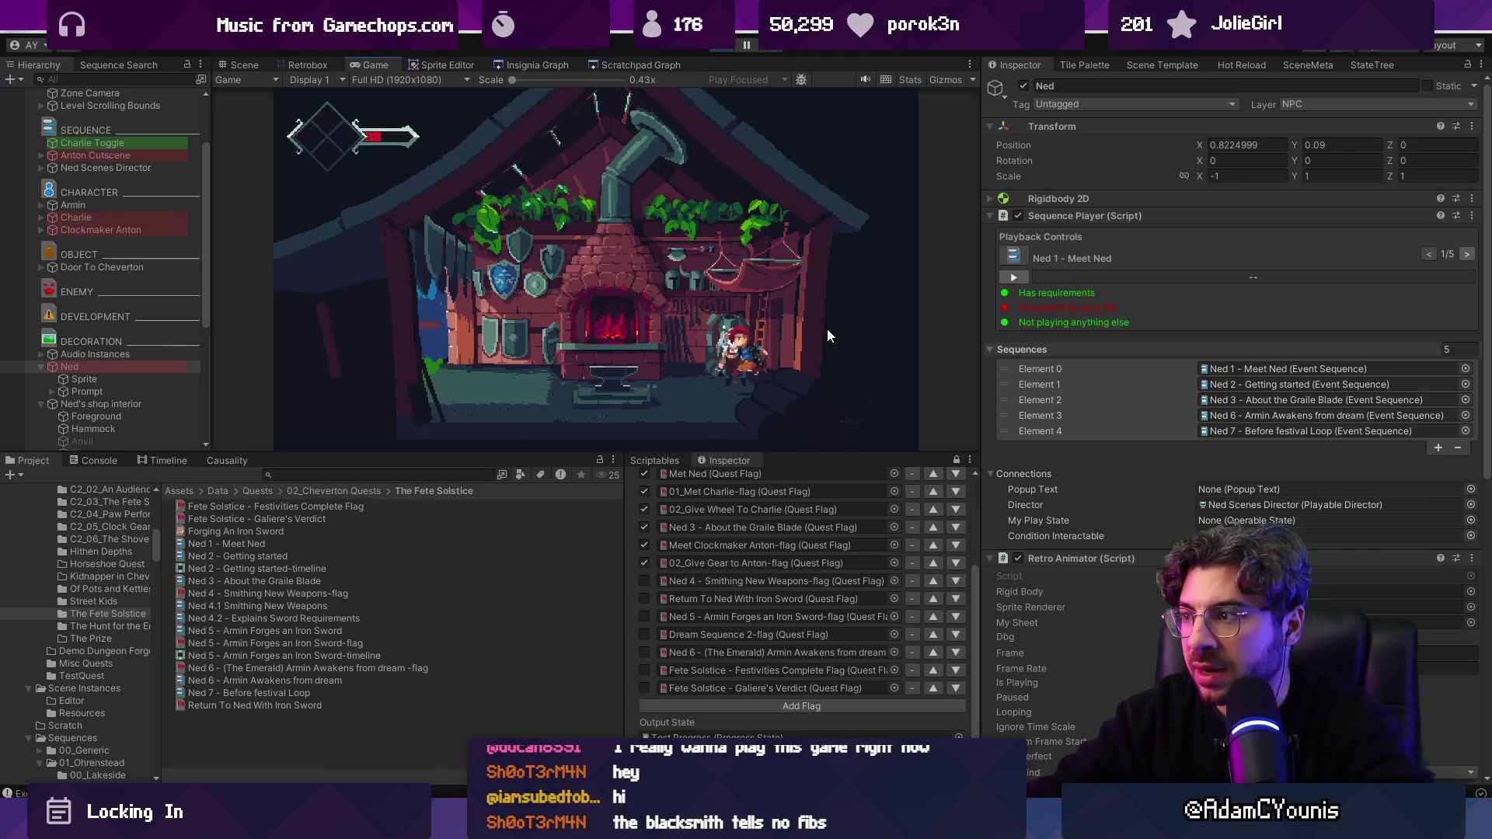
pyautogui.click(132, 370)
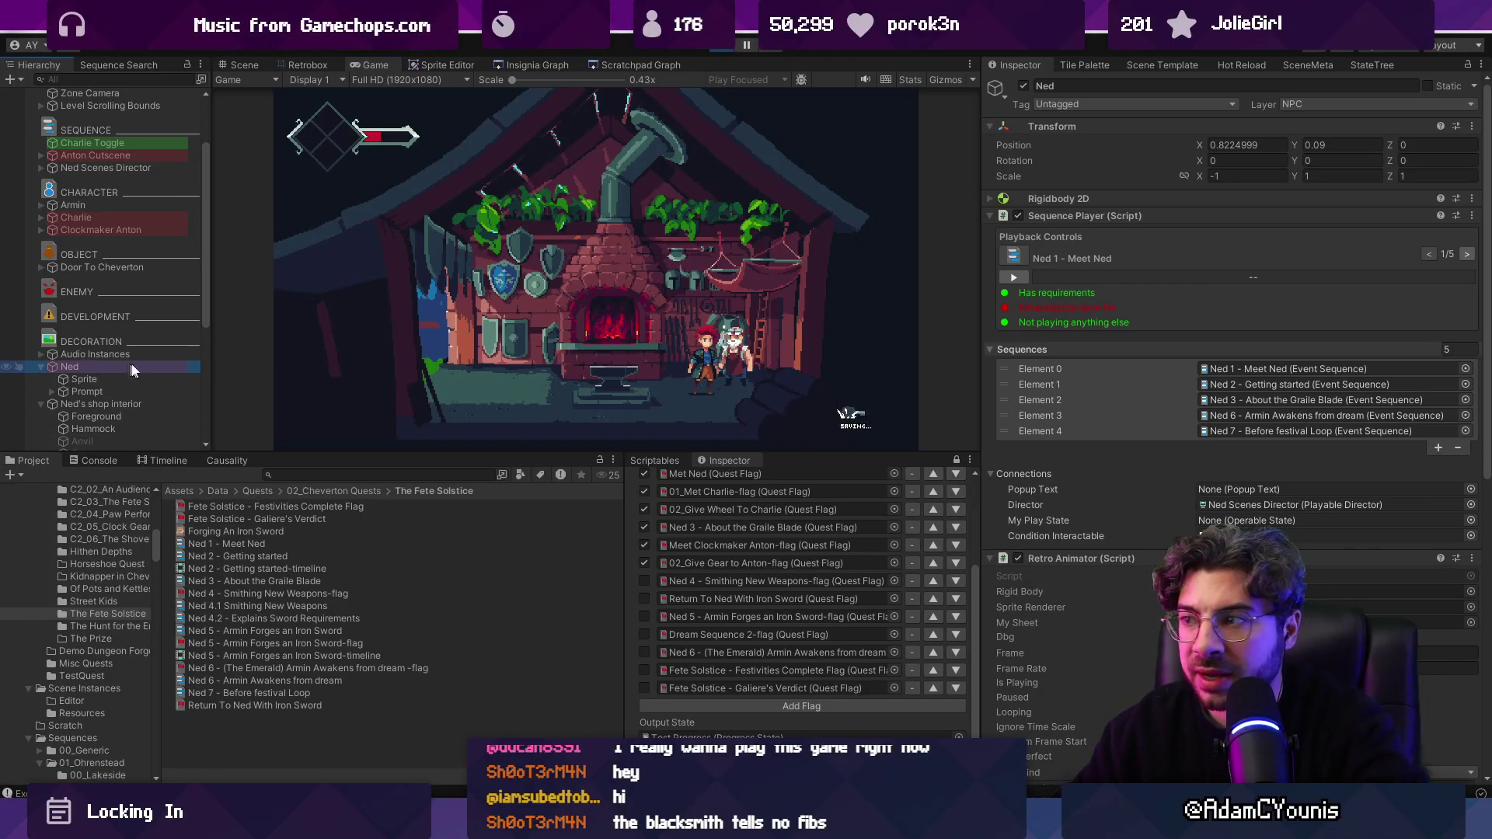
pyautogui.doubleClick(1255, 400)
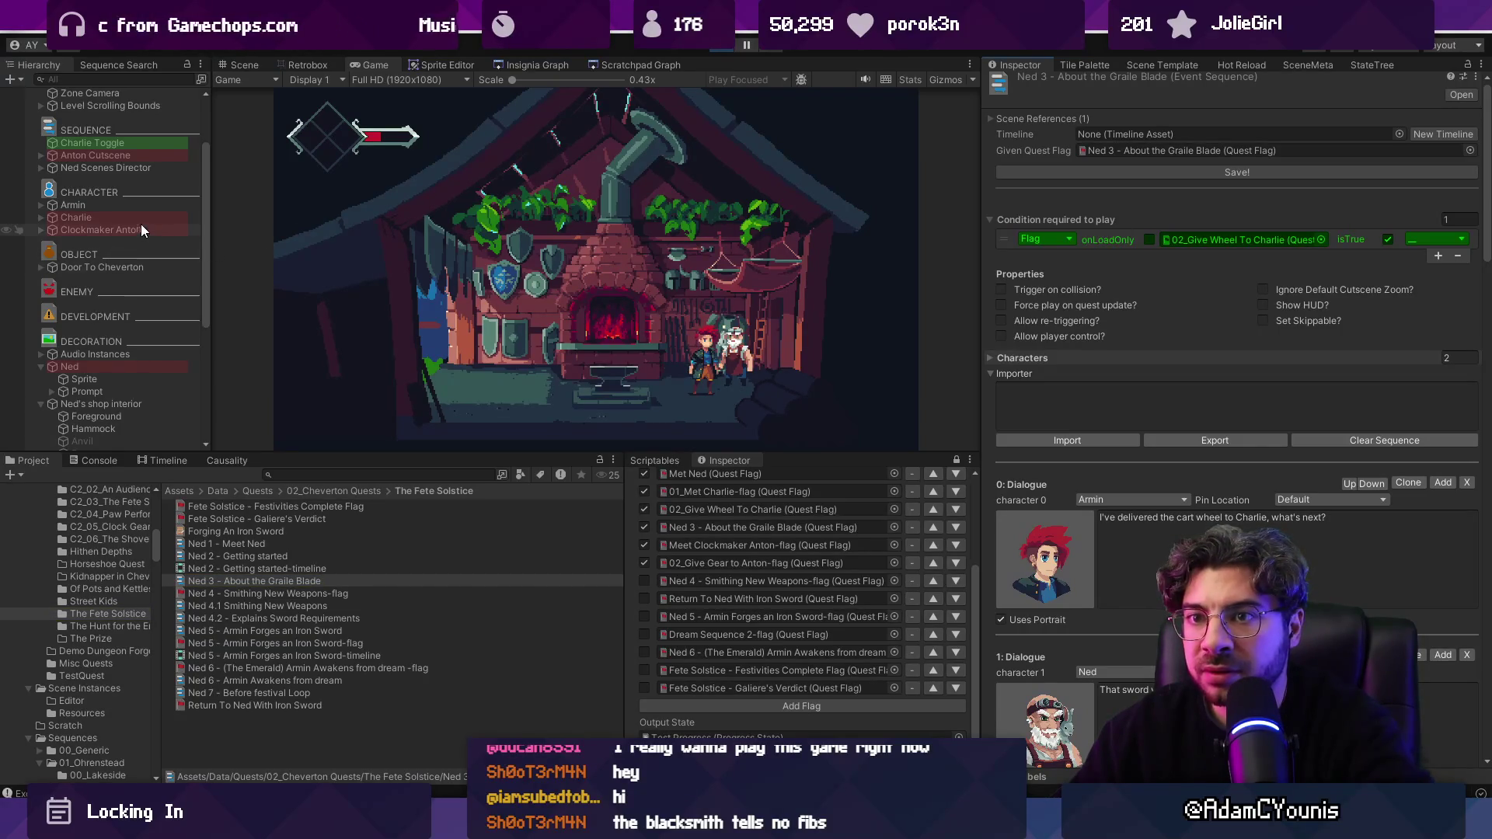
# Step: Look over Ned's Ned 3 and Ned 6 sequence assets, then stop the playtest
pyautogui.click(306, 580)
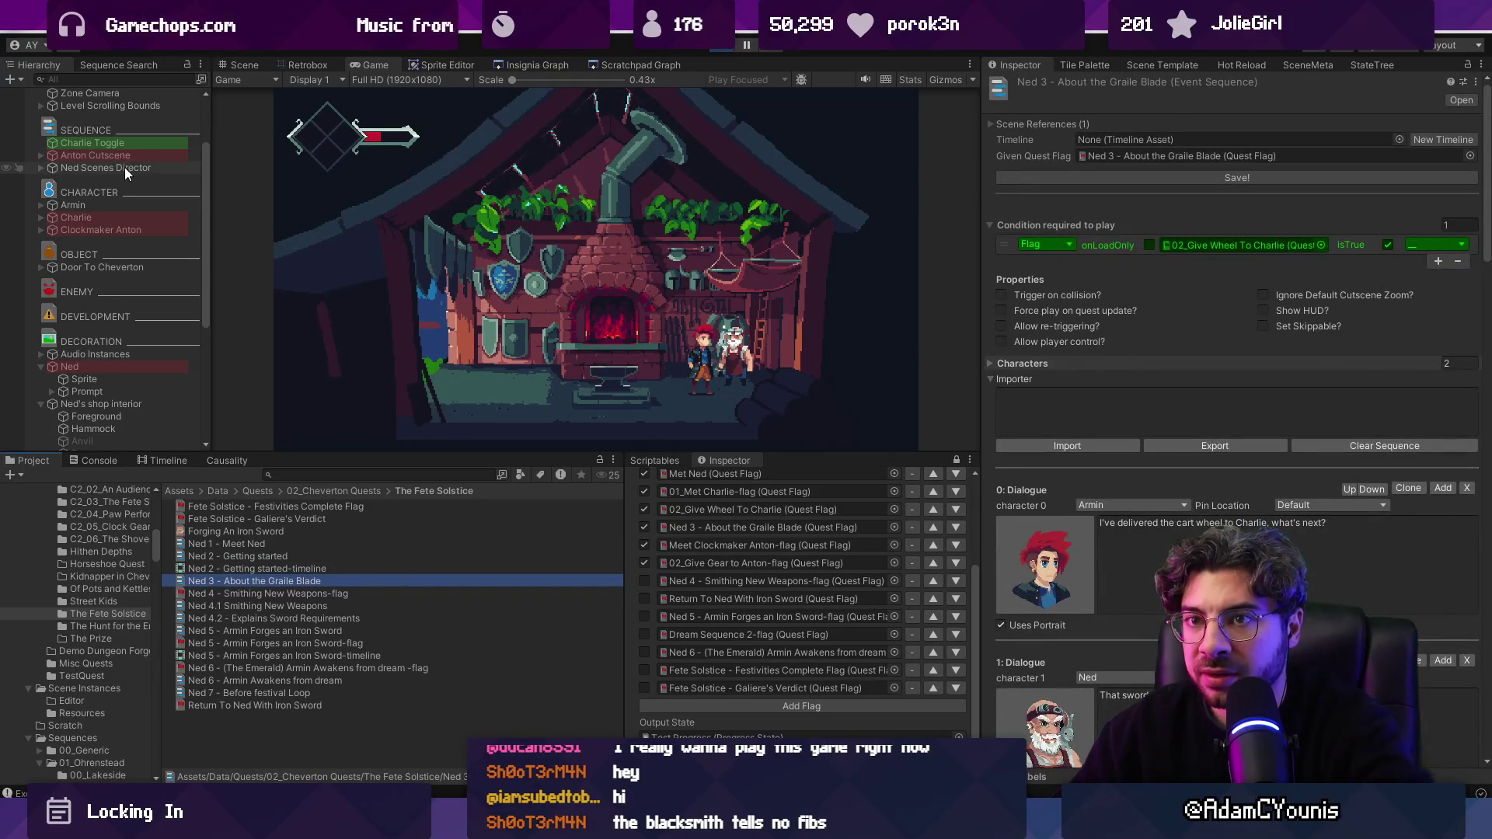
pyautogui.click(134, 369)
pyautogui.click(1243, 415)
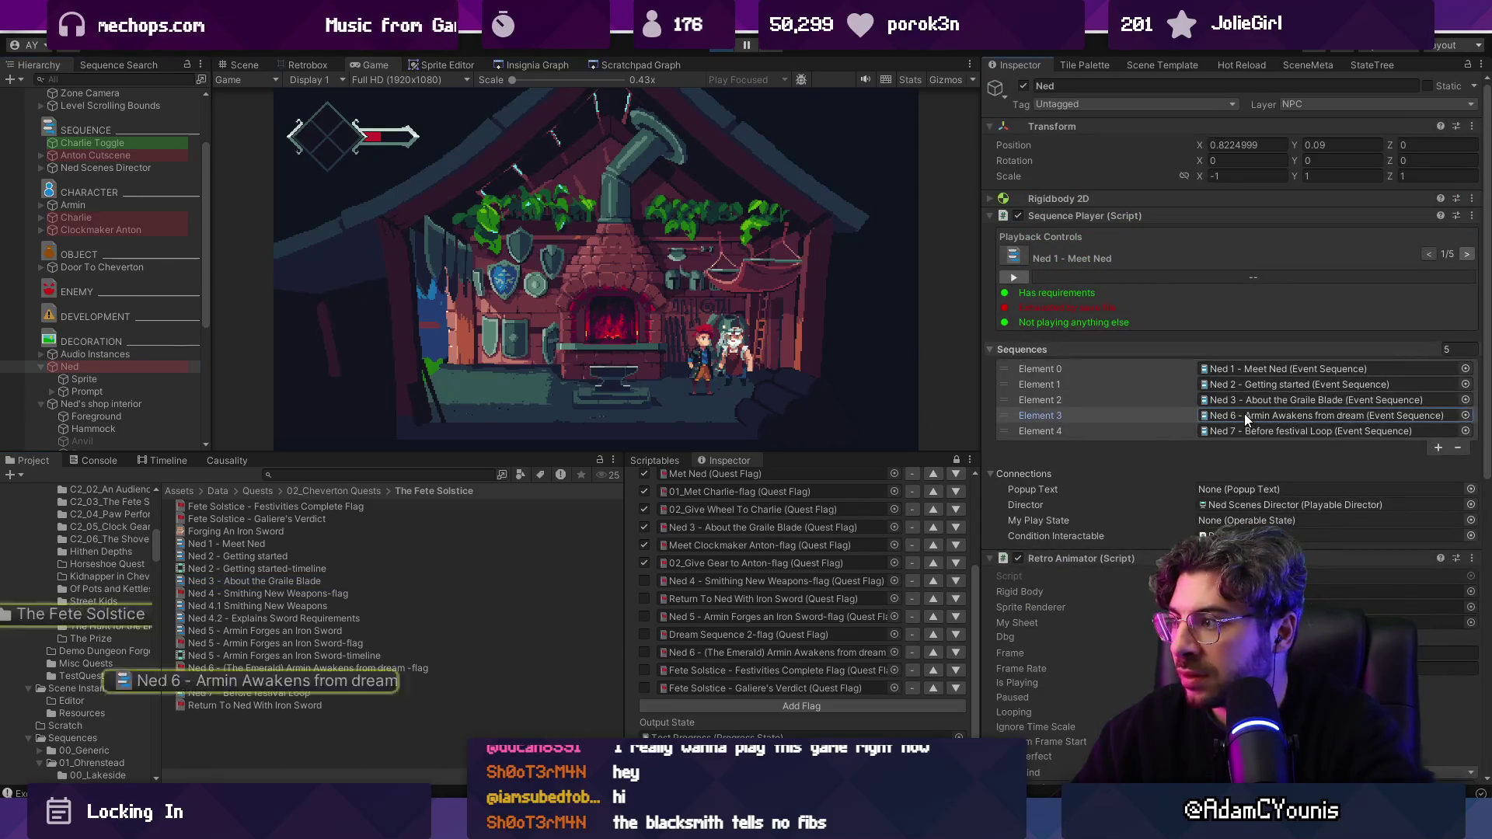
pyautogui.click(1252, 401)
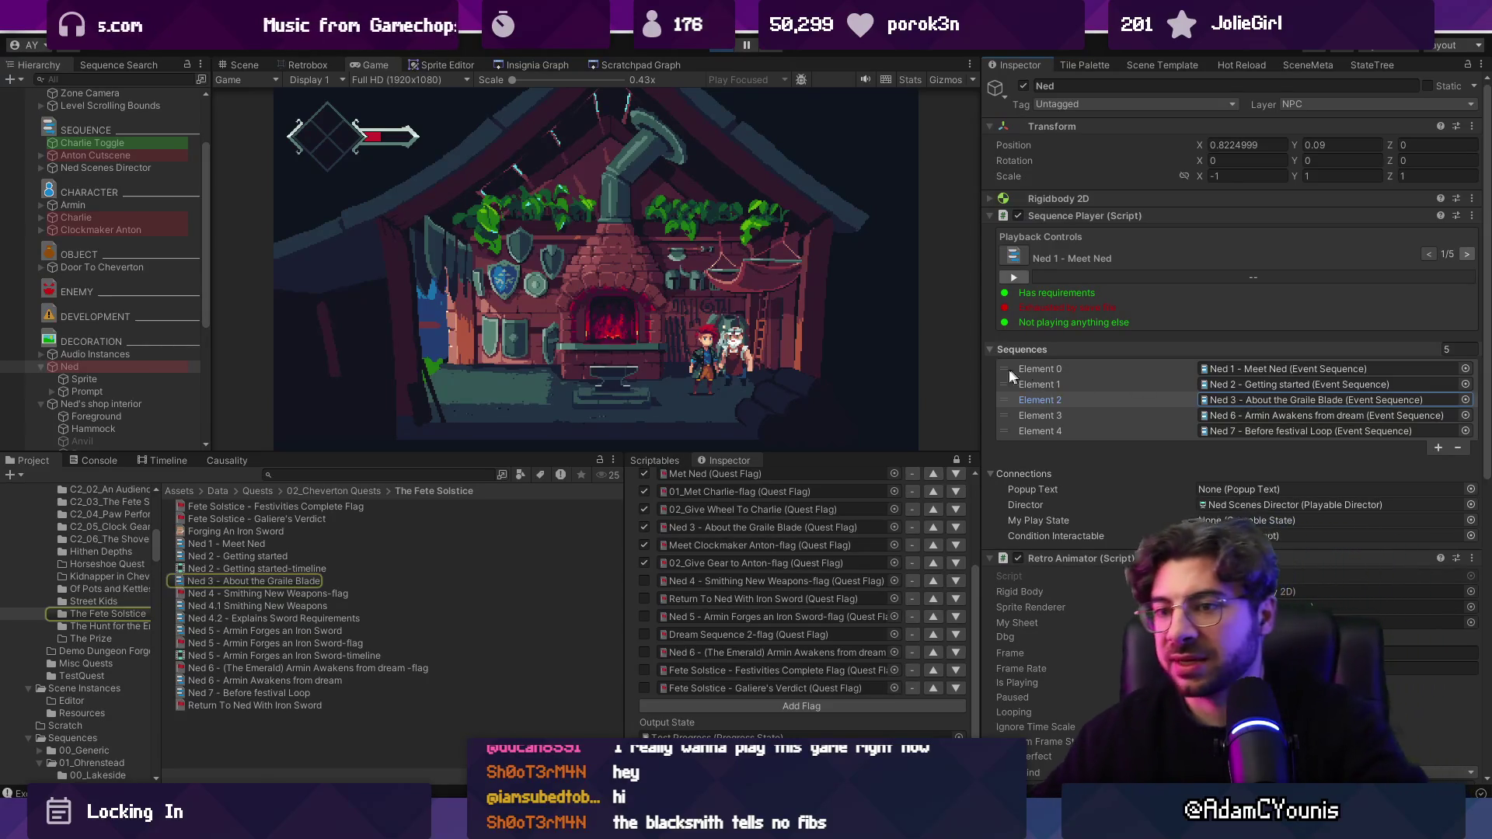
pyautogui.click(724, 47)
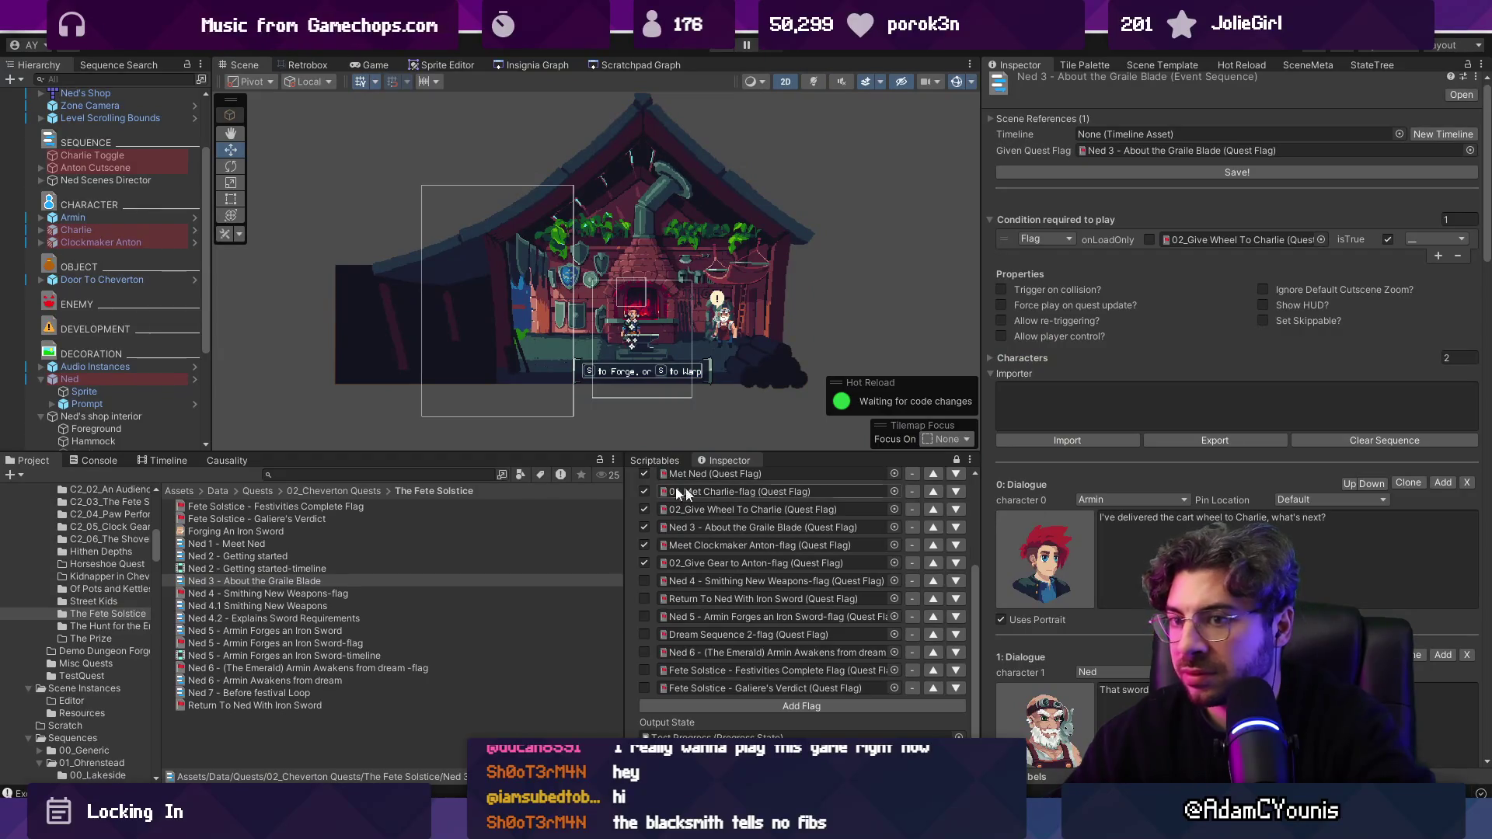
# Step: In the Ned prefab, open Ned 3 - About the Graile Blade and read its dialogue lines
pyautogui.click(180, 379)
pyautogui.click(193, 378)
pyautogui.doubleClick(1321, 355)
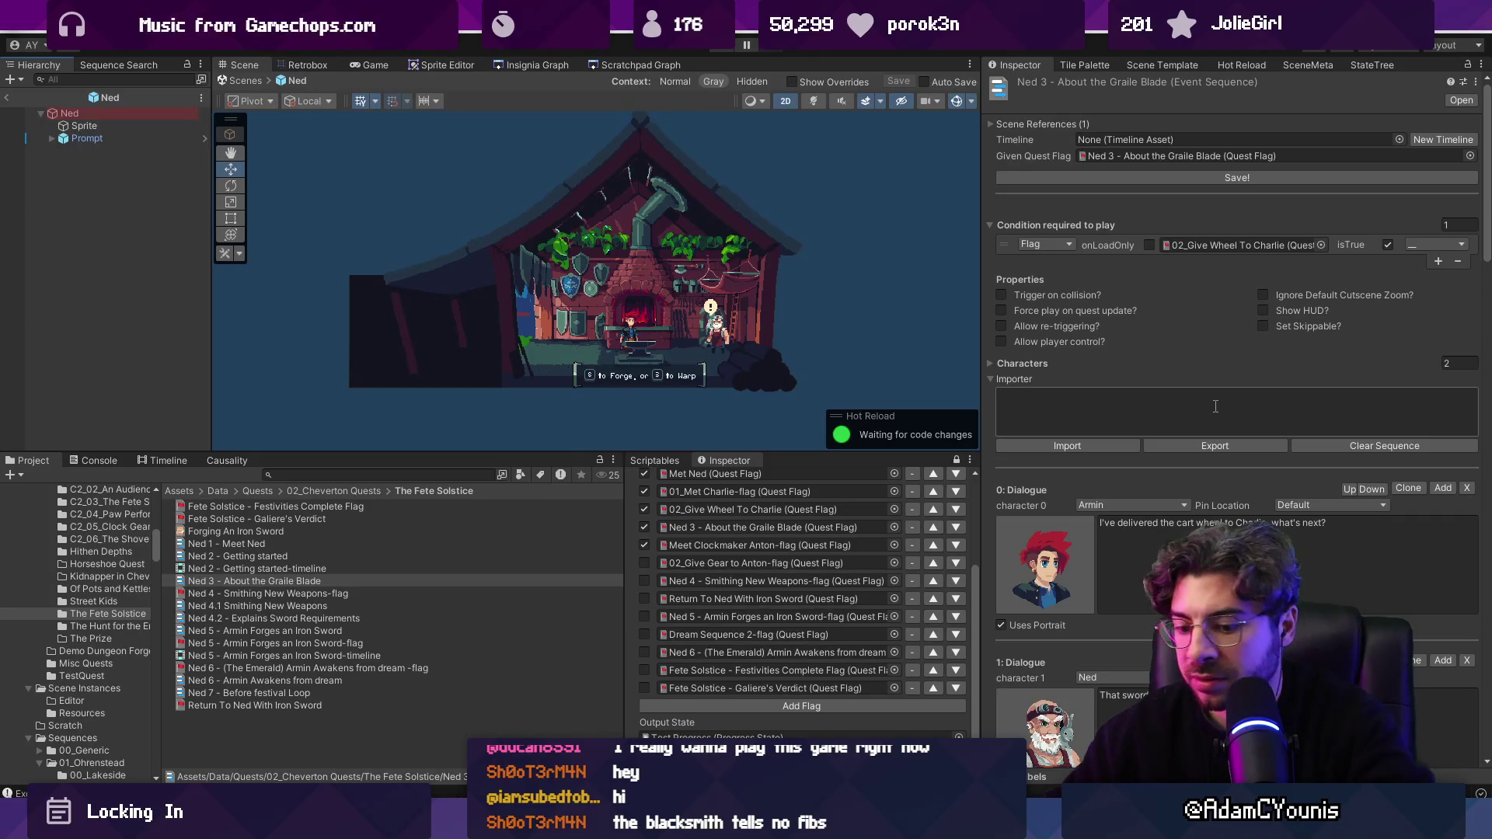
pyautogui.hotkey('ctrl', 'z')
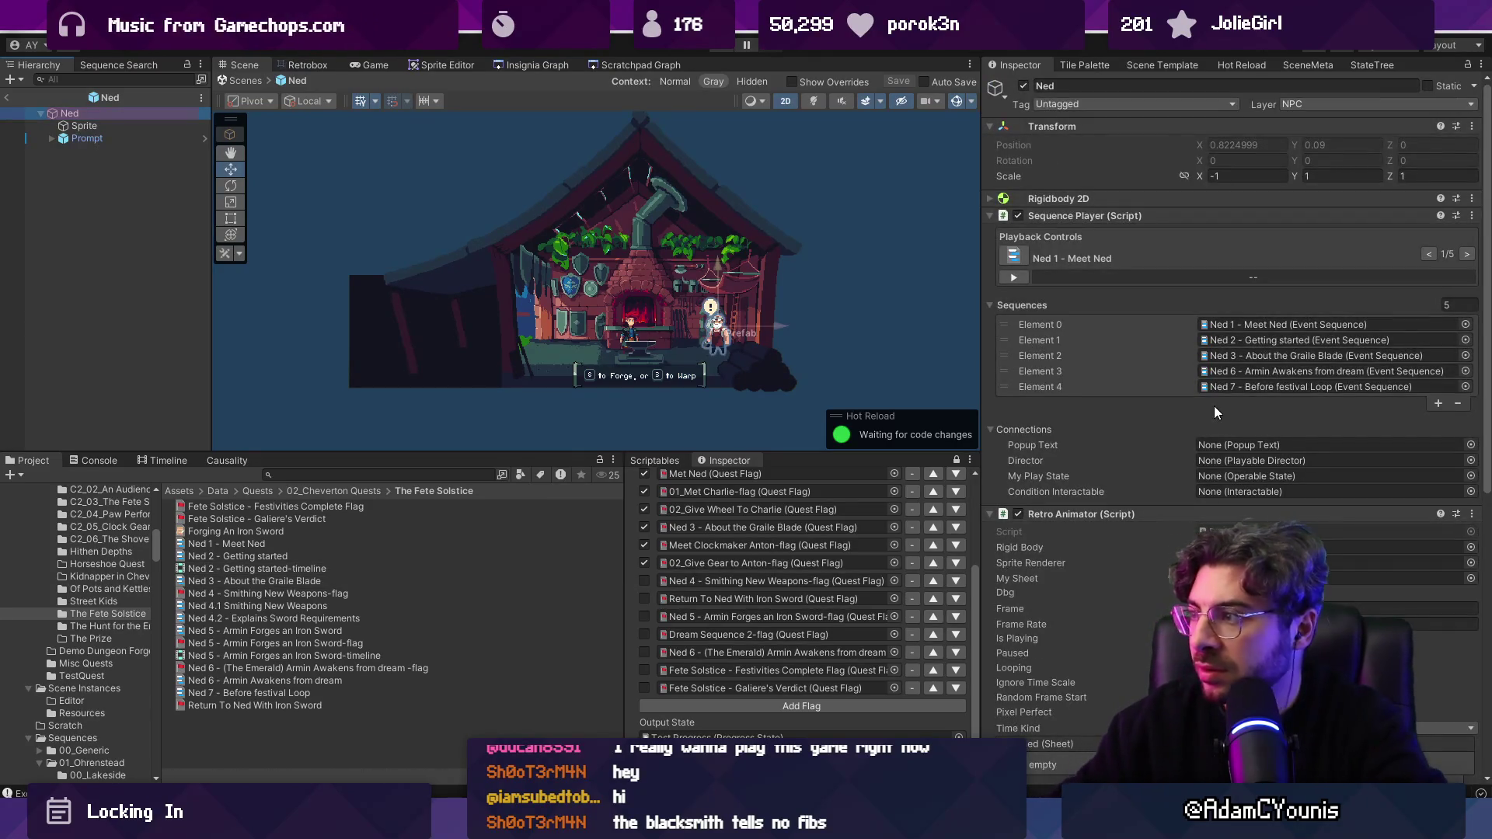
pyautogui.click(1227, 372)
pyautogui.click(1251, 357)
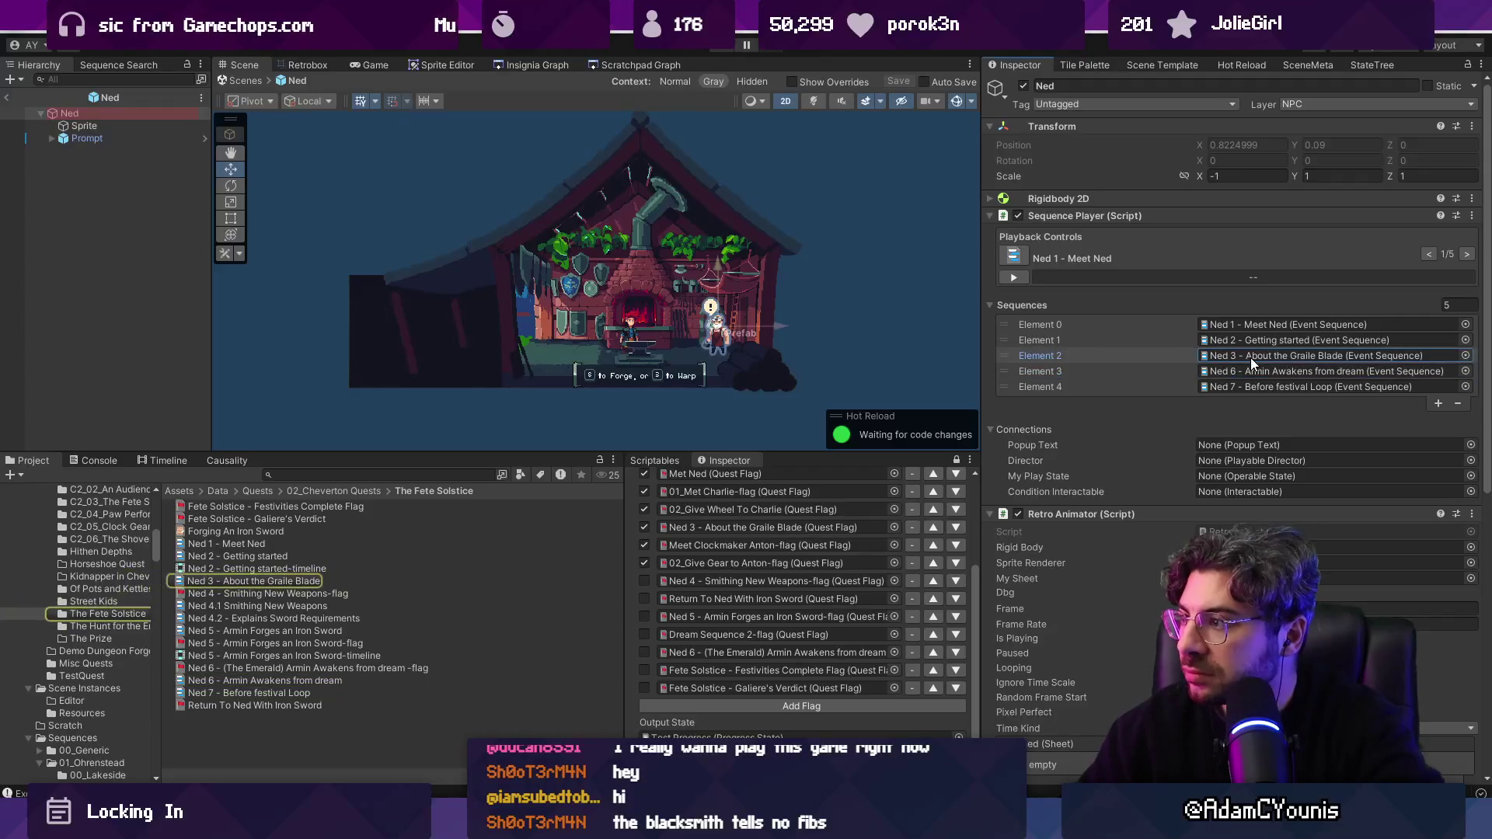
pyautogui.doubleClick(1240, 358)
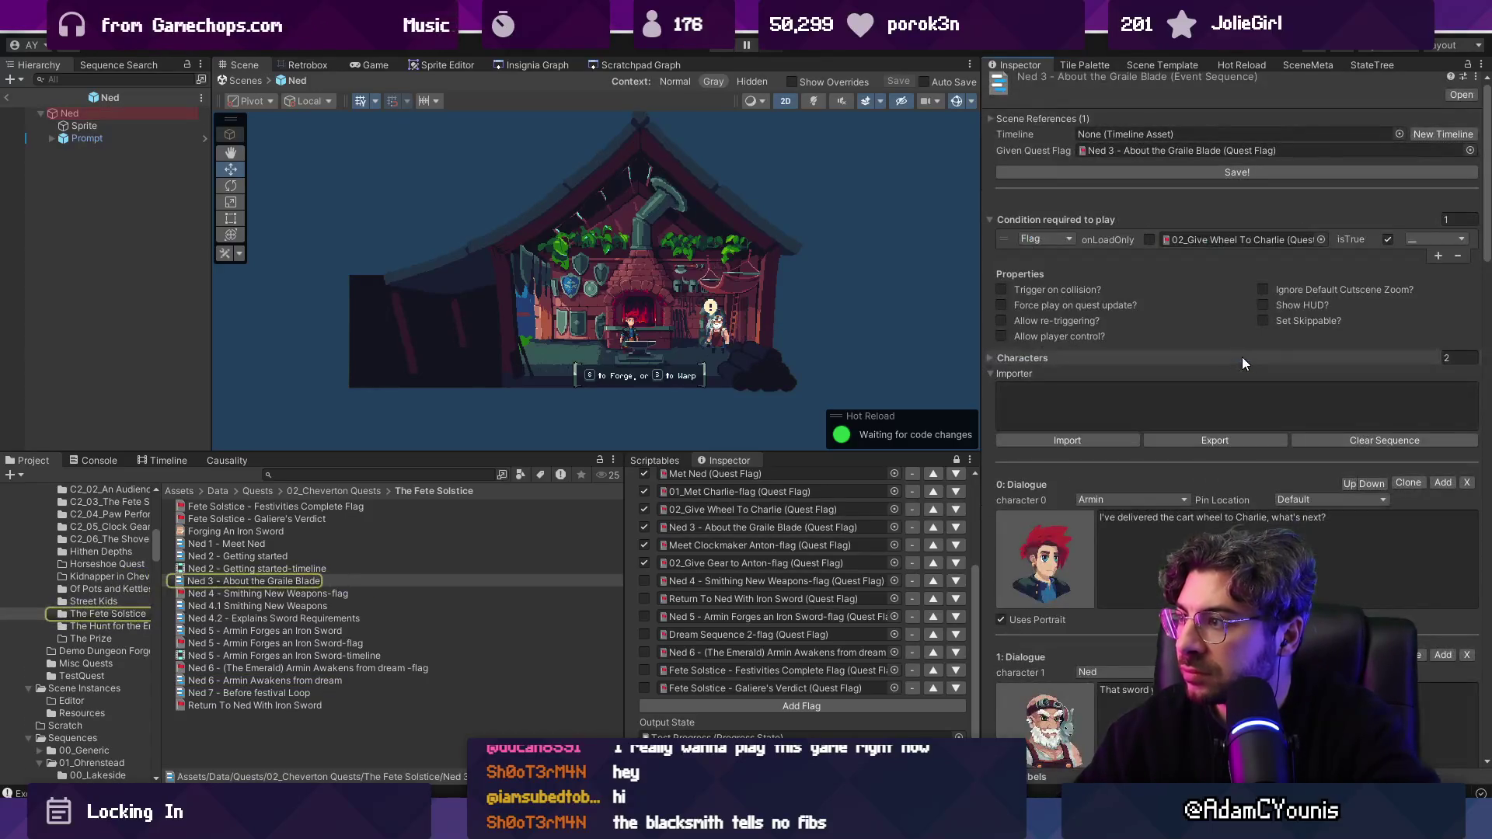
pyautogui.scroll(-15, 1210, 437)
pyautogui.scroll(-10, 1214, 442)
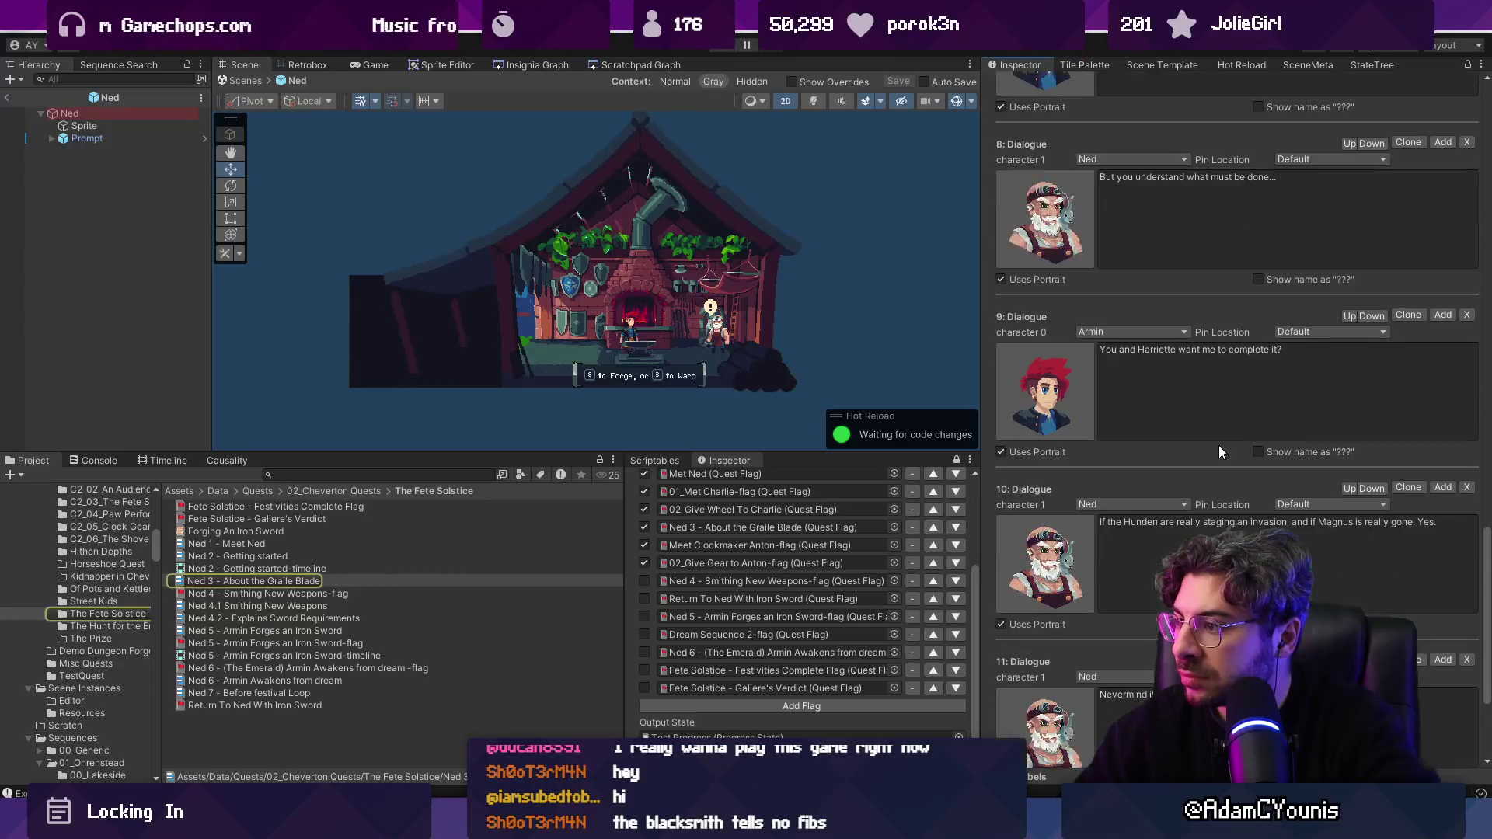
pyautogui.scroll(5, 1210, 438)
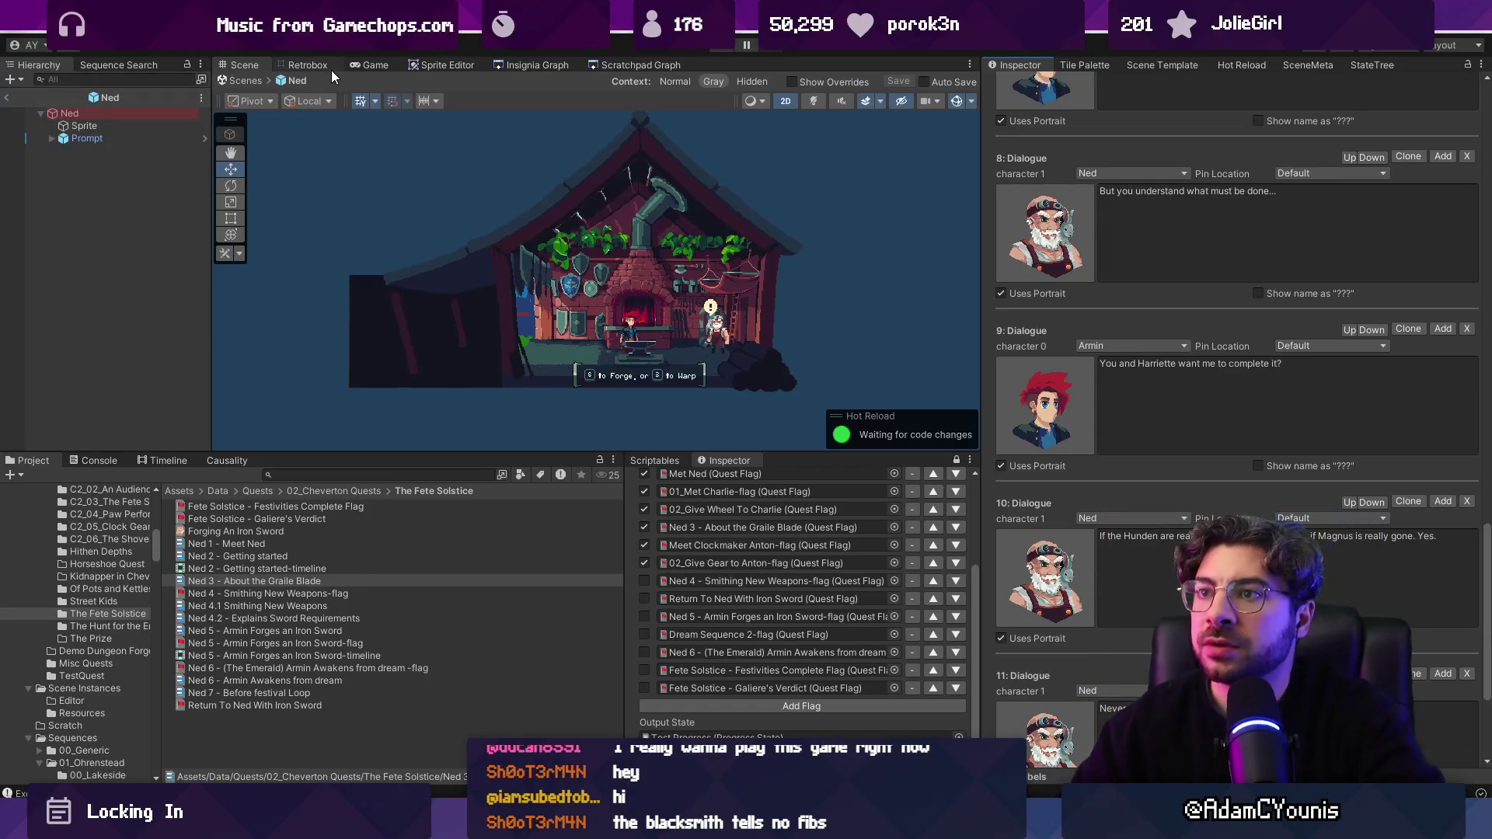
pyautogui.hotkey('alt', 'Tab')
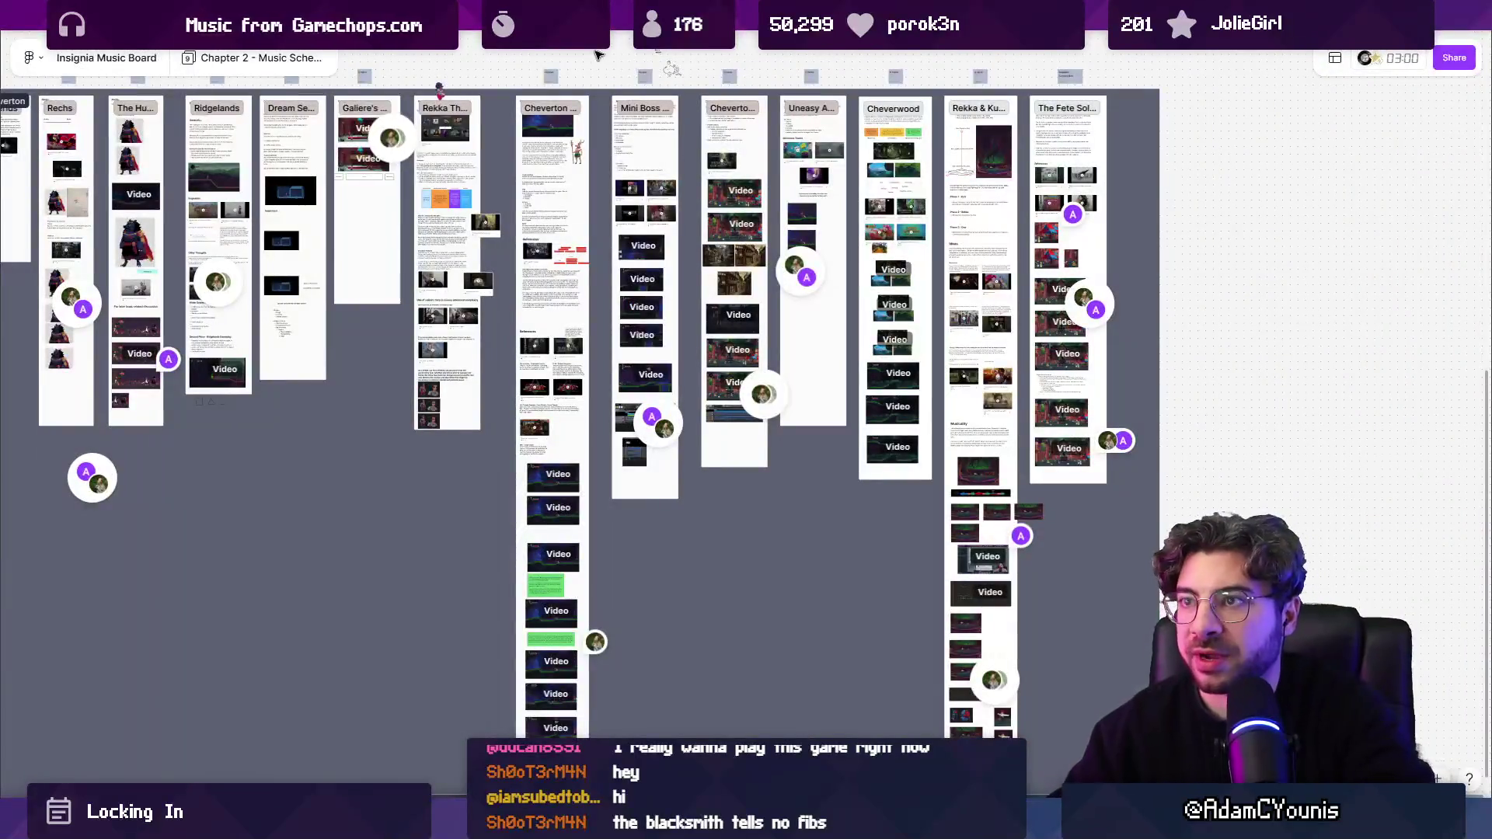
pyautogui.click(744, 117)
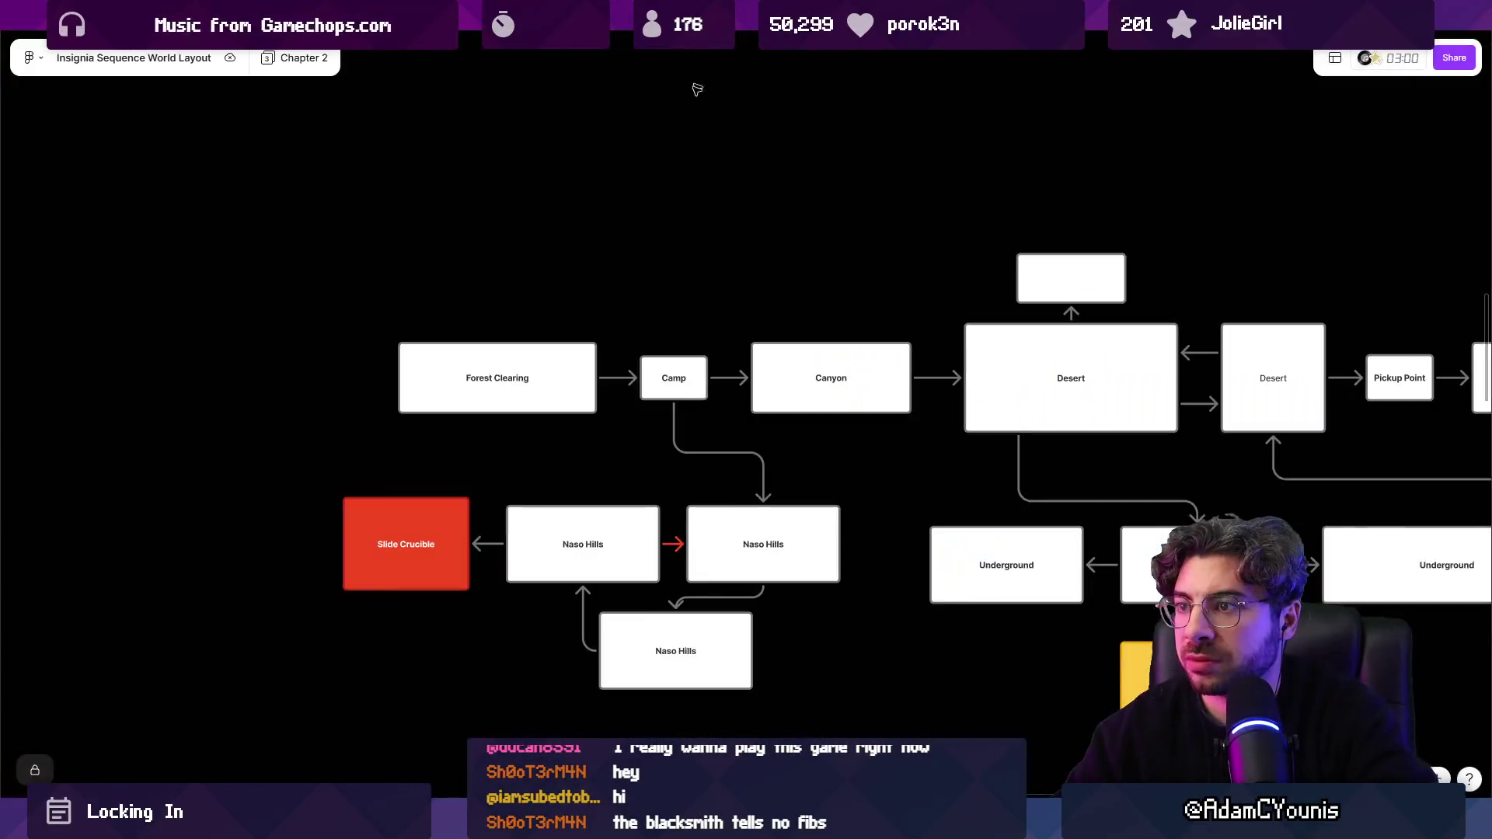
pyautogui.scroll(-5, 349, 217)
pyautogui.scroll(2, 683, 288)
pyautogui.scroll(-2, 683, 288)
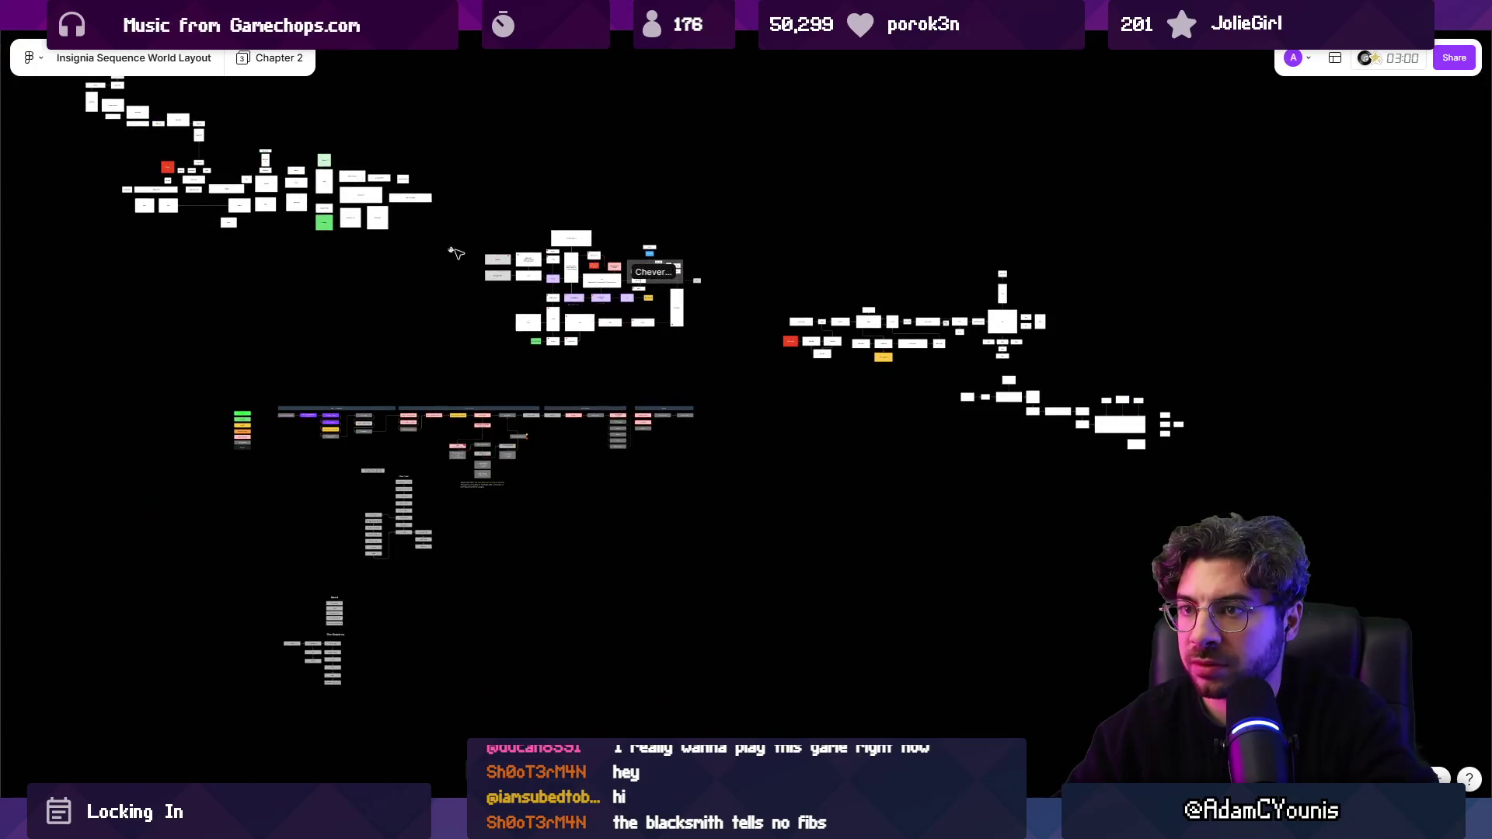
pyautogui.scroll(8, 339, 208)
pyautogui.scroll(3, 435, 216)
pyautogui.scroll(-8, 463, 329)
pyautogui.scroll(5, 463, 329)
pyautogui.hscroll(3, 190, 213)
pyautogui.scroll(-2, 233, 310)
pyautogui.scroll(3, 347, 370)
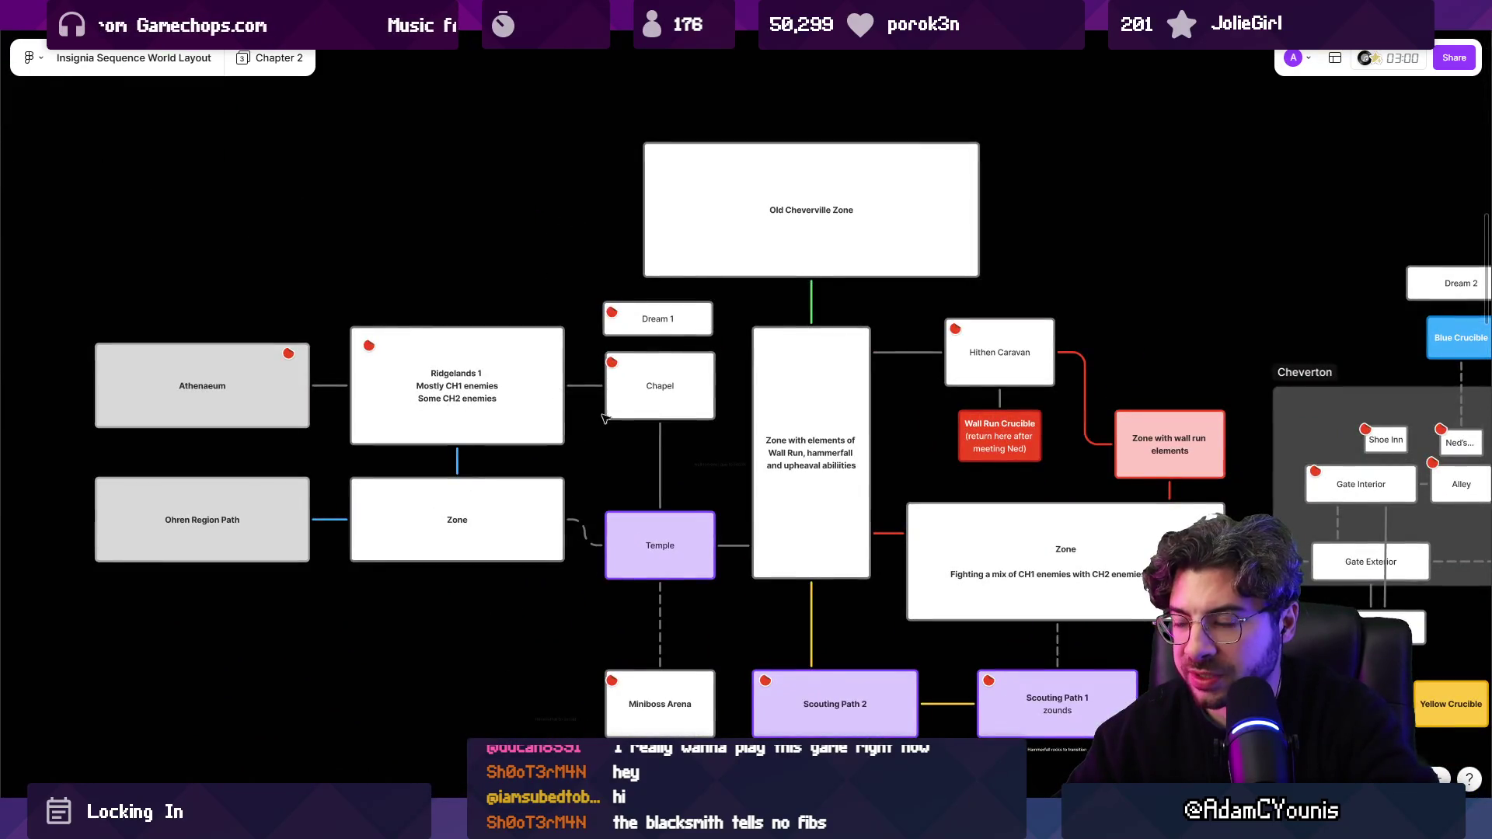
pyautogui.hscroll(3, 591, 412)
pyautogui.scroll(-2, 378, 317)
pyautogui.hscroll(7, 655, 357)
pyautogui.scroll(-1, 655, 357)
pyautogui.scroll(3, 273, 264)
pyautogui.hscroll(2, 273, 264)
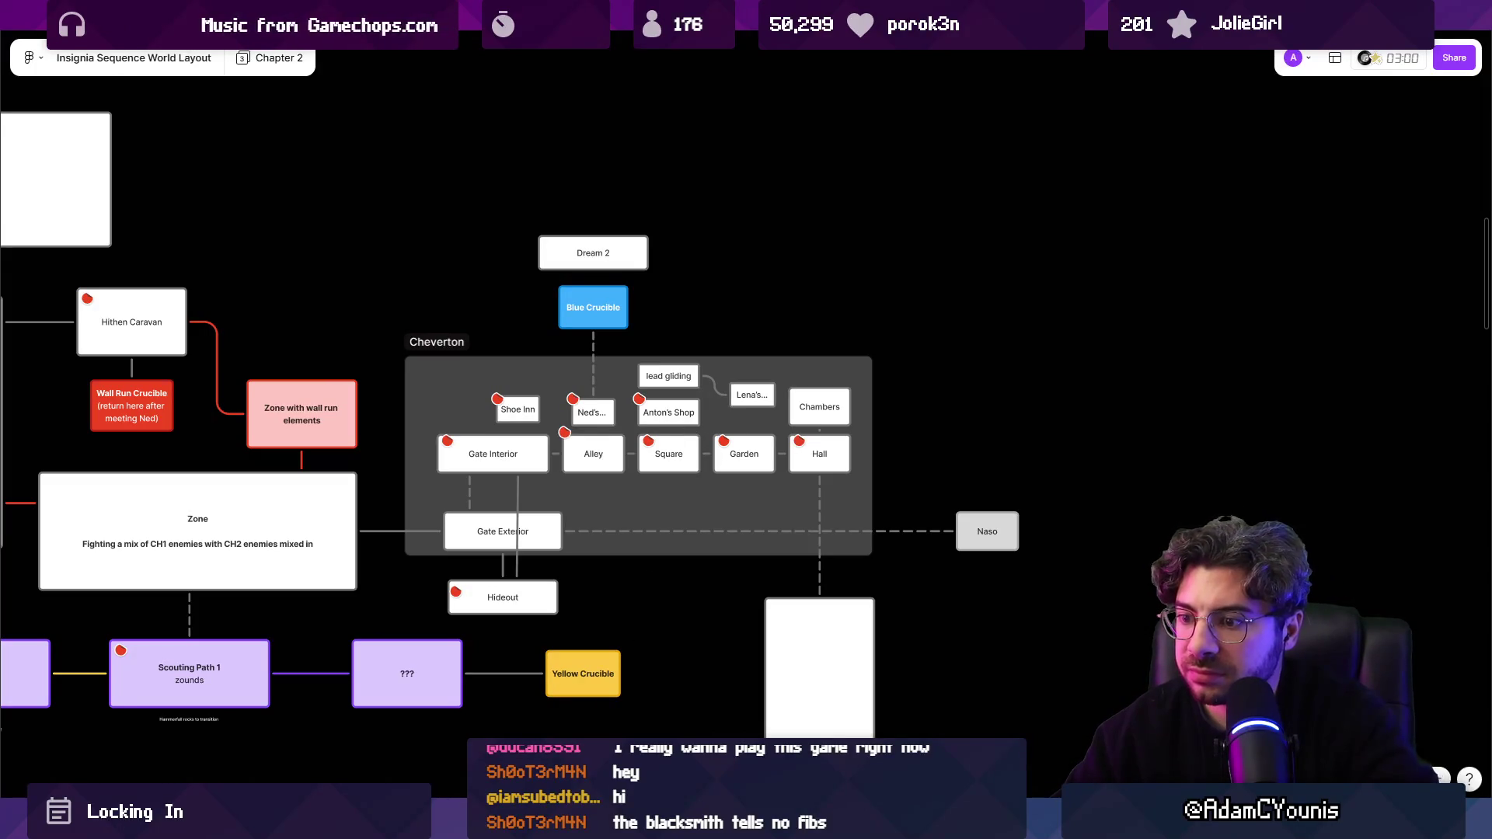
pyautogui.hotkey('alt', 'Tab')
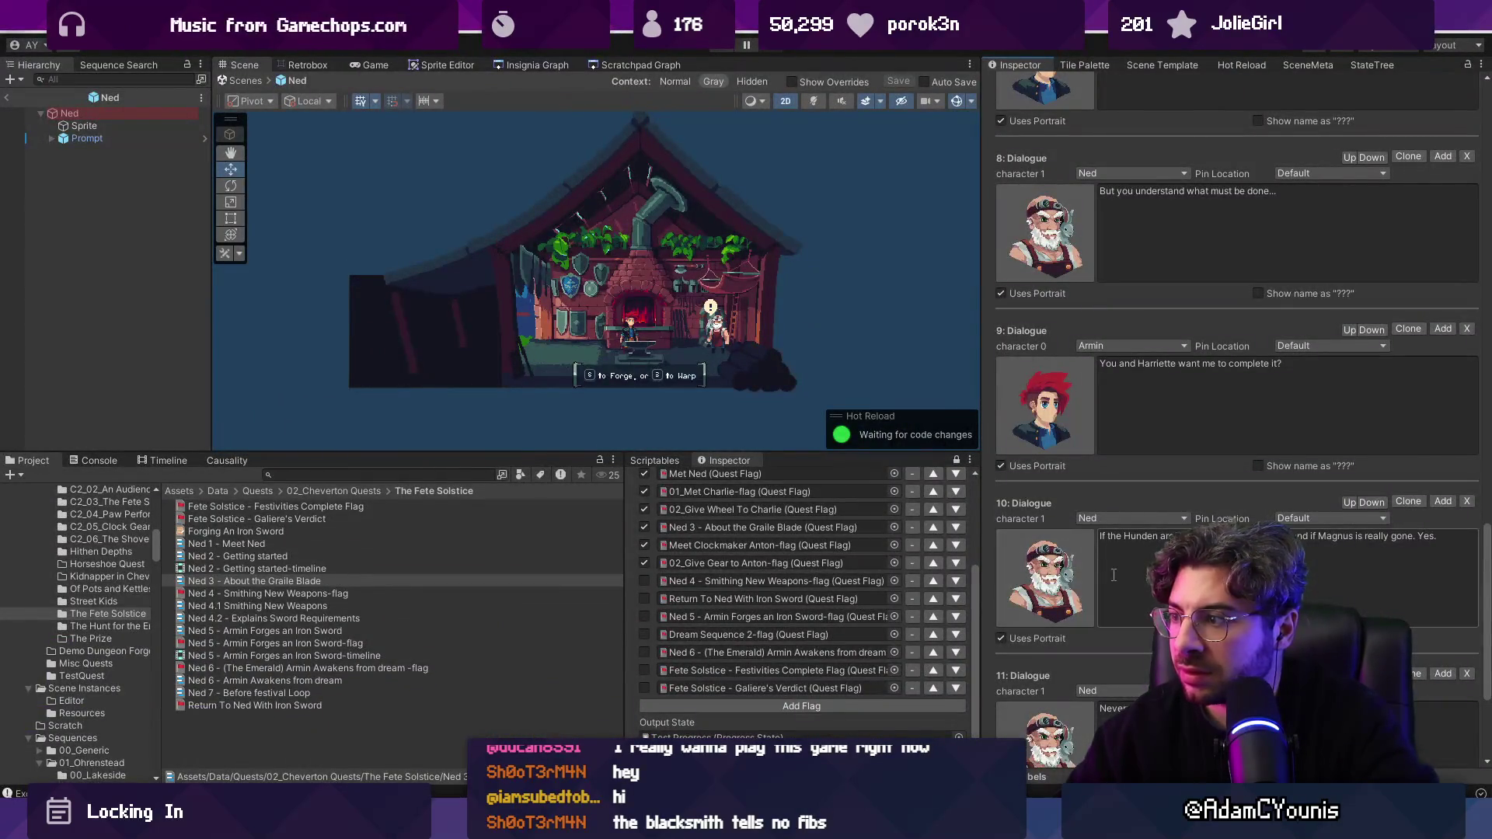
# Step: View the Ned 6 - Armin Awakens from dream sequence and reopen the Ned prefab
pyautogui.scroll(-3, 1108, 577)
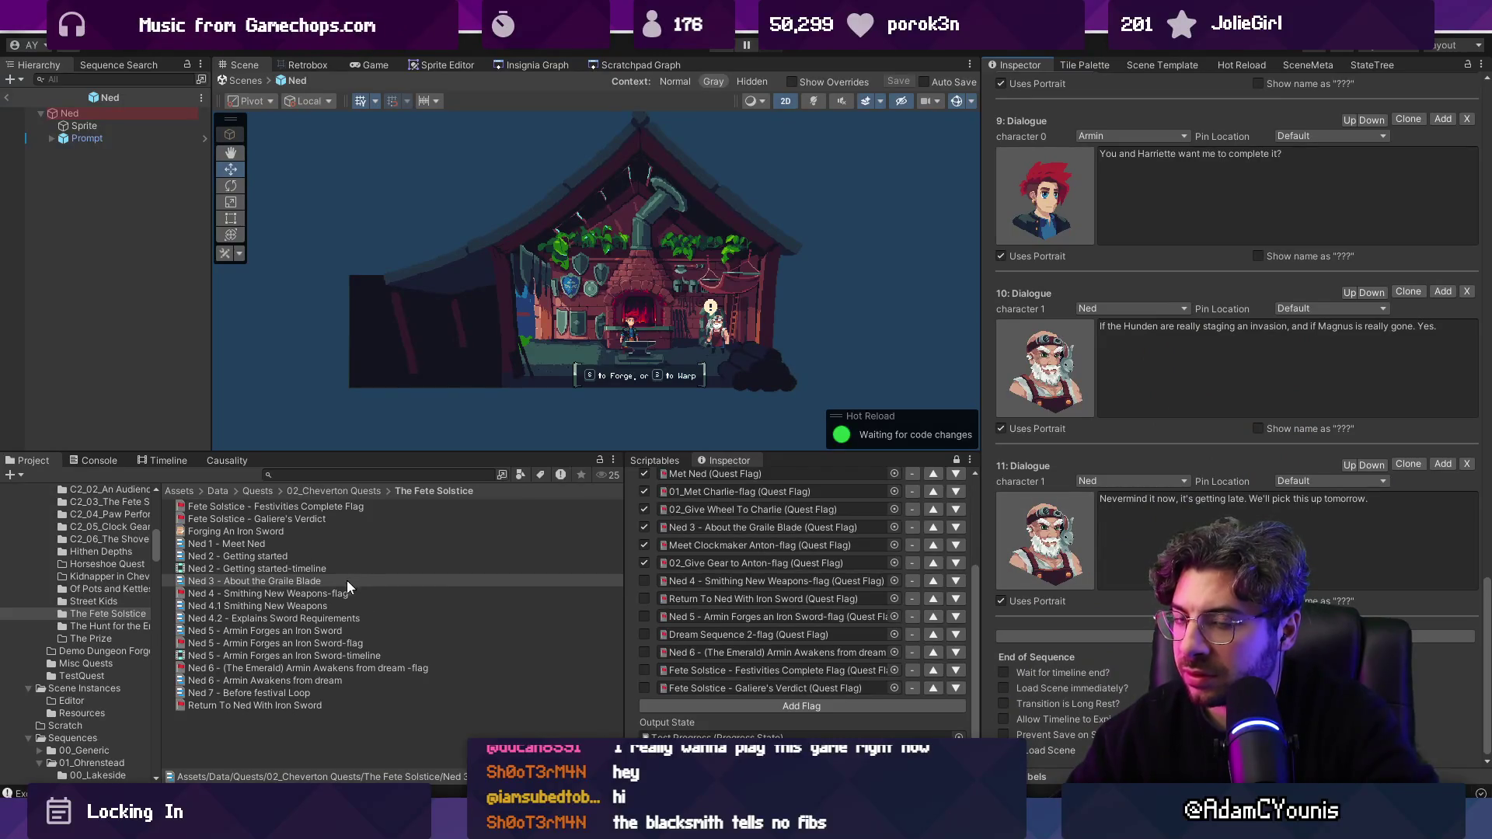
pyautogui.click(90, 113)
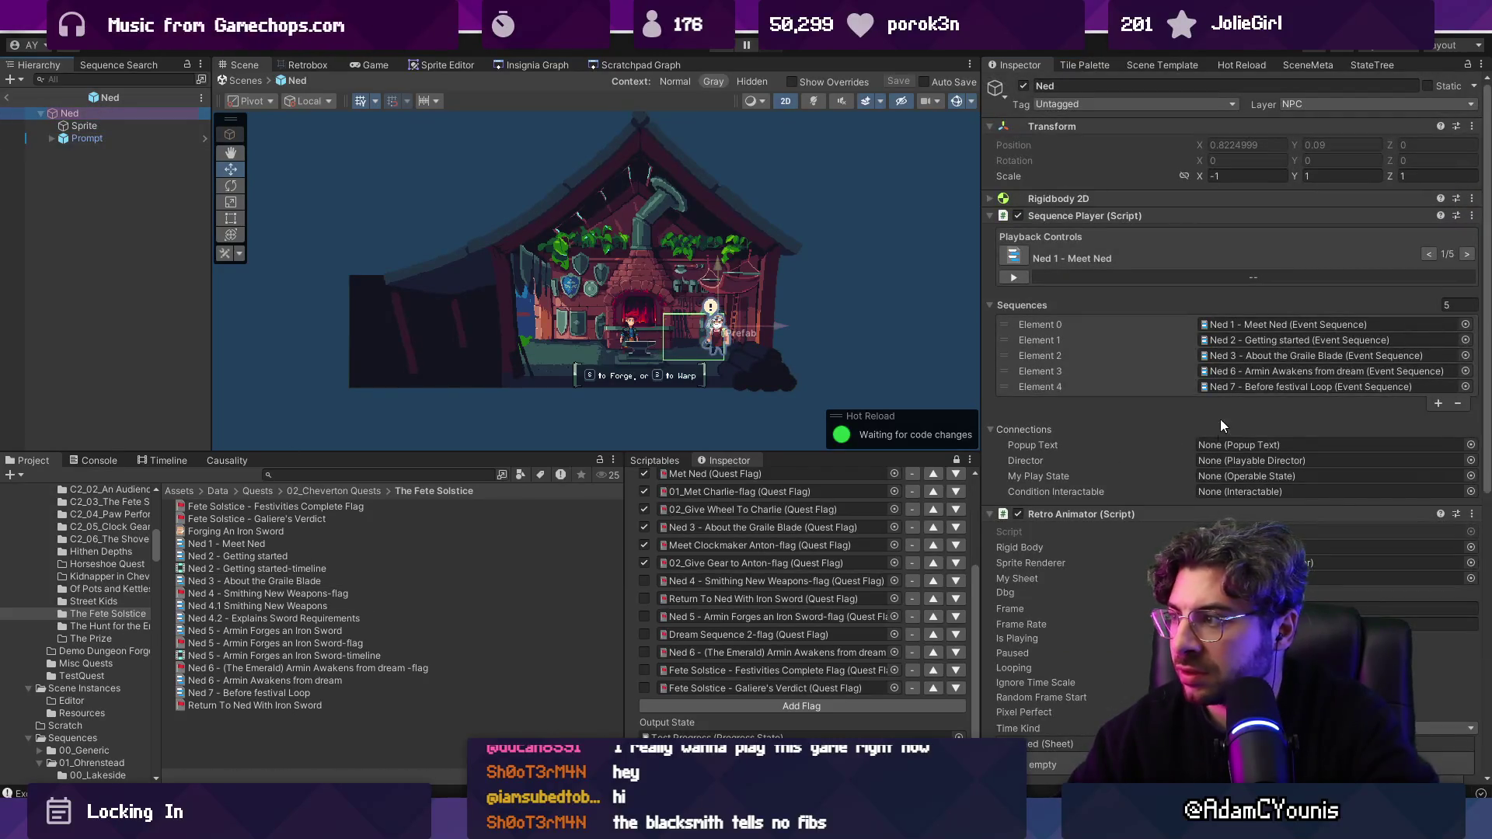
pyautogui.doubleClick(1230, 370)
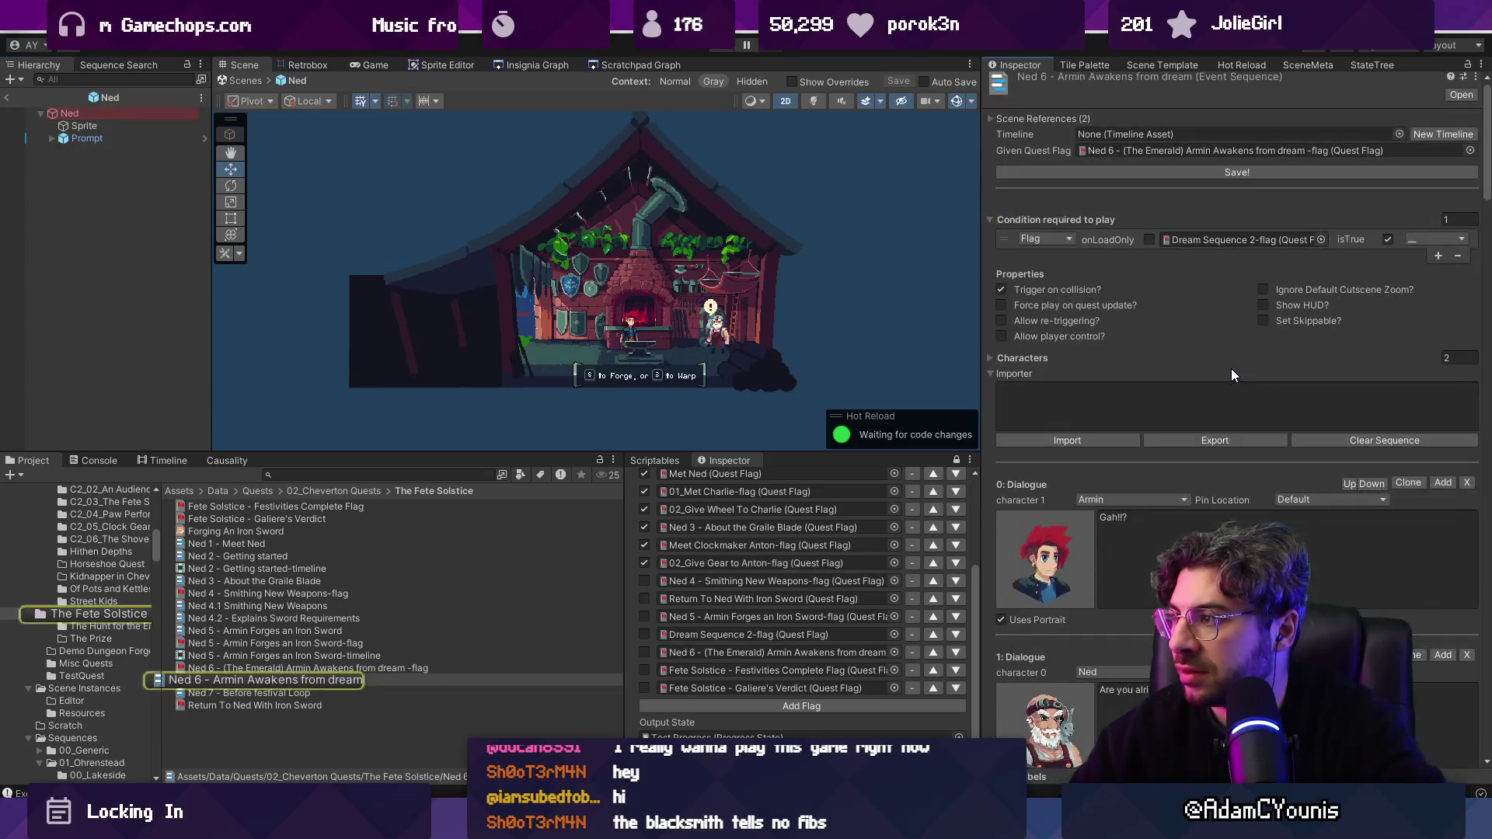
pyautogui.click(233, 80)
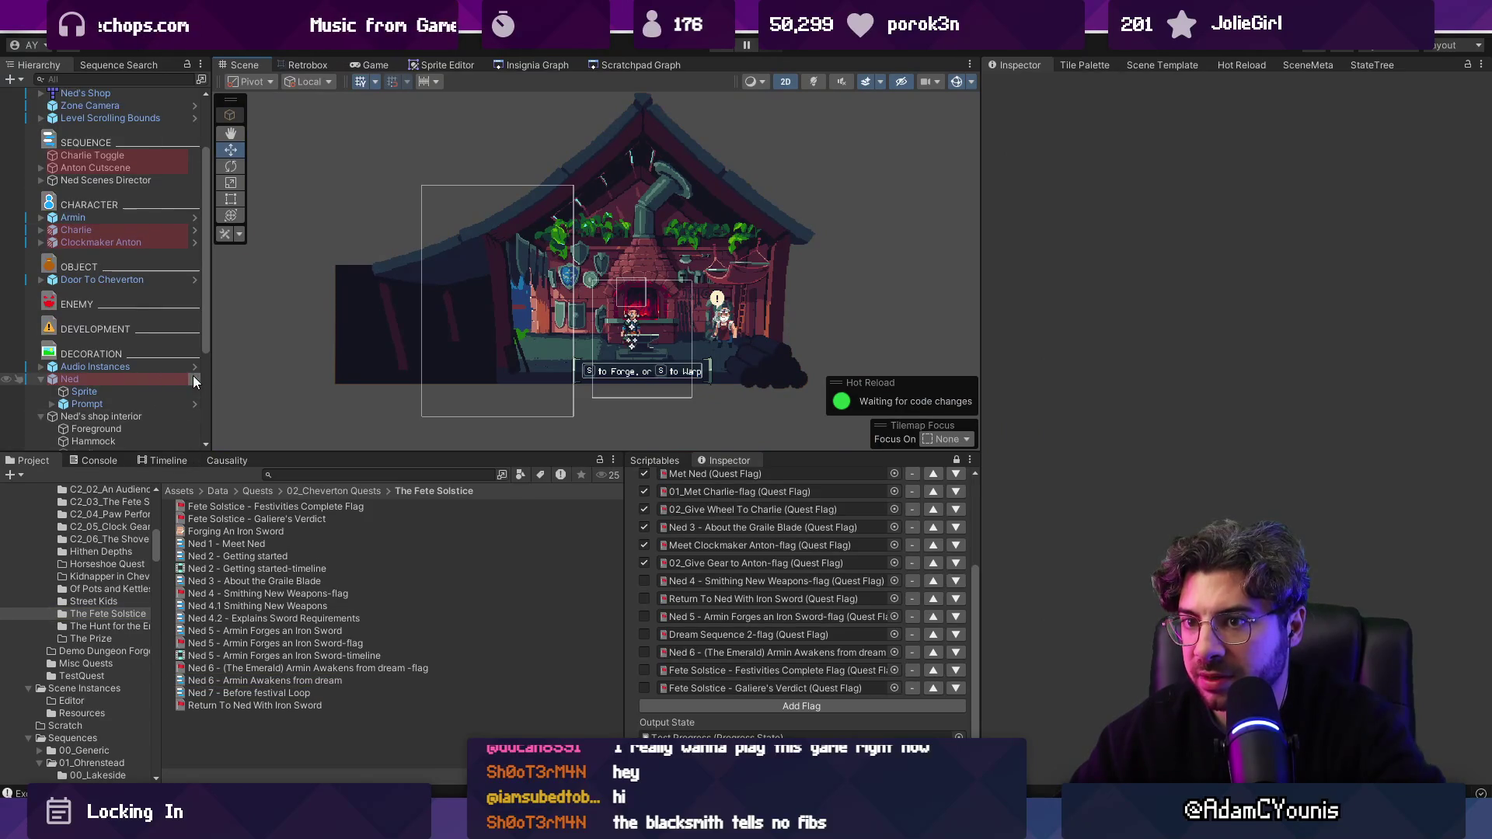
pyautogui.click(193, 378)
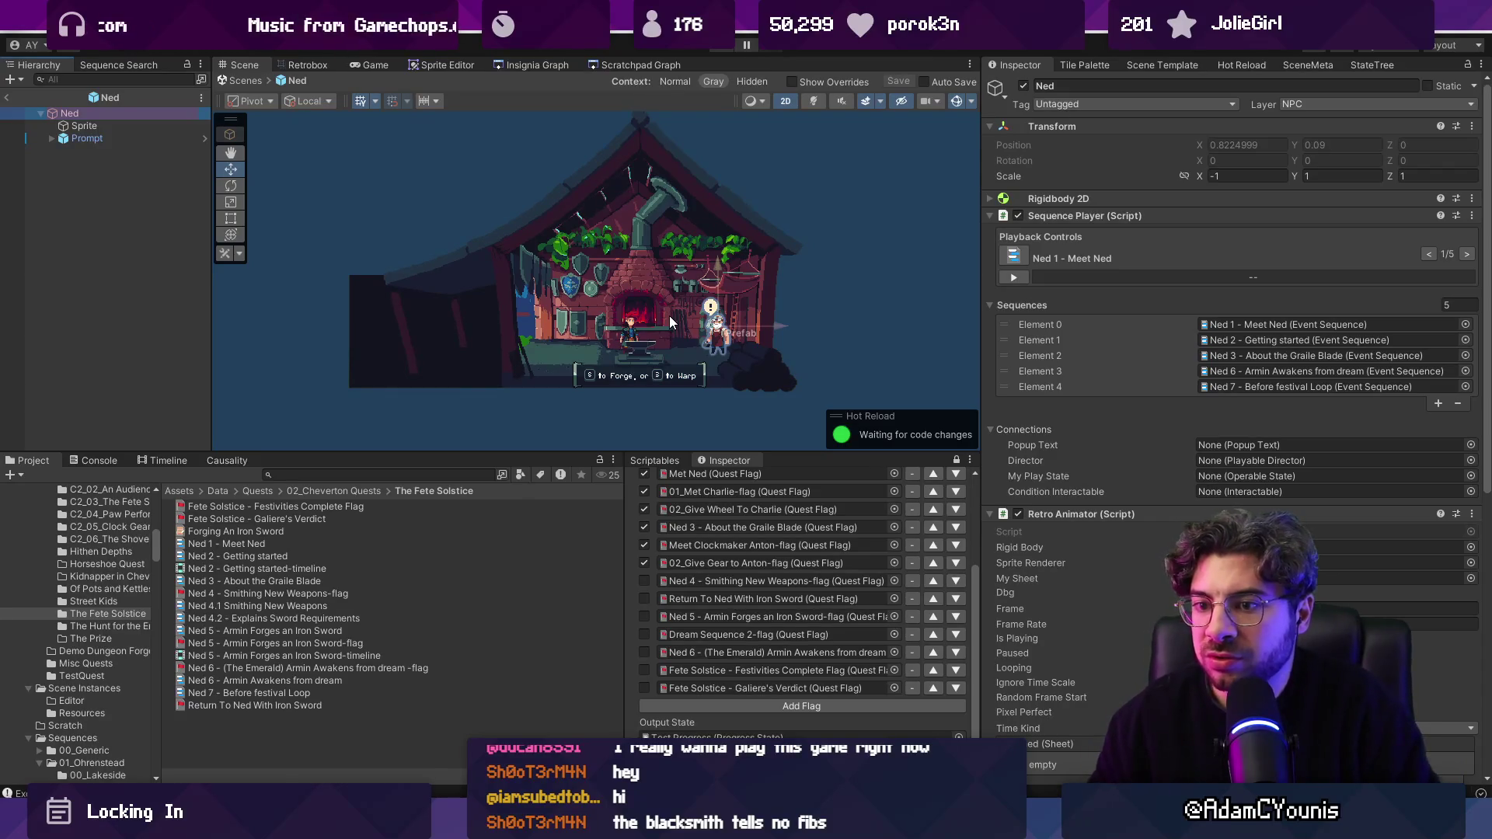
# Step: Compare the Ned 4.1 Smithing New Weapons and Ned 3 - About the Graile Blade sequences
pyautogui.click(269, 607)
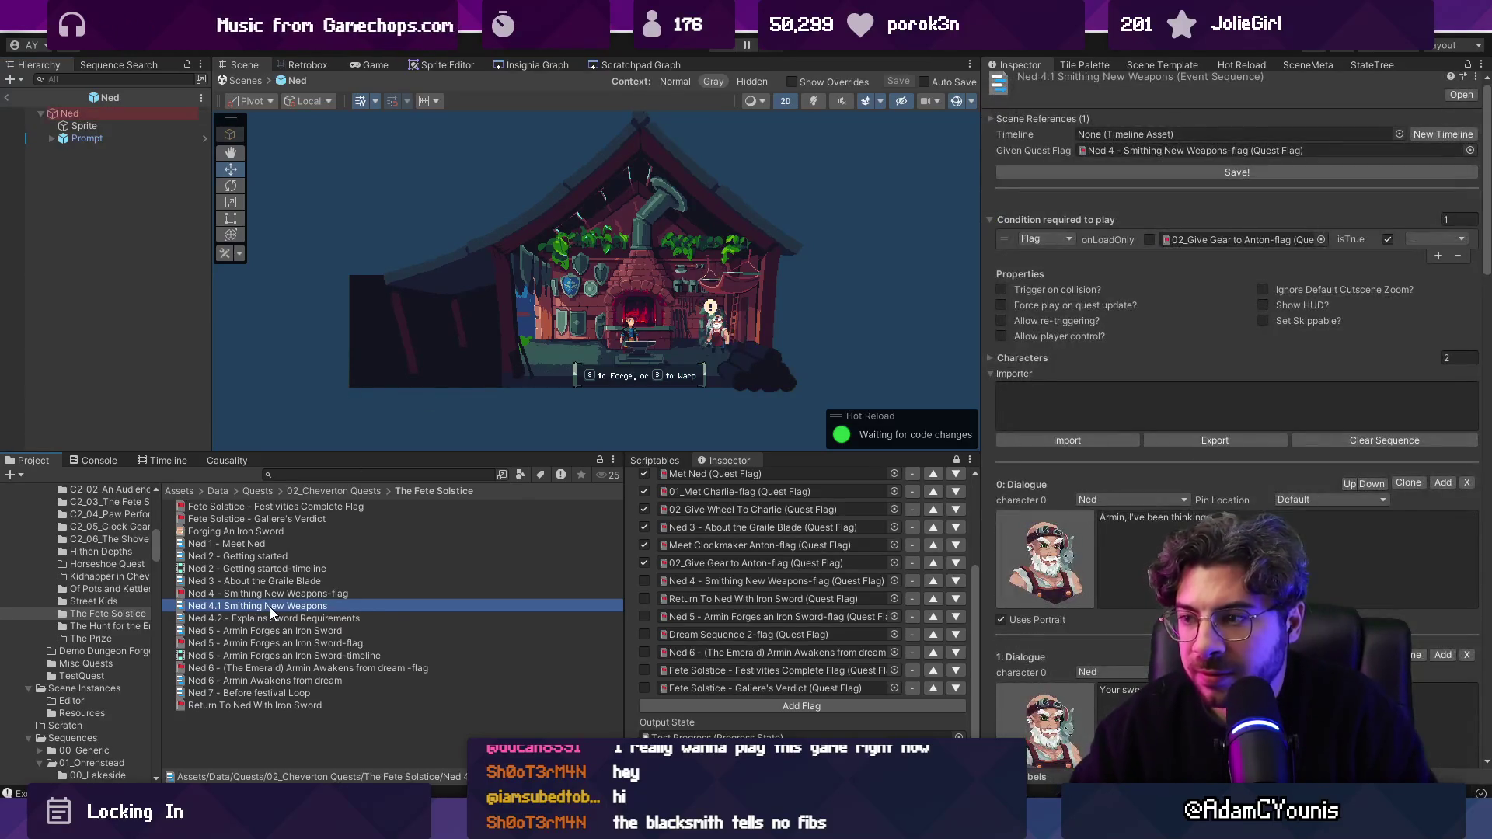
pyautogui.click(268, 583)
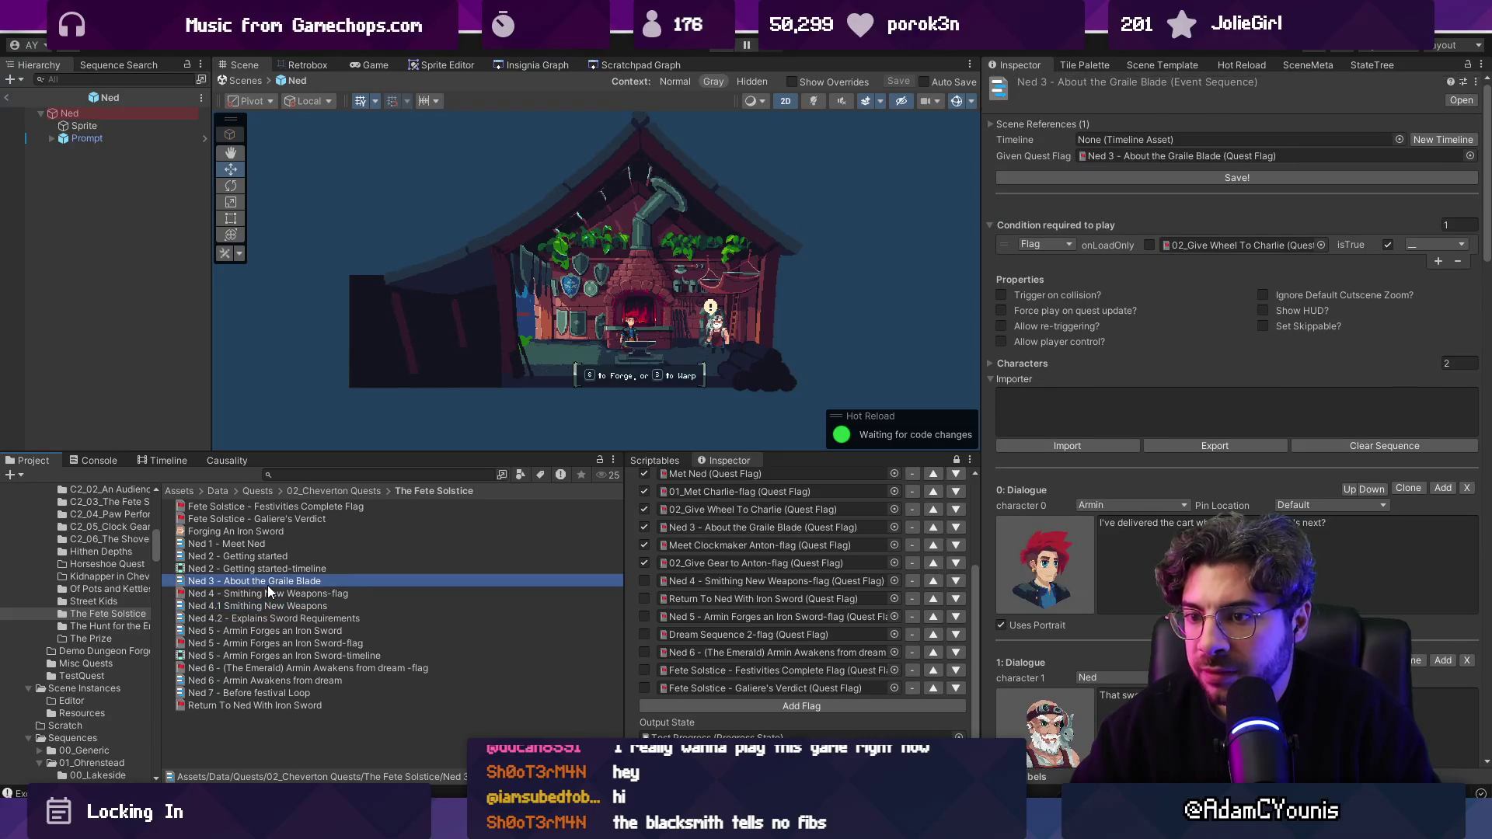
pyautogui.click(275, 605)
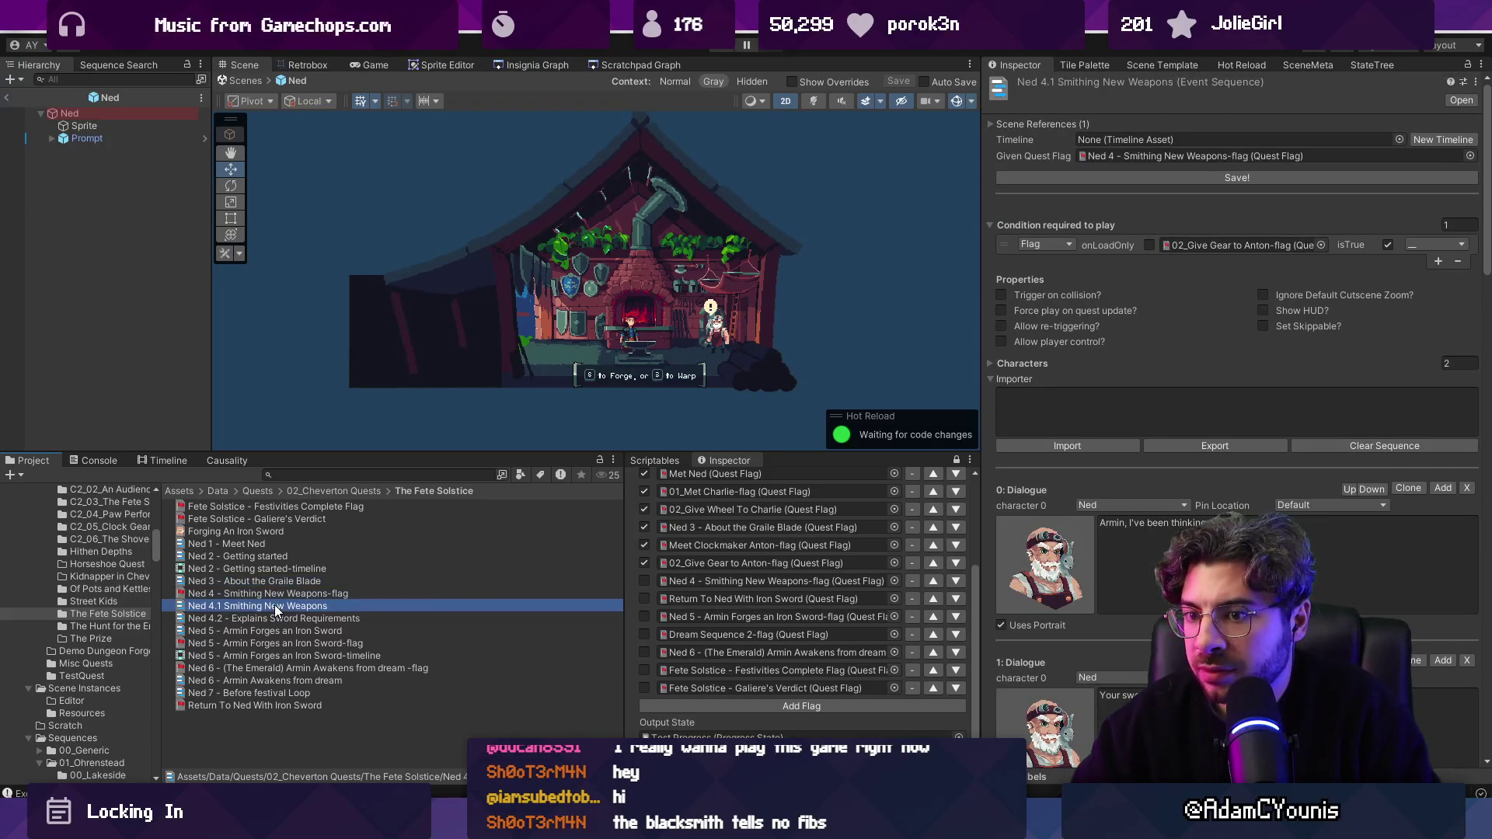
pyautogui.scroll(-15, 1161, 531)
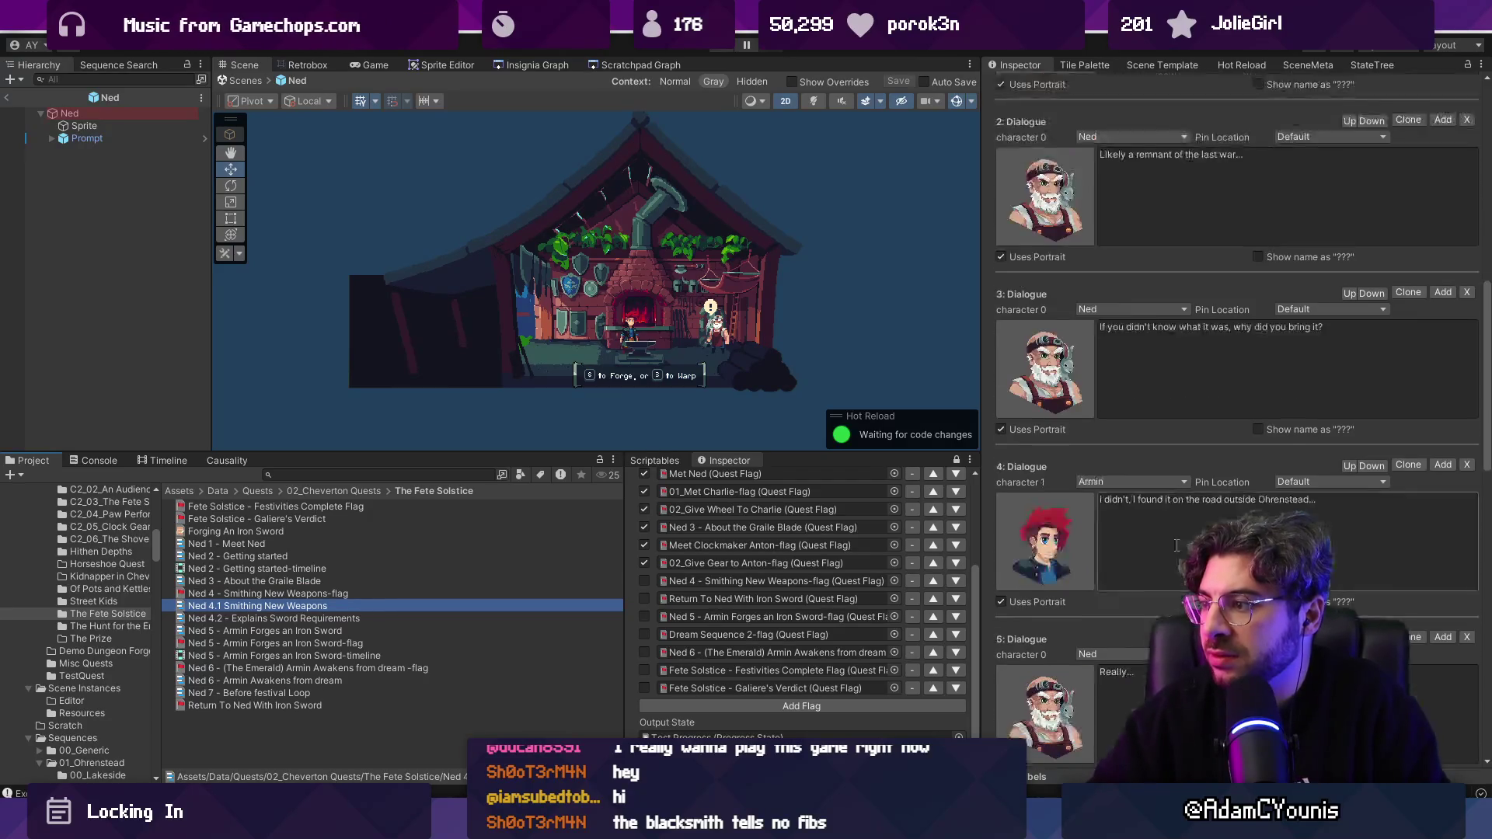
pyautogui.scroll(-10, 1161, 560)
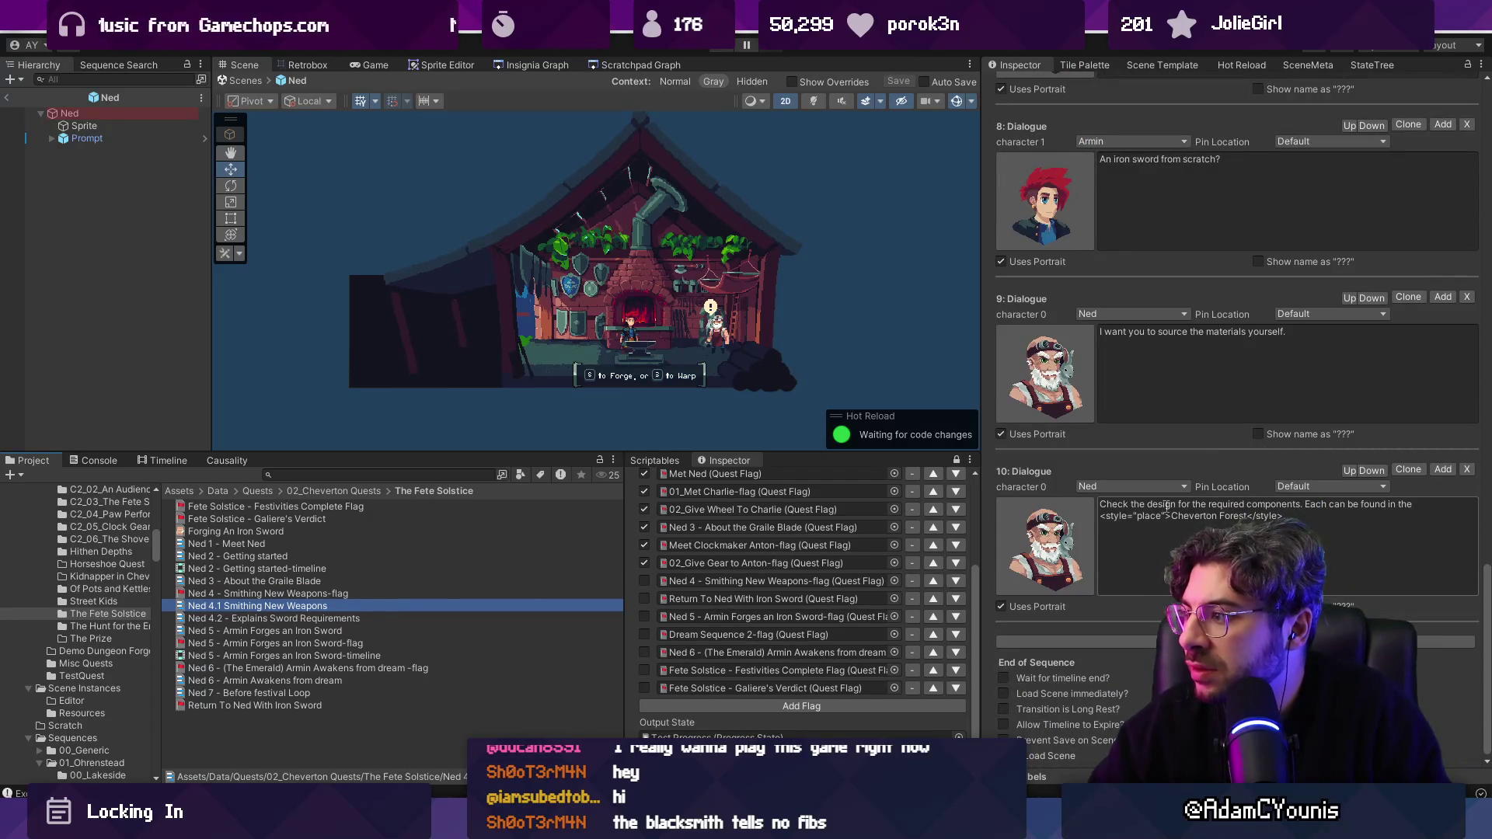
pyautogui.scroll(12, 1176, 501)
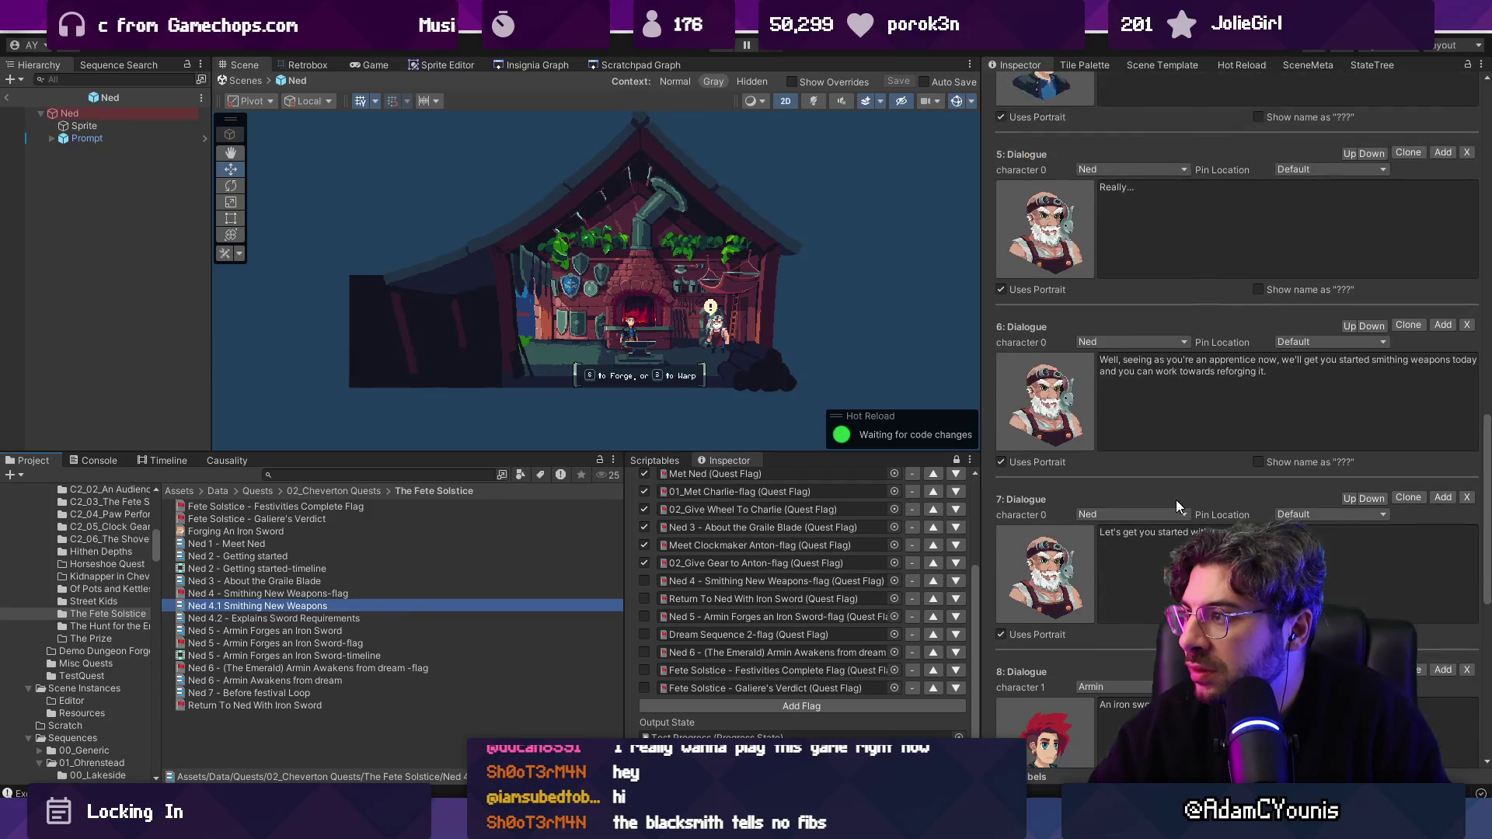
# Step: Review Ned 4.2 and Ned 5, then duplicate Ned 5 as 'Ned 5 - Armin Forges an Iron Sword 1'
pyautogui.click(297, 619)
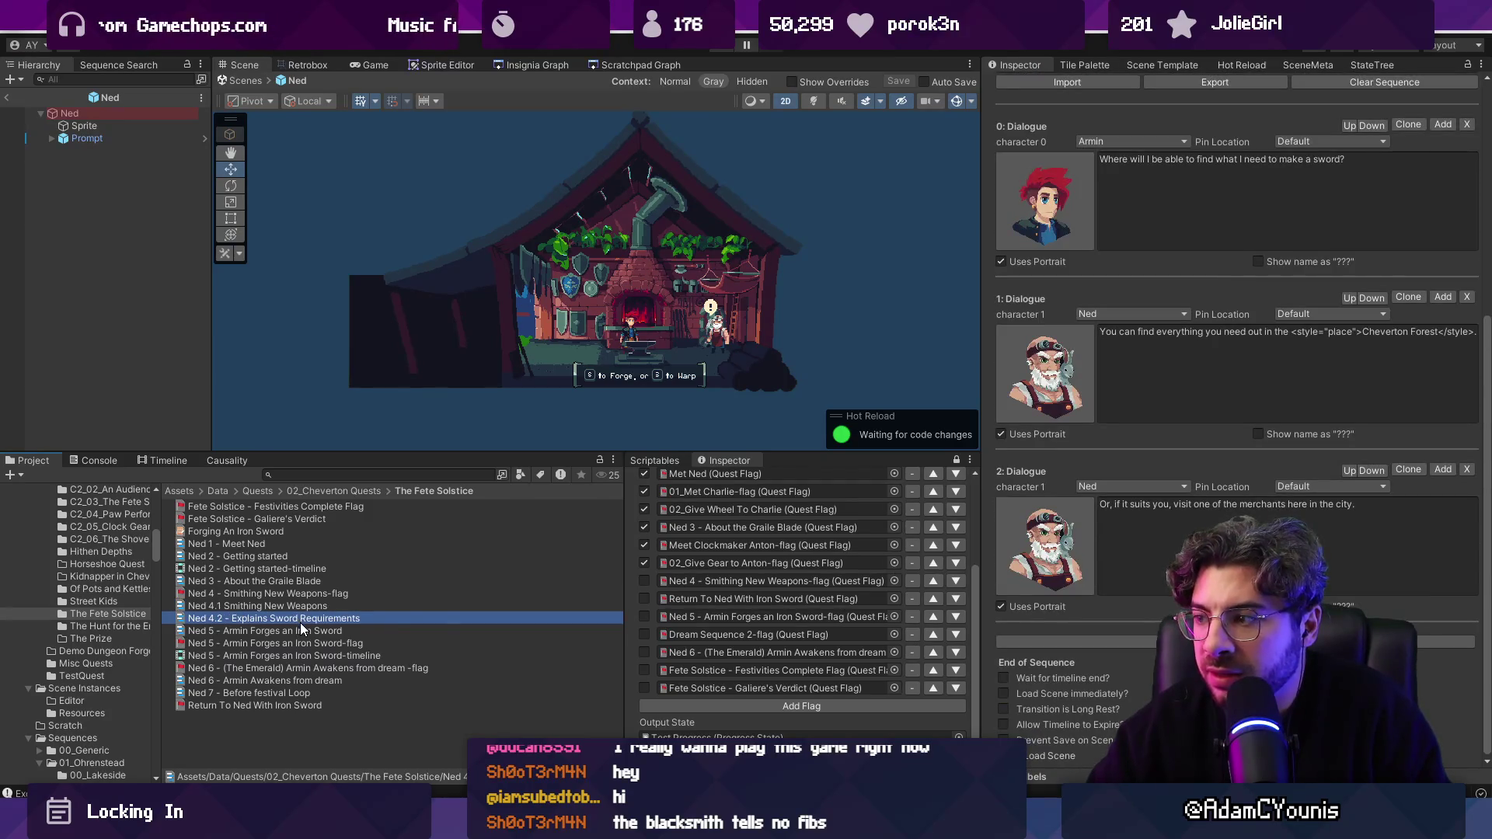
pyautogui.click(303, 632)
pyautogui.scroll(-20, 1243, 543)
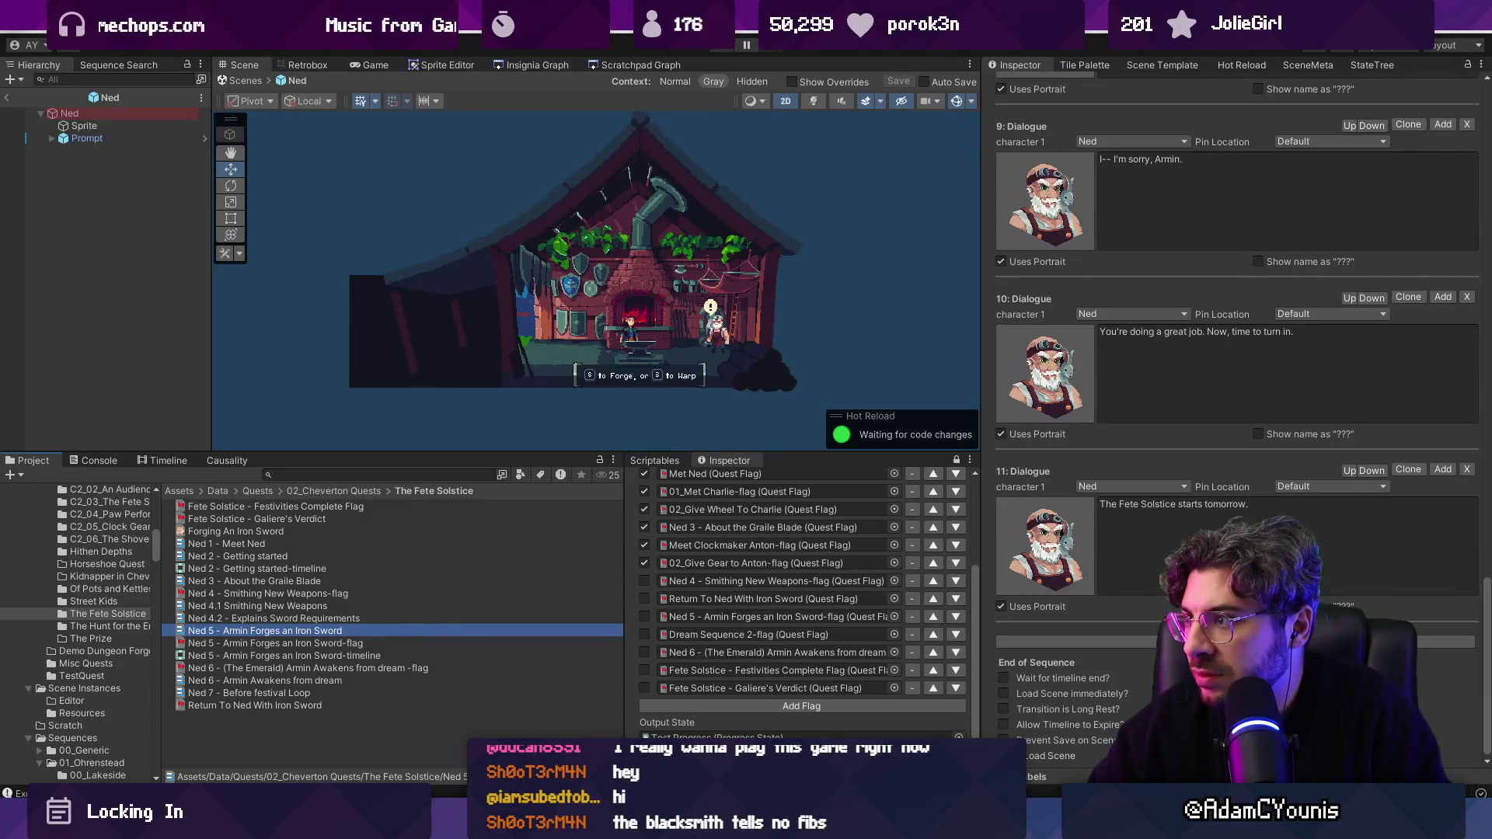
pyautogui.scroll(3, 1243, 419)
pyautogui.scroll(7, 1243, 419)
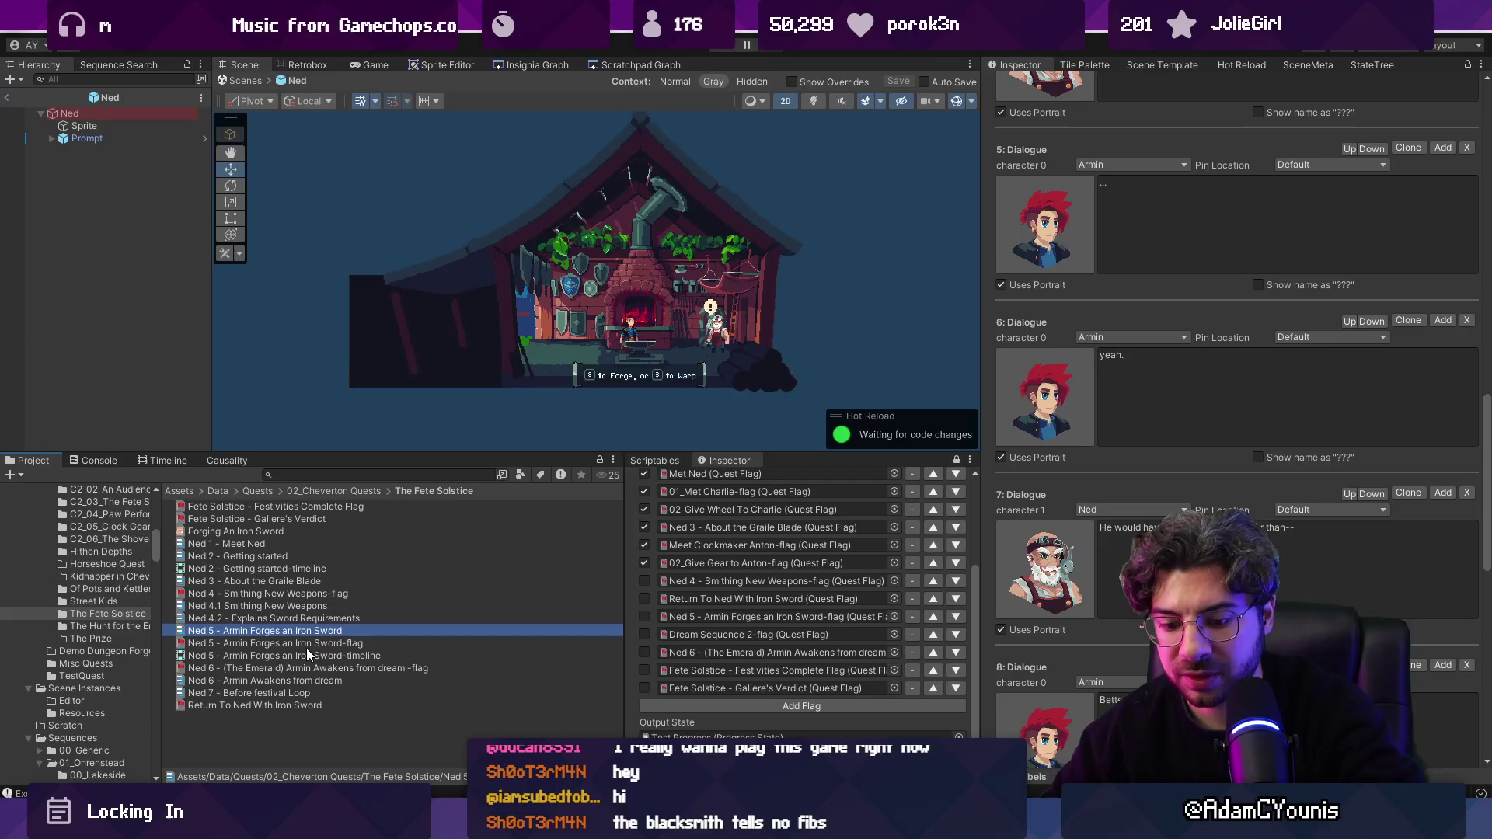
pyautogui.hotkey('ctrl', 'd')
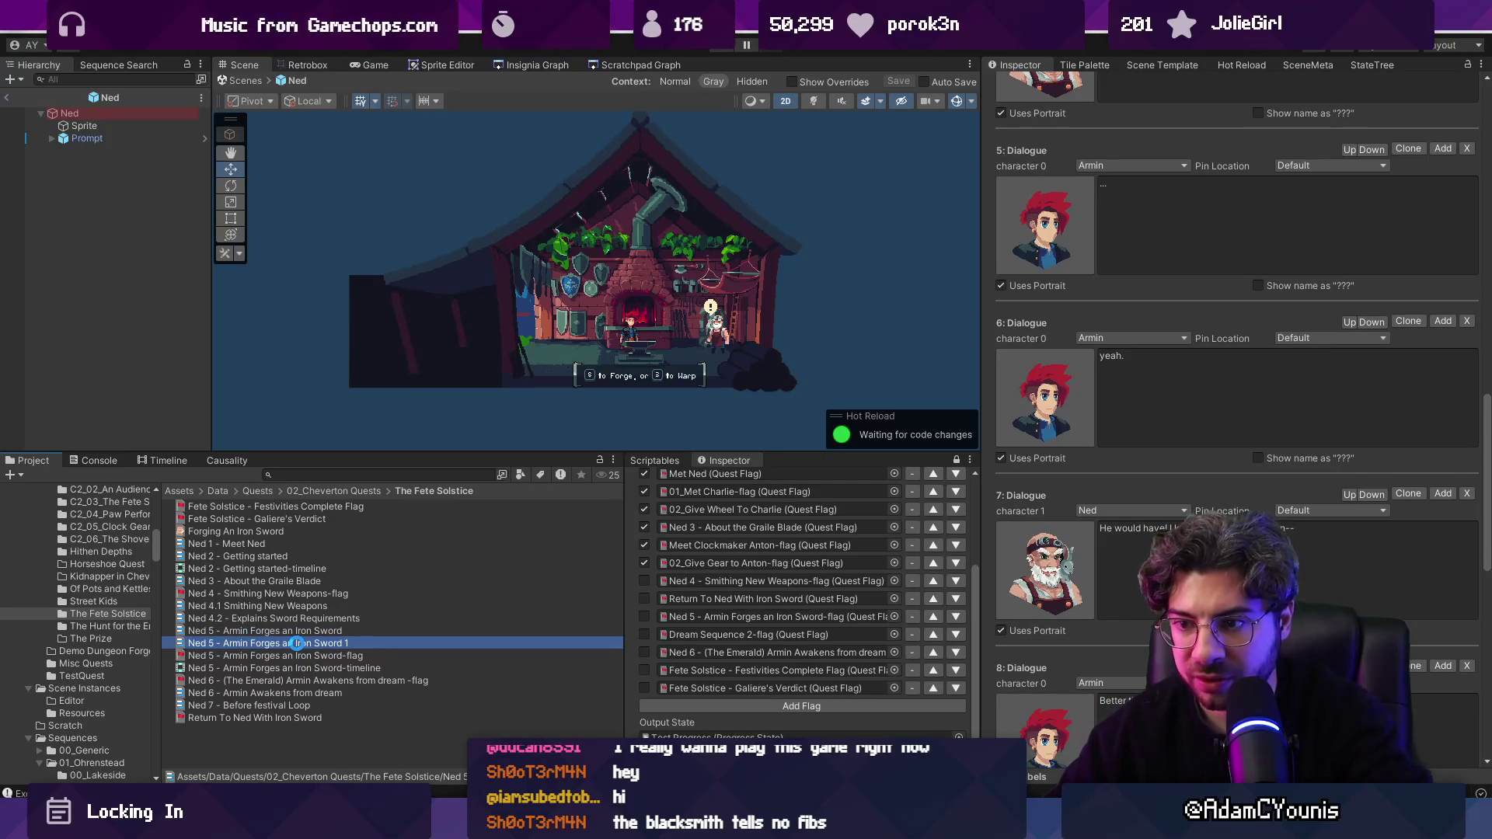
# Step: Rename the duplicated sequence to 'Ned 4 v2 - Armin Returns from Anton' and view its settings from the top
pyautogui.click(295, 643)
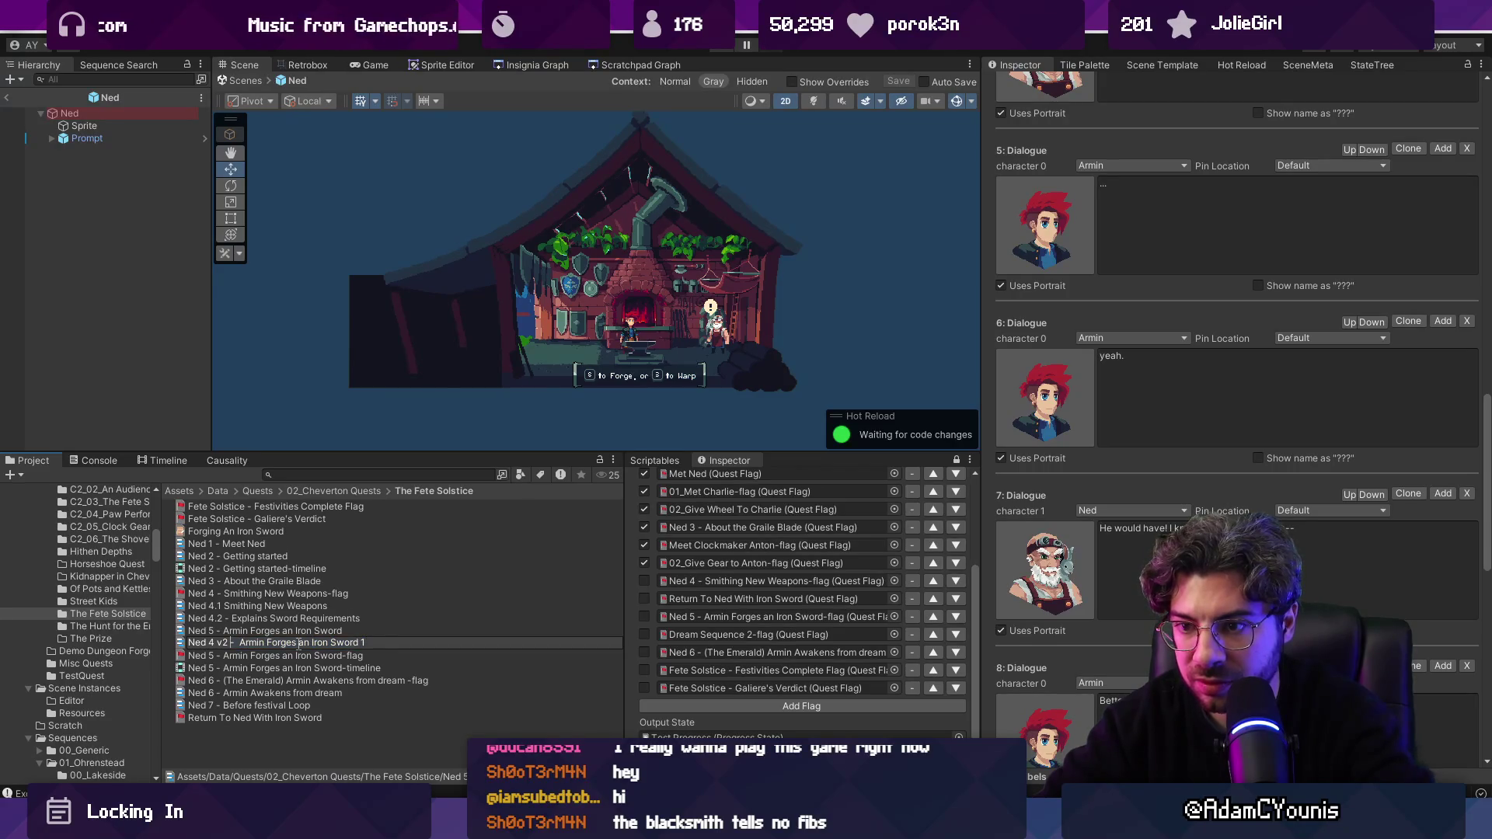
pyautogui.write('4 v2')
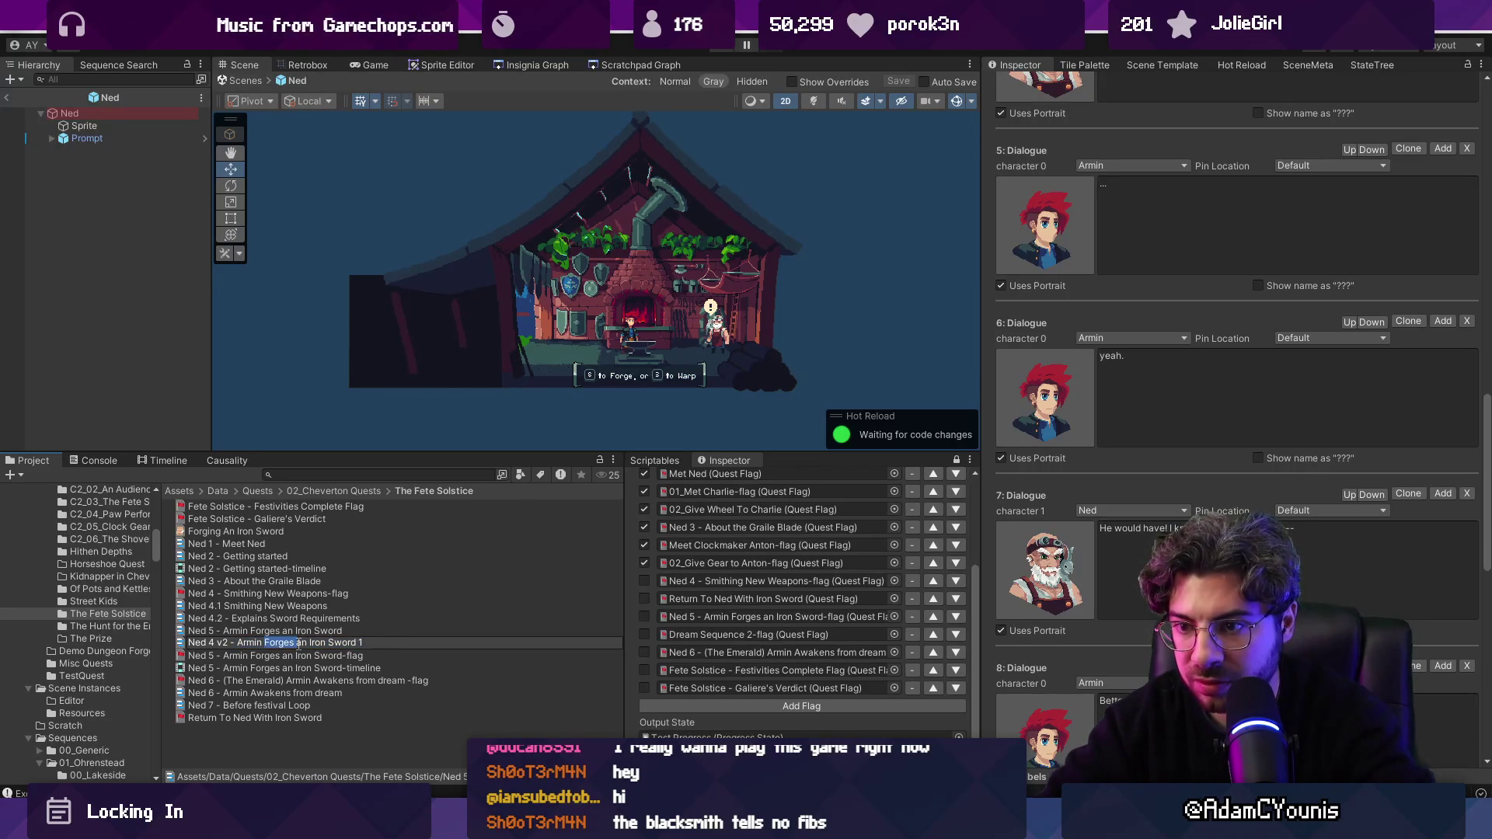
pyautogui.write('Retu')
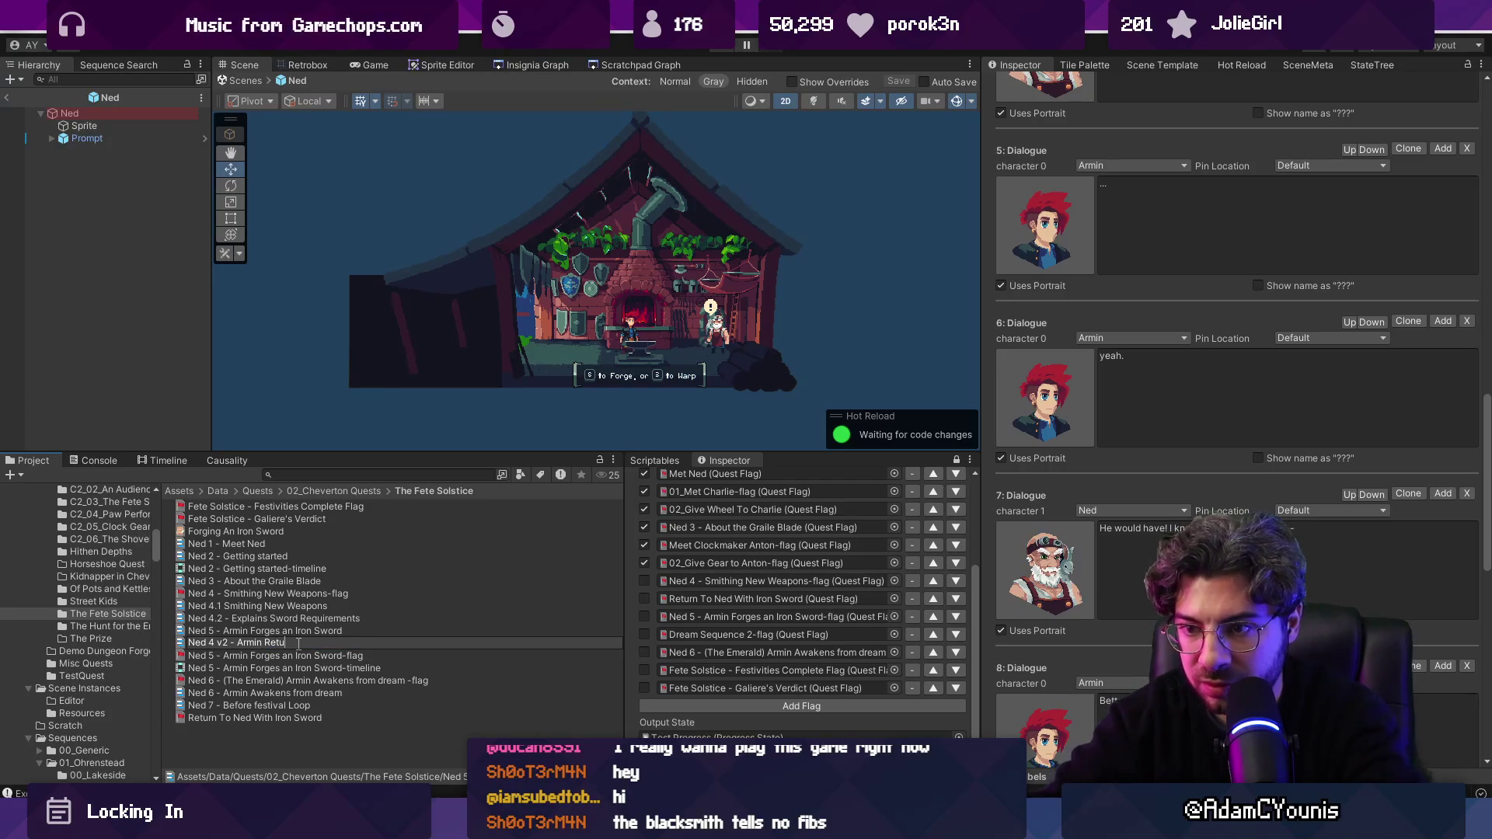
pyautogui.write('rns from Anton')
pyautogui.press('Return')
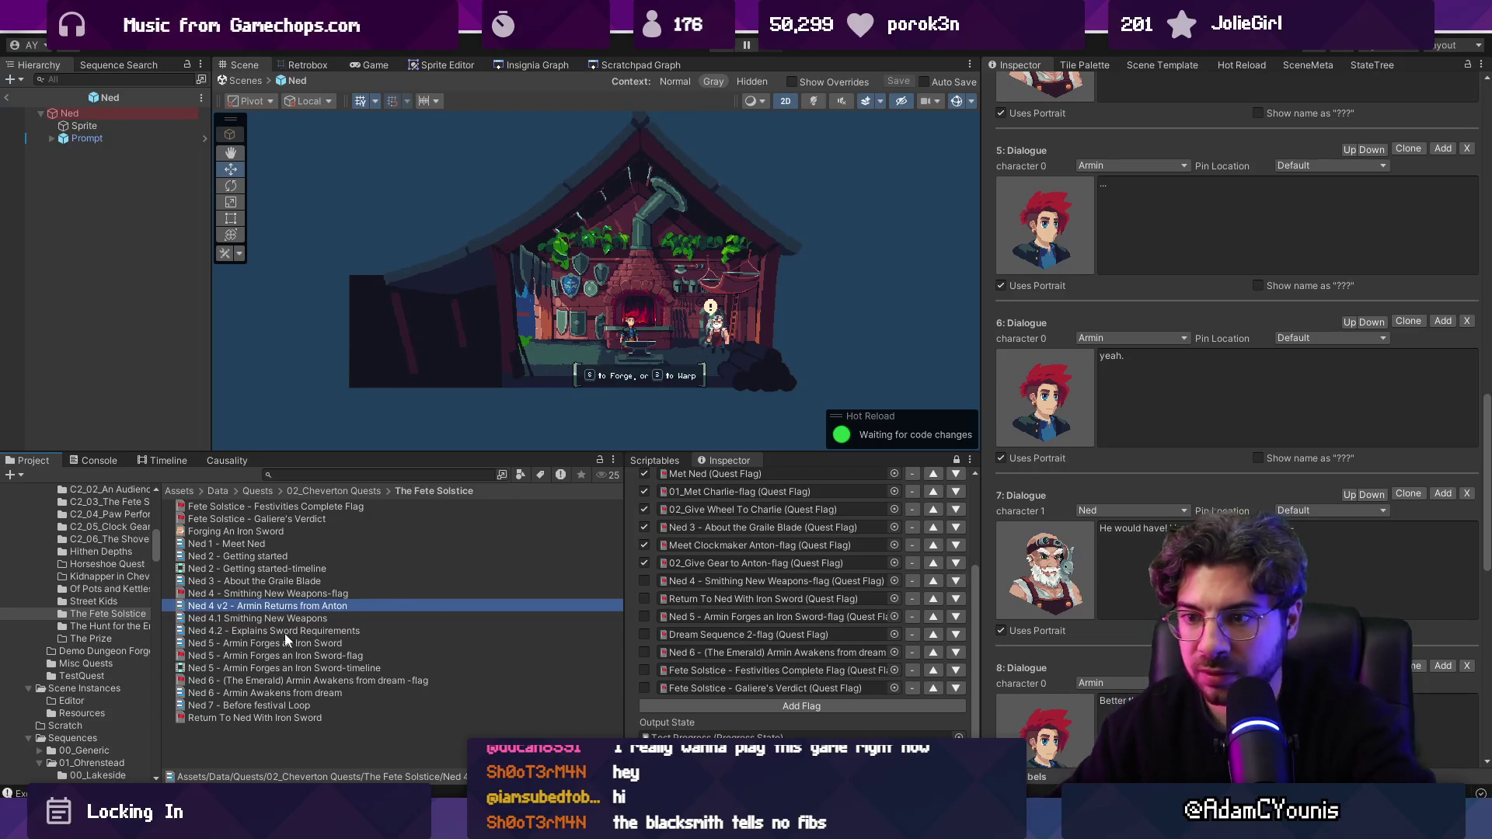
pyautogui.scroll(10, 1303, 374)
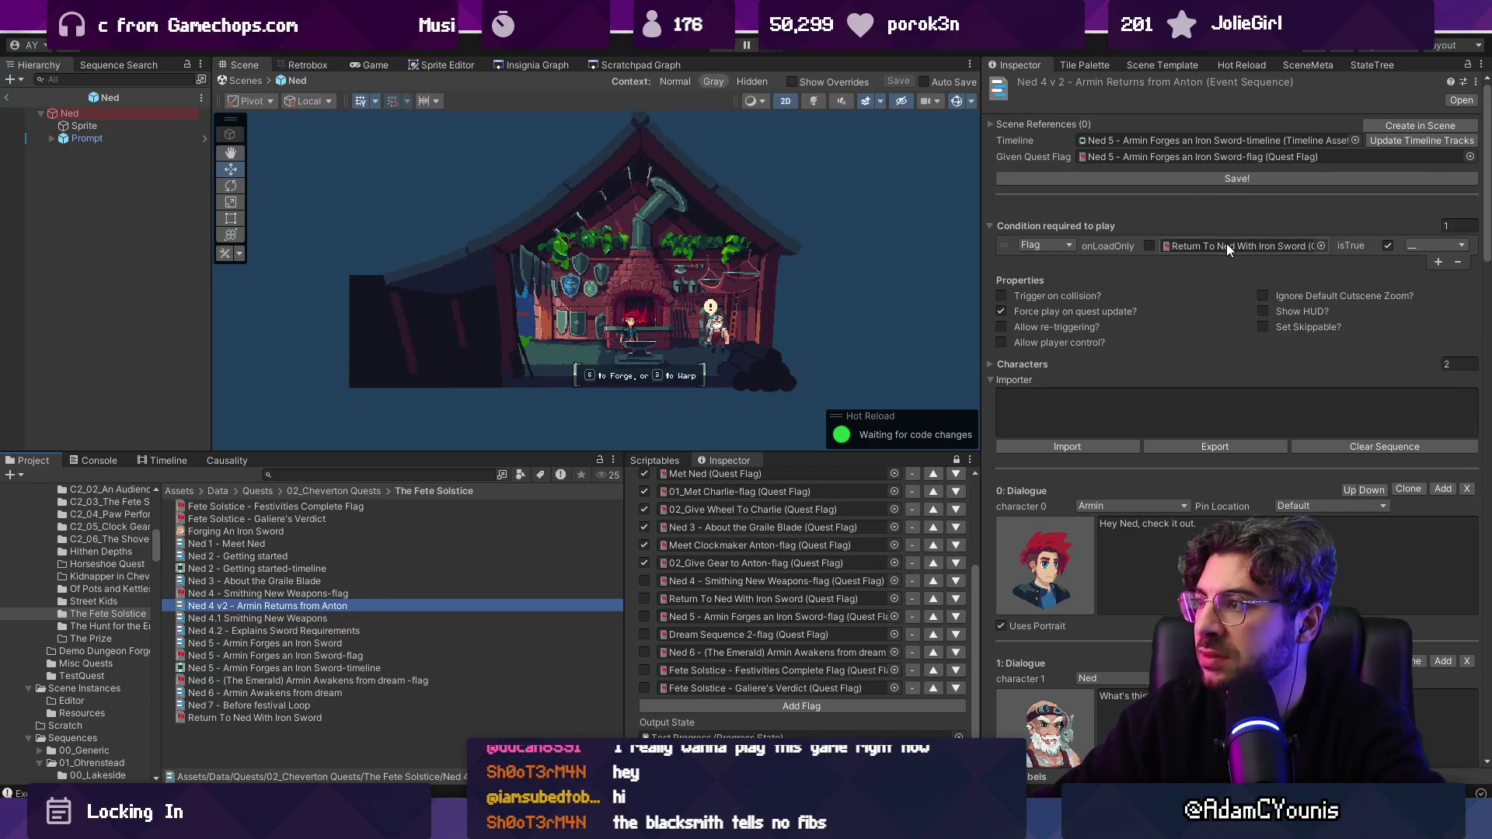
# Step: Set the sequence's play condition flag to 02_Give Gear to Anton-flag
pyautogui.click(1321, 245)
pyautogui.write('a to')
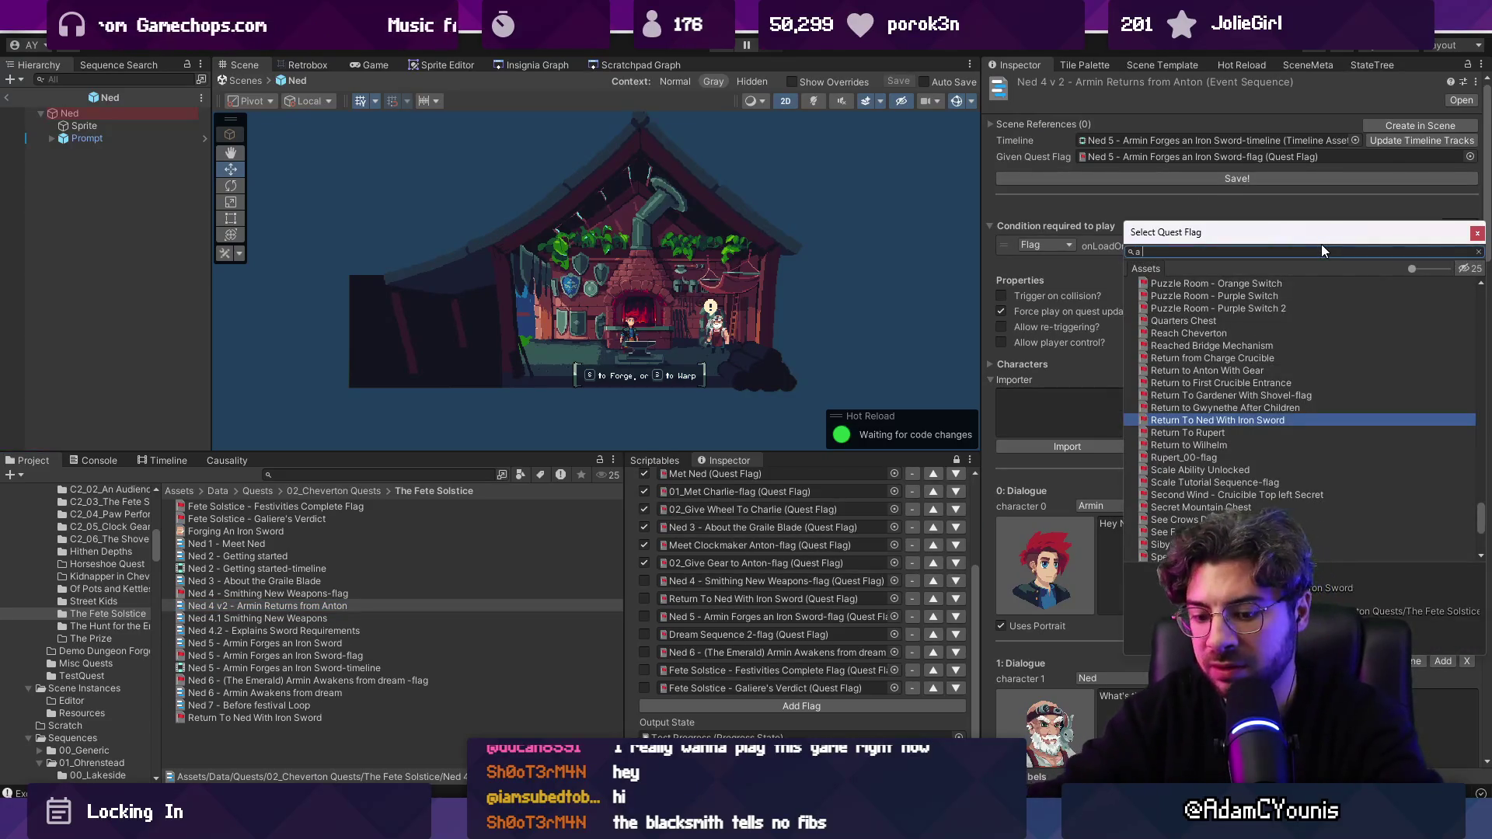
pyautogui.press('BackSpace')
pyautogui.press('BackSpace')
pyautogui.press('BackSpace')
pyautogui.write('nton')
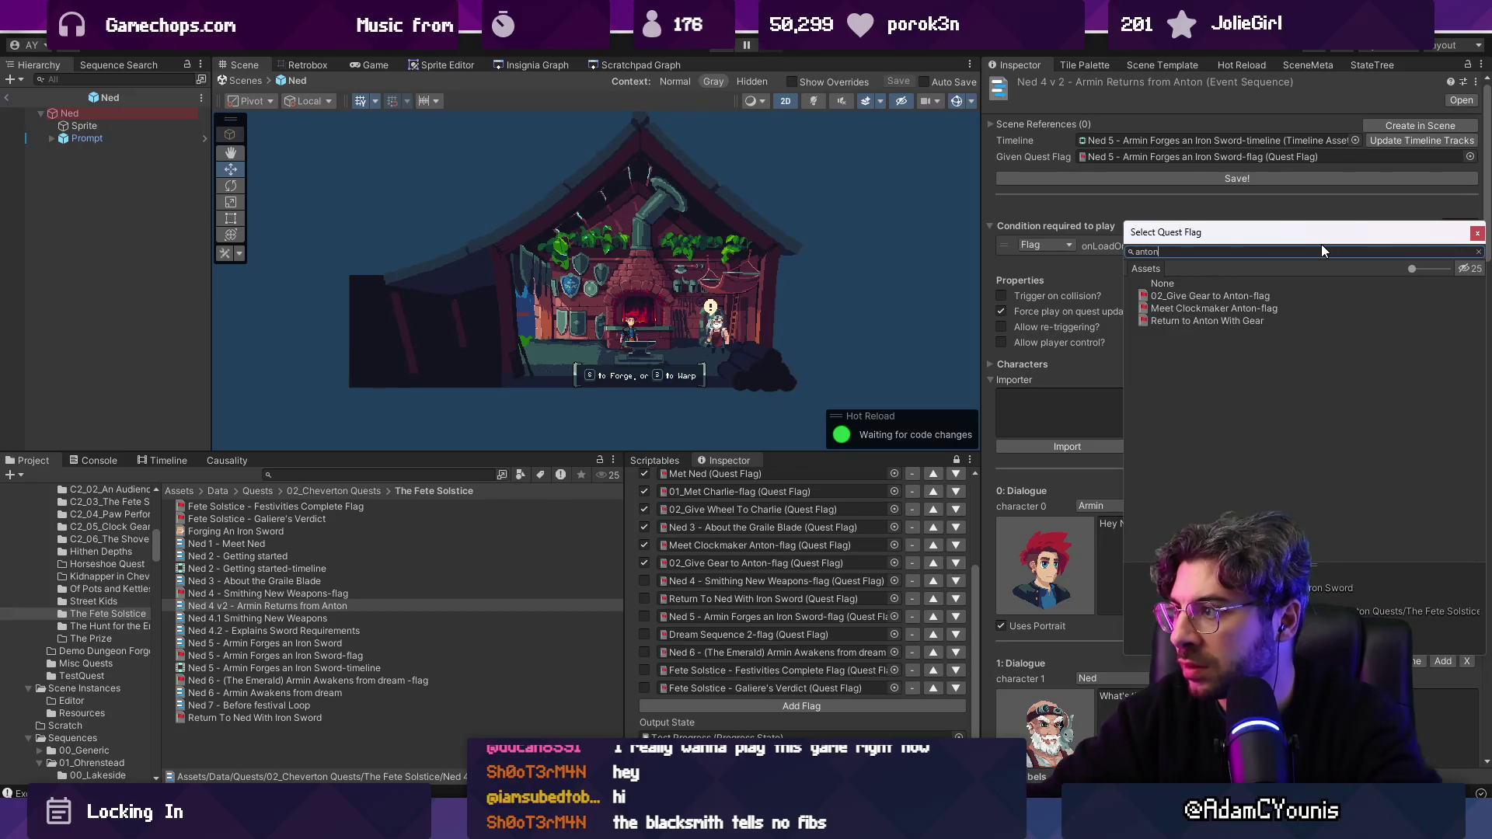
pyautogui.press('Return')
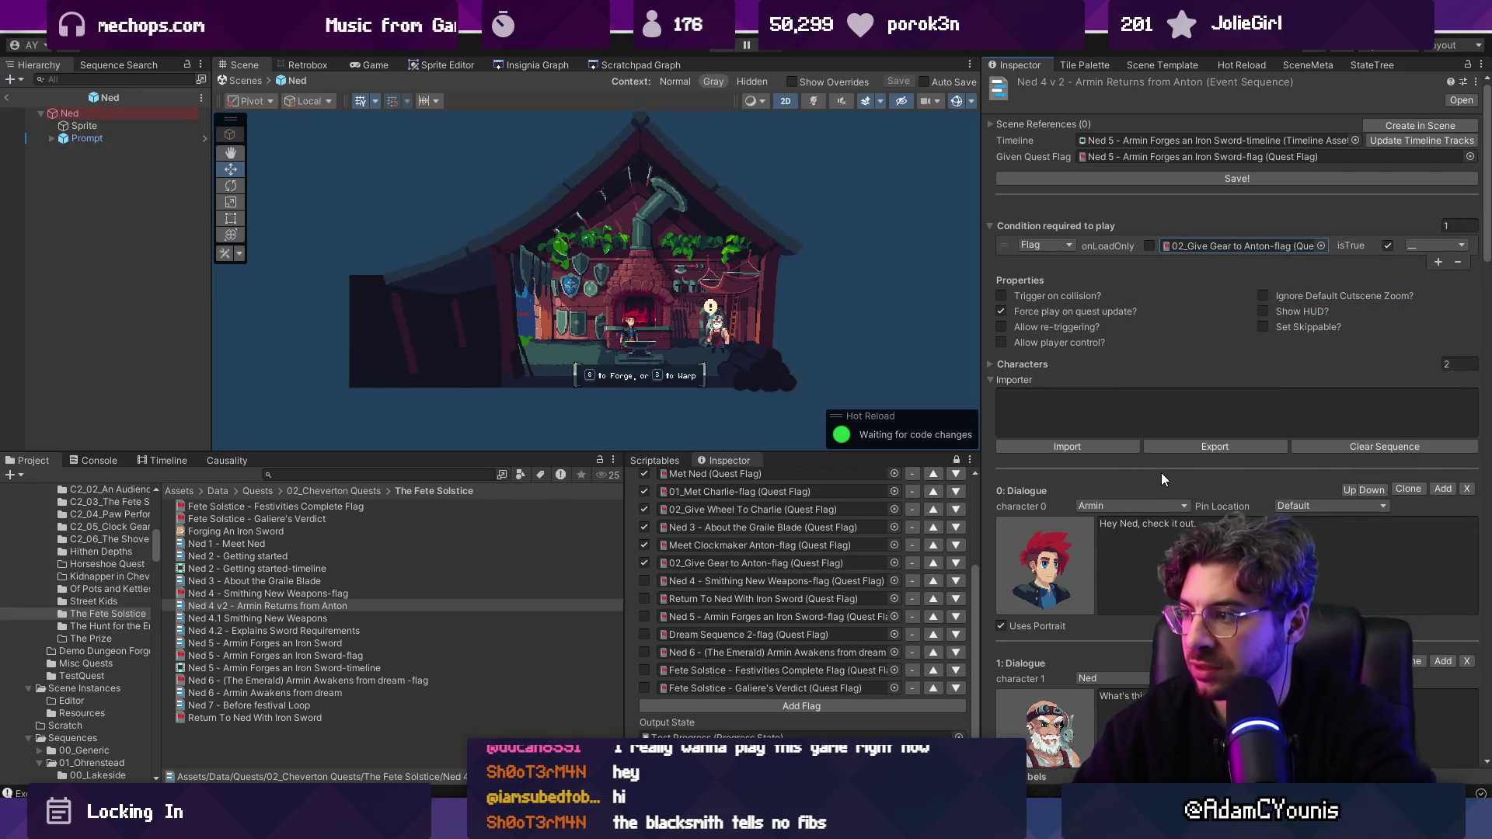
pyautogui.scroll(-5, 1161, 473)
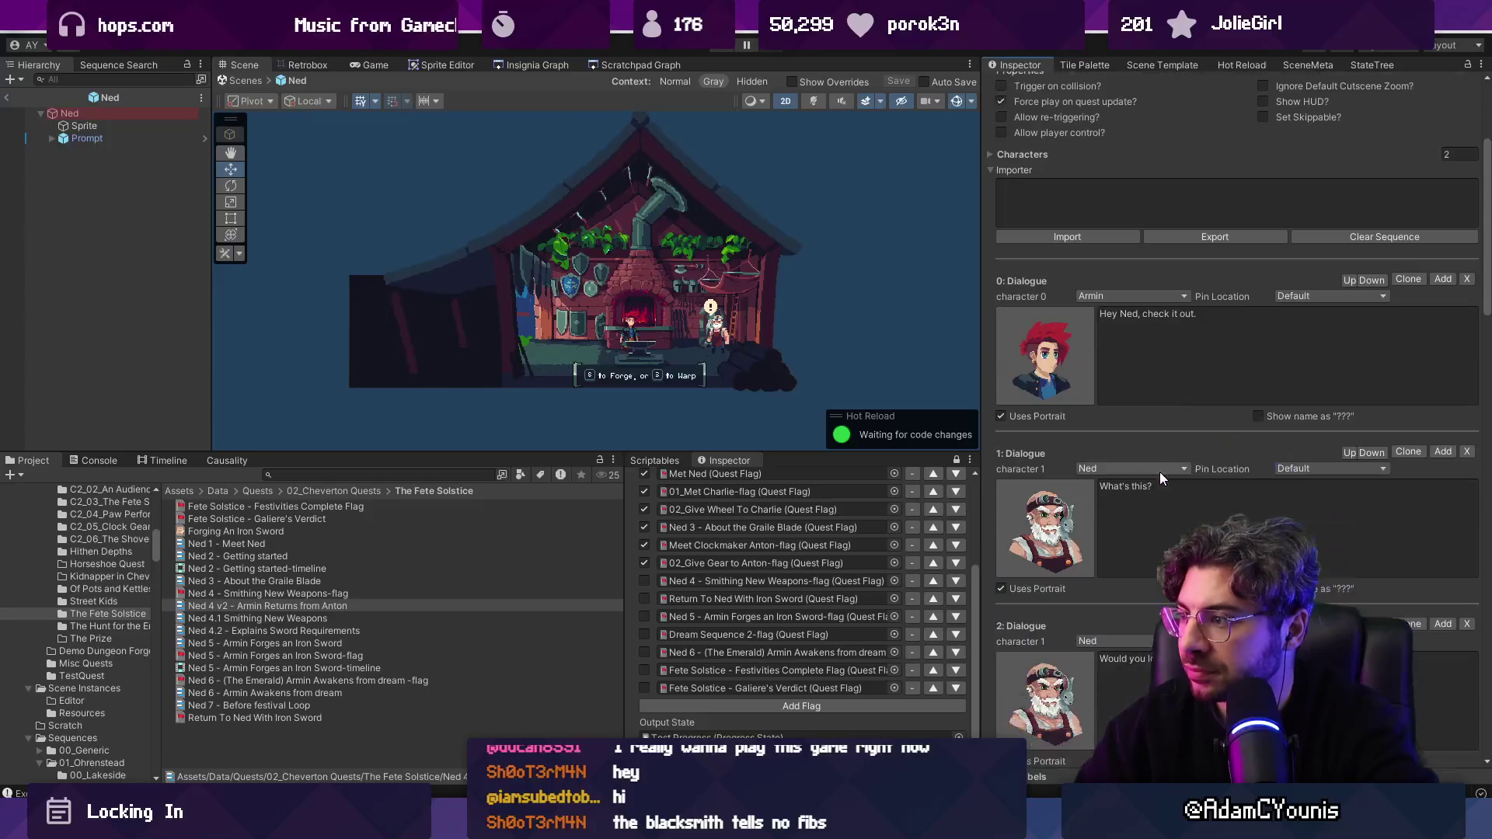
pyautogui.scroll(5, 1154, 469)
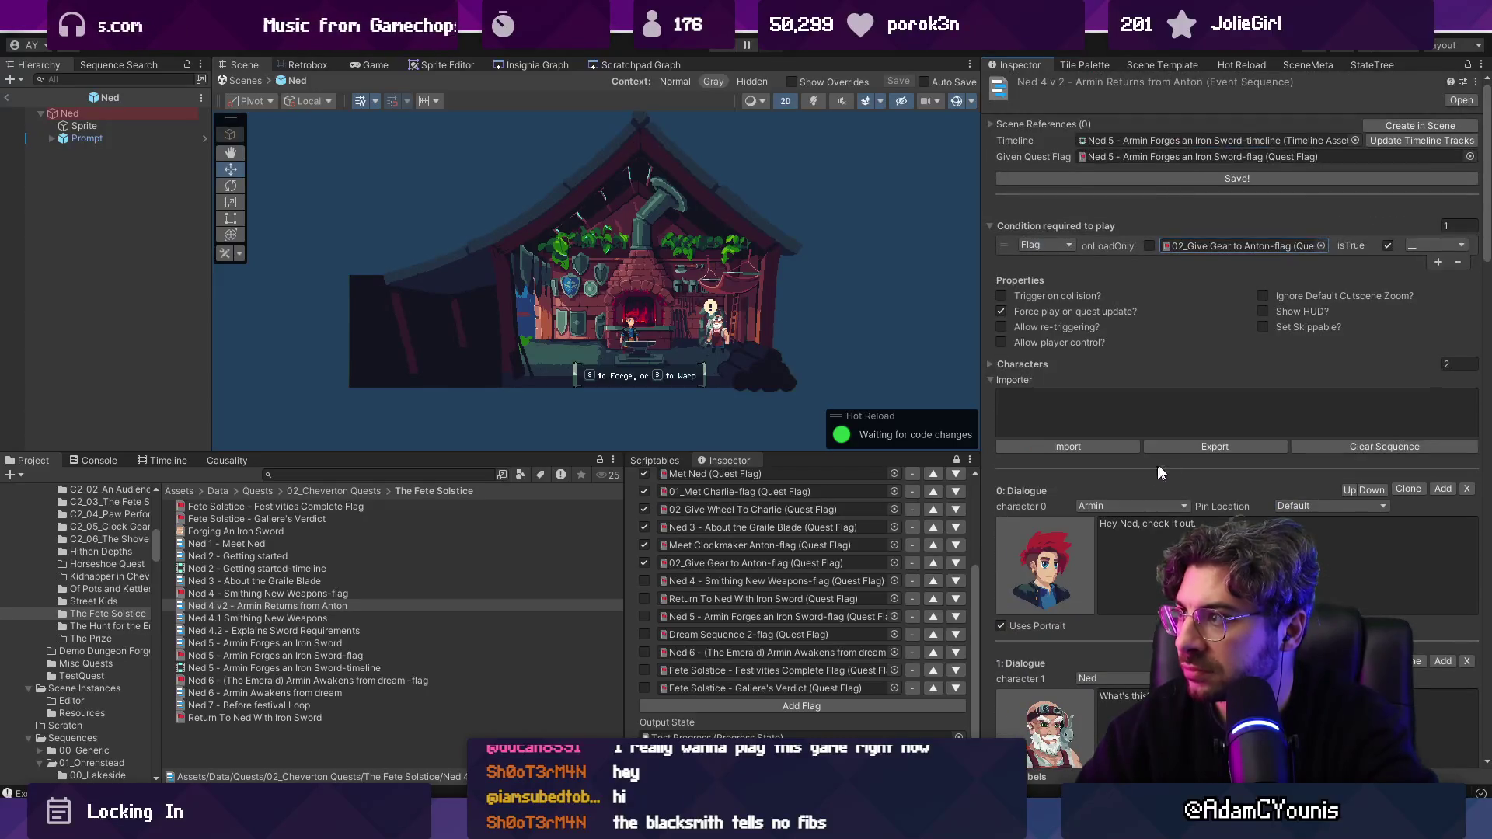
# Step: Clear the Timeline and Given Quest Flag references and create a new Returns from Anton flag
pyautogui.click(1184, 142)
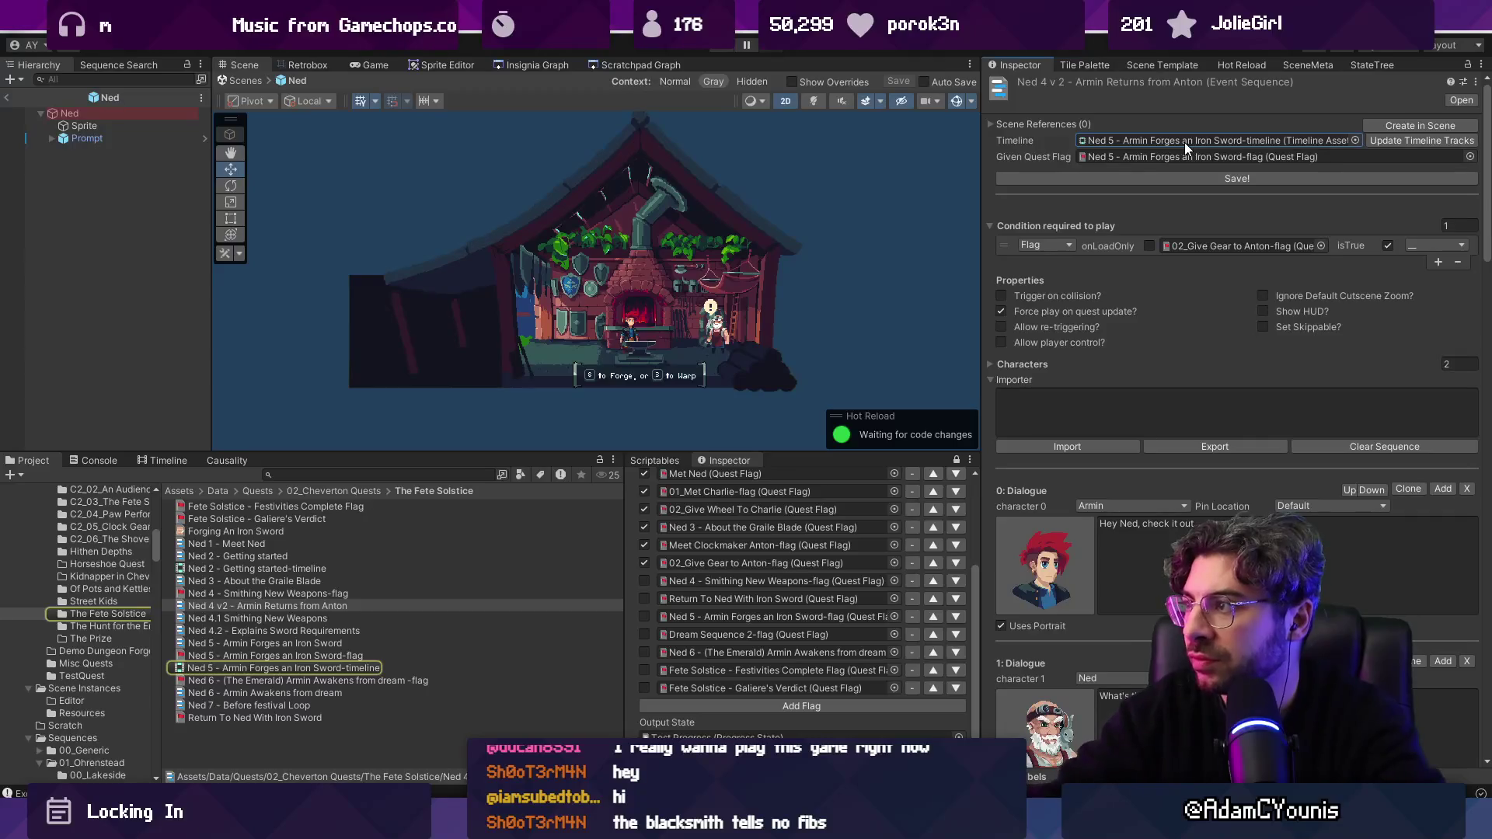
pyautogui.press('Delete')
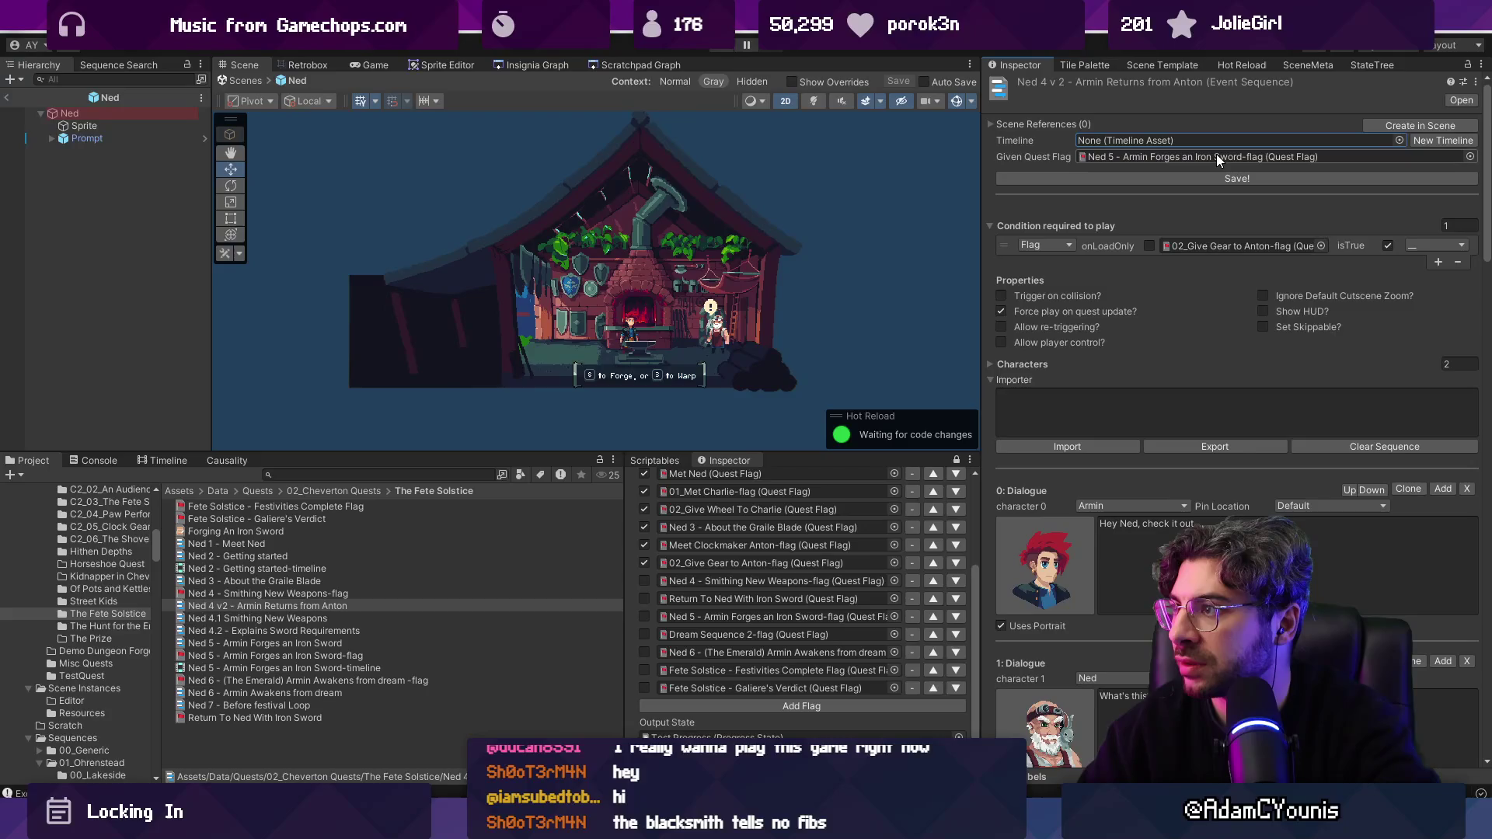
pyautogui.click(1215, 156)
pyautogui.press('Delete')
pyautogui.click(1452, 156)
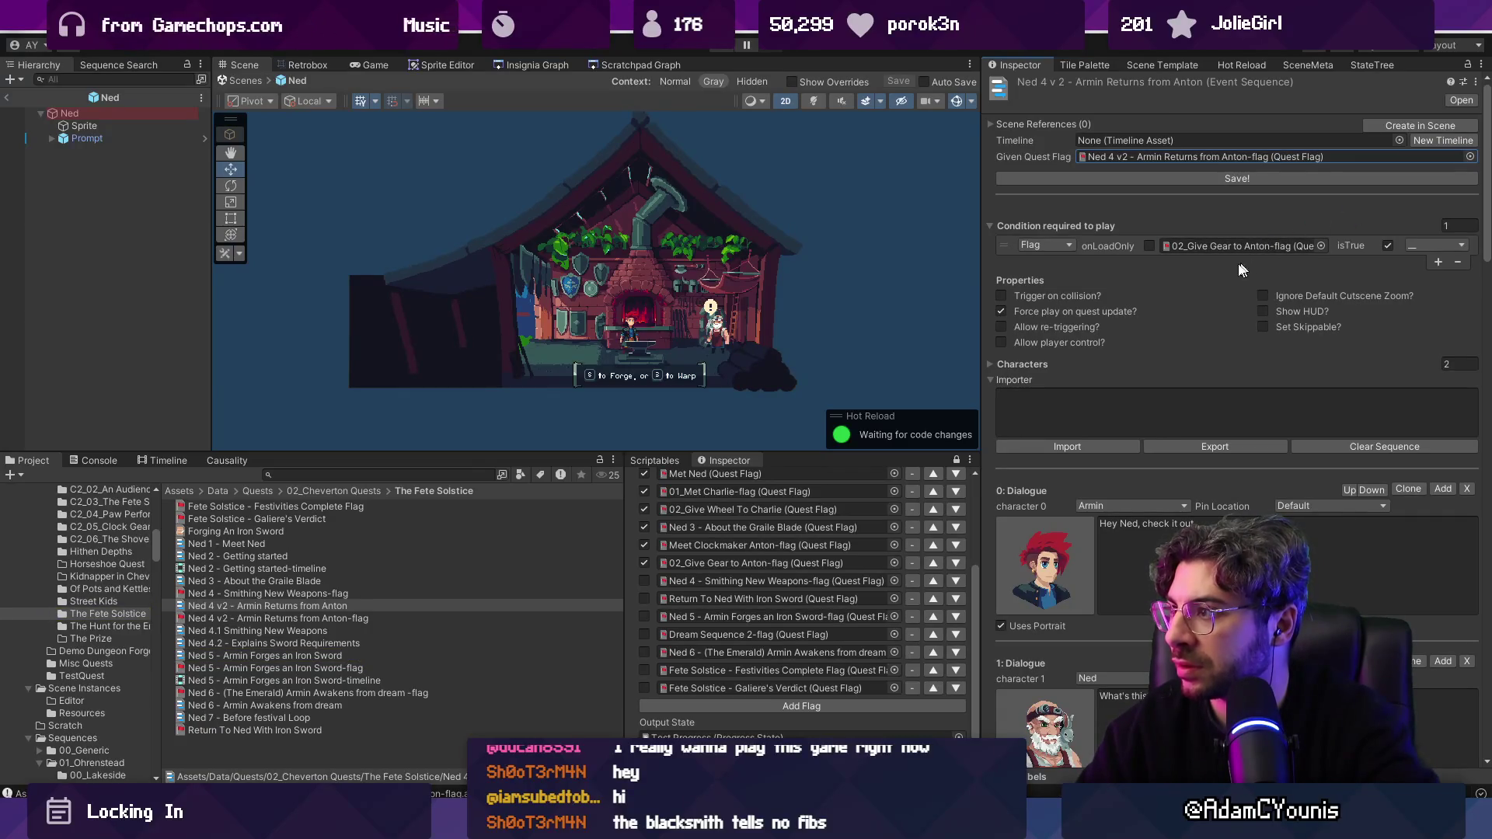
pyautogui.scroll(-3, 1196, 412)
pyautogui.write('All done,')
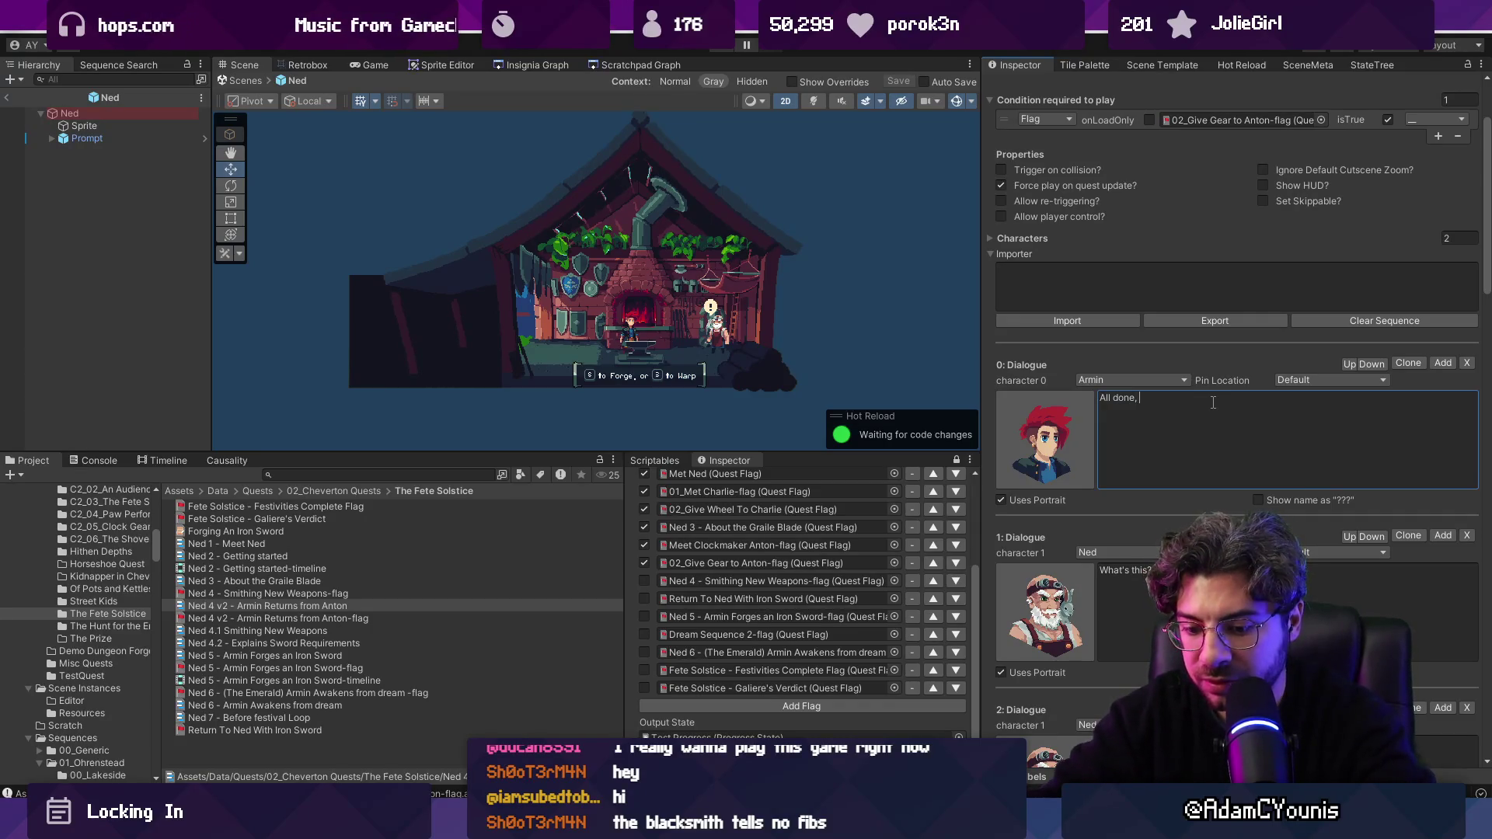
# Step: Extend Armin's opening line with 'the clock tower is all fixed!'
pyautogui.write(', the cl')
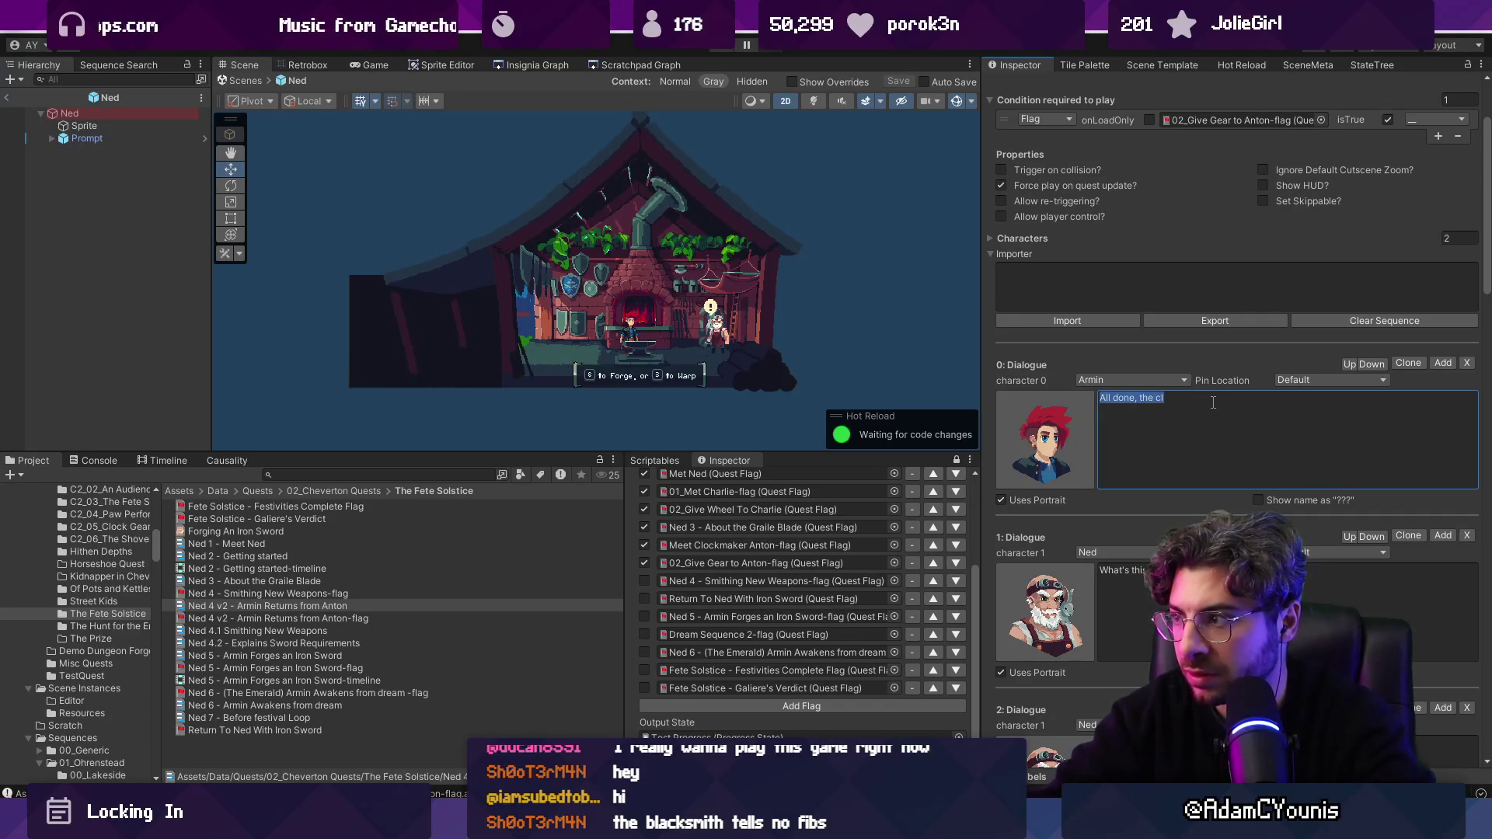
pyautogui.write('The Cloc')
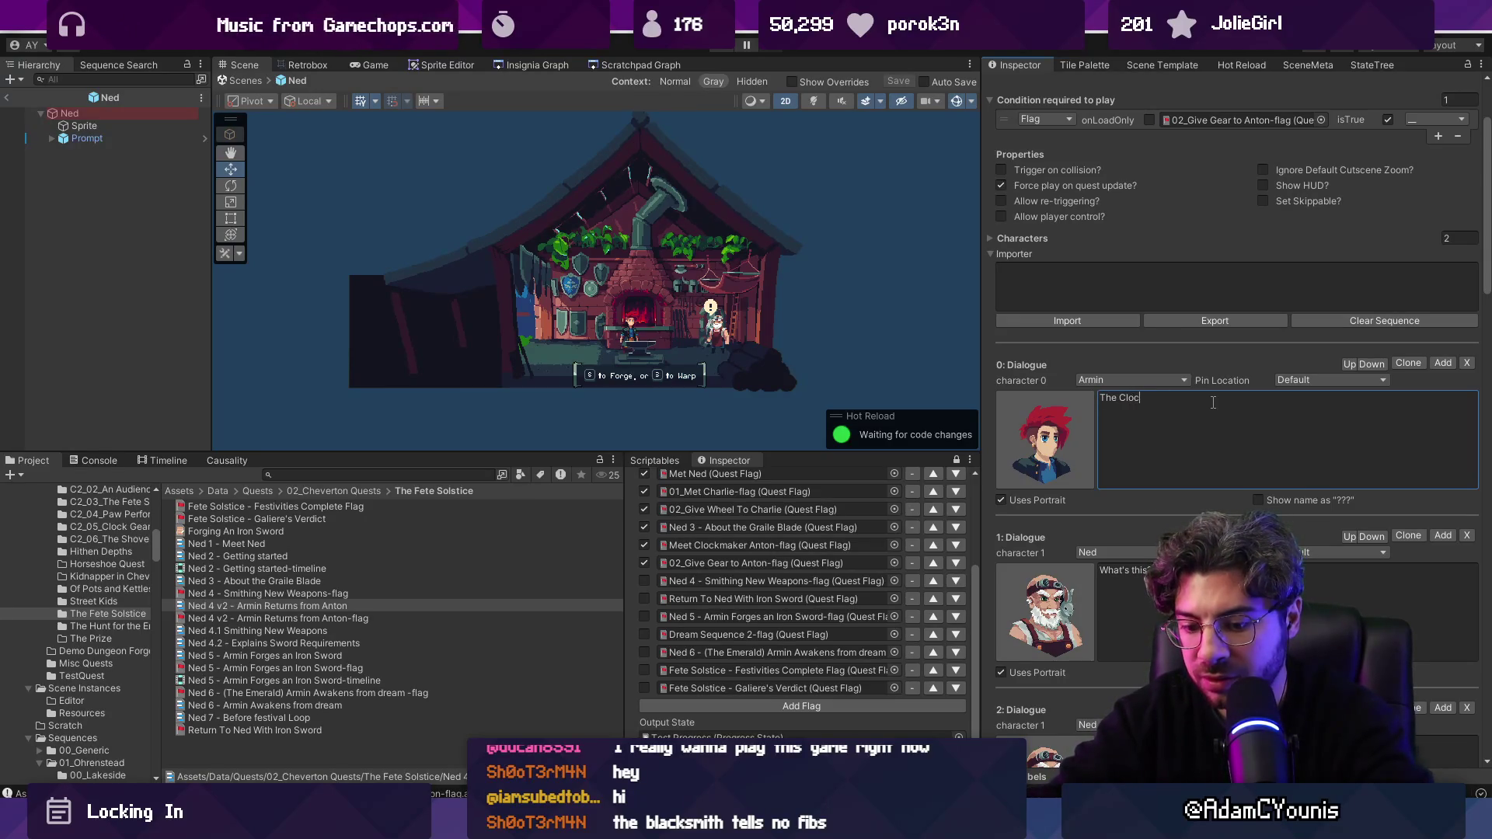
pyautogui.press('BackSpace')
pyautogui.press('BackSpace')
pyautogui.press('BackSpace')
pyautogui.write('clock tower is all fixed!')
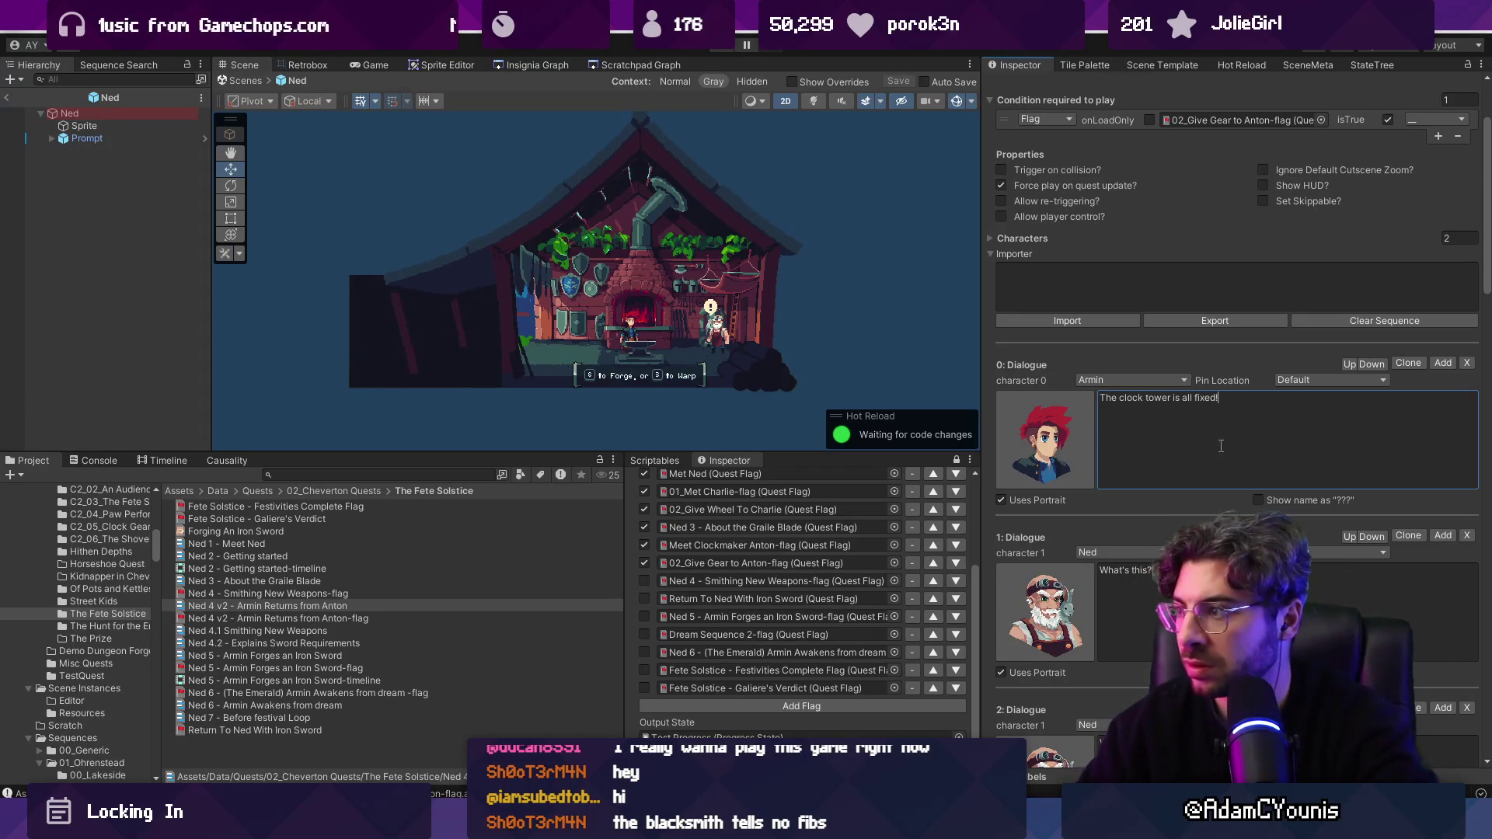
# Step: Delete Ned's 'What's this?' dialogue line
pyautogui.scroll(-3, 1184, 487)
pyautogui.scroll(-1, 1182, 487)
pyautogui.click(1187, 466)
pyautogui.scroll(-2, 1200, 436)
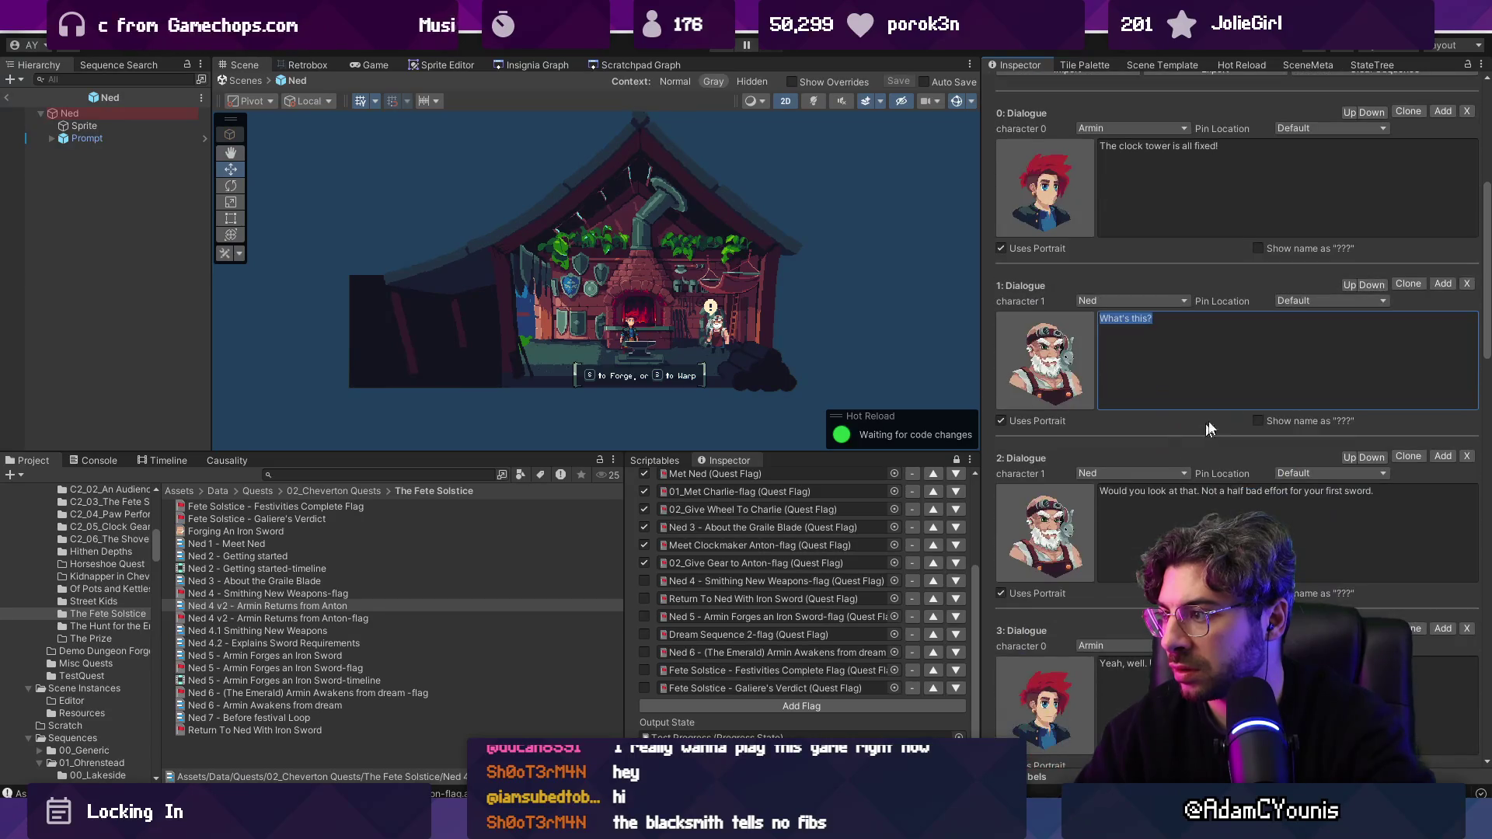
pyautogui.click(1468, 285)
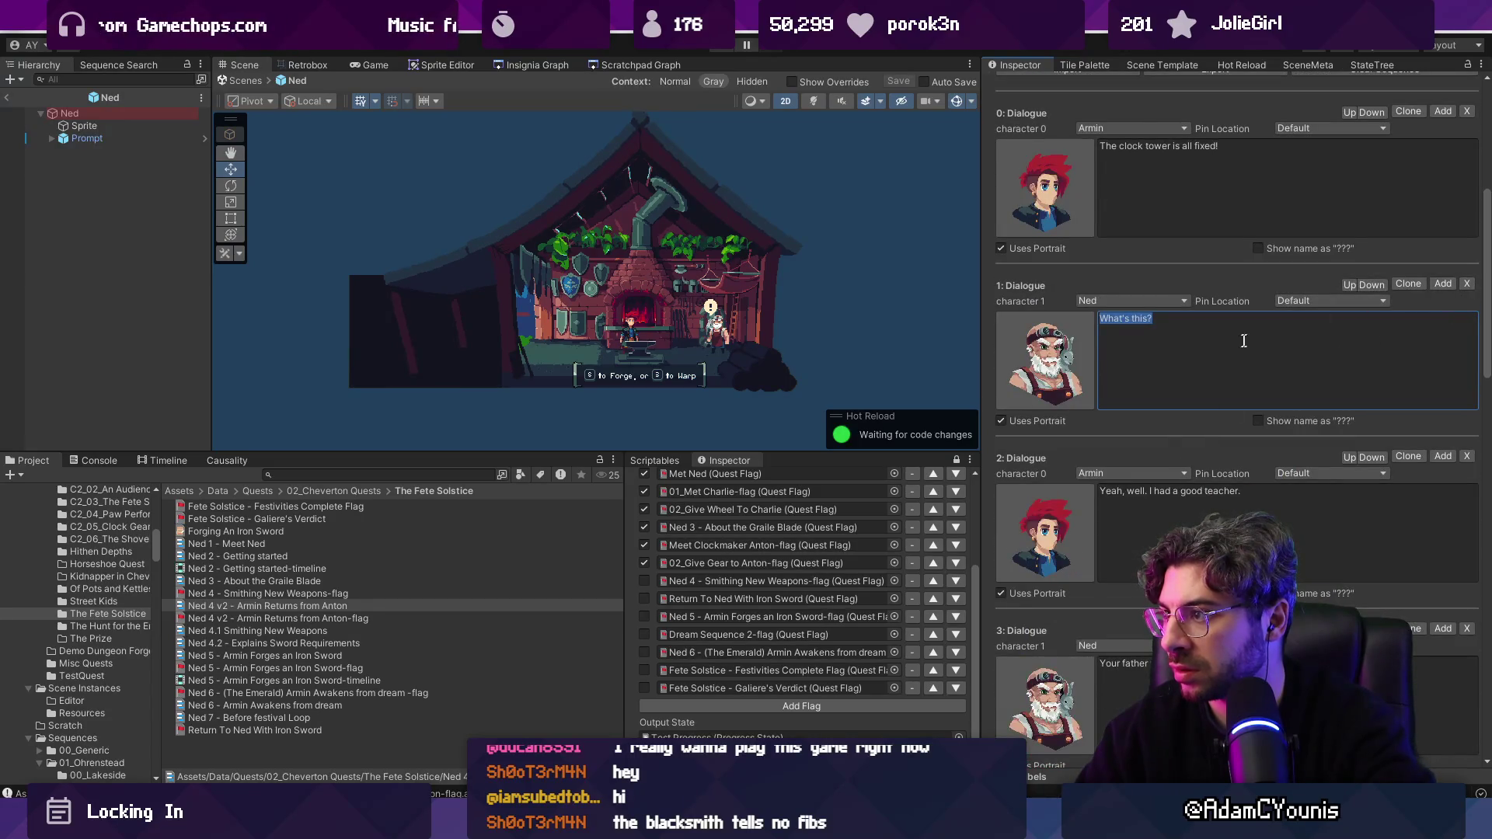
# Step: Rewrite Ned's next line to end with 'showing a lot of promise, Armin.'
pyautogui.click(1298, 319)
pyautogui.press('End')
pyautogui.hotkey('ctrl', 'shift', 'Left')
pyautogui.hotkey('ctrl', 'shift', 'Left')
pyautogui.hotkey('ctrl', 'shift', 'Left')
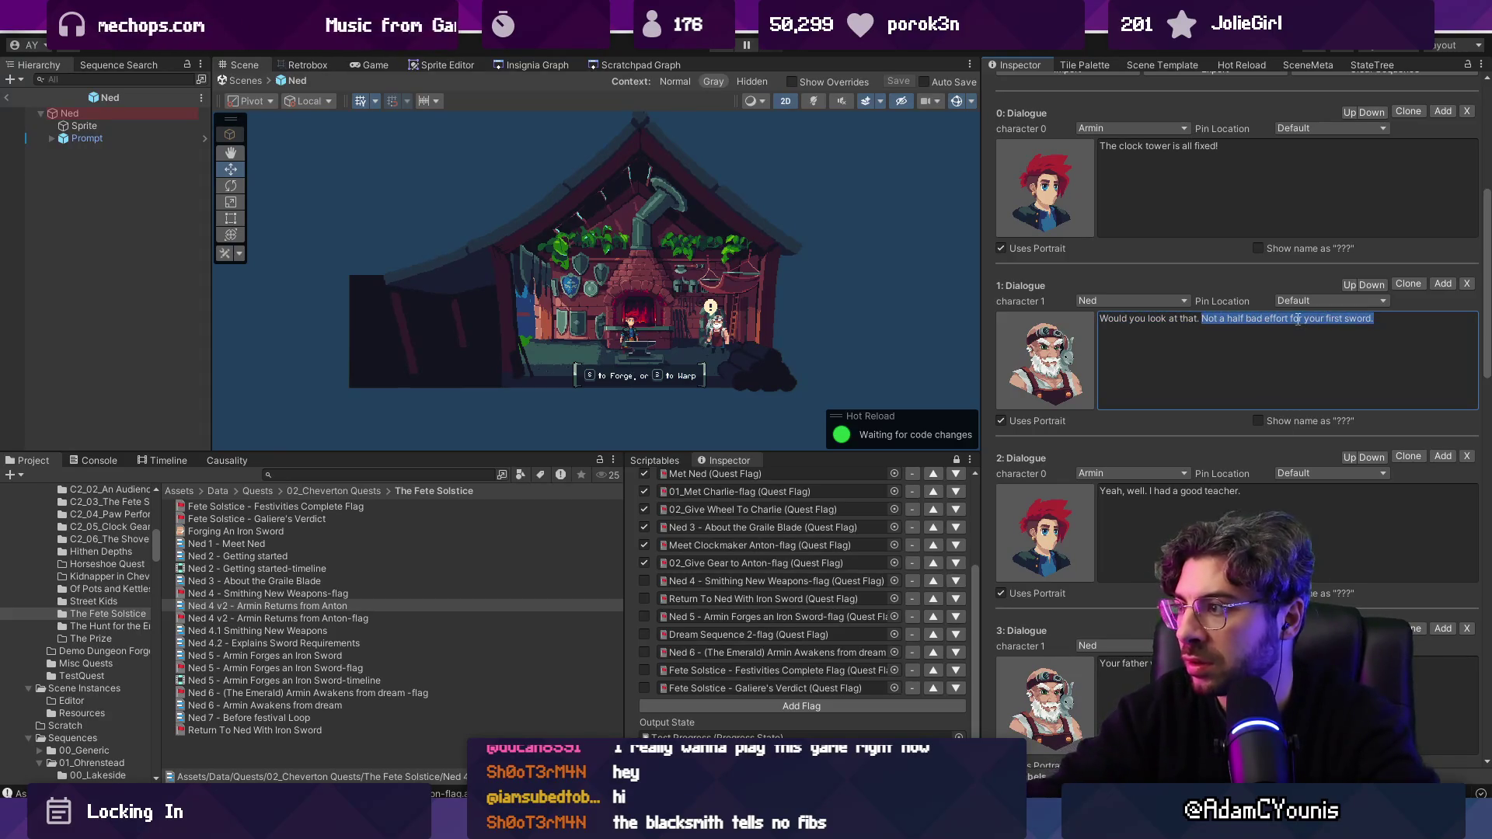
pyautogui.write("YTou're gett")
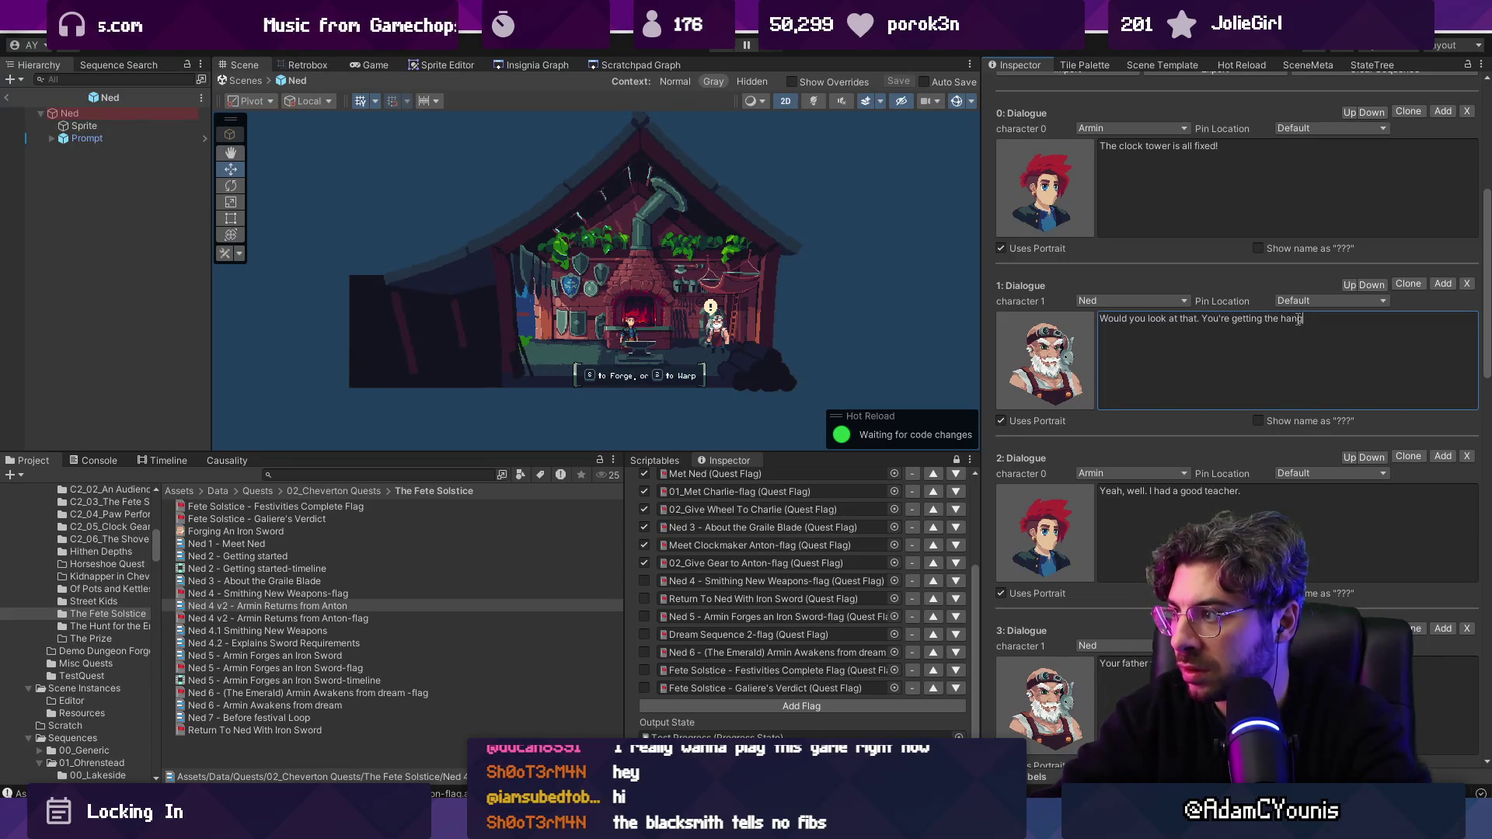
pyautogui.write('ing')
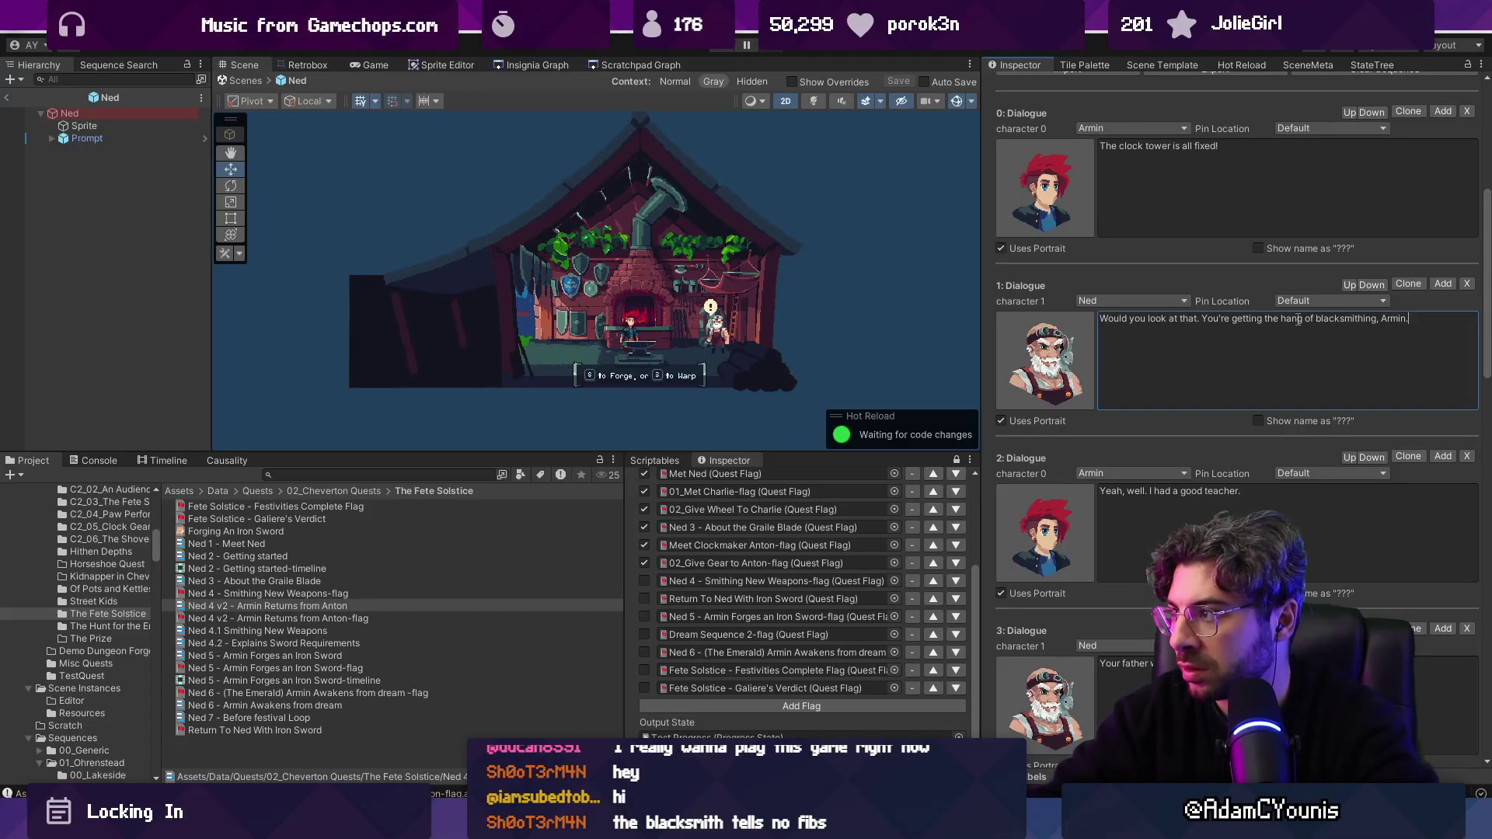
pyautogui.hotkey('ctrl', 'Left')
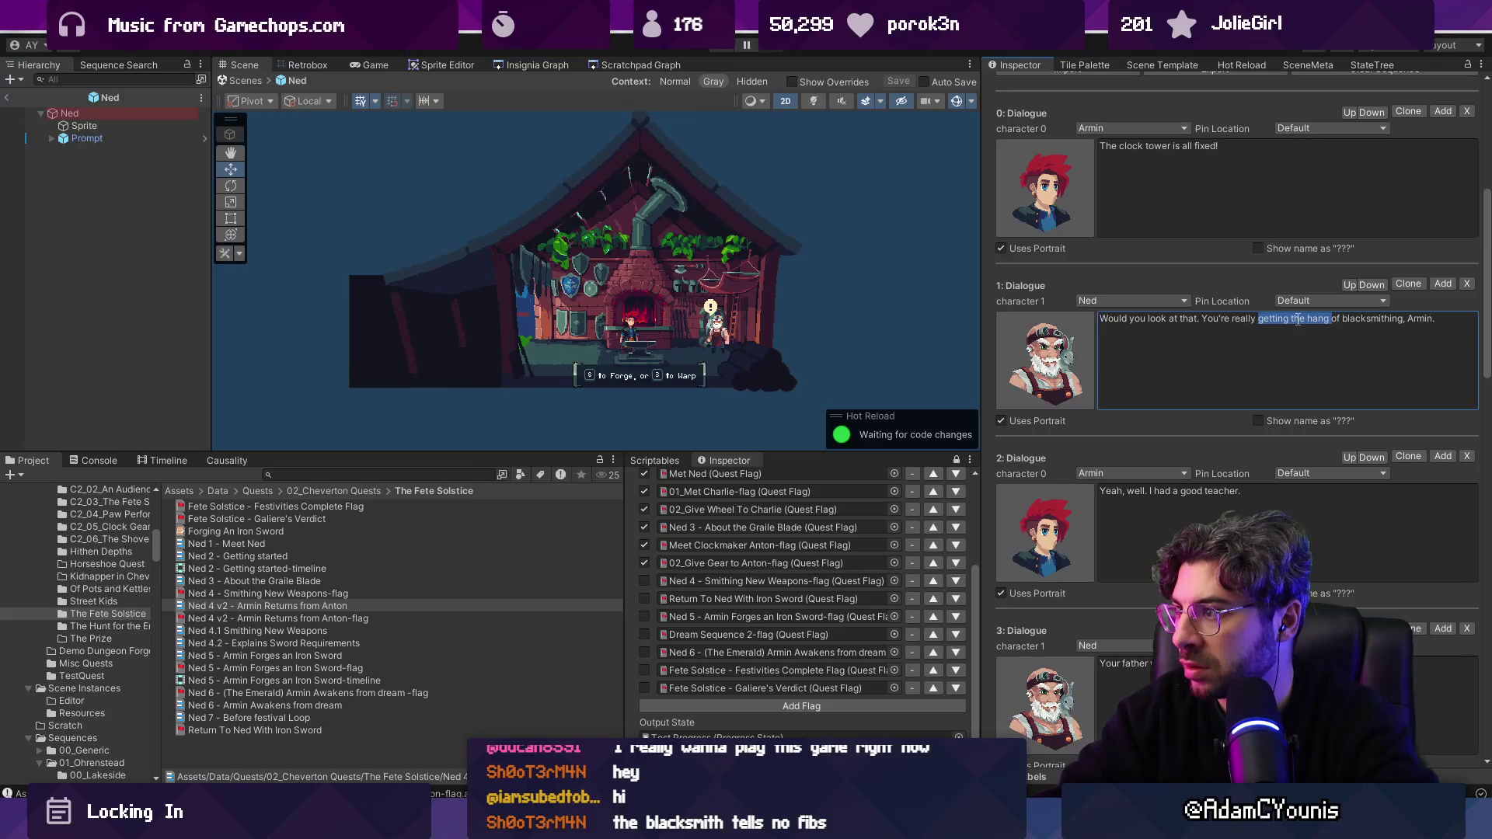
pyautogui.hotkey('shift', 'End')
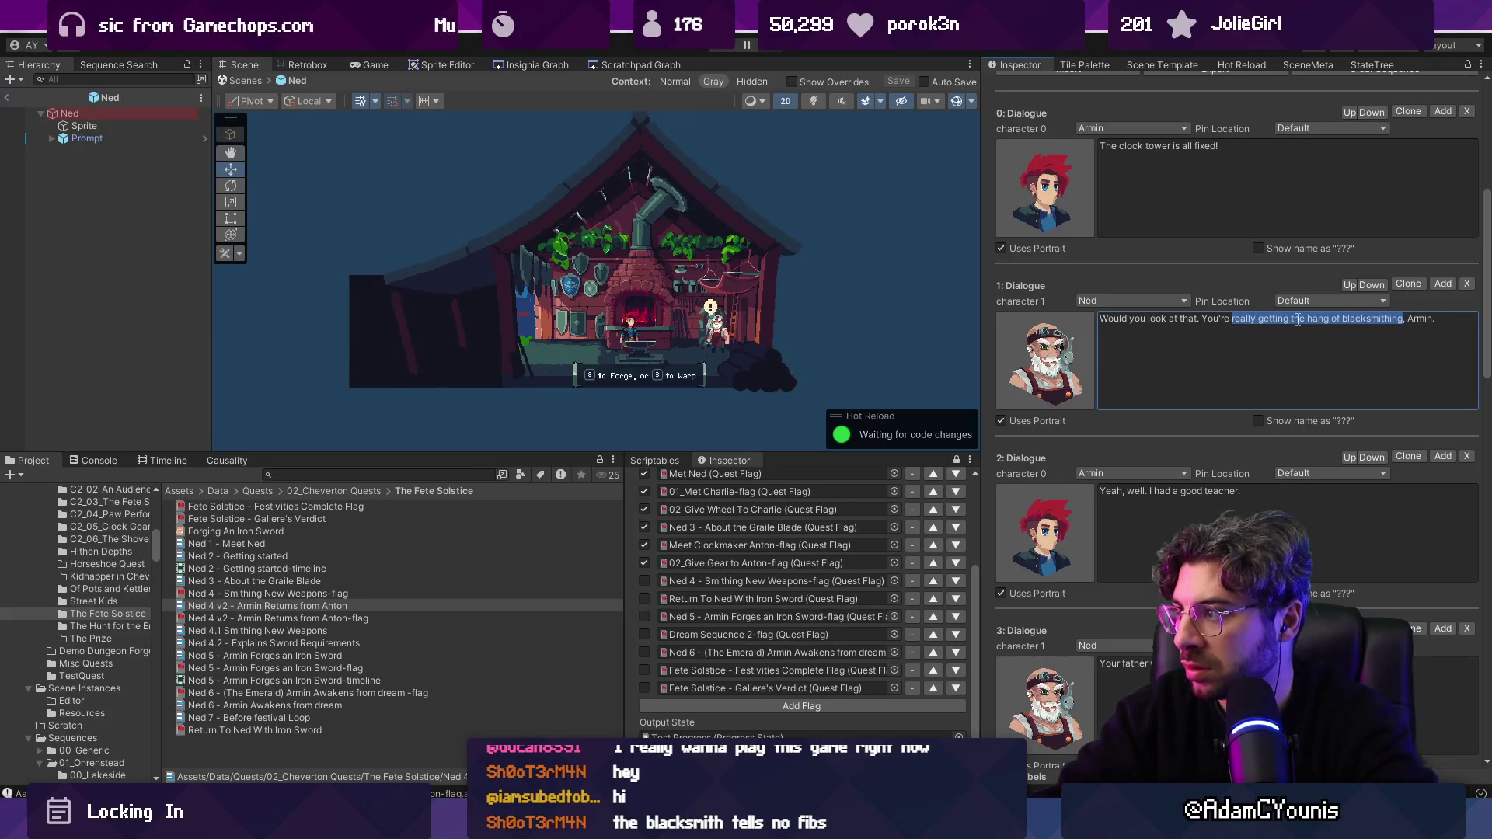
pyautogui.write('a natu')
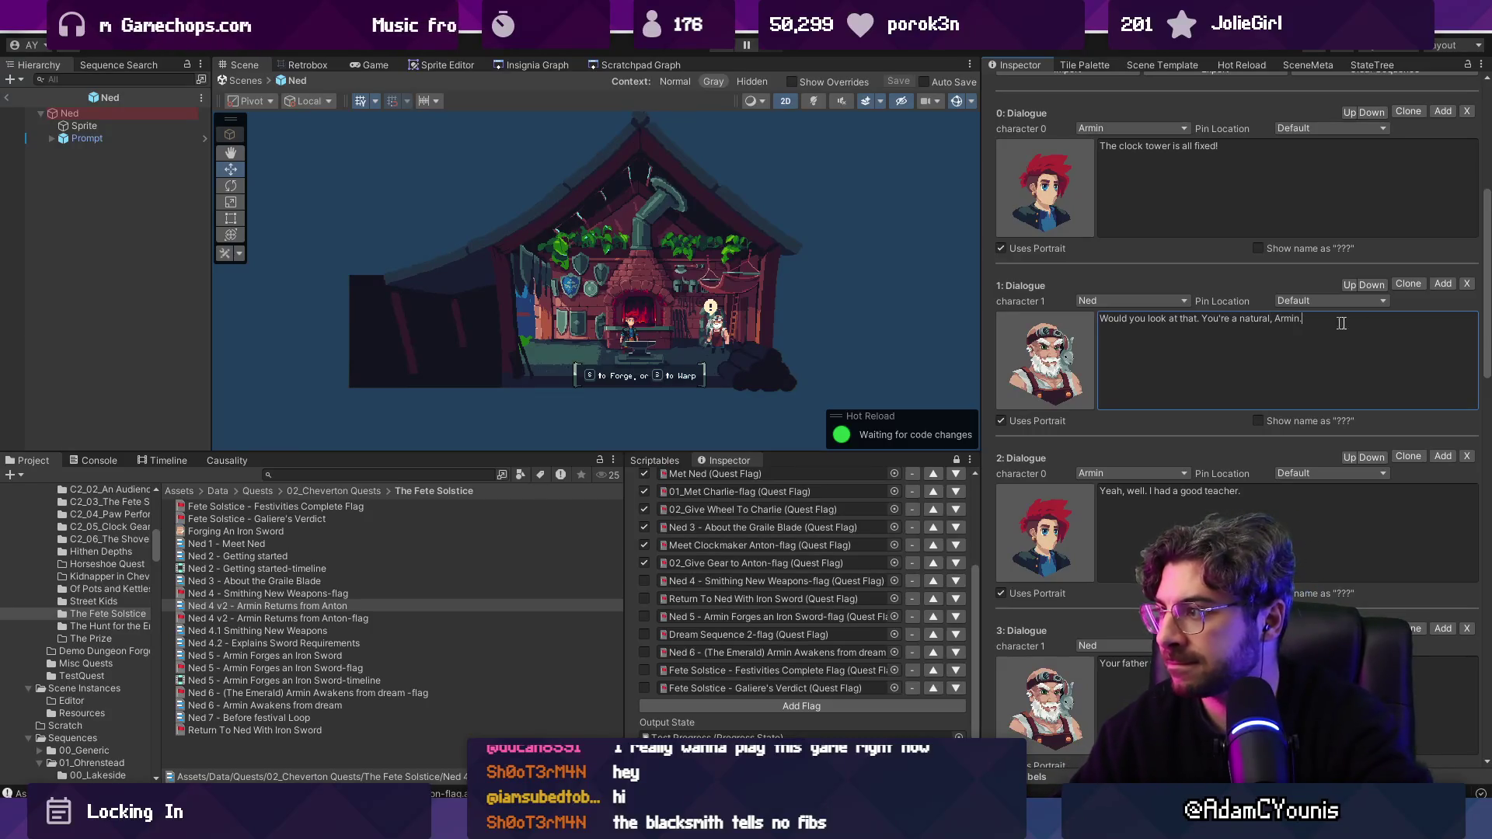
pyautogui.hotkey('shift', 'End')
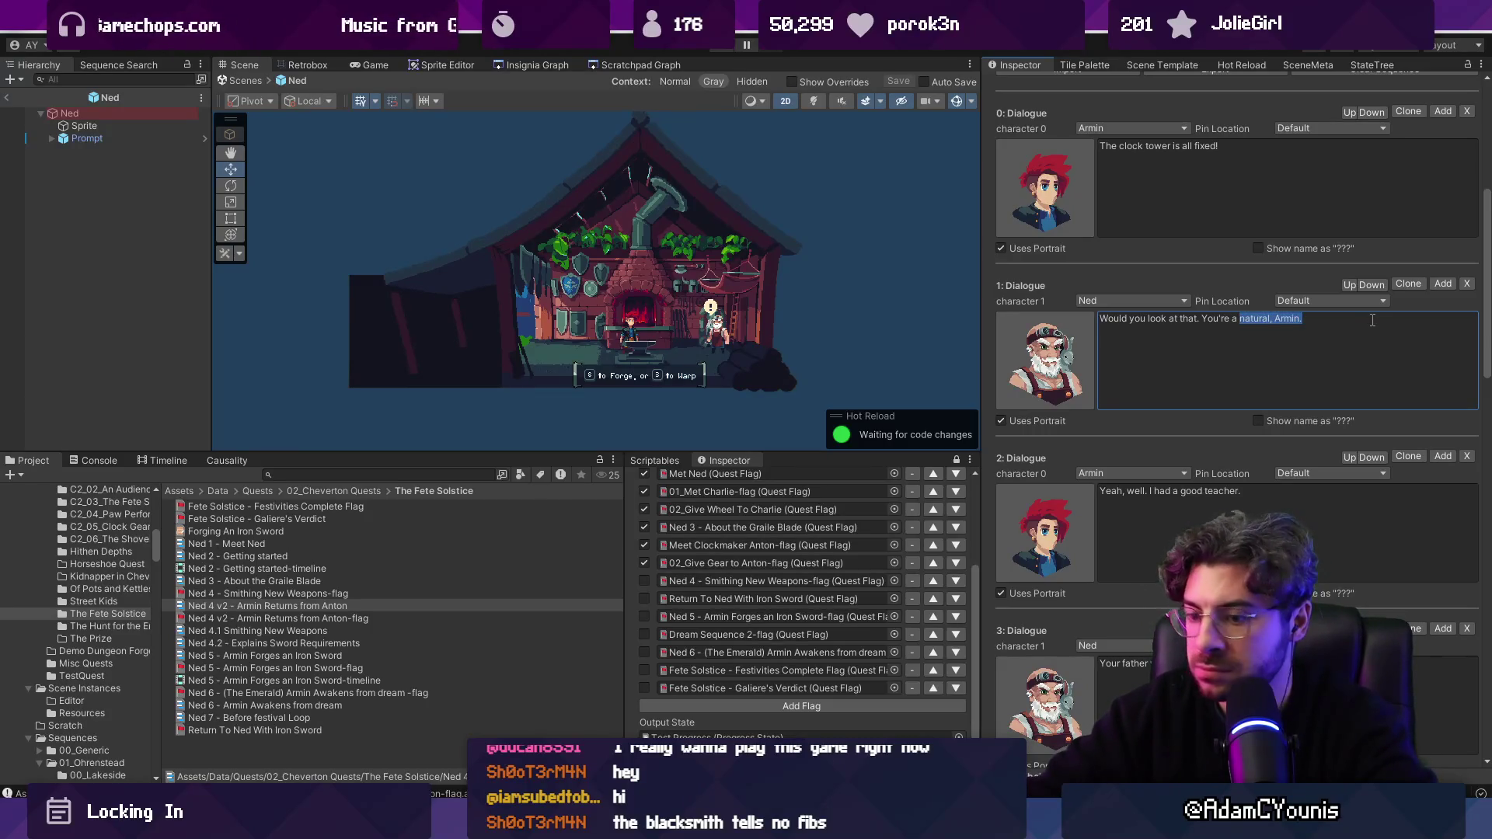
pyautogui.press('BackSpace')
pyautogui.press('BackSpace')
pyautogui.press('BackSpace')
pyautogui.write('showing a lot of promise, A')
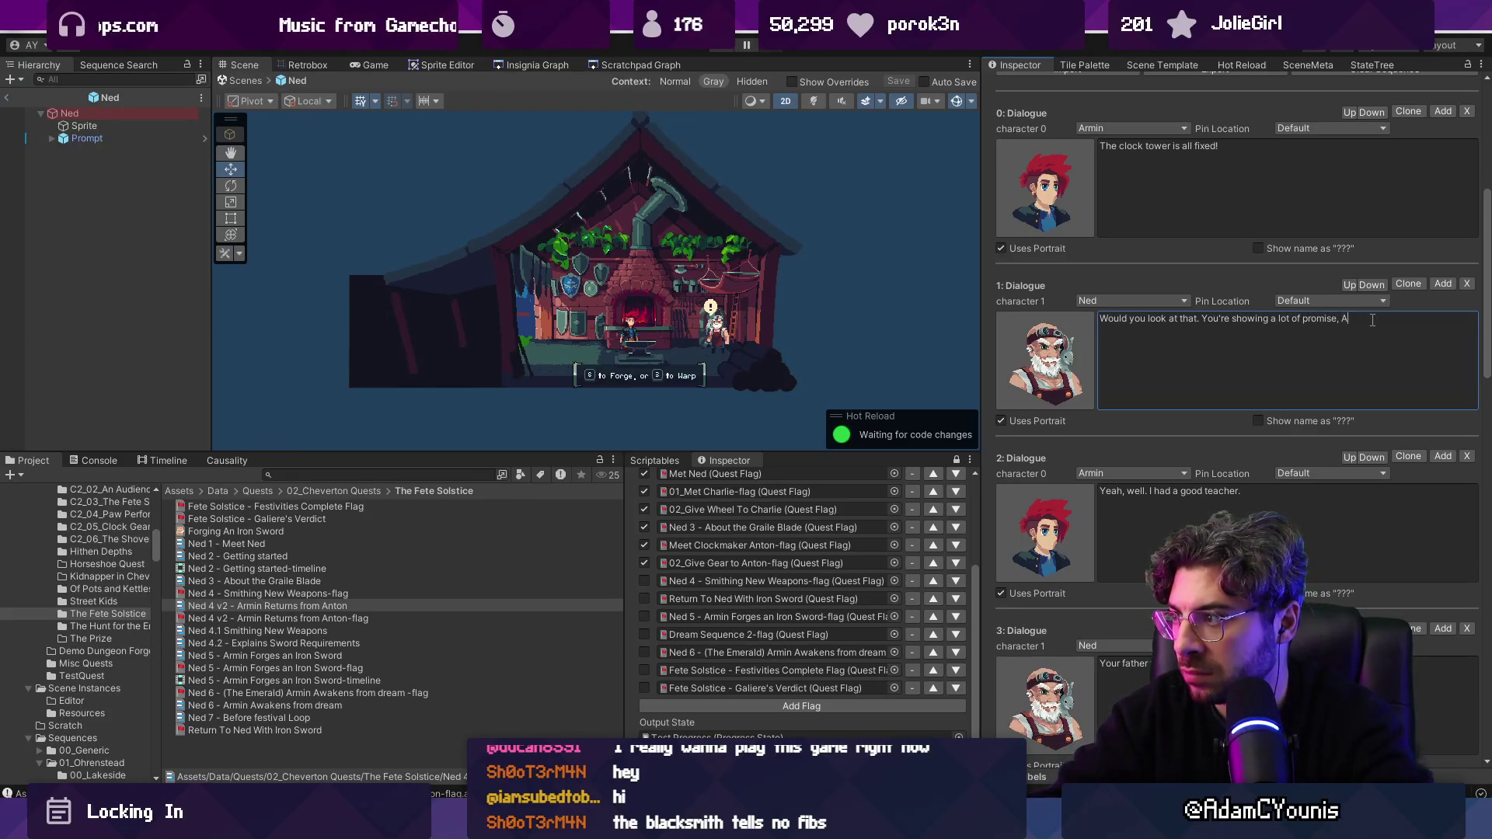
pyautogui.write('rmin.')
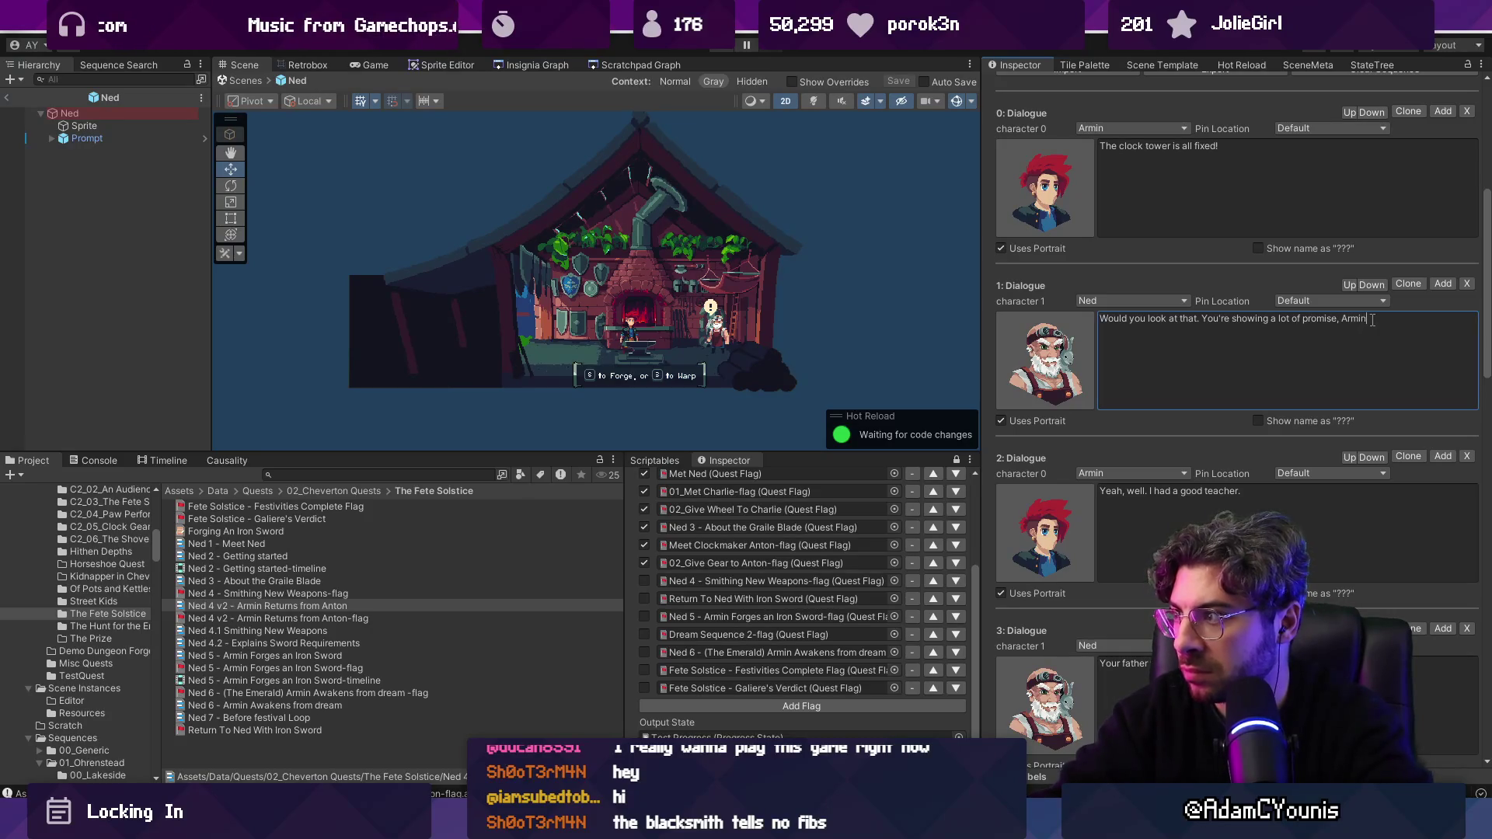
# Step: Read through the remaining dialogue down to End of Sequence, then return to the top
pyautogui.scroll(-3, 1237, 440)
pyautogui.scroll(-6, 1235, 439)
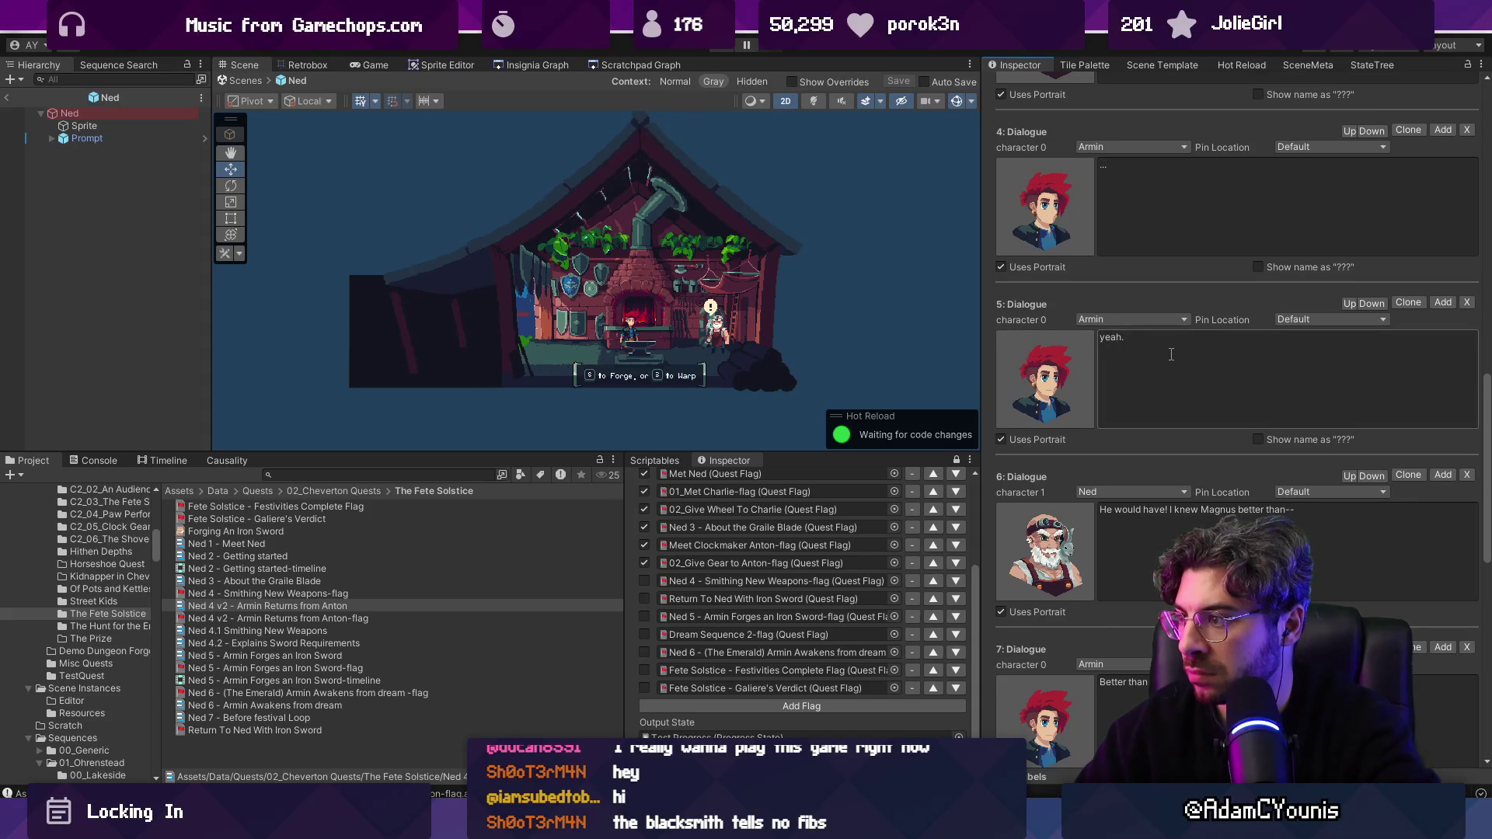
pyautogui.scroll(-1, 1171, 354)
pyautogui.scroll(-5, 1165, 358)
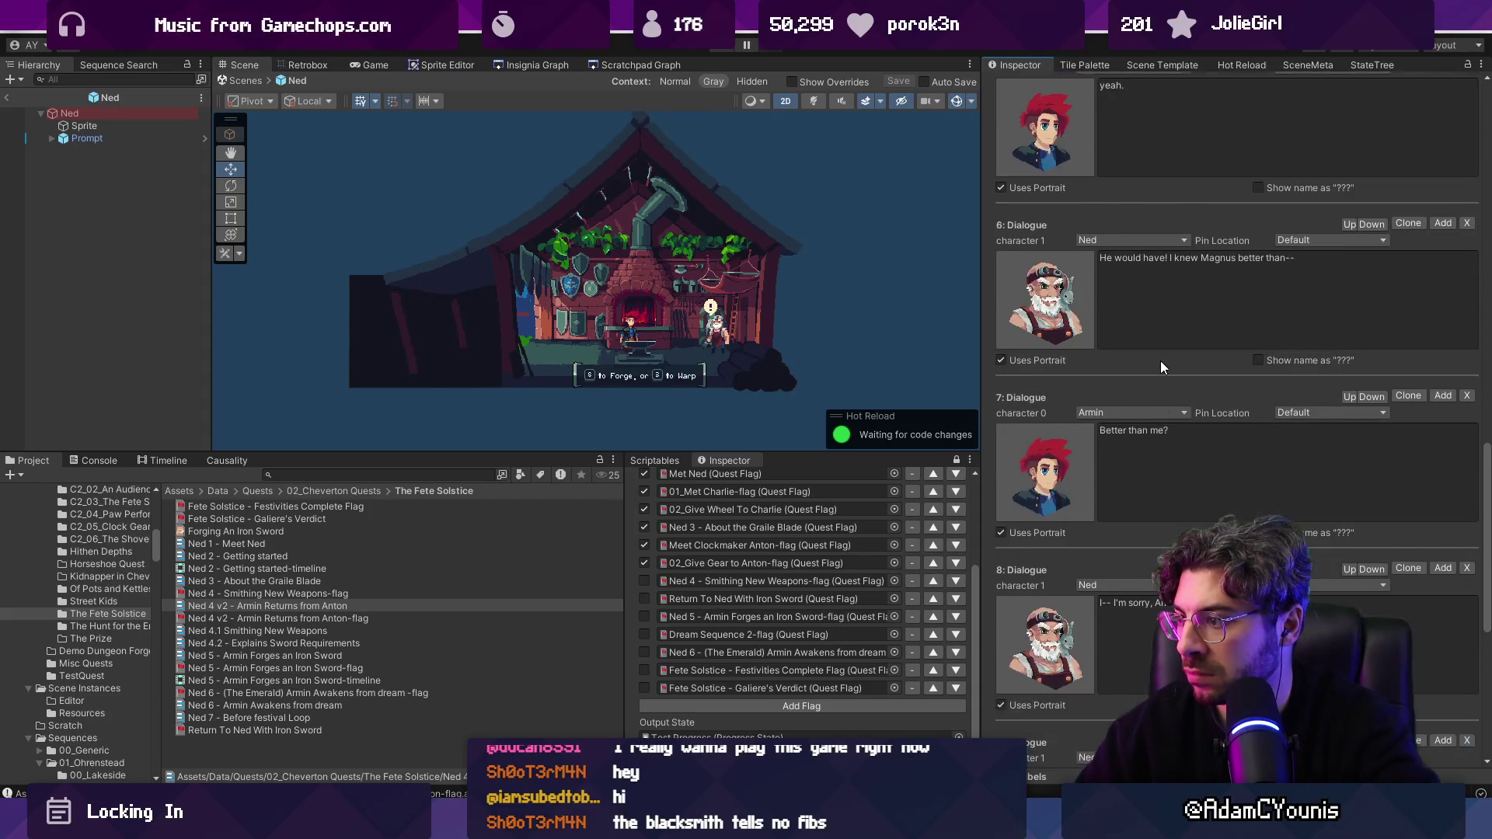
pyautogui.scroll(-1, 1159, 362)
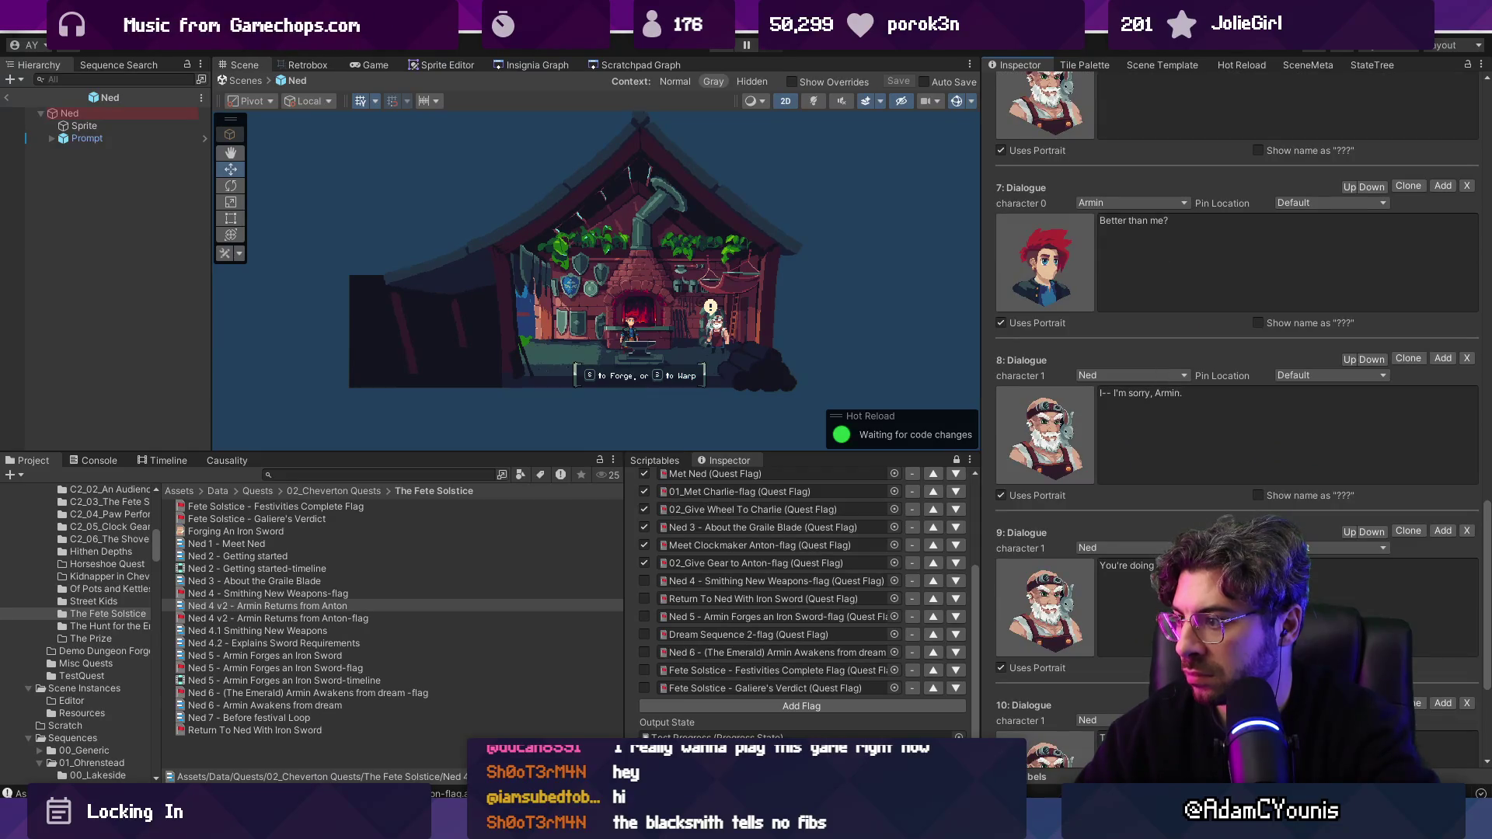
pyautogui.scroll(-2, 1137, 558)
pyautogui.scroll(-2, 1138, 553)
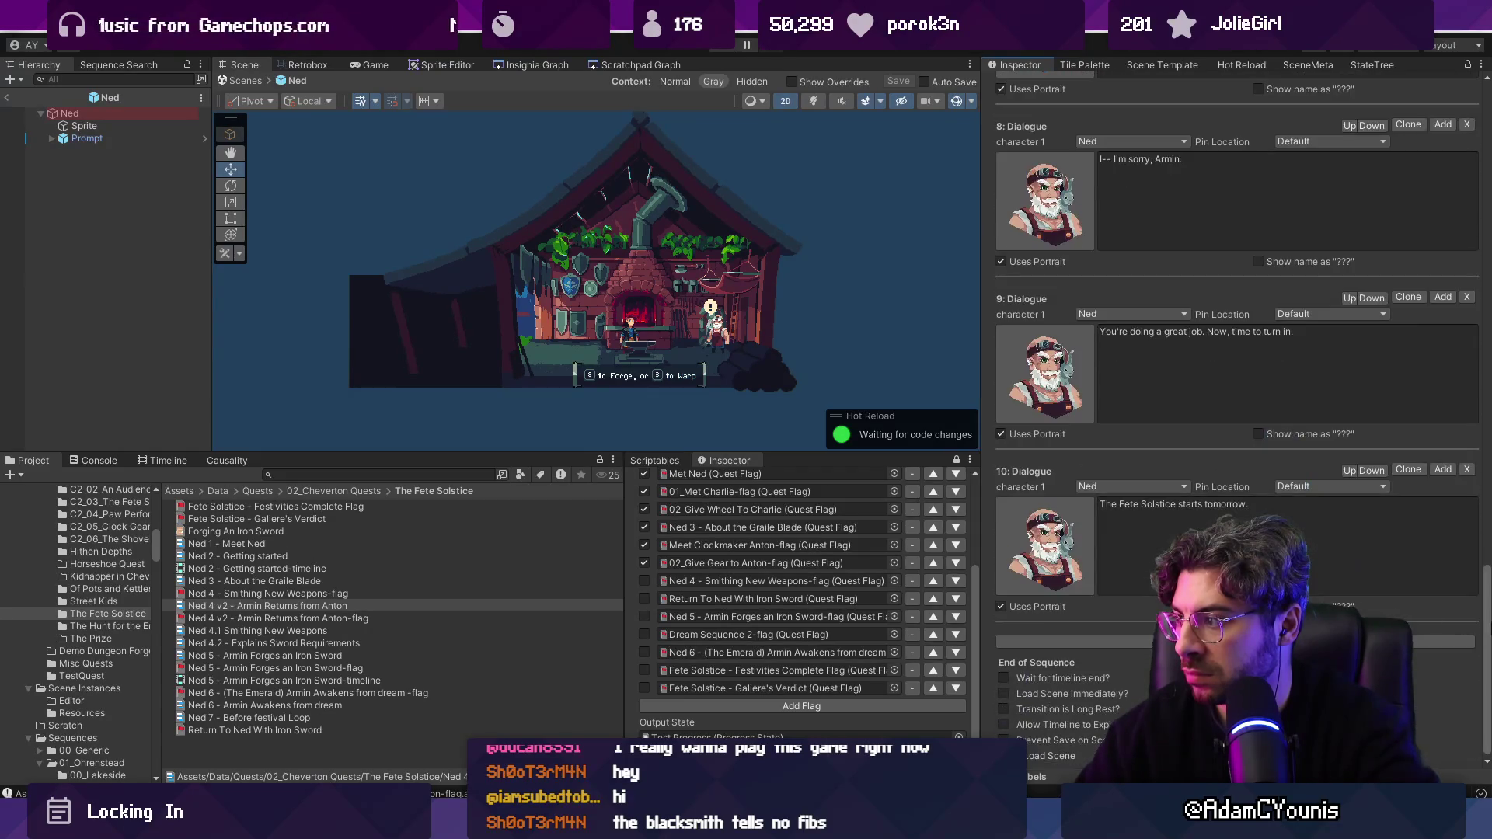
pyautogui.moveTo(1487, 618); pyautogui.dragTo(1406, 68)
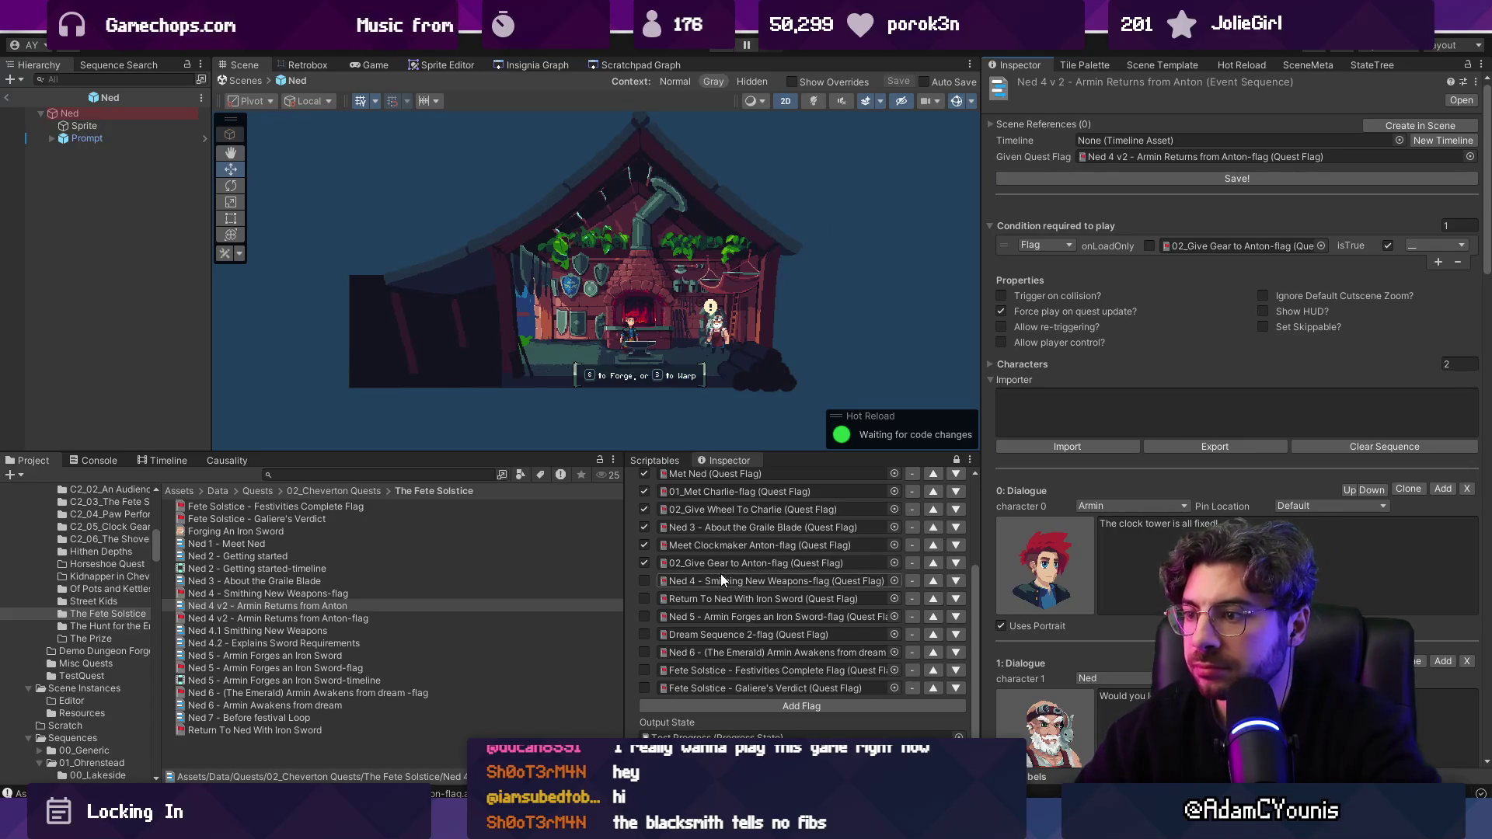
# Step: Replace the tracked Ned 4 flag with the Ned 4 v2 - Armin Returns from Anton flag
pyautogui.click(894, 580)
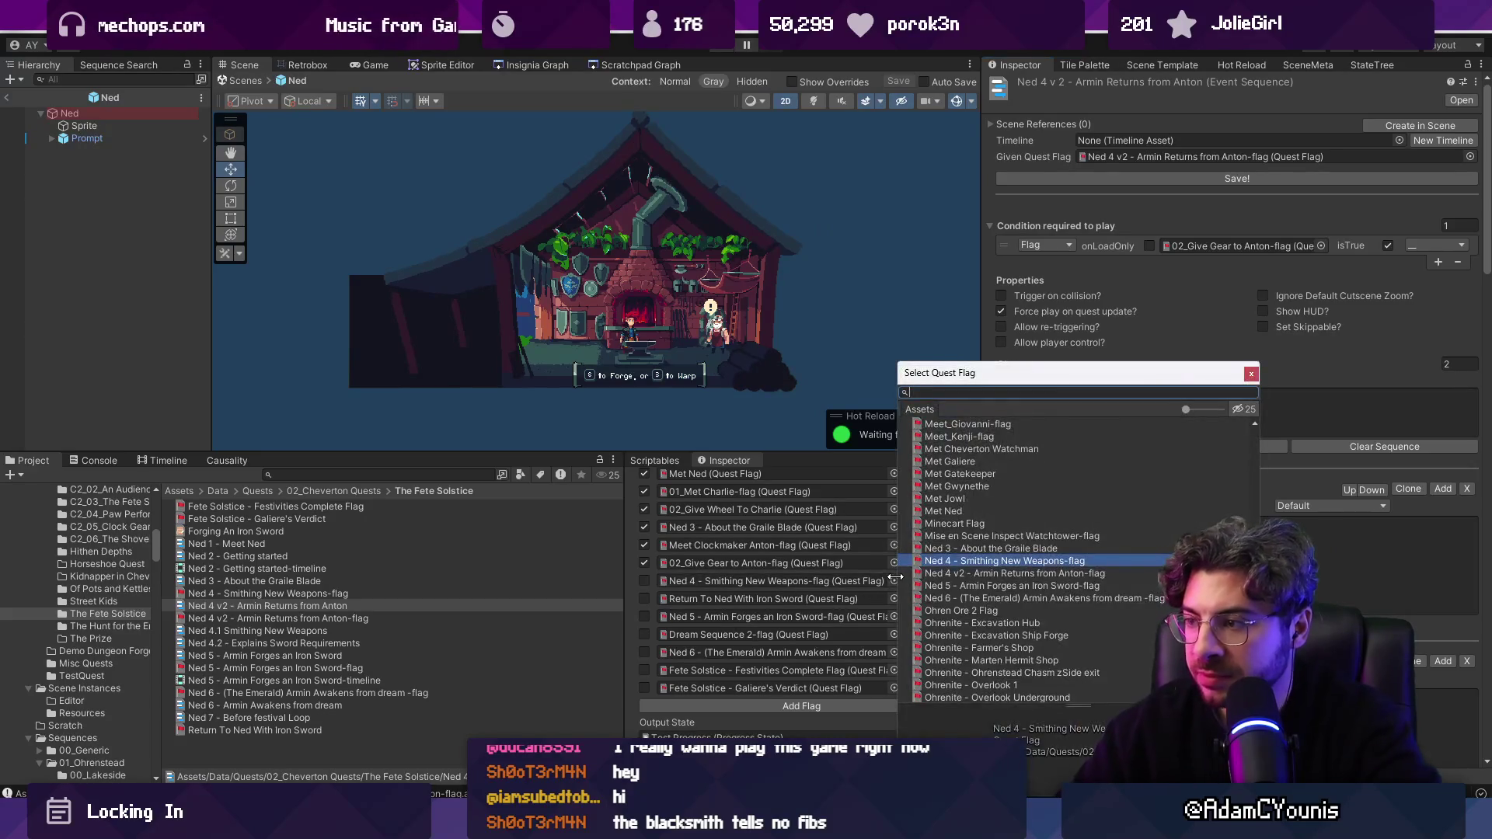
pyautogui.press('Down')
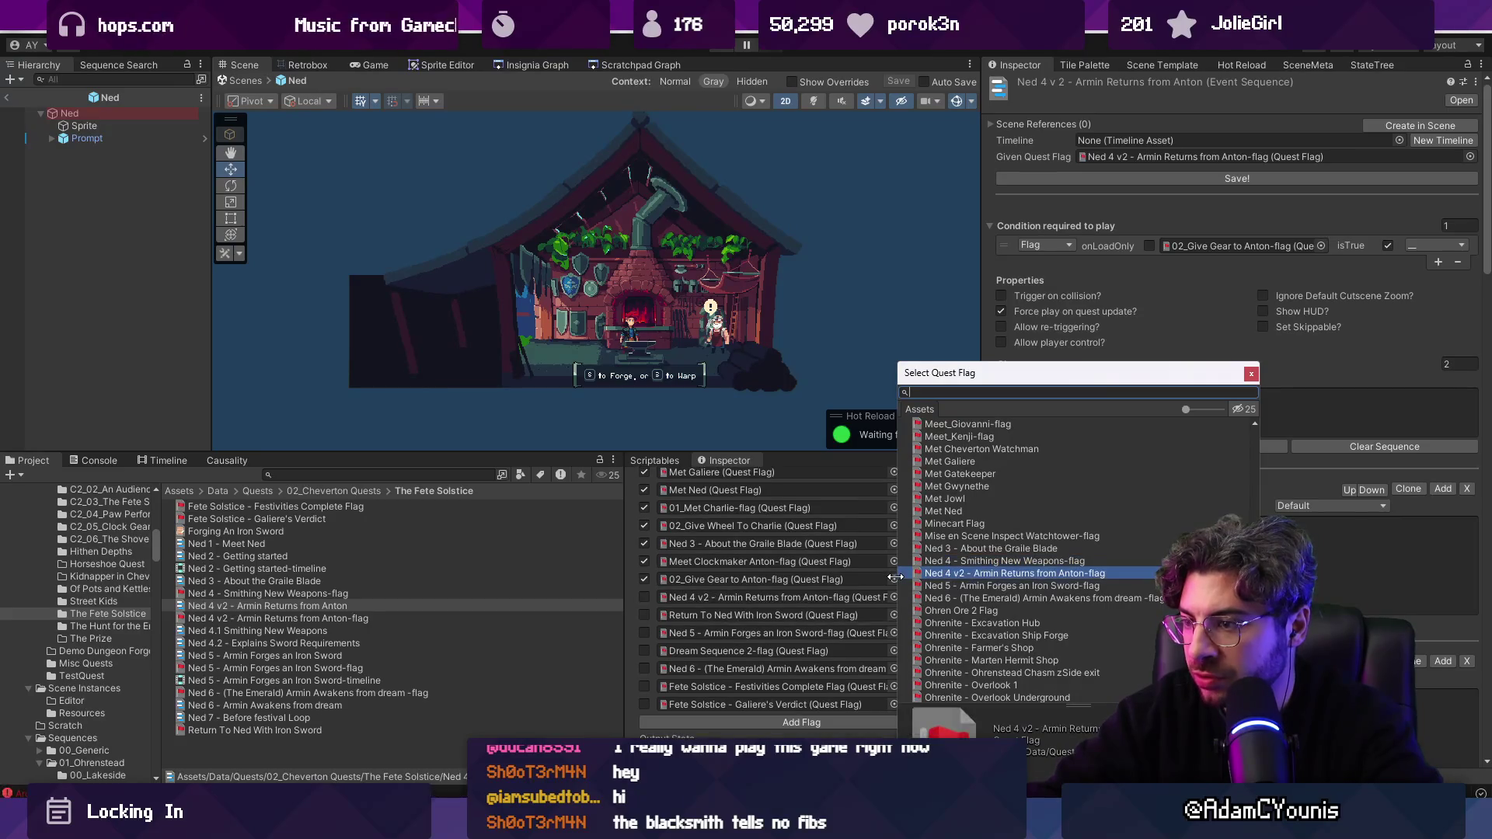
pyautogui.press('Return')
pyautogui.doubleClick(777, 597)
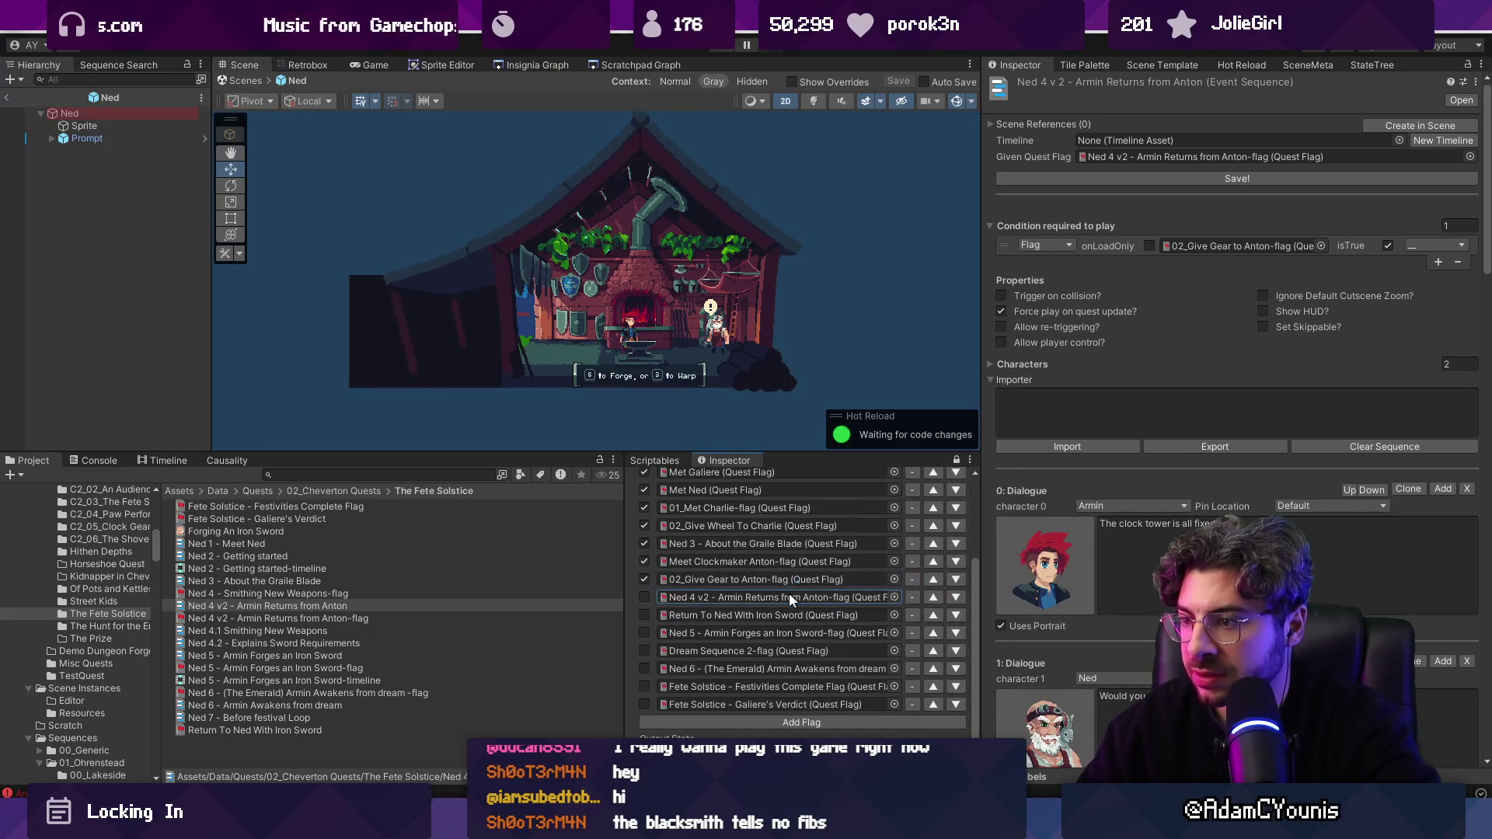
# Step: Update the DataLibrary's data dictionary GUIDs so it lists 331 quest flags
pyautogui.click(341, 474)
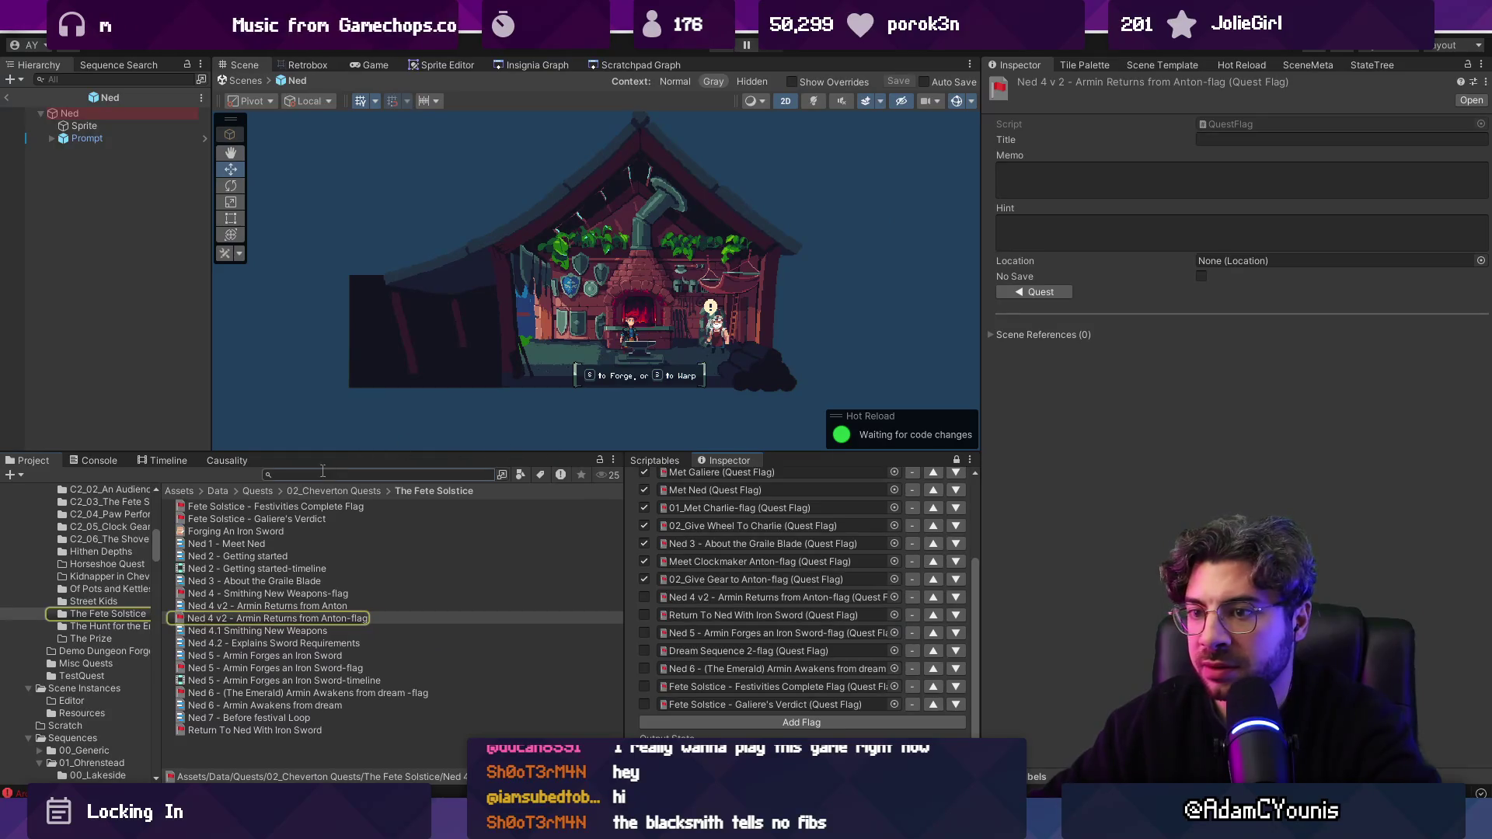
pyautogui.write('library')
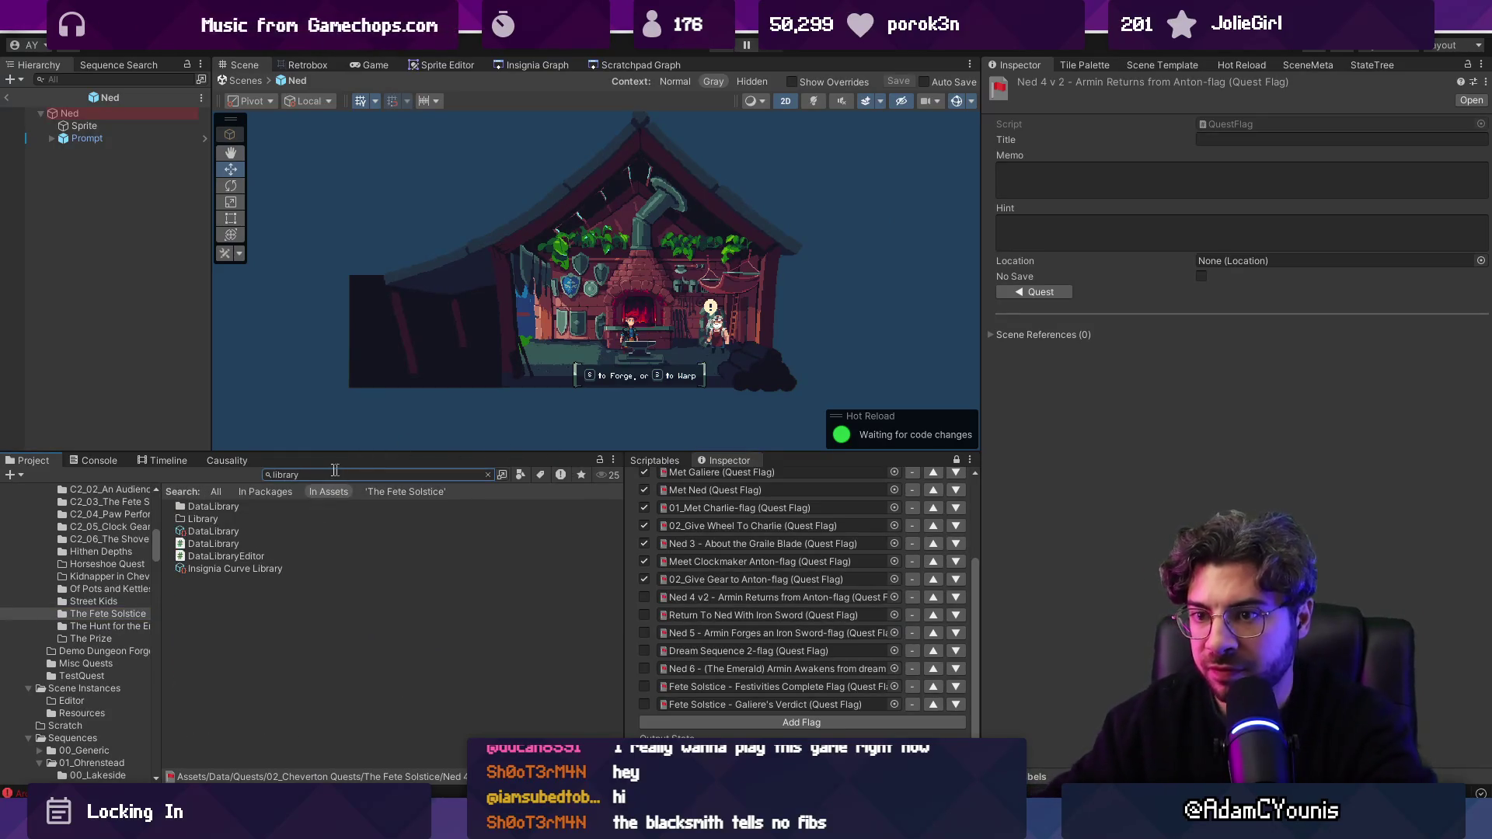
pyautogui.click(242, 532)
pyautogui.click(1108, 122)
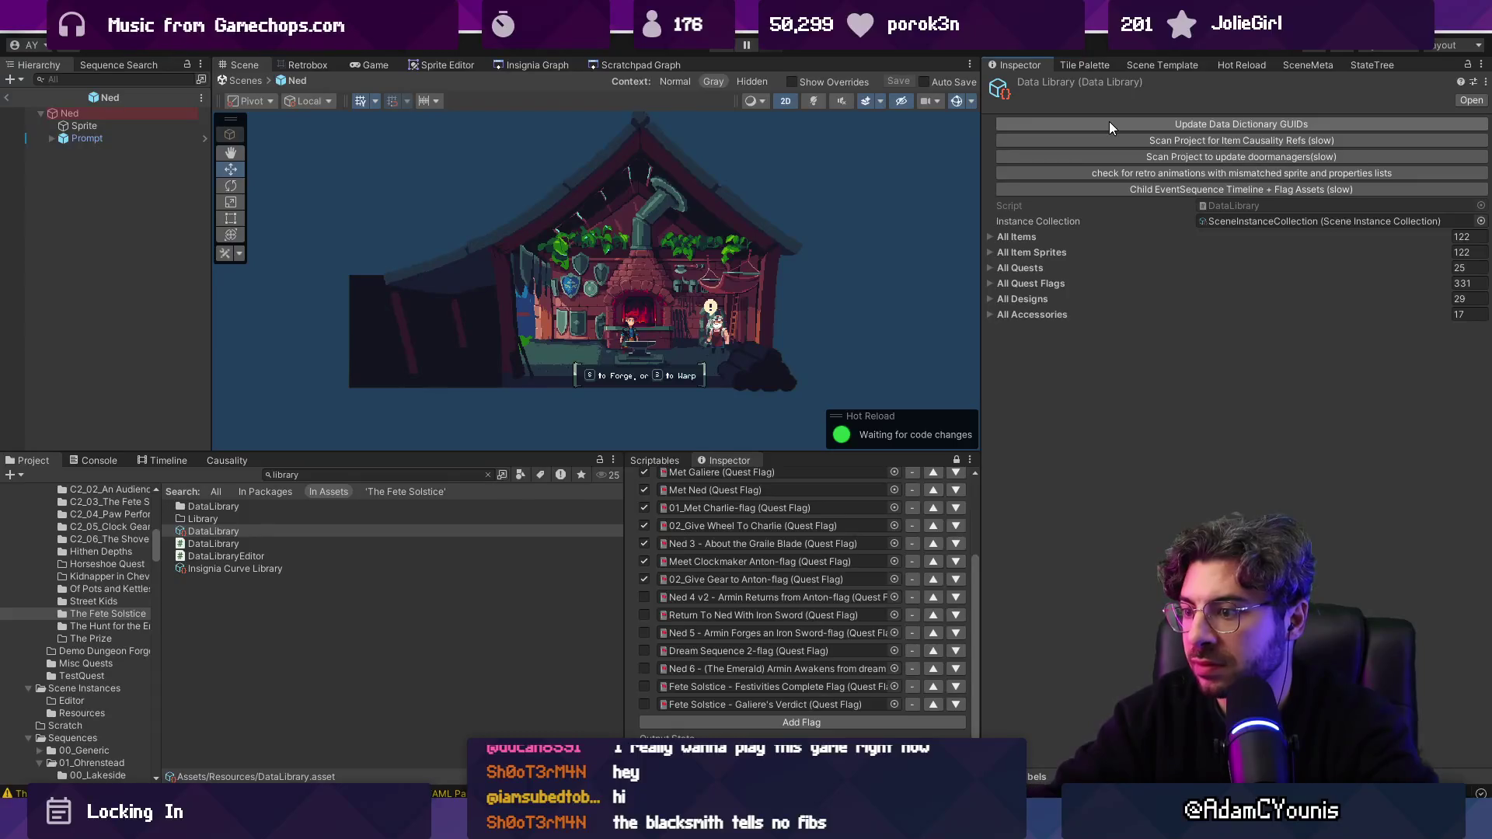
pyautogui.click(242, 81)
pyautogui.click(194, 379)
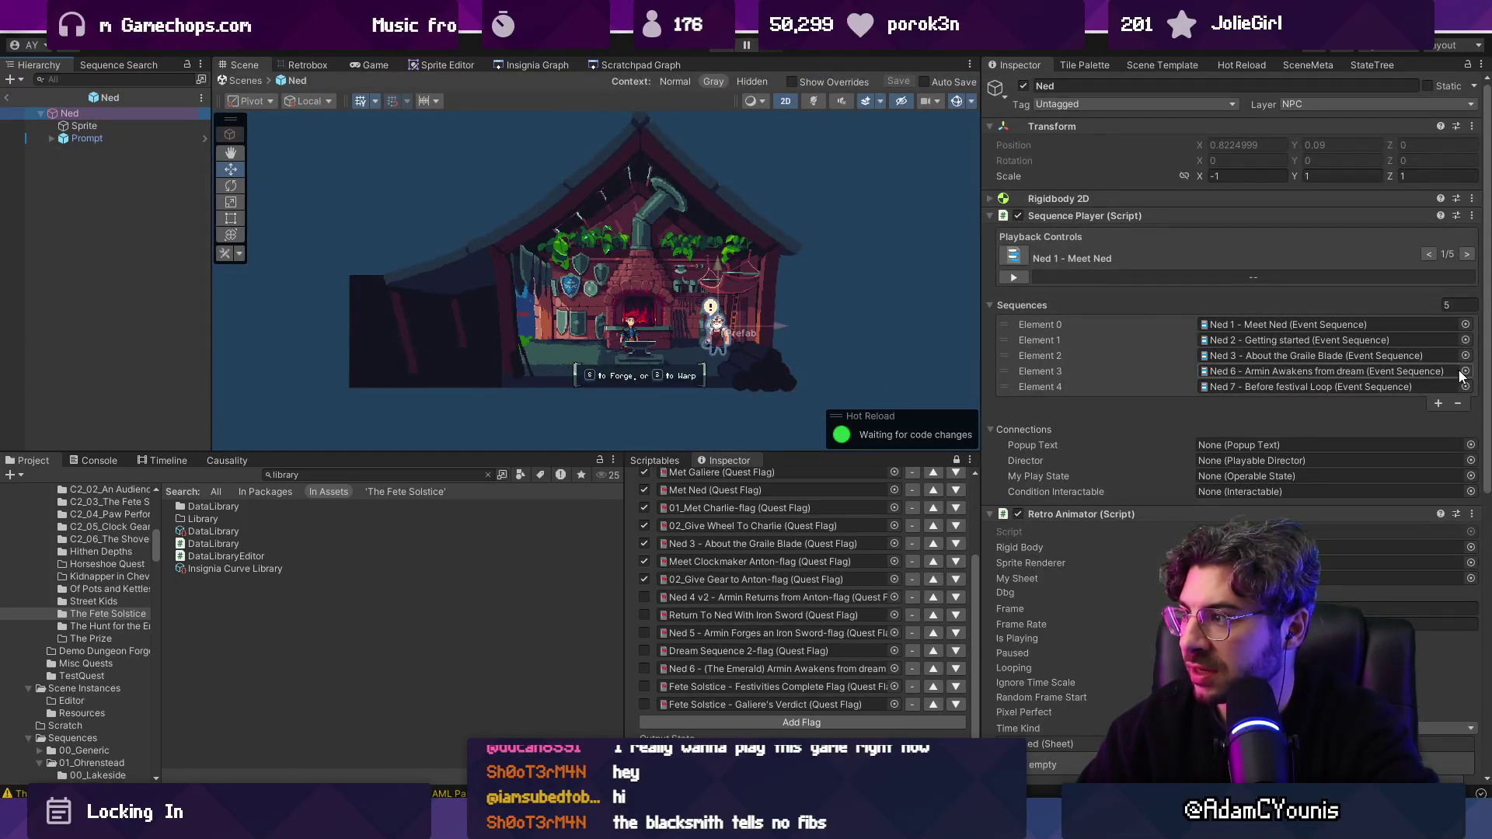
# Step: Add Ned 4 v2 - Armin Returns from Anton as Element 3 in Ned's Sequences list
pyautogui.click(1438, 402)
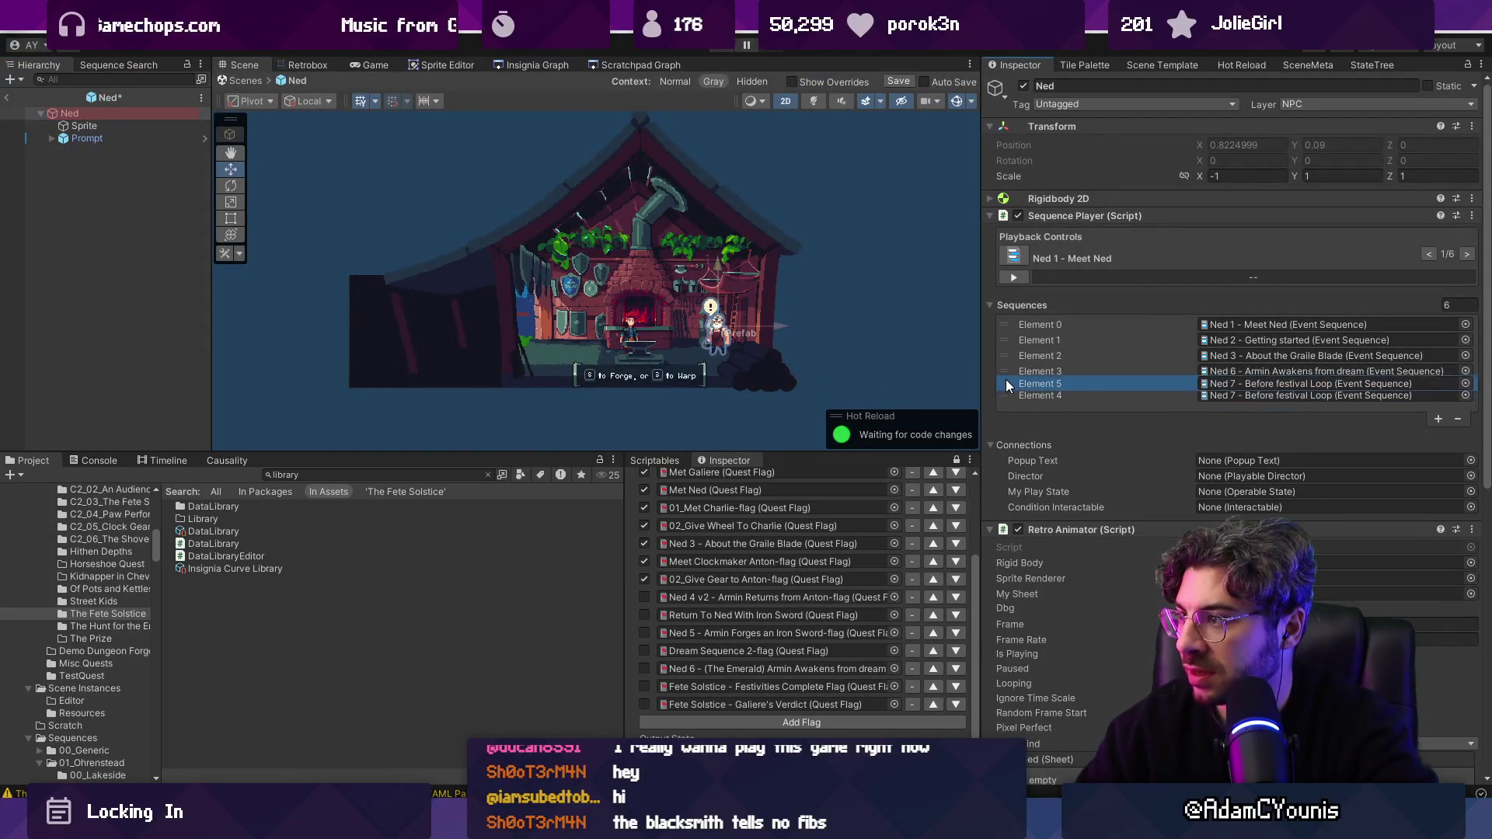
pyautogui.click(1465, 401)
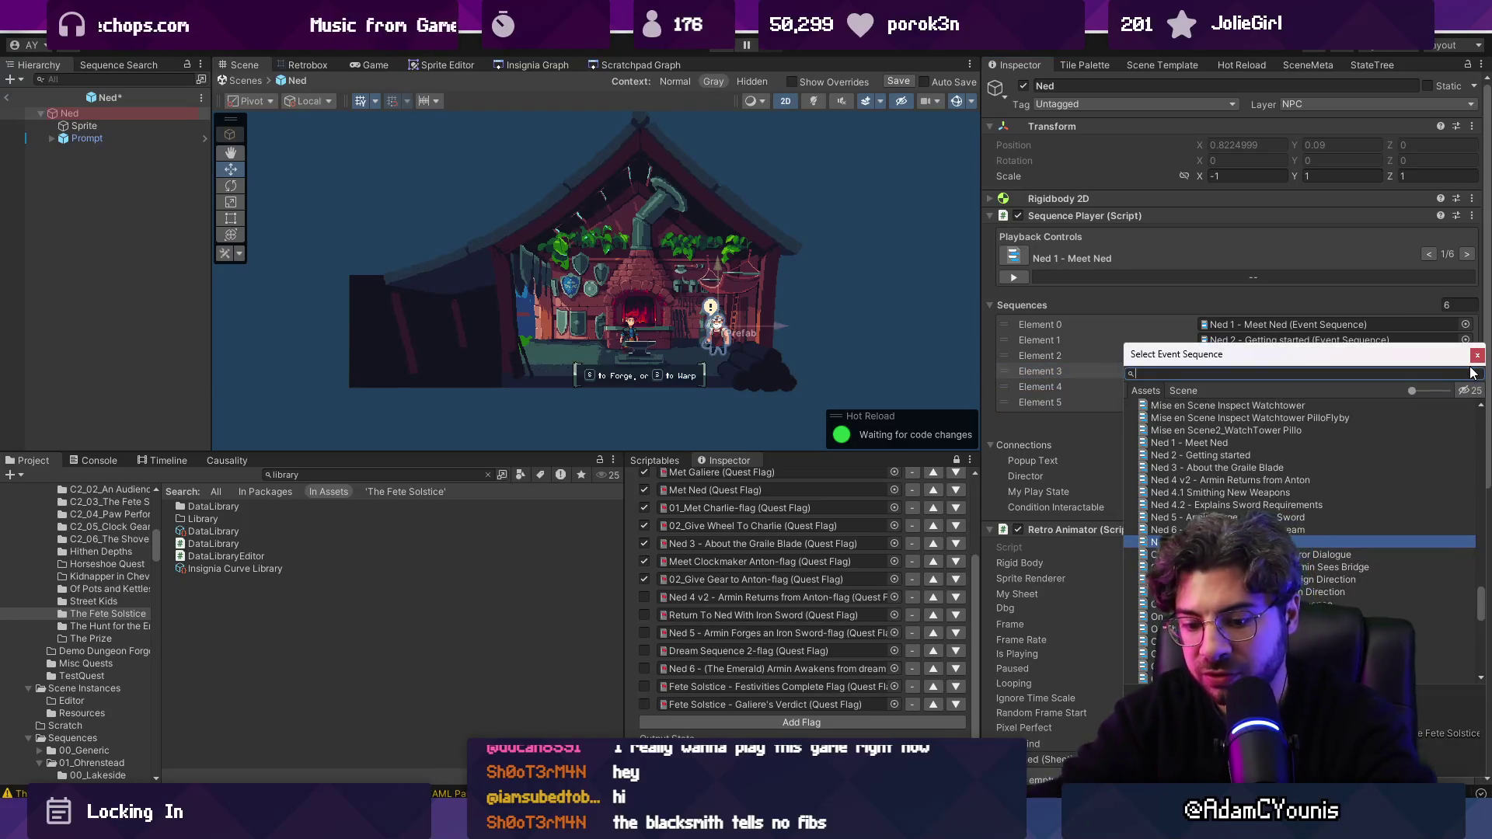
pyautogui.write('v2')
pyautogui.doubleClick(1230, 418)
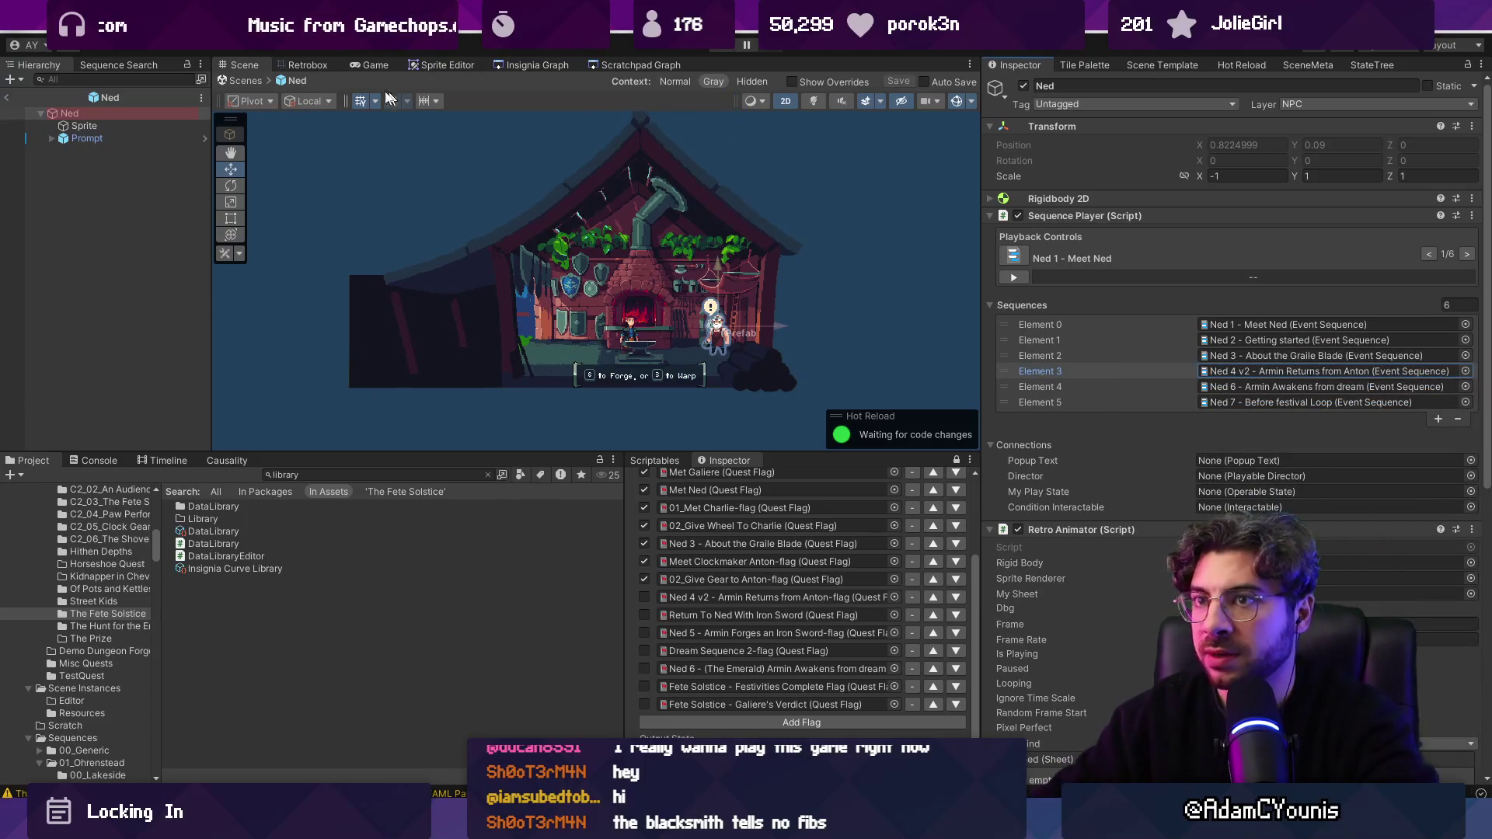
pyautogui.press('Escape')
pyautogui.click(715, 47)
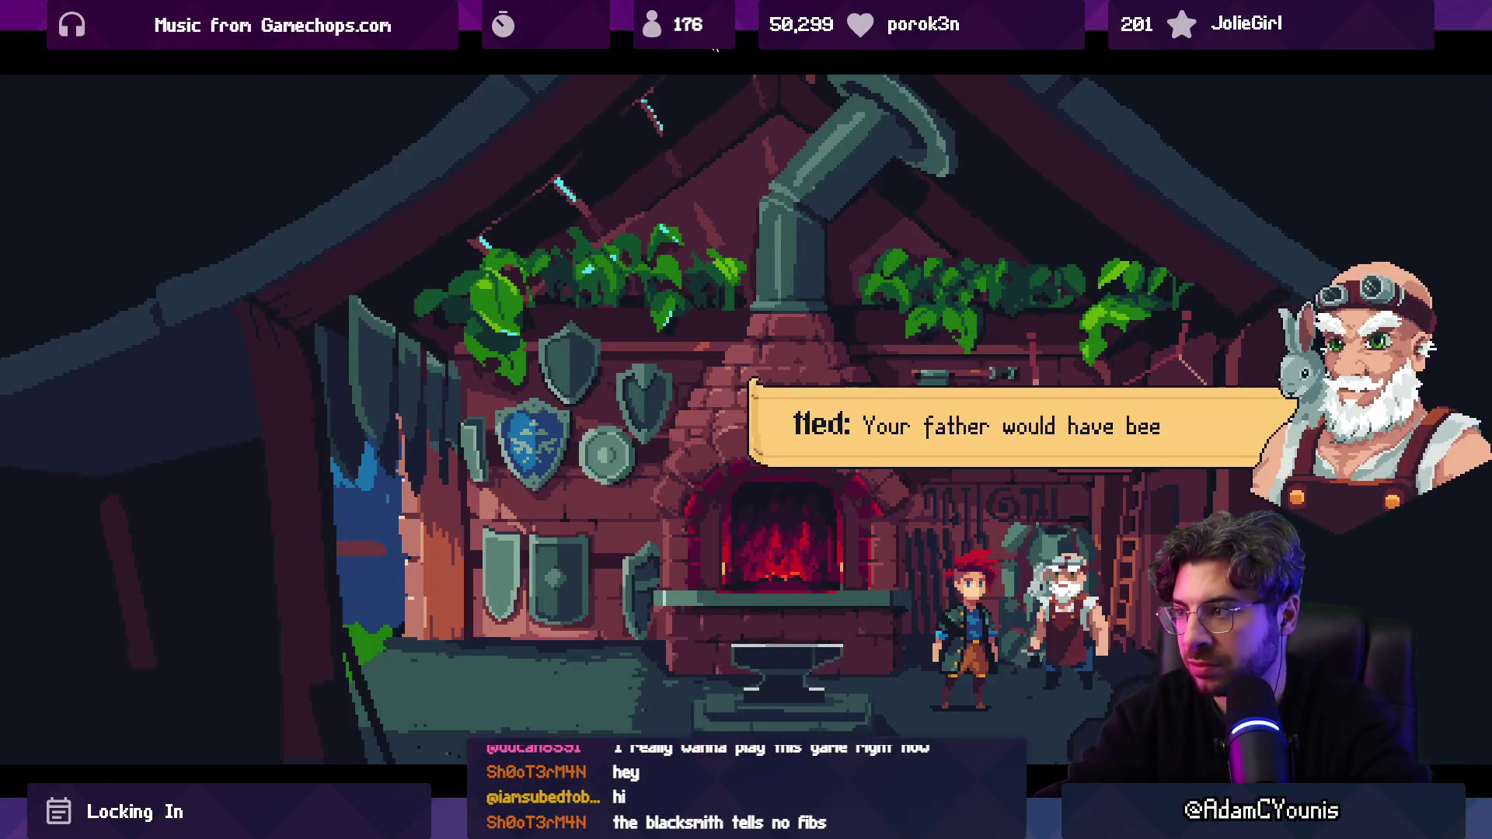
# Step: Stop the playtest, clear the Meet Clockmaker Anton flag, and start a fresh playtest
pyautogui.hotkey('shift', 'space')
pyautogui.click(715, 47)
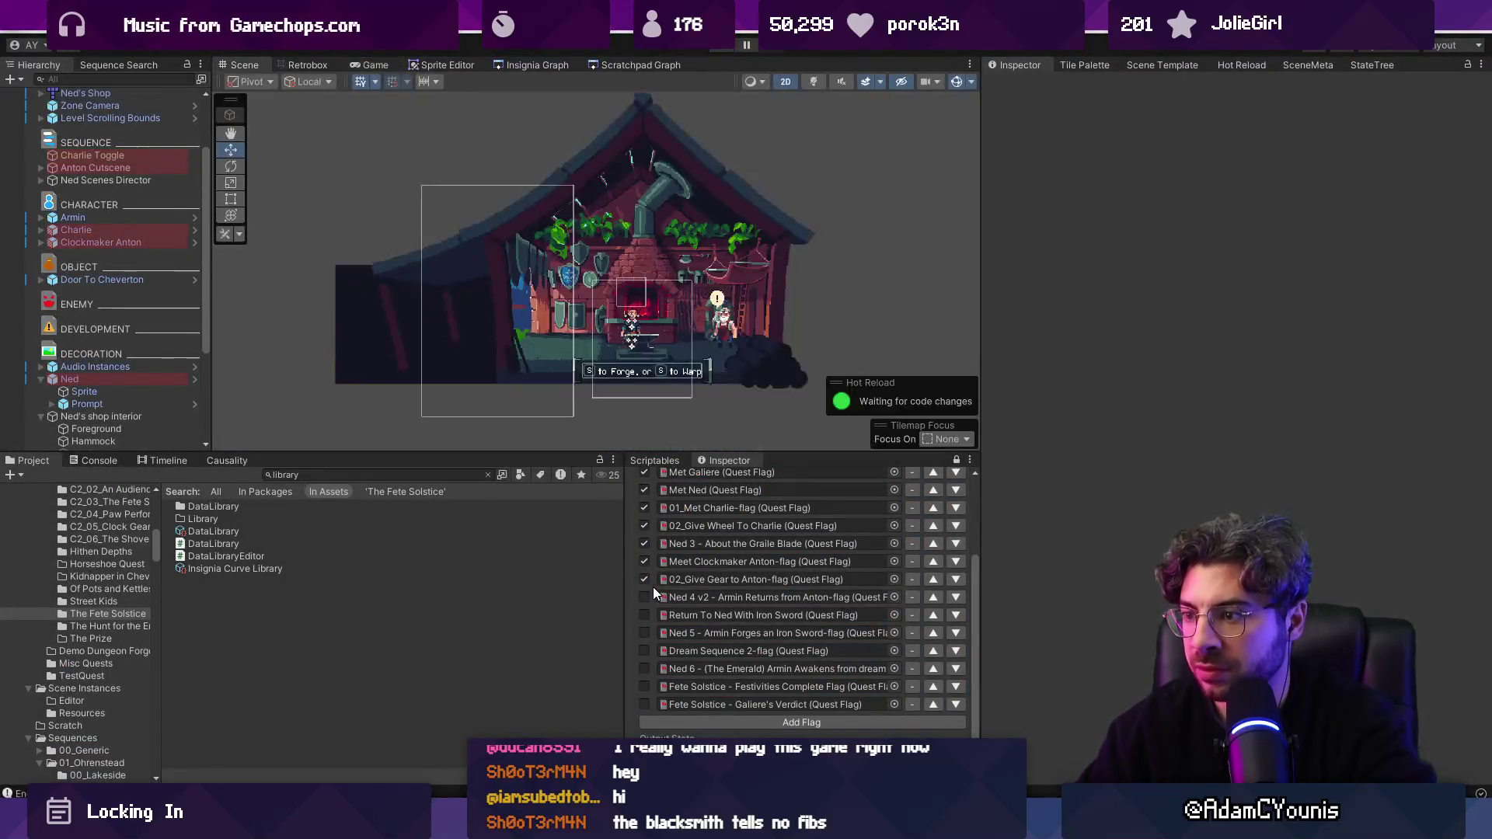
pyautogui.click(646, 560)
pyautogui.scroll(-1, 731, 648)
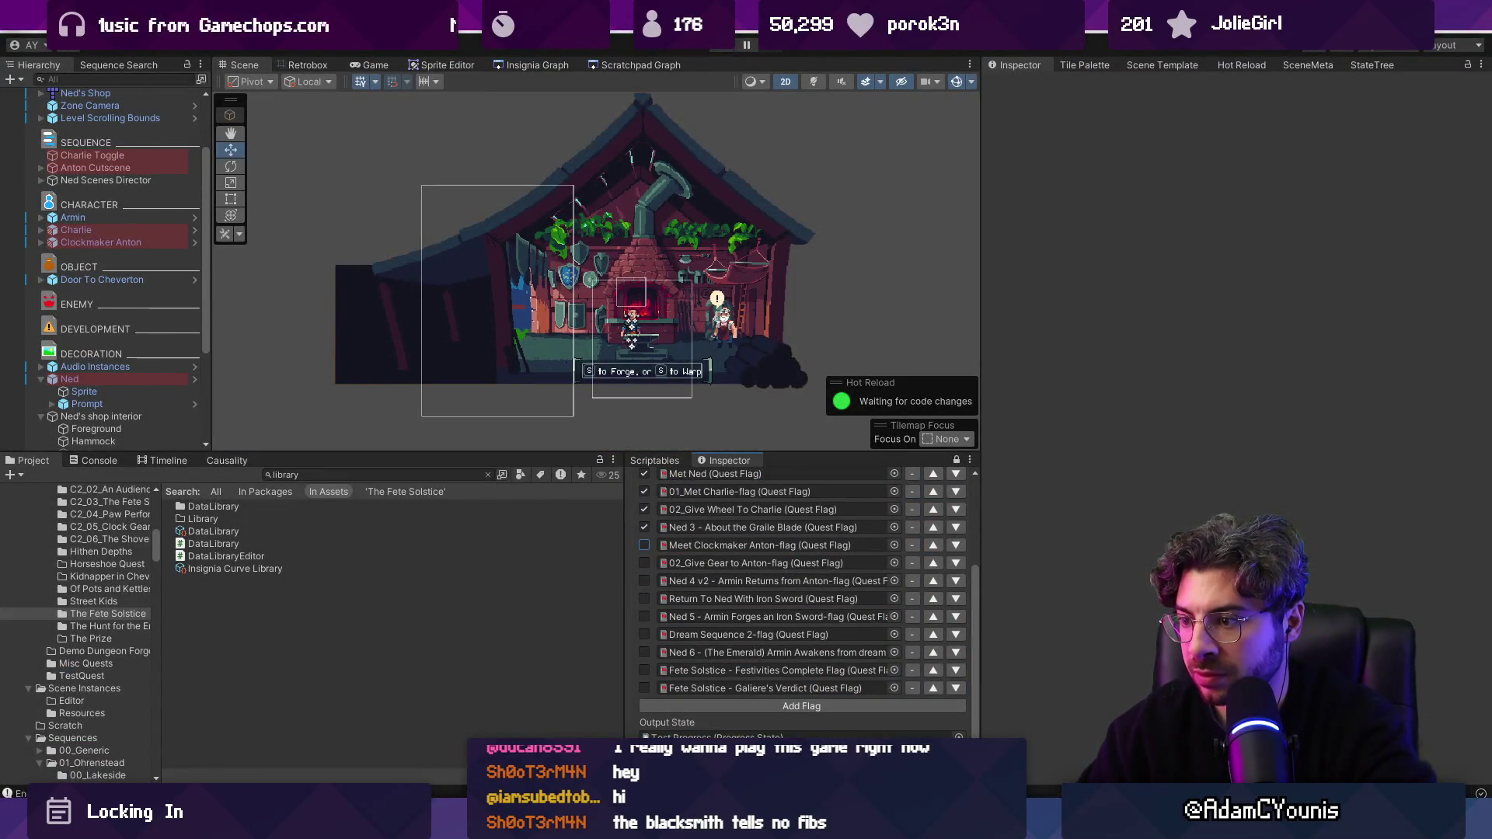
pyautogui.click(728, 49)
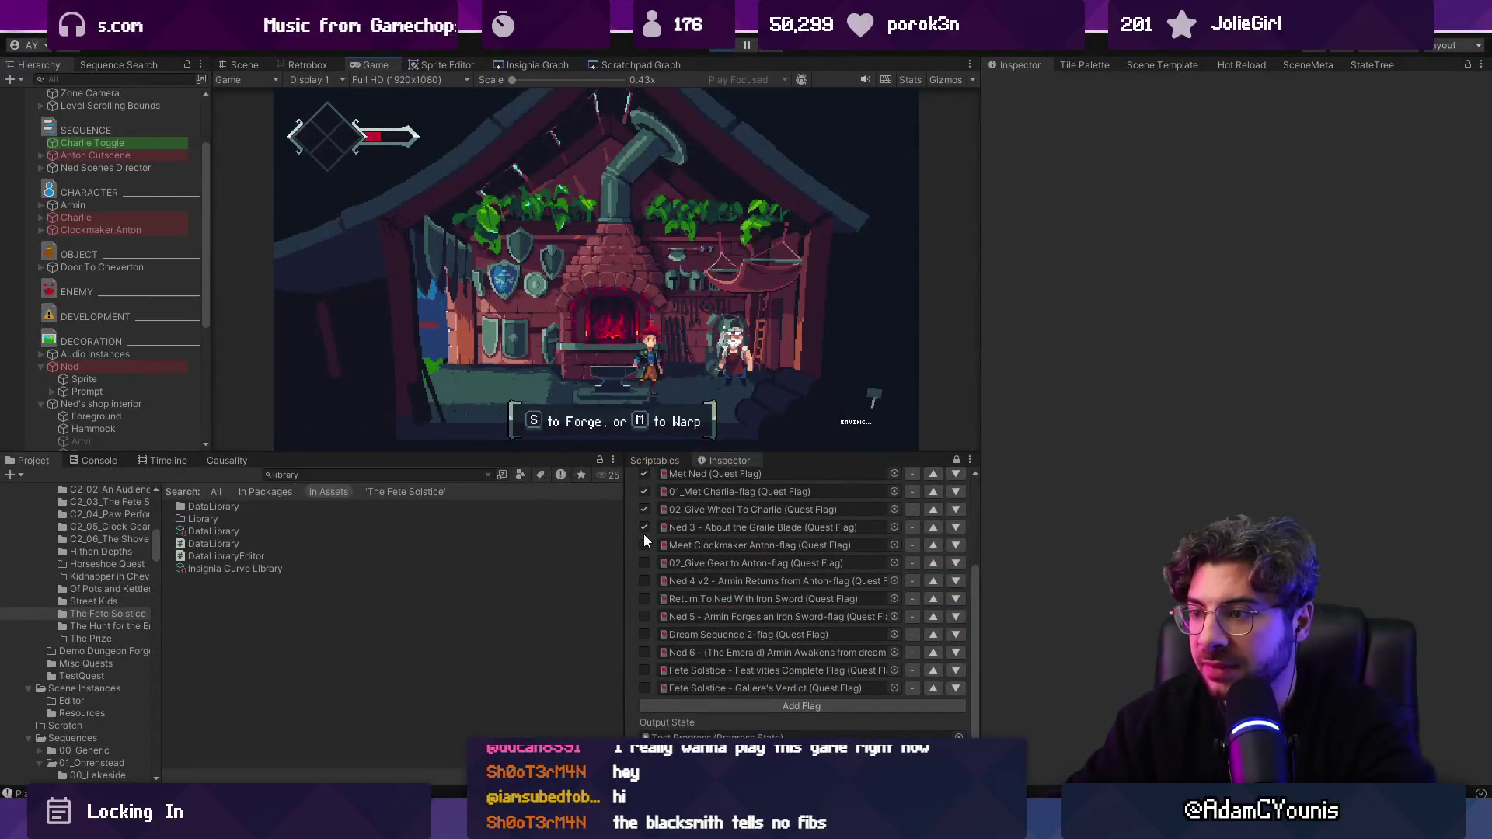
# Step: Set the Meet Clockmaker Anton and 02_Give Gear to Anton flags and play through Ned's new dialogue
pyautogui.click(645, 544)
pyautogui.click(644, 563)
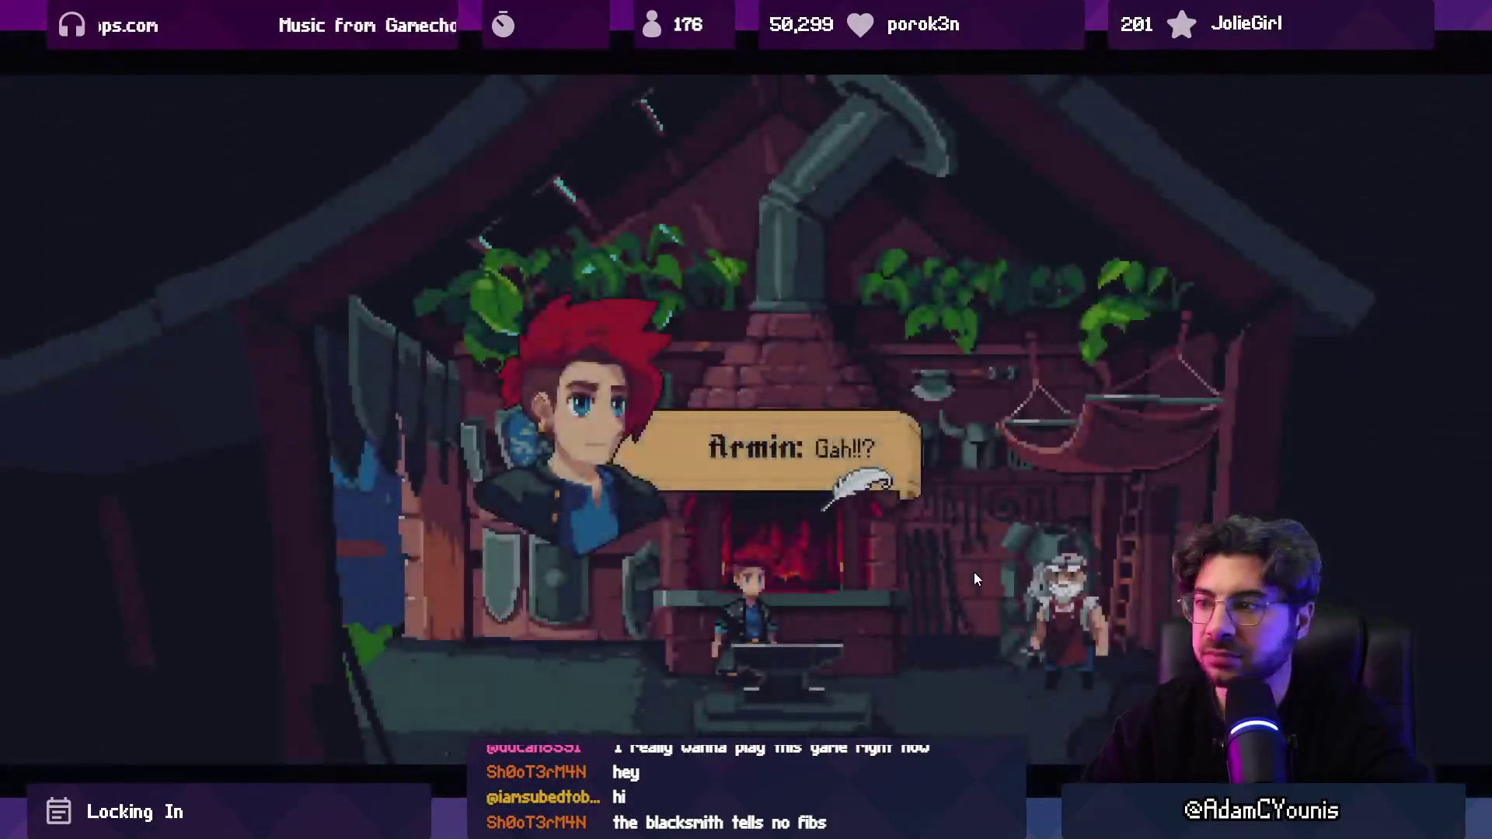
pyautogui.press('Return')
pyautogui.press('Return')
pyautogui.press('Return')
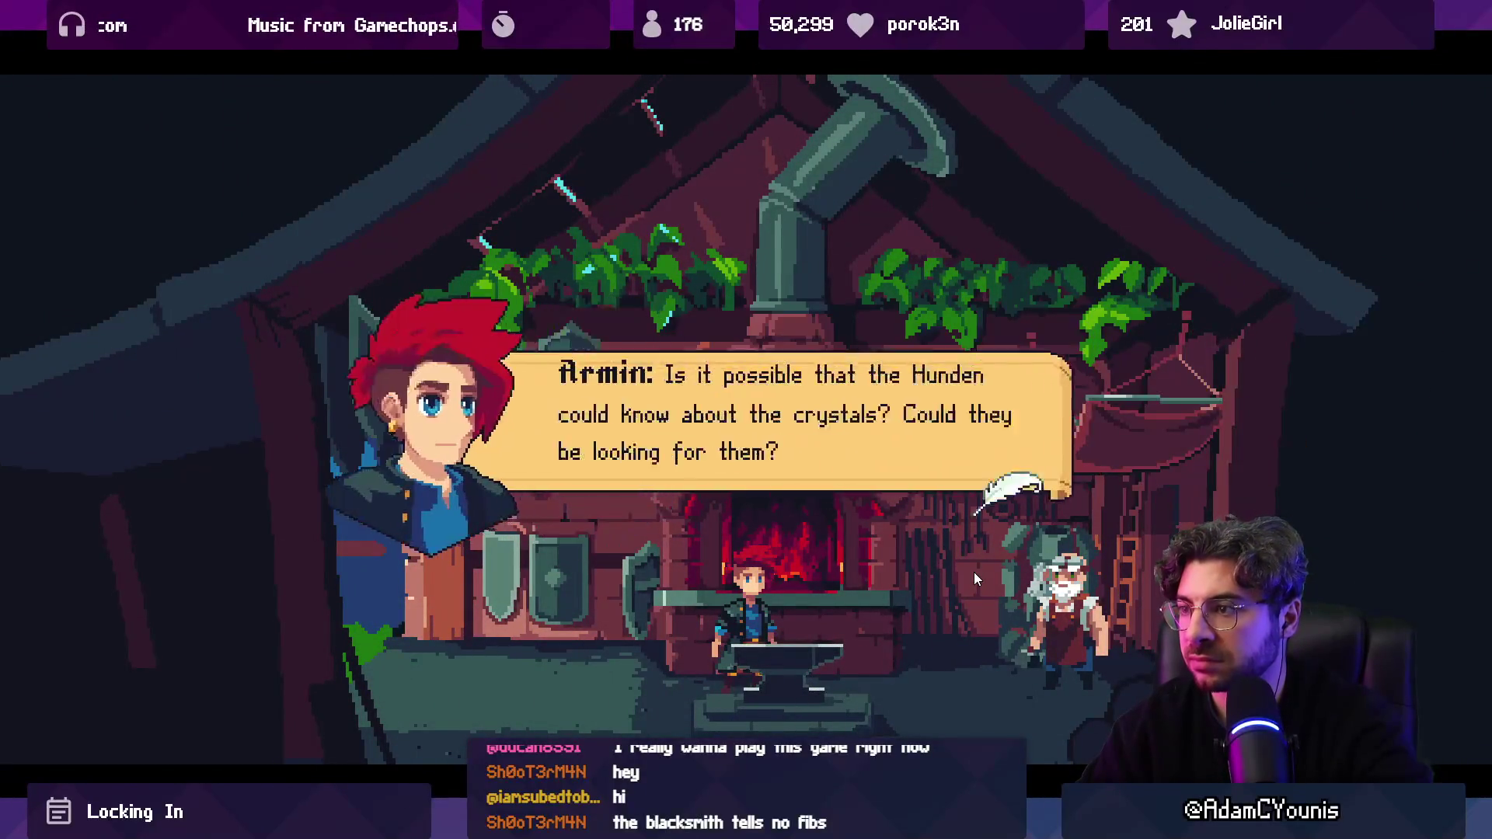
pyautogui.press('Return')
pyautogui.press('Return')
pyautogui.press('Return')
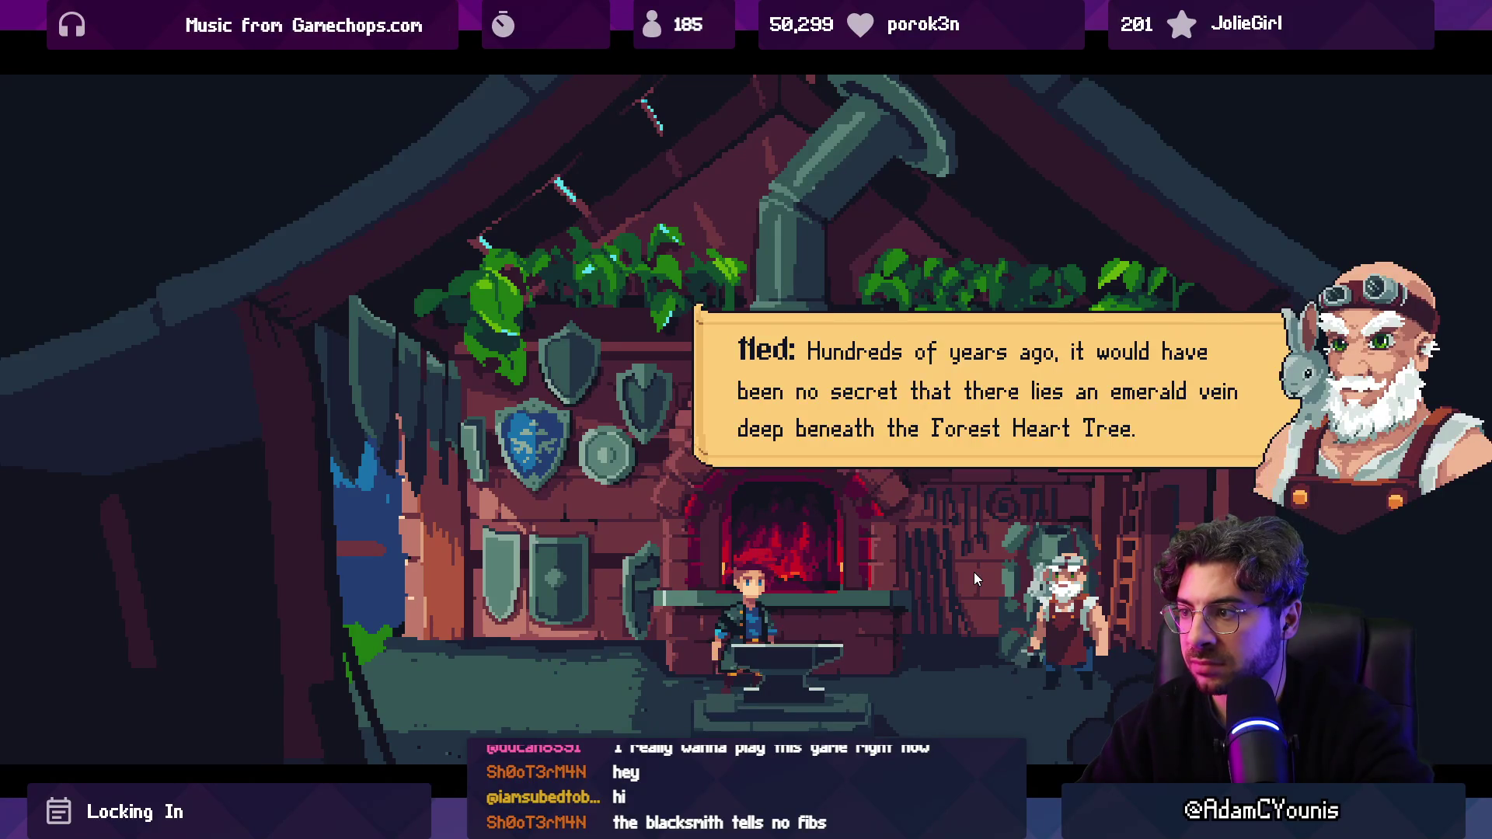
pyautogui.press('Return')
pyautogui.press('Return')
pyautogui.press('Return')
pyautogui.press('Return')
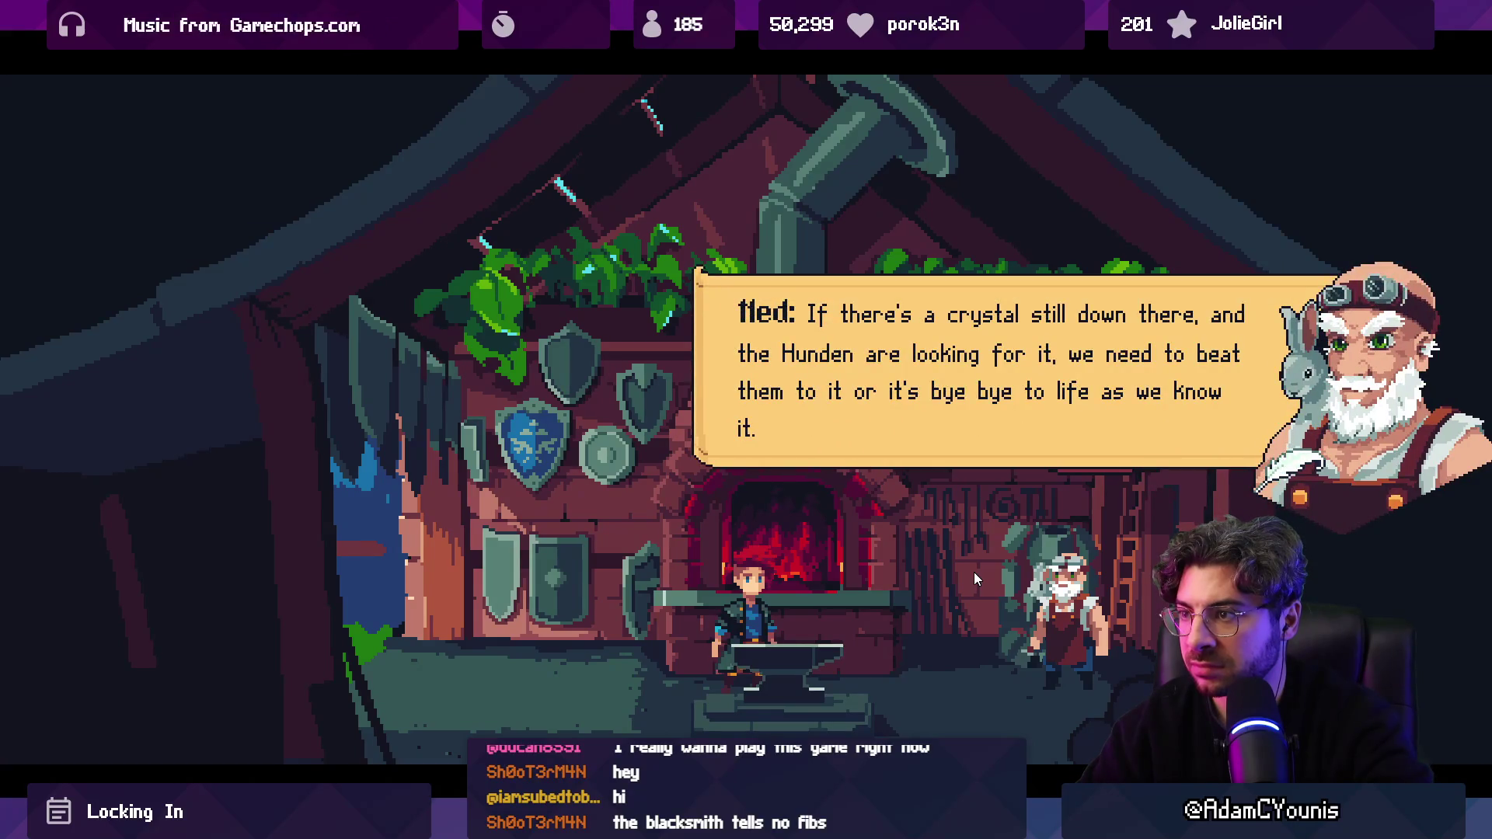
pyautogui.press('Return')
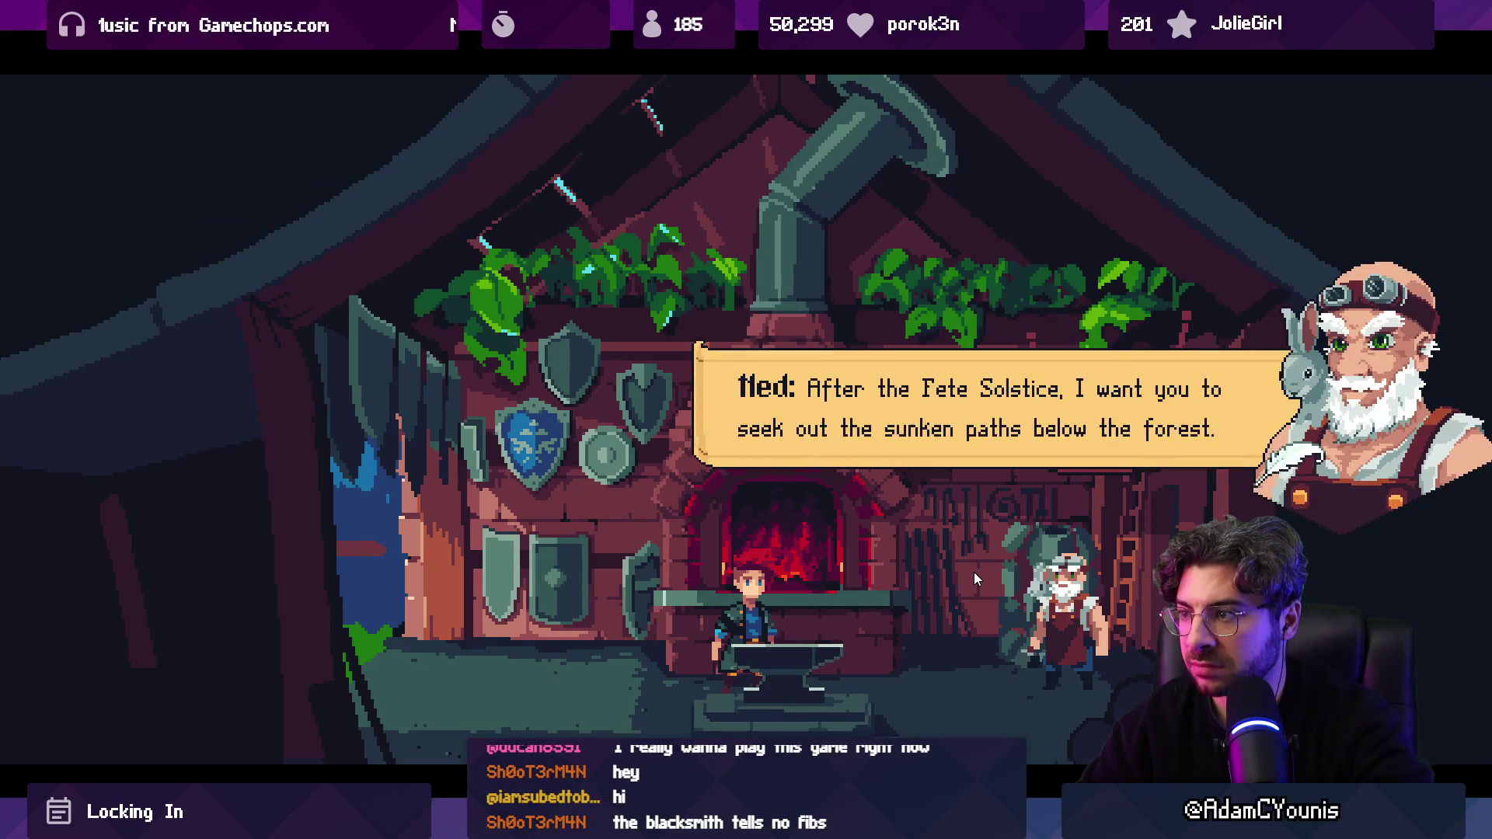
pyautogui.press('Return')
pyautogui.press('Return')
pyautogui.press('Return')
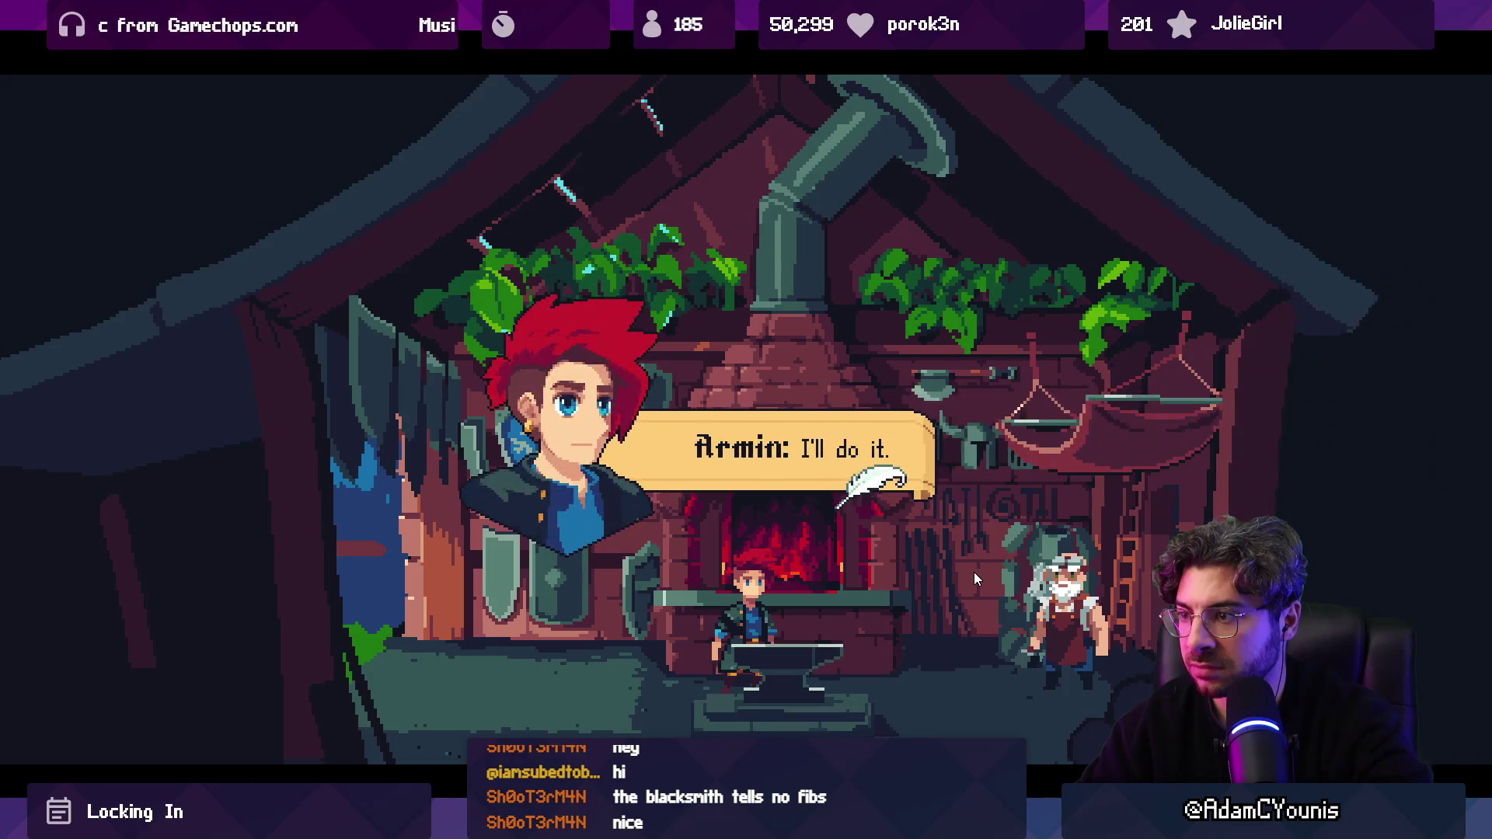
pyautogui.press('Return')
pyautogui.press('Return')
pyautogui.press('Left')
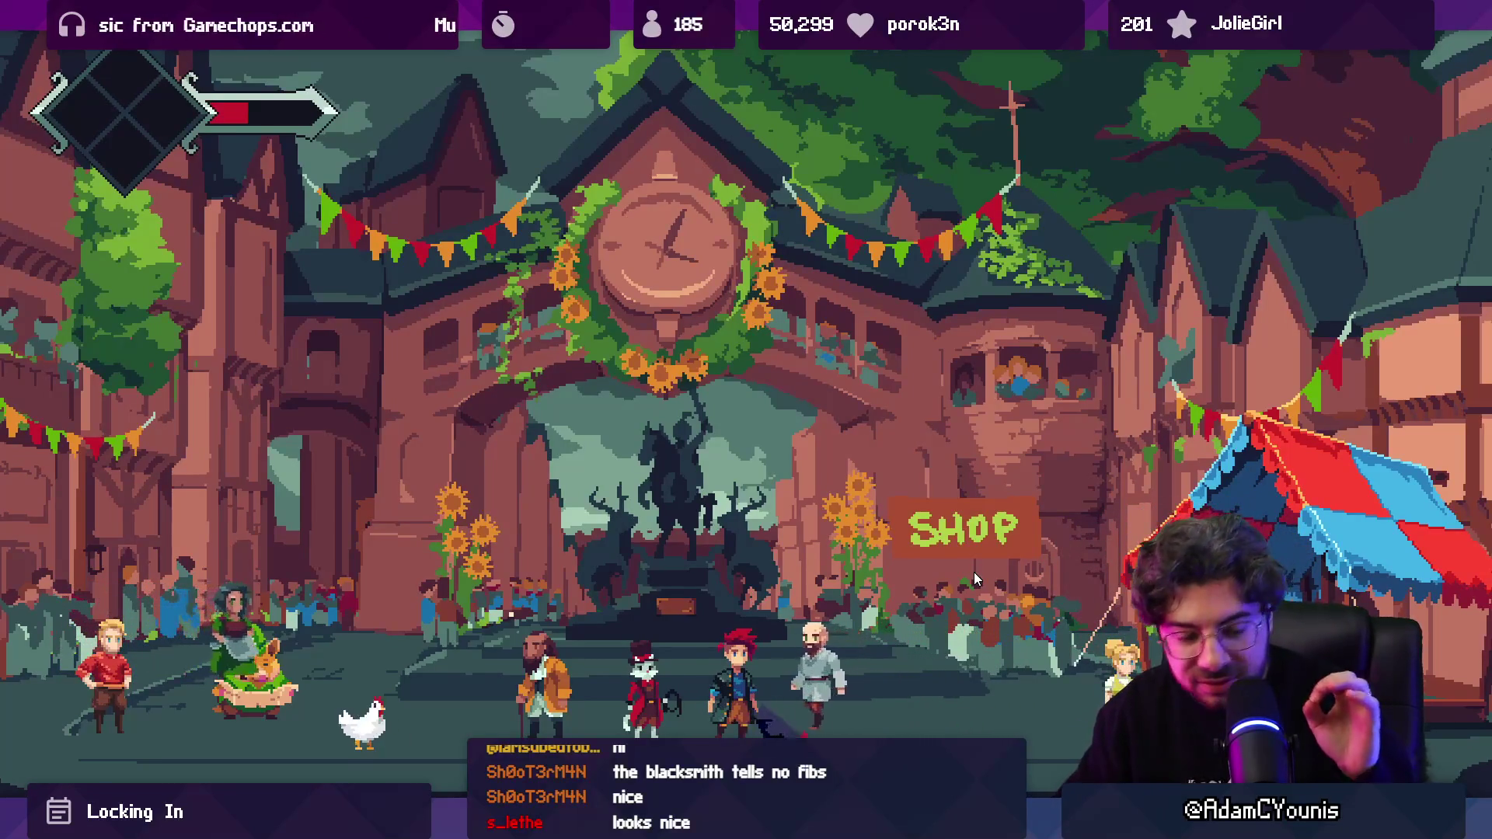
pyautogui.hotkey('shift', 'space')
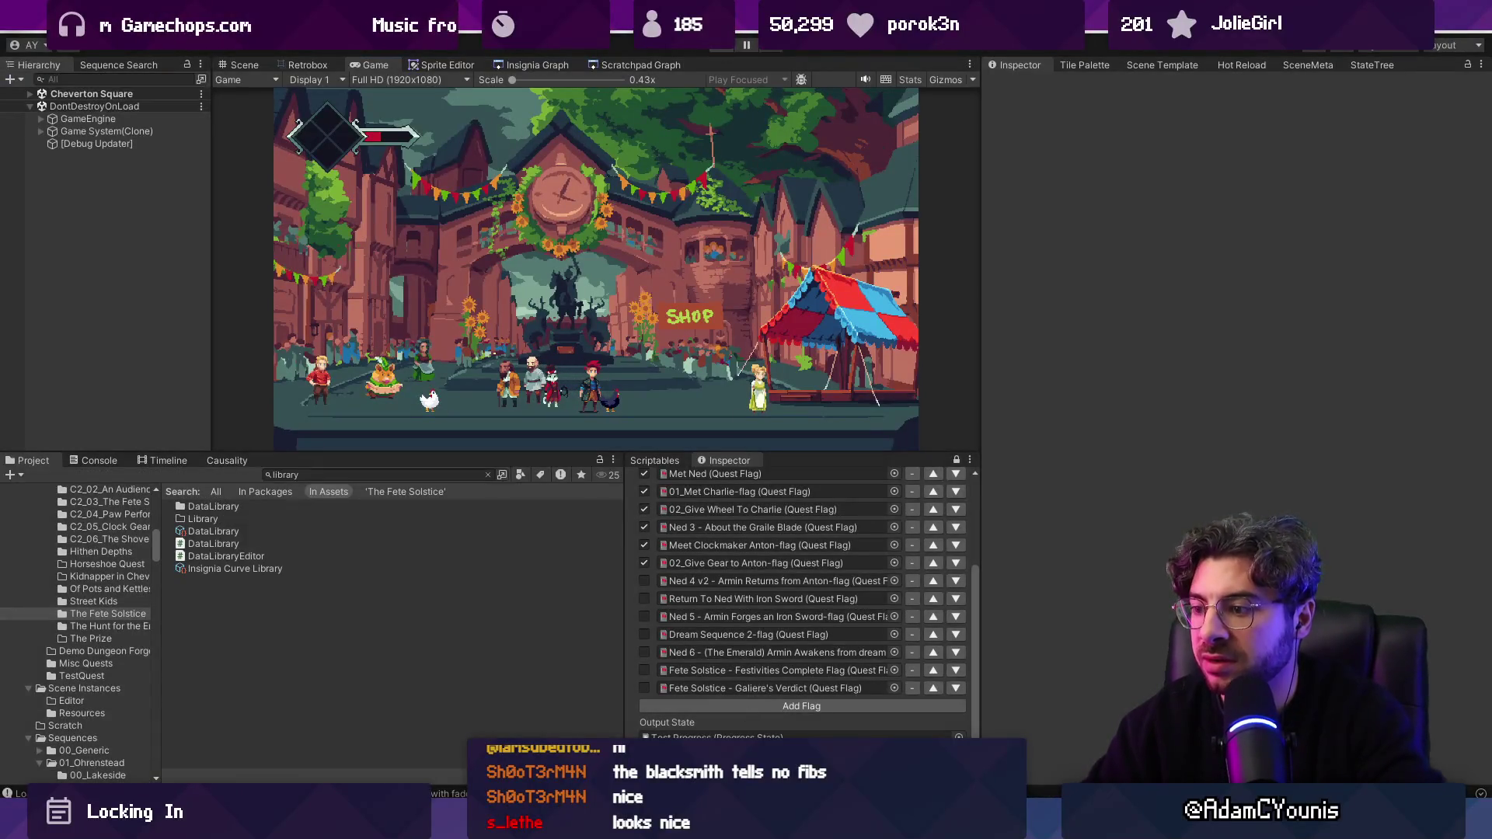
pyautogui.hotkey('alt', 'Tab')
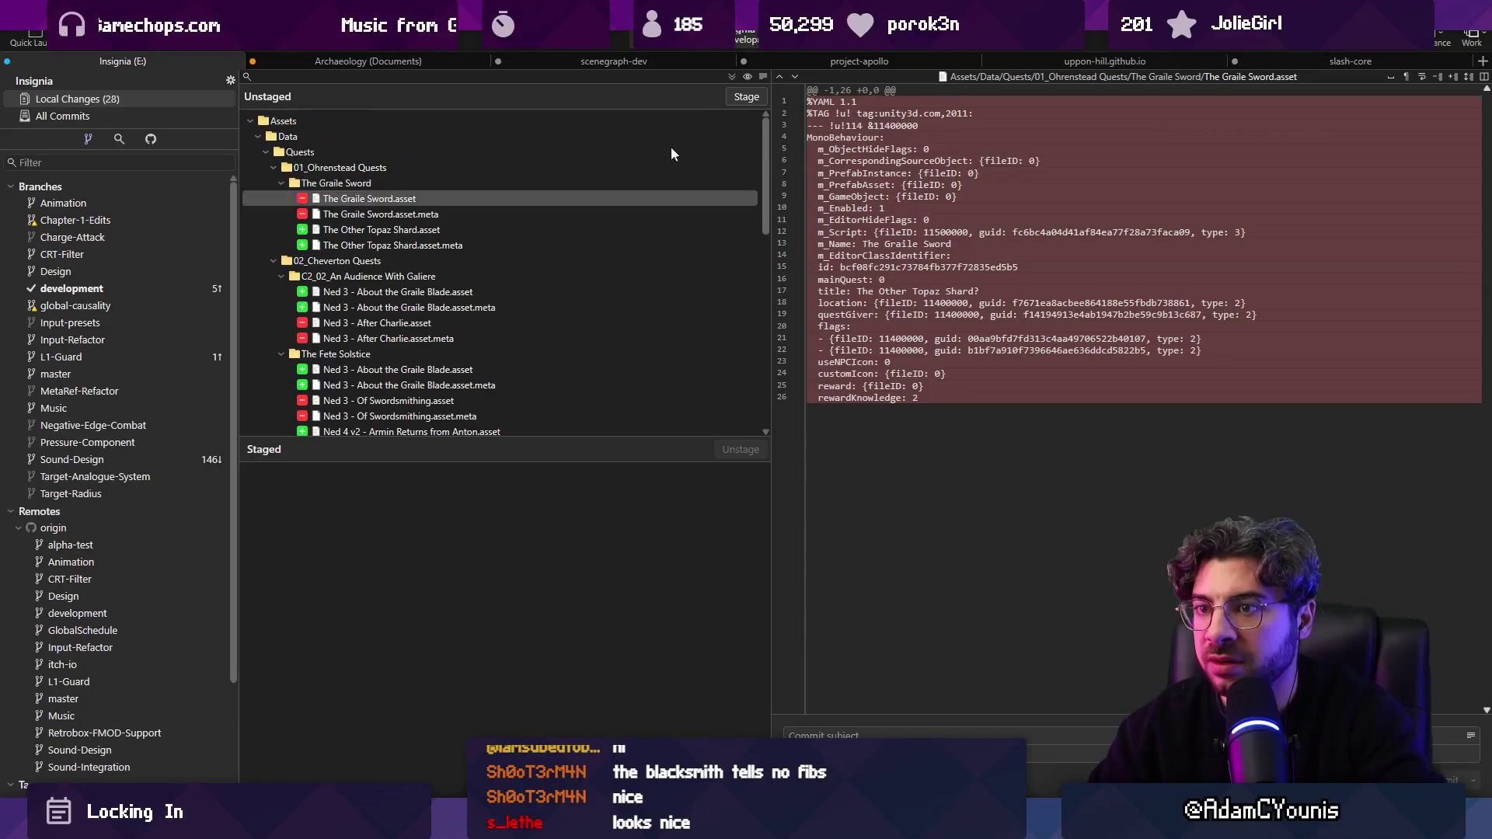
# Step: Stage all changed quest assets, commit them, and push to the development branch
pyautogui.click(746, 96)
pyautogui.write('Amends Ned dialogue to no longer require Armin to forge a sw')
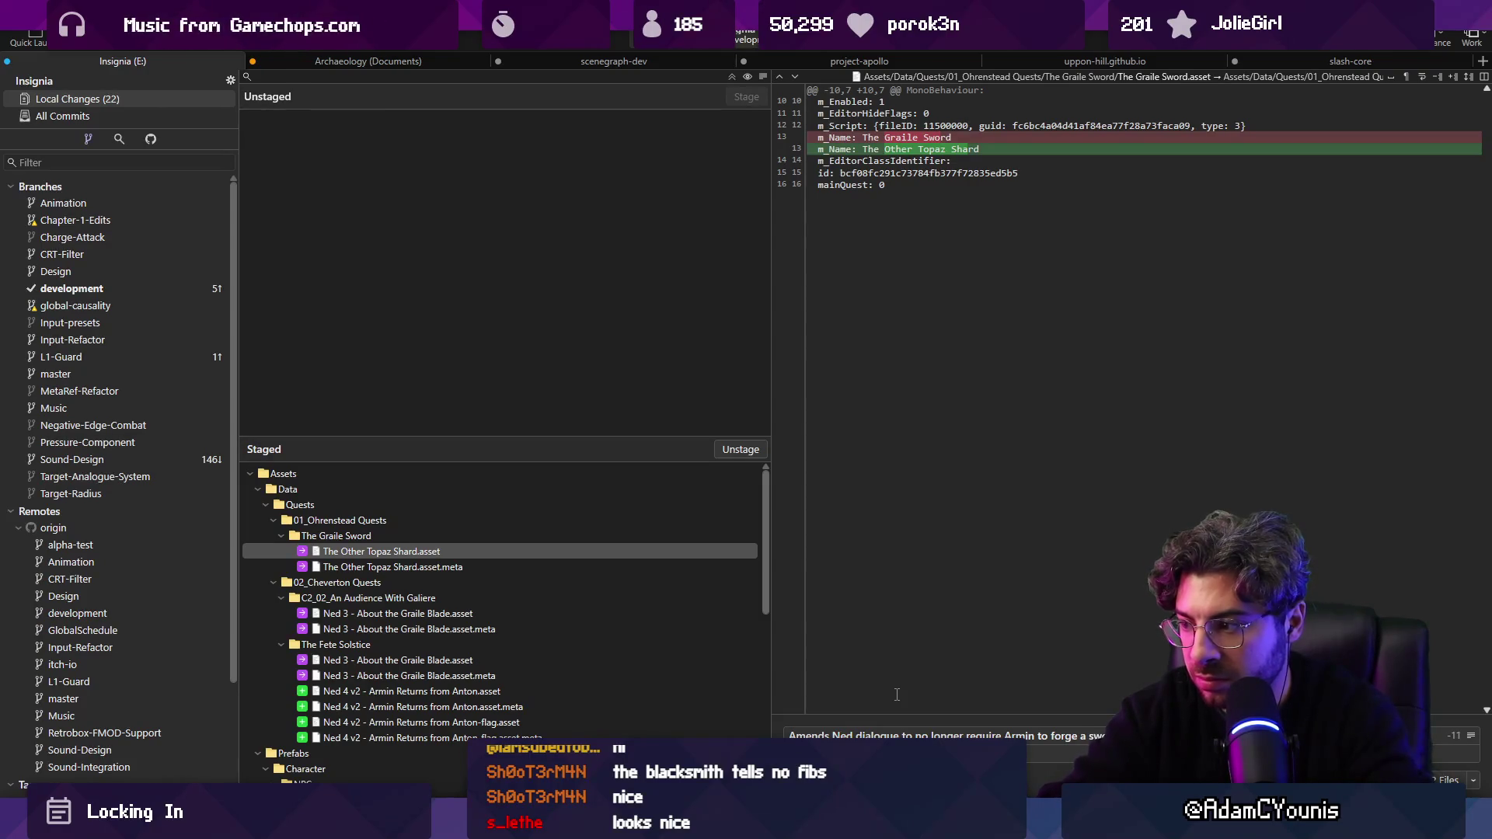
pyautogui.hotkey('ctrl', 'Return')
pyautogui.hotkey('ctrl', 'shift', 'p')
pyautogui.press('Return')
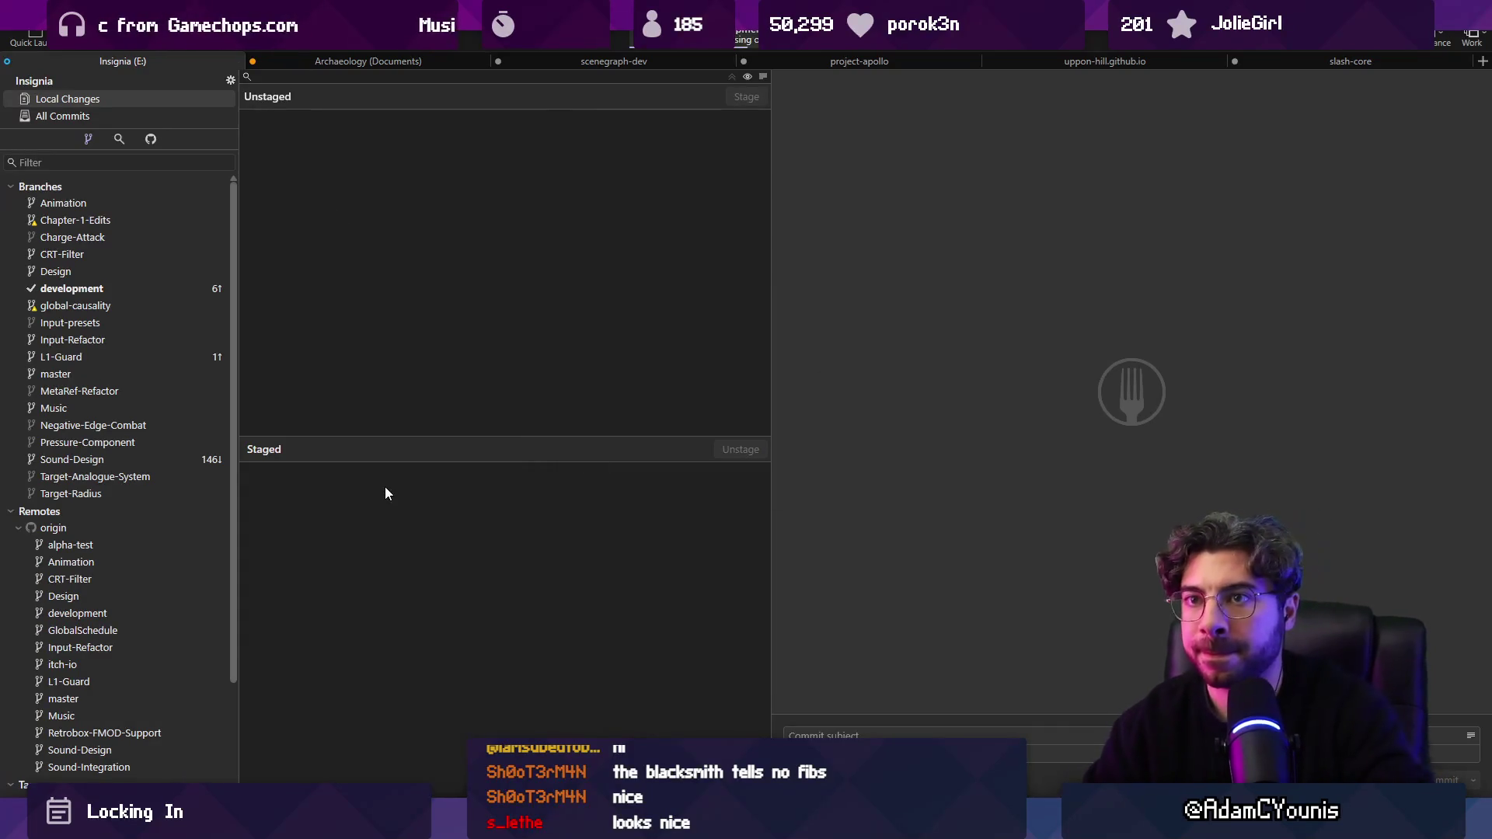
pyautogui.hotkey('alt', 'Tab')
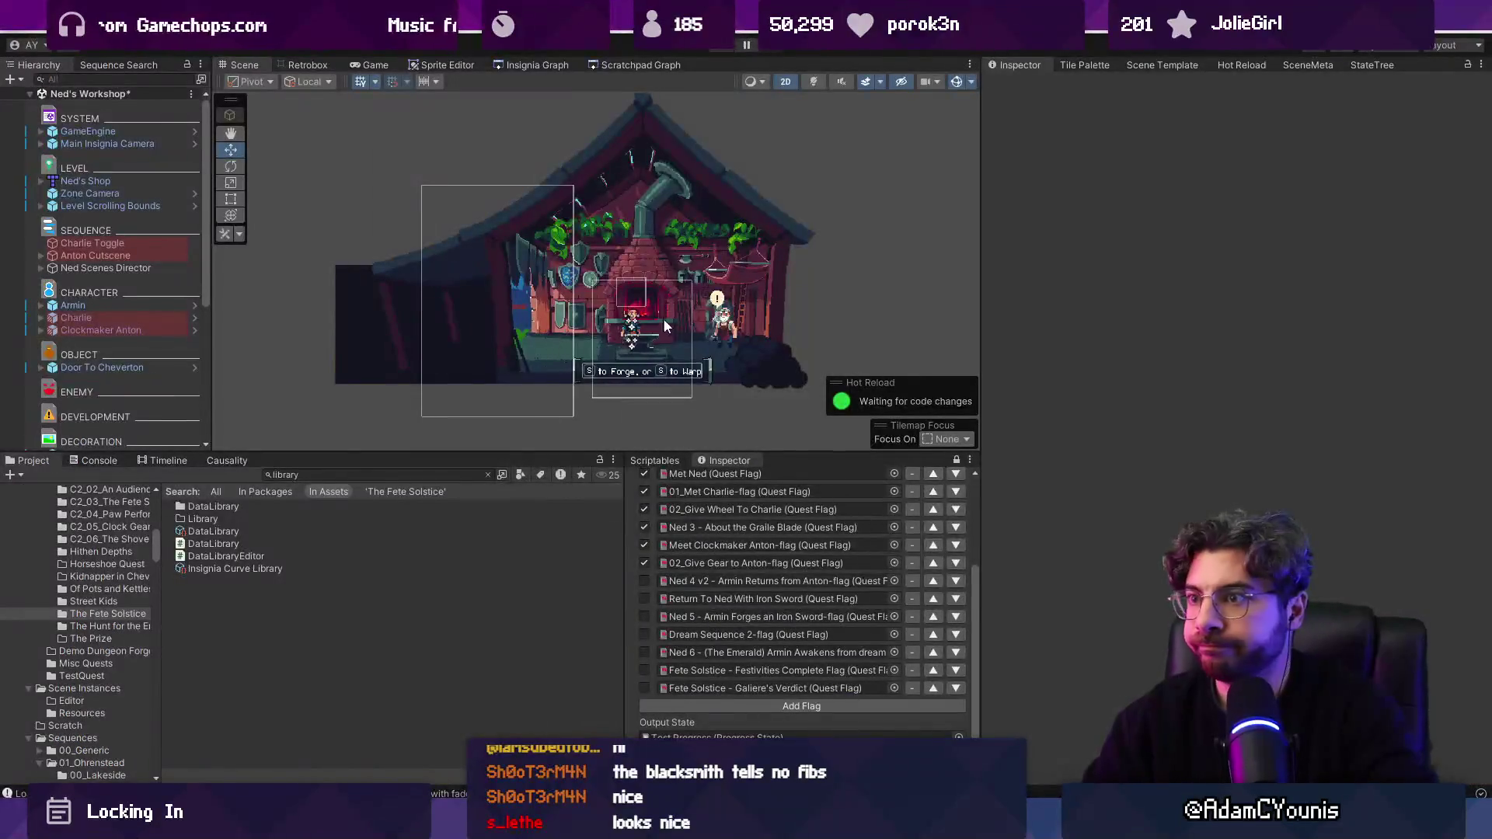
# Step: Set the Ned 4 v2, Ned 5 Armin Forges an Iron Sword and Dream Sequence 2 flags mid-playtest
pyautogui.scroll(-2, 683, 325)
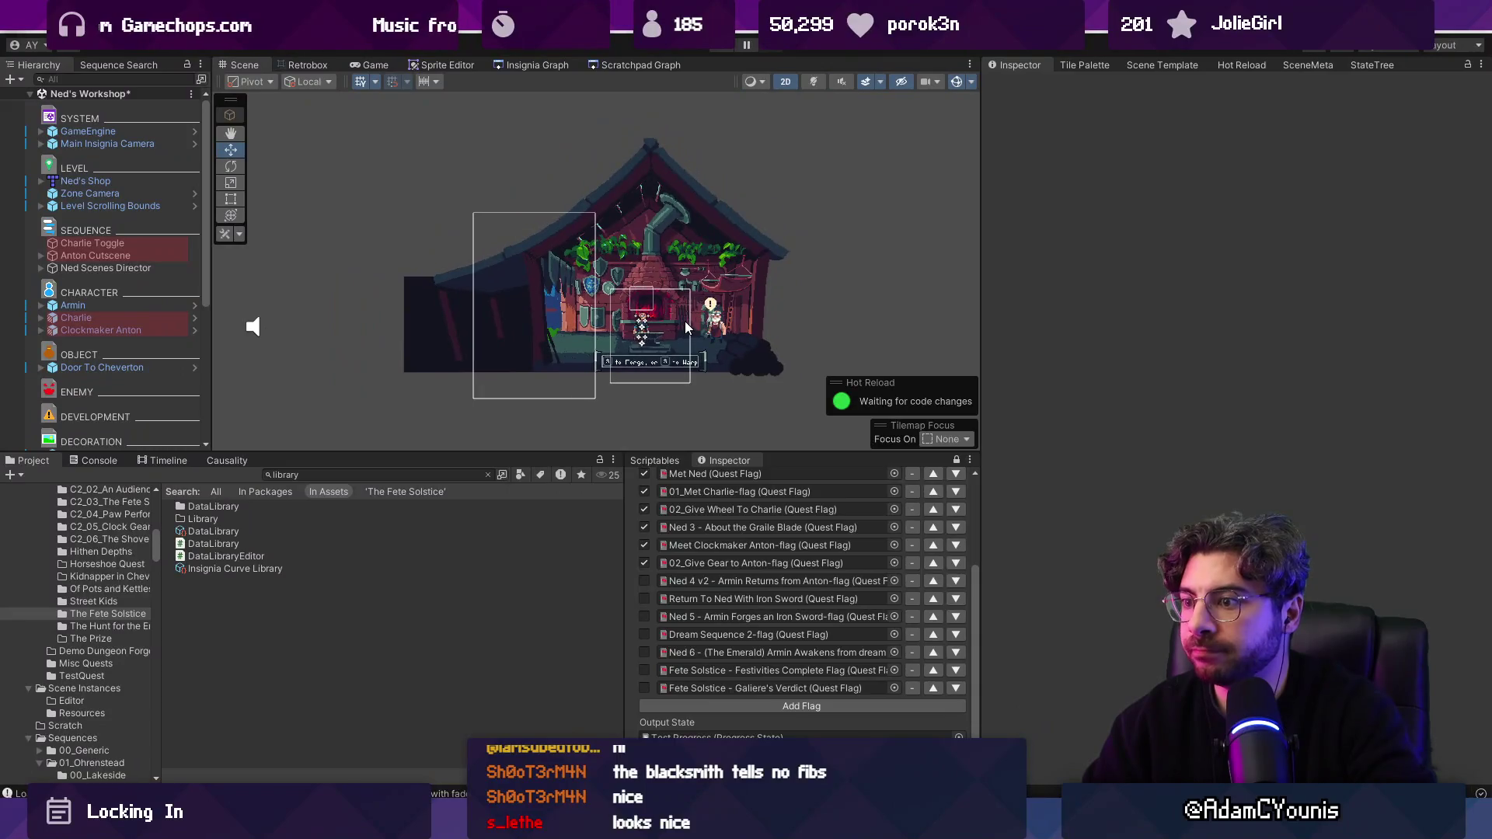
pyautogui.click(645, 580)
pyautogui.click(646, 616)
pyautogui.click(645, 634)
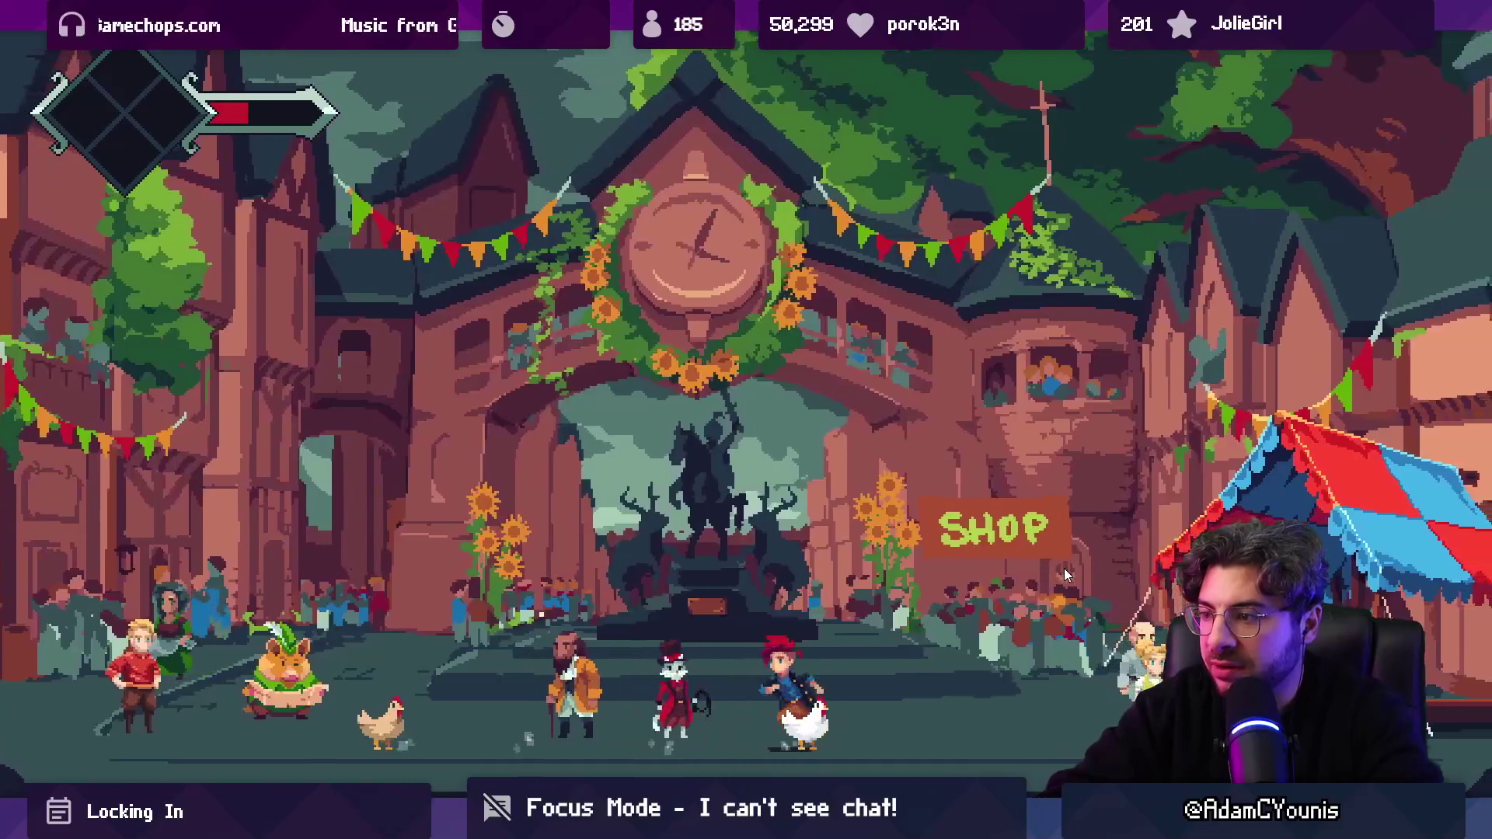
pyautogui.hotkey('shift', 'space')
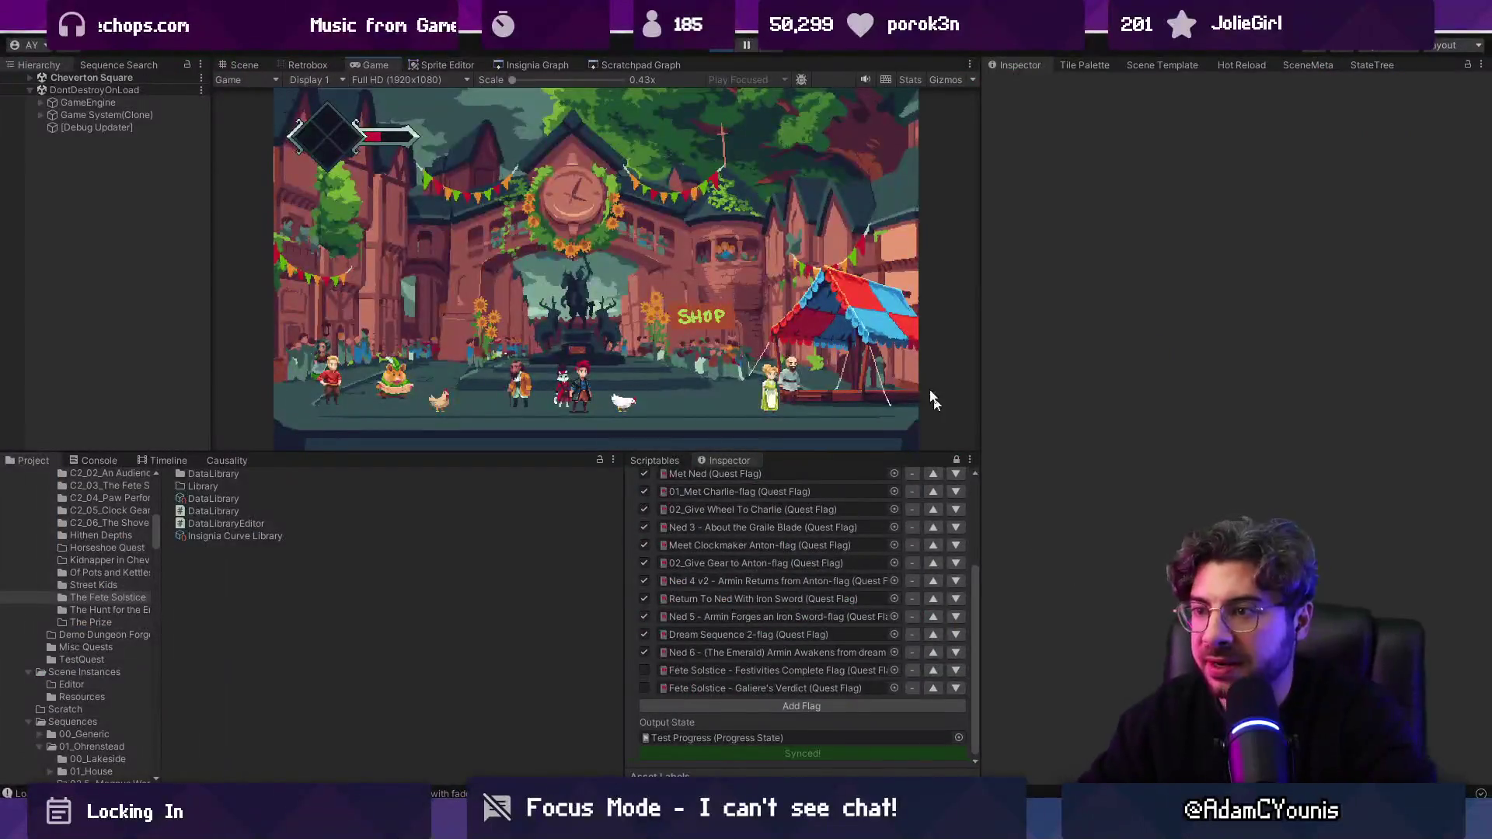
# Step: Stop the playtest, save Ned's Workshop, and load Cheverton Square from the Insignia Graph
pyautogui.click(717, 51)
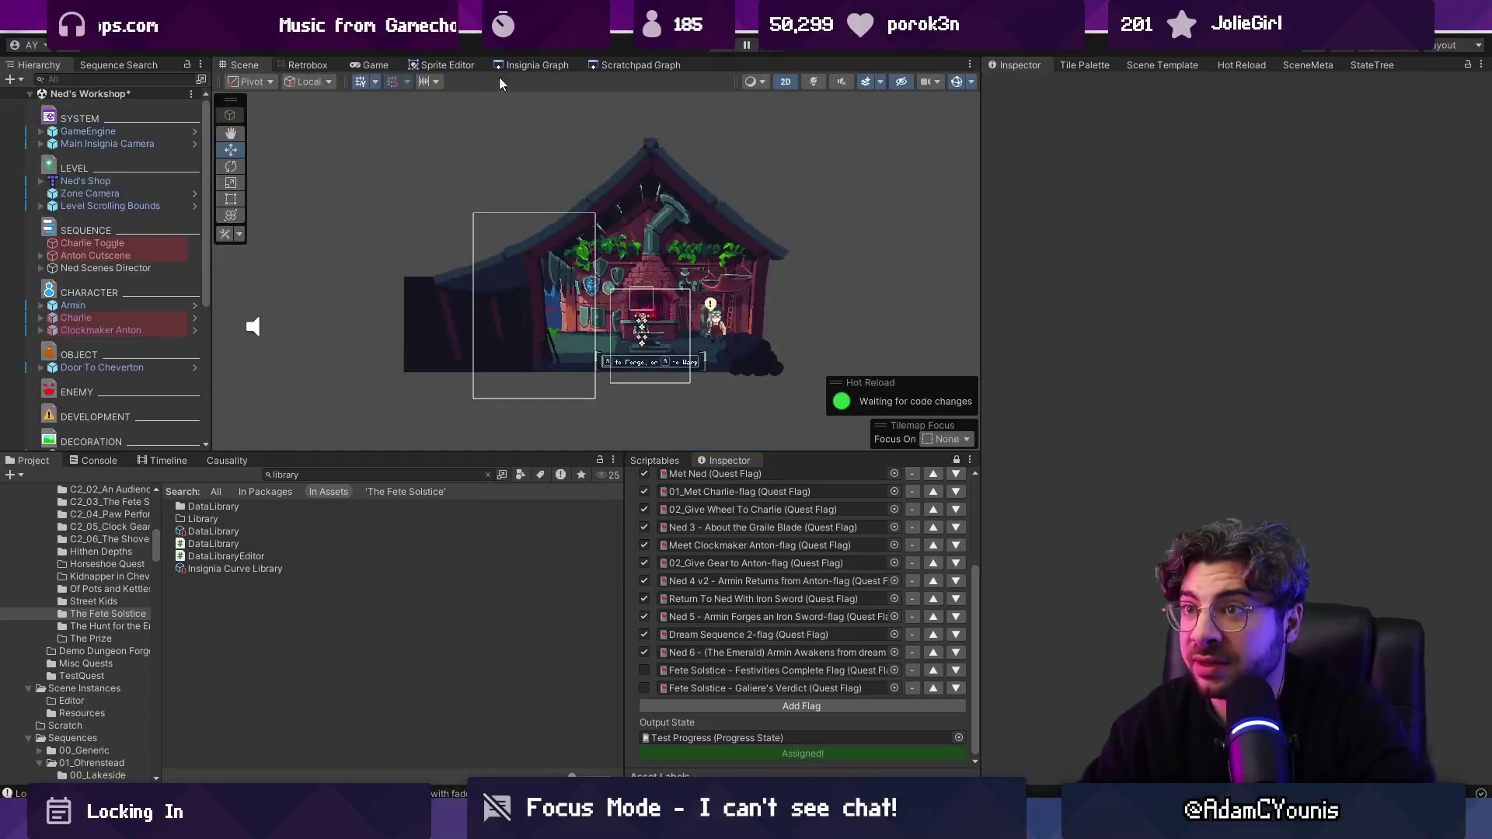
pyautogui.click(536, 64)
pyautogui.scroll(5, 581, 315)
pyautogui.doubleClick(558, 316)
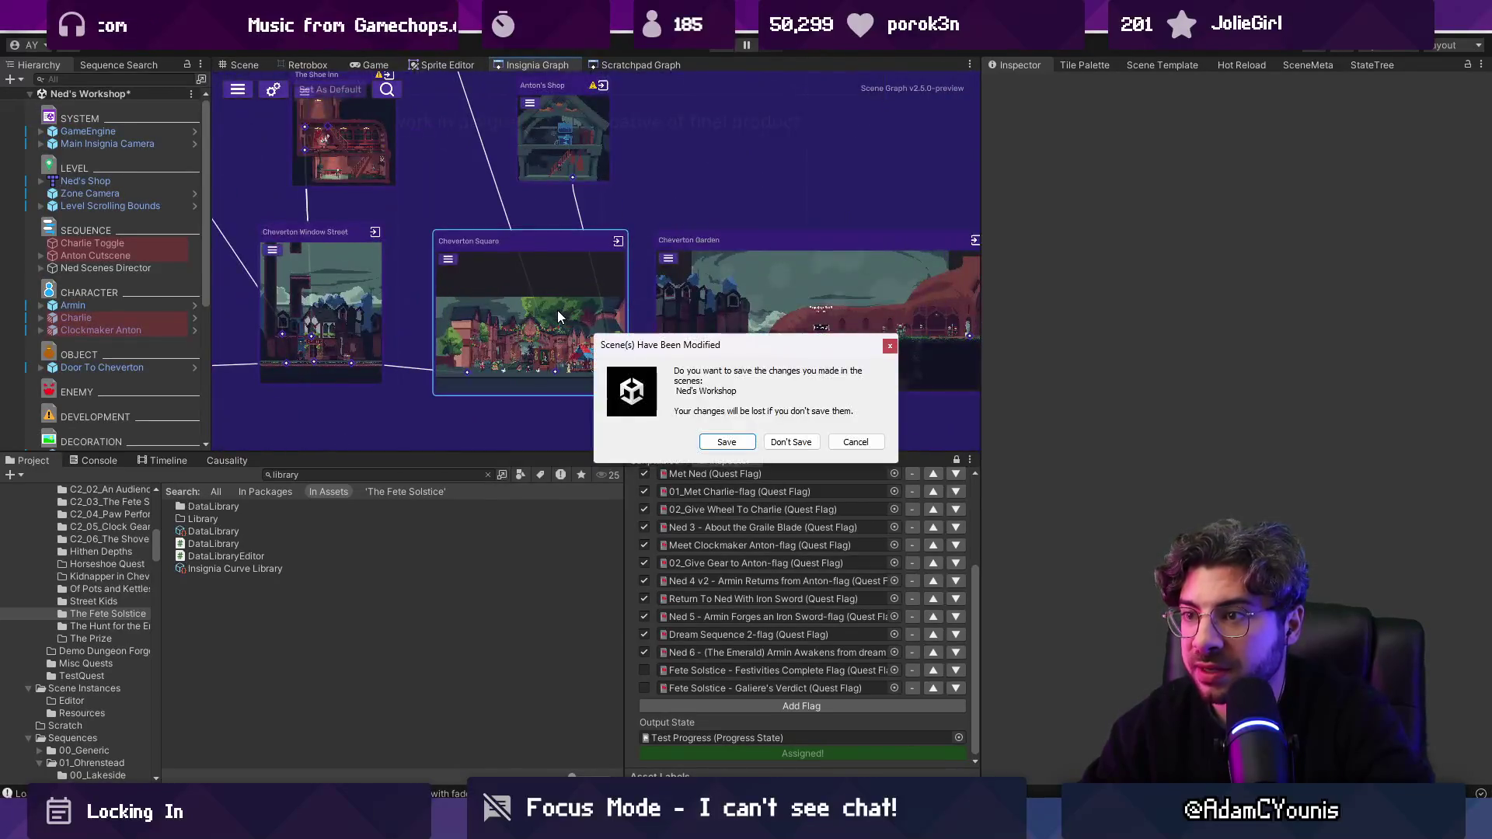
pyautogui.click(744, 440)
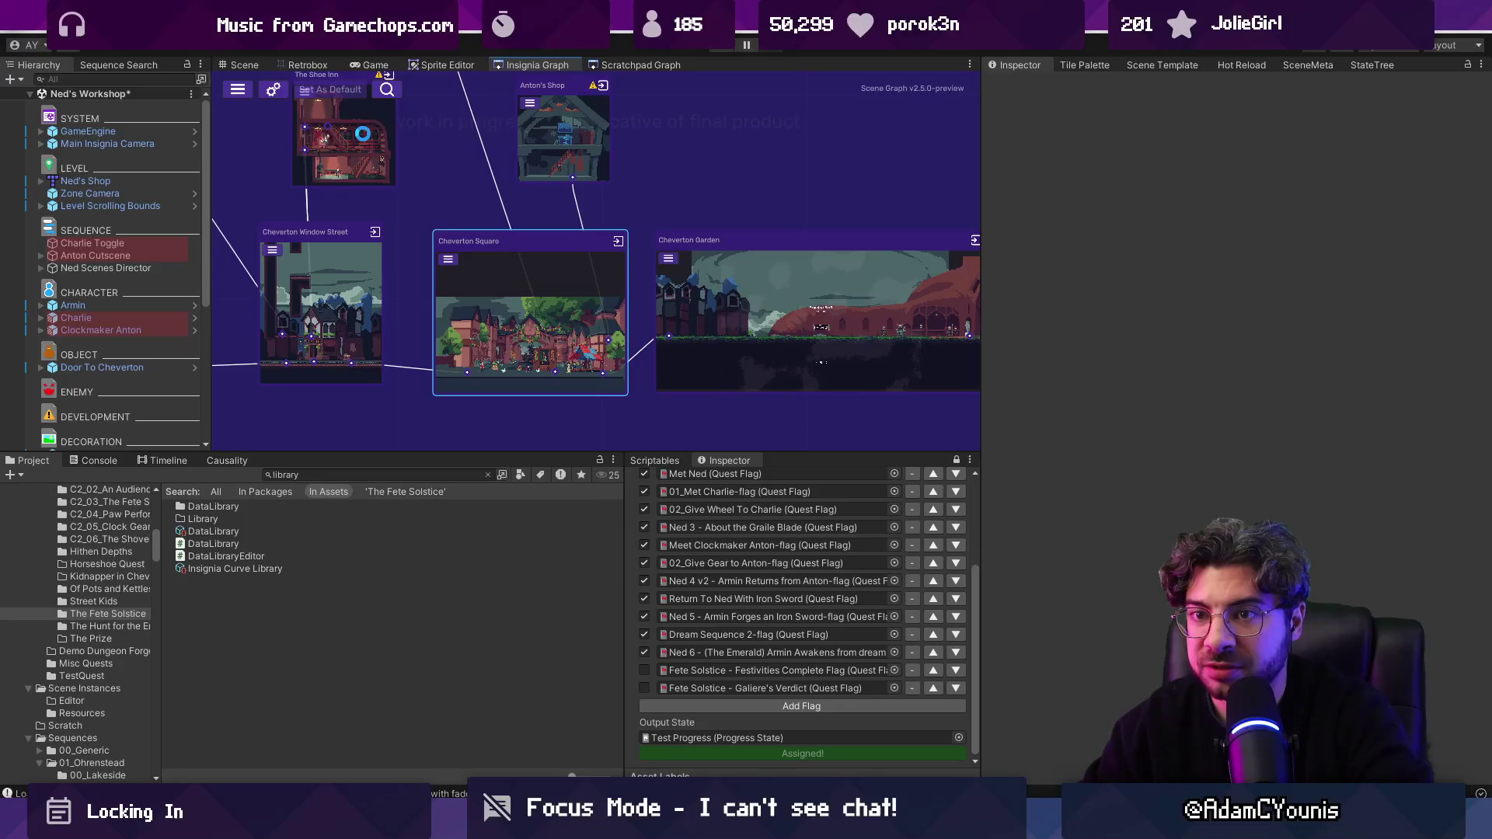
# Step: Select Terrain Surface and inspect the Stone, Rooftop, Heavy Grass and Carpet surface types
pyautogui.click(254, 67)
pyautogui.scroll(-5, 164, 277)
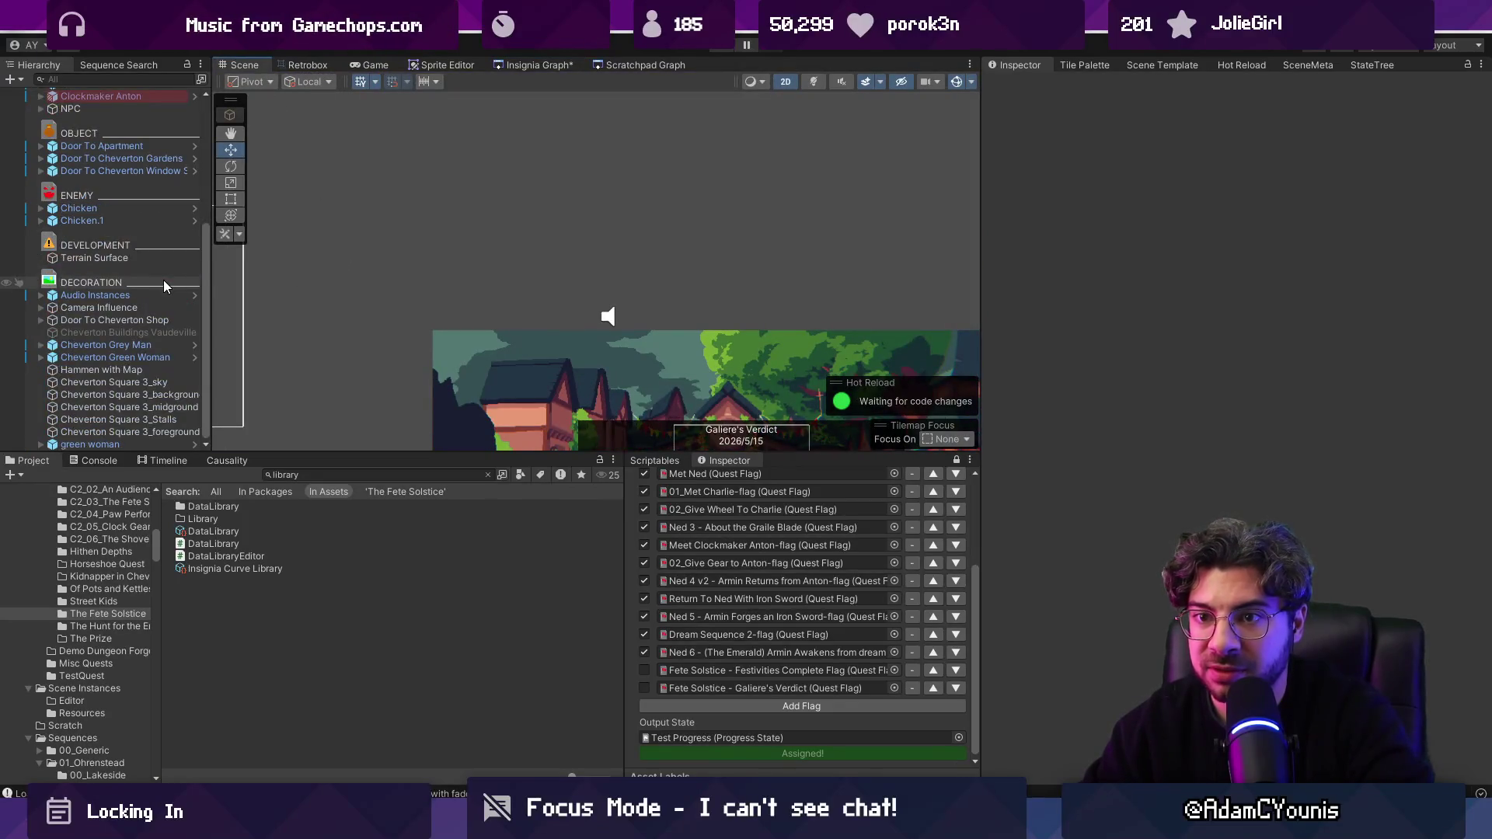
pyautogui.click(93, 258)
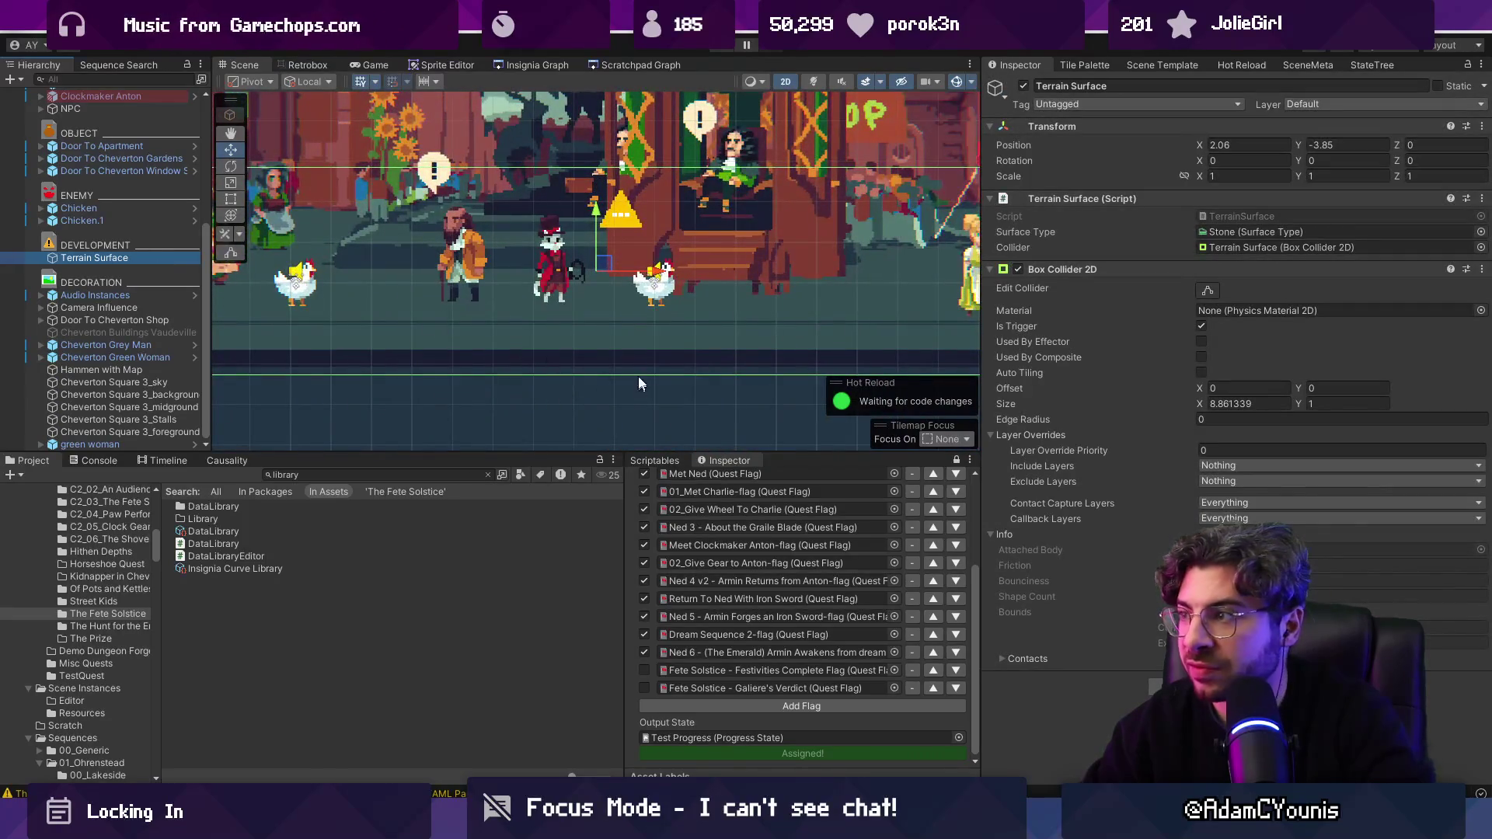
pyautogui.scroll(-5, 631, 327)
pyautogui.moveTo(603, 339); pyautogui.dragTo(592, 399)
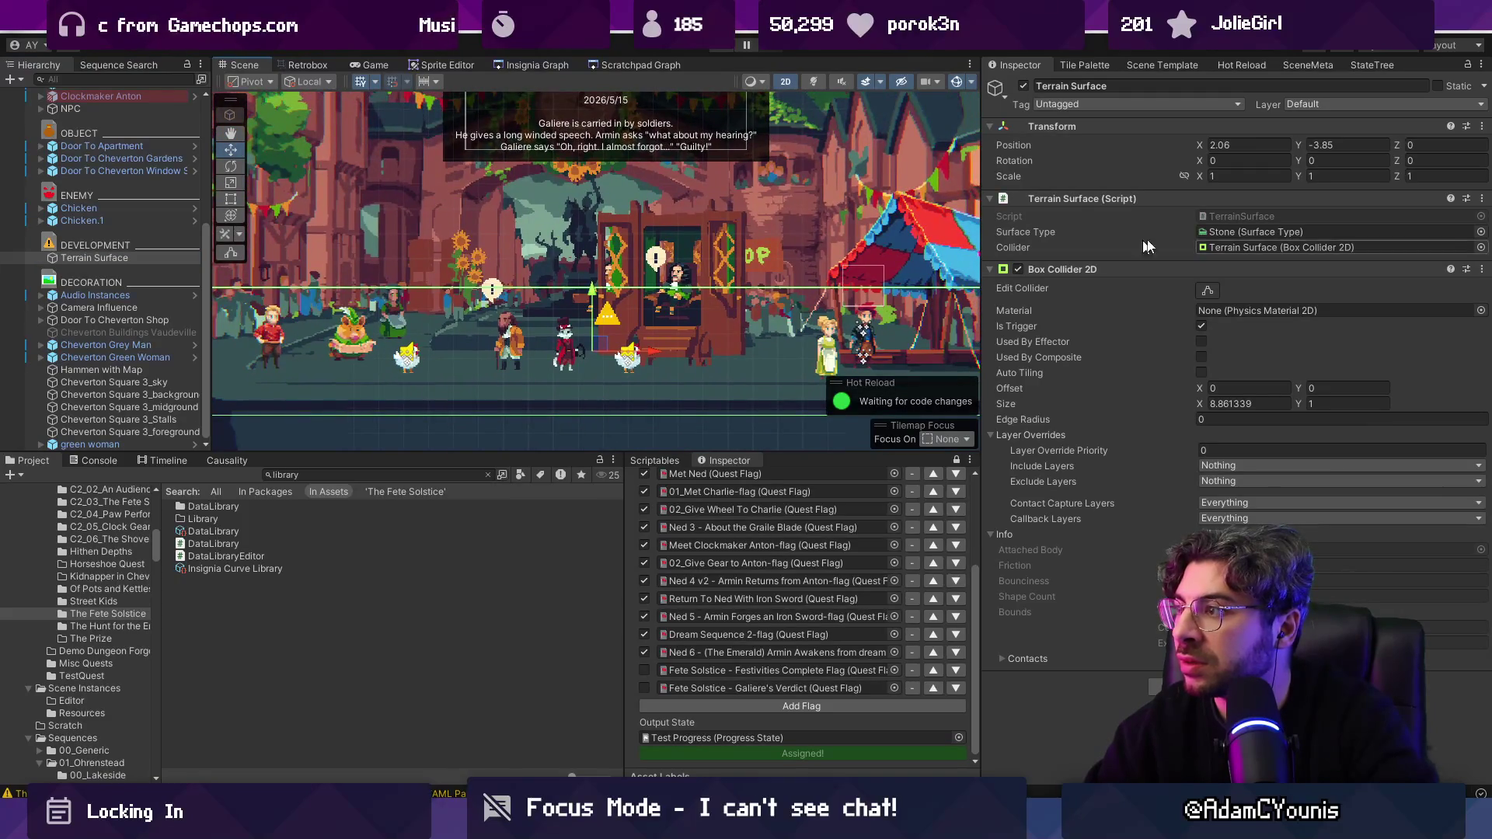
pyautogui.click(1216, 233)
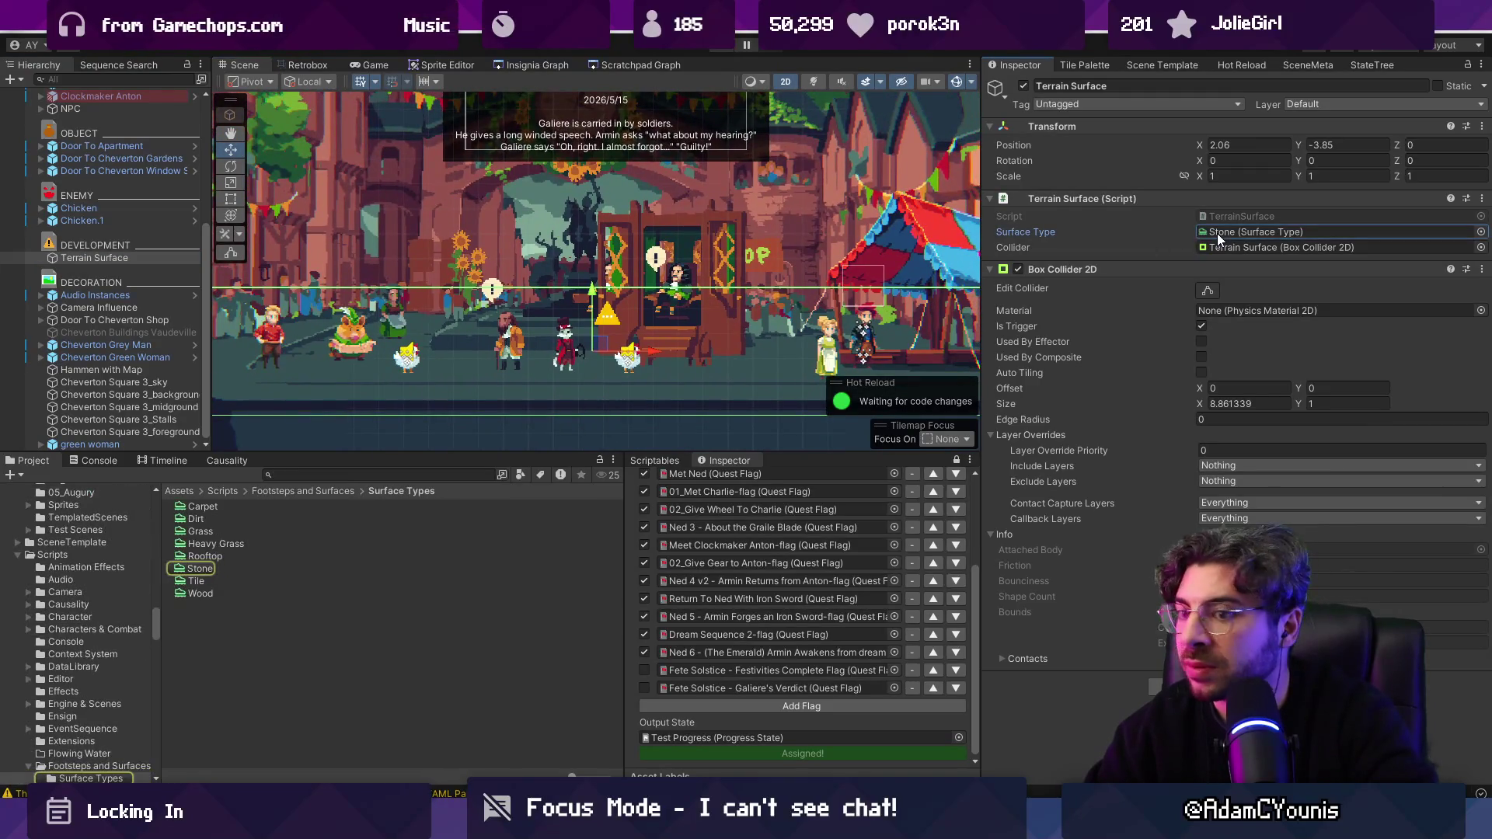
pyautogui.click(206, 556)
pyautogui.click(207, 546)
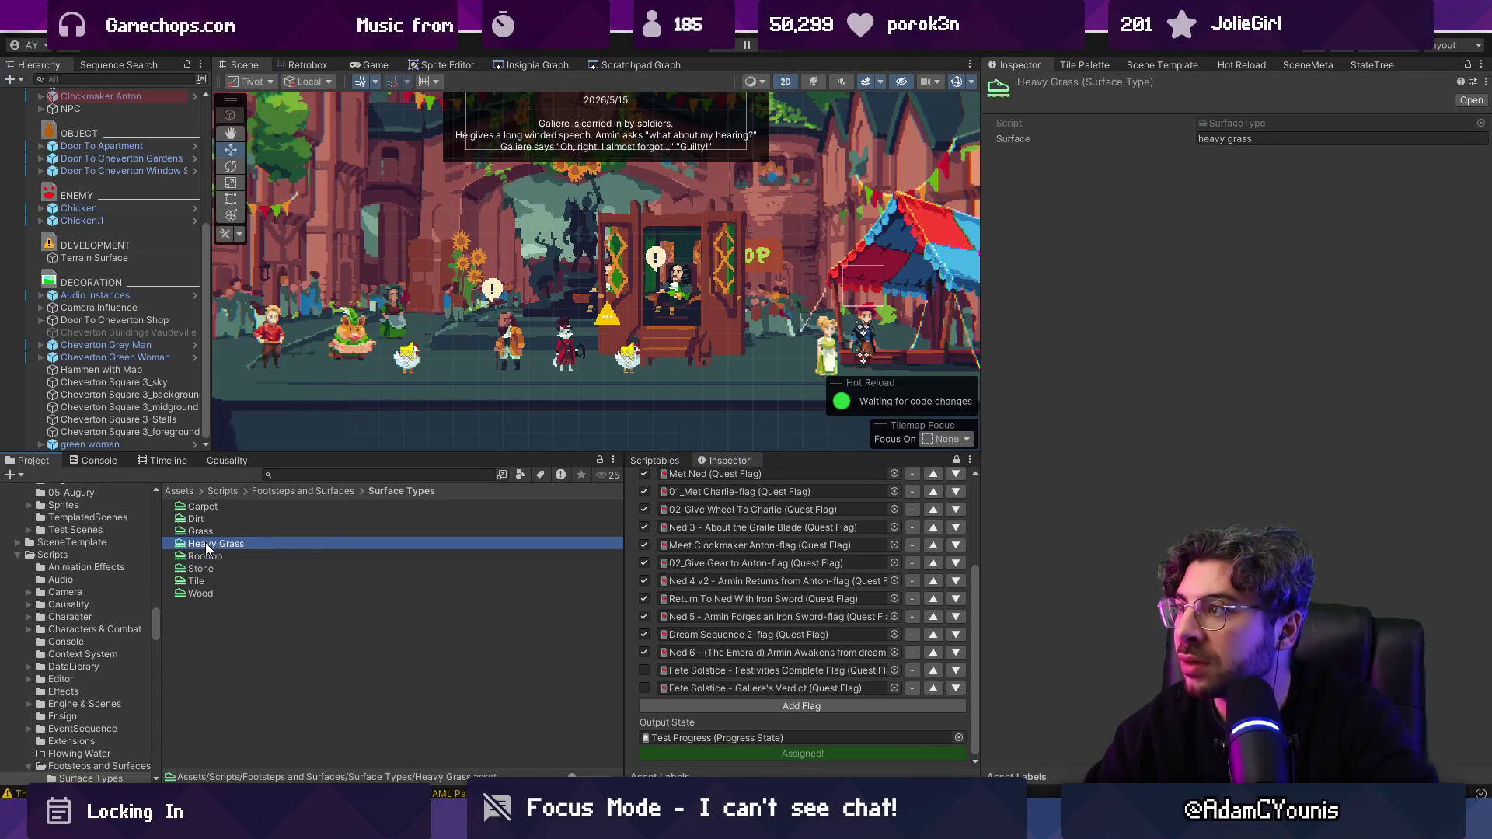
pyautogui.click(998, 98)
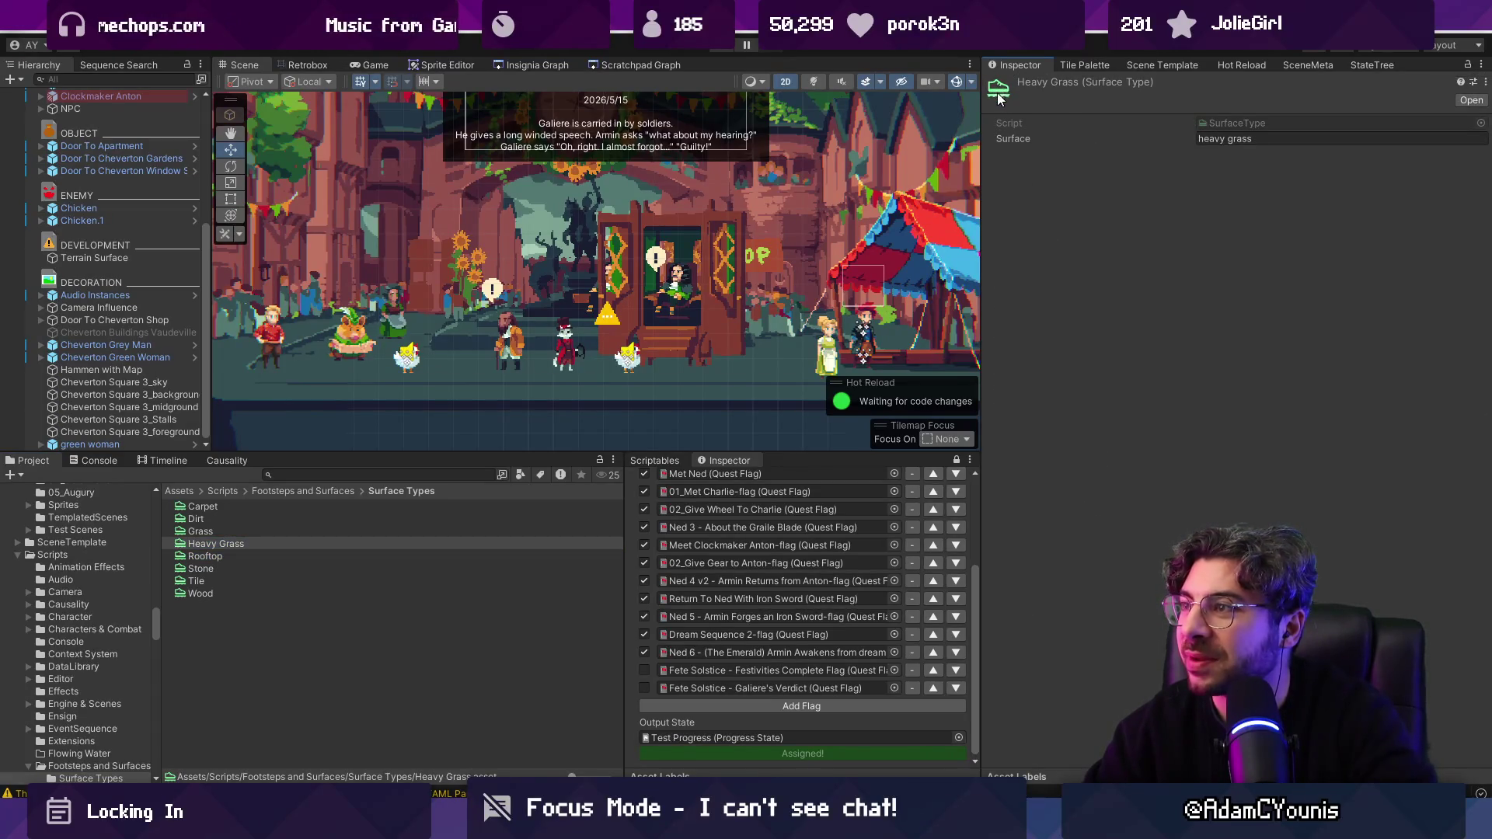
pyautogui.click(245, 507)
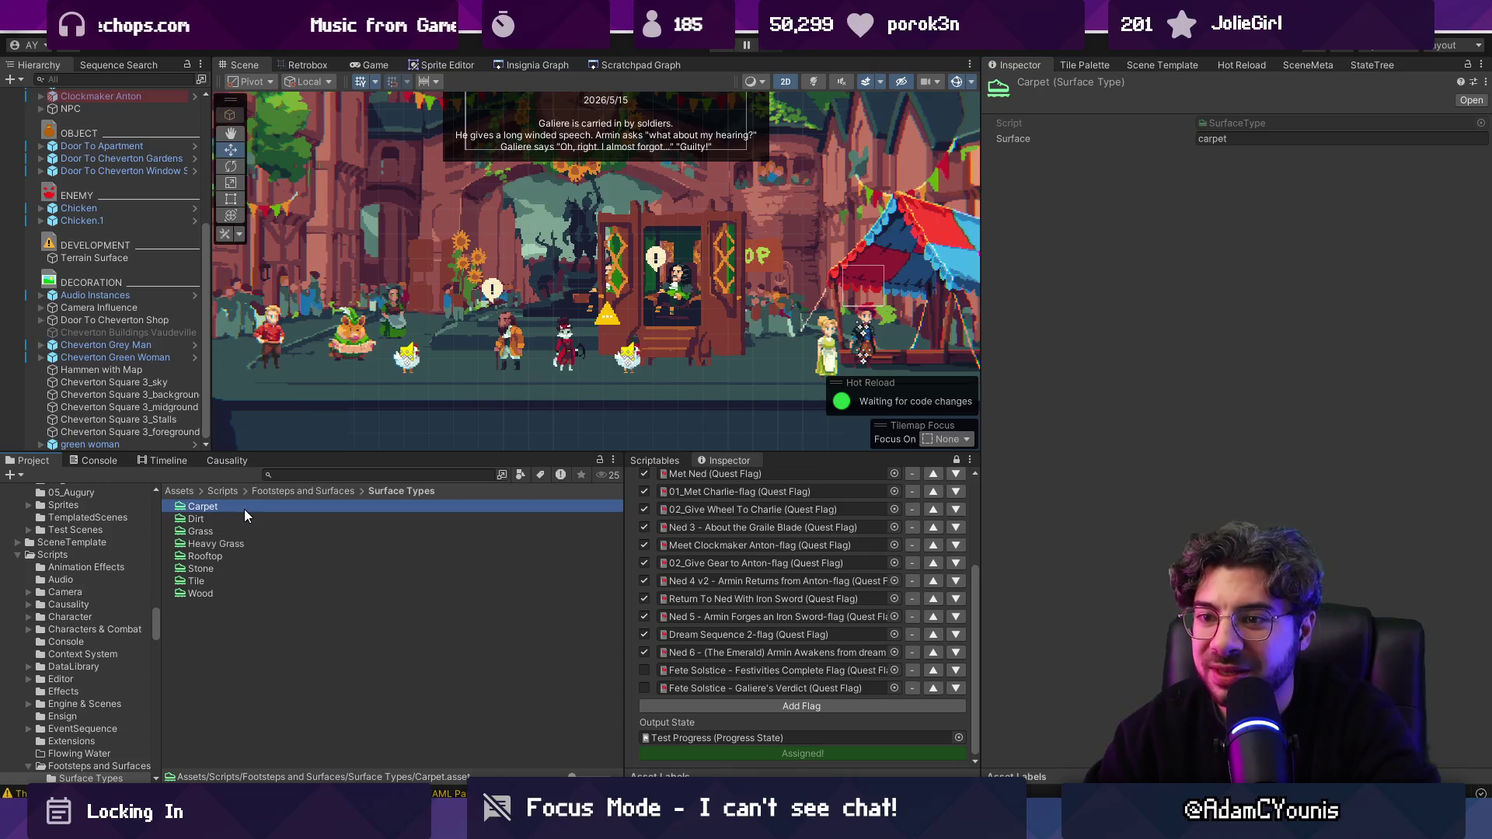
# Step: Reselect Terrain Surface and open its TerrainSurface.cs script in the code editor
pyautogui.click(302, 475)
pyautogui.write('terrainsurve')
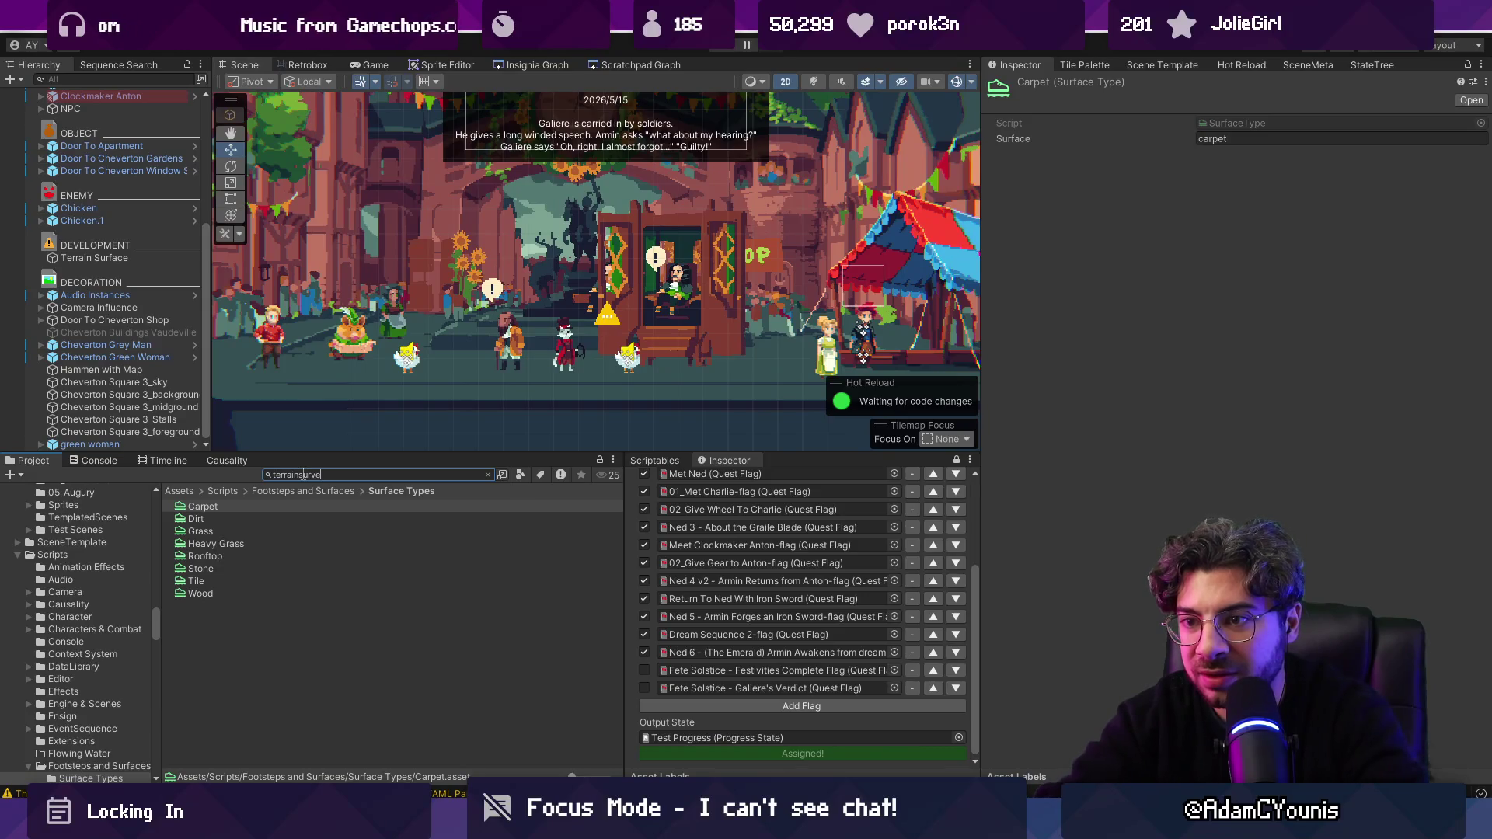
pyautogui.press('BackSpace')
pyautogui.press('BackSpace')
pyautogui.write('fa')
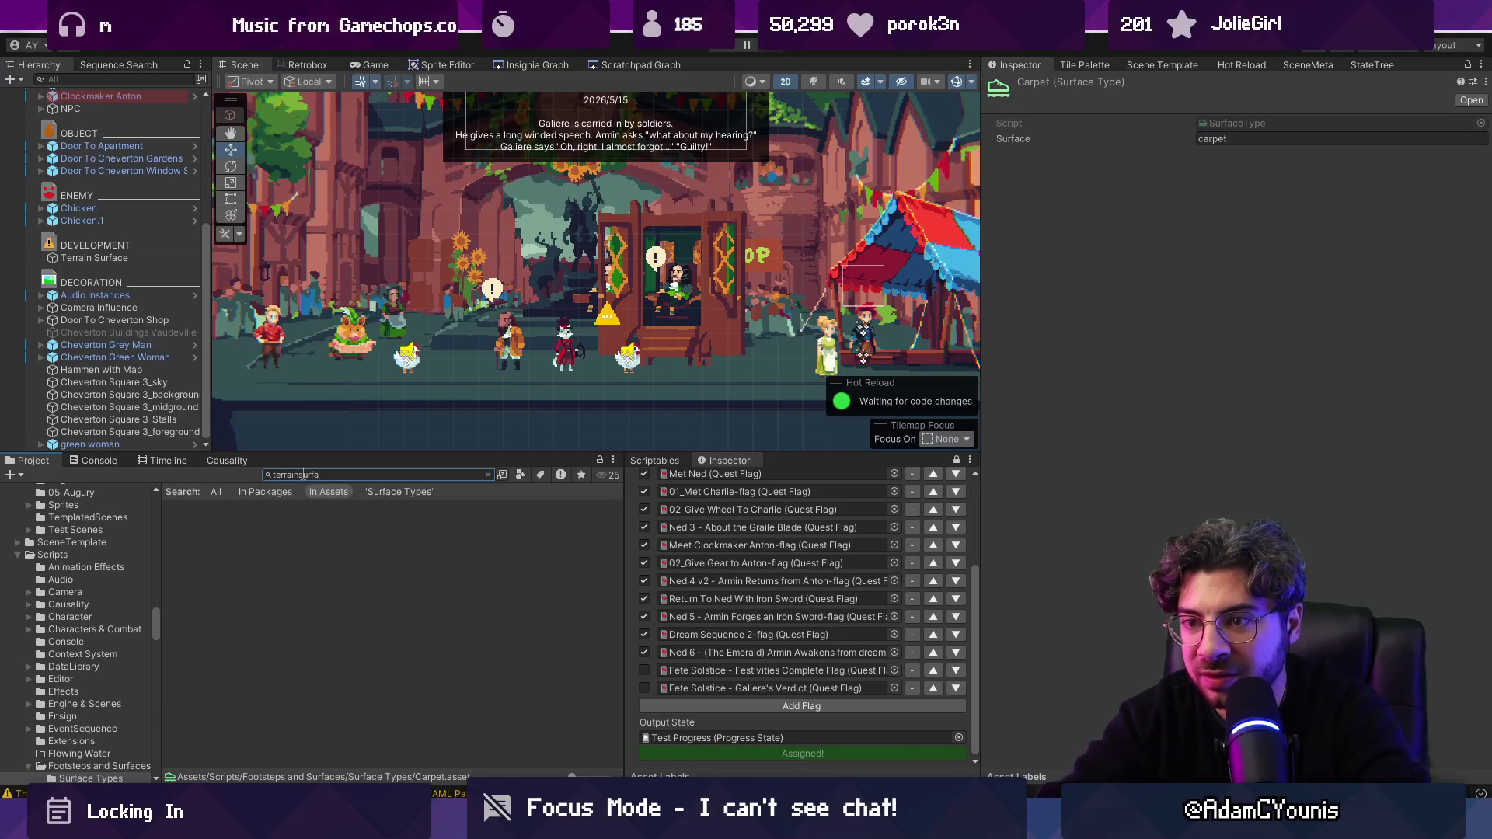
pyautogui.hotkey('ctrl', 'a')
pyautogui.press('BackSpace')
pyautogui.press('Down')
pyautogui.press('Down')
pyautogui.press('Down')
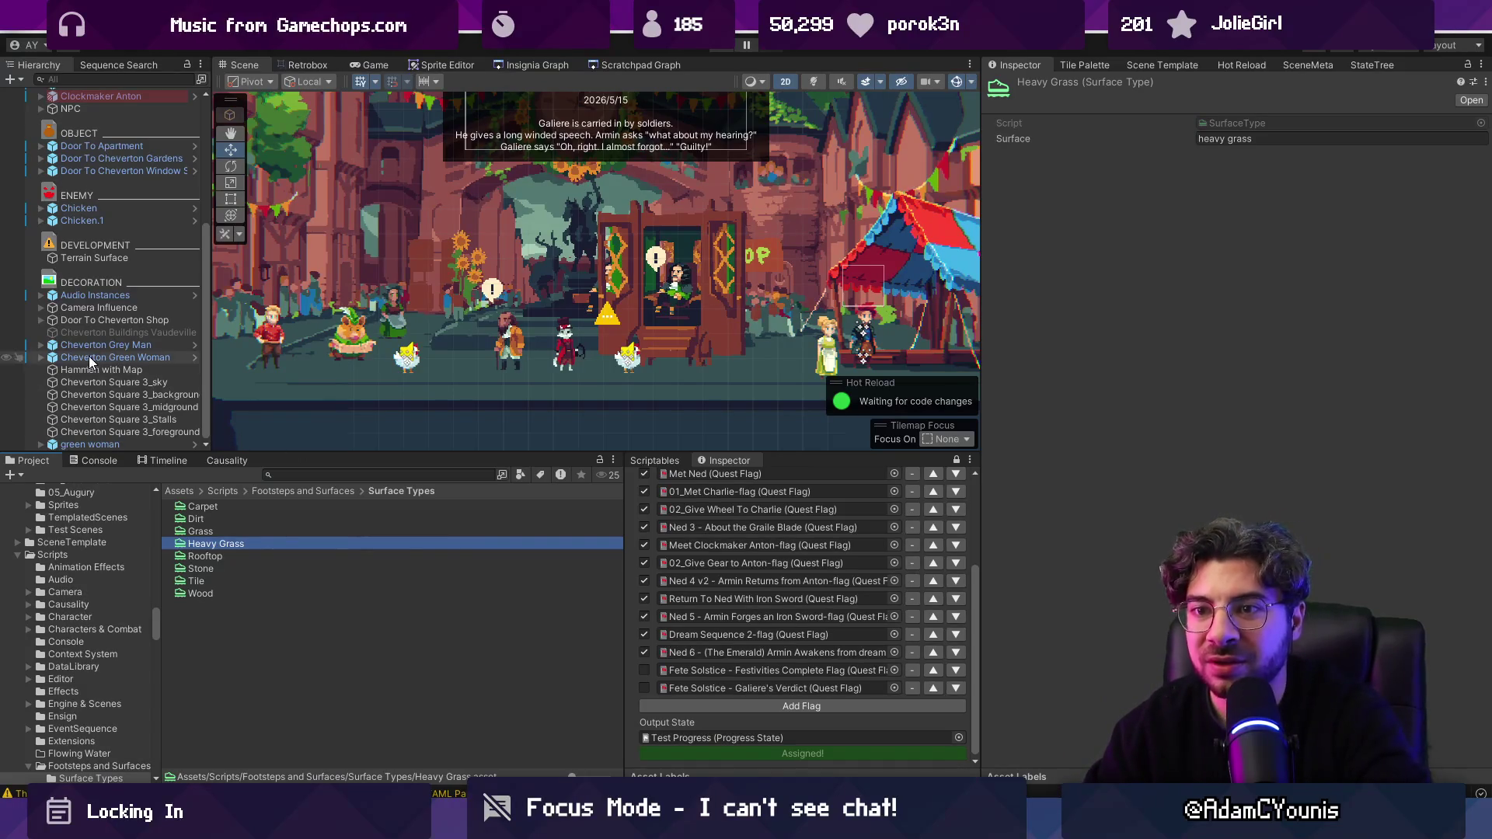
pyautogui.click(186, 258)
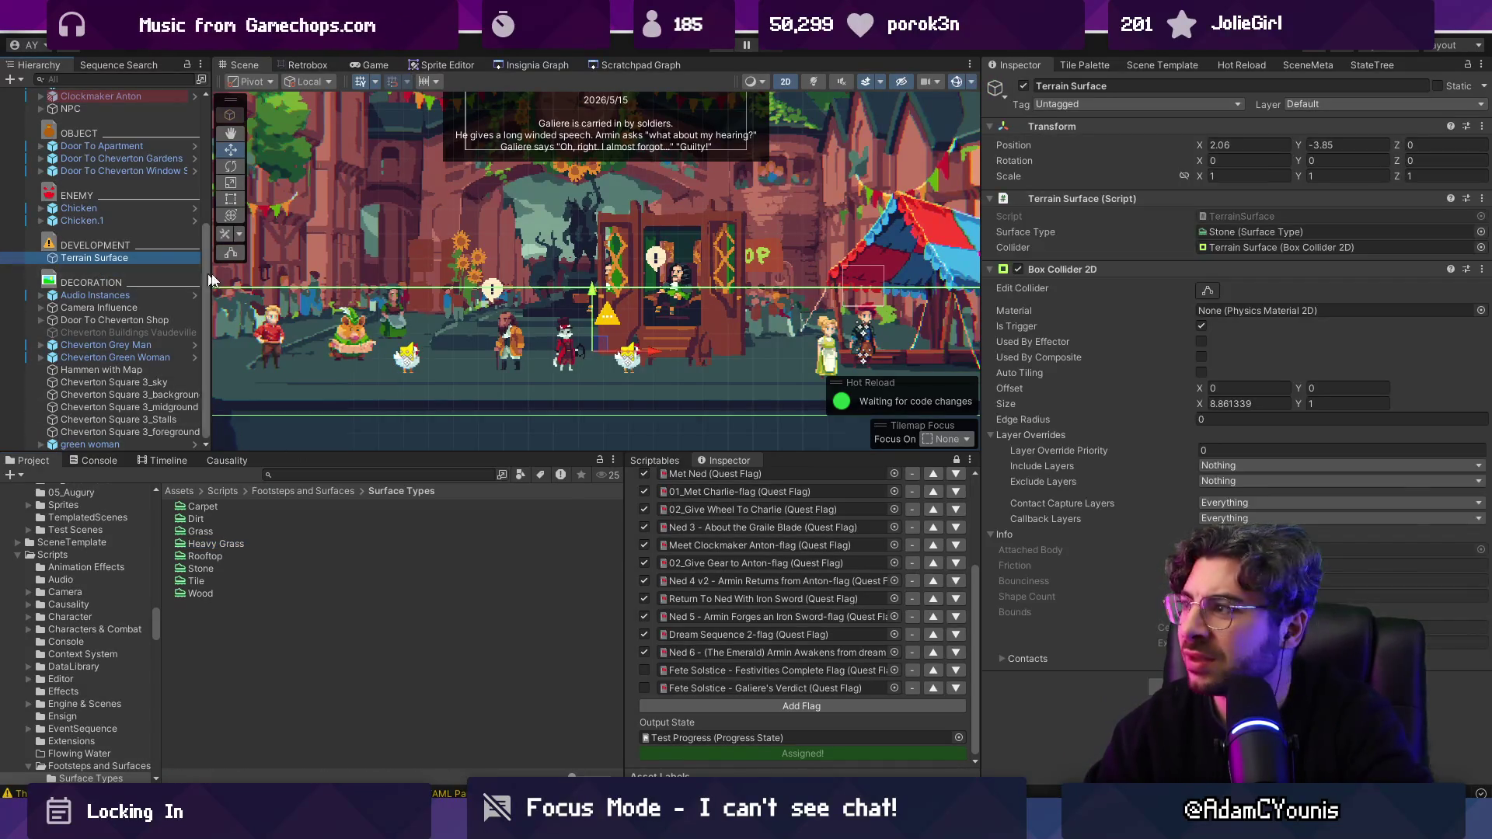
pyautogui.doubleClick(1227, 217)
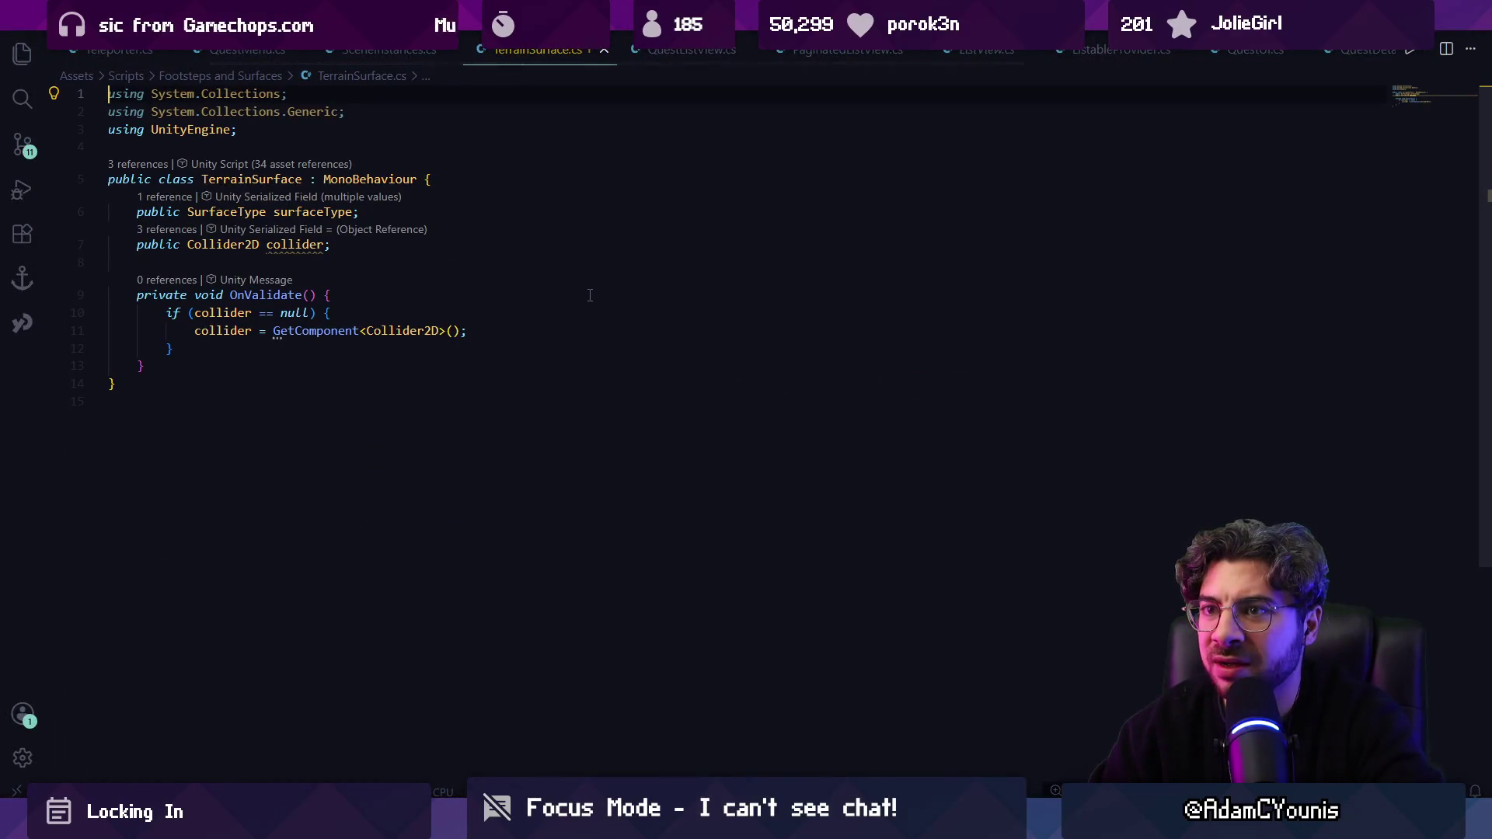
# Step: Check SceneInstances.cs, then move Terrain Surface from DEVELOPMENT into the DECORATION group
pyautogui.hotkey('ctrl', 'Tab')
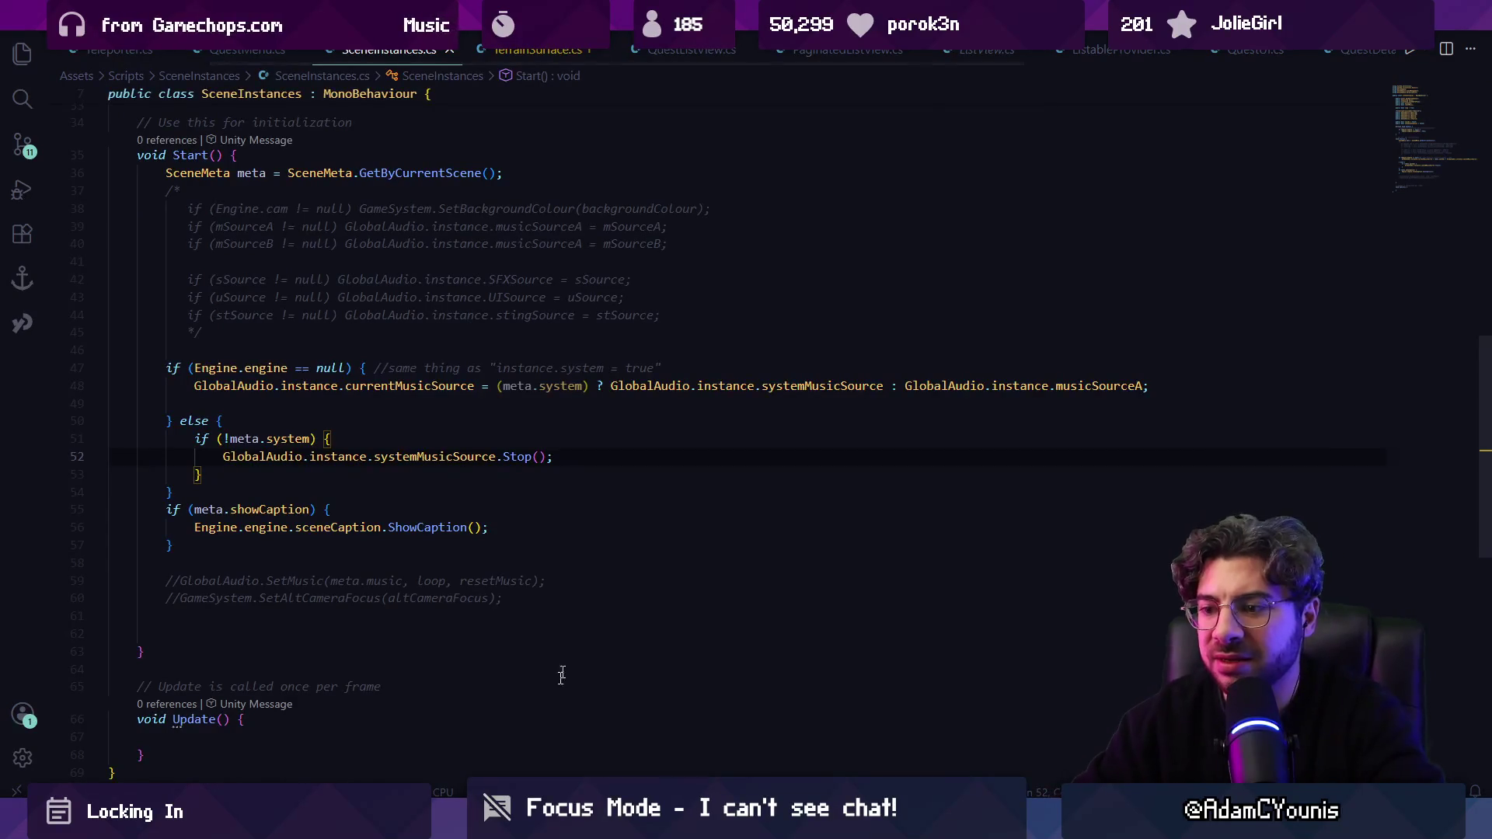
pyautogui.hotkey('alt', 'Tab')
pyautogui.moveTo(99, 258)
pyautogui.mouseDown()
pyautogui.moveTo(105, 229)
pyautogui.moveTo(144, 289)
pyautogui.mouseUp()
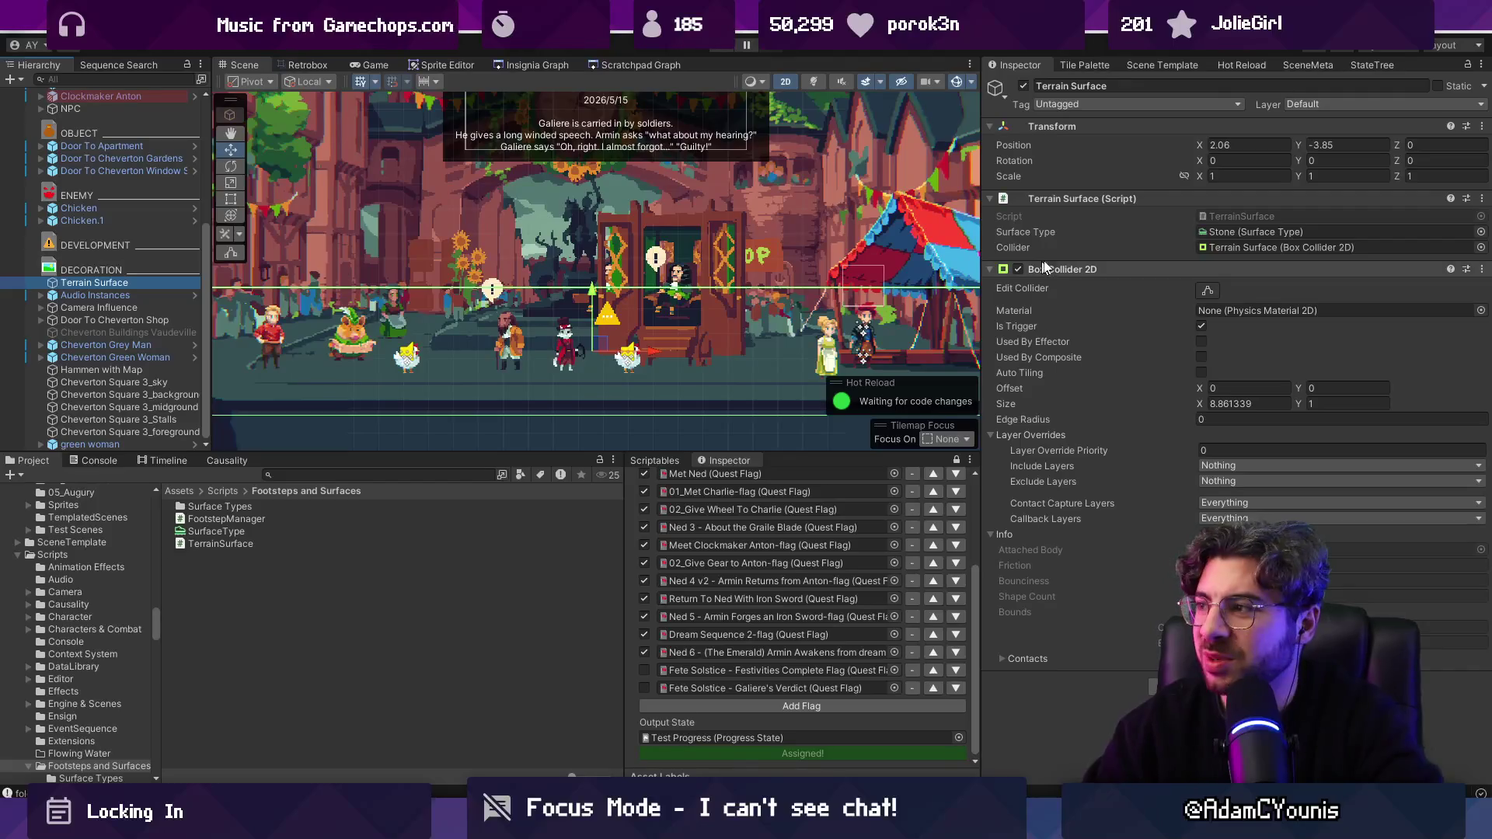
# Step: Review the Stone and Dirt surface types and the SurfaceType script under Footsteps and Surfaces
pyautogui.click(1204, 234)
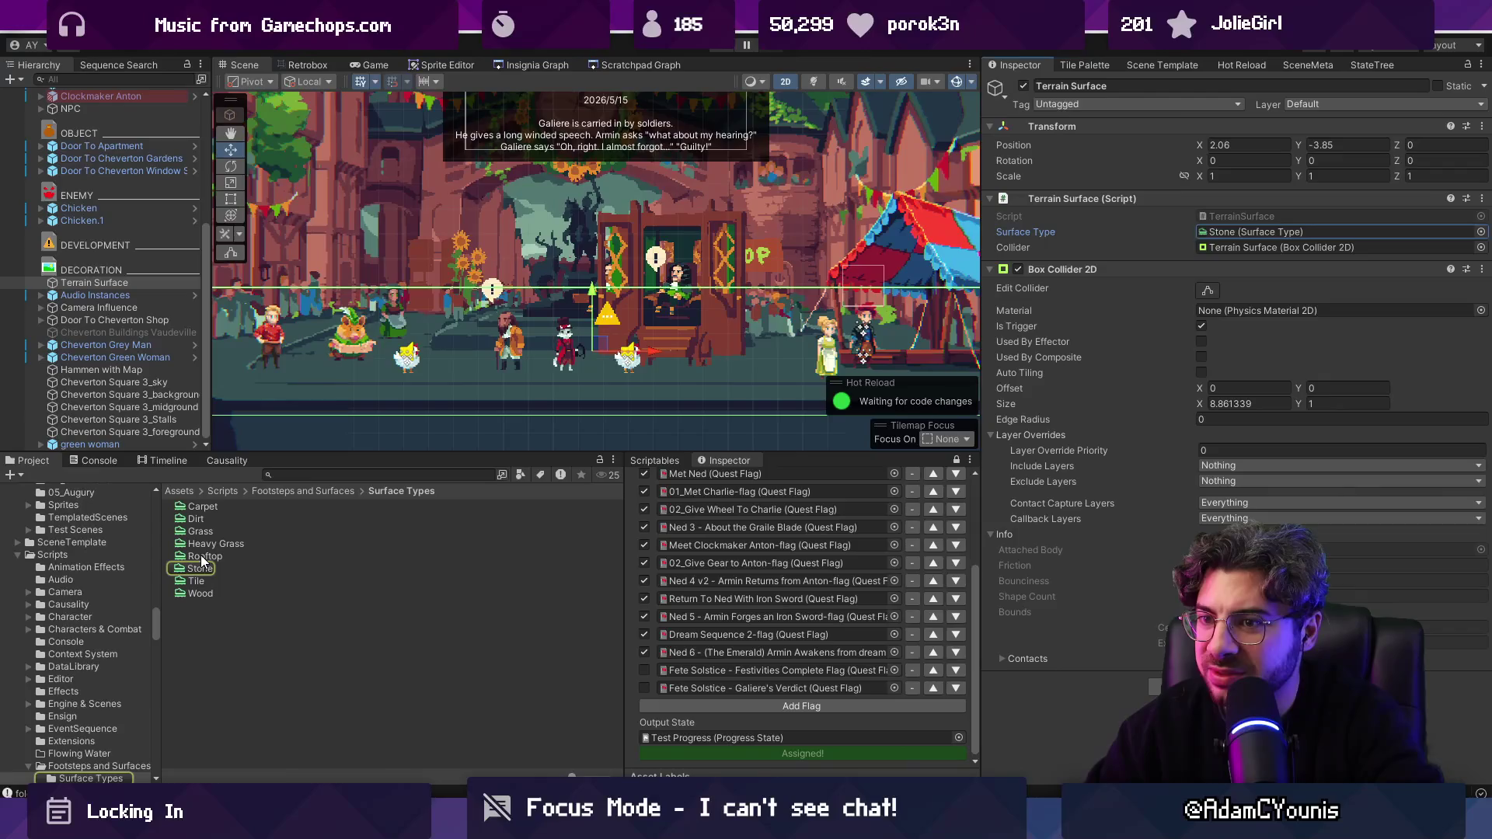
pyautogui.click(296, 491)
pyautogui.click(222, 534)
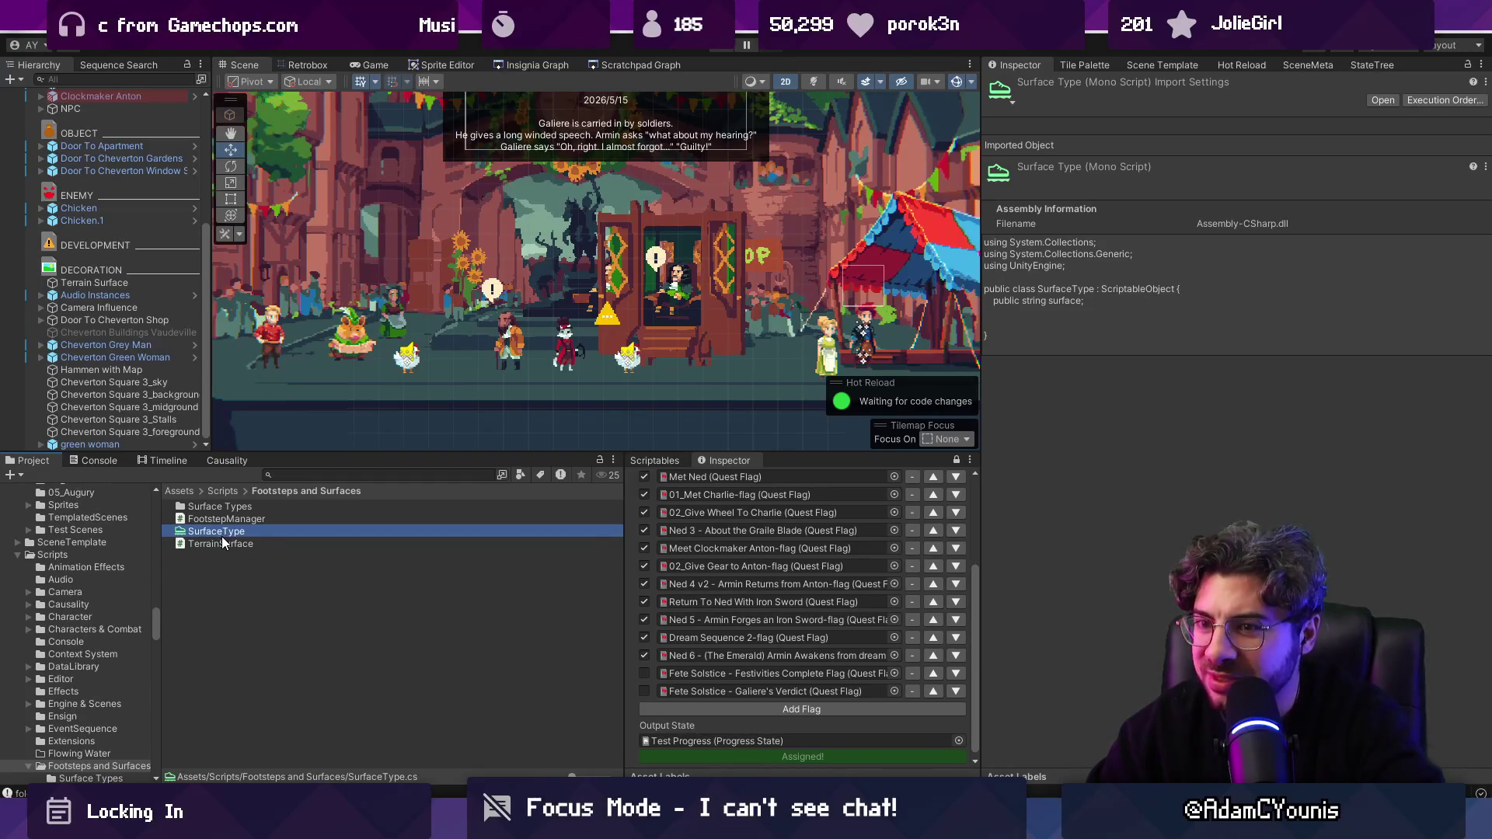
pyautogui.doubleClick(220, 508)
pyautogui.click(221, 513)
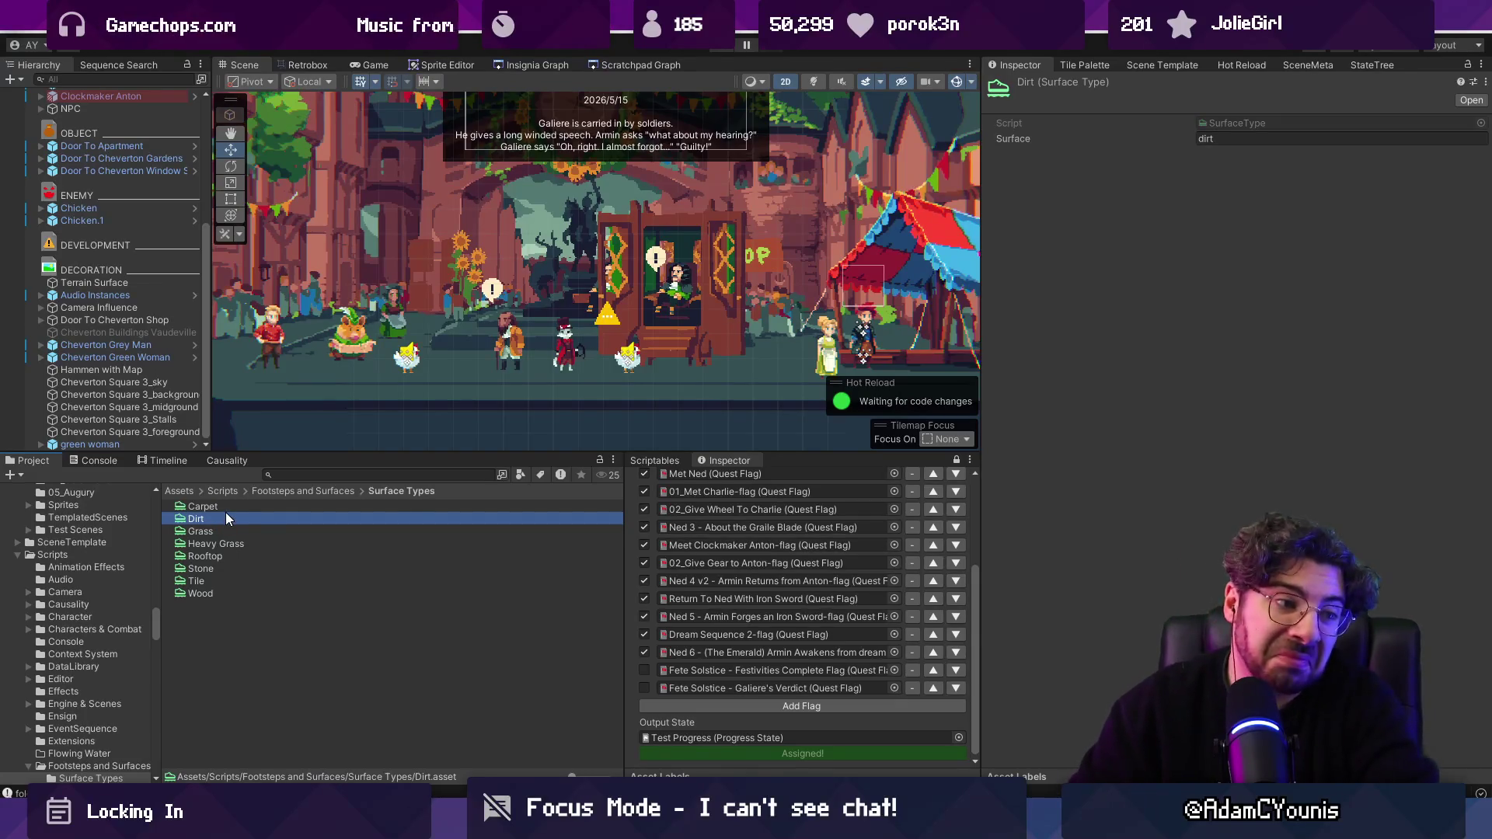
# Step: Enlarge the Scene view and select the Annotation Renderer of the Galiere's Verdict annotation
pyautogui.click(91, 249)
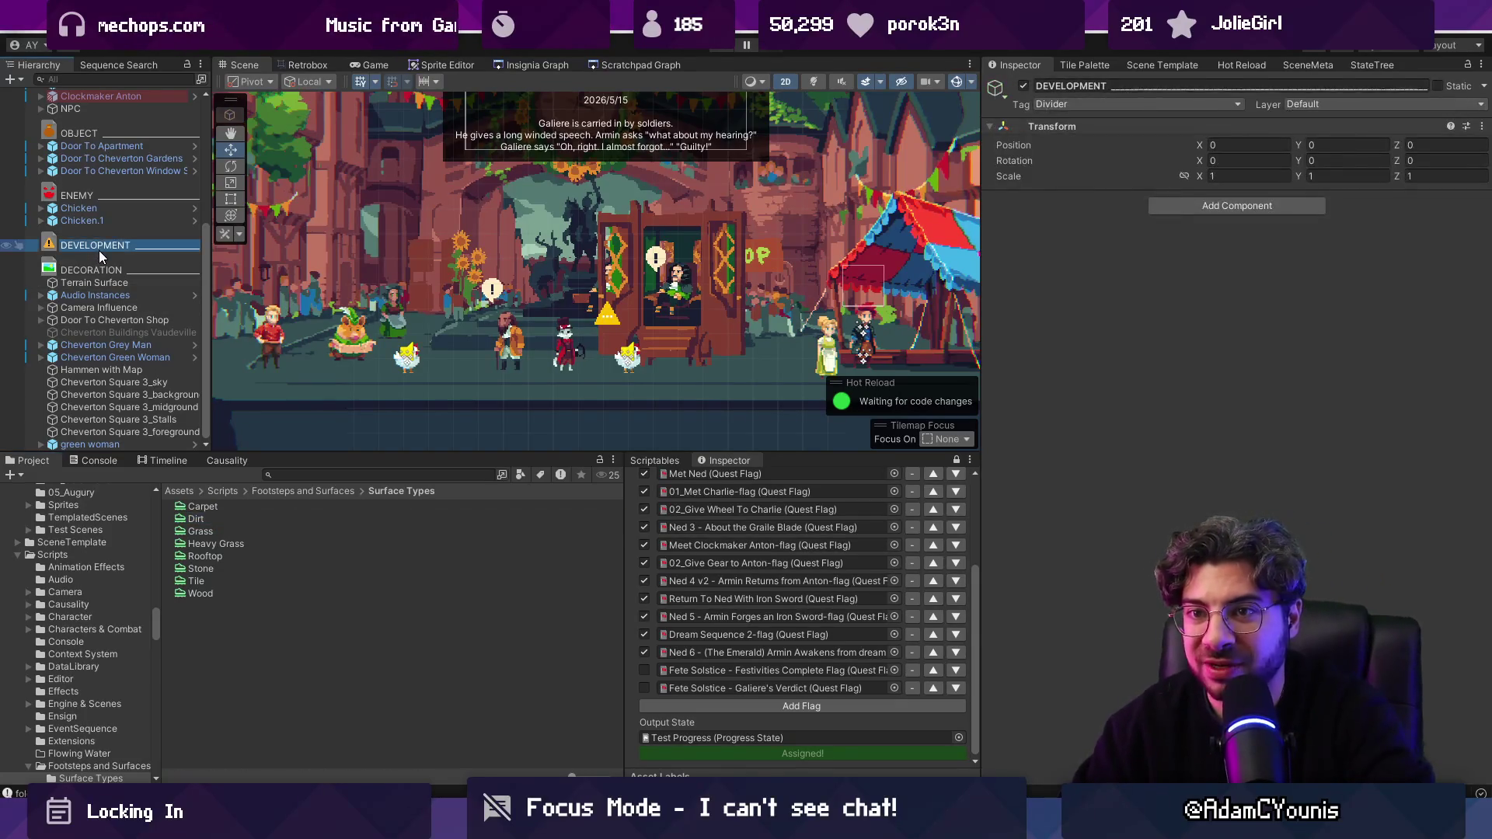
pyautogui.scroll(2, 143, 315)
pyautogui.click(359, 464)
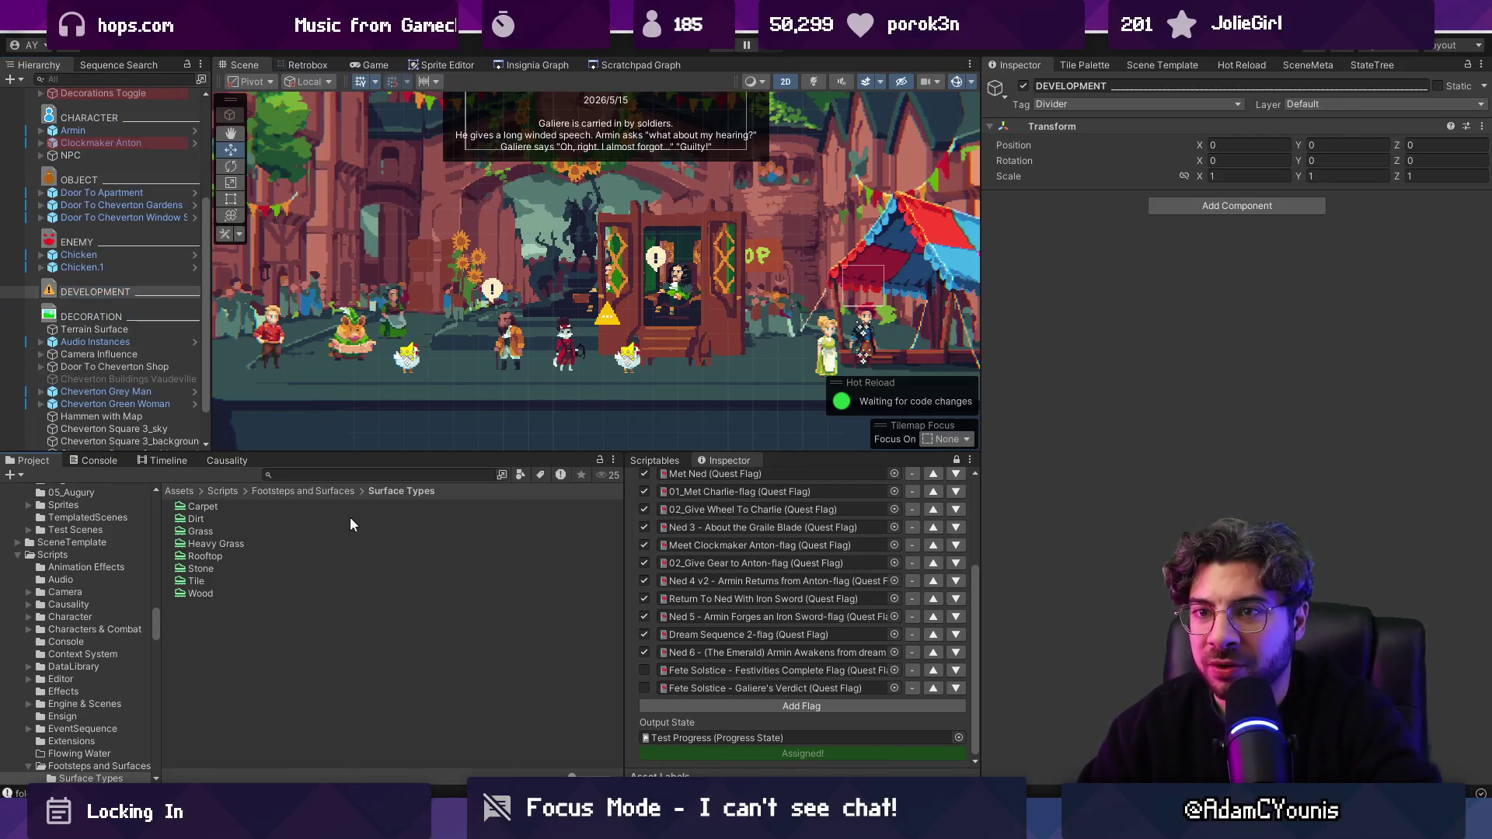
pyautogui.moveTo(338, 452); pyautogui.dragTo(354, 544)
pyautogui.click(610, 375)
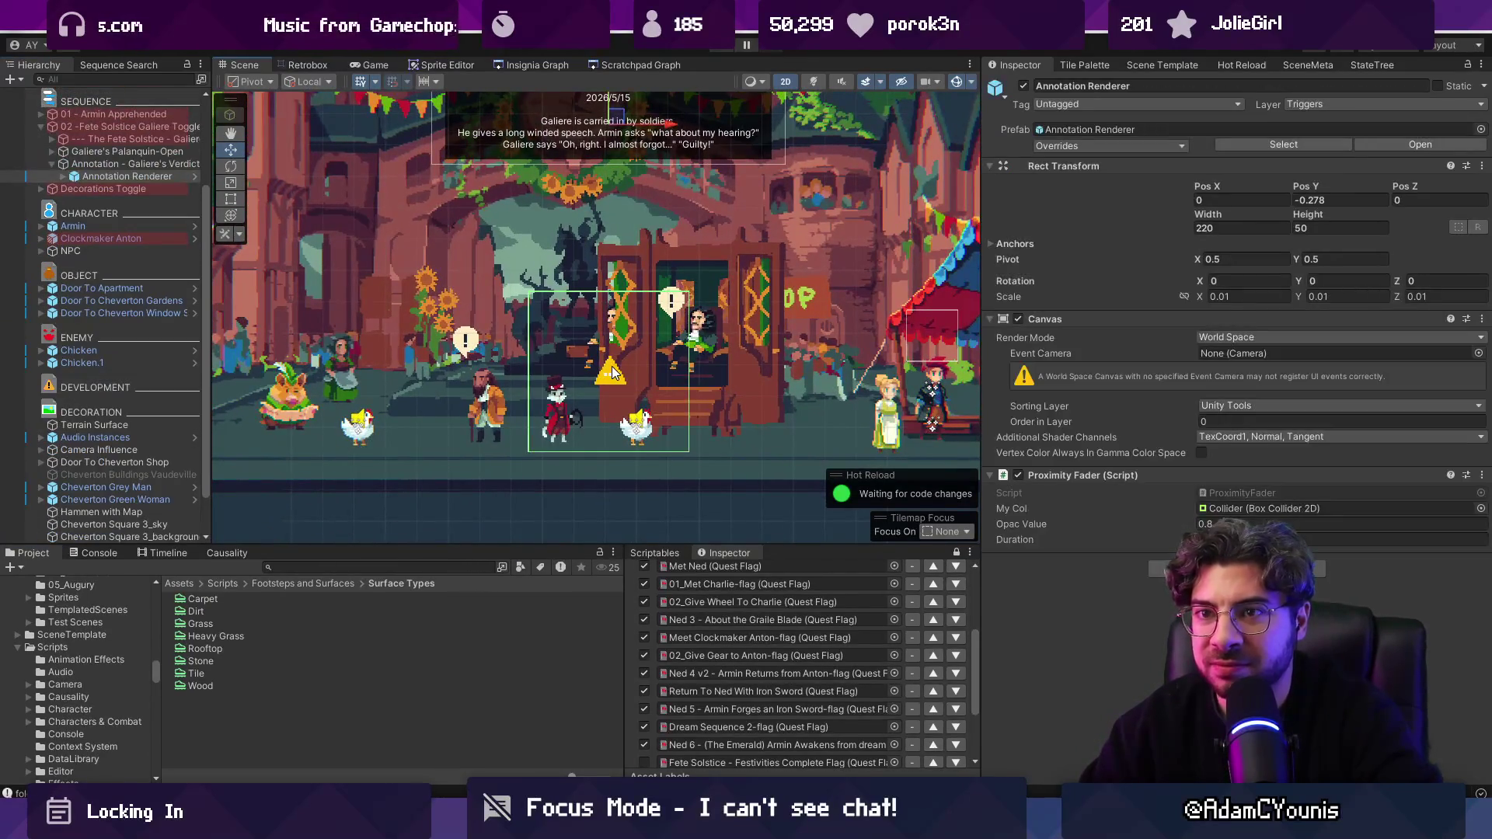
pyautogui.click(100, 270)
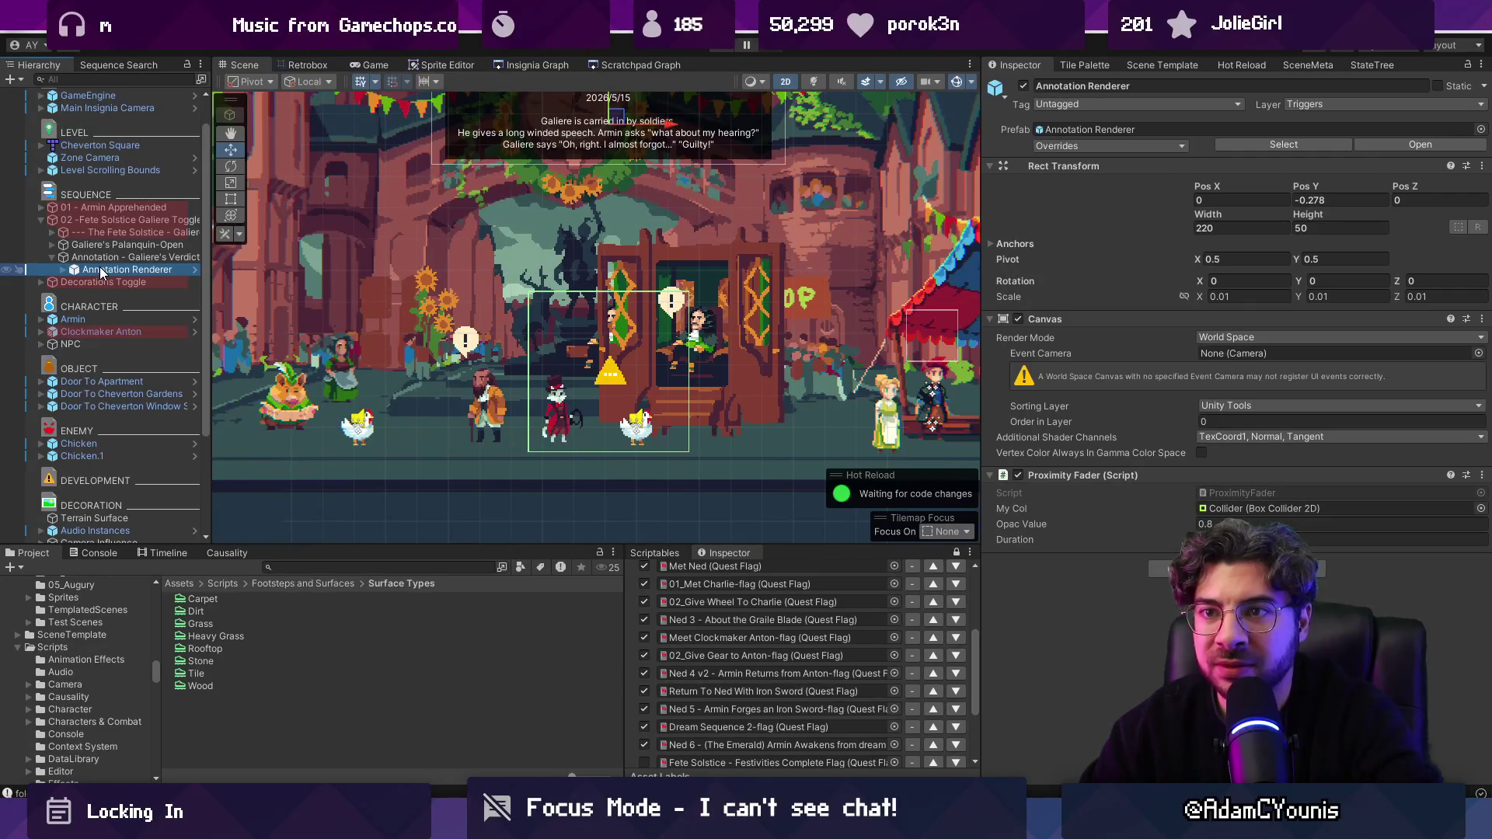
pyautogui.moveTo(439, 285); pyautogui.dragTo(425, 386)
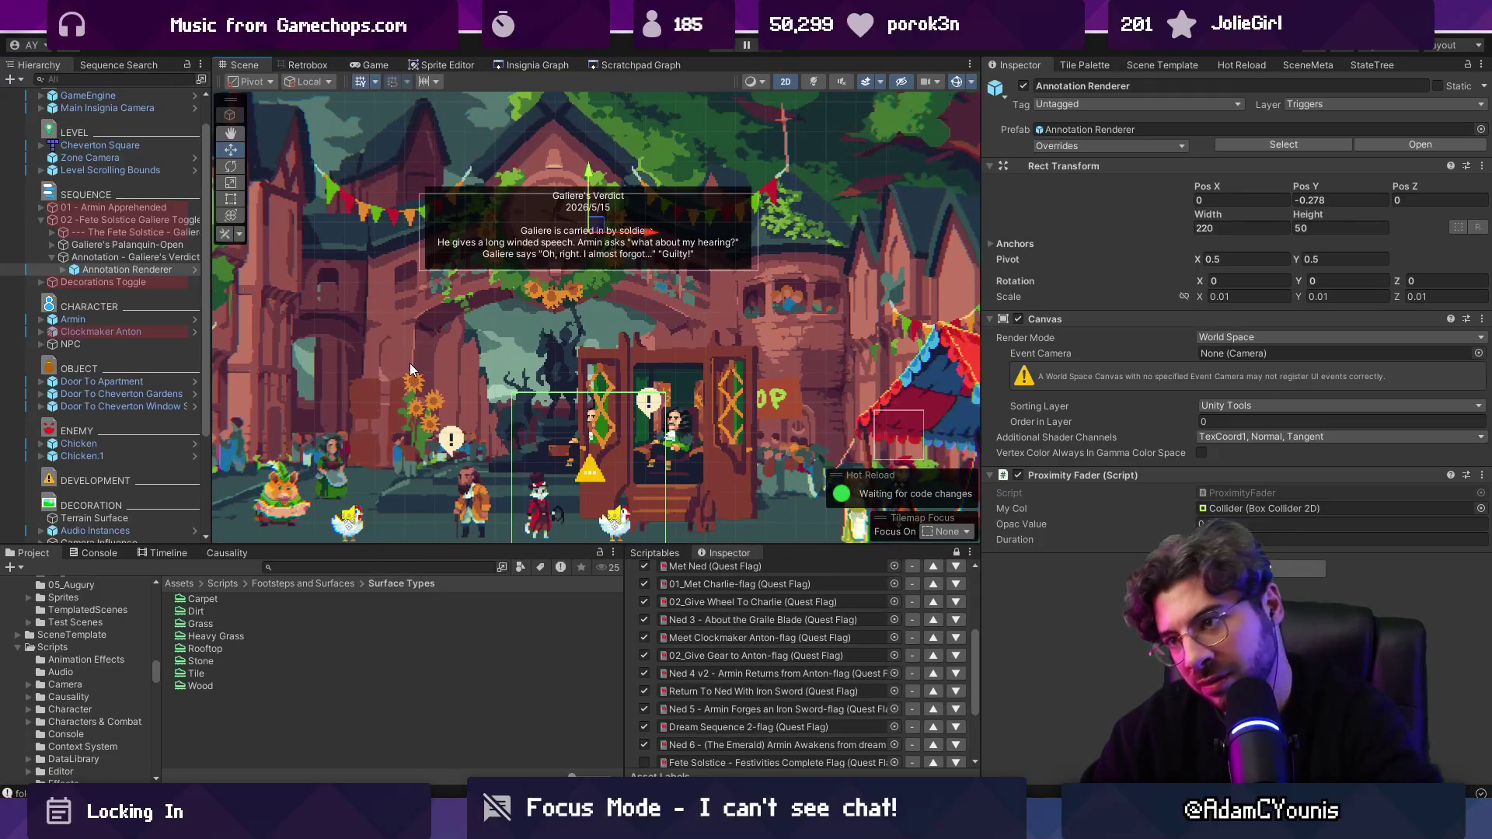
# Step: Add a new annotation under DEVELOPMENT titled 'Armin Triggers End of Festival'
pyautogui.click(42, 220)
pyautogui.click(365, 566)
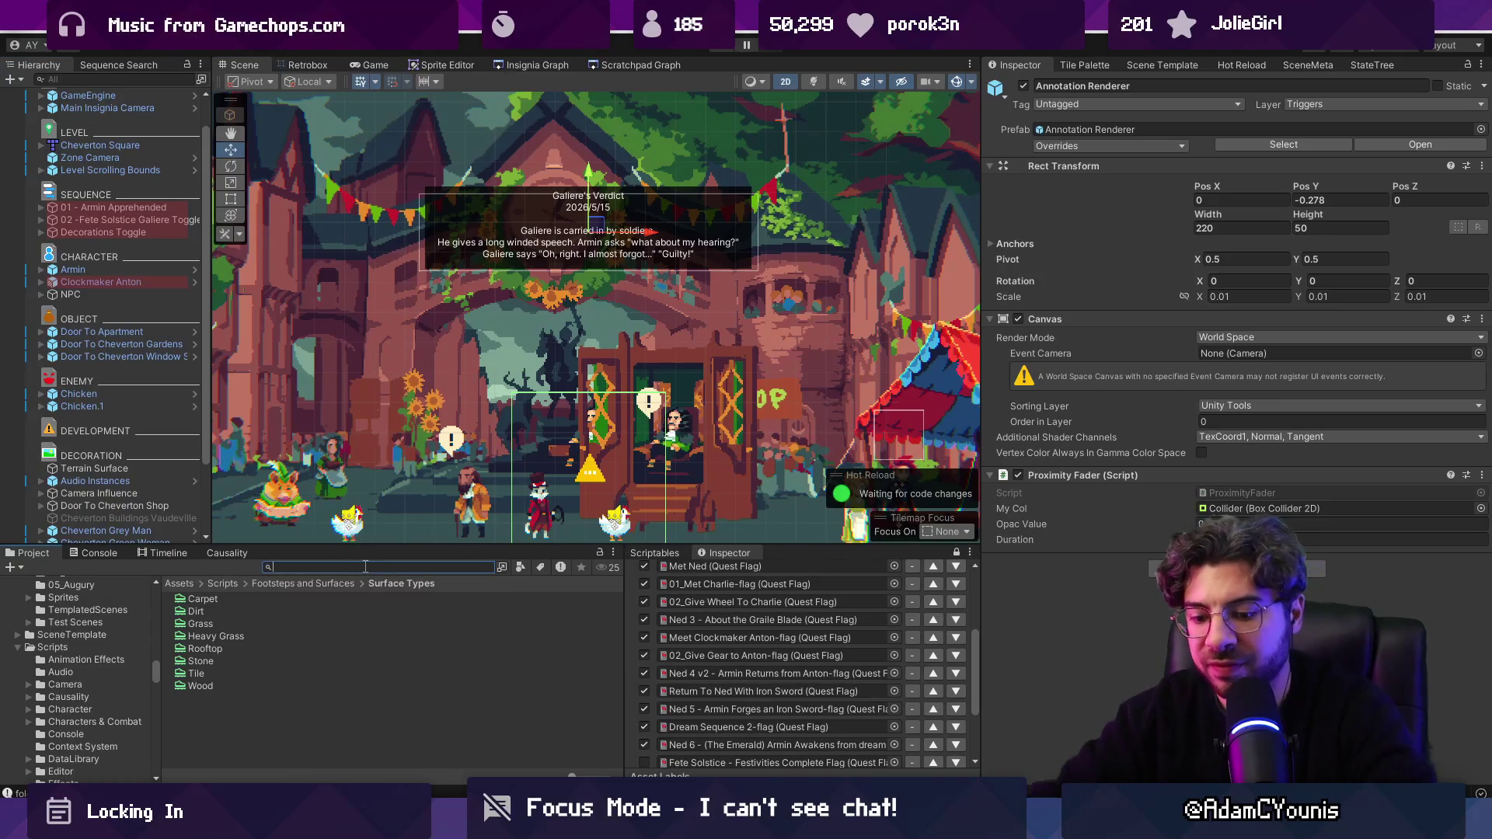
pyautogui.write('game annotation')
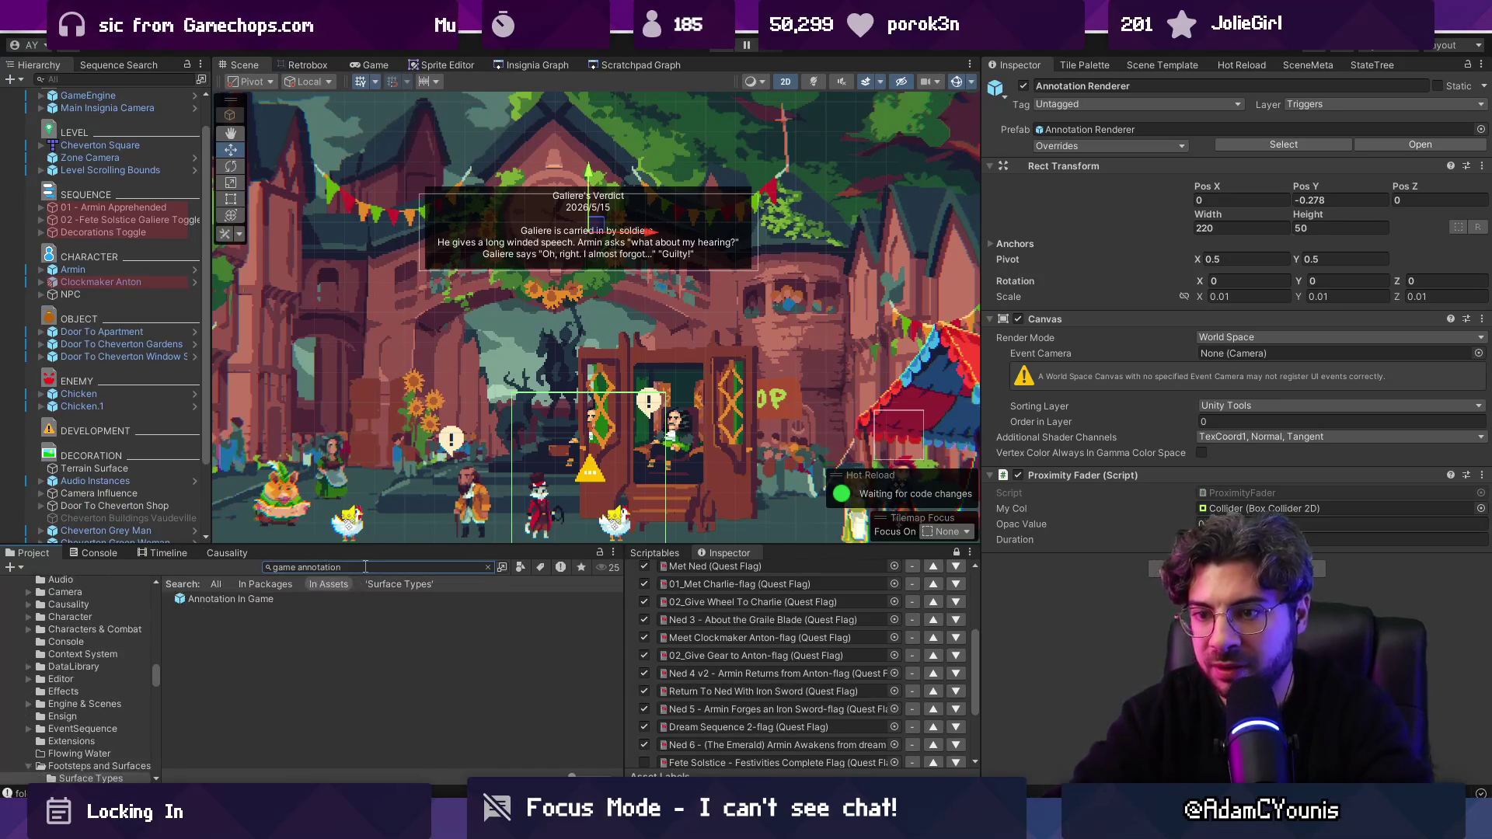
pyautogui.click(264, 622)
pyautogui.scroll(-1, 101, 435)
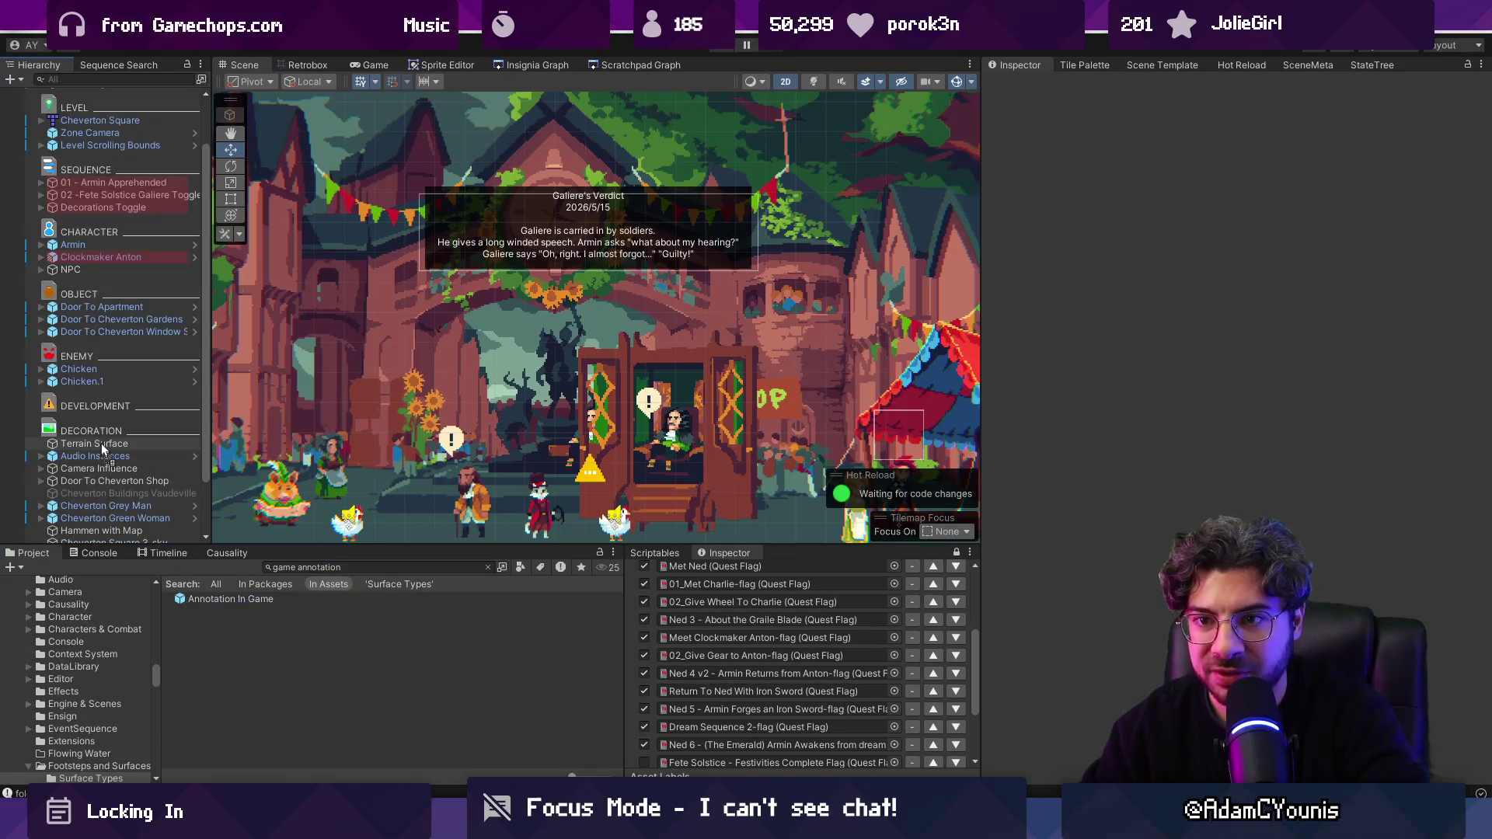
pyautogui.moveTo(101, 418); pyautogui.dragTo(105, 413)
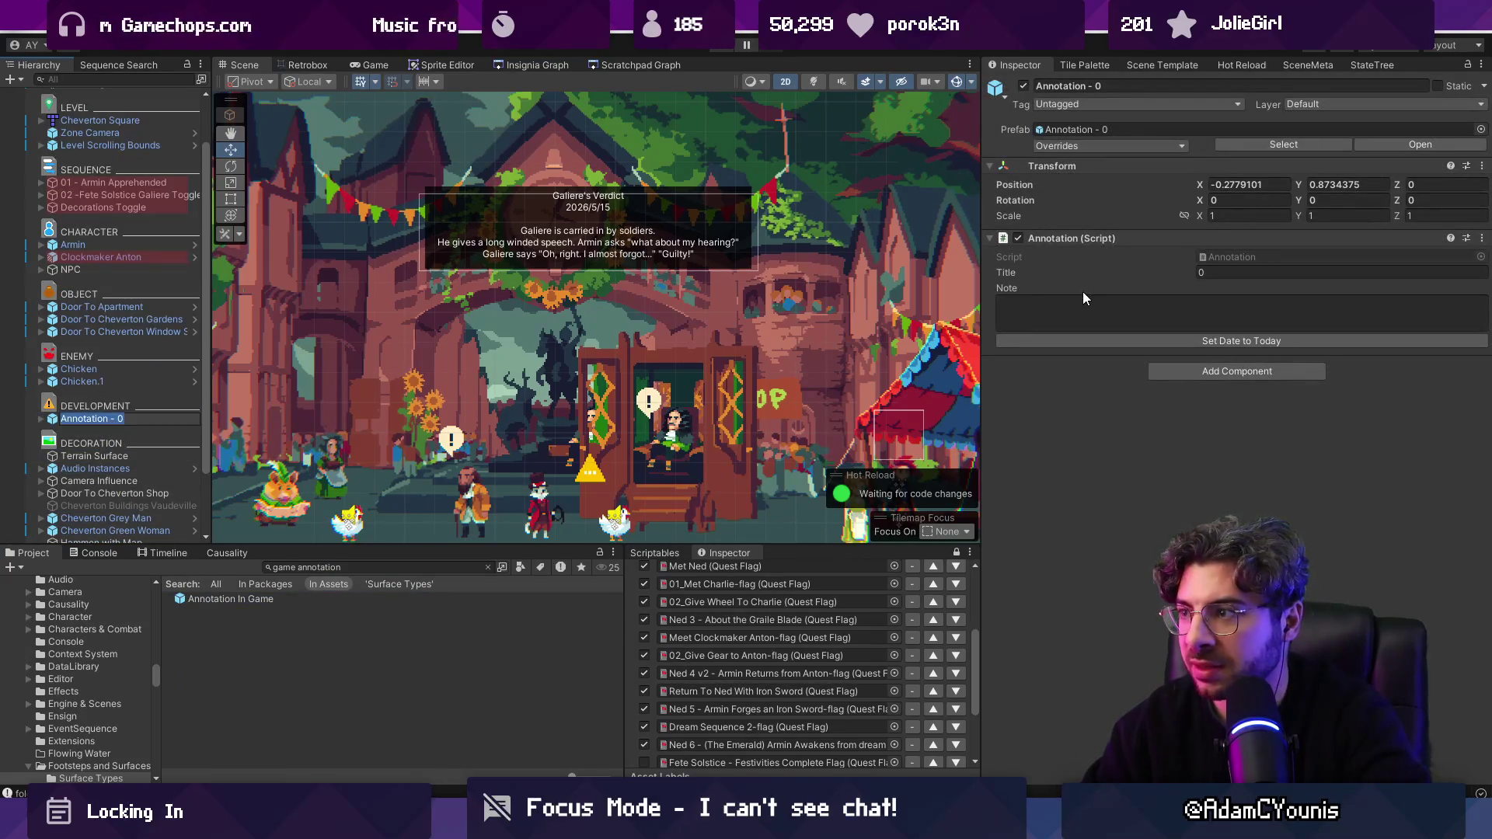
pyautogui.click(1227, 273)
pyautogui.write('Armin Triggers e')
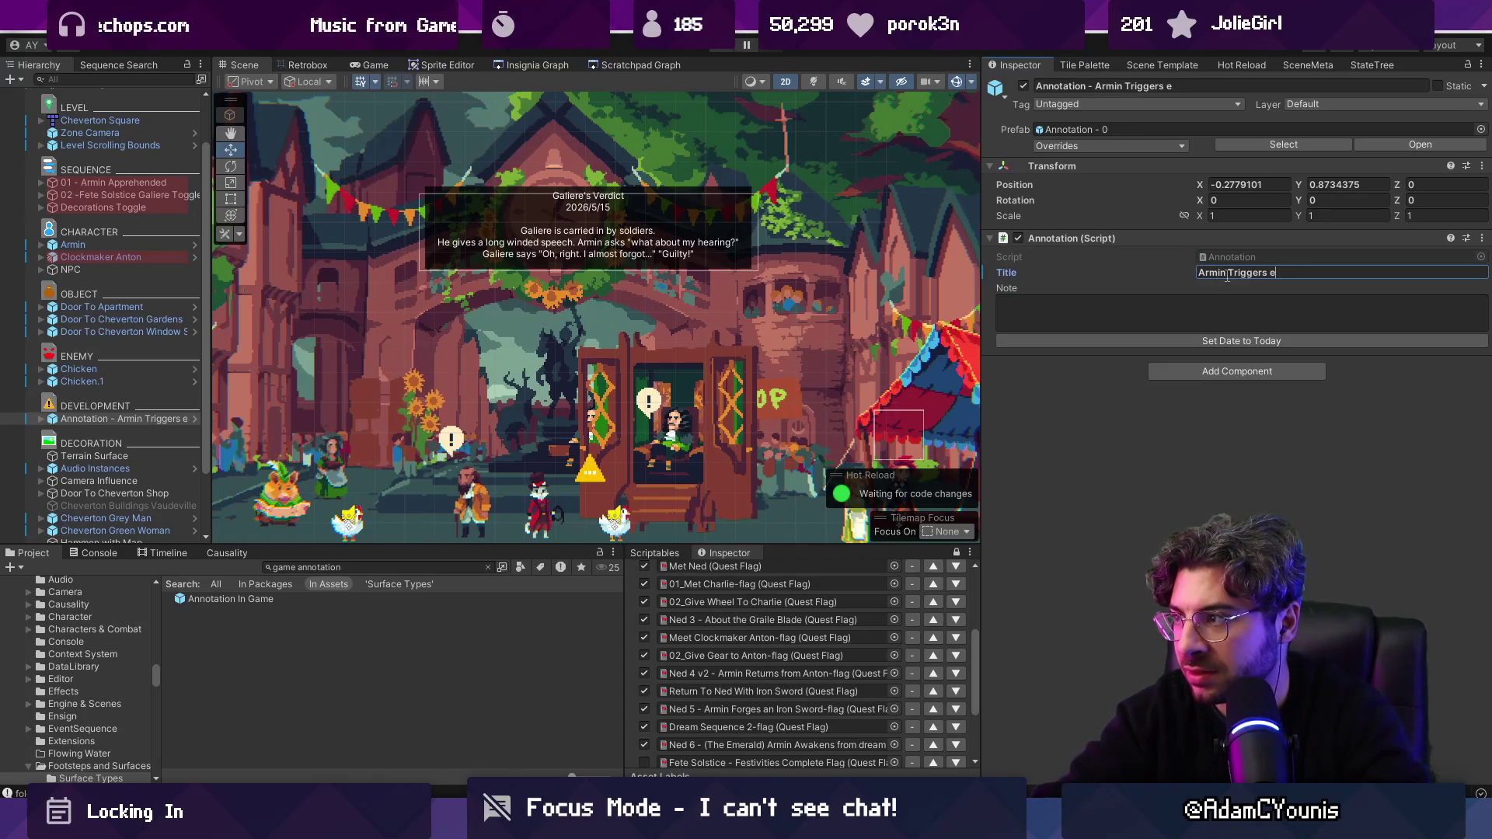
pyautogui.write('End of Festival')
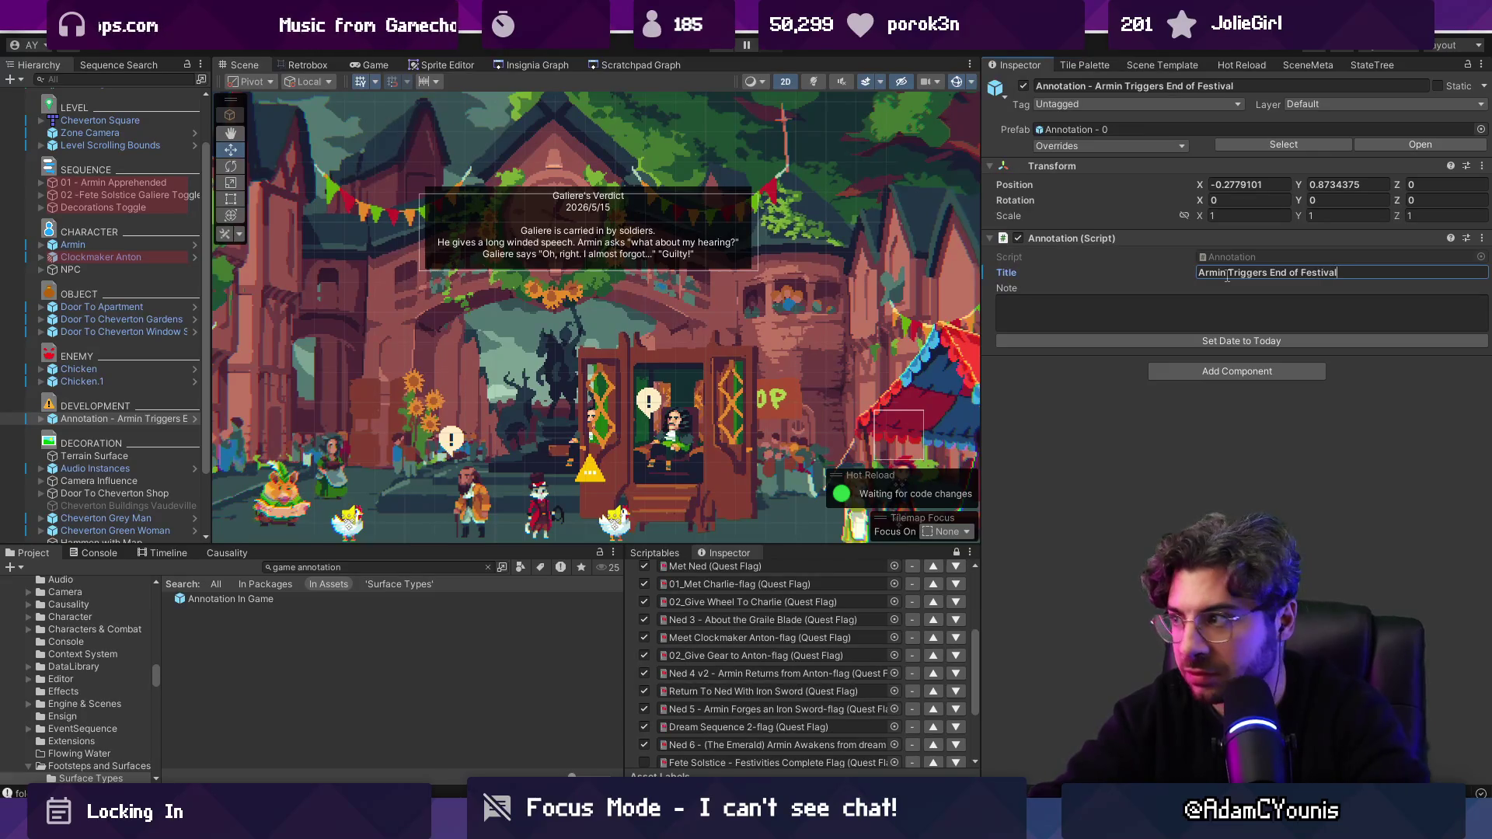
pyautogui.press('Return')
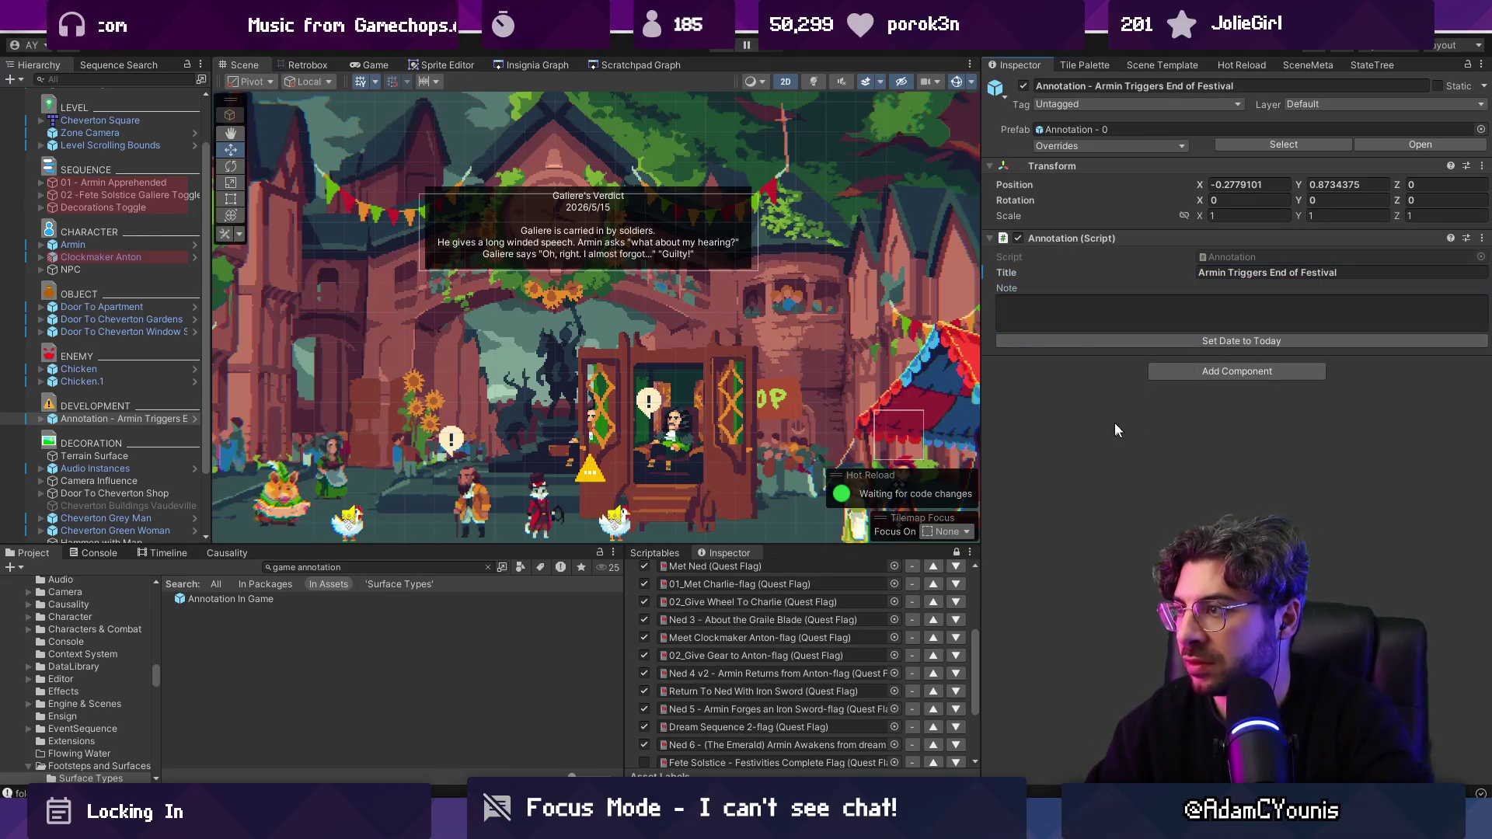
# Step: Trim the title to 'End of Festival' and expand the annotation's children
pyautogui.click(77, 423)
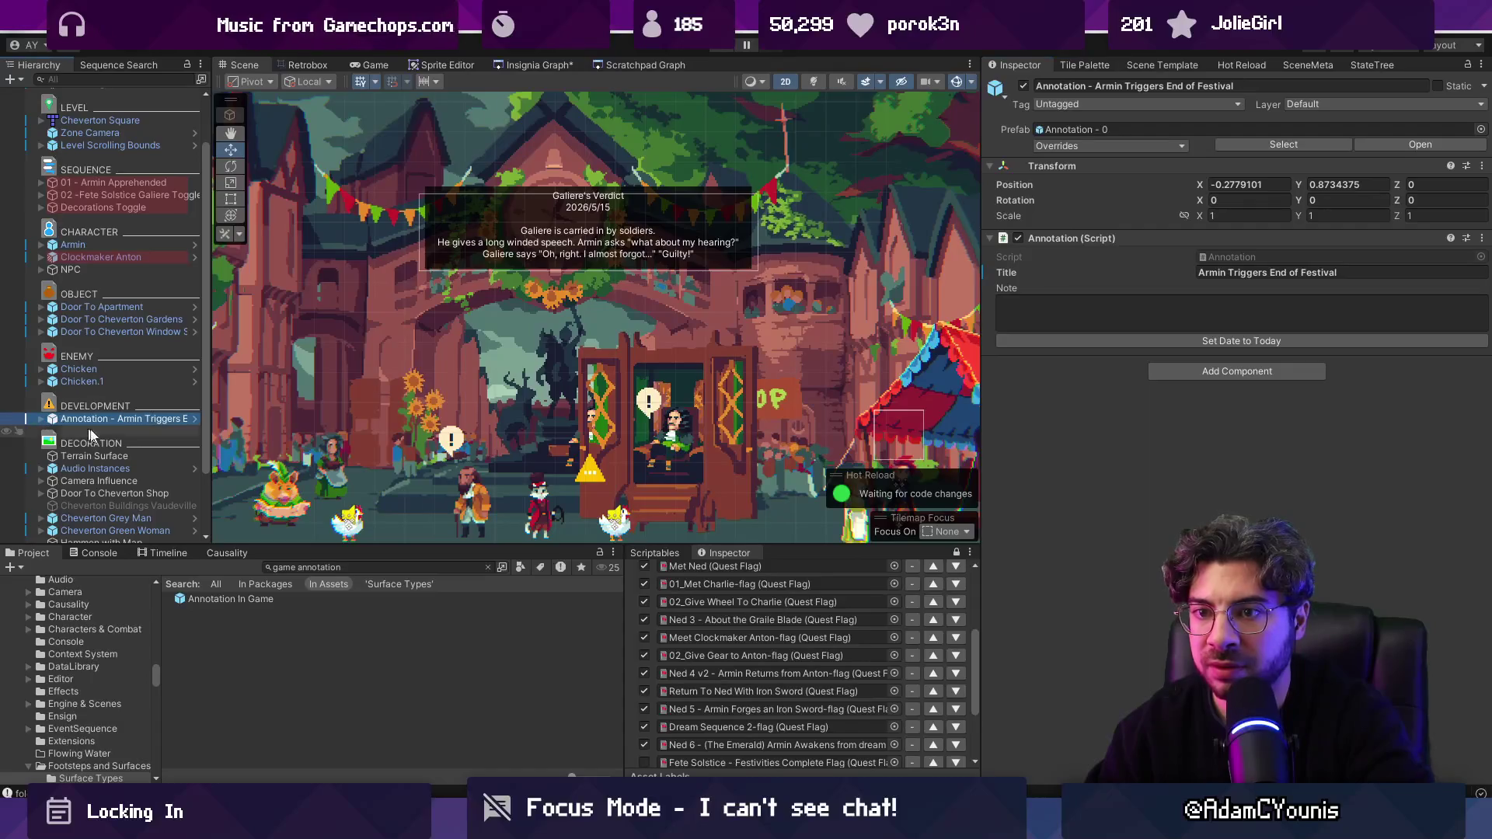
pyautogui.moveTo(208, 434); pyautogui.dragTo(284, 434)
pyautogui.moveTo(1269, 273); pyautogui.dragTo(1121, 264)
pyautogui.press('BackSpace')
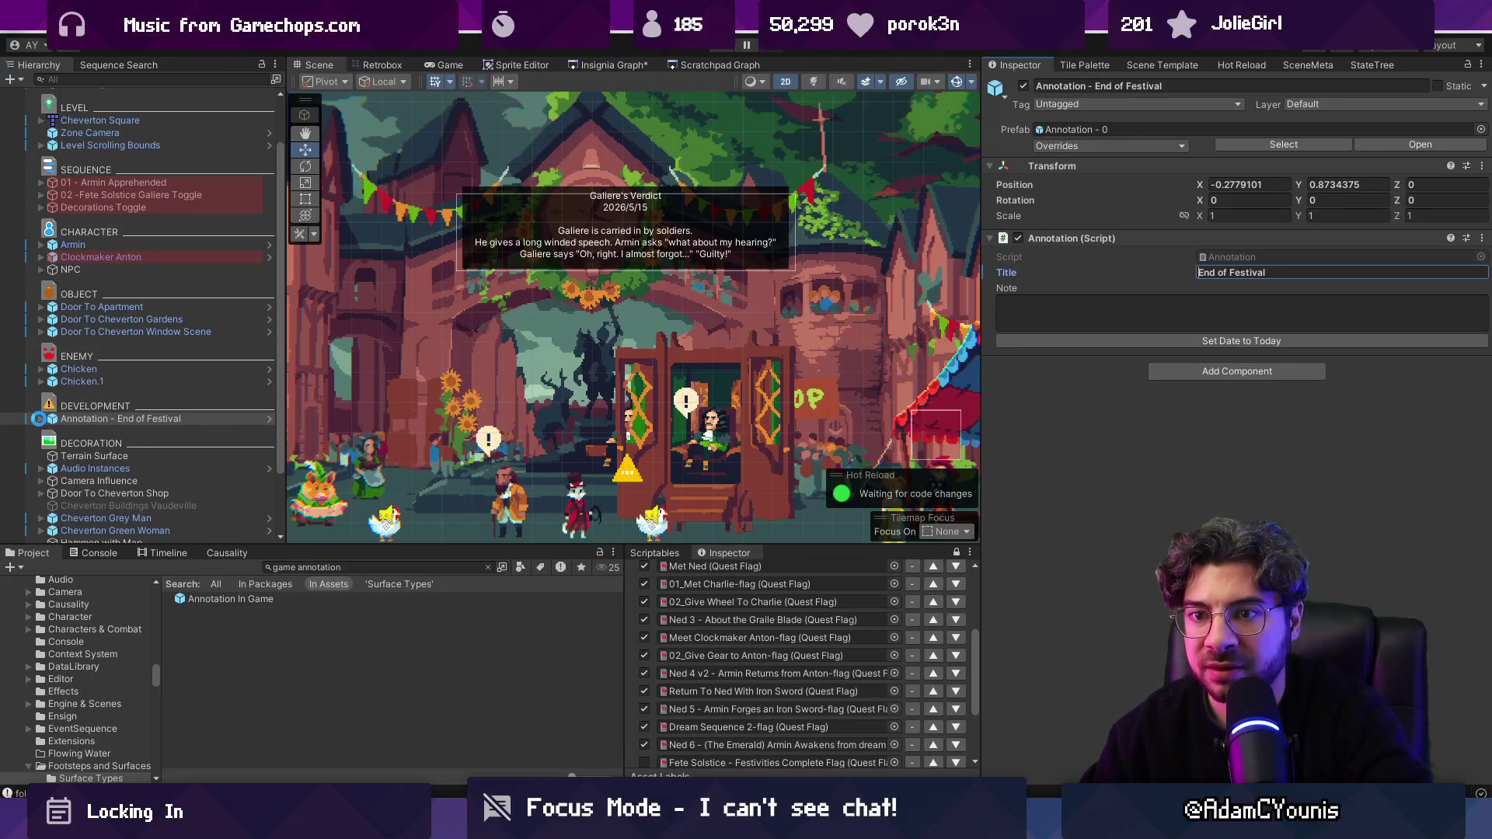
pyautogui.click(38, 419)
pyautogui.moveTo(410, 545); pyautogui.dragTo(410, 597)
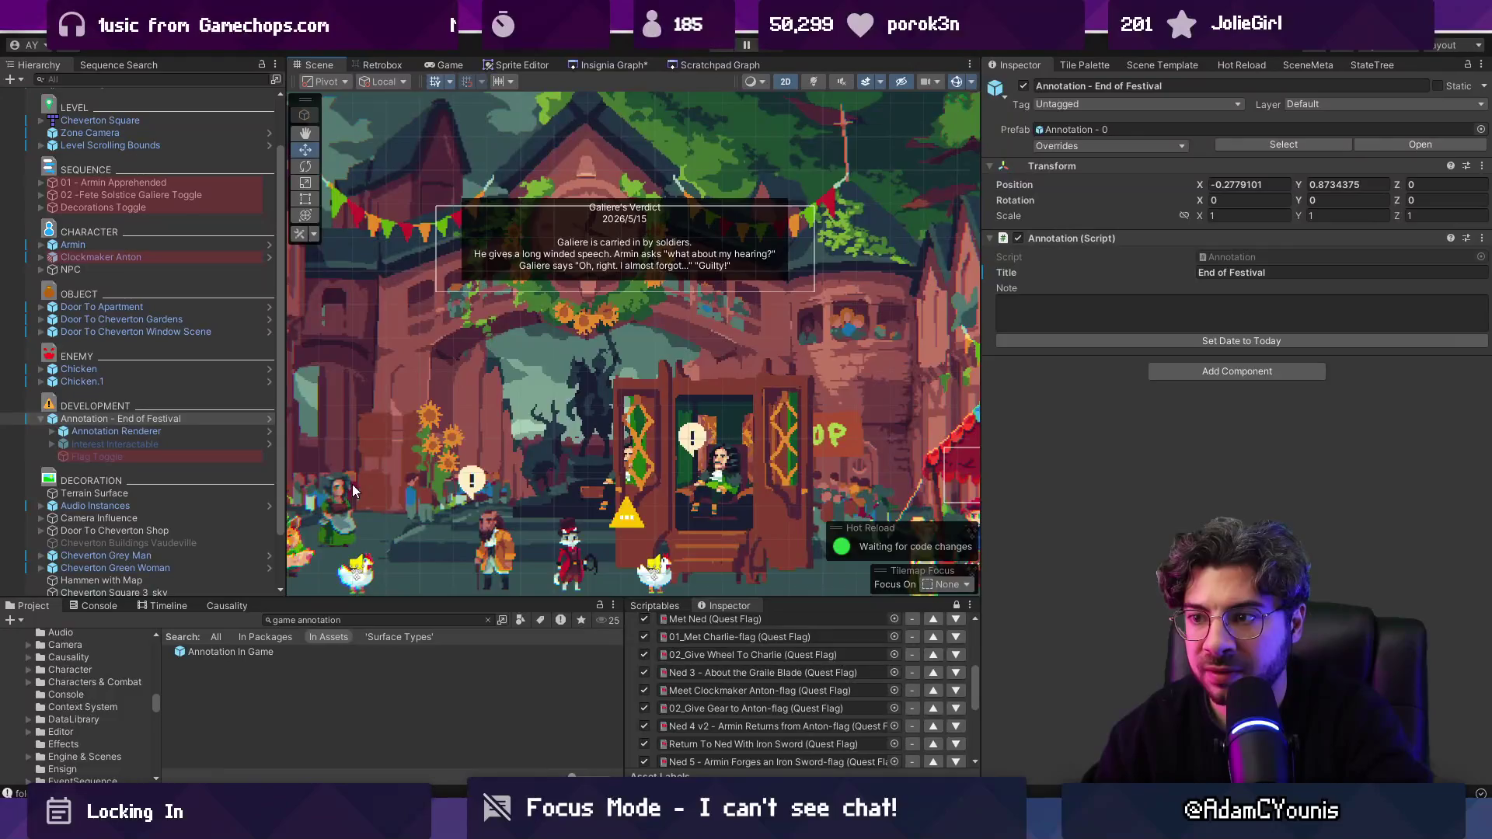
# Step: Activate the Interest Interactable and Flag Toggle child objects with Alt+Shift+A
pyautogui.scroll(-1, 351, 483)
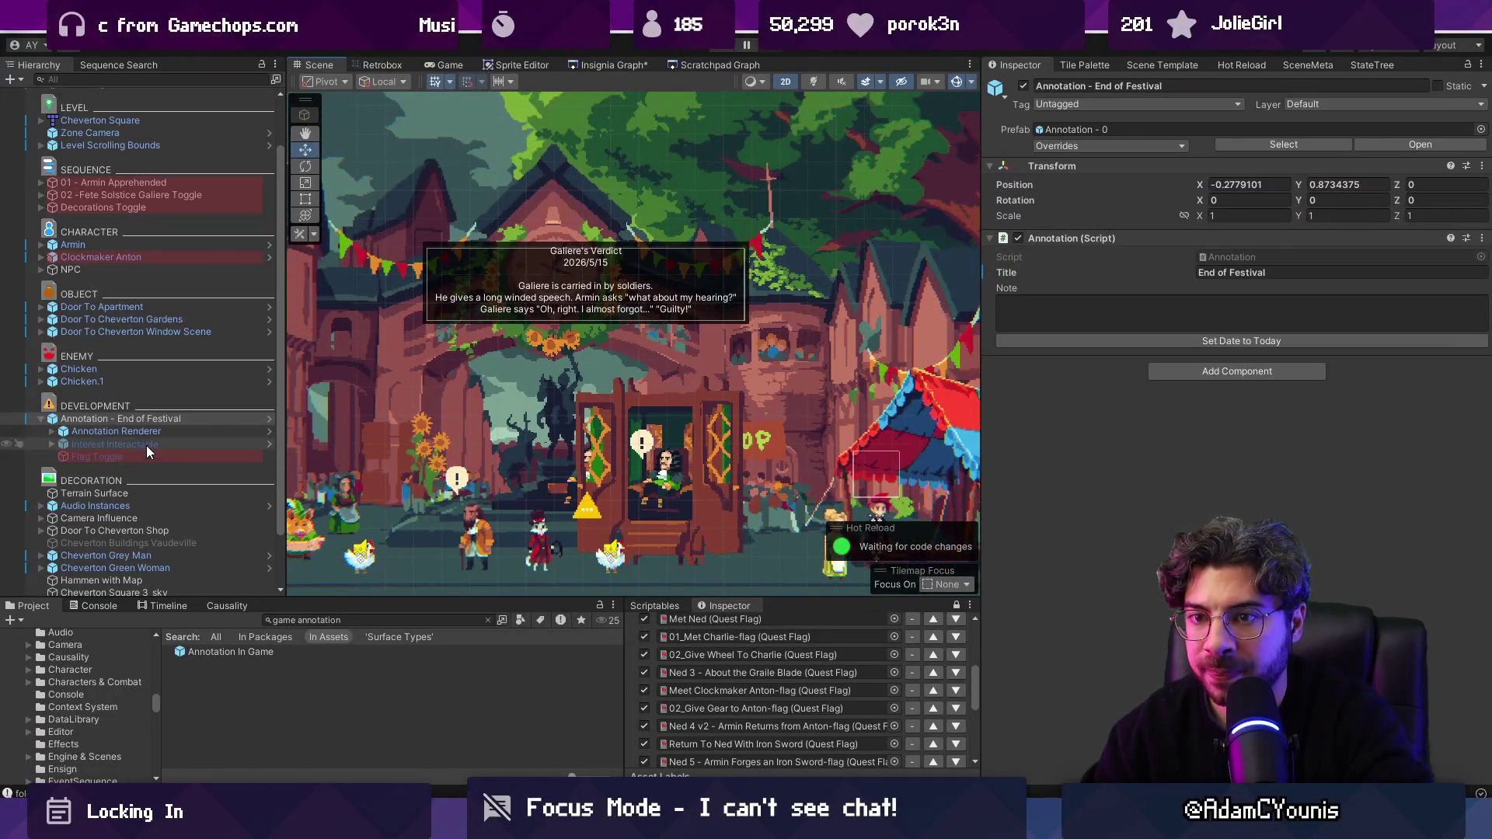
pyautogui.click(146, 443)
pyautogui.keyDown('shift'); pyautogui.click(116, 456); pyautogui.keyUp('shift')
pyautogui.hotkey('alt', 'shift', 'a')
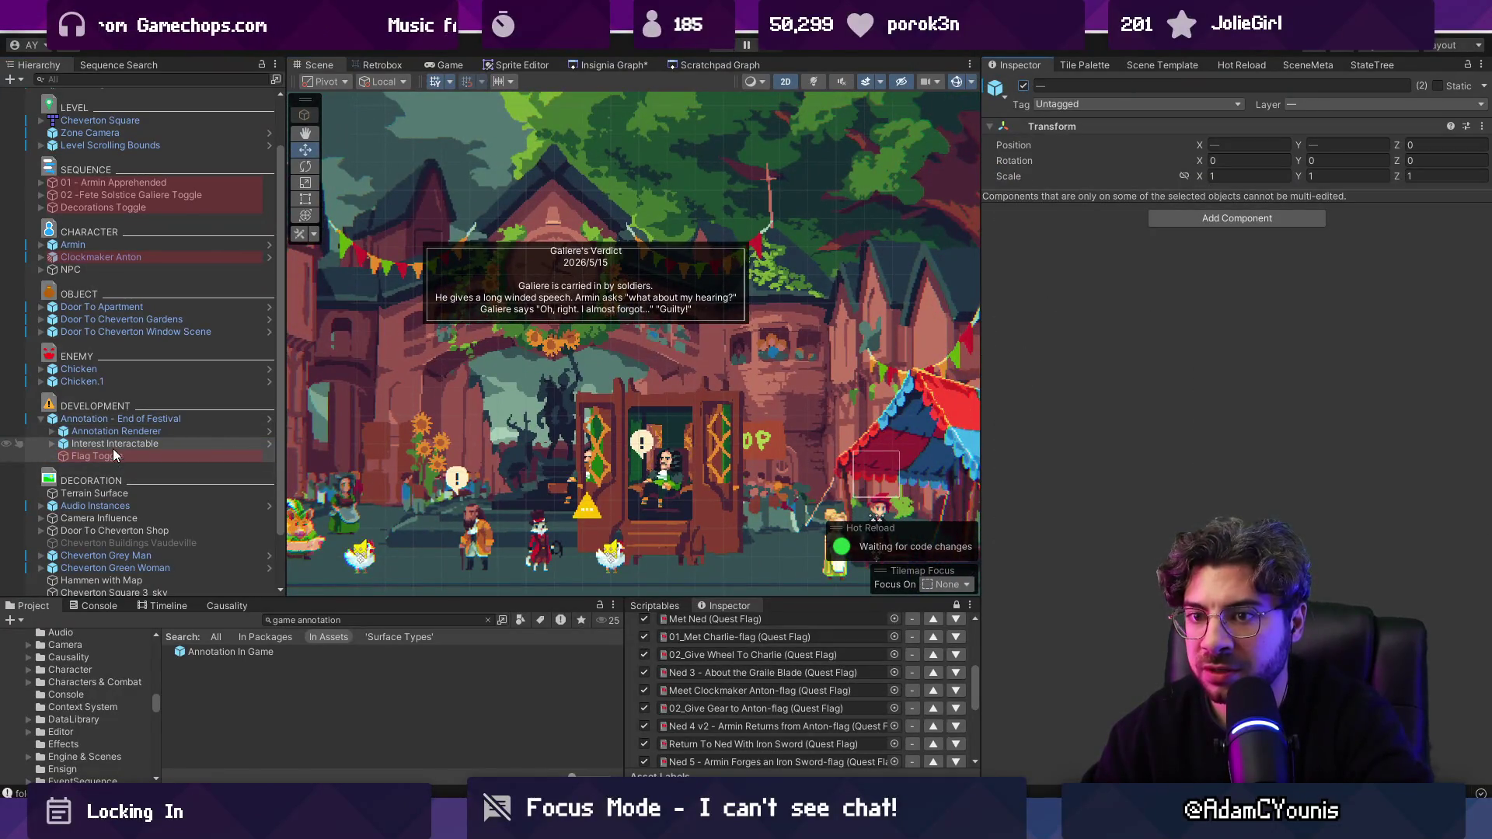
pyautogui.click(113, 445)
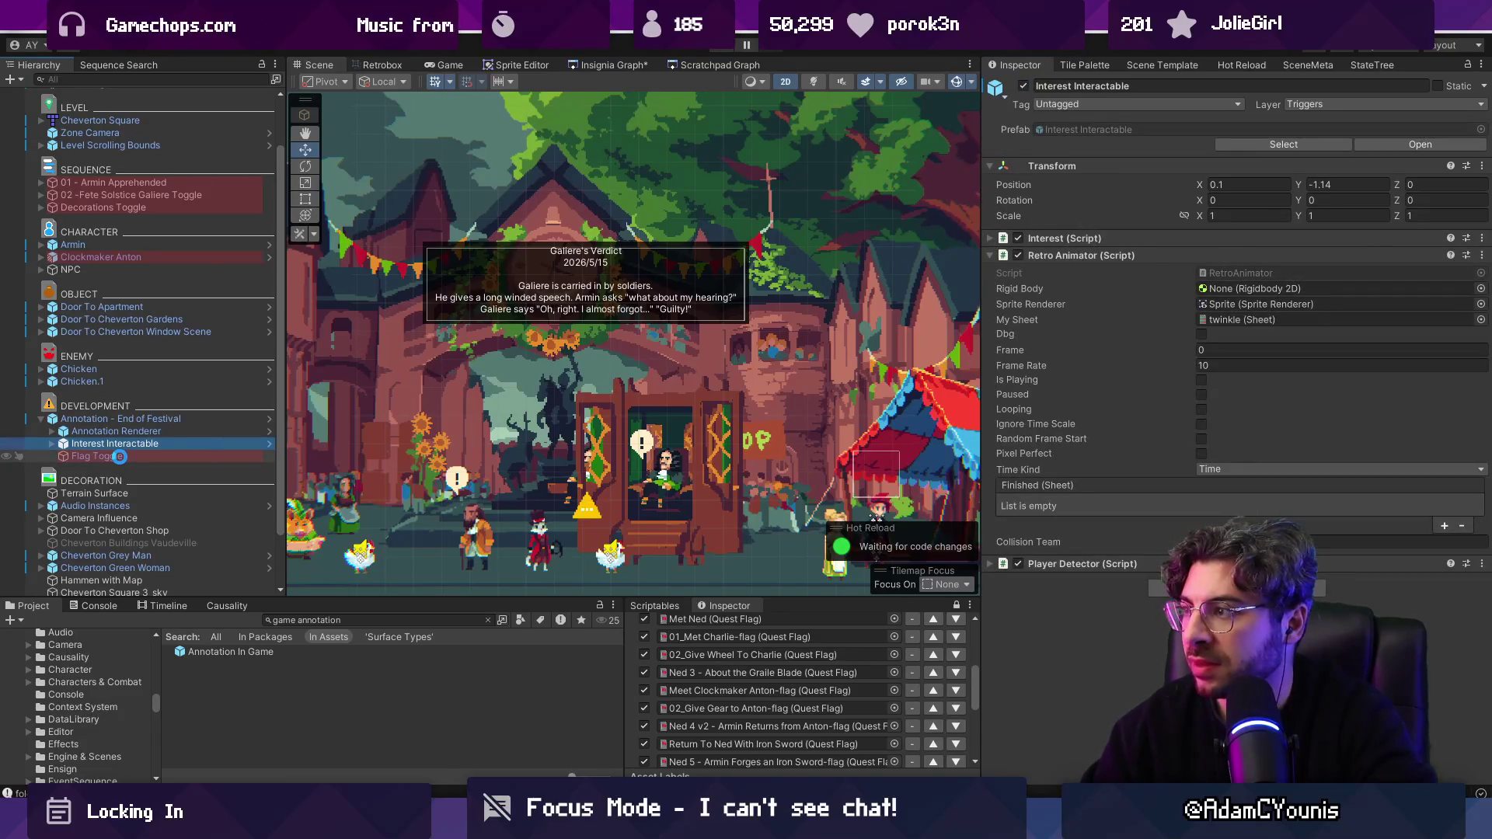
pyautogui.click(119, 457)
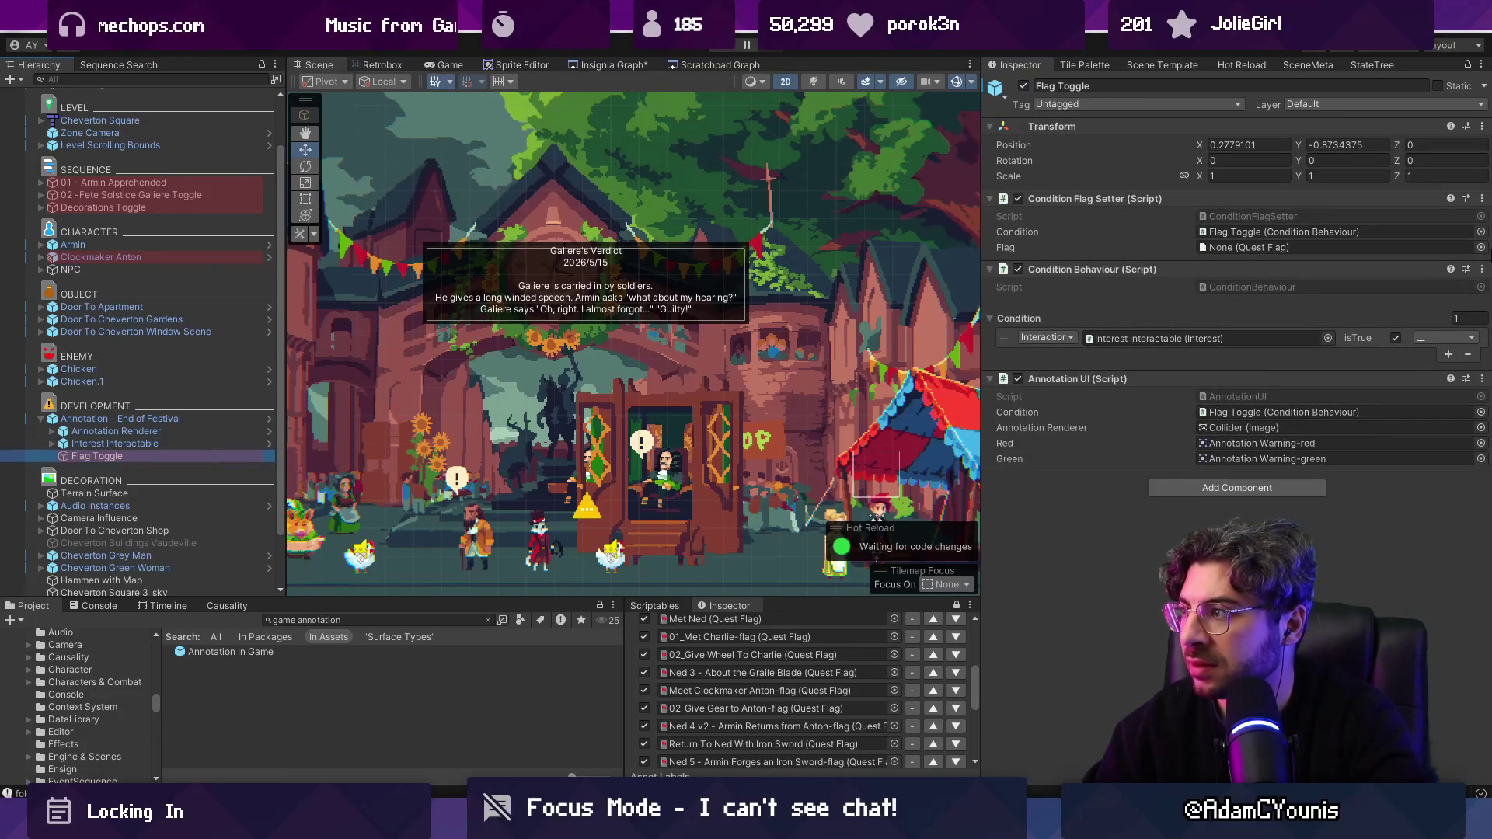
# Step: Make the Flag Toggle set the Fete Solstice - Festivities Complete Flag and enter Play mode
pyautogui.click(664, 456)
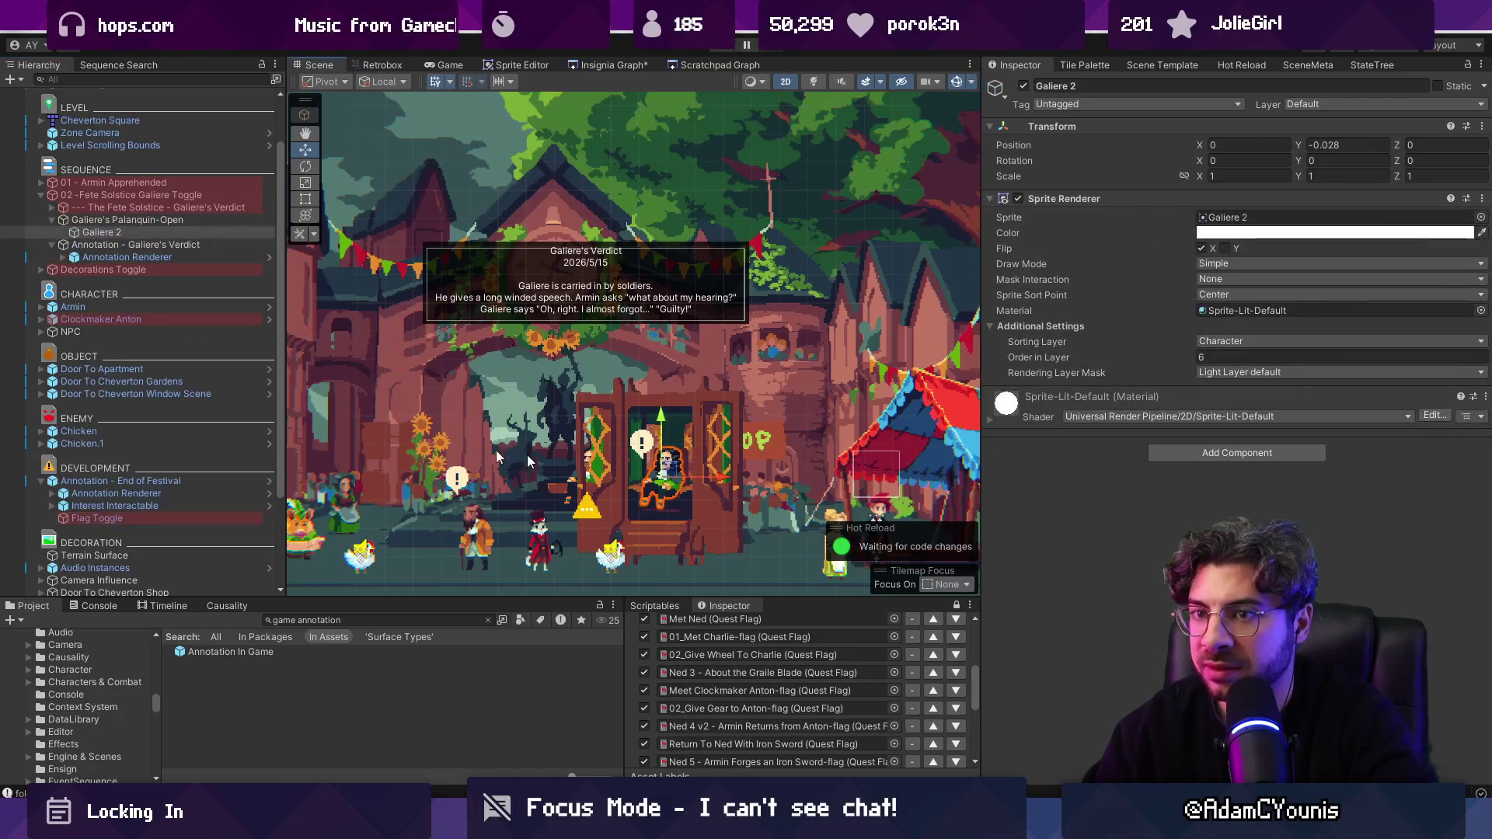
pyautogui.click(137, 195)
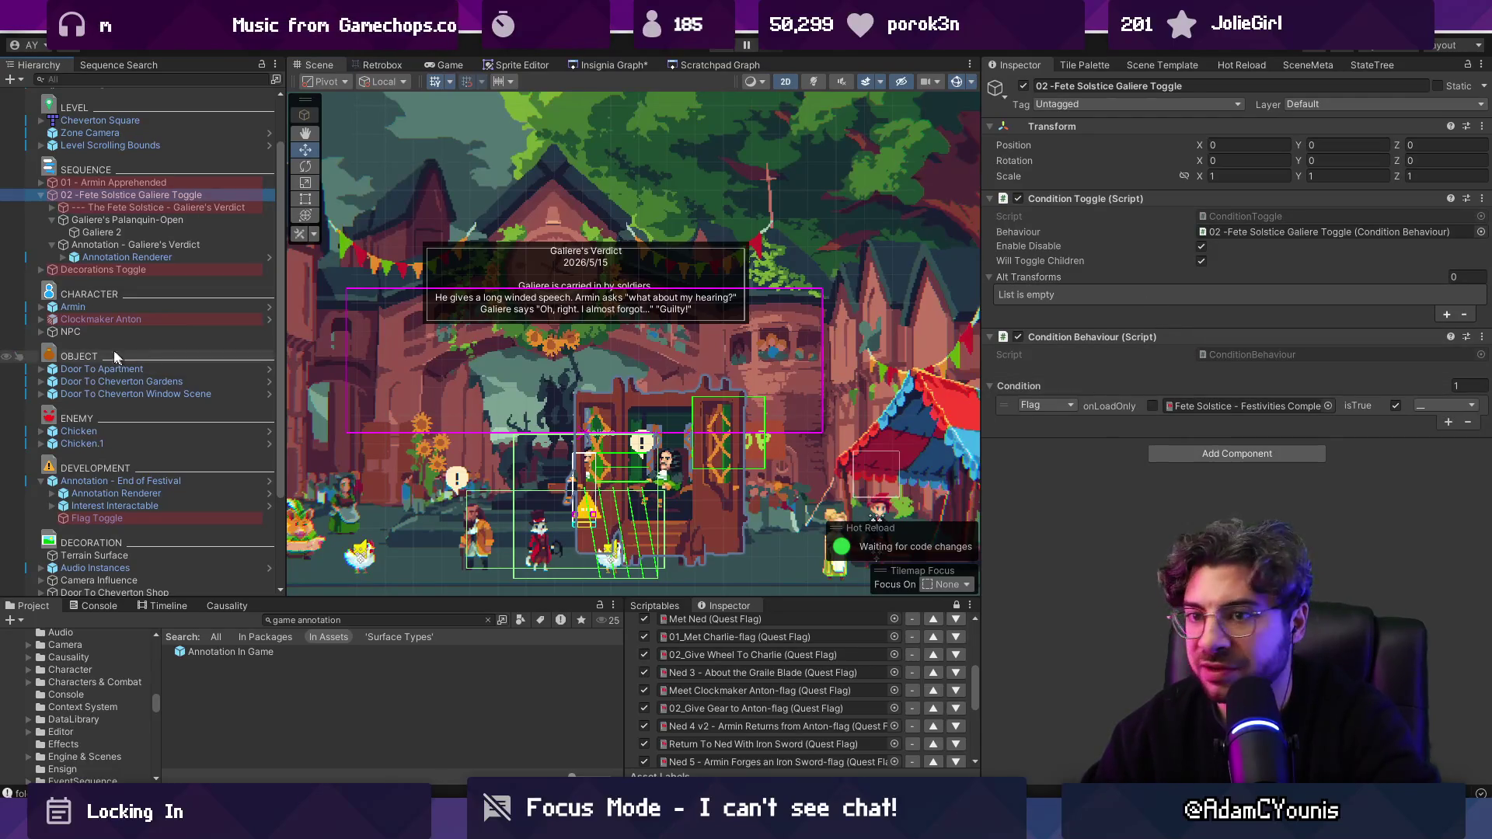
pyautogui.scroll(-3, 149, 421)
pyautogui.click(152, 423)
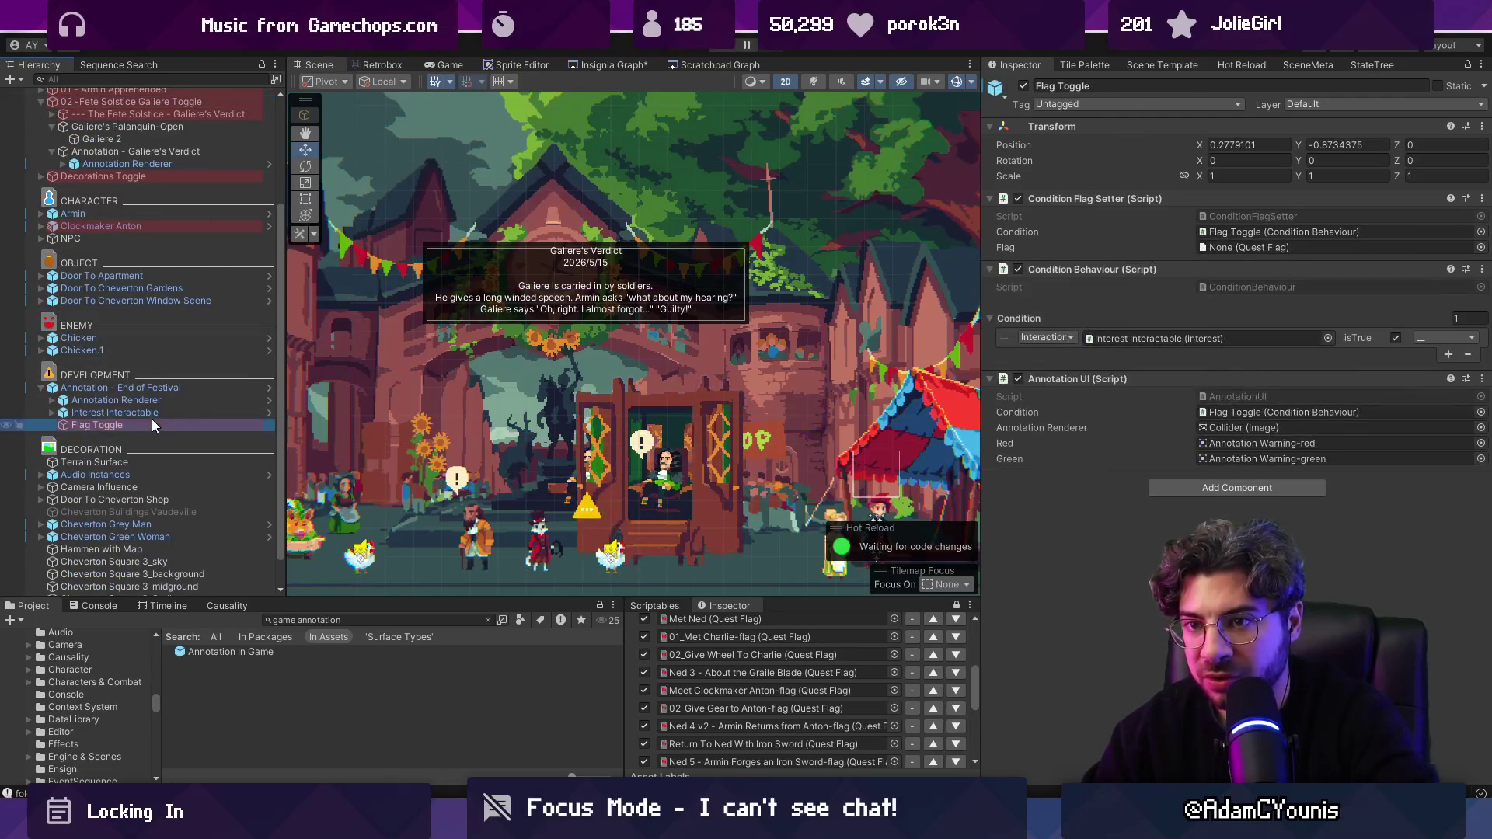
pyautogui.click(1481, 248)
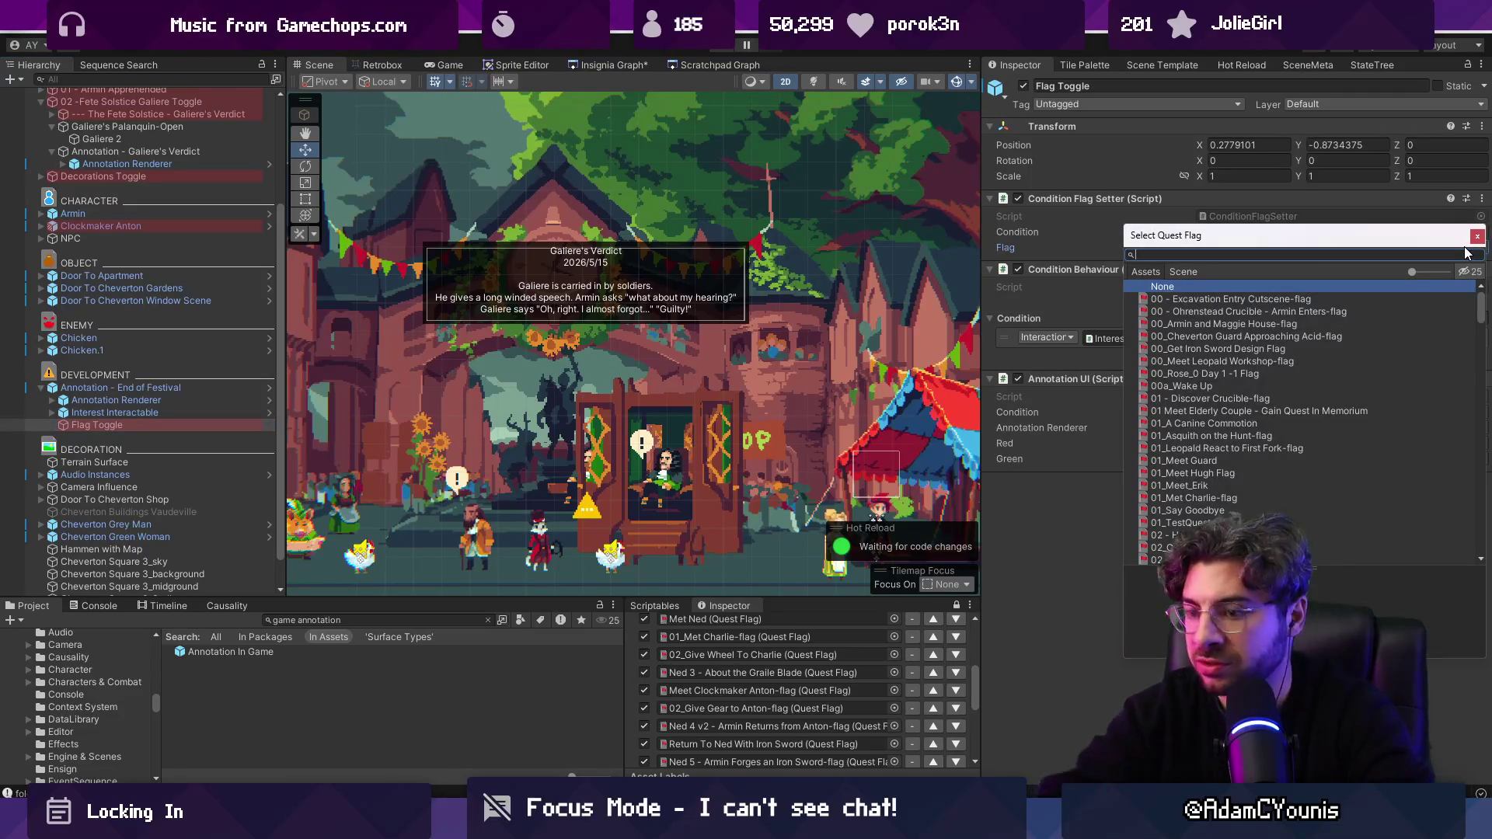
pyautogui.write('fex')
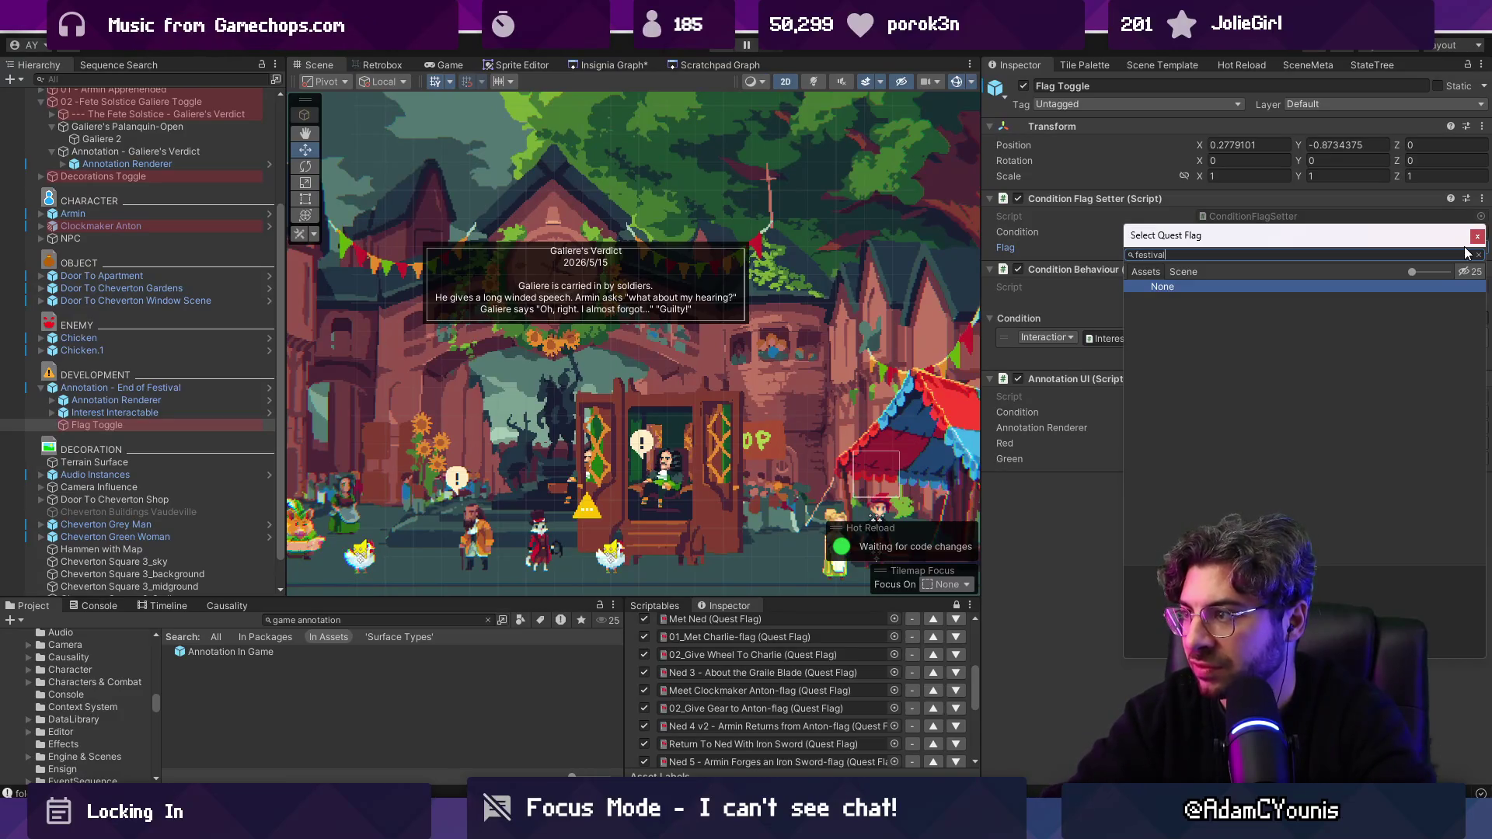
pyautogui.press('Escape')
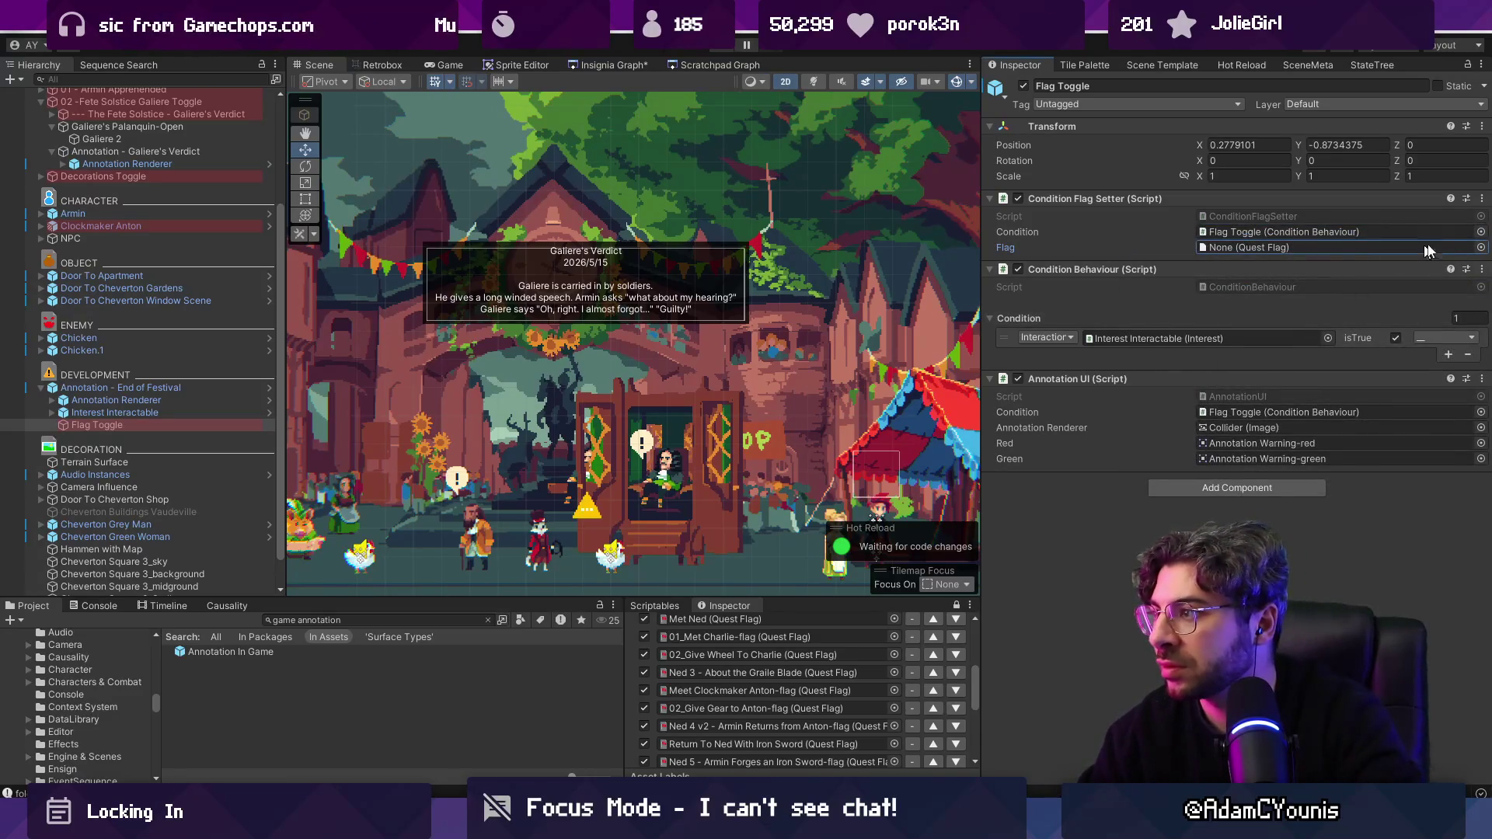
pyautogui.click(1480, 248)
pyautogui.write('te')
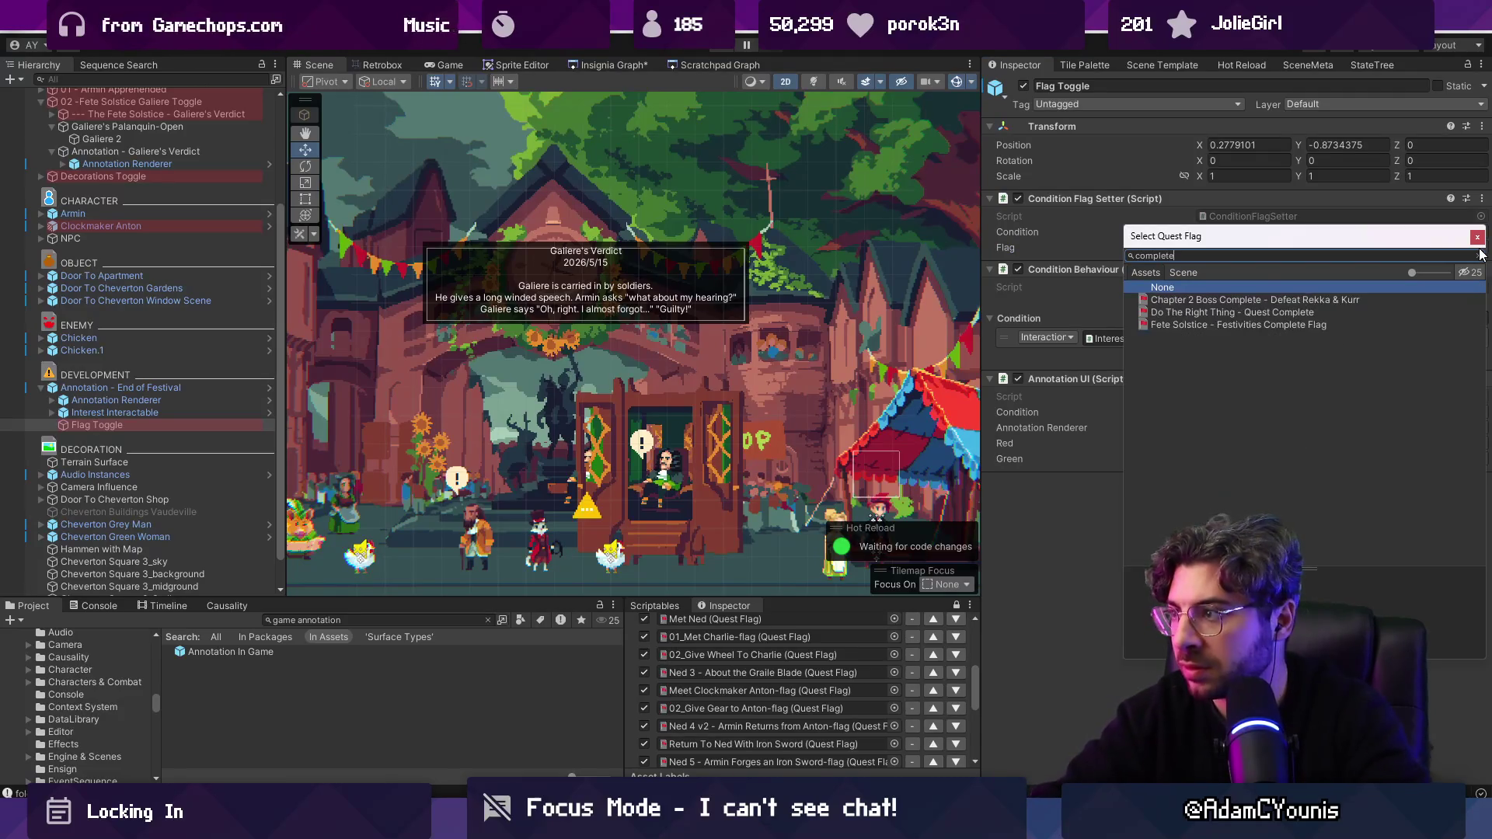
pyautogui.press('Down')
pyautogui.press('Down')
pyautogui.press('Down')
pyautogui.press('Return')
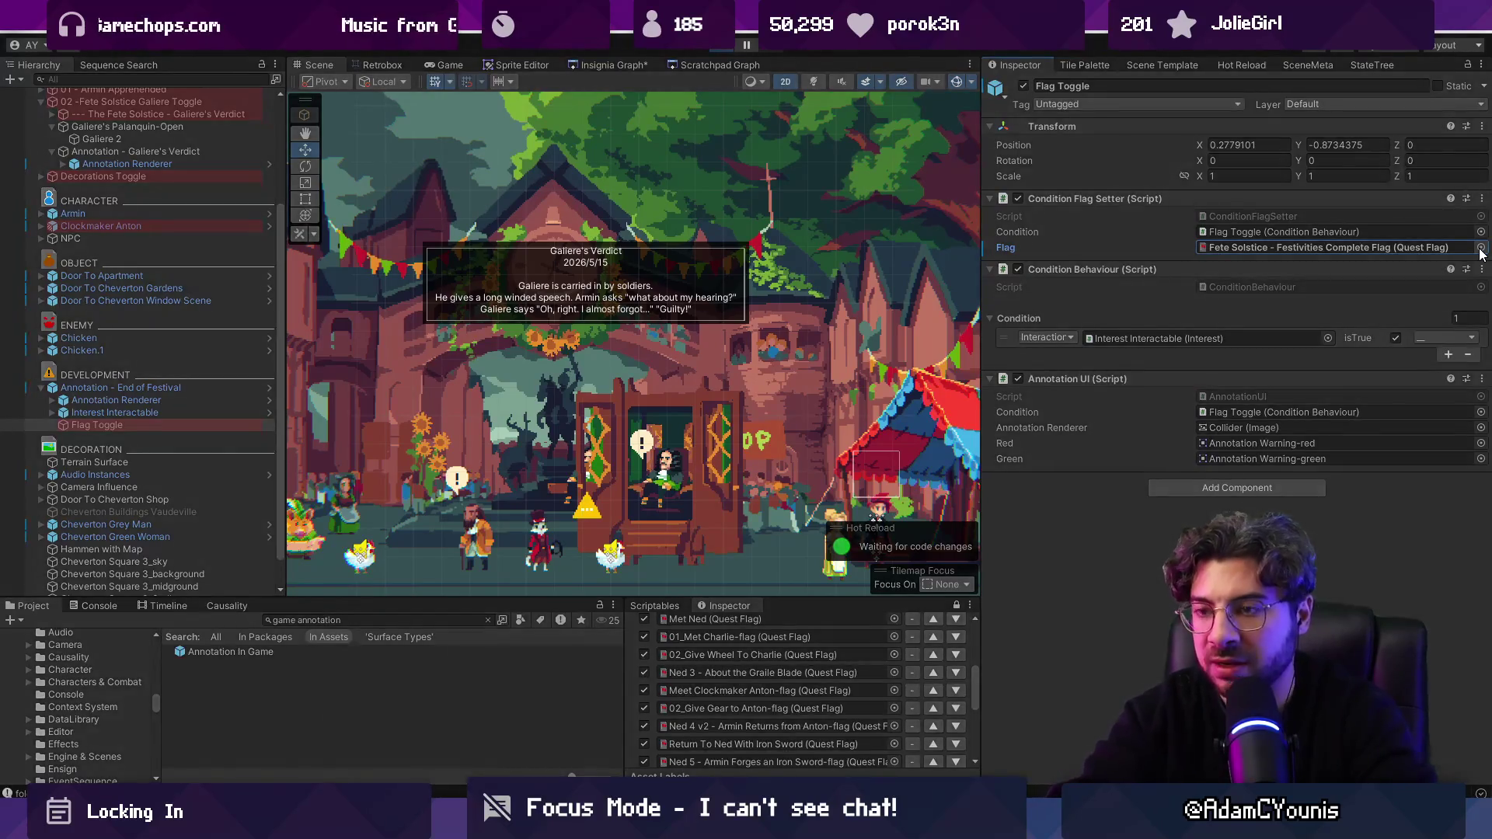
pyautogui.hotkey('ctrl', 'p')
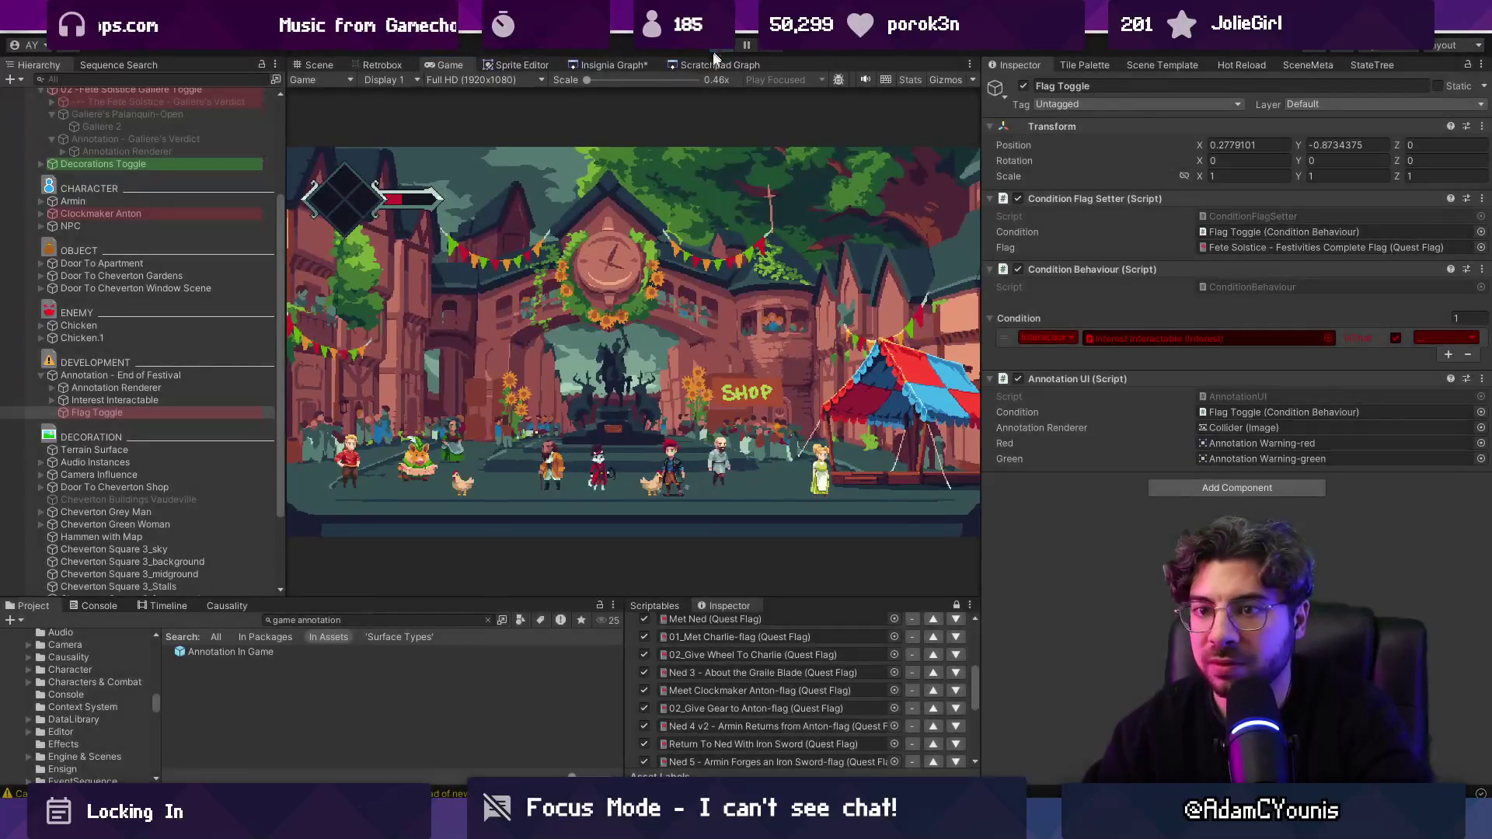
# Step: Move End of Festival to X 1.69, Y -2.58 below Galiere's Verdict, then collapse the toggle group
pyautogui.doubleClick(146, 387)
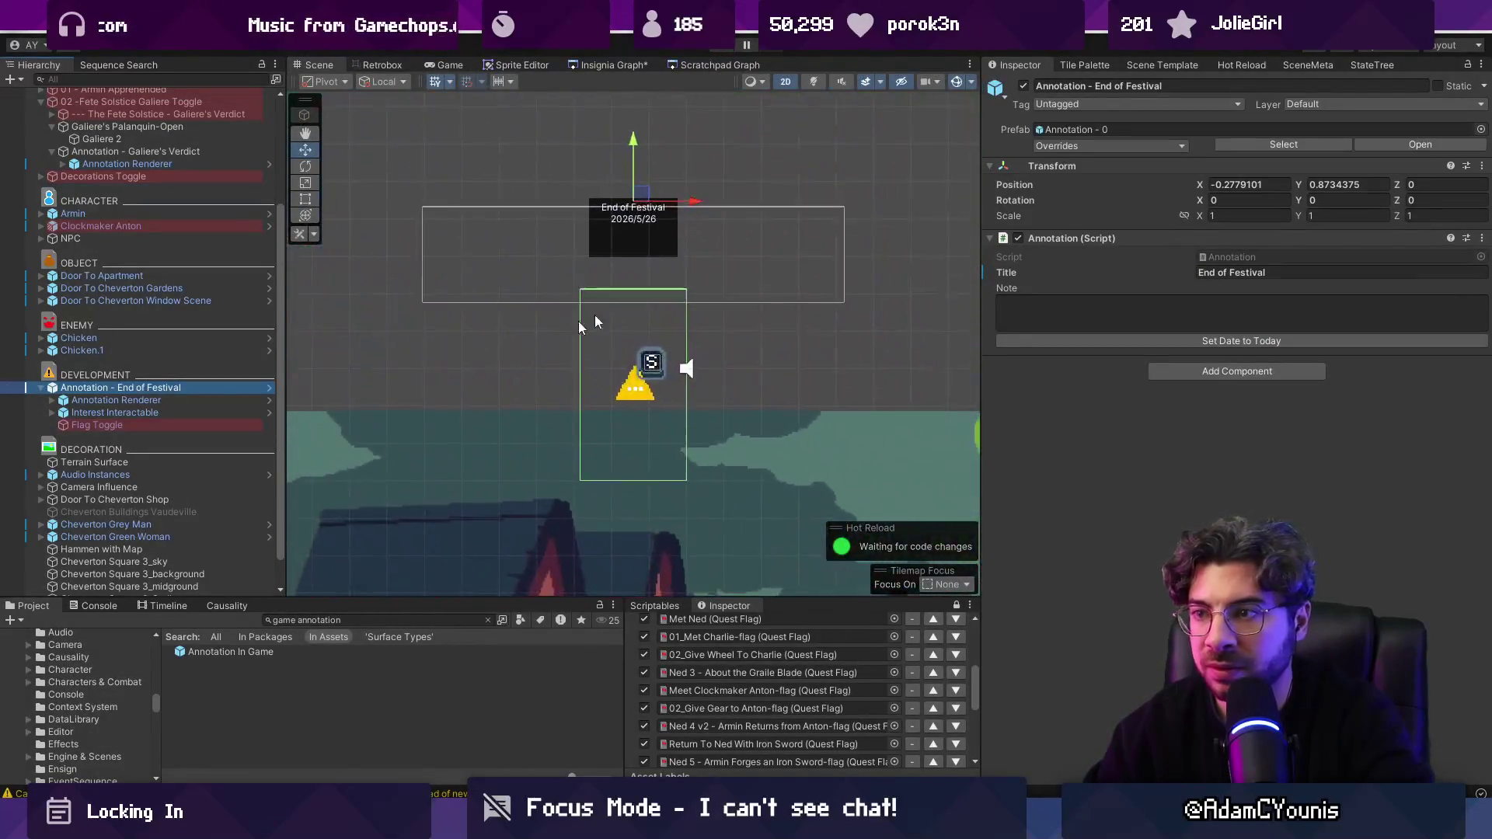
pyautogui.moveTo(646, 325)
pyautogui.mouseDown()
pyautogui.moveTo(431, 206)
pyautogui.moveTo(457, 188)
pyautogui.moveTo(599, 393)
pyautogui.mouseUp()
pyautogui.rightClick(192, 390)
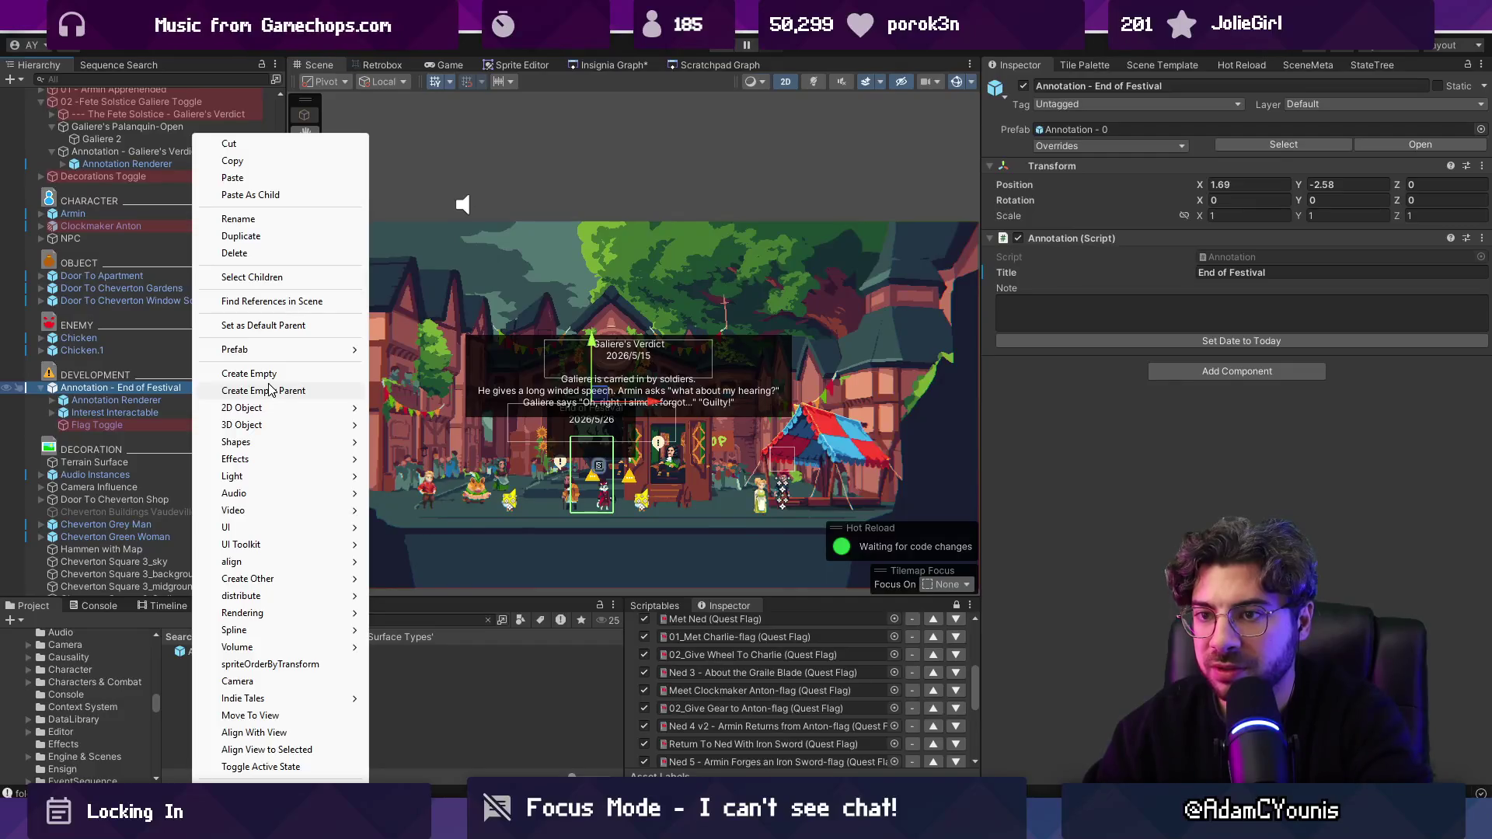
pyautogui.press('Escape')
pyautogui.scroll(3, 193, 232)
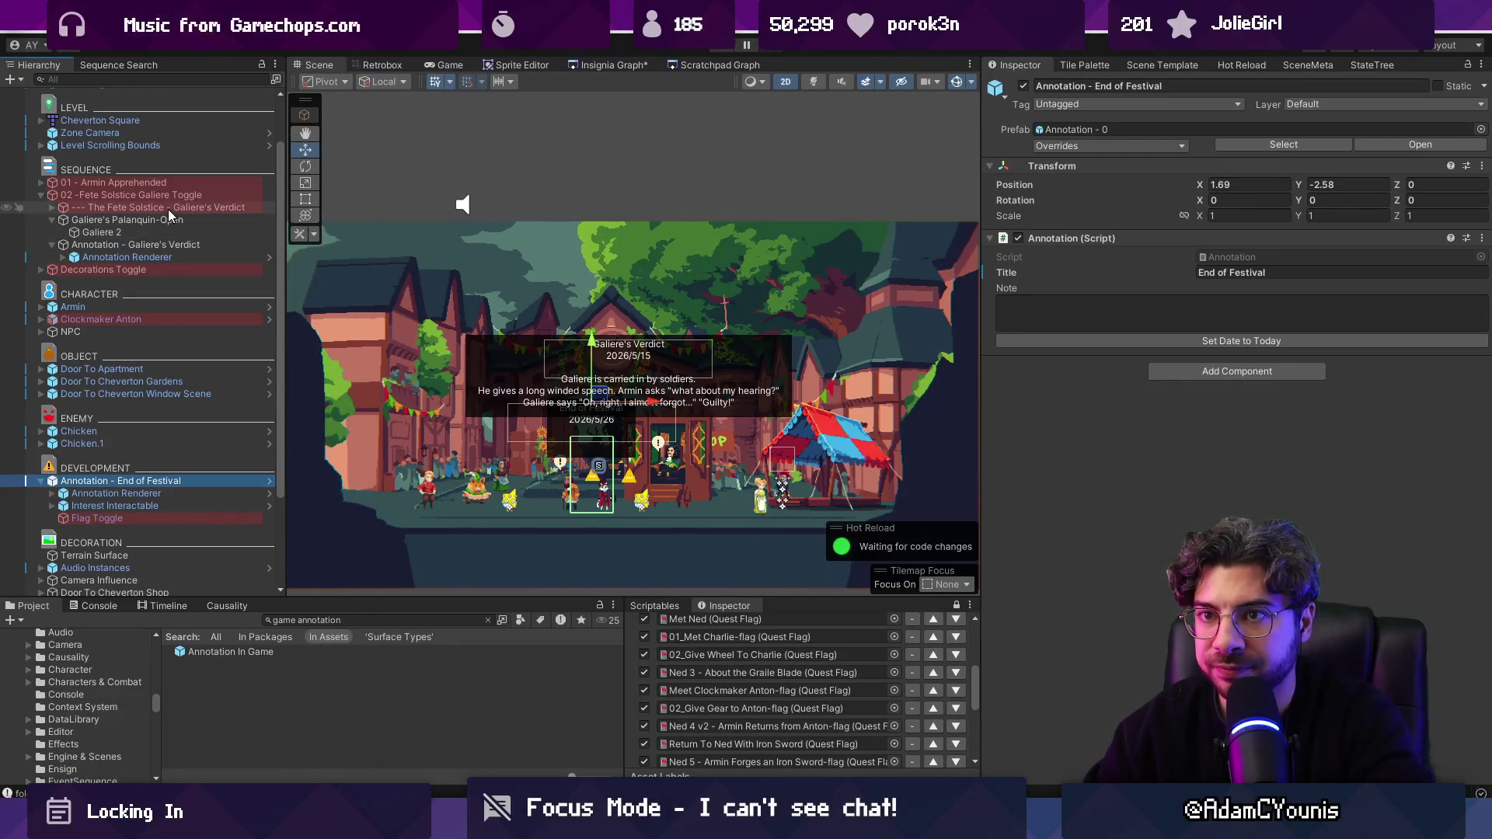
pyautogui.click(42, 196)
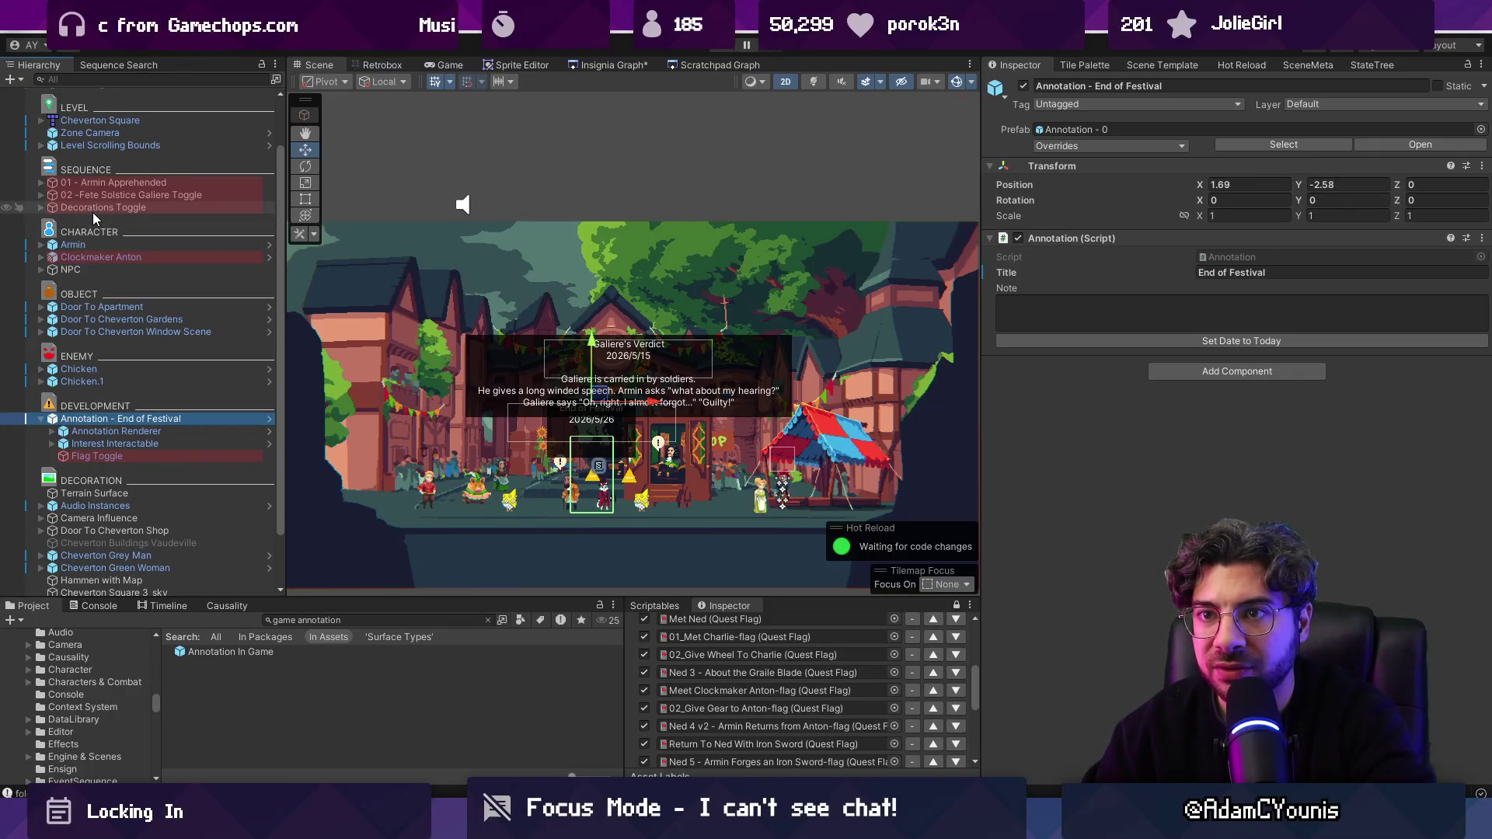
# Step: Add Annotation - End of Festival as an Alt Transform on Decorations Toggle and start playtesting
pyautogui.click(91, 210)
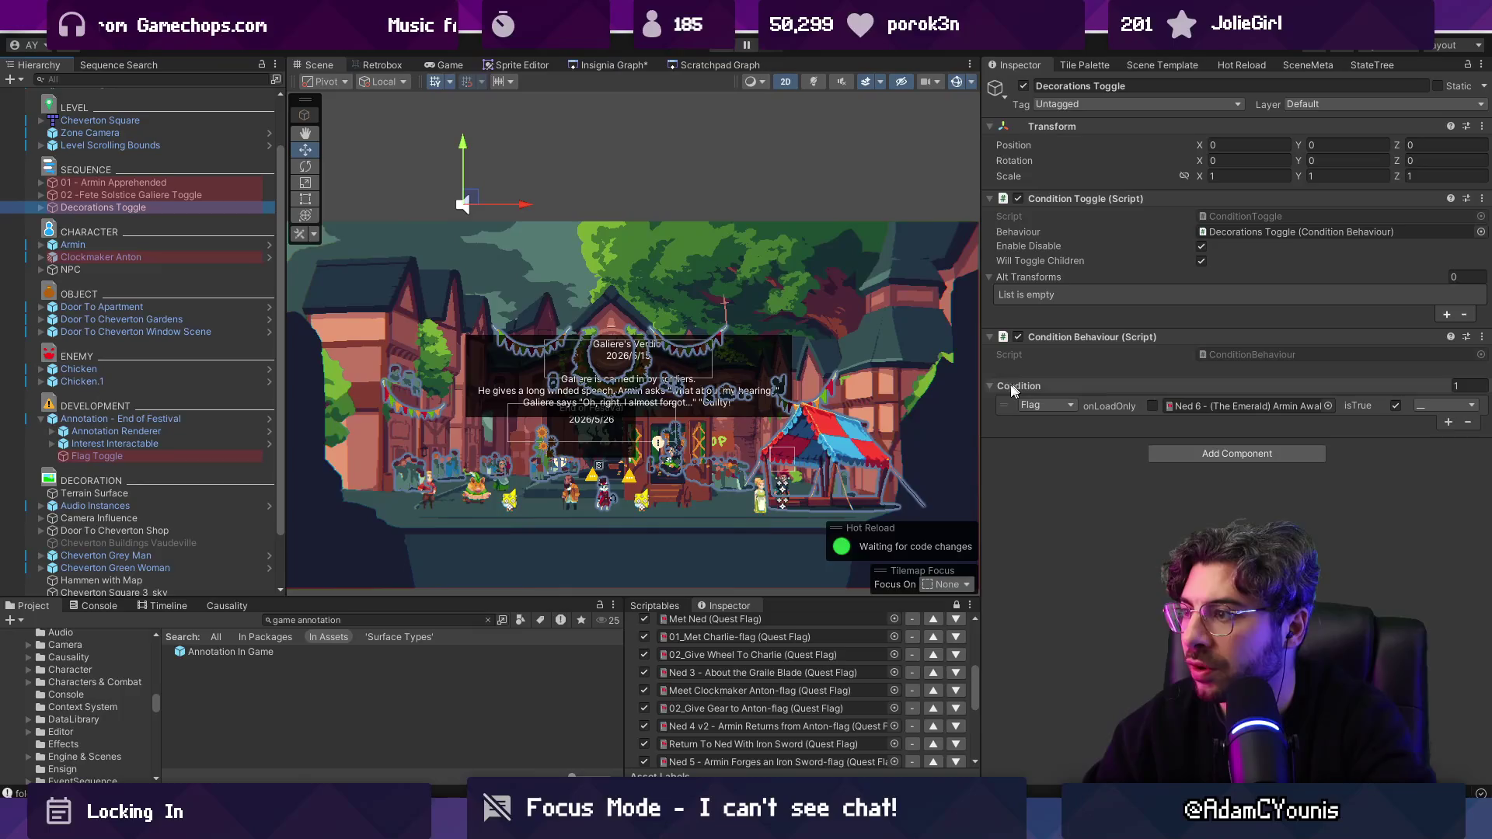
pyautogui.moveTo(116, 419); pyautogui.dragTo(130, 208)
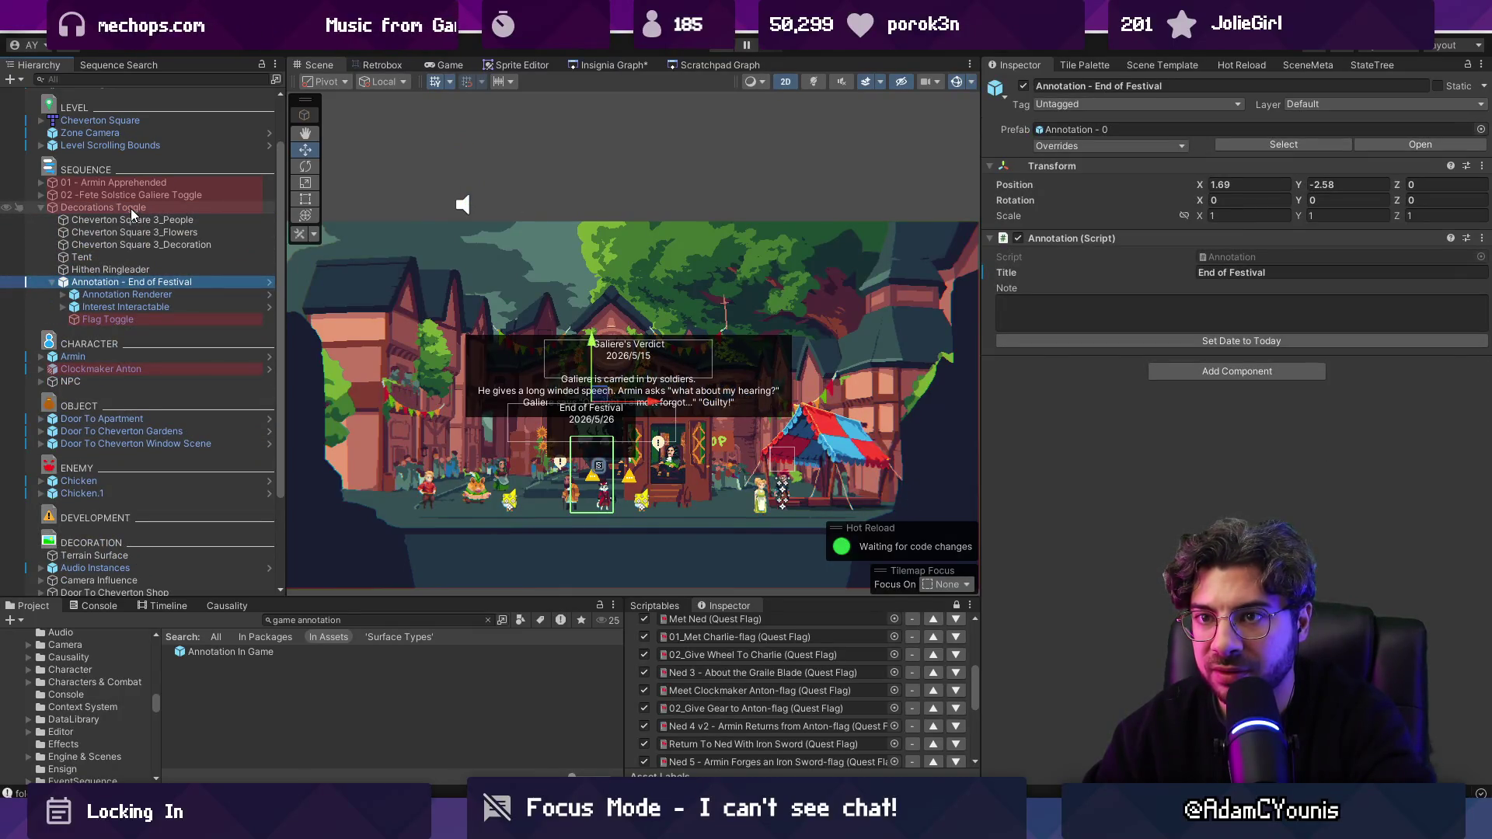
pyautogui.hotkey('ctrl', 'z')
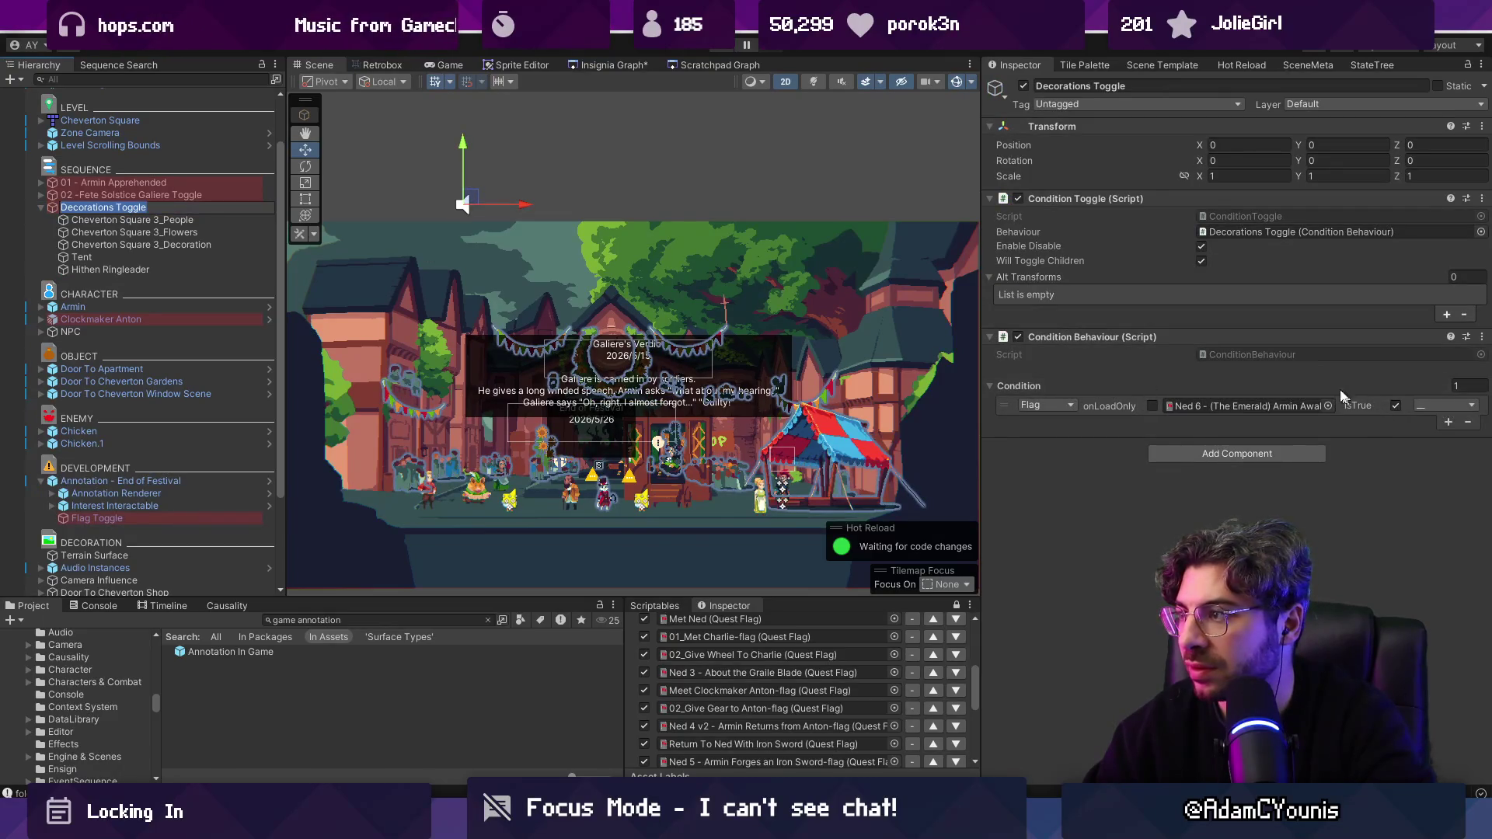
pyautogui.click(1446, 314)
pyautogui.click(1474, 295)
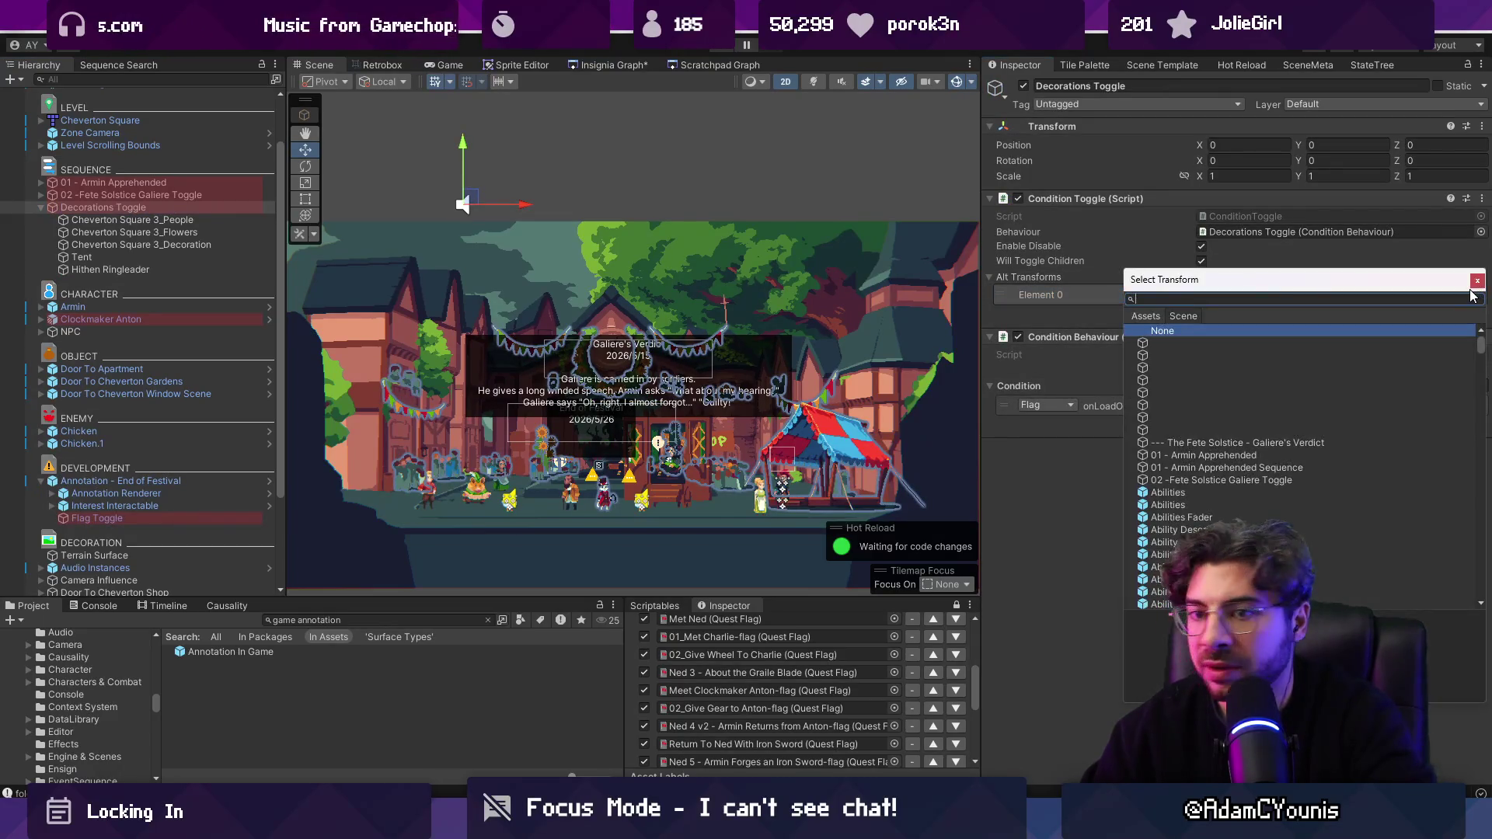
pyautogui.write('nd of')
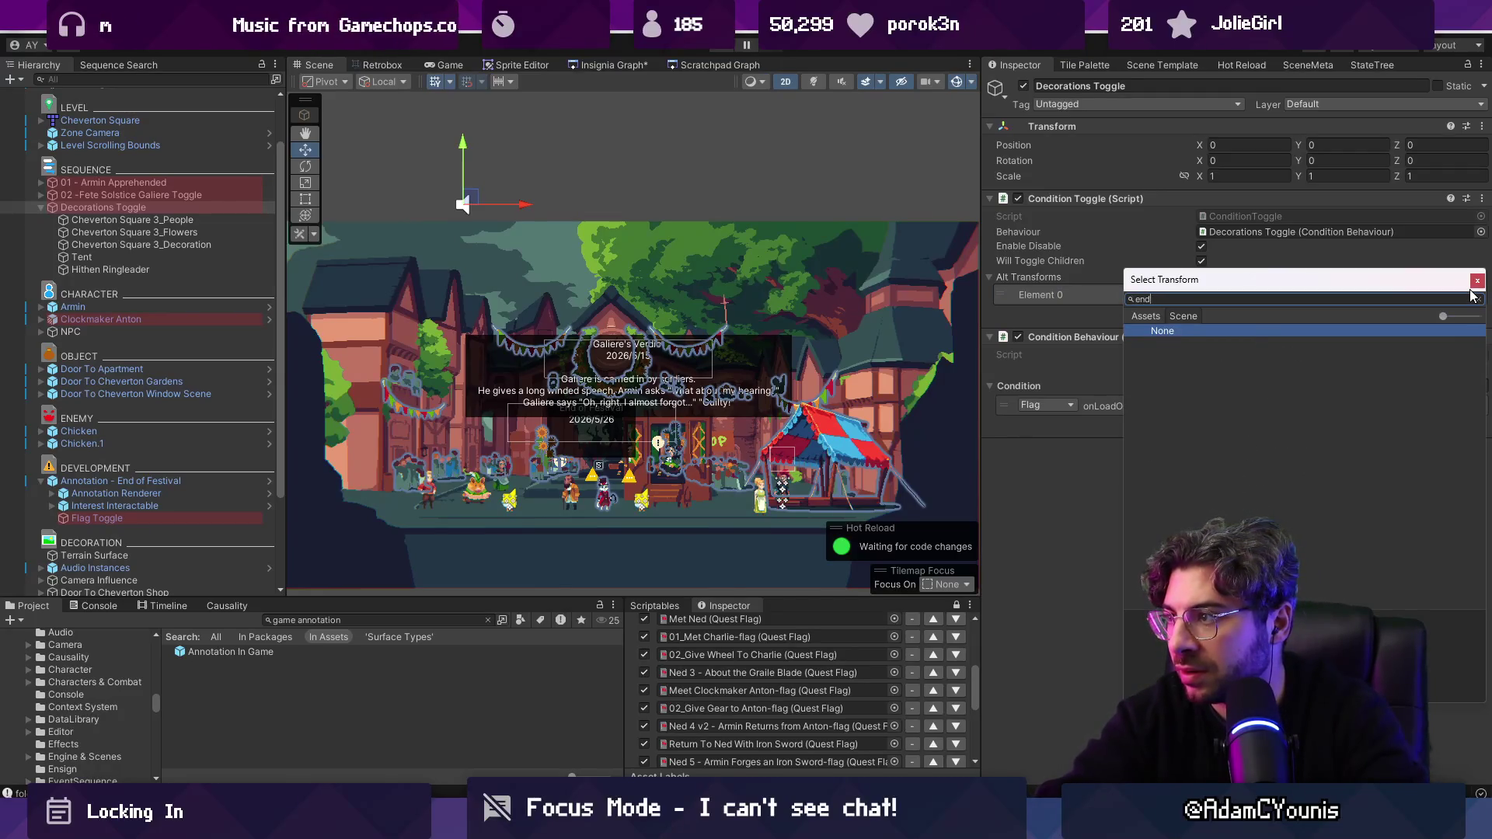
pyautogui.press('Return')
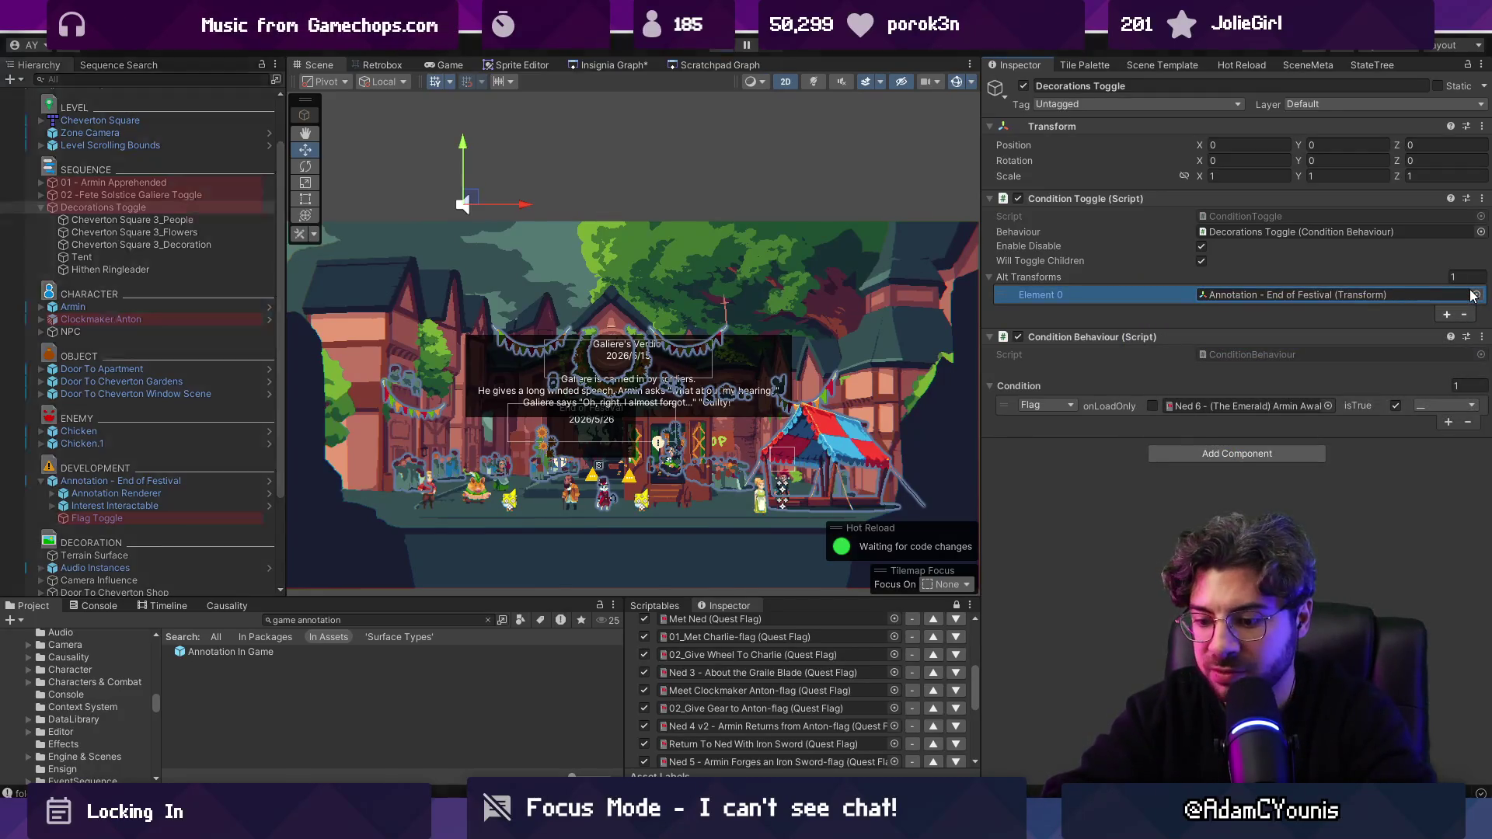
pyautogui.hotkey('ctrl', 'p')
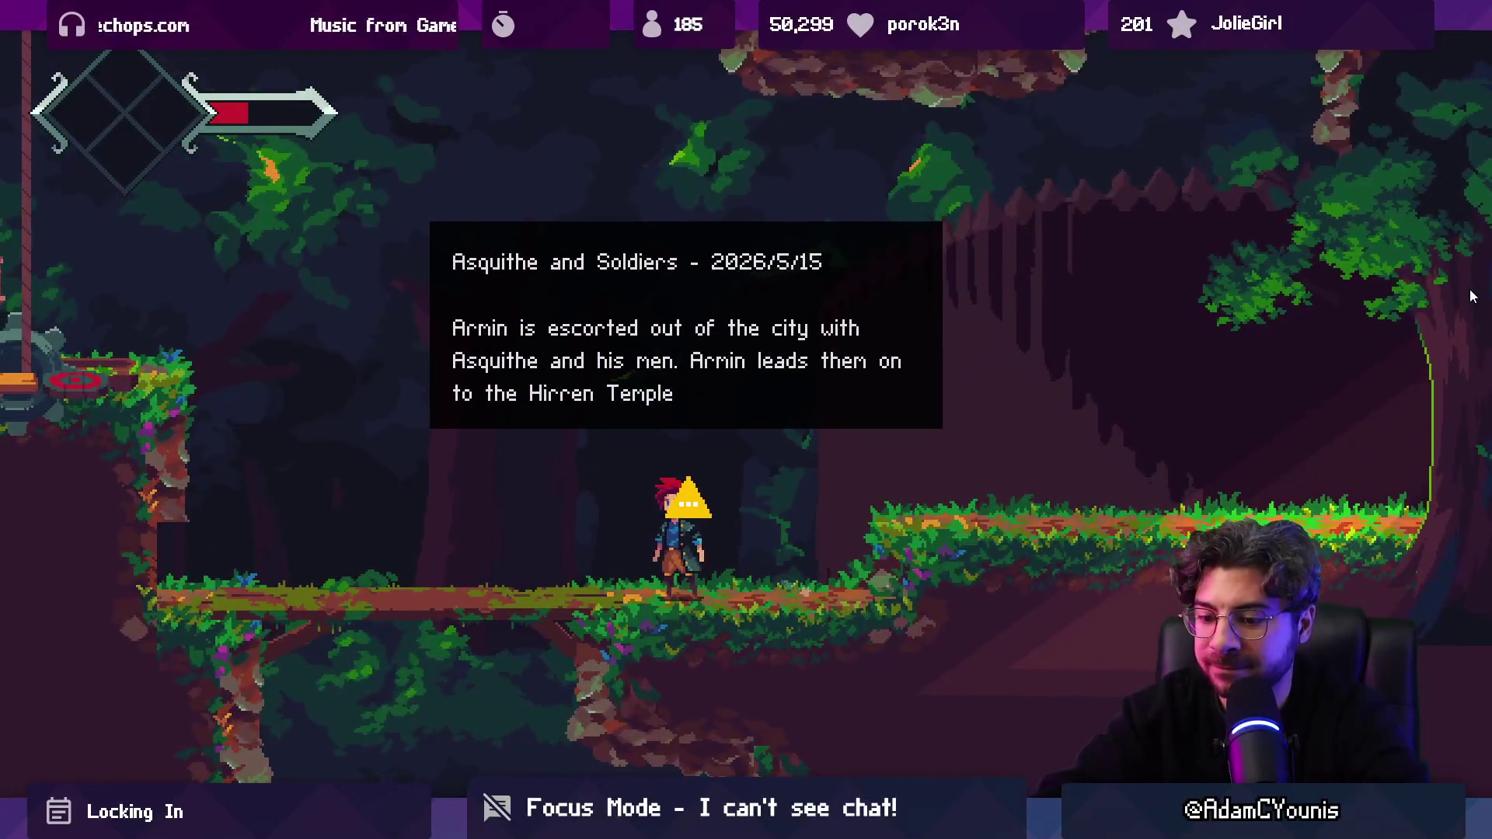
# Step: Exit the fullscreen game view and stop the running playtest
pyautogui.hotkey('ctrl', 'p')
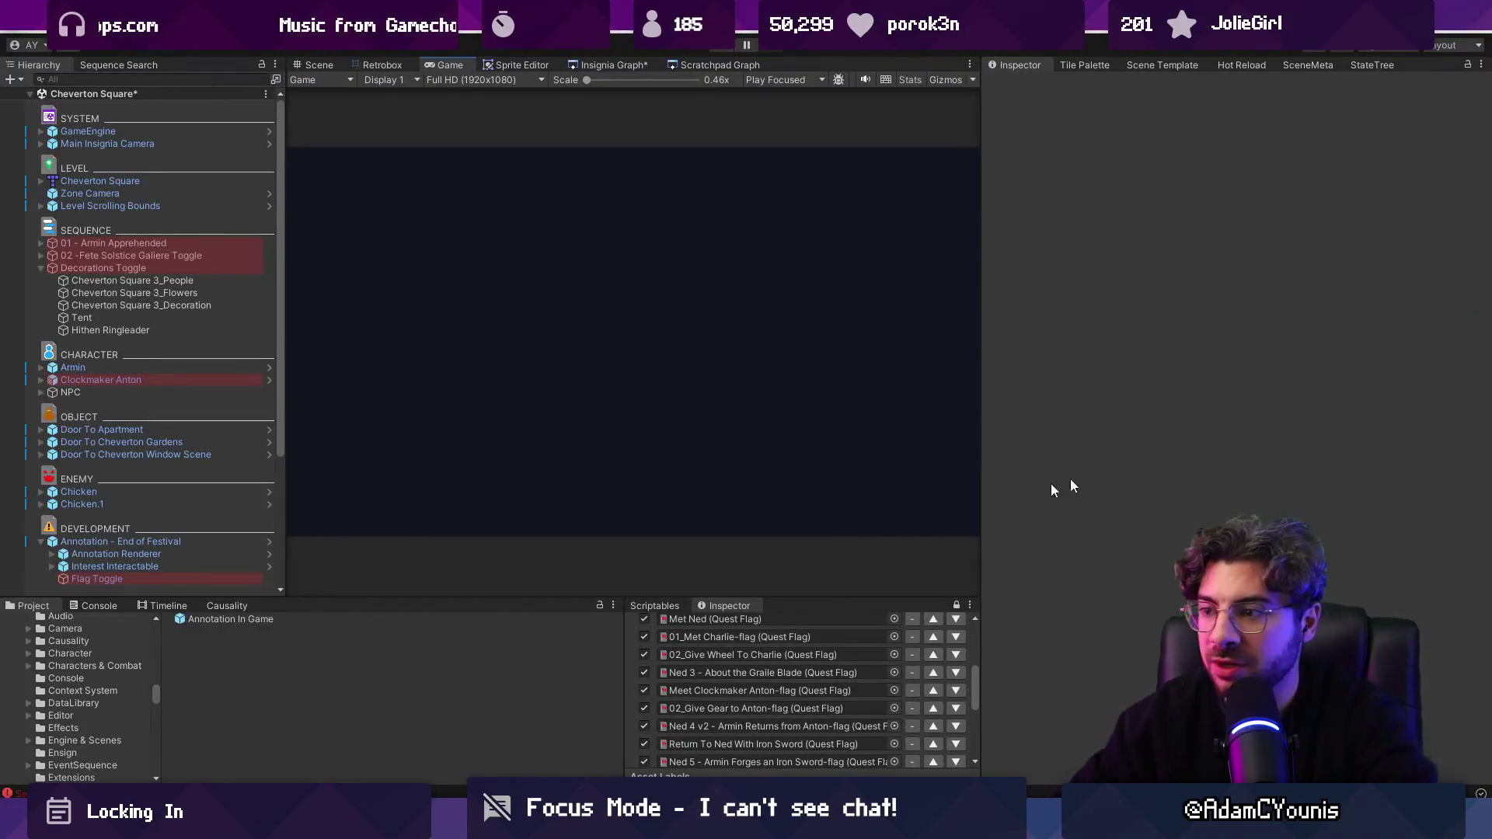
pyautogui.moveTo(740, 594)
pyautogui.mouseDown()
pyautogui.moveTo(769, 562)
pyautogui.moveTo(779, 484)
pyautogui.mouseUp()
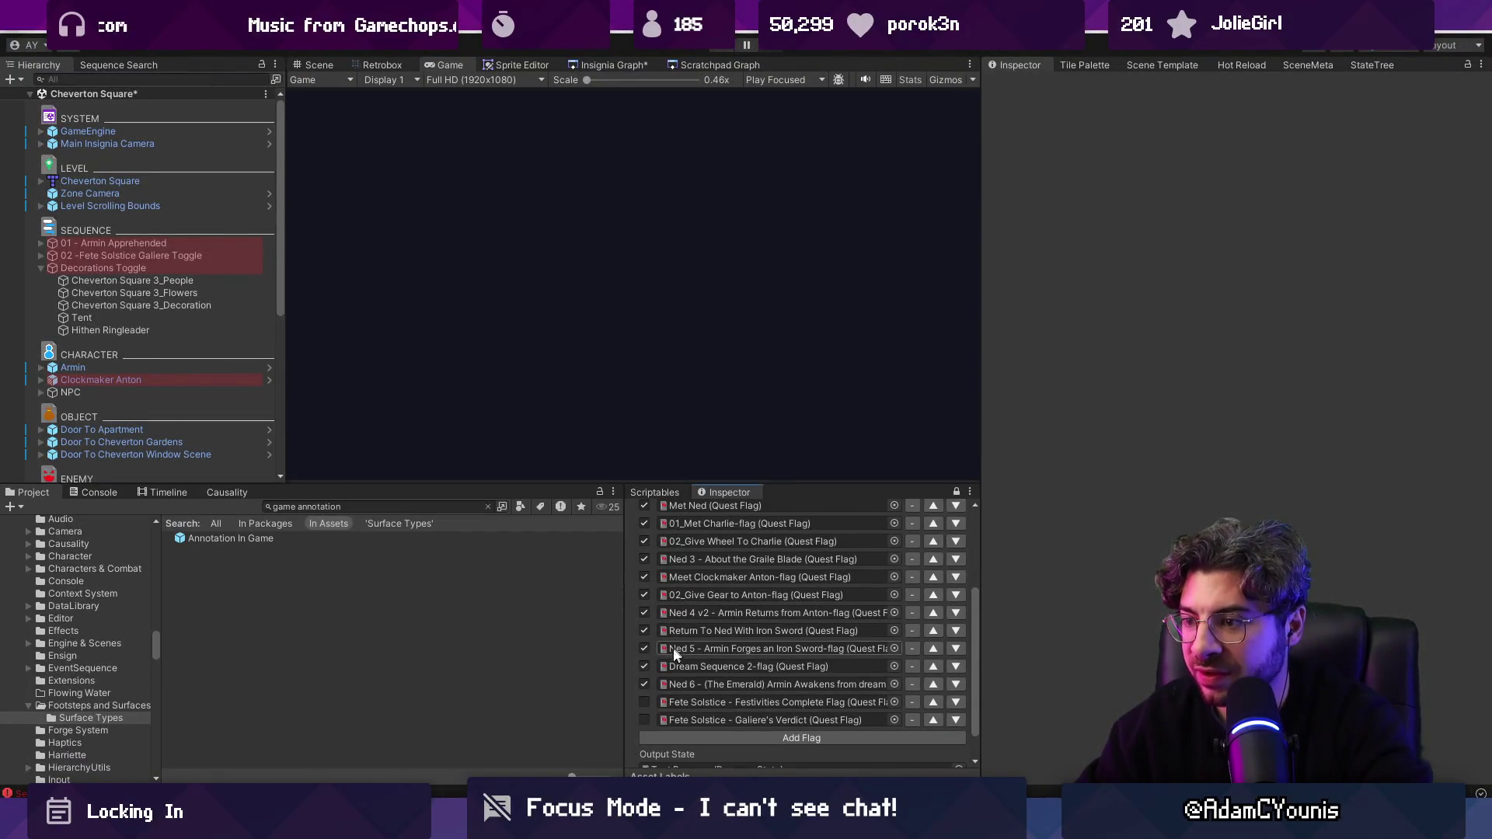
pyautogui.click(644, 683)
pyautogui.scroll(-1, 746, 707)
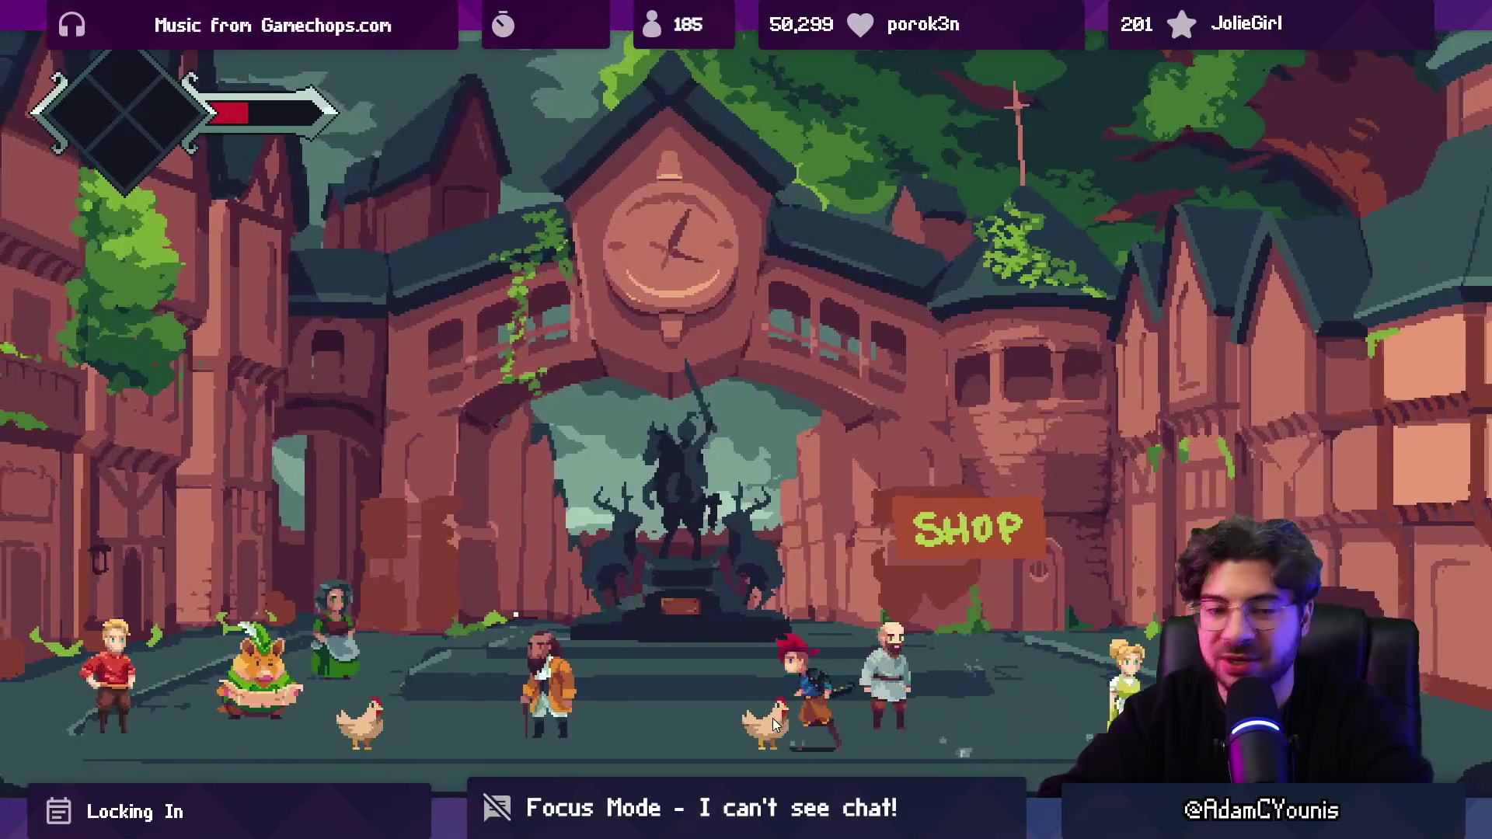
pyautogui.press('Escape')
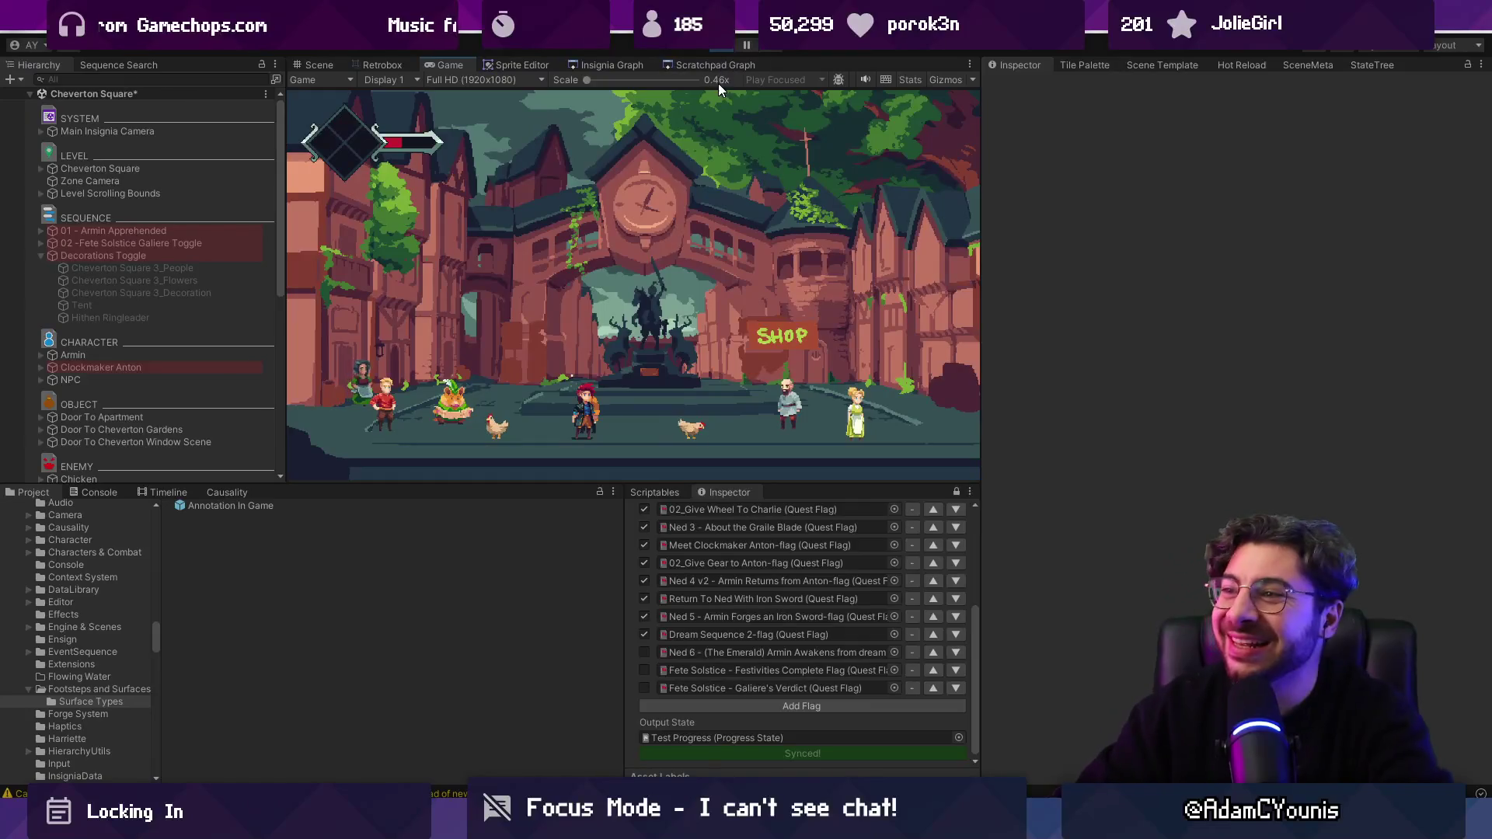
pyautogui.click(725, 48)
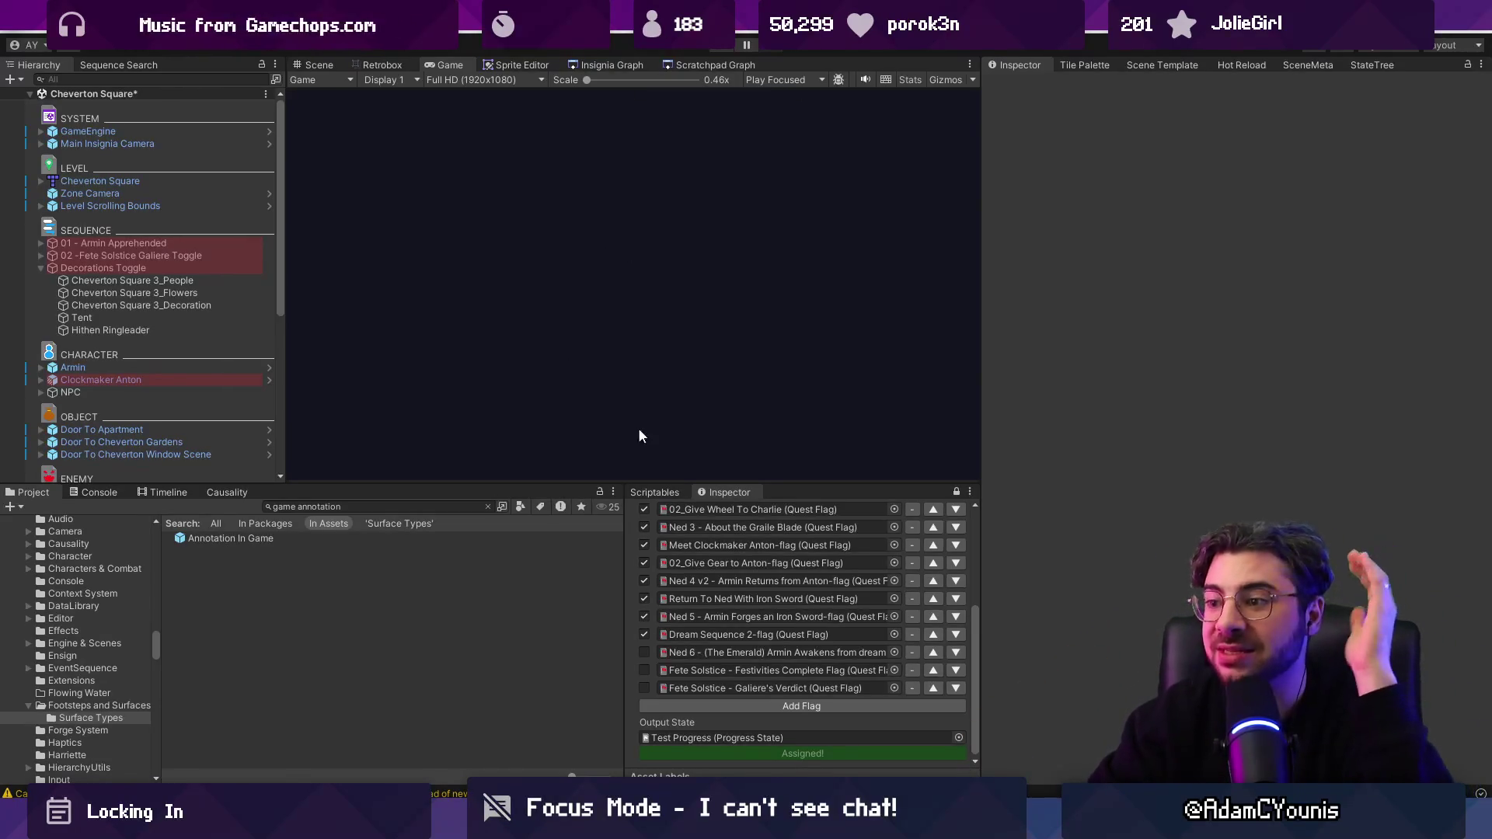
# Step: Enable the Ned 6 flag, assign Test Progress to output and engine, and play
pyautogui.click(645, 652)
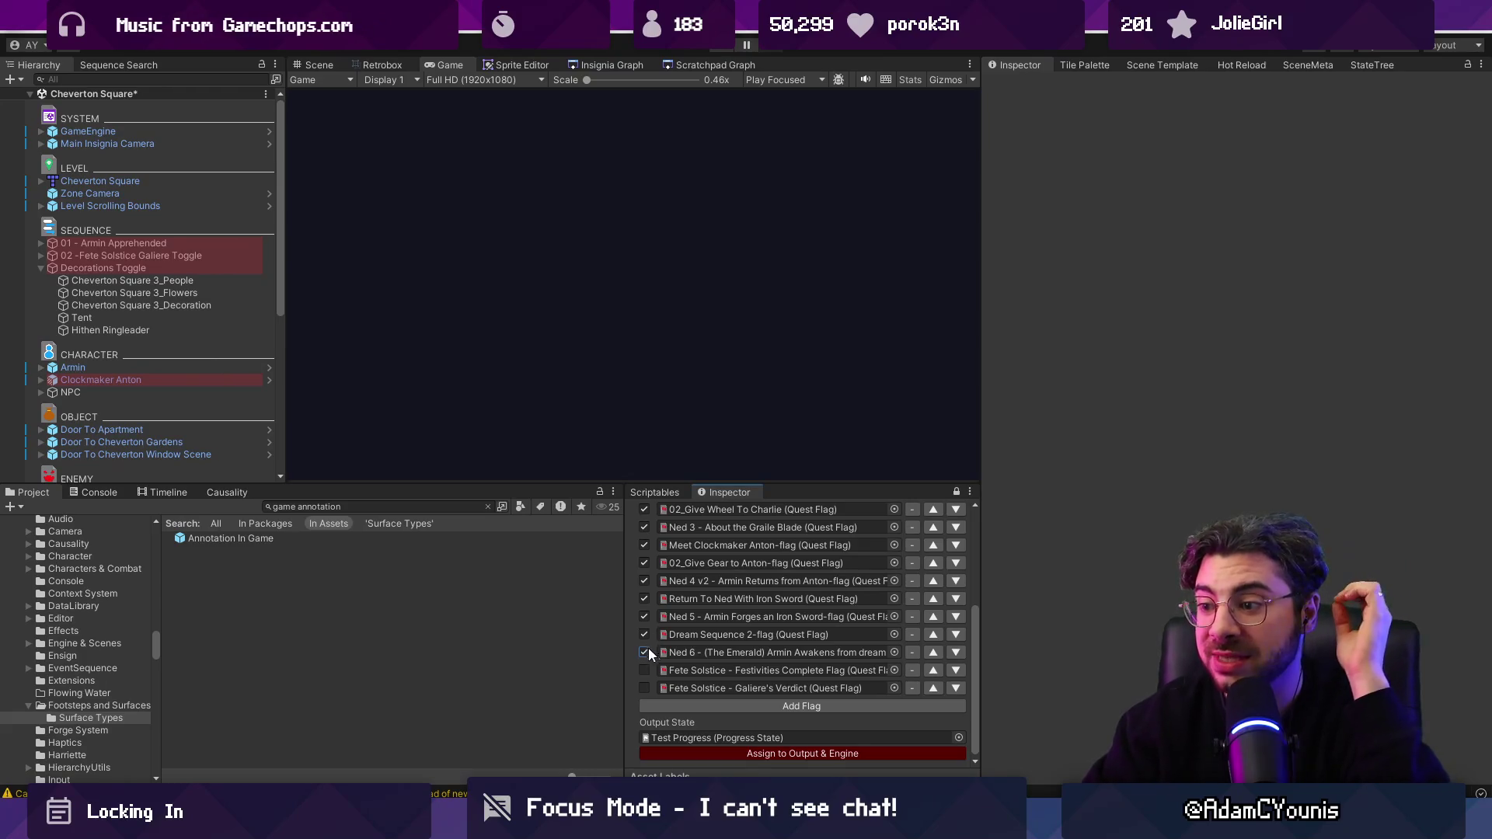
pyautogui.click(717, 755)
pyautogui.click(711, 48)
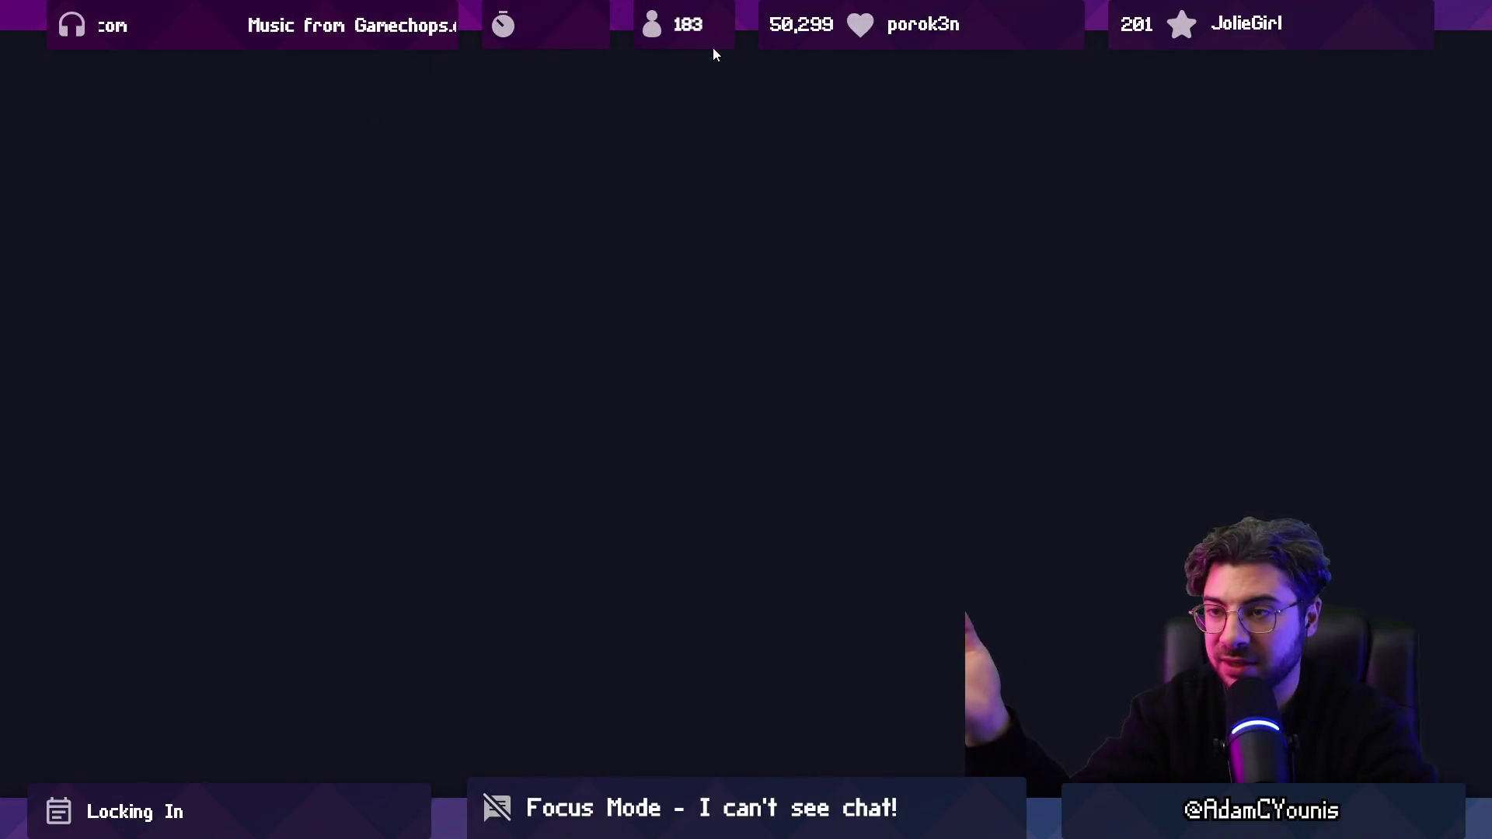
# Step: Walk onto the annotation marker and through the rooms, advancing Asquith's cutscene dialogue
pyautogui.press('Left')
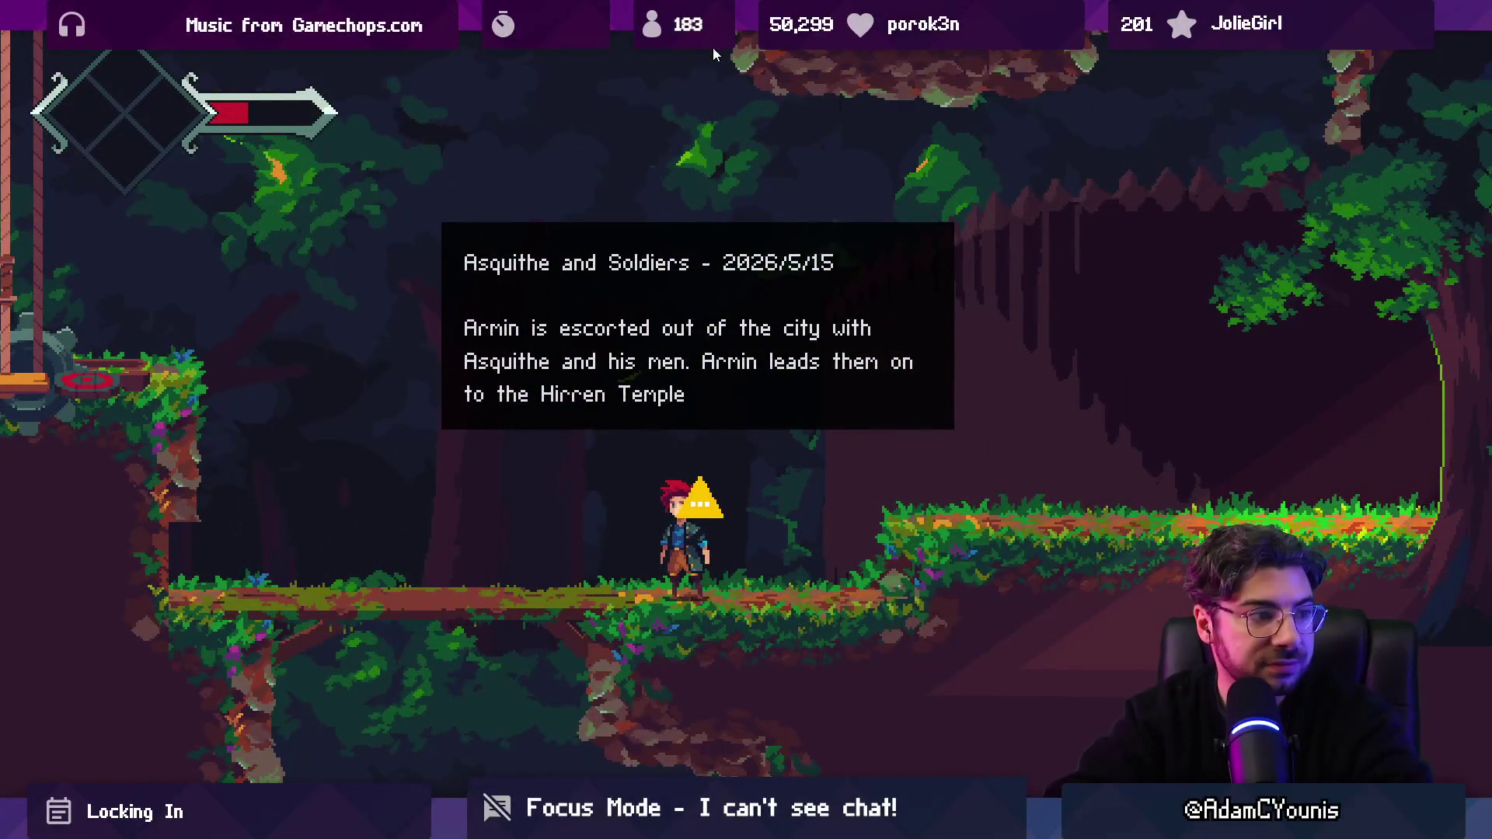
pyautogui.press('Right')
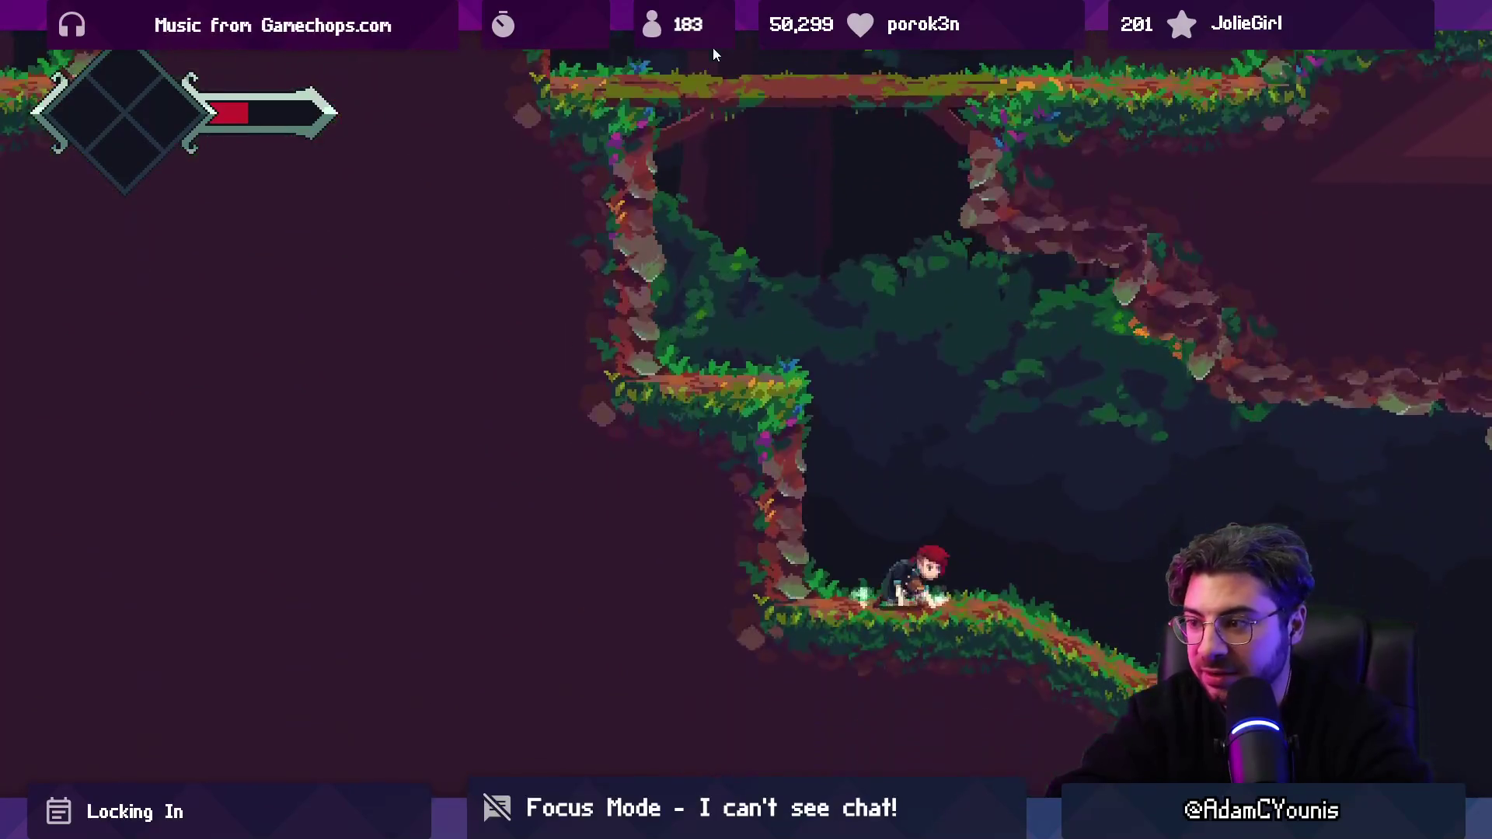
pyautogui.press('Right')
pyautogui.press('Right')
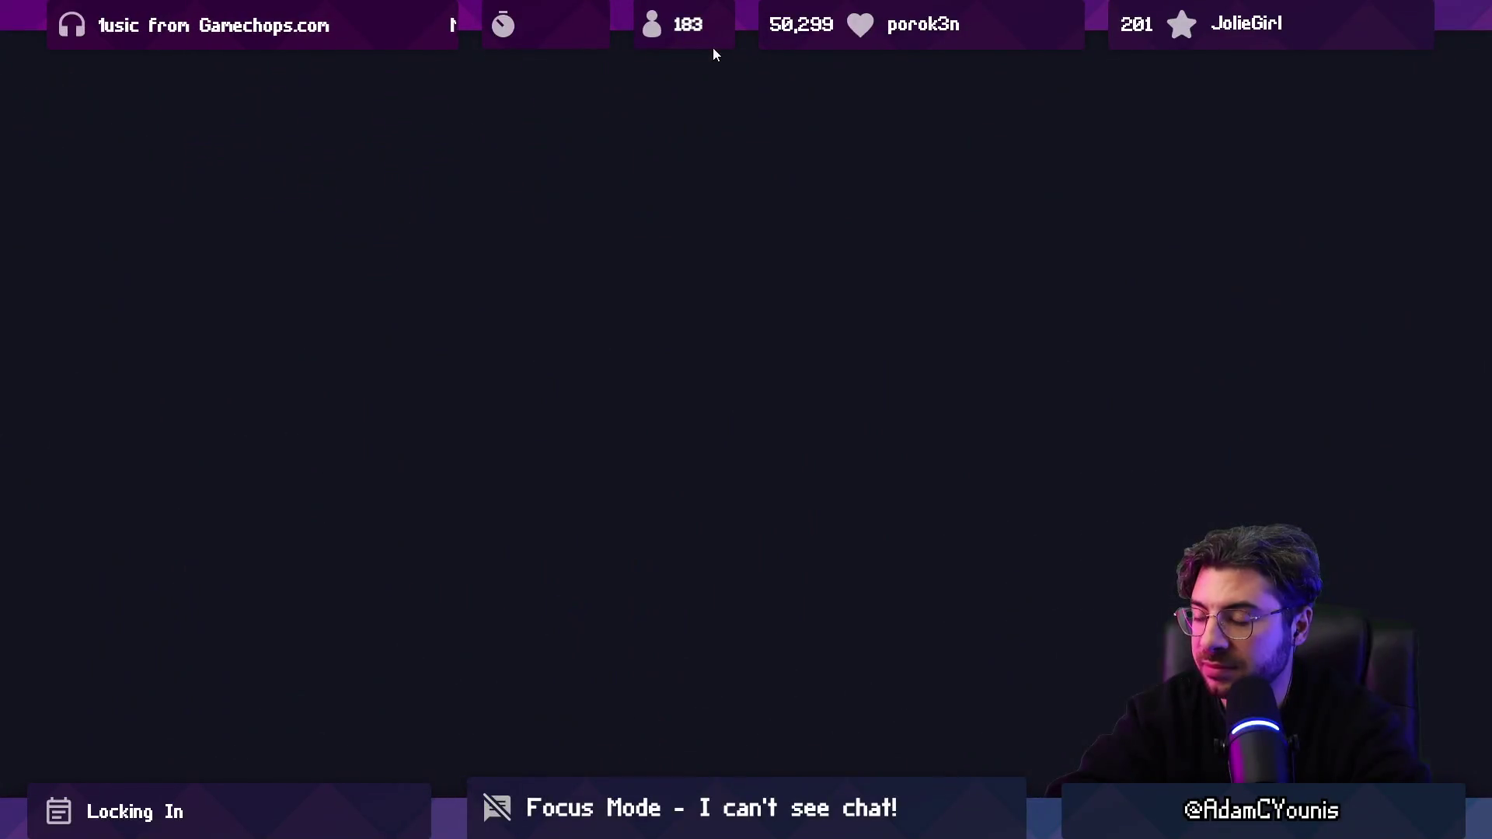
pyautogui.press('Left')
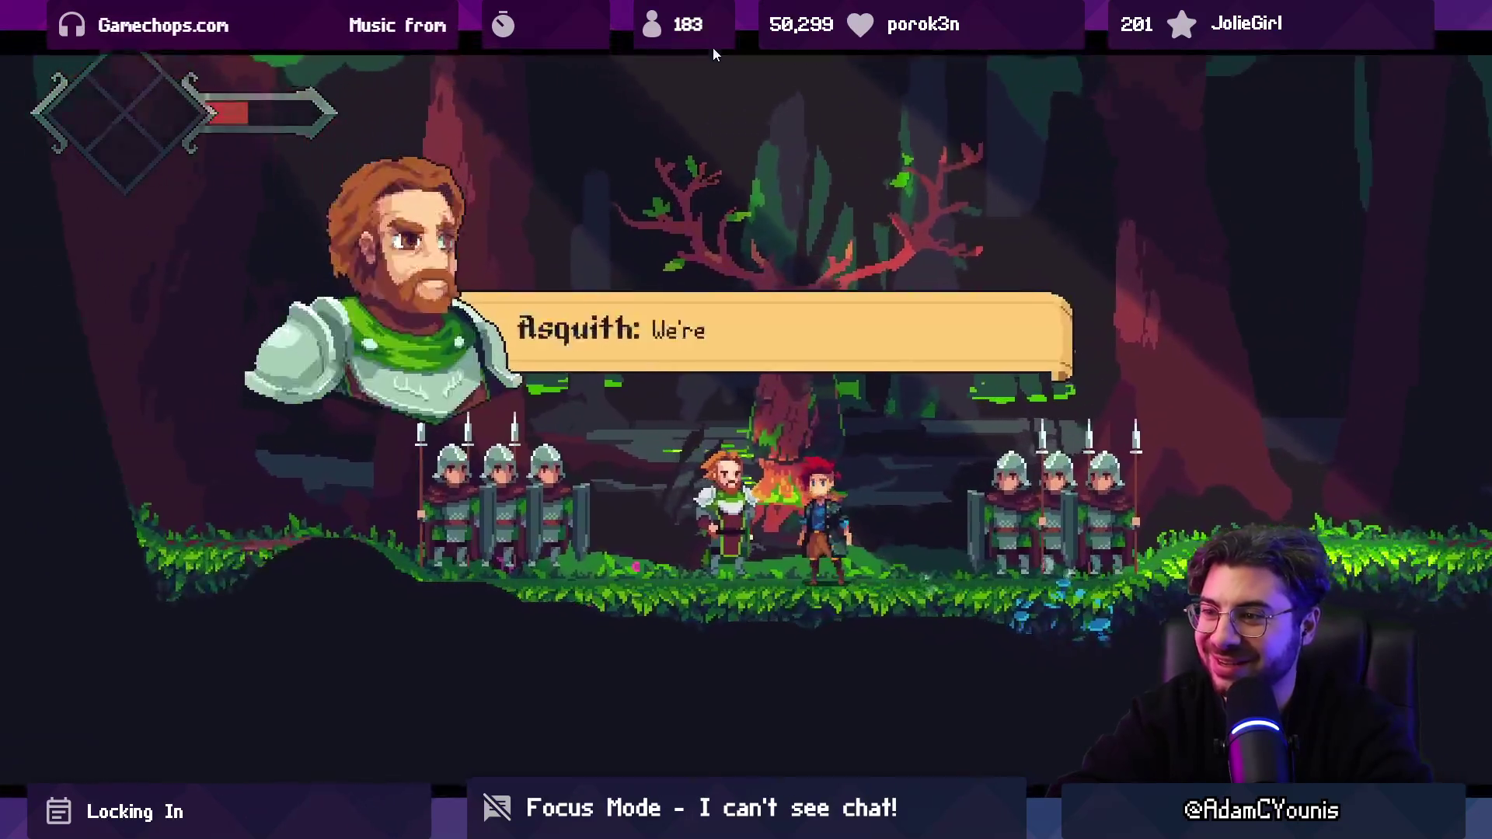
pyautogui.press('space')
pyautogui.press('space')
pyautogui.press('space')
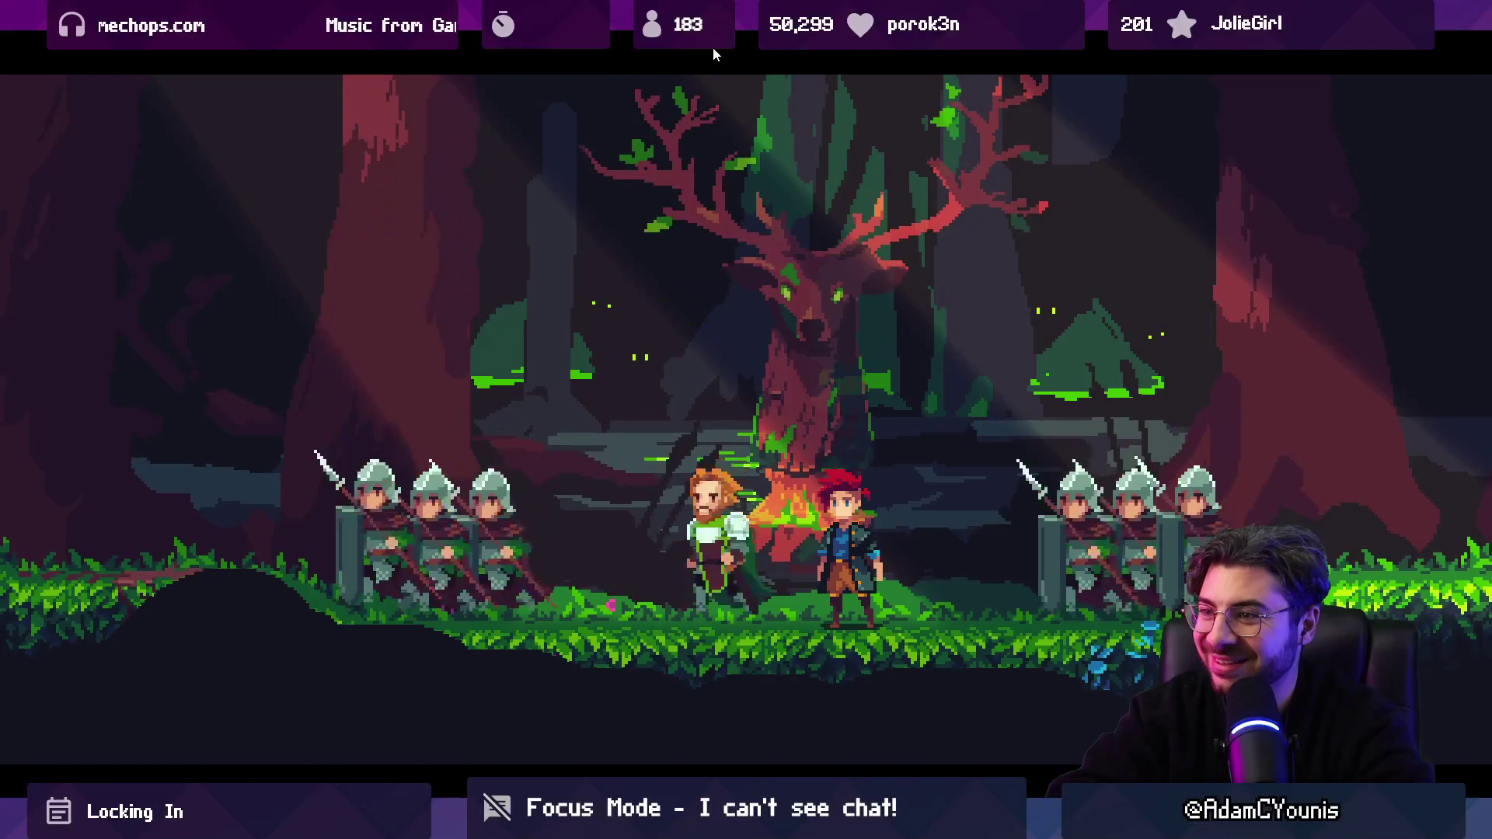
pyautogui.press('space')
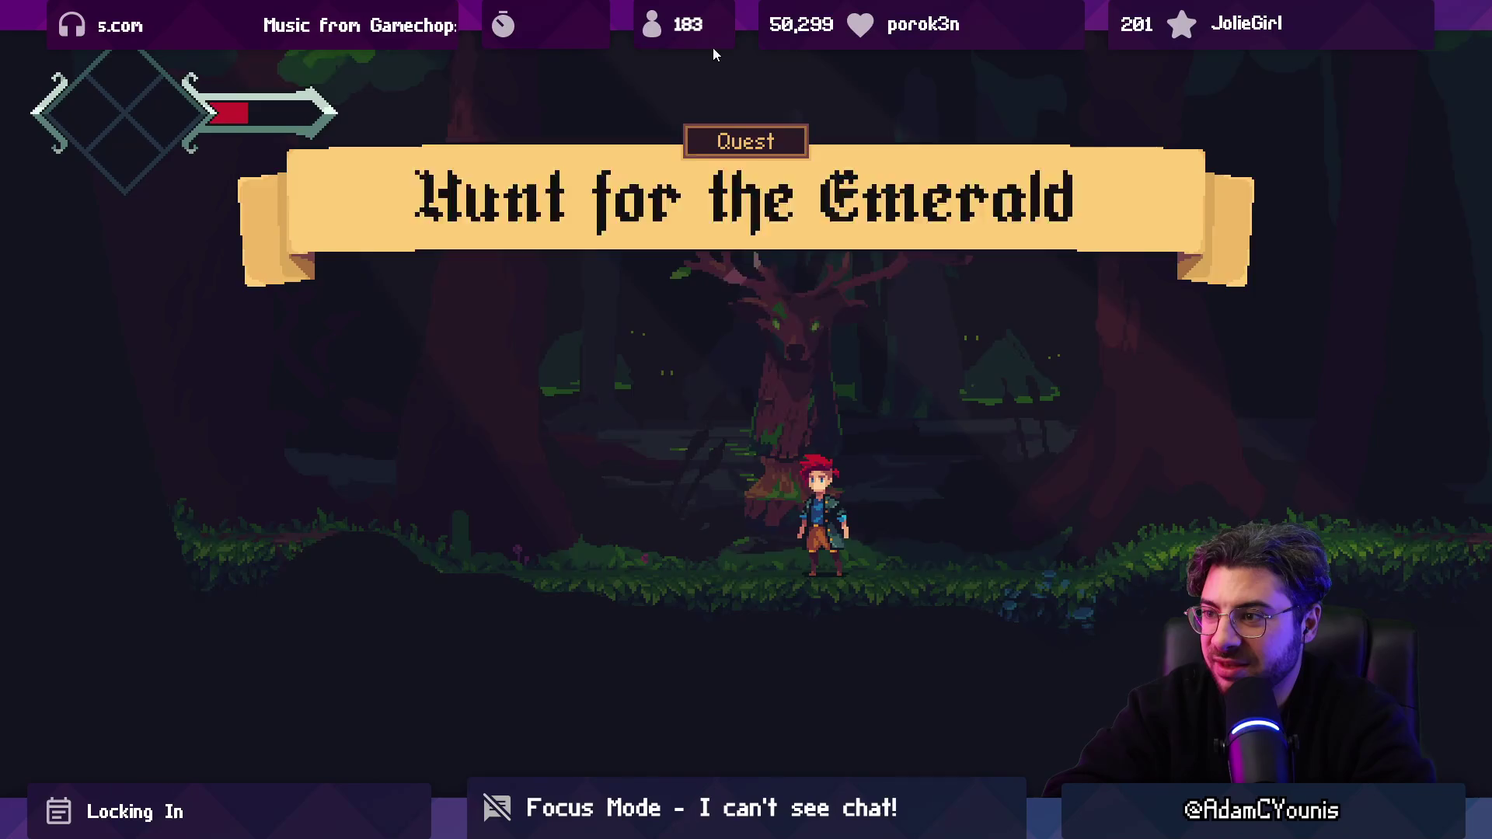
# Step: Run left past the spear guard, jumping across into the next rooms
pyautogui.press('Left')
pyautogui.press('Left')
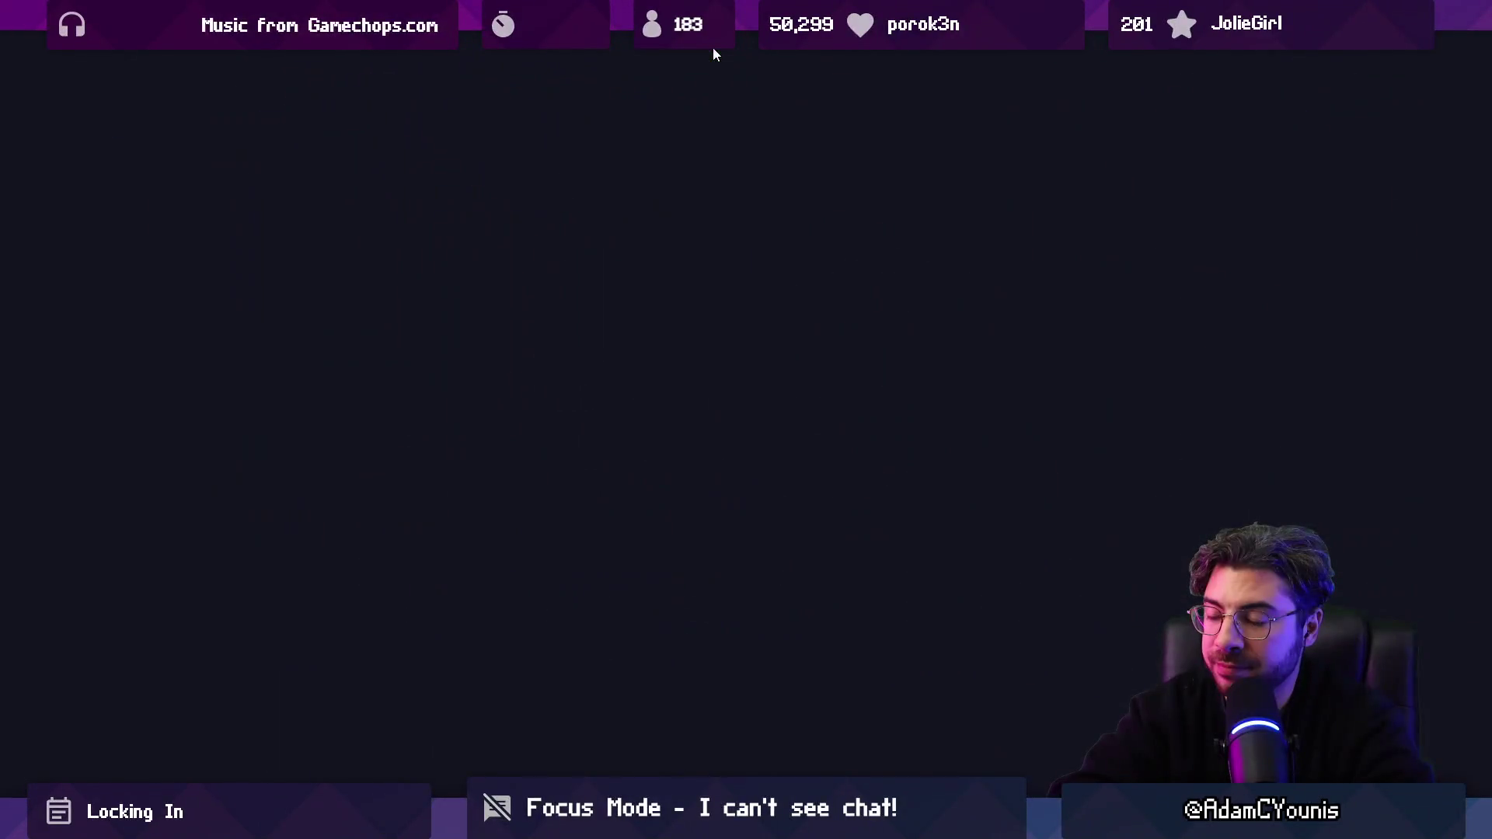
pyautogui.press('Left')
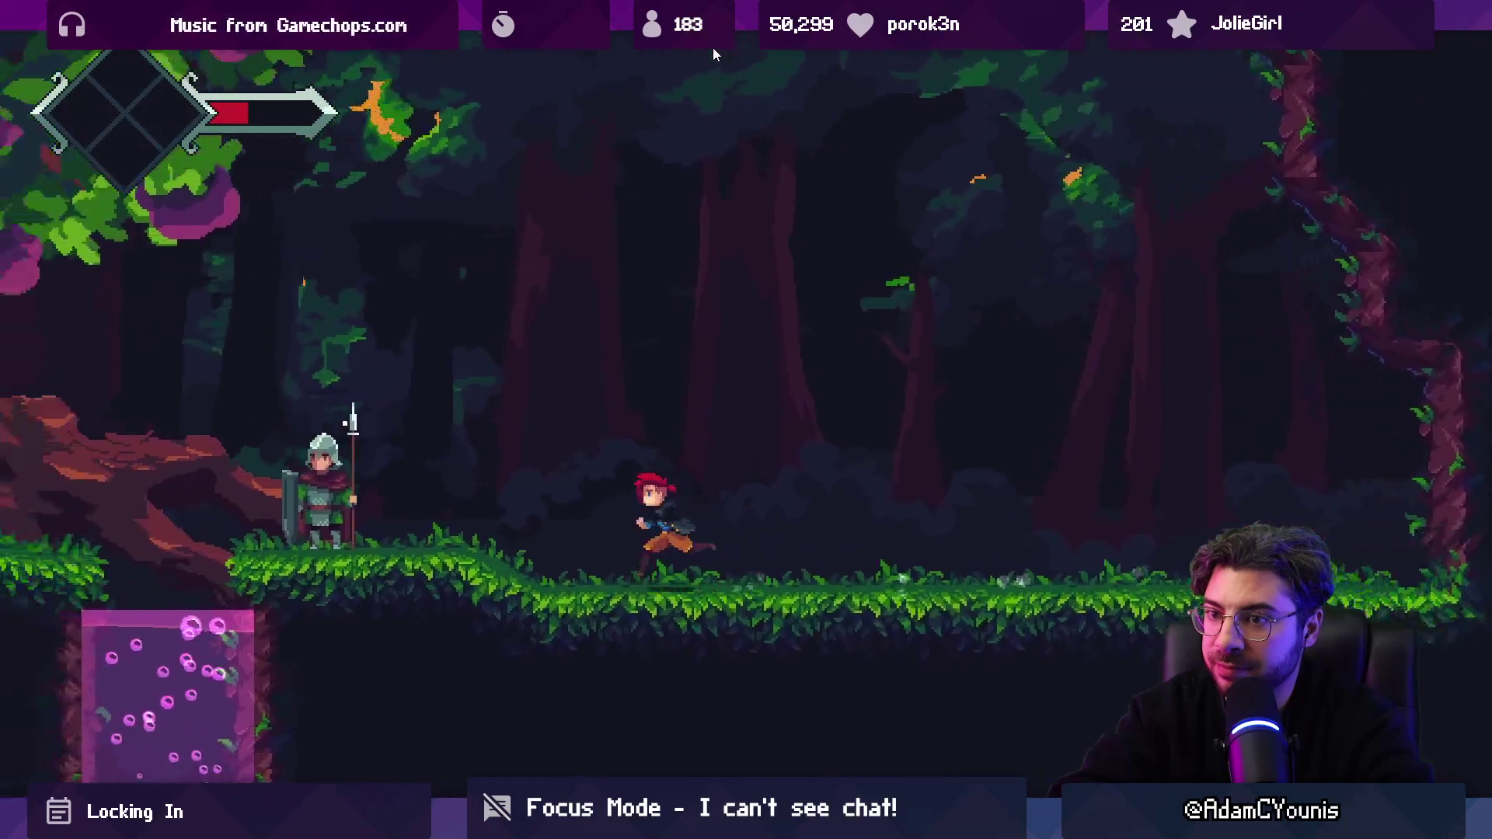
pyautogui.press('Left')
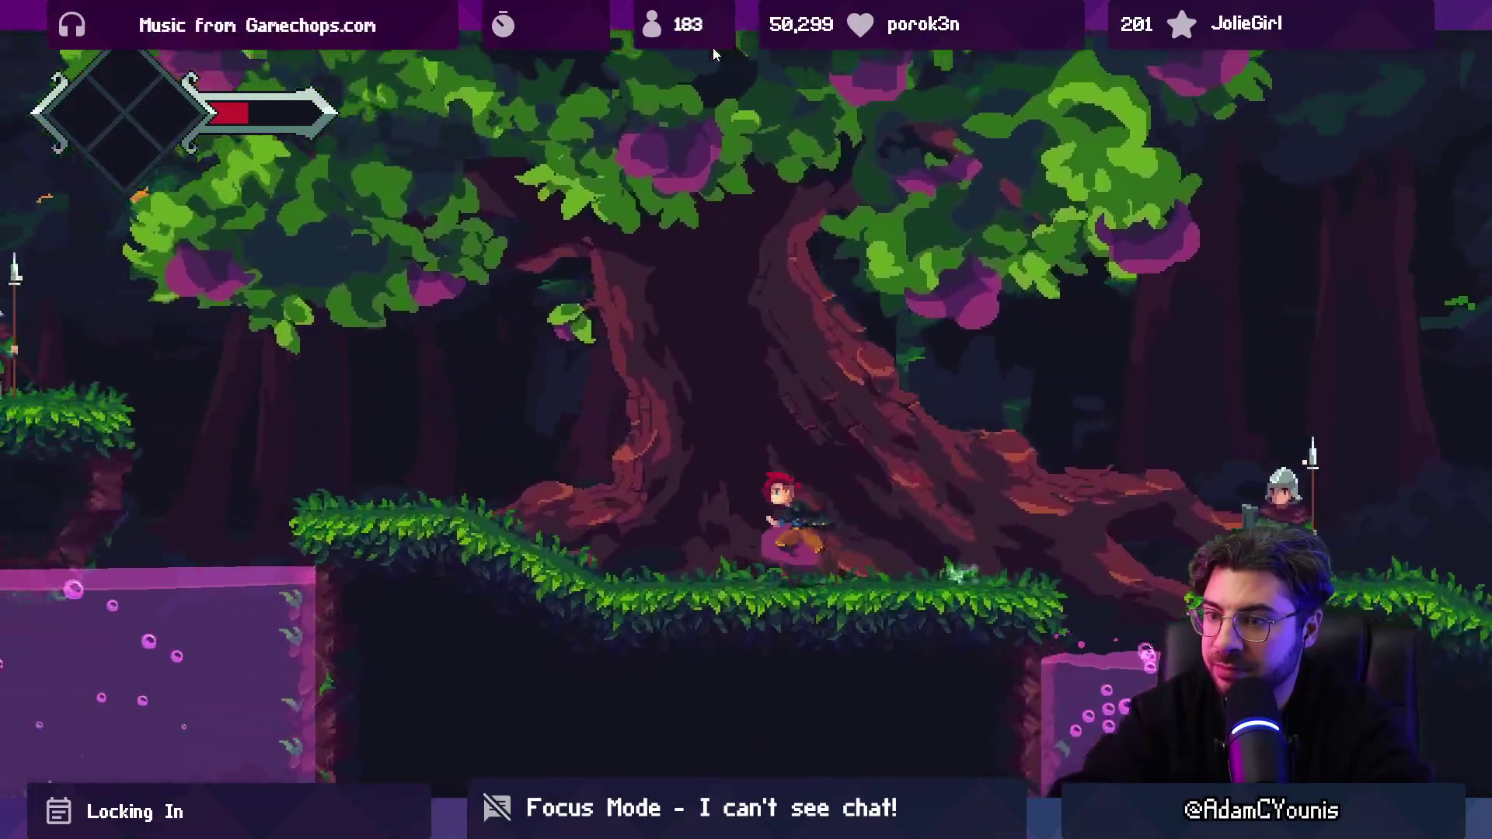
pyautogui.press('Left')
pyautogui.press('space')
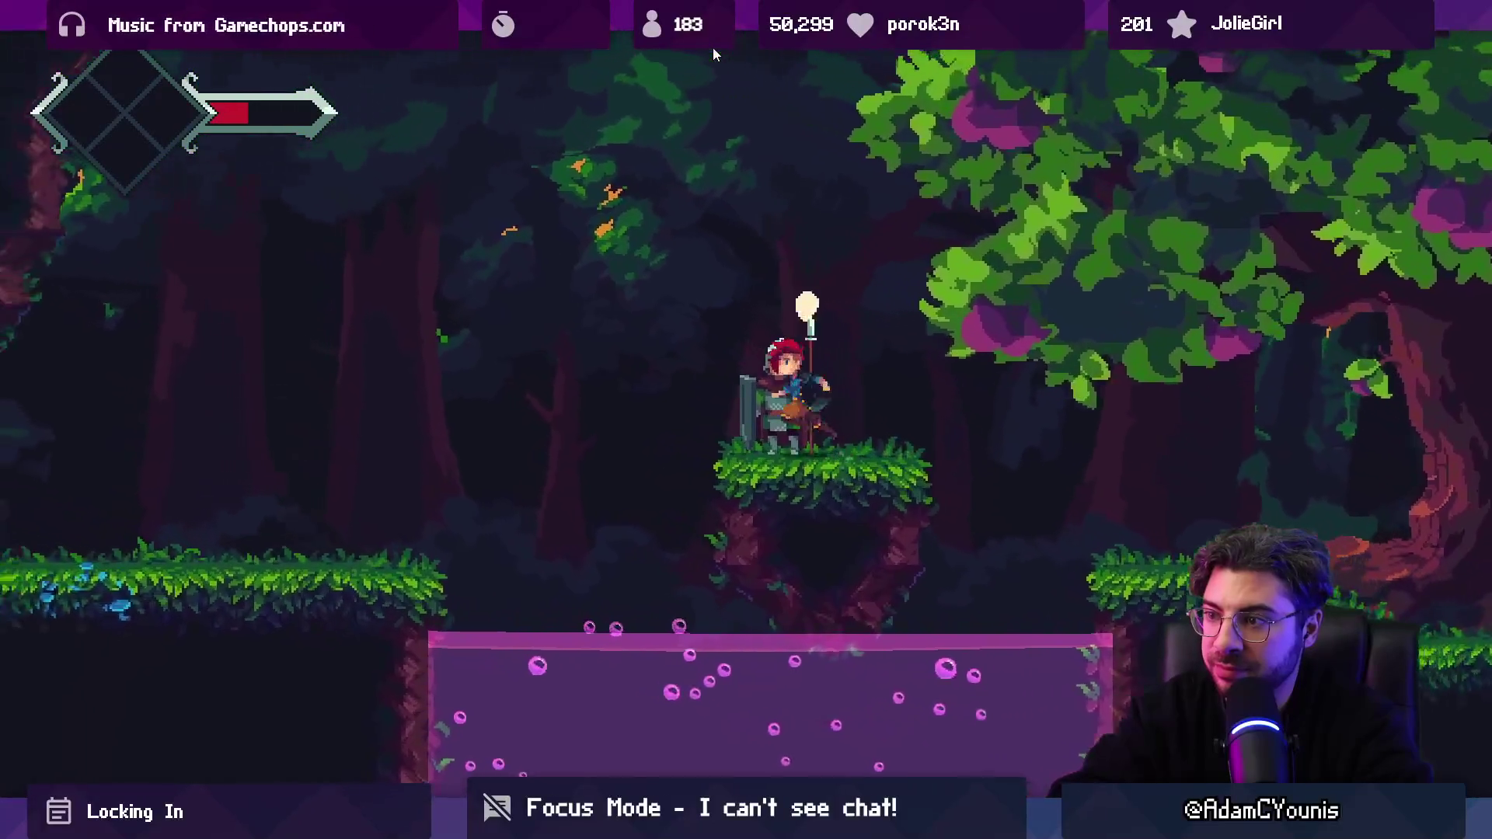
pyautogui.press('Left')
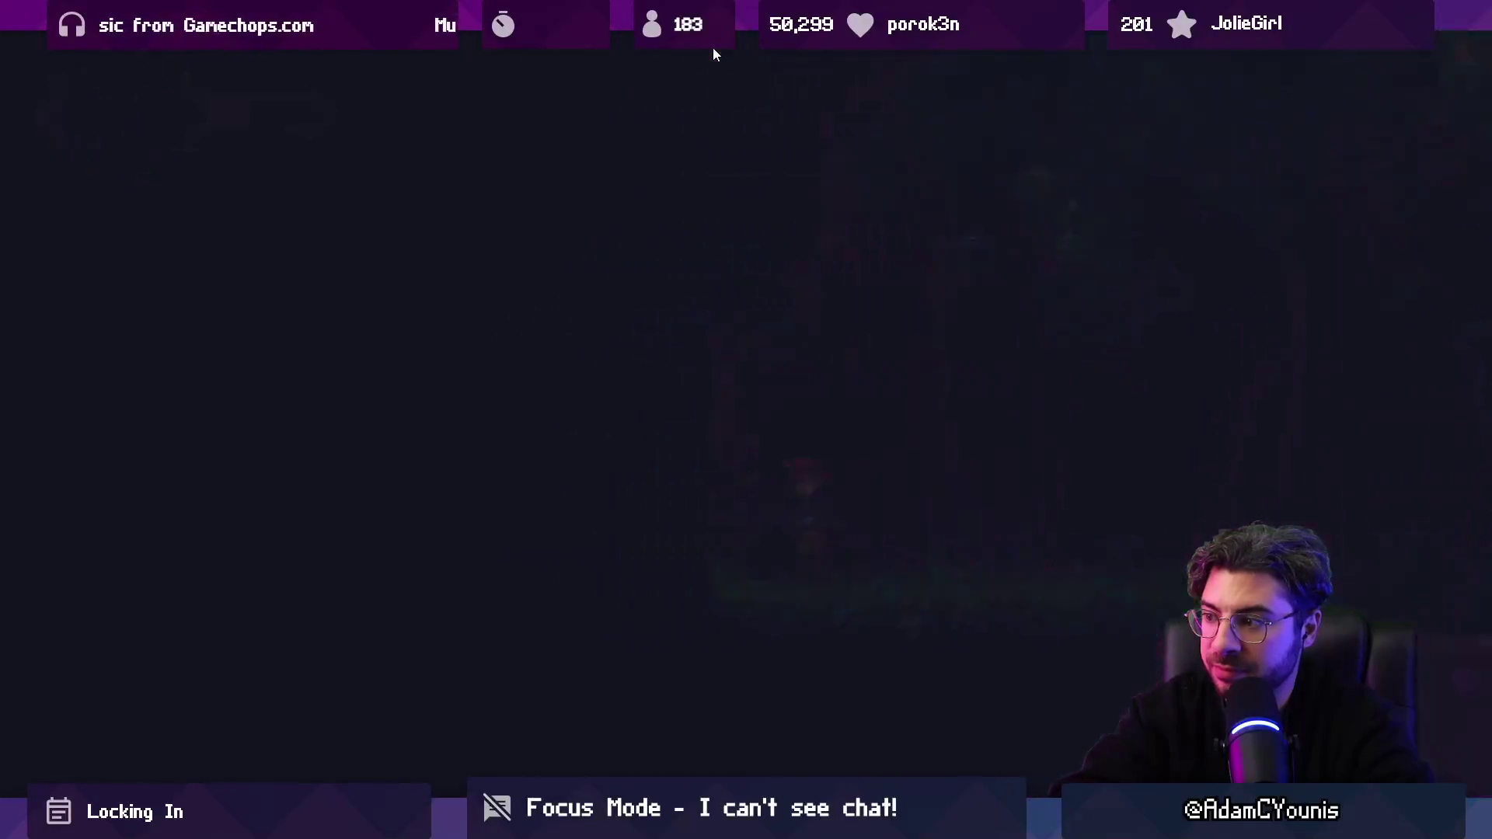
pyautogui.press('Left')
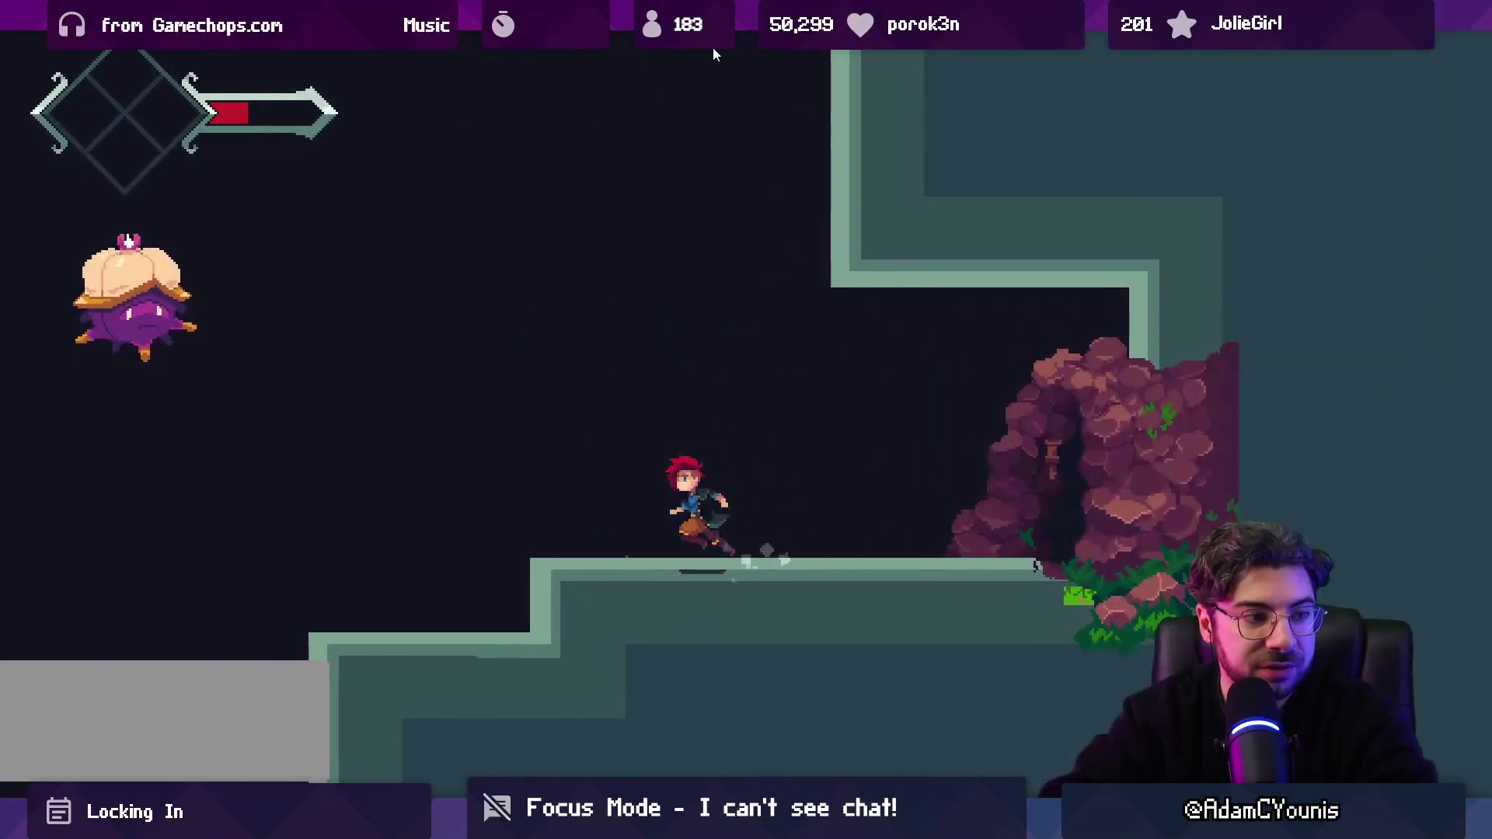
pyautogui.press('space')
# Step: Defeat the purple enemies, including the floating one, with sword slashes and jump dashes
pyautogui.press('Right')
pyautogui.press('x')
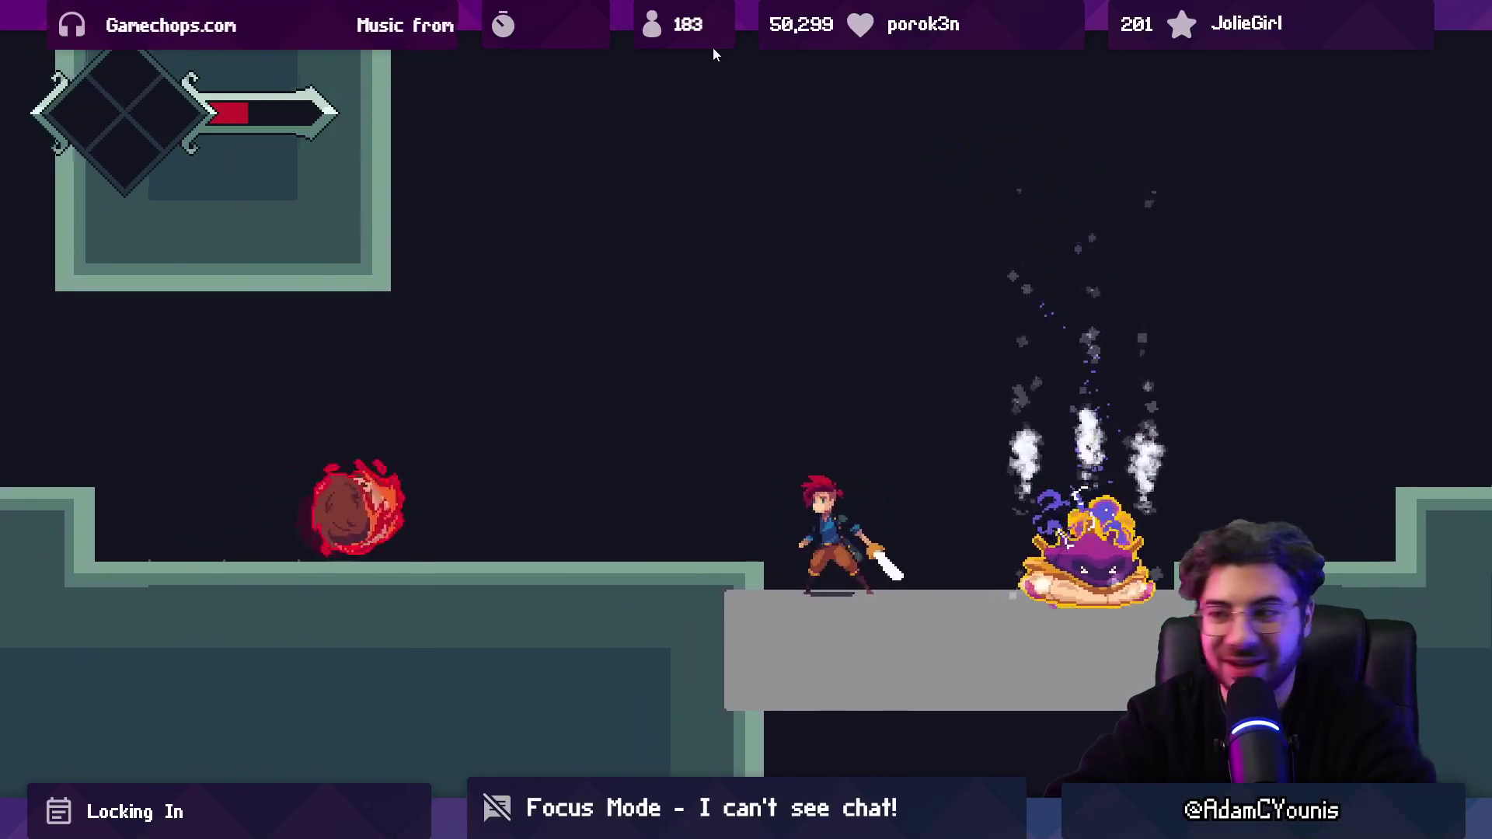
pyautogui.press('space')
pyautogui.press('x')
pyautogui.press('Right')
pyautogui.press('x')
pyautogui.press('x')
pyautogui.press('Right')
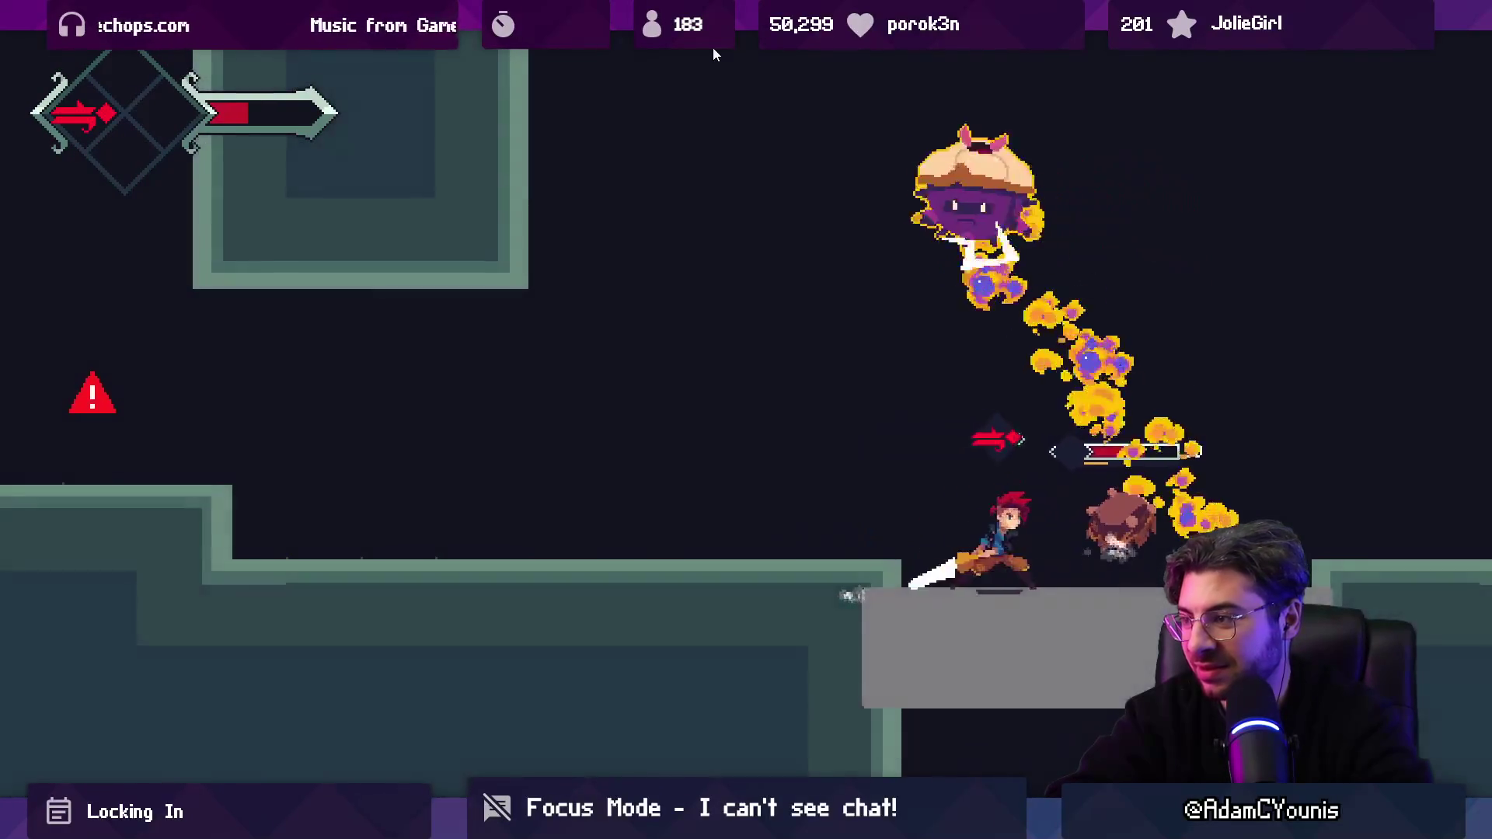
pyautogui.press('x')
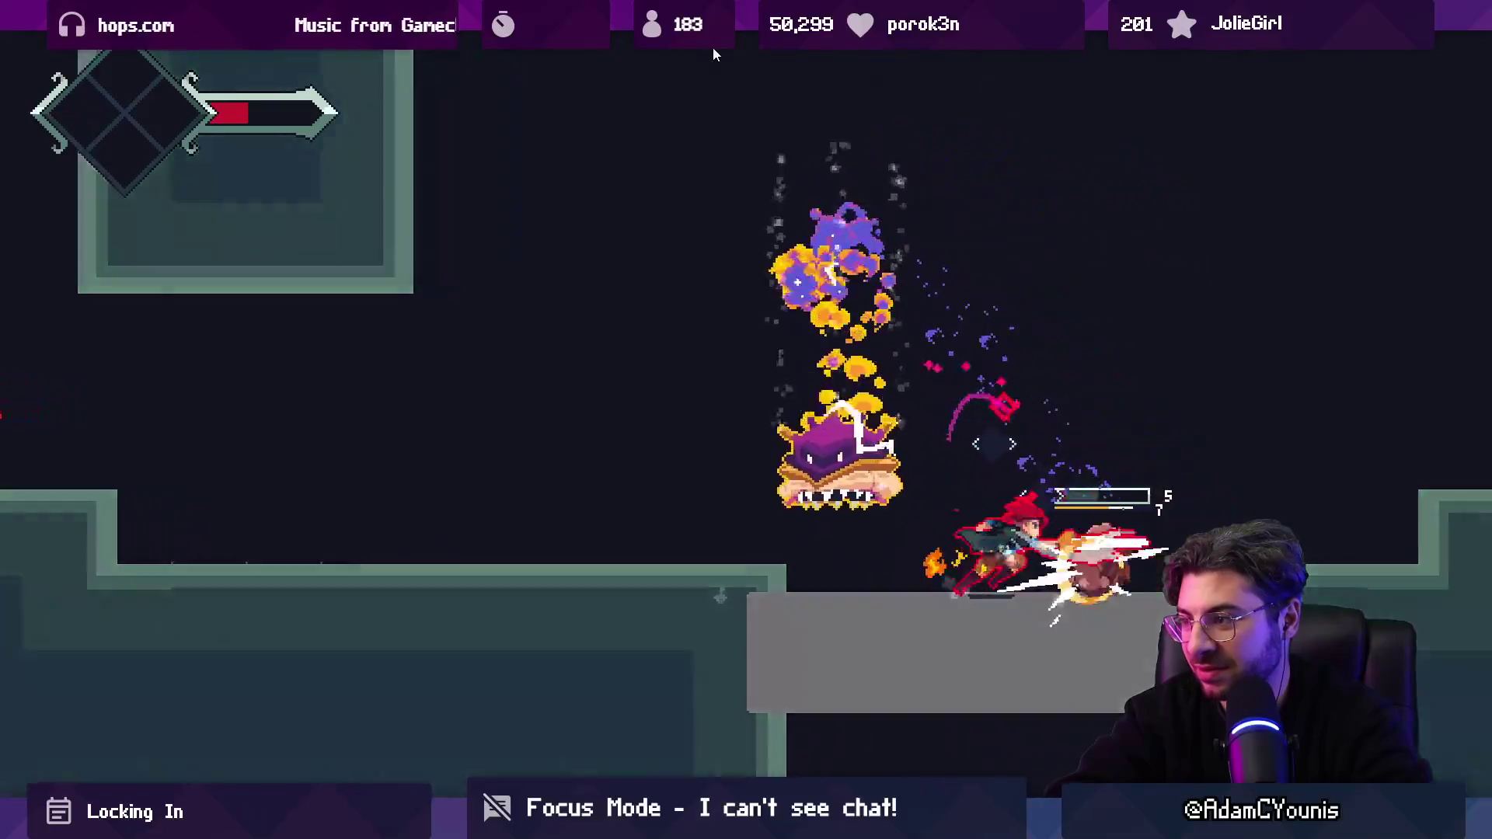
pyautogui.press('x')
pyautogui.press('Right')
pyautogui.press('x')
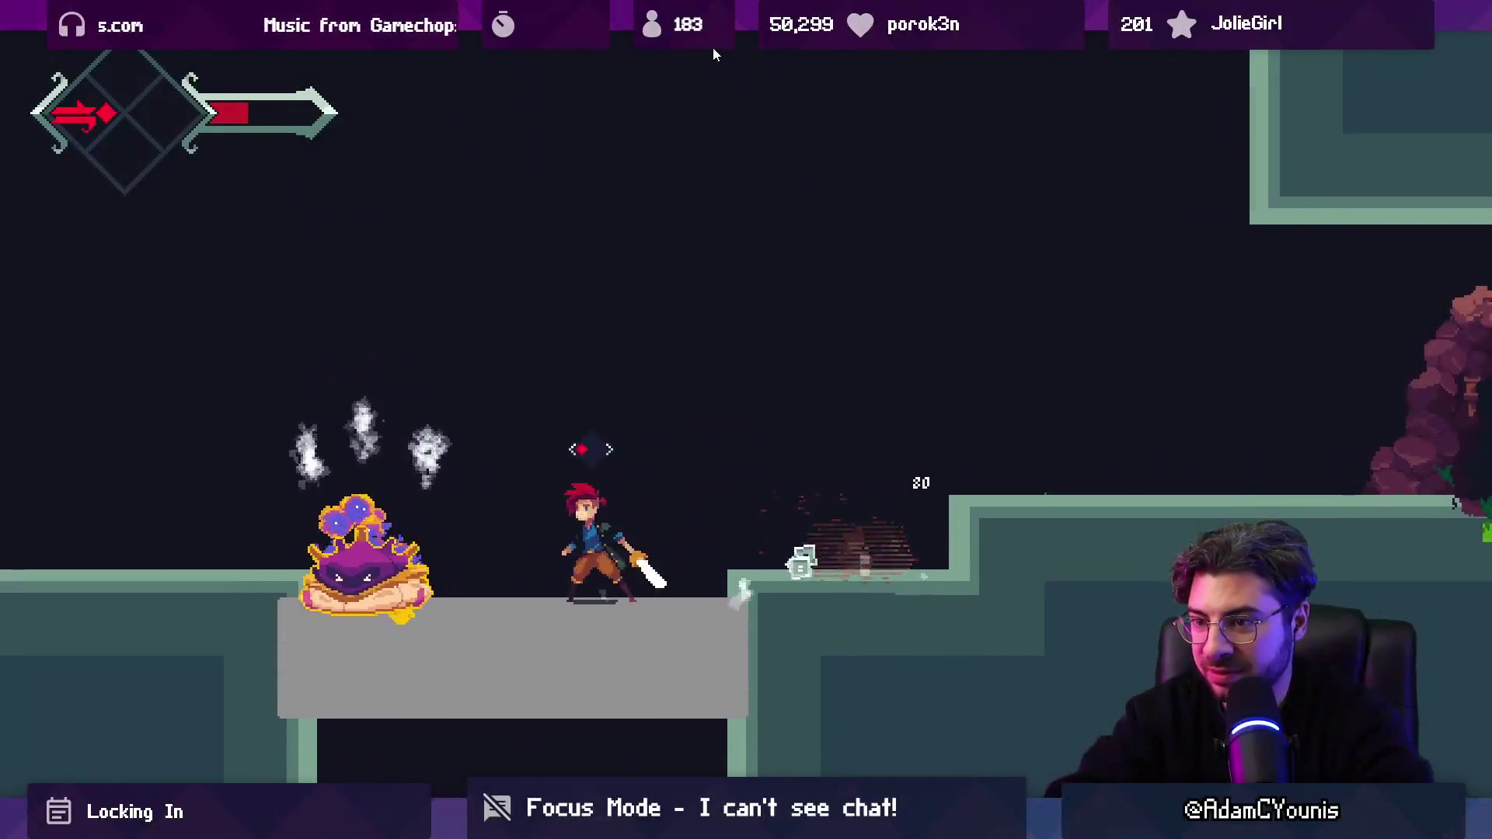
pyautogui.press('Left')
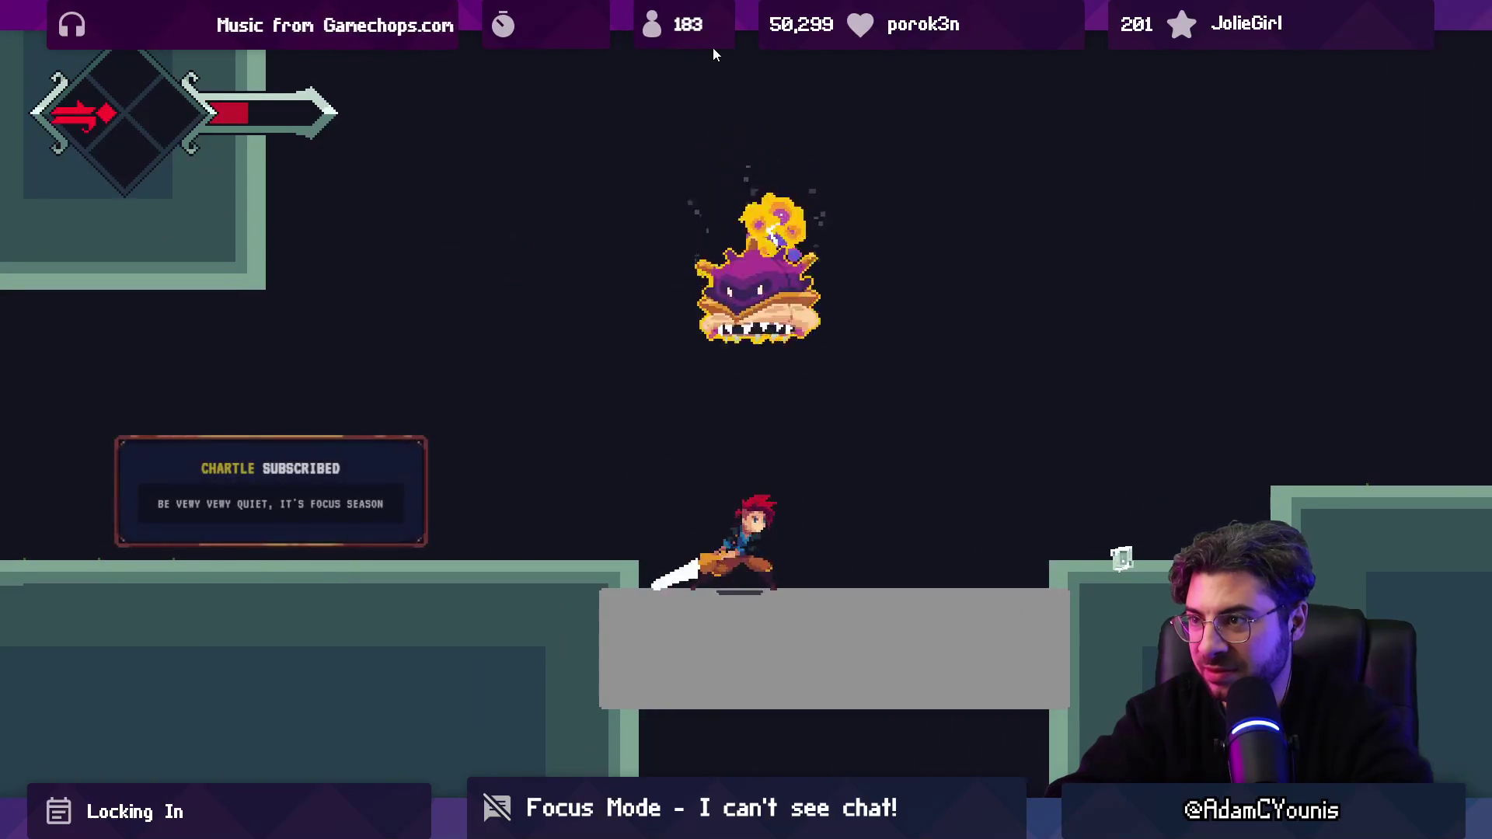
pyautogui.press('x')
# Step: Run across the level and save progress at the anvil shrine
pyautogui.press('Right')
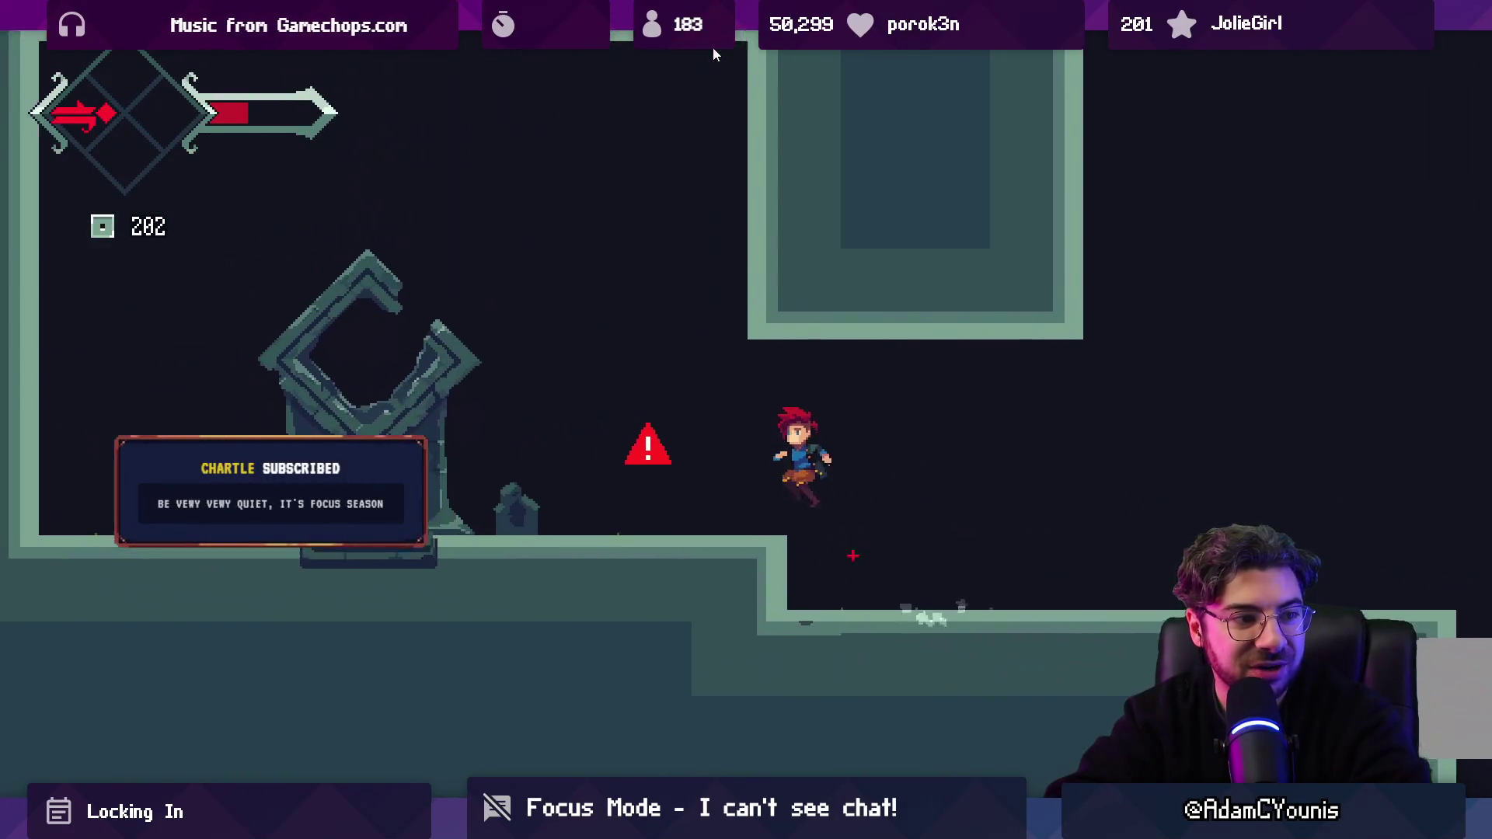
pyautogui.press('Left')
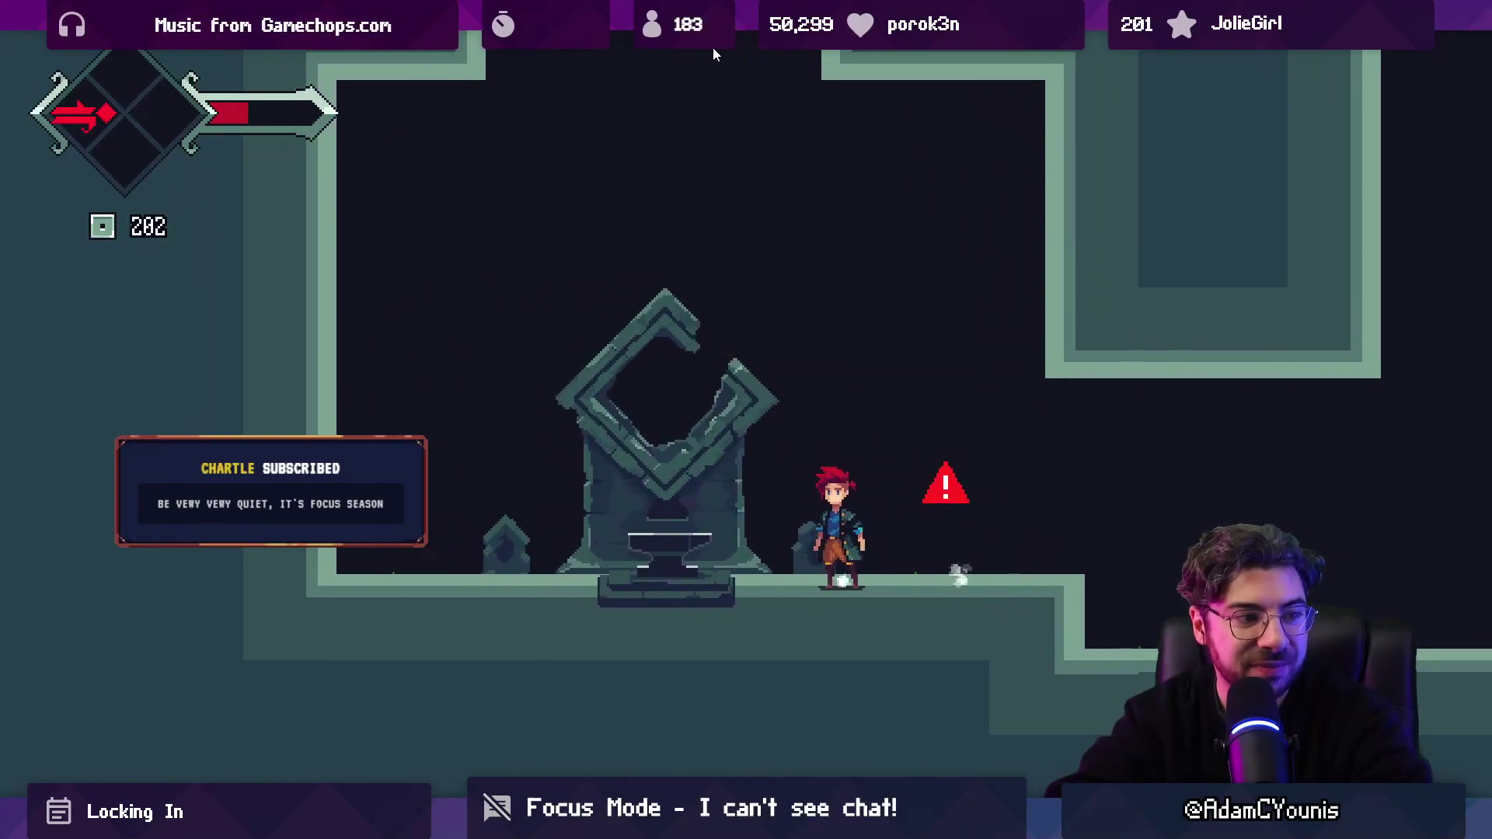
pyautogui.press('Right')
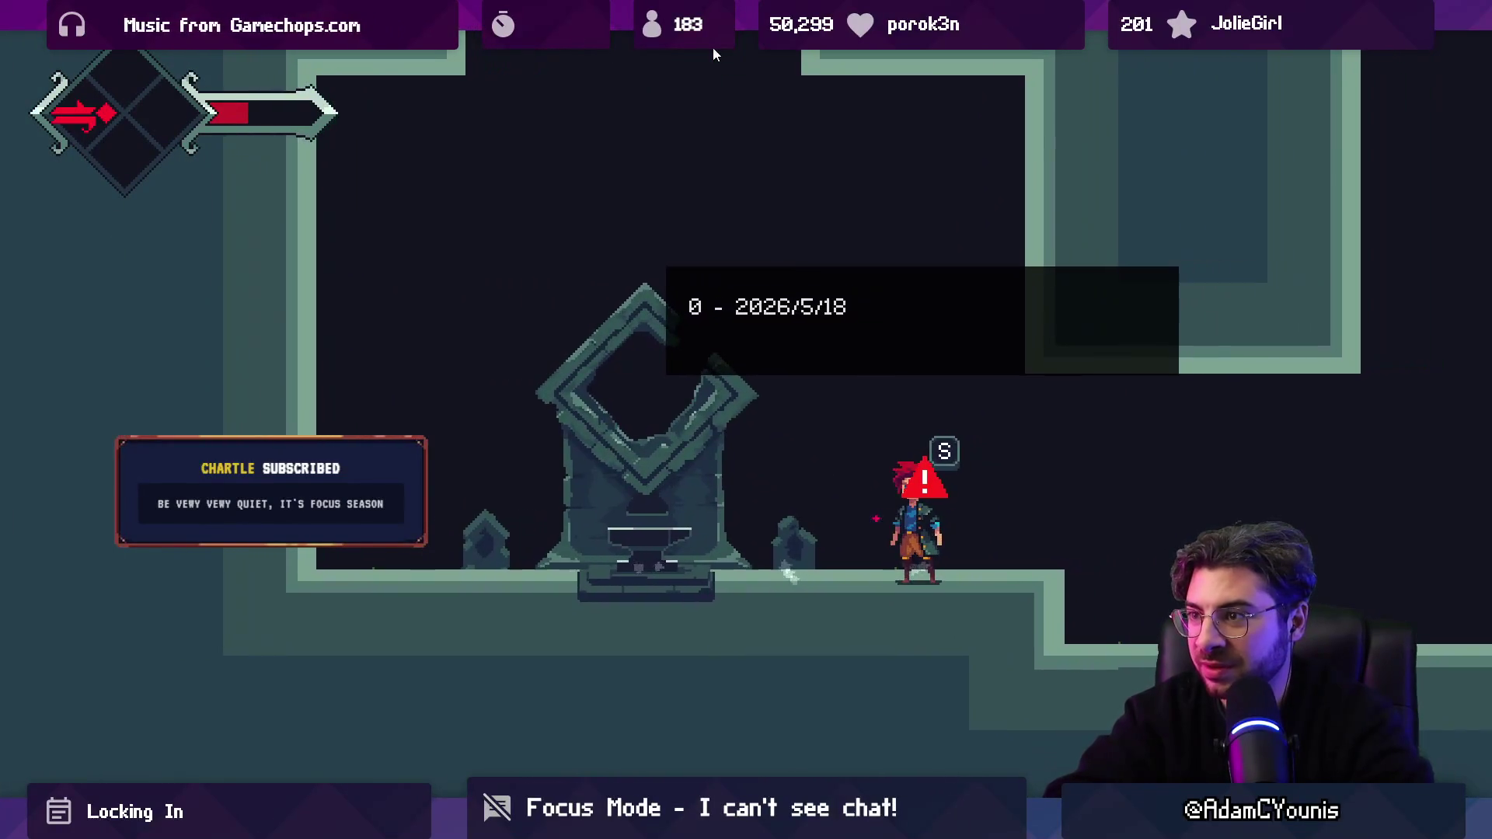
# Step: Fire-dash right through the rock arch, slash the flying enemy and climb the shaft
pyautogui.press('Right')
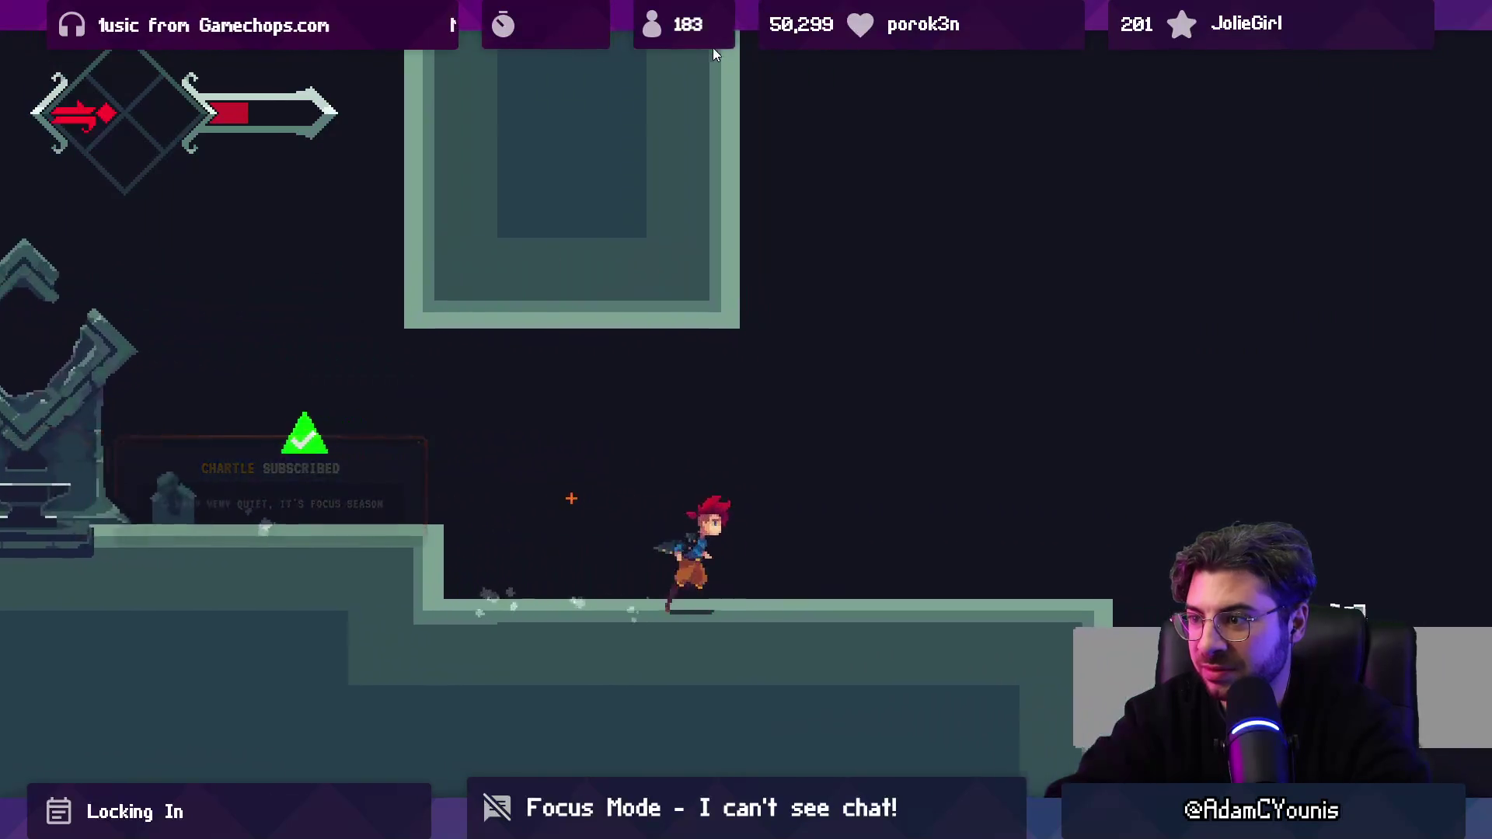
pyautogui.press('Right')
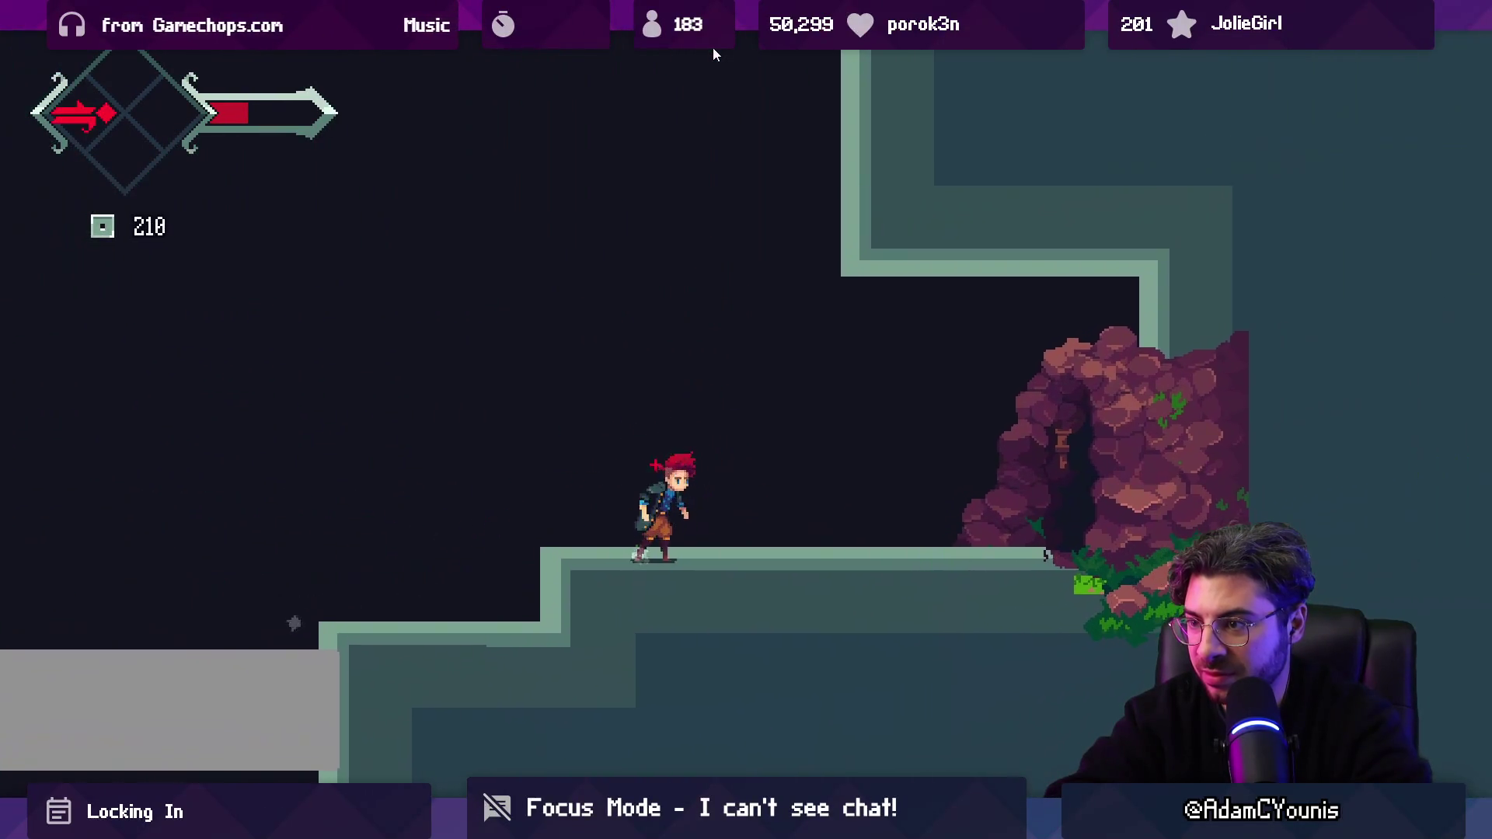
pyautogui.press('Right')
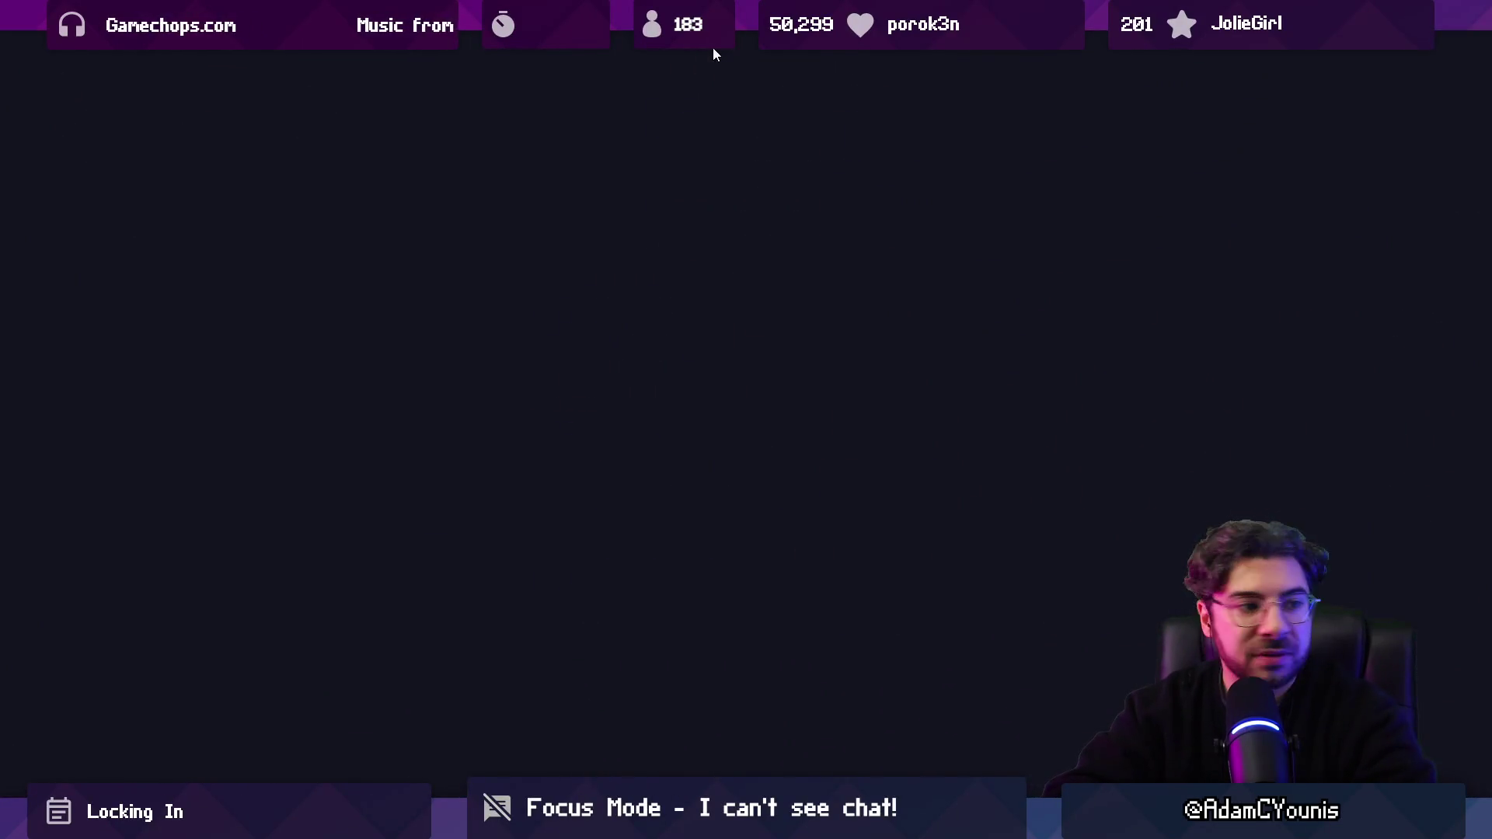
pyautogui.press('Right')
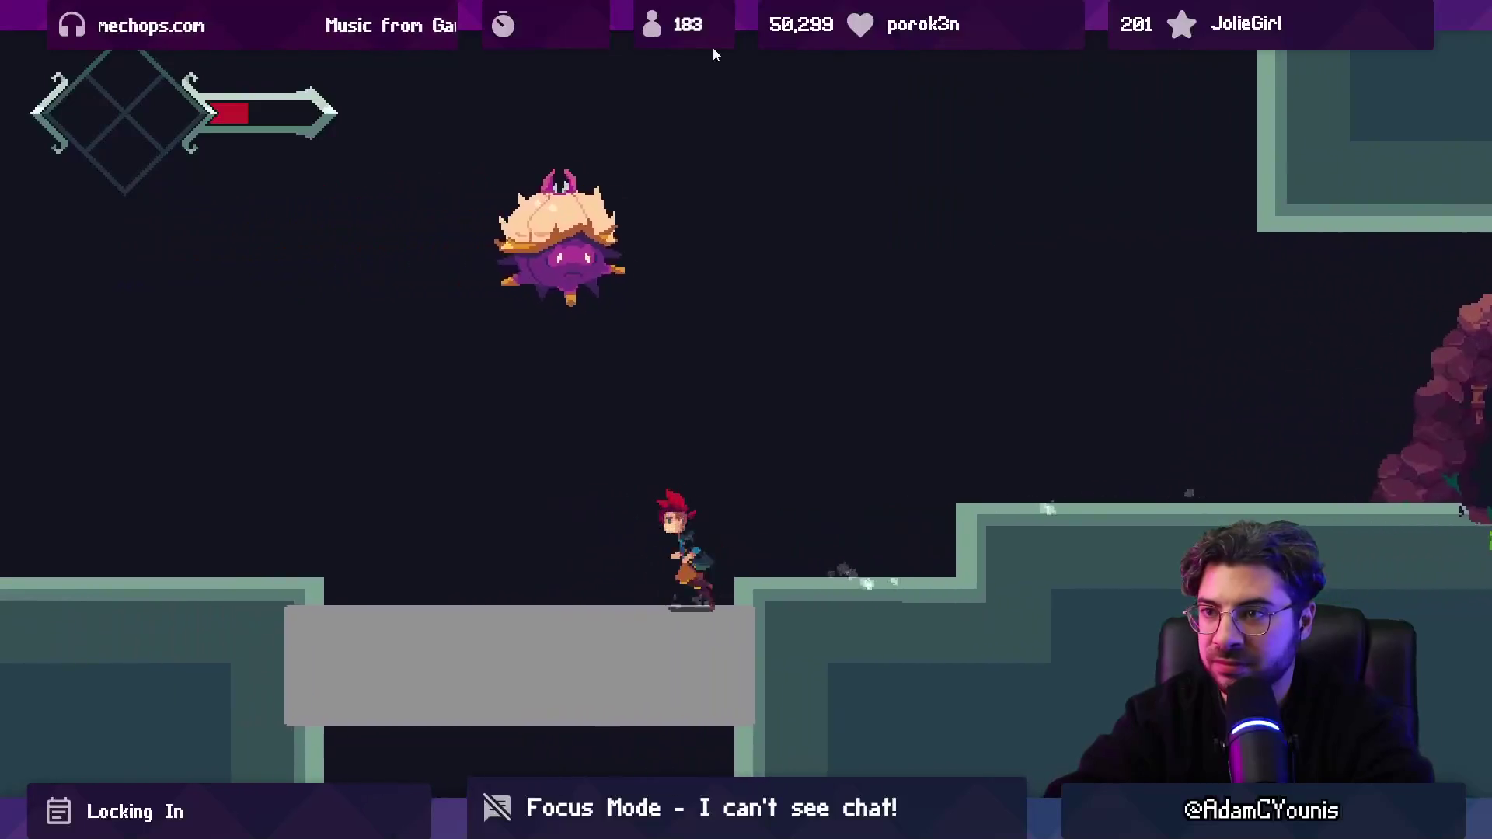
pyautogui.press('x')
pyautogui.press('space')
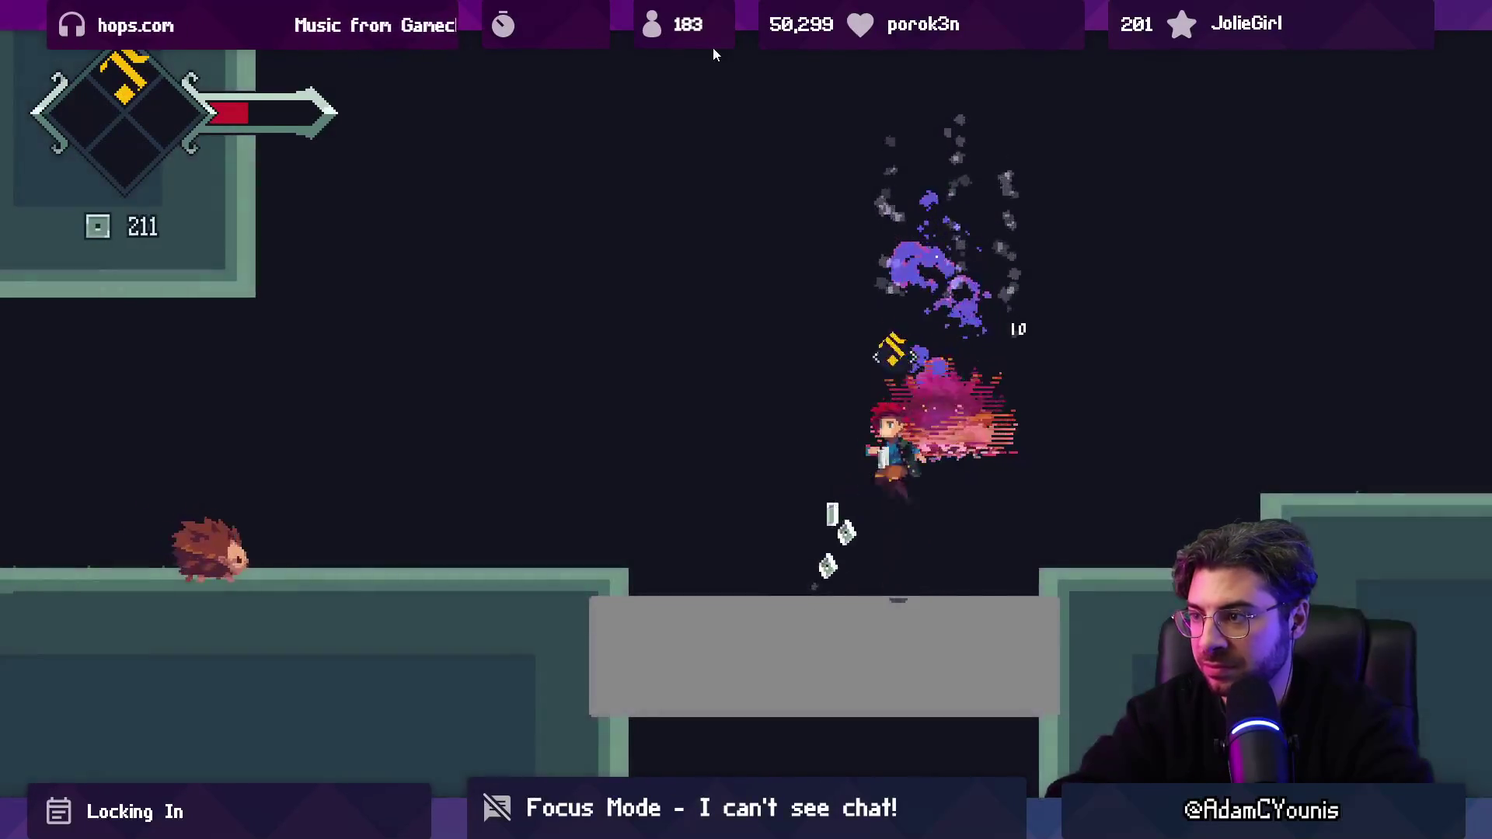
pyautogui.press('x')
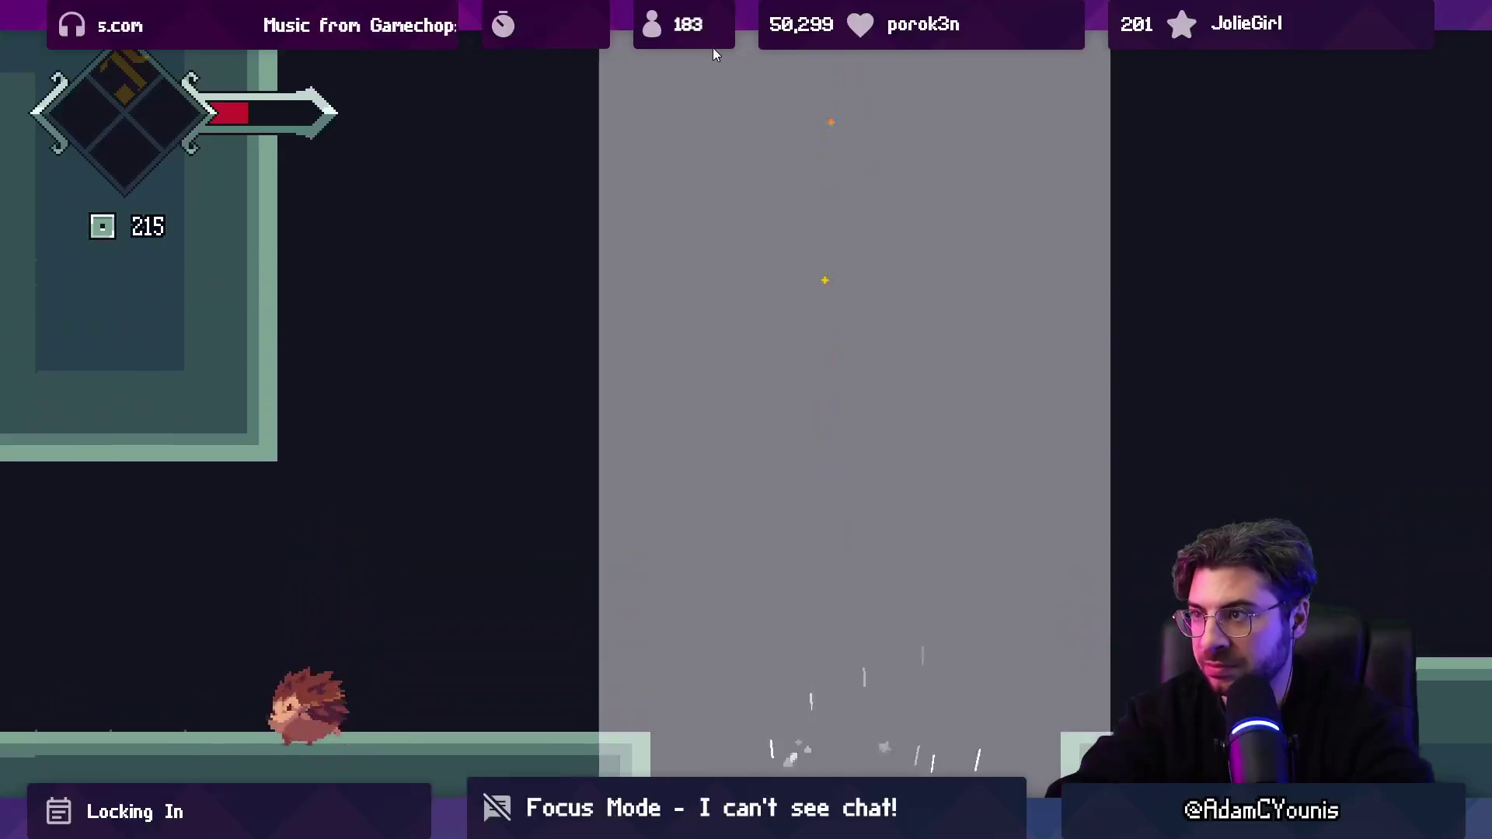
# Step: Drop down the shaft, defeat the spiked enemy and enter the cave
pyautogui.press('Left')
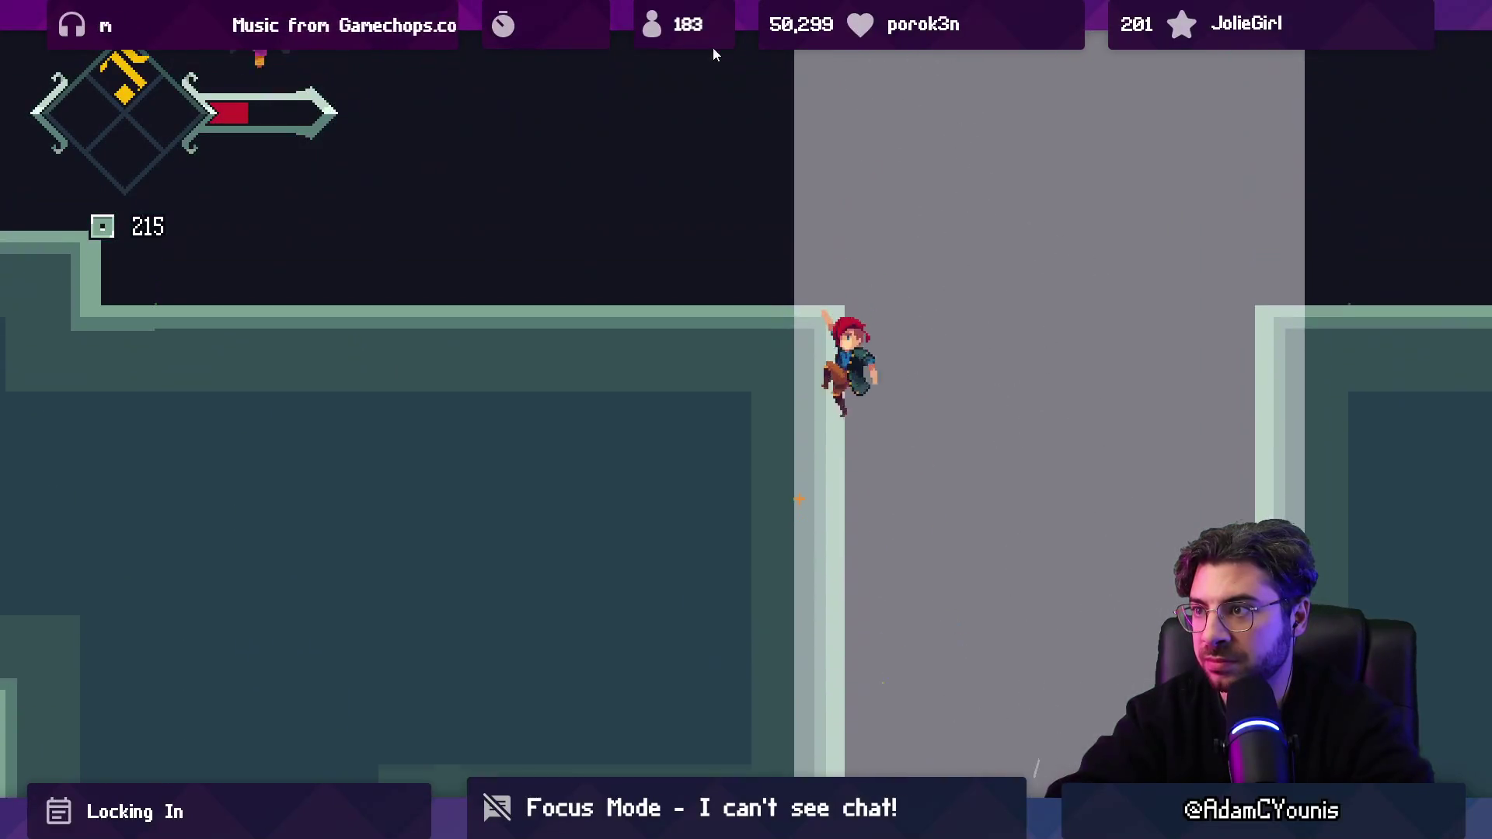
pyautogui.press('space')
pyautogui.press('x')
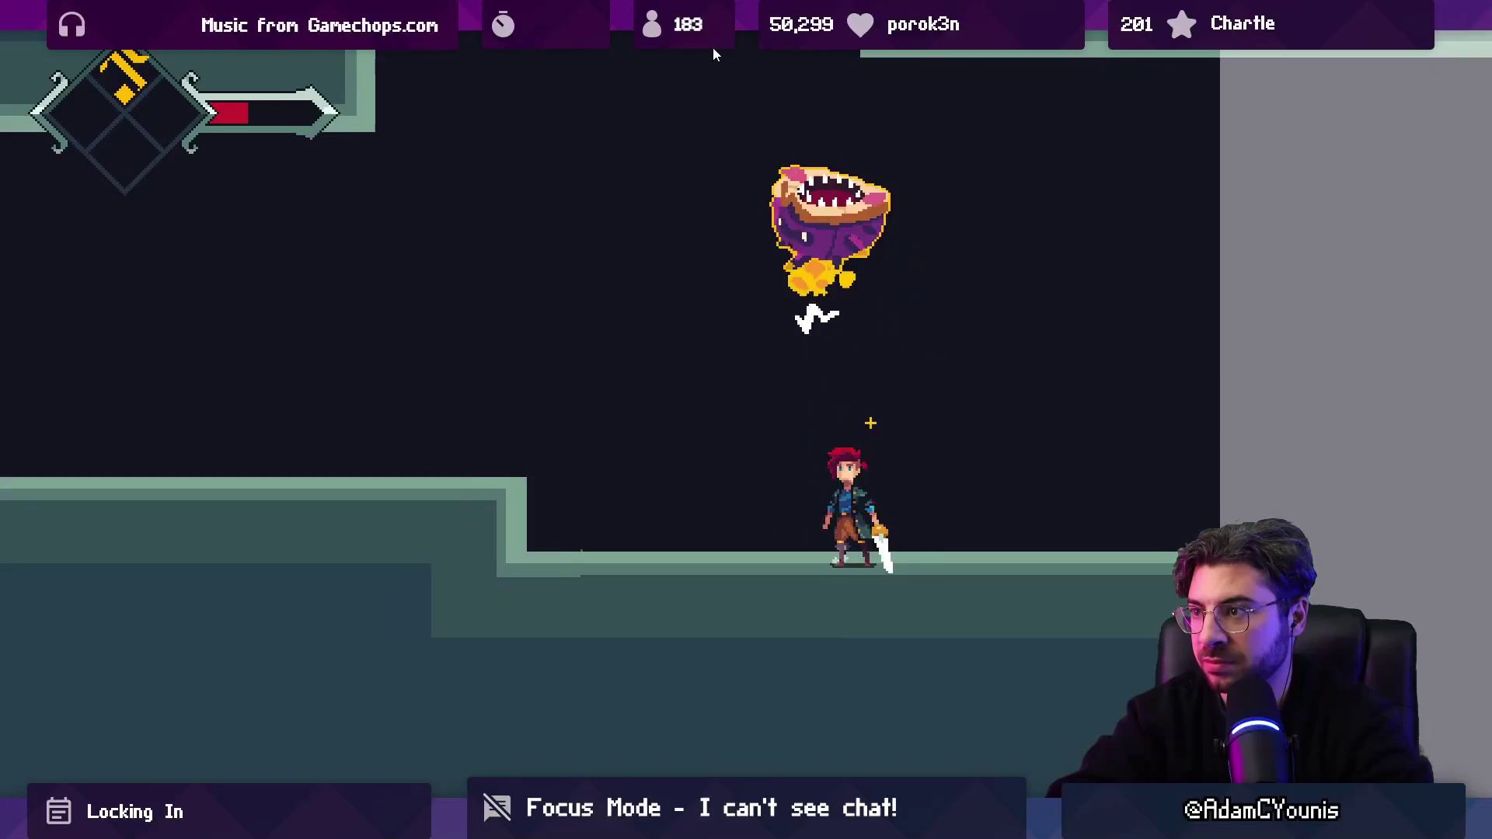
pyautogui.press('x')
pyautogui.press('x')
pyautogui.press('Right')
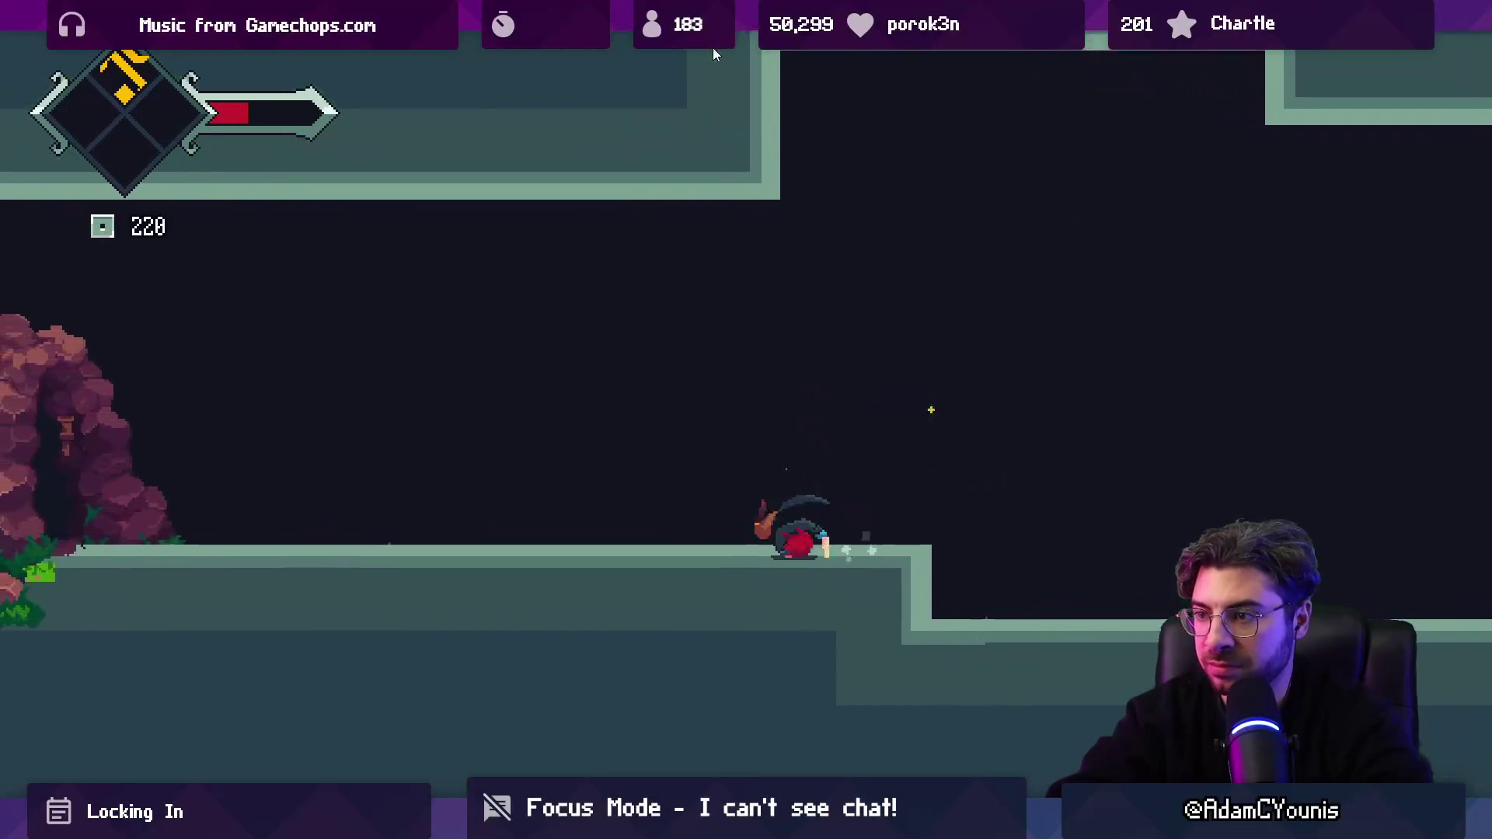
pyautogui.press('space')
pyautogui.press('Left')
pyautogui.press('Up')
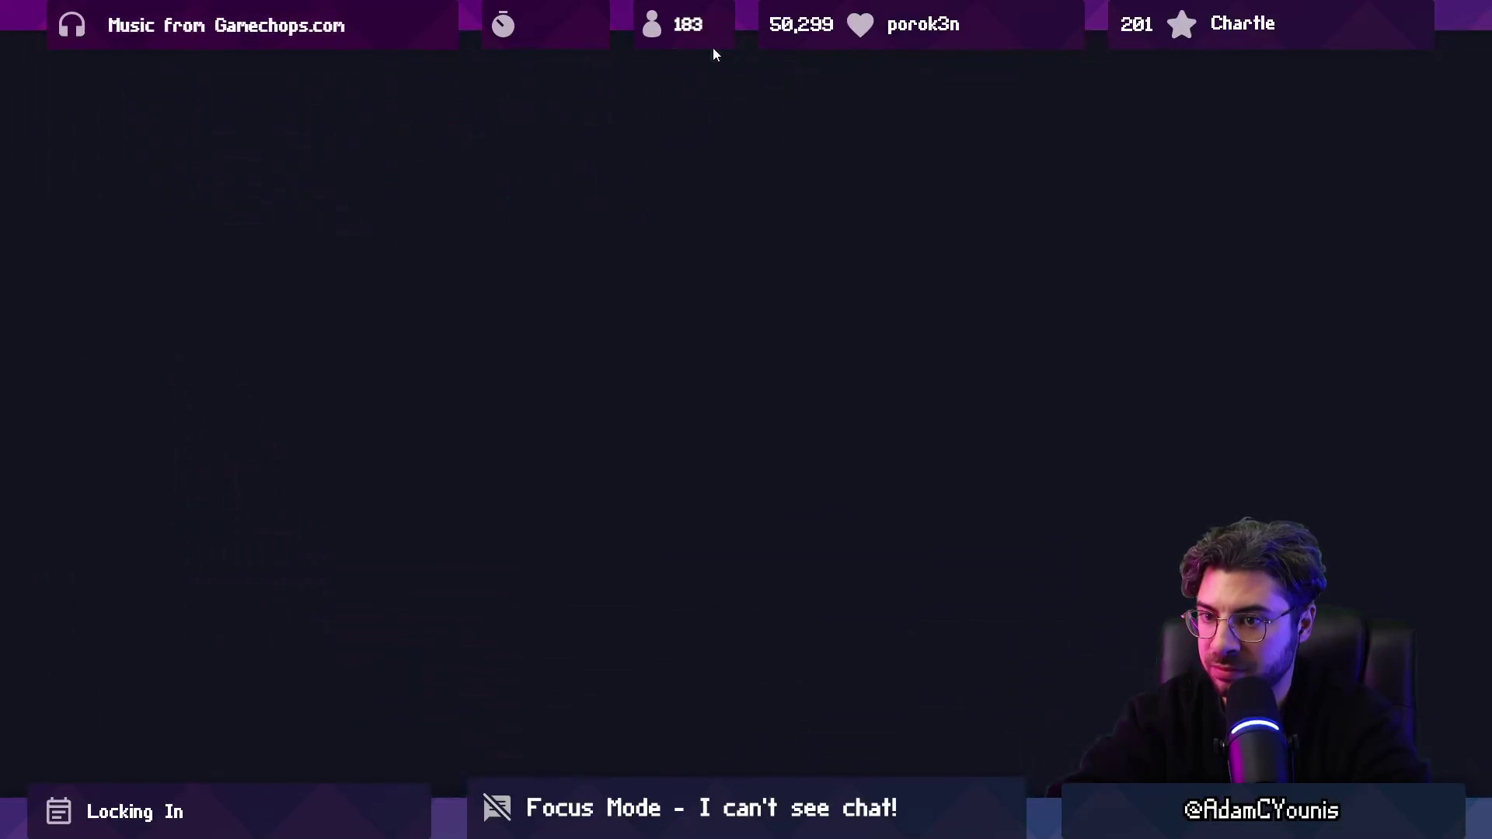
# Step: Fight through the forest's mushroom and laser enemies, picking up the green glyph item
pyautogui.press('Left')
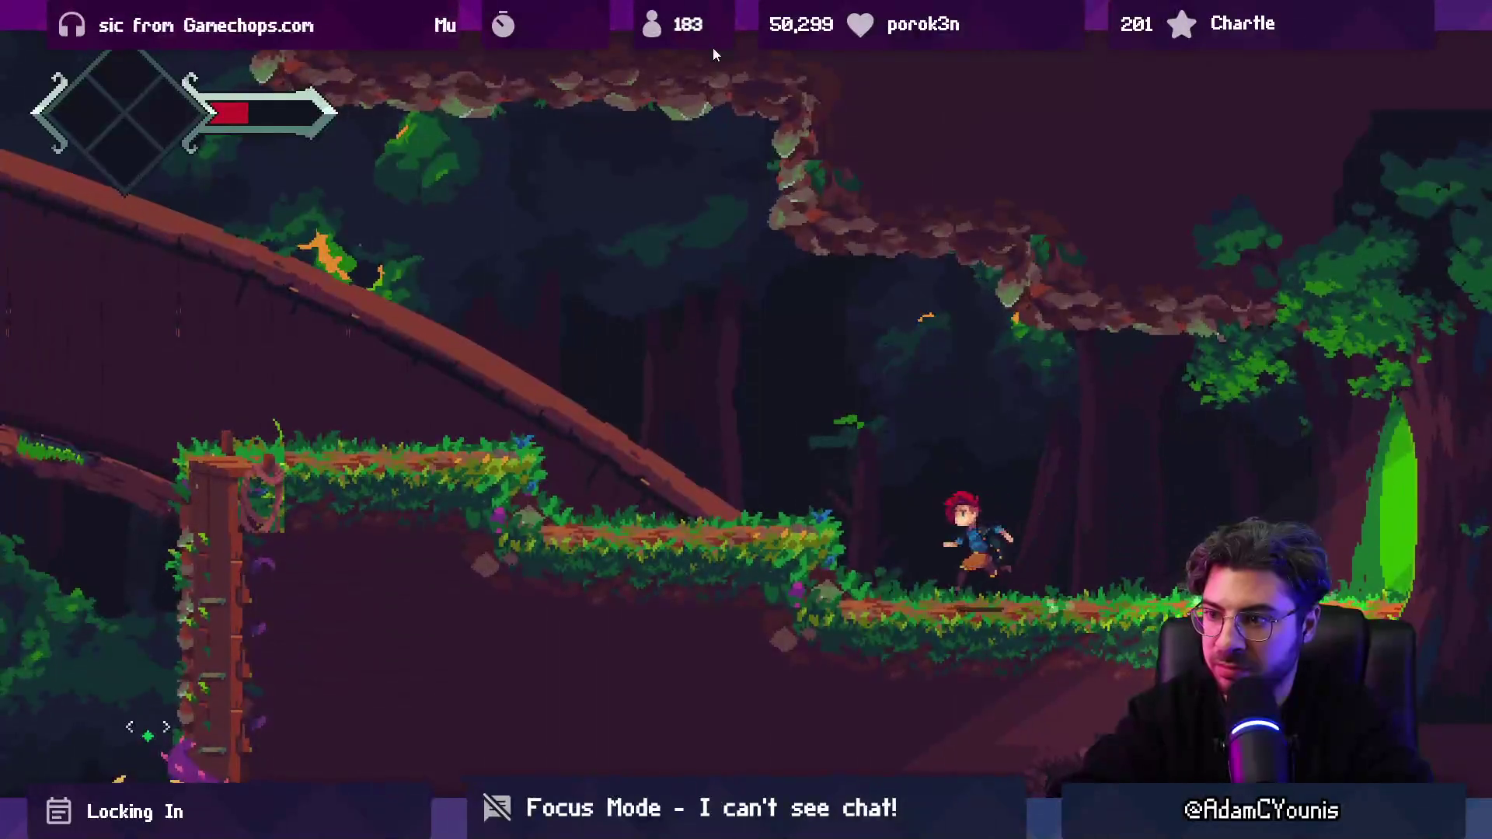
pyautogui.press('space')
pyautogui.press('Left')
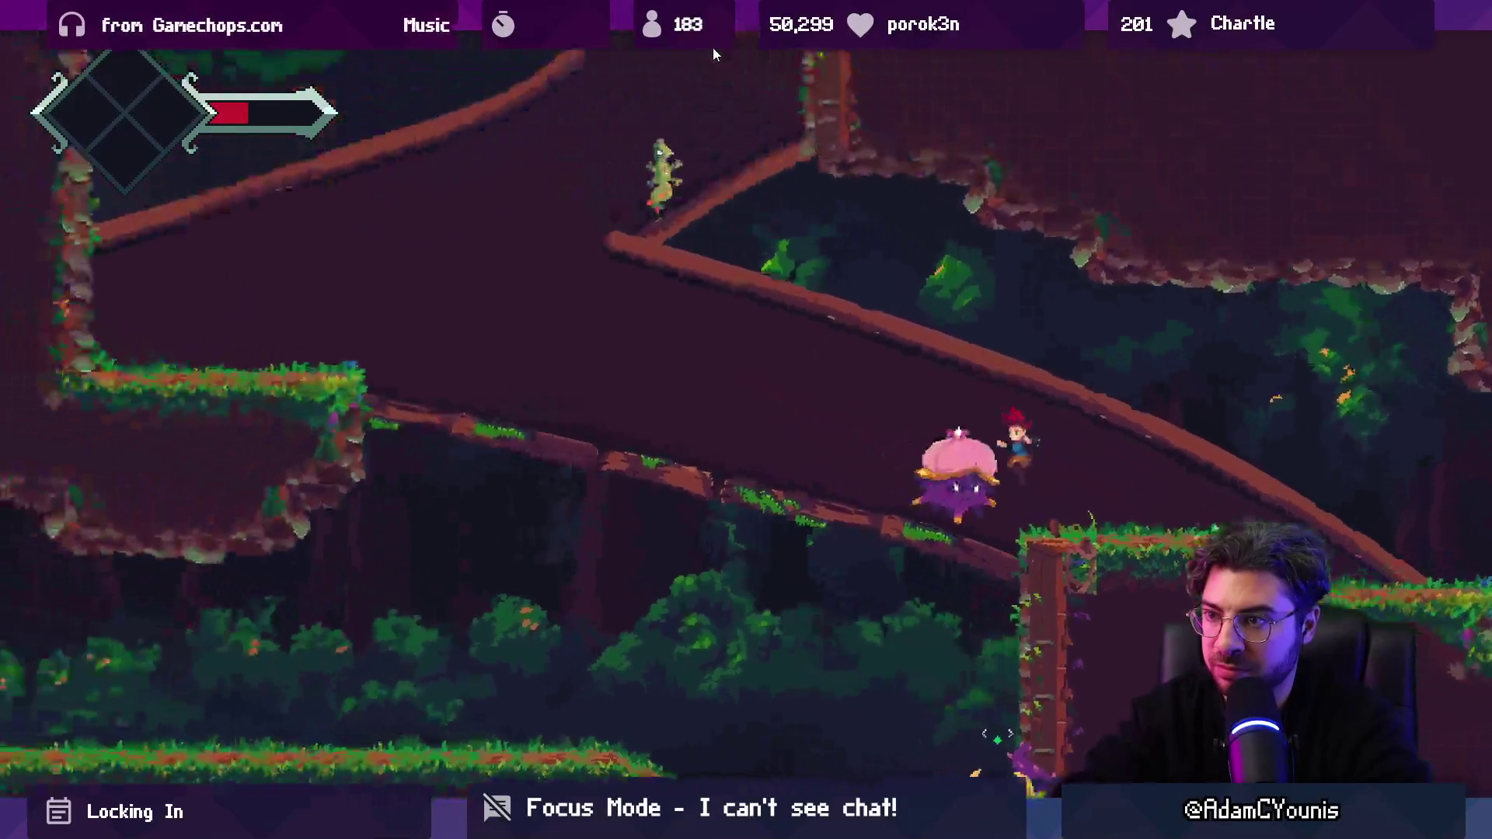
pyautogui.press('x')
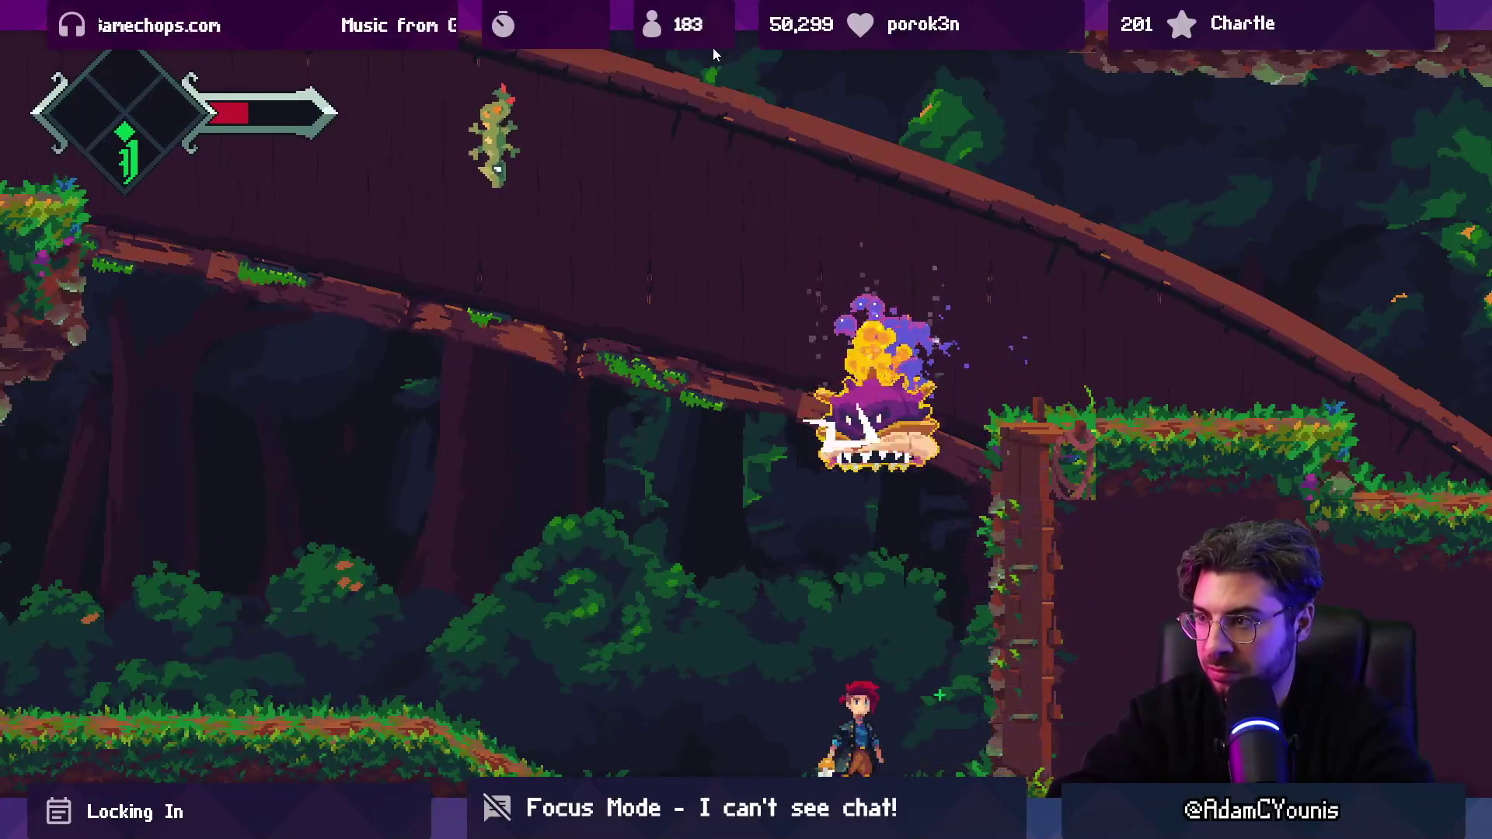
pyautogui.press('x')
pyautogui.press('Left')
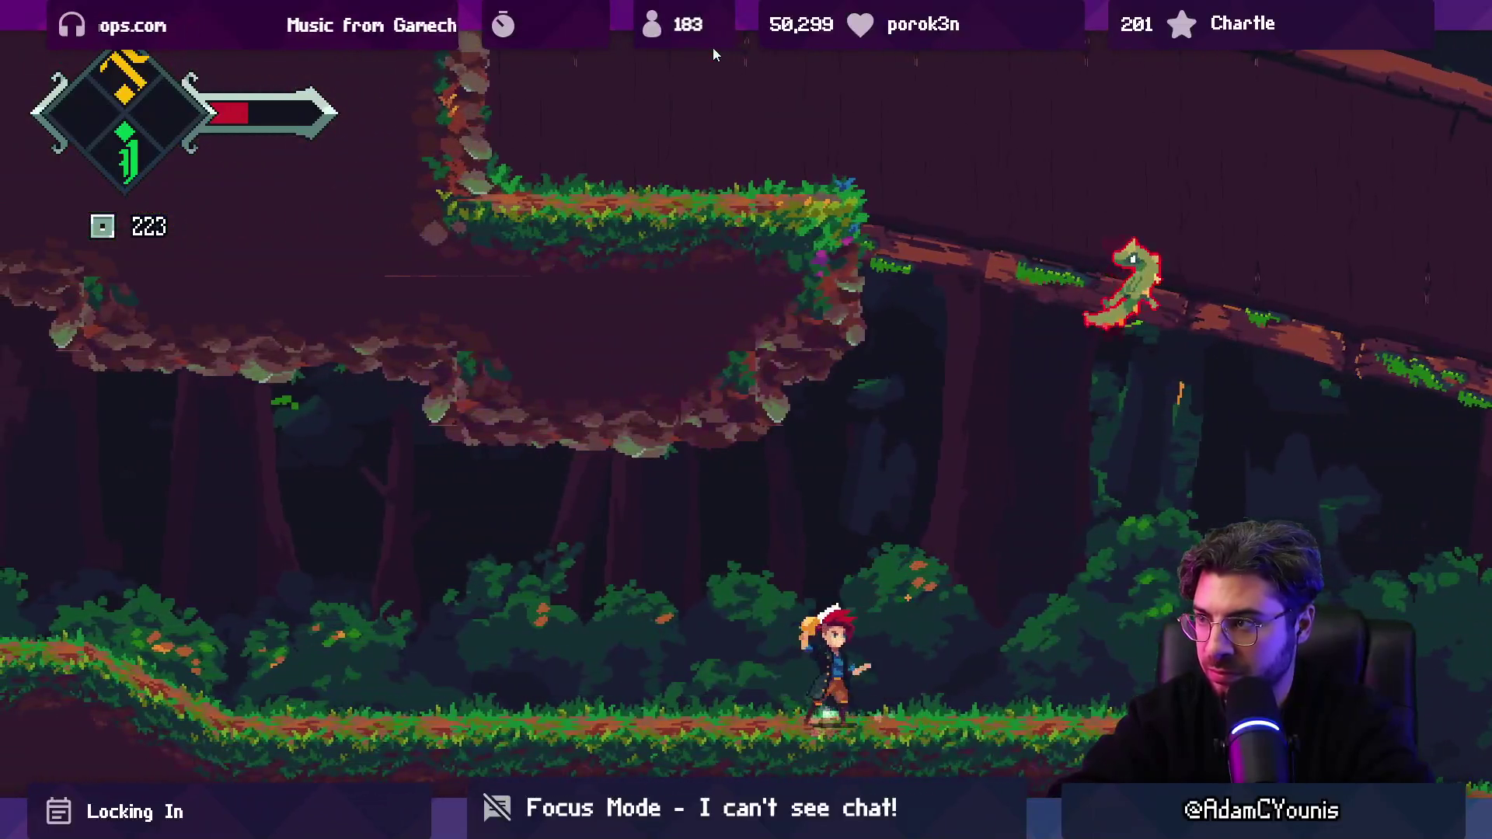
pyautogui.press('x')
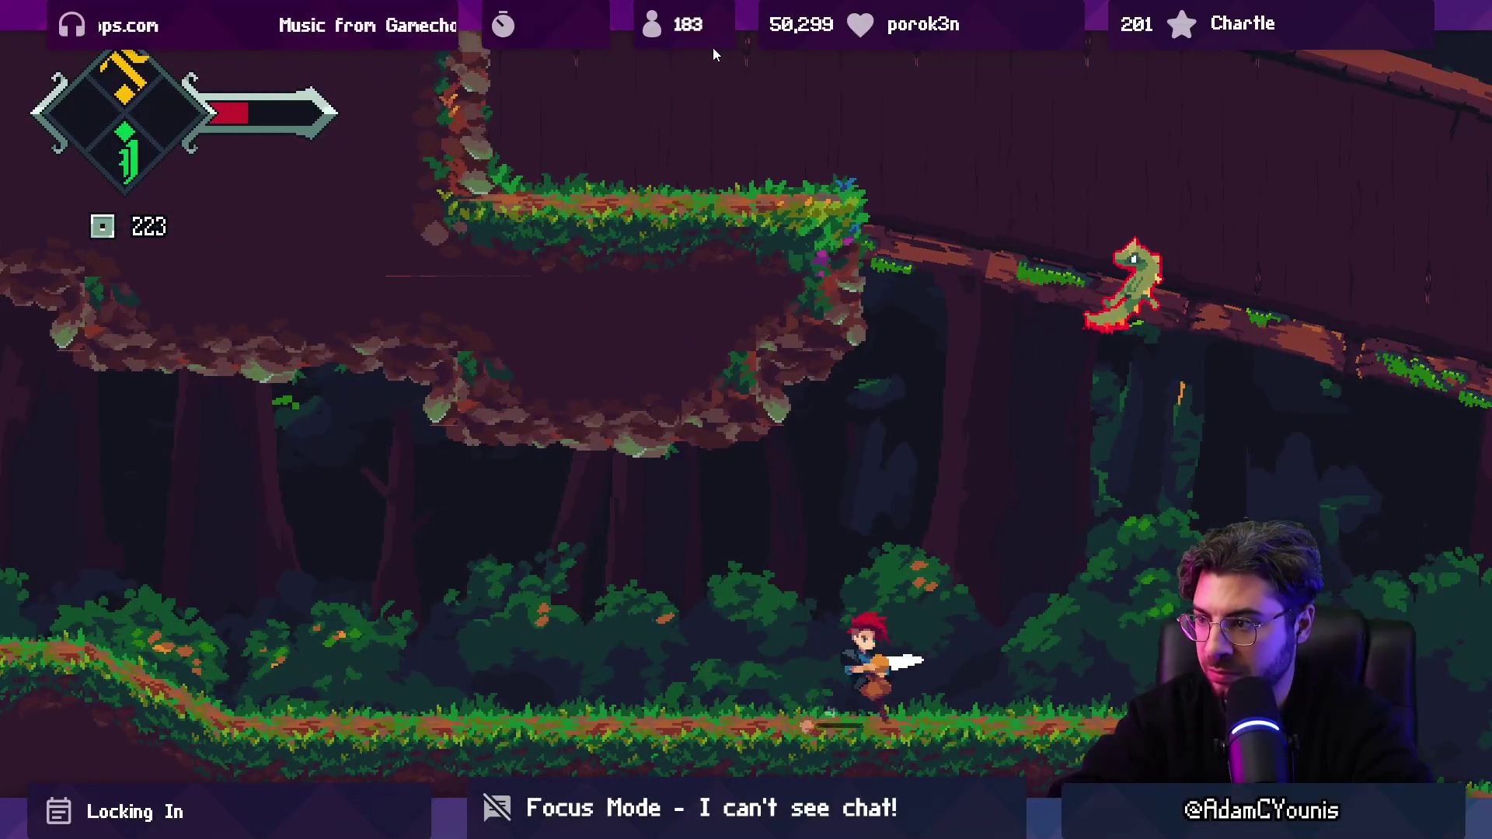
pyautogui.press('Left')
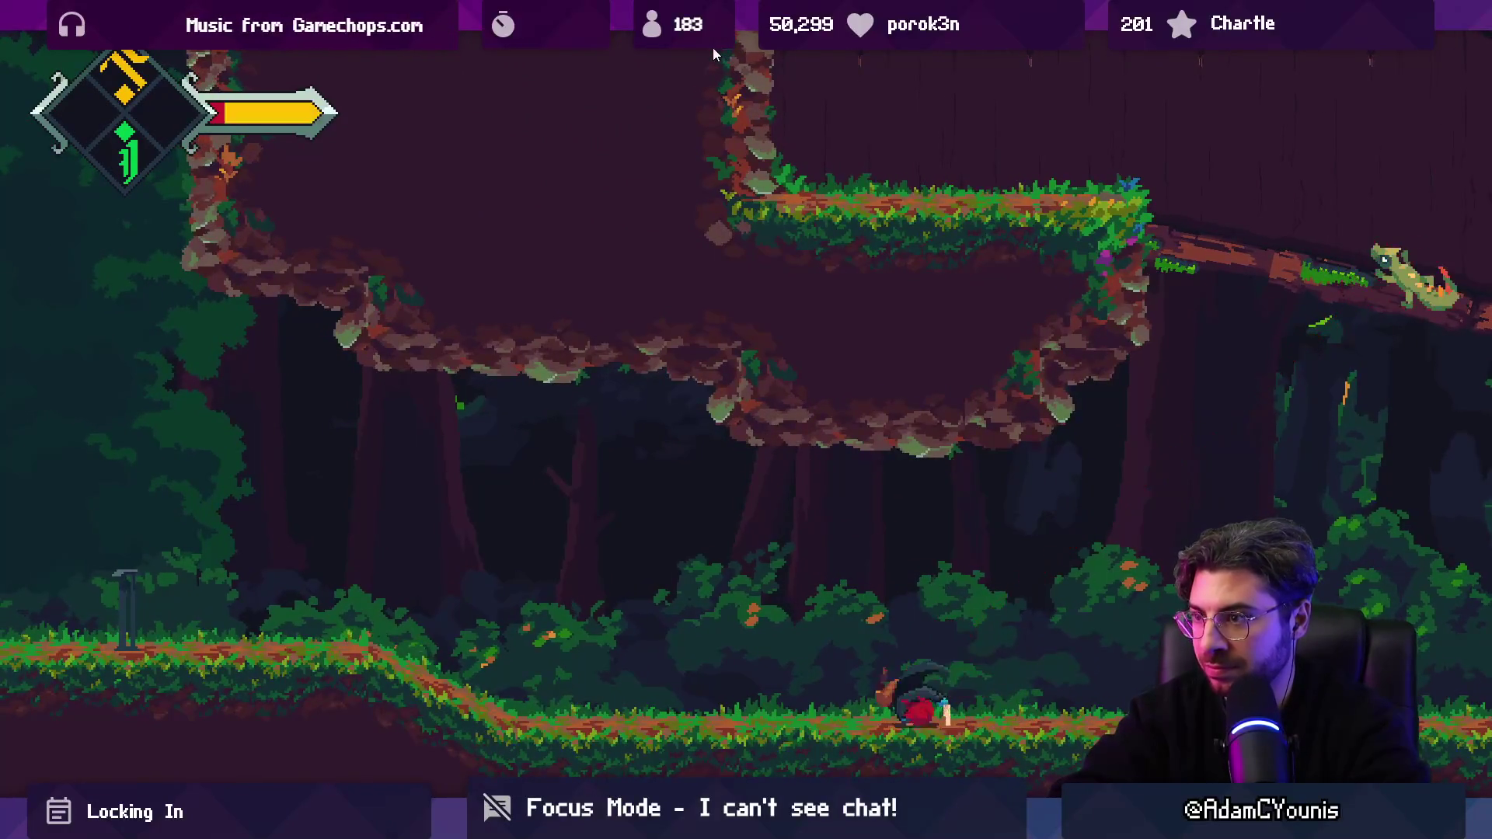
# Step: Run left past the statue into the Hirren Temple Entrance ruin and stop the playtest
pyautogui.press('Left')
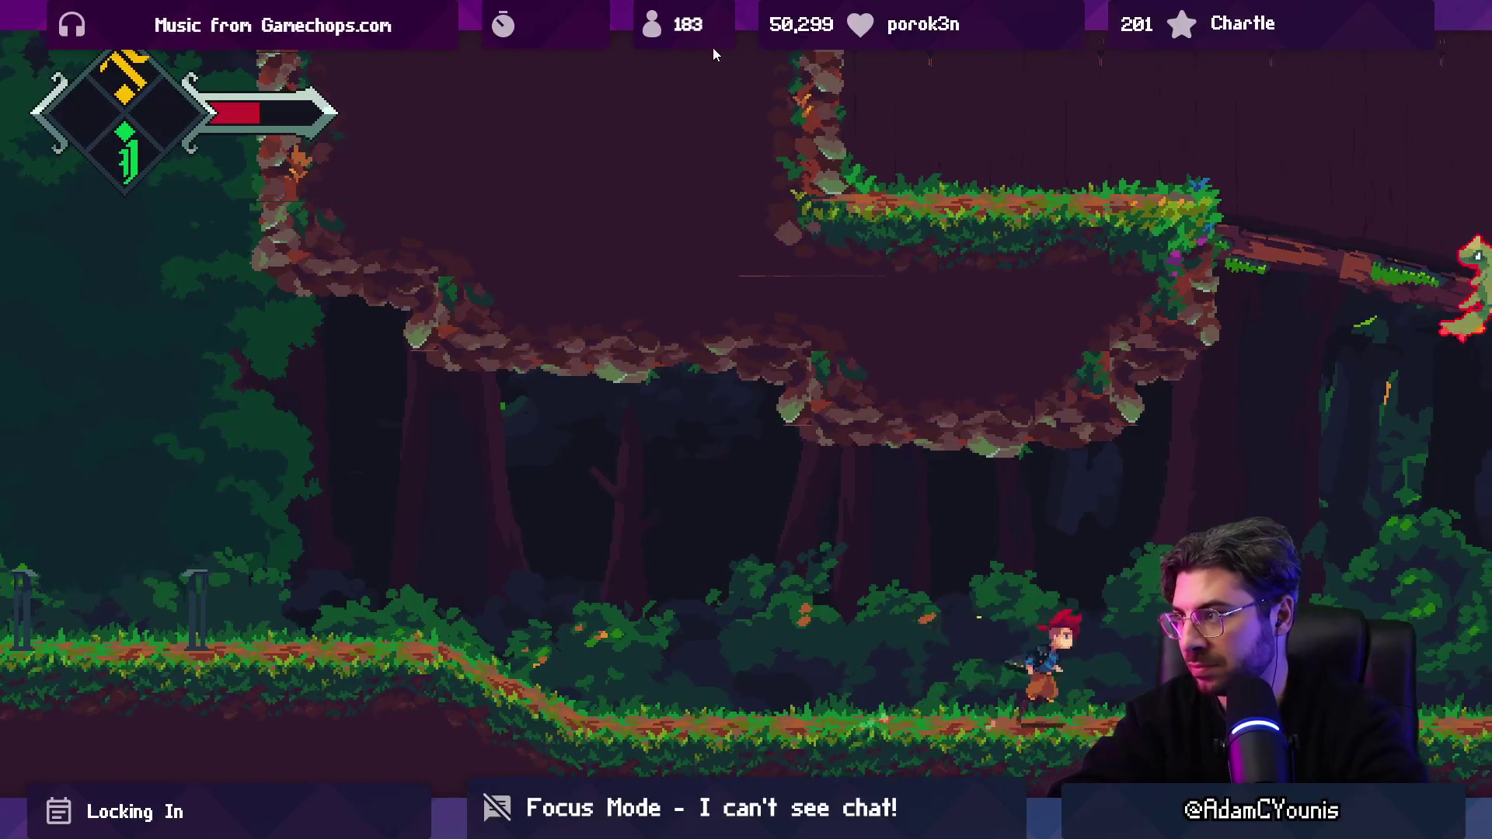
pyautogui.press('Left')
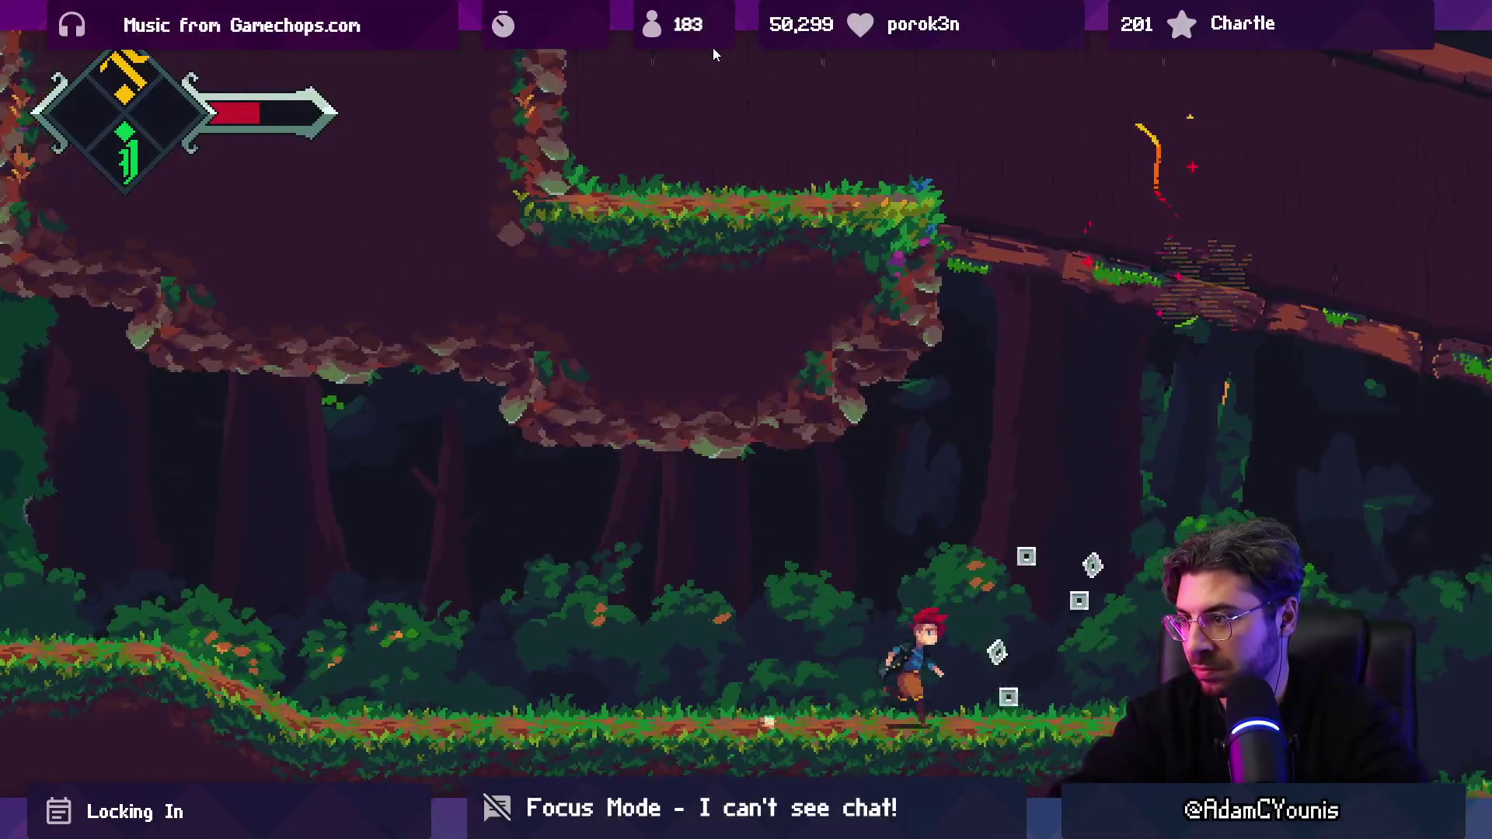
pyautogui.press('Left')
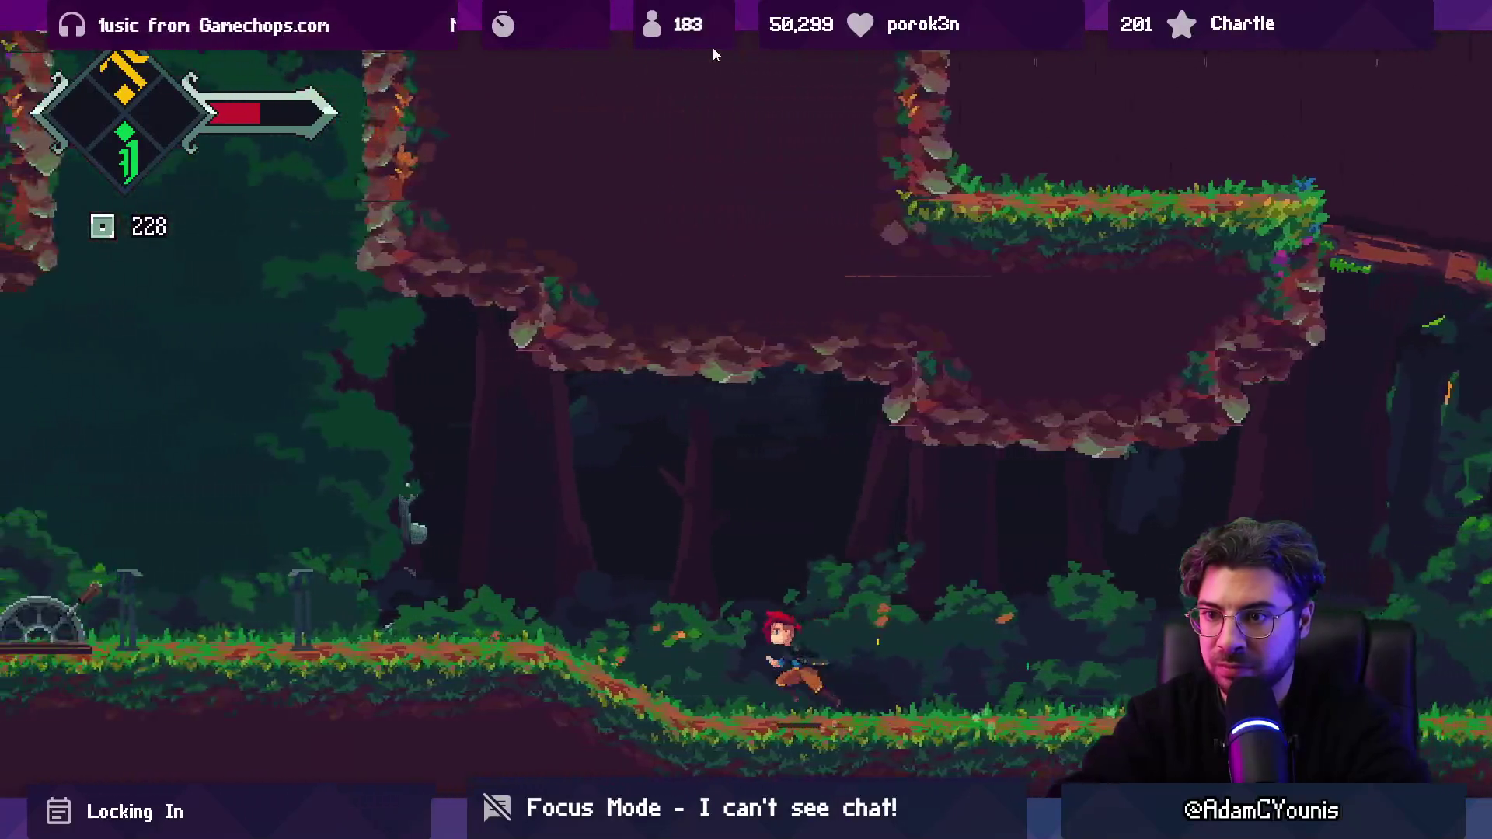
pyautogui.press('Left')
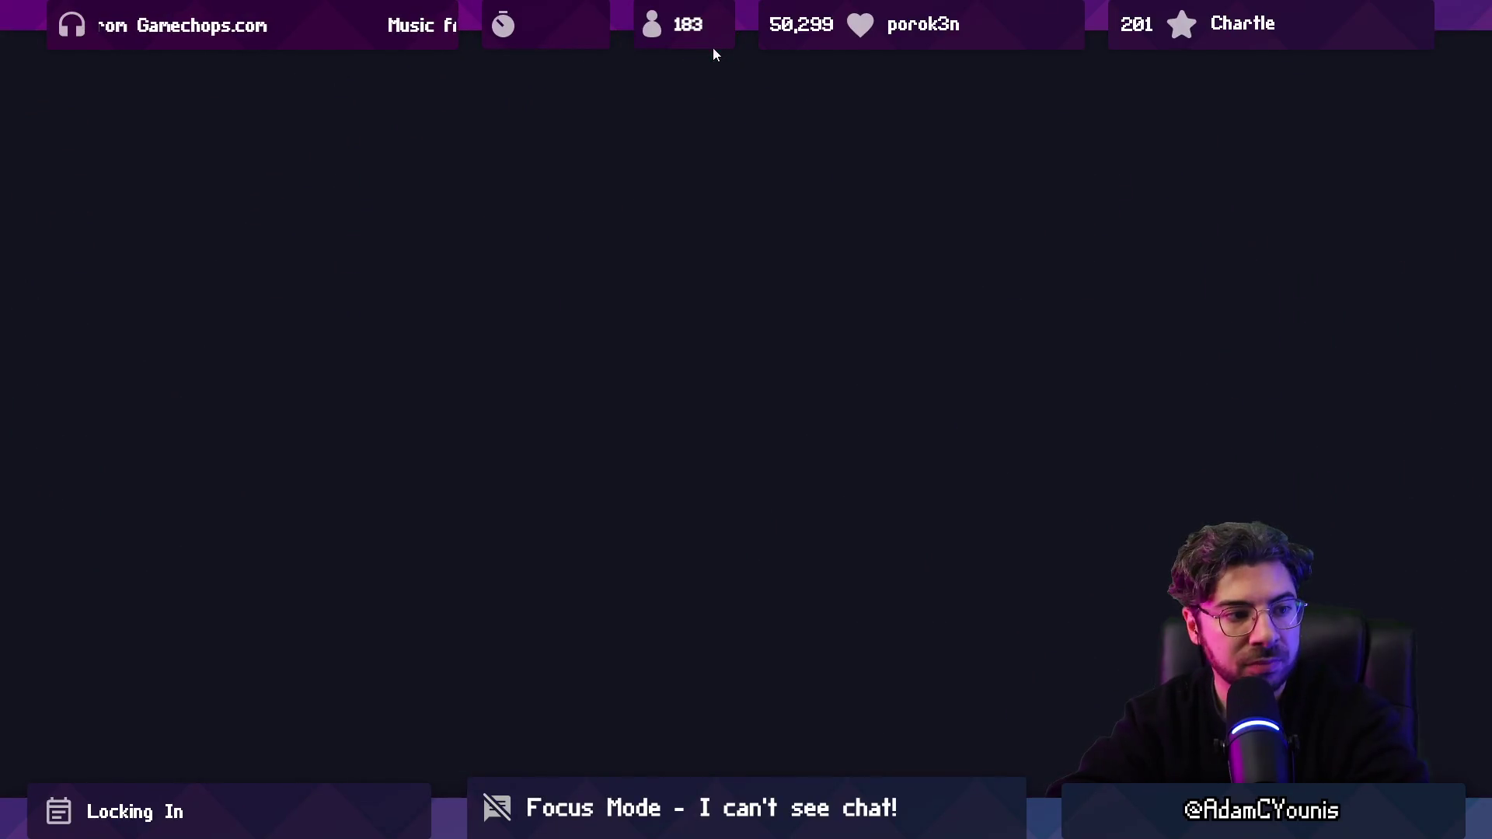
pyautogui.press('Left')
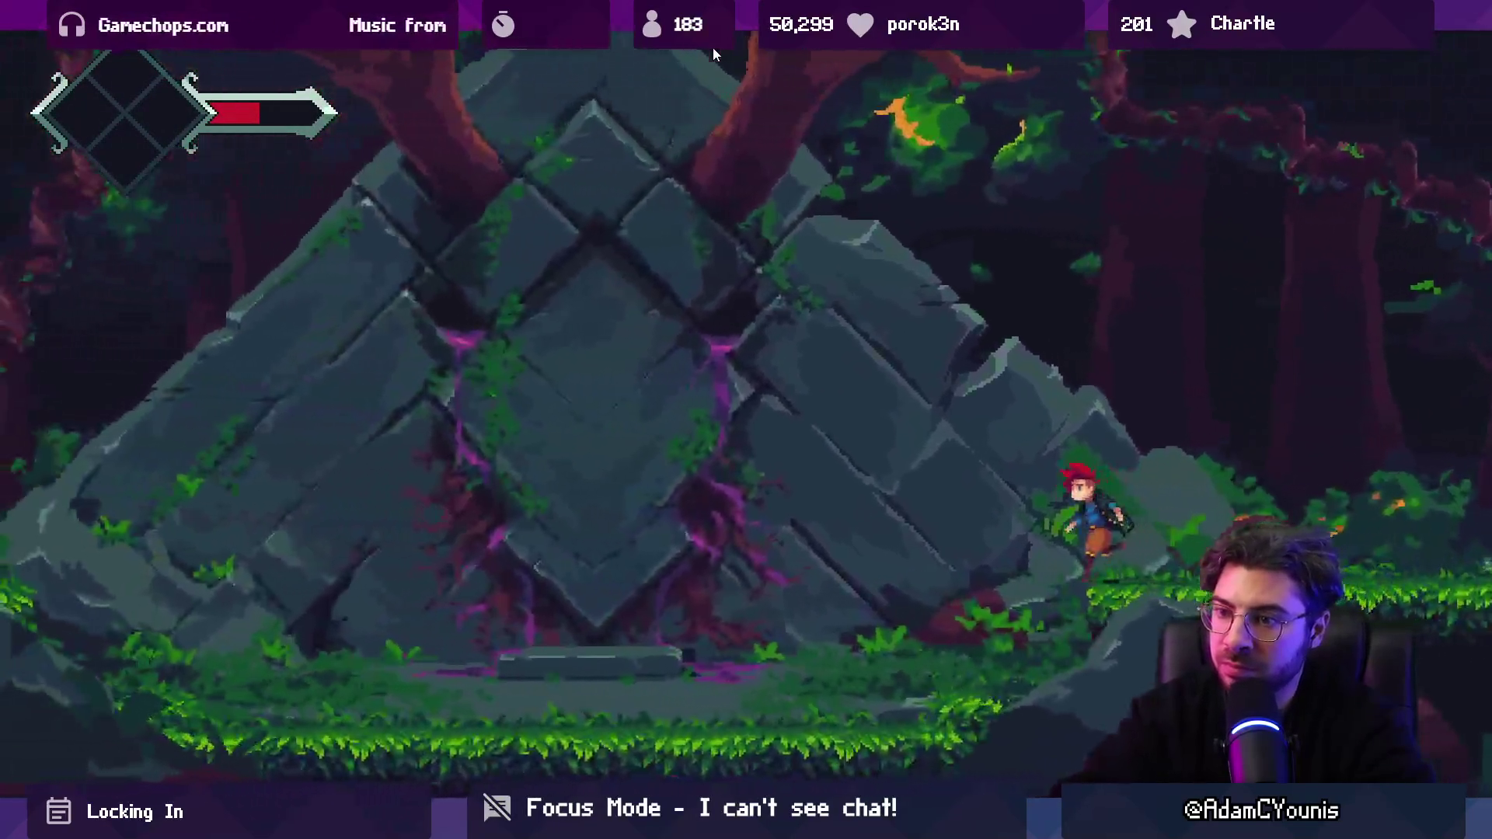
pyautogui.press('Left')
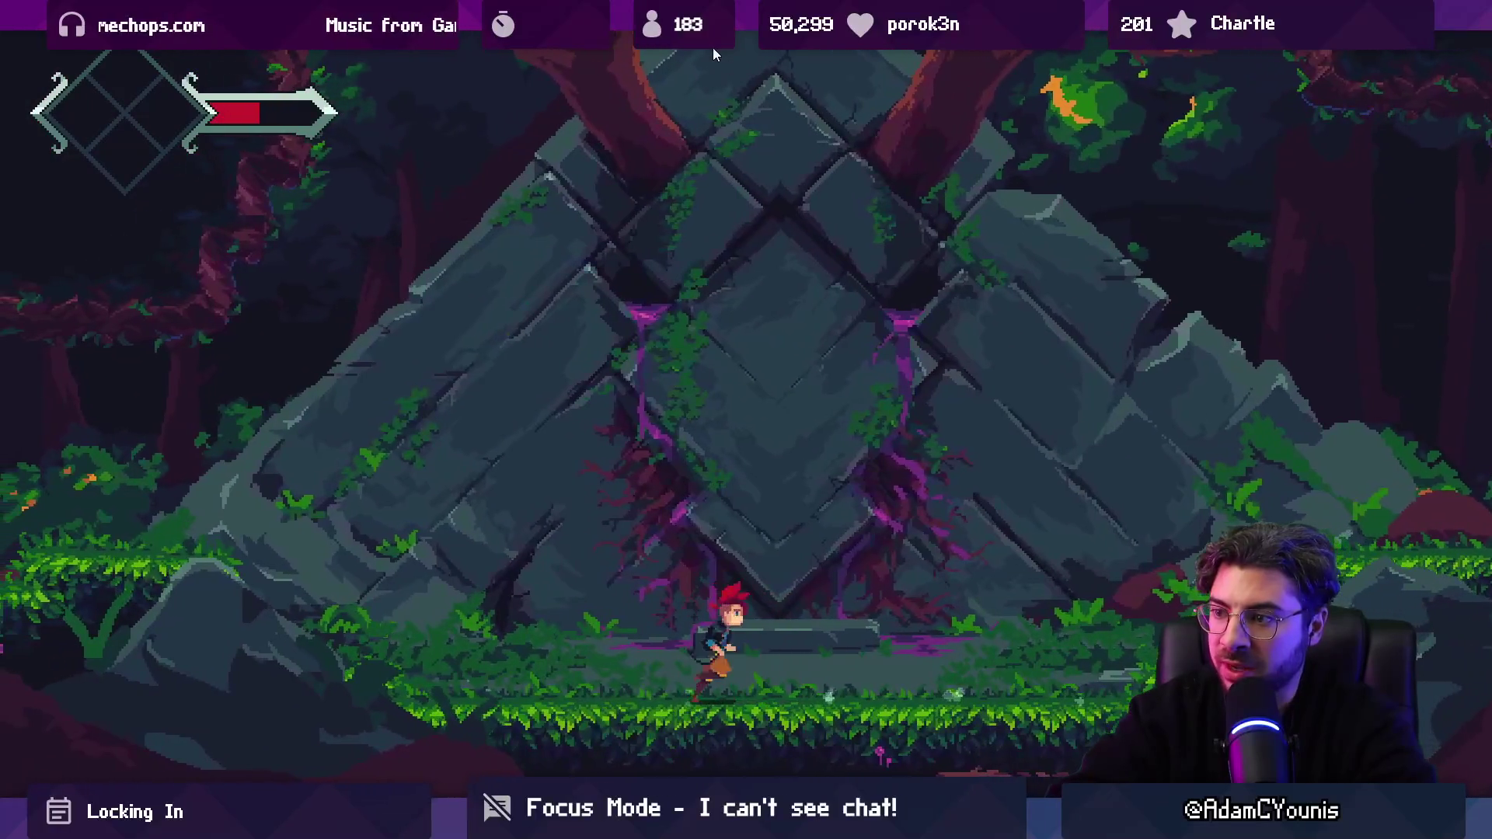
pyautogui.press('Left')
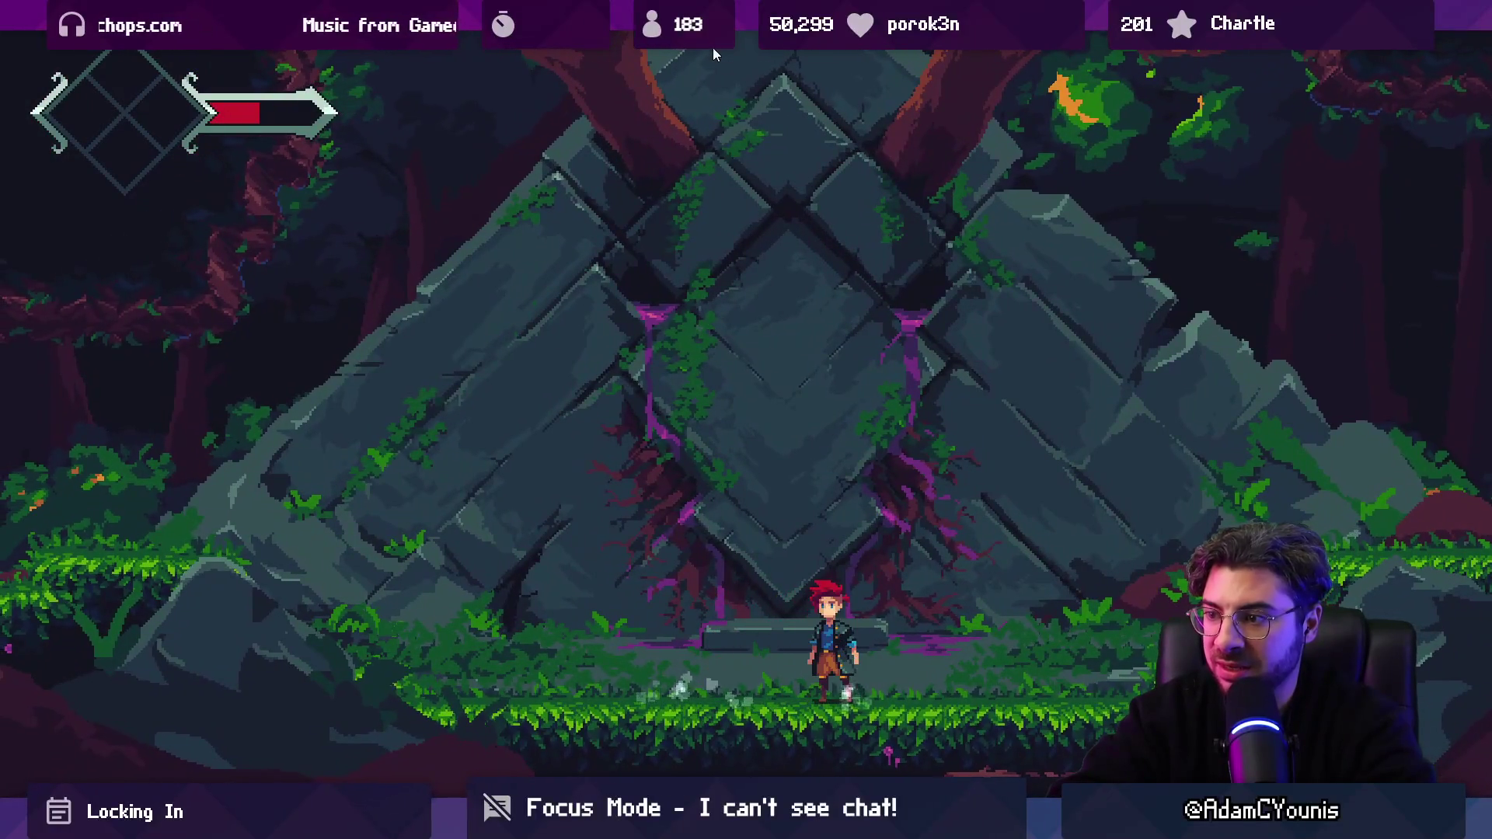
pyautogui.press('space')
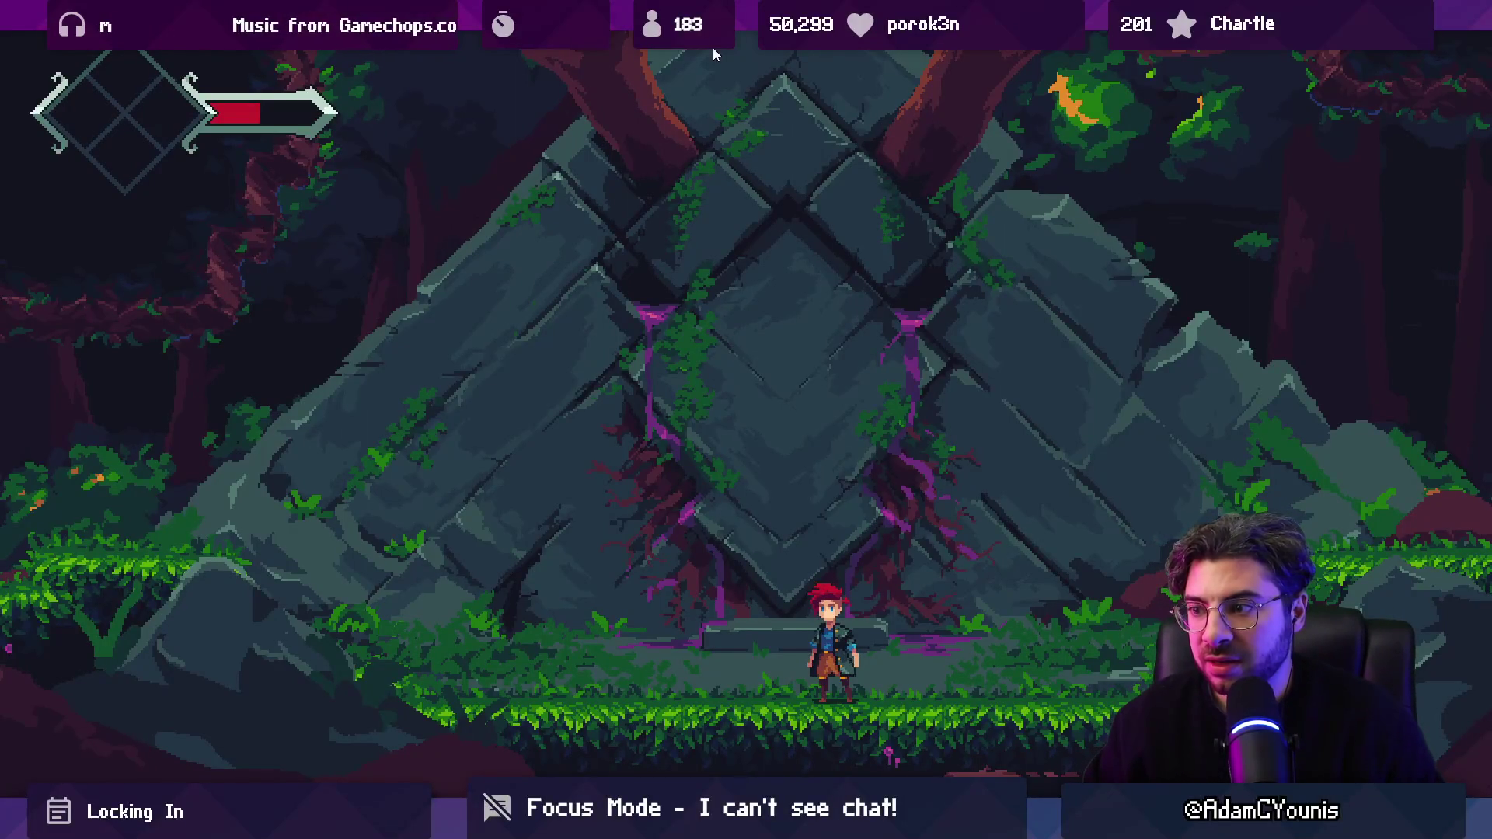
pyautogui.hotkey('shift', 'space')
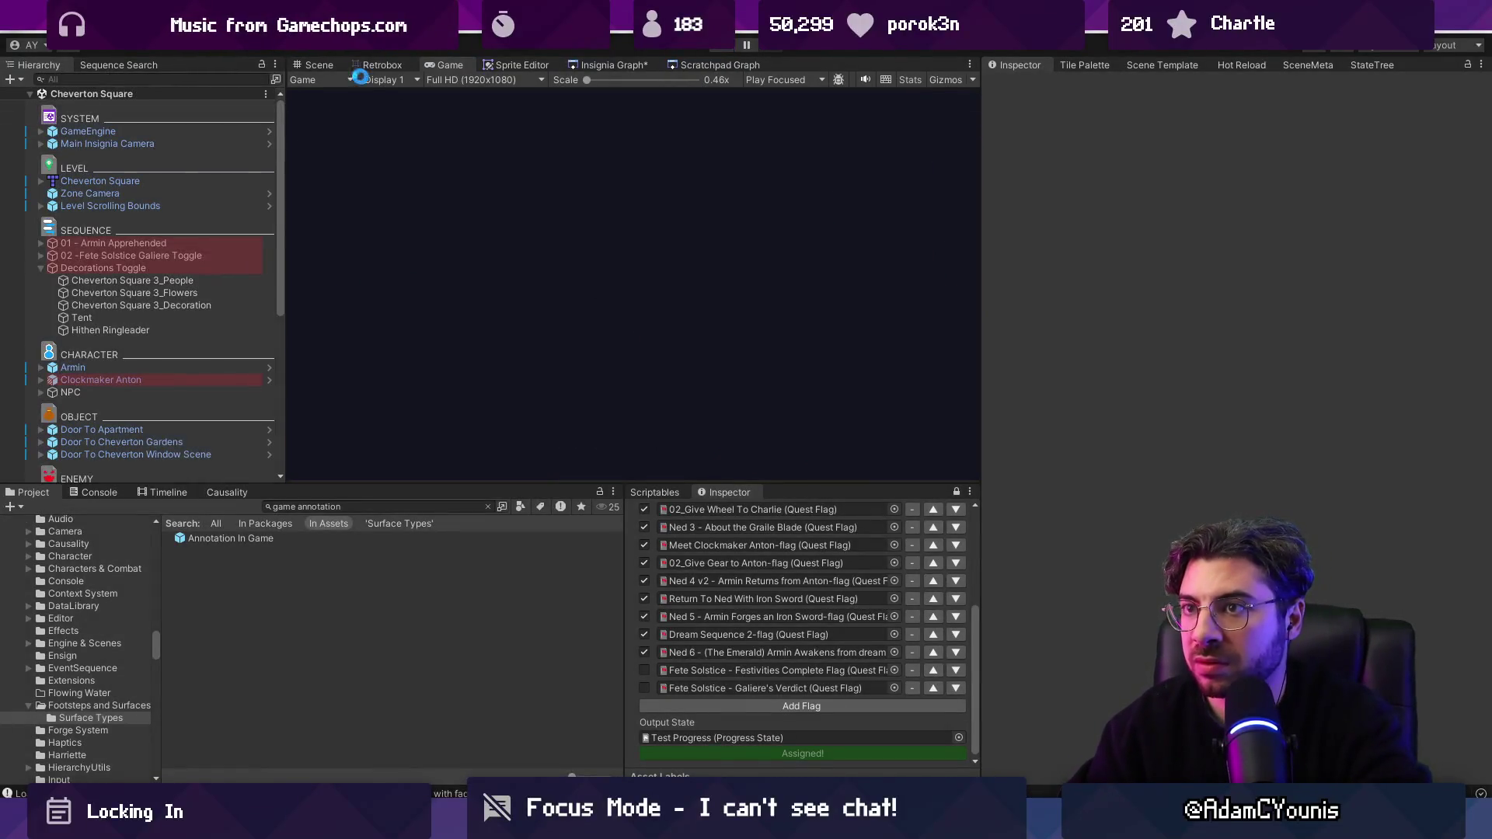
# Step: View the Hirren Temple Entrance scene in a resized Scene view, then show the Insignia room graph
pyautogui.click(573, 68)
pyautogui.scroll(-3, 550, 296)
pyautogui.scroll(5, 626, 342)
pyautogui.scroll(5, 626, 359)
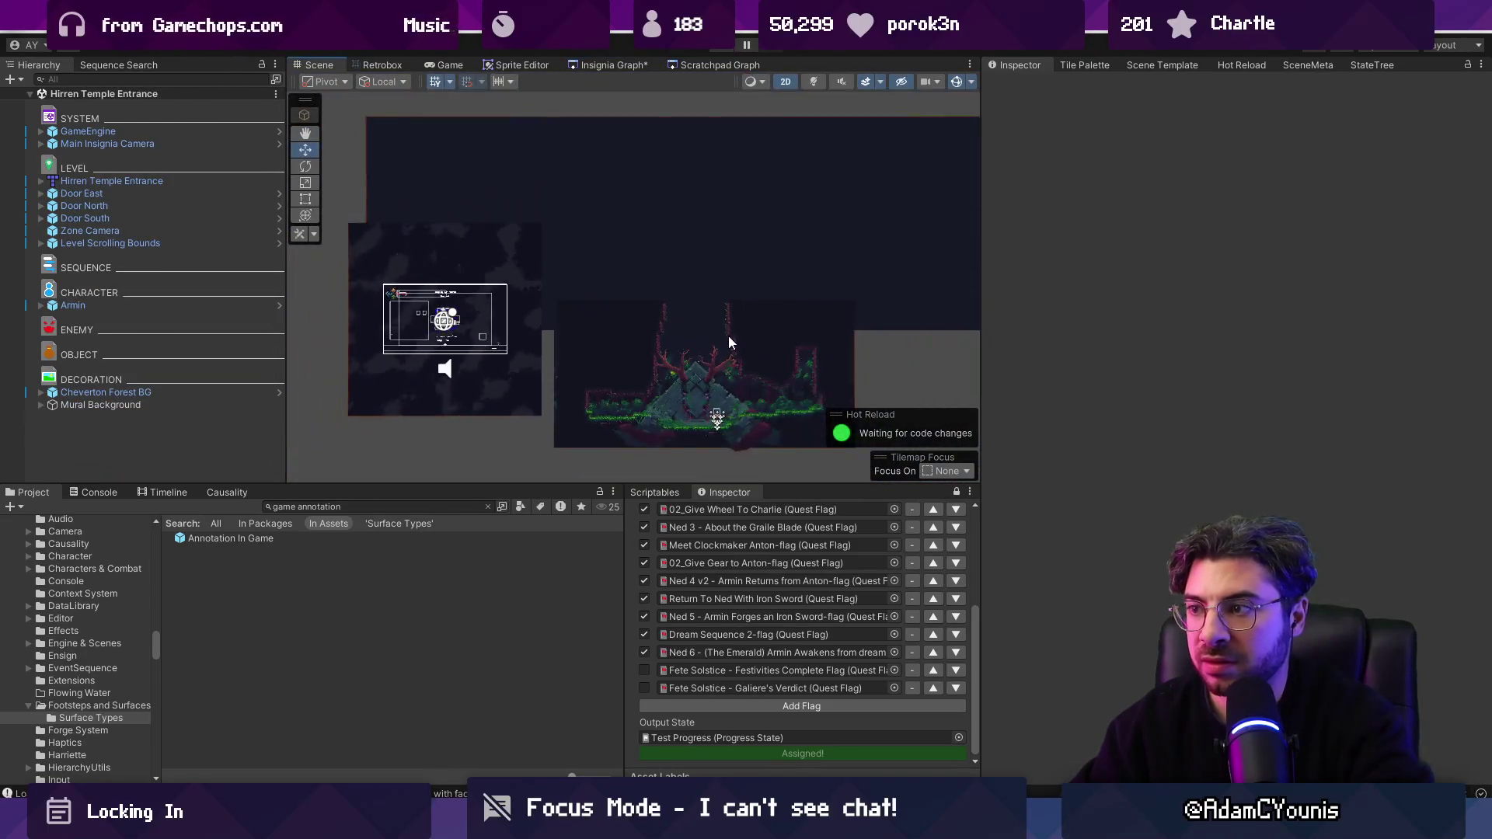
pyautogui.moveTo(575, 484); pyautogui.dragTo(591, 652)
pyautogui.moveTo(980, 448); pyautogui.dragTo(1174, 448)
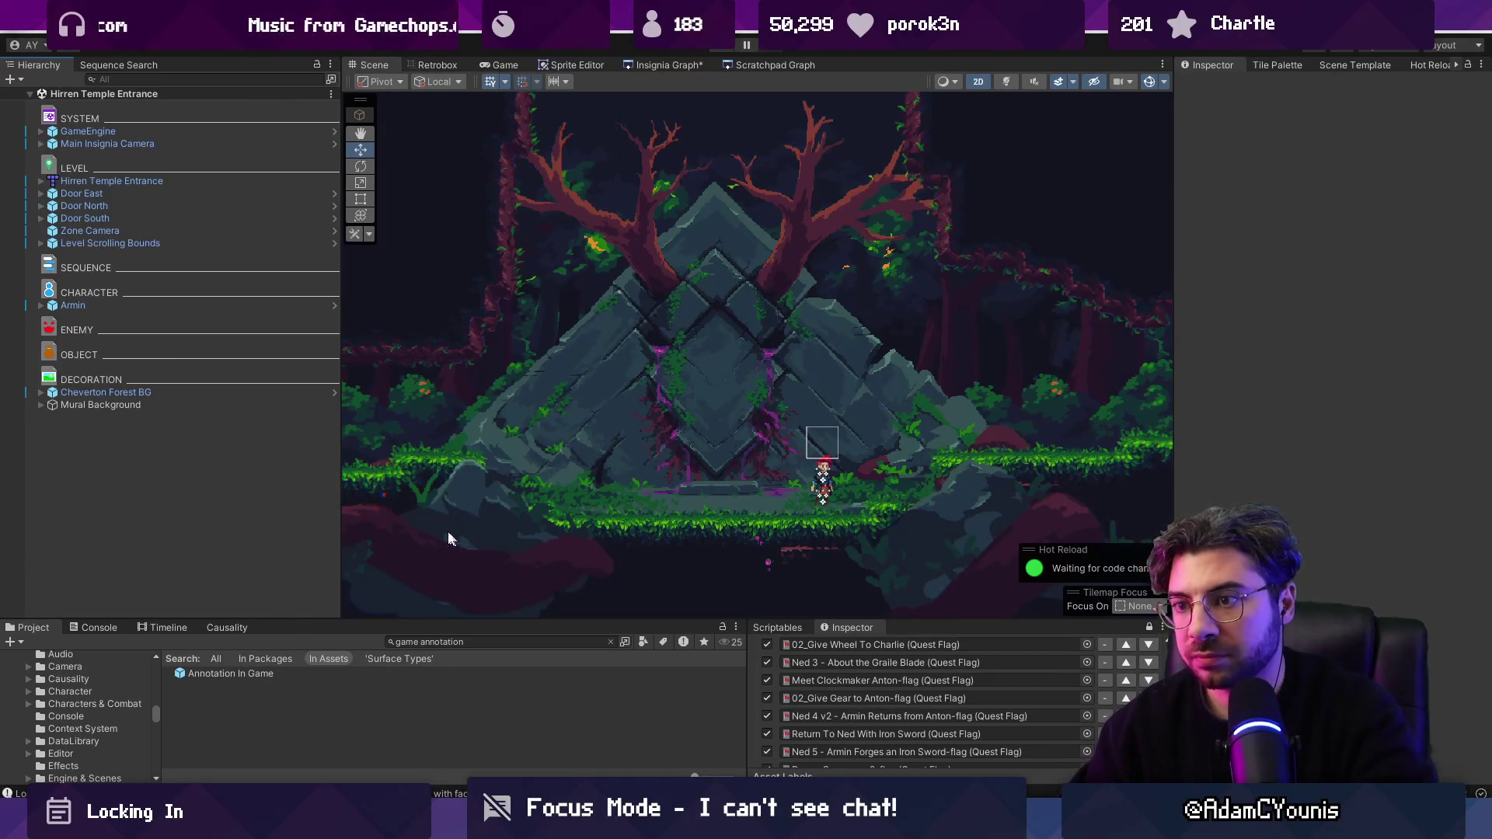
pyautogui.scroll(-3, 506, 362)
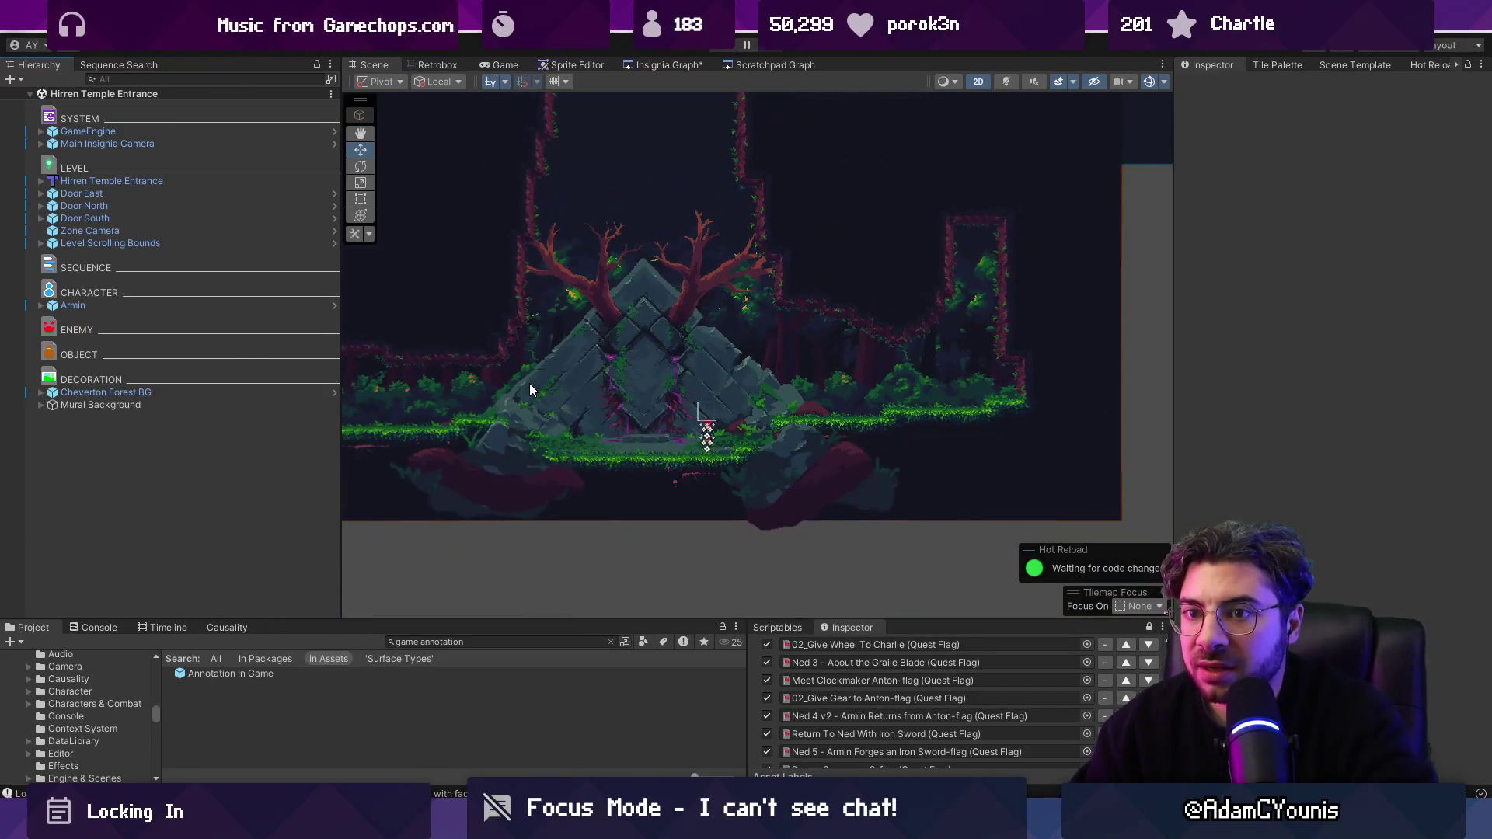
pyautogui.click(644, 68)
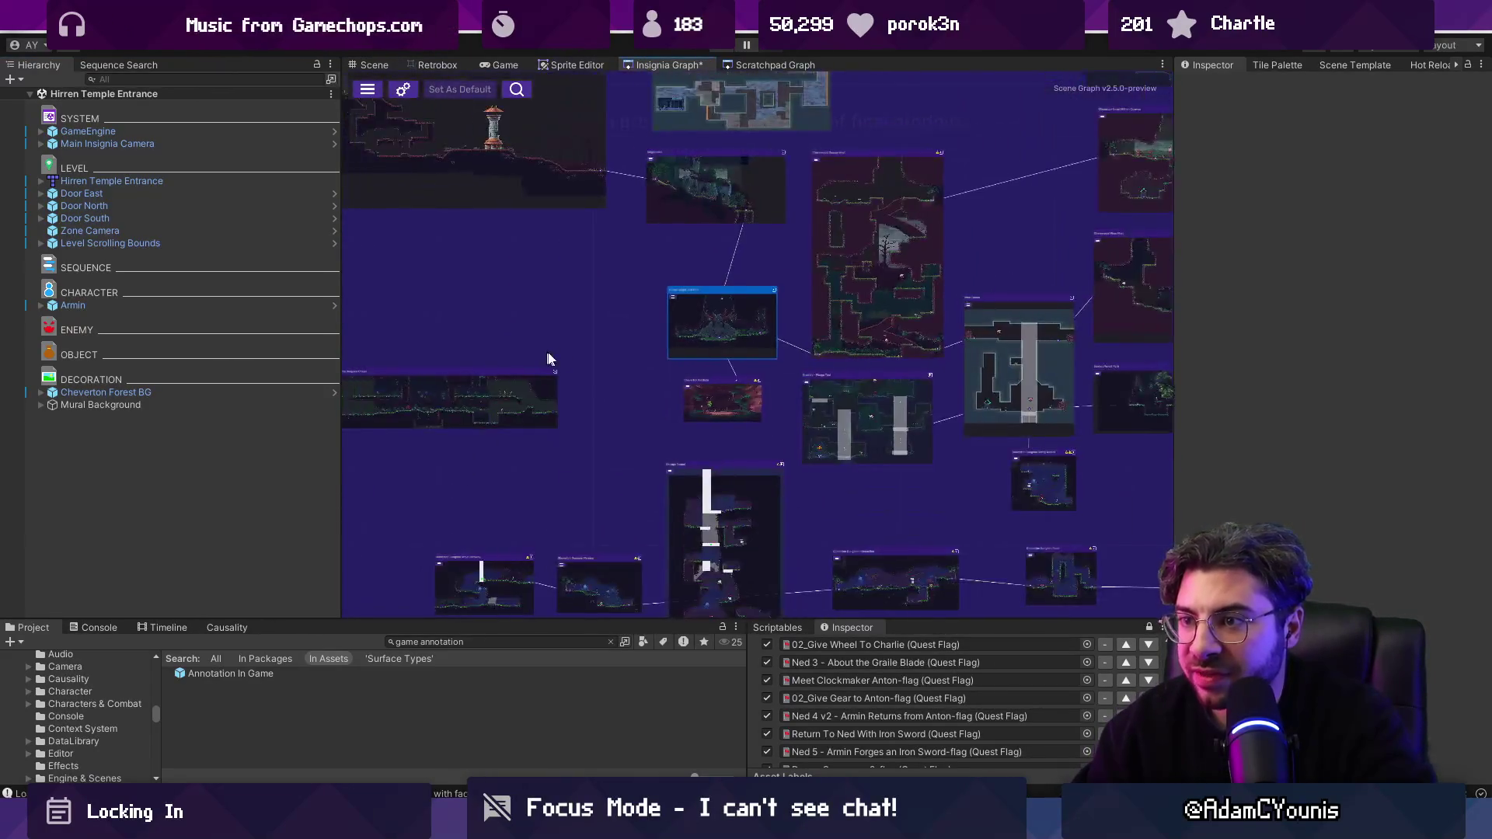
# Step: Open the Cheverton Dungeon Chasm scene from its Insignia Graph node and check its room in the graph
pyautogui.doubleClick(559, 408)
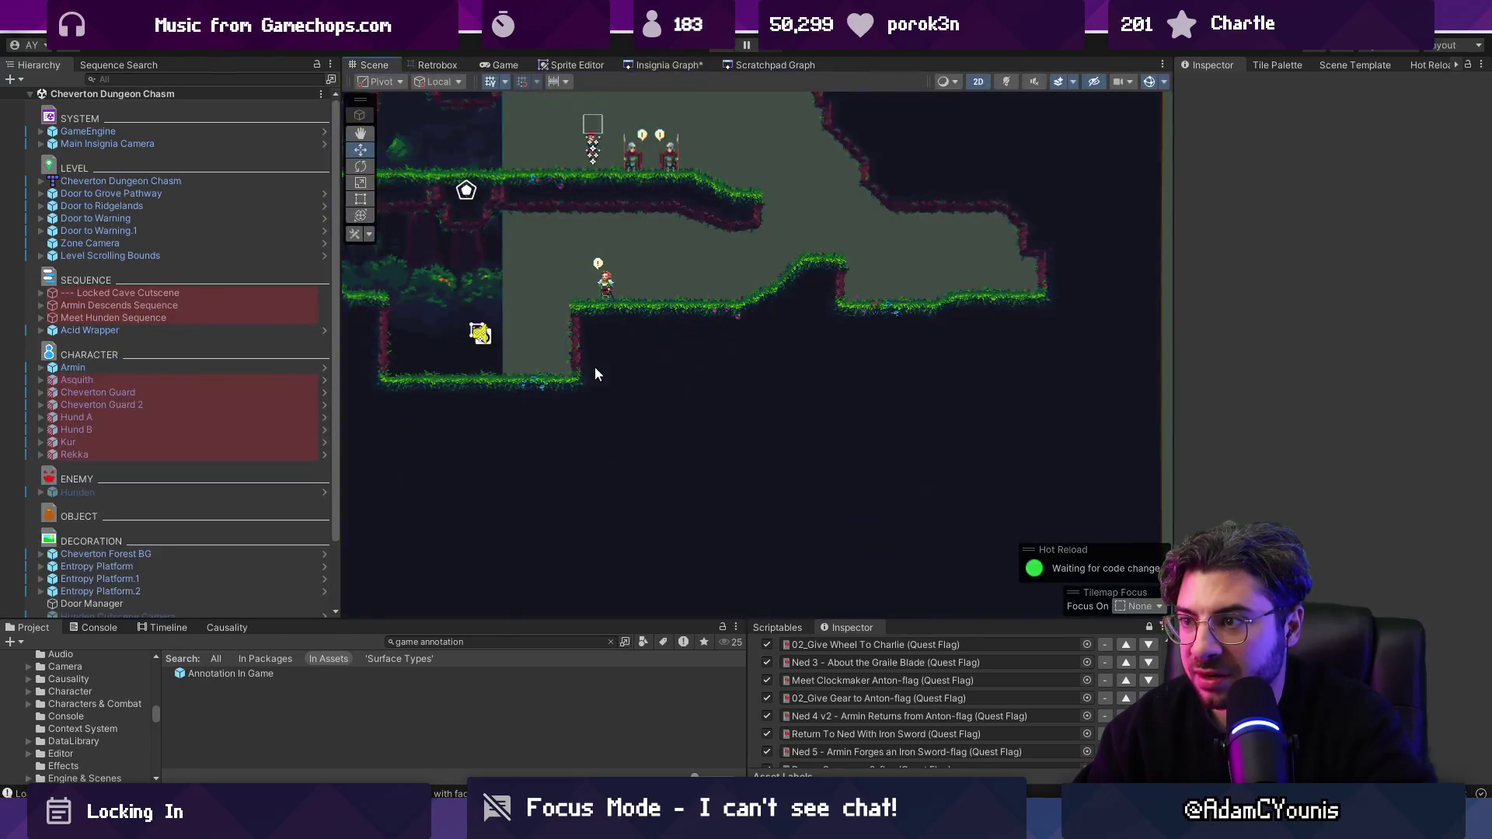
pyautogui.scroll(-2, 861, 429)
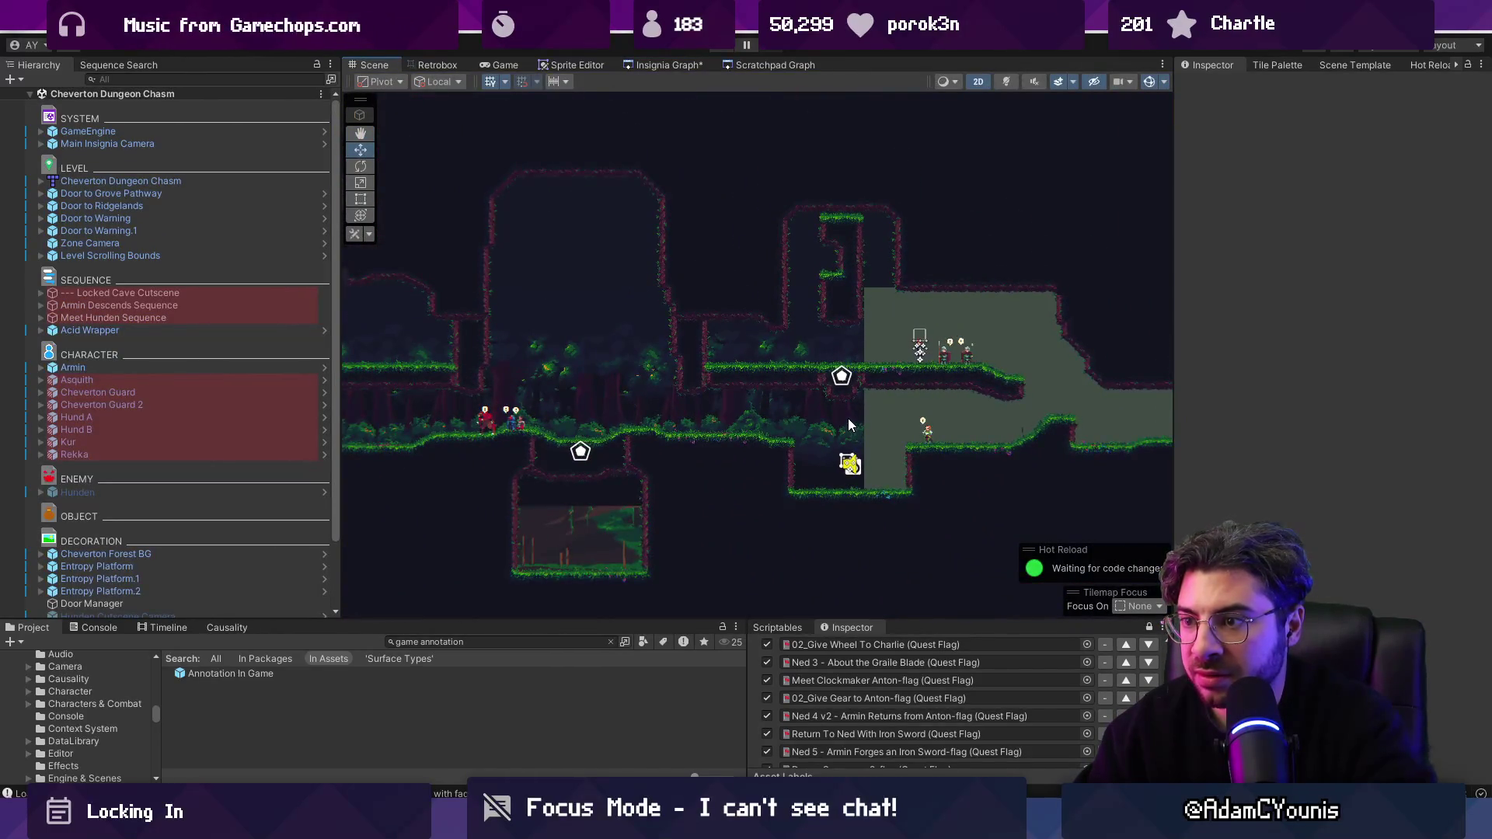
pyautogui.click(667, 64)
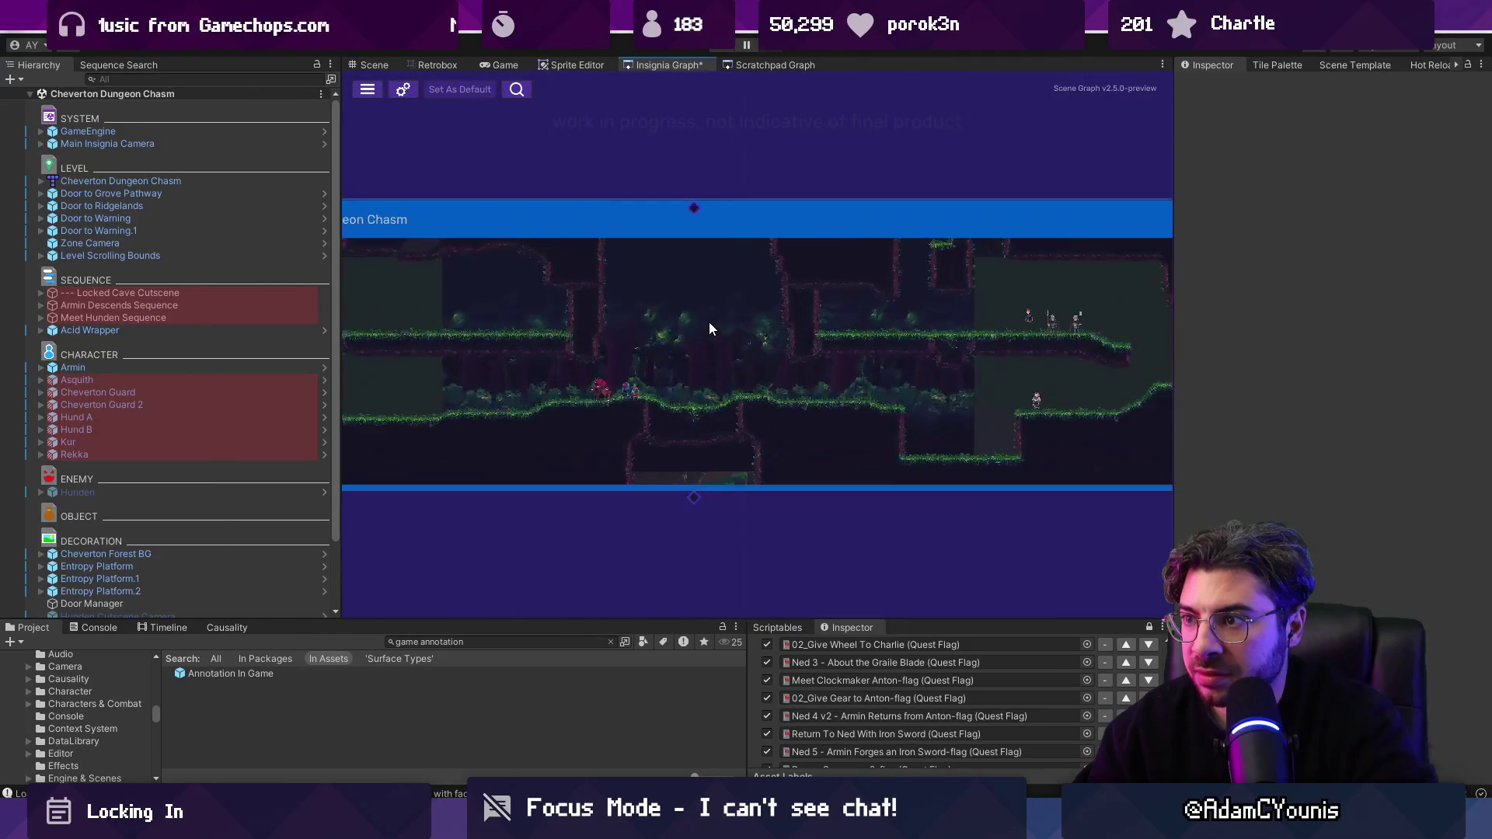
pyautogui.click(354, 65)
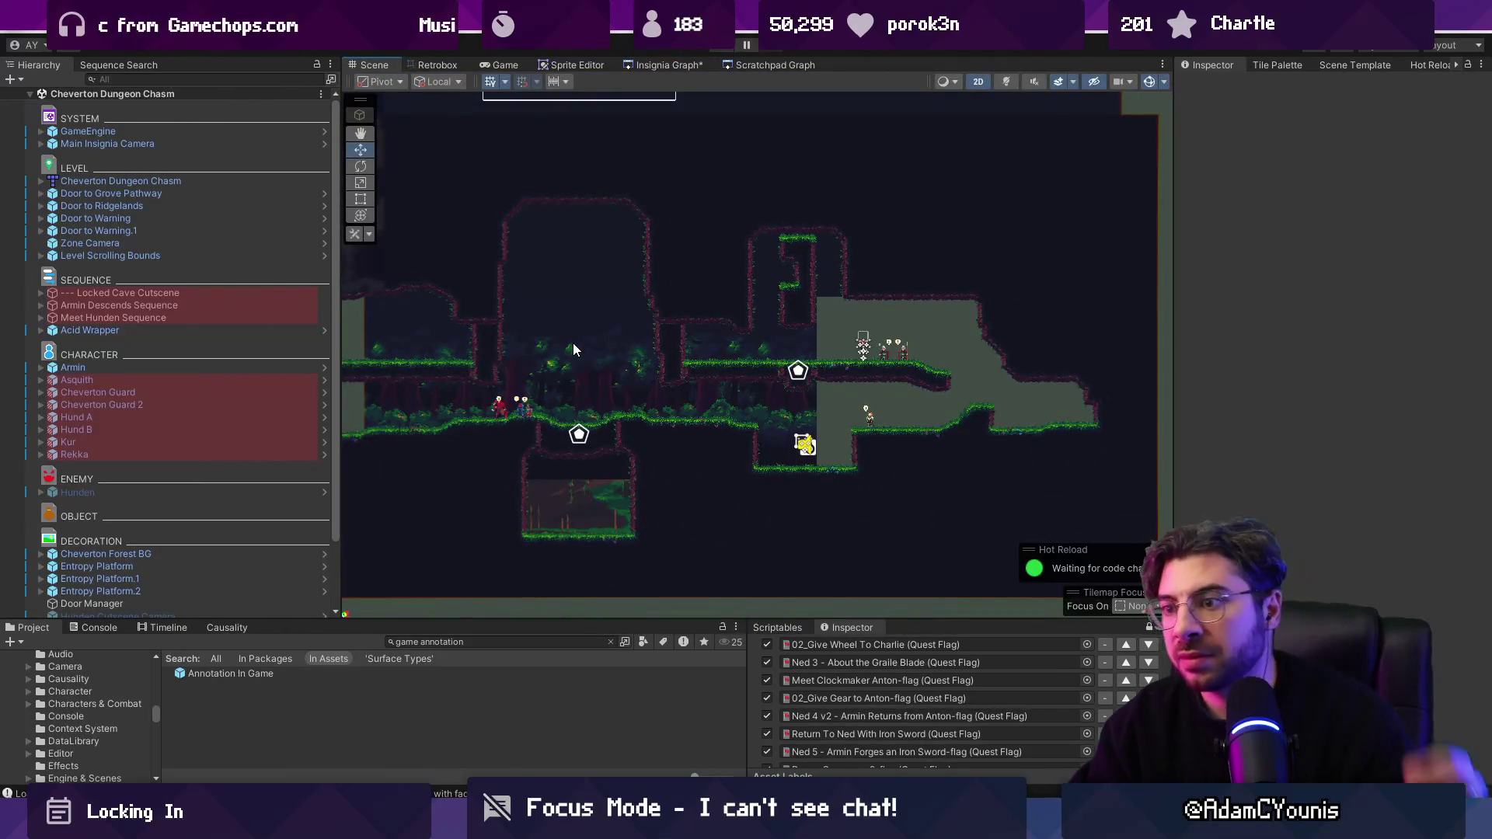
# Step: Zoom and pan the Scene view to inspect the cave rooms, doors, sequences and characters
pyautogui.scroll(-2, 549, 330)
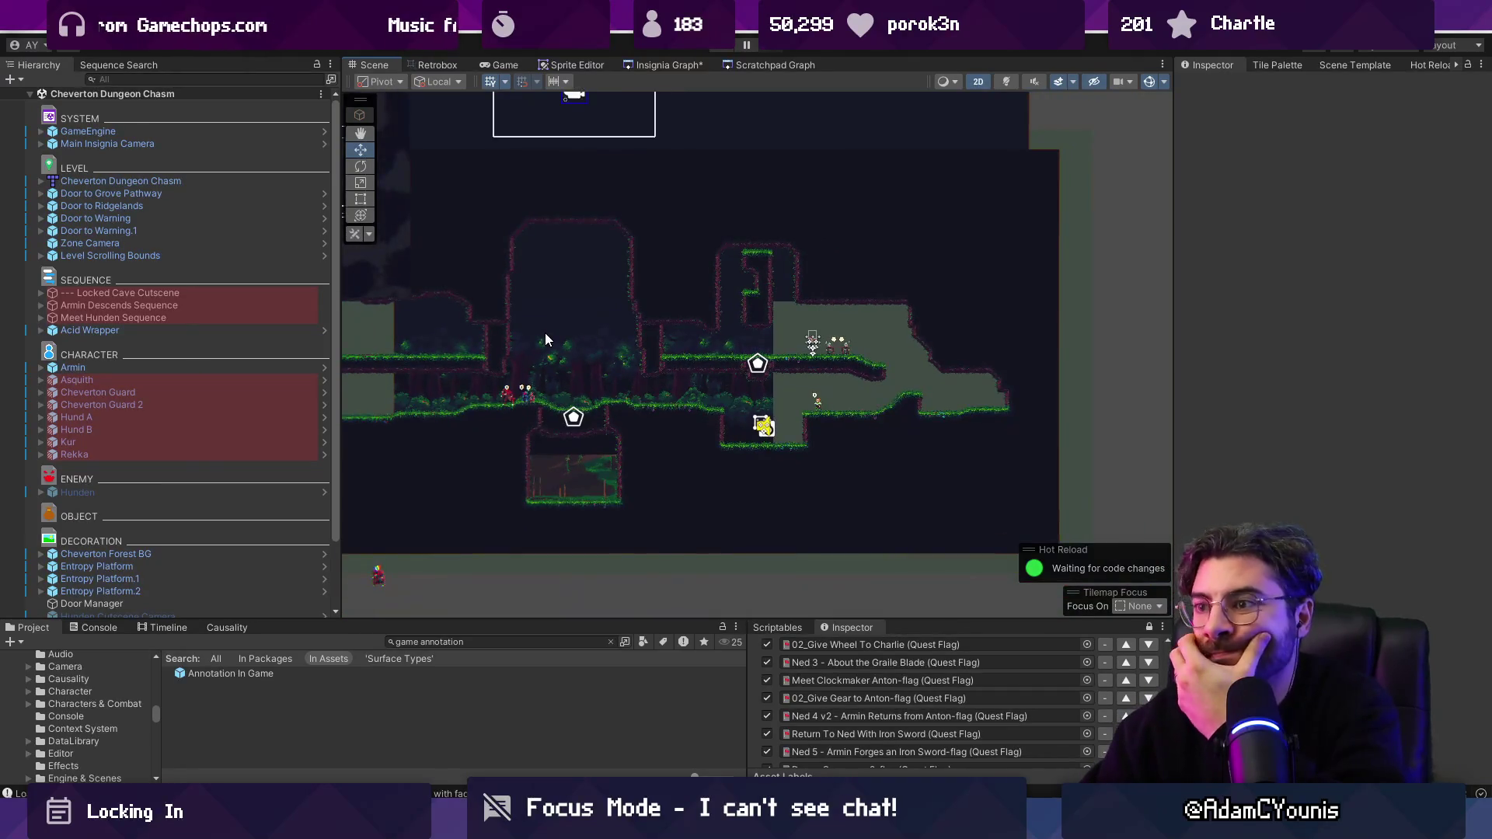
pyautogui.moveTo(545, 340); pyautogui.dragTo(775, 362)
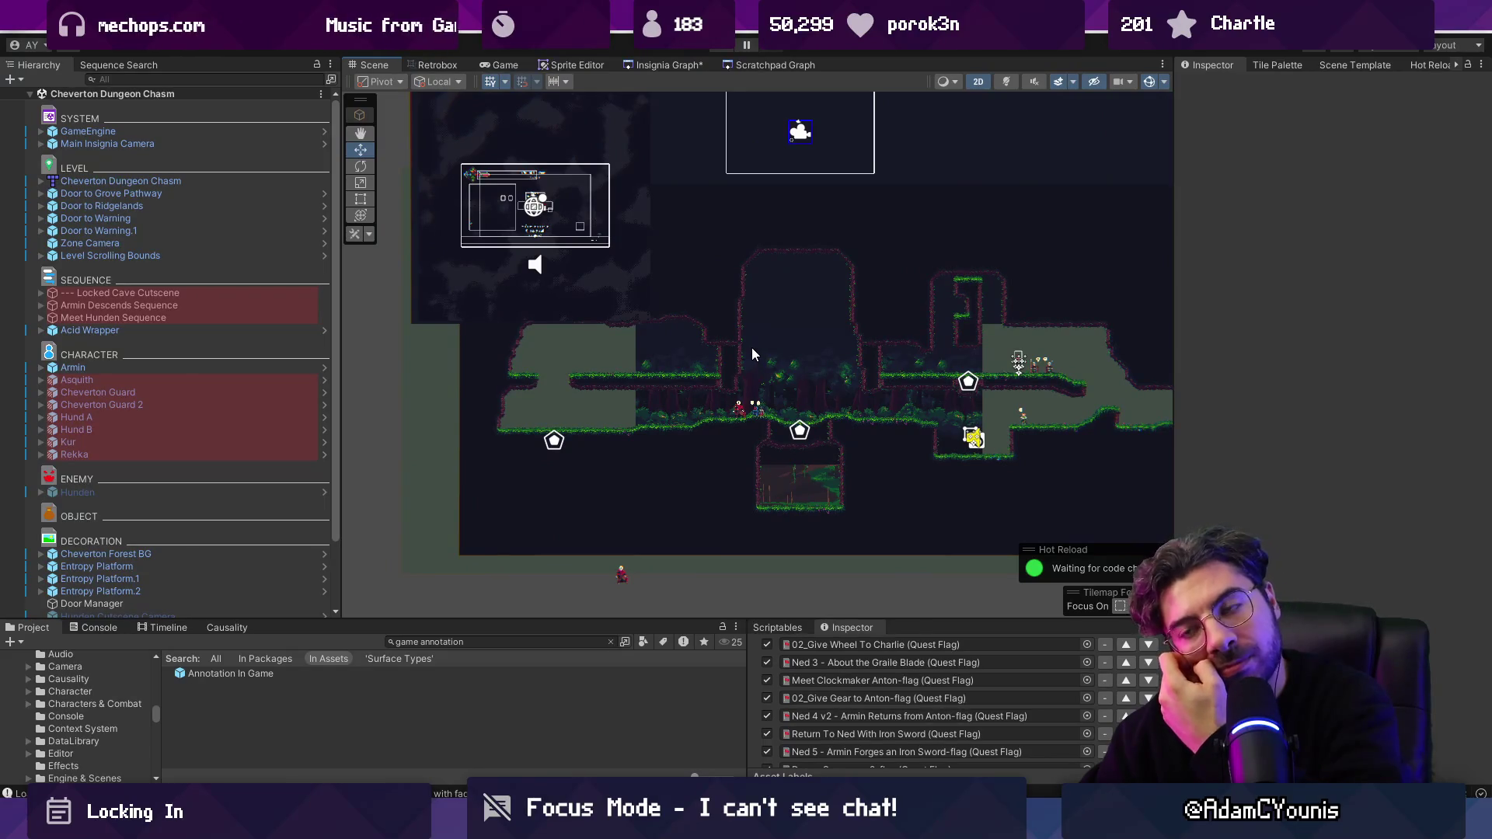
pyautogui.scroll(1, 731, 358)
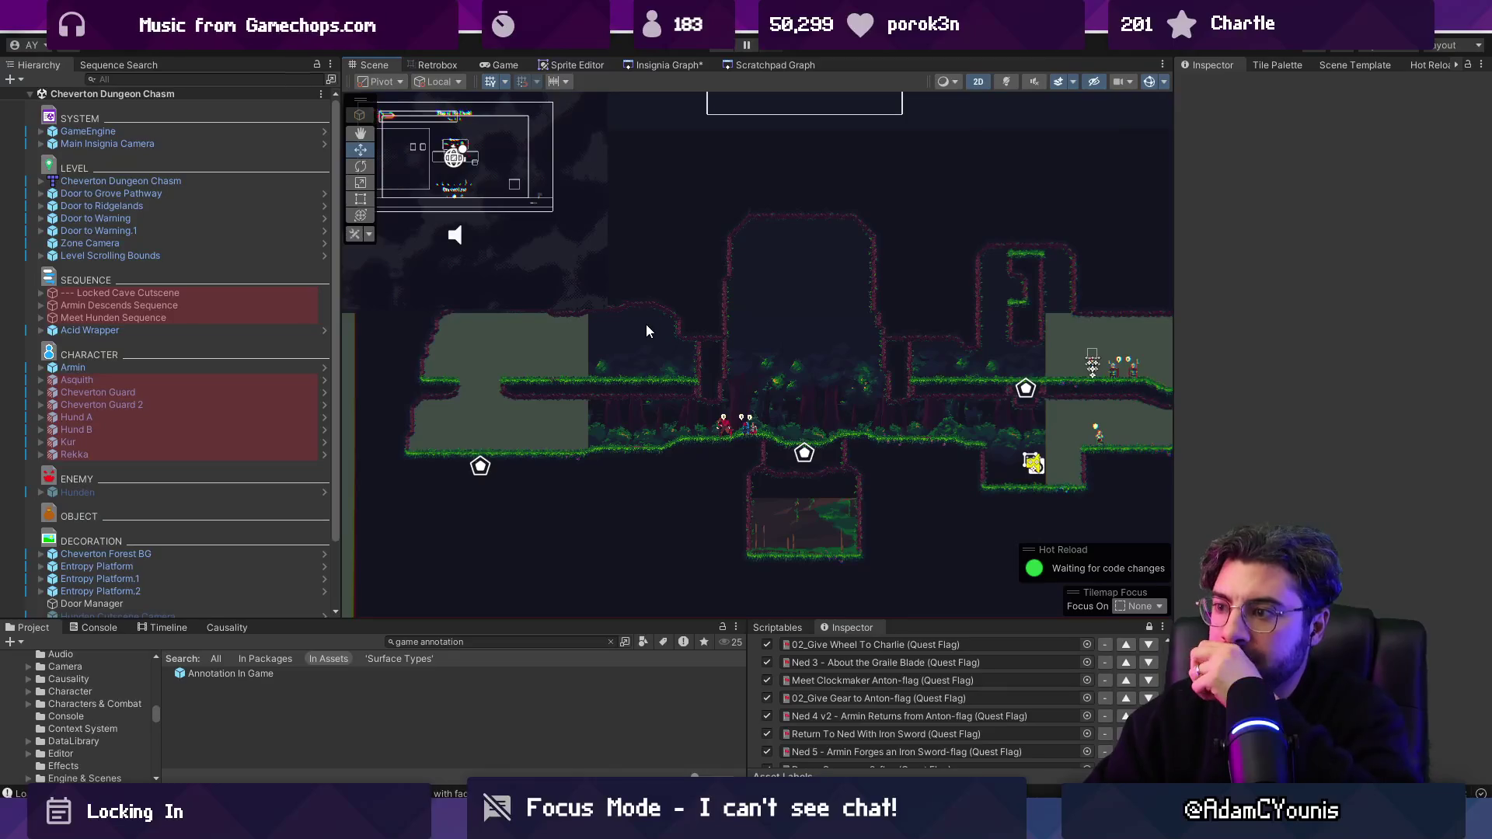
pyautogui.scroll(8, 746, 411)
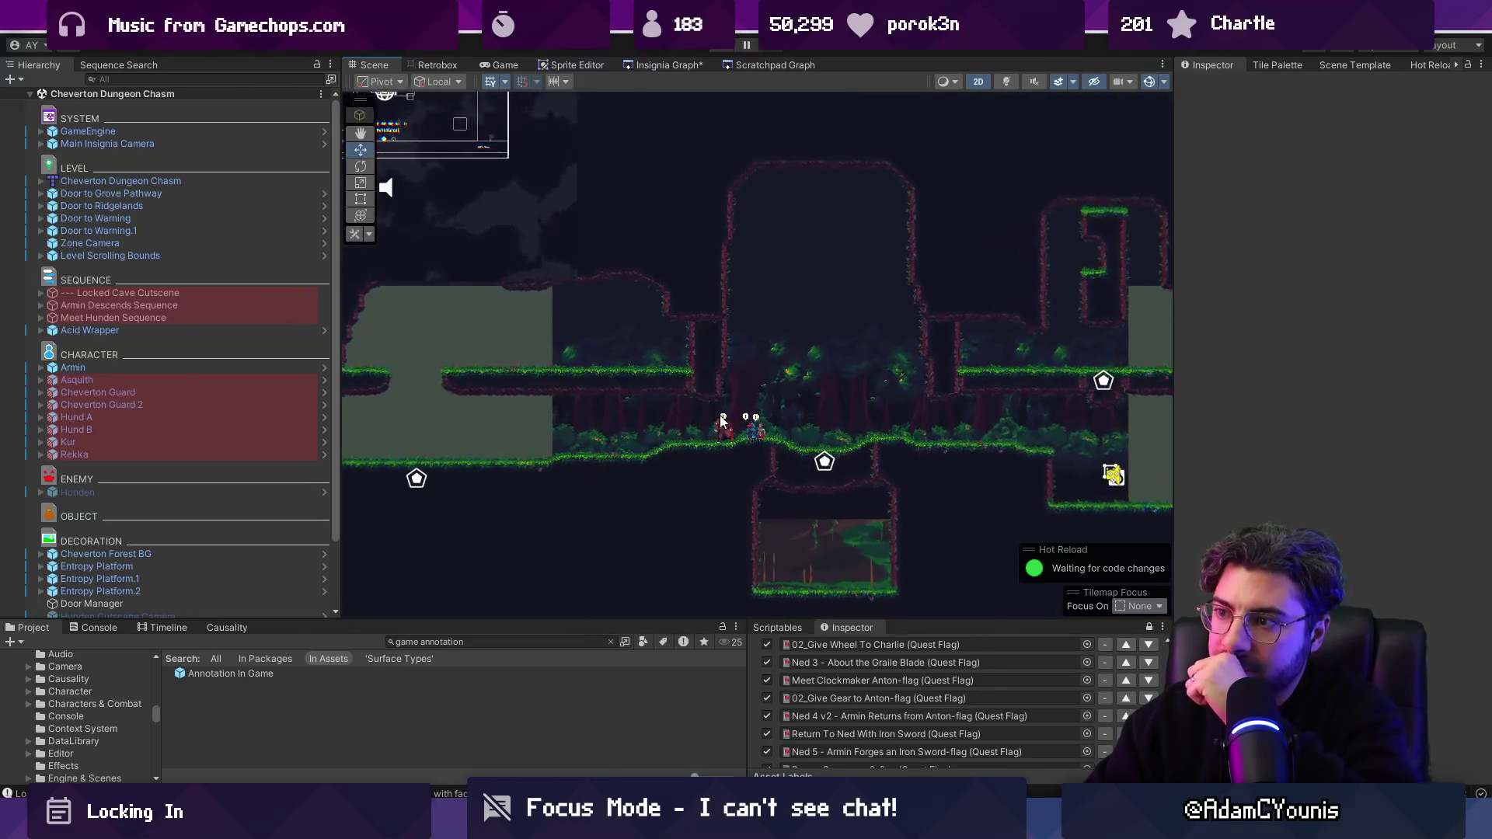
pyautogui.scroll(-2, 765, 423)
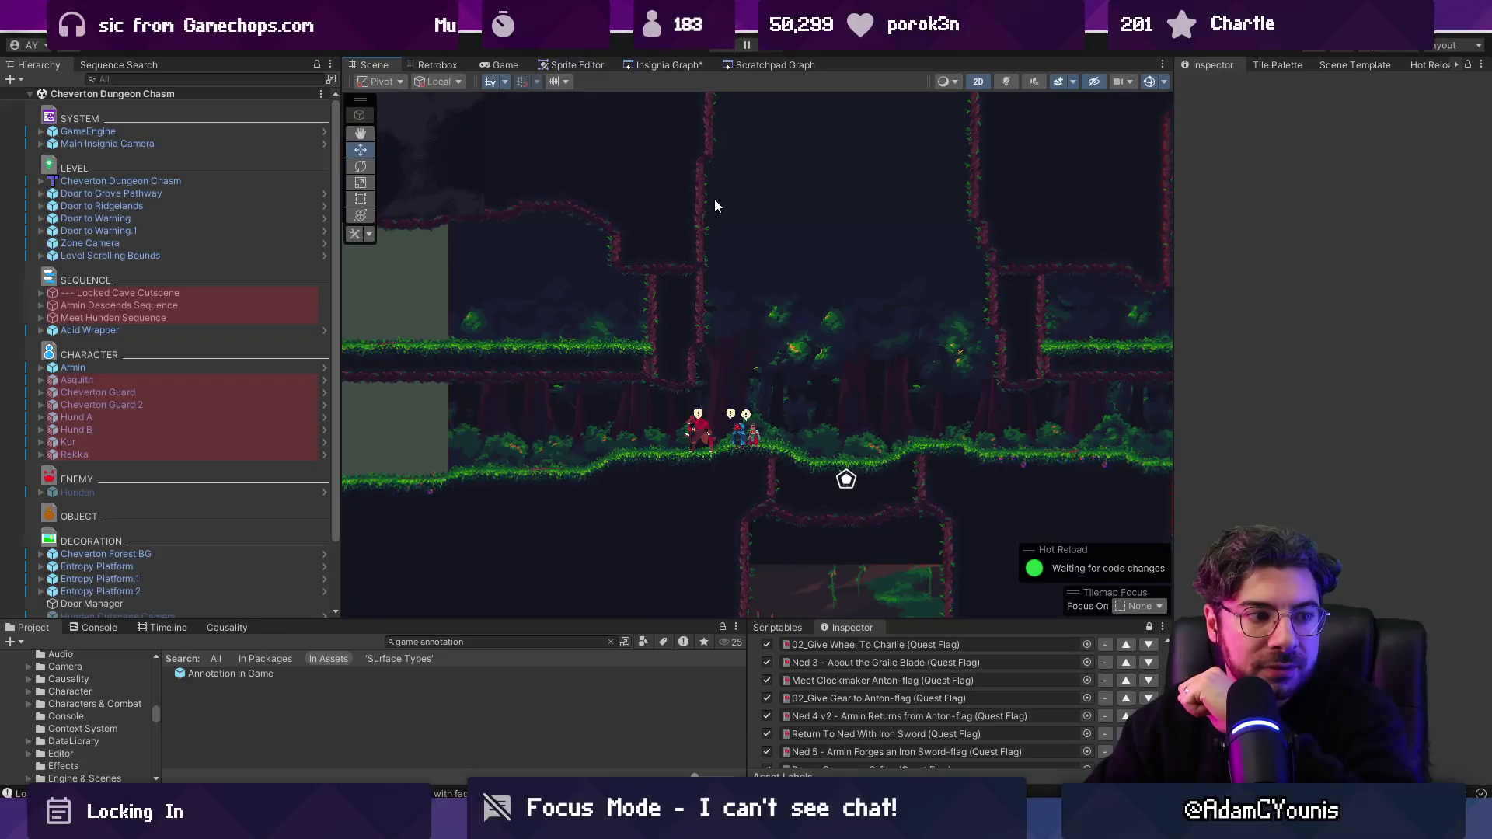
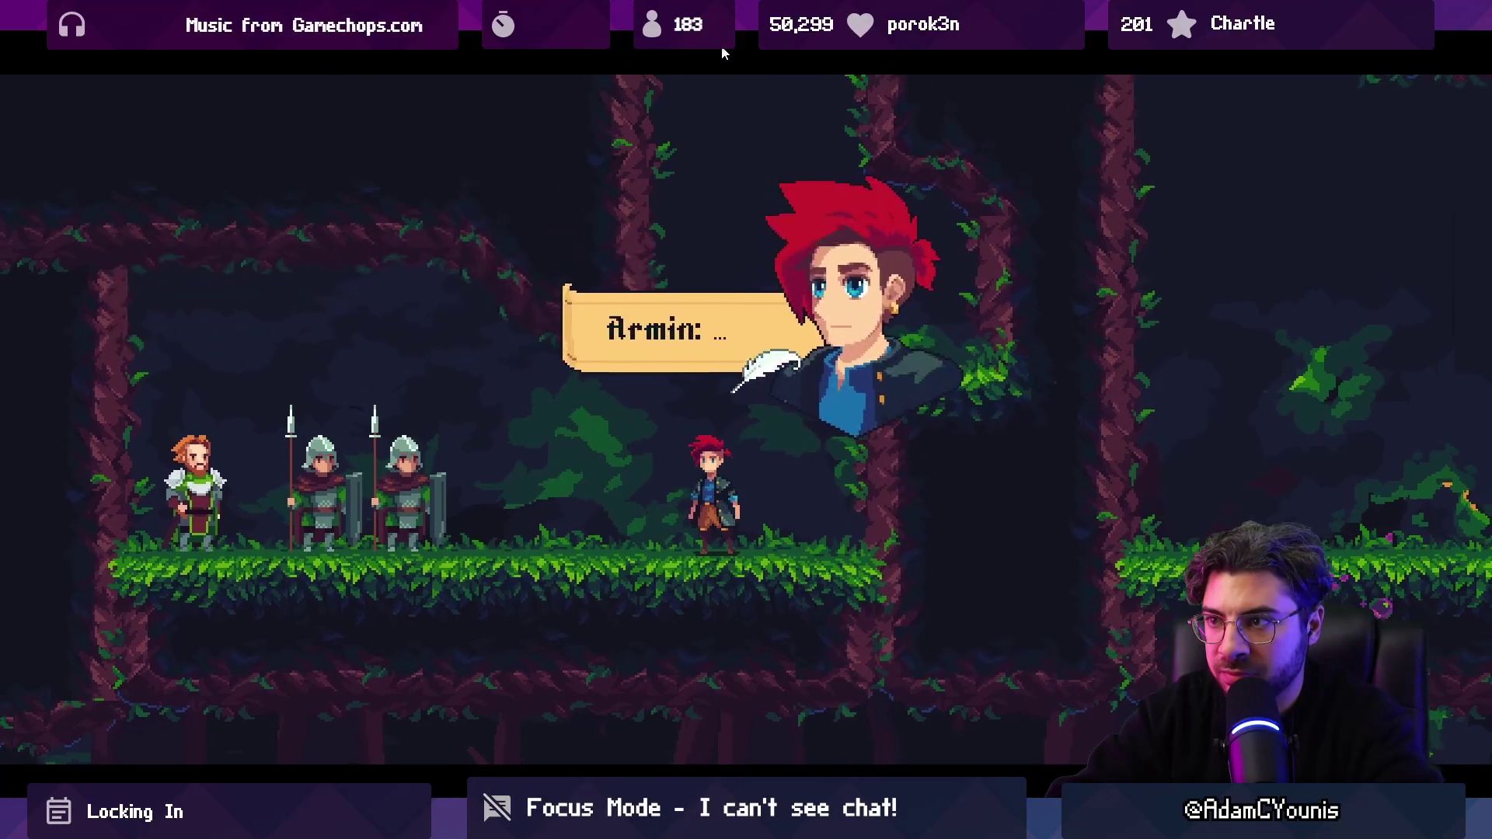
# Step: Advance the guard's dialogue, run right through the forest, and finish Asquith's and Kurr's lines
pyautogui.press('space')
pyautogui.press('Right')
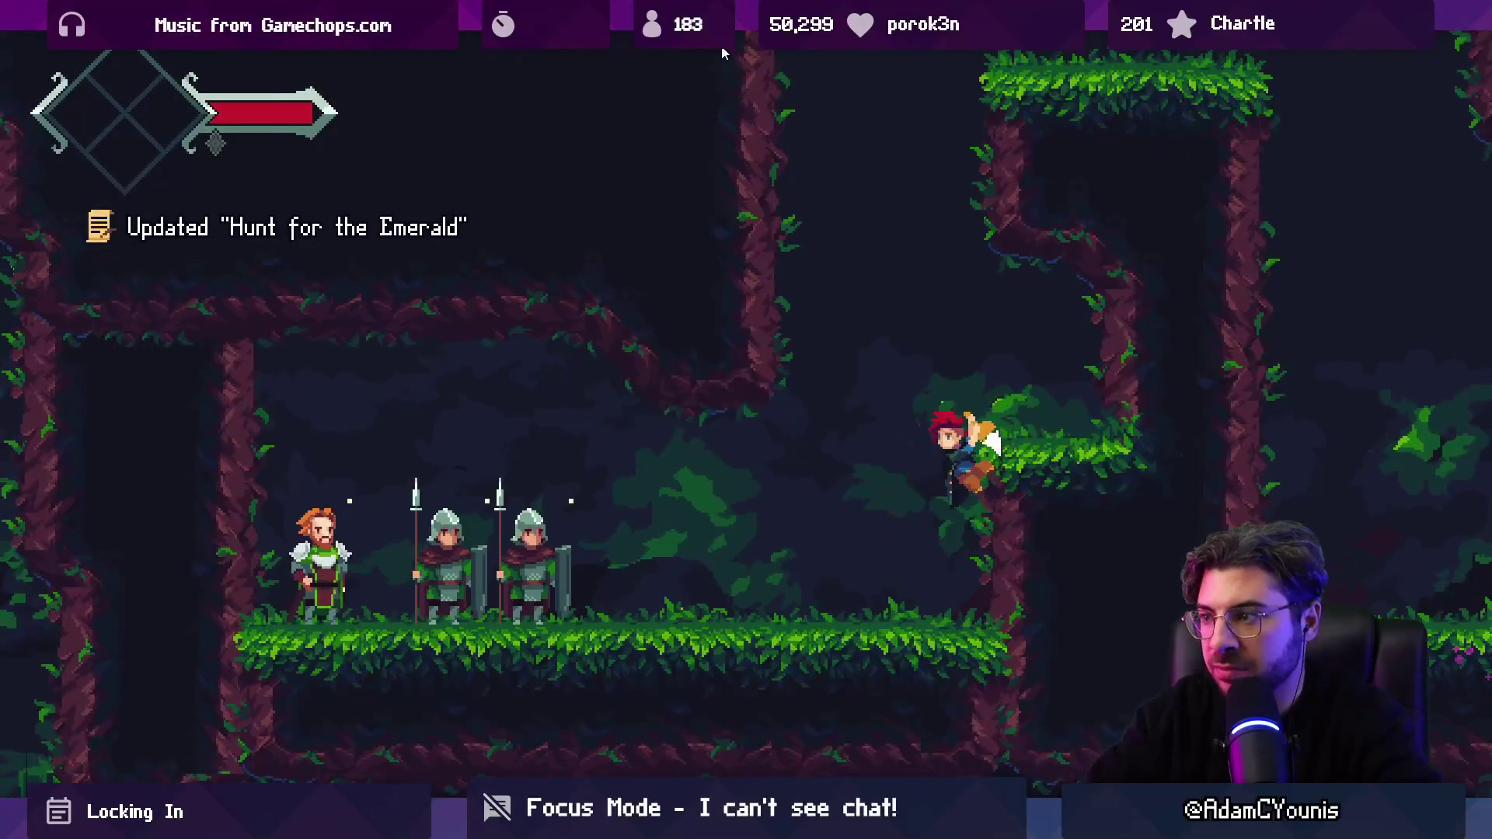
pyautogui.press('Right')
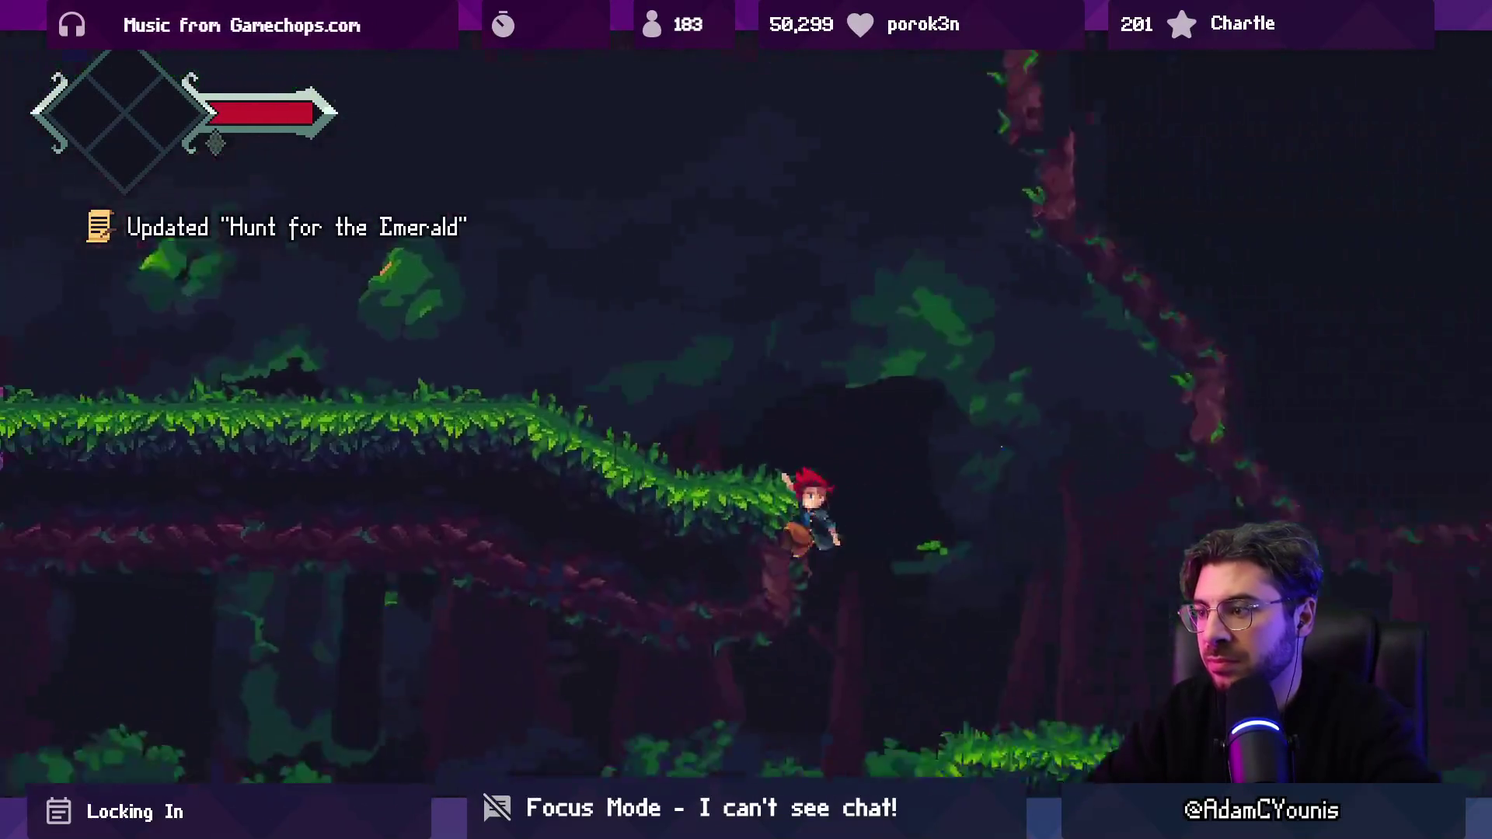
pyautogui.press('Right')
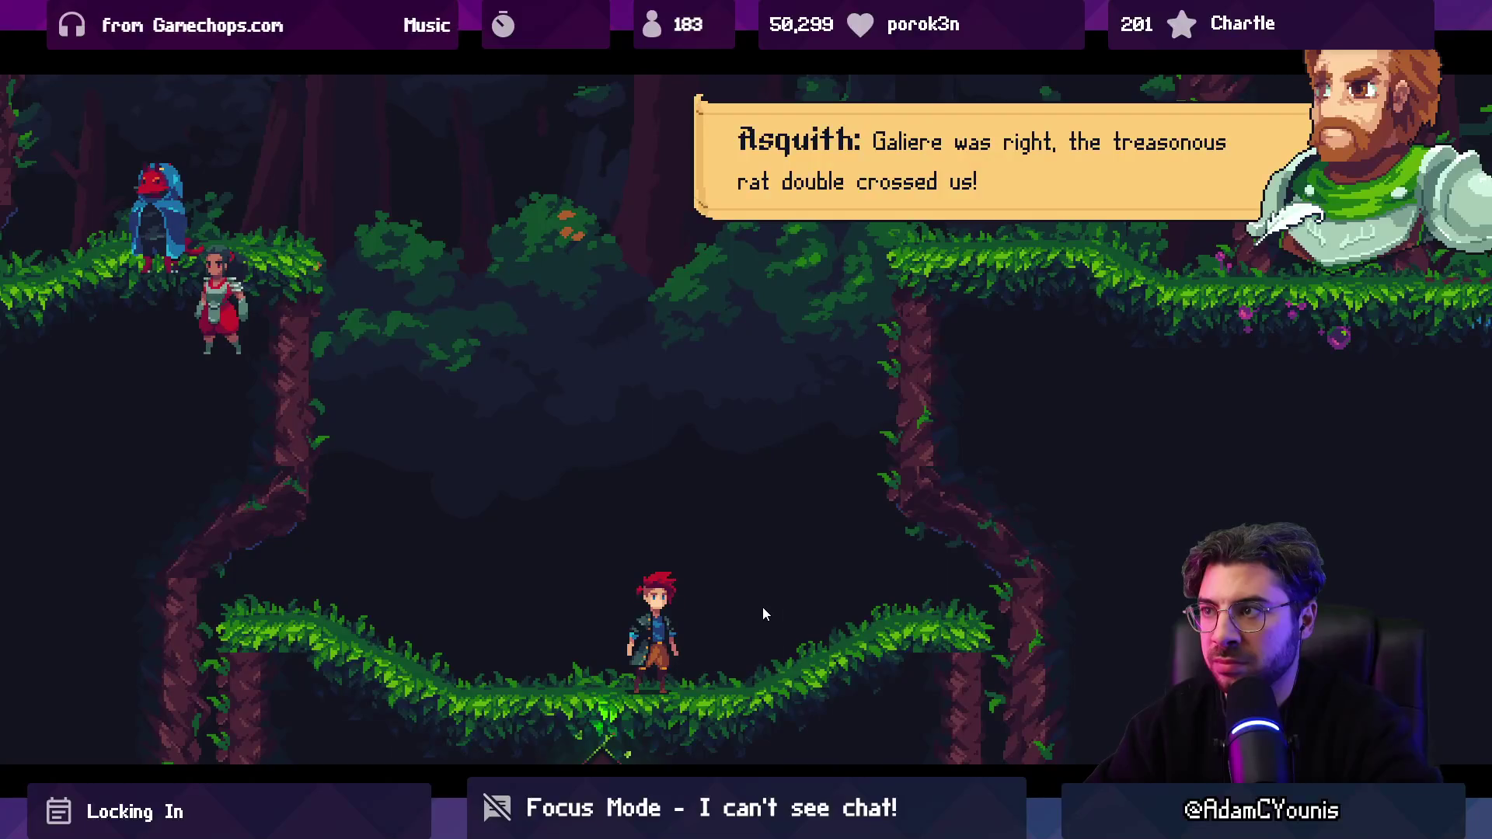
pyautogui.press('space')
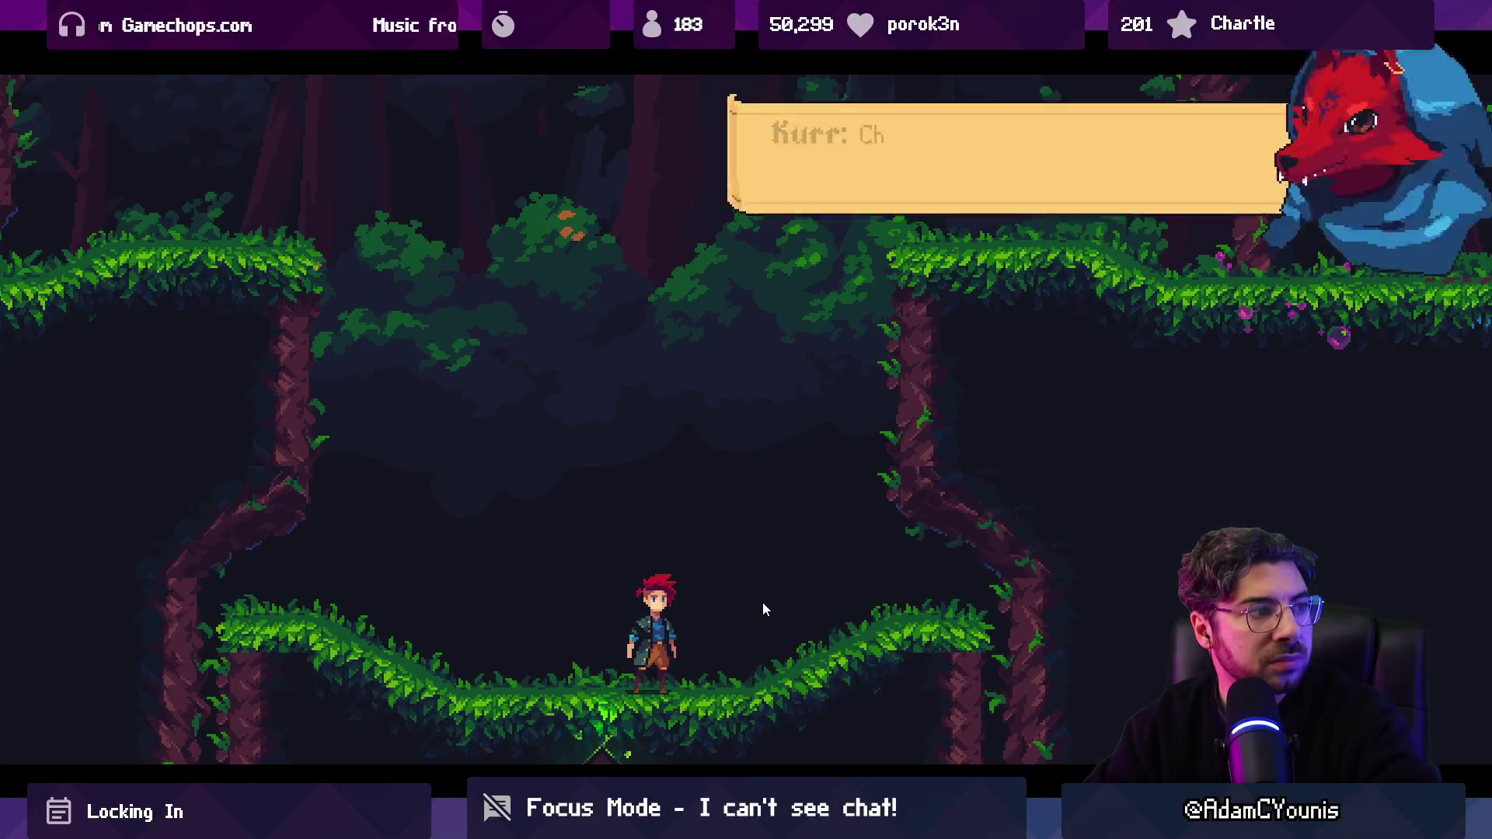
pyautogui.press('space')
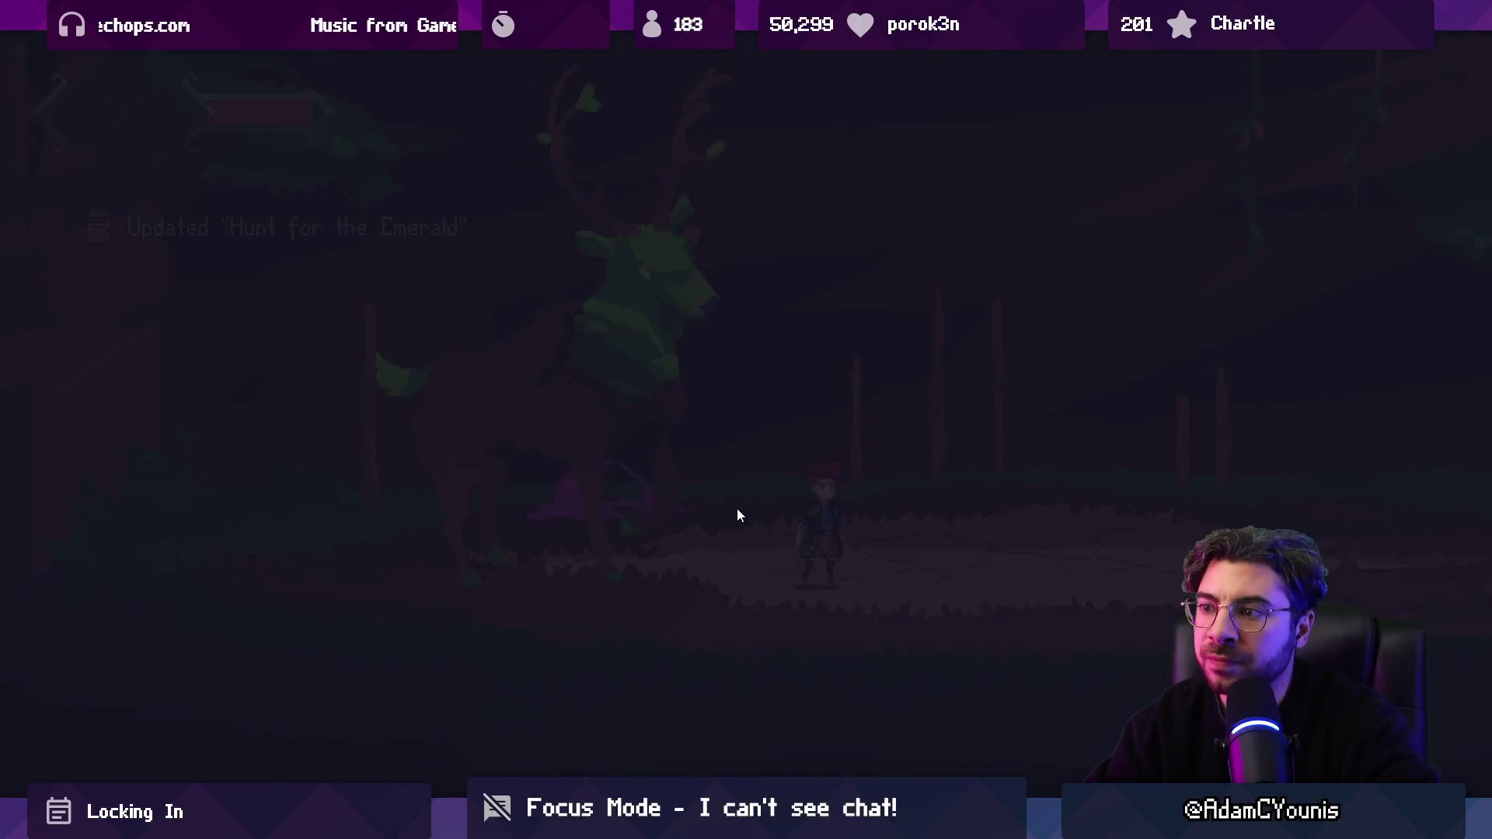
# Step: Enter the stag arena and open the fight by leaping at and slashing the leafy stag
pyautogui.press('d')
pyautogui.press('a')
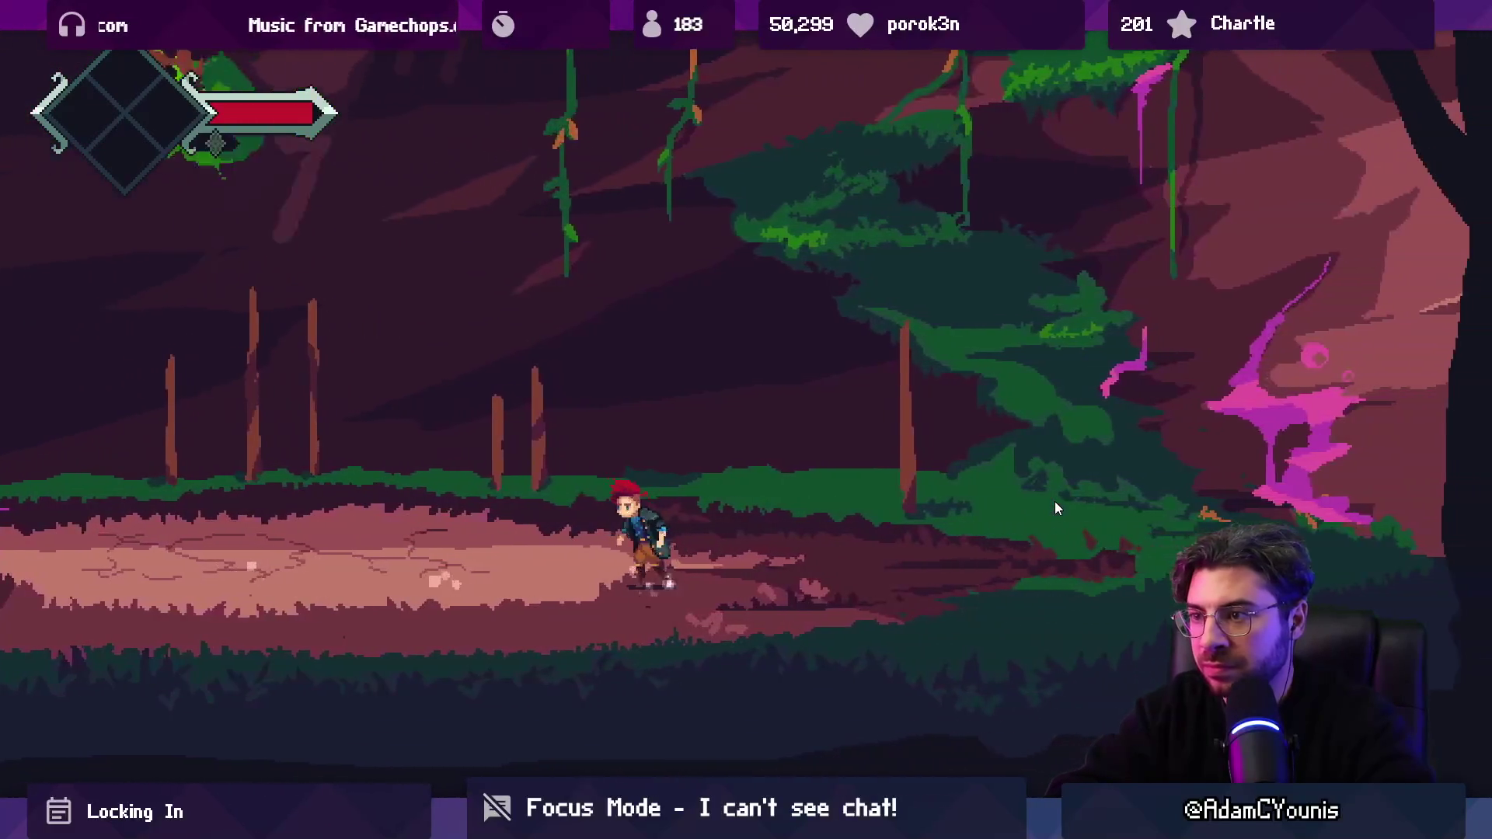
pyautogui.press('space')
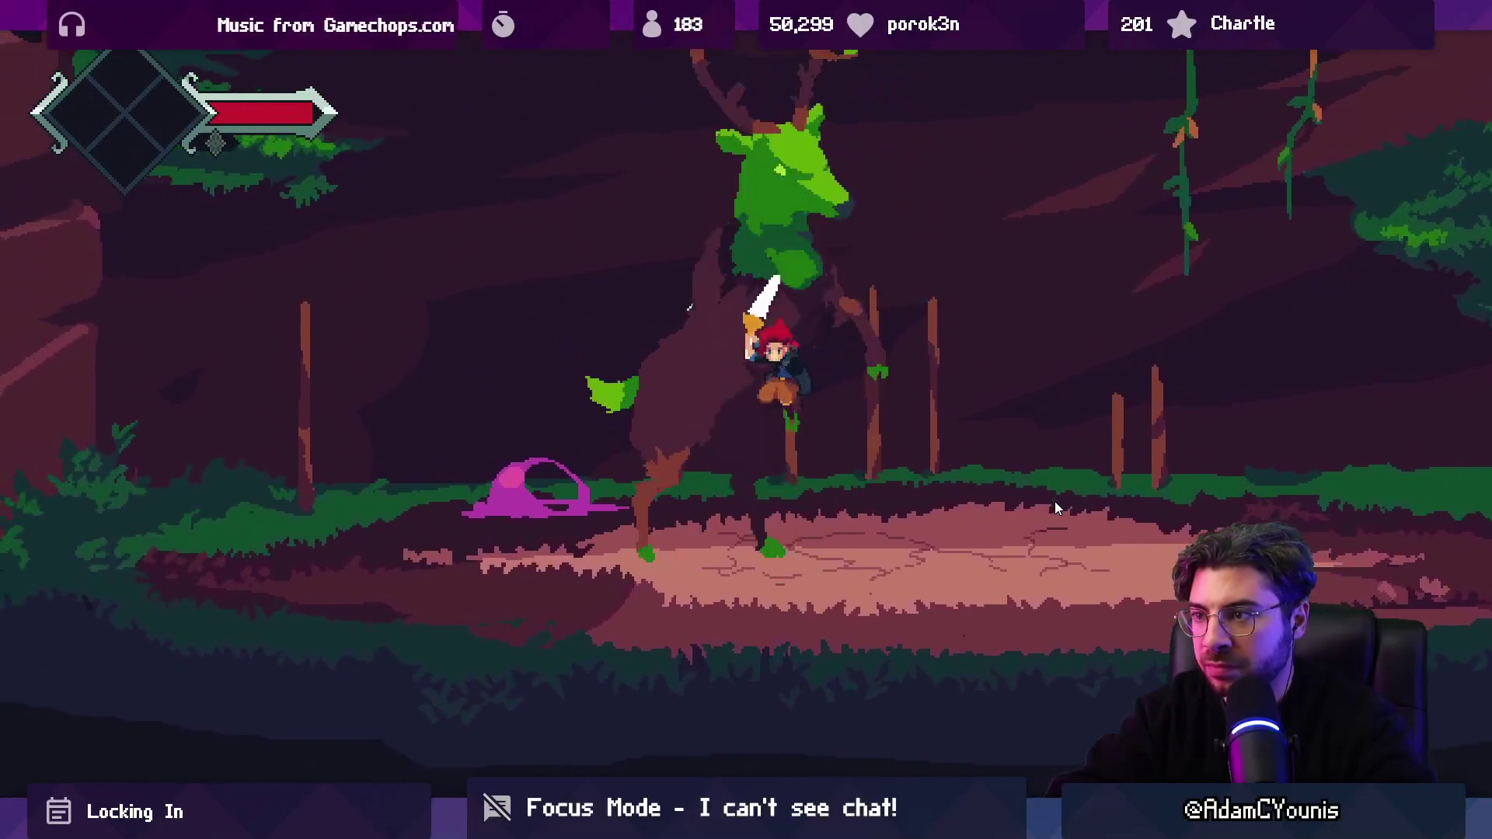
pyautogui.press('a')
pyautogui.press('space')
pyautogui.press('d')
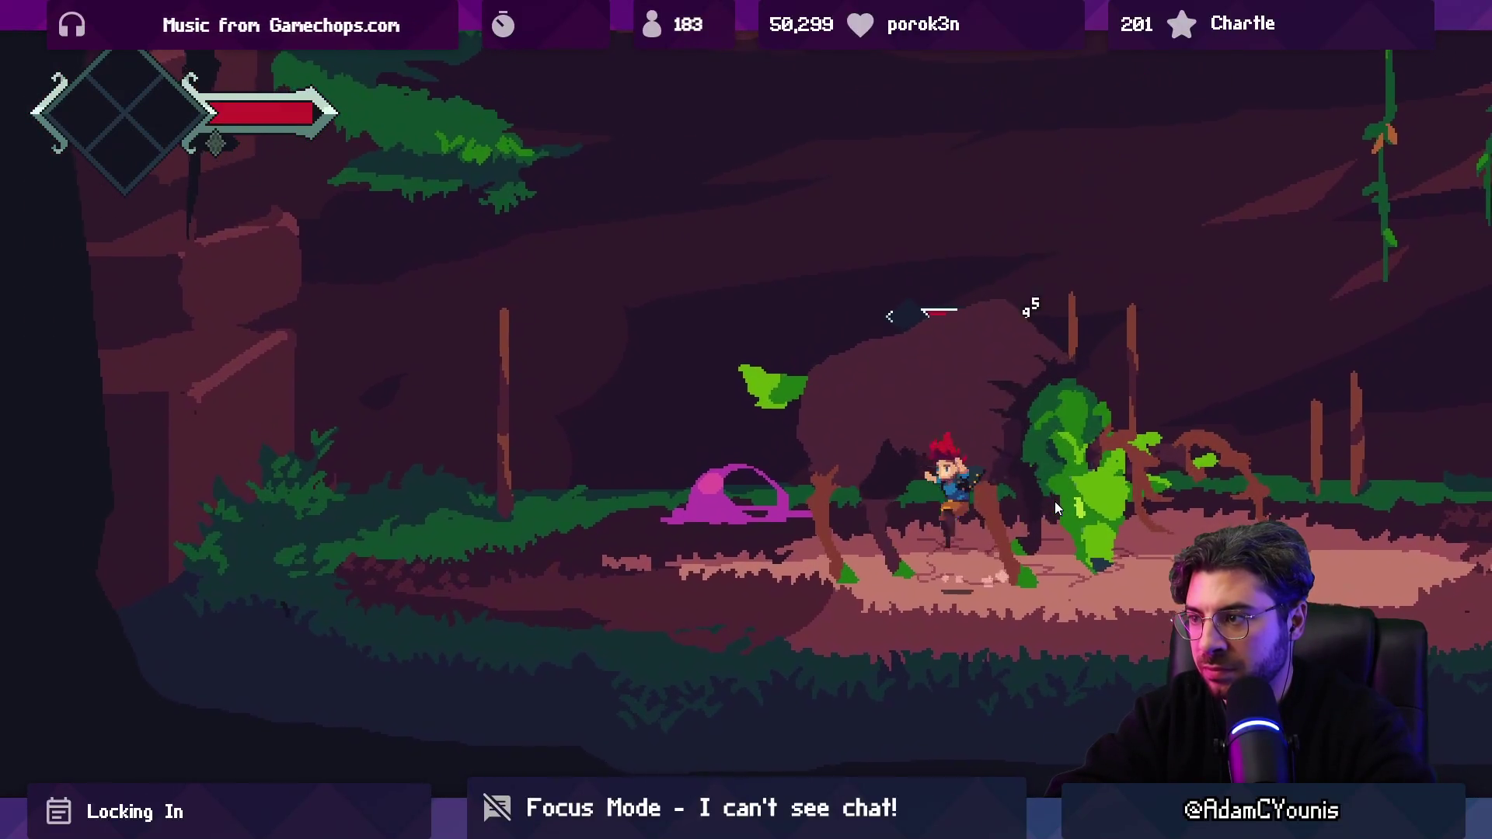
pyautogui.press('a')
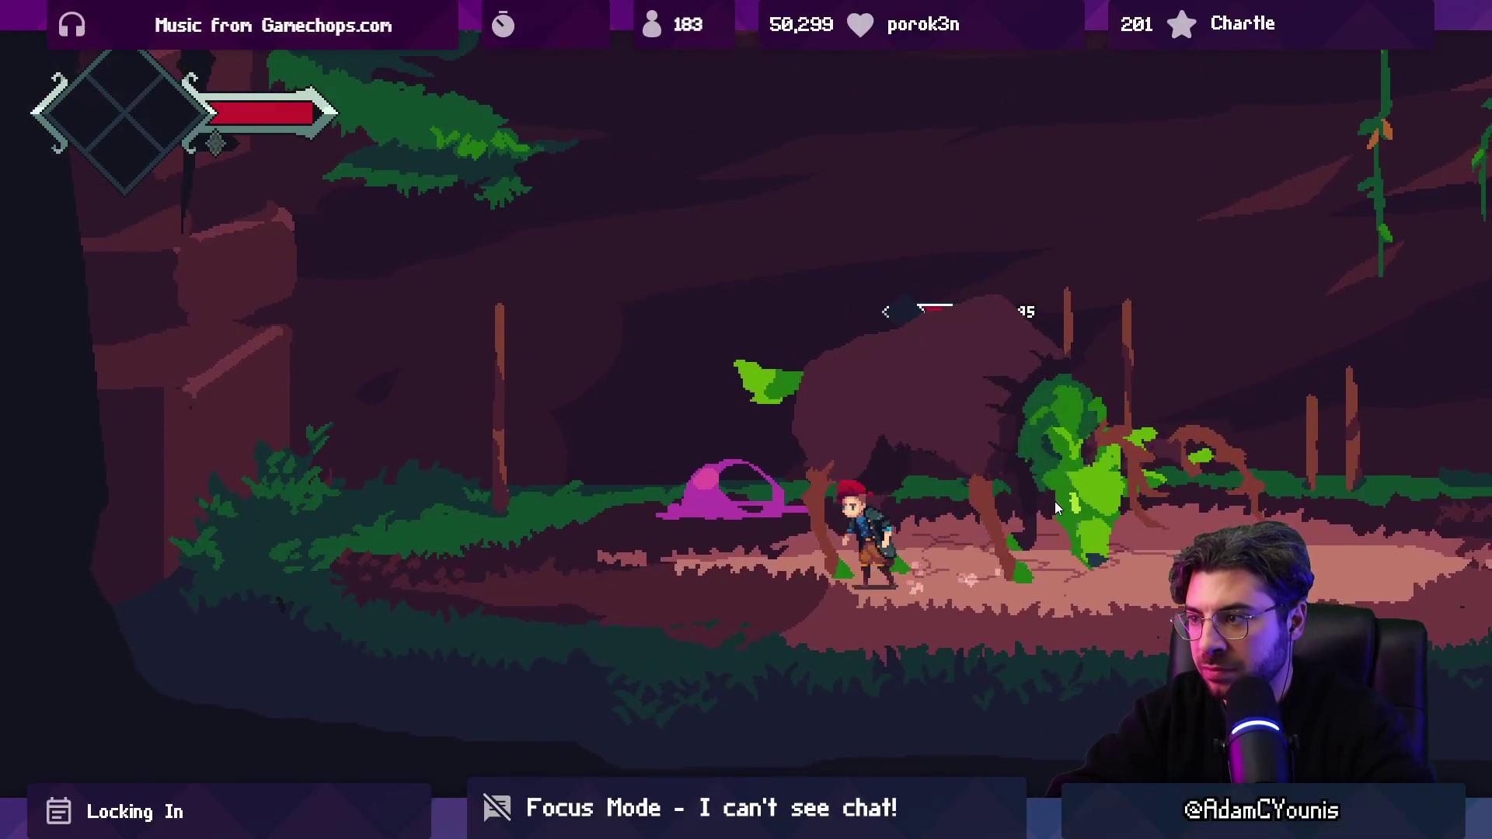
pyautogui.press('d')
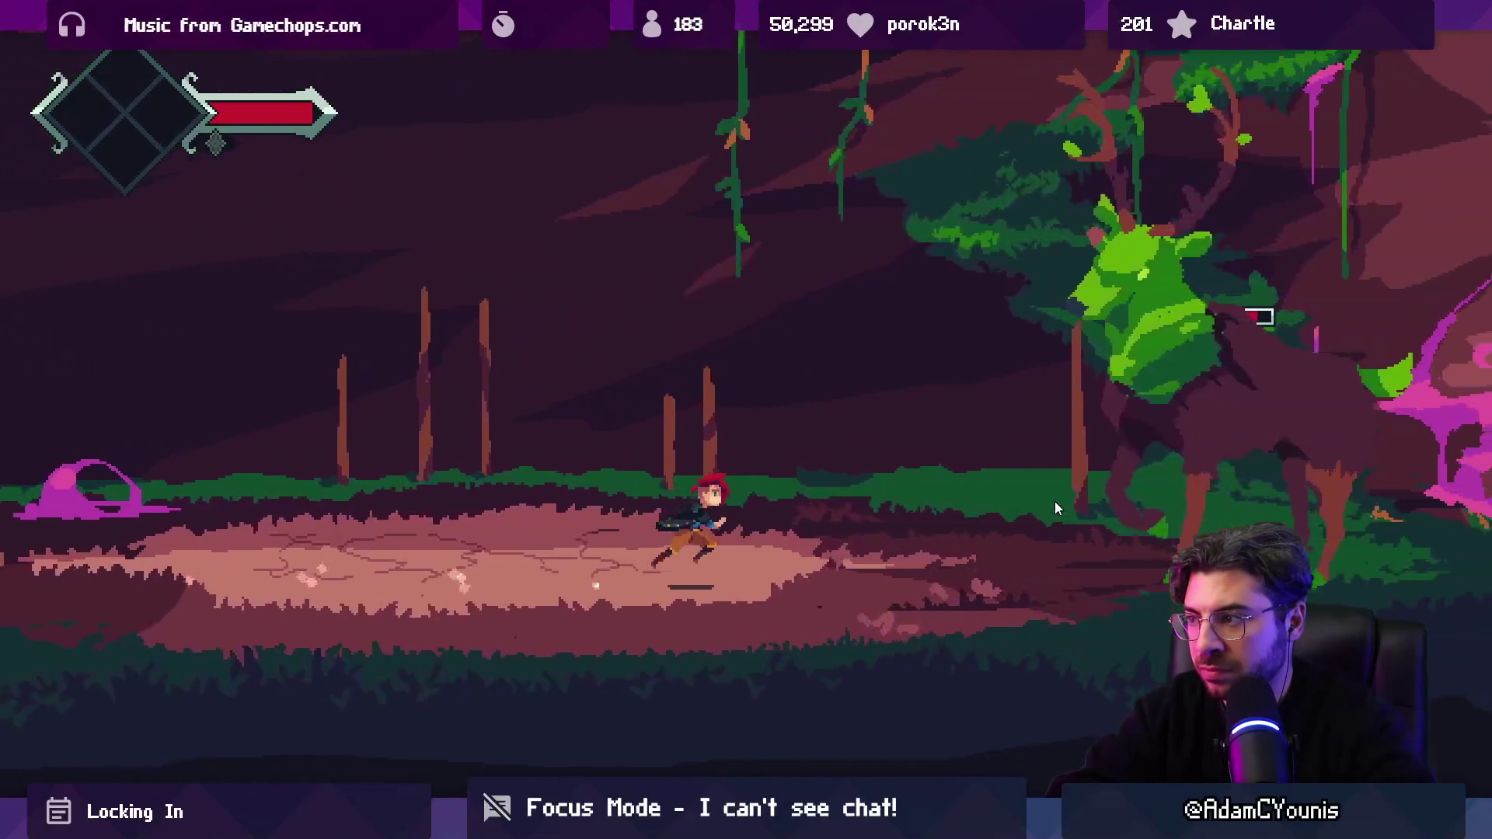
# Step: Keep jumping and slashing the leafy stag, then restore the editor panels around the Game view
pyautogui.press('space')
pyautogui.press('d')
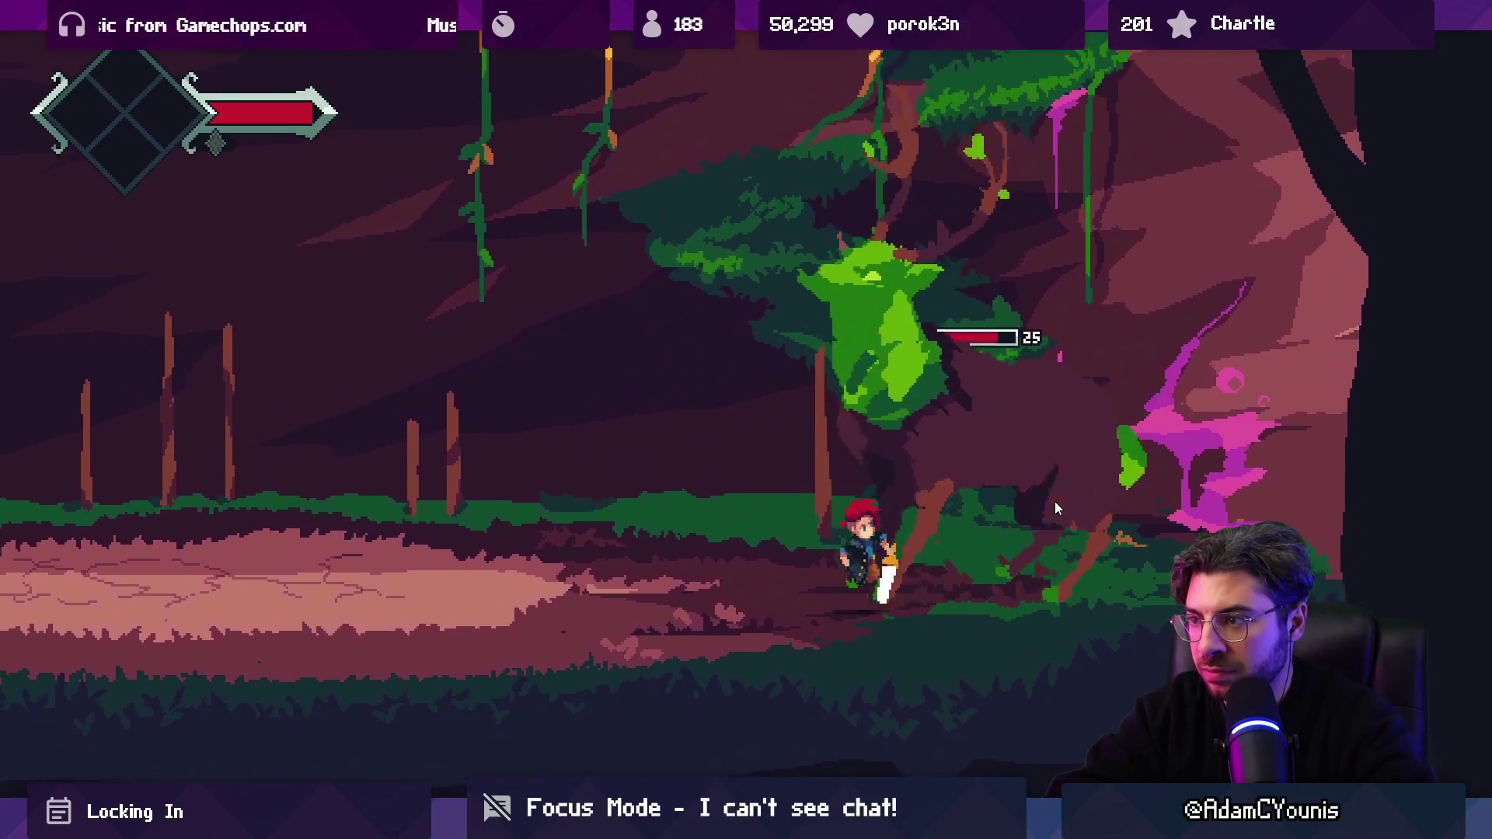
pyautogui.press('a')
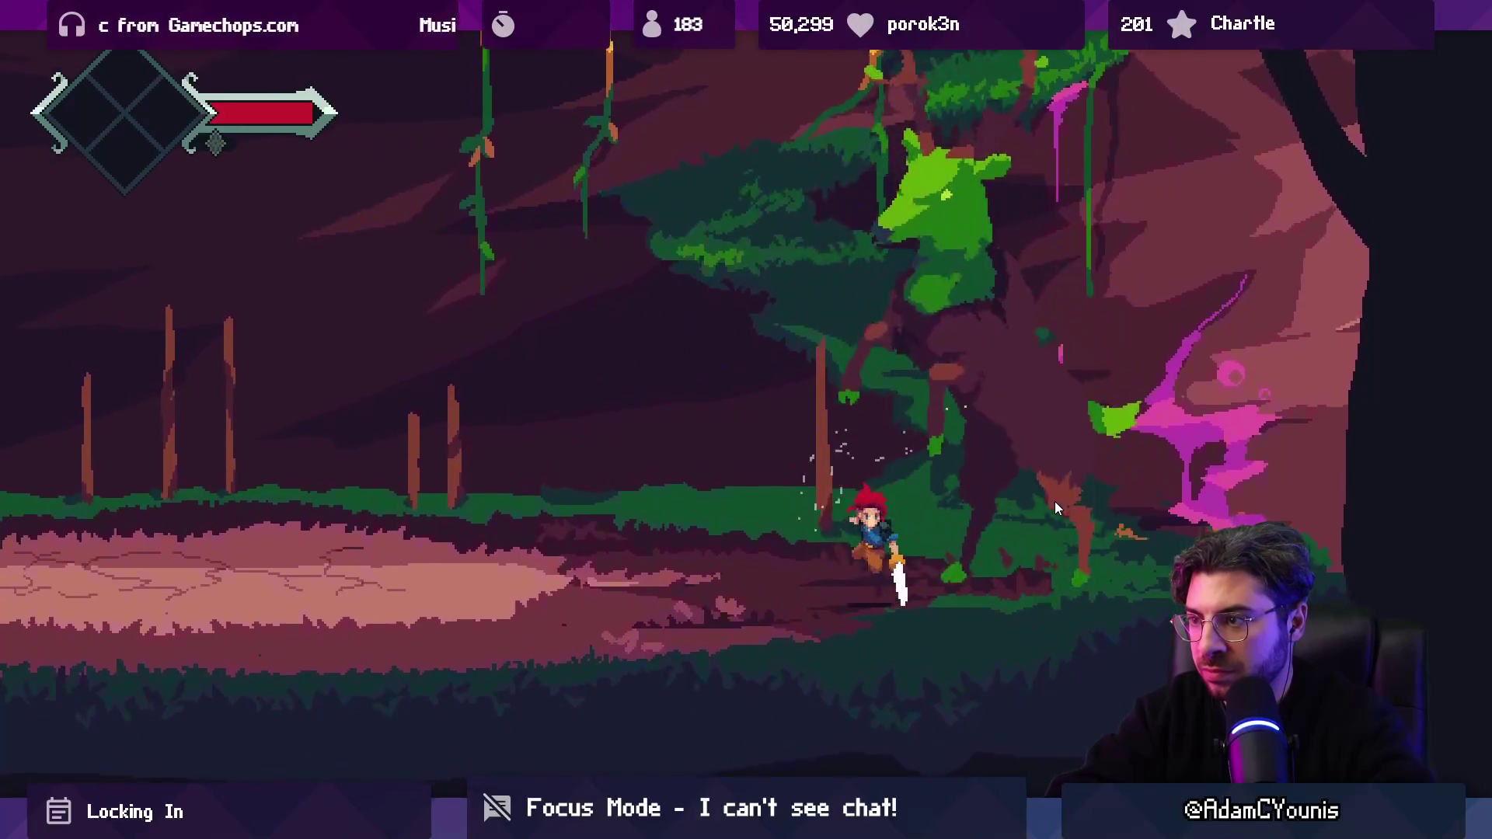
pyautogui.press('space')
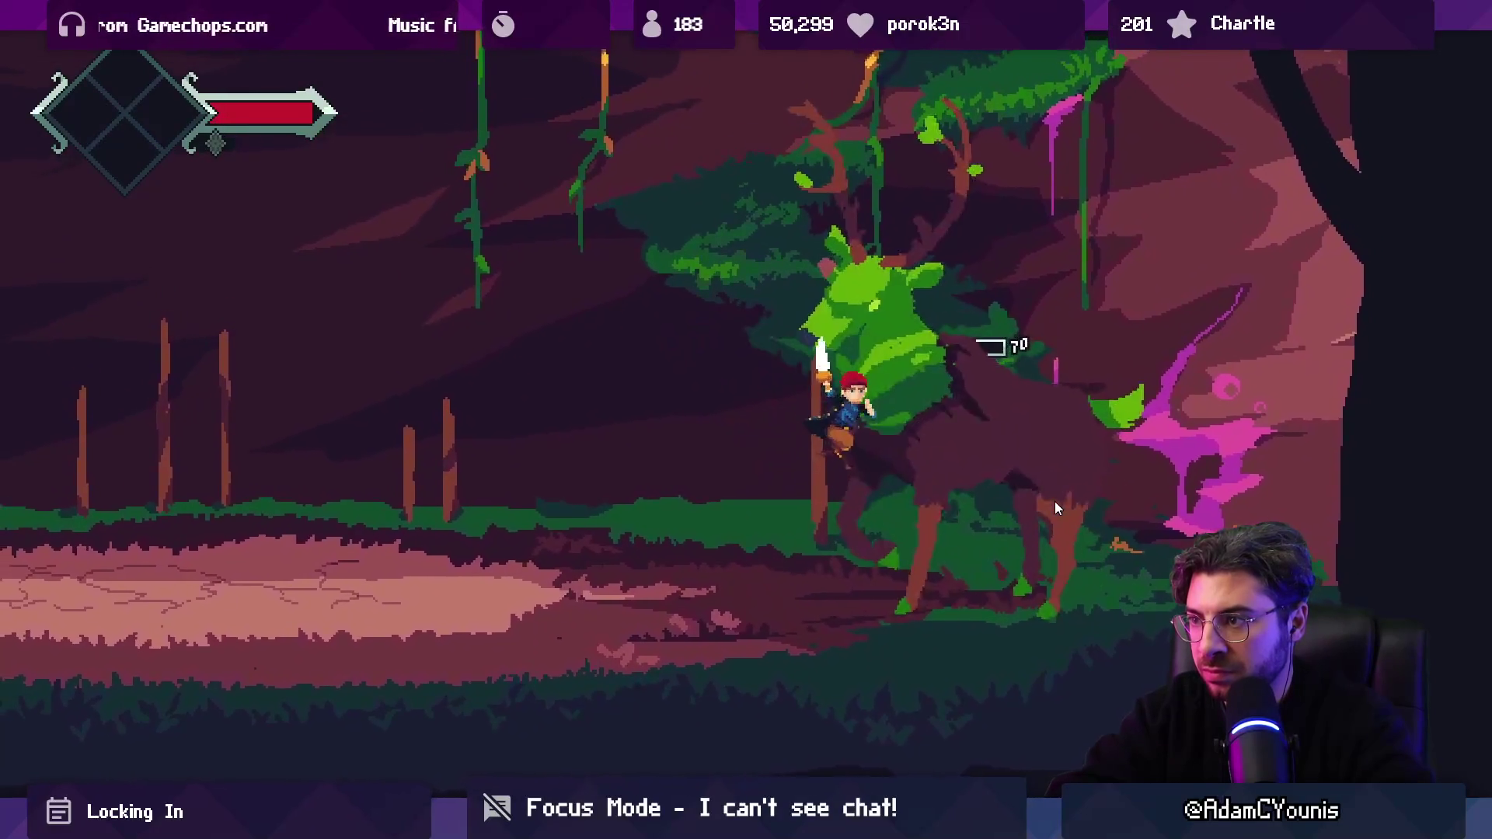
pyautogui.press('d')
pyautogui.press('space')
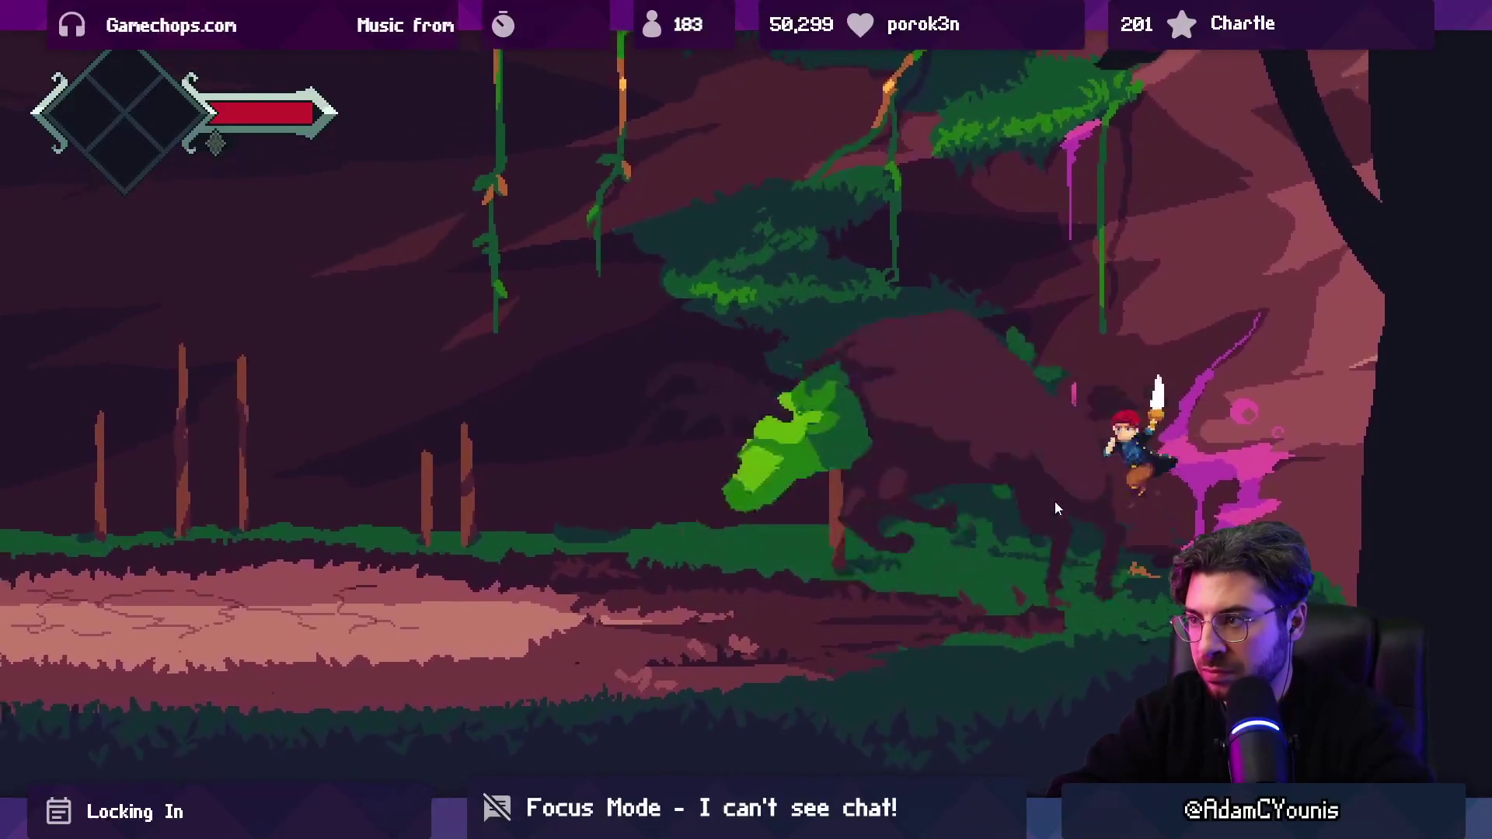
pyautogui.press('a')
pyautogui.hotkey('shift', 'space')
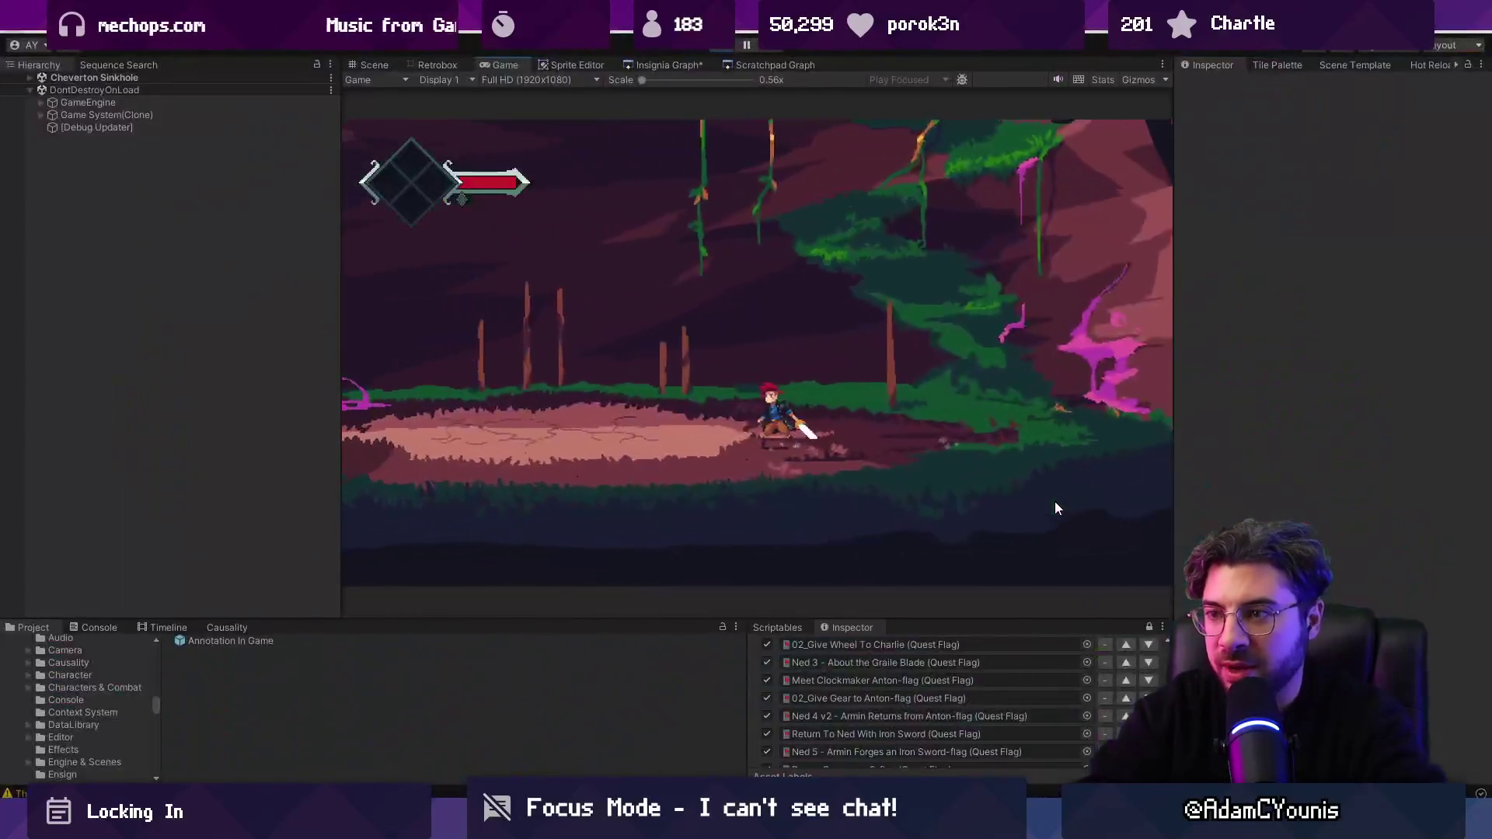
# Step: Filter the Hierarchy by 'aru' and set Effigy of Aru's Life health to 0
pyautogui.write('aru')
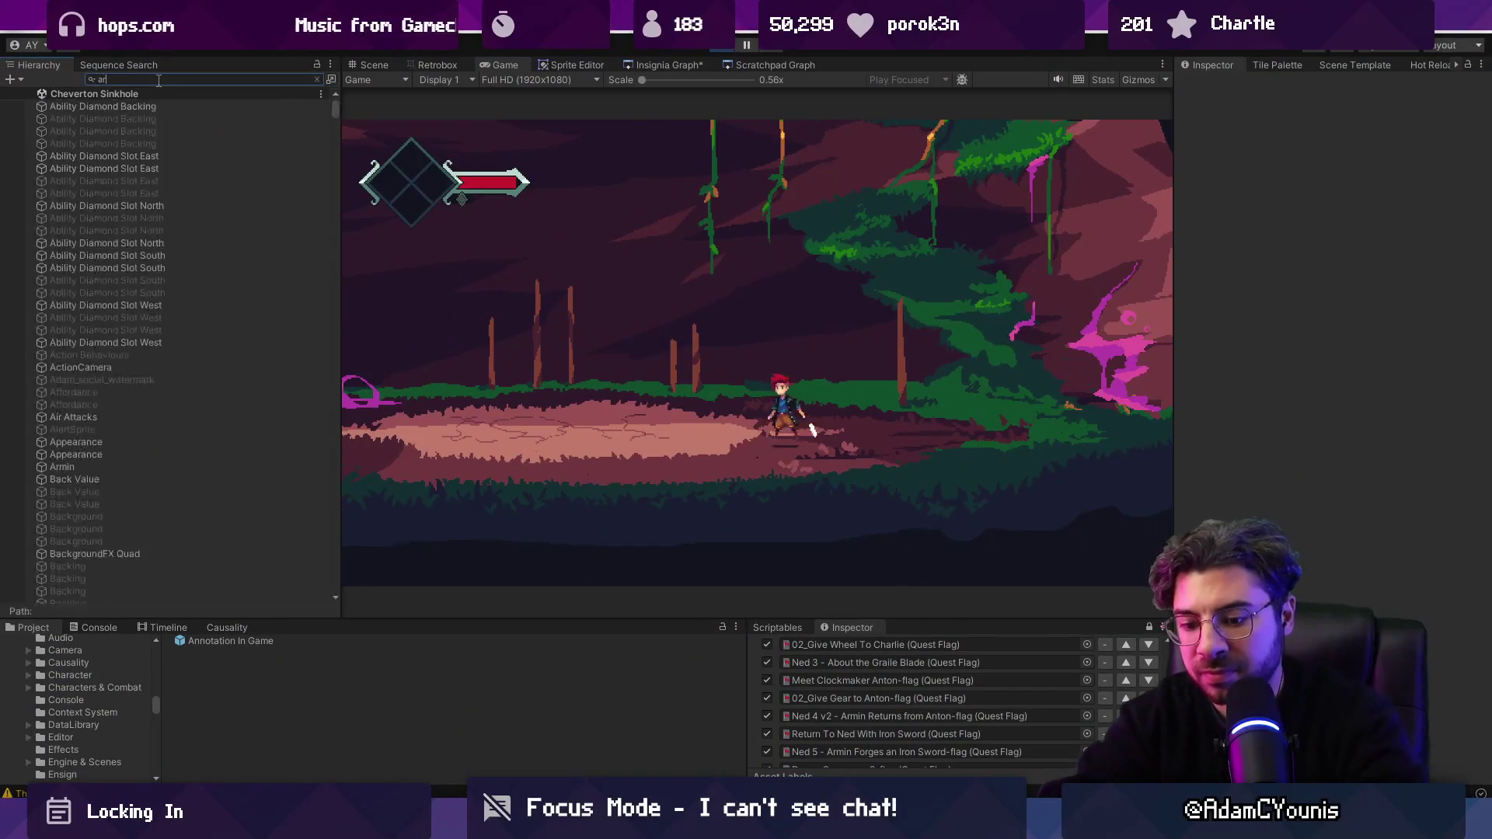
pyautogui.click(146, 104)
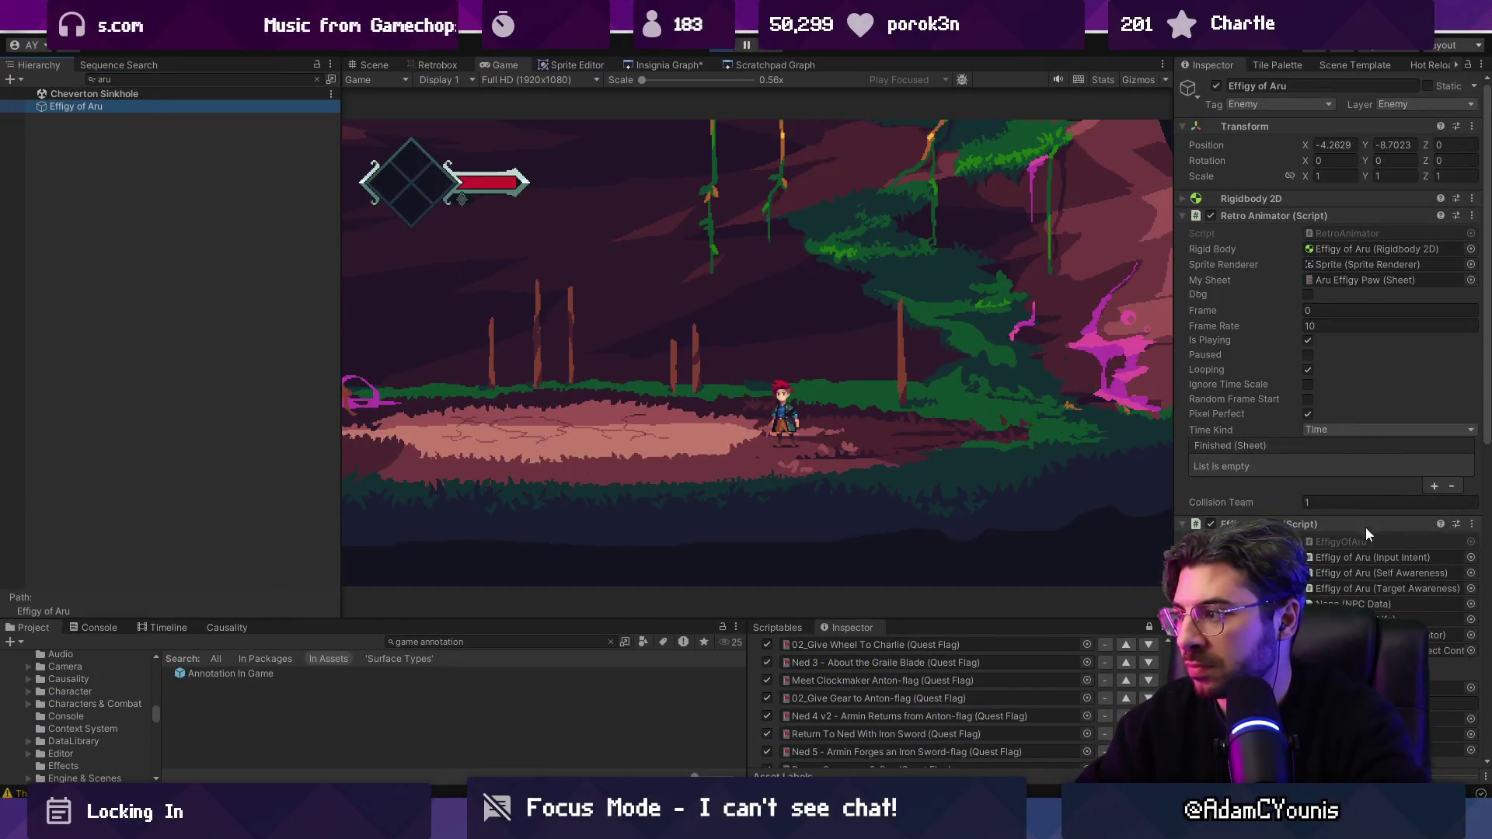
pyautogui.scroll(-5, 1304, 403)
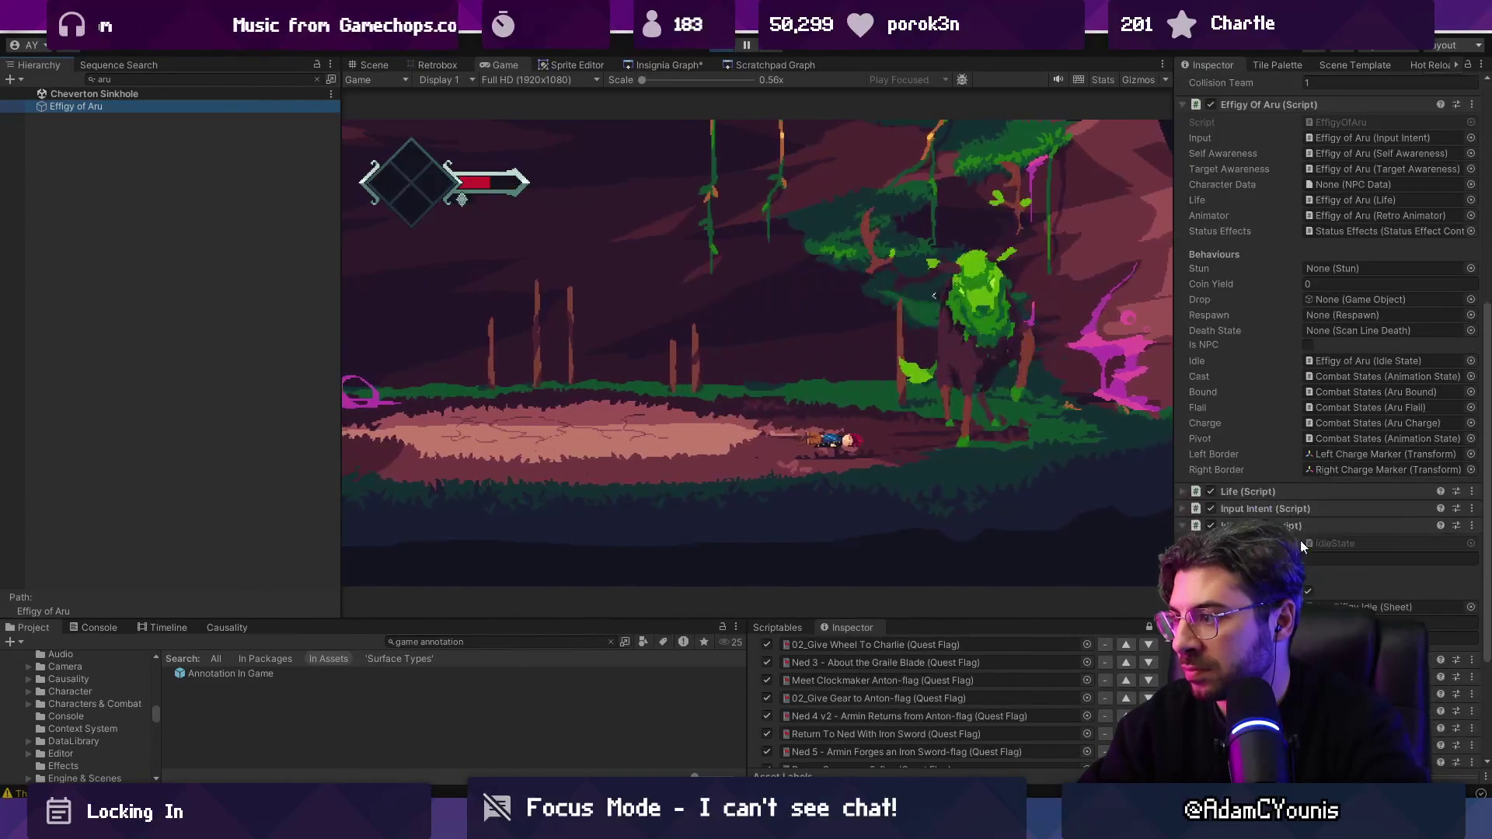
pyautogui.scroll(-6, 1348, 552)
pyautogui.click(1353, 595)
pyautogui.write('0')
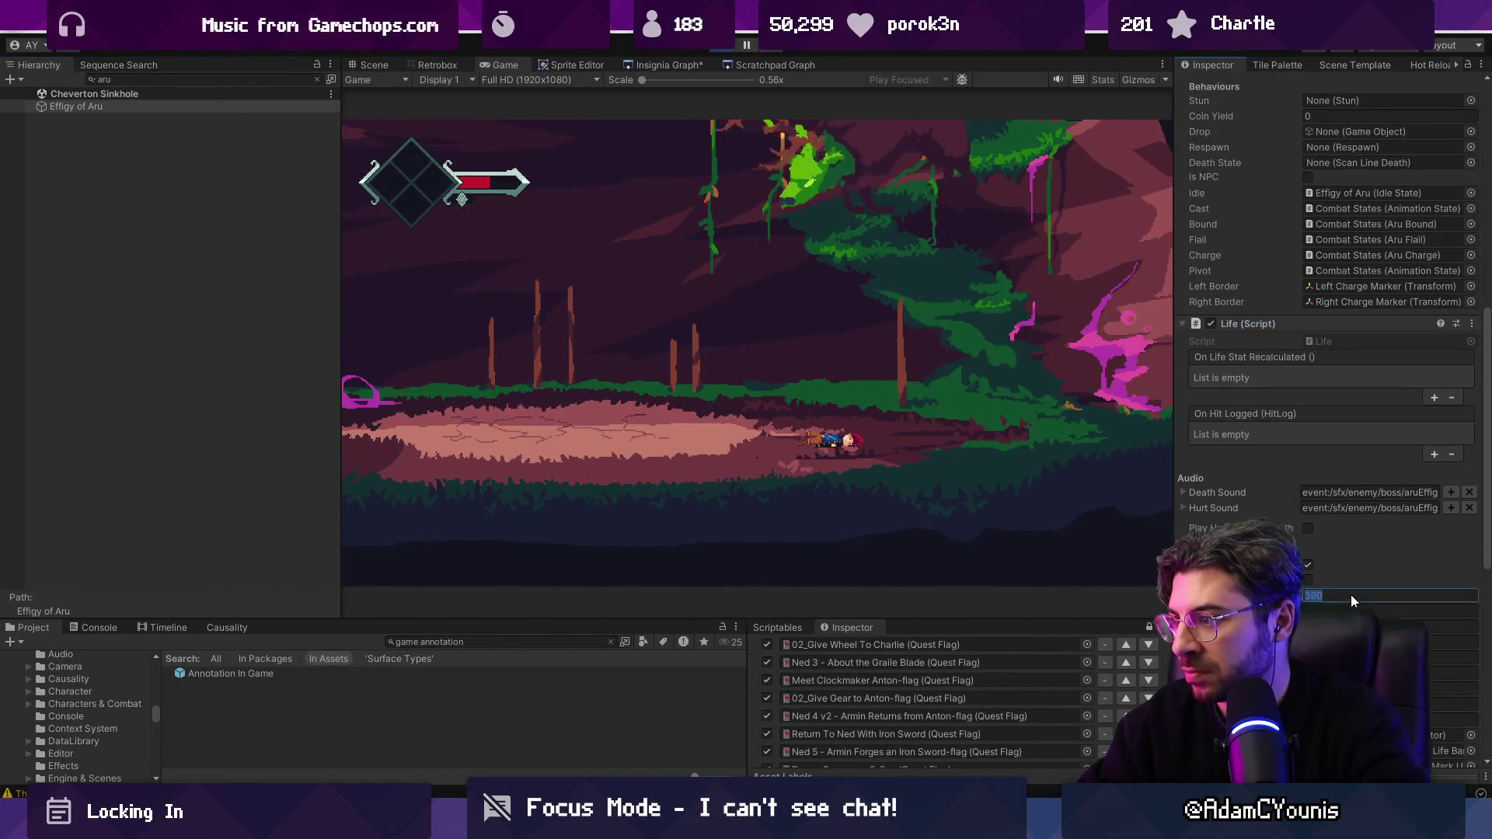
pyautogui.press('Return')
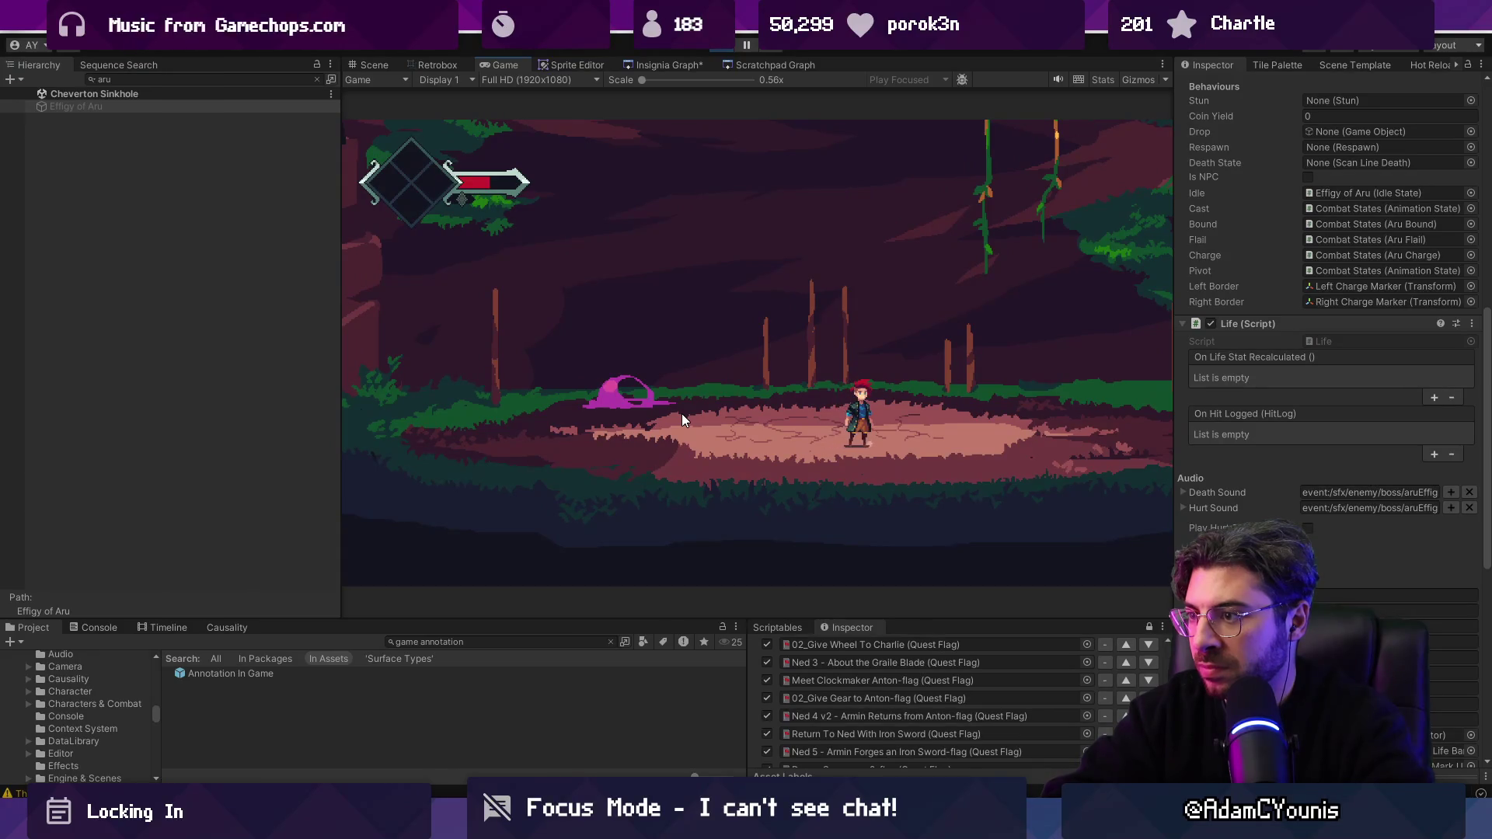
# Step: Run 'Load Sanc' in the in-game console to load Entropy Sanctum
pyautogui.press('`')
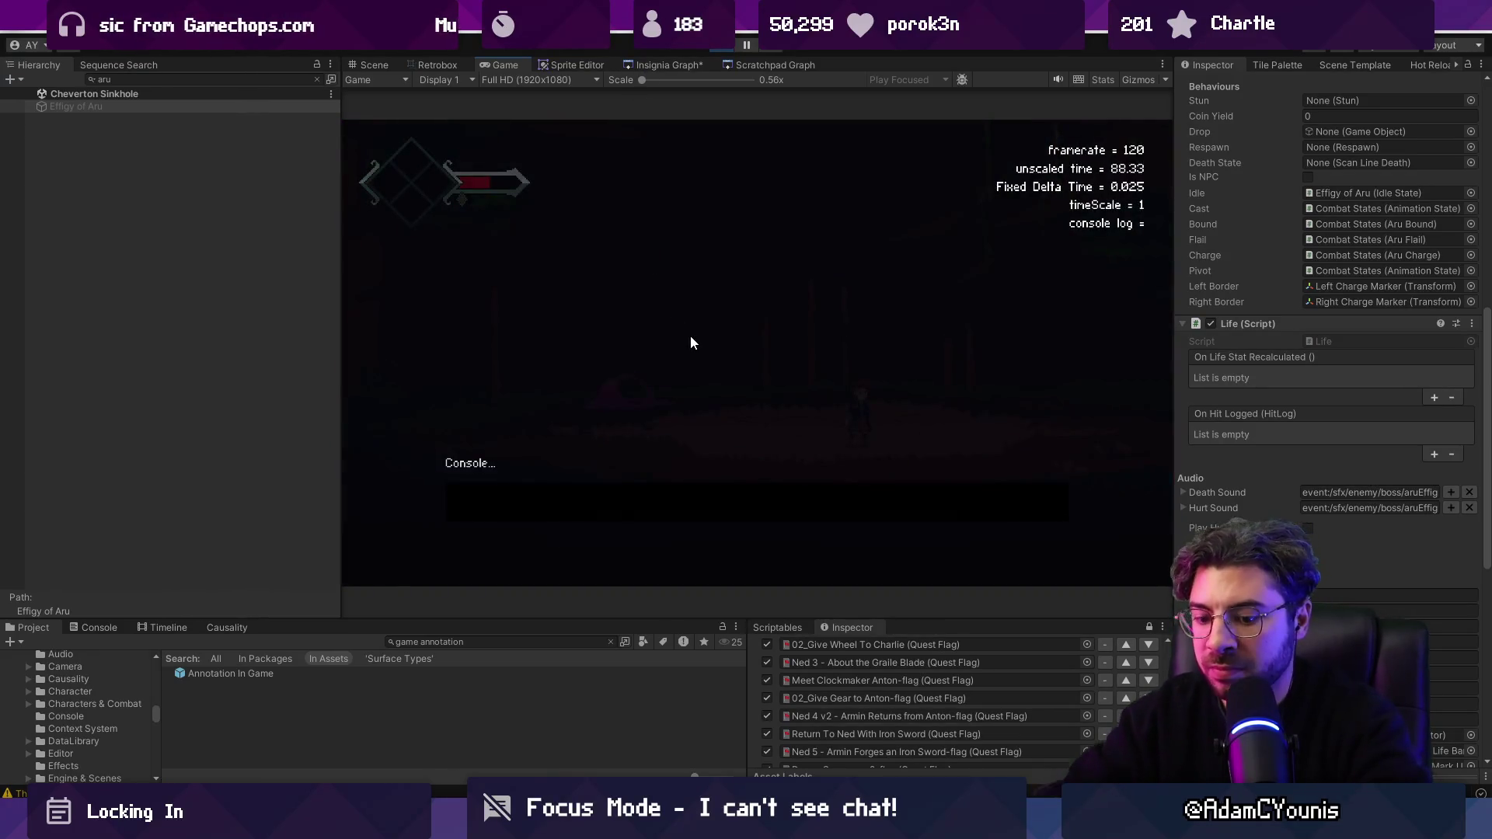
pyautogui.write('Sanctum')
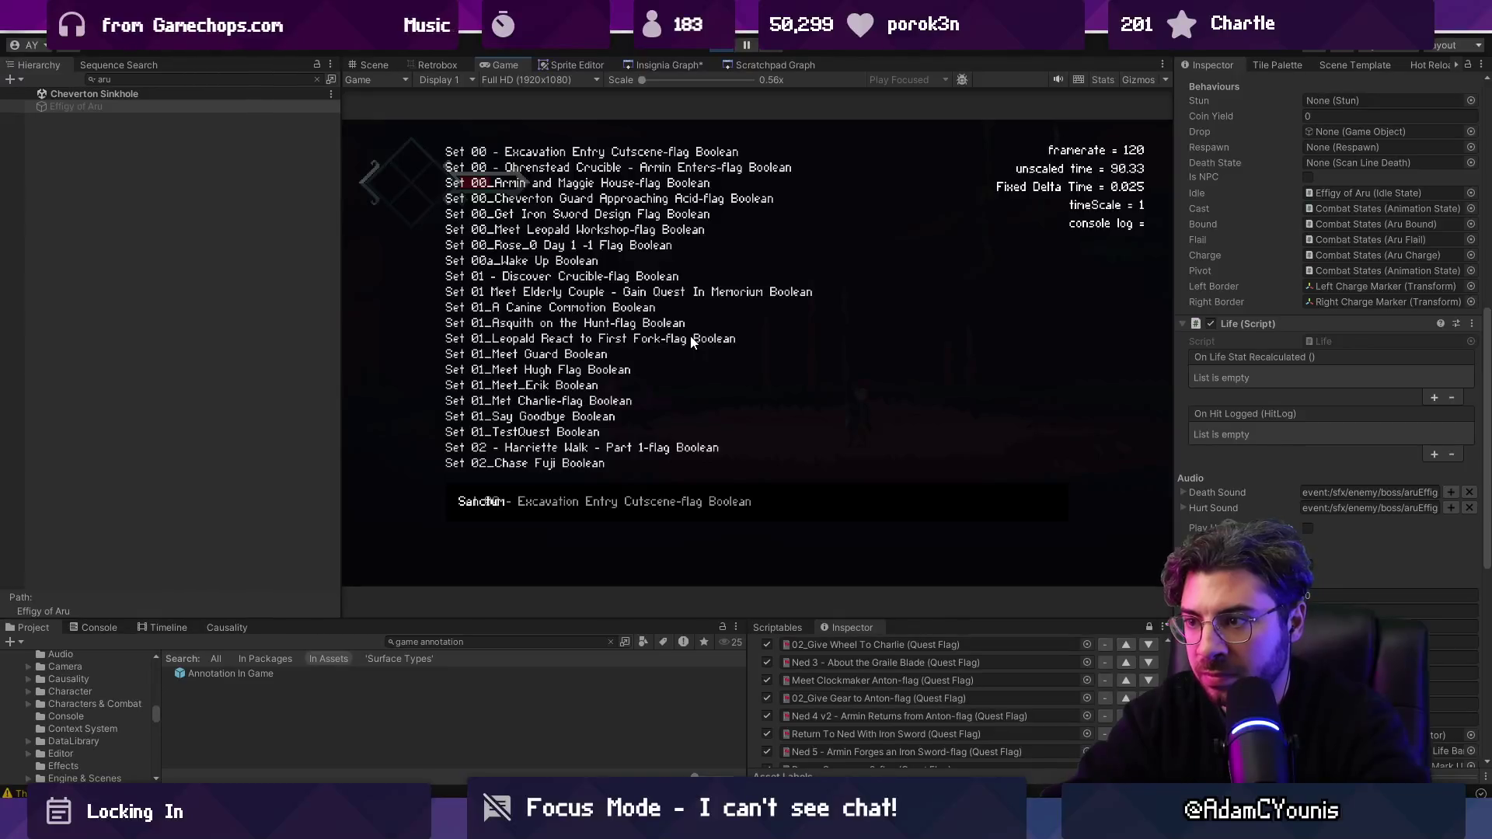
pyautogui.hotkey('ctrl', 'a')
pyautogui.write('Load Sanc')
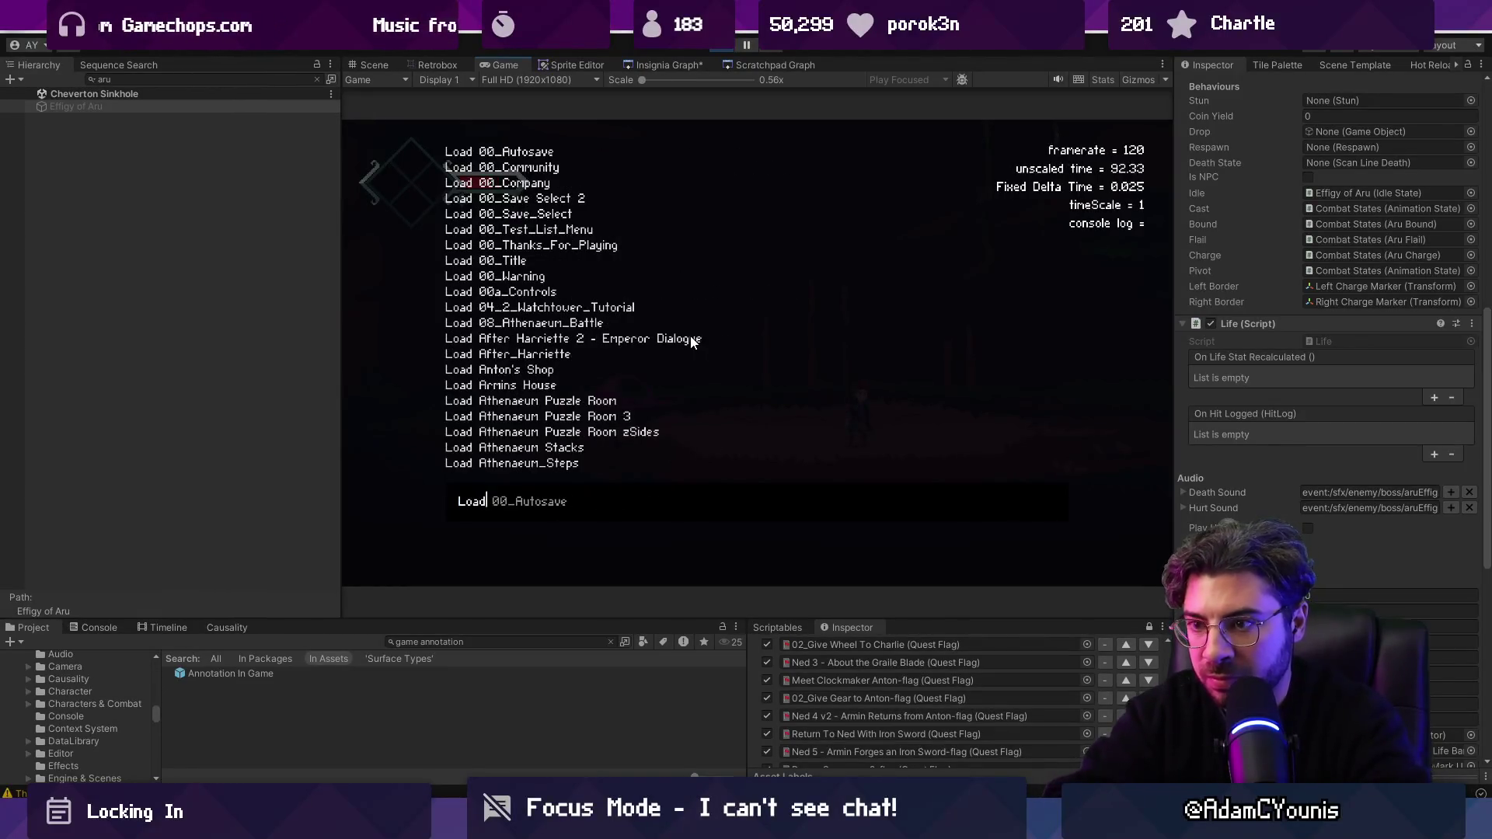
pyautogui.press('Return')
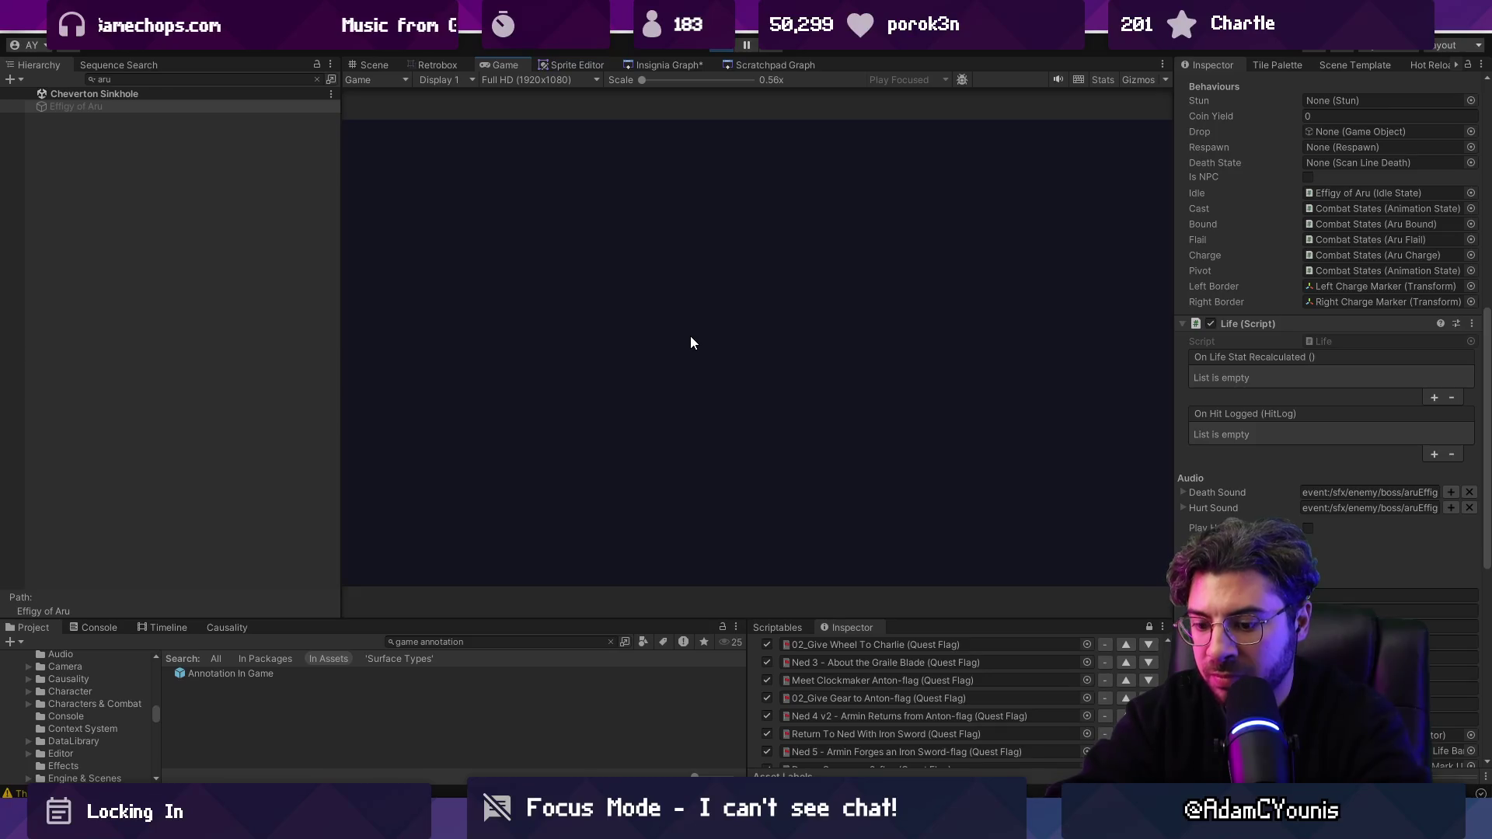
pyautogui.press('Escape')
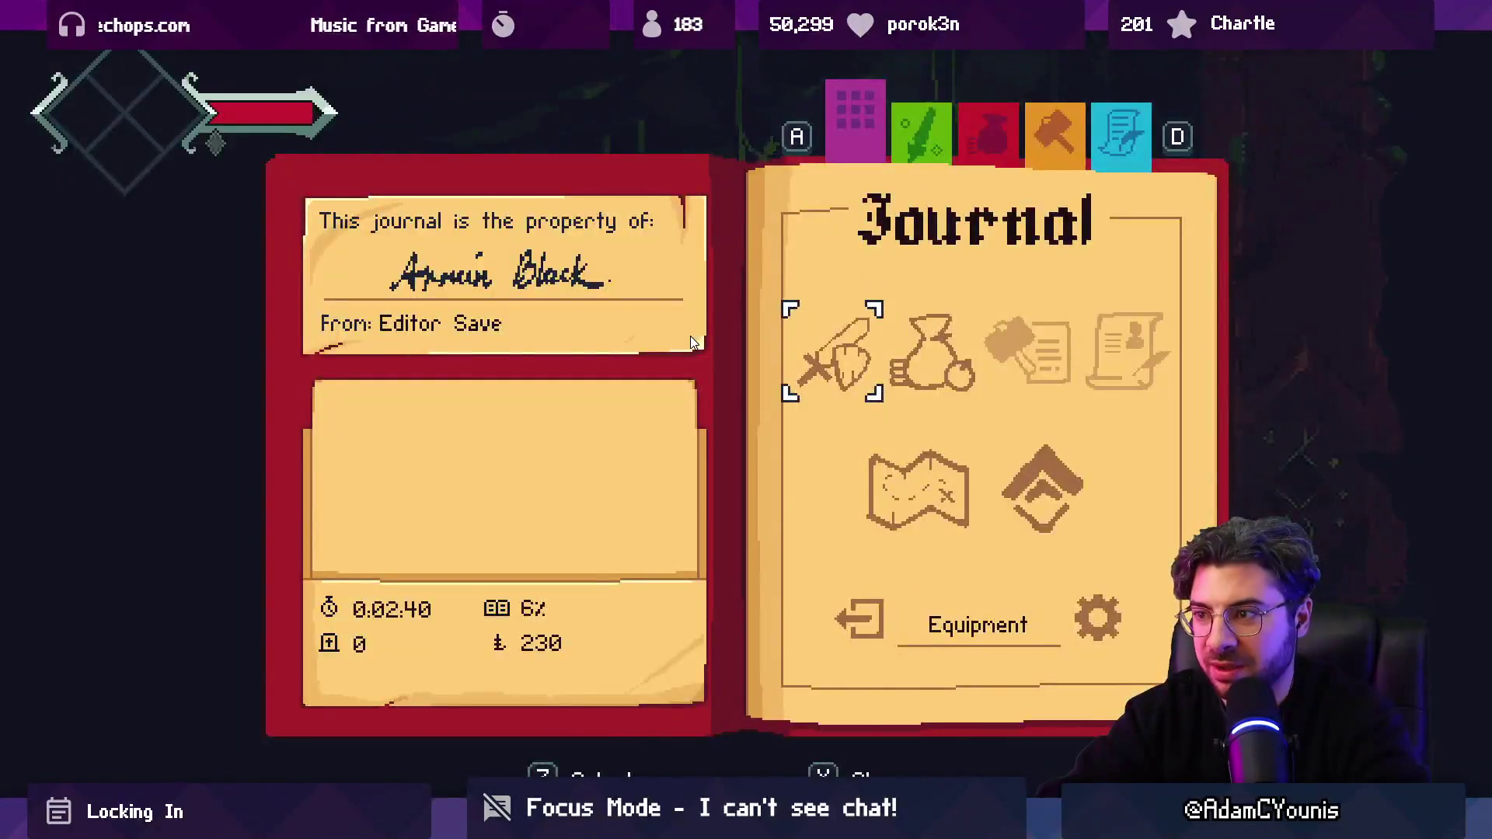
# Step: Close the journal and walk the hero past the crystal pedestal, the dev note and the deer guards
pyautogui.press('`')
pyautogui.press('Escape')
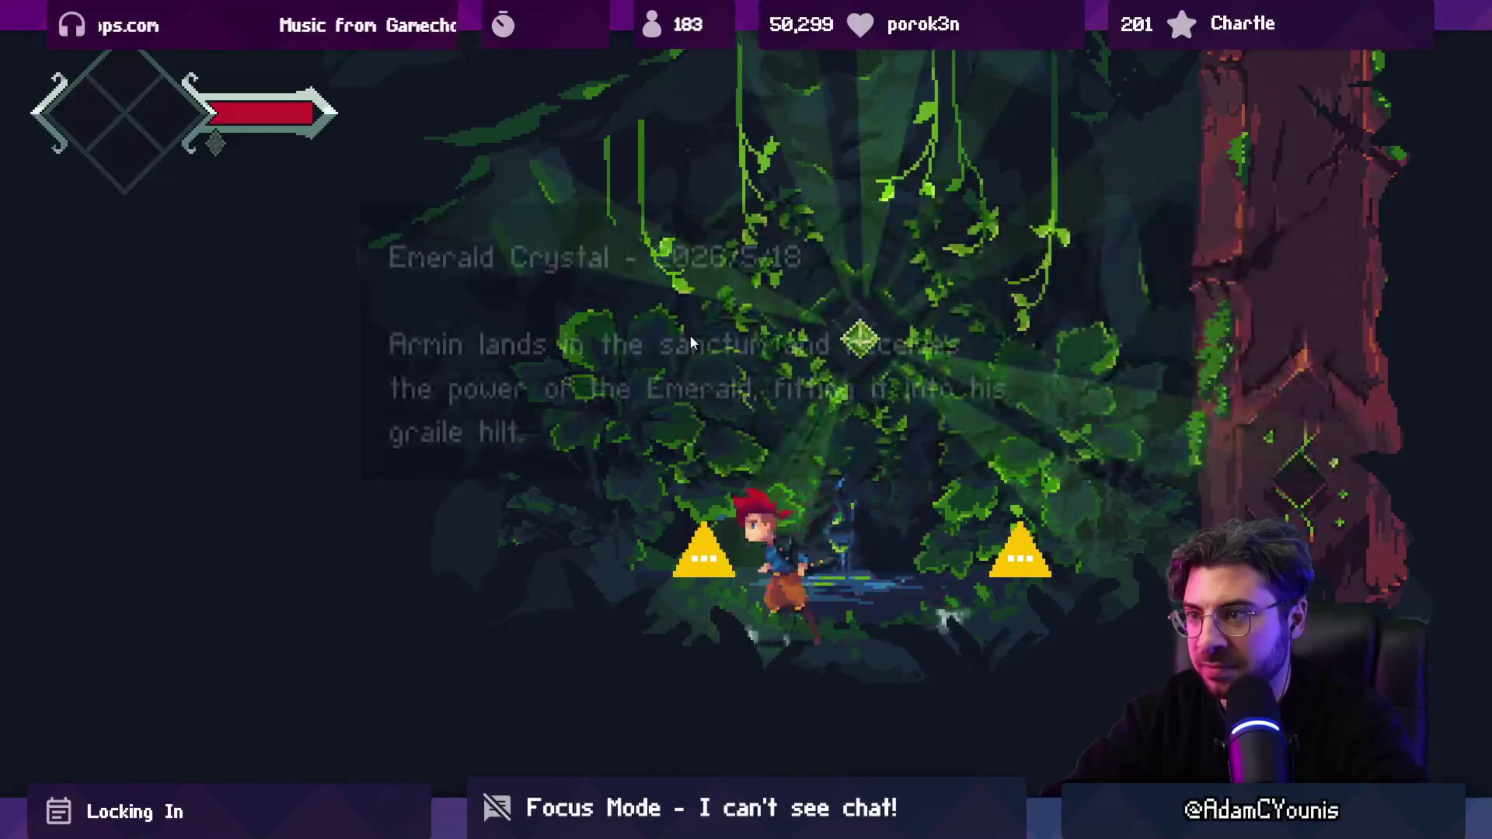
pyautogui.press('Right')
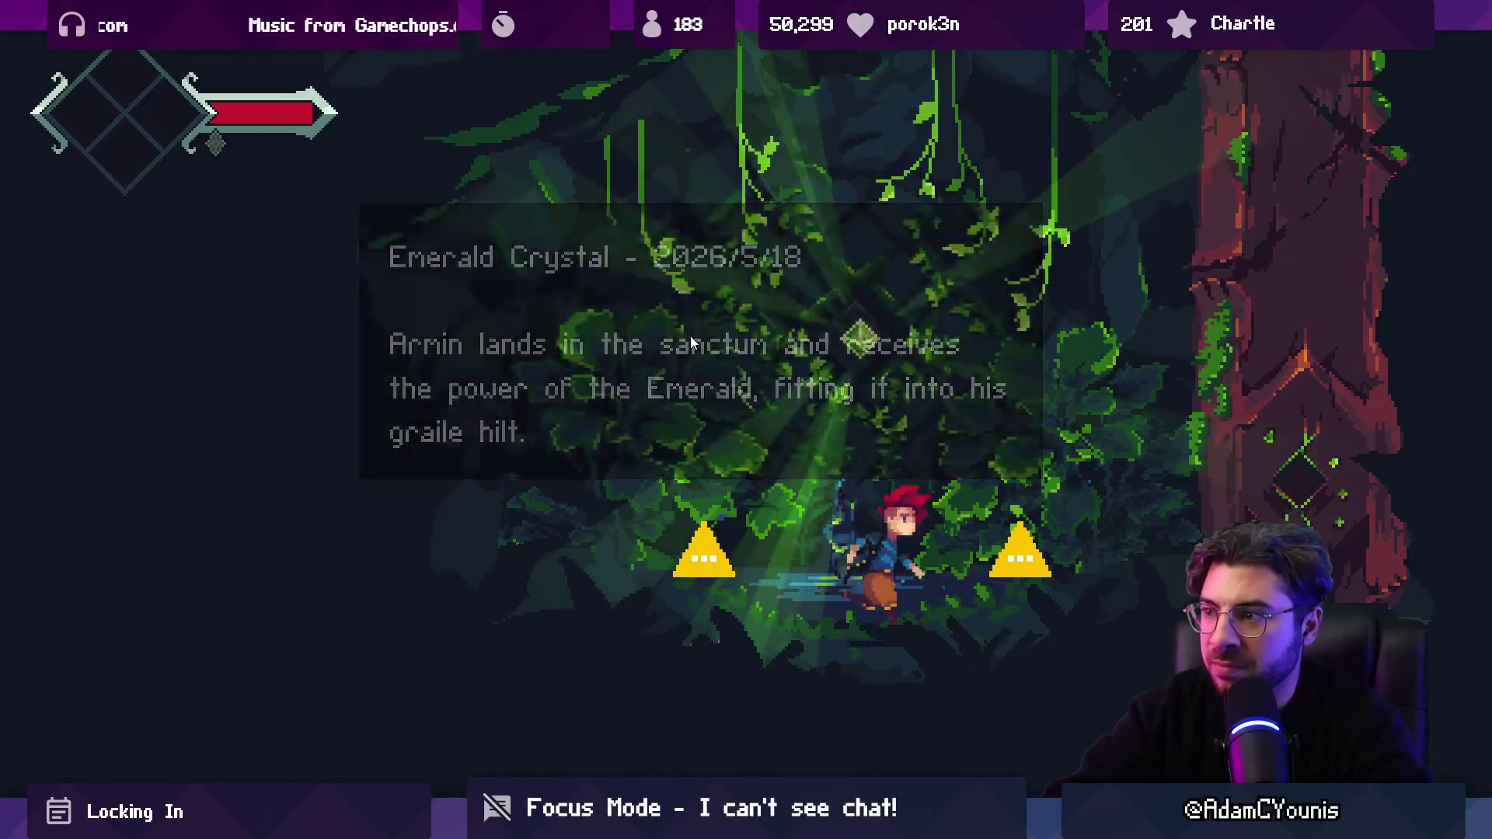
pyautogui.press('Right')
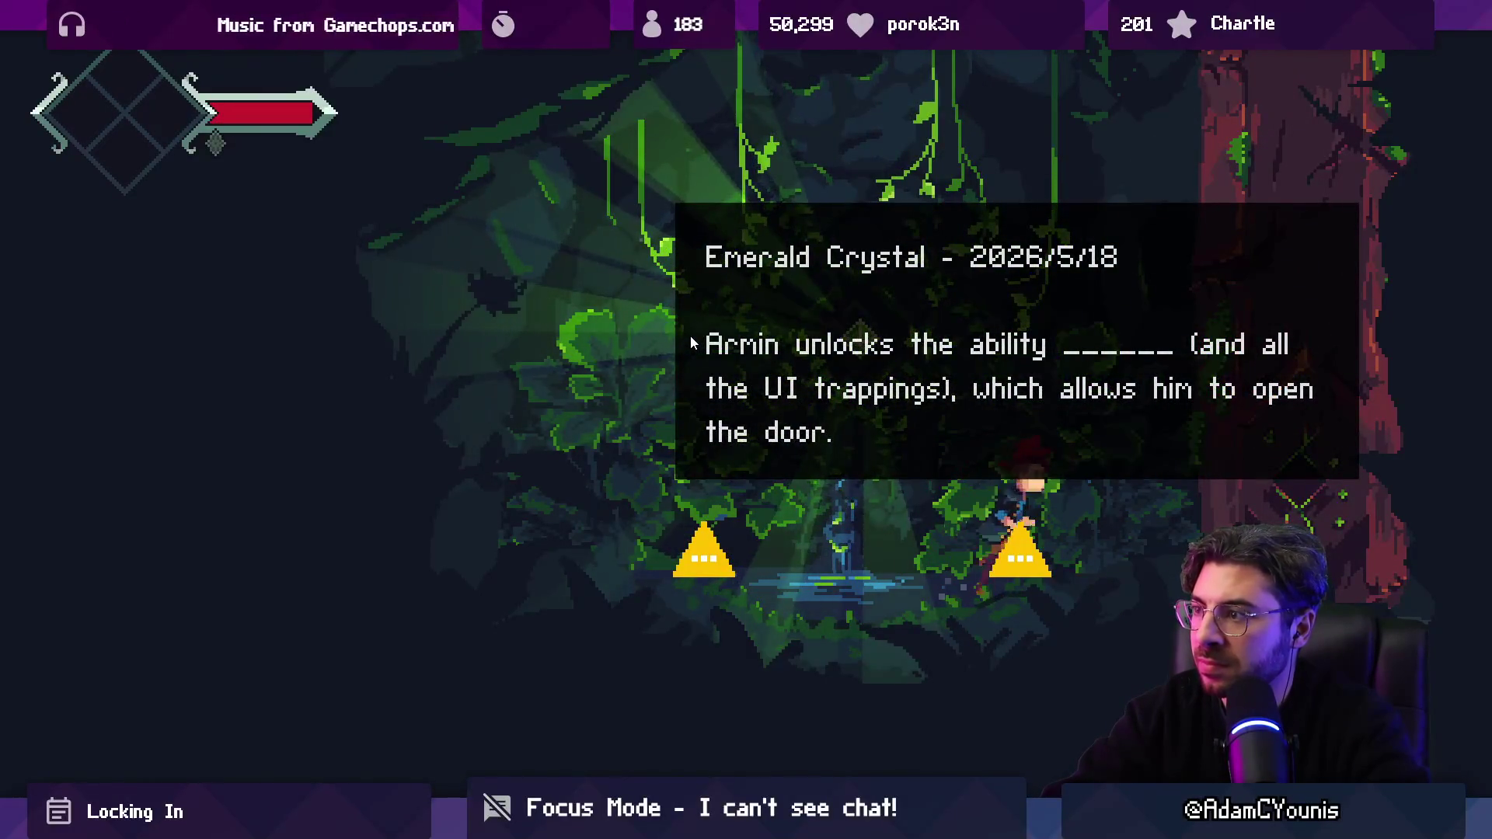
pyautogui.press('Left')
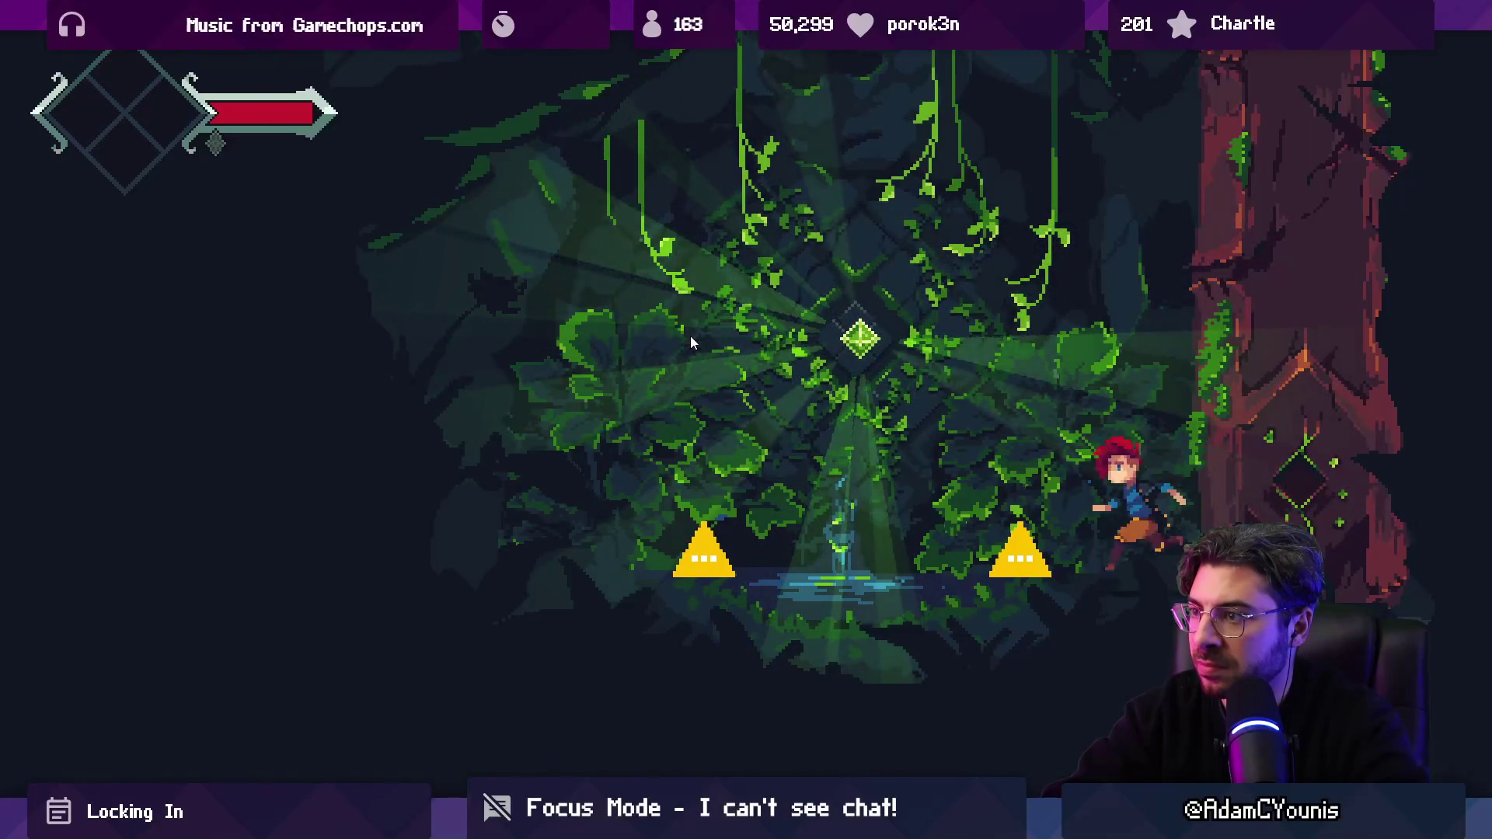
pyautogui.press('Right')
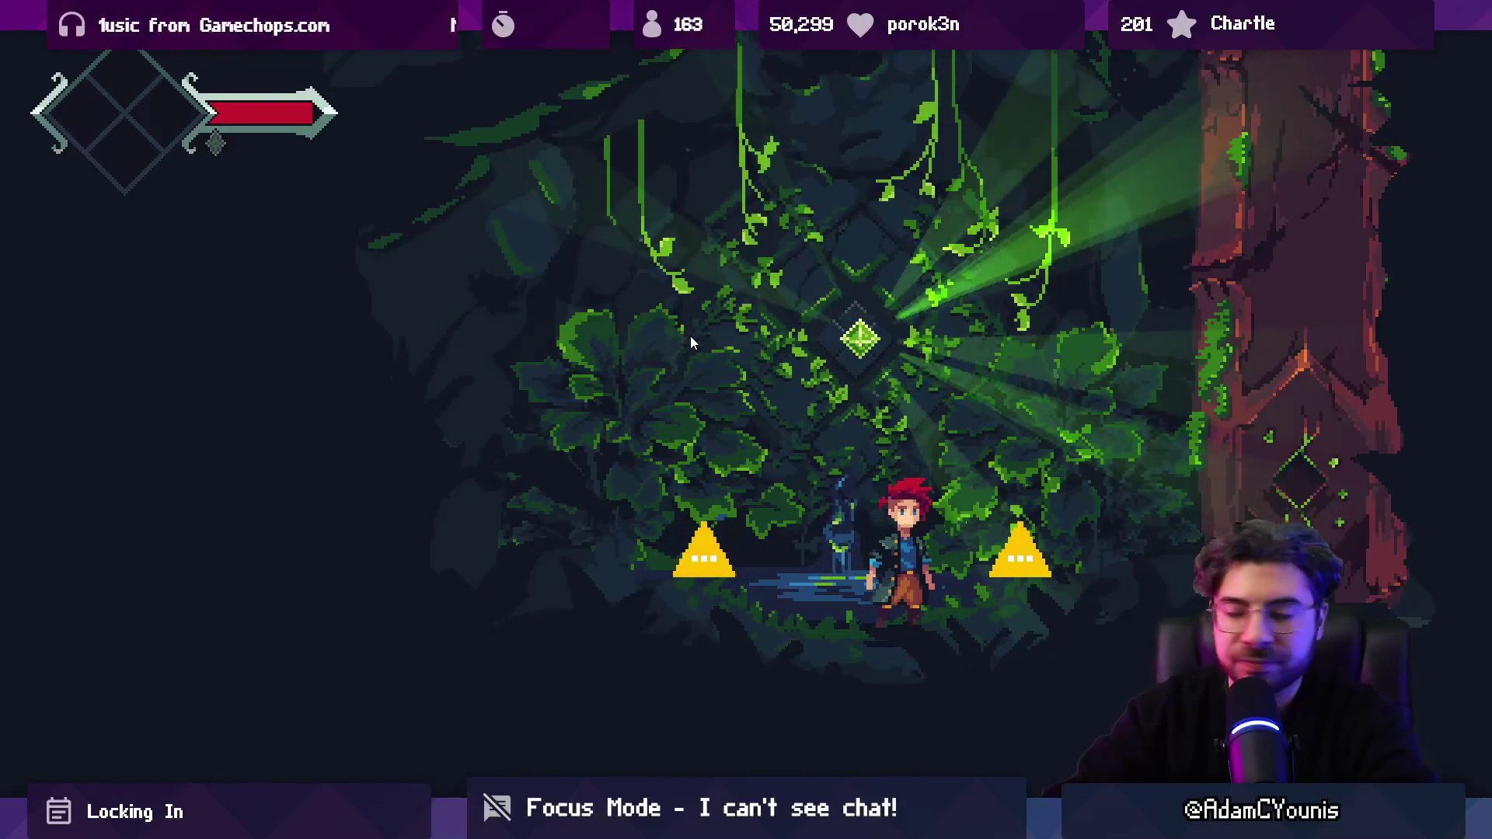
pyautogui.press('Up')
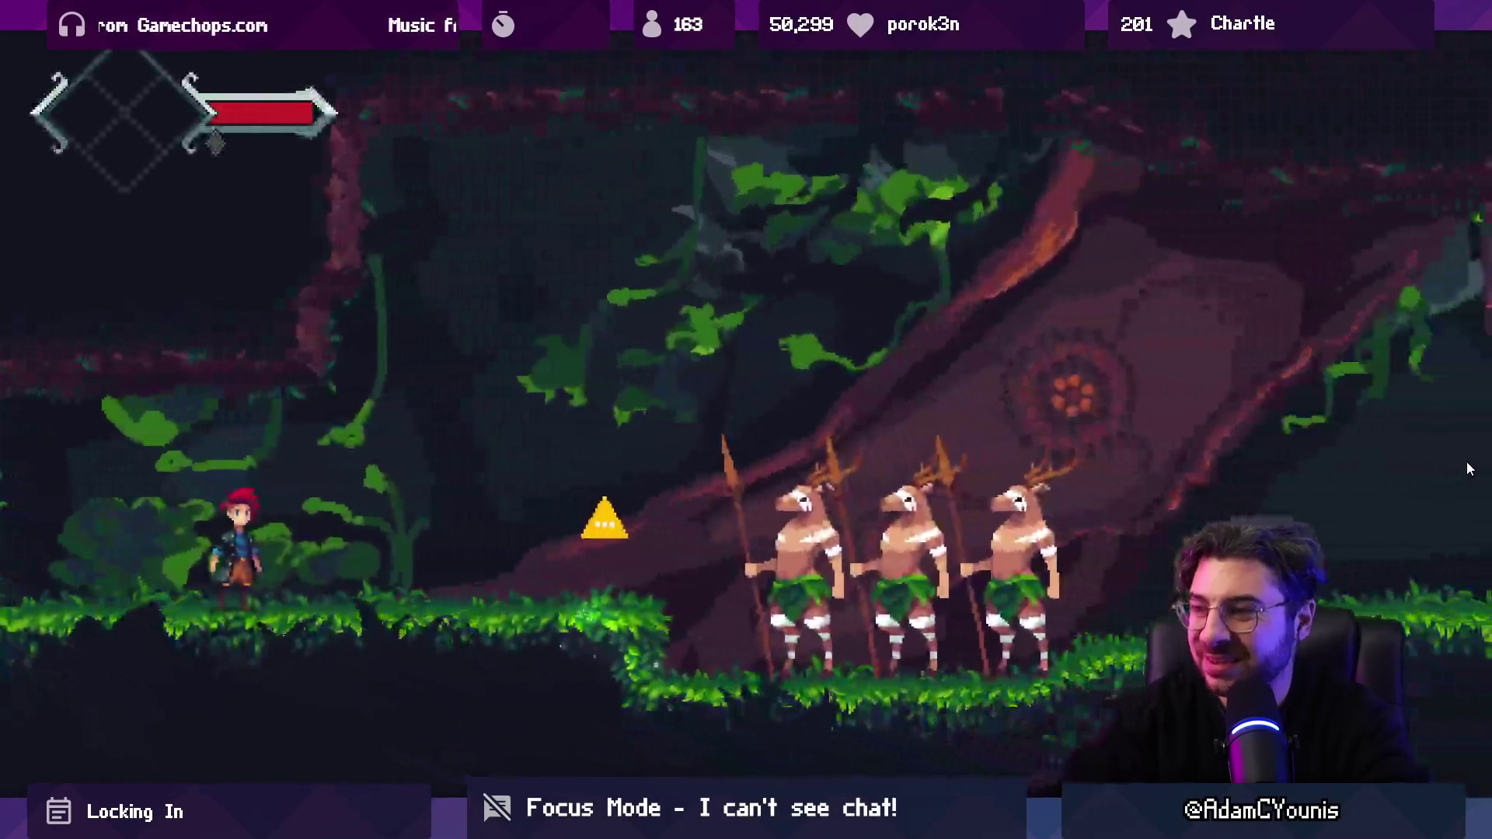
pyautogui.press('Right')
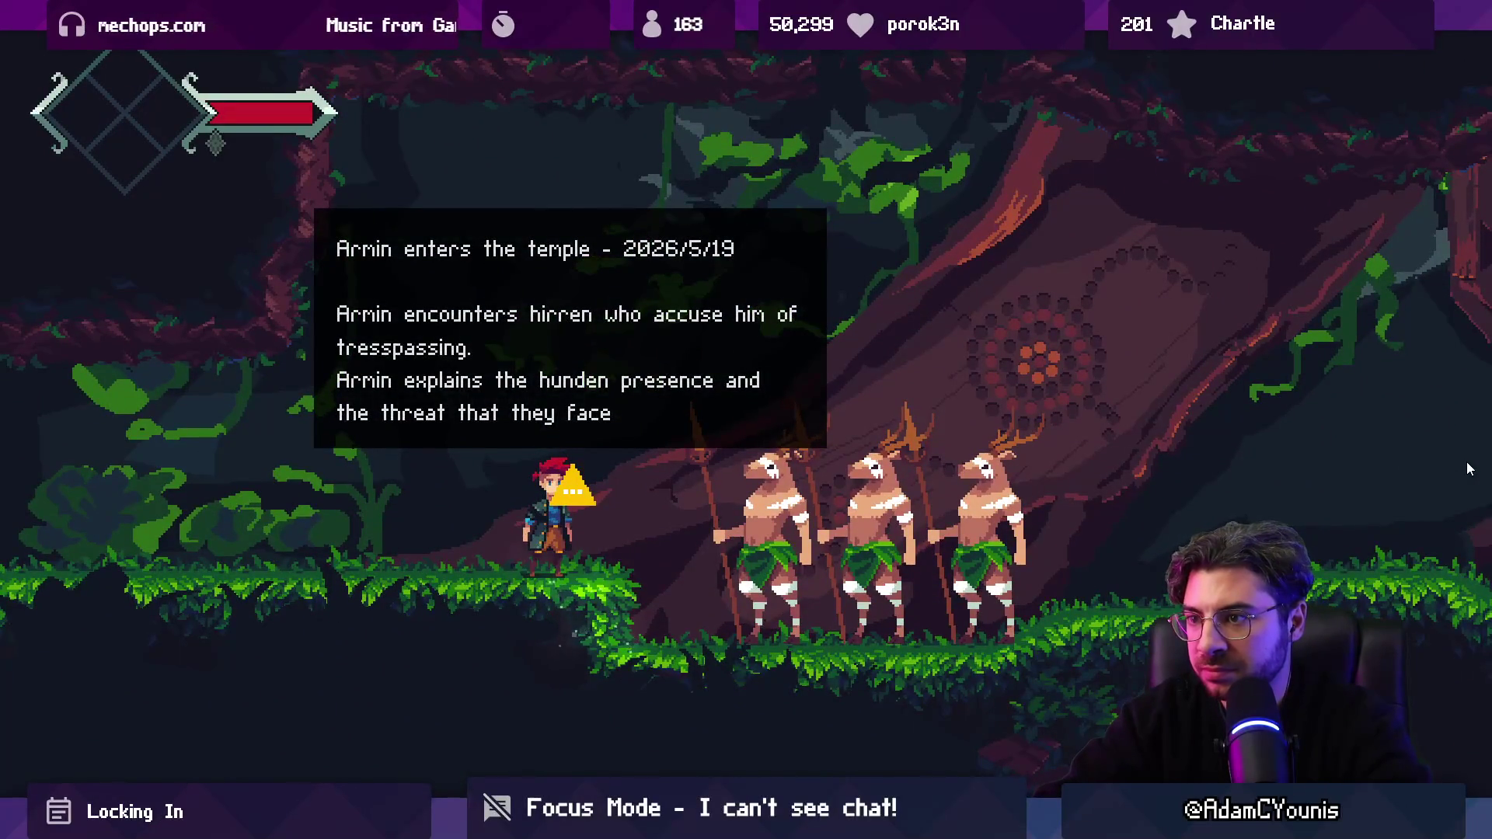
pyautogui.press('Right')
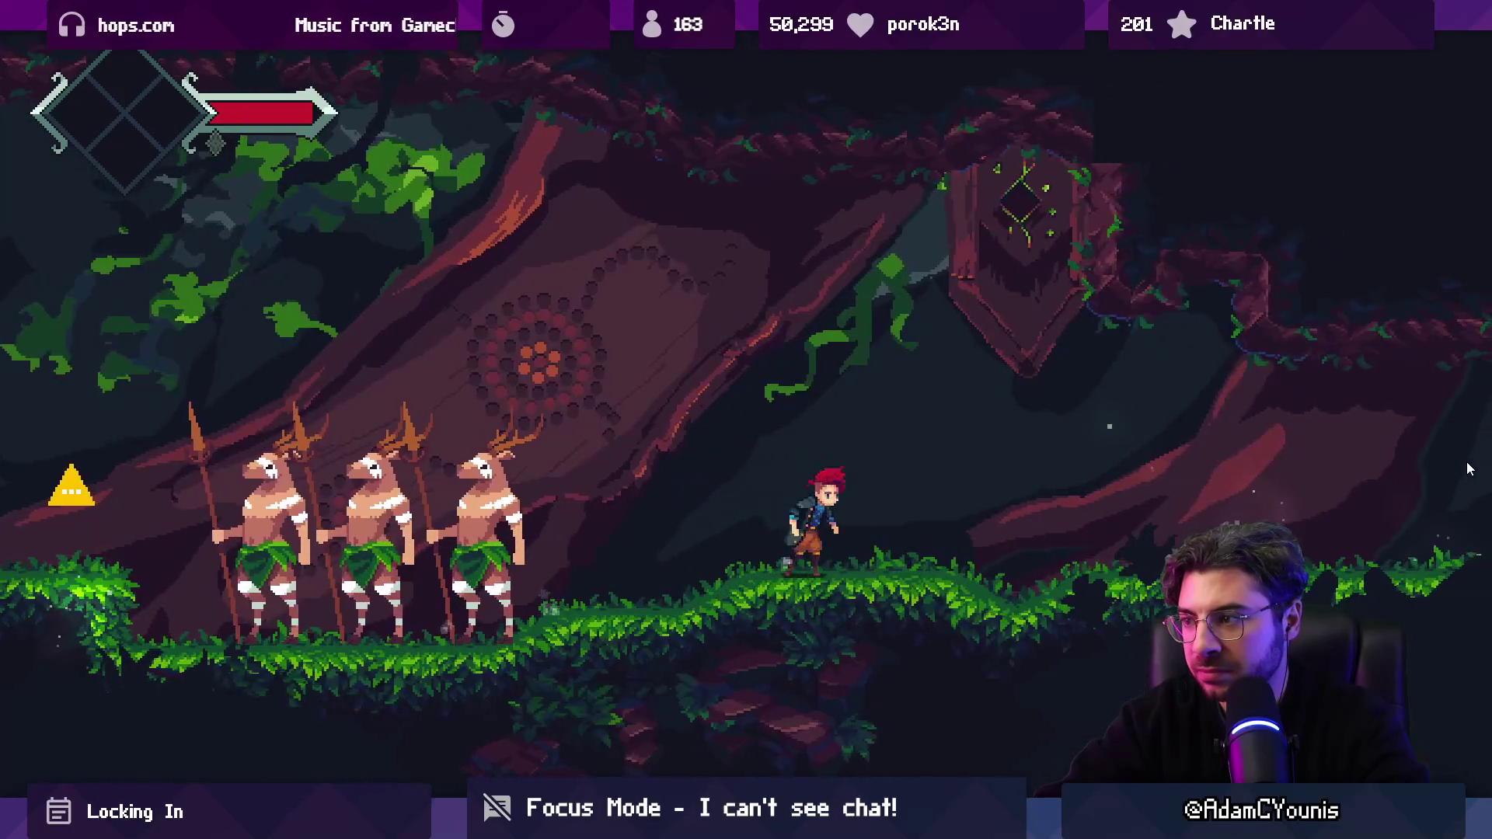
pyautogui.press('Right')
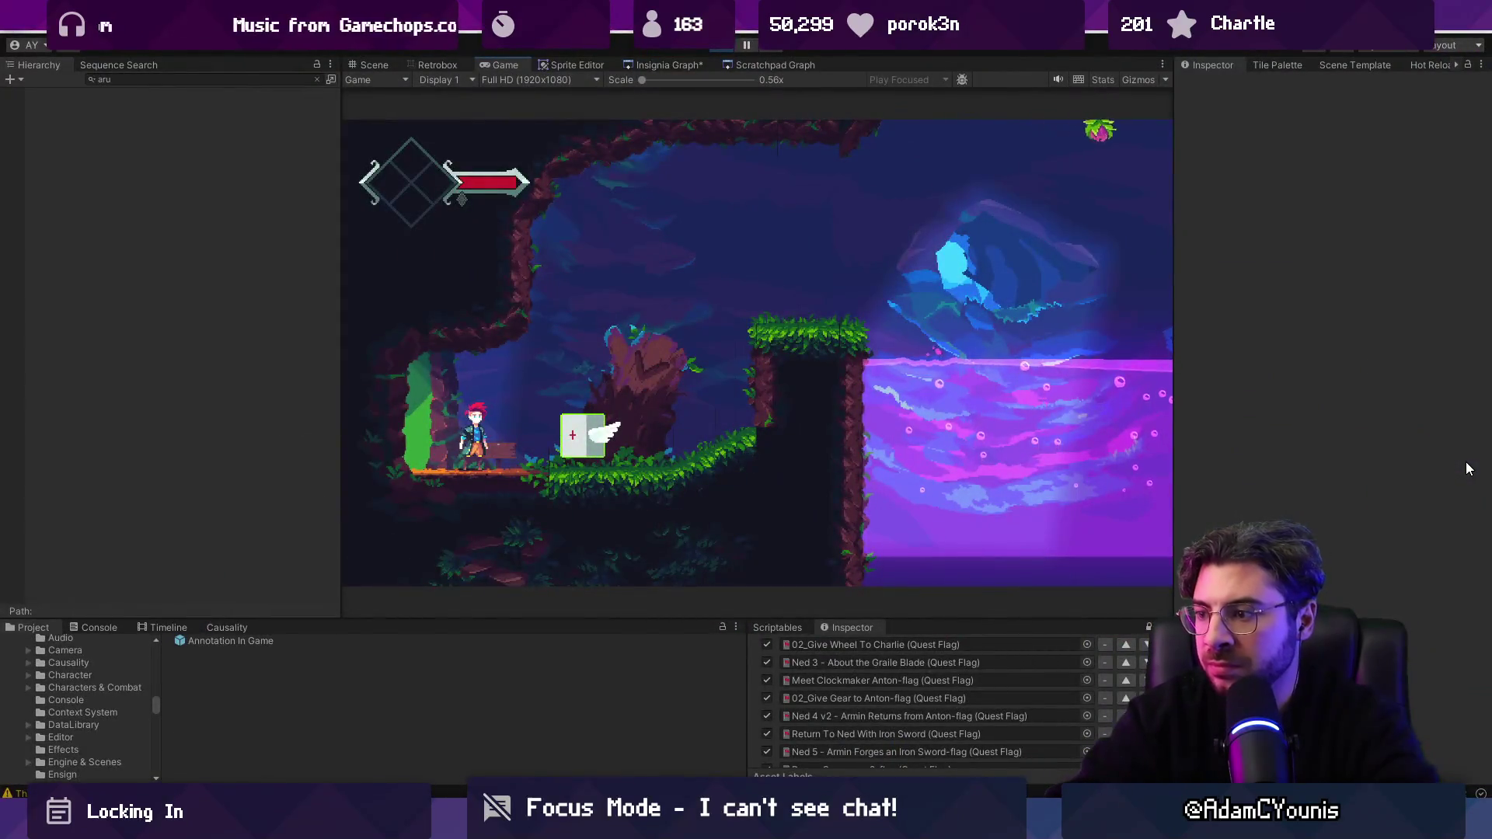
# Step: Enlarge the Project area, then locate and select the Cheverton - Ned Checklist asset
pyautogui.moveTo(678, 619); pyautogui.dragTo(684, 312)
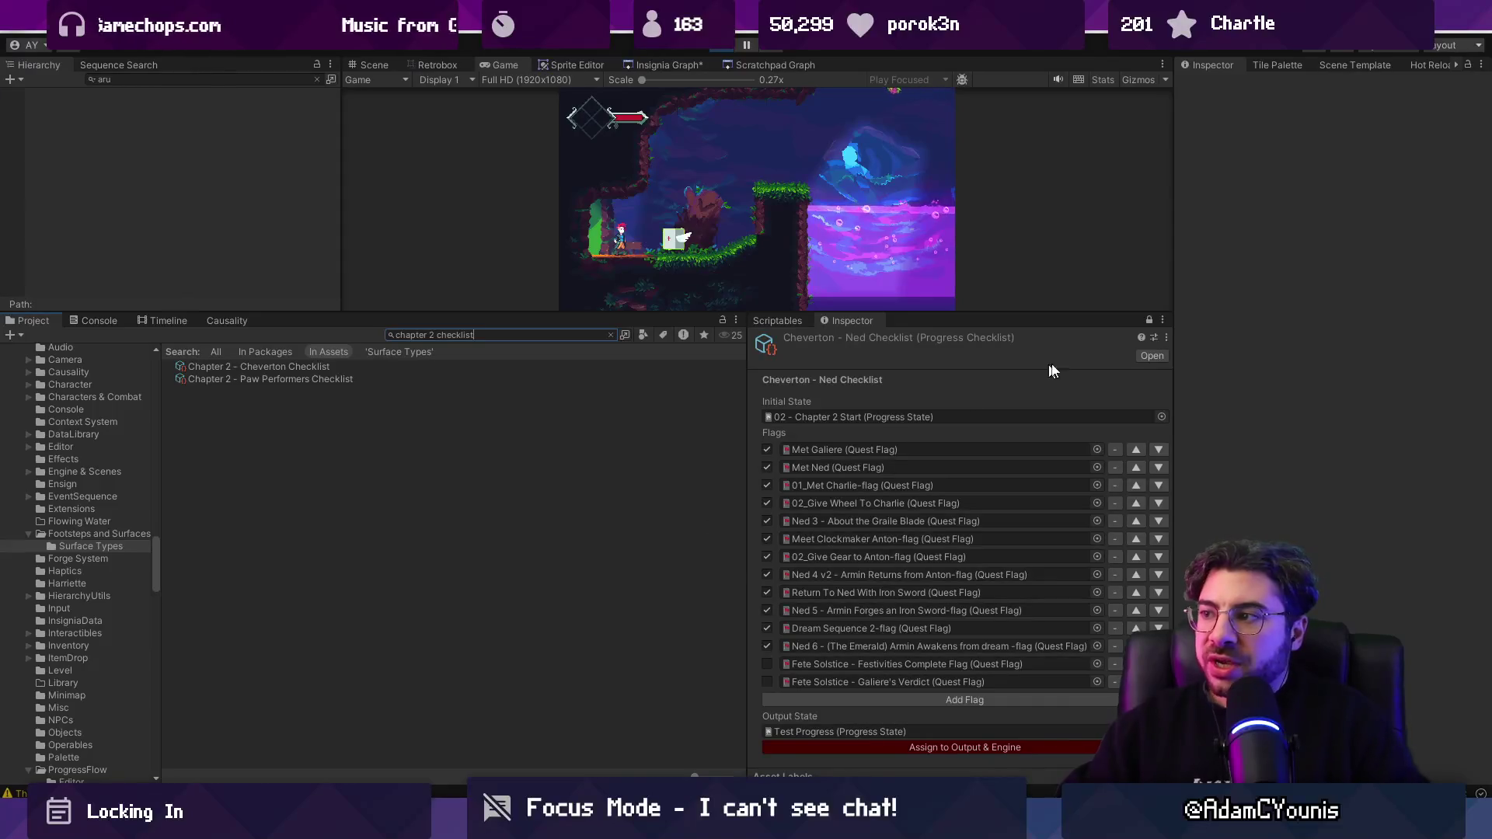
pyautogui.click(1165, 336)
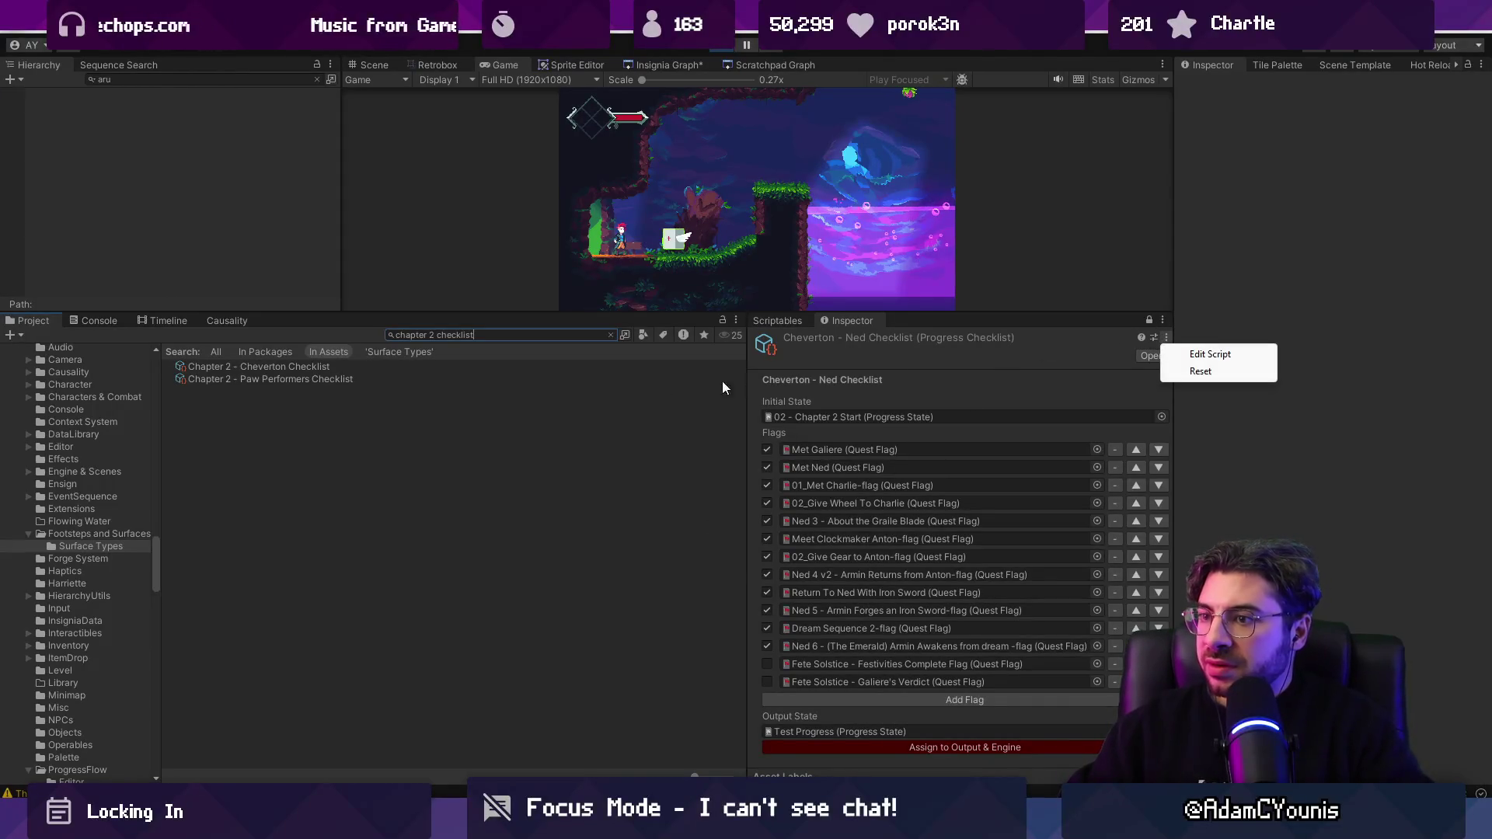
pyautogui.click(477, 335)
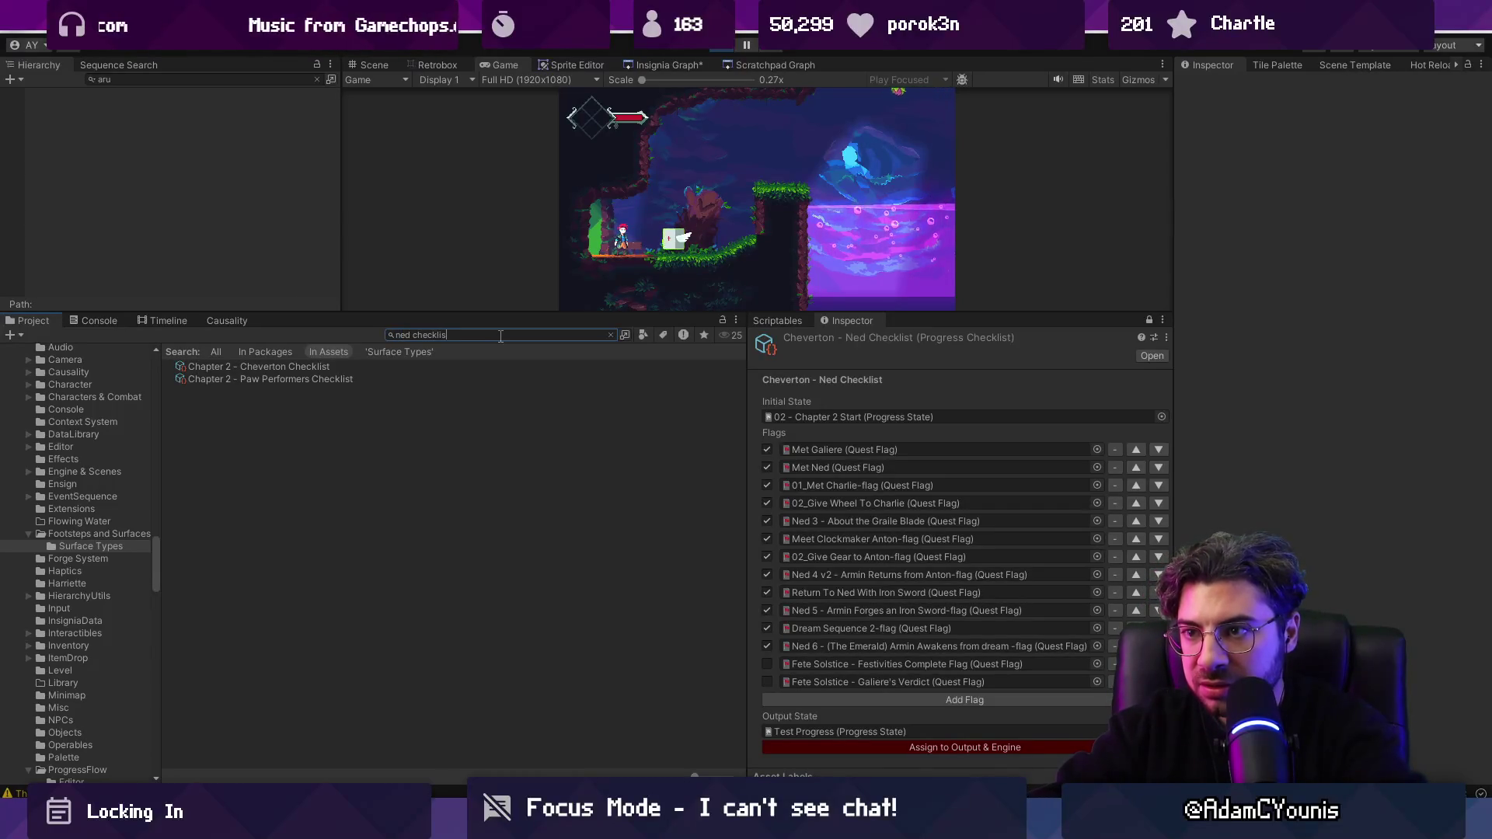
pyautogui.click(300, 366)
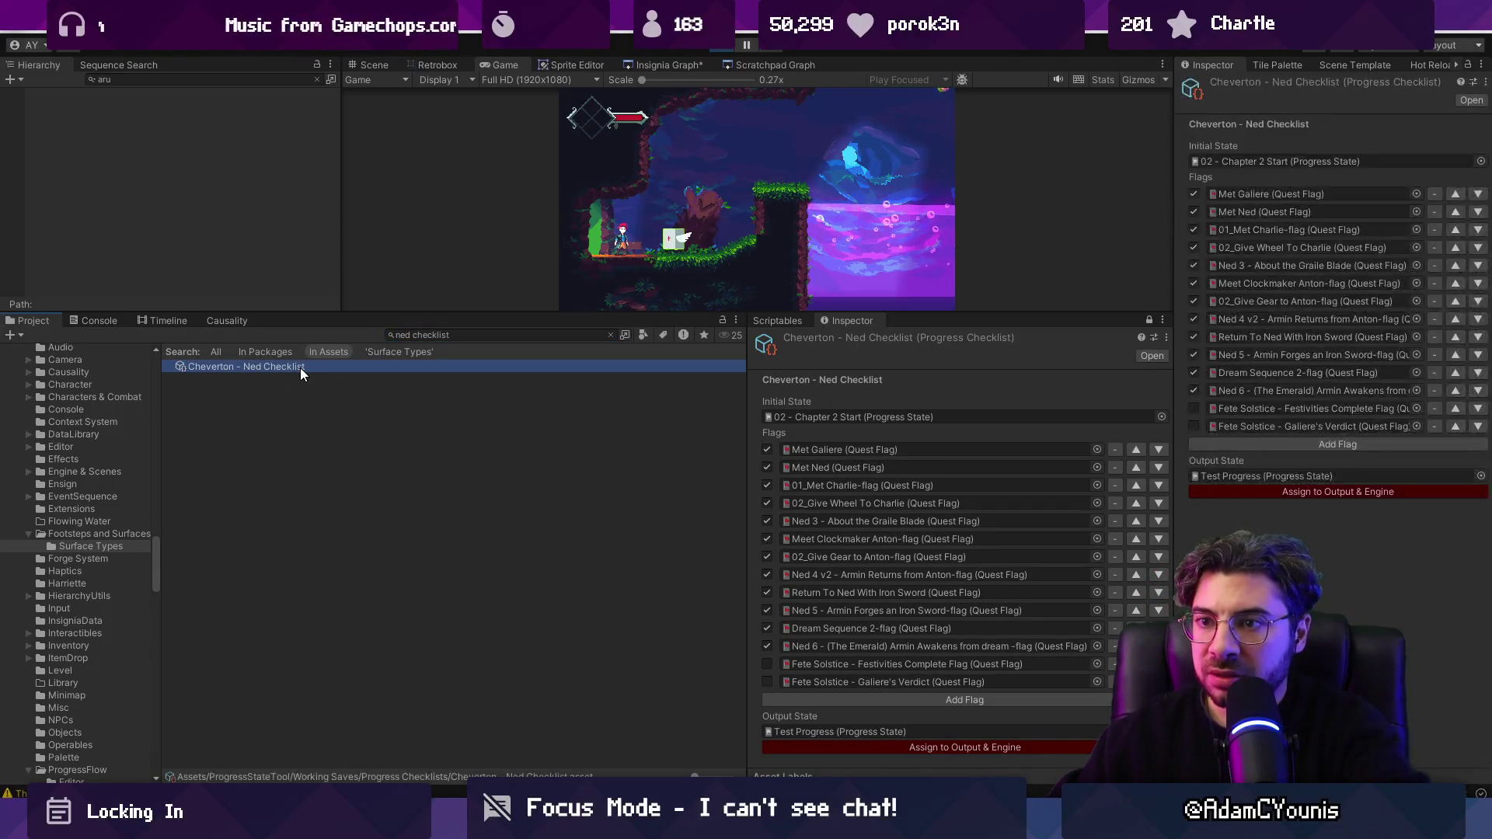
pyautogui.click(610, 335)
pyautogui.click(270, 393)
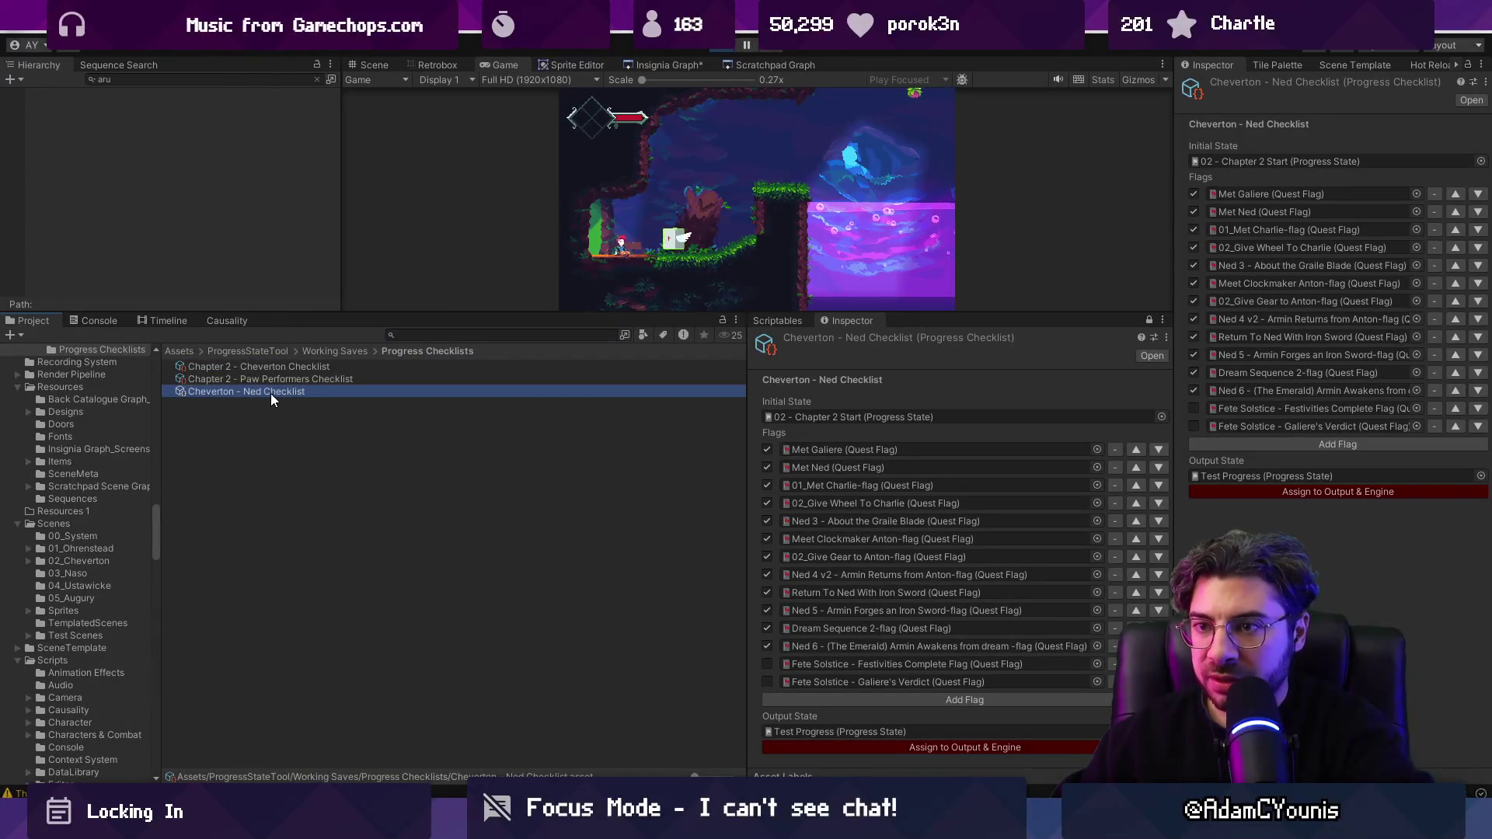
# Step: Duplicate it as 'Cheverton - Main Checklist', then stop the play session
pyautogui.hotkey('ctrl', 'd')
pyautogui.press('F2')
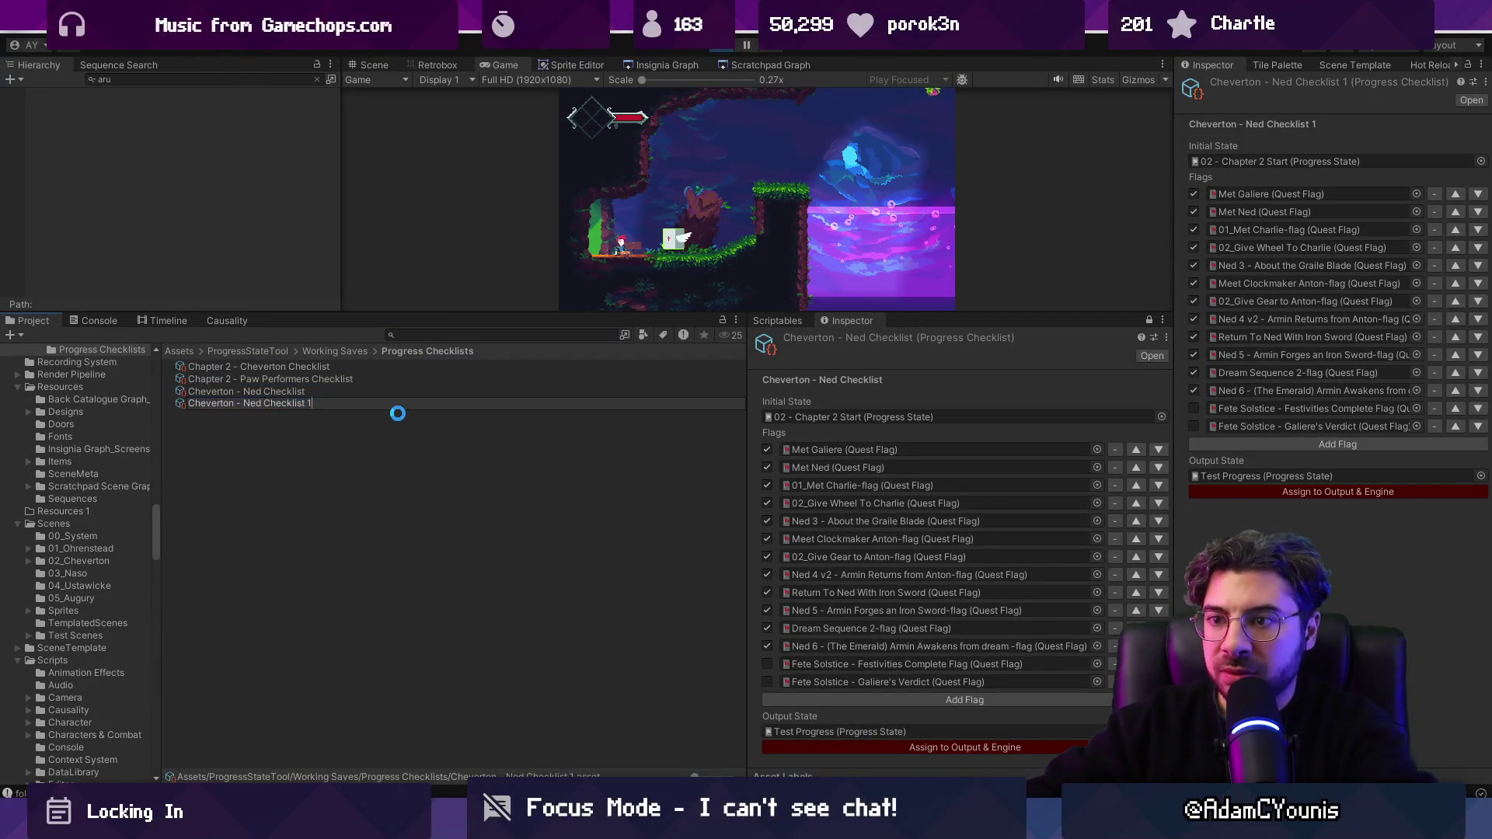
pyautogui.write('Main Checklist')
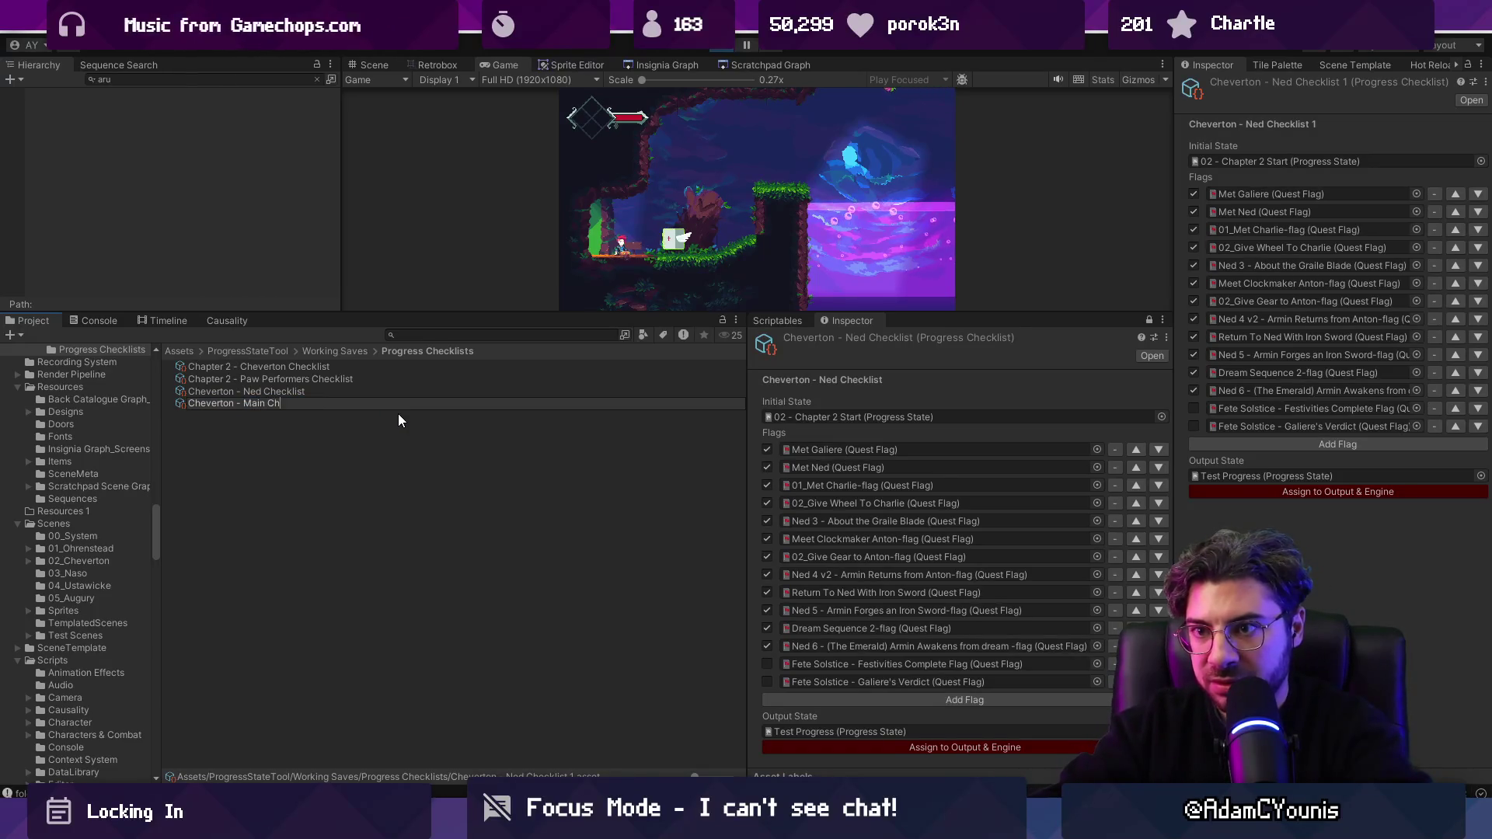
pyautogui.press('Return')
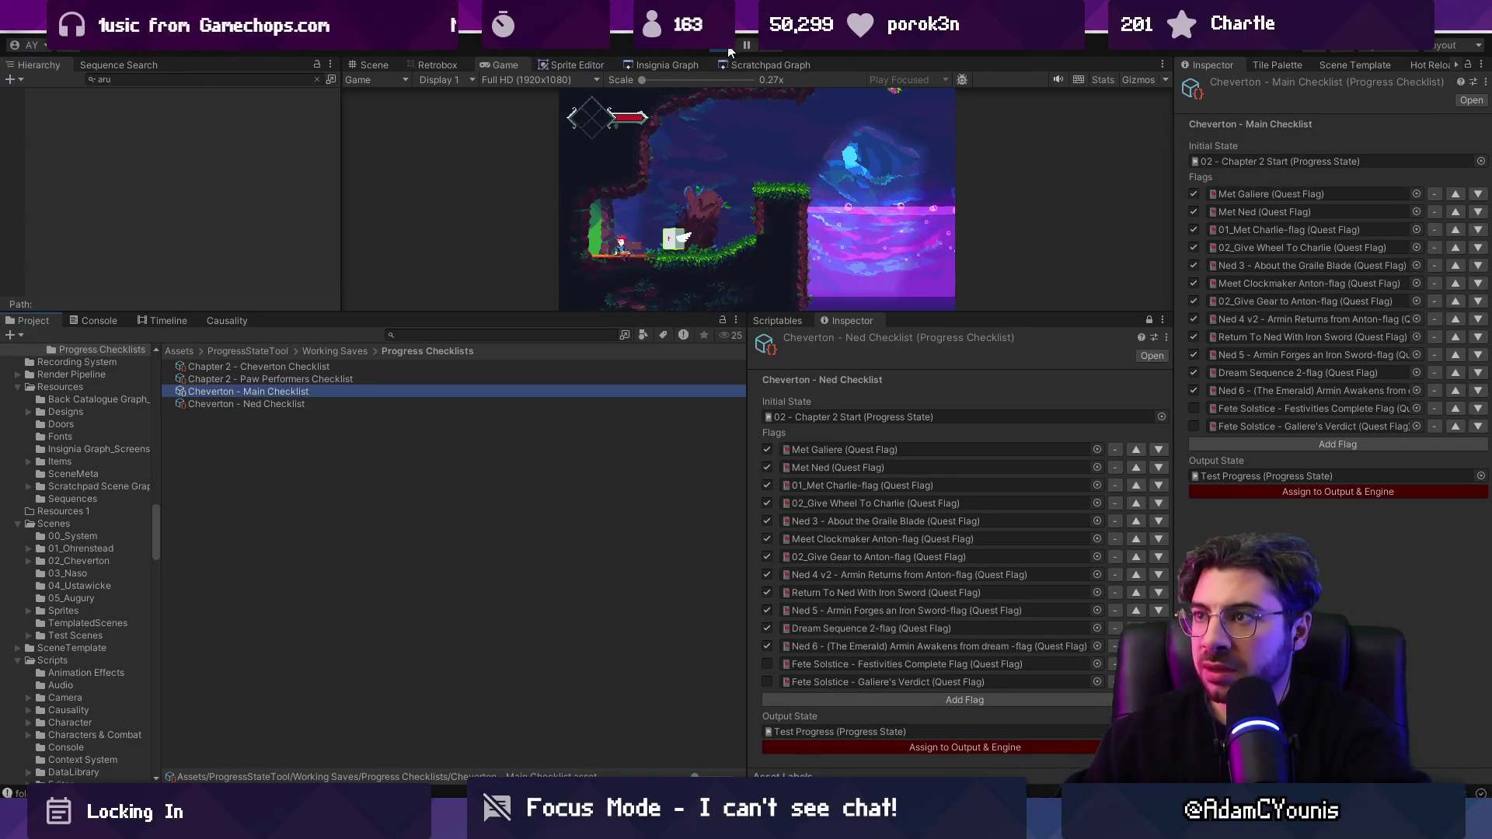
pyautogui.hotkey('ctrl', 'p')
pyautogui.click(287, 393)
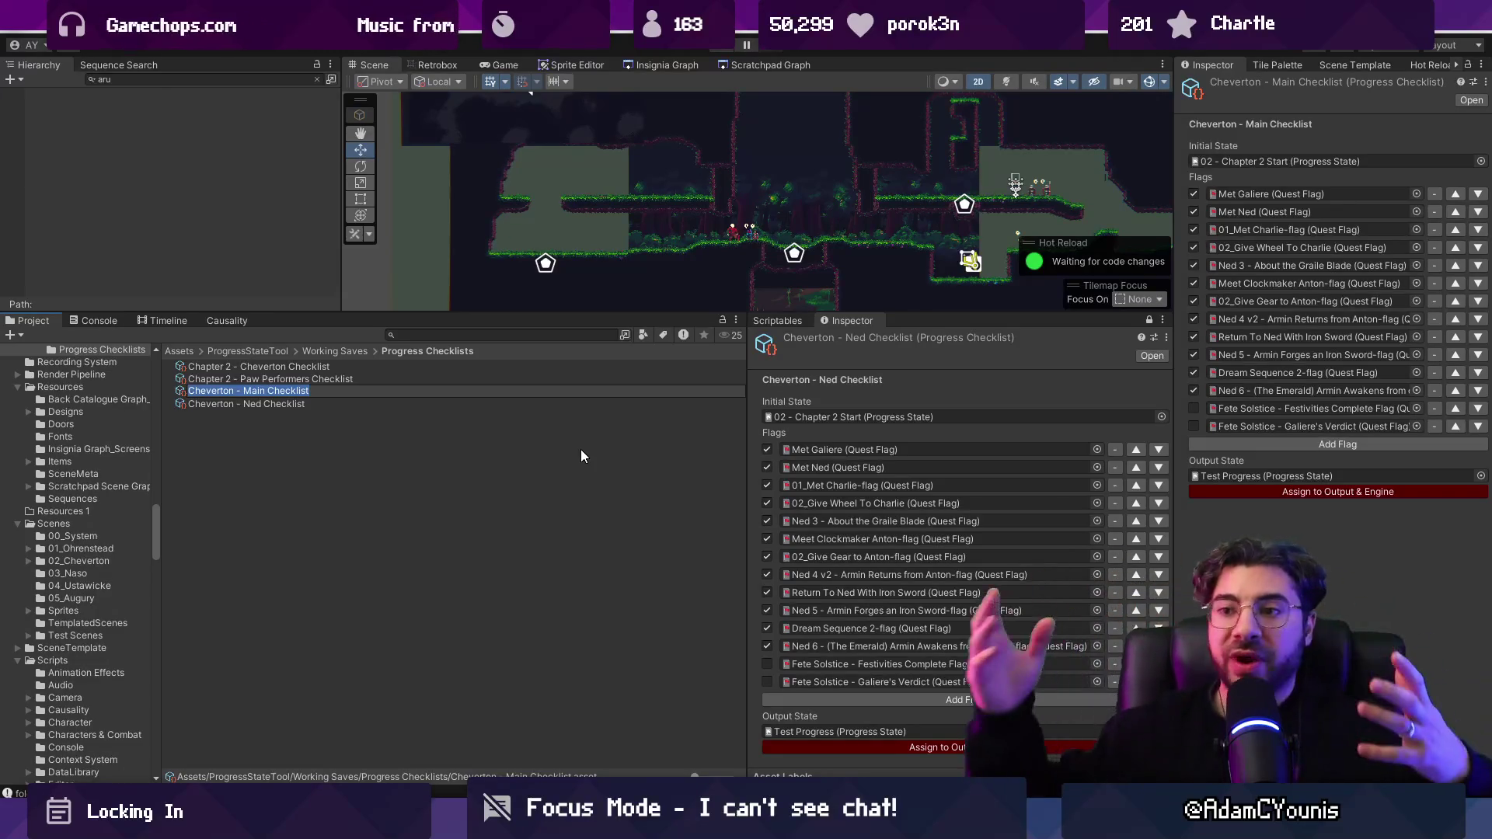
# Step: Unlock the Inspector and select the Cheverton - Main Checklist, widening the file list
pyautogui.press('Escape')
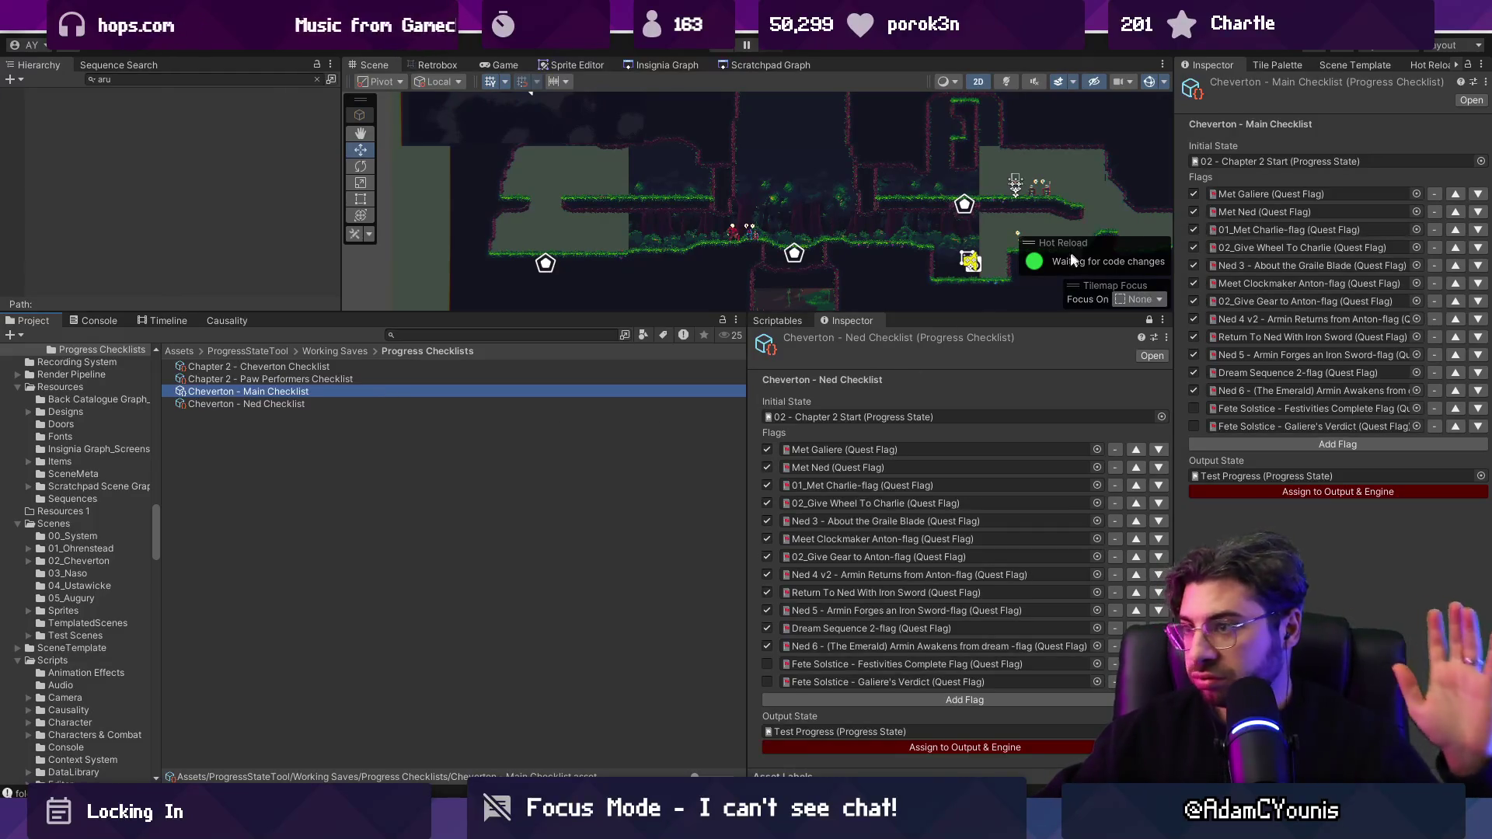
pyautogui.click(1149, 320)
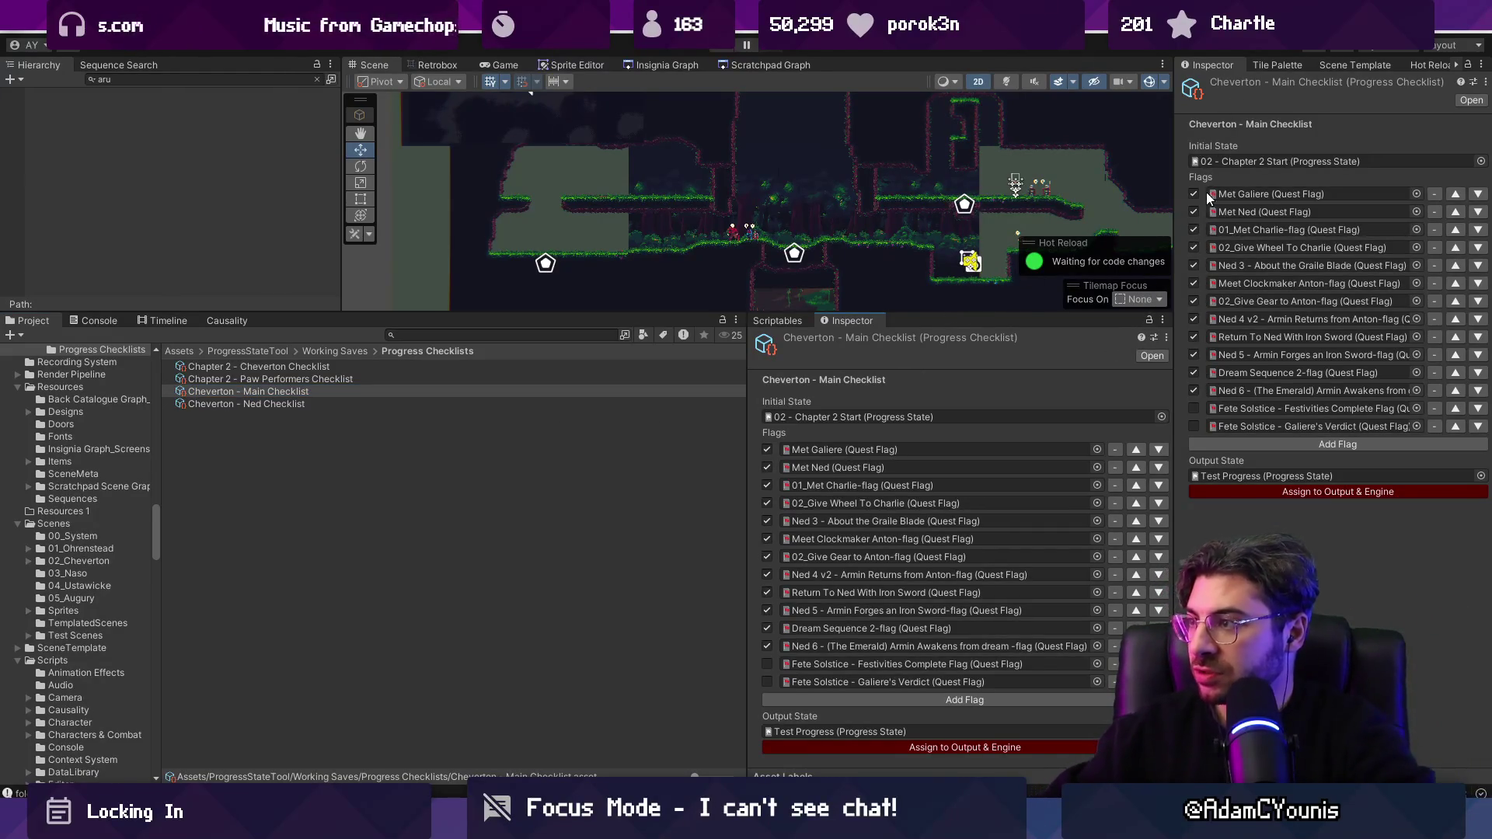
pyautogui.click(255, 402)
pyautogui.click(263, 393)
pyautogui.moveTo(744, 477); pyautogui.dragTo(793, 474)
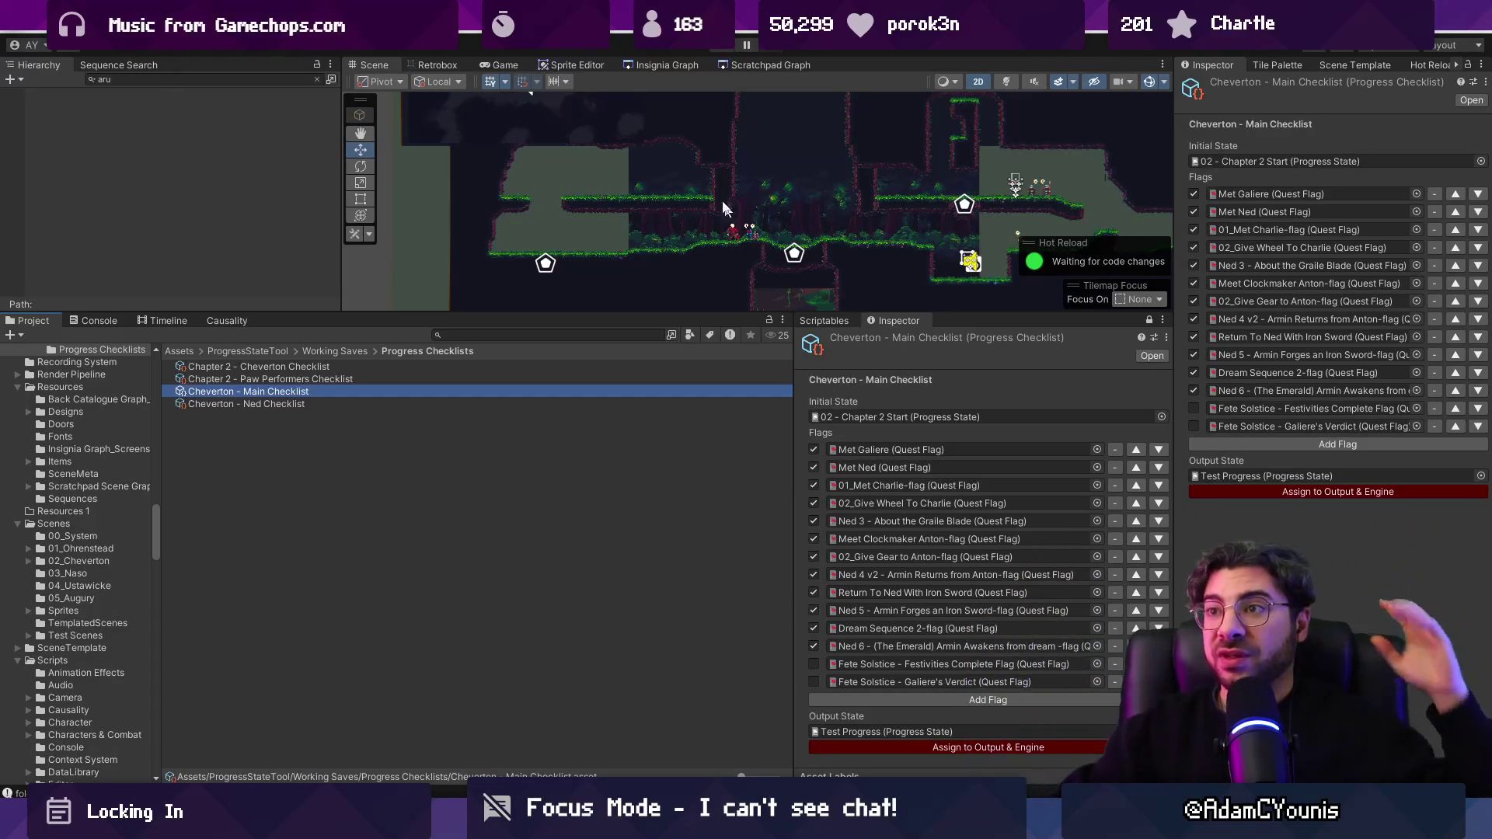
# Step: Open the Insignia scene graph in an enlarged view and pan to the nearby rooms
pyautogui.click(647, 66)
pyautogui.moveTo(610, 313); pyautogui.dragTo(610, 558)
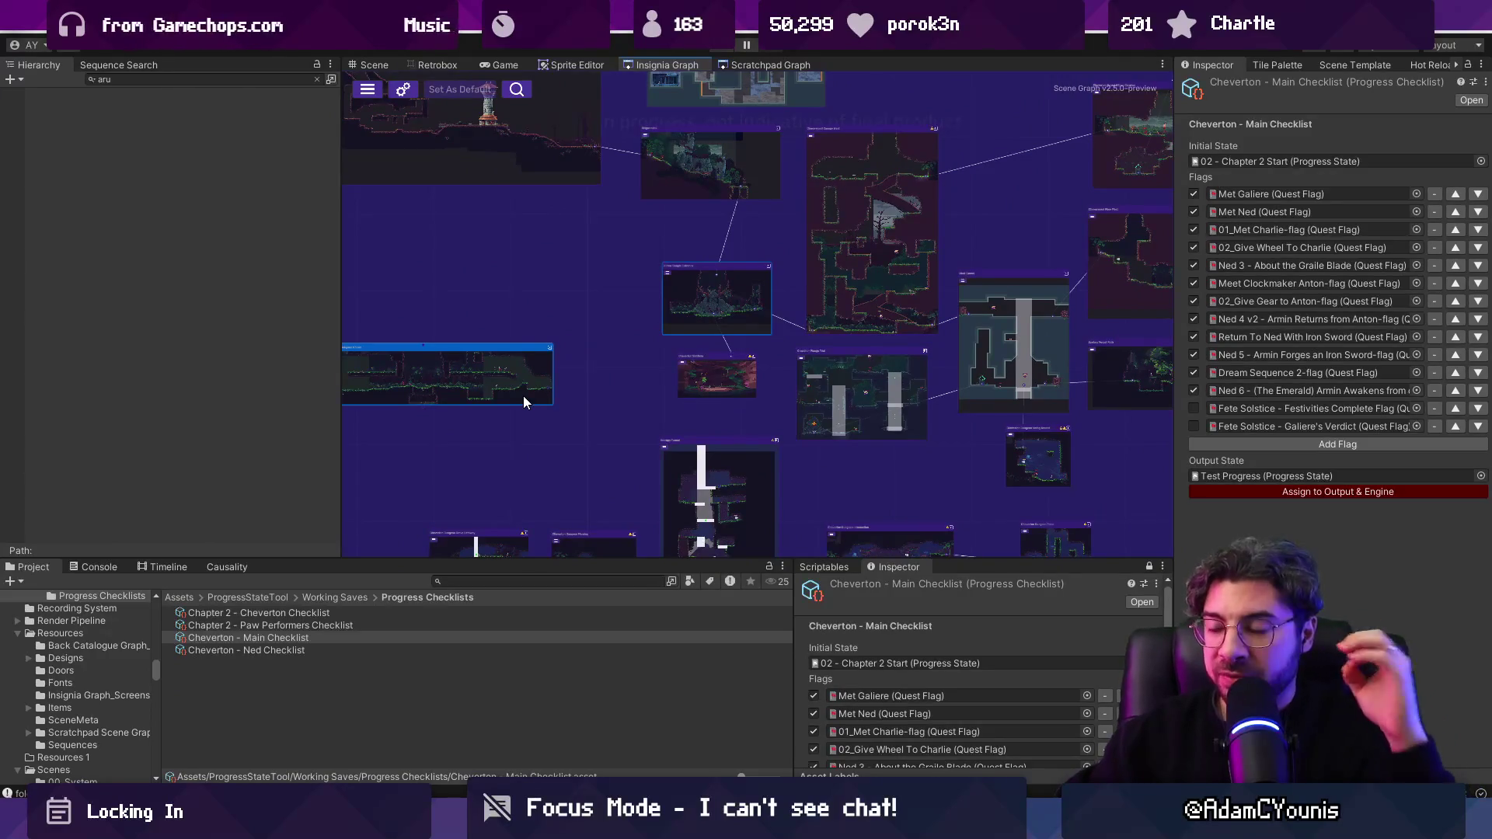
pyautogui.scroll(-5, 523, 395)
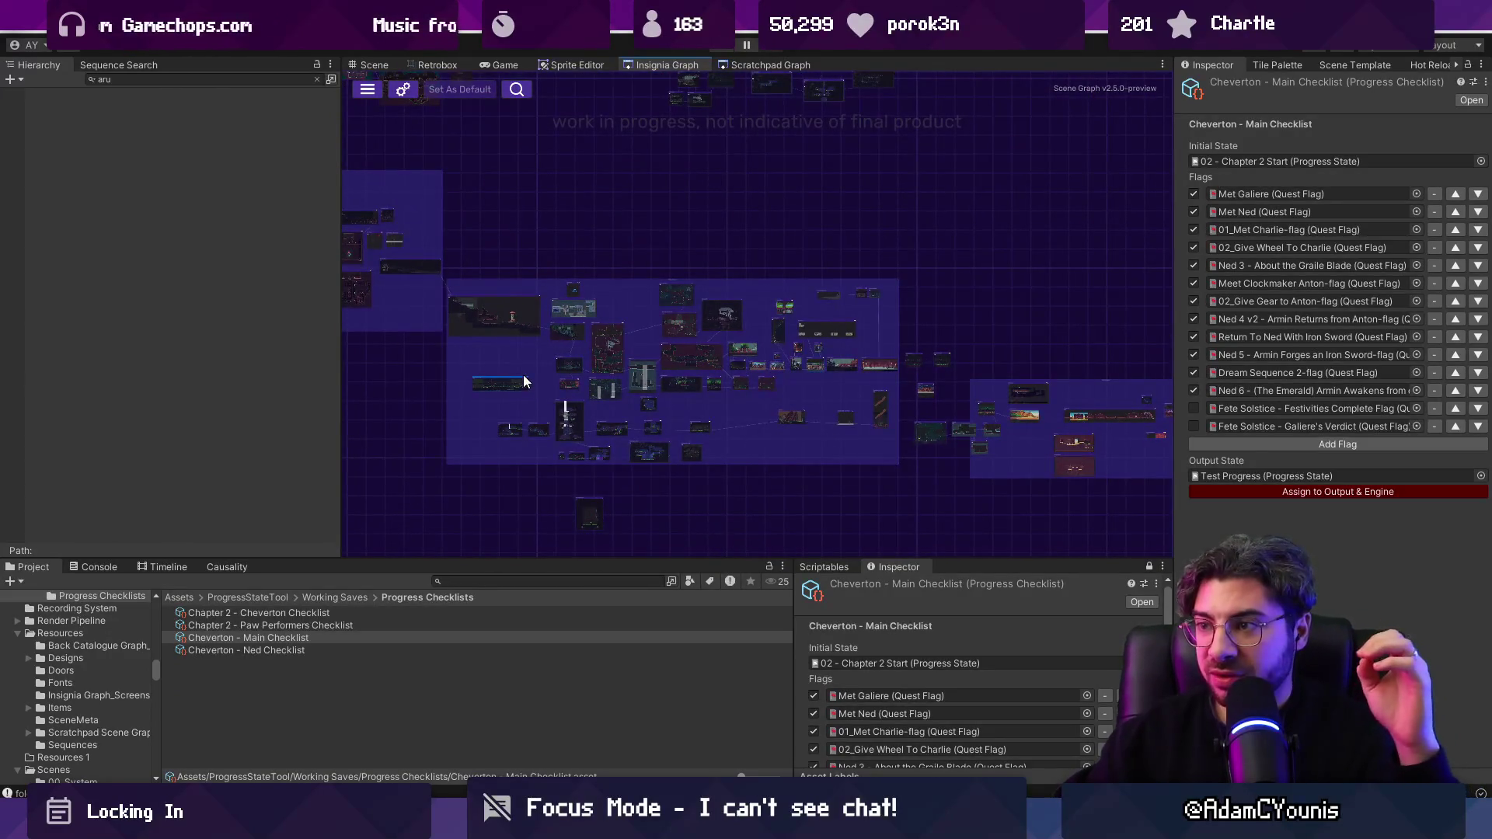
pyautogui.scroll(4, 626, 389)
pyautogui.moveTo(805, 422); pyautogui.dragTo(780, 415)
pyautogui.scroll(-3, 777, 418)
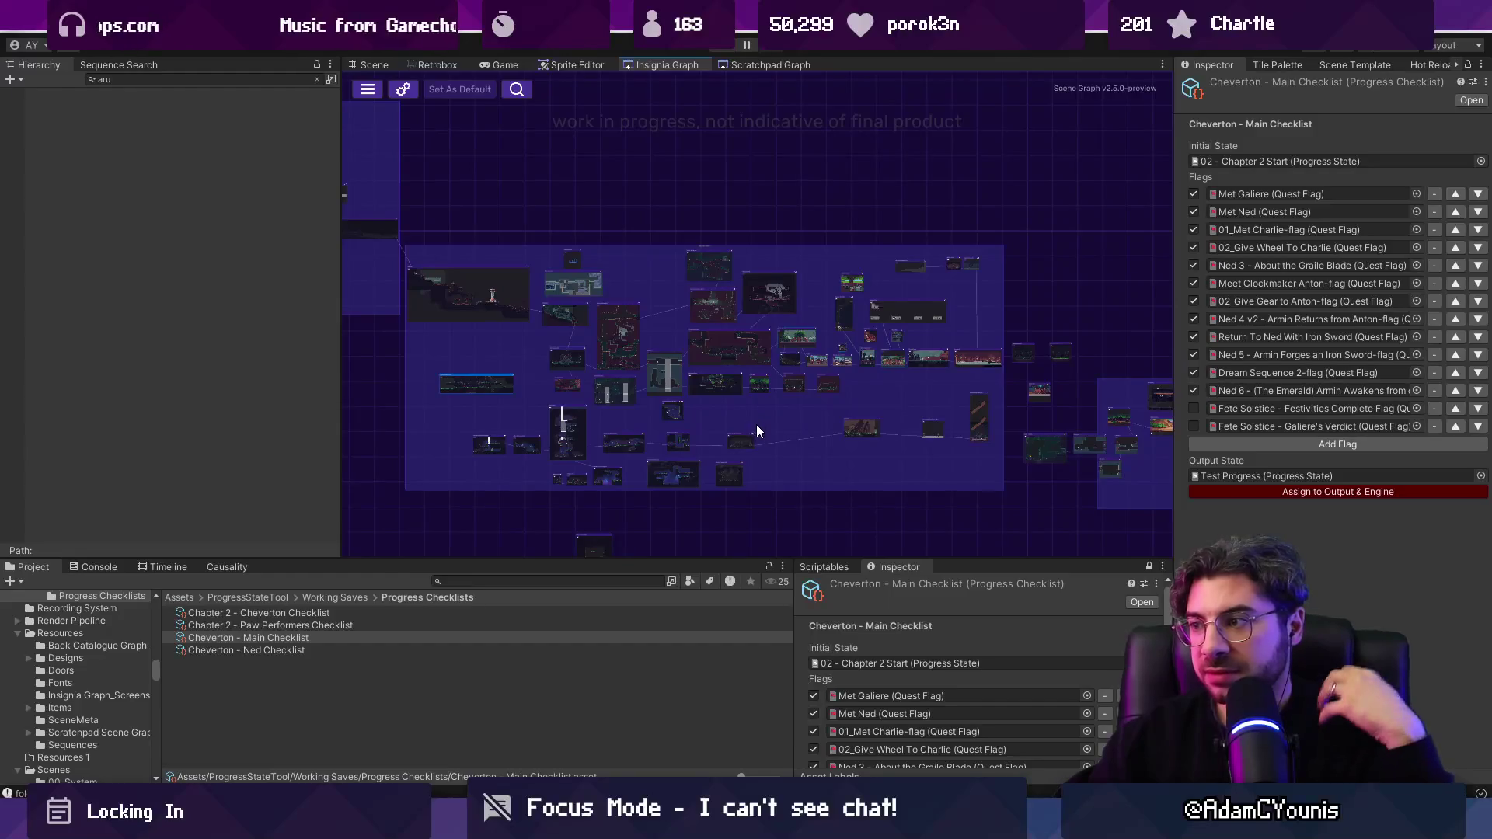
pyautogui.scroll(3, 731, 400)
# Step: Shift a room node slightly left in the Insignia Graph and save the scene graph
pyautogui.moveTo(720, 376); pyautogui.dragTo(687, 370)
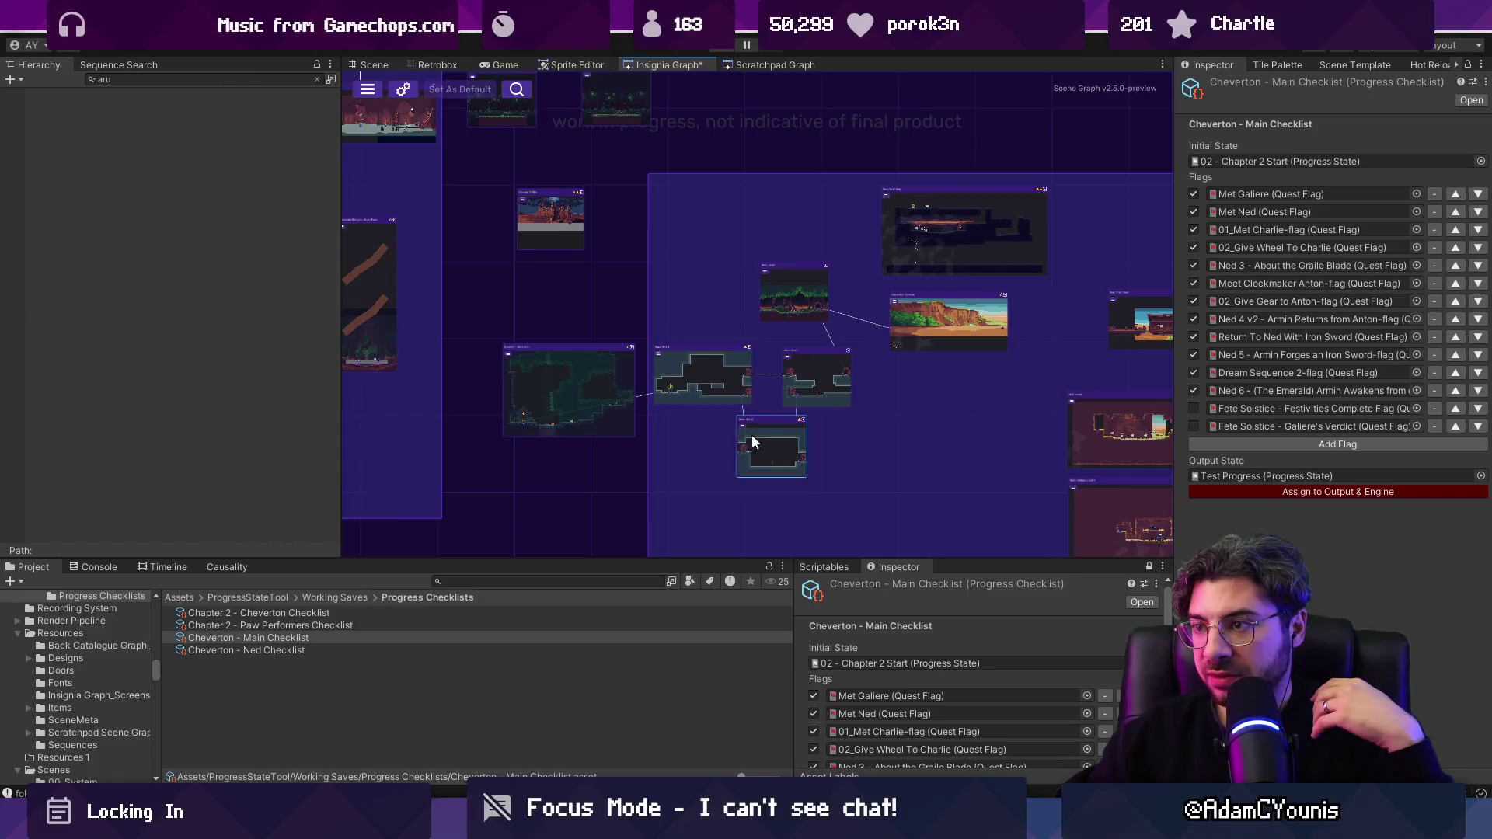
pyautogui.moveTo(595, 389)
pyautogui.mouseDown()
pyautogui.moveTo(674, 404)
pyautogui.moveTo(589, 391)
pyautogui.mouseUp()
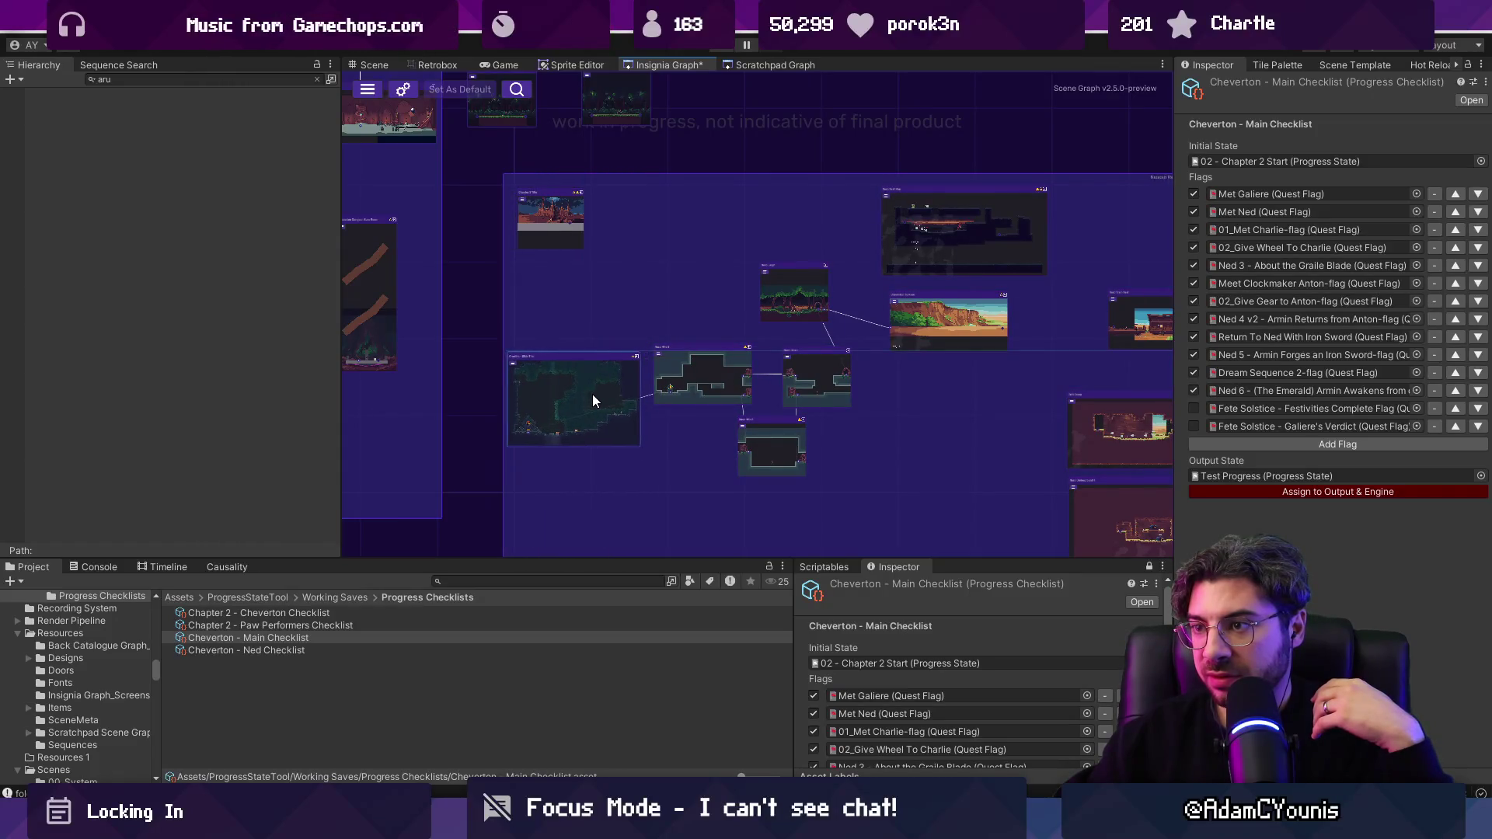
pyautogui.scroll(-3, 670, 389)
pyautogui.scroll(5, 497, 386)
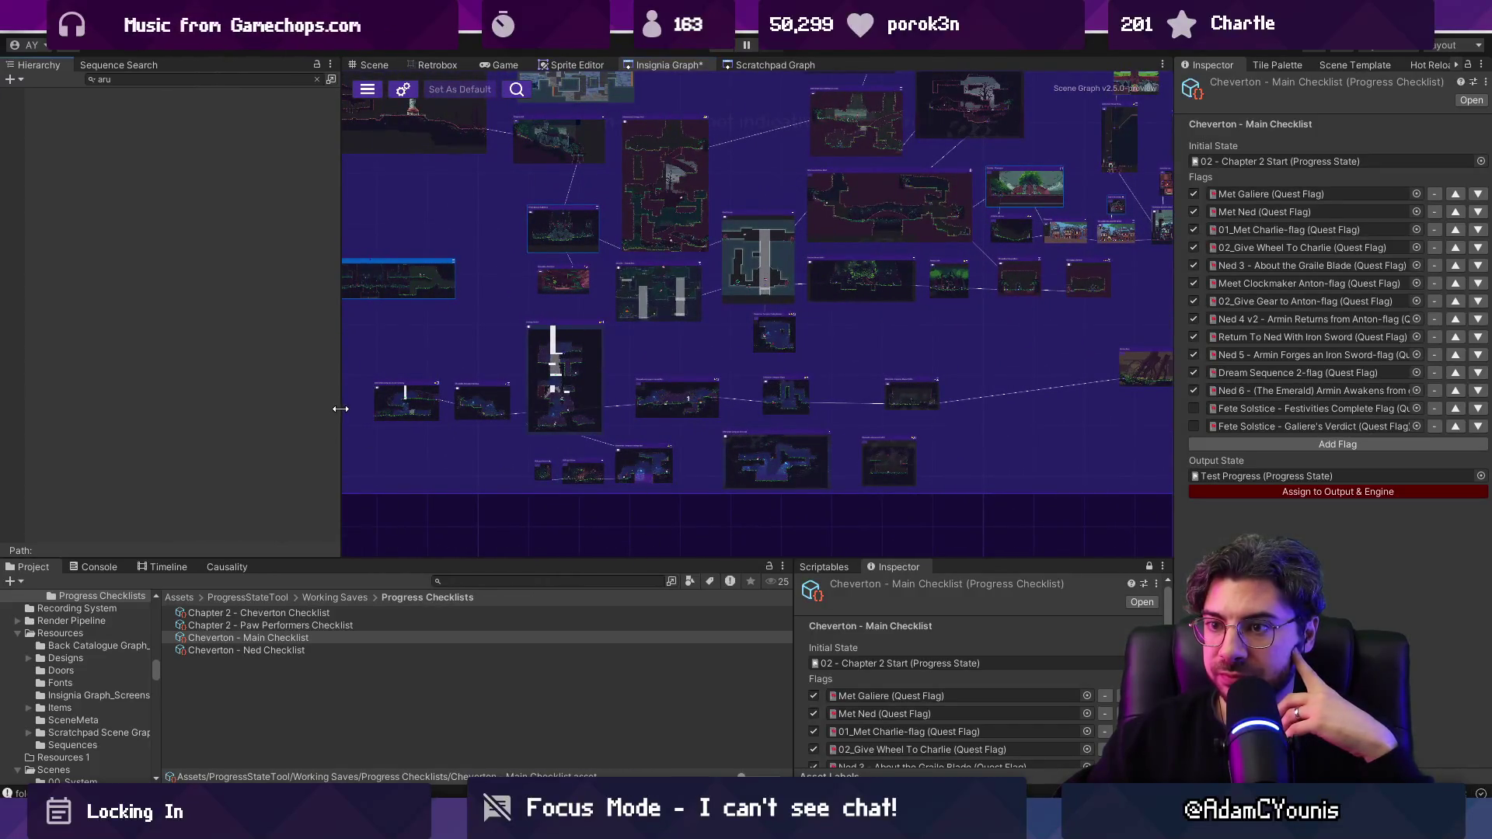
pyautogui.moveTo(340, 409); pyautogui.dragTo(255, 397)
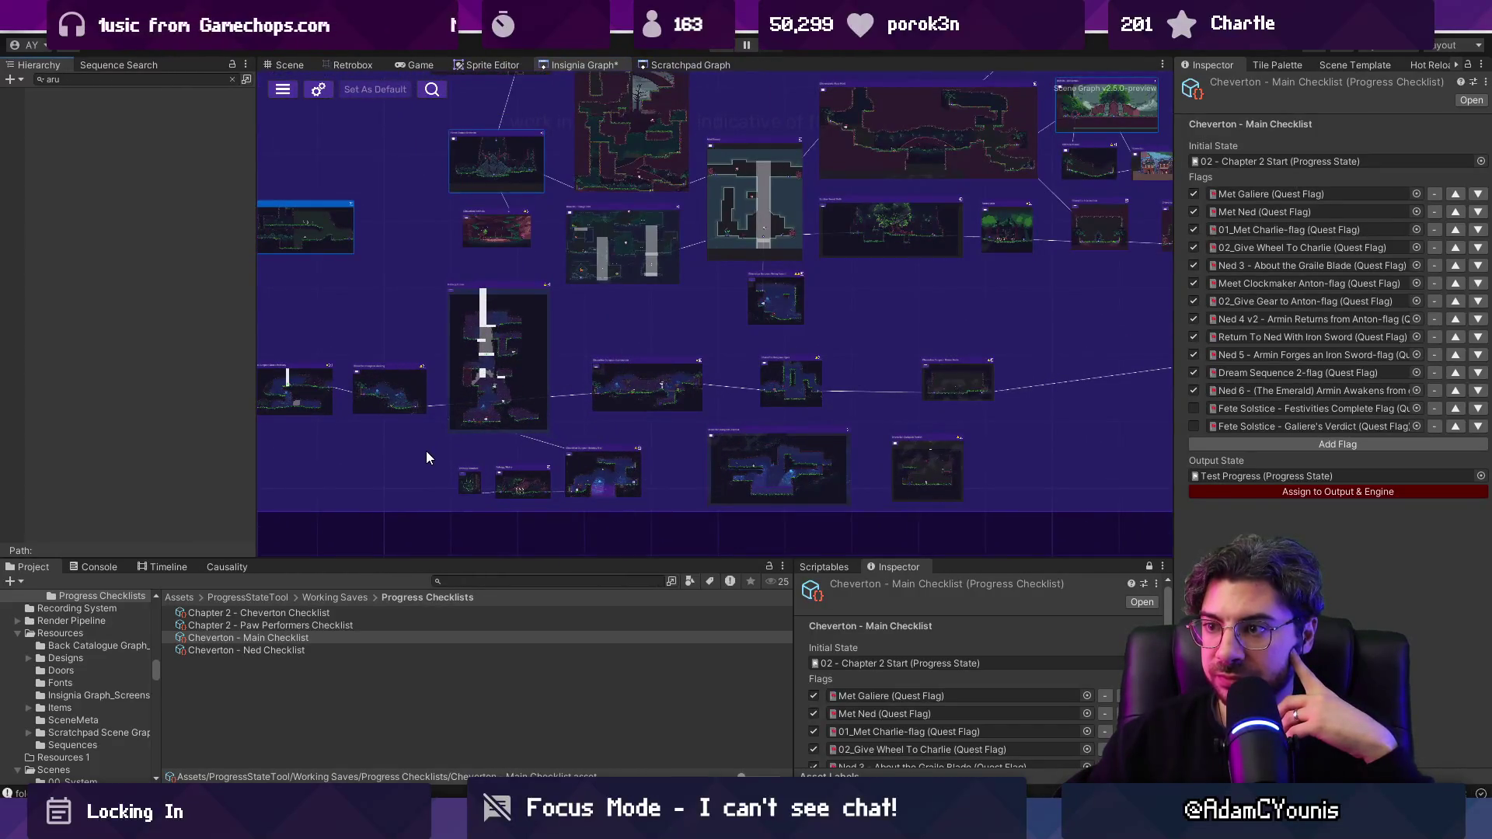
pyautogui.scroll(-3, 462, 439)
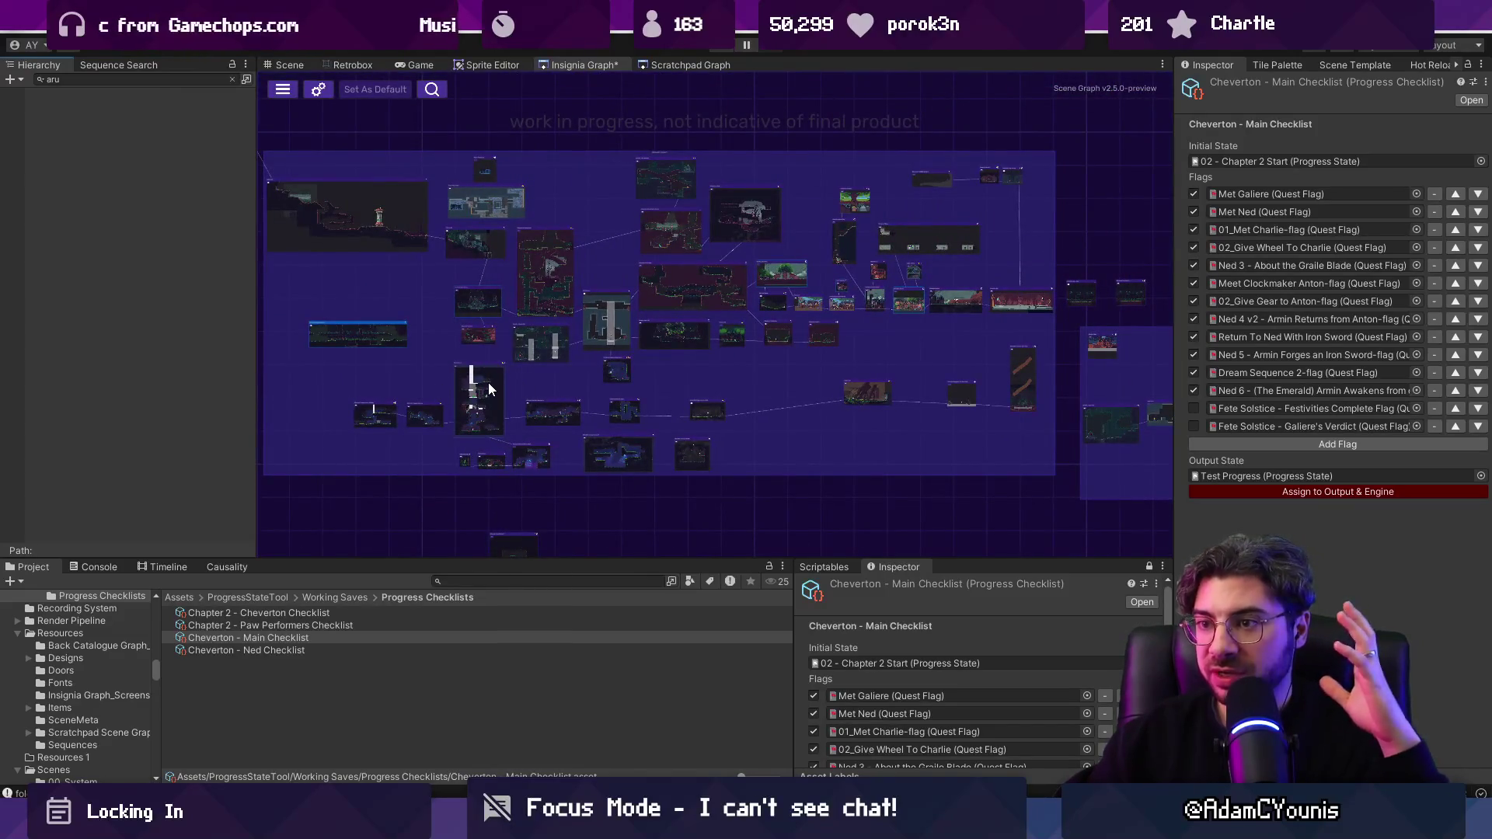
pyautogui.scroll(5, 547, 460)
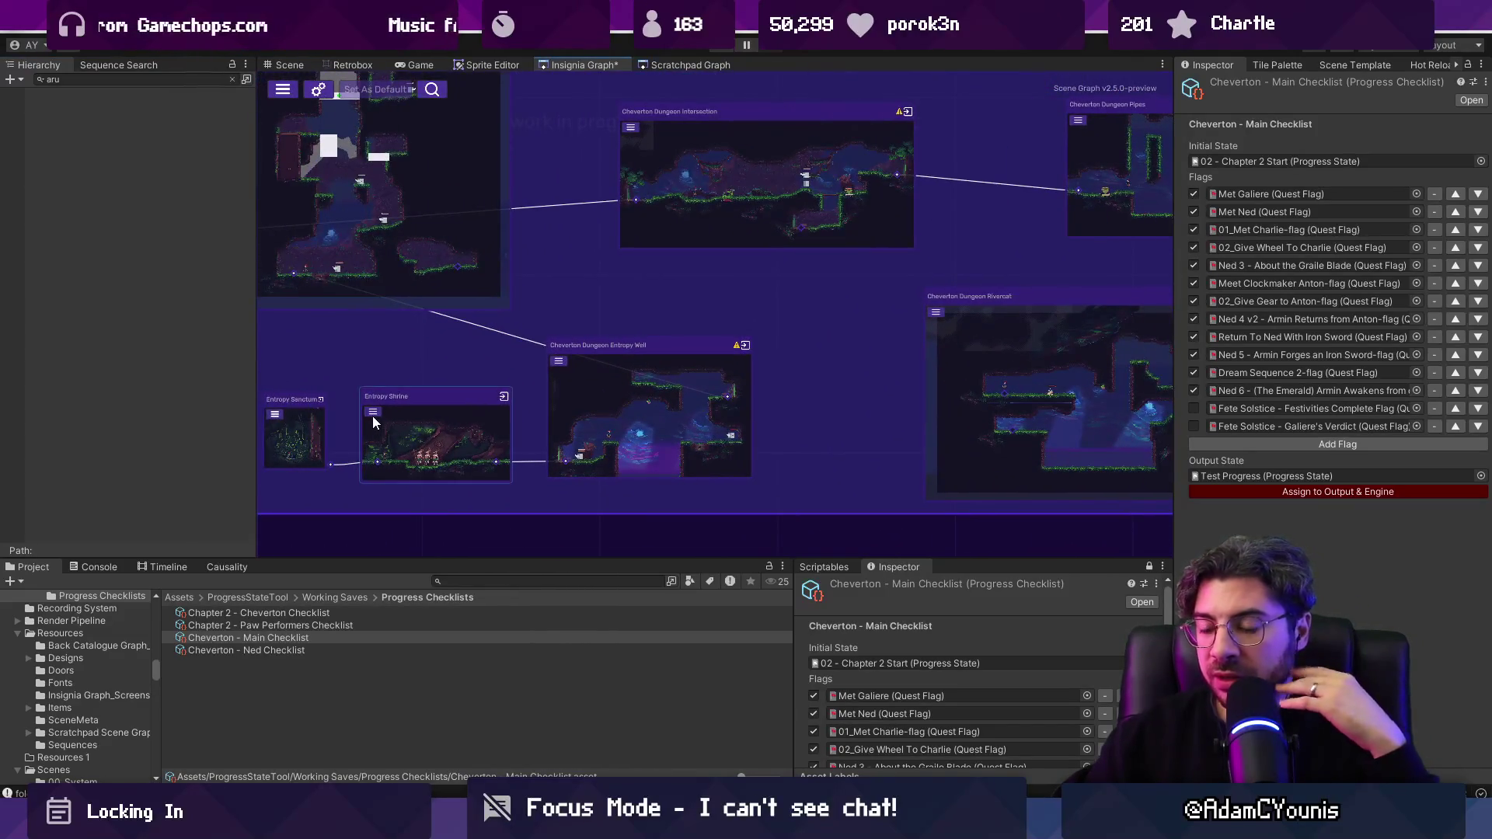
pyautogui.hotkey('ctrl', 's')
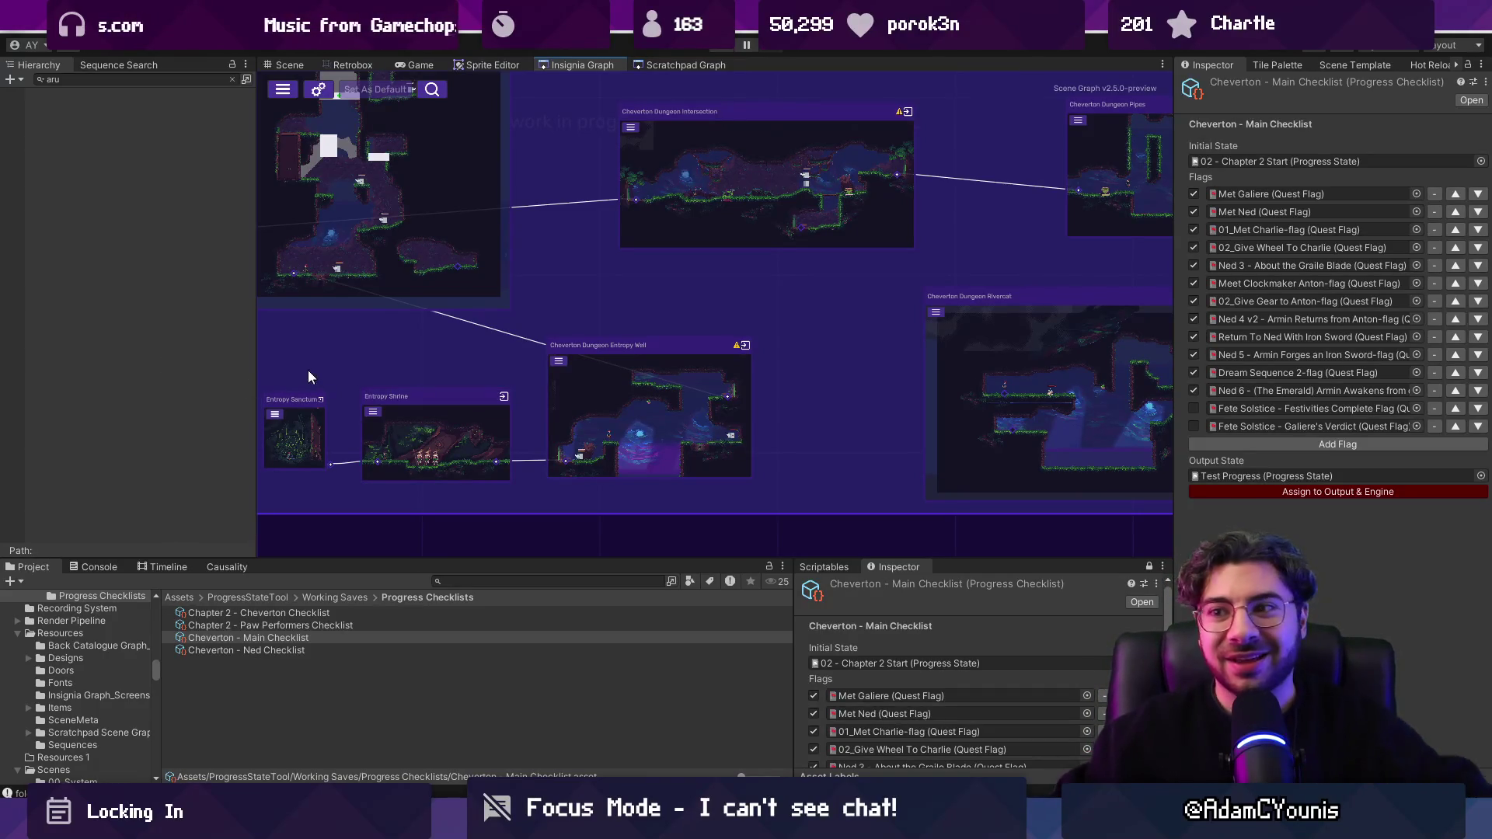
# Step: Zoom and scroll the Insignia Graph onto the Entropy Shrine room
pyautogui.scroll(-4, 544, 379)
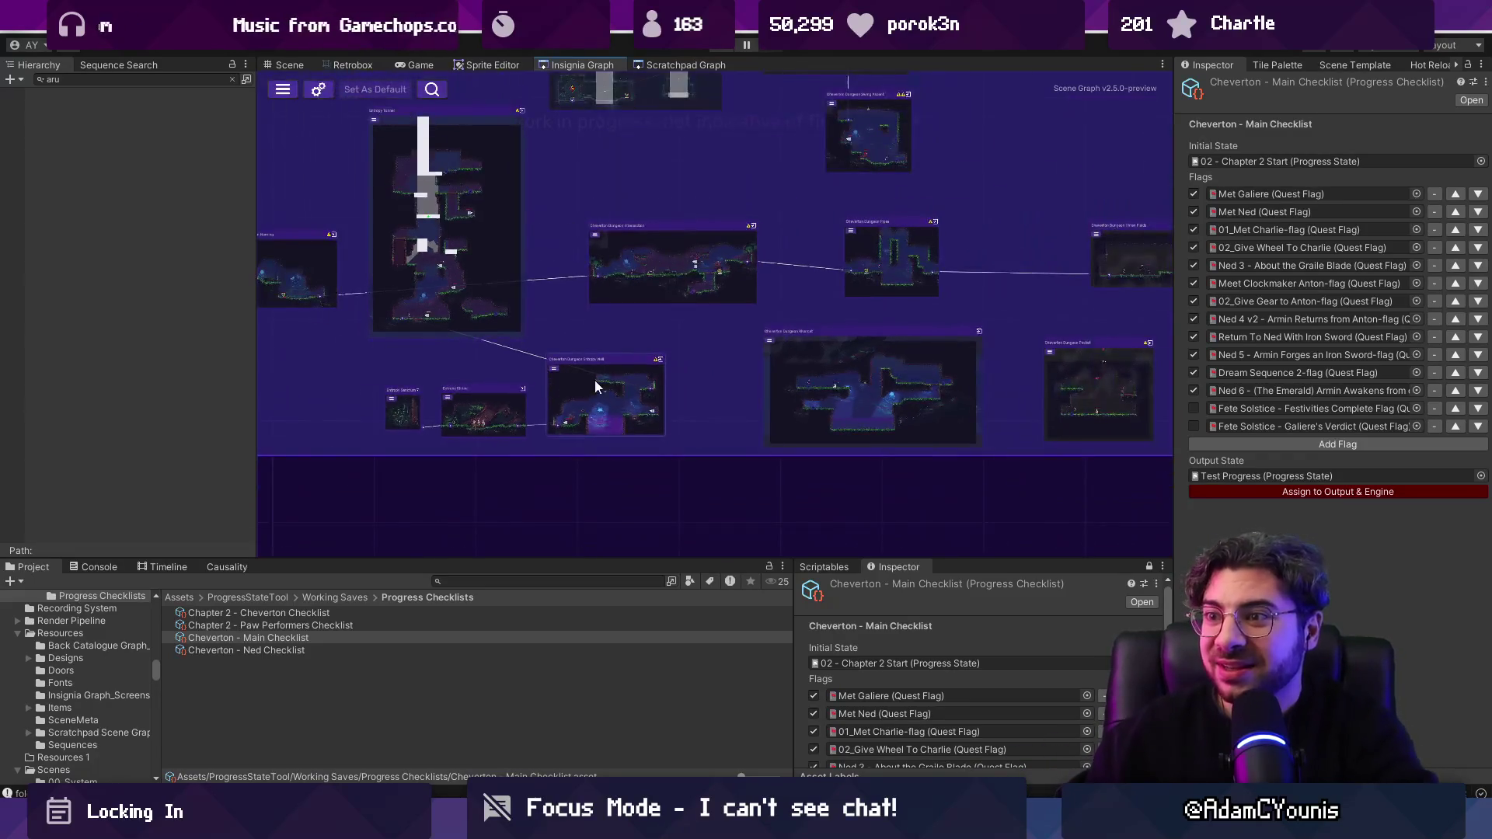
pyautogui.hscroll(-3, 563, 436)
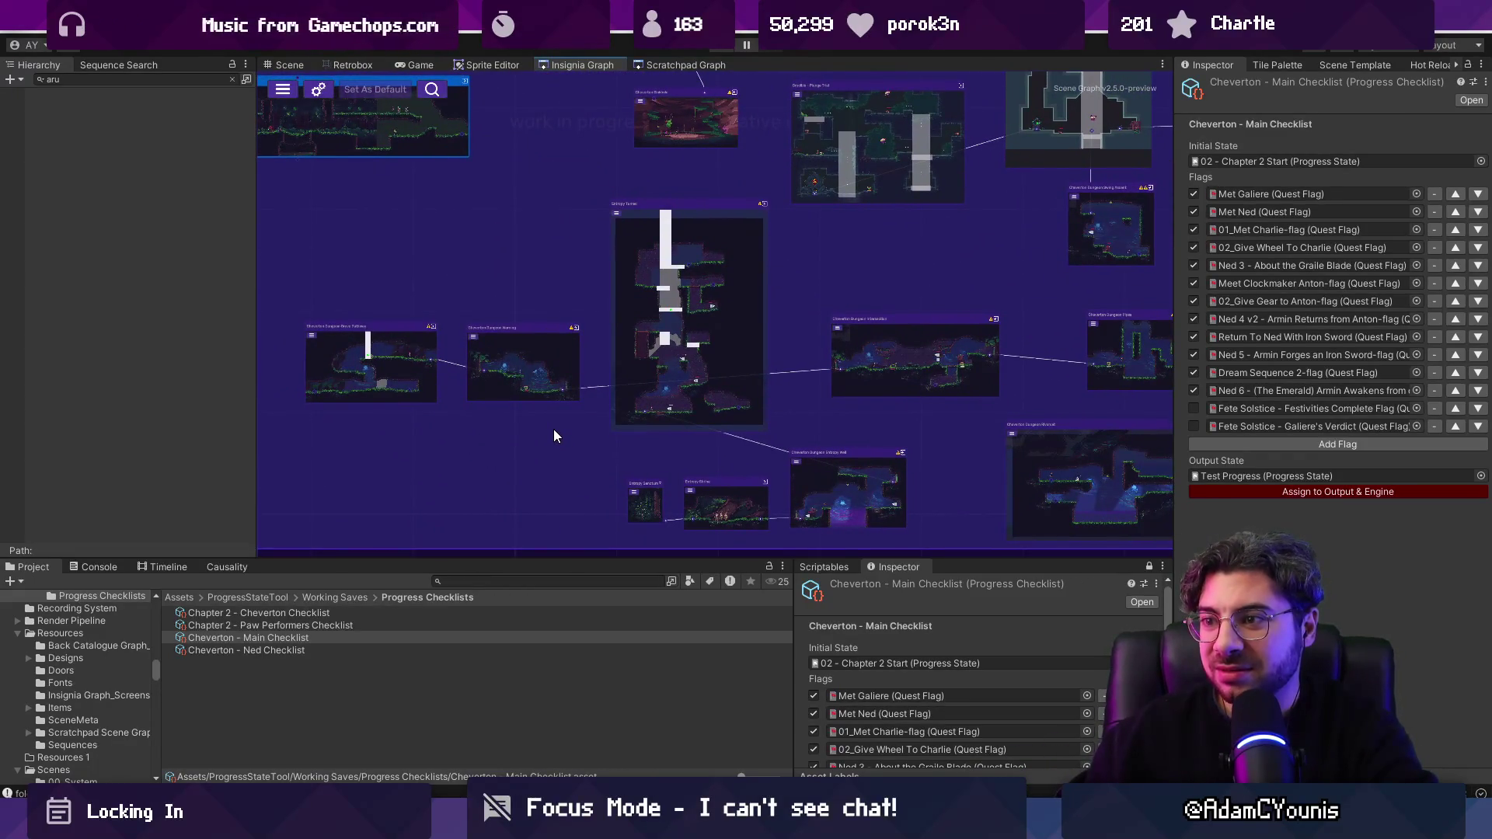
pyautogui.scroll(-4, 553, 429)
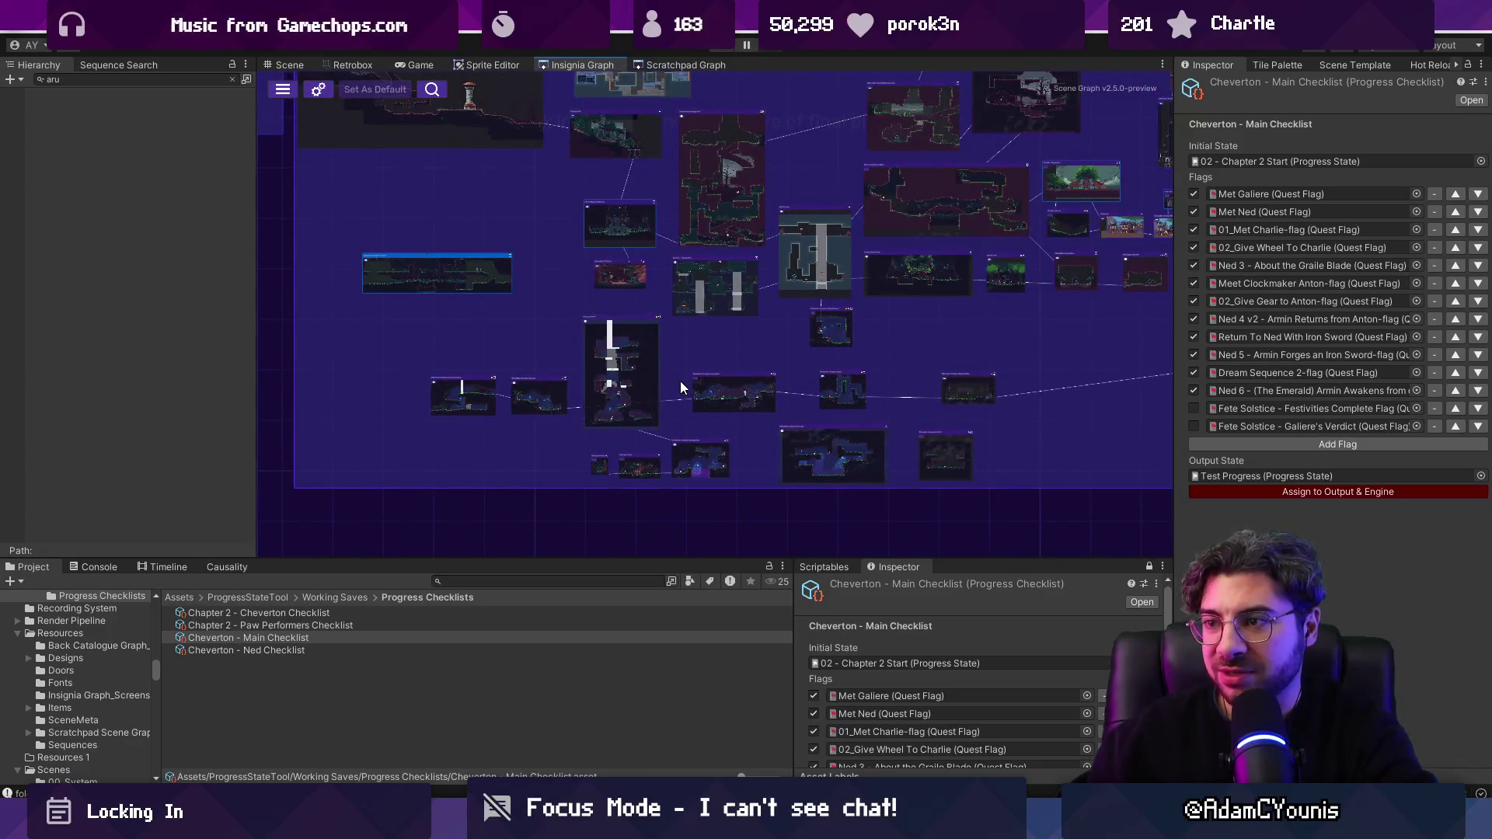
pyautogui.scroll(3, 681, 378)
pyautogui.scroll(4, 682, 376)
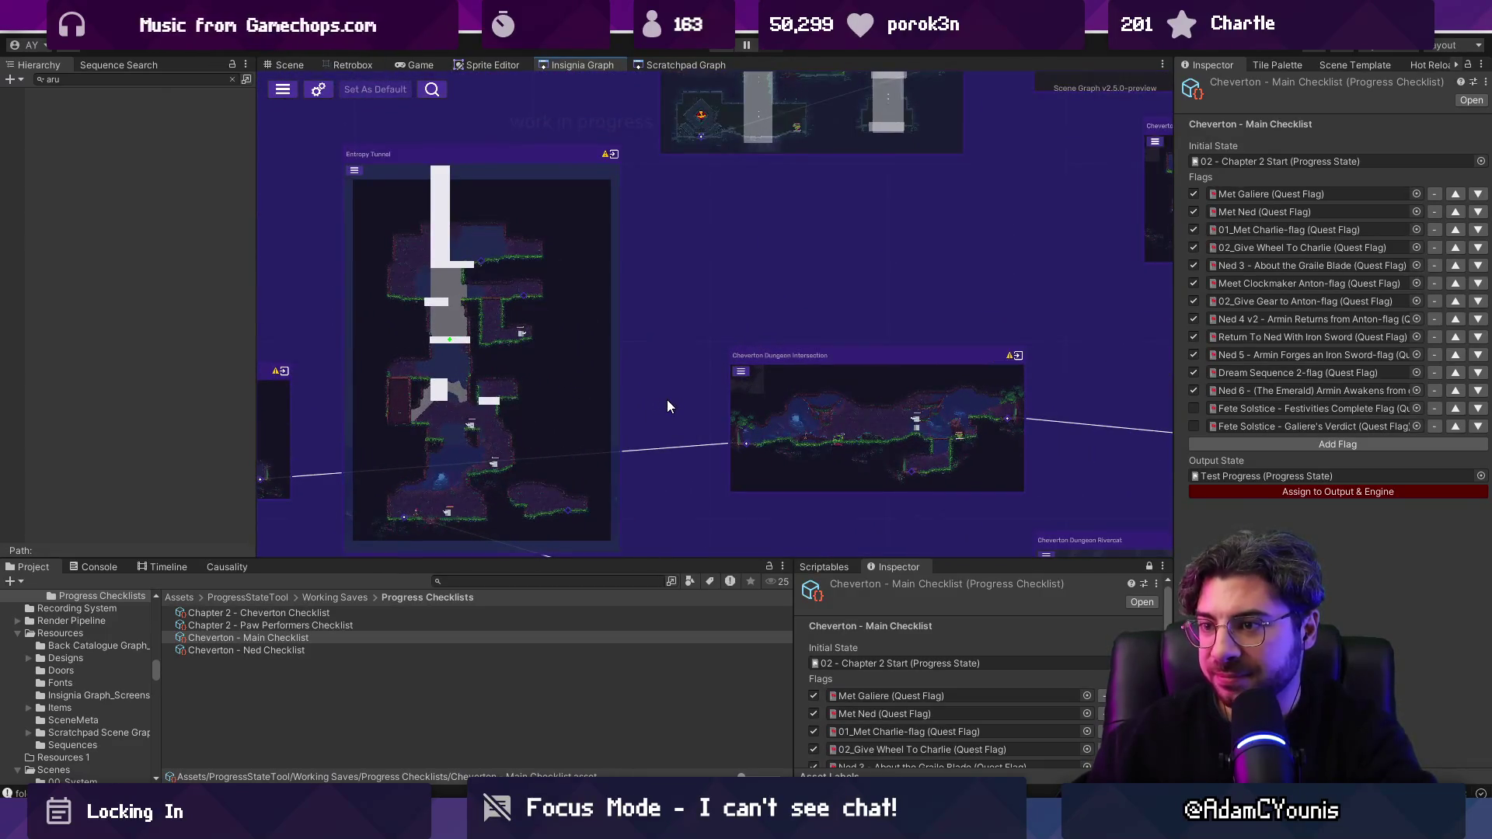
pyautogui.scroll(-3, 667, 400)
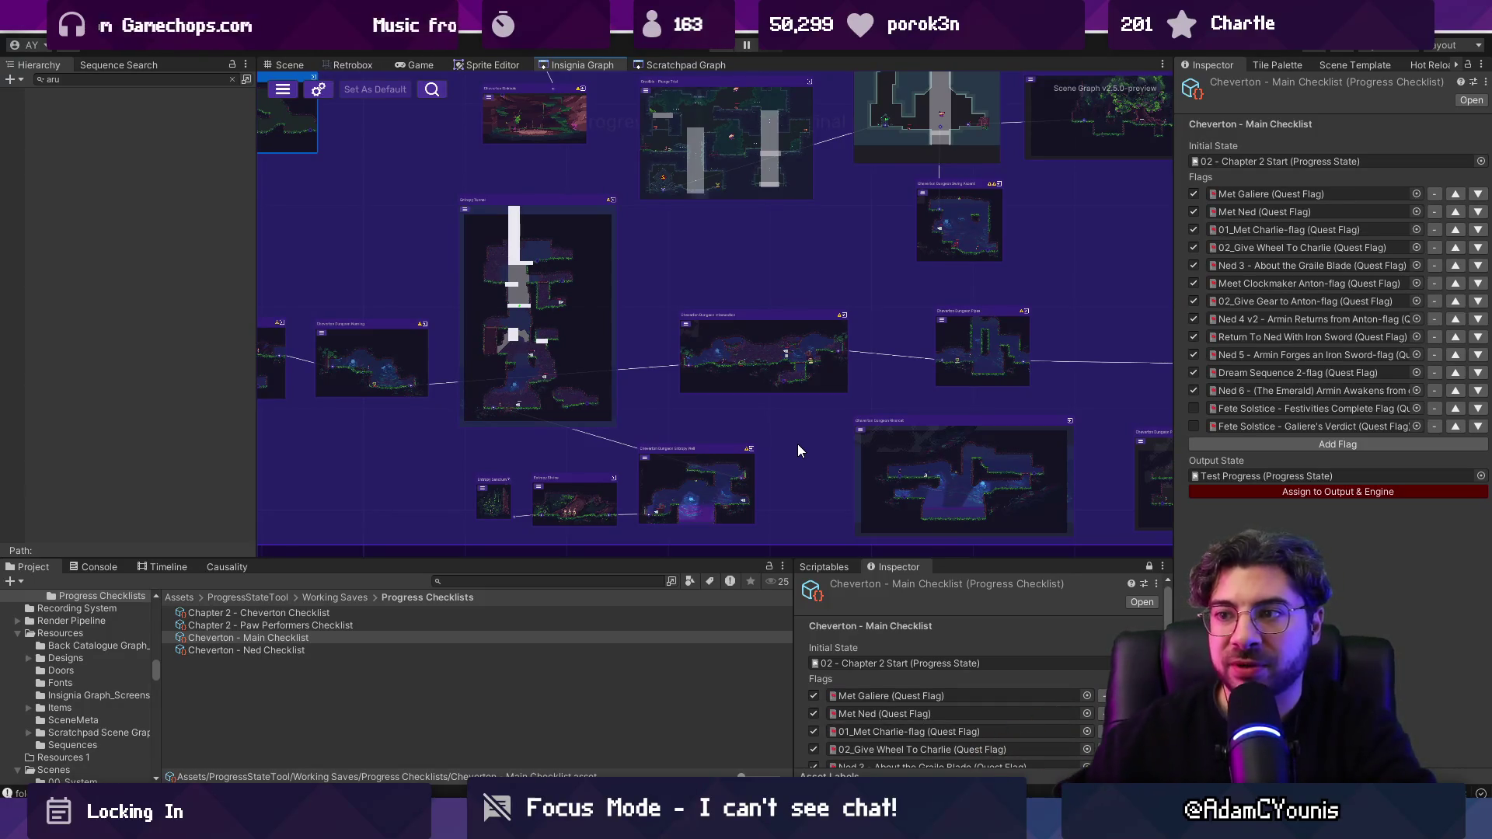
# Step: Clear the Hierarchy filter and drag the splitter up to enlarge the checklist panels
pyautogui.click(232, 79)
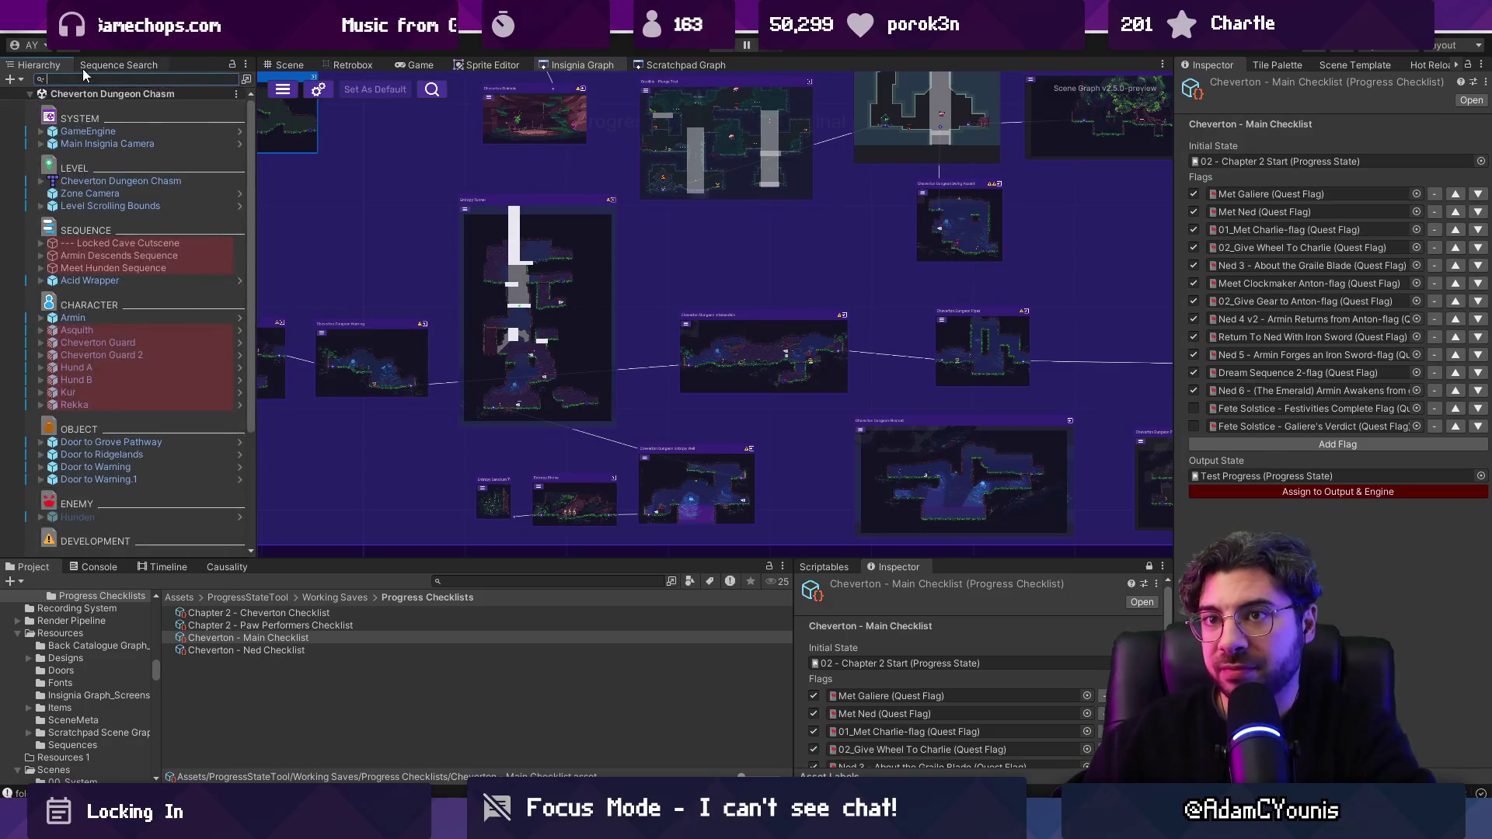
pyautogui.scroll(-3, 429, 344)
pyautogui.scroll(3, 371, 325)
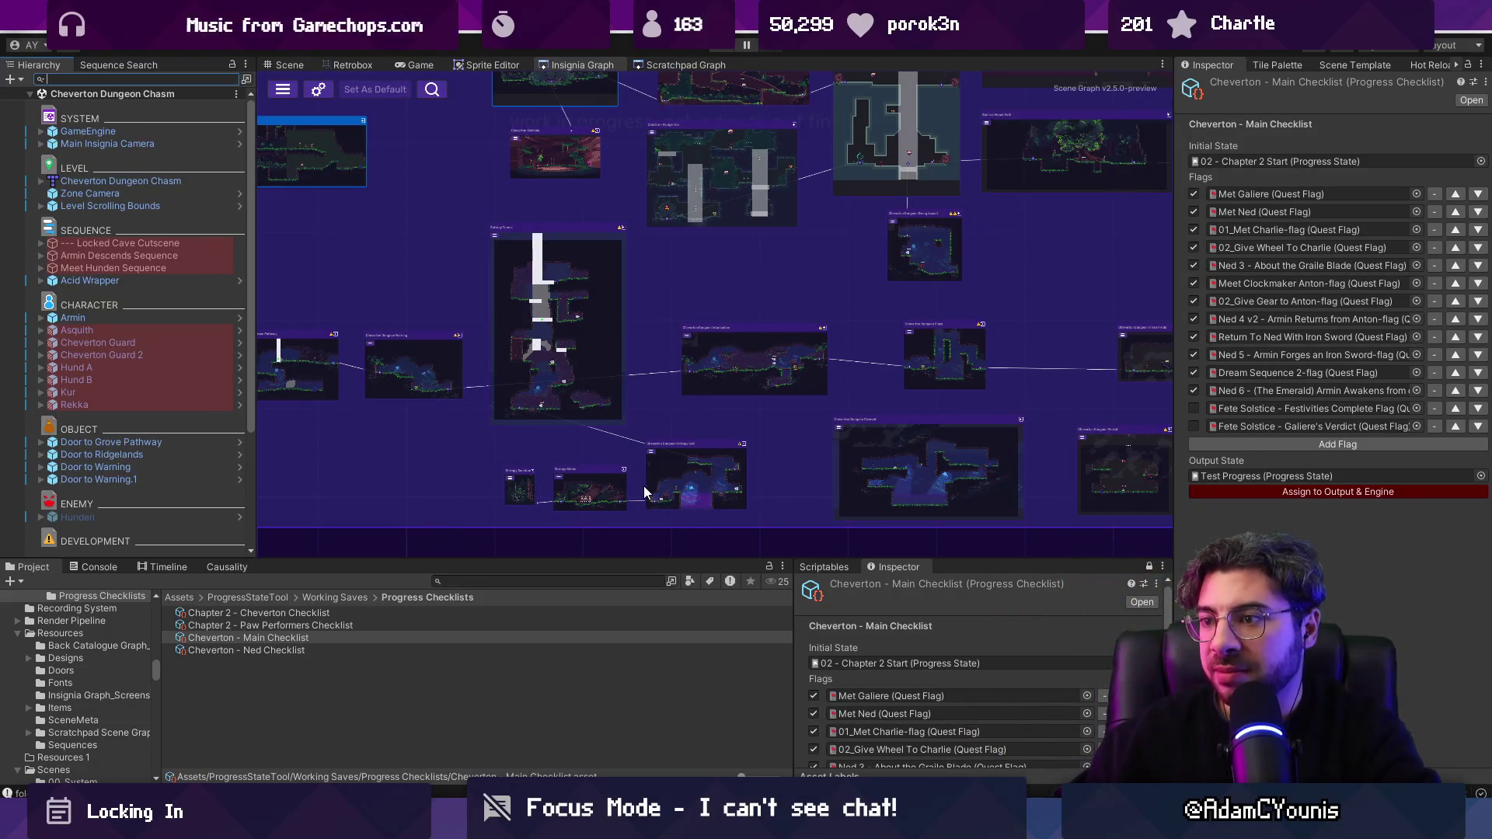
pyautogui.scroll(5, 554, 490)
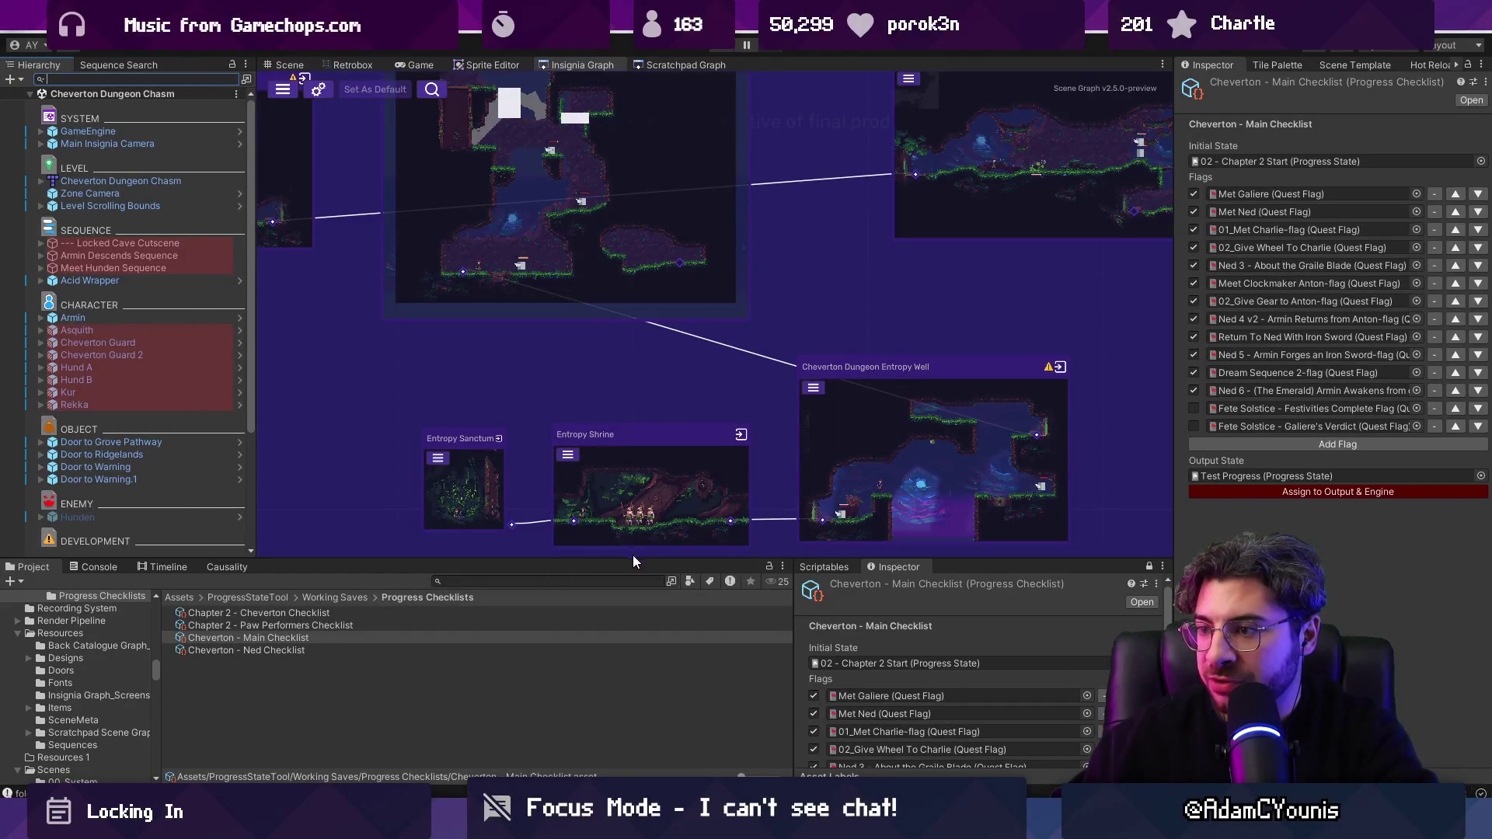
pyautogui.moveTo(632, 556); pyautogui.dragTo(668, 273)
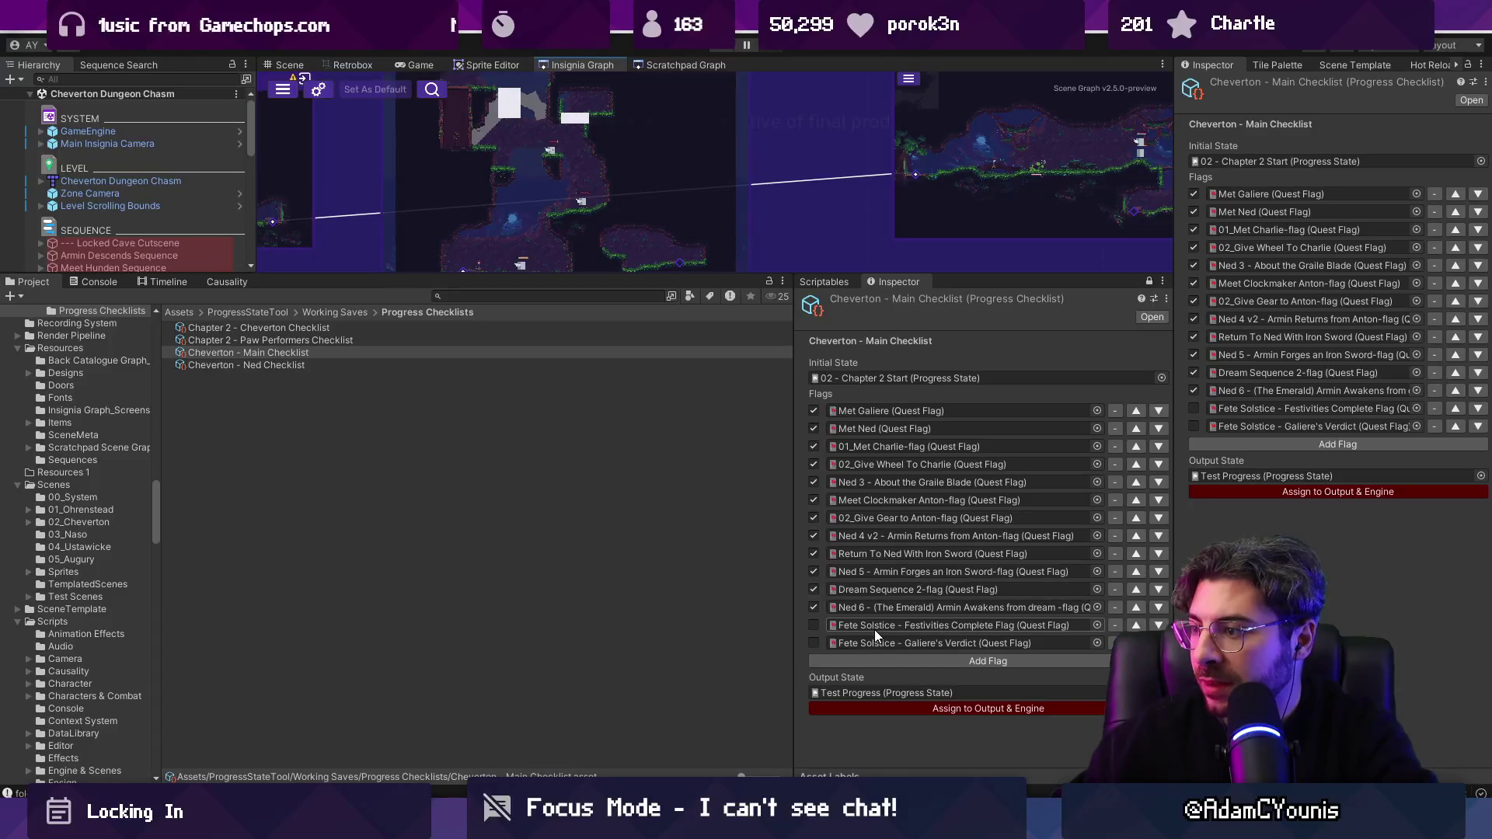
# Step: Add an empty flag slot to the checklist, closing its quest flag picker after searching 'aru'
pyautogui.click(967, 661)
pyautogui.click(1095, 660)
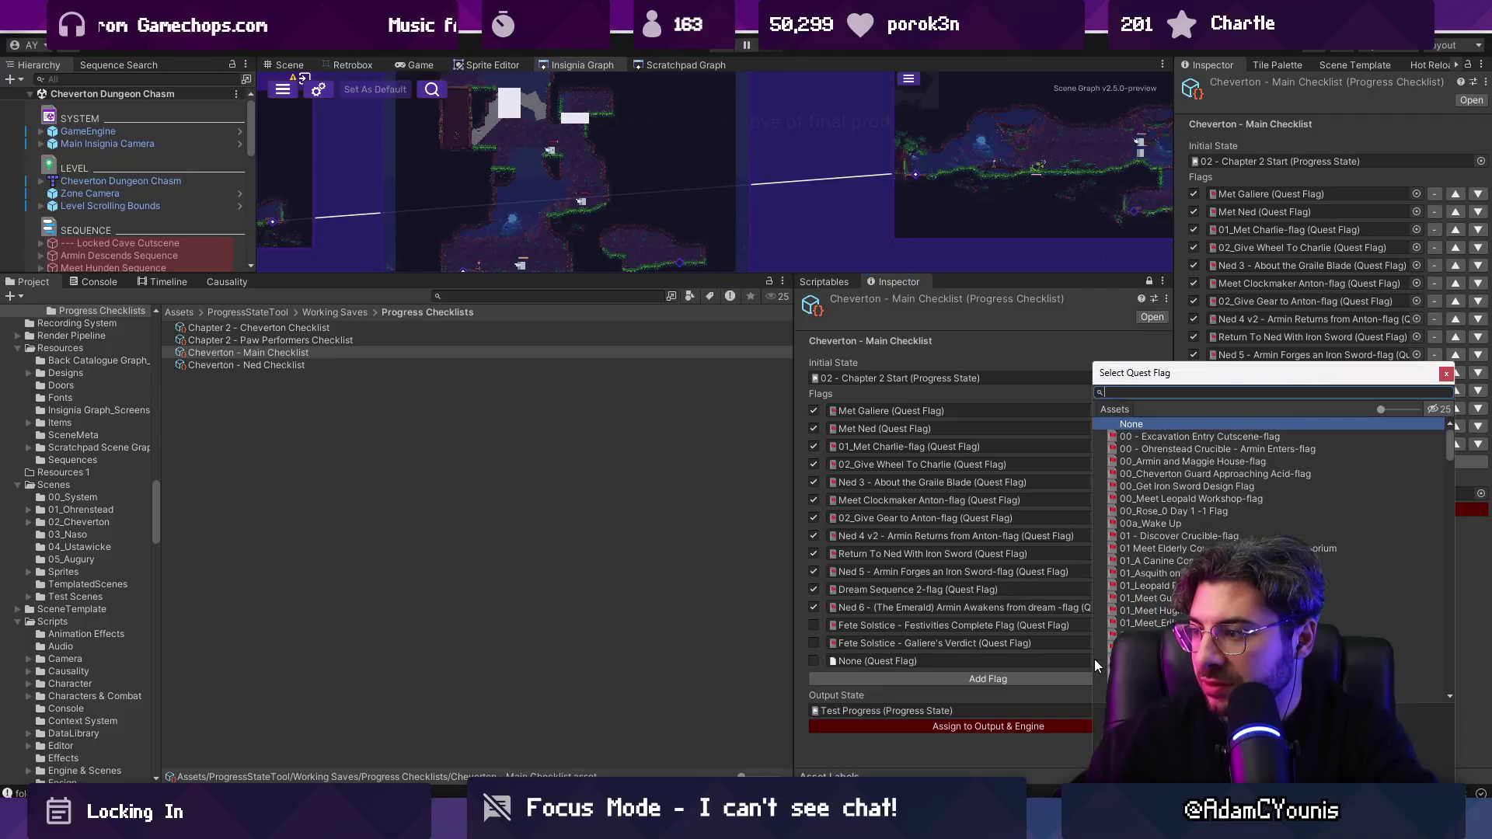
pyautogui.write('aru')
pyautogui.hotkey('ctrl', 'a')
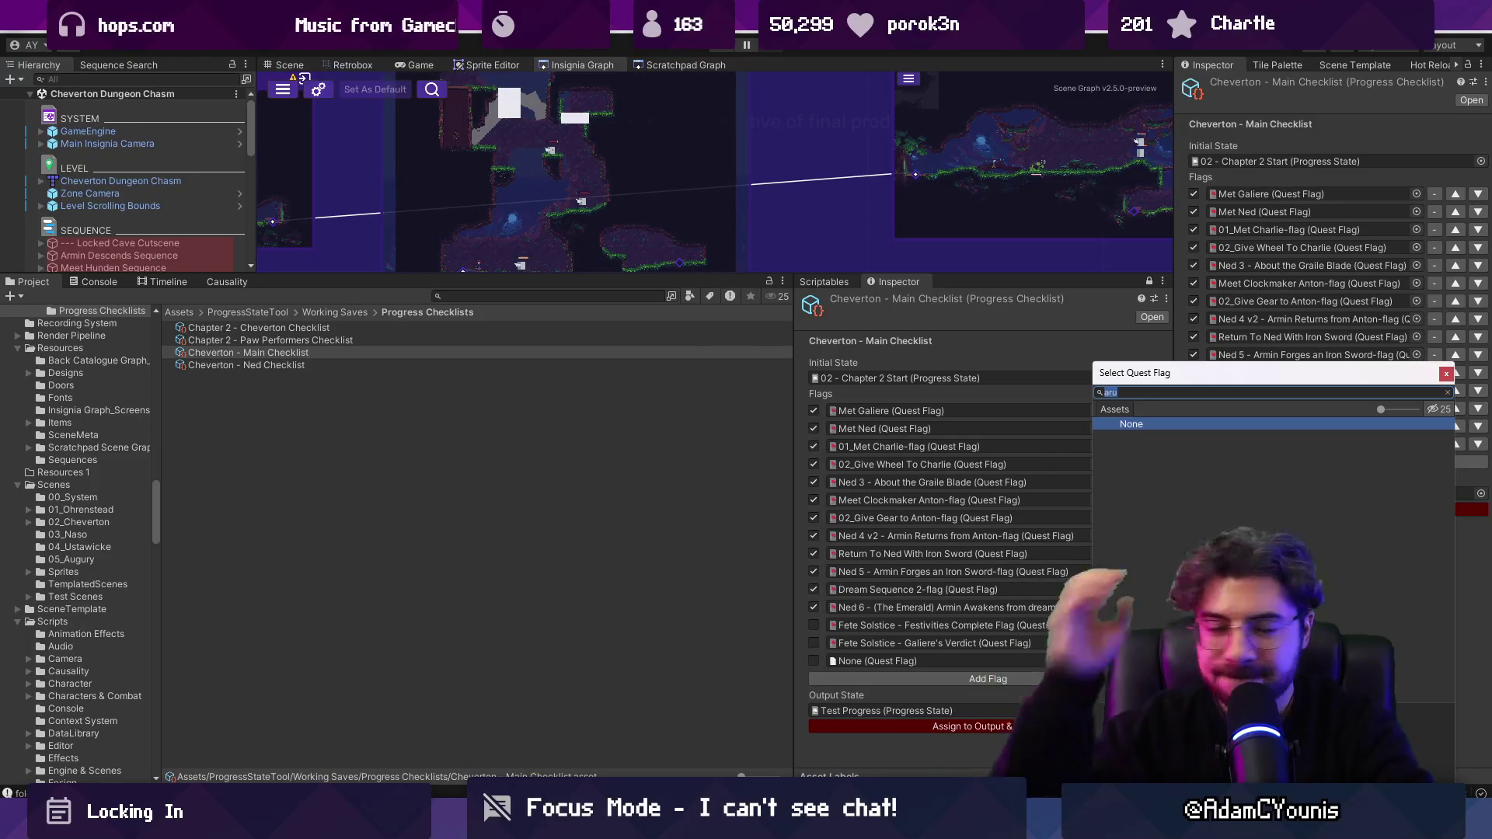
pyautogui.press('Escape')
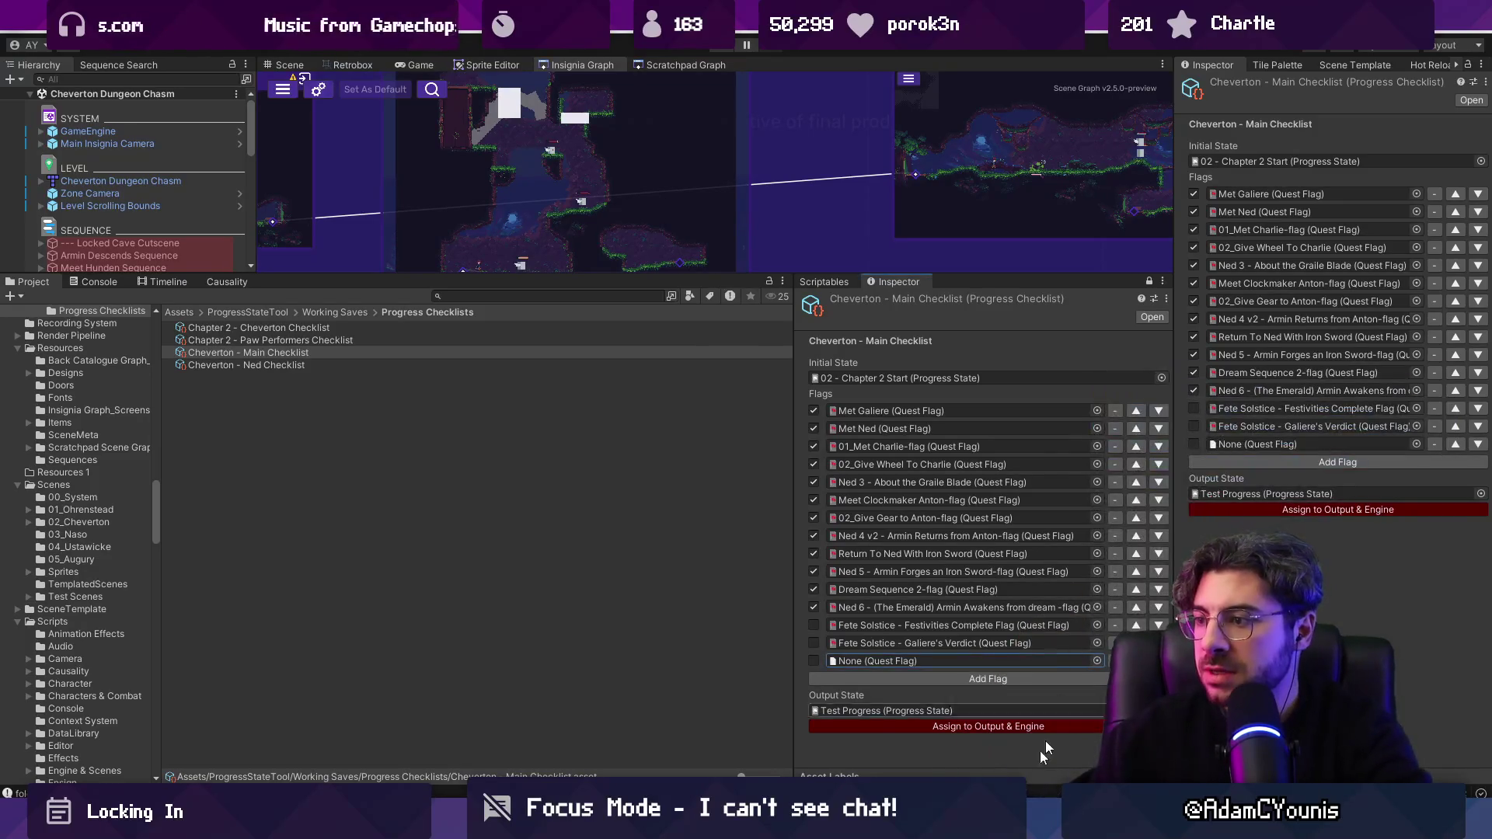
# Step: Shrink the lower panels to bring the Cheverton Dungeon Chasm level into view
pyautogui.moveTo(481, 273); pyautogui.dragTo(482, 425)
pyautogui.scroll(5, 789, 292)
pyautogui.scroll(3, 780, 378)
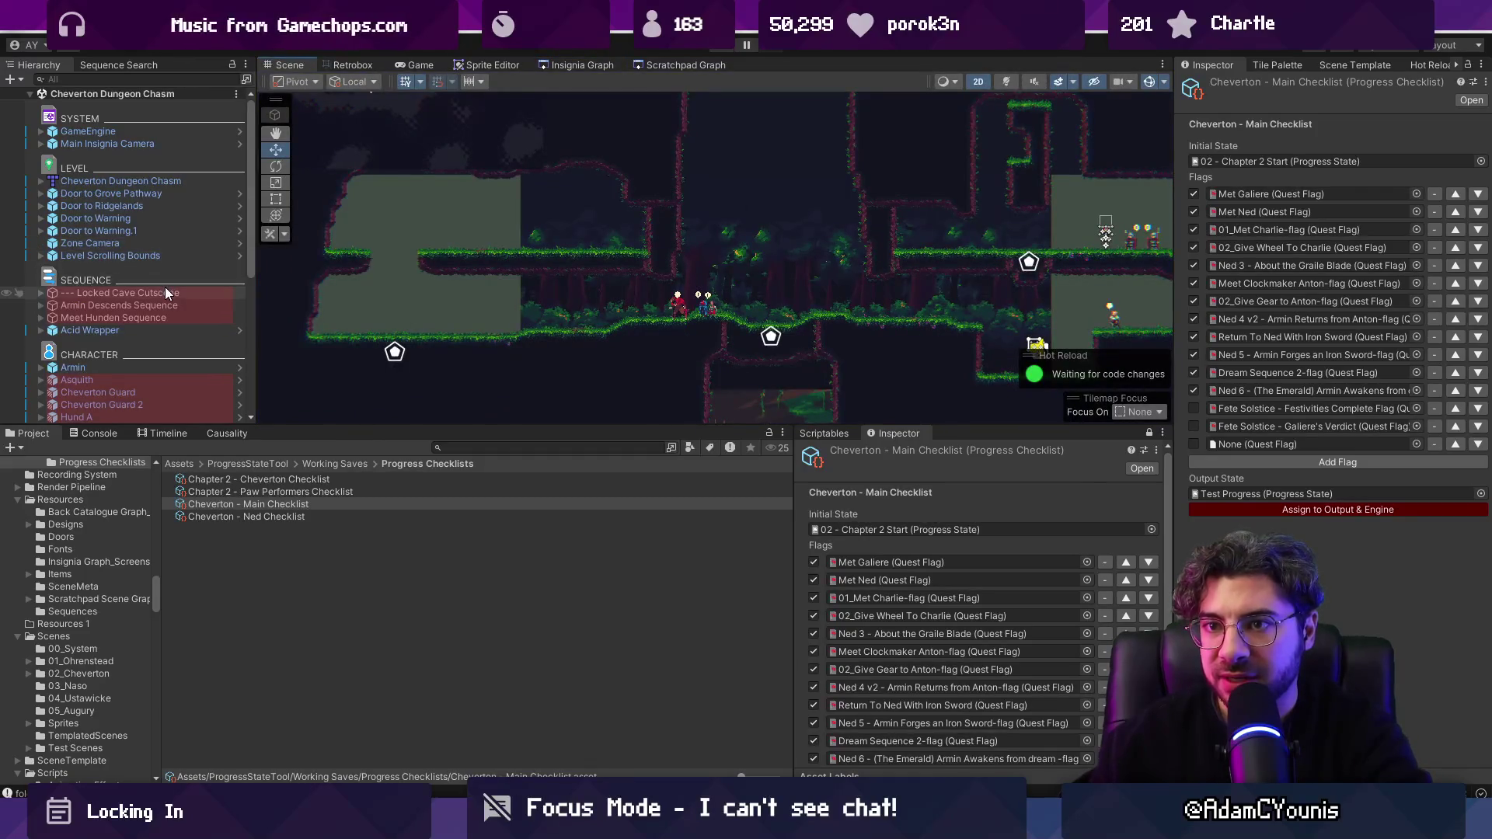
# Step: From the Causality list, assign 04_Armin Descends-flag to the checklist's empty flag slot
pyautogui.click(217, 425)
pyautogui.click(225, 432)
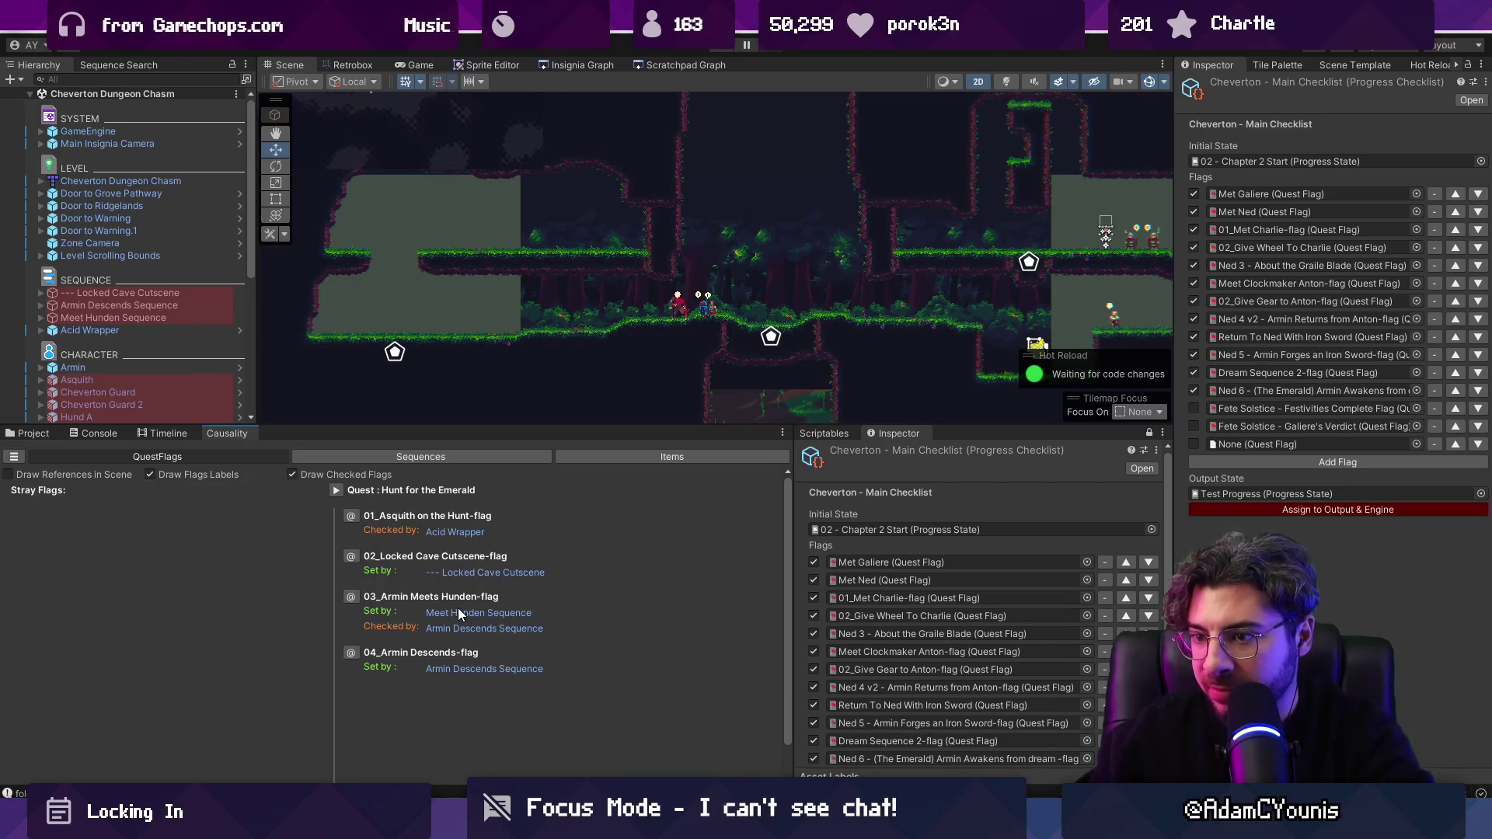
pyautogui.scroll(-4, 1061, 695)
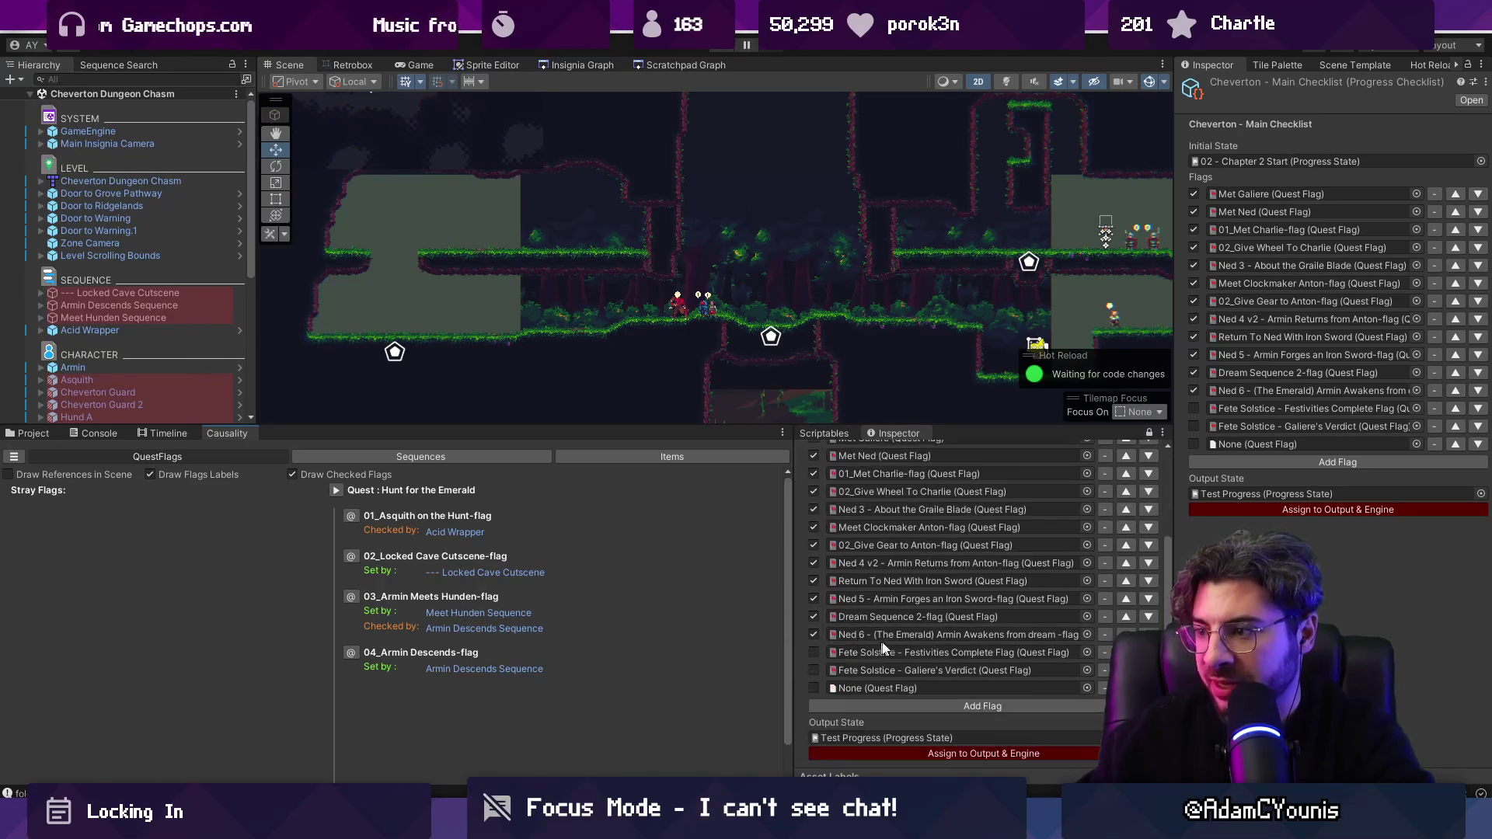
pyautogui.click(1087, 688)
pyautogui.write('a')
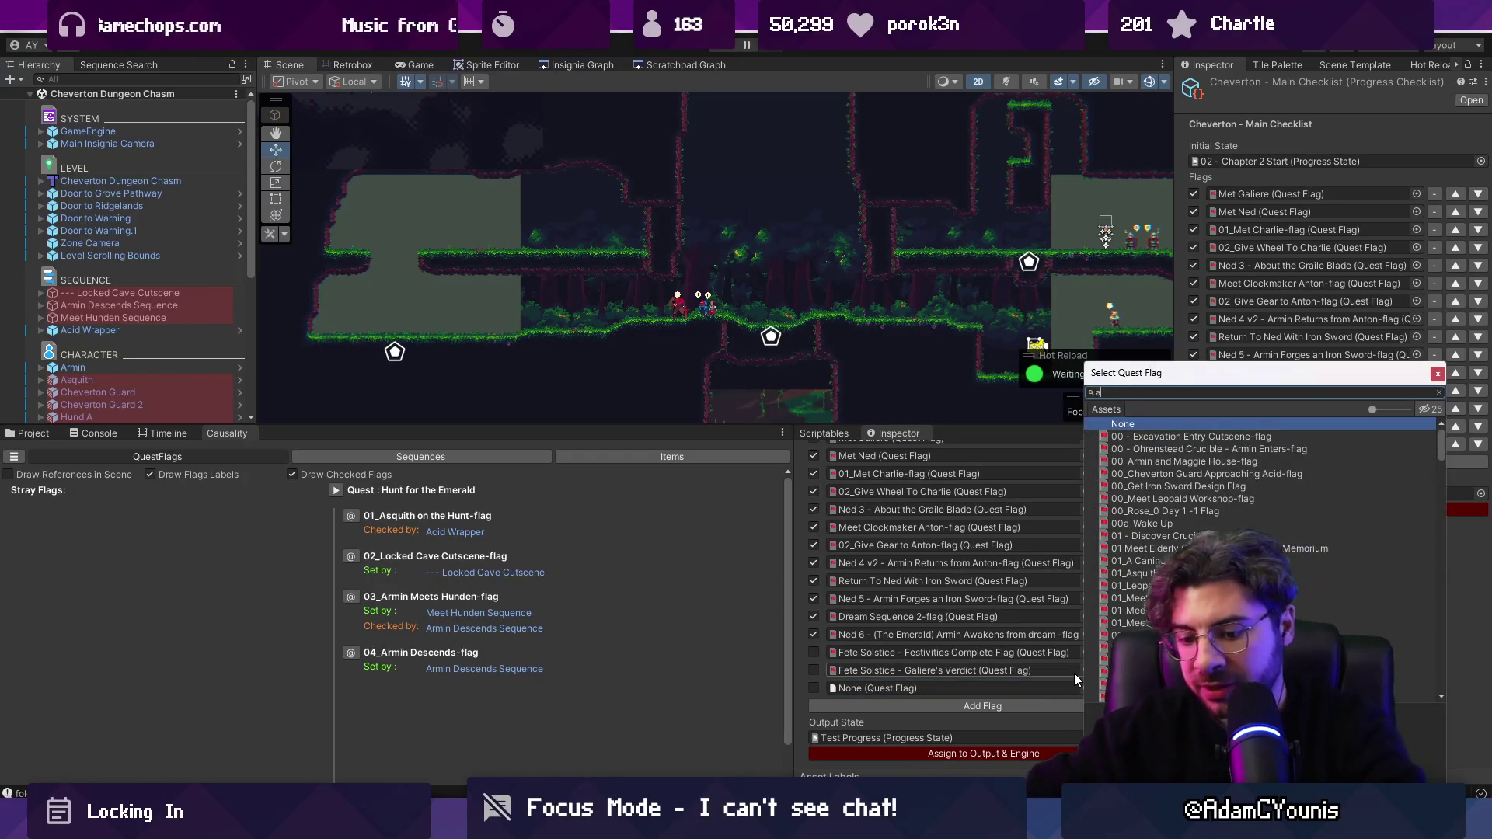
pyautogui.write('rmin des')
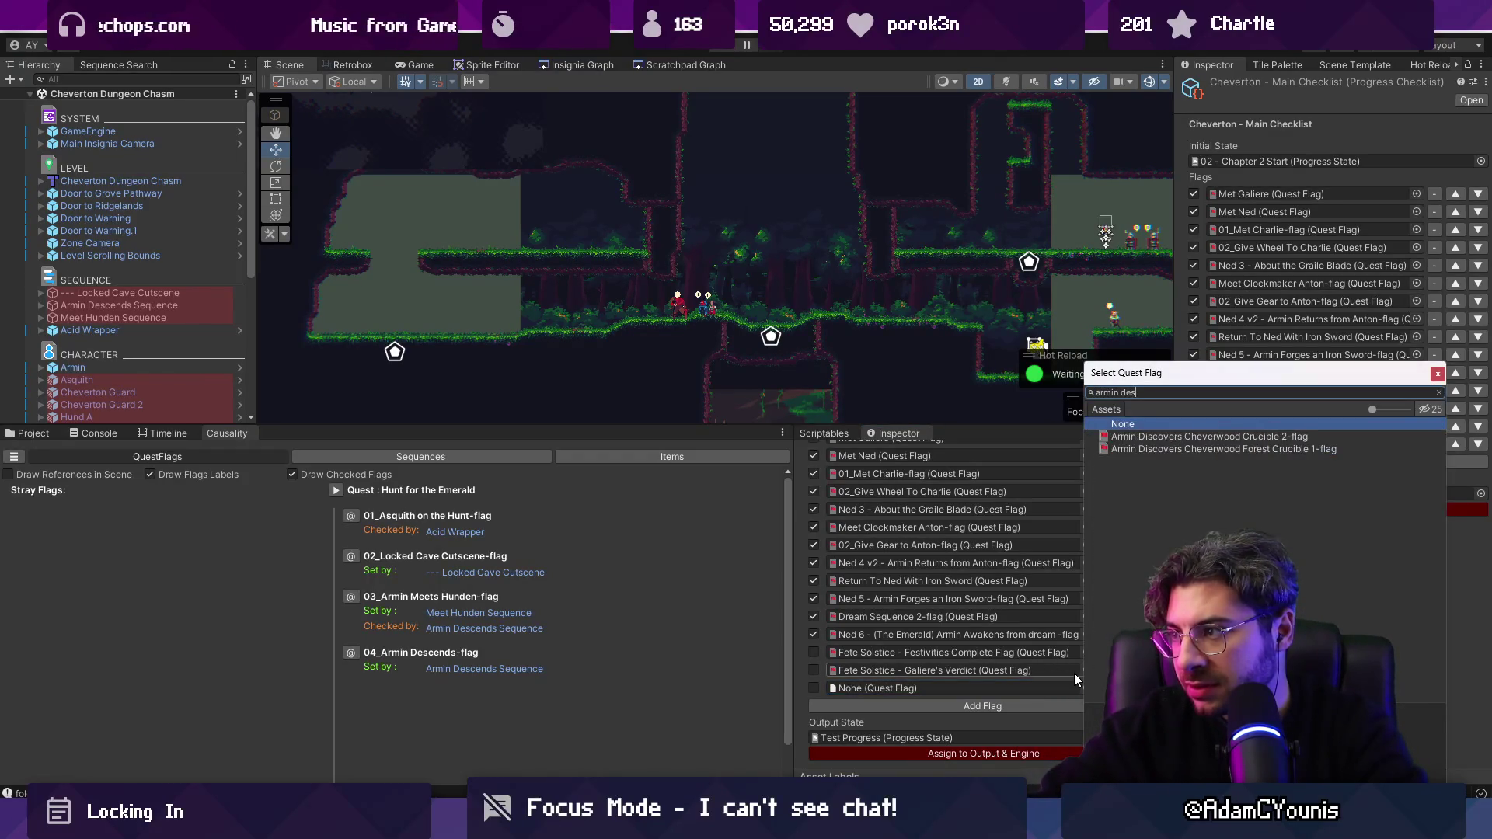
pyautogui.write('cends')
pyautogui.press('Down')
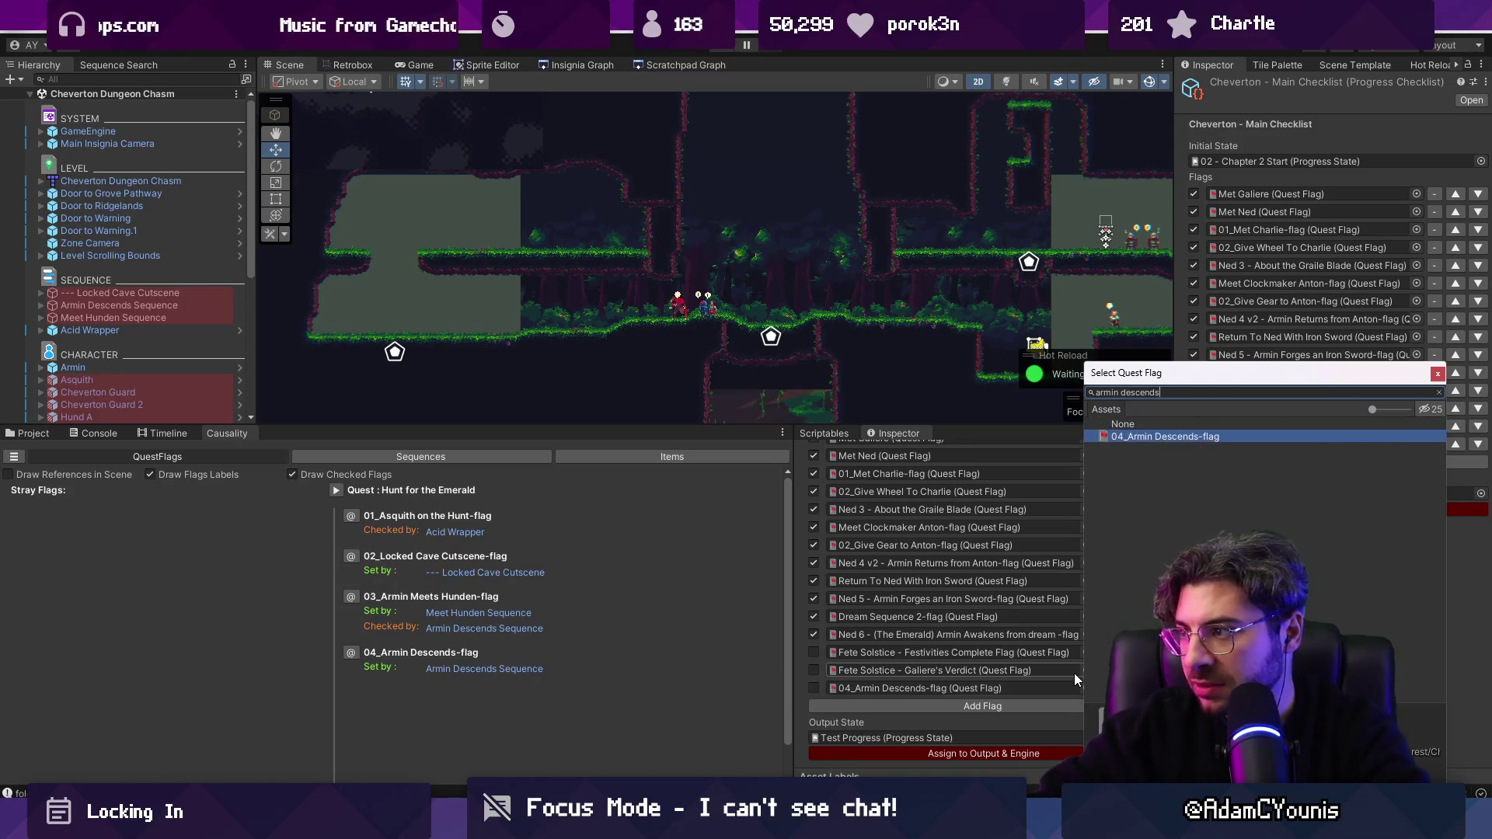
pyautogui.press('Return')
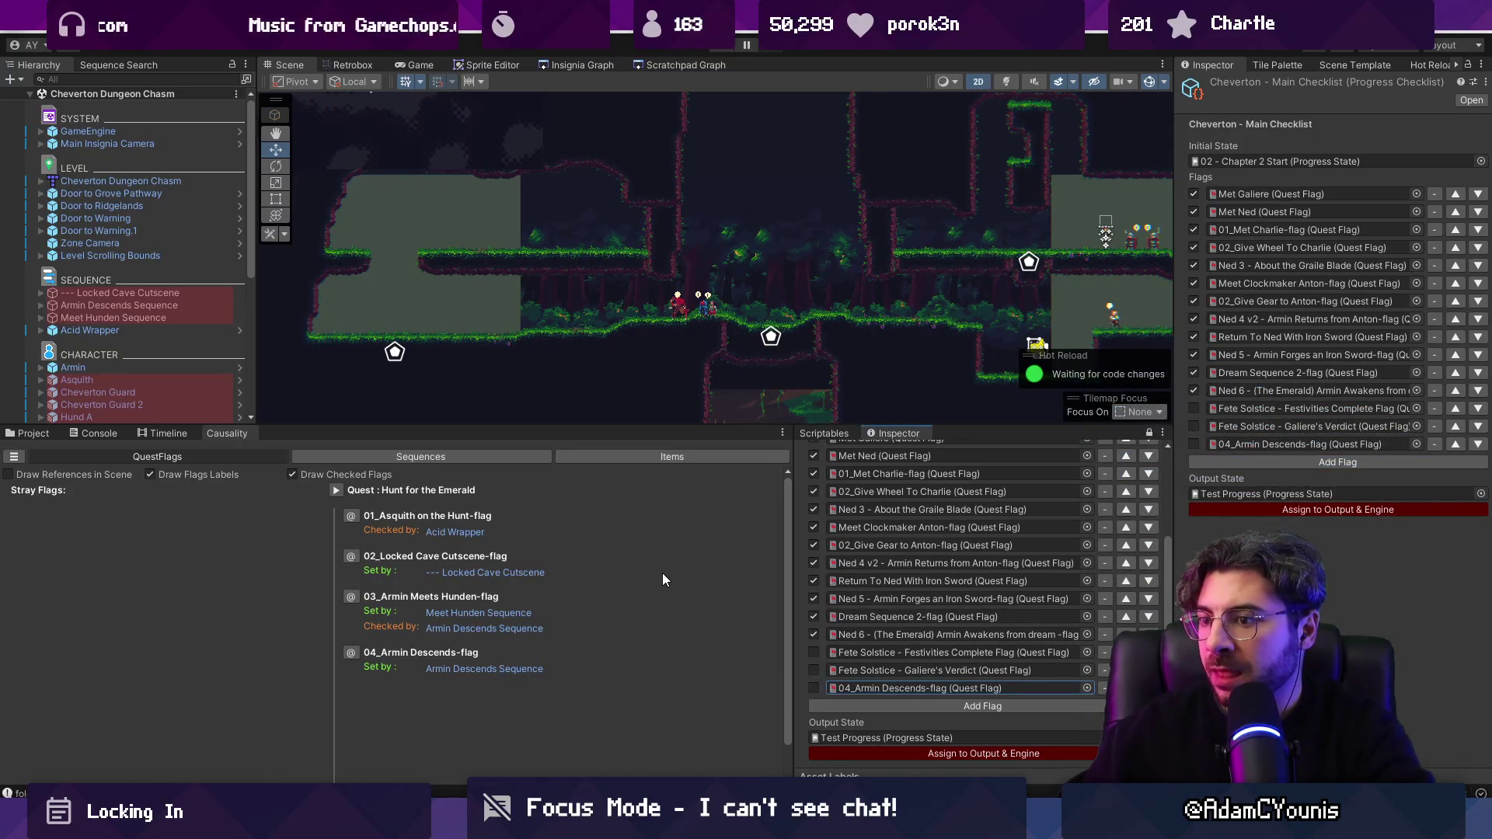
# Step: Search the Project for 'miini' and inspect the Defeat Hunden Miniboss flag
pyautogui.click(28, 433)
pyautogui.click(533, 448)
pyautogui.write('mi')
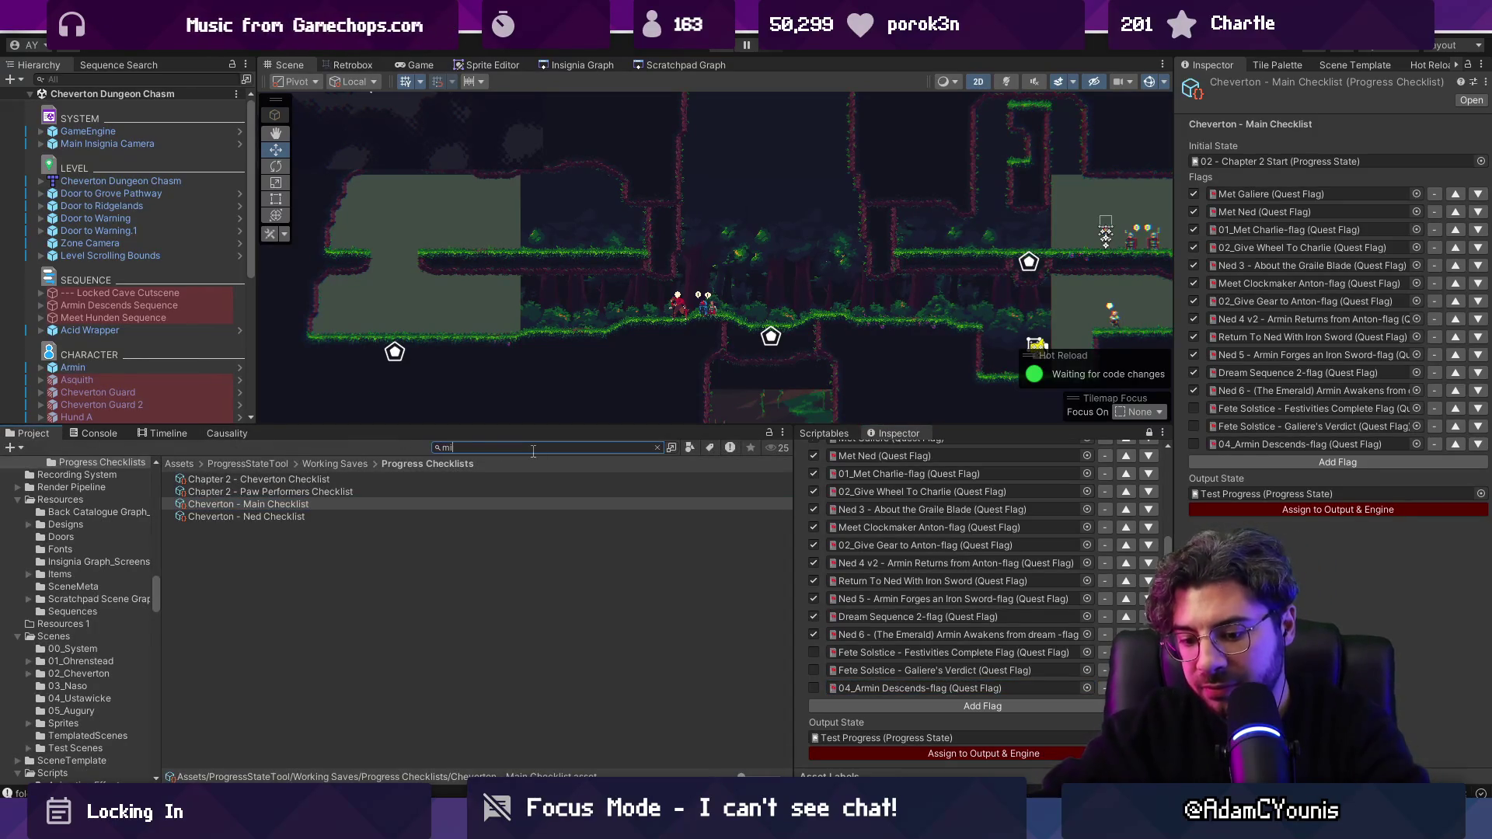
pyautogui.write('ini')
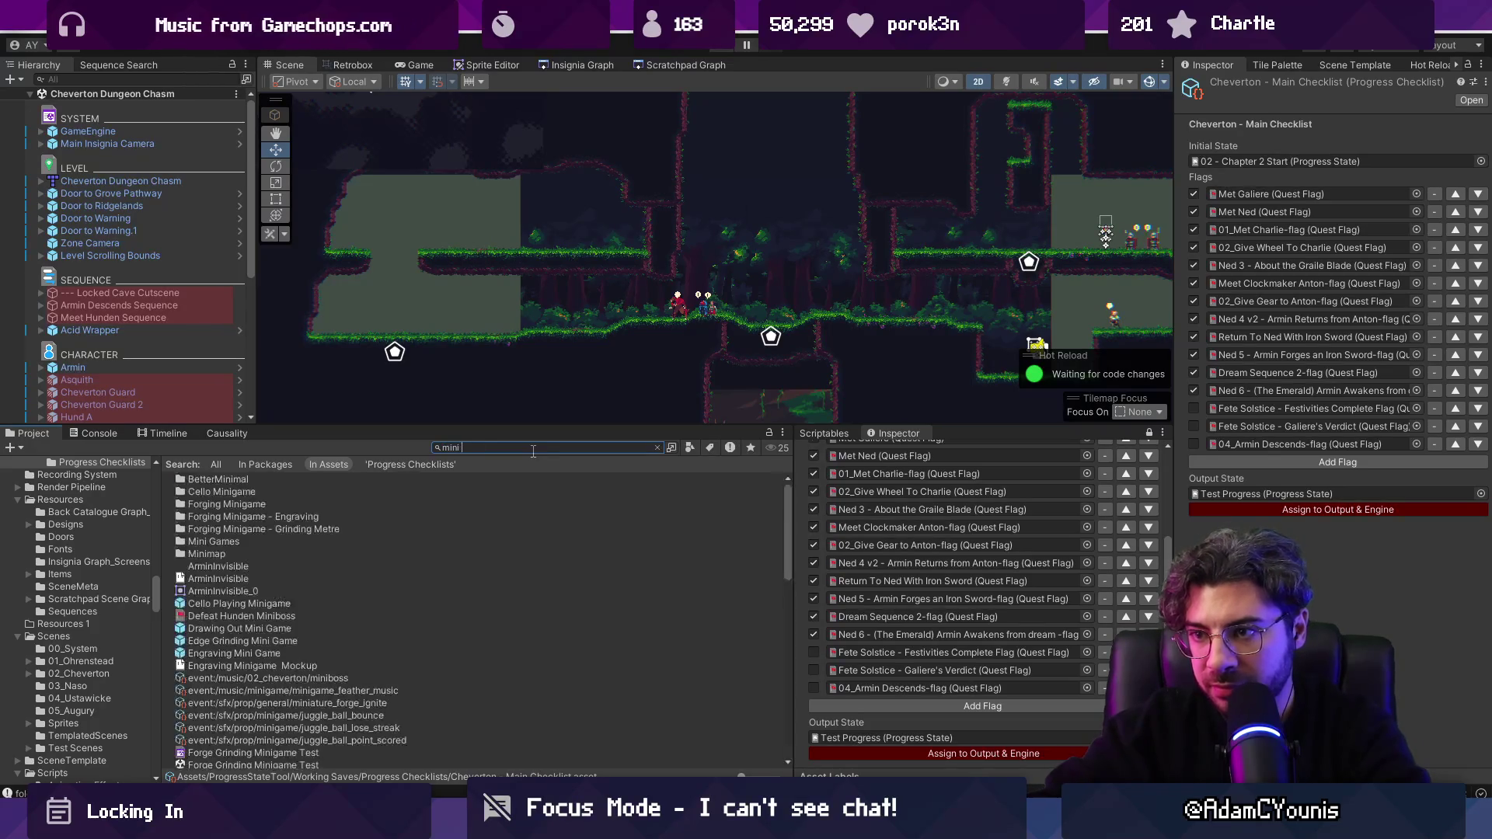
pyautogui.press('Down')
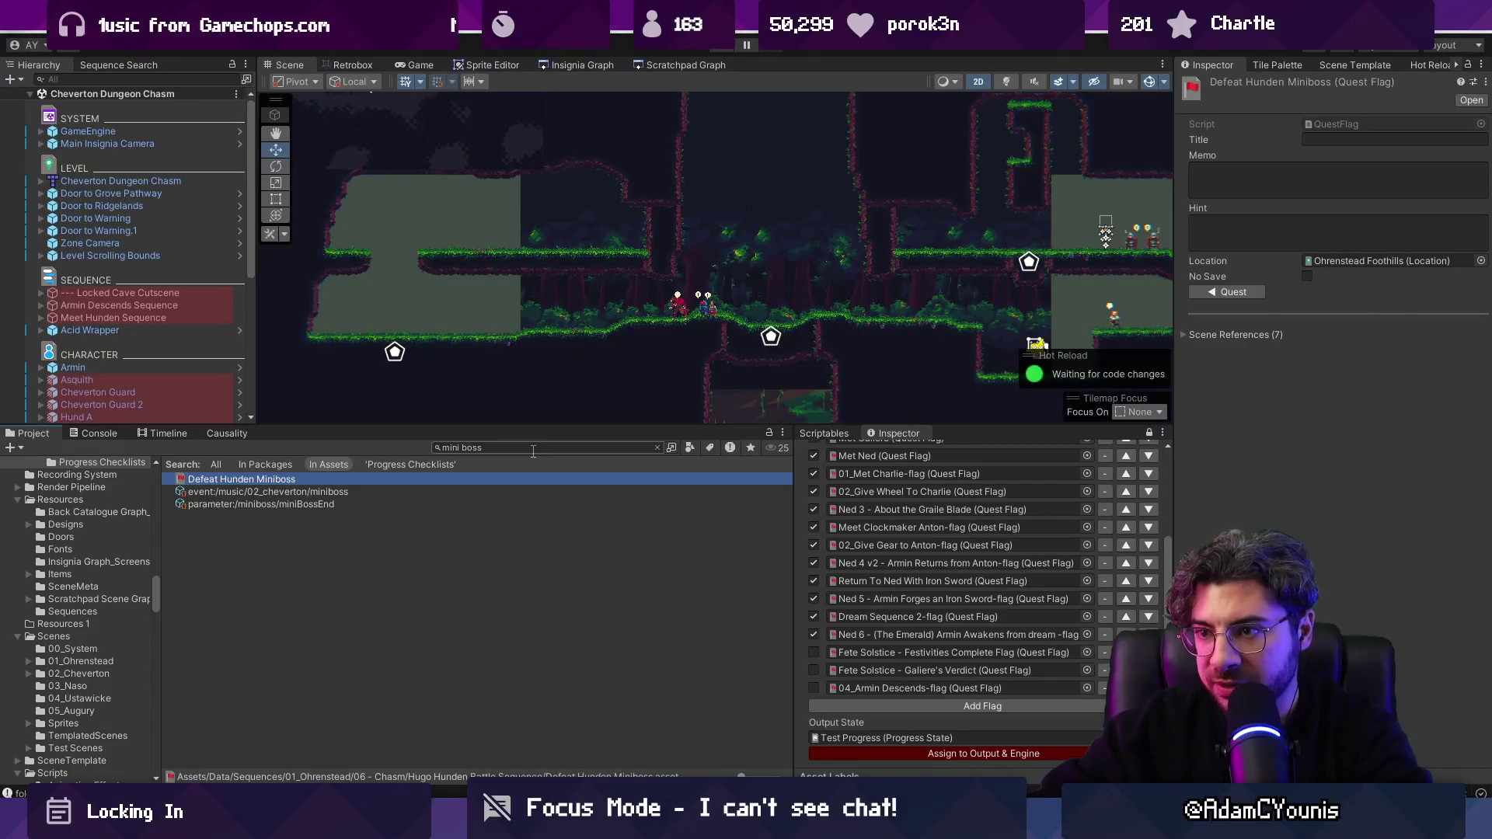
pyautogui.click(533, 450)
# Step: Search 'defeat' and rename Defeat Harriette to 'Chapter 1 Boss Complete - Defeat Harriette'
pyautogui.write('defeat')
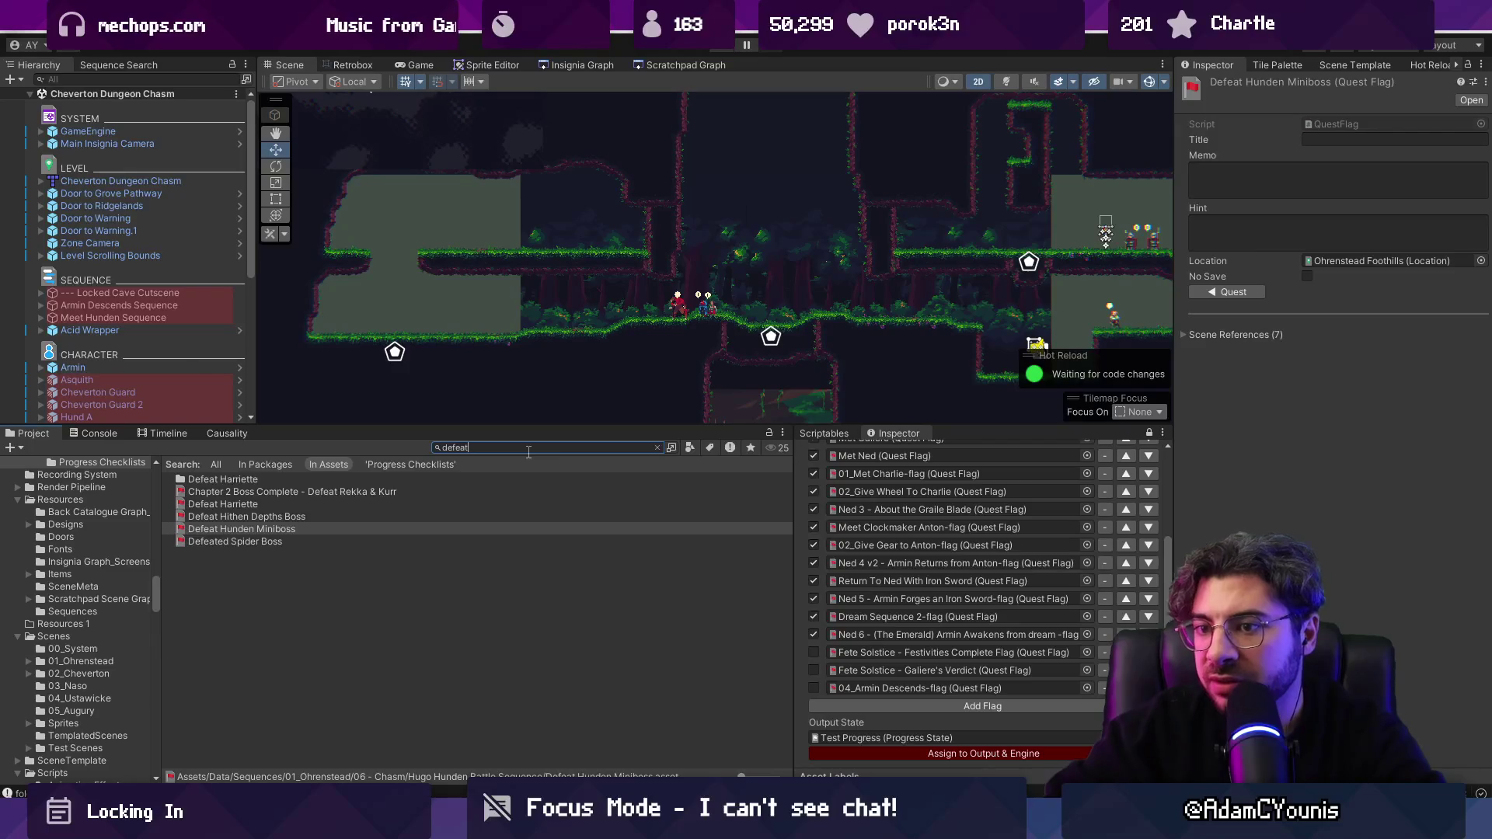
pyautogui.click(221, 503)
pyautogui.click(218, 505)
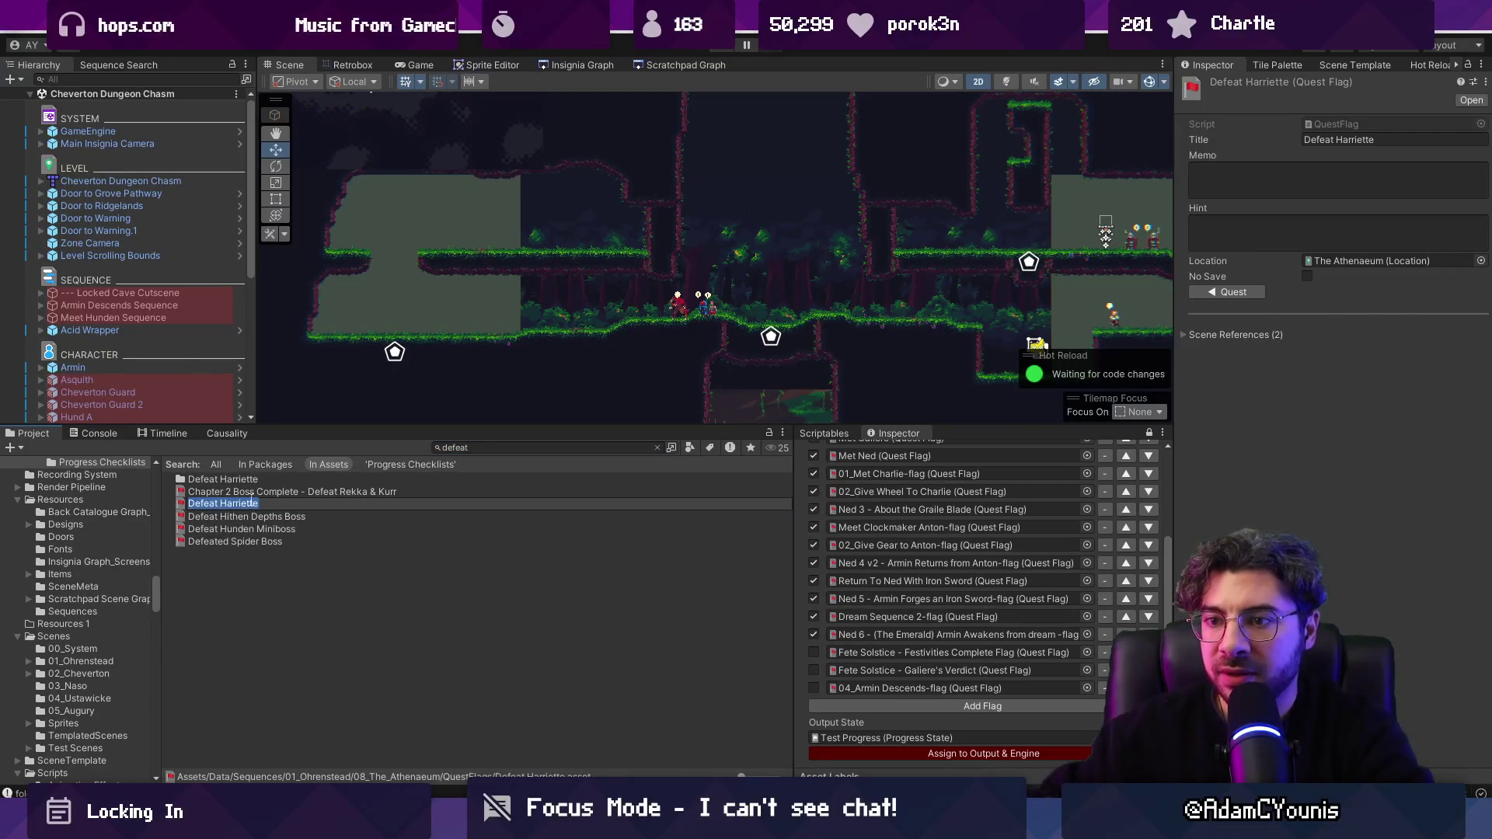
pyautogui.write('Chapter 1 Boss Complete -')
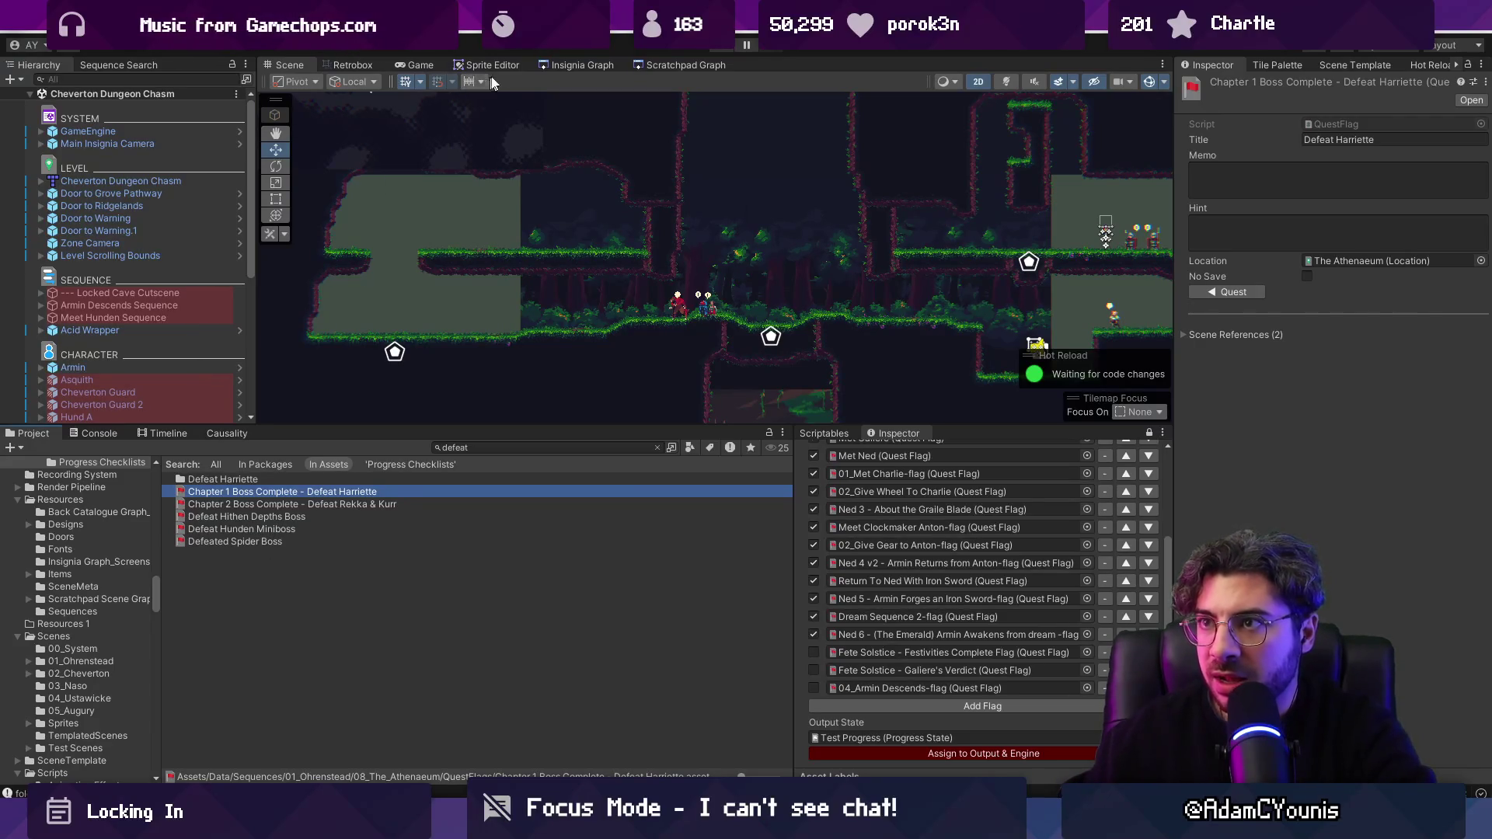
pyautogui.click(581, 64)
pyautogui.scroll(-5, 595, 109)
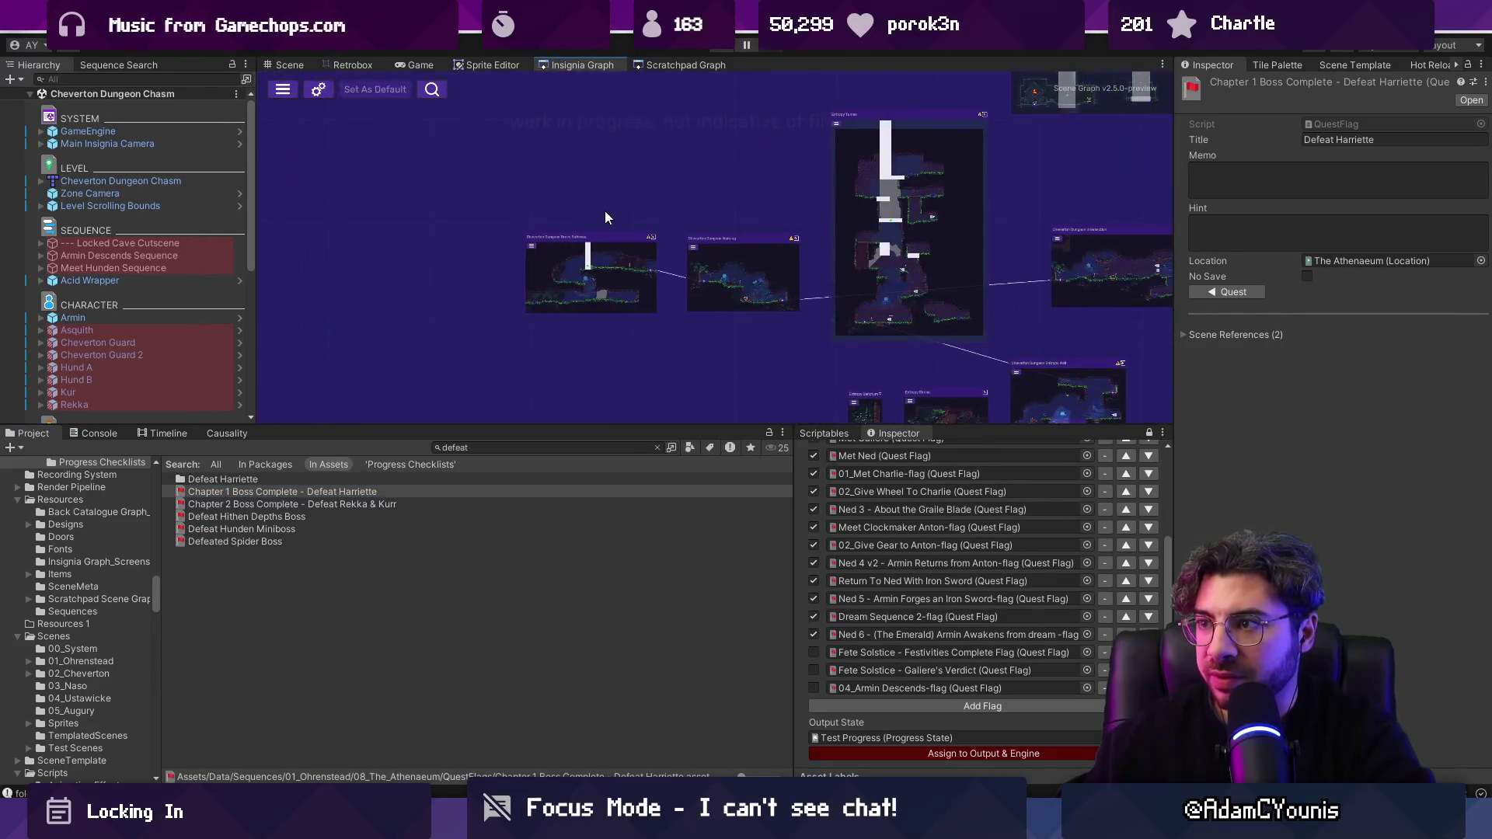
pyautogui.scroll(10, 652, 289)
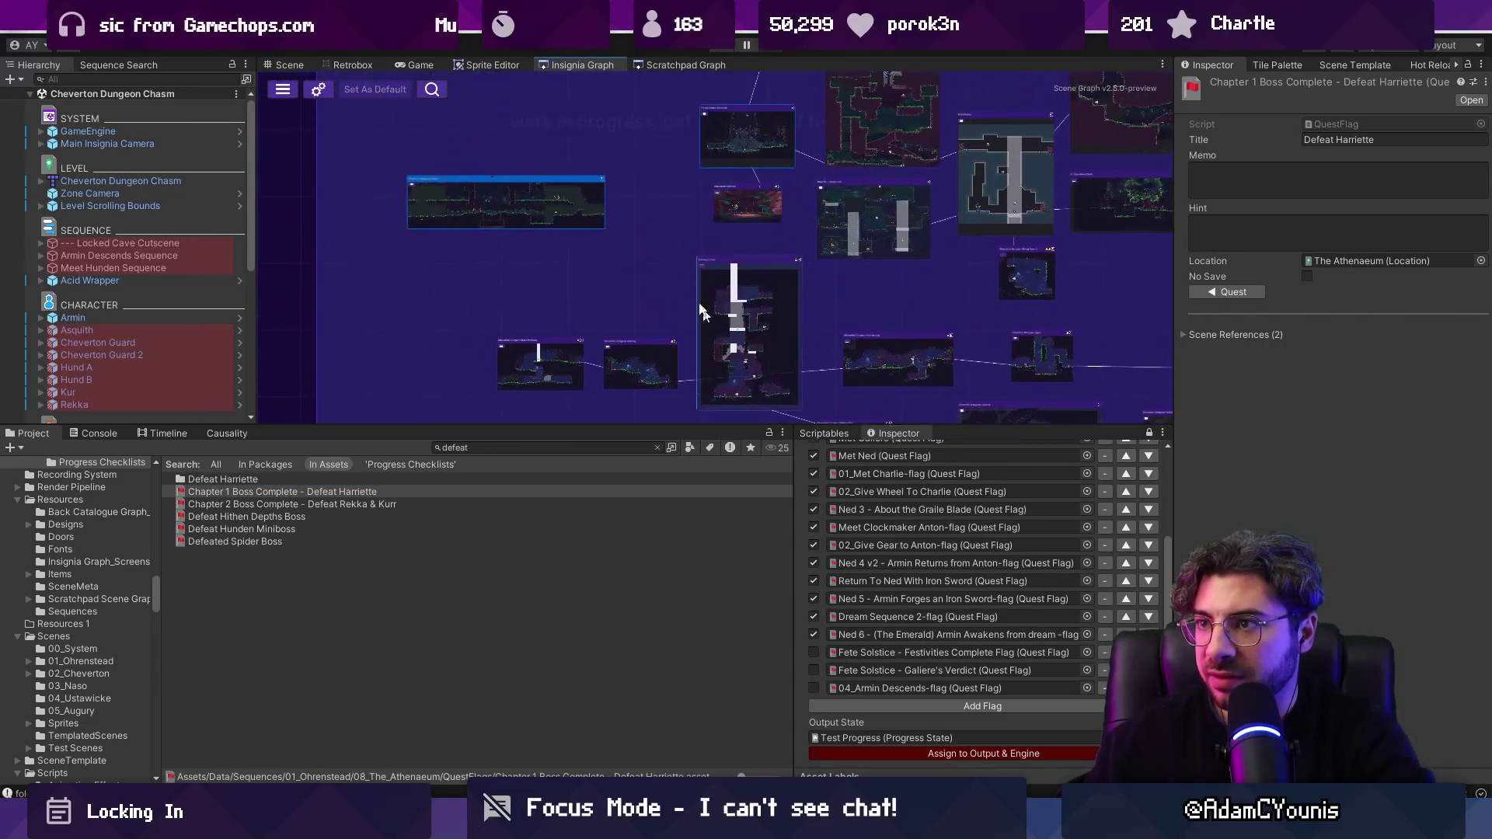
pyautogui.doubleClick(626, 292)
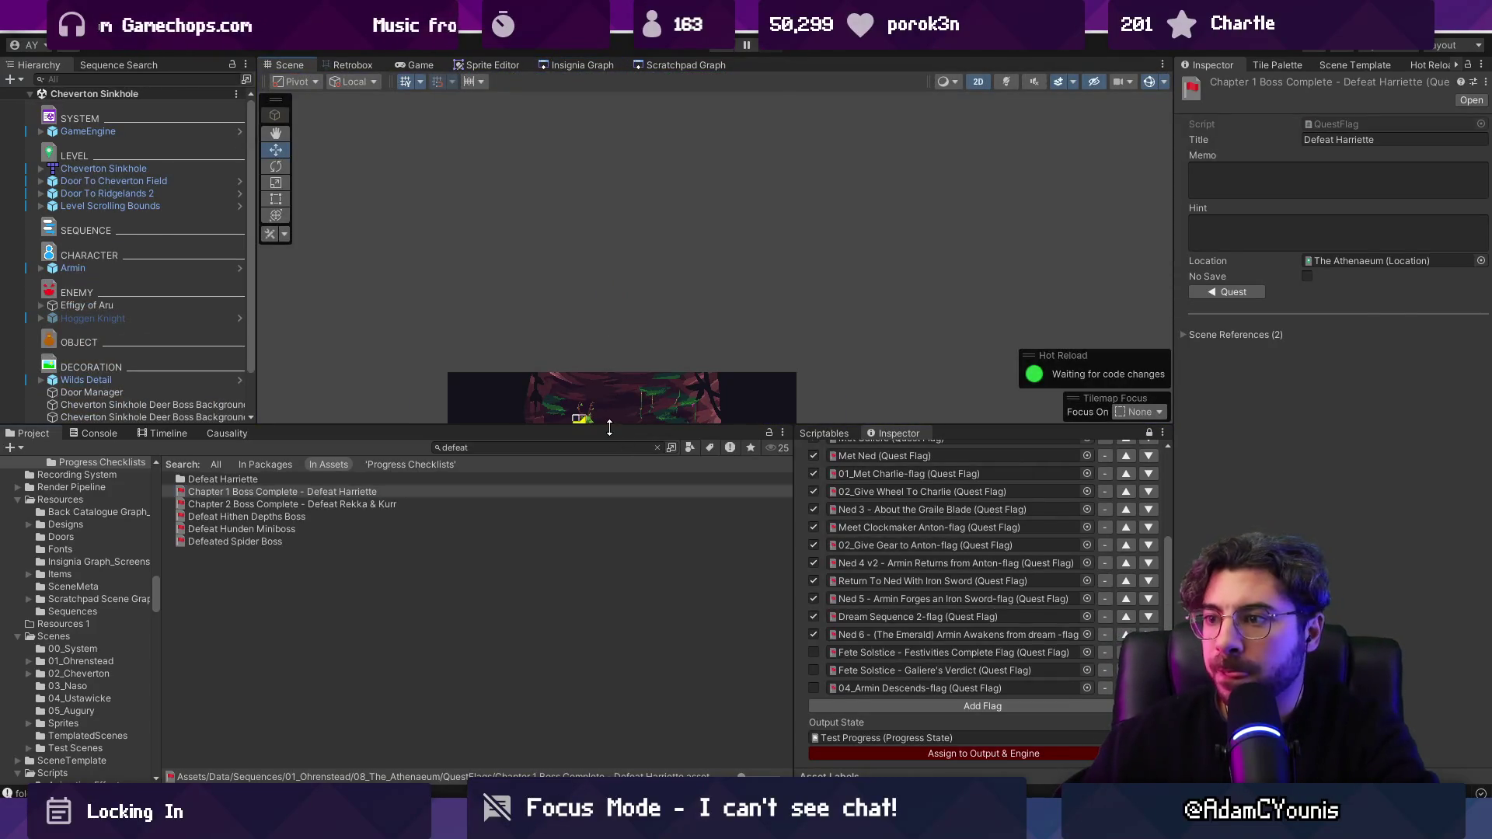
pyautogui.moveTo(609, 427); pyautogui.dragTo(614, 531)
pyautogui.scroll(5, 635, 290)
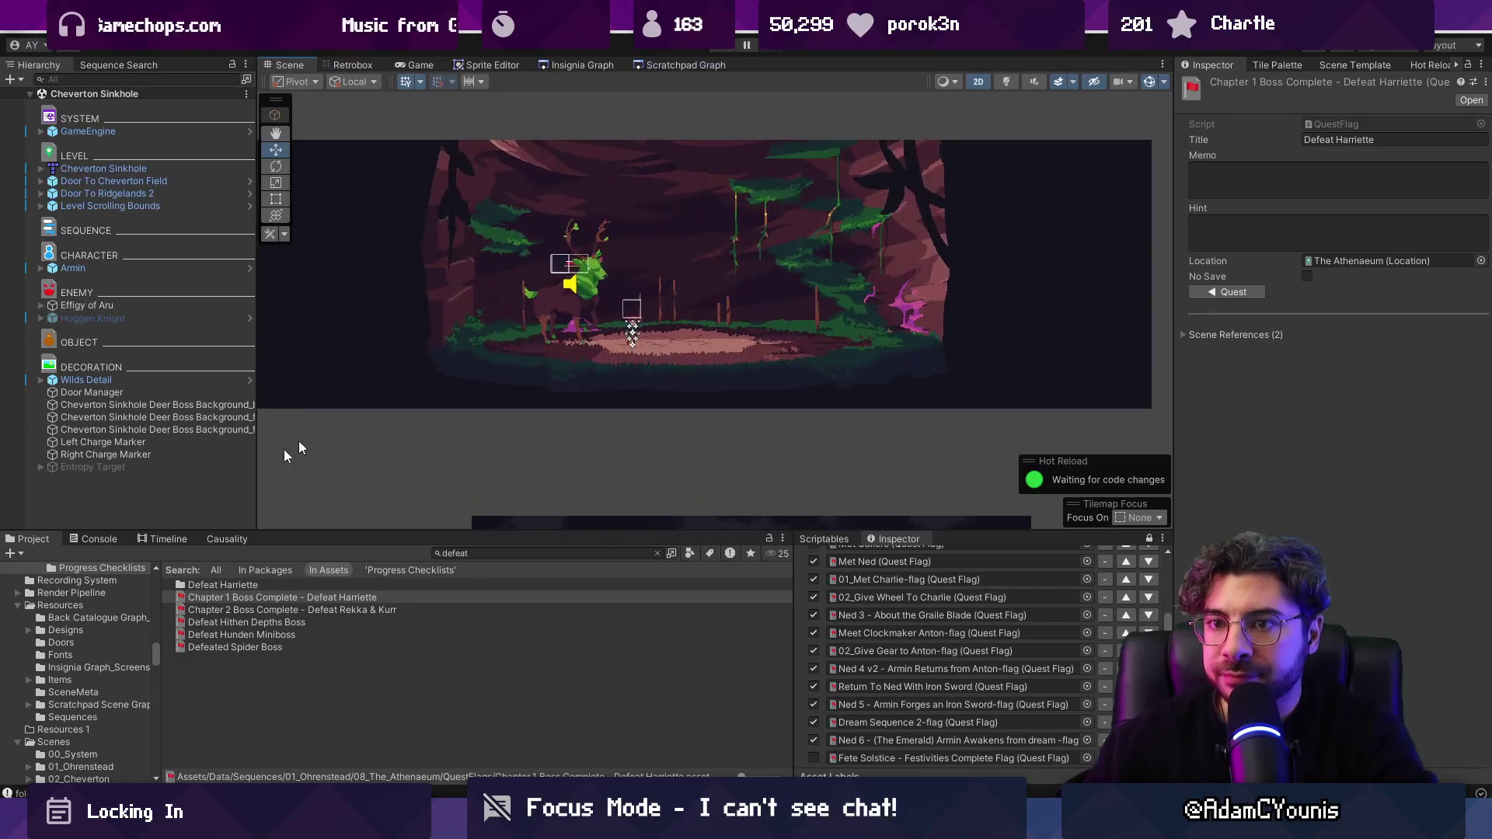
pyautogui.click(124, 393)
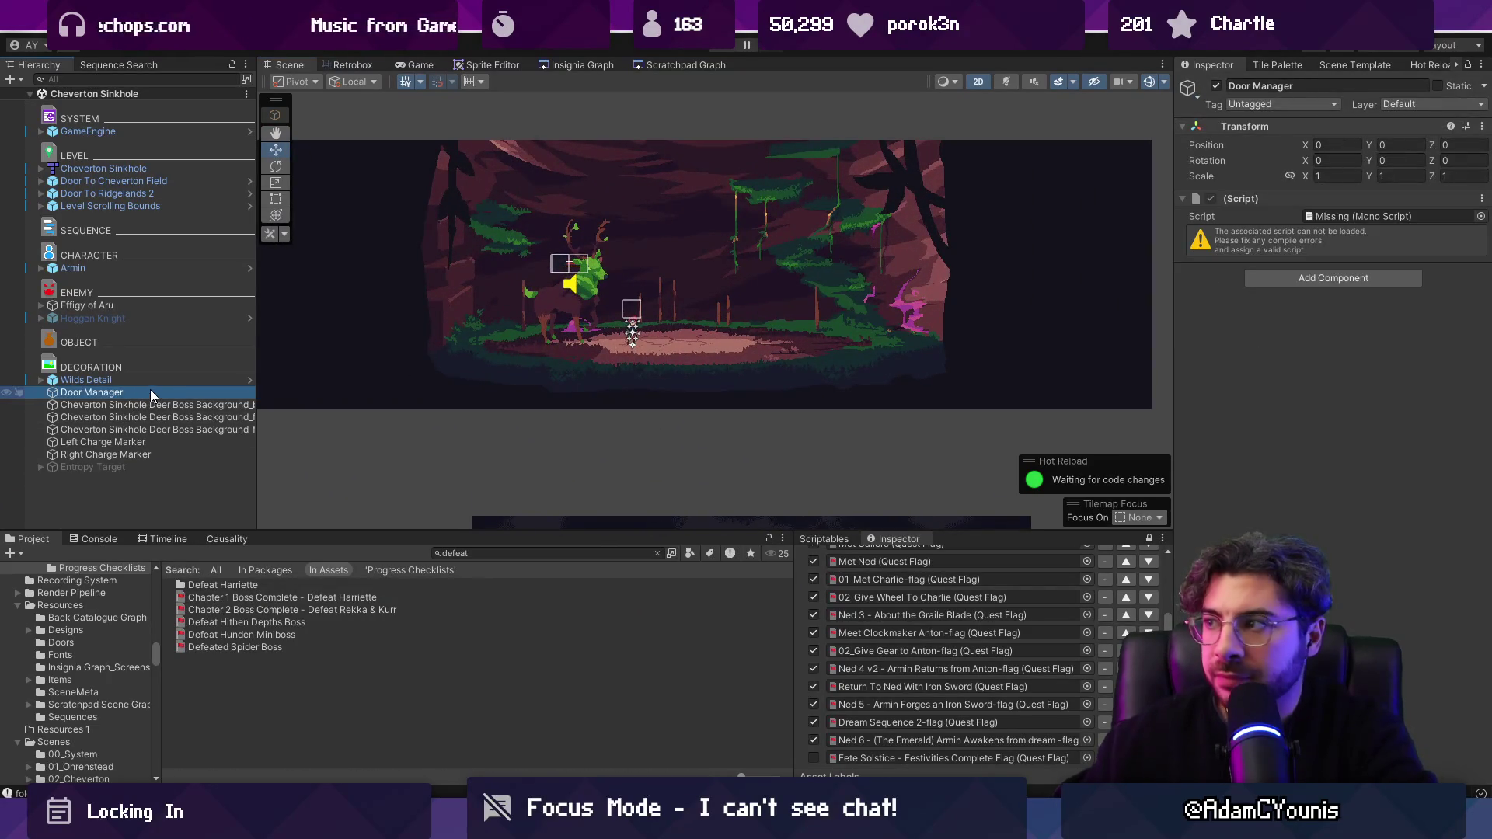
pyautogui.press('Delete')
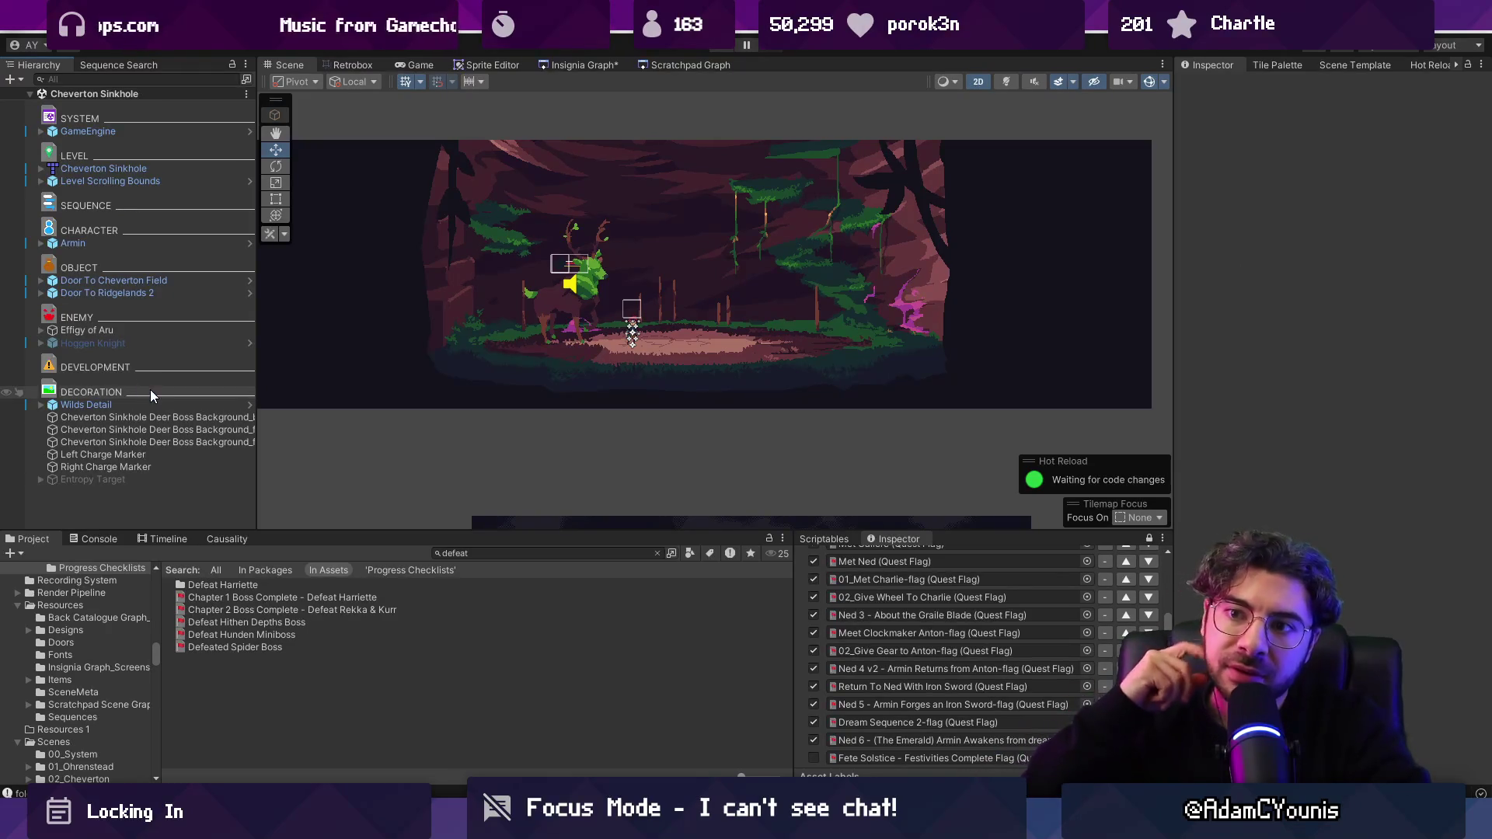
pyautogui.click(132, 342)
pyautogui.press('Delete')
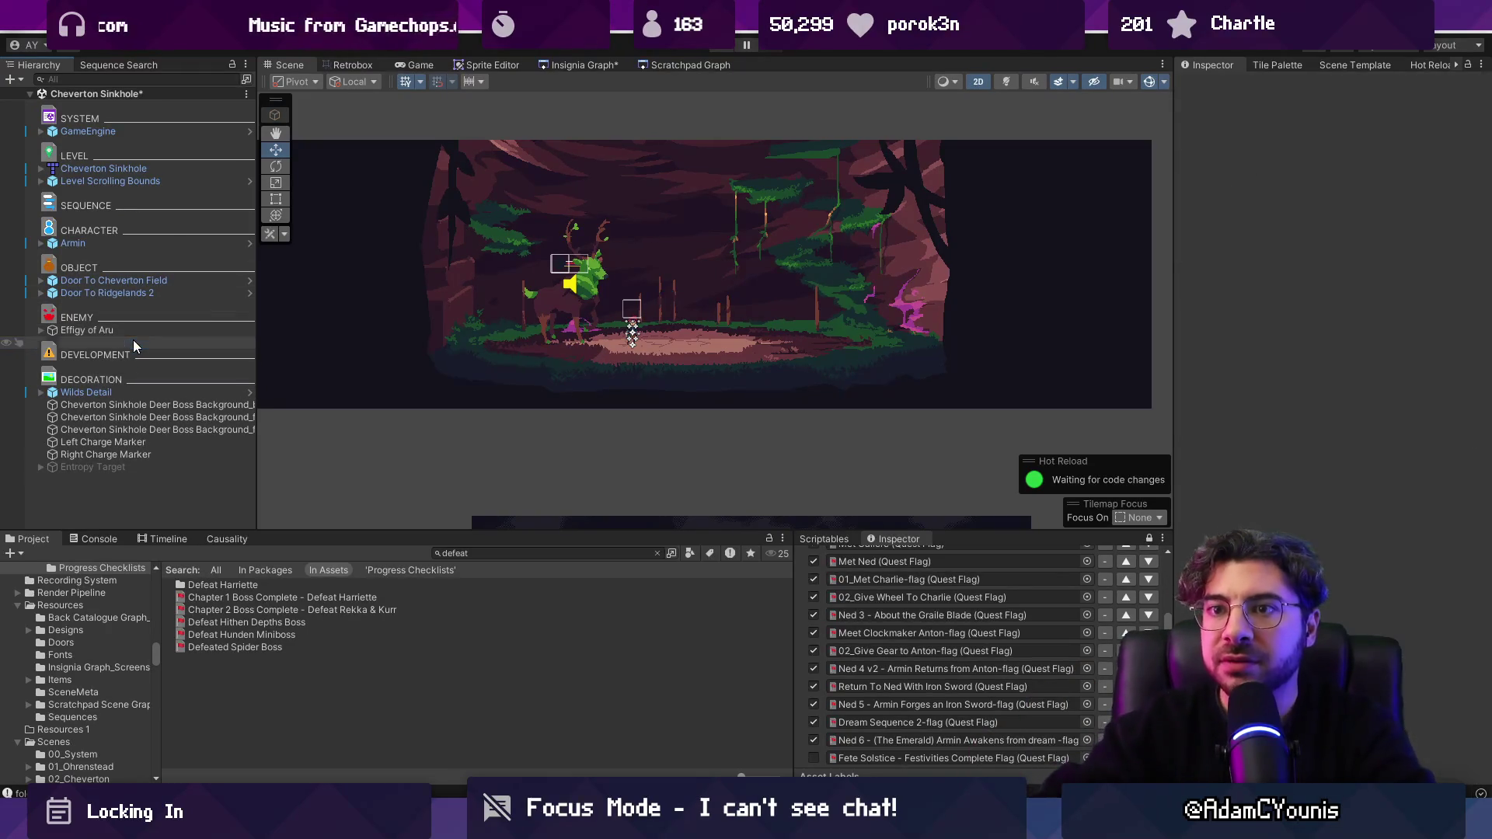
pyautogui.click(56, 334)
pyautogui.click(42, 330)
pyautogui.click(42, 330)
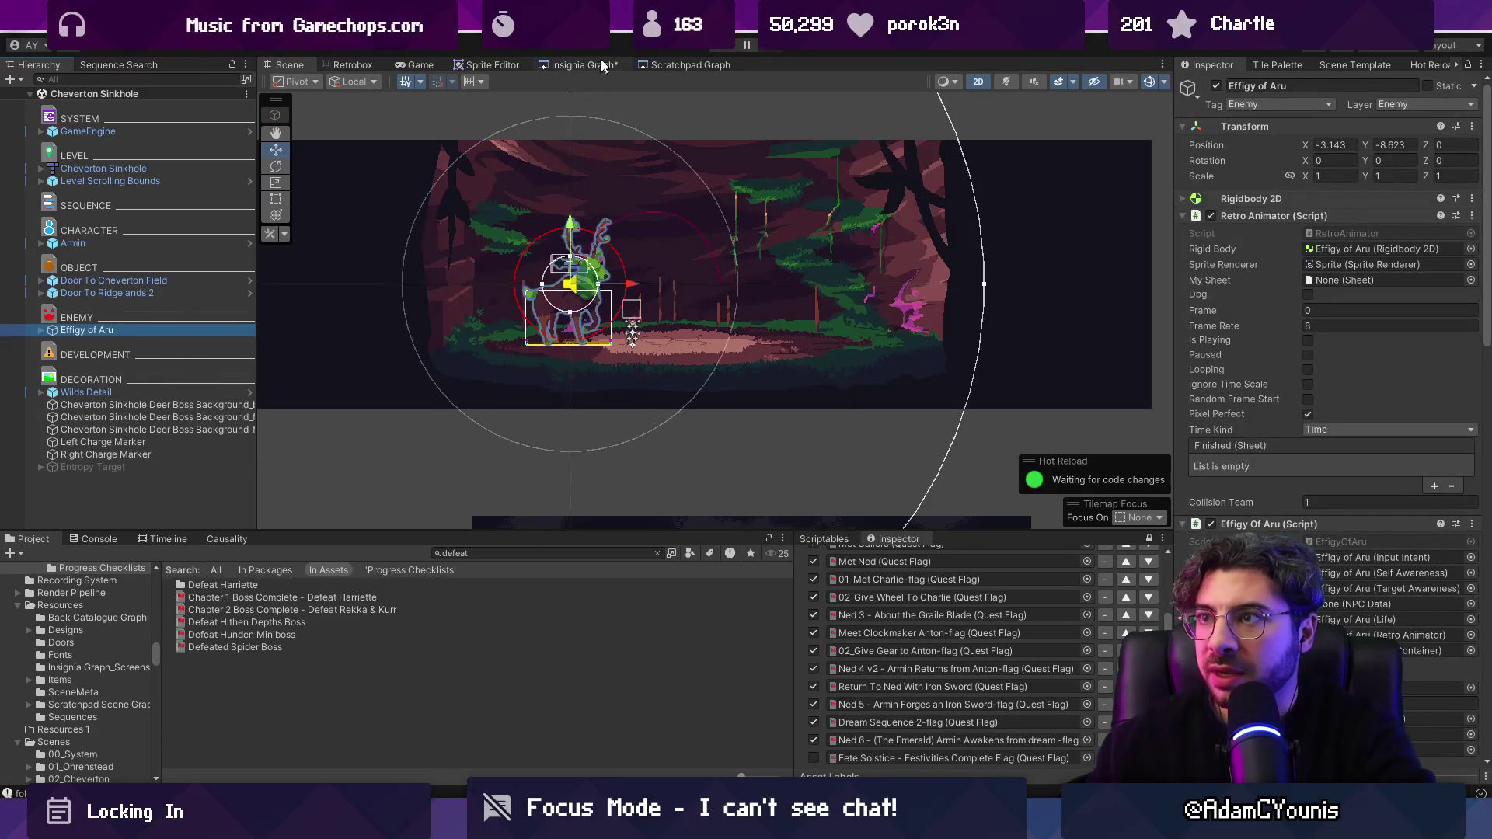
pyautogui.click(598, 65)
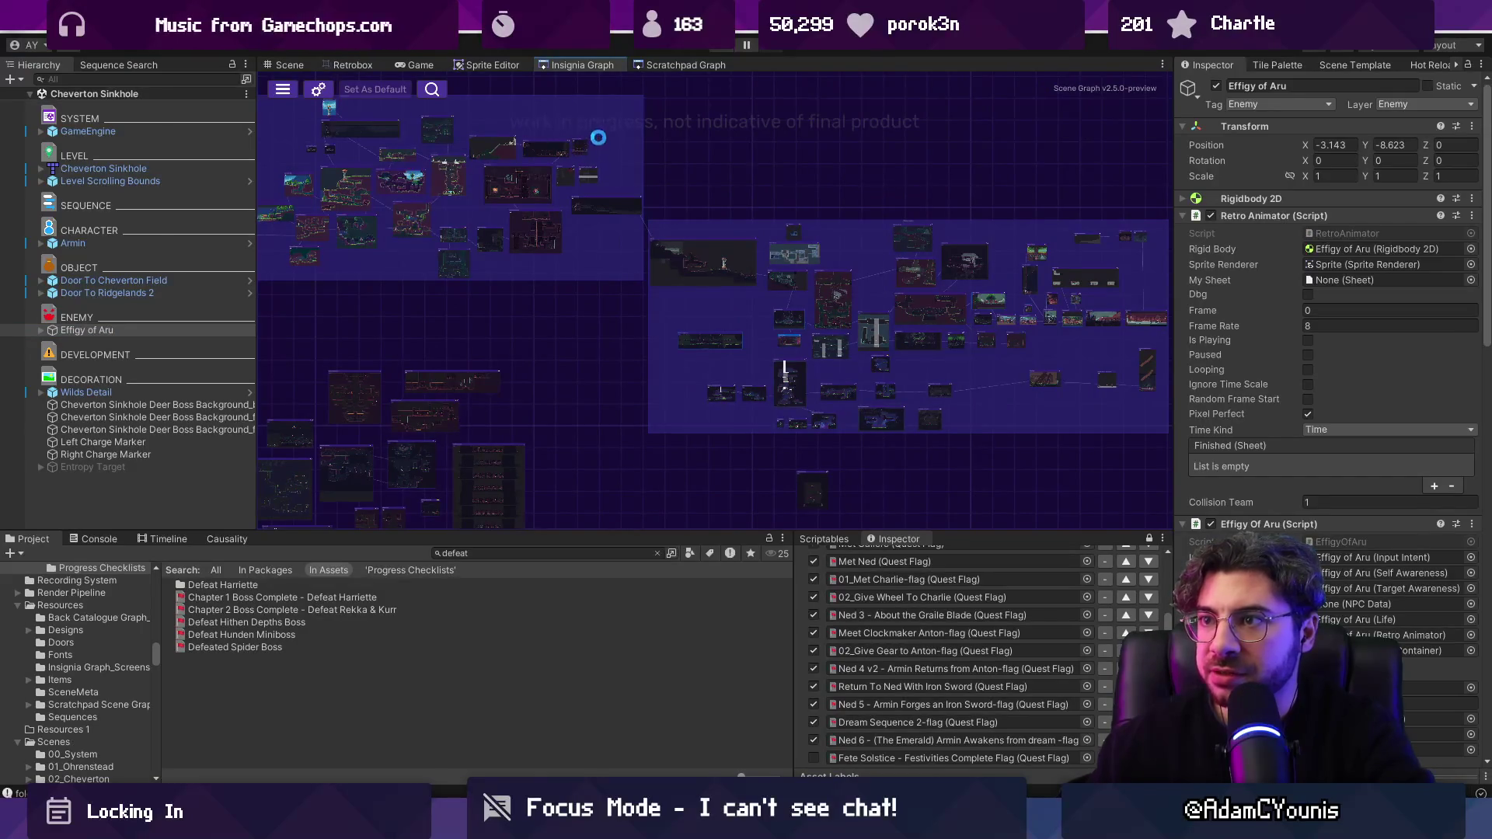
pyautogui.scroll(10, 580, 143)
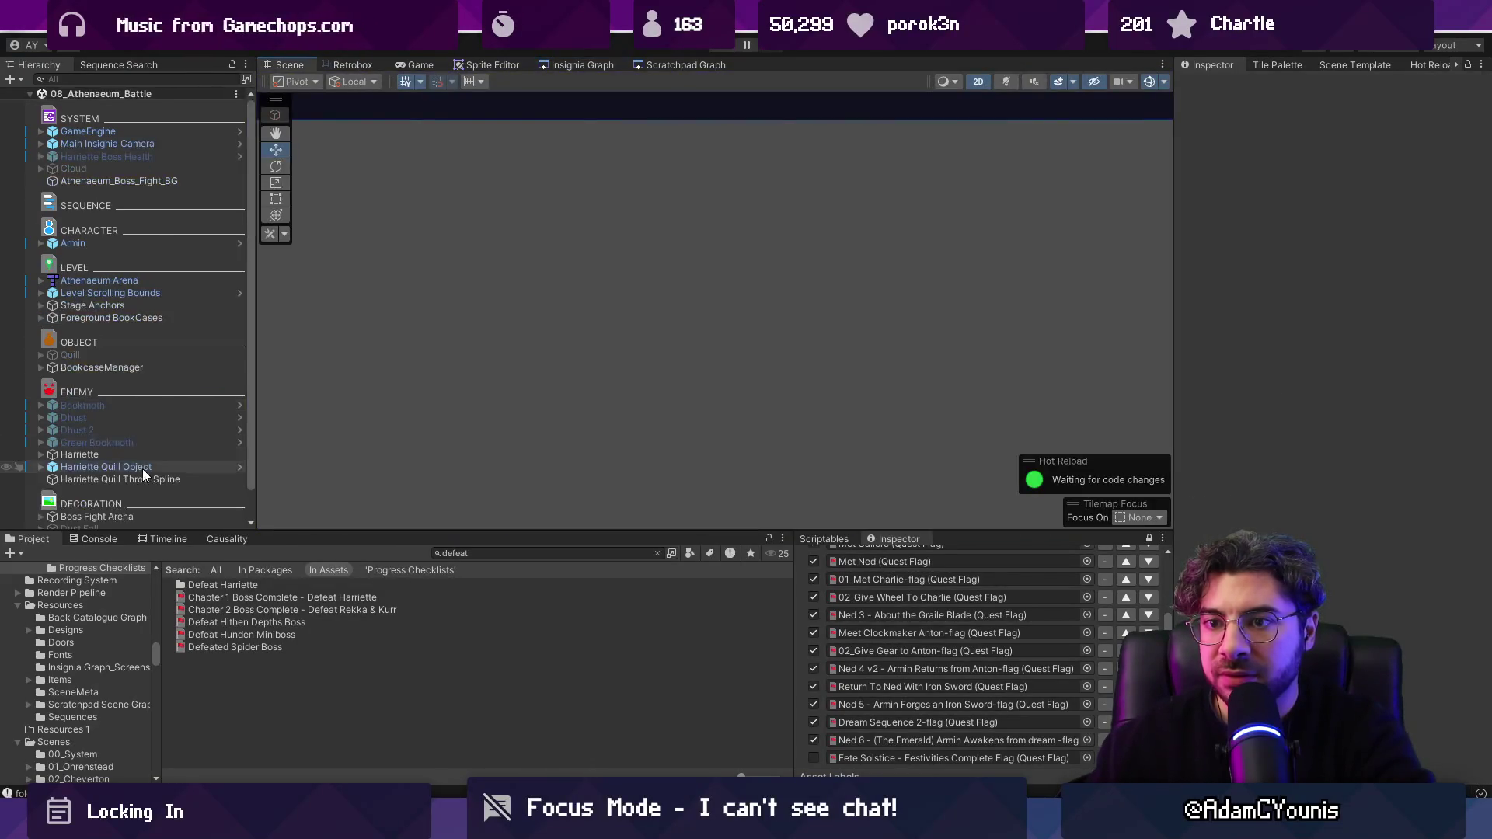
pyautogui.scroll(-2, 142, 469)
pyautogui.click(143, 483)
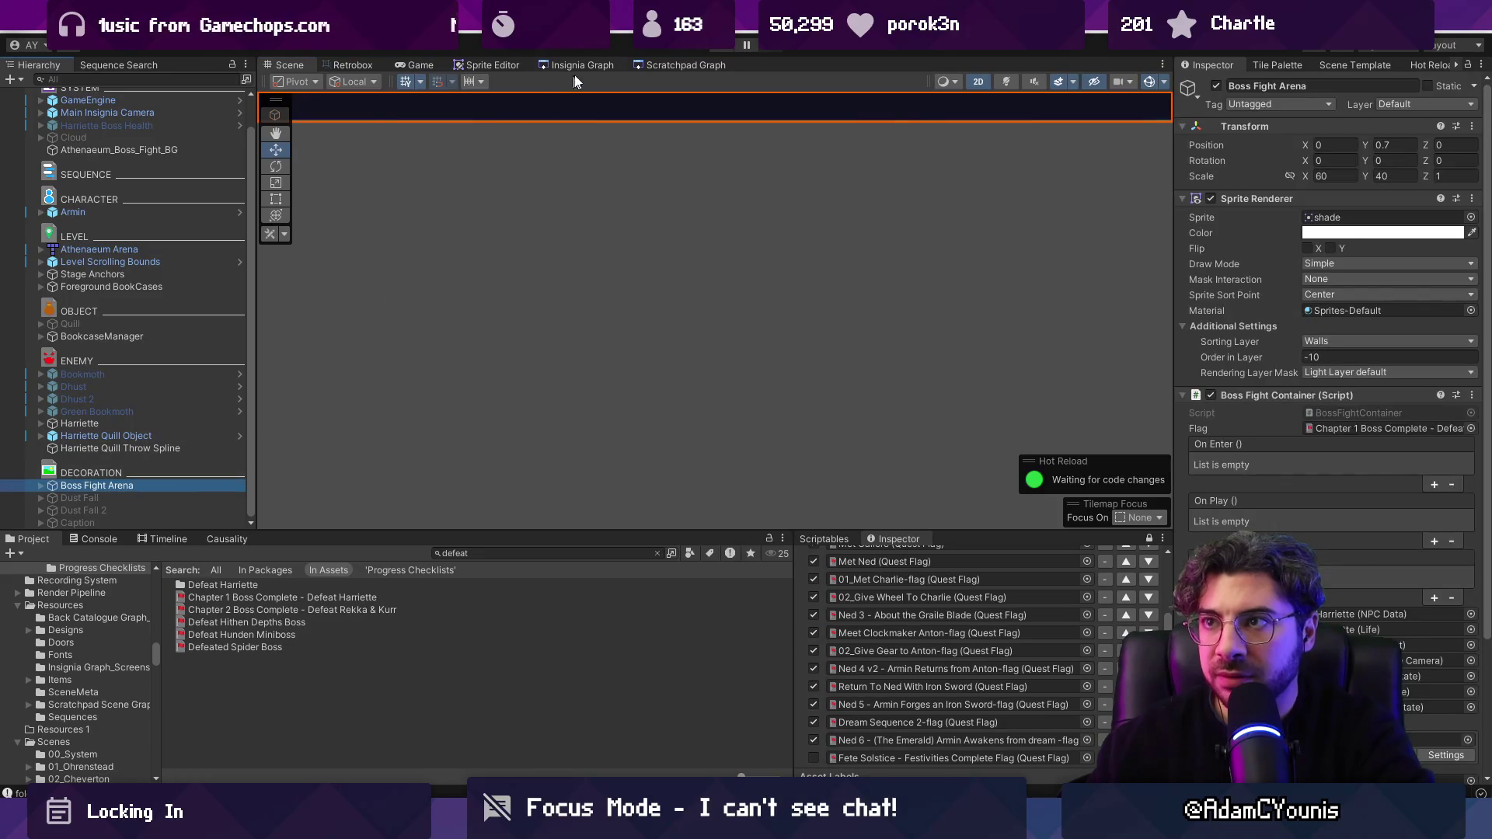
pyautogui.click(581, 65)
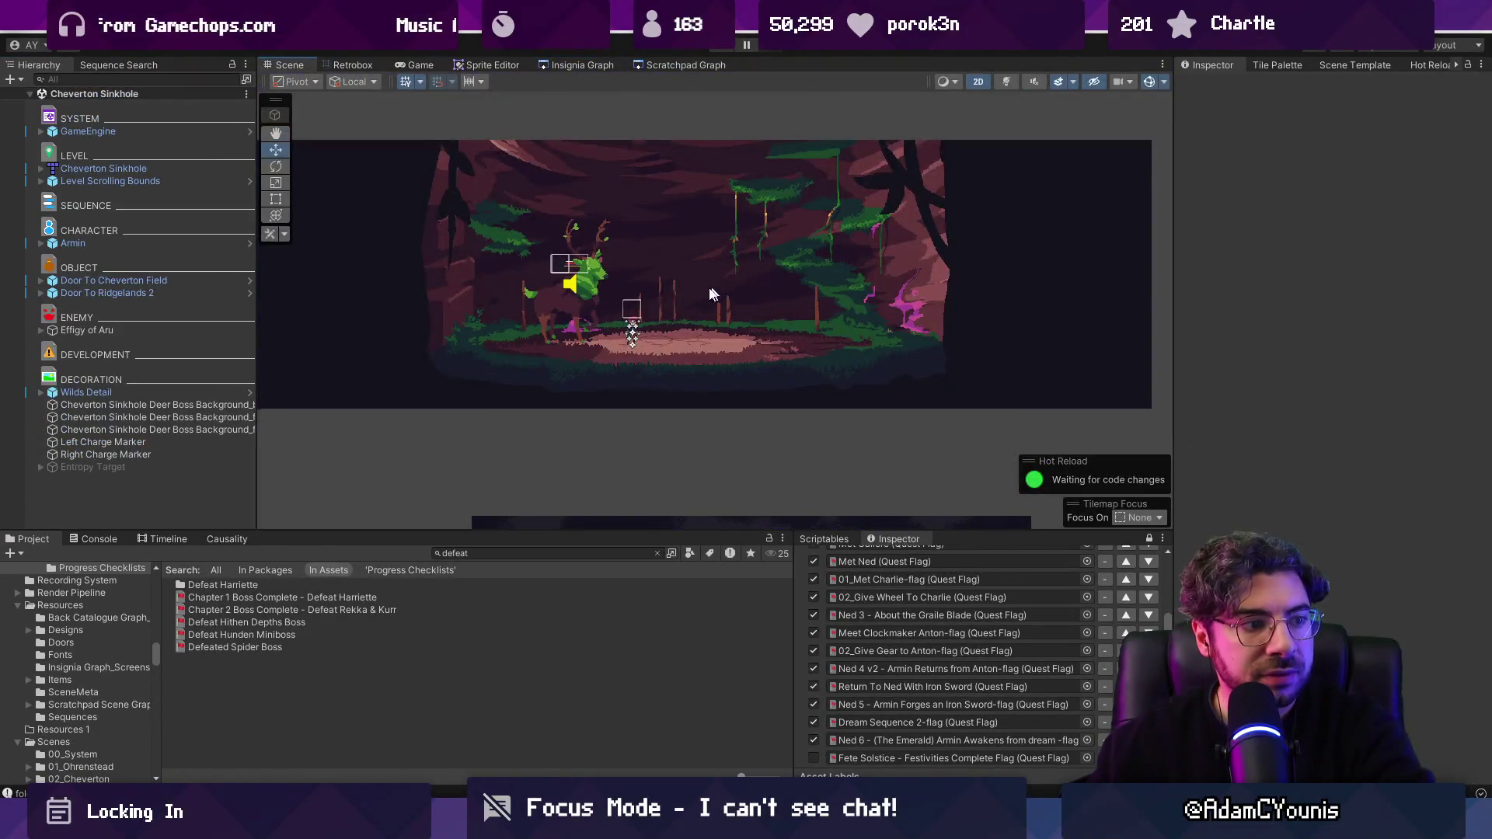
pyautogui.moveTo(710, 293); pyautogui.dragTo(539, 328)
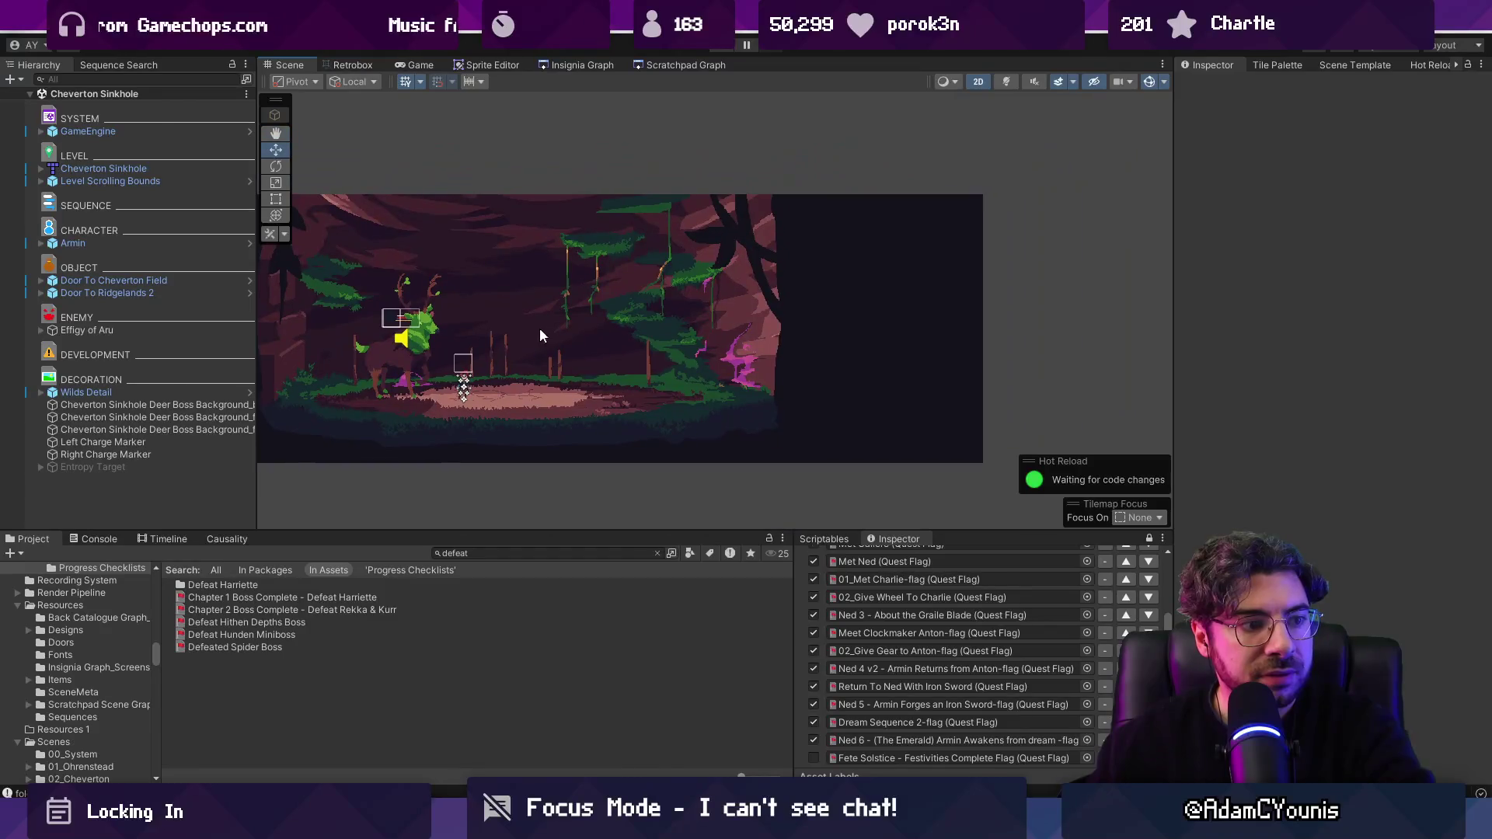
pyautogui.scroll(-2, 573, 339)
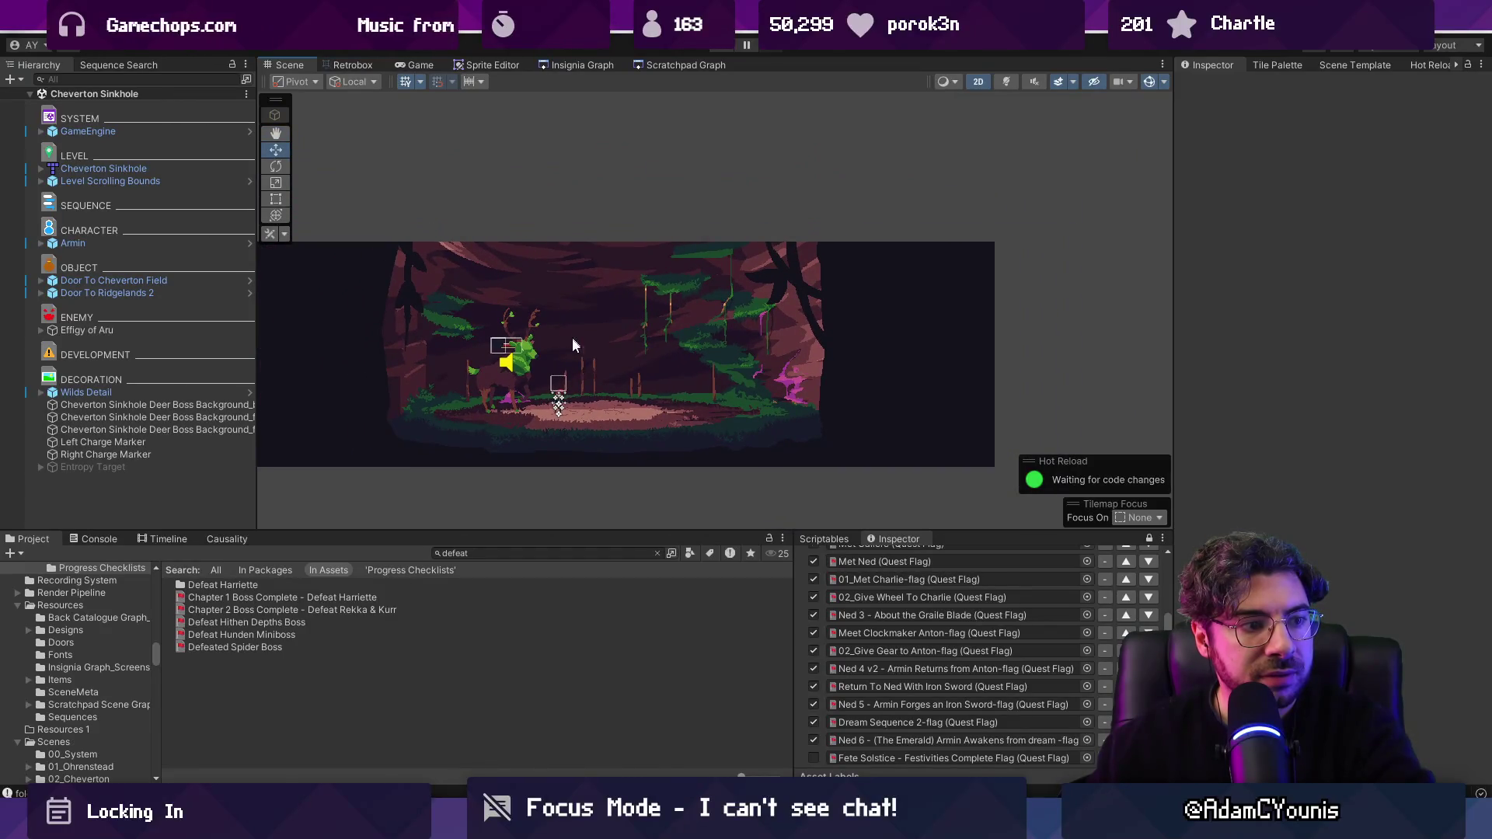
# Step: Paste a Boss Fight Arena into Cheverton Sinkhole, frame it and check its Zone Camera child
pyautogui.hotkey('ctrl', 'v')
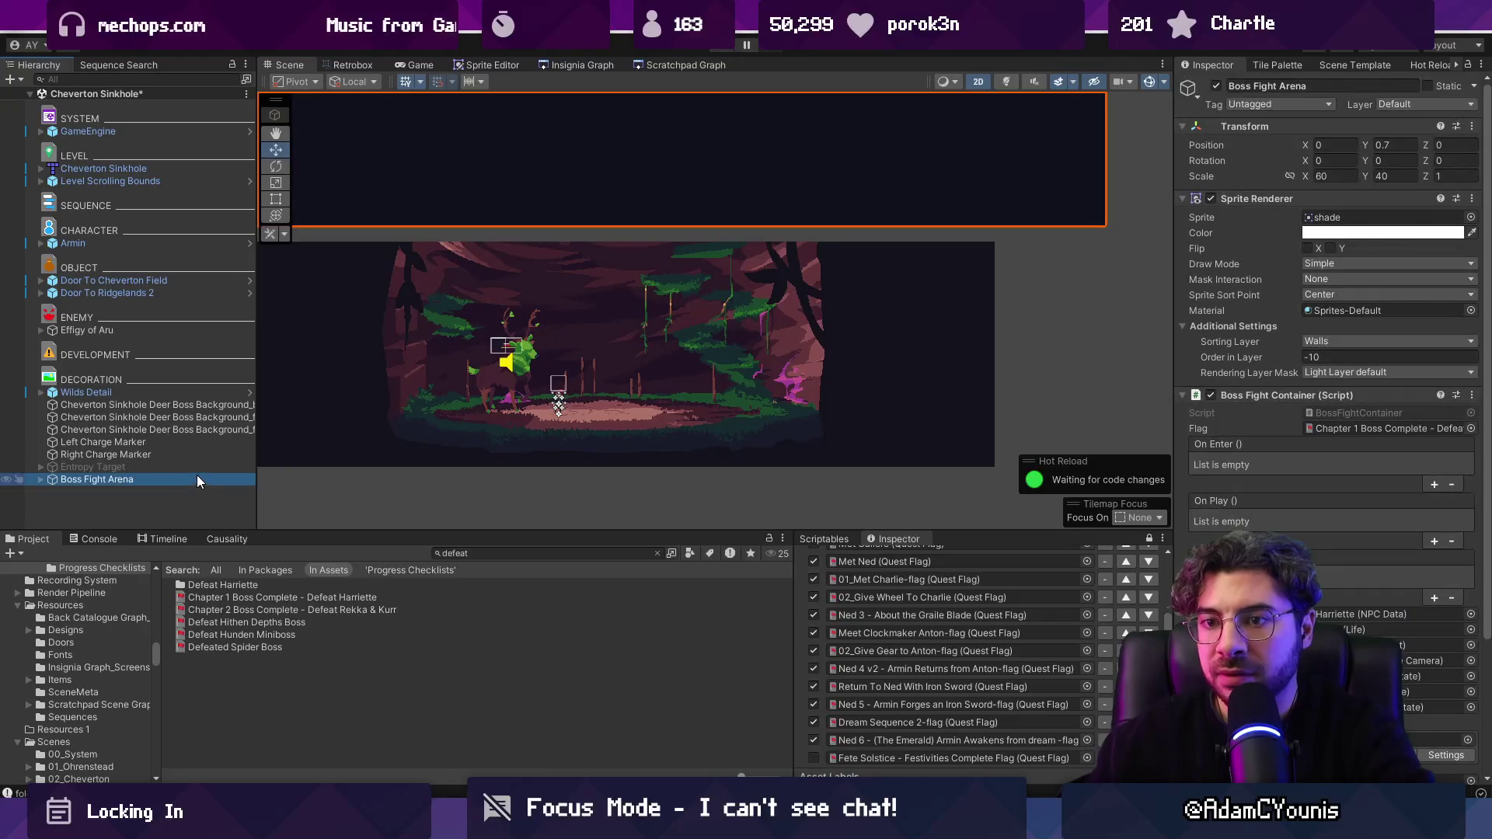
pyautogui.doubleClick(182, 479)
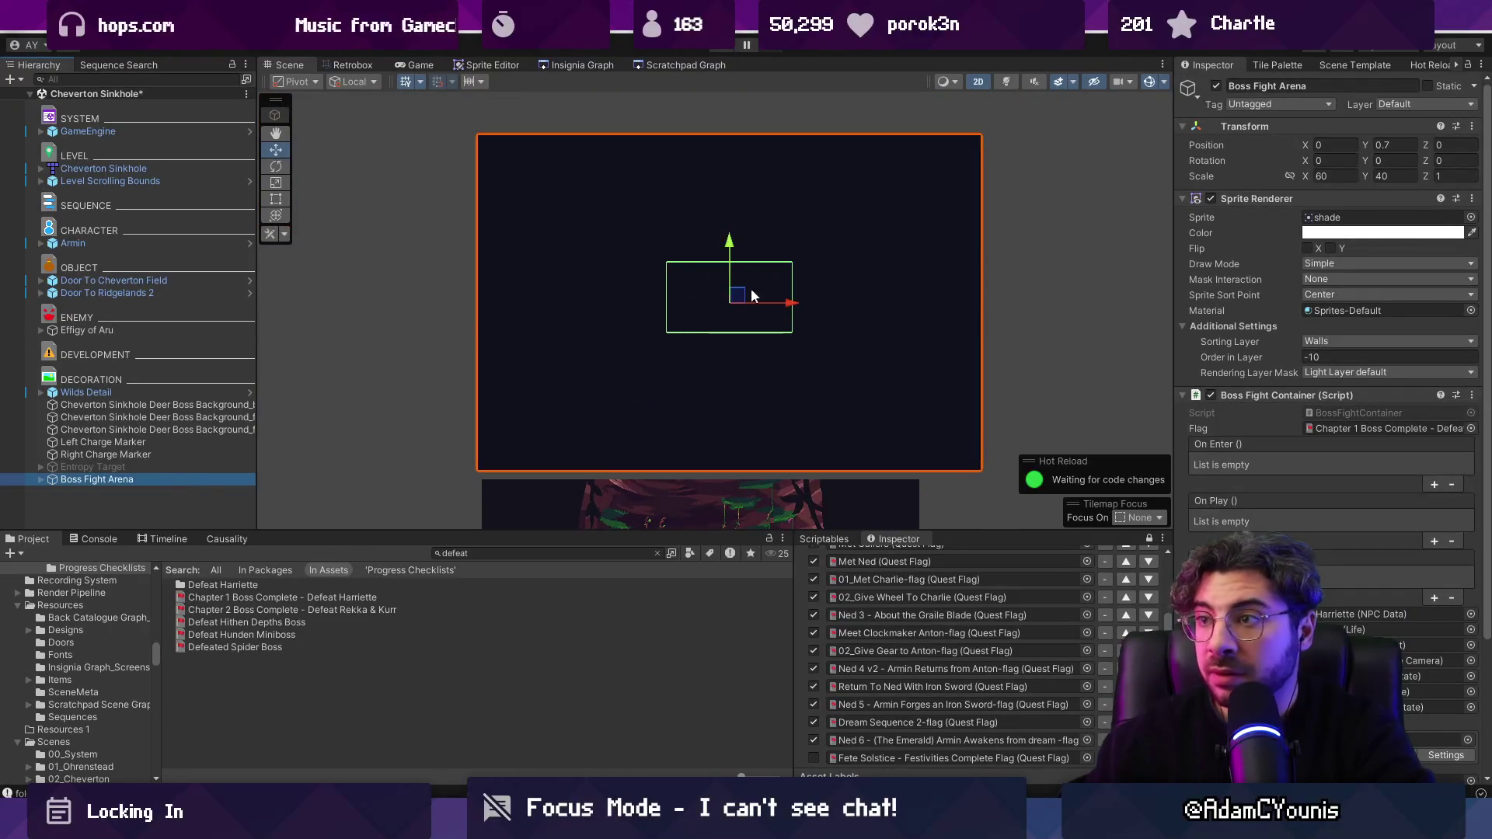
pyautogui.click(661, 243)
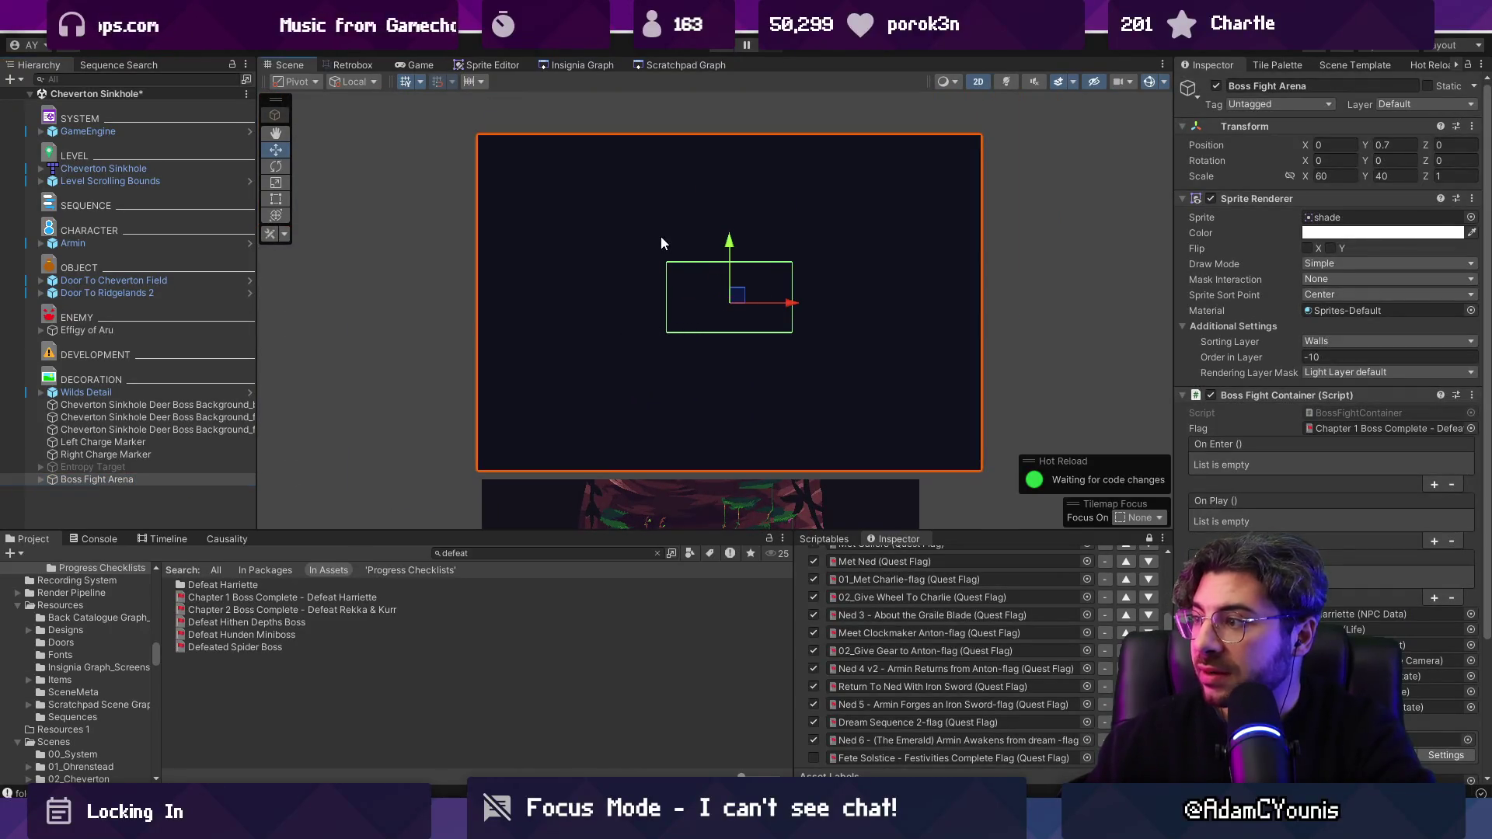
pyautogui.click(41, 479)
pyautogui.click(58, 493)
pyautogui.click(87, 483)
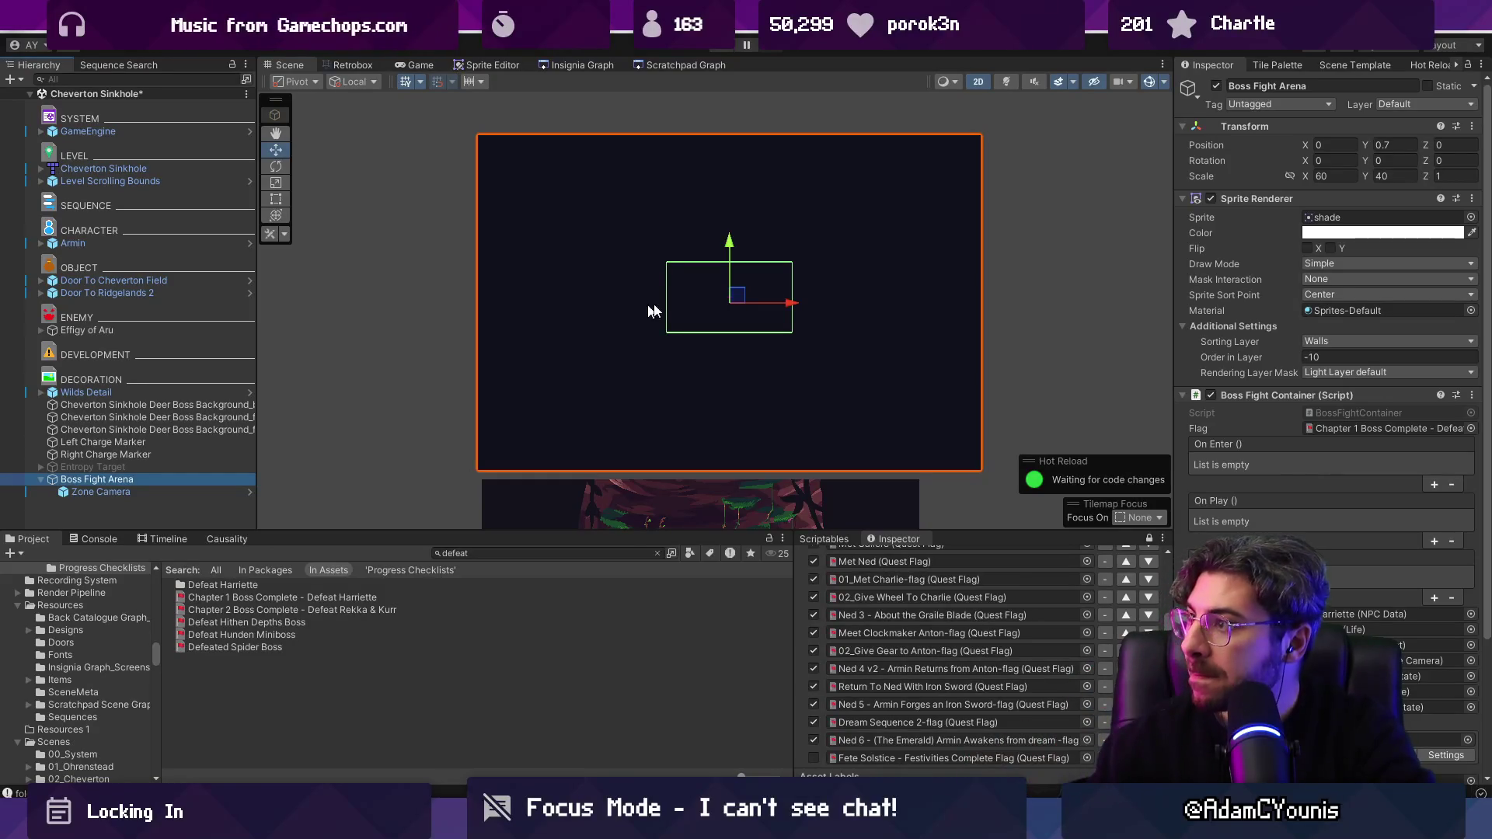
# Step: Move the Boss Fight Arena down to -1.11, -8.79 over the forest cave room
pyautogui.scroll(-5, 1038, 260)
pyautogui.moveTo(916, 291)
pyautogui.mouseDown()
pyautogui.moveTo(769, 155)
pyautogui.moveTo(708, 249)
pyautogui.moveTo(729, 283)
pyautogui.mouseUp()
pyautogui.scroll(3, 729, 284)
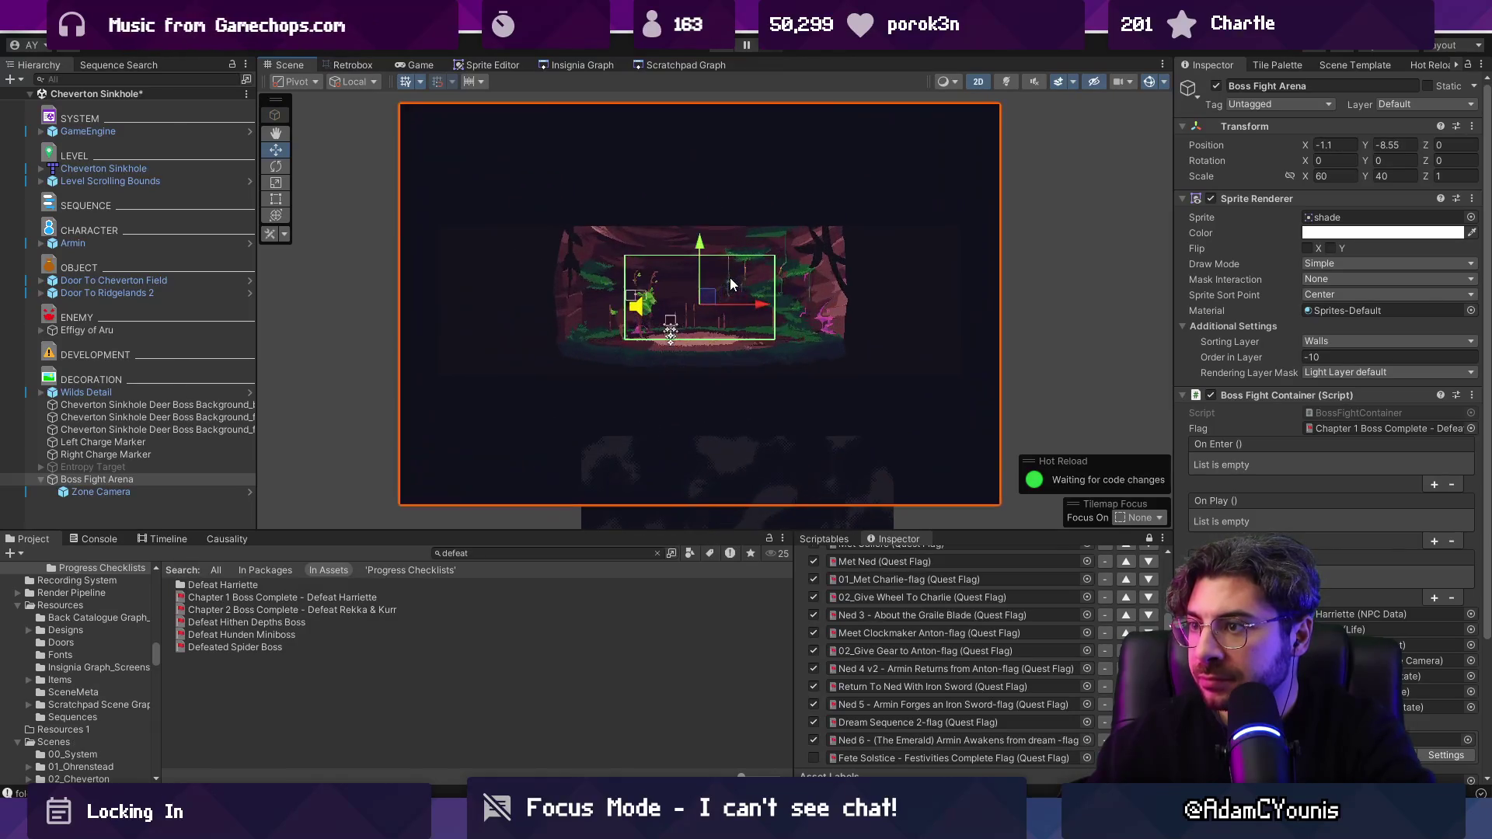
pyautogui.scroll(3, 730, 284)
pyautogui.moveTo(691, 309); pyautogui.dragTo(691, 337)
pyautogui.scroll(-5, 1275, 315)
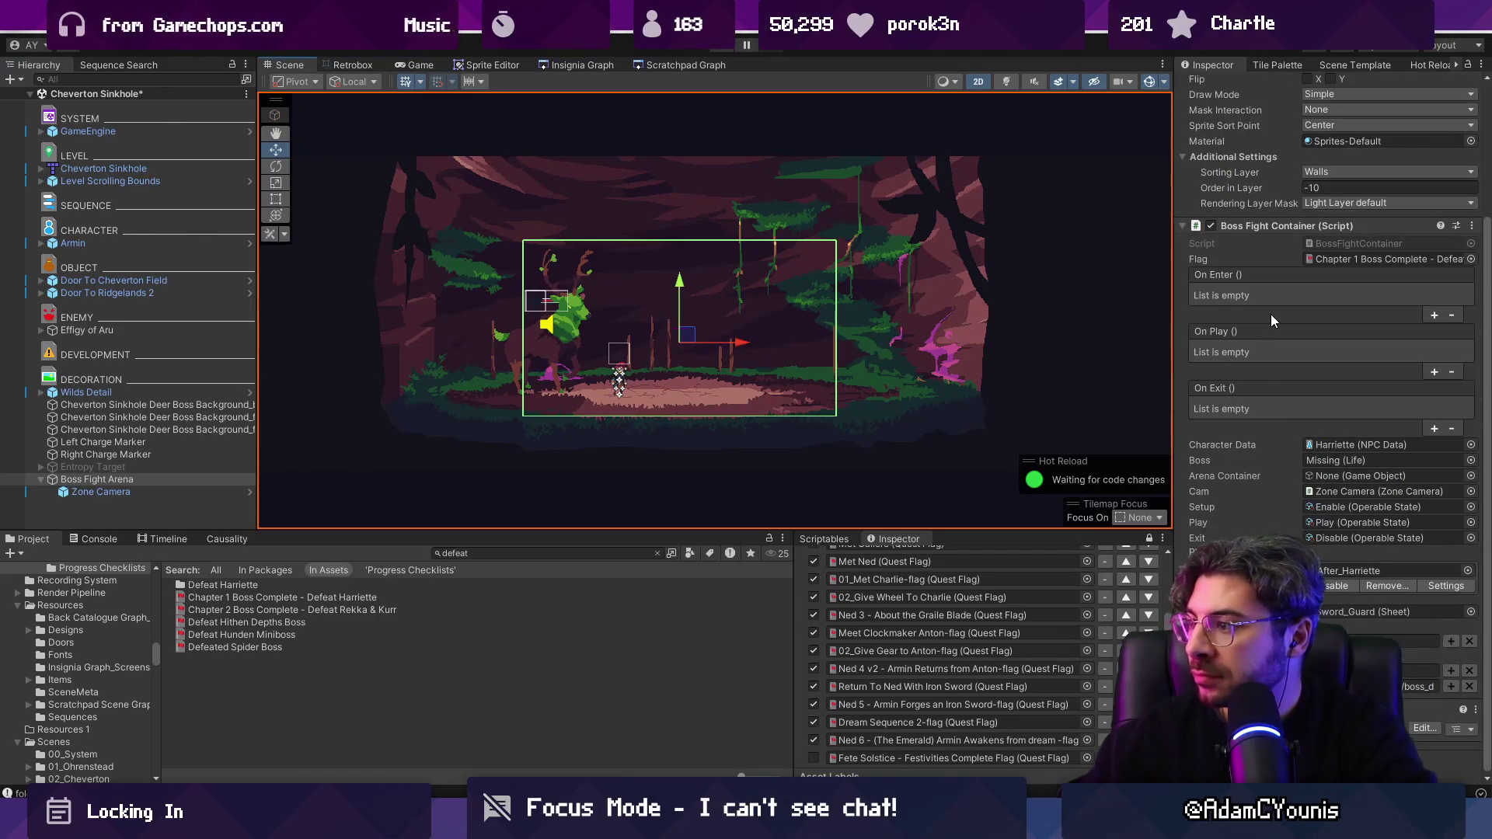
# Step: Set the Boss Fight Arena's scene reference to Entropy Sanctum
pyautogui.click(1467, 570)
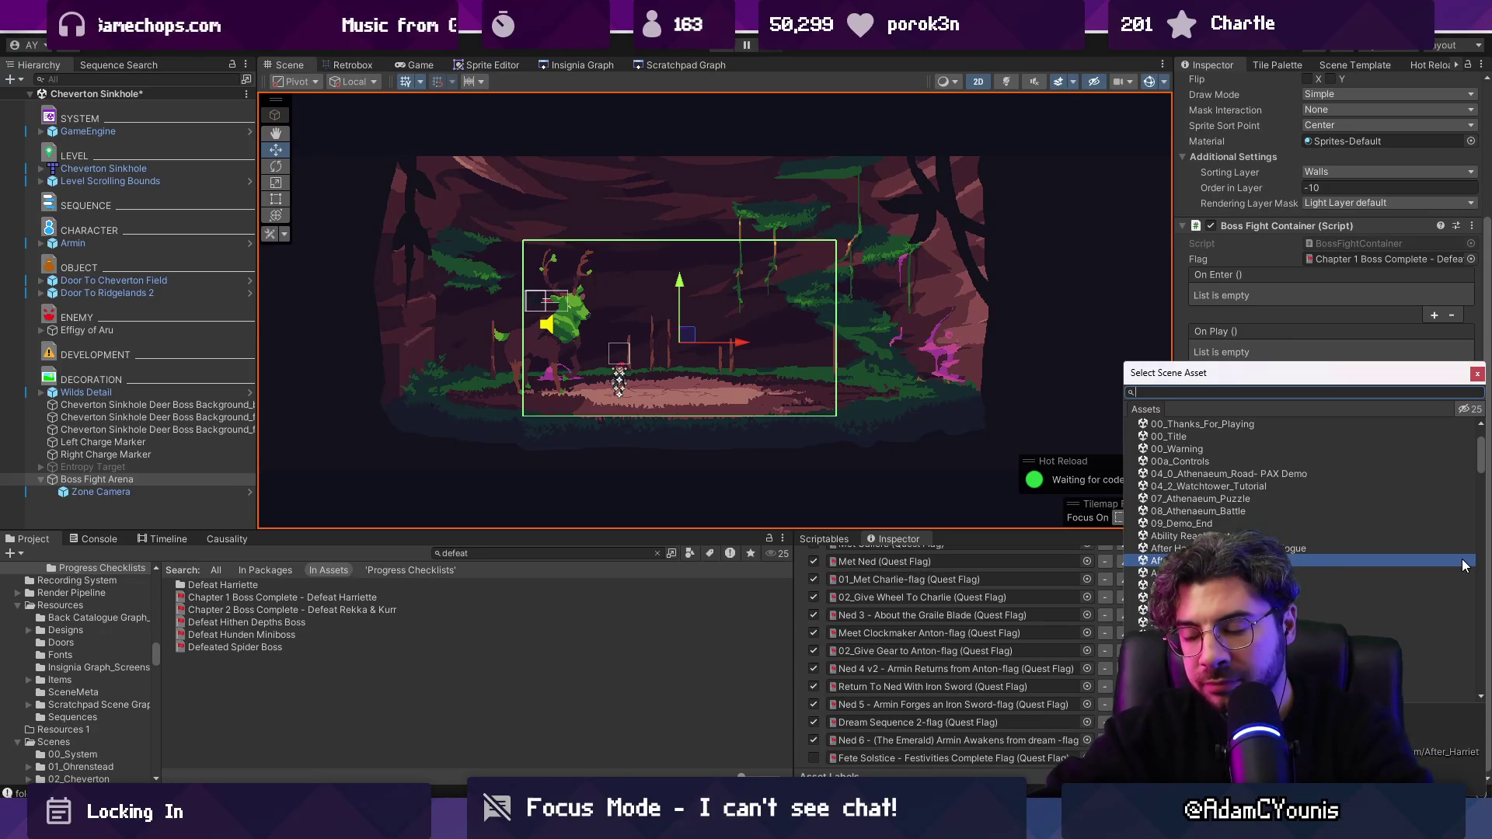
pyautogui.write('sanctum')
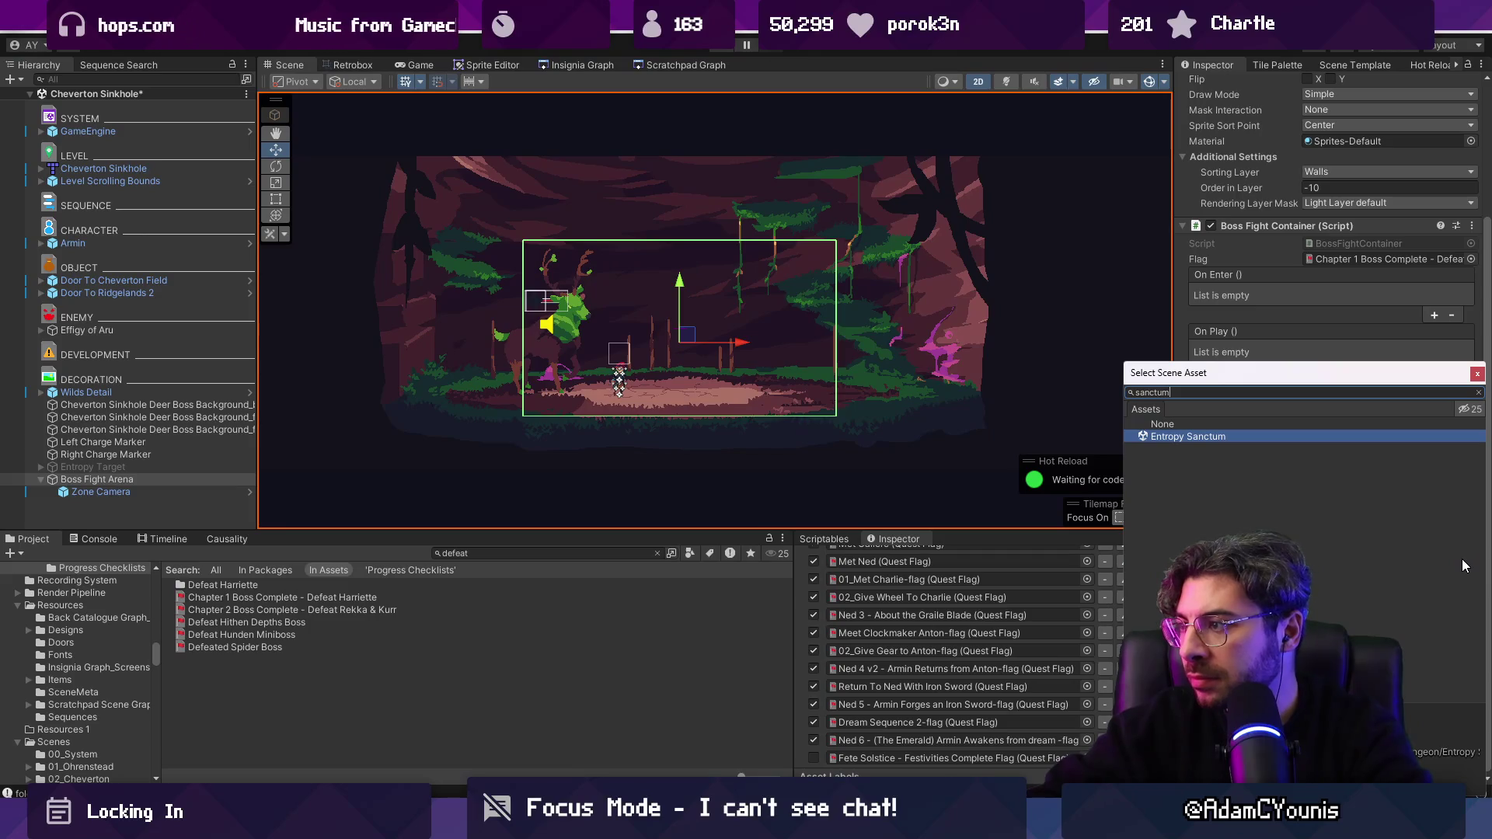
pyautogui.press('Return')
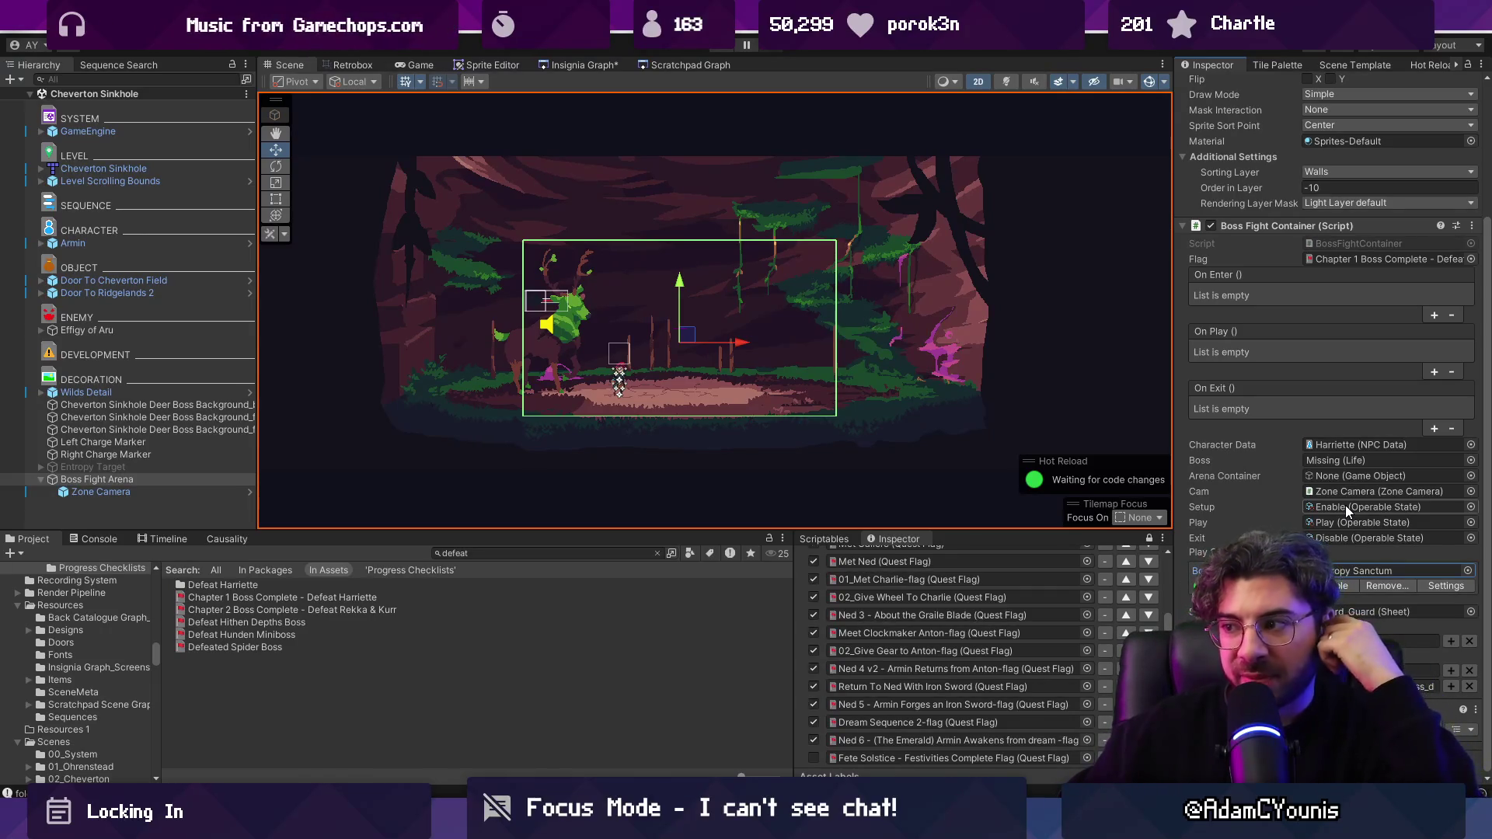
# Step: Check the Zone Camera child, then drag Effigy of Aru into the arena's Boss field
pyautogui.scroll(5, 961, 589)
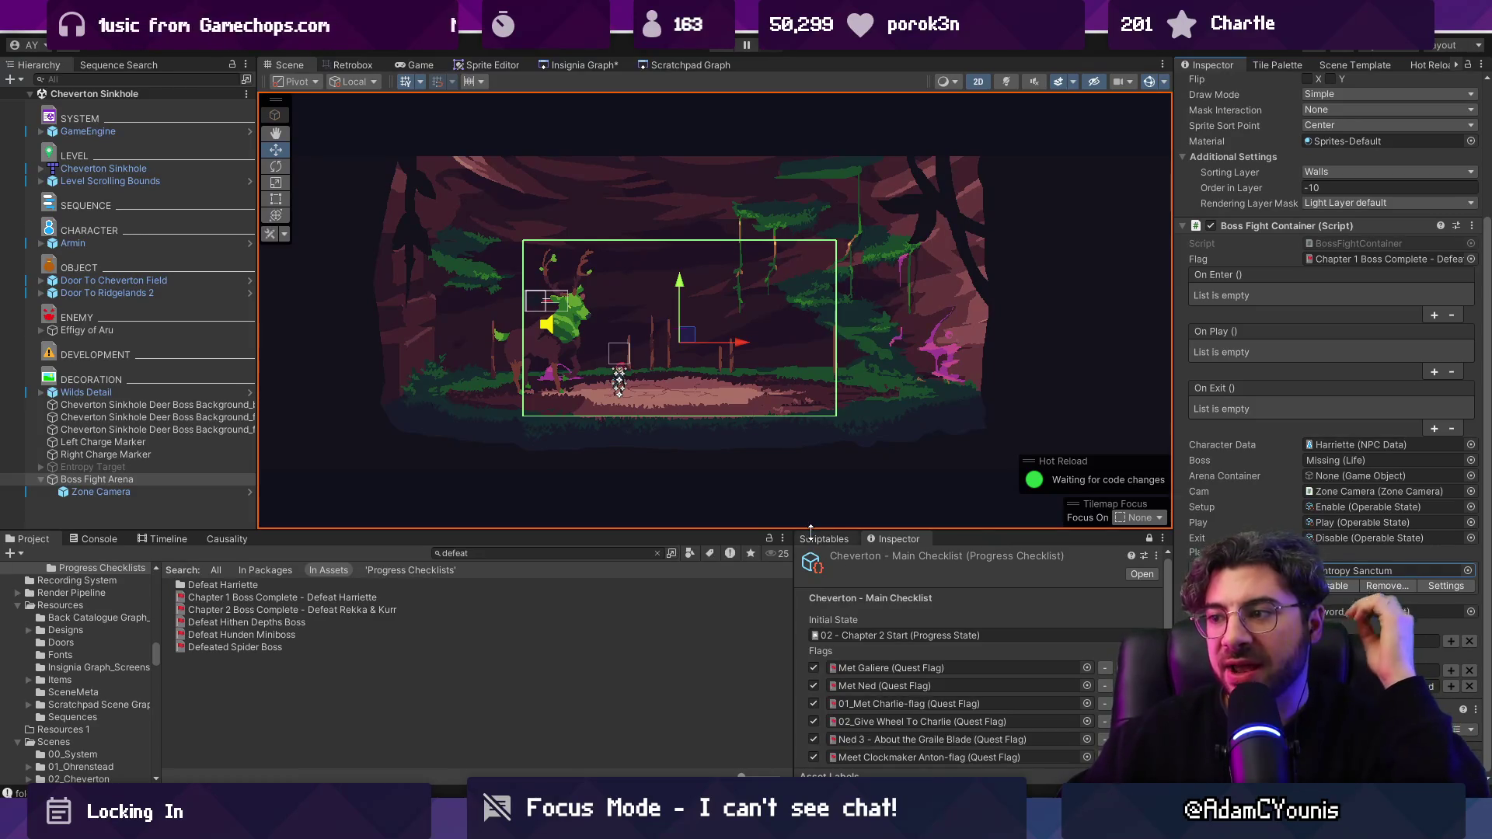
pyautogui.moveTo(716, 530); pyautogui.dragTo(716, 519)
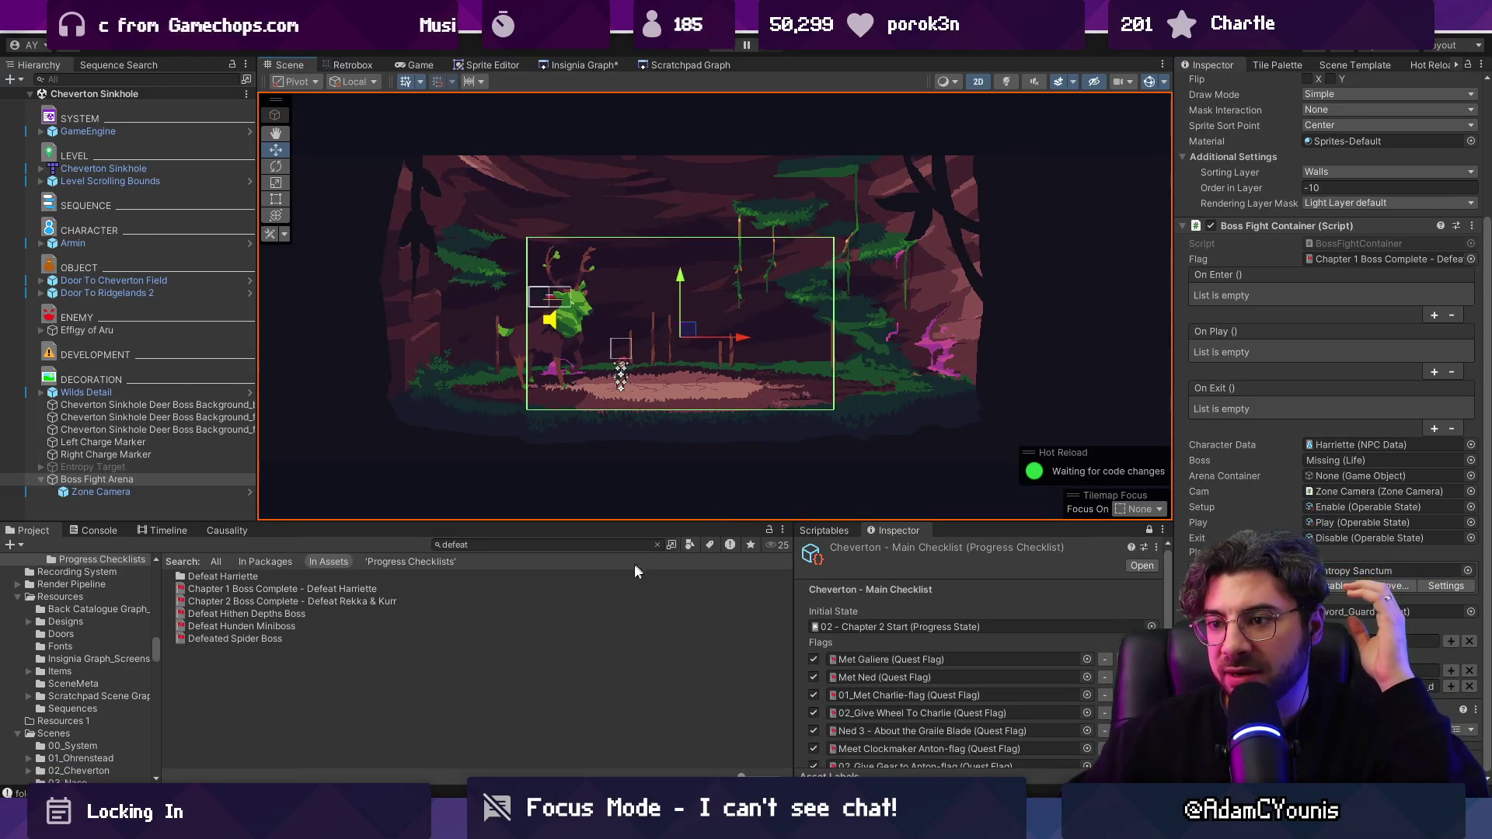
pyautogui.scroll(-3, 971, 614)
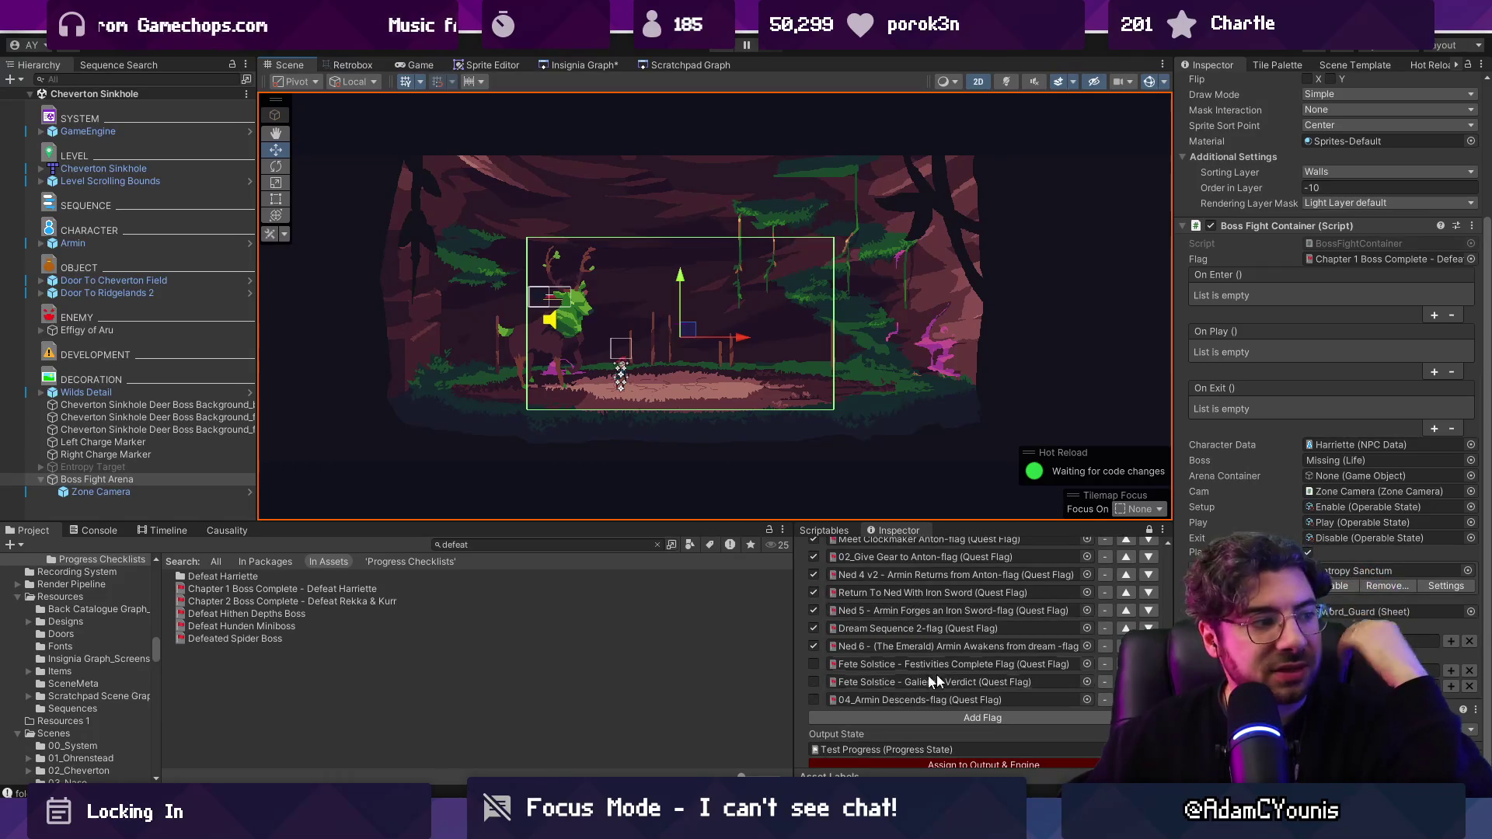
pyautogui.scroll(3, 928, 656)
pyautogui.scroll(-5, 915, 631)
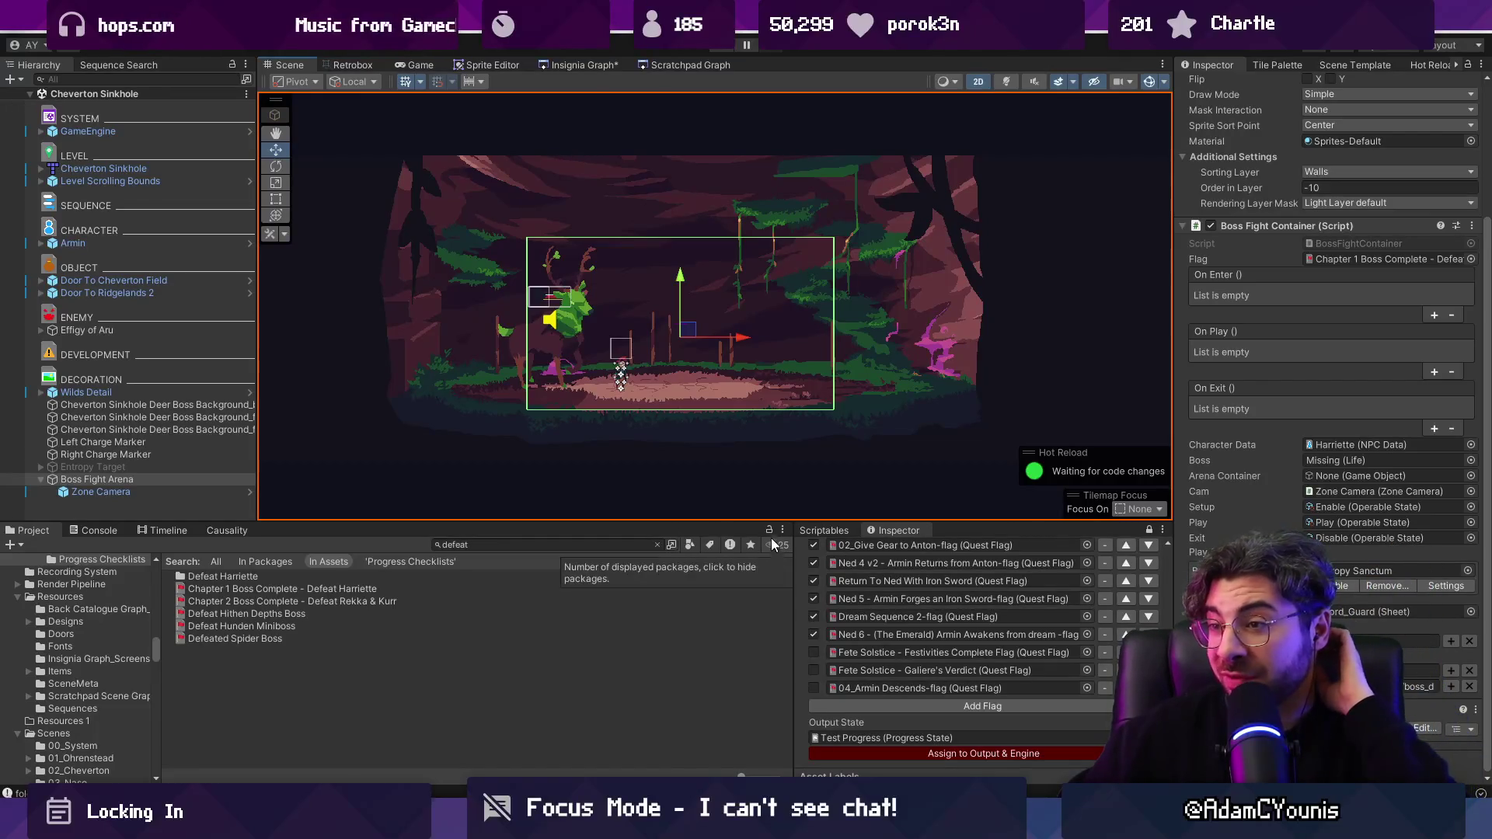
pyautogui.scroll(-2, 1345, 506)
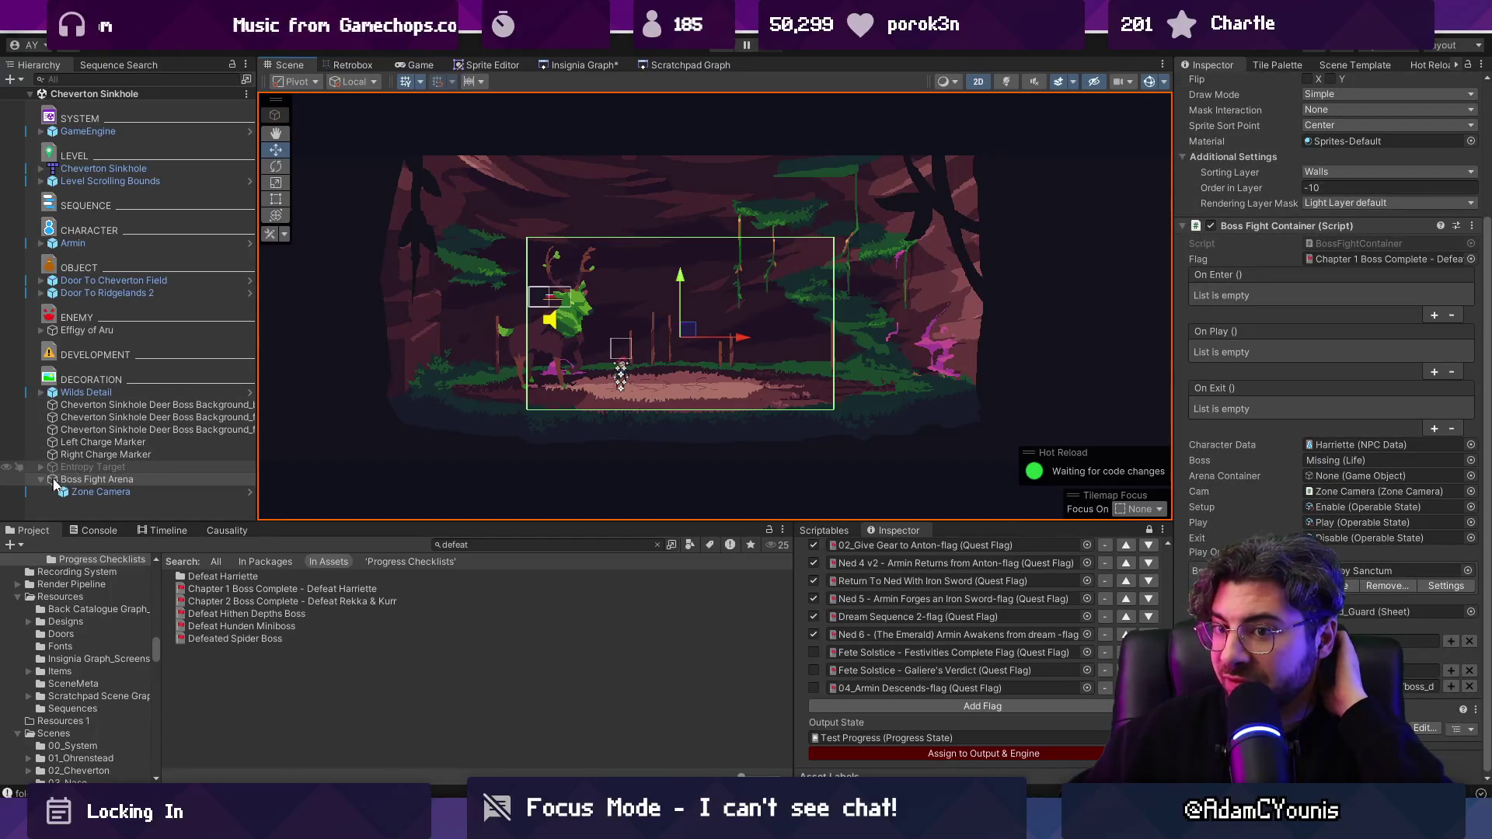
pyautogui.click(89, 492)
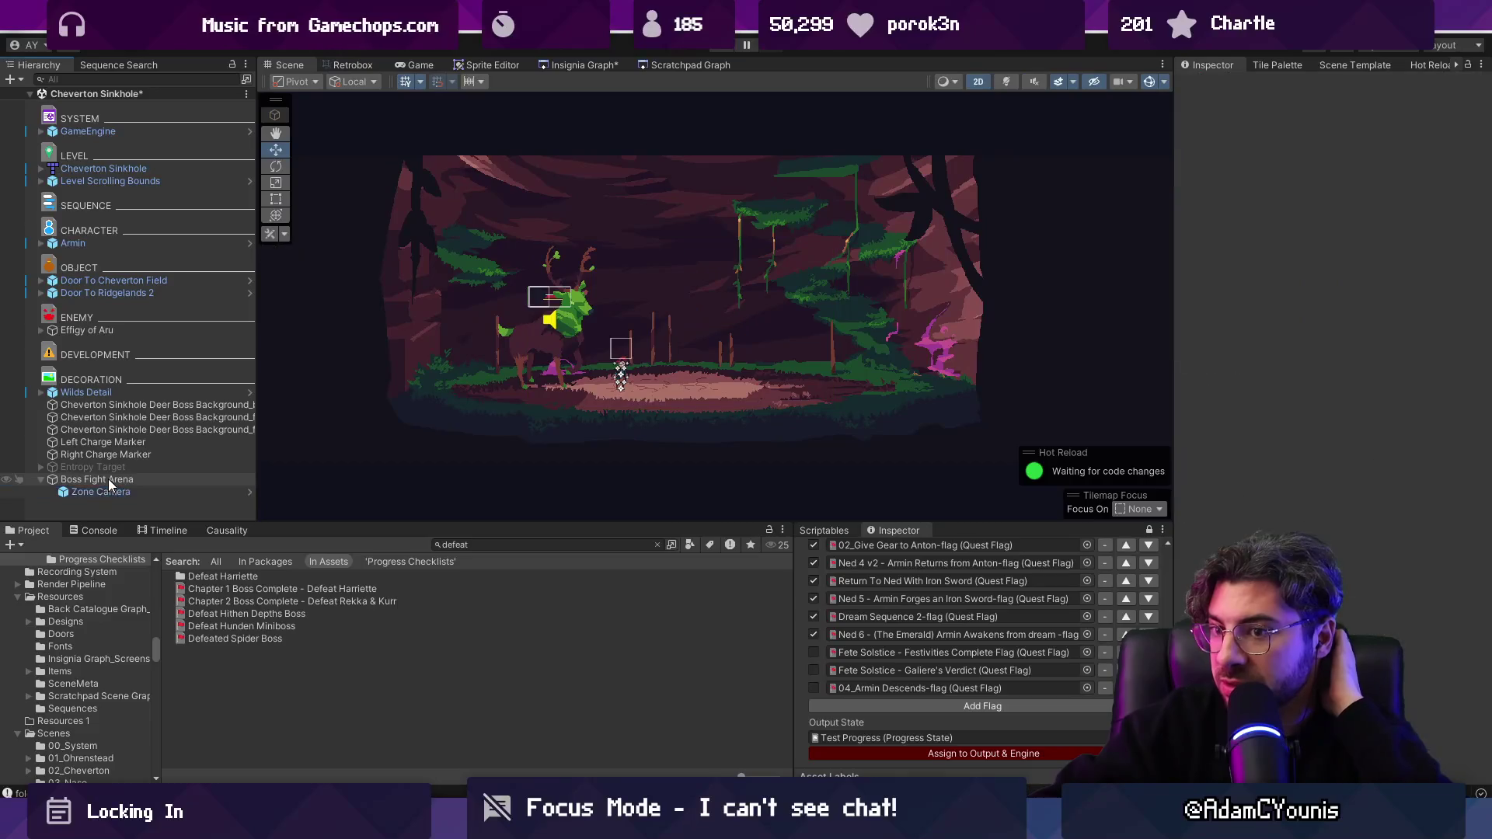
pyautogui.click(108, 479)
pyautogui.scroll(-4, 1354, 506)
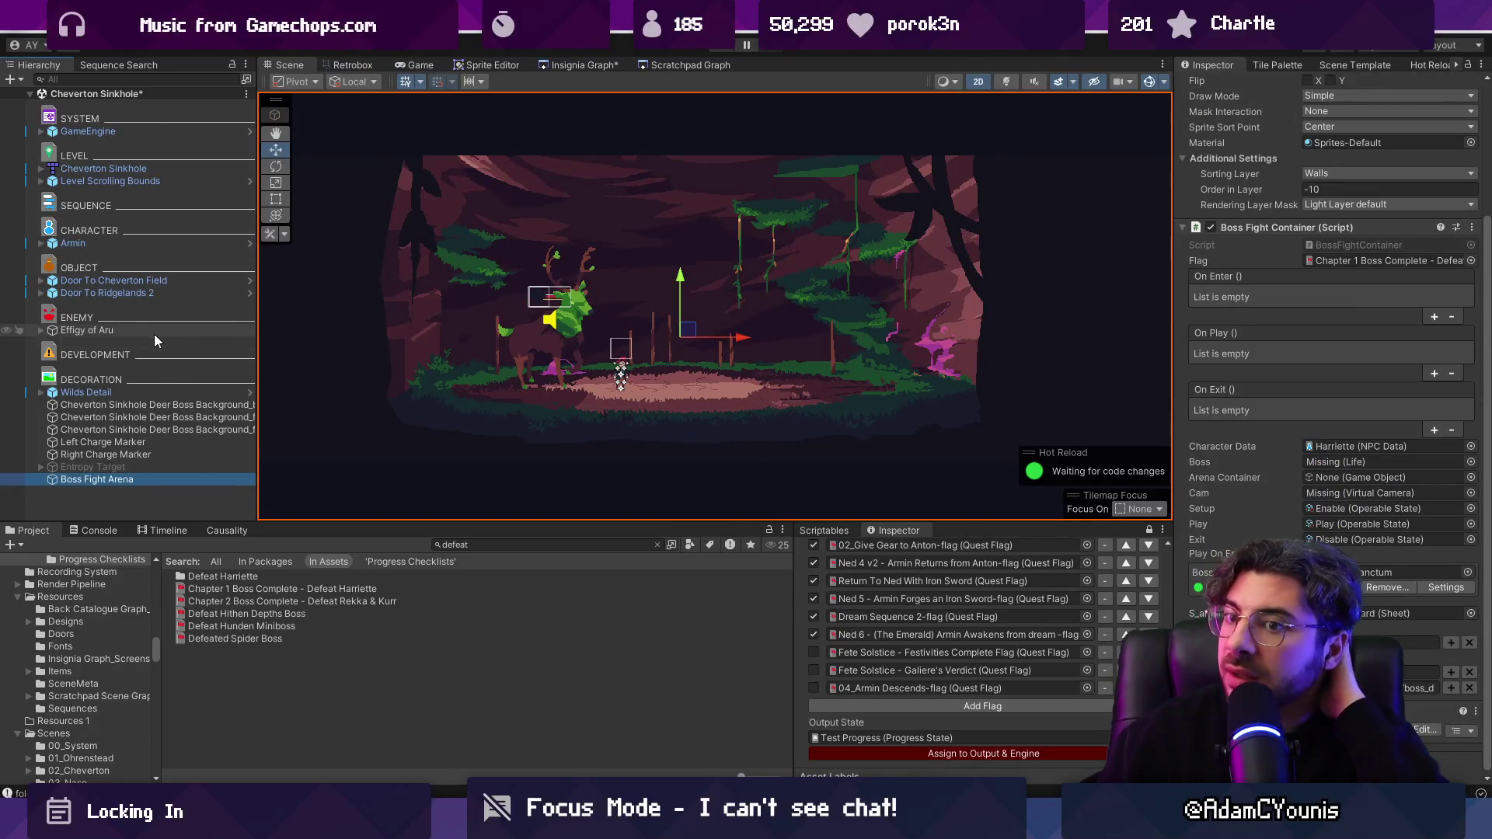
pyautogui.moveTo(138, 330); pyautogui.dragTo(1341, 463)
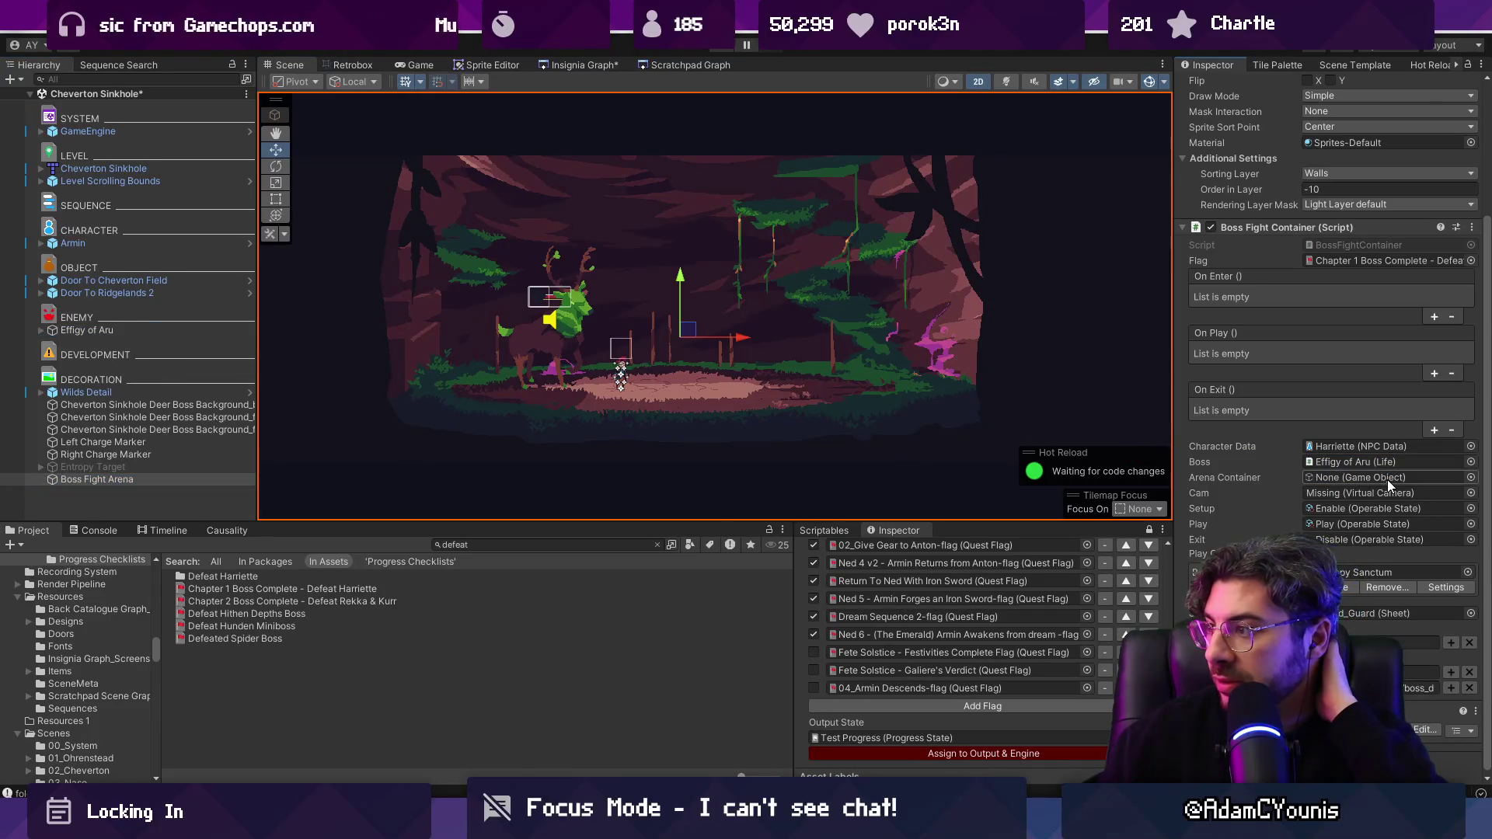
# Step: Open BossFightContainer.cs and step through its arenaContainer matches to the one in Enter()
pyautogui.doubleClick(1345, 245)
pyautogui.hotkey('ctrl', 'f')
pyautogui.write('arena c')
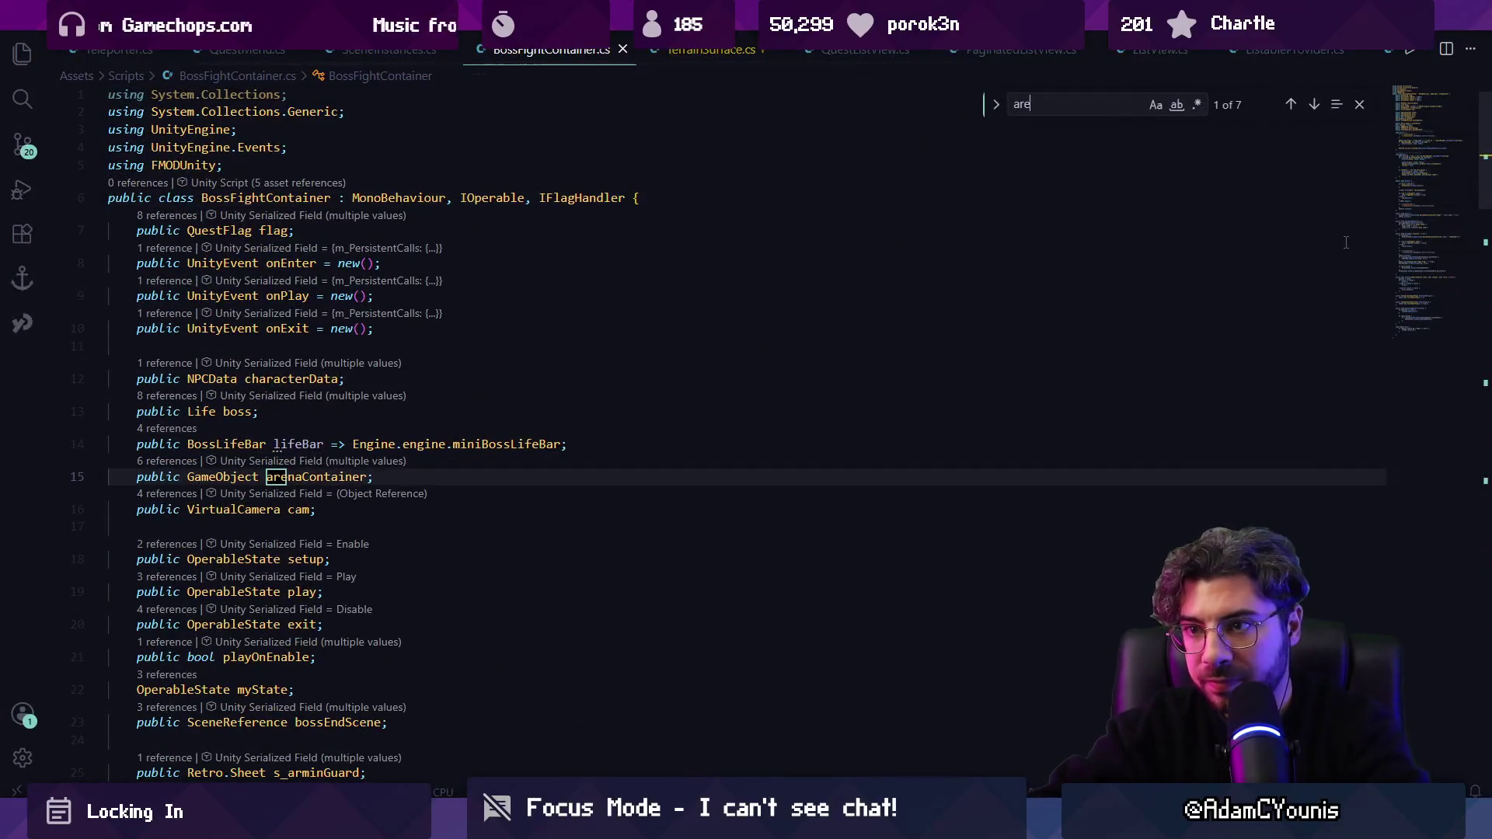
pyautogui.press('BackSpace')
pyautogui.press('BackSpace')
pyautogui.press('BackSpace')
pyautogui.write('container')
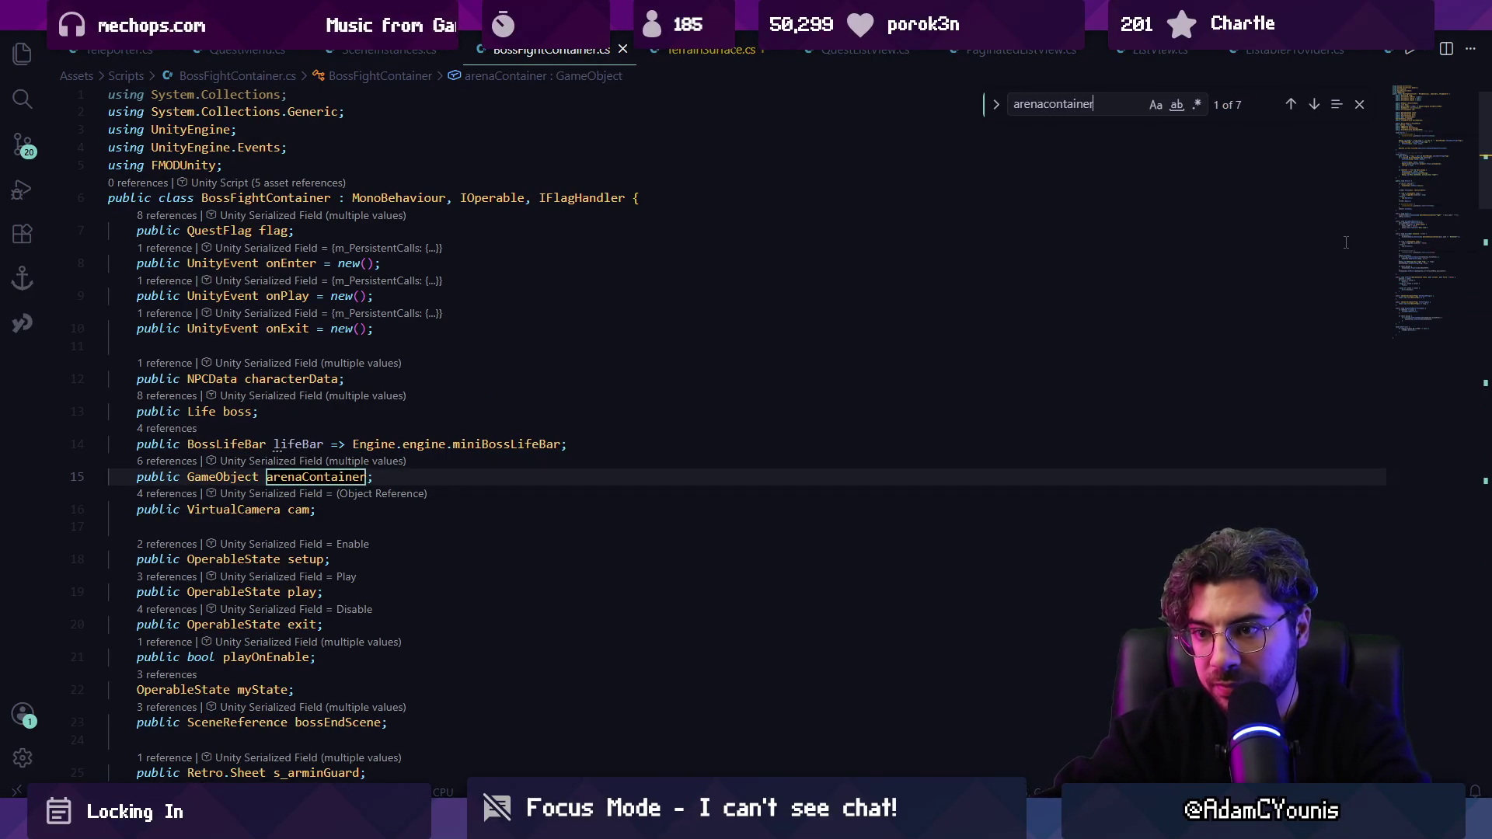
pyautogui.press('Return')
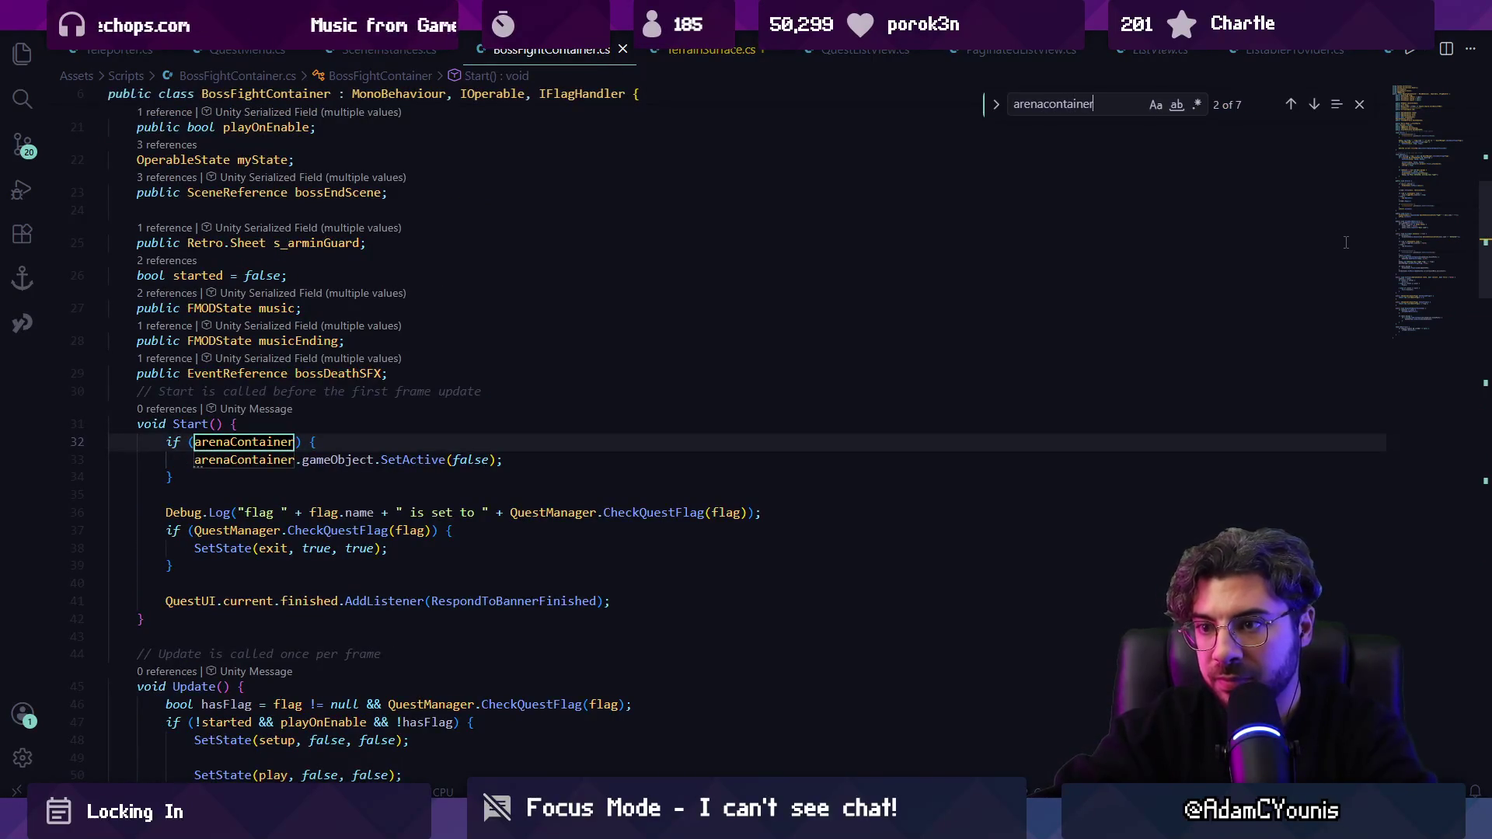
pyautogui.press('Return')
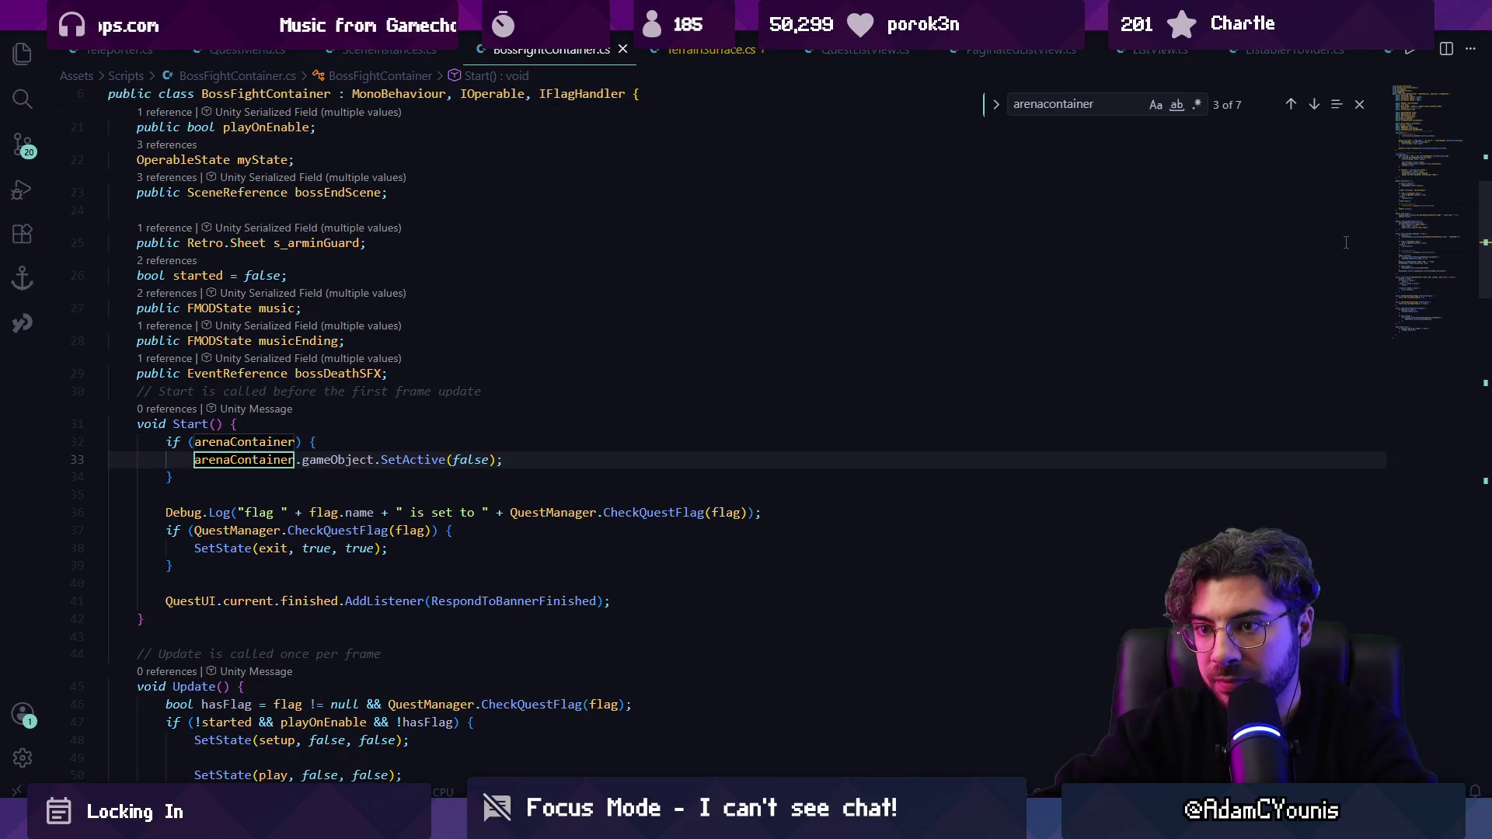
pyautogui.press('Return')
pyautogui.press('Return')
pyautogui.press('Return')
pyautogui.press('Return')
pyautogui.press('Return')
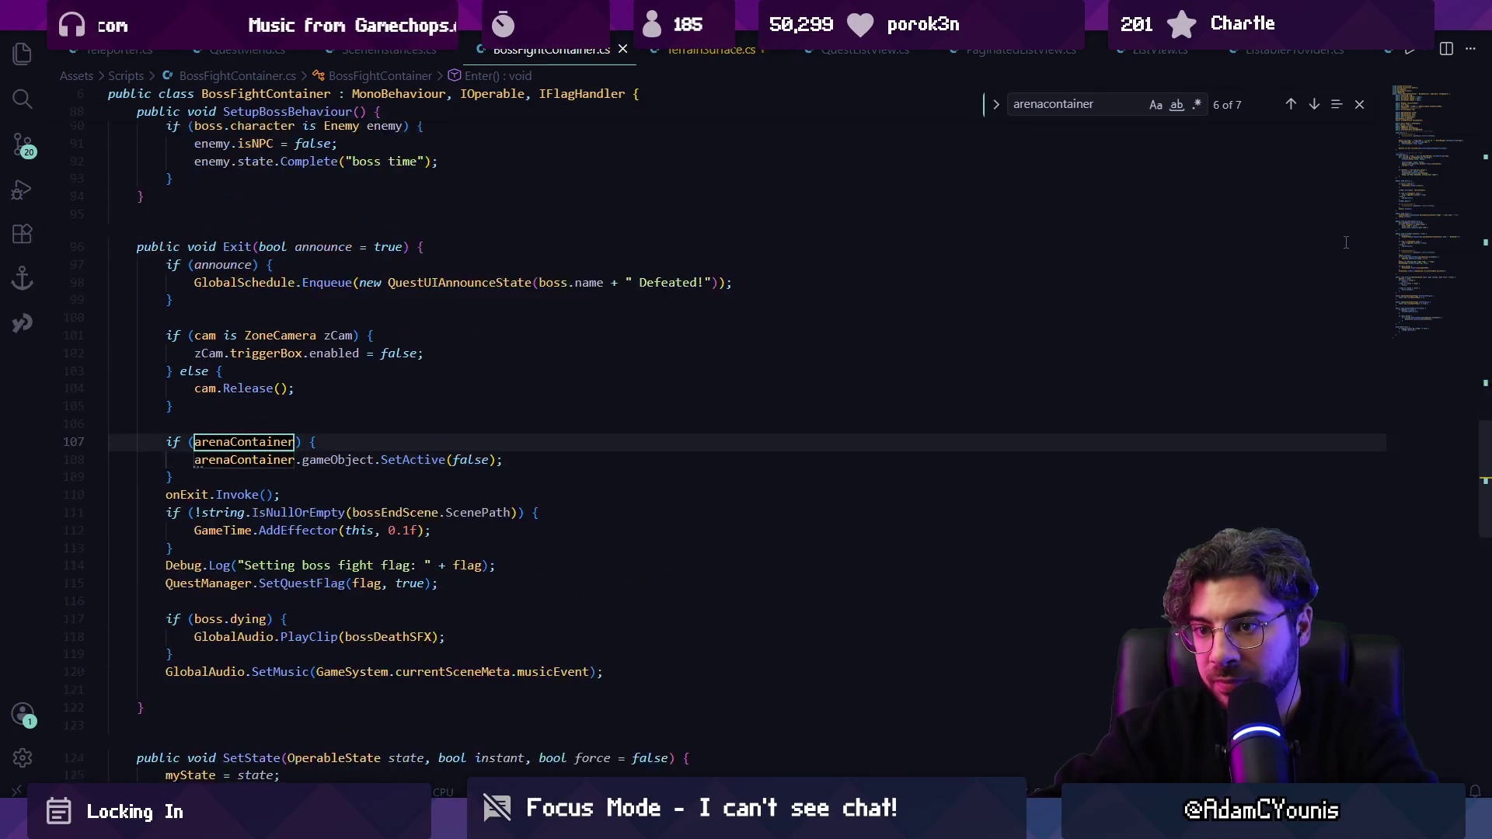
# Step: Find the ZoneCamera check in Exit() and append '&& zCam != null' on line 101
pyautogui.hotkey('ctrl', 'f')
pyautogui.write('zonecame')
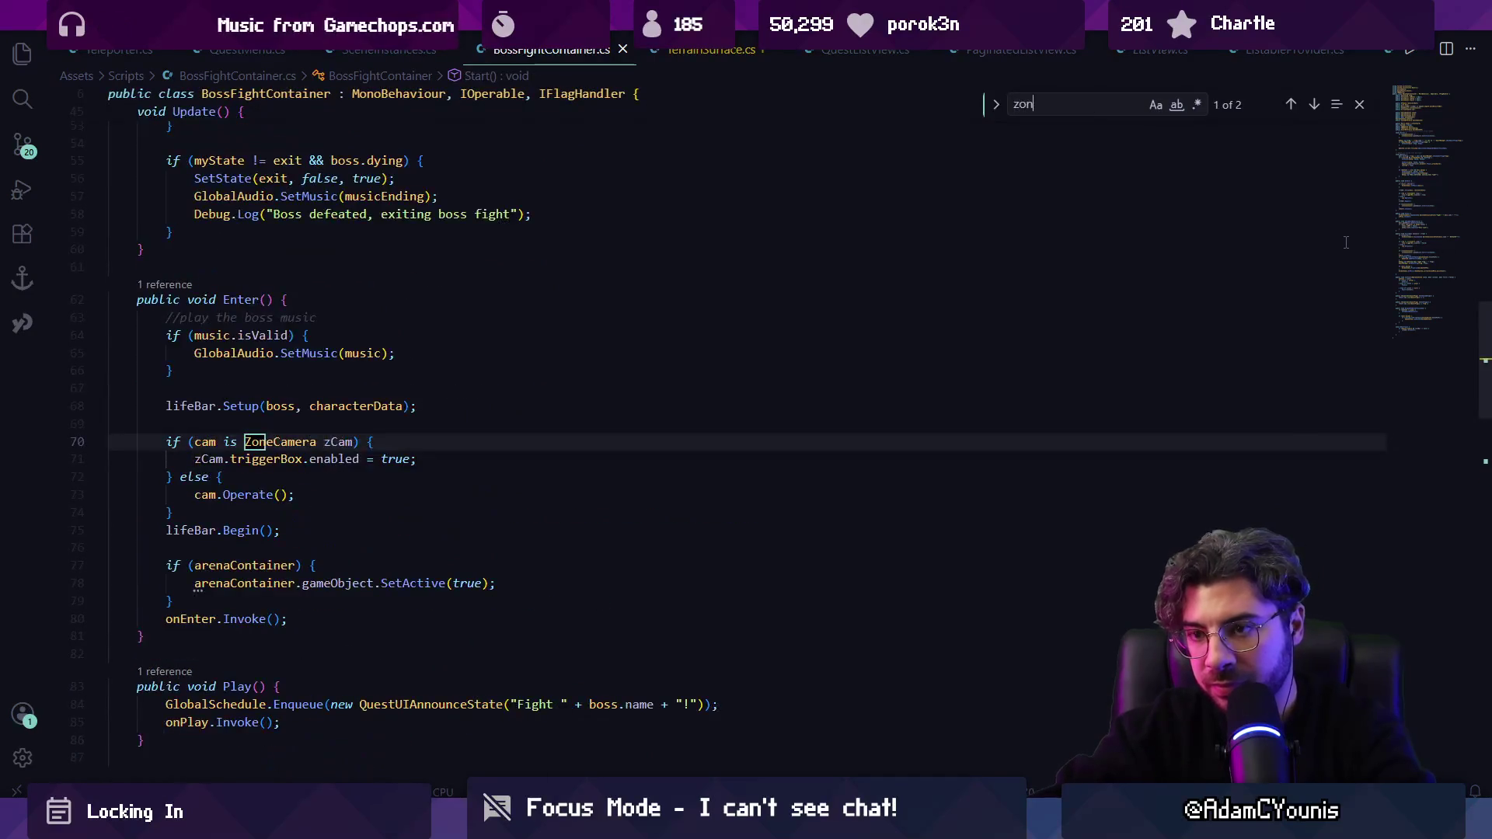
pyautogui.press('Return')
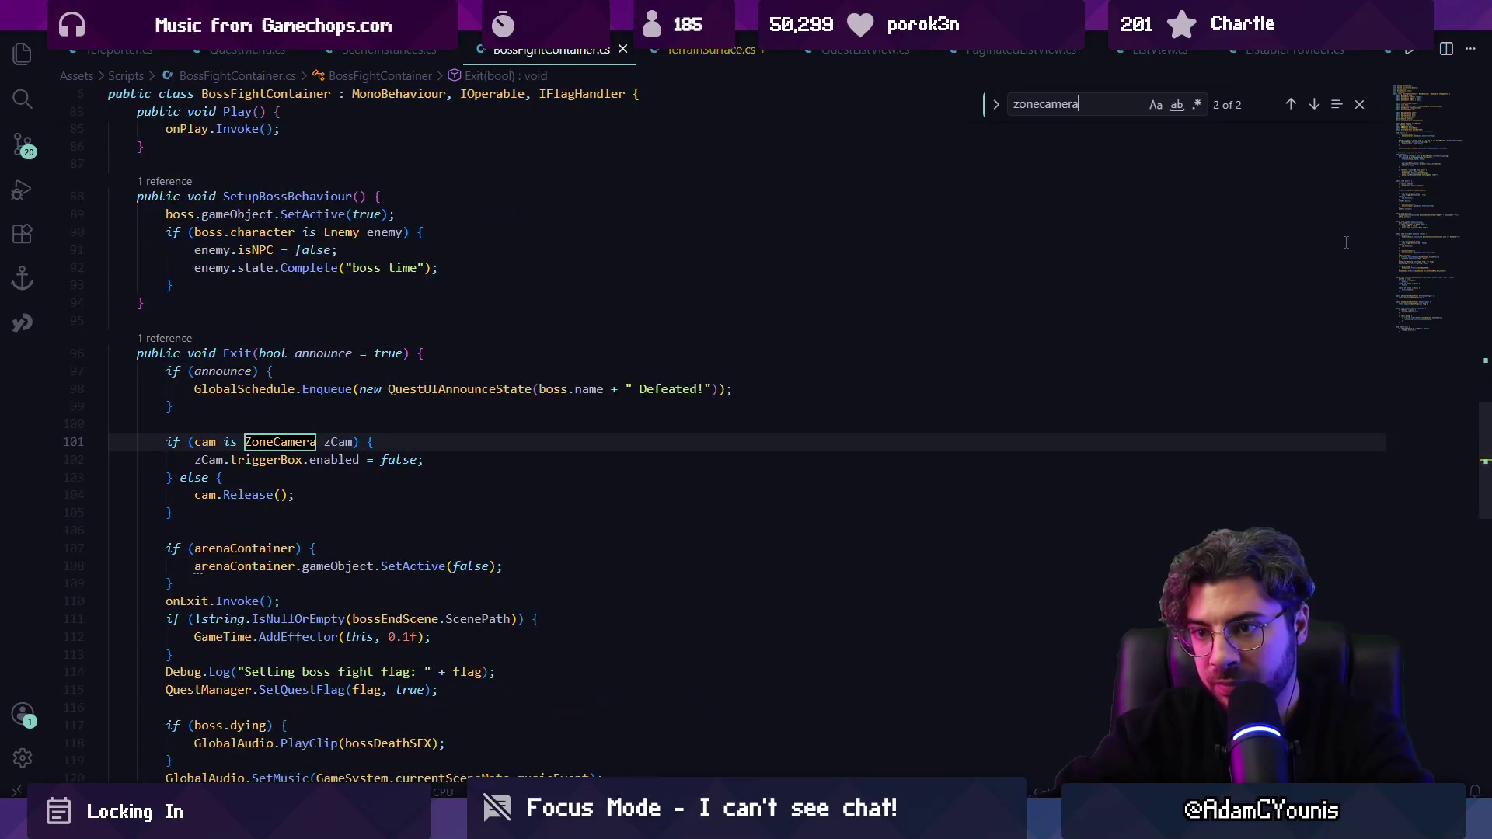
pyautogui.press('Escape')
pyautogui.press('Right')
pyautogui.hotkey('ctrl', 'Right')
pyautogui.write('&& zC')
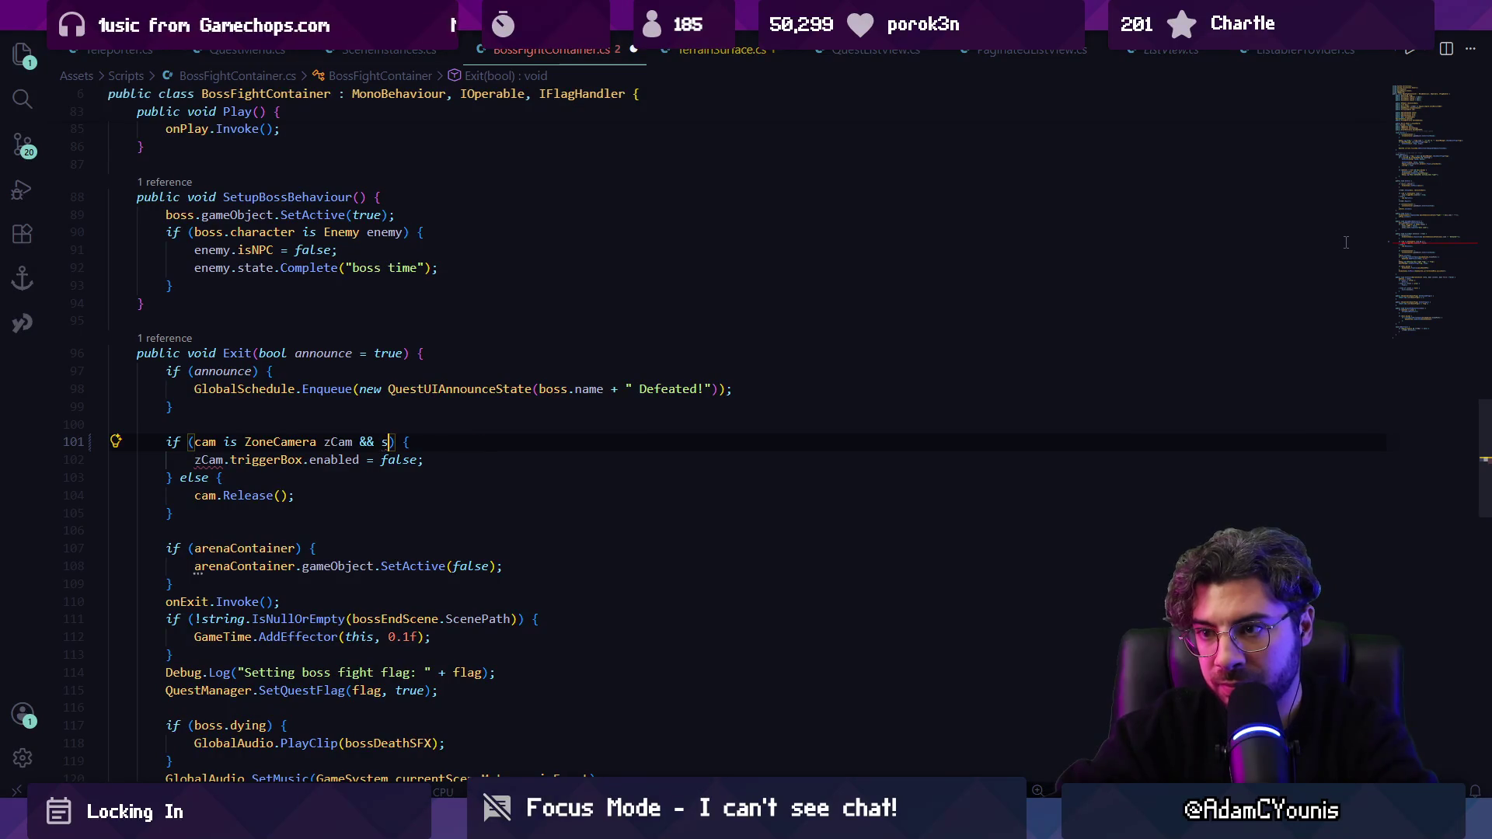
pyautogui.write('am != null')
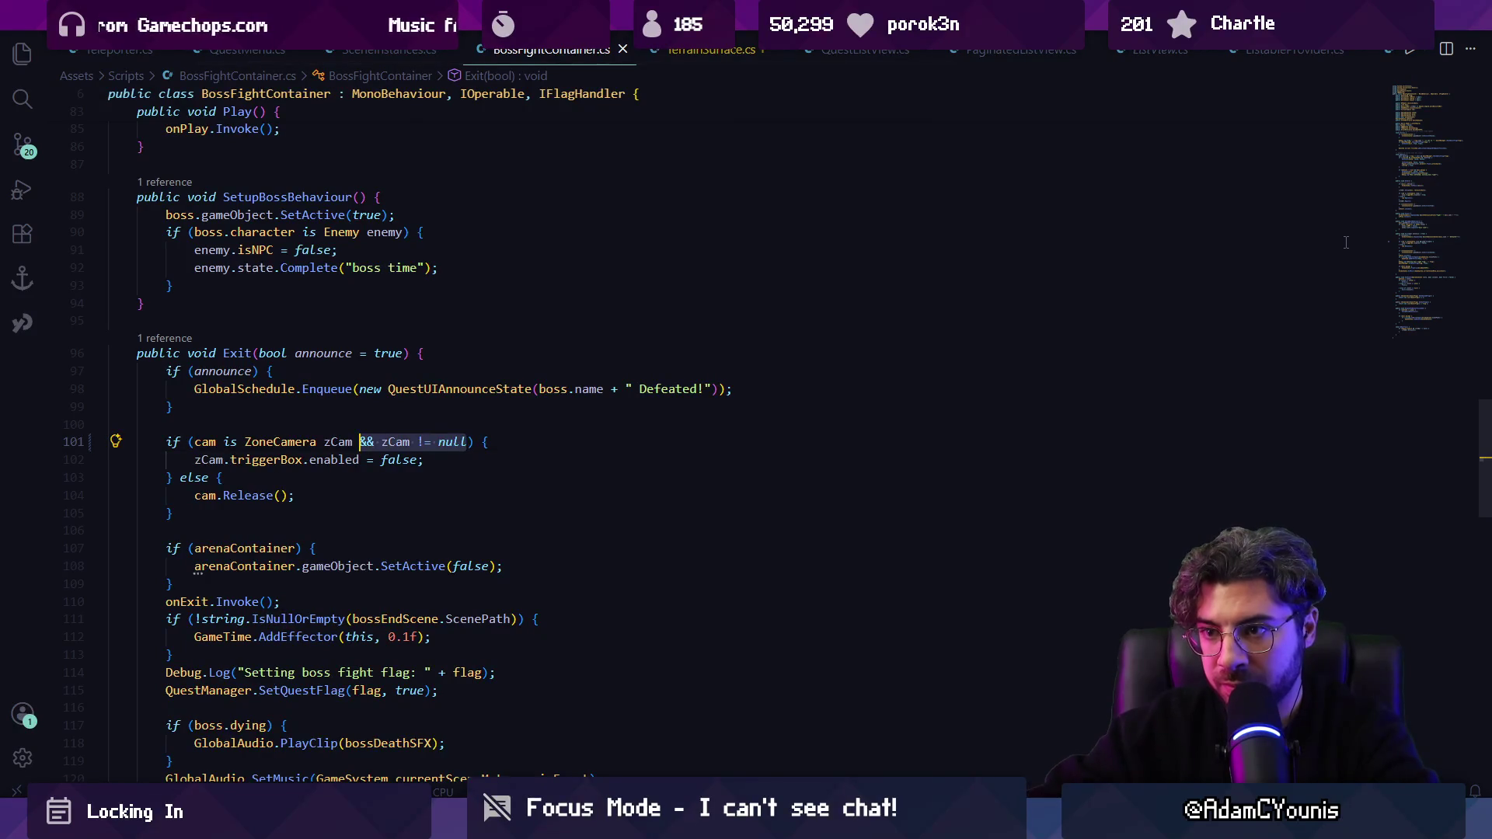
# Step: Paste a zCam null check into Enter() on line 70, then remove the extra condition from line 101
pyautogui.hotkey('ctrl', 'f')
pyautogui.write('zcam')
pyautogui.press('Escape')
pyautogui.press('Right')
pyautogui.write('&& zCam != null')
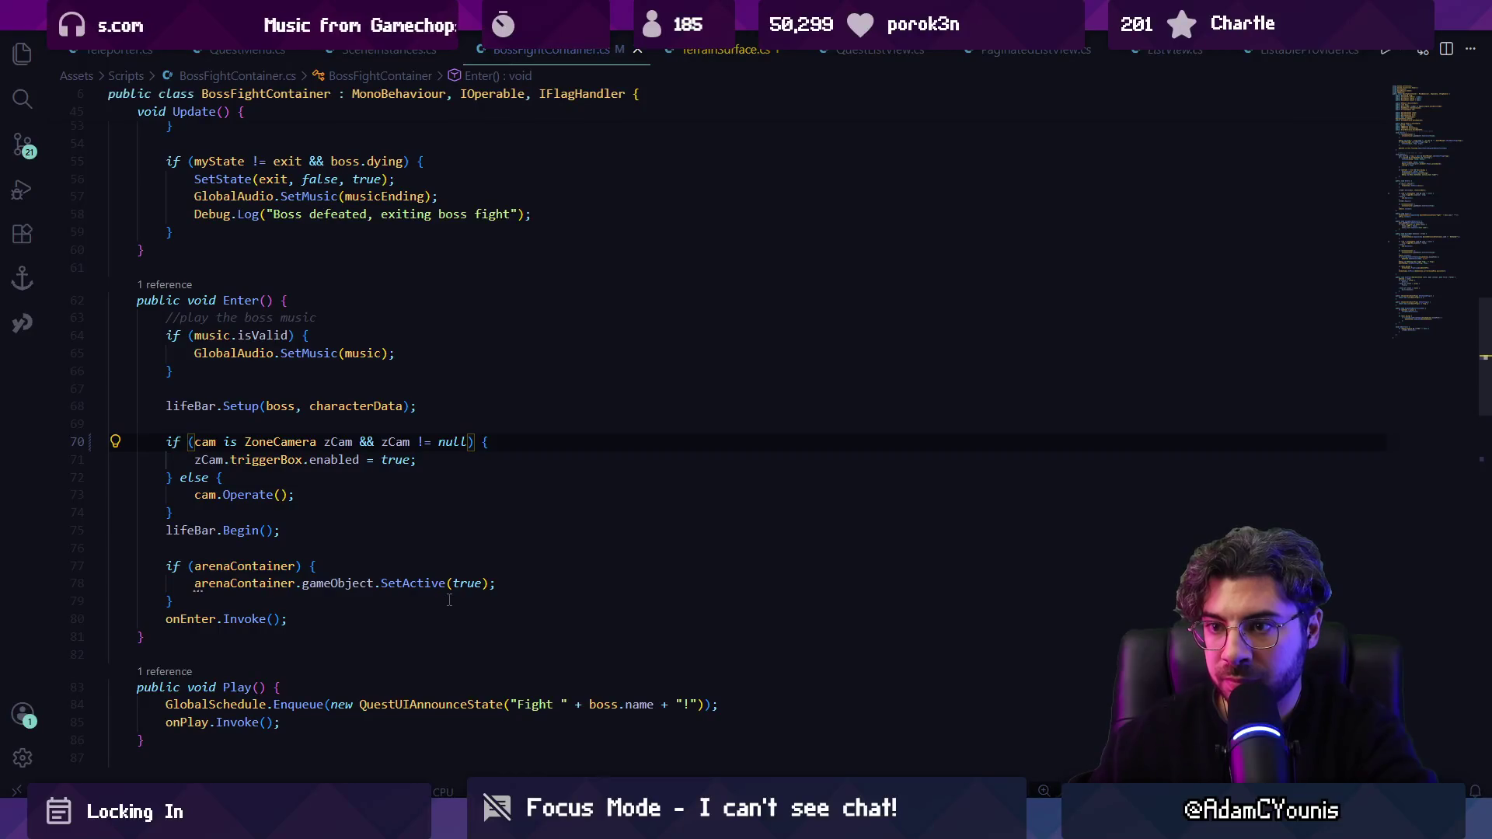
pyautogui.hotkey('ctrl', 'd')
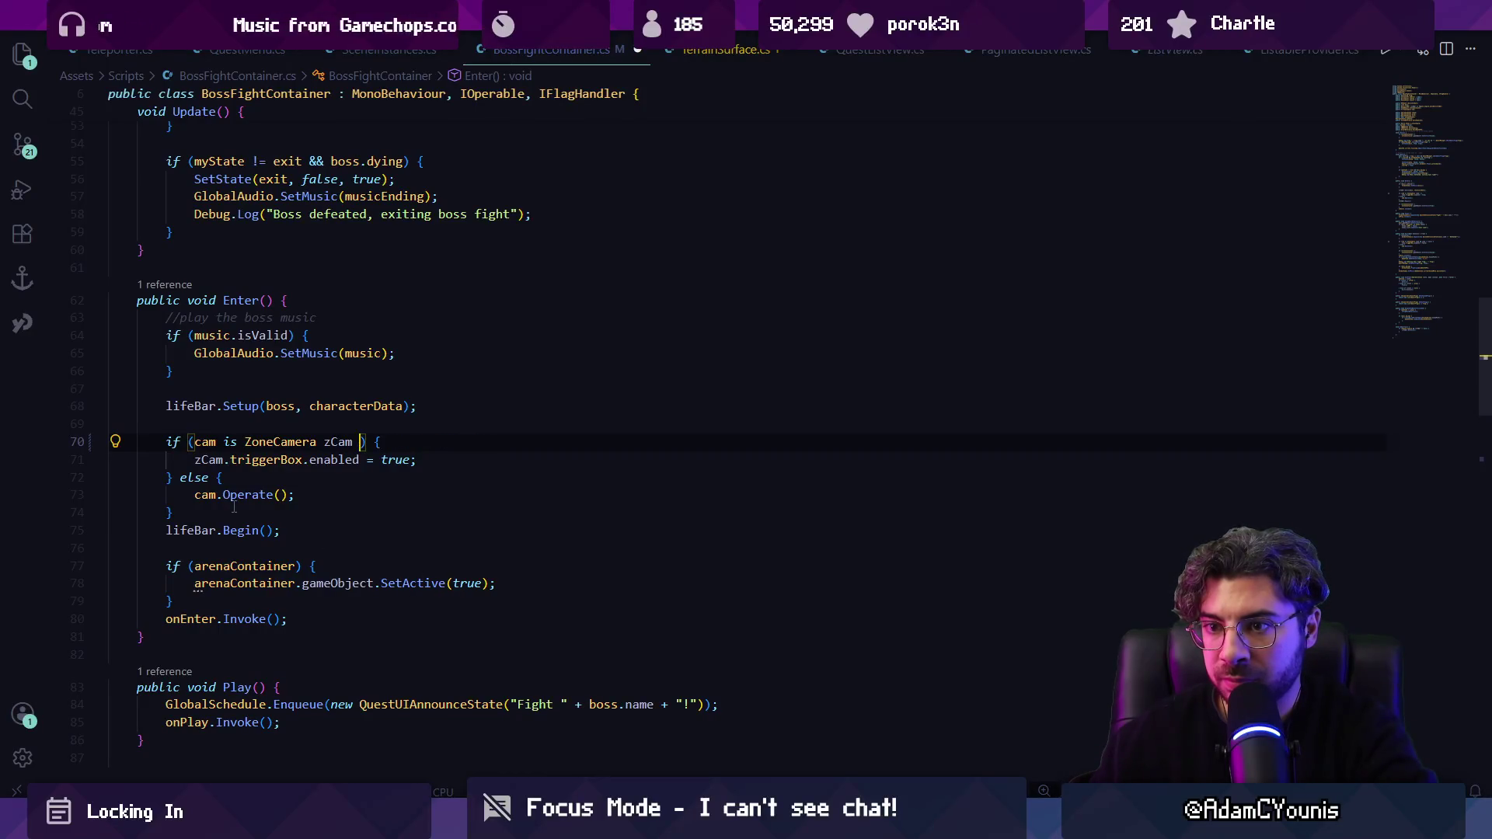
pyautogui.write('zA')
pyautogui.press('BackSpace')
pyautogui.press('BackSpace')
pyautogui.press('BackSpace')
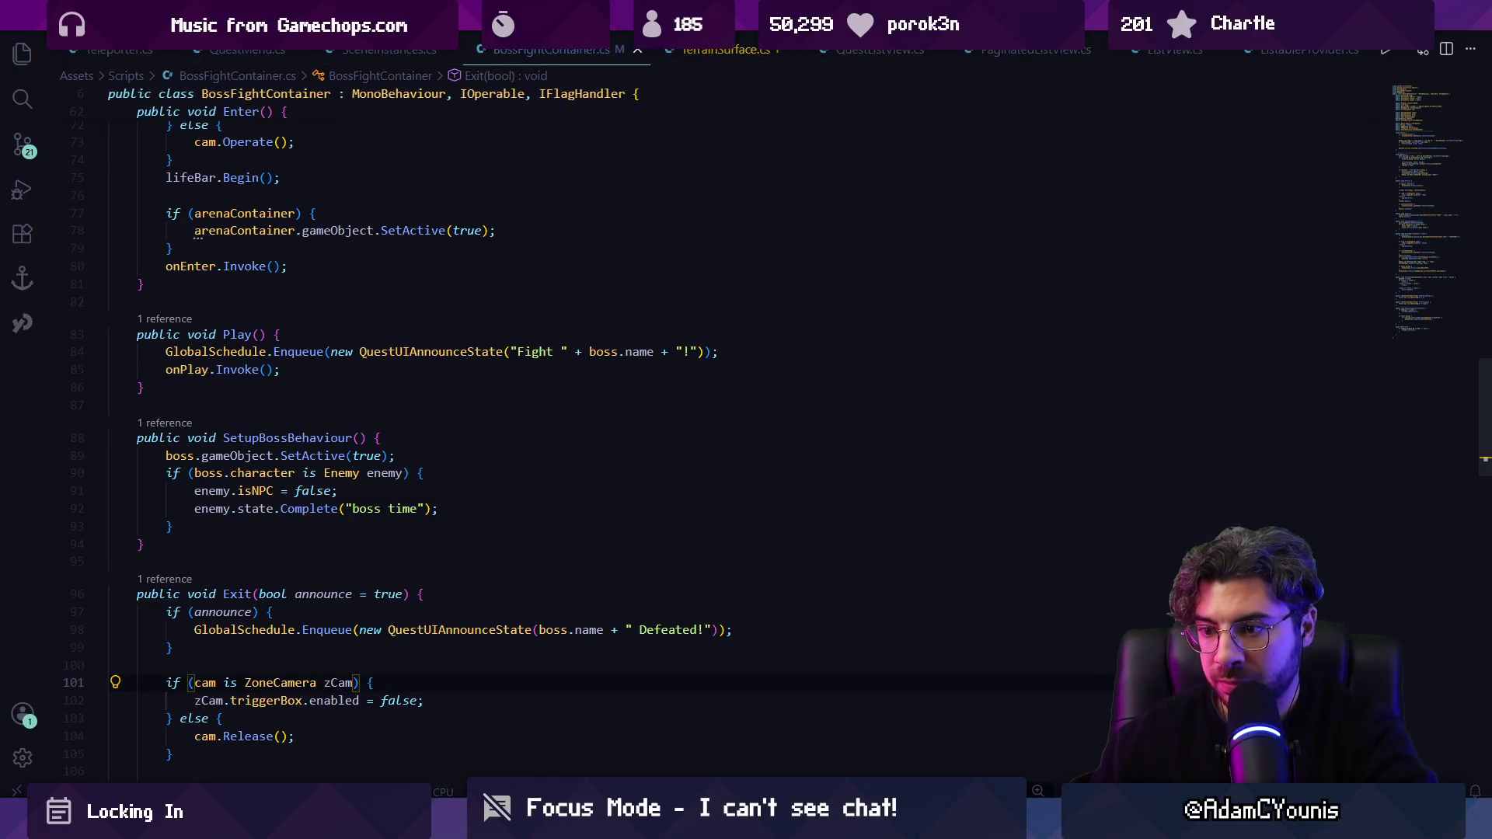
pyautogui.click(506, 734)
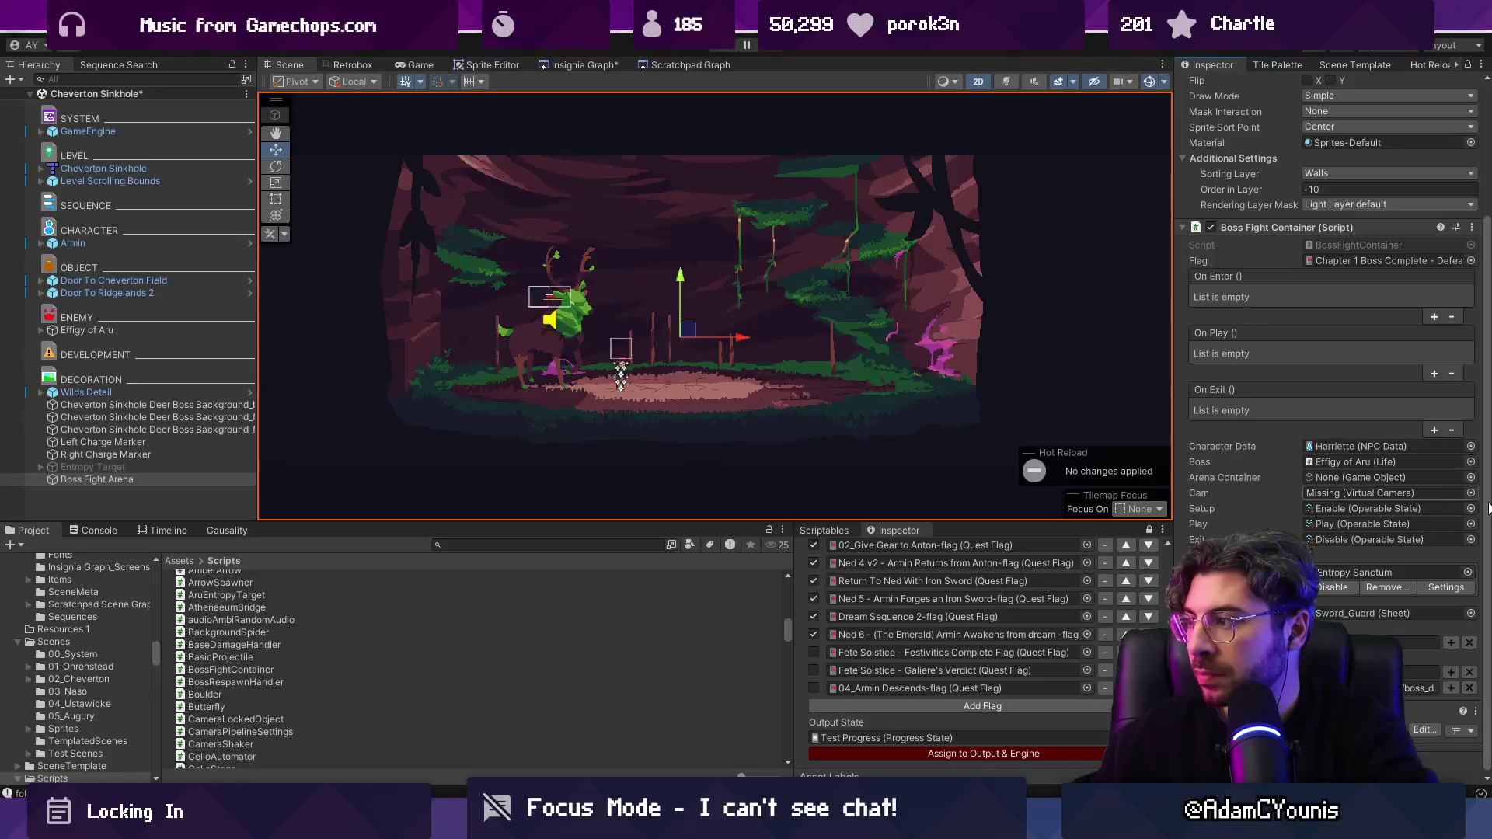
pyautogui.click(1471, 494)
pyautogui.write('zone camera')
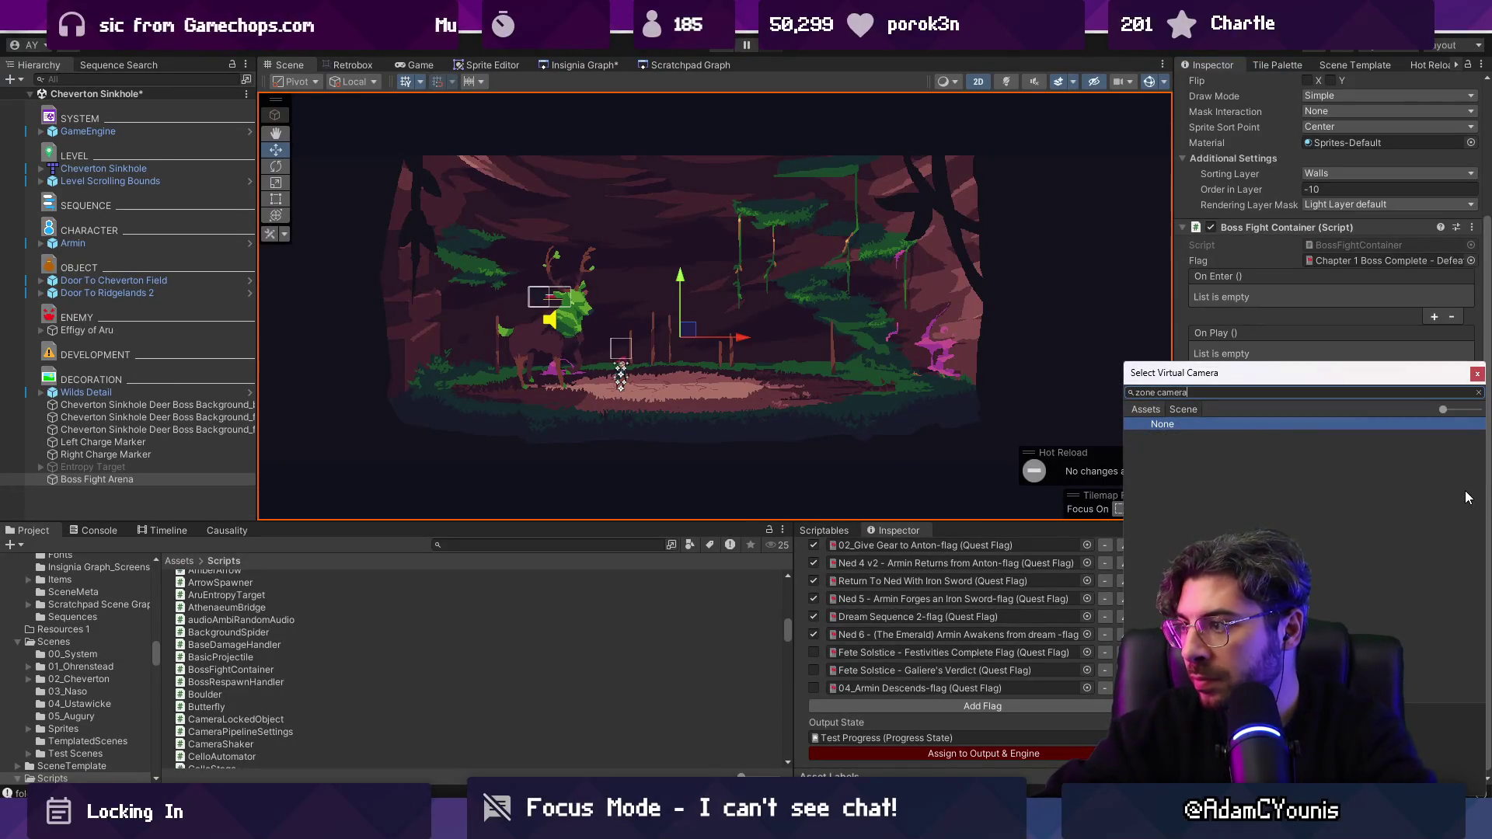
pyautogui.press('Escape')
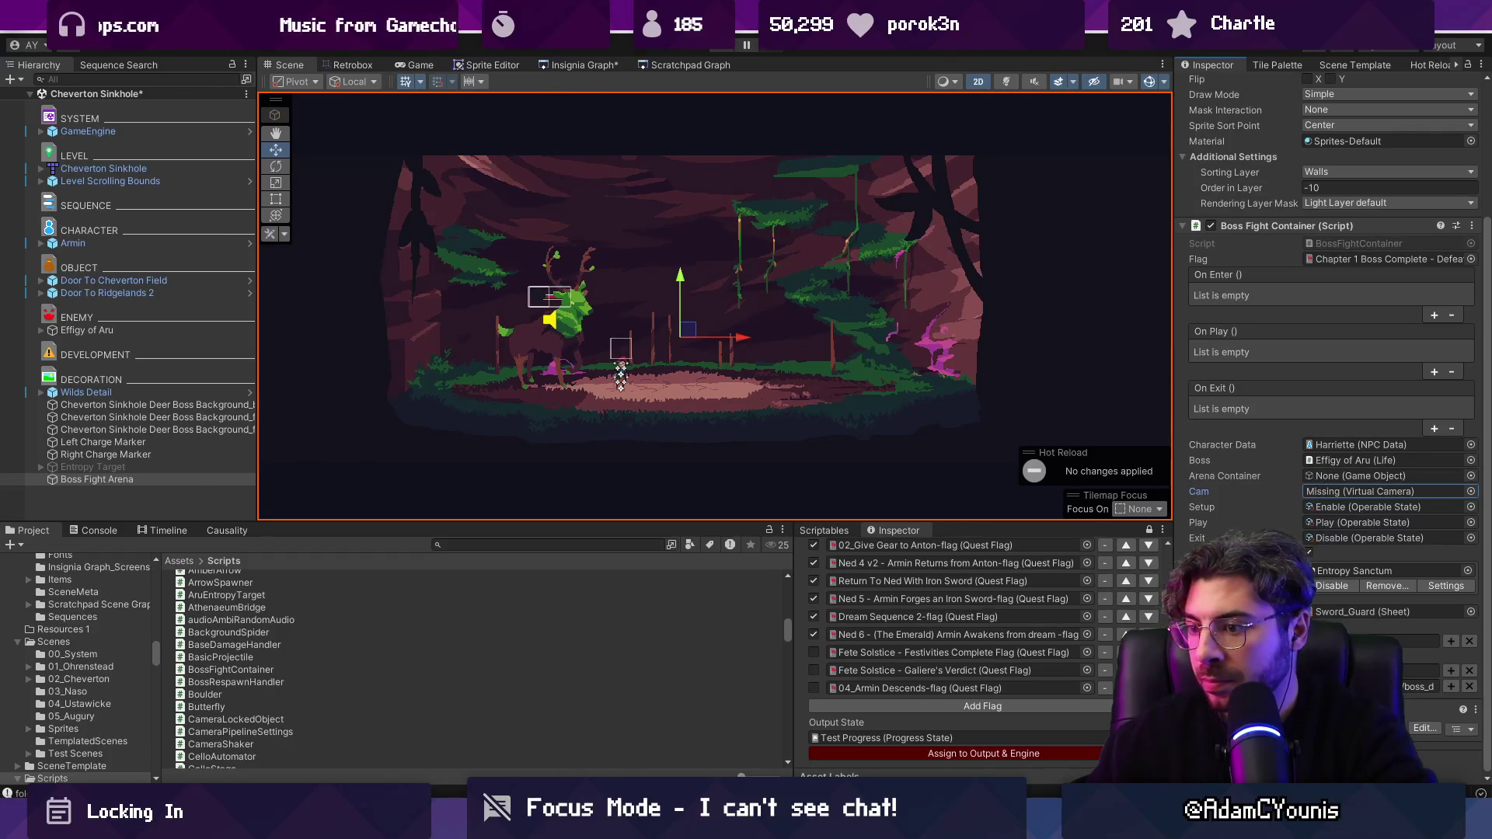
pyautogui.hotkey('alt', 'Tab')
pyautogui.hotkey('ctrl', 'f')
pyautogui.write('zonecamera')
pyautogui.press('Return')
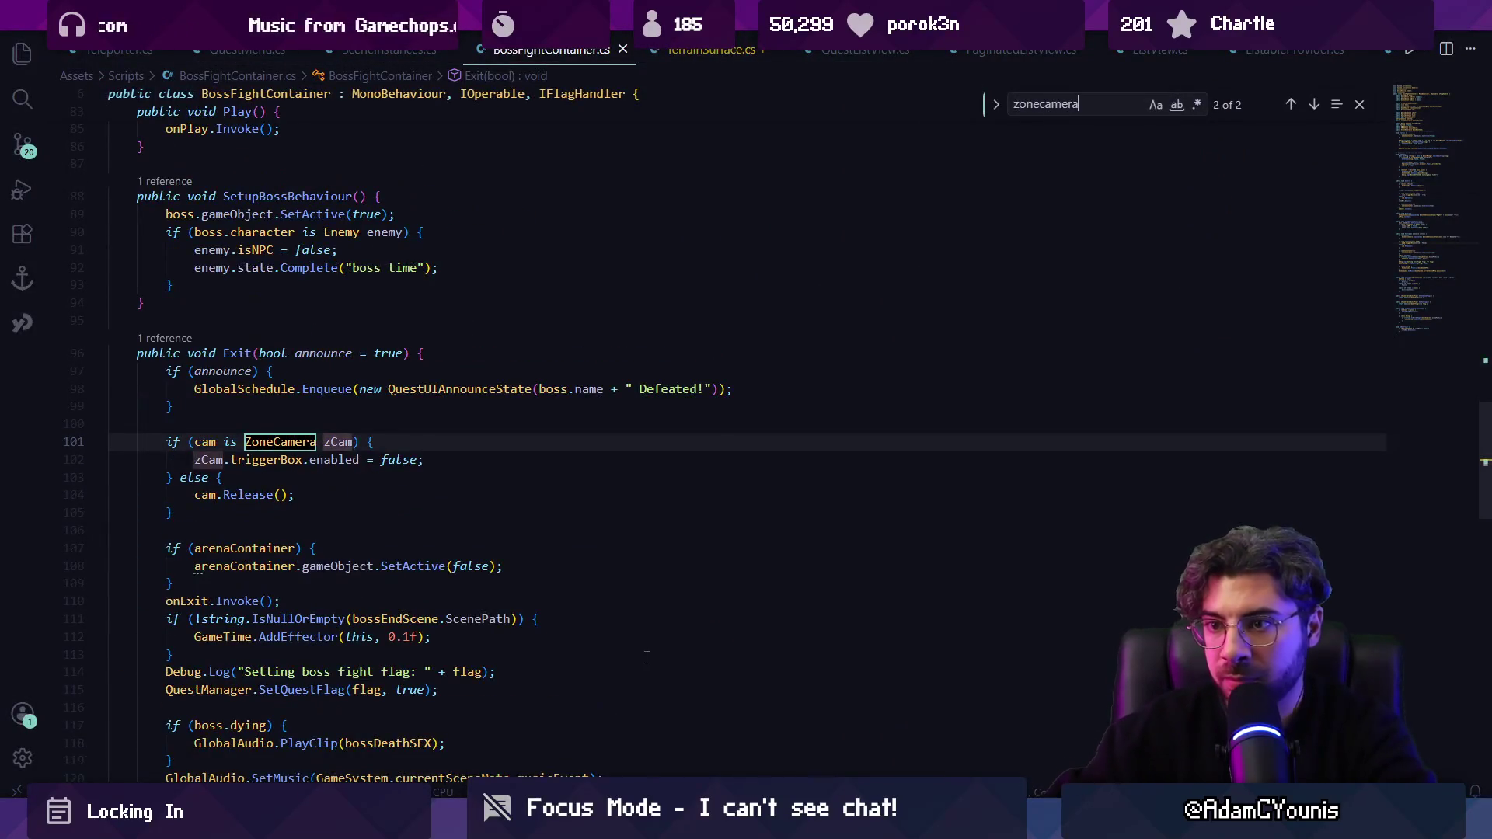
# Step: Inspect the cam-versus-ZoneCamera check on line 101 and jump to cam's declaration
pyautogui.press('Escape')
pyautogui.click(338, 441)
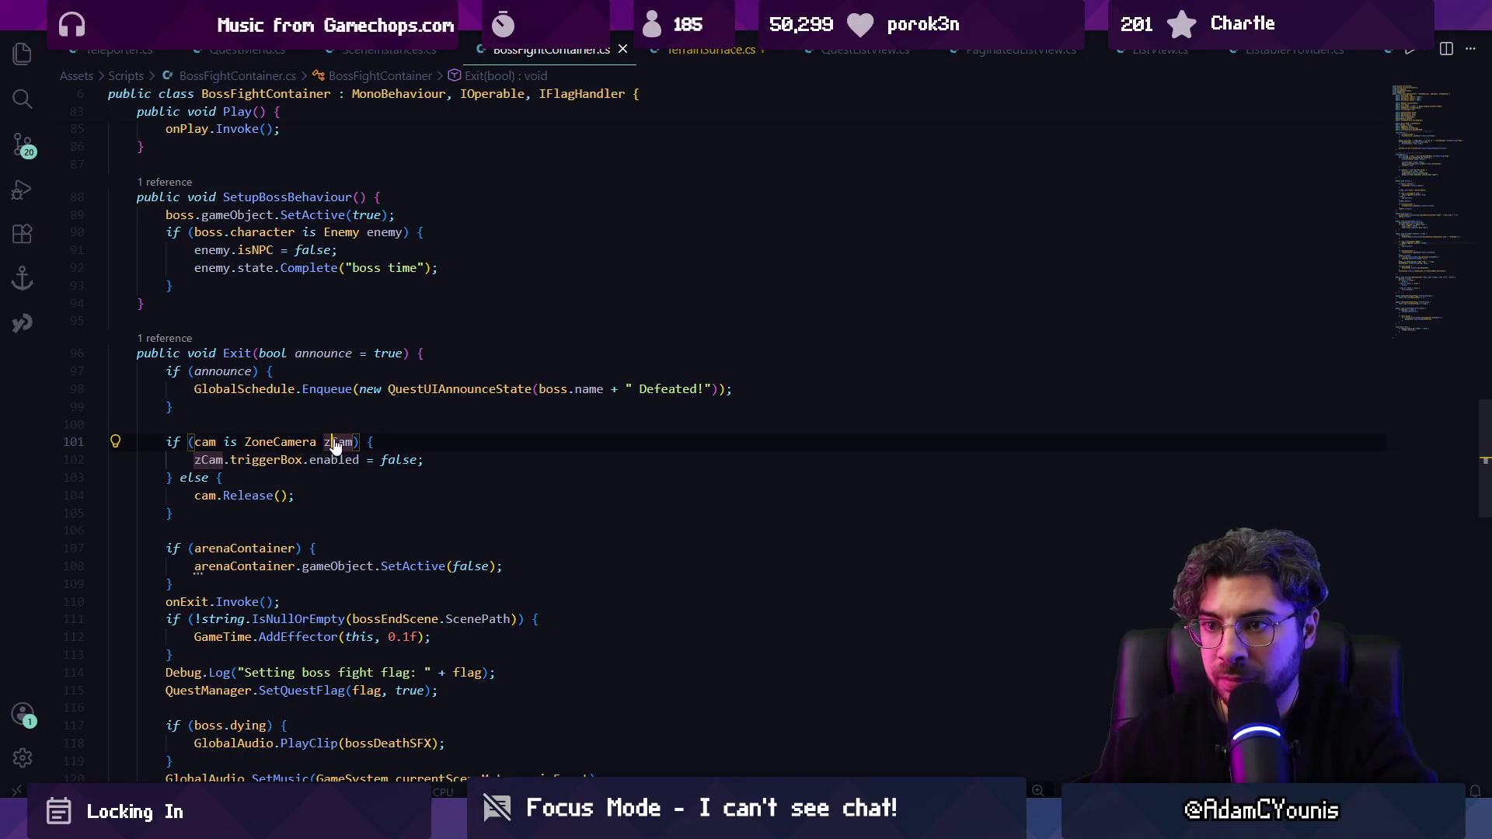
pyautogui.tripleClick(223, 441)
pyautogui.press('Escape')
pyautogui.click(223, 441)
pyautogui.scroll(5, 233, 441)
pyautogui.keyDown('ctrl'); pyautogui.click(205, 215); pyautogui.keyUp('ctrl')
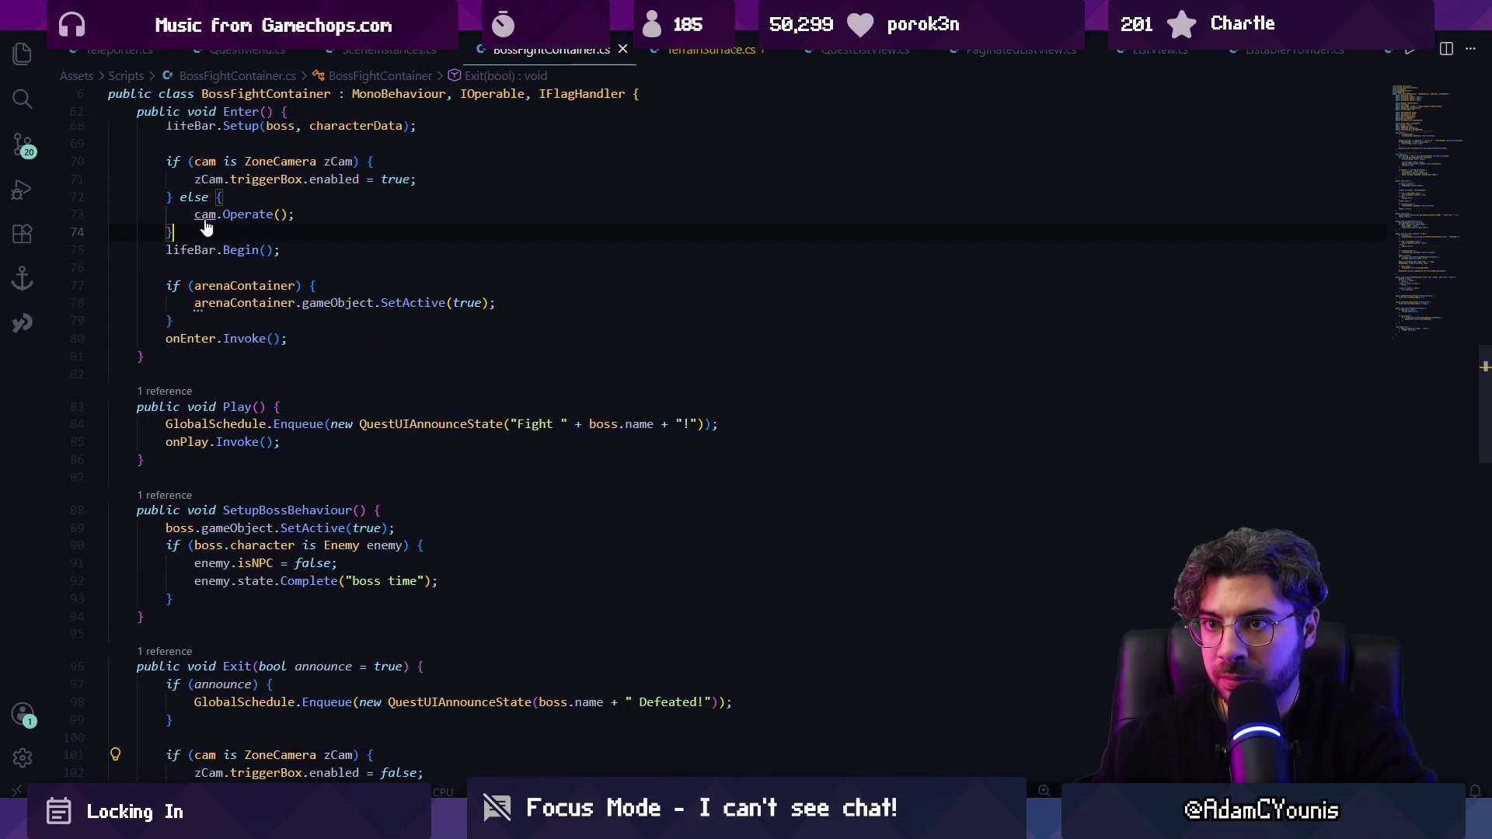
pyautogui.hotkey('alt', 'Tab')
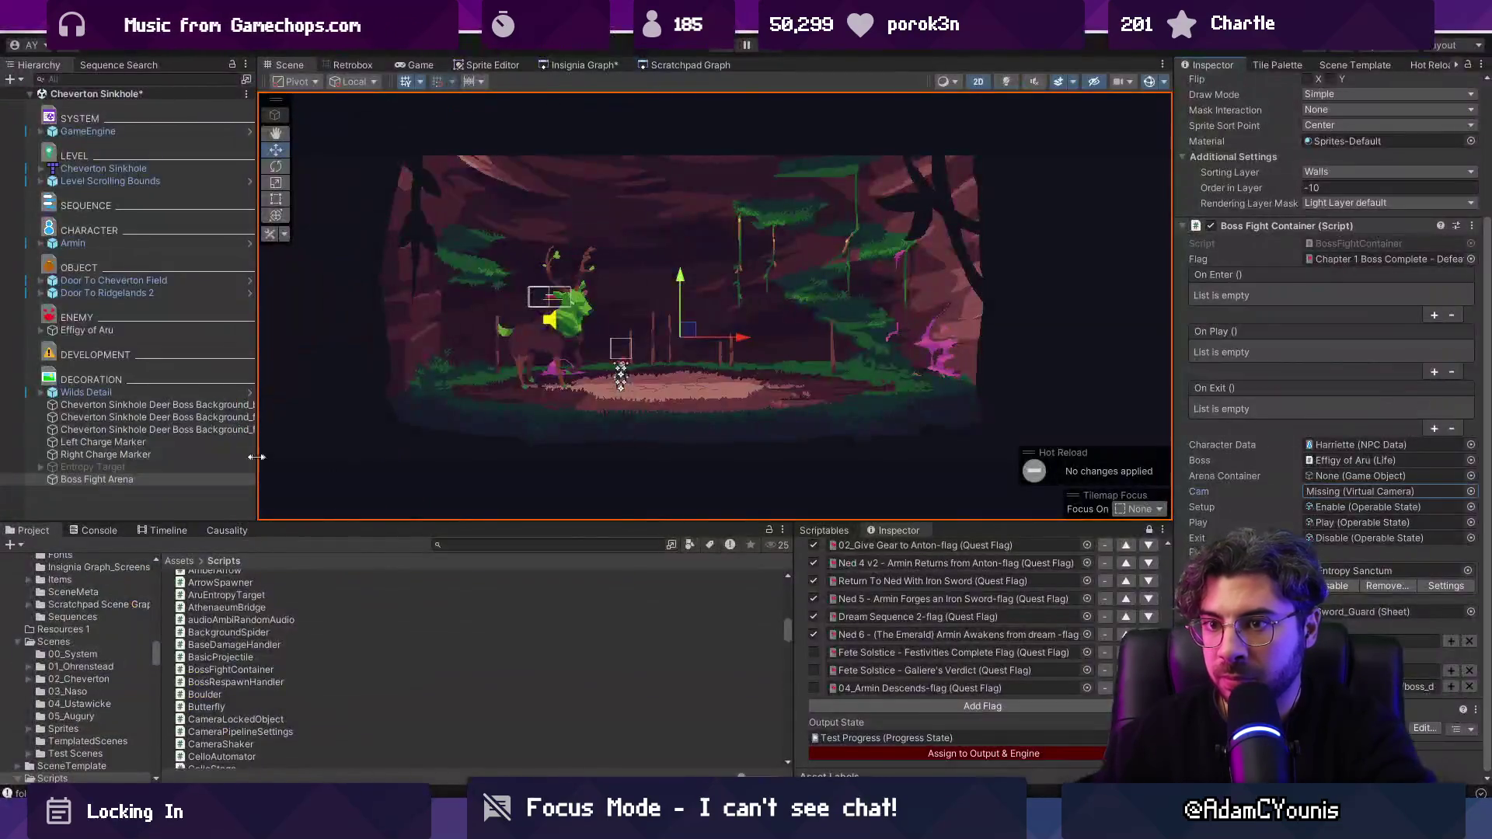
pyautogui.rightClick(142, 485)
# Step: Place a Zone Camera prefab under Boss Fight Arena and delete the empty GameObject
pyautogui.click(194, 374)
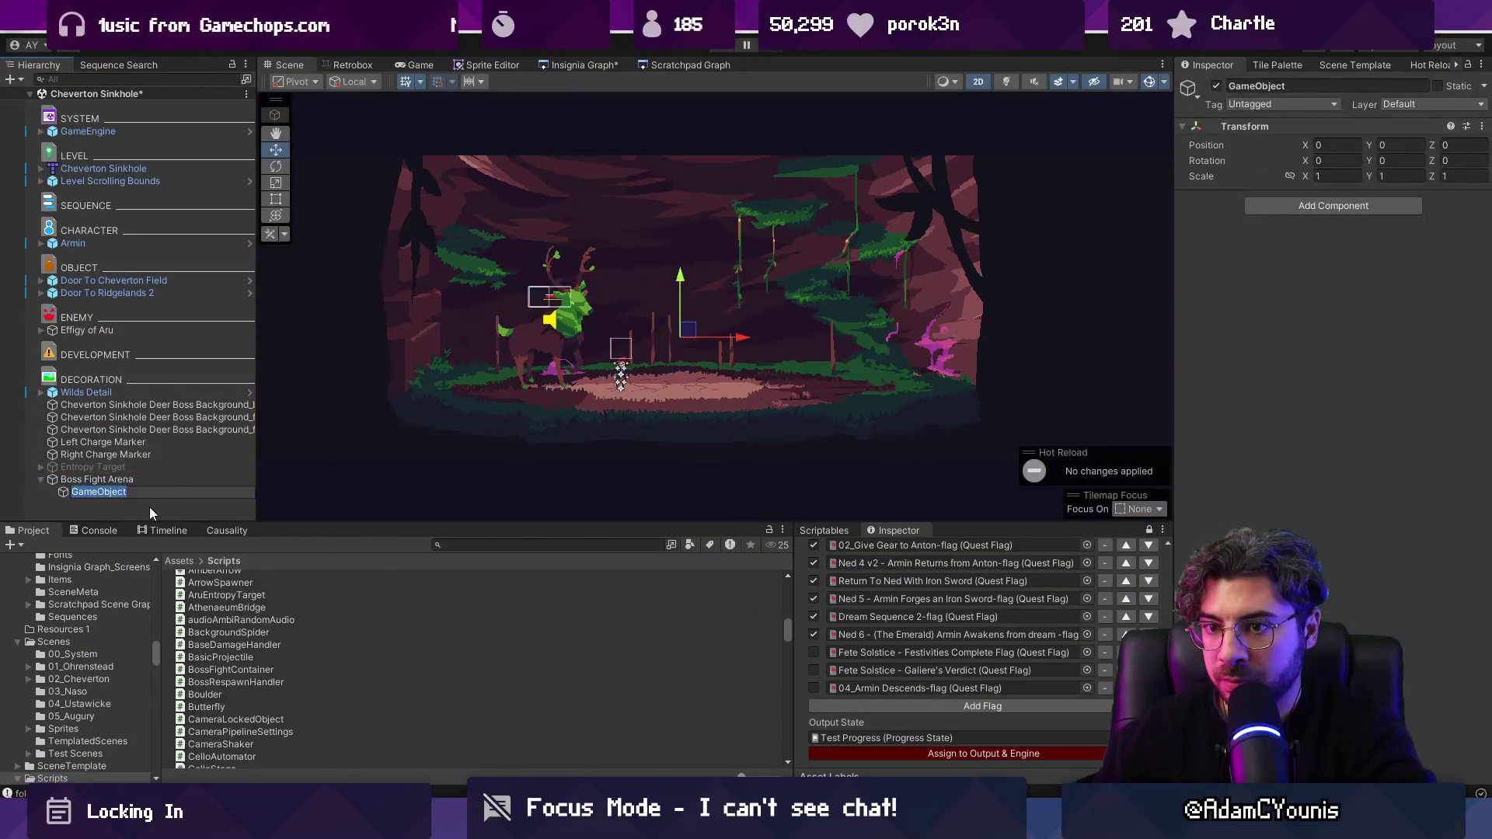
pyautogui.click(502, 545)
pyautogui.write('zone camewr')
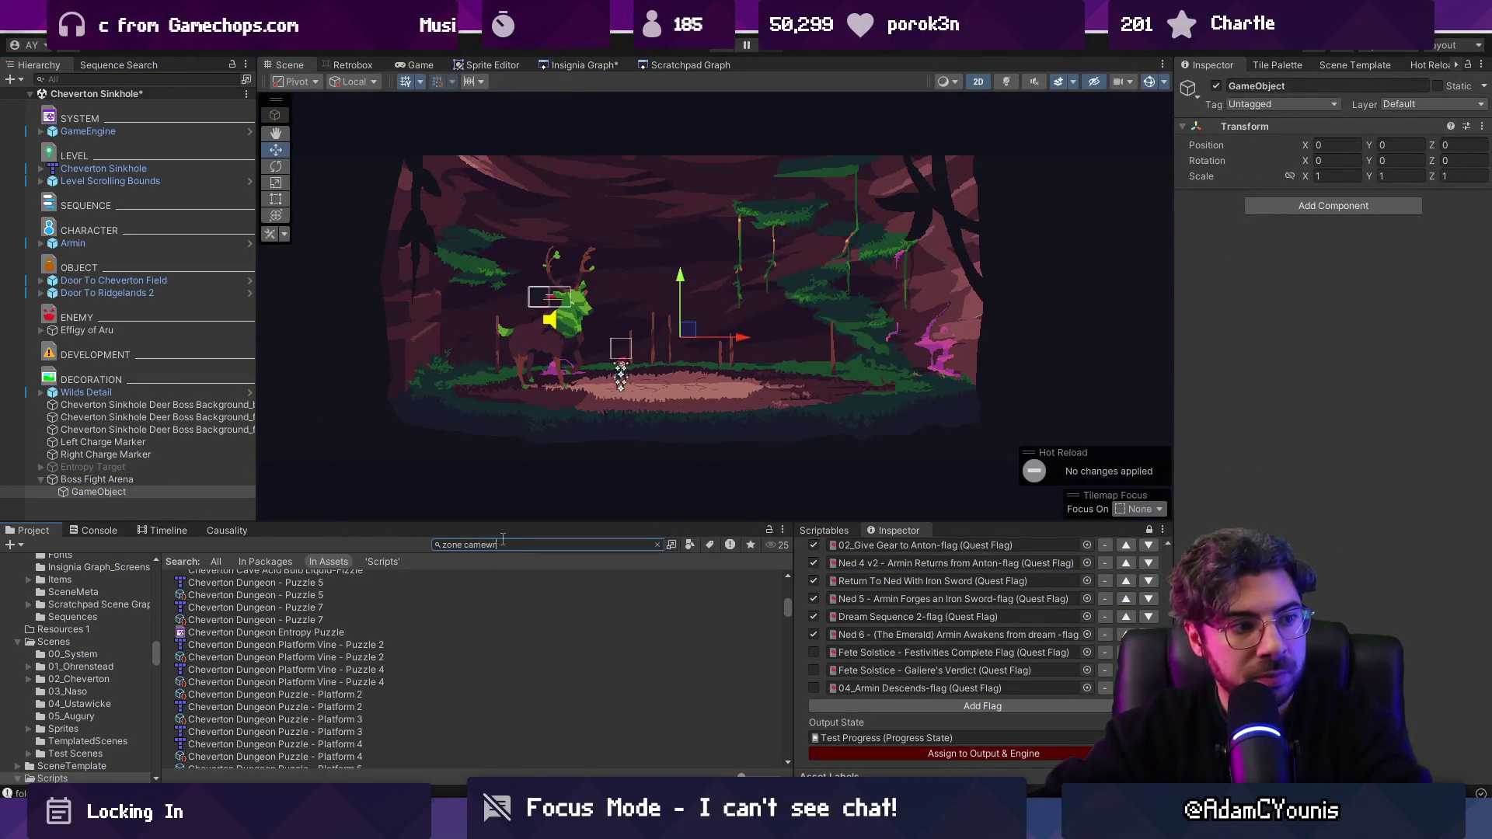
pyautogui.press('BackSpace')
pyautogui.press('BackSpace')
pyautogui.write('ra')
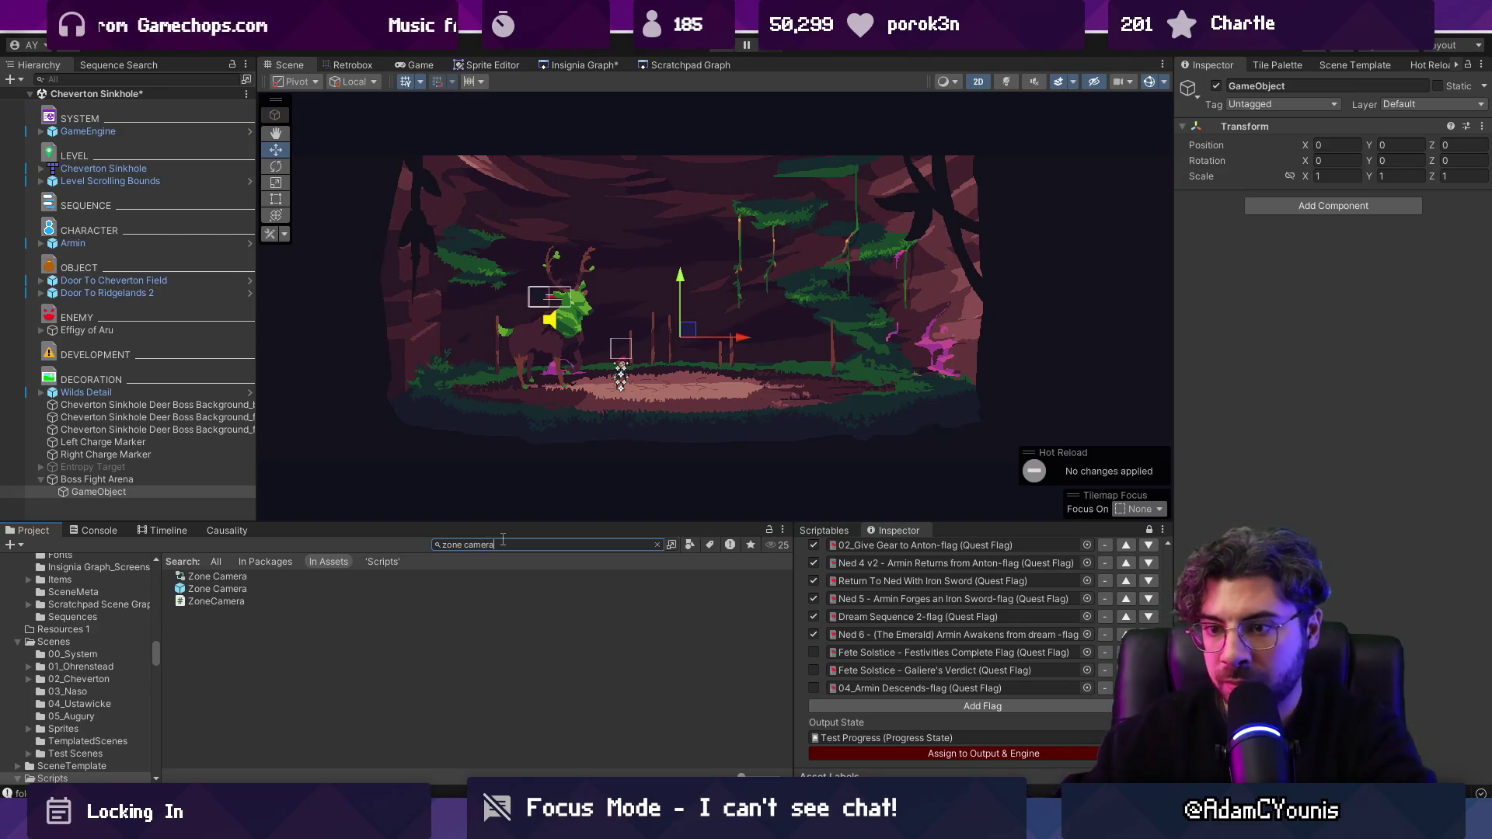
pyautogui.moveTo(214, 588); pyautogui.dragTo(117, 481)
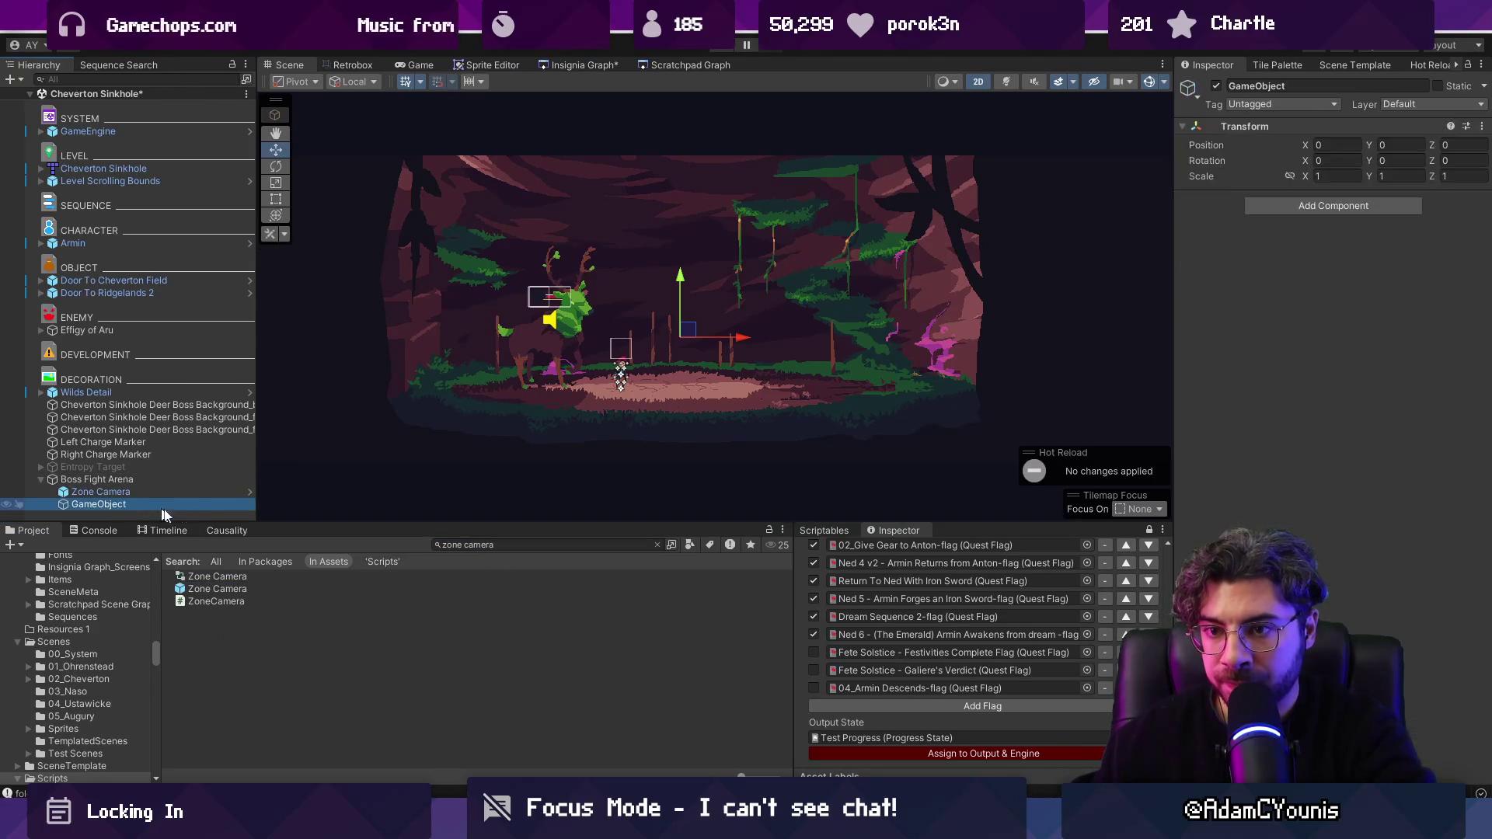
pyautogui.press('Delete')
# Step: Assign the new Zone Camera to Boss Fight Container's Cam field and save the scene
pyautogui.click(171, 480)
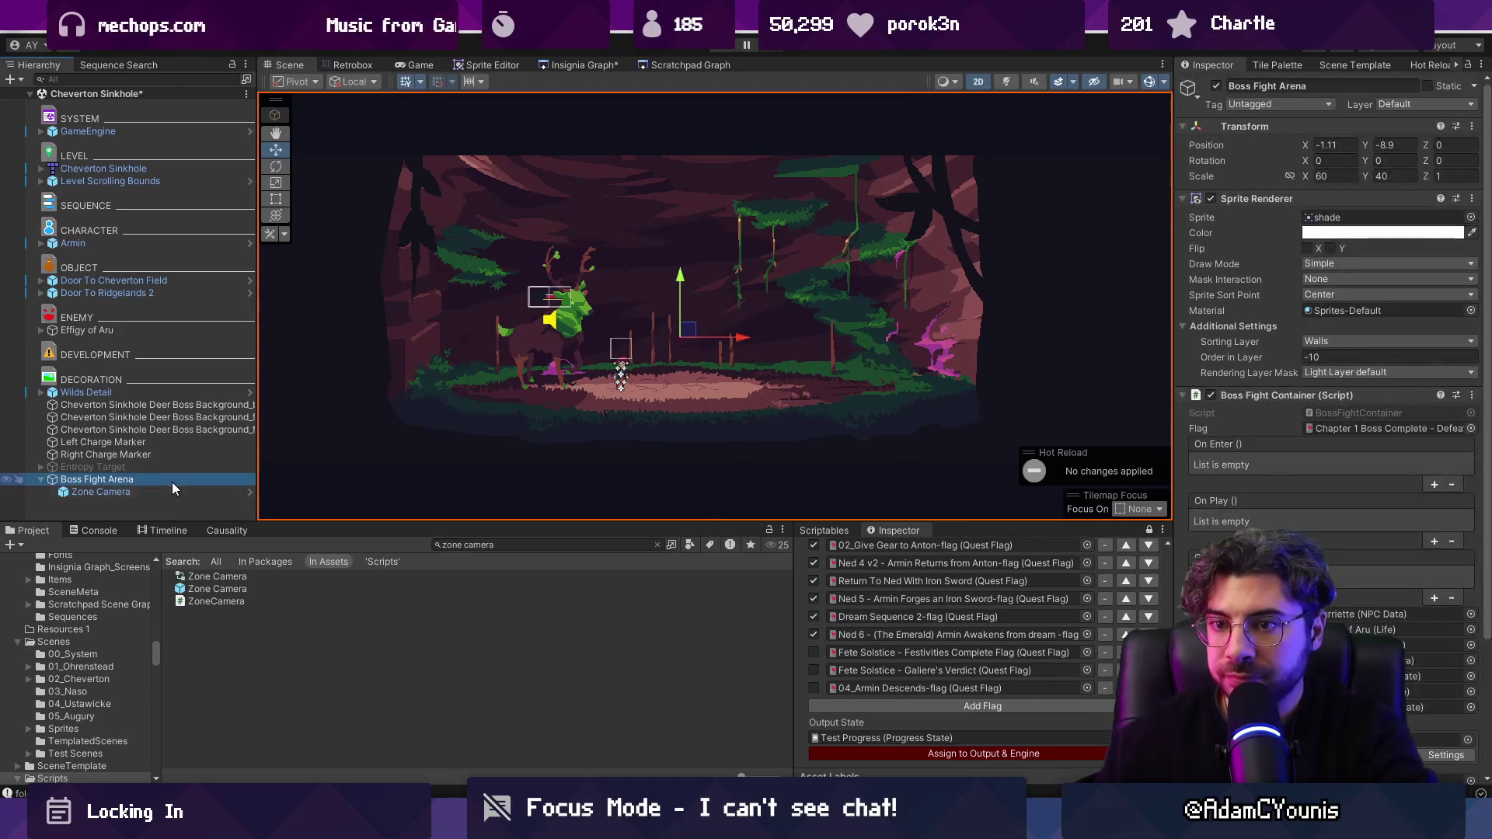
pyautogui.click(169, 491)
pyautogui.click(171, 480)
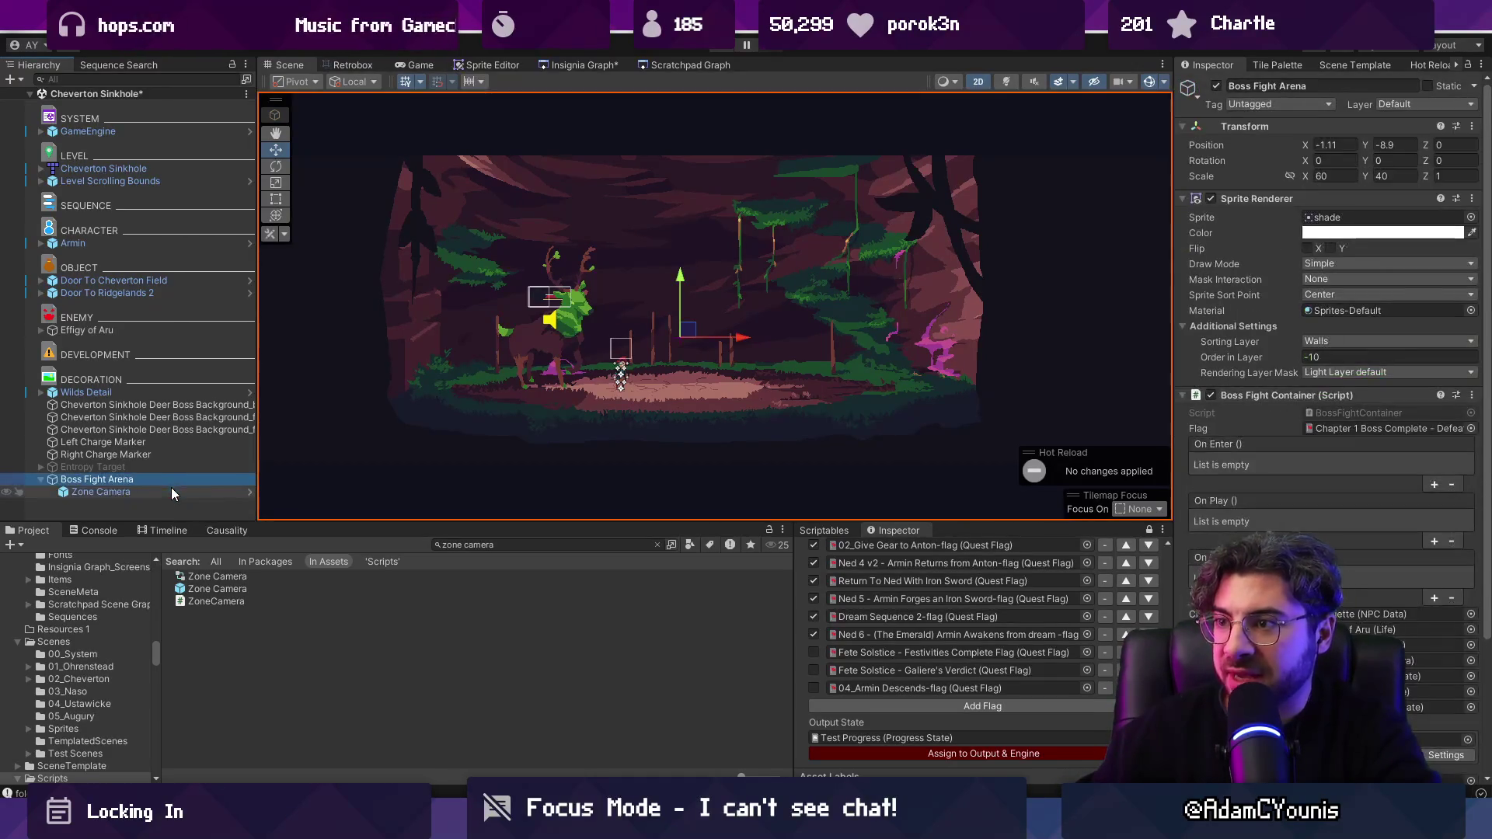
pyautogui.click(1305, 198)
pyautogui.click(1308, 216)
pyautogui.click(1308, 216)
pyautogui.moveTo(101, 492); pyautogui.dragTo(1352, 482)
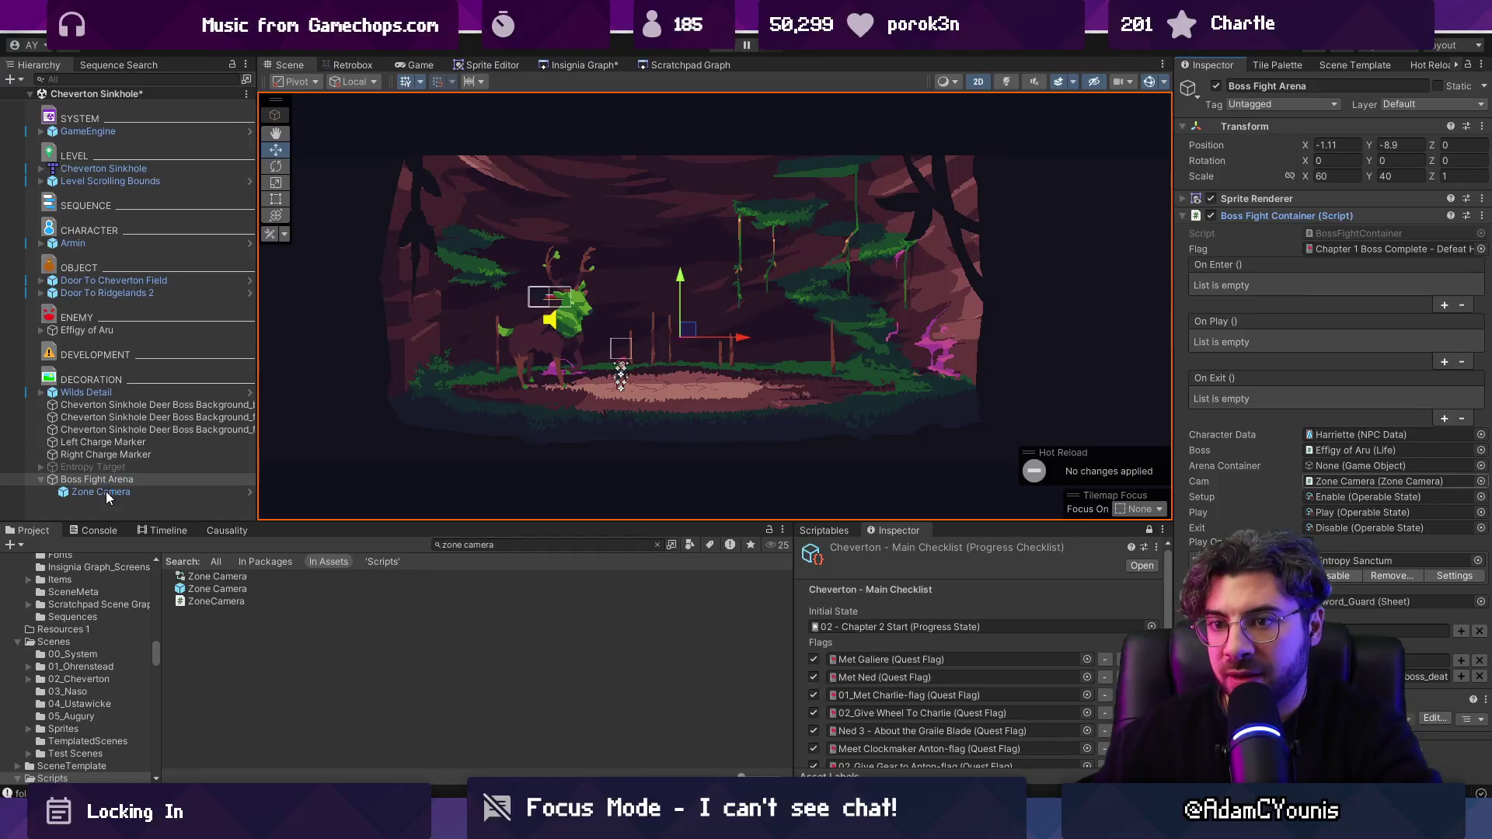
pyautogui.click(106, 494)
pyautogui.hotkey('ctrl', 's')
# Step: Frame the Zone Camera in the scene and move it out from under Boss Fight Arena
pyautogui.click(286, 66)
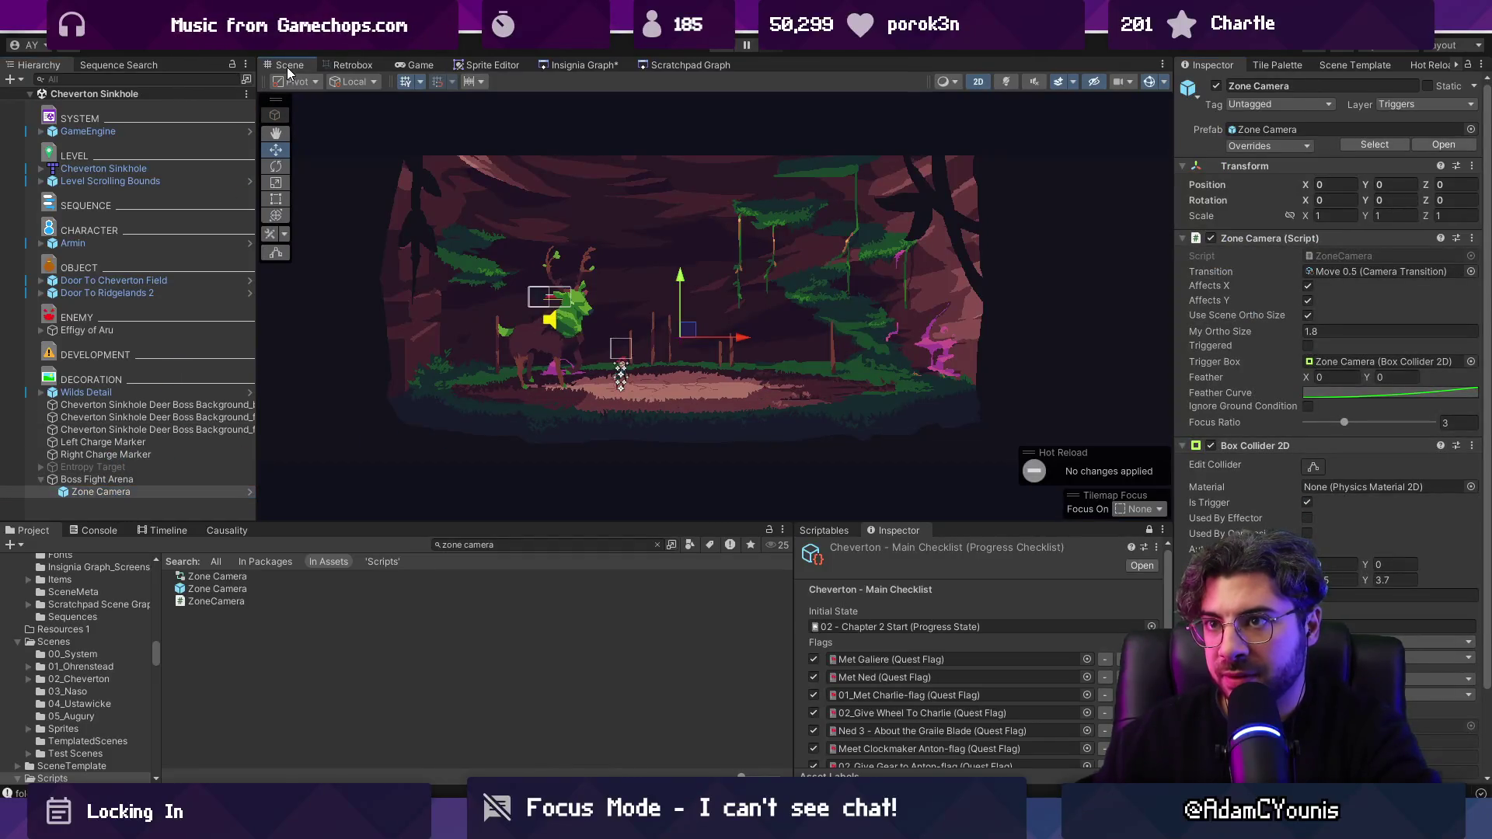
pyautogui.doubleClick(287, 67)
pyautogui.press('t')
pyautogui.hotkey('shift', 'space')
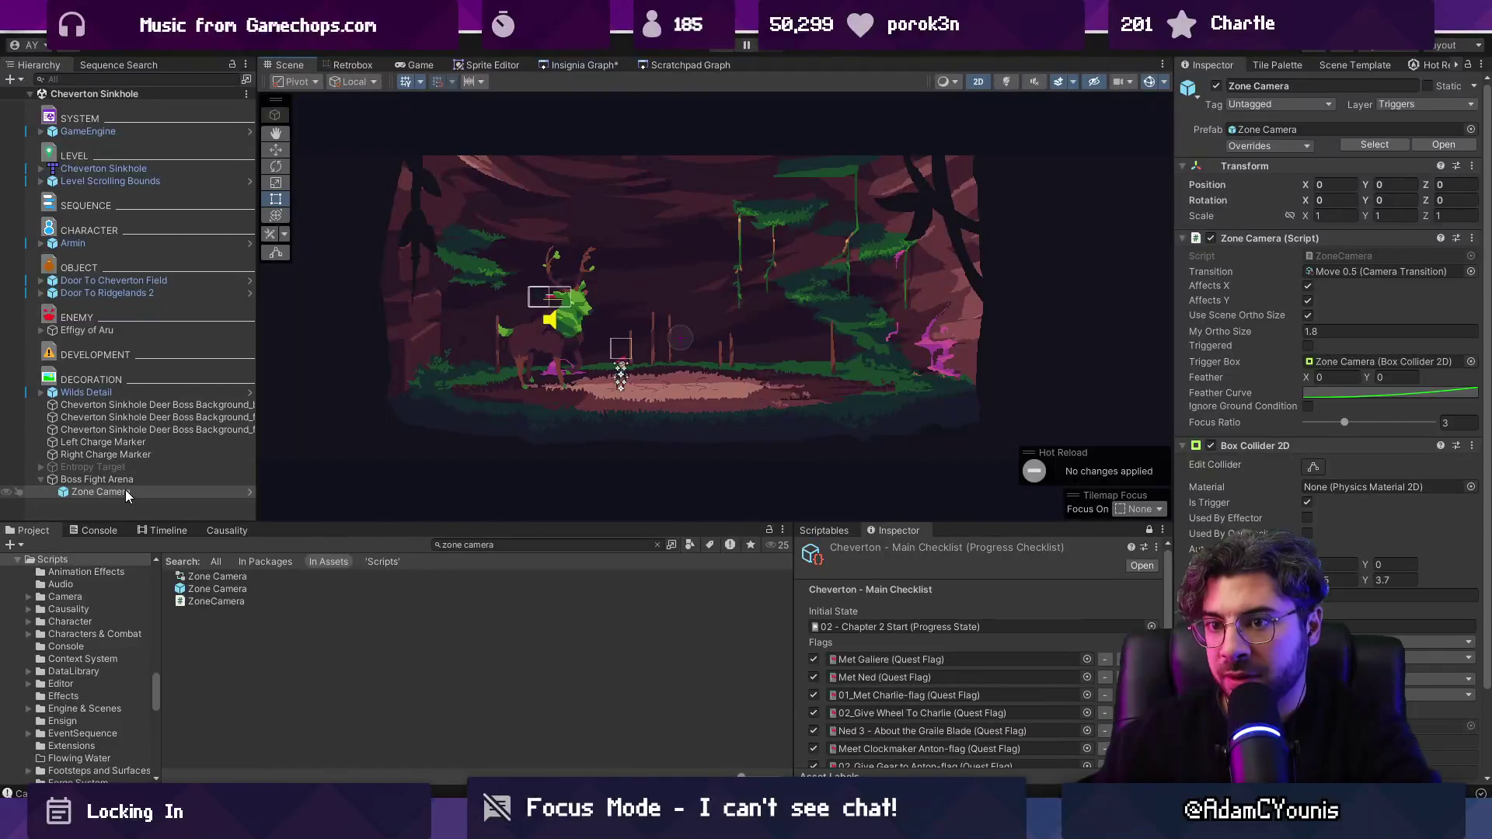
pyautogui.doubleClick(125, 492)
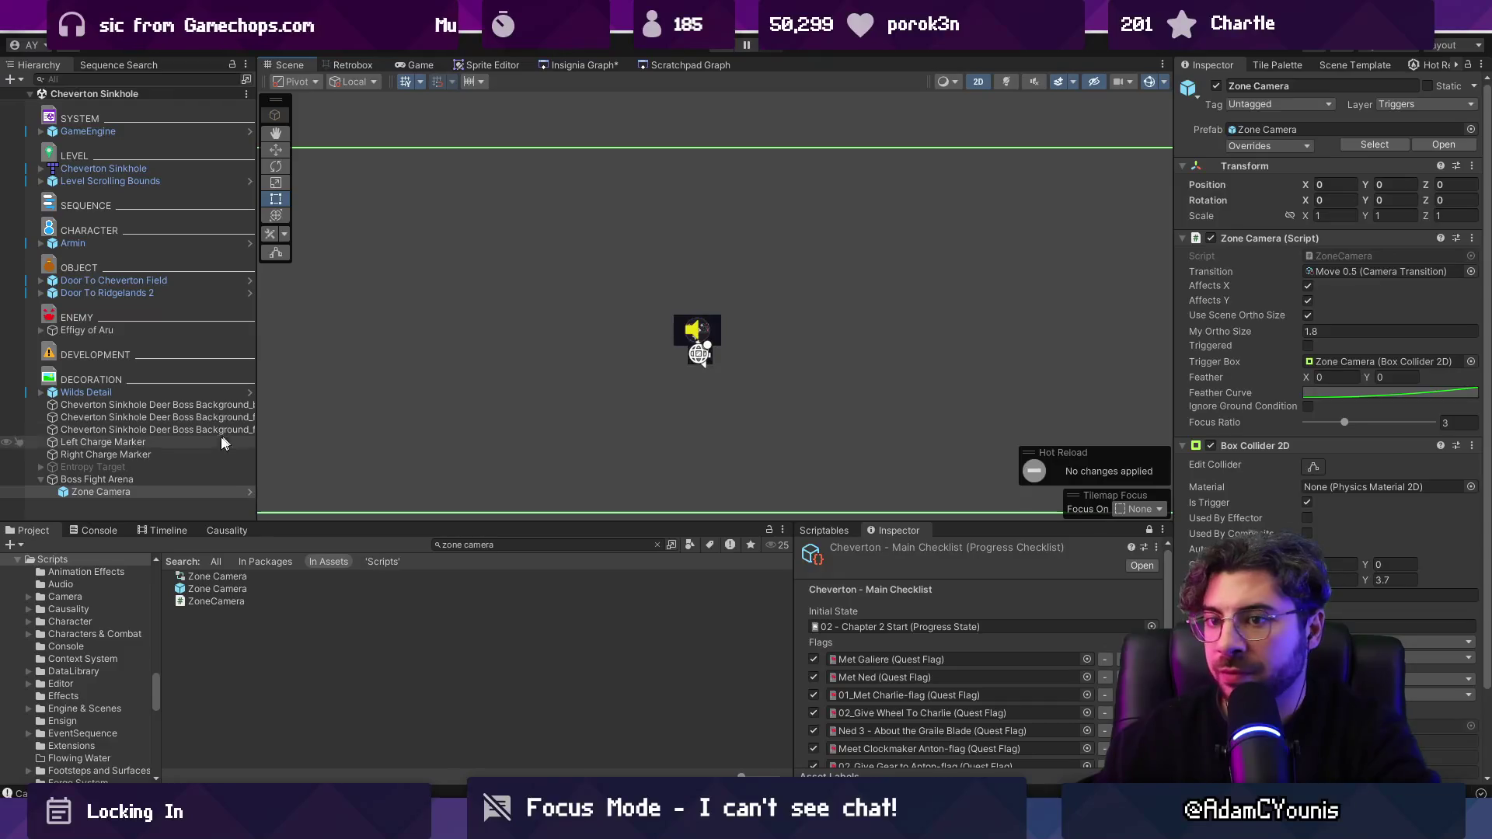
pyautogui.click(138, 477)
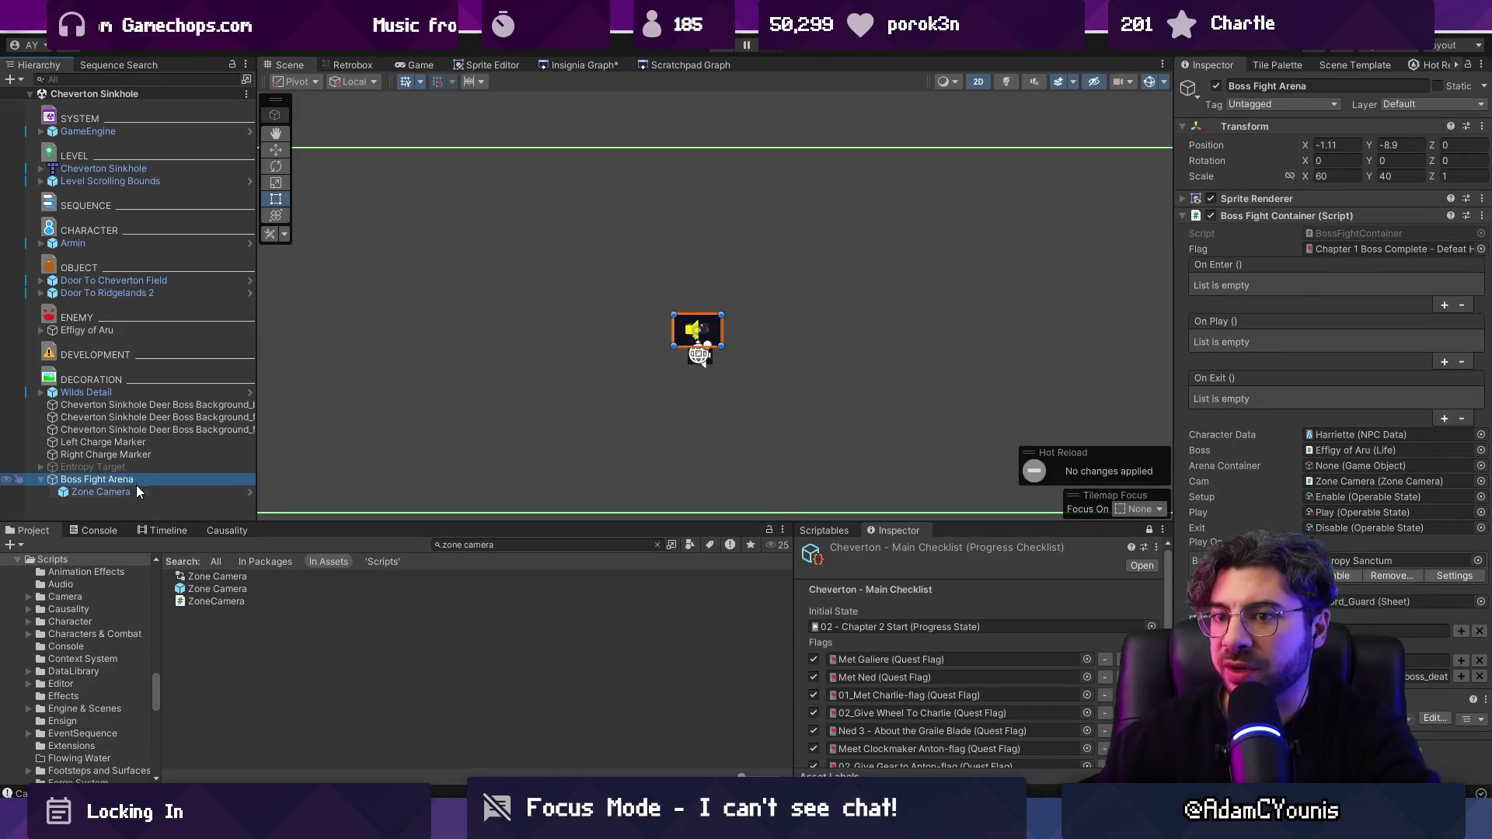
pyautogui.click(134, 489)
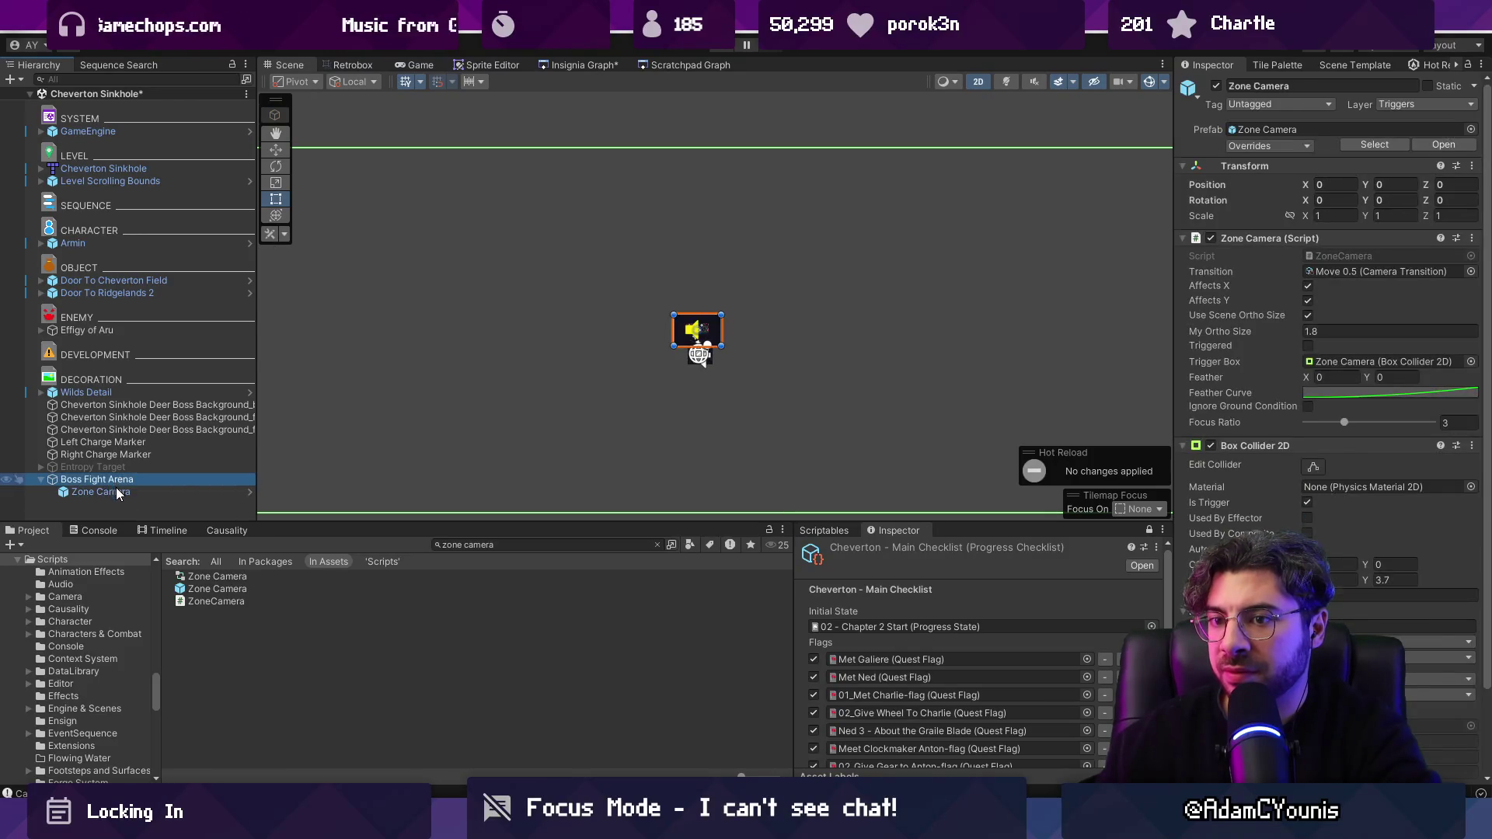
pyautogui.moveTo(108, 491)
pyautogui.mouseDown()
pyautogui.moveTo(99, 475)
pyautogui.moveTo(100, 497)
pyautogui.mouseUp()
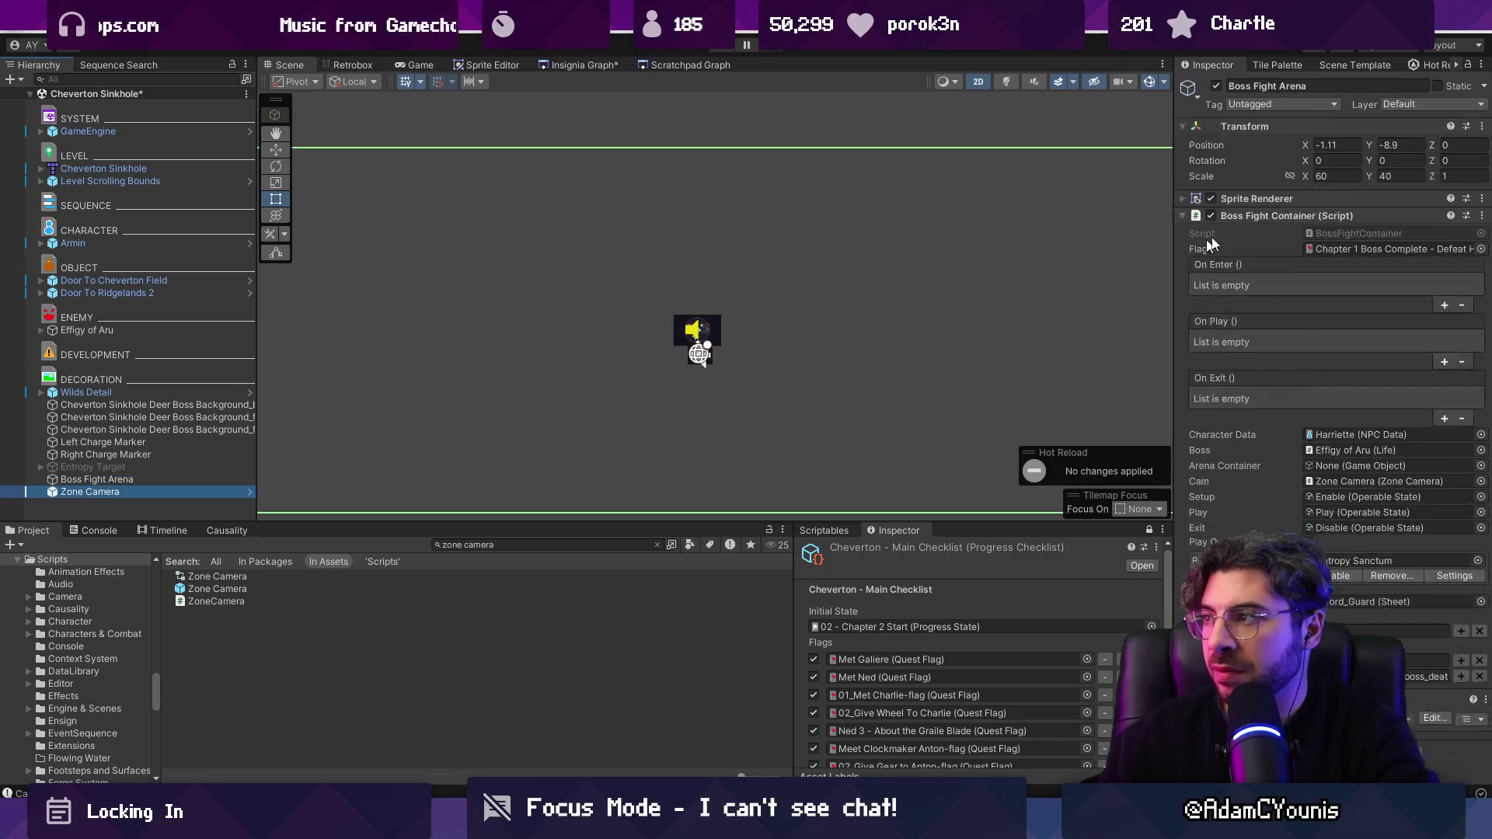
# Step: Give the Zone Camera scale 1, 1 and My Ortho Size 2.7, and turn off Use Scene Ortho Size
pyautogui.click(1332, 215)
pyautogui.write('1')
pyautogui.press('Tab')
pyautogui.write('1')
pyautogui.press('Return')
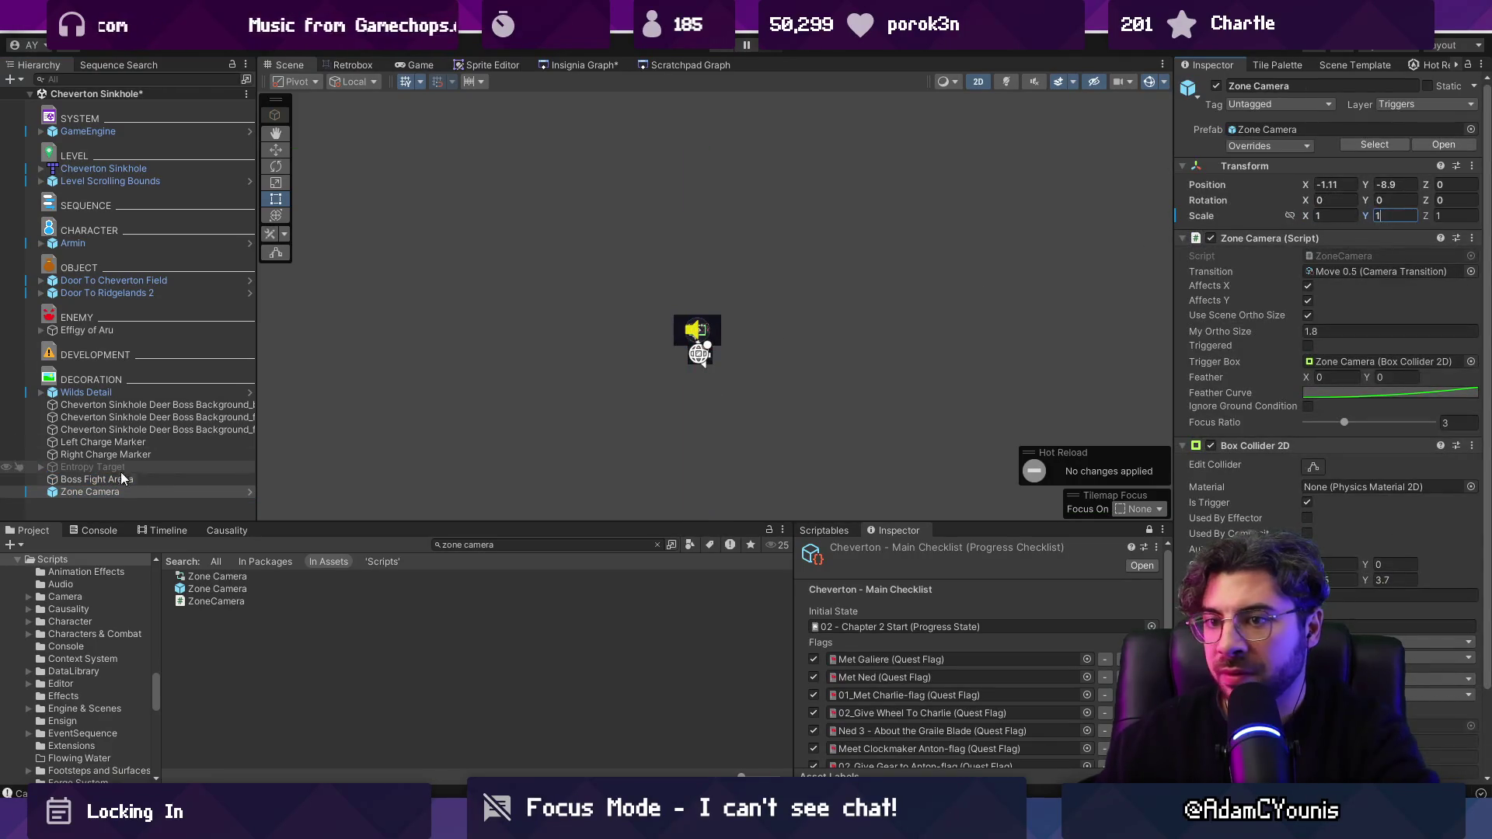
pyautogui.doubleClick(122, 495)
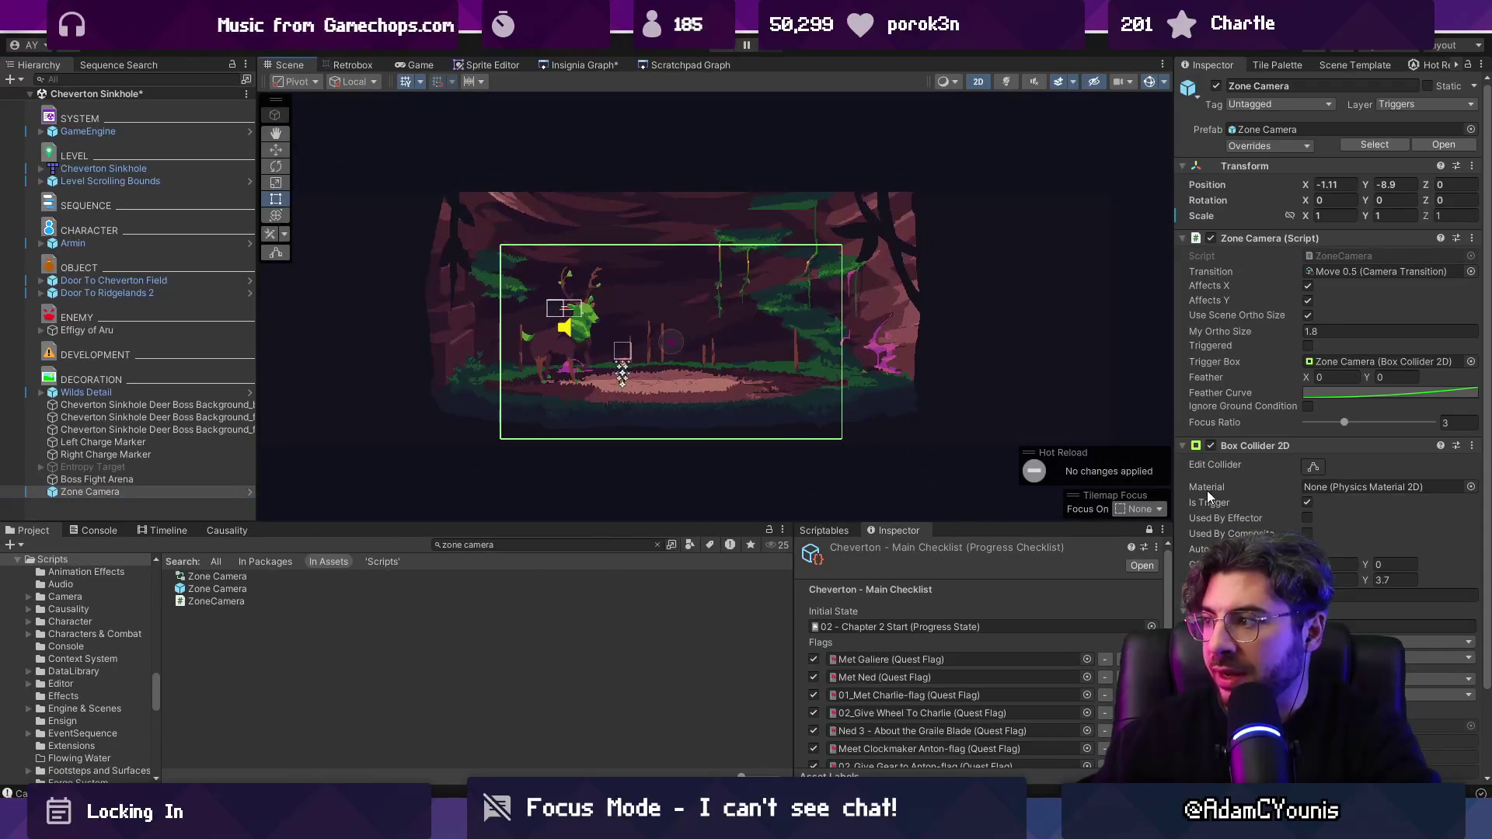
pyautogui.click(1337, 333)
pyautogui.write('2.7')
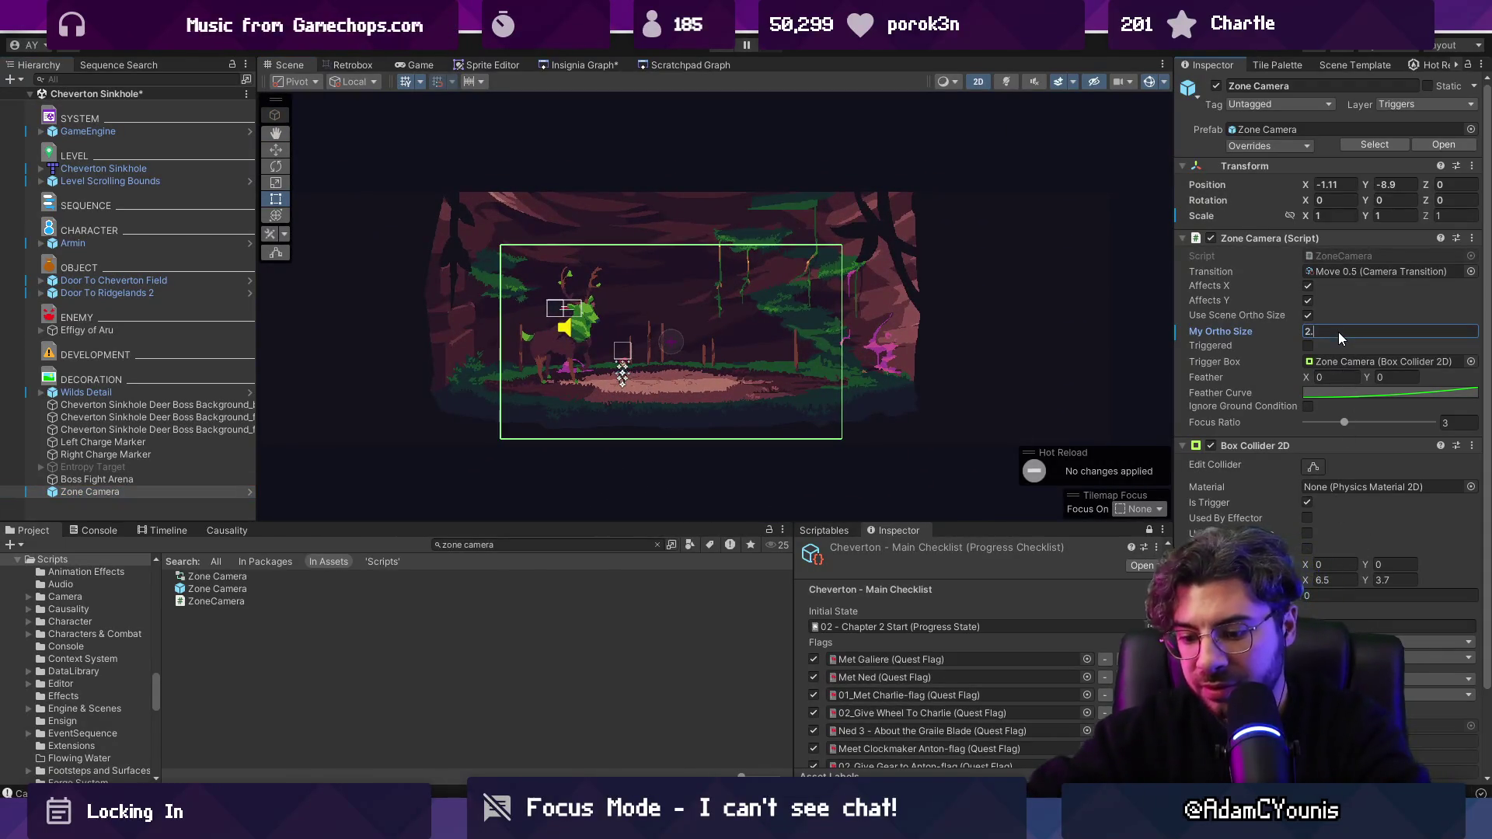
pyautogui.click(1307, 314)
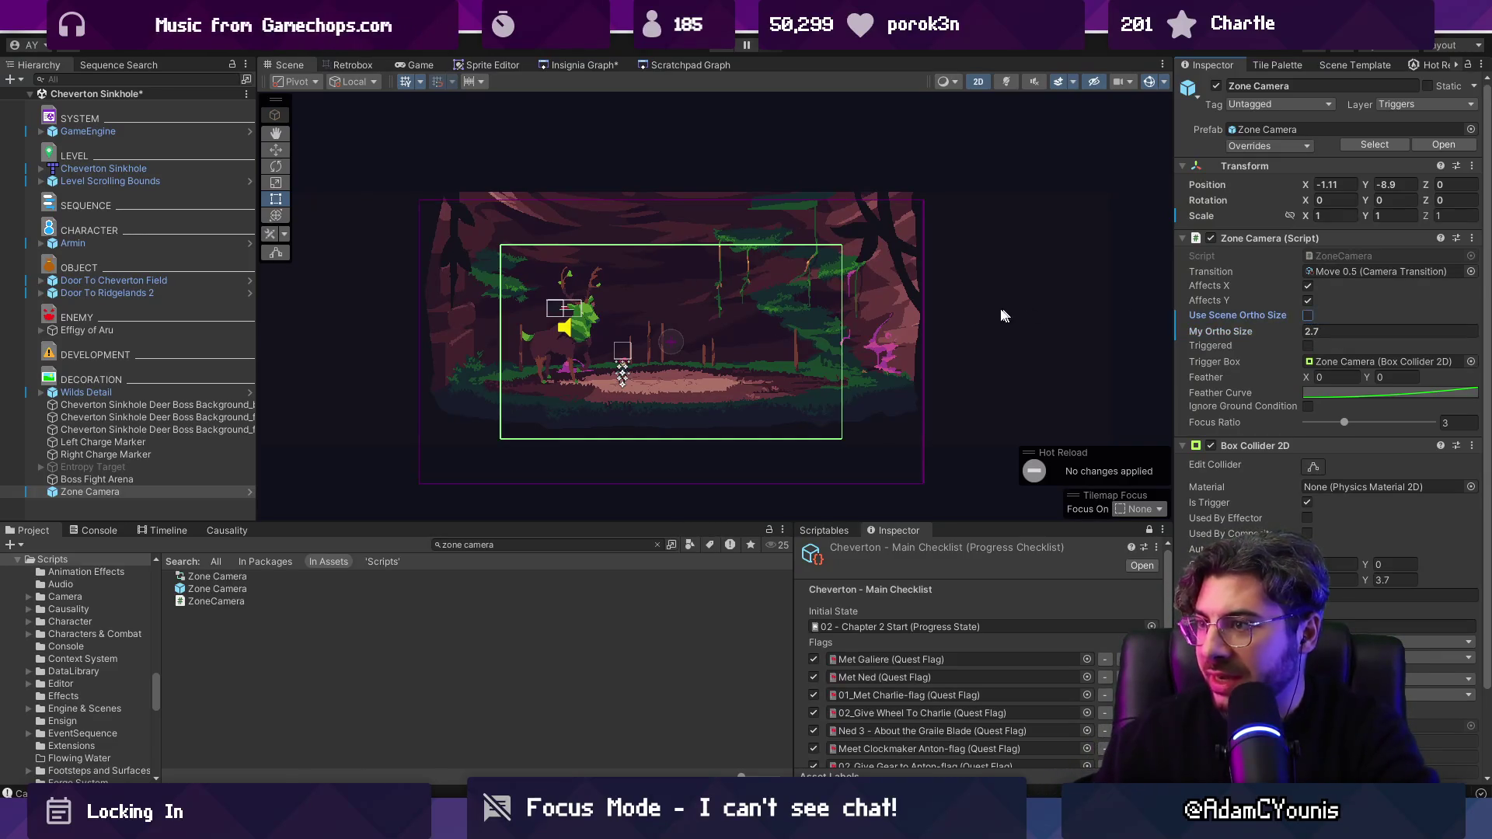
pyautogui.hotkey('ctrl', 's')
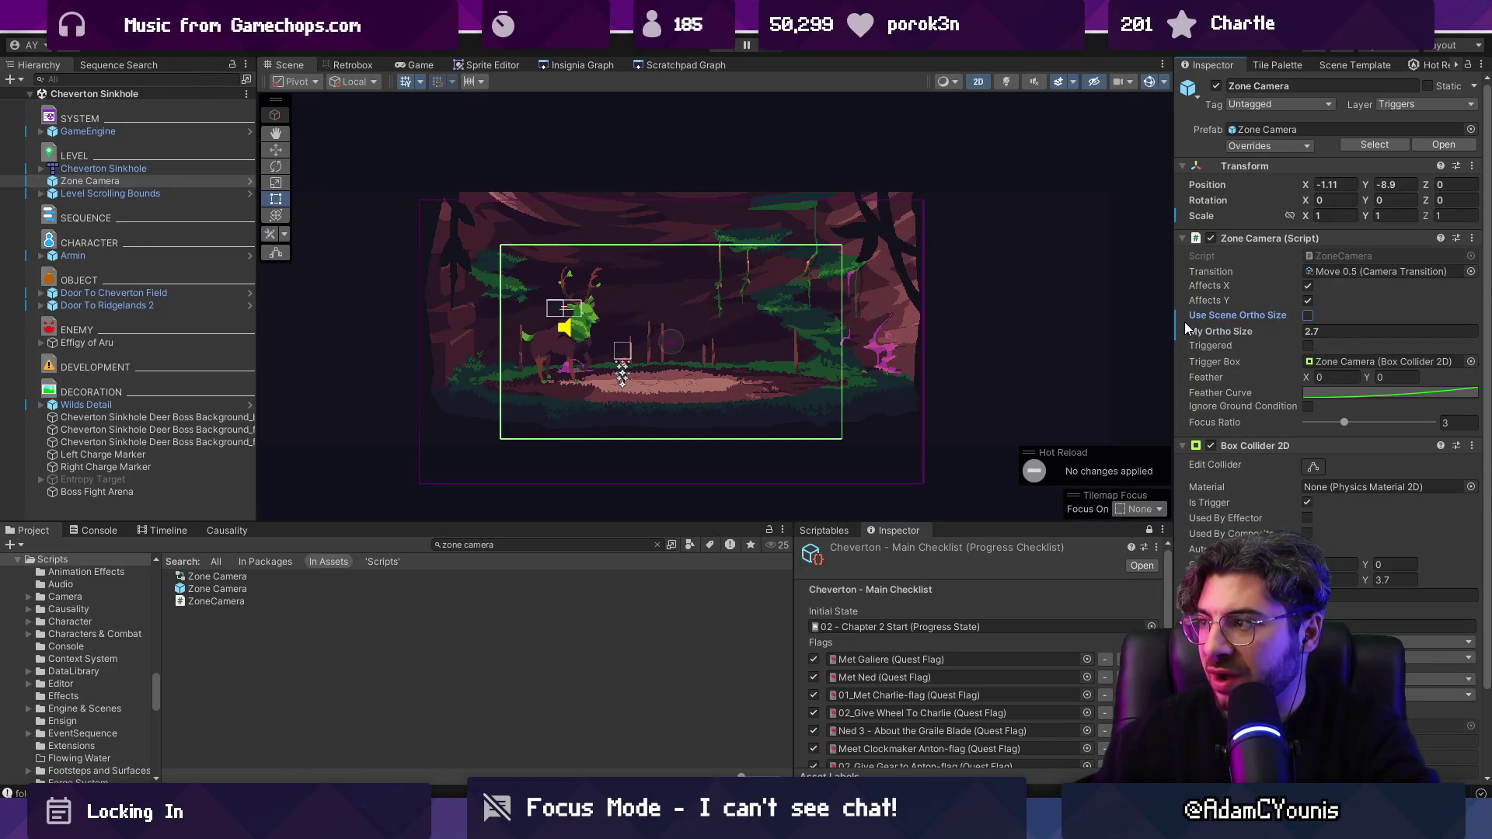
# Step: Raise the camera zone, widen its trigger box across the arena, and set My Ortho Size to 1
pyautogui.press('w')
pyautogui.moveTo(672, 289); pyautogui.dragTo(673, 260)
pyautogui.moveTo(1308, 580); pyautogui.dragTo(1383, 581)
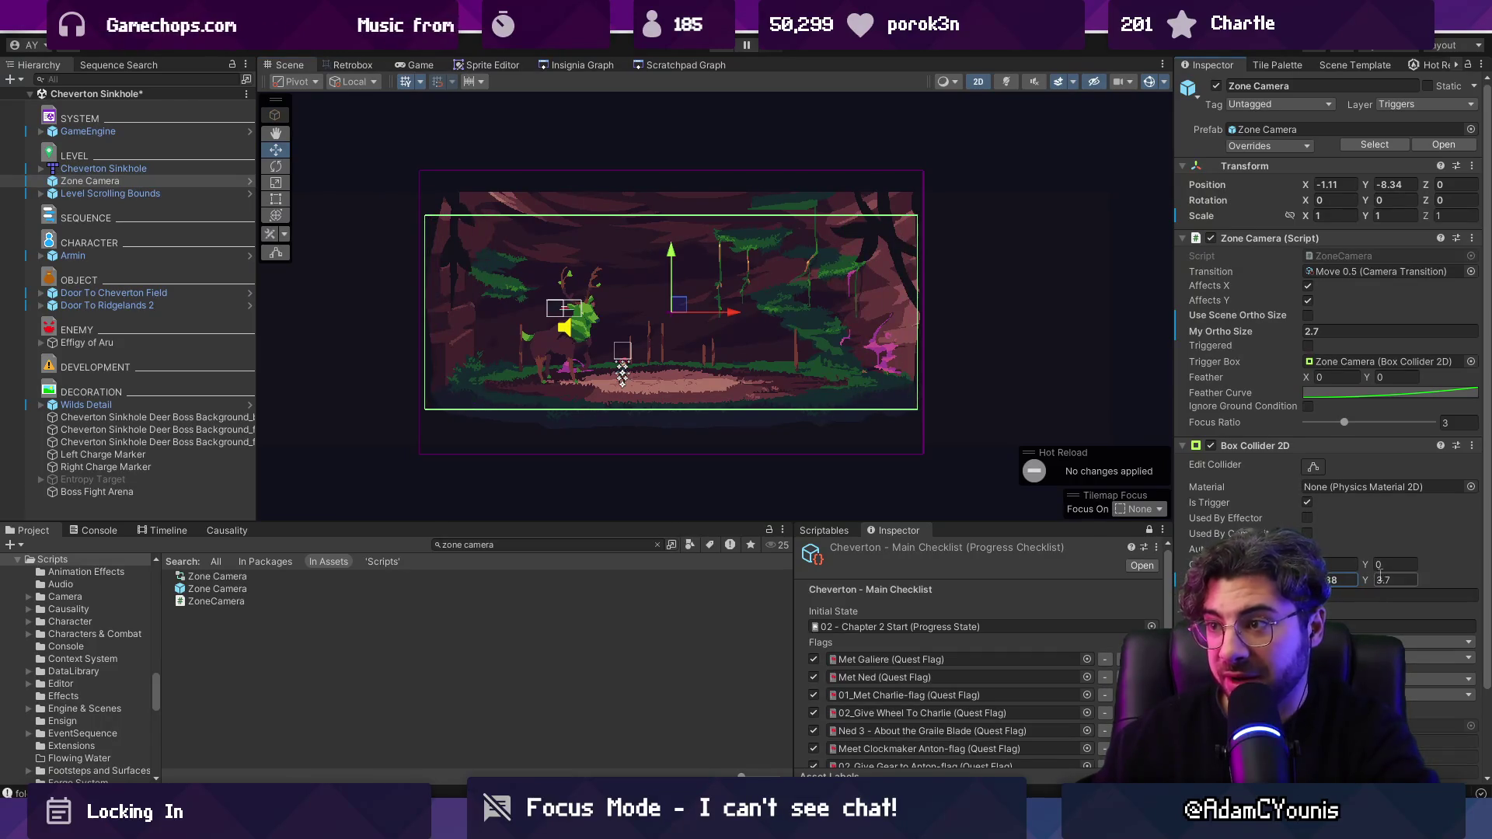
pyautogui.hotkey('ctrl', 's')
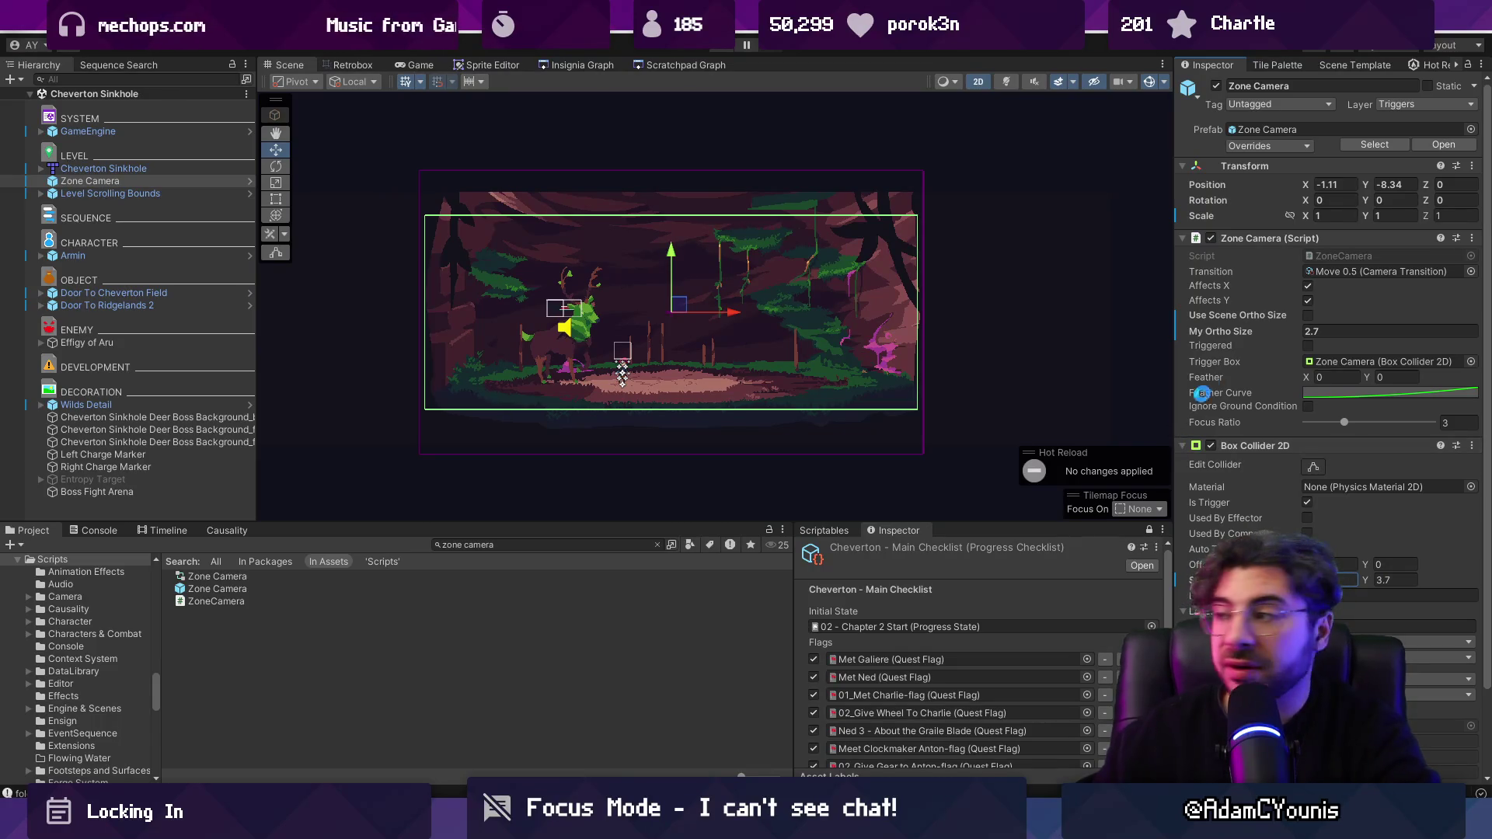
pyautogui.click(1346, 332)
pyautogui.write('1,')
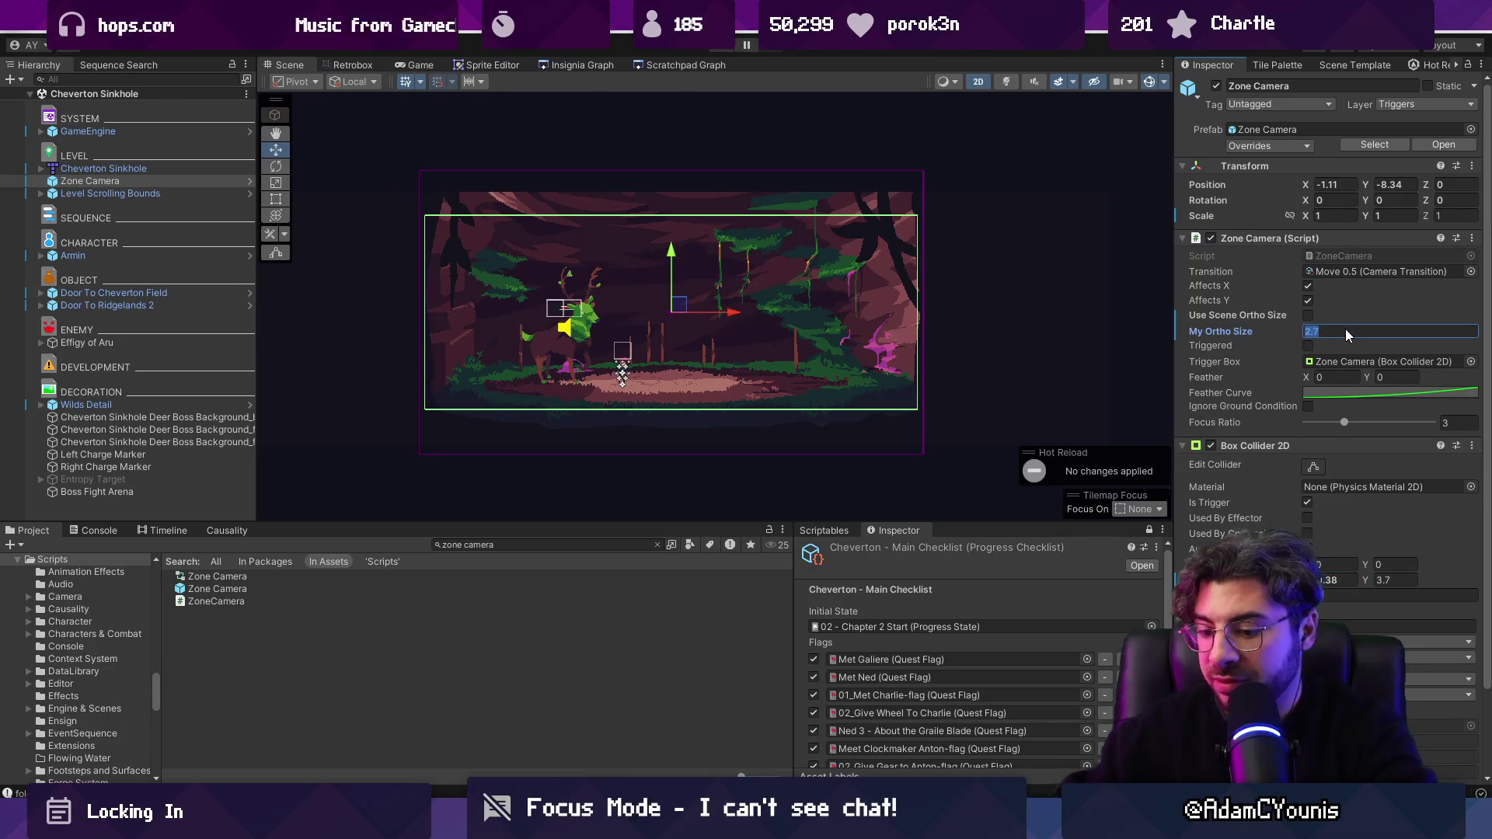
pyautogui.press('BackSpace')
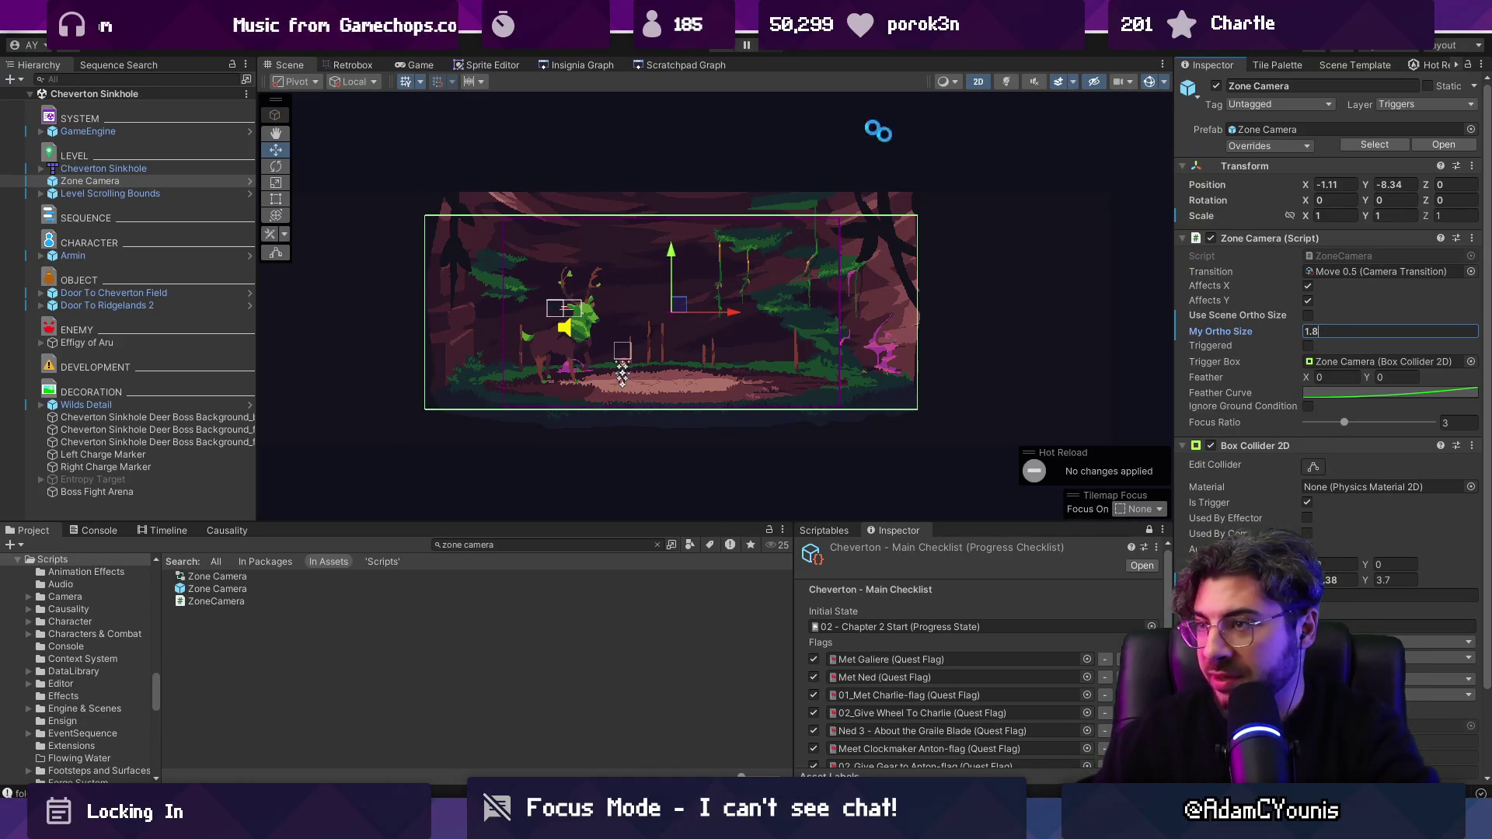
pyautogui.click(727, 50)
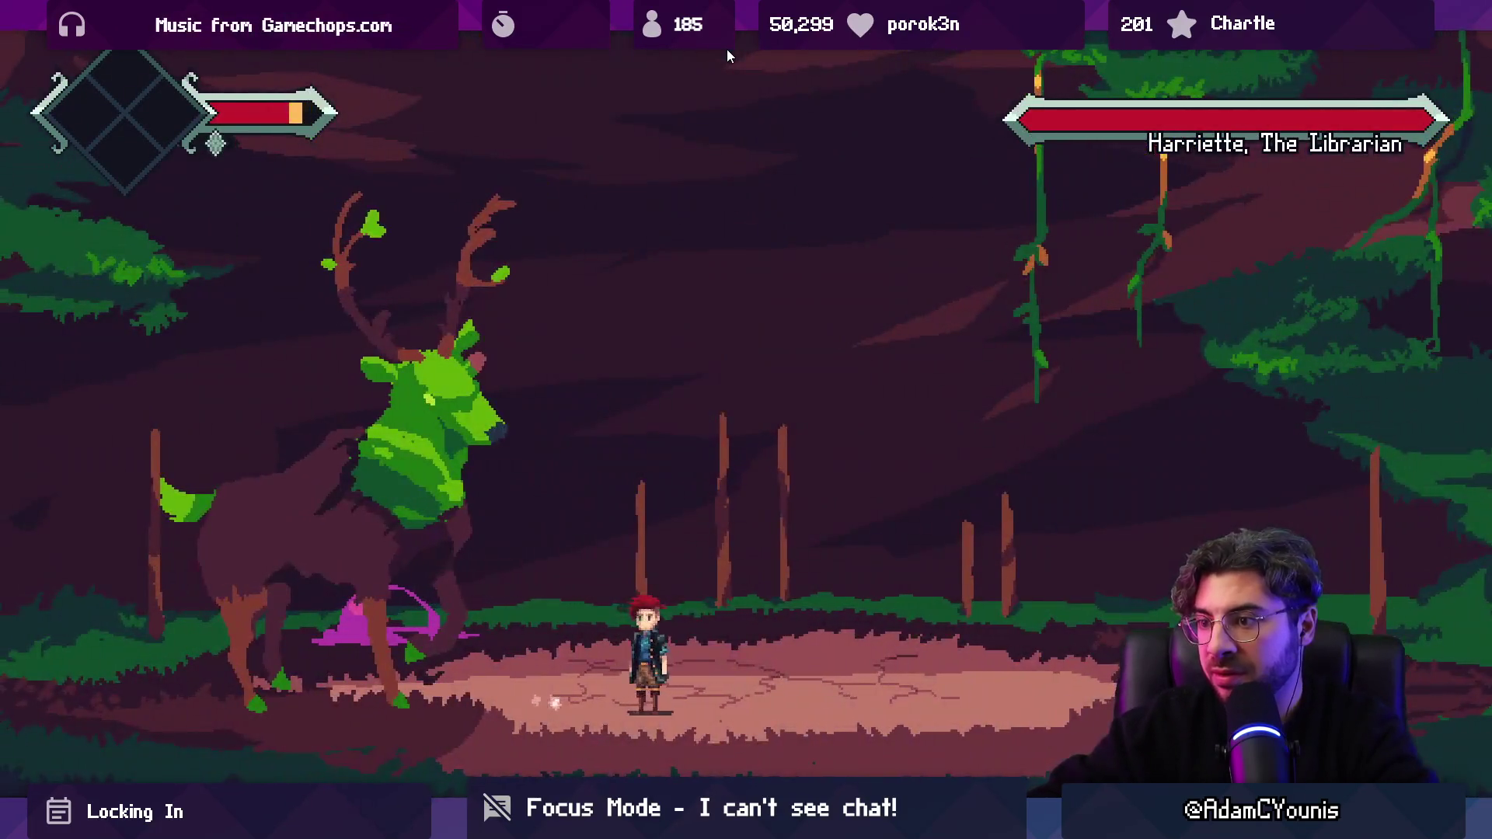
pyautogui.press('Right')
pyautogui.press('Right')
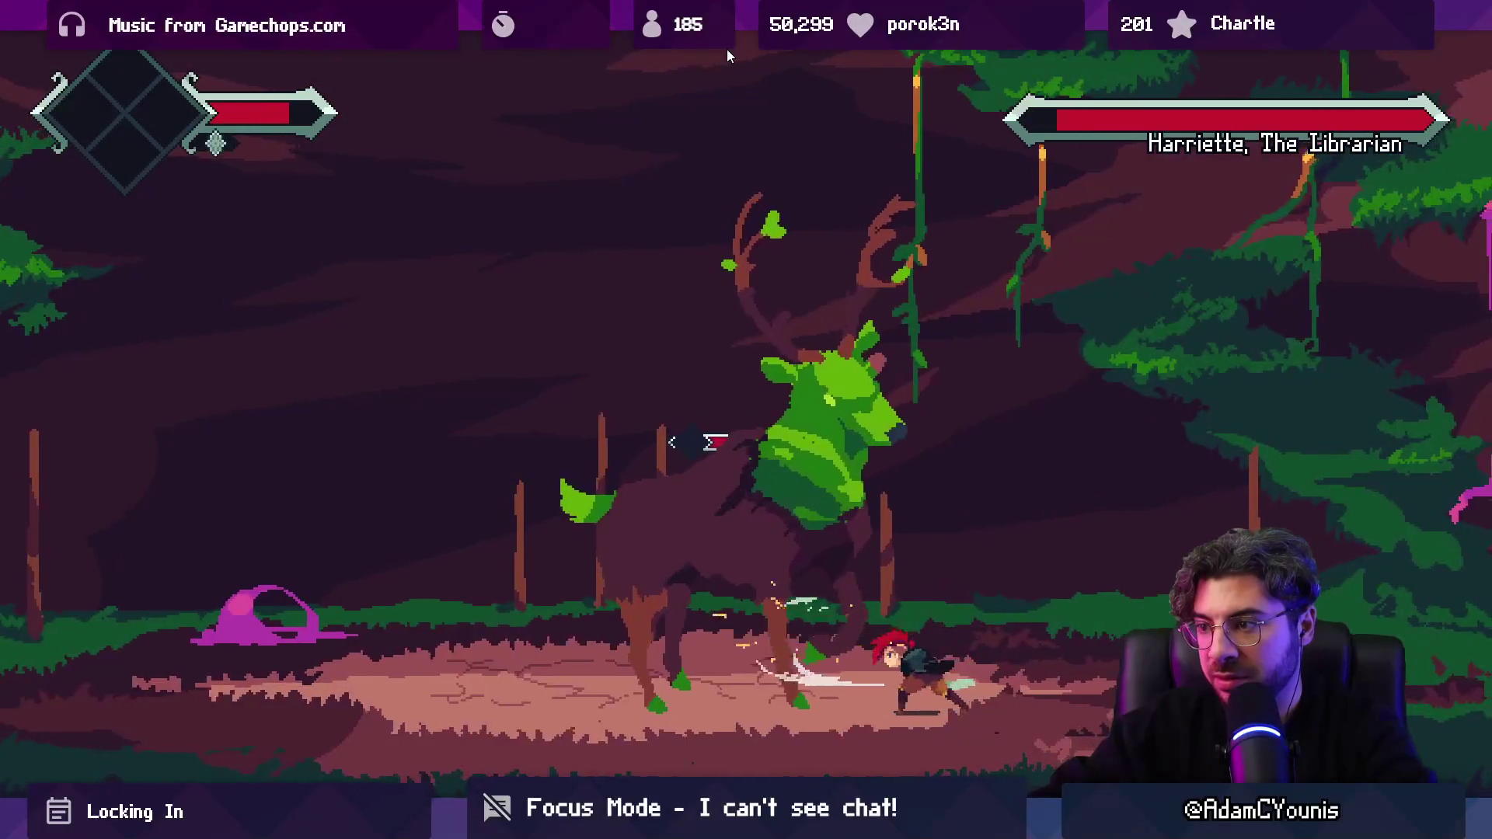
pyautogui.hotkey('ctrl', 'shift', 'p')
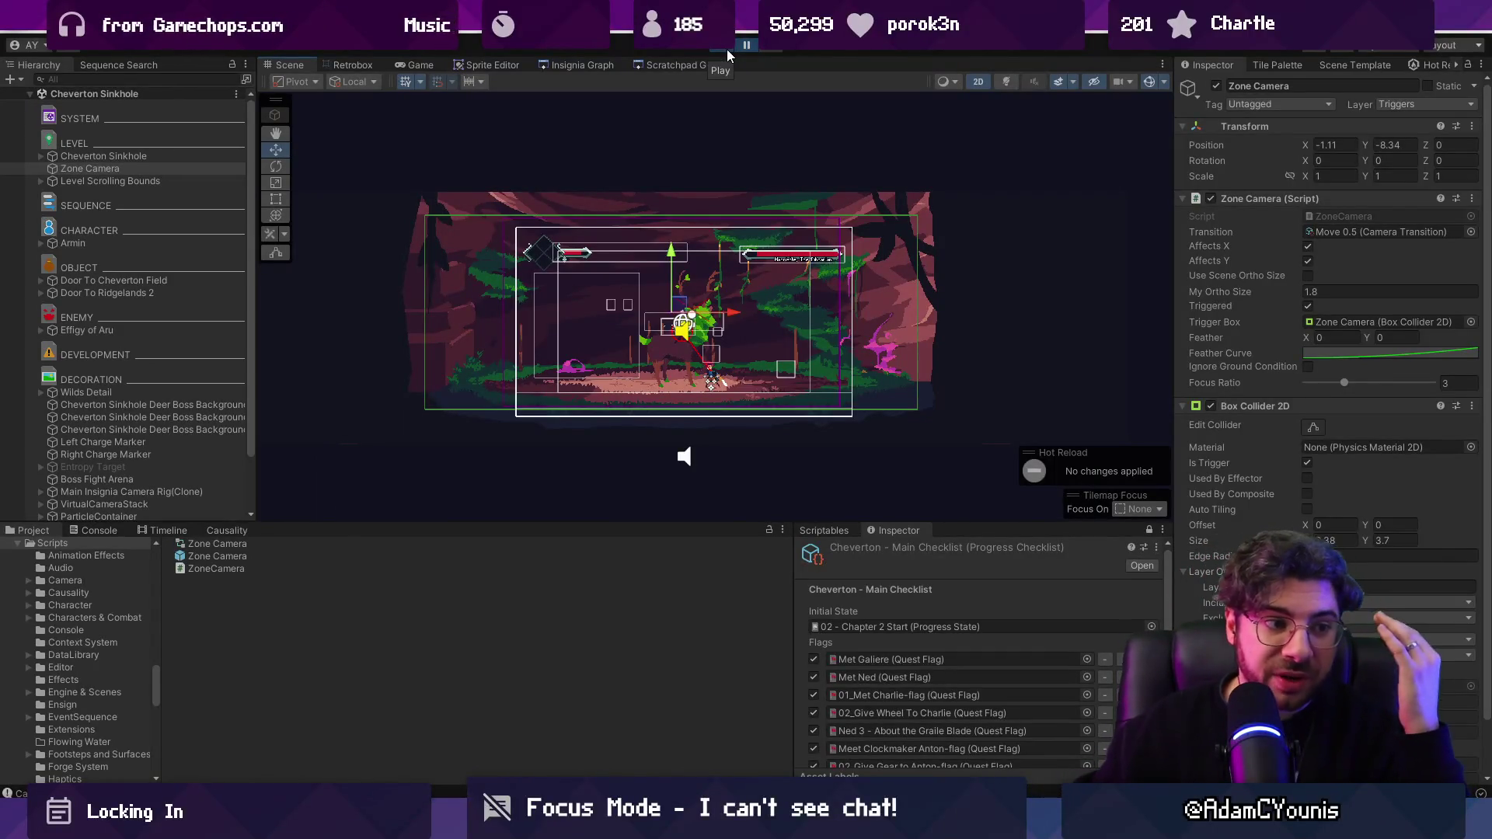
pyautogui.scroll(-2, 141, 331)
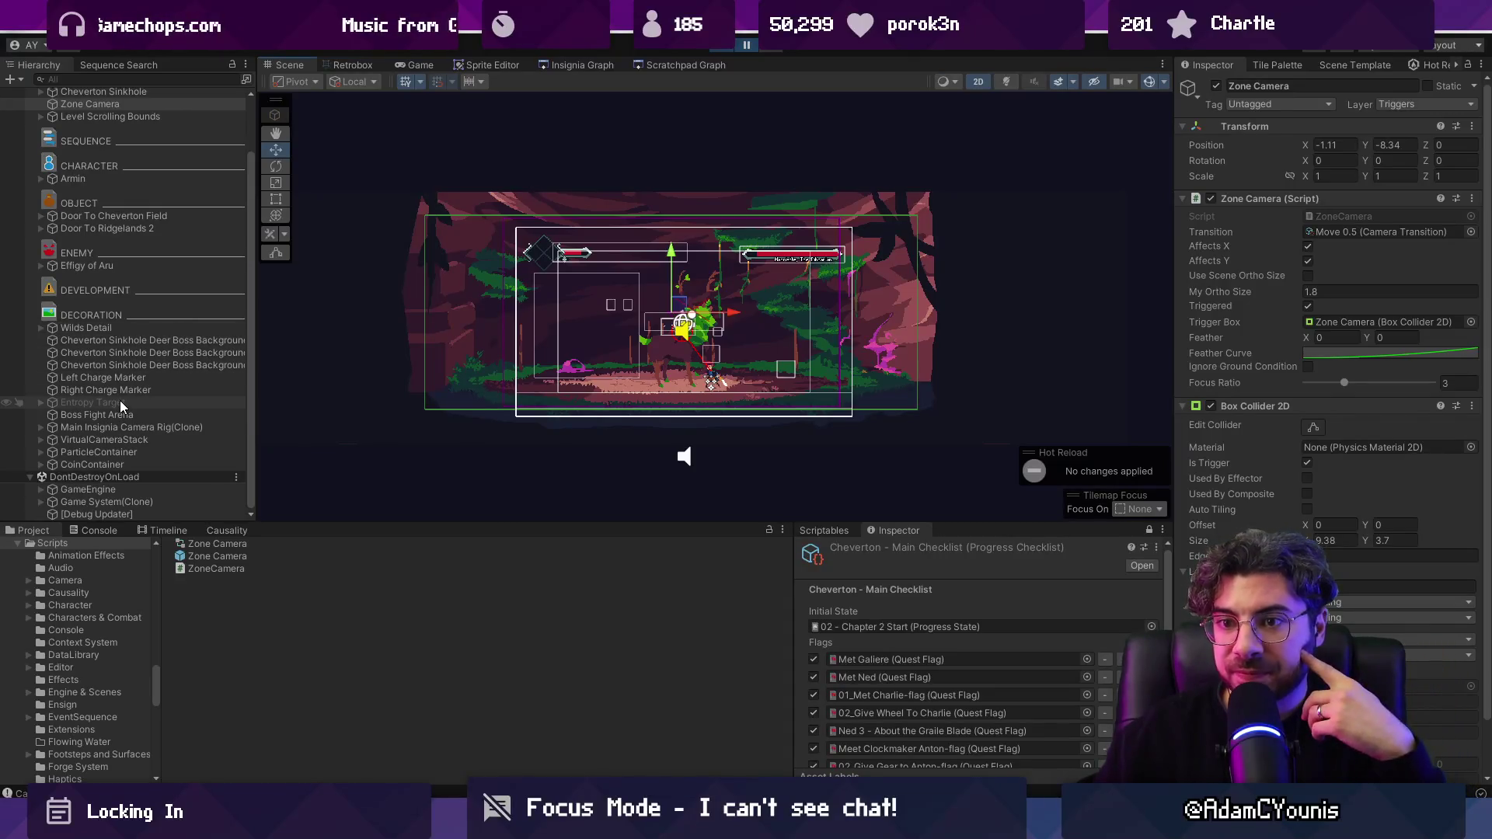
pyautogui.scroll(2, 108, 155)
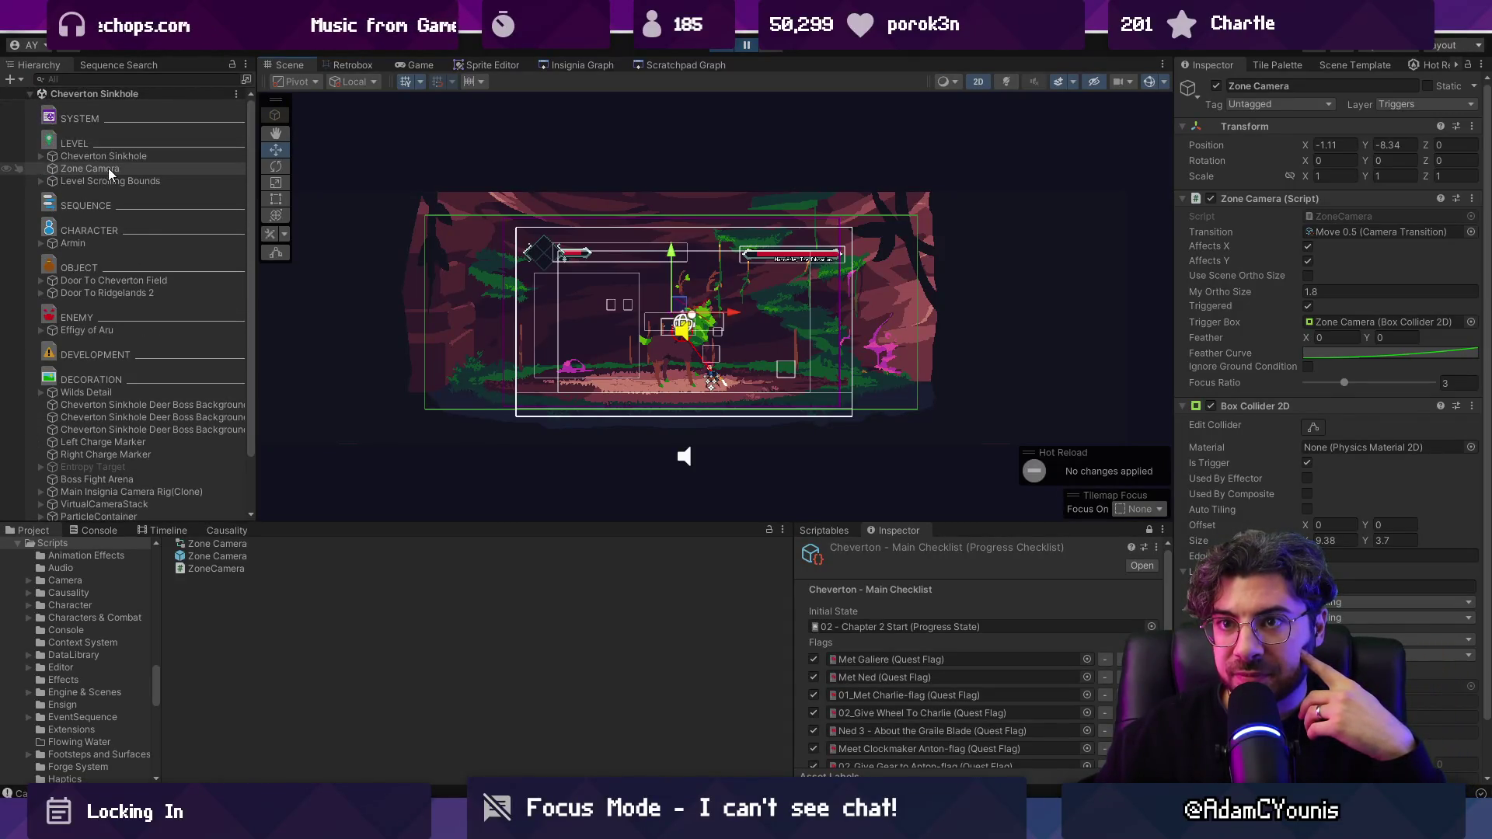
pyautogui.click(109, 170)
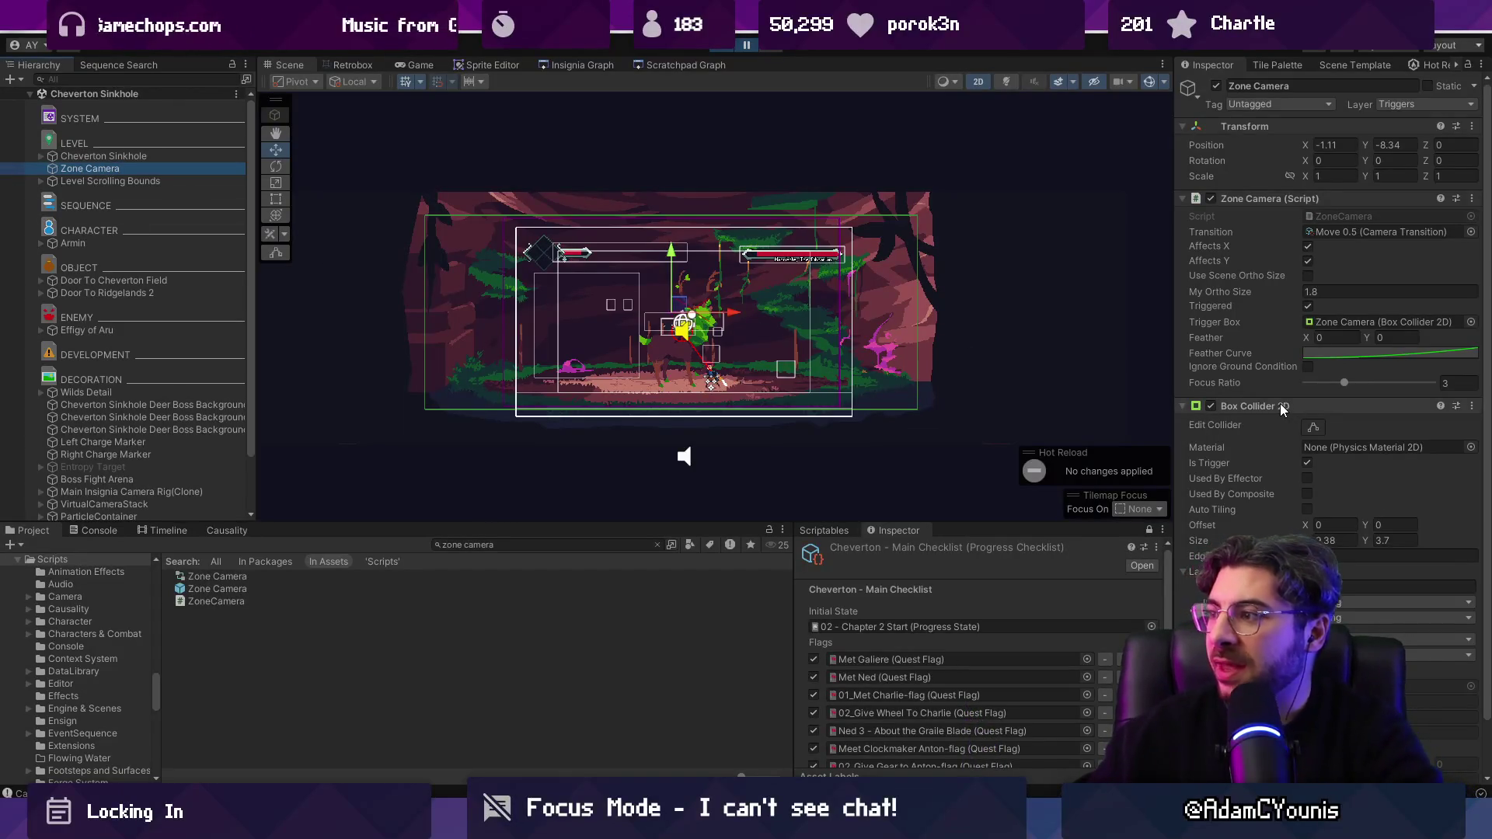
pyautogui.click(1262, 198)
# Step: Toggle the Zone Camera's component sections and inspect the Level Scrolling Bounds boundary
pyautogui.click(1258, 216)
pyautogui.click(1264, 198)
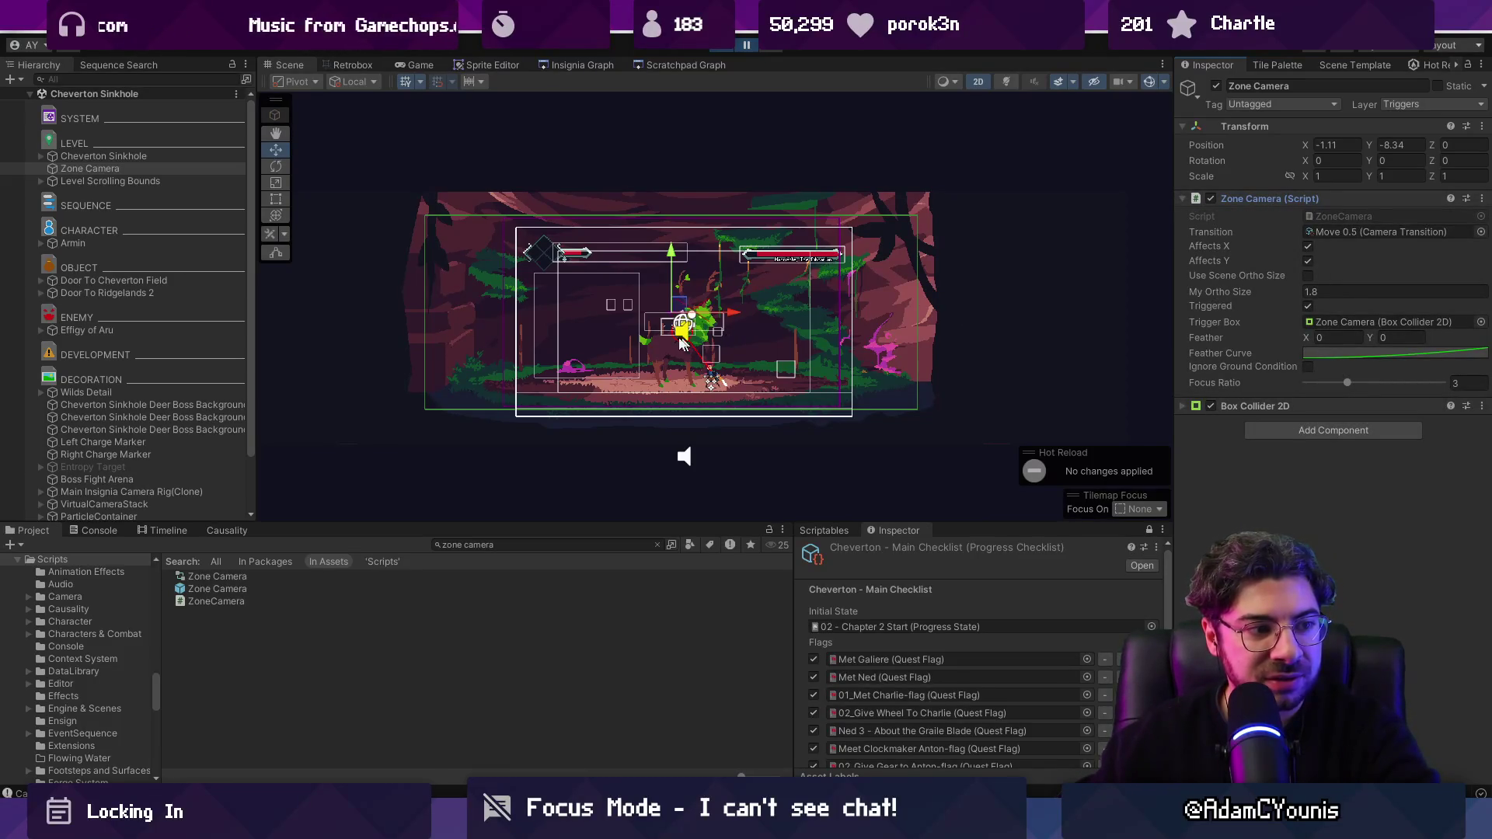
pyautogui.click(150, 172)
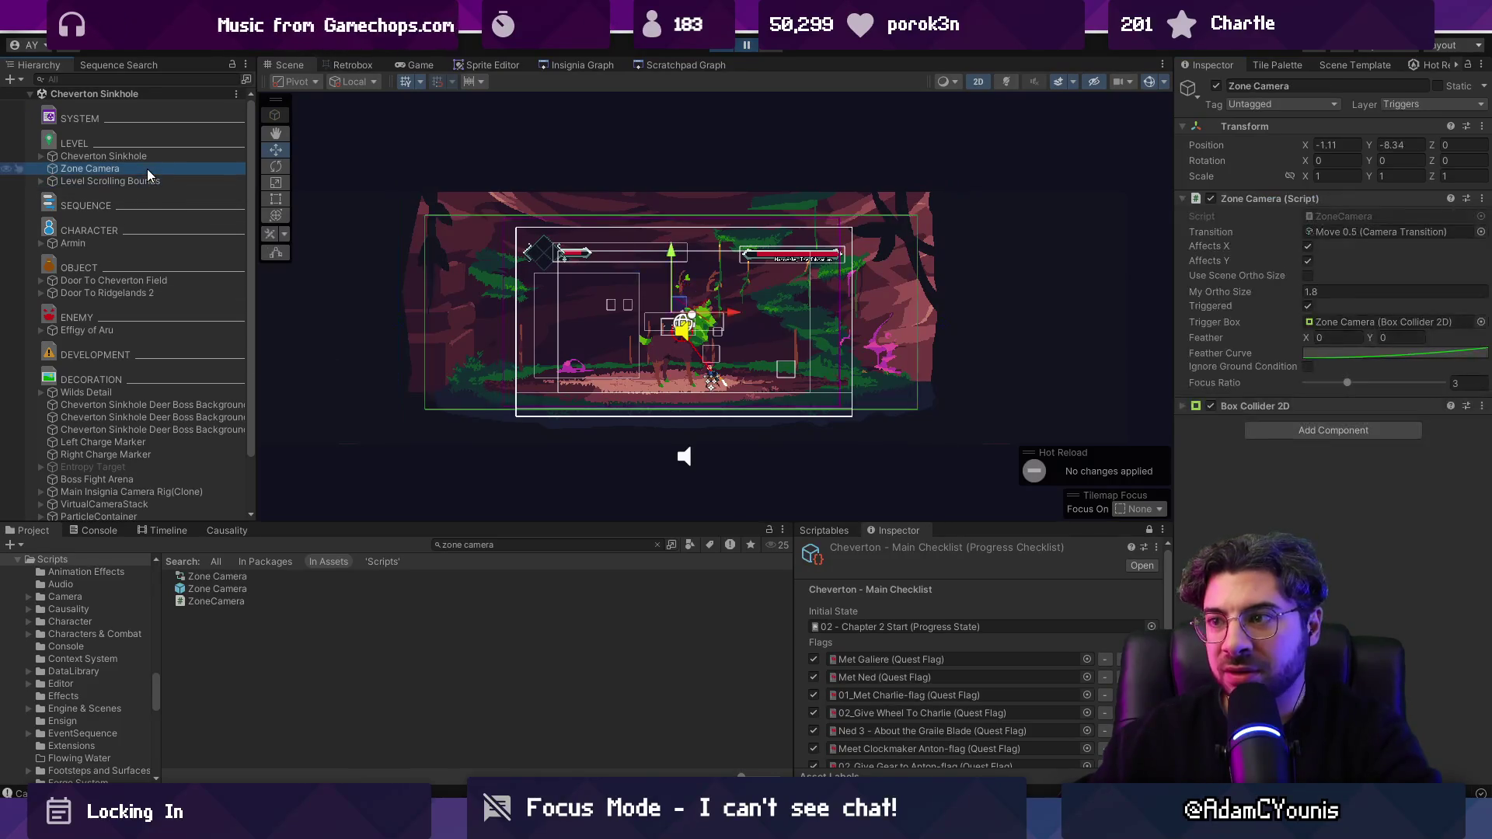
pyautogui.click(154, 185)
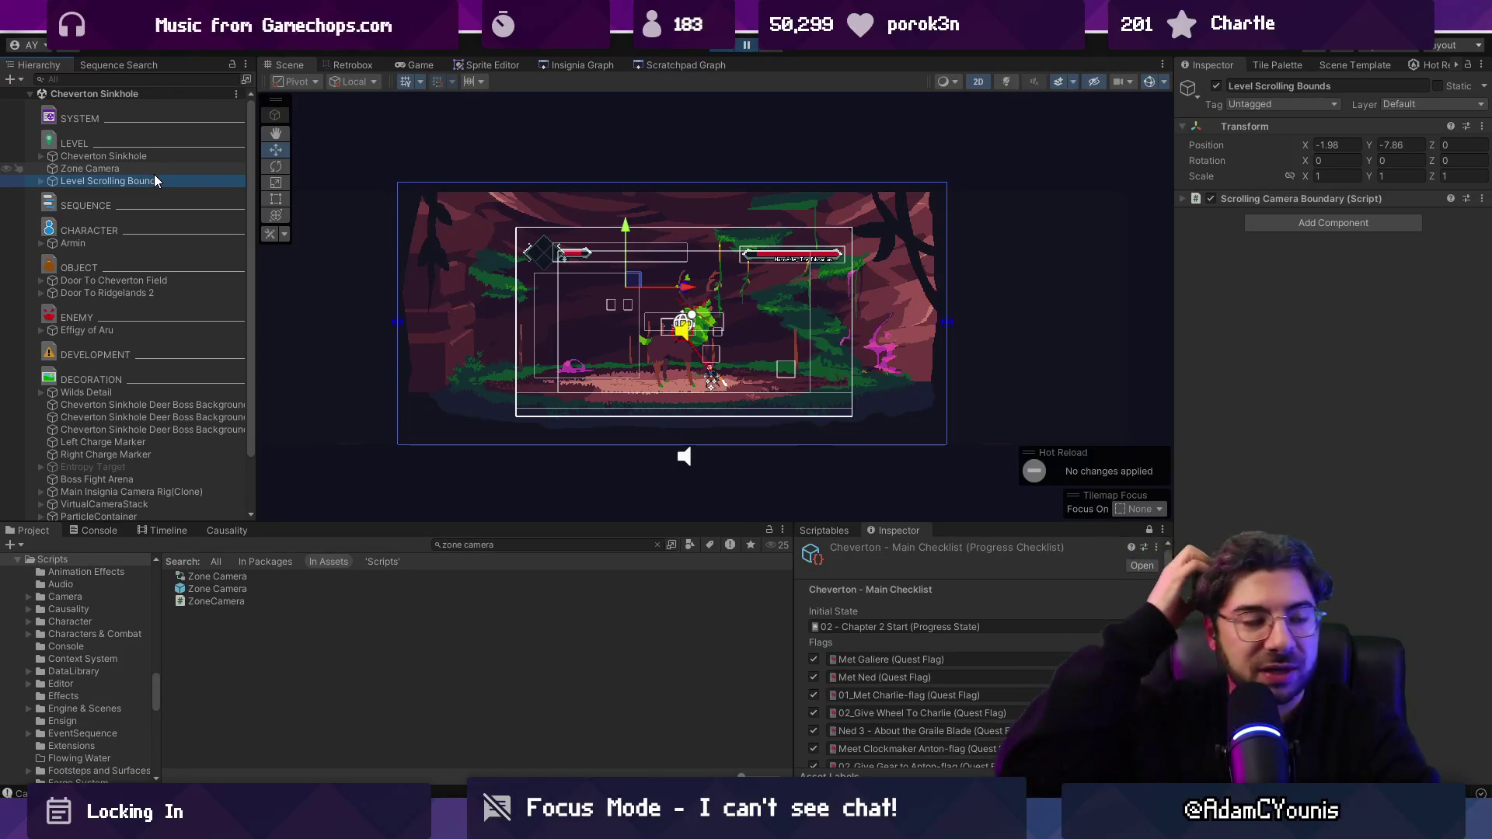
pyautogui.click(147, 172)
pyautogui.click(146, 180)
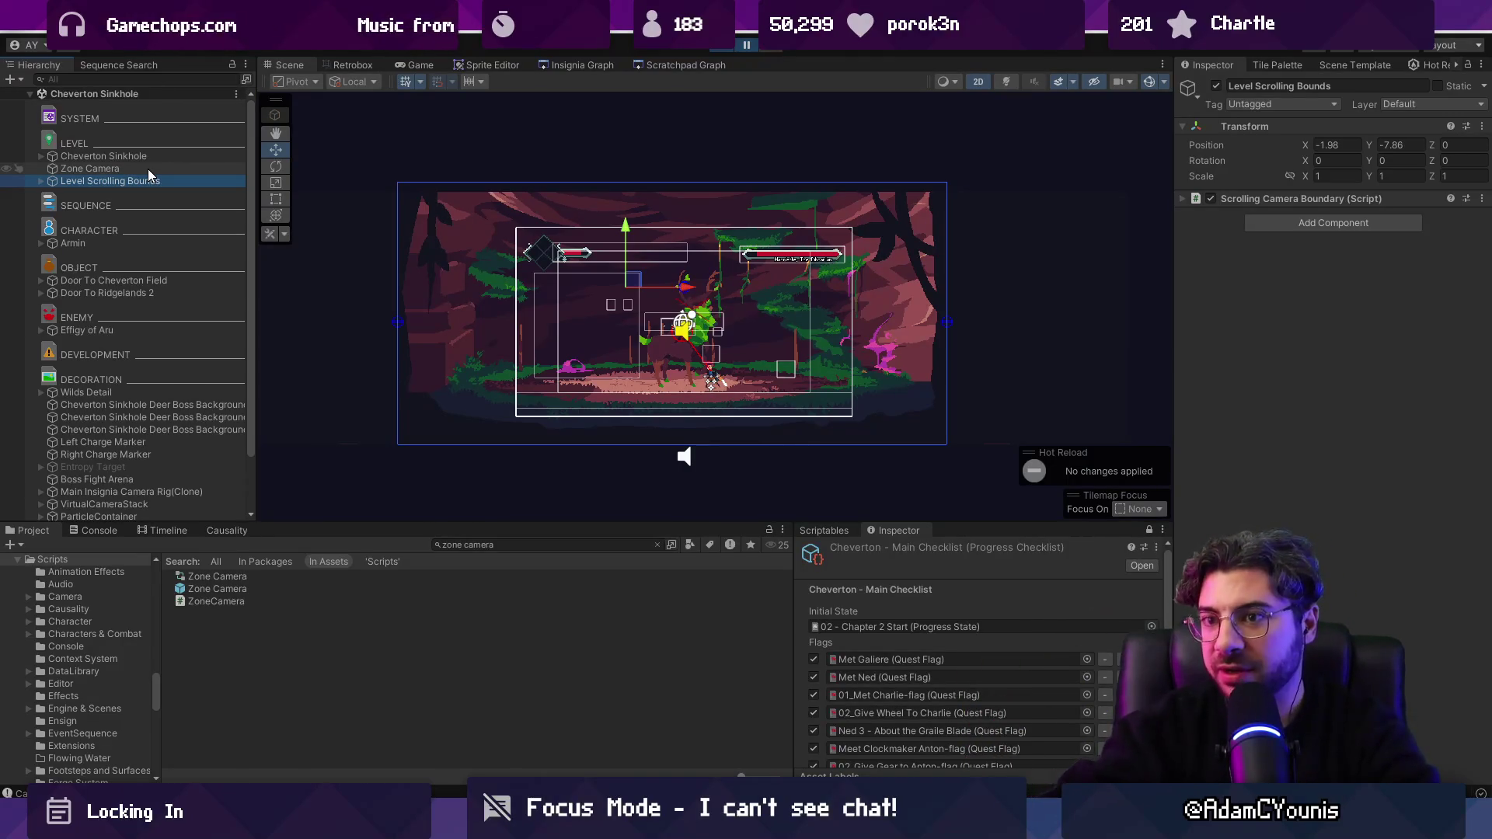
# Step: Inspect Boss Fight Arena and Effigy of Aru's components, then start the play-test
pyautogui.scroll(-2, 174, 435)
pyautogui.click(142, 414)
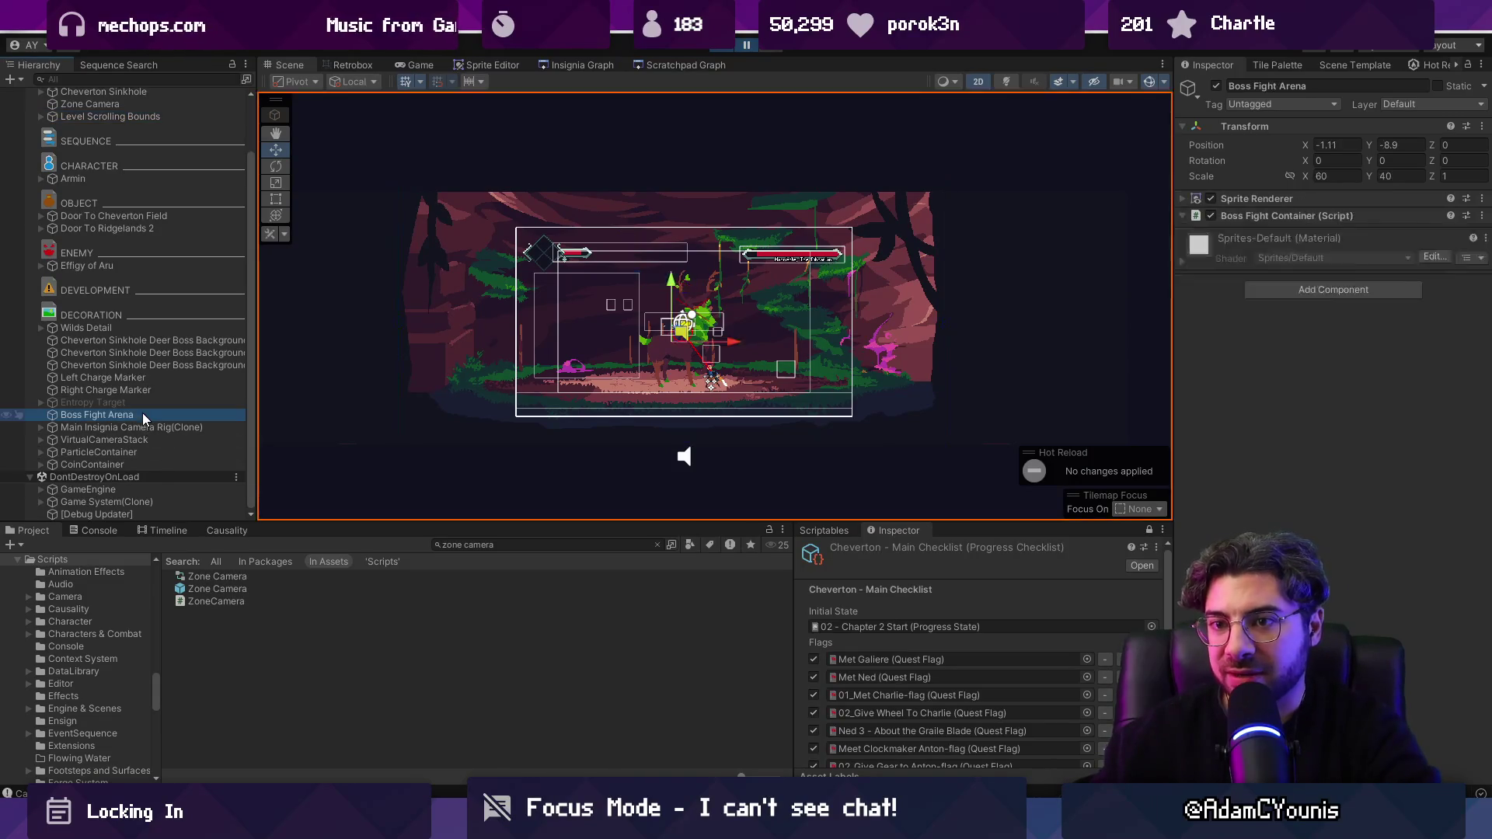
pyautogui.click(138, 266)
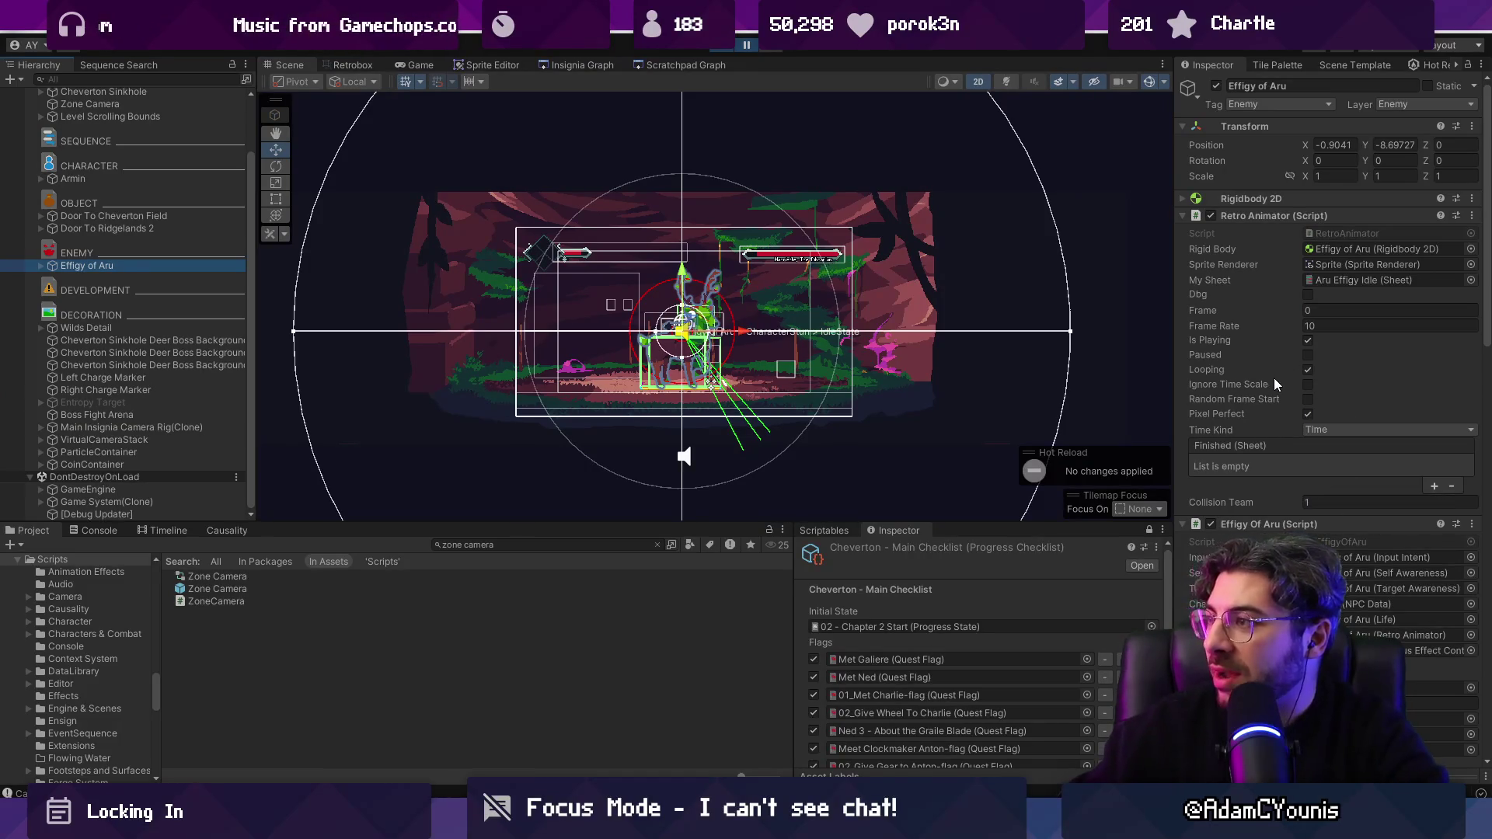
pyautogui.scroll(-5, 1271, 379)
pyautogui.scroll(-3, 1269, 380)
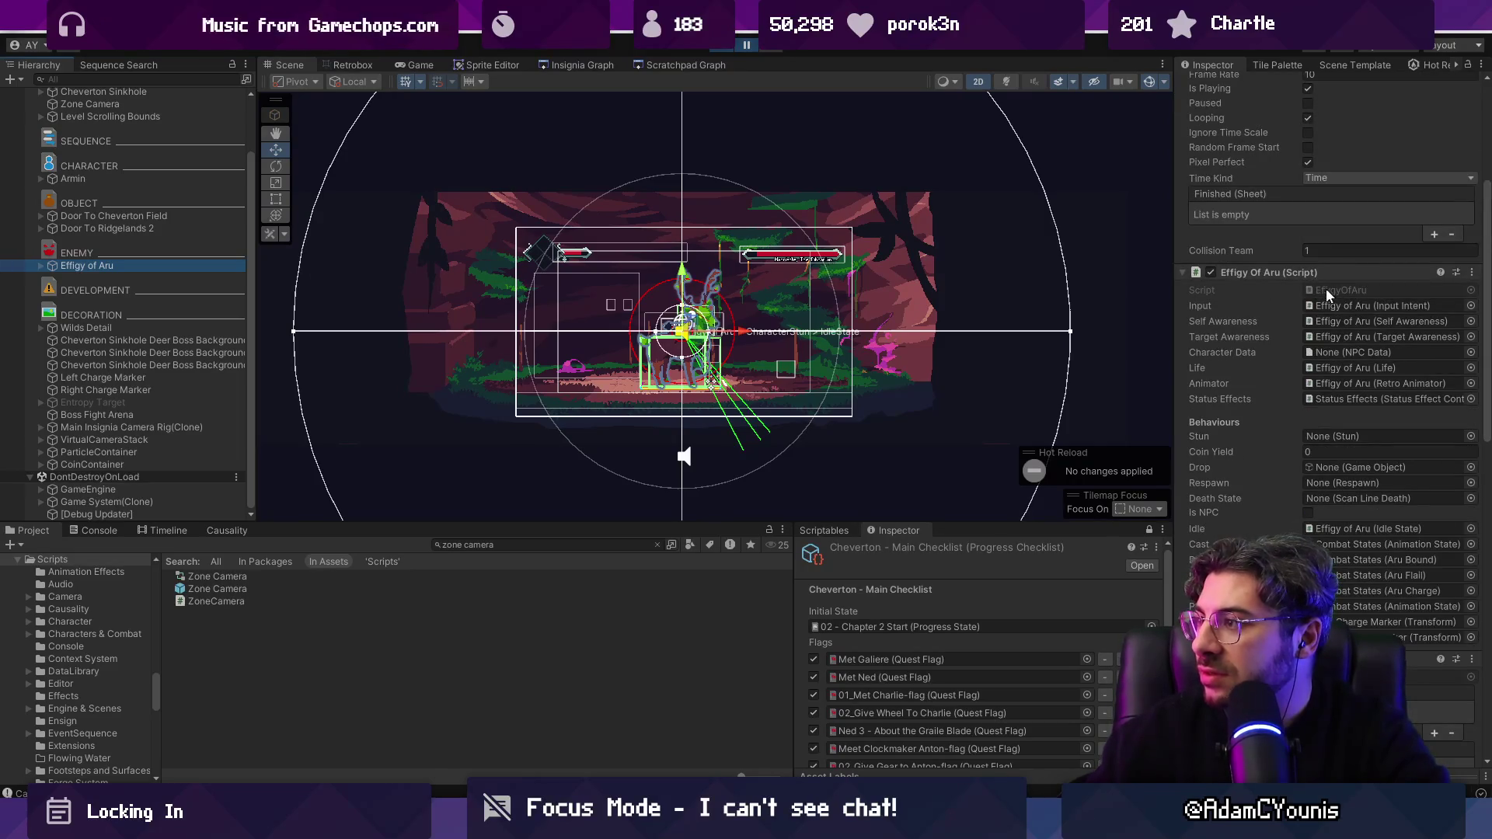
pyautogui.scroll(-5, 1301, 466)
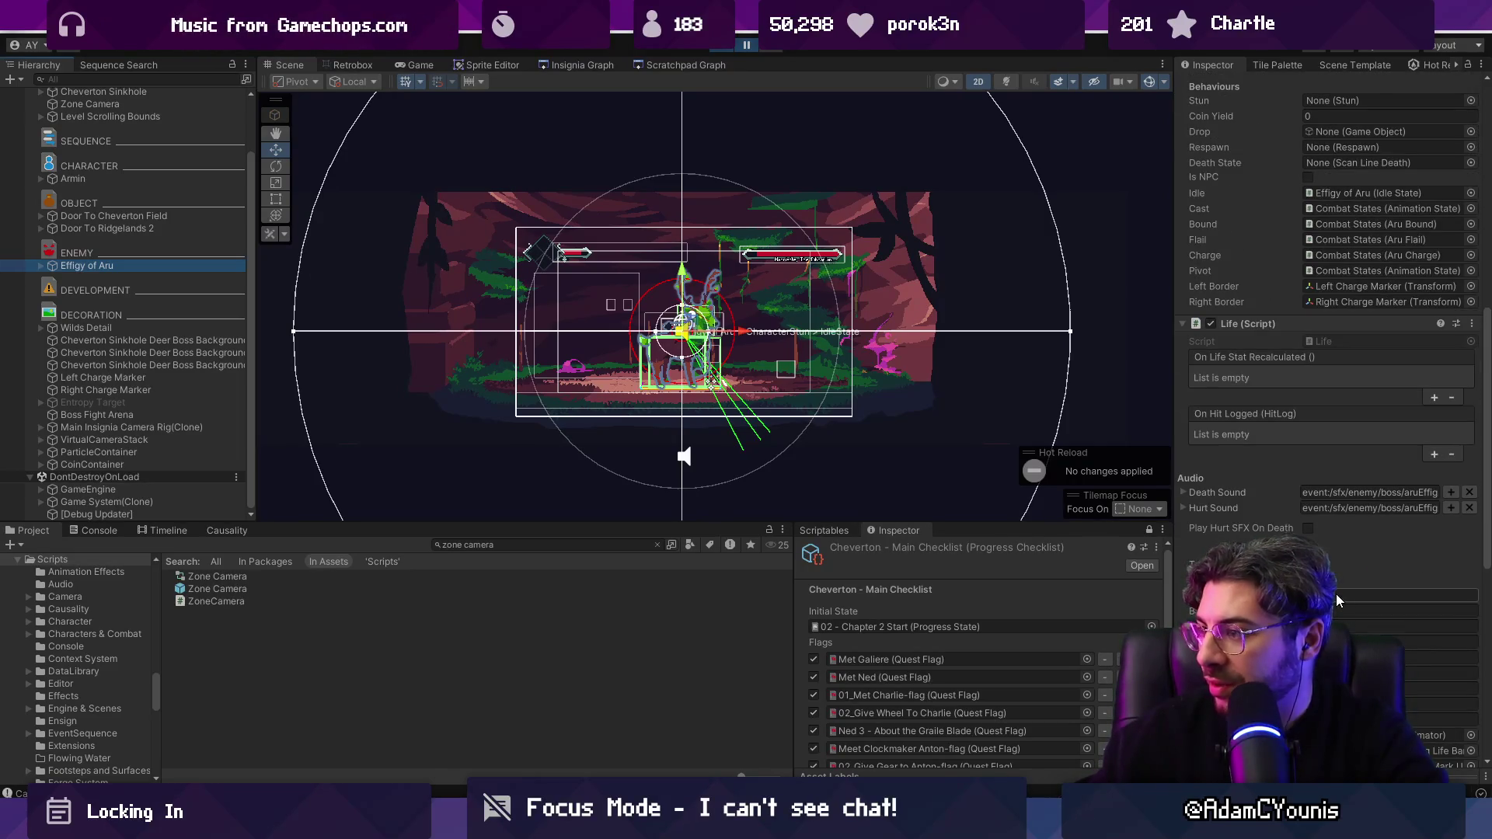
pyautogui.hotkey('ctrl', 'p')
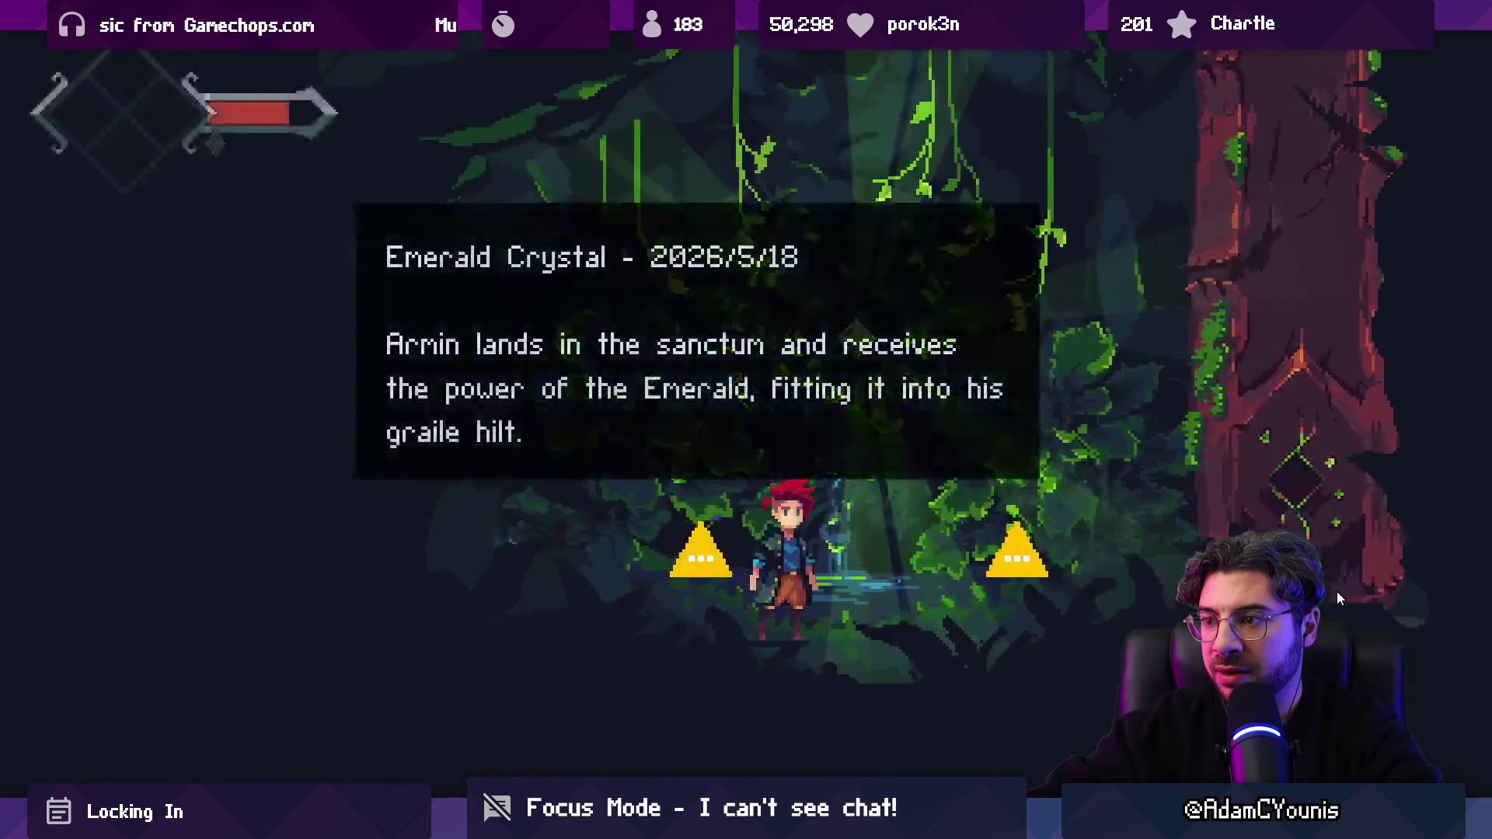
# Step: Exit Play mode and open the Entropy Sanctum scene from the Insignia Graph
pyautogui.hotkey('shift', 'space')
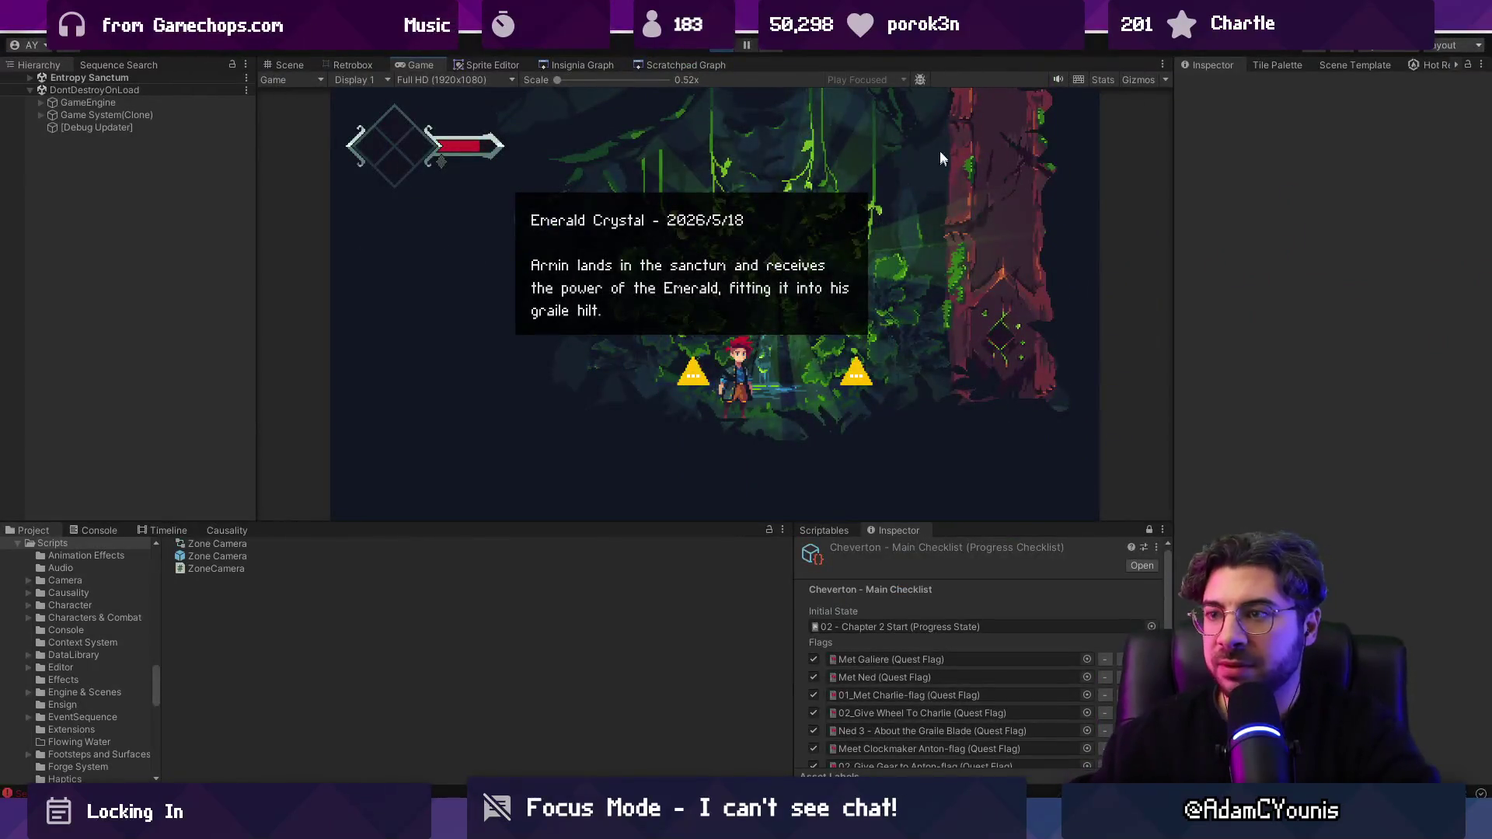
pyautogui.hotkey('ctrl', 'p')
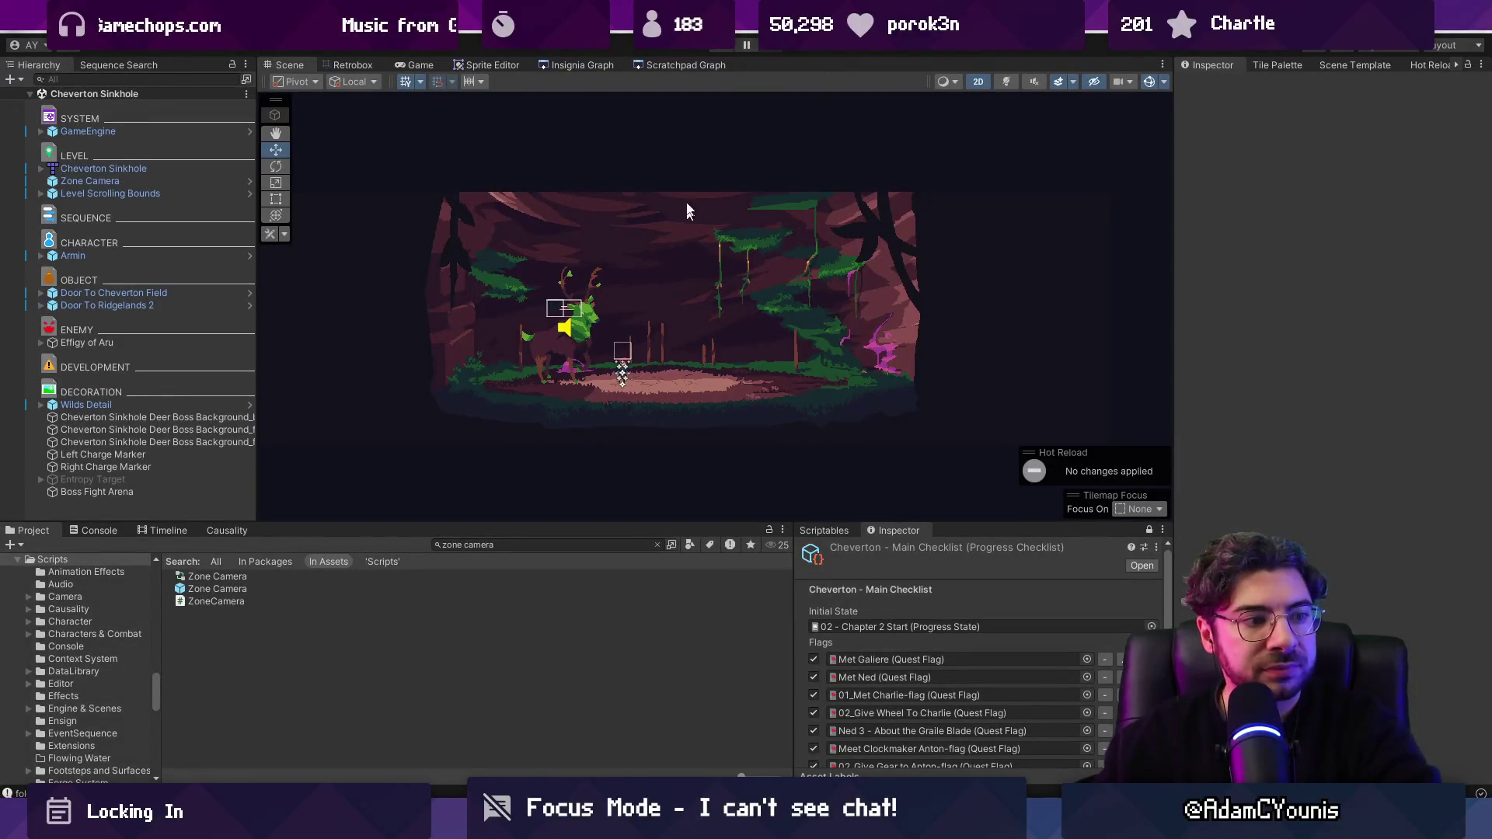
pyautogui.click(590, 63)
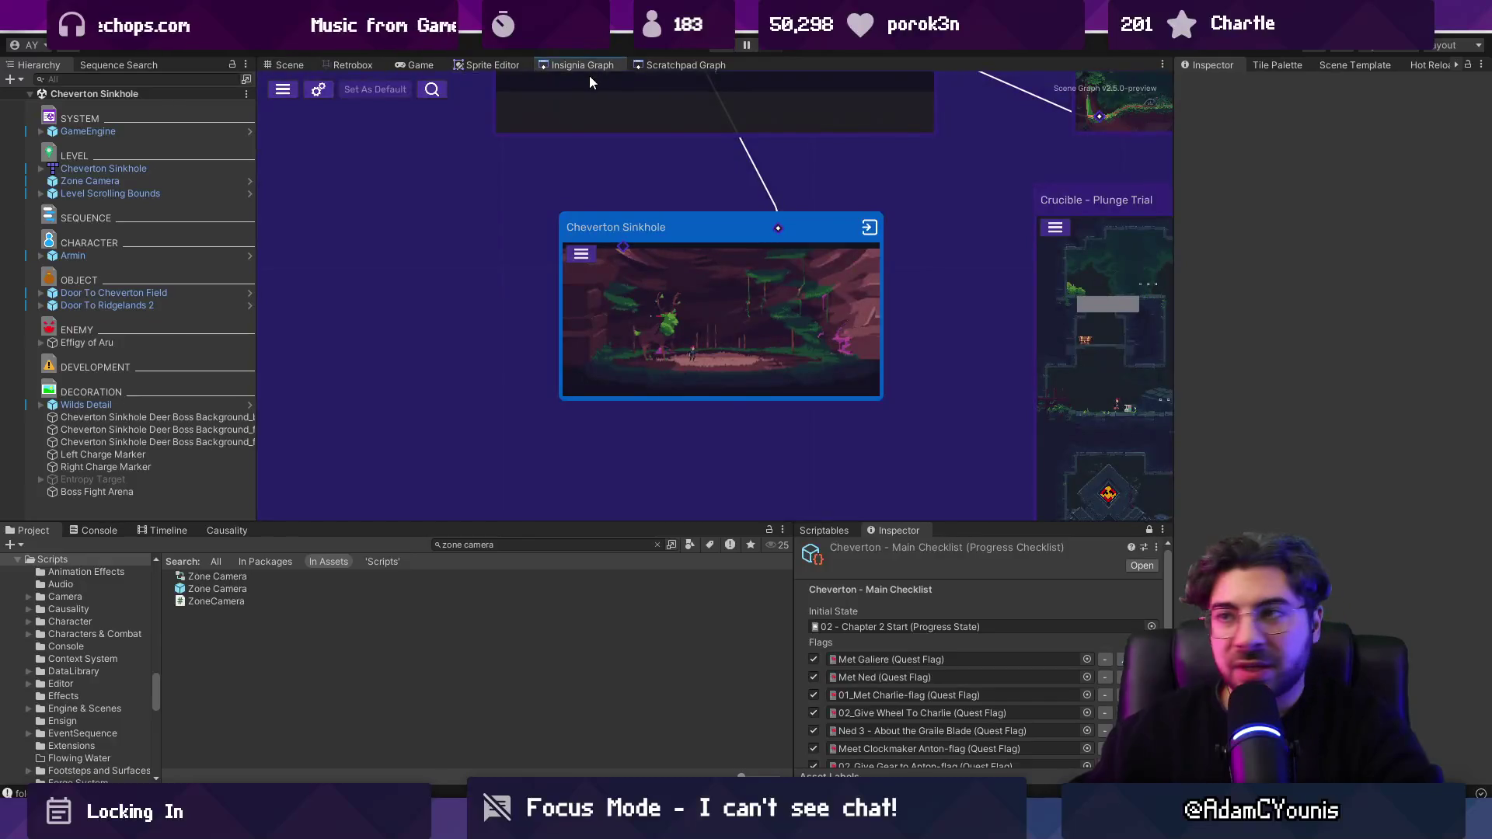
pyautogui.scroll(5, 602, 322)
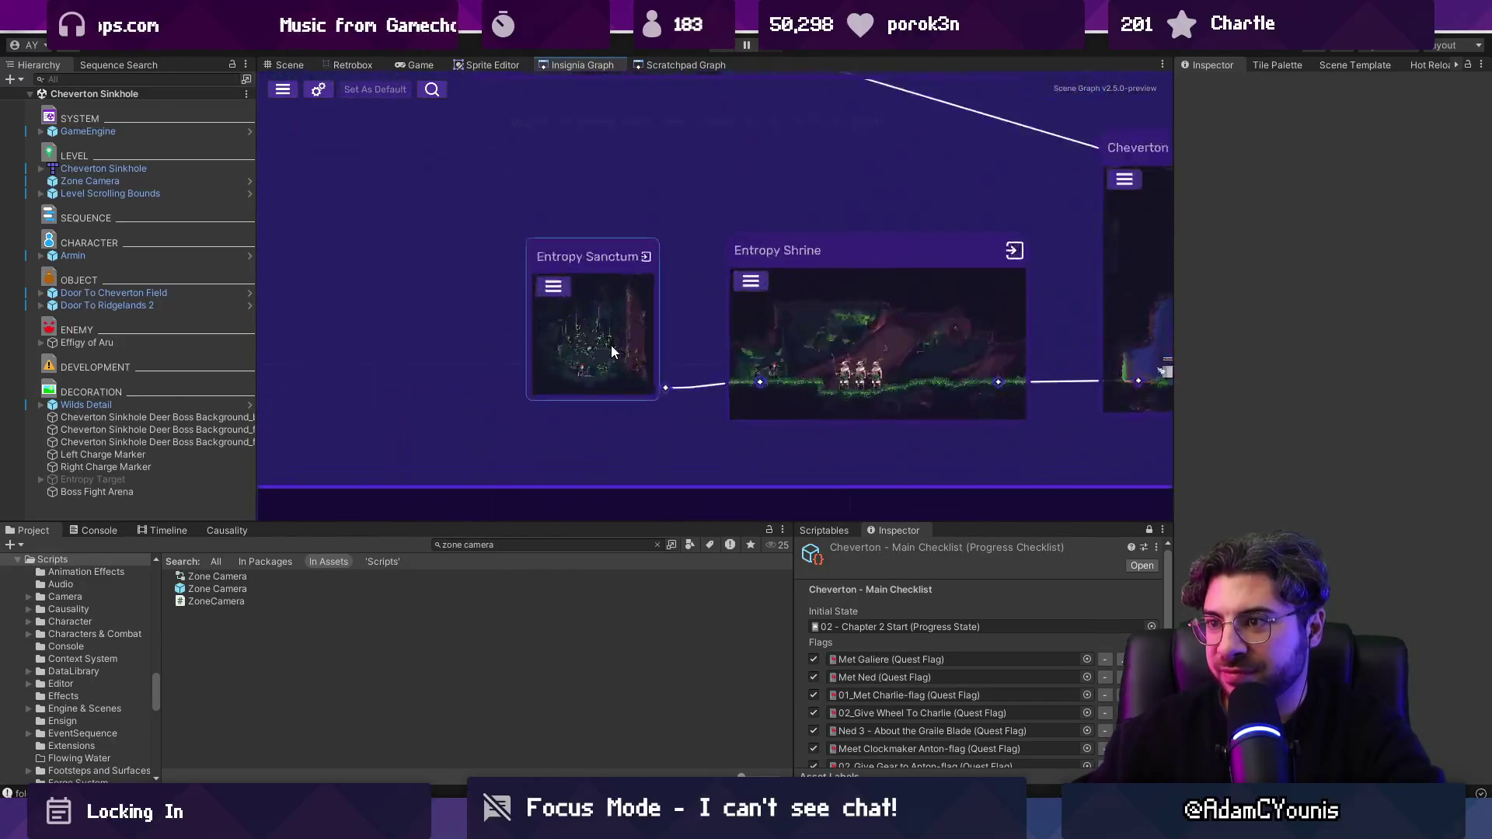
pyautogui.doubleClick(612, 334)
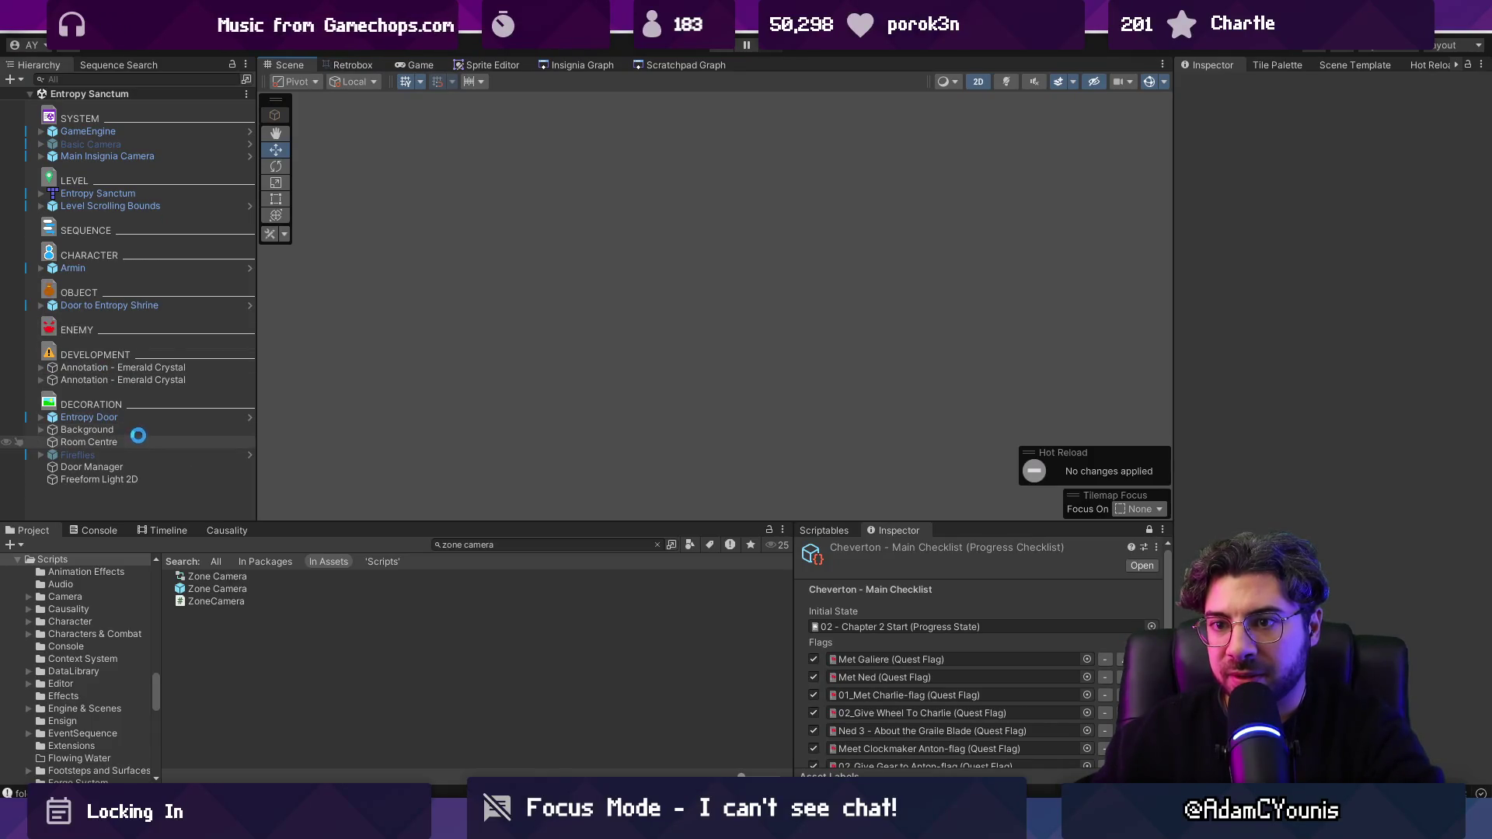
# Step: Rename the first Emerald Crystal annotation, give it the title Receive Power, and save
pyautogui.click(141, 368)
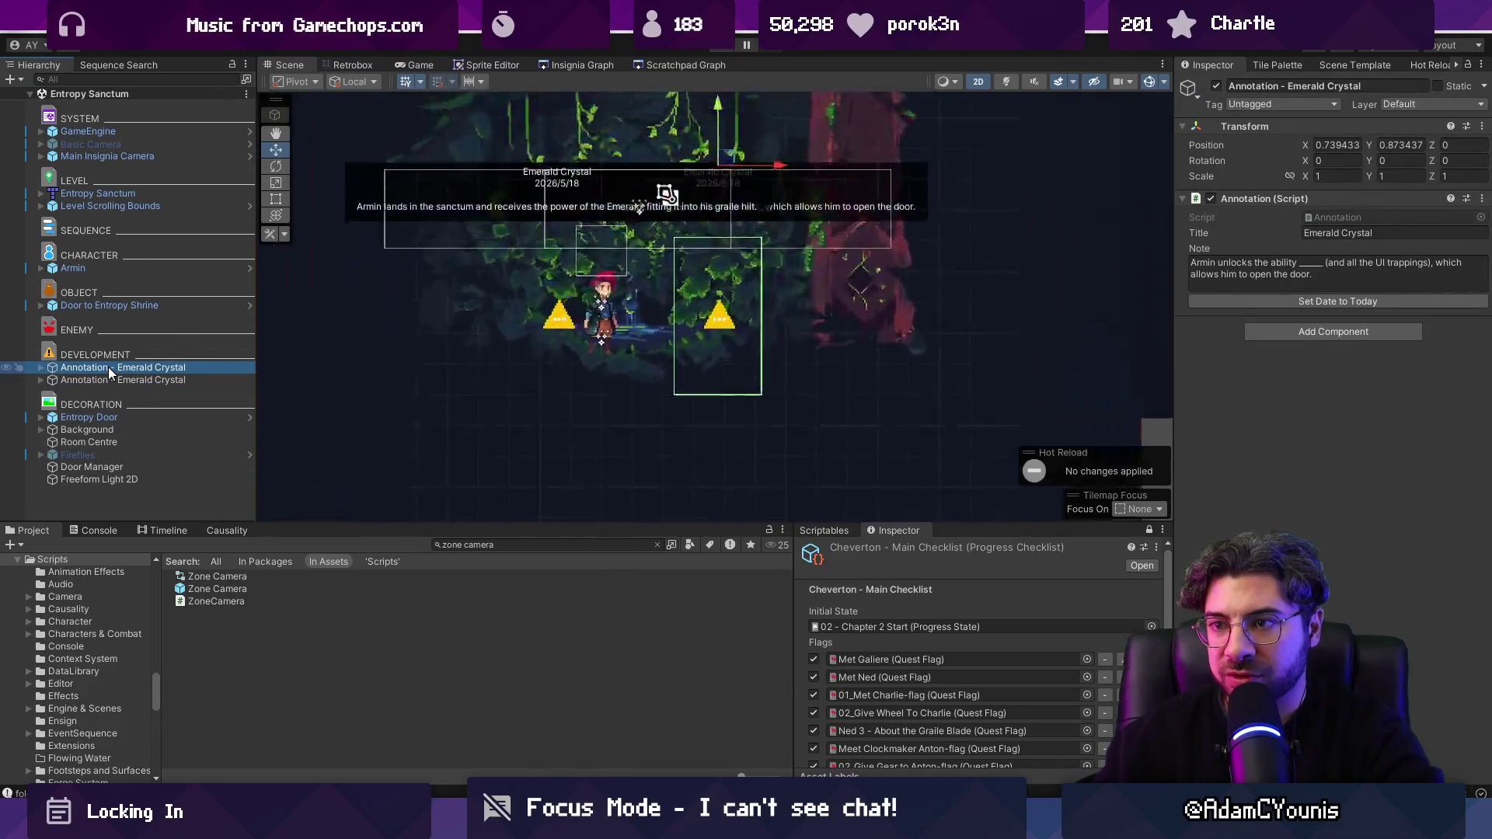
pyautogui.click(234, 367)
pyautogui.hotkey('ctrl', 'shift', 'Left')
pyautogui.hotkey('ctrl', 'shift', 'Left')
pyautogui.write('Receive')
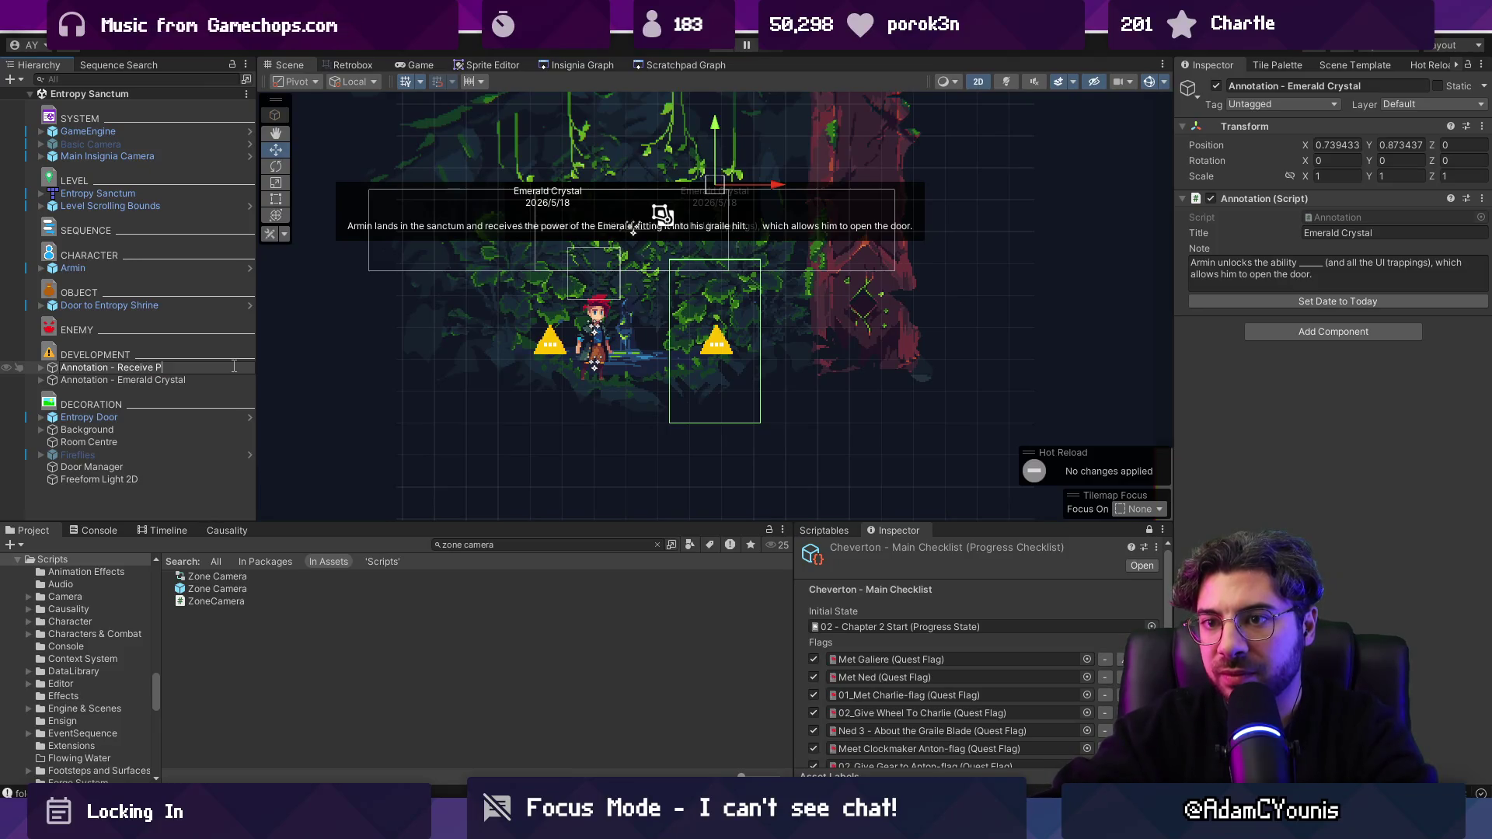
pyautogui.press('Return')
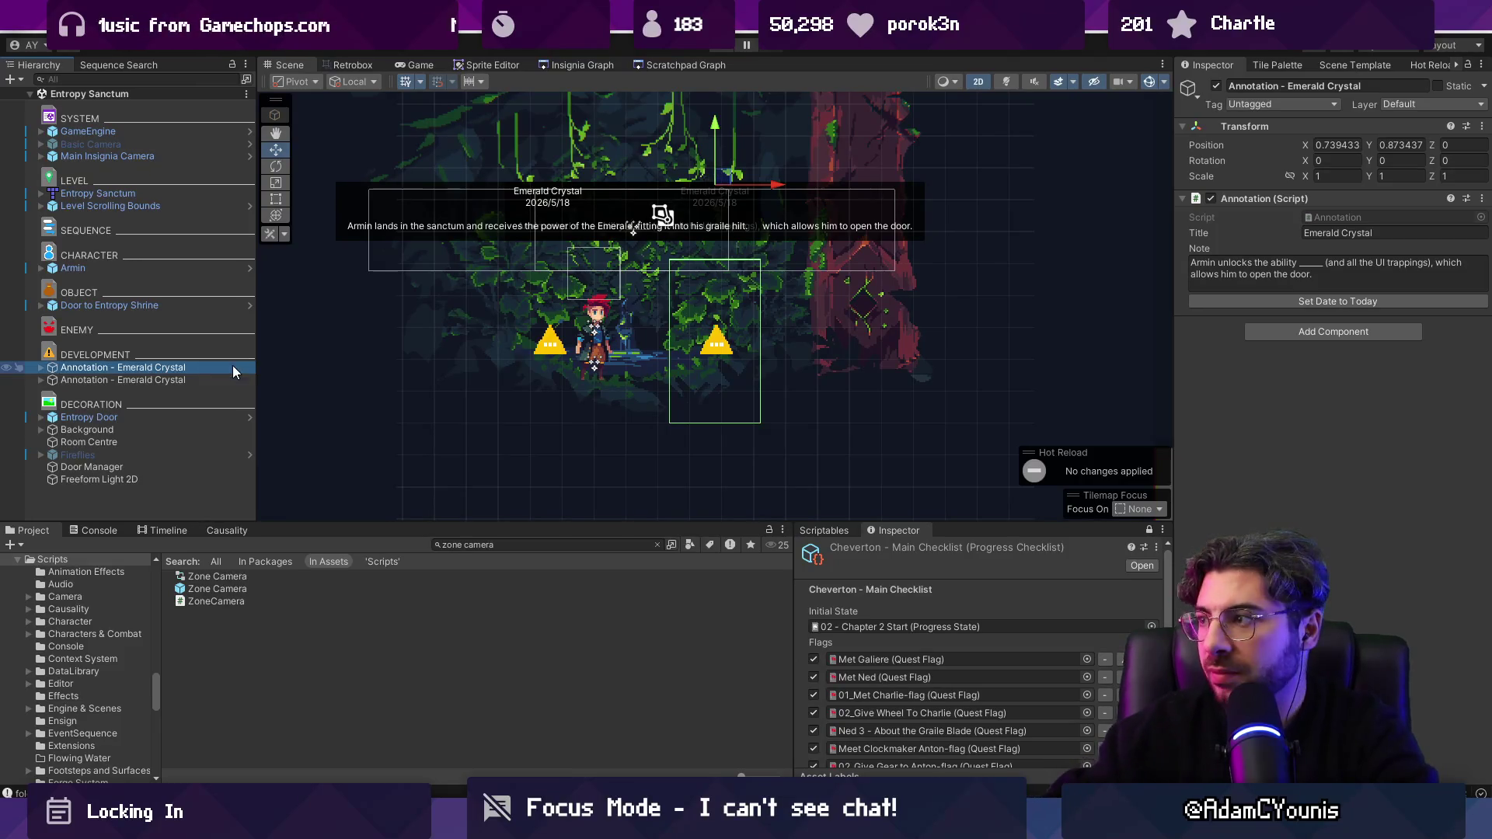
pyautogui.click(1379, 229)
pyautogui.write('Receive Power')
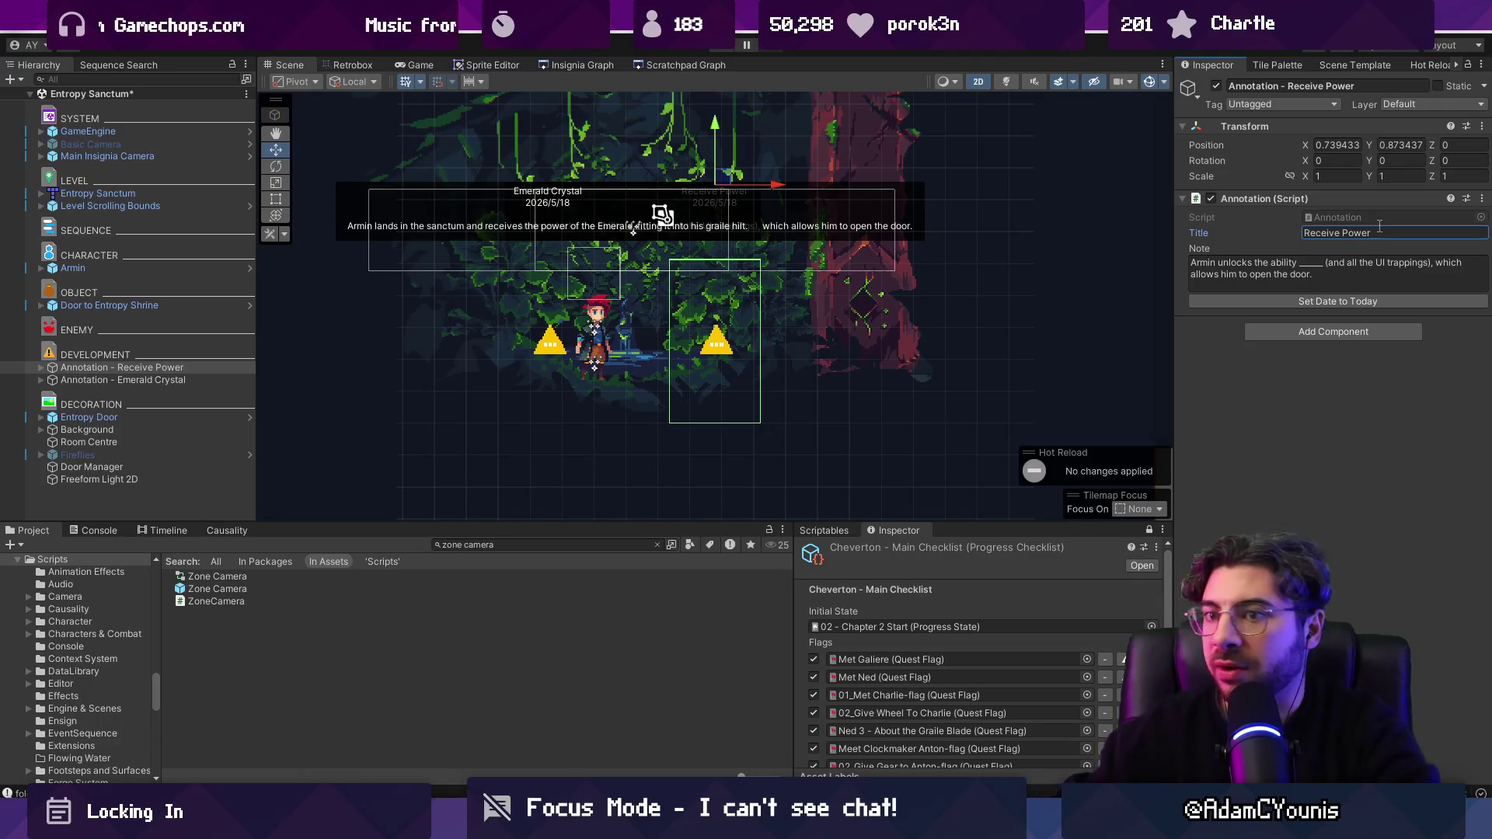
pyautogui.hotkey('ctrl', 's')
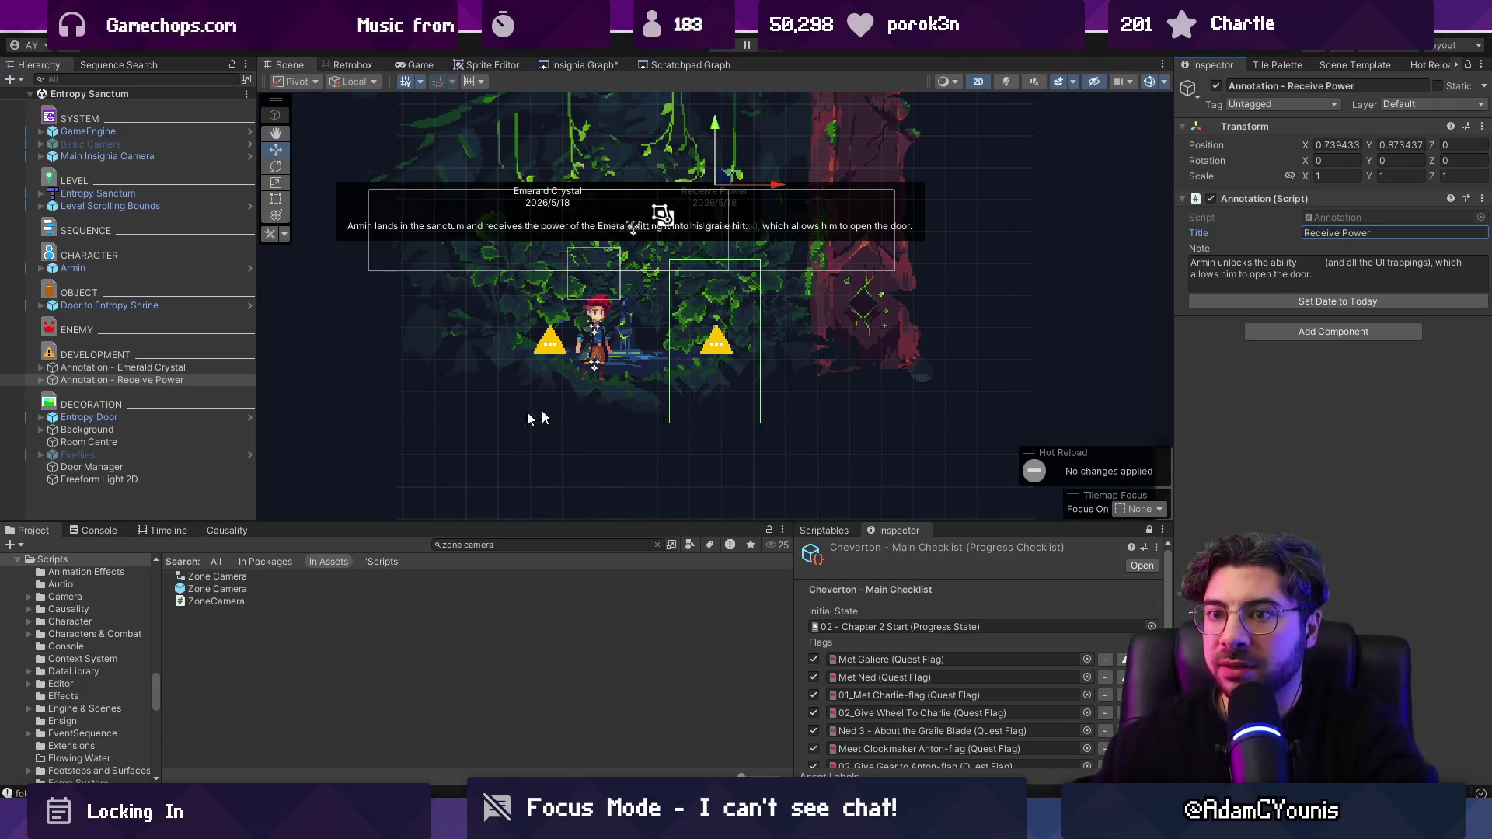
# Step: Retitle the Receive Power annotation to Unlock Entropy and save the scene
pyautogui.click(180, 369)
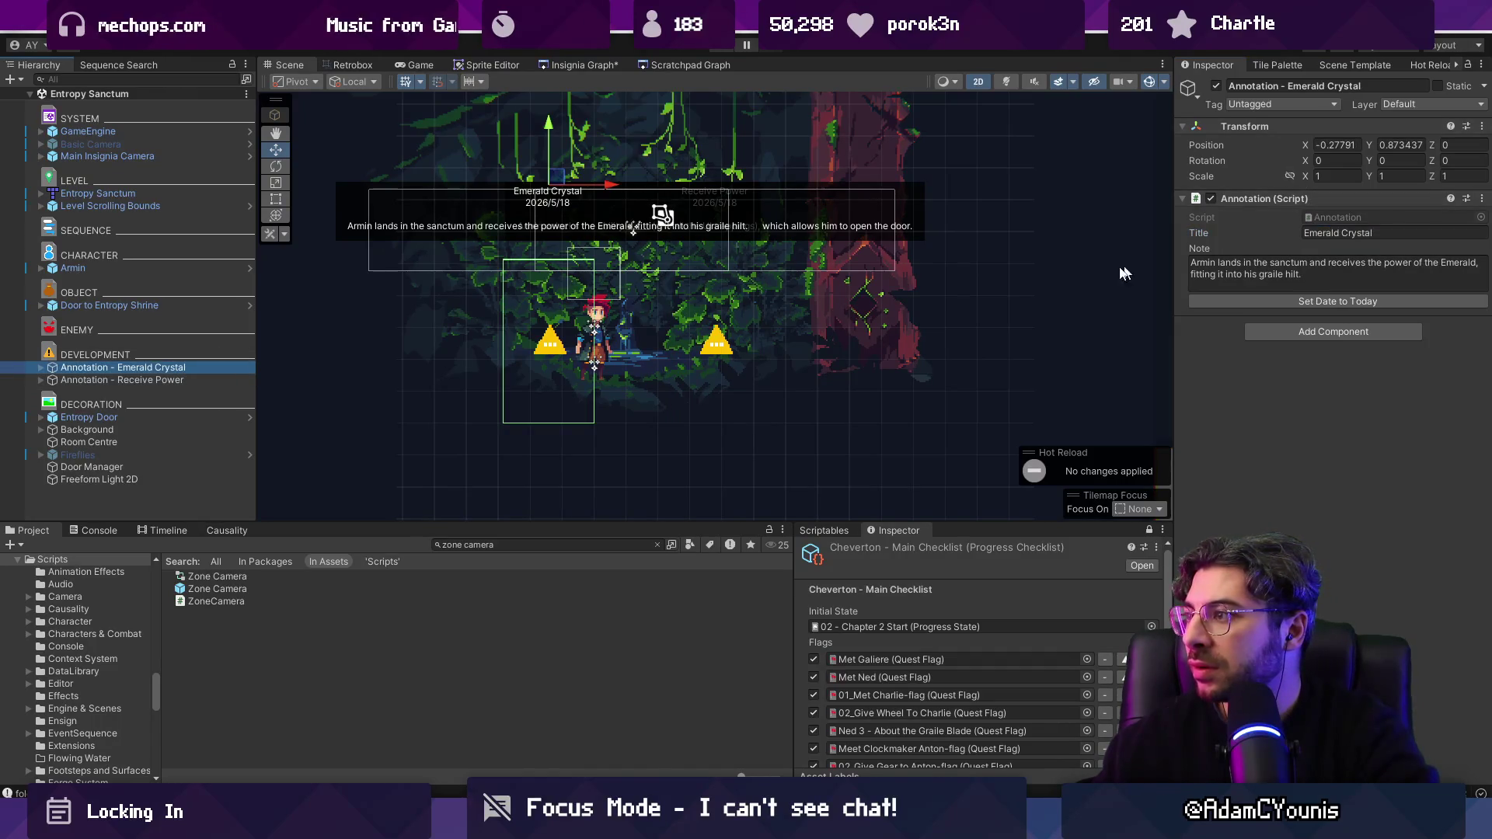
pyautogui.click(183, 376)
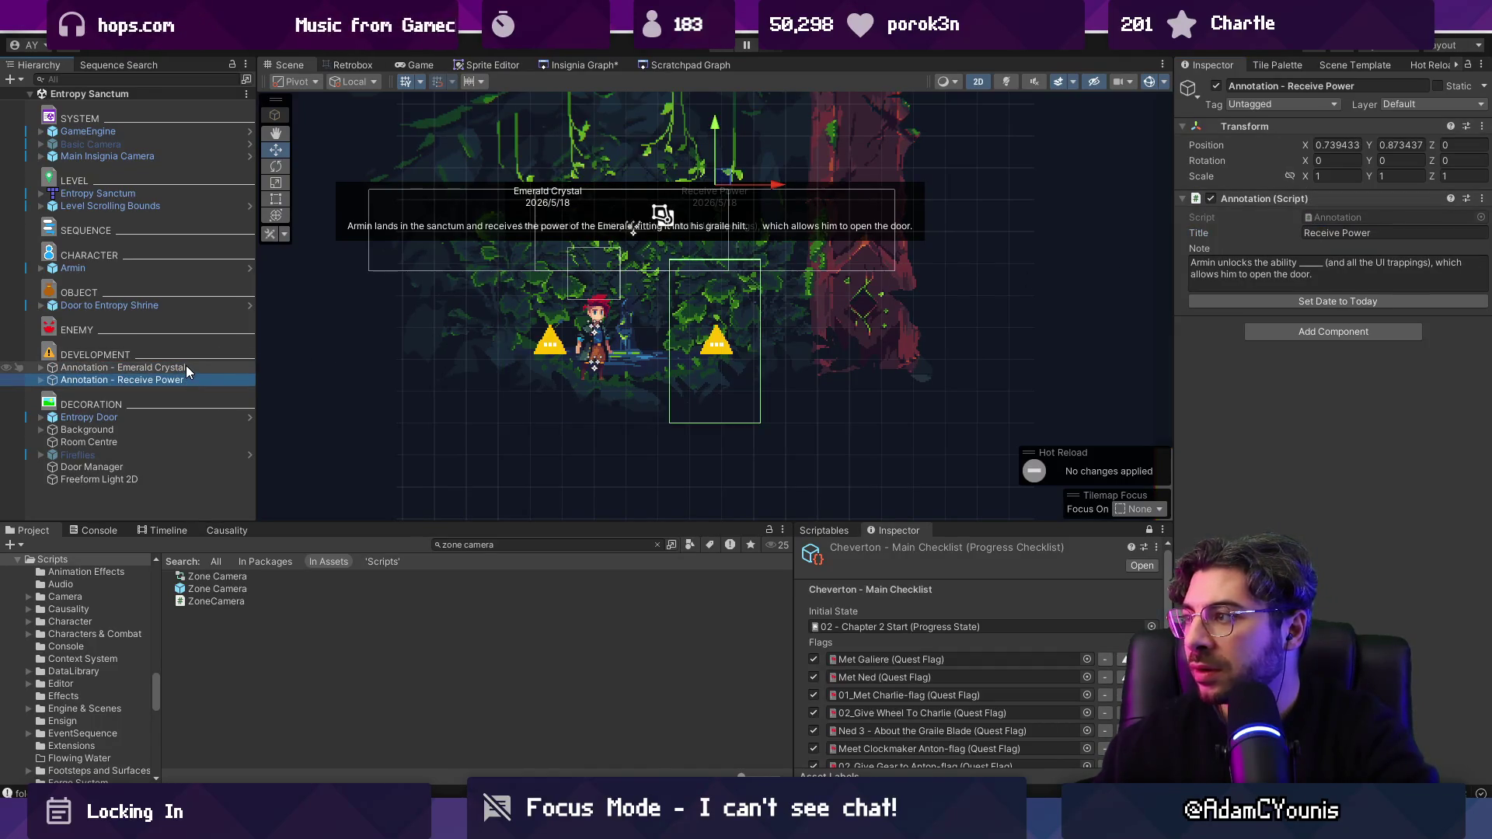
pyautogui.click(1359, 233)
pyautogui.write('Unlock En')
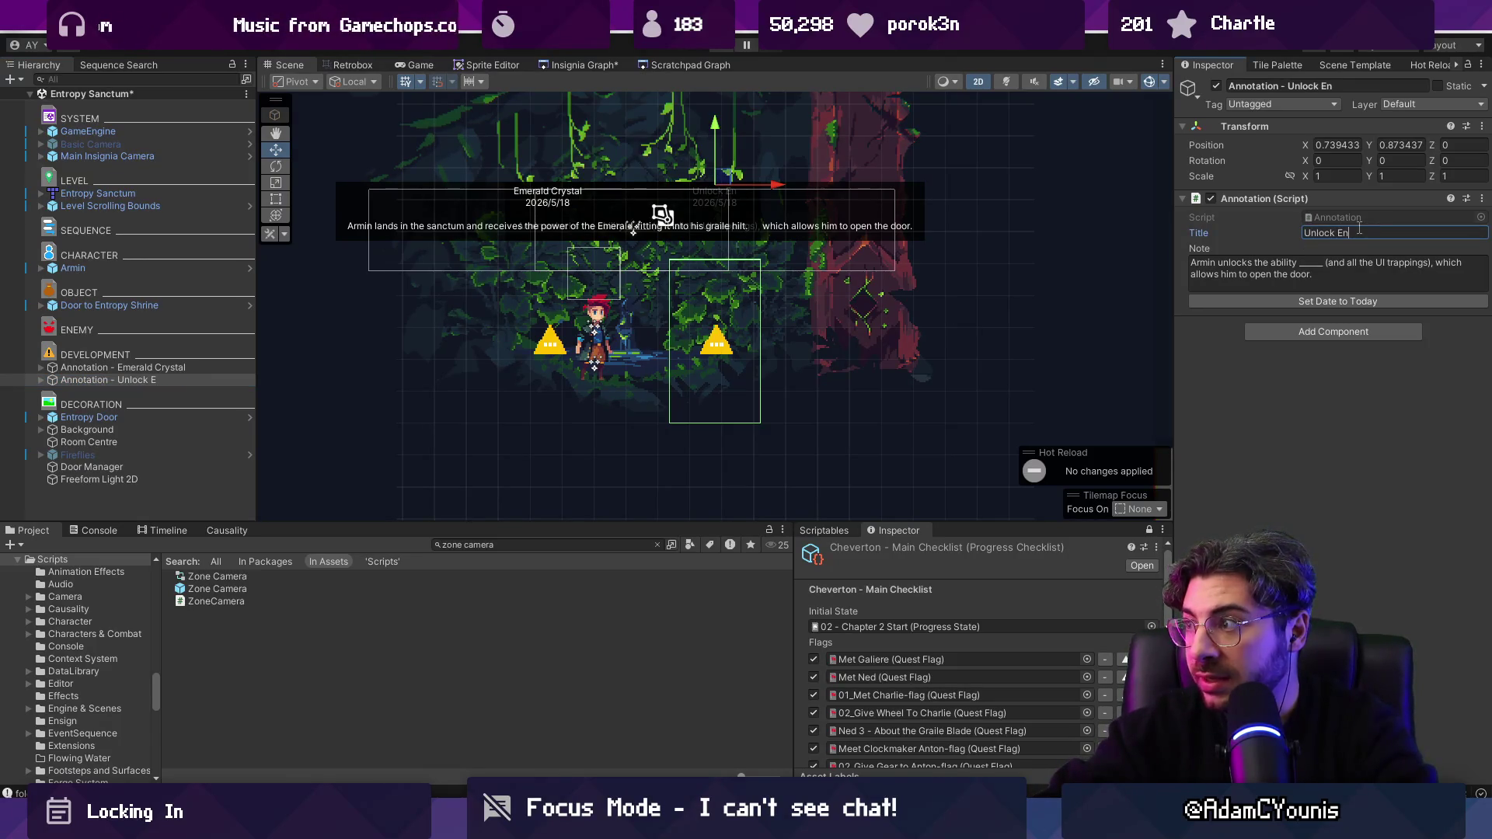
pyautogui.write('tropy')
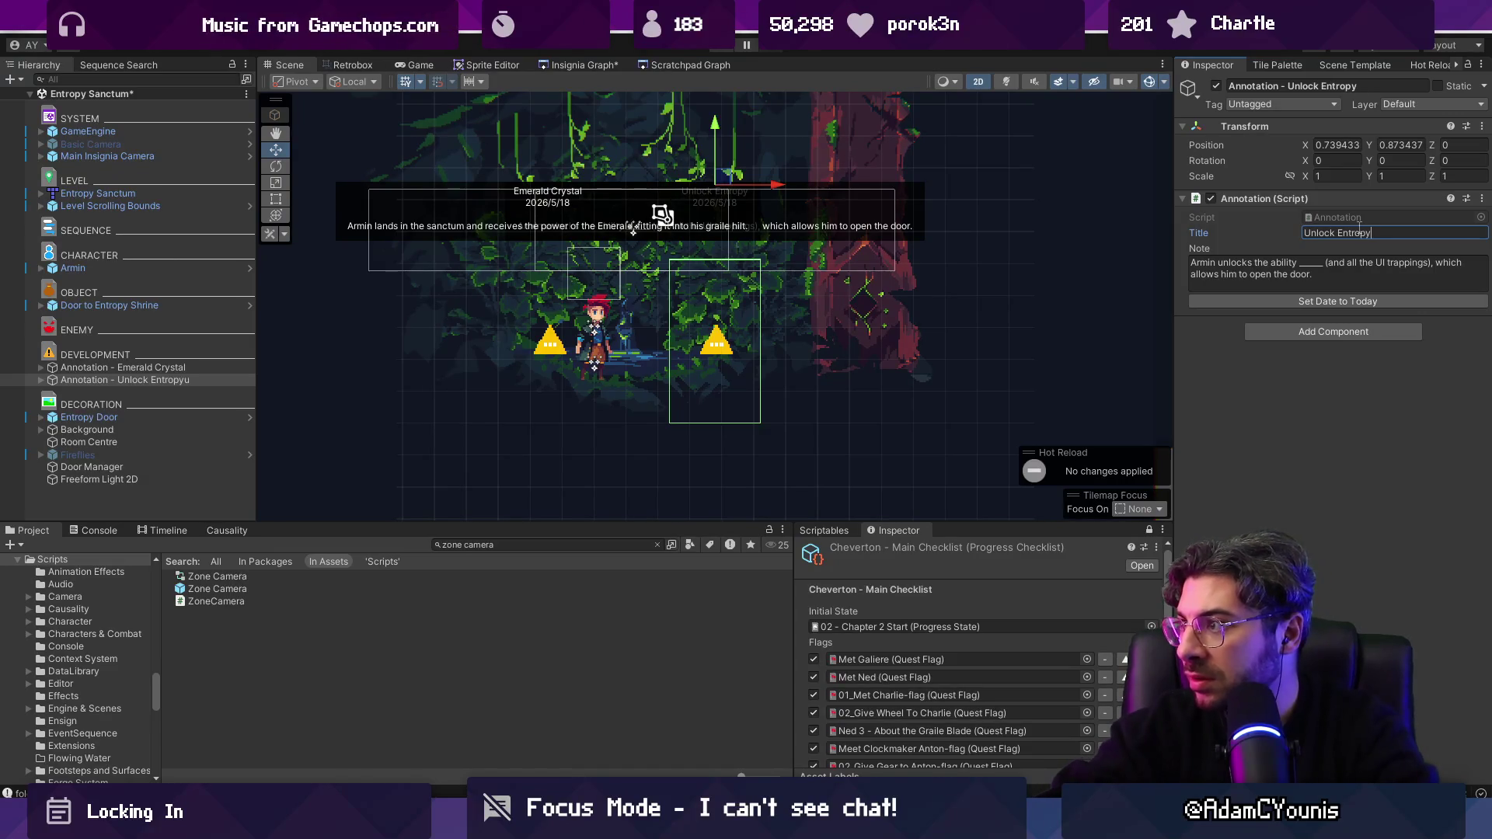
pyautogui.hotkey('ctrl', 's')
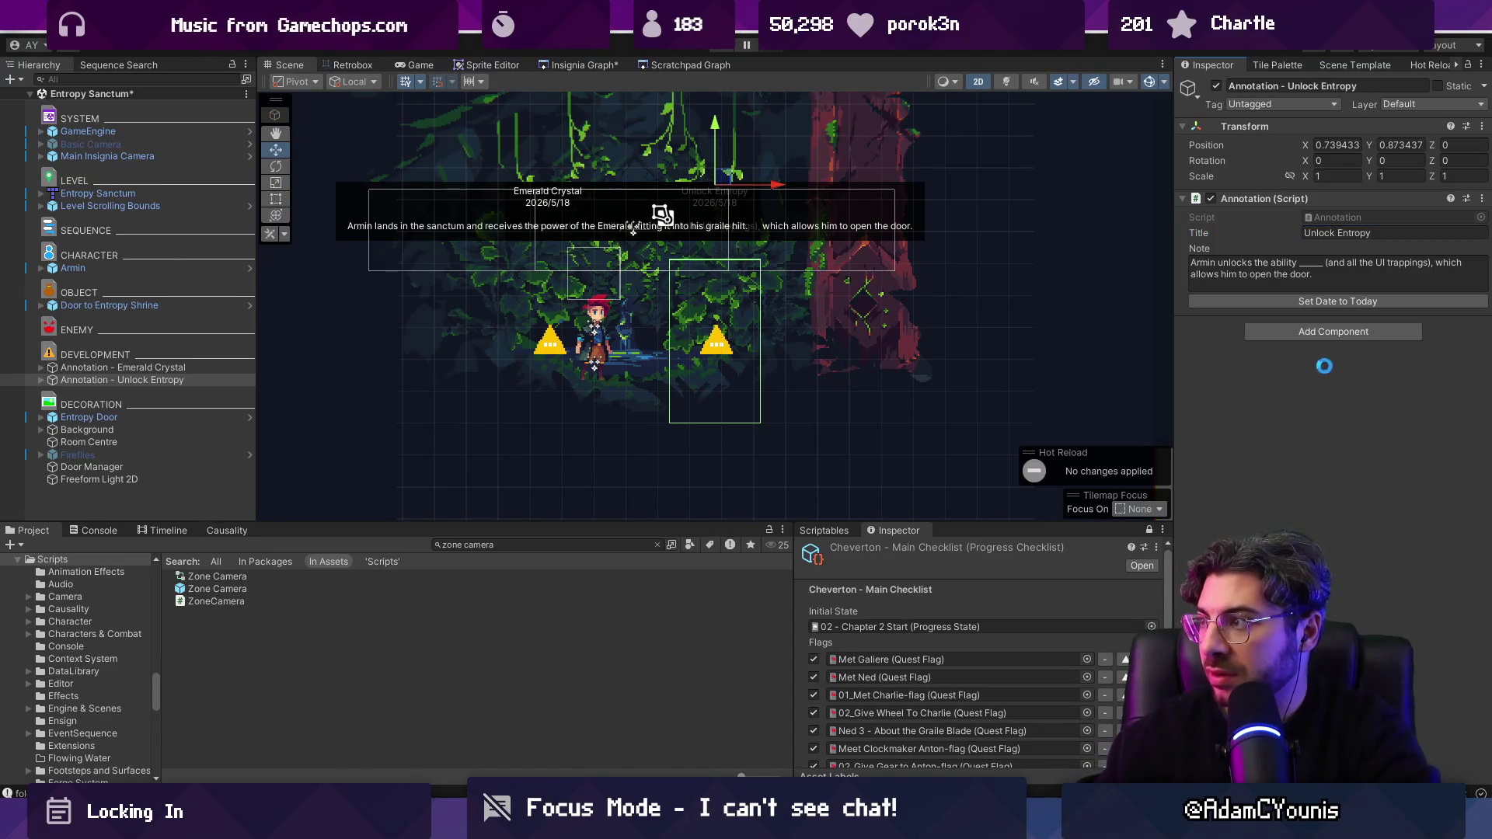
# Step: Retitle the remaining Emerald Crystal annotation to Receive Crystal and expand Unlock Entropy's children
pyautogui.click(197, 370)
pyautogui.click(1343, 233)
pyautogui.write('Receive Crystal')
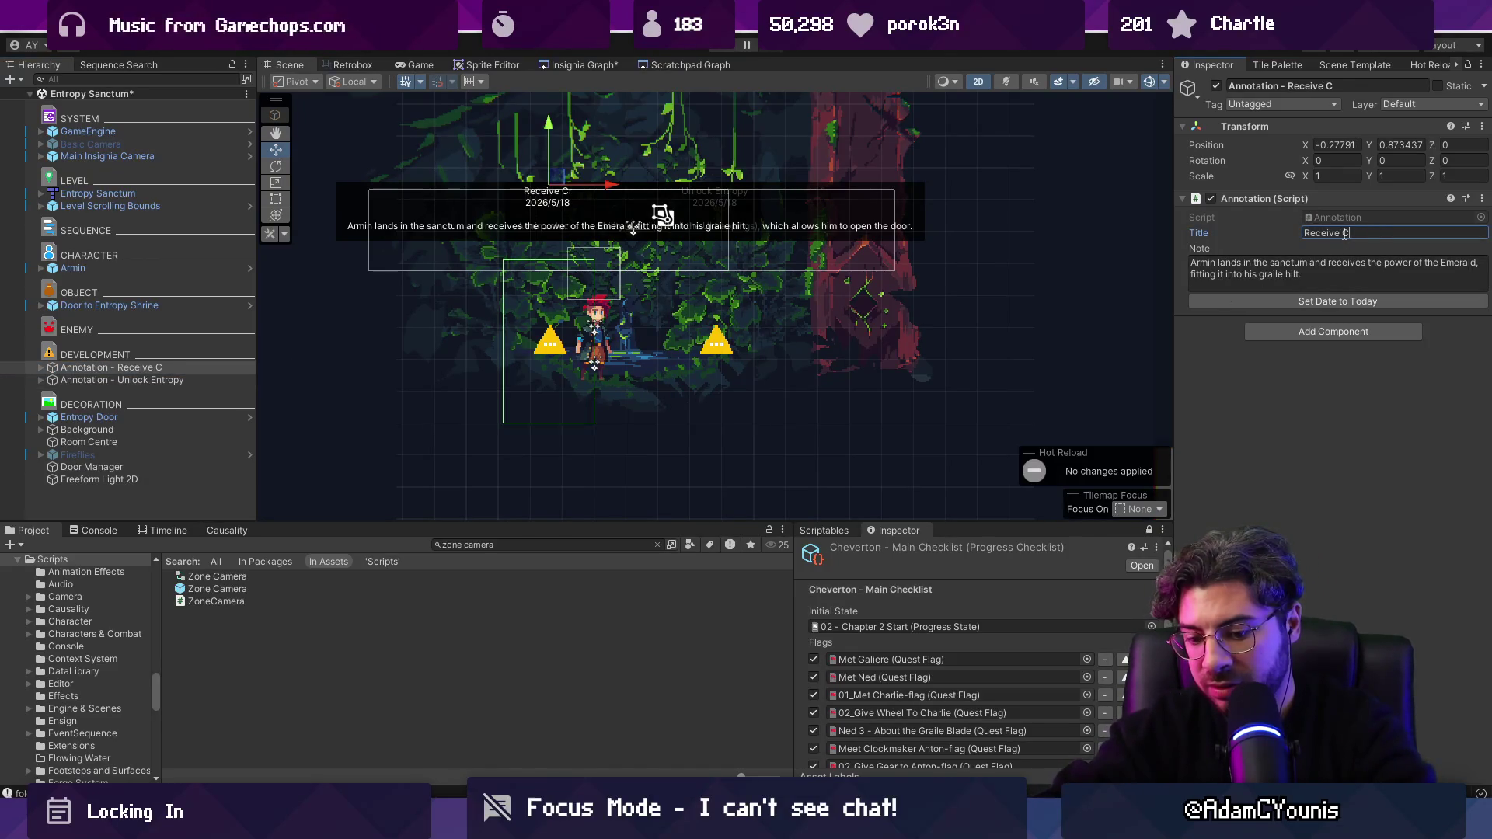
pyautogui.press('Return')
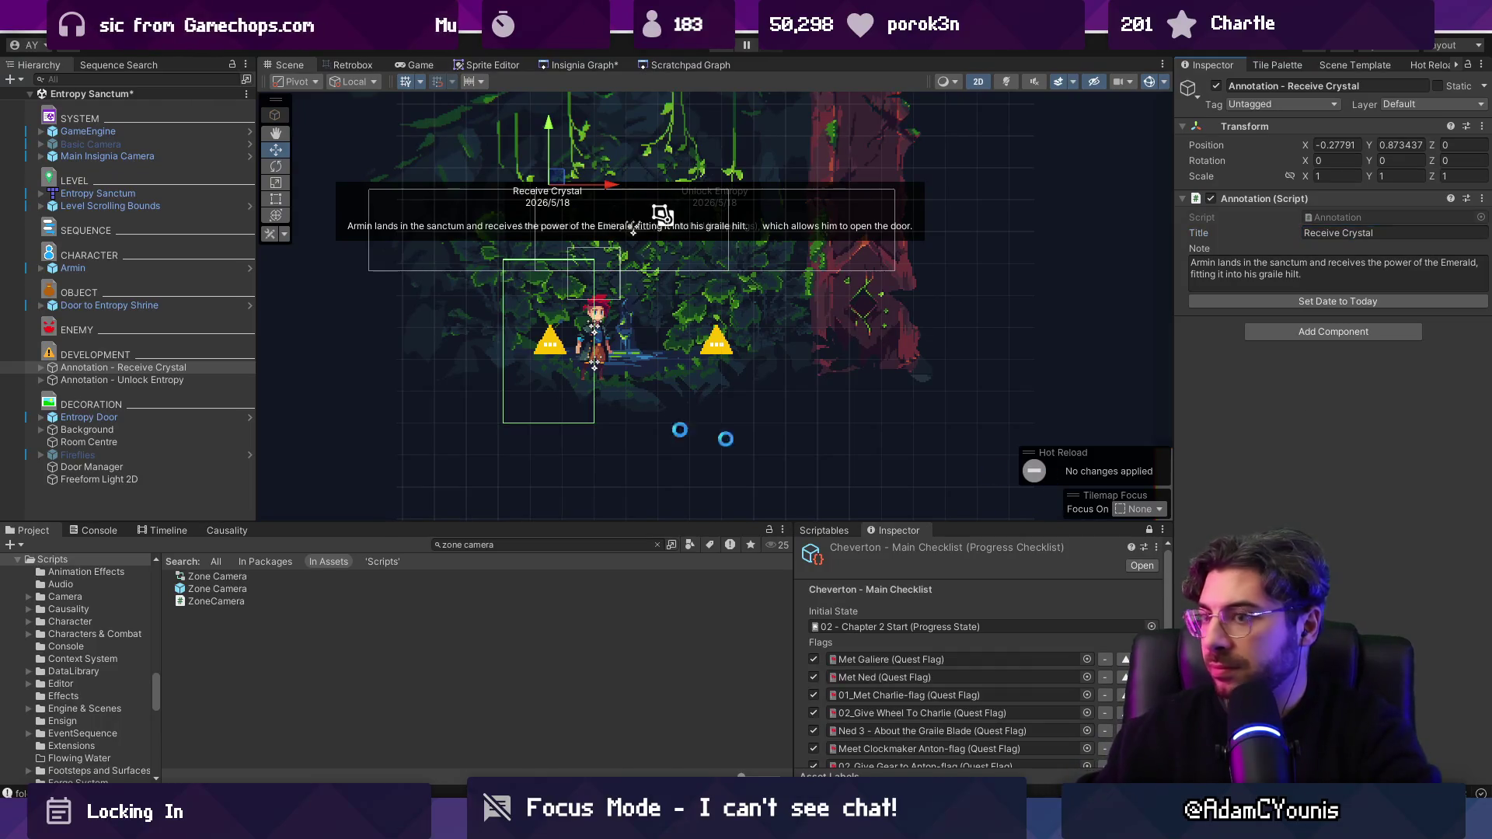
pyautogui.click(117, 380)
pyautogui.click(41, 380)
pyautogui.click(53, 392)
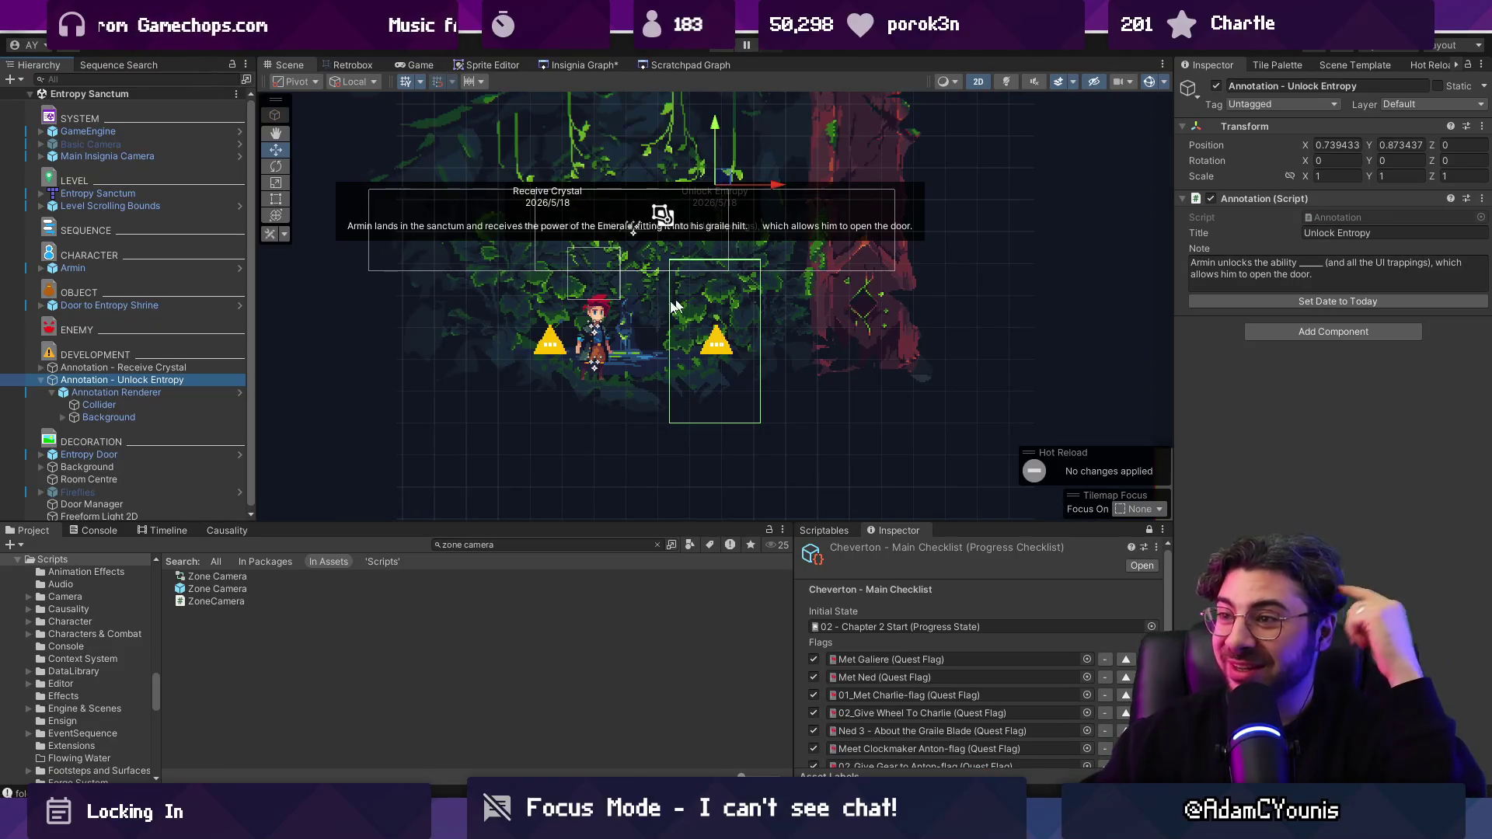
# Step: Select Unlock Entropy's Annotation Renderer child to review its Canvas and Proximity Fader components
pyautogui.scroll(-1, 664, 333)
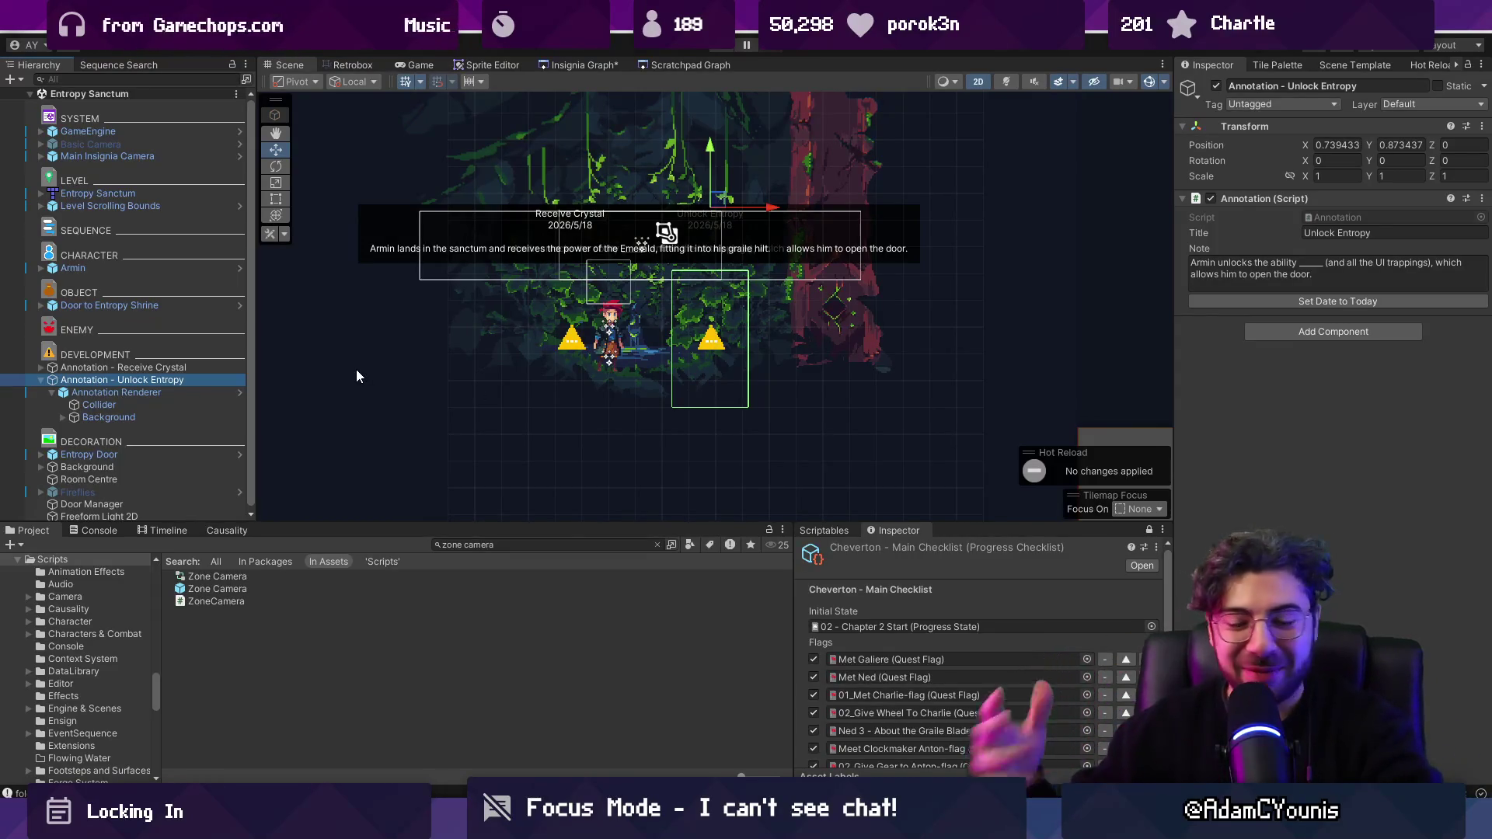
pyautogui.click(155, 393)
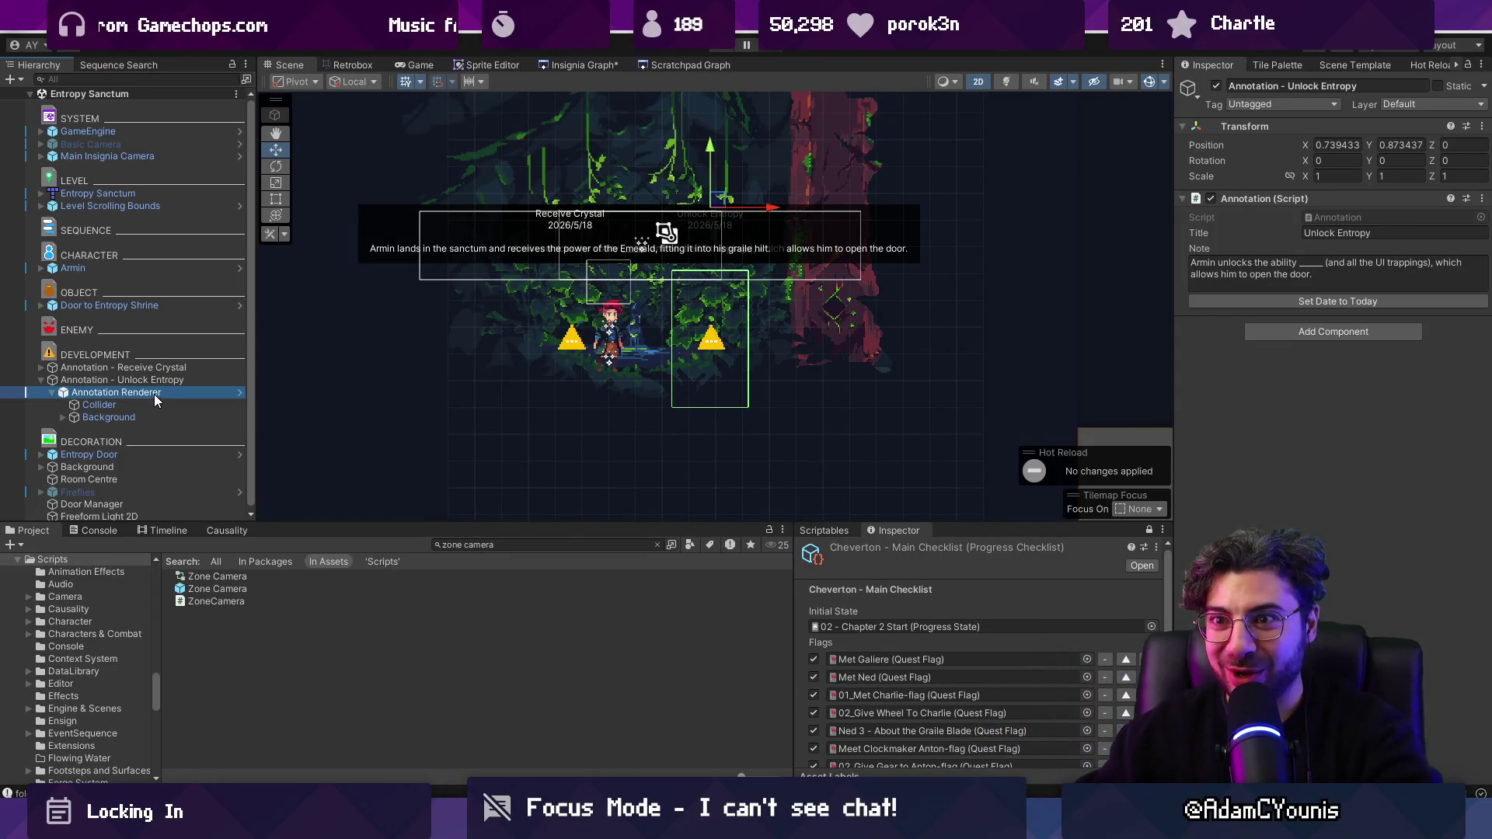
pyautogui.click(51, 393)
pyautogui.click(109, 379)
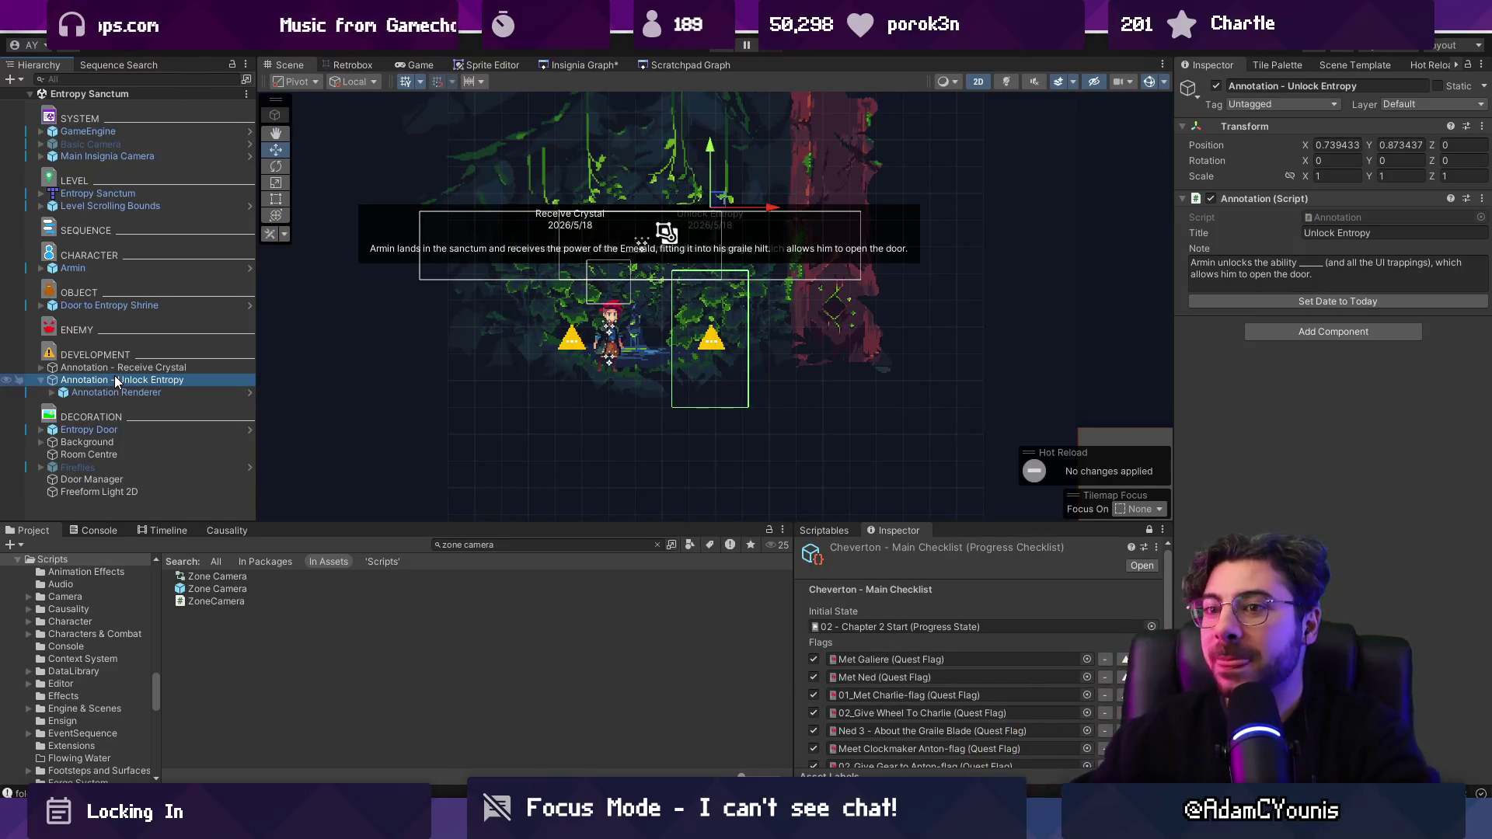
# Step: Add a new Annotation In Game instance next to the Unlock Entropy annotation
pyautogui.click(81, 393)
pyautogui.press('Right')
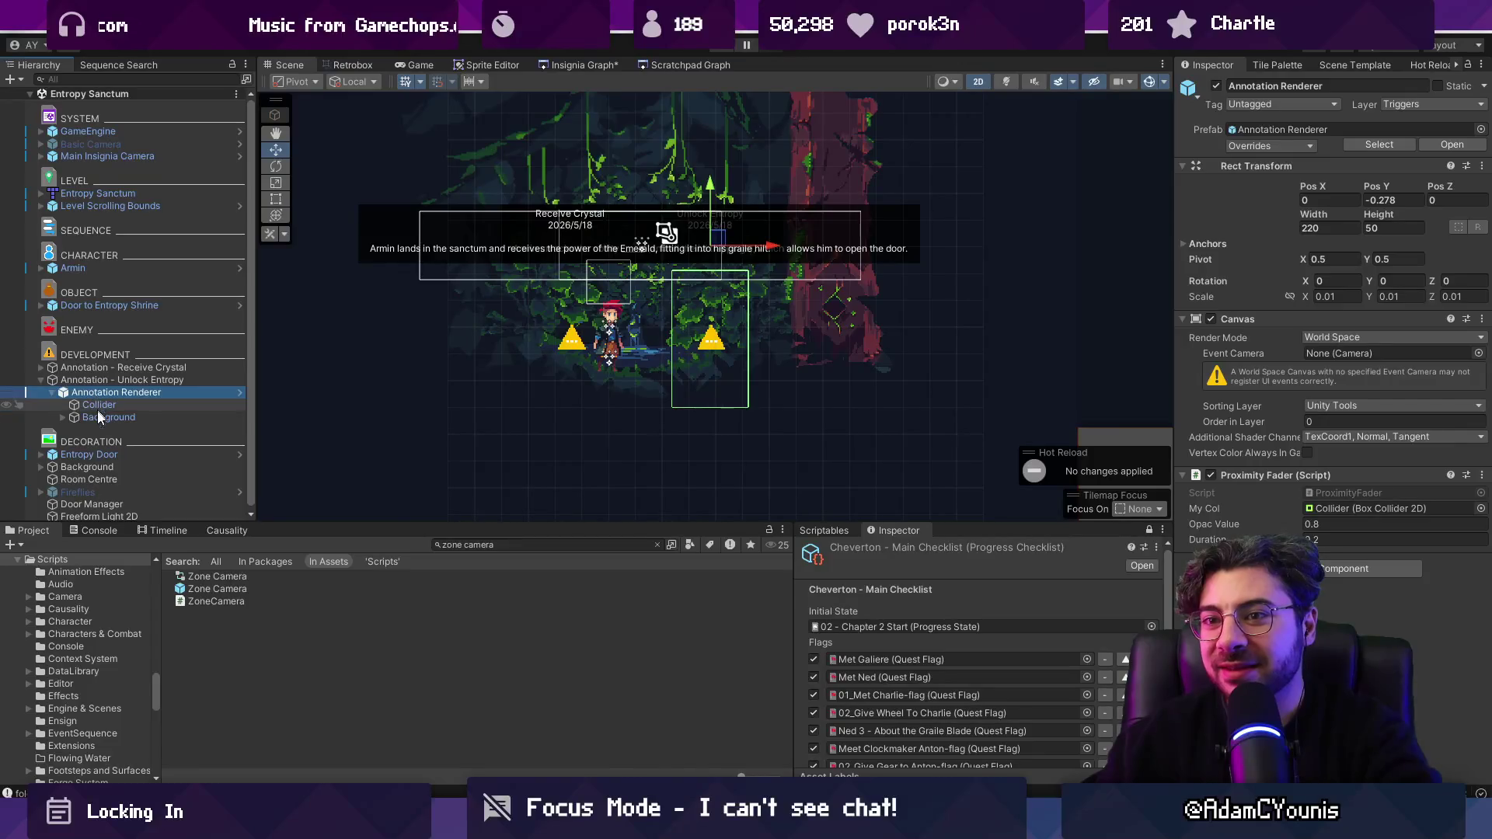
pyautogui.click(117, 380)
pyautogui.click(527, 547)
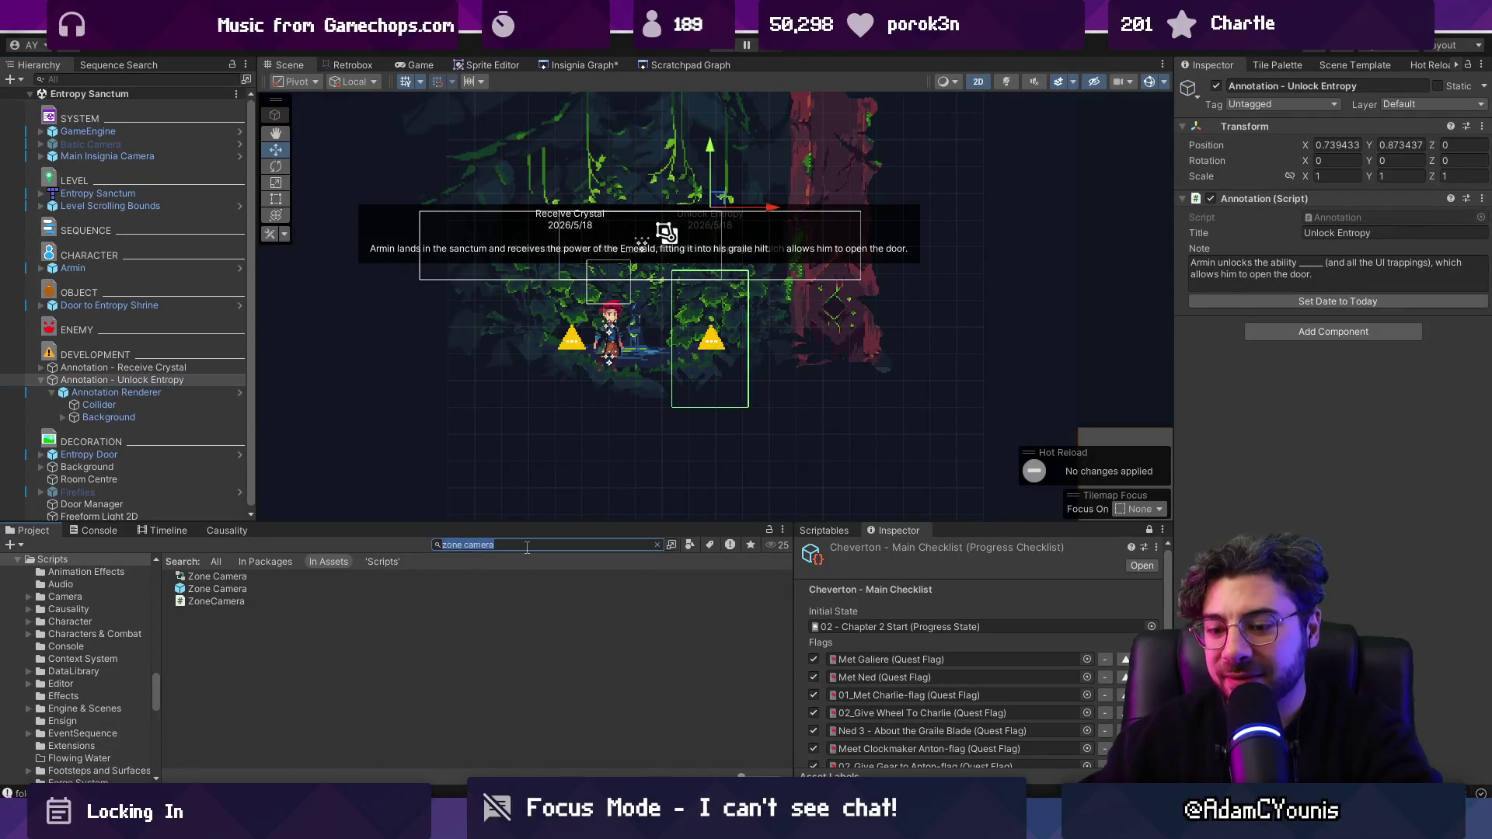
pyautogui.write('game annotation')
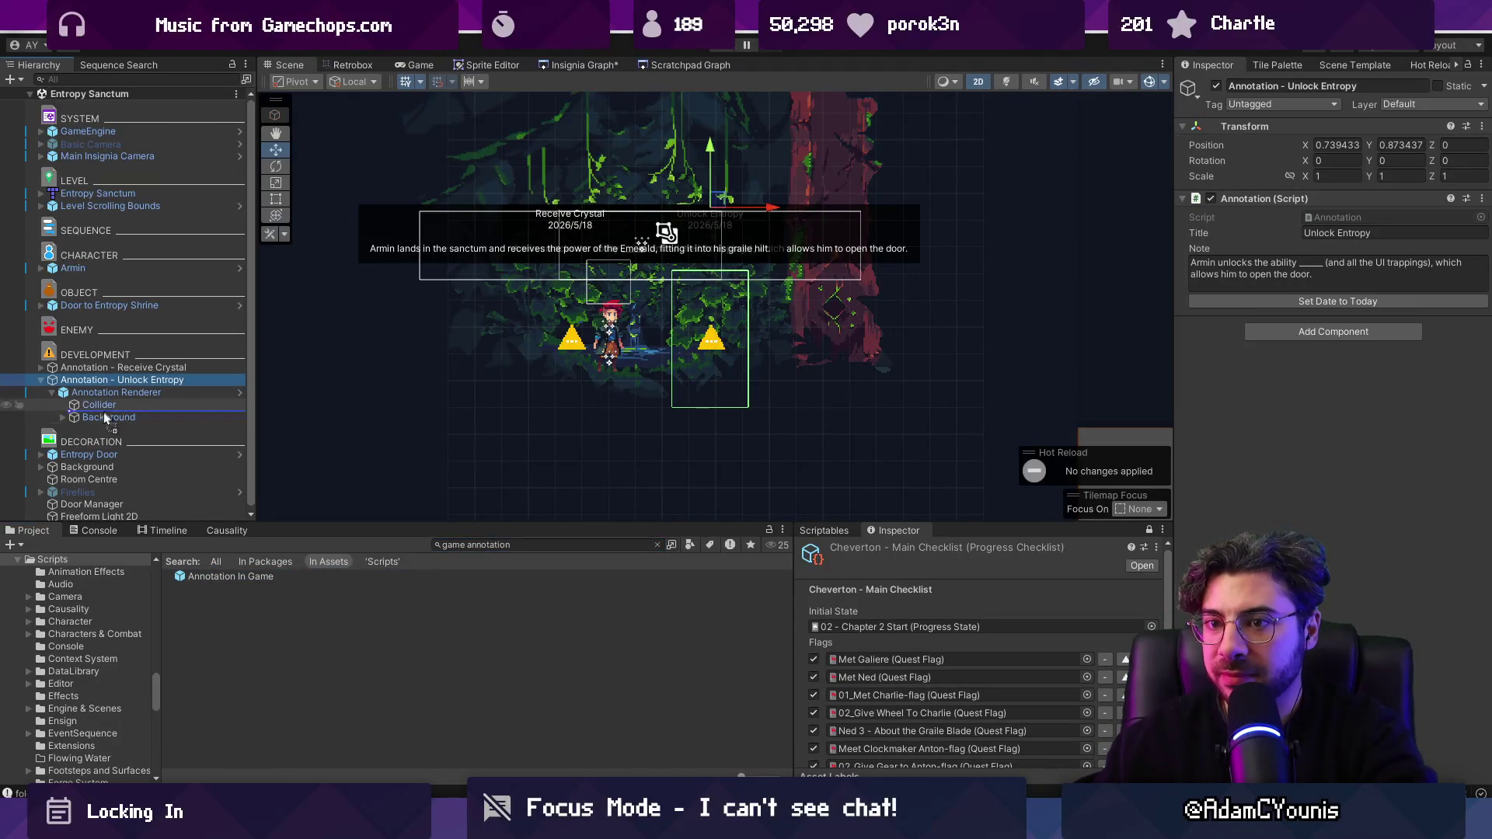
pyautogui.click(44, 379)
pyautogui.hotkey('ctrl', 'd')
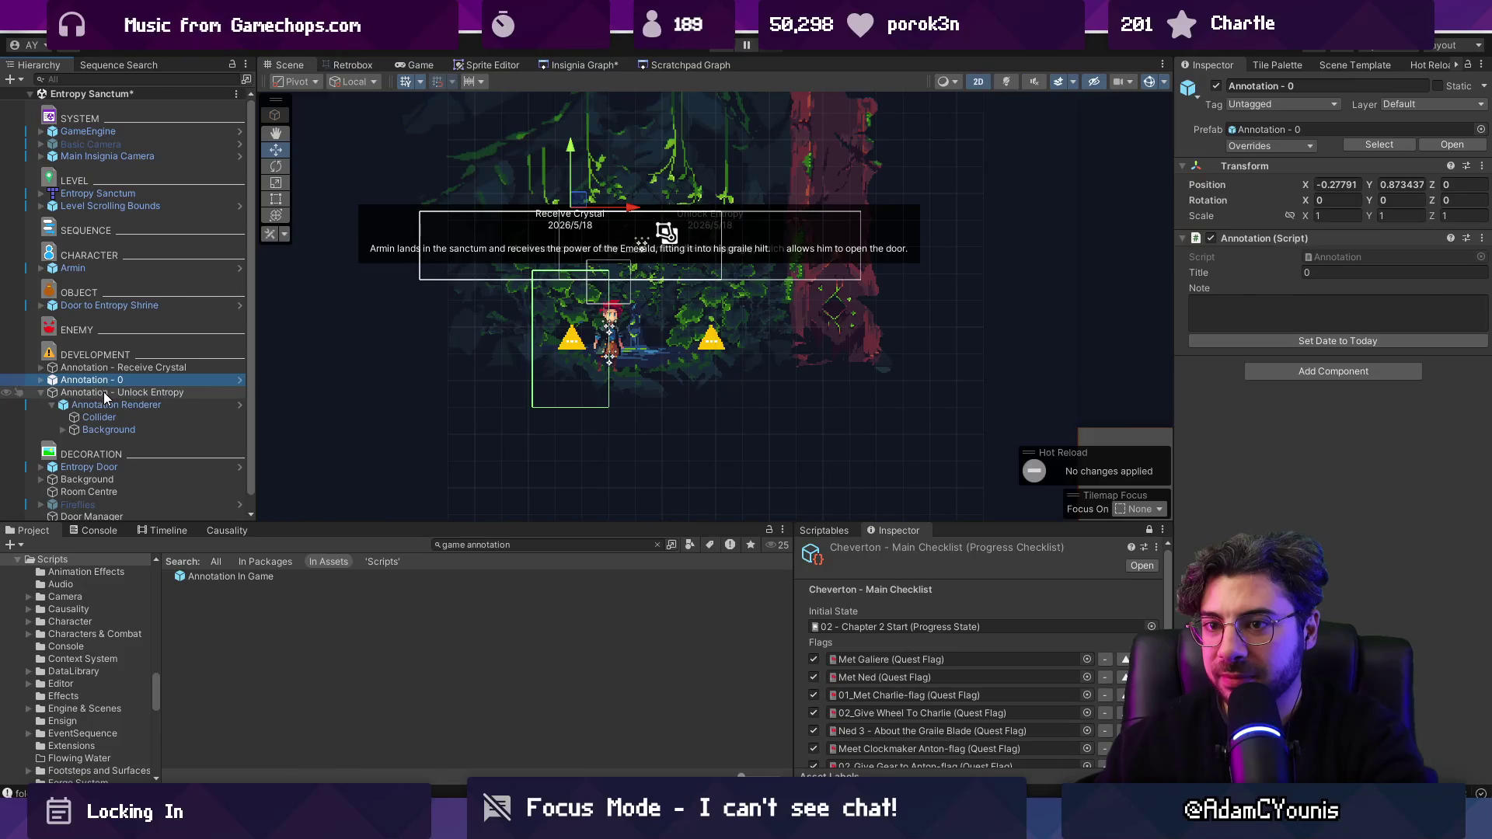
# Step: Copy the Unlock Entropy title and note into the new annotation
pyautogui.click(1332, 269)
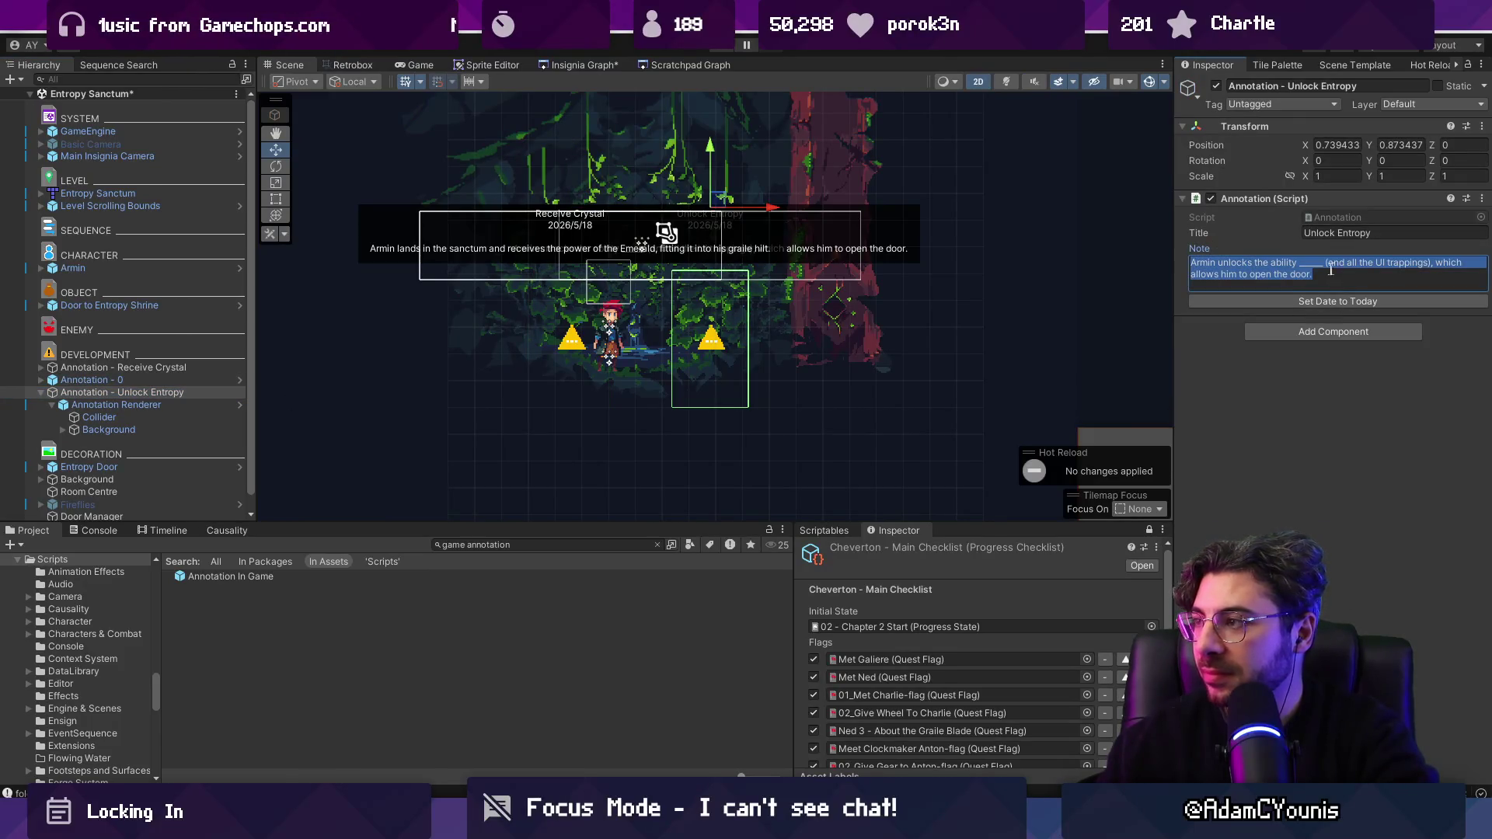
pyautogui.click(155, 380)
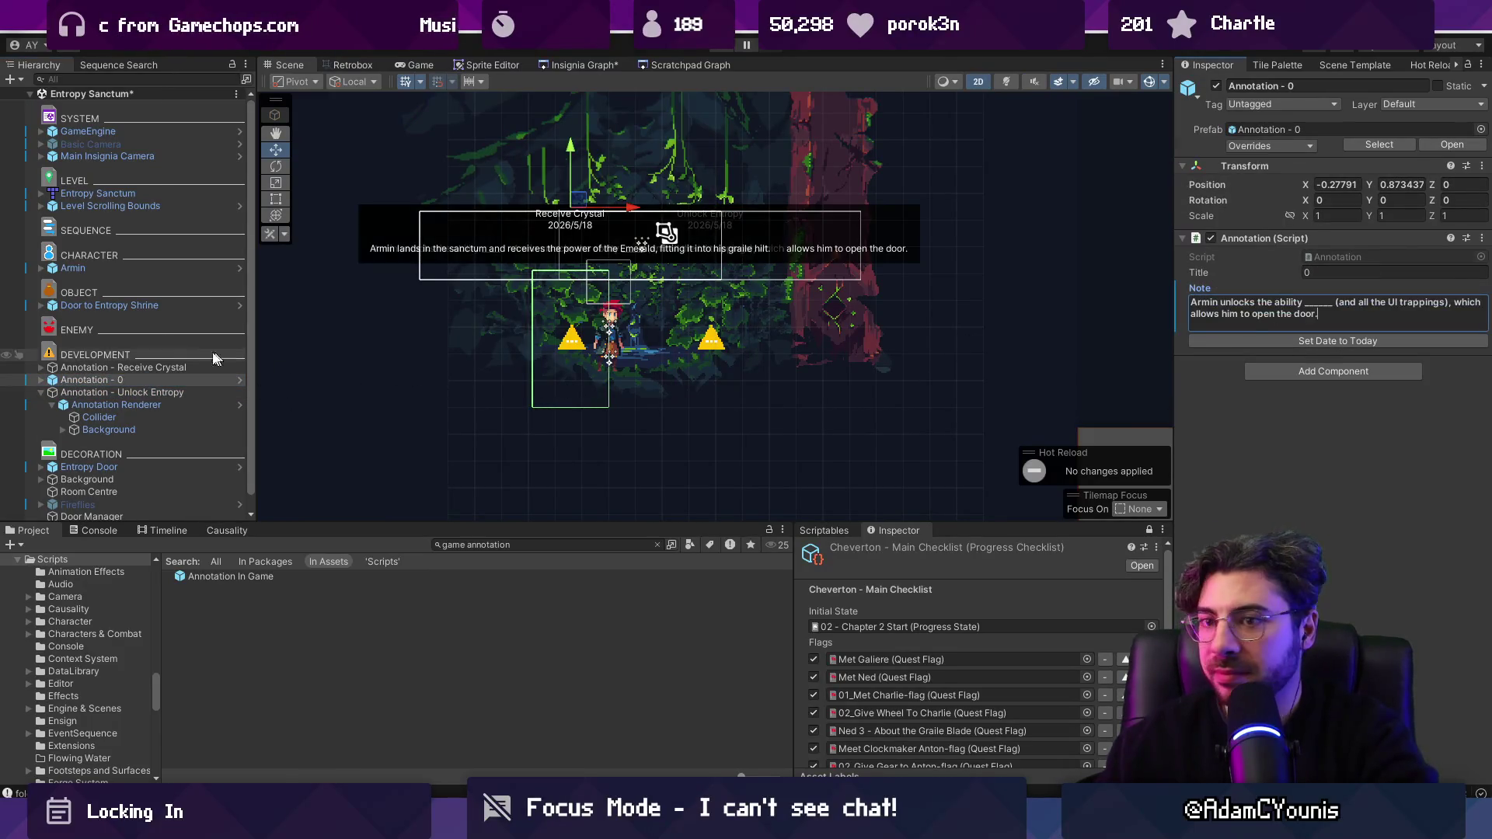
pyautogui.click(157, 393)
pyautogui.press('Tab')
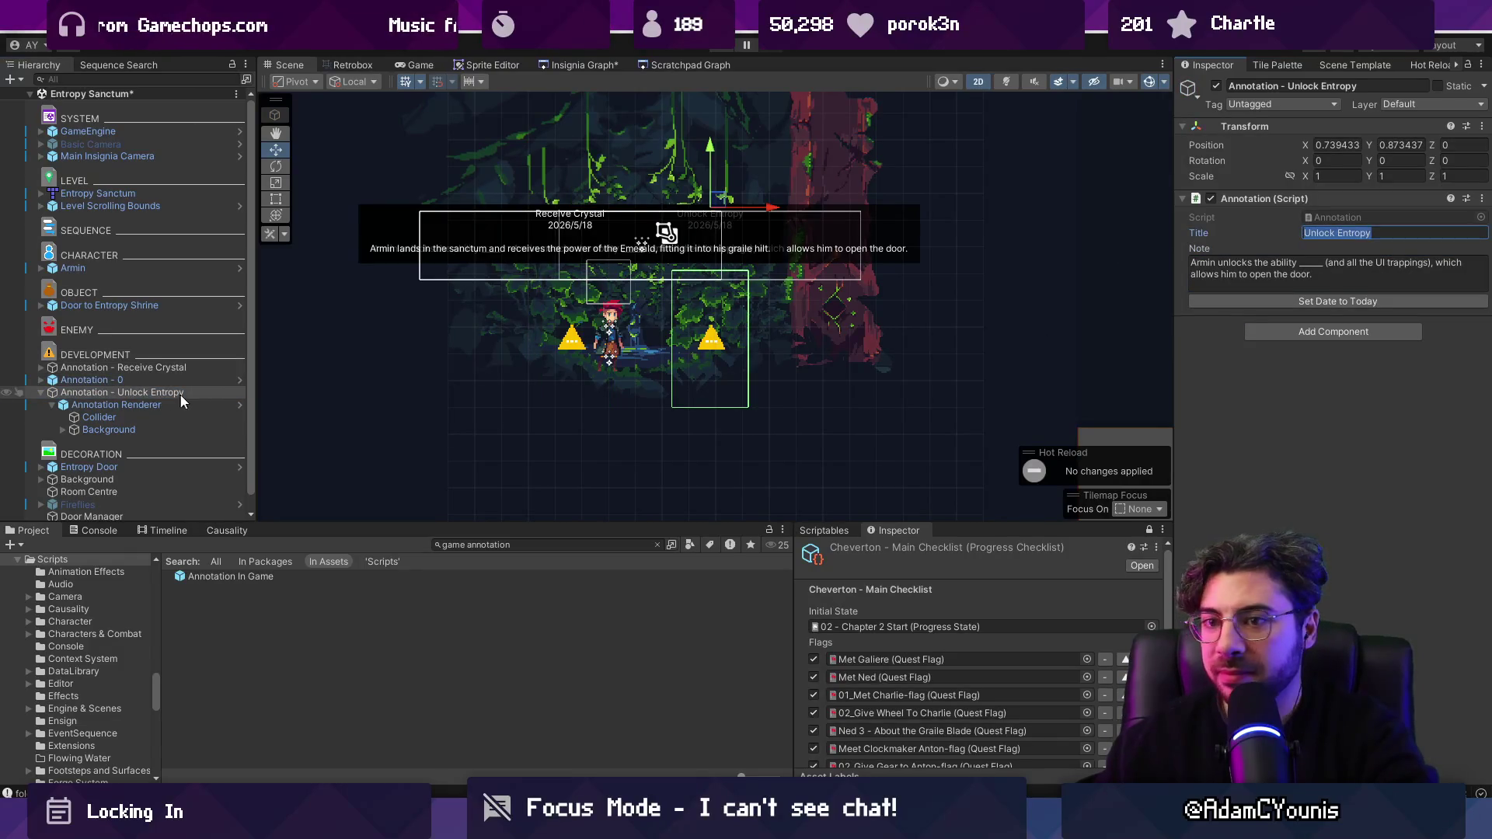
pyautogui.click(179, 380)
pyautogui.click(1362, 257)
pyautogui.click(1336, 271)
pyautogui.write('Unlock Entropy')
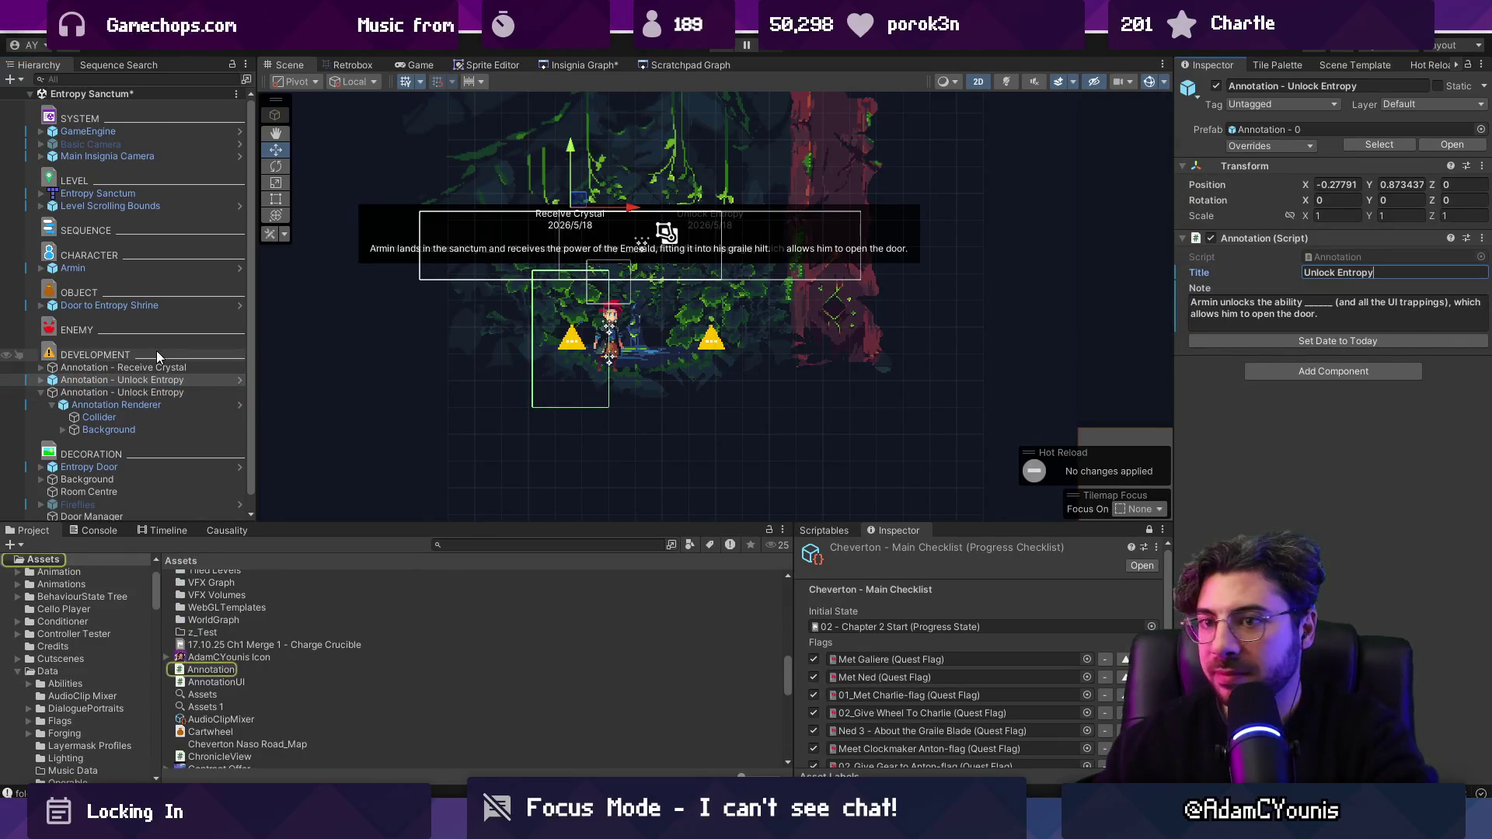
pyautogui.click(155, 392)
pyautogui.click(158, 379)
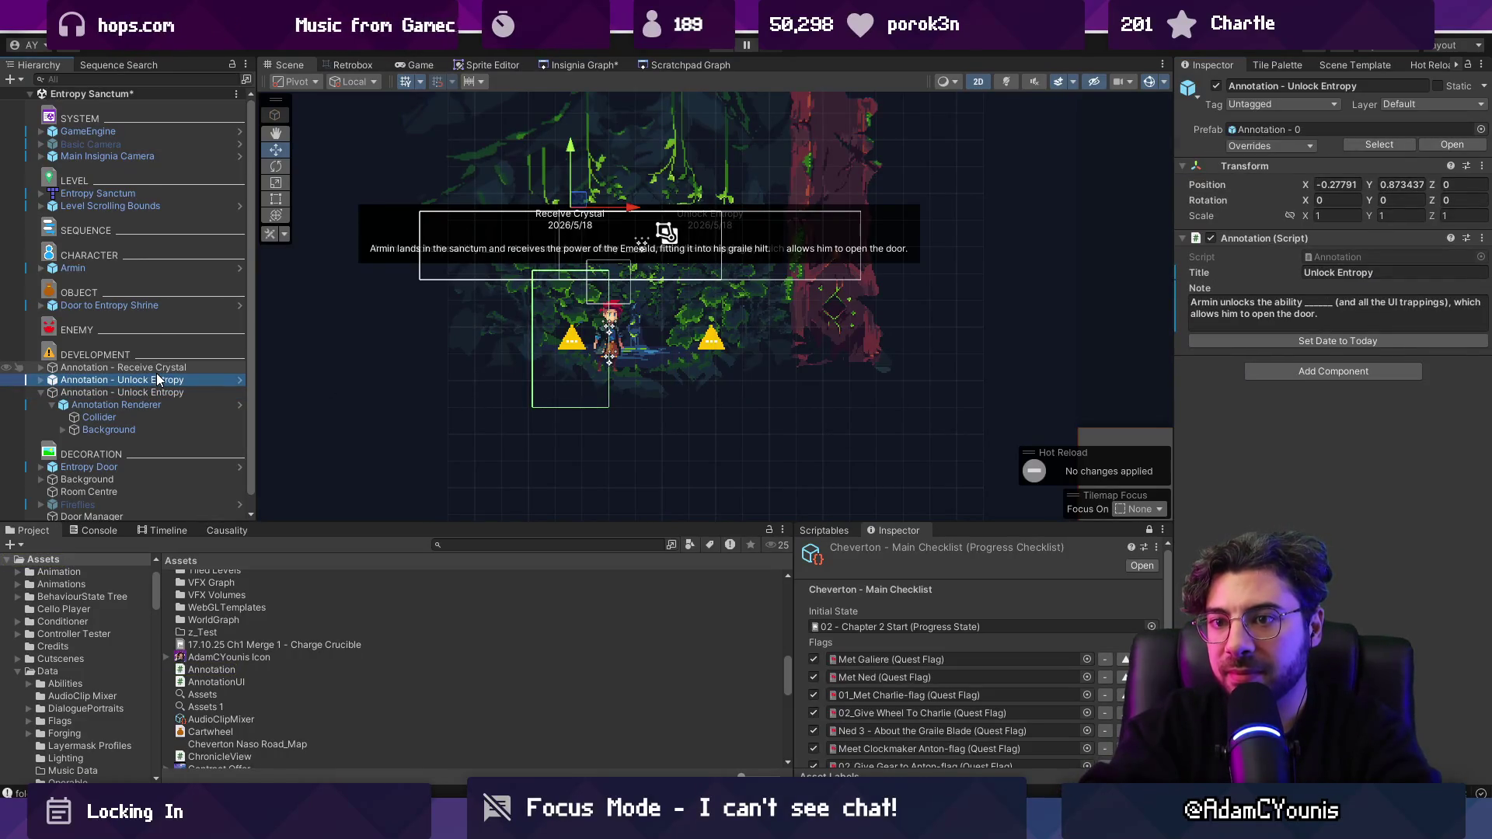
# Step: Delete the old Annotation - Unlock Entropy object and expand the new annotation's children
pyautogui.click(165, 393)
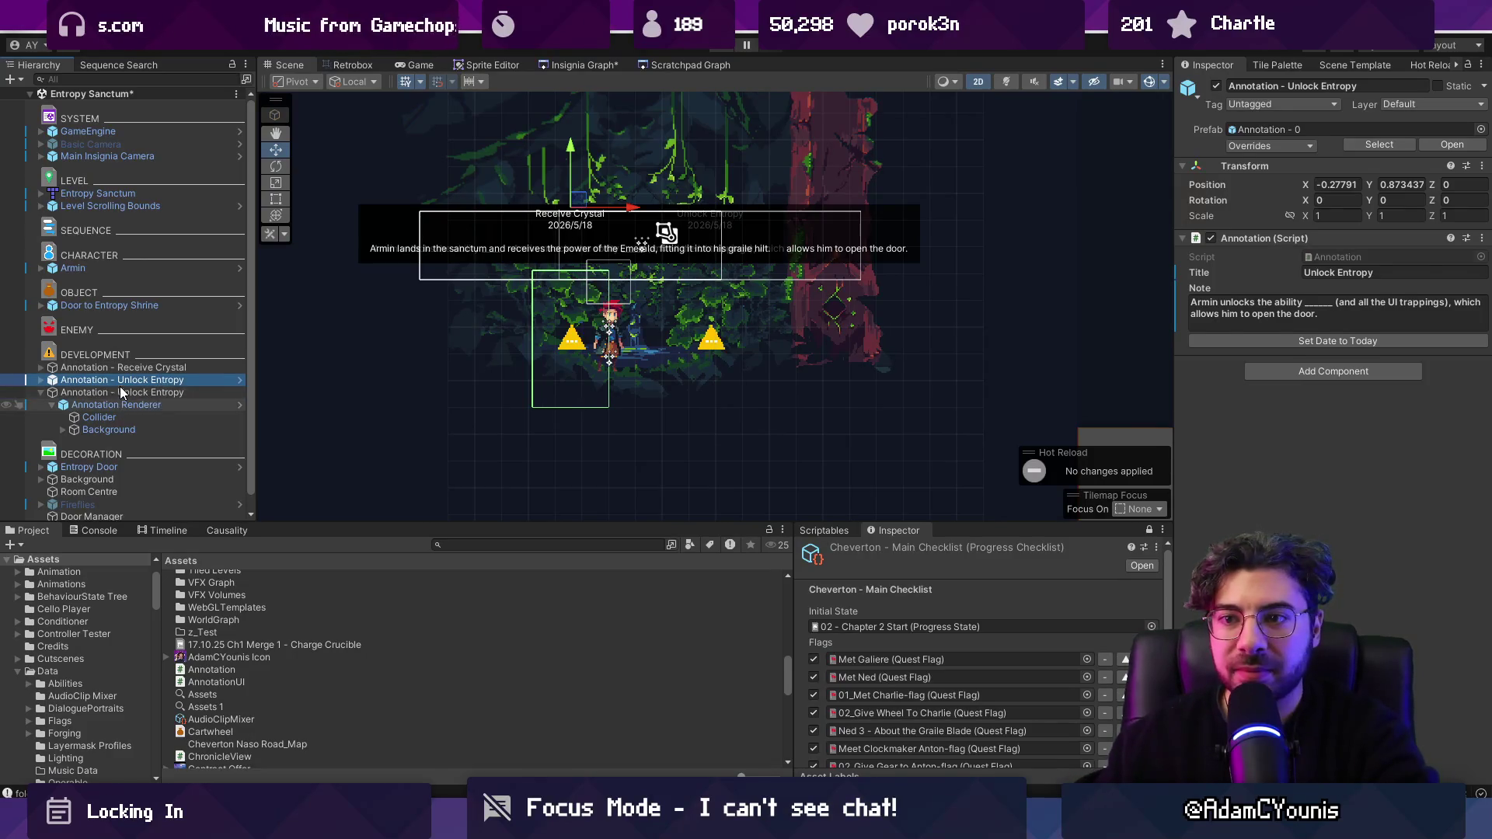
pyautogui.press('Delete')
pyautogui.click(146, 382)
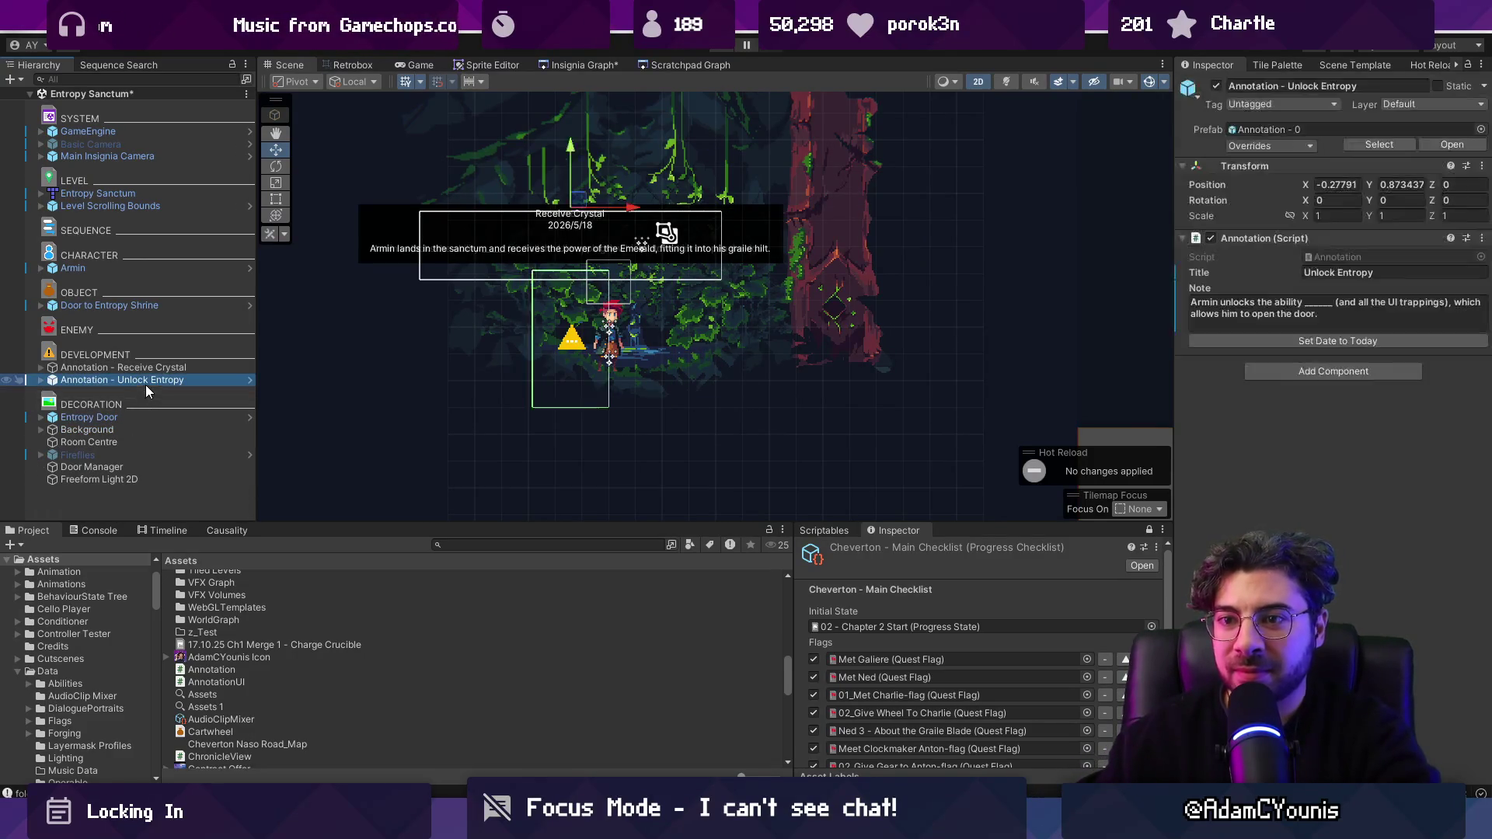
pyautogui.press('Right')
pyautogui.press('Down')
pyautogui.press('Down')
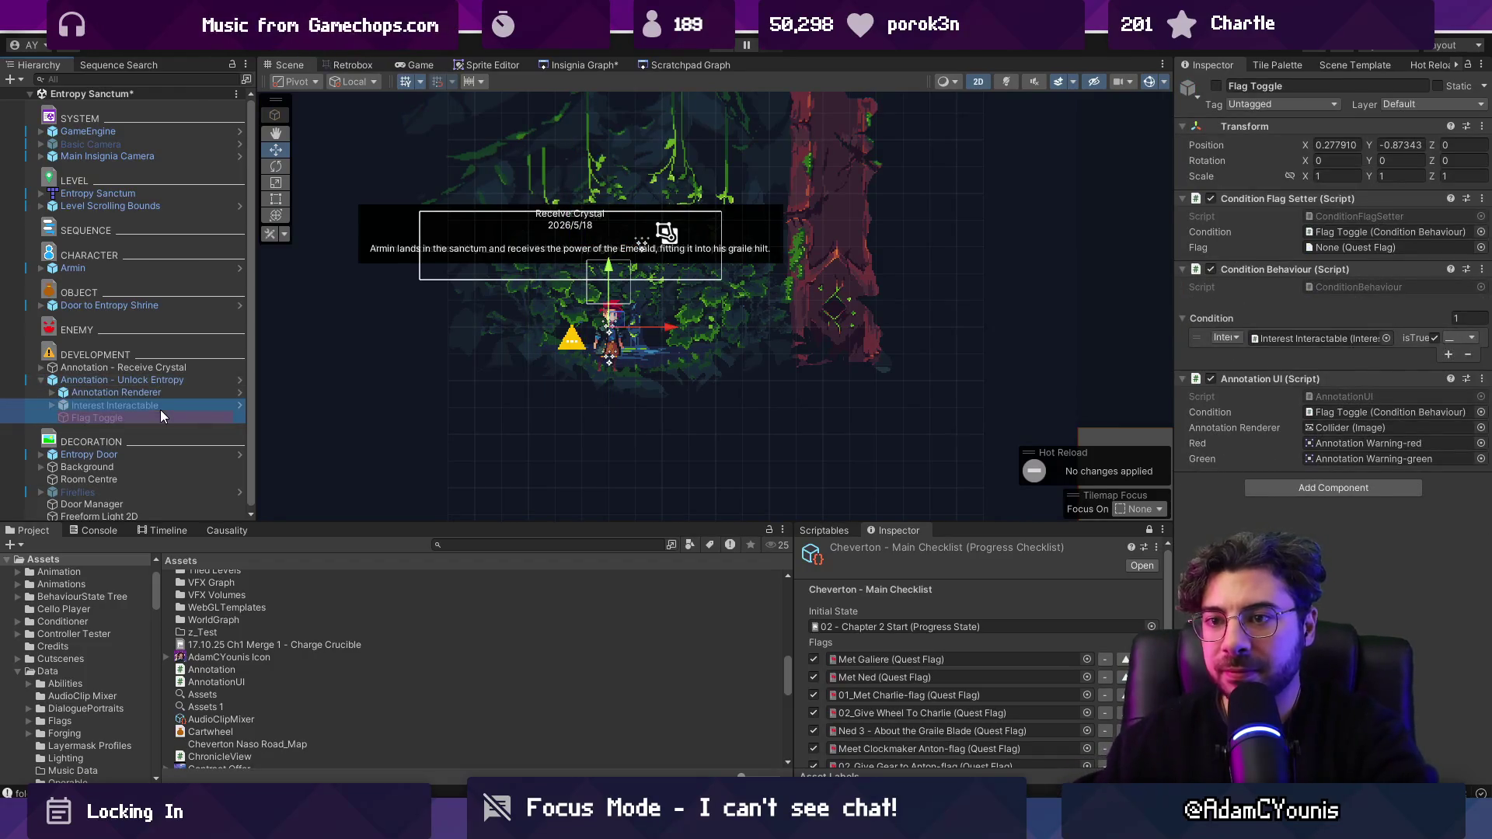
# Step: Select the Flag Toggle and set its Condition Flag Setter to Pull Ability Unlocked
pyautogui.keyDown('shift'); pyautogui.click(160, 417); pyautogui.keyUp('shift')
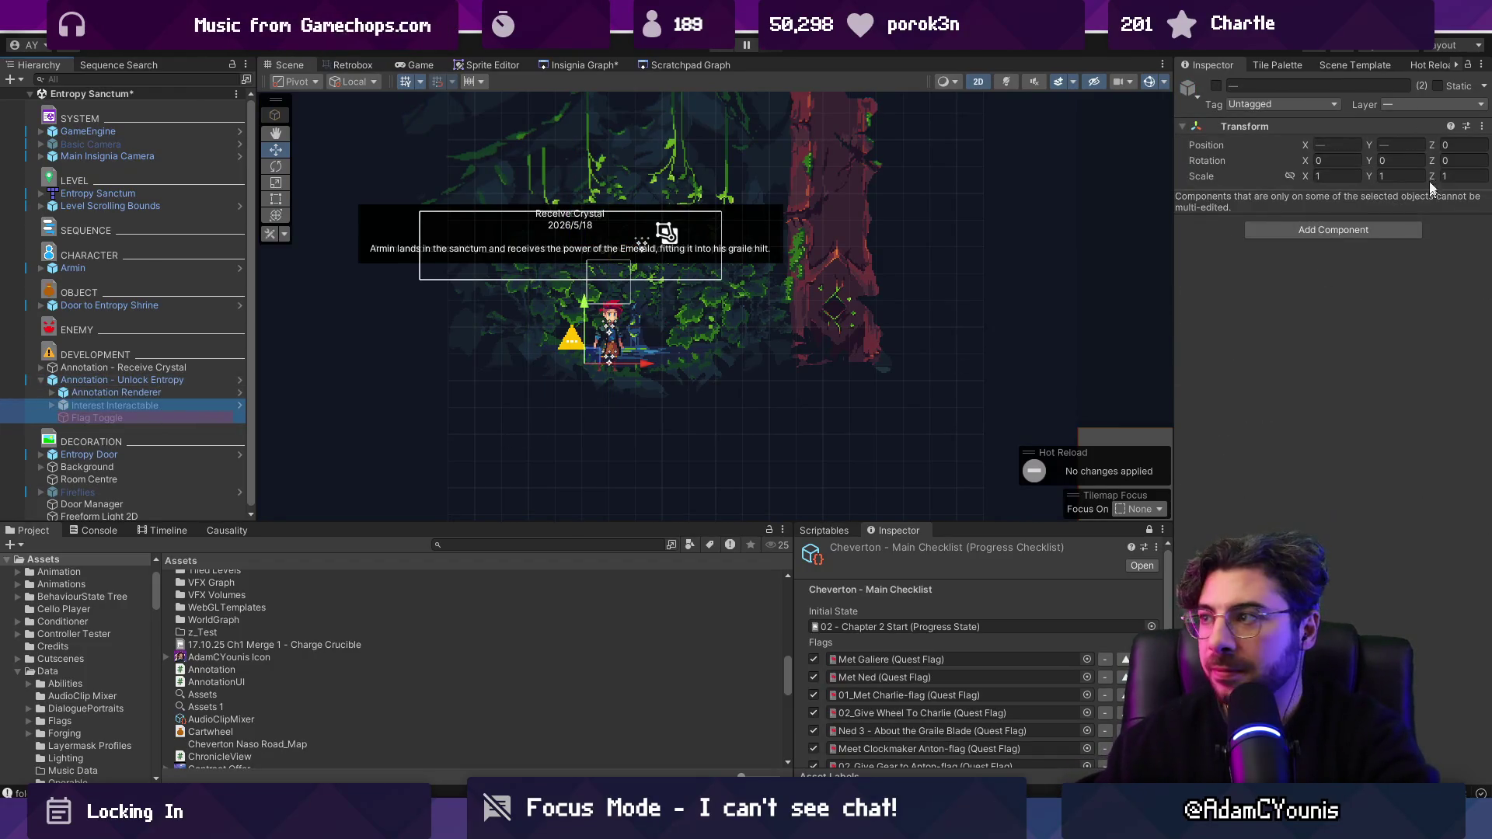
pyautogui.click(165, 407)
pyautogui.click(169, 419)
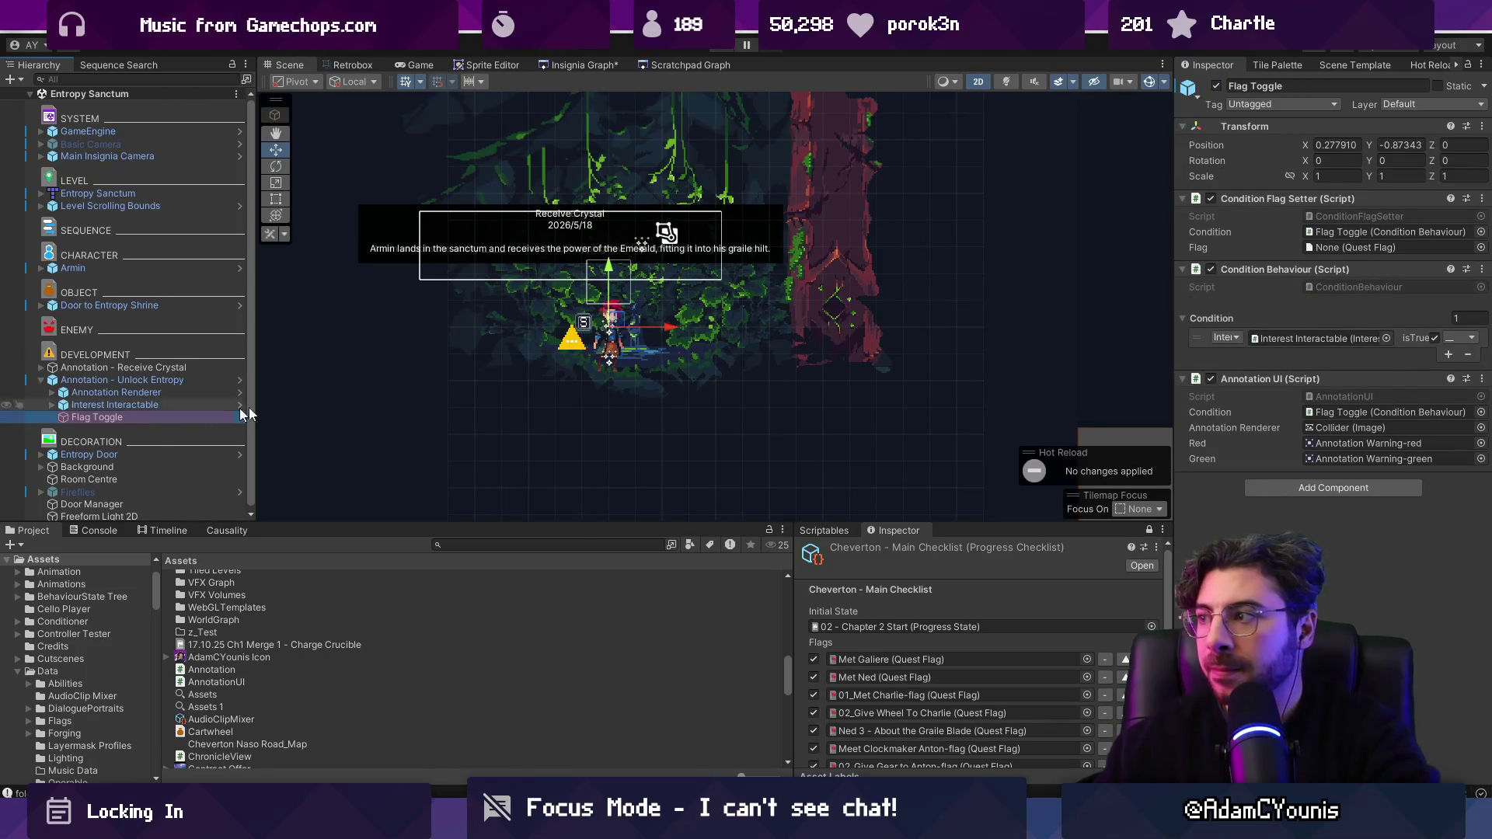
pyautogui.click(1480, 247)
pyautogui.write('unlock e')
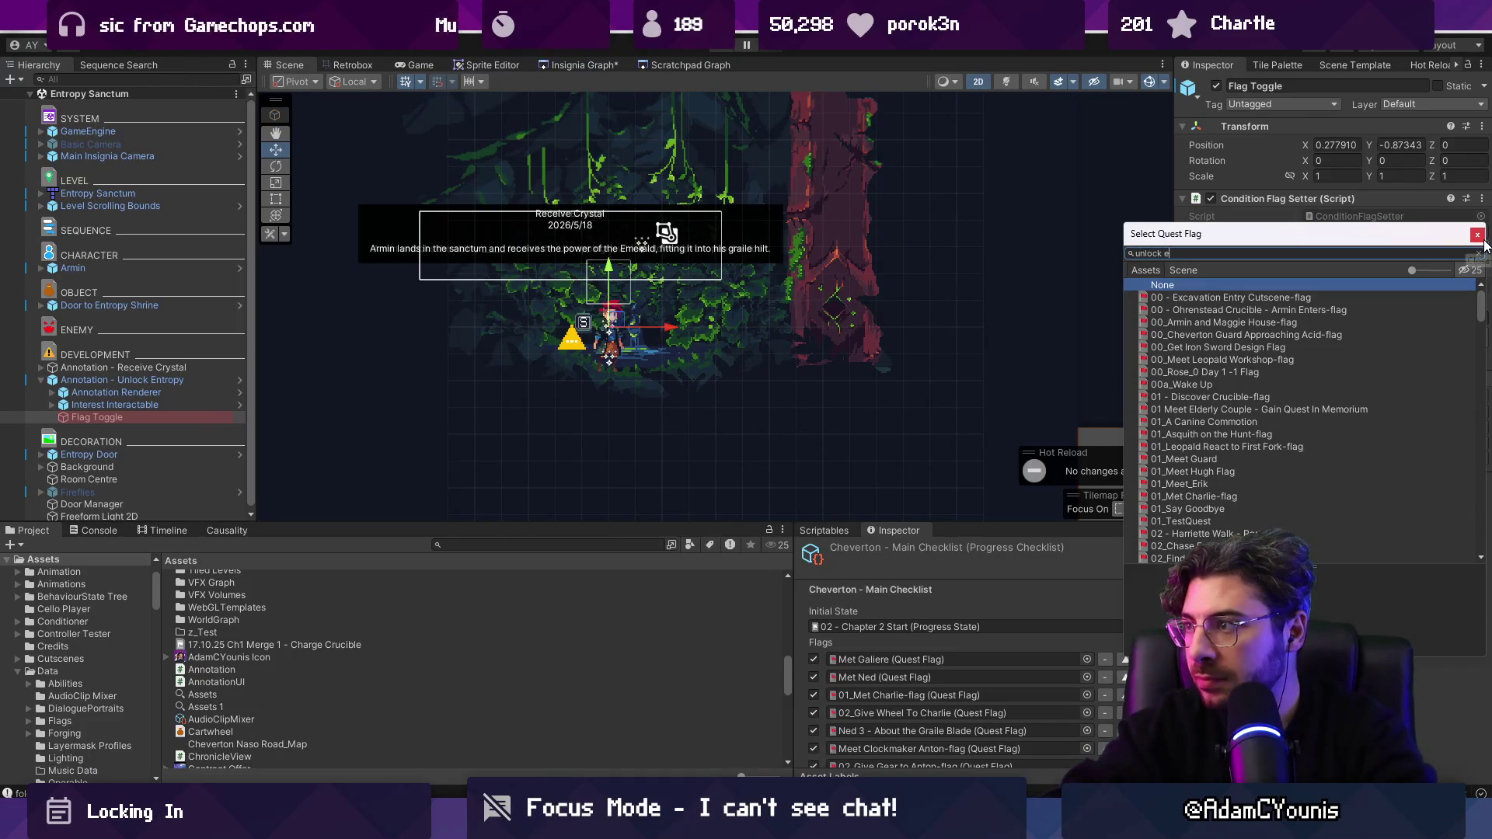
pyautogui.write('n')
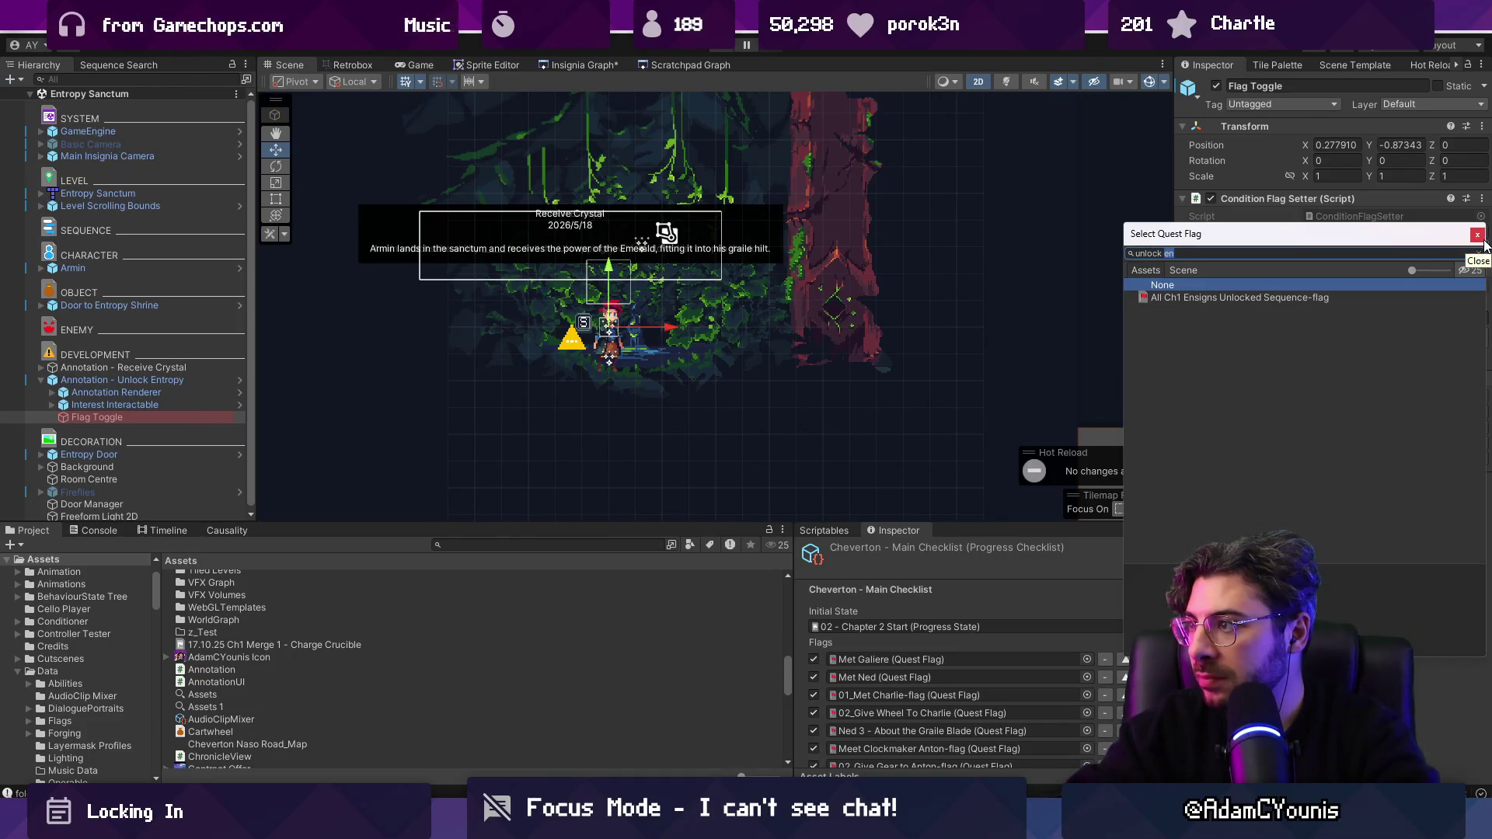
pyautogui.press('BackSpace')
pyautogui.write('en')
pyautogui.press('BackSpace')
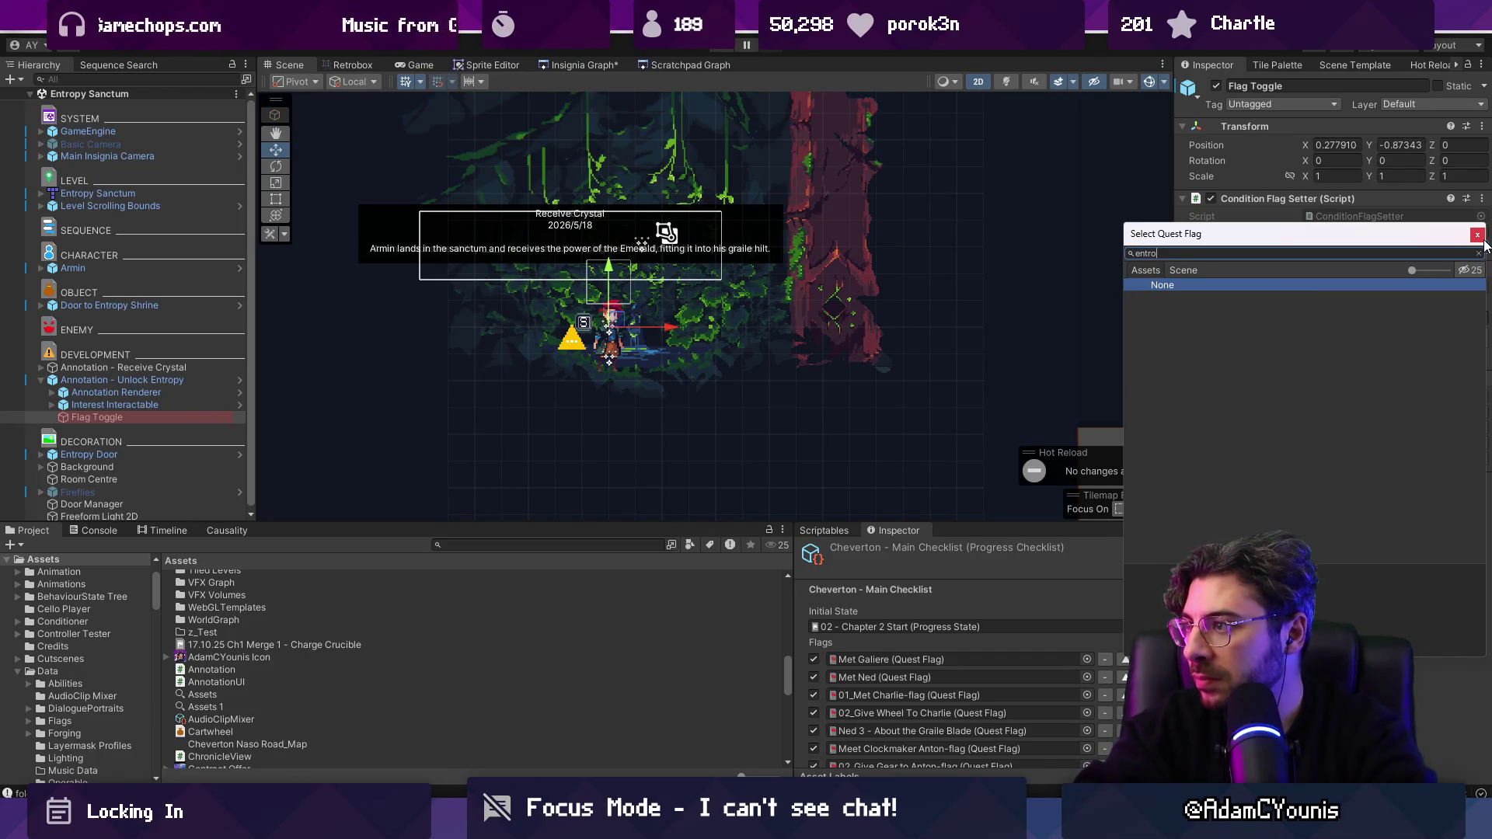
pyautogui.write('pull onl')
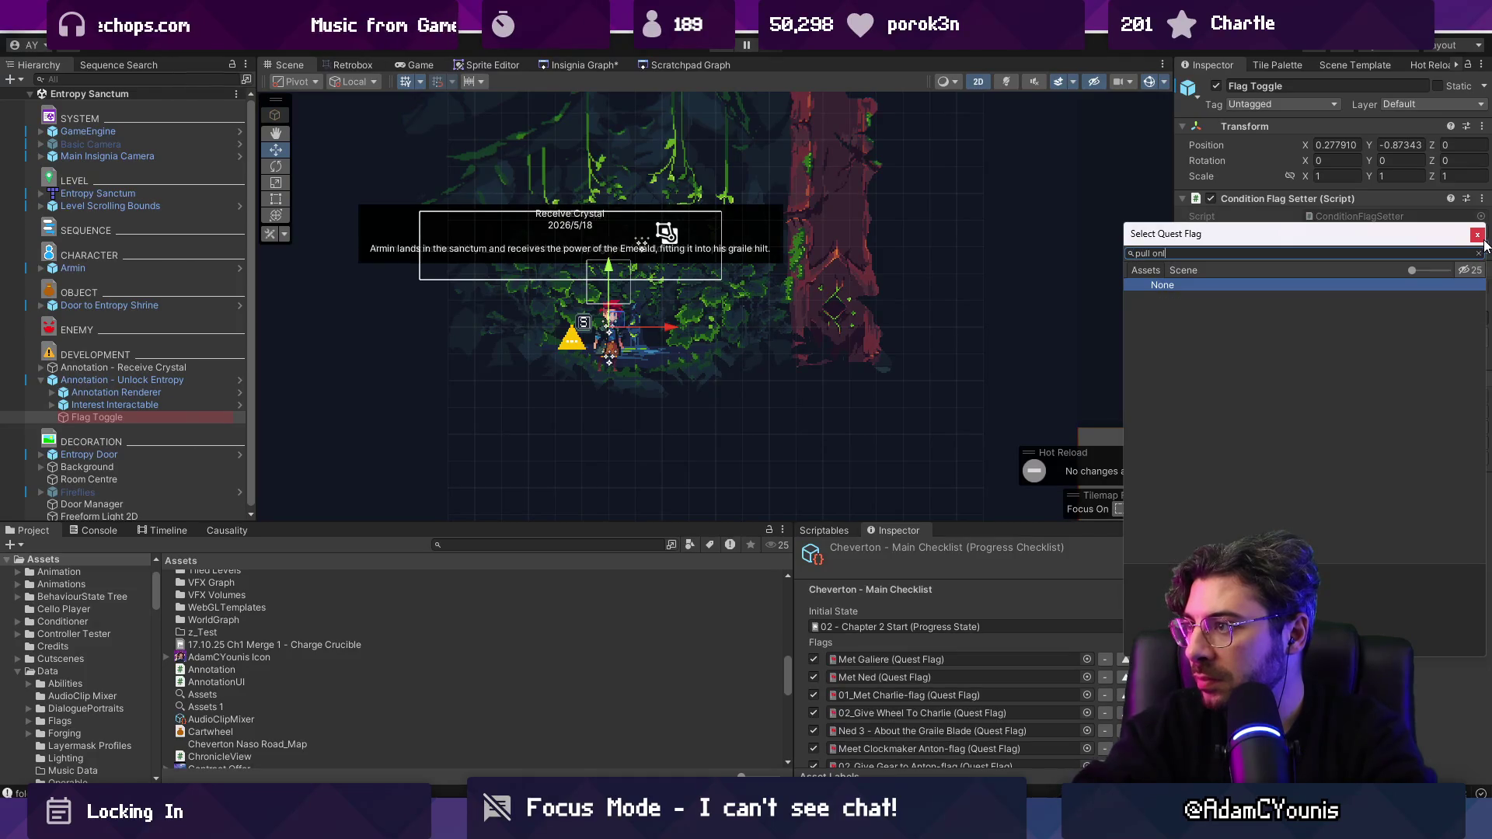
pyautogui.press('Down')
pyautogui.press('Return')
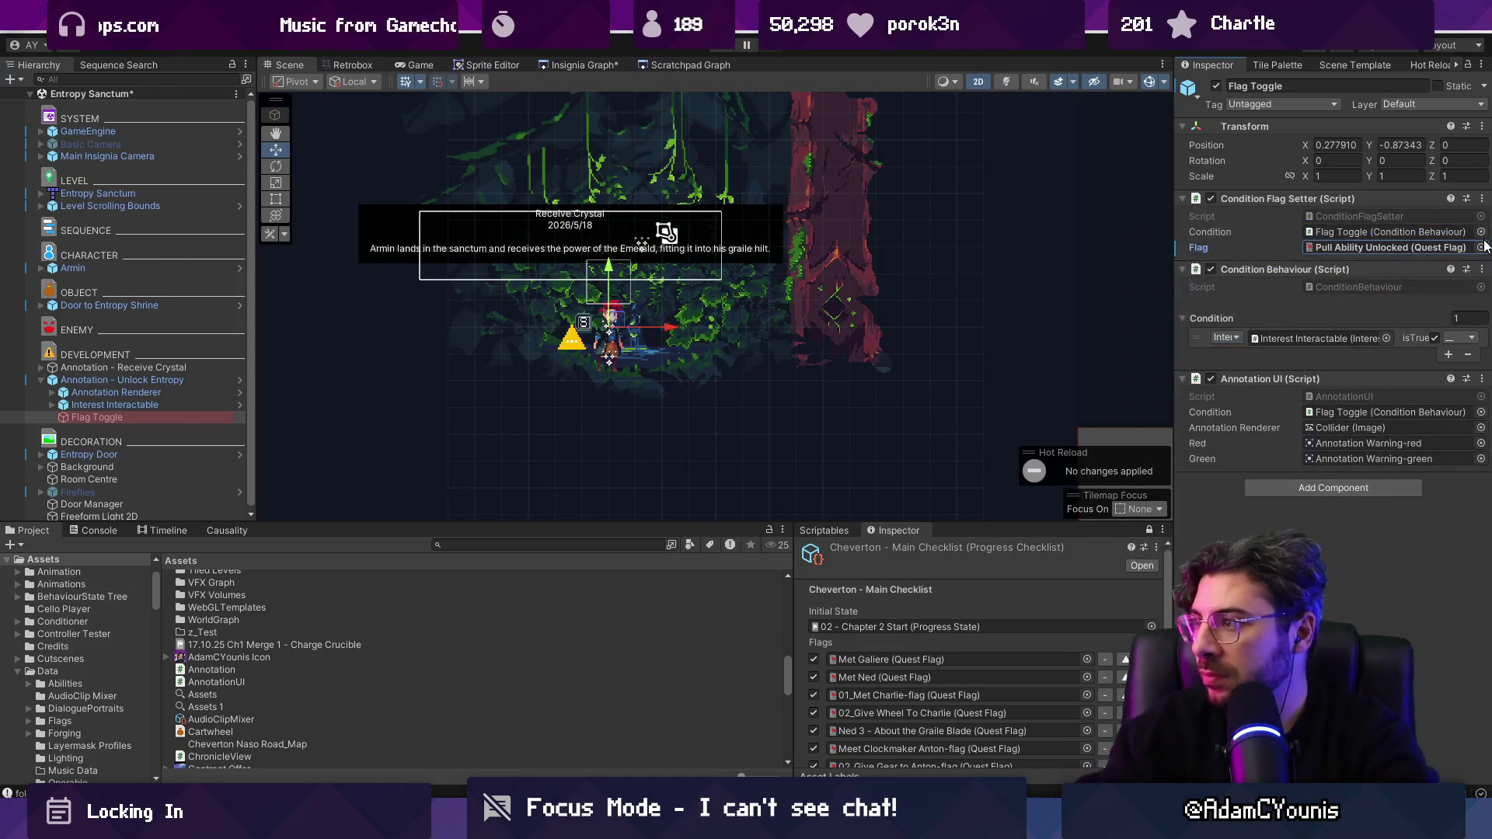
# Step: Locate and inspect the Pull Ability Unlocked flag asset, then reselect the Flag Toggle
pyautogui.doubleClick(1418, 247)
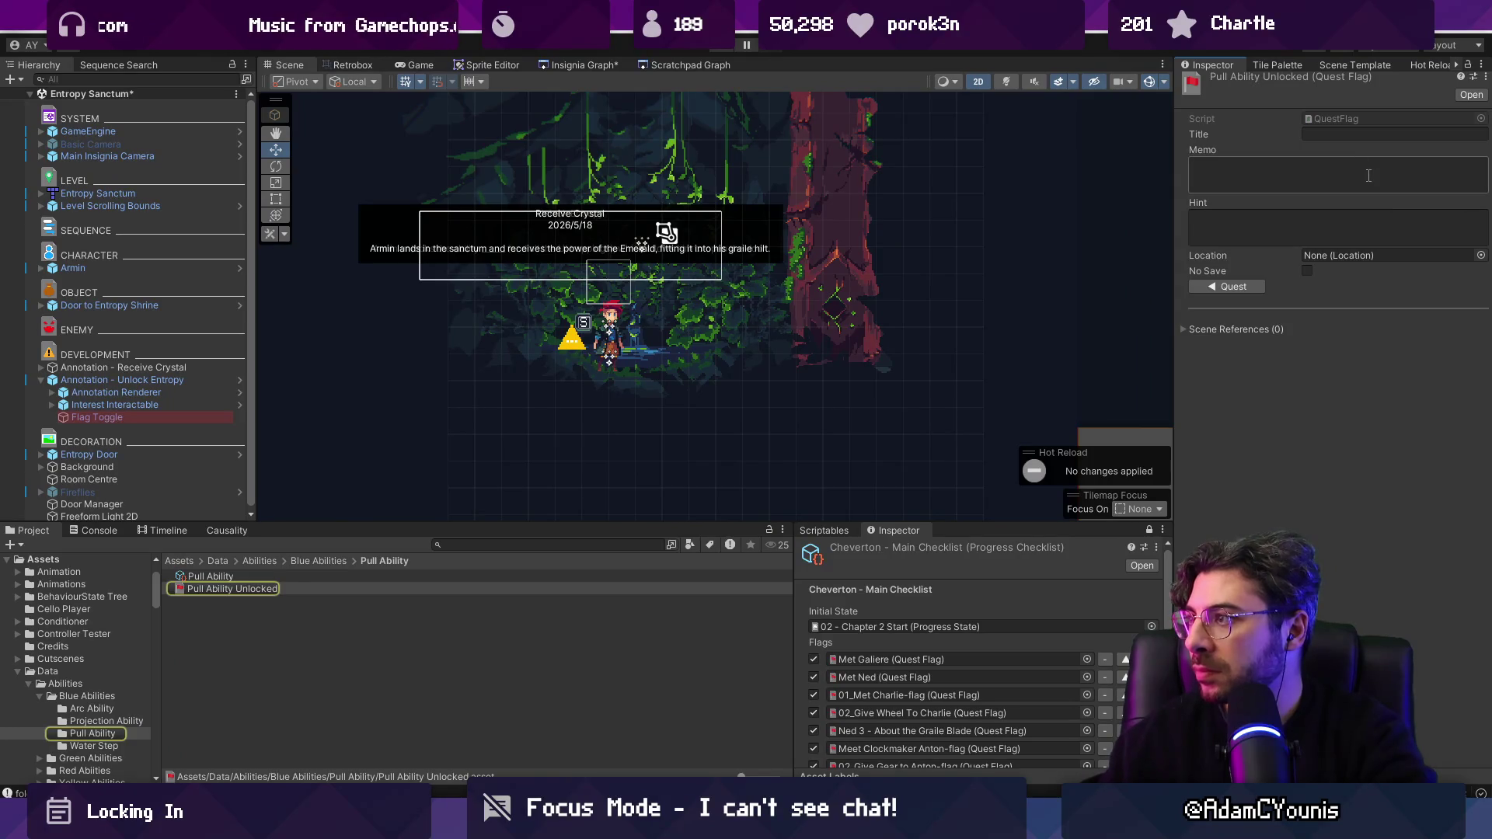
pyautogui.click(288, 577)
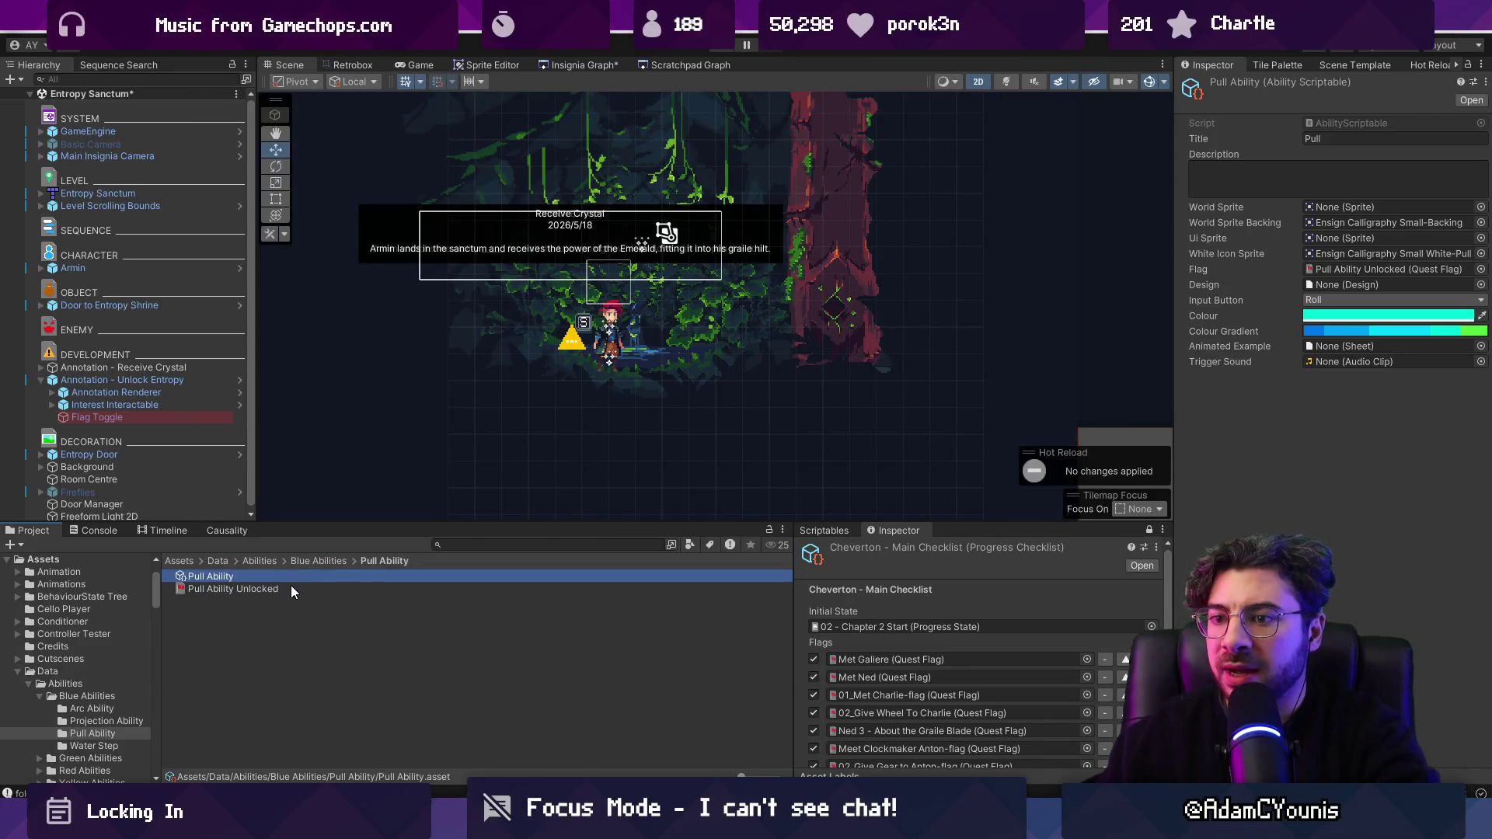
pyautogui.click(291, 587)
pyautogui.click(134, 404)
pyautogui.click(140, 417)
# Step: Change the Flag Toggle's flag to Launch Unlocked Flag
pyautogui.click(1481, 249)
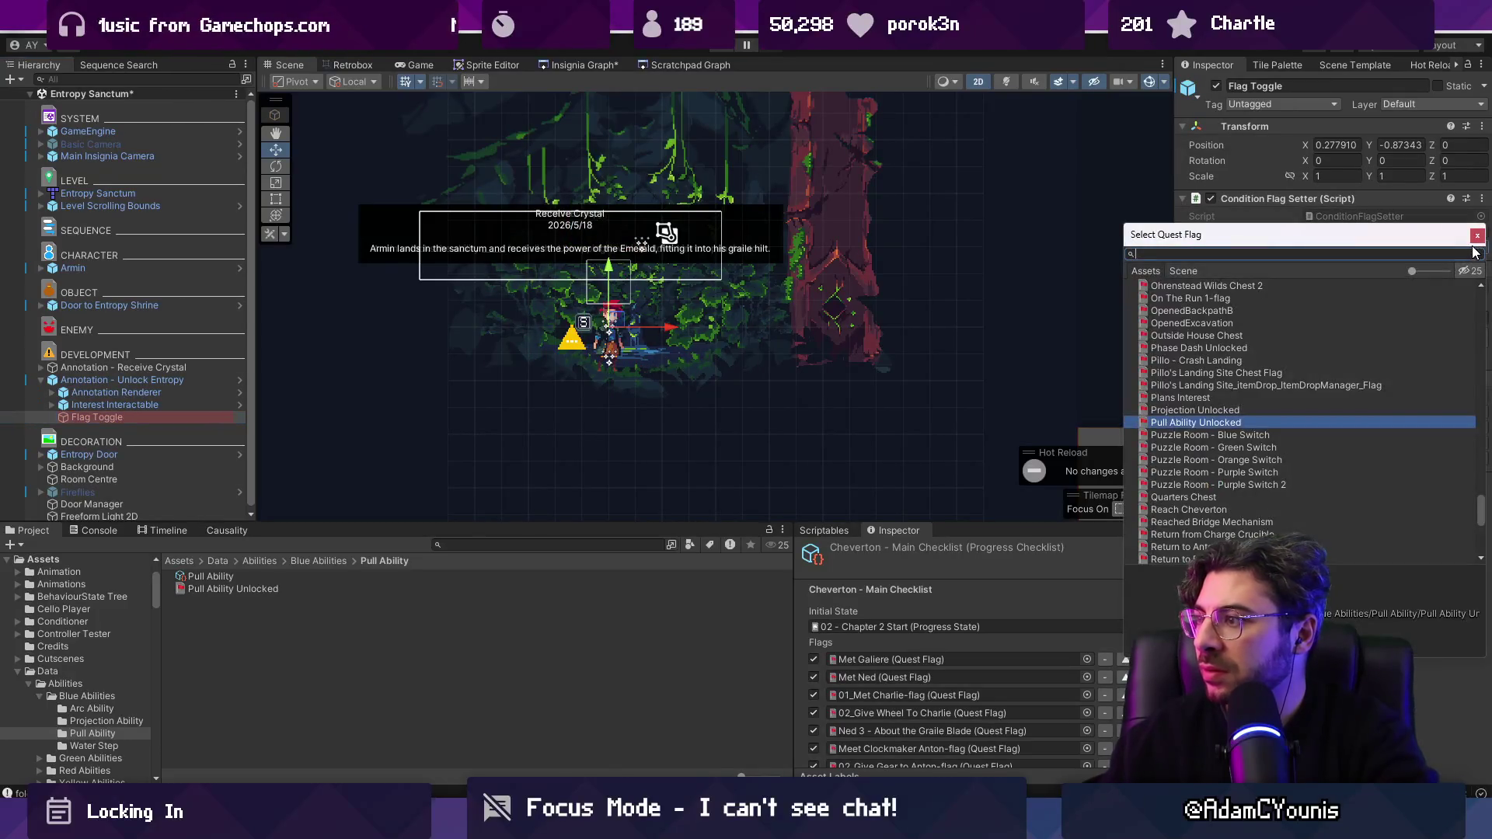
pyautogui.write('gravity')
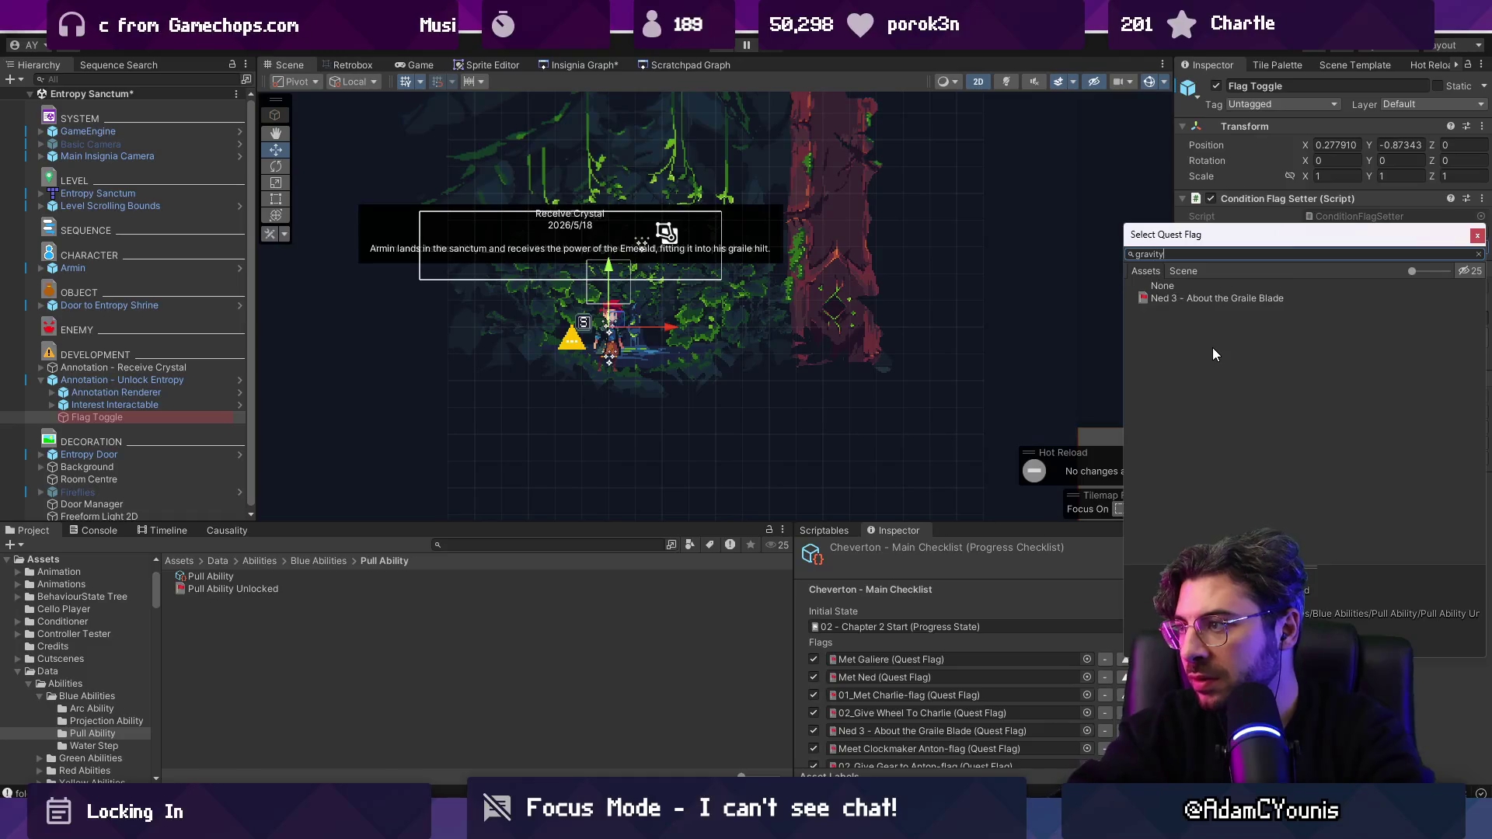
pyautogui.press('BackSpace')
pyautogui.press('BackSpace')
pyautogui.press('BackSpace')
pyautogui.write('unlock')
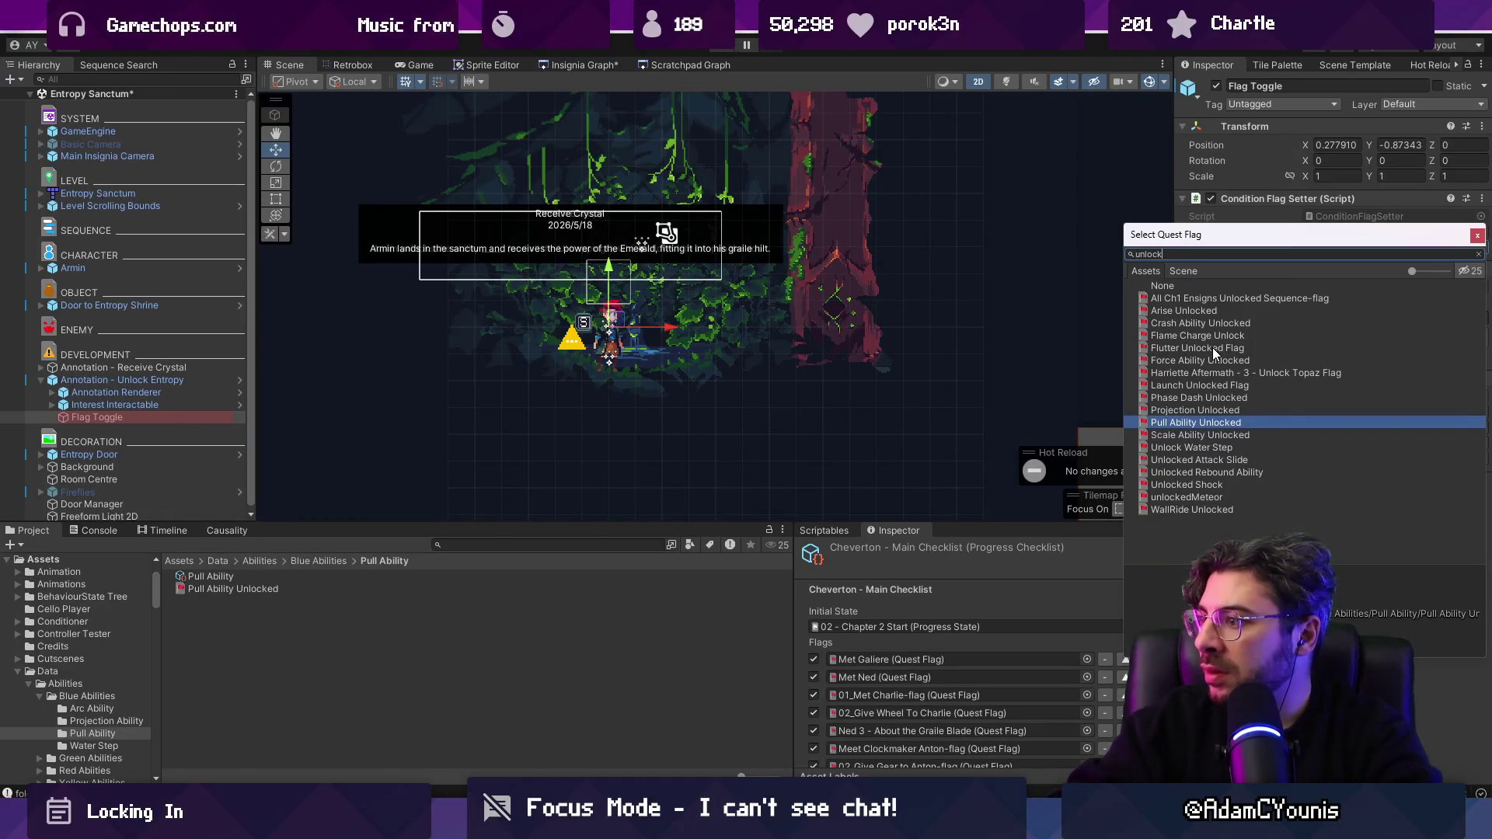
pyautogui.press('Down')
pyautogui.press('Down')
pyautogui.press('Down')
pyautogui.press('Up')
pyautogui.press('Up')
pyautogui.press('Up')
pyautogui.press('Up')
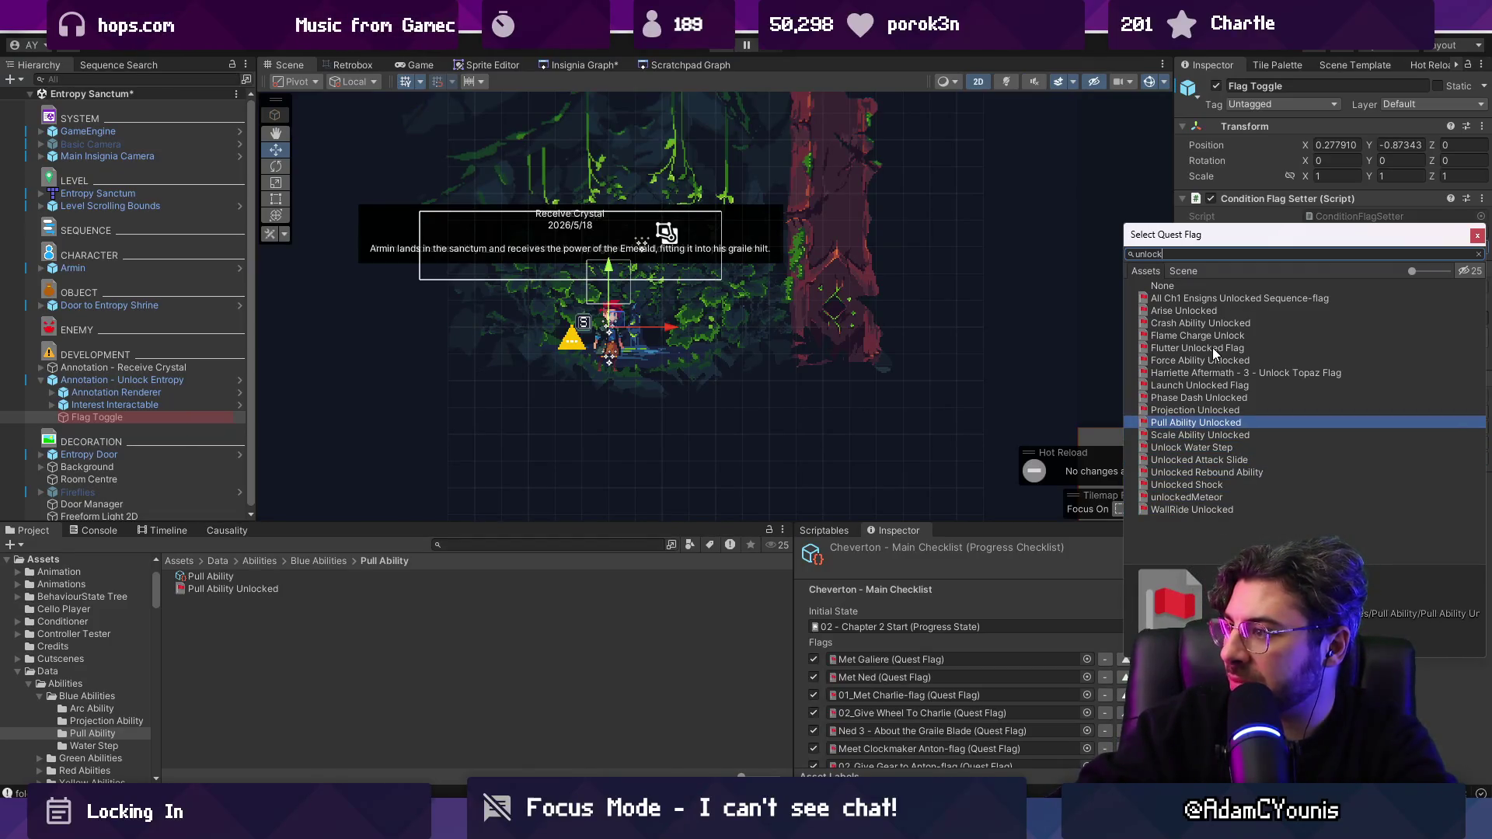
pyautogui.press('Up')
pyautogui.press('Up')
pyautogui.press('Up')
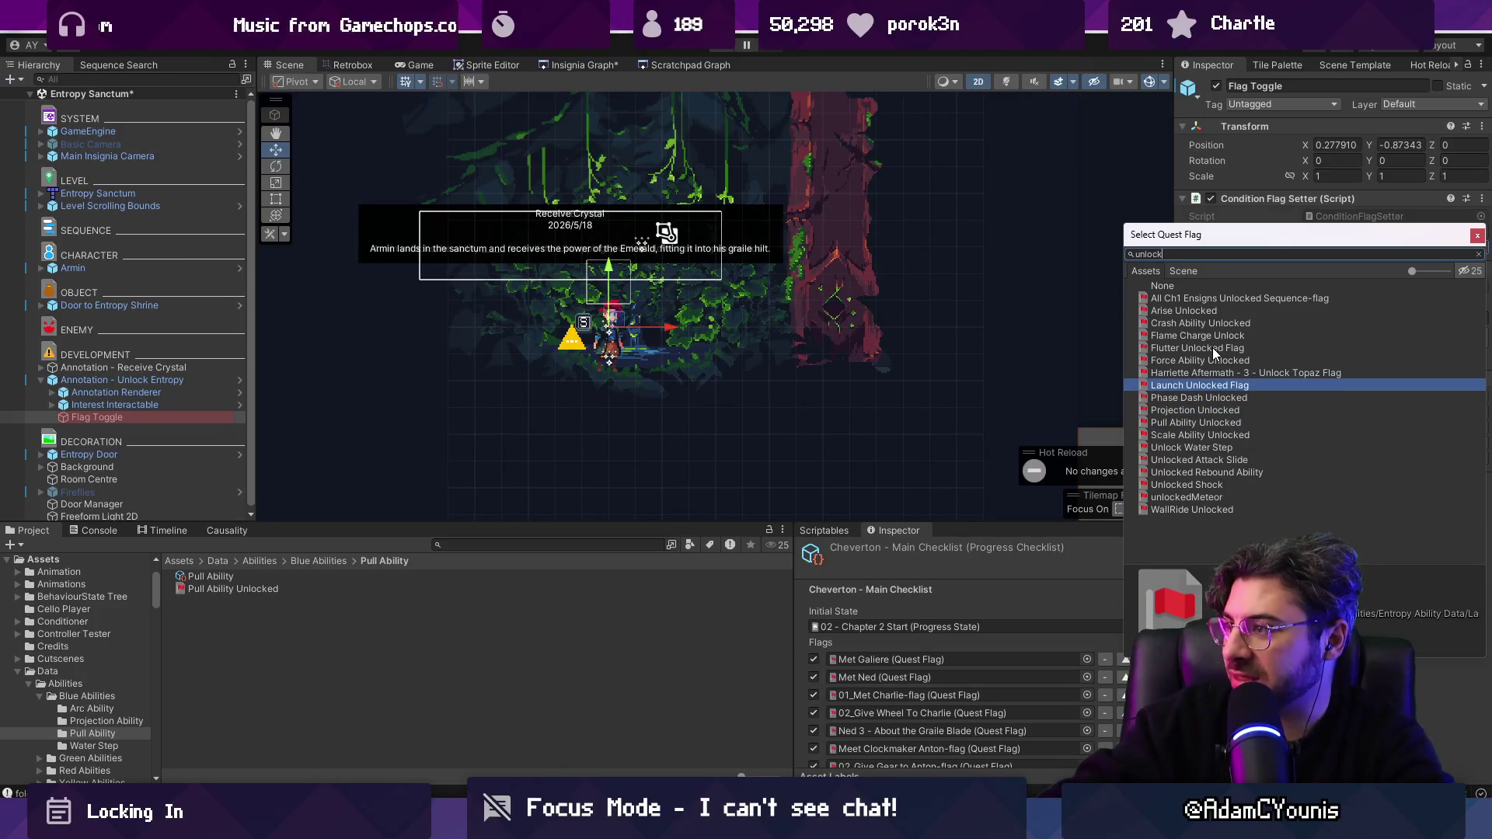
pyautogui.press('Return')
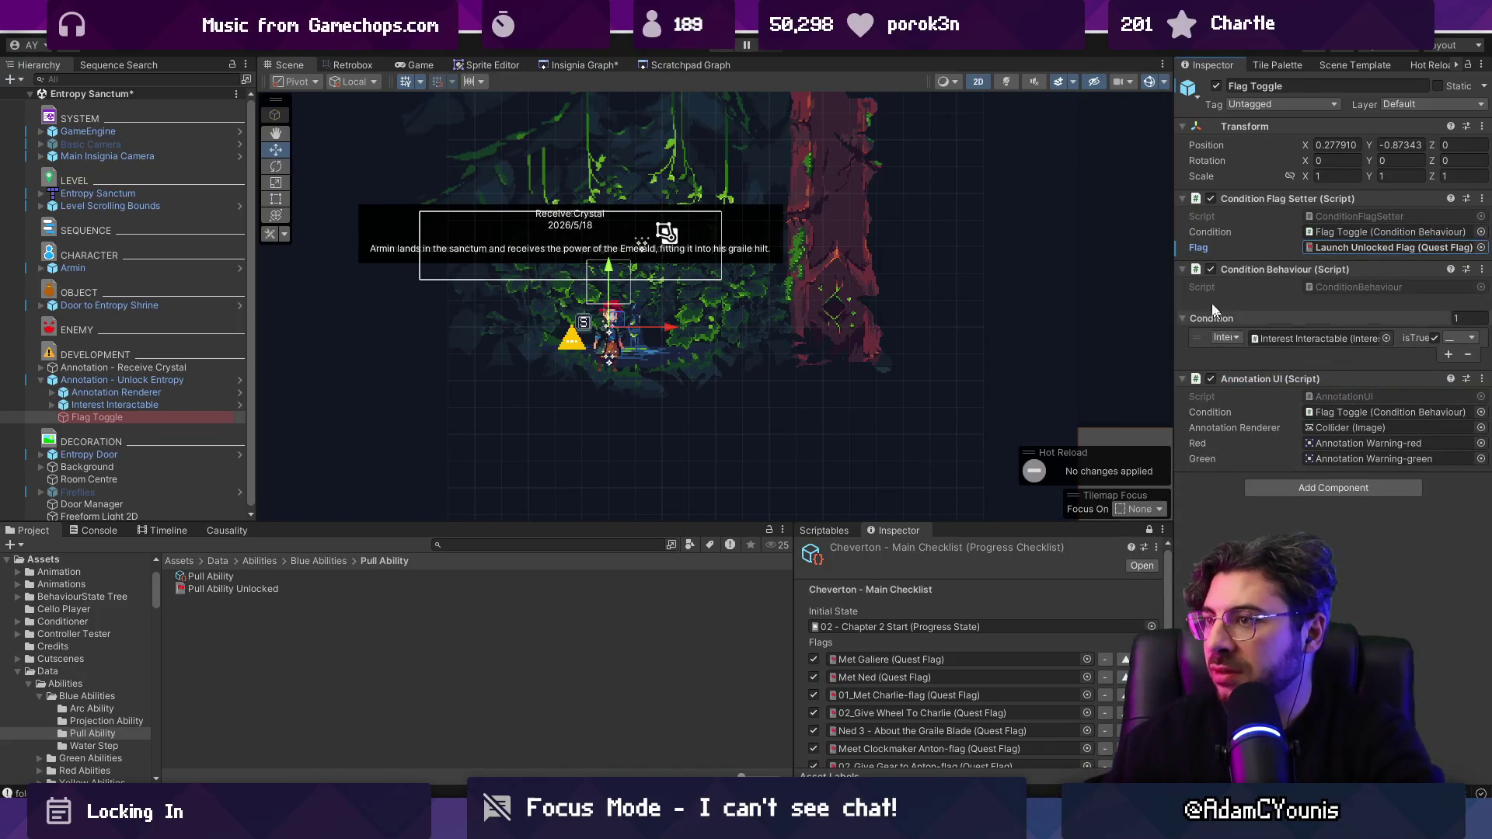
pyautogui.click(526, 545)
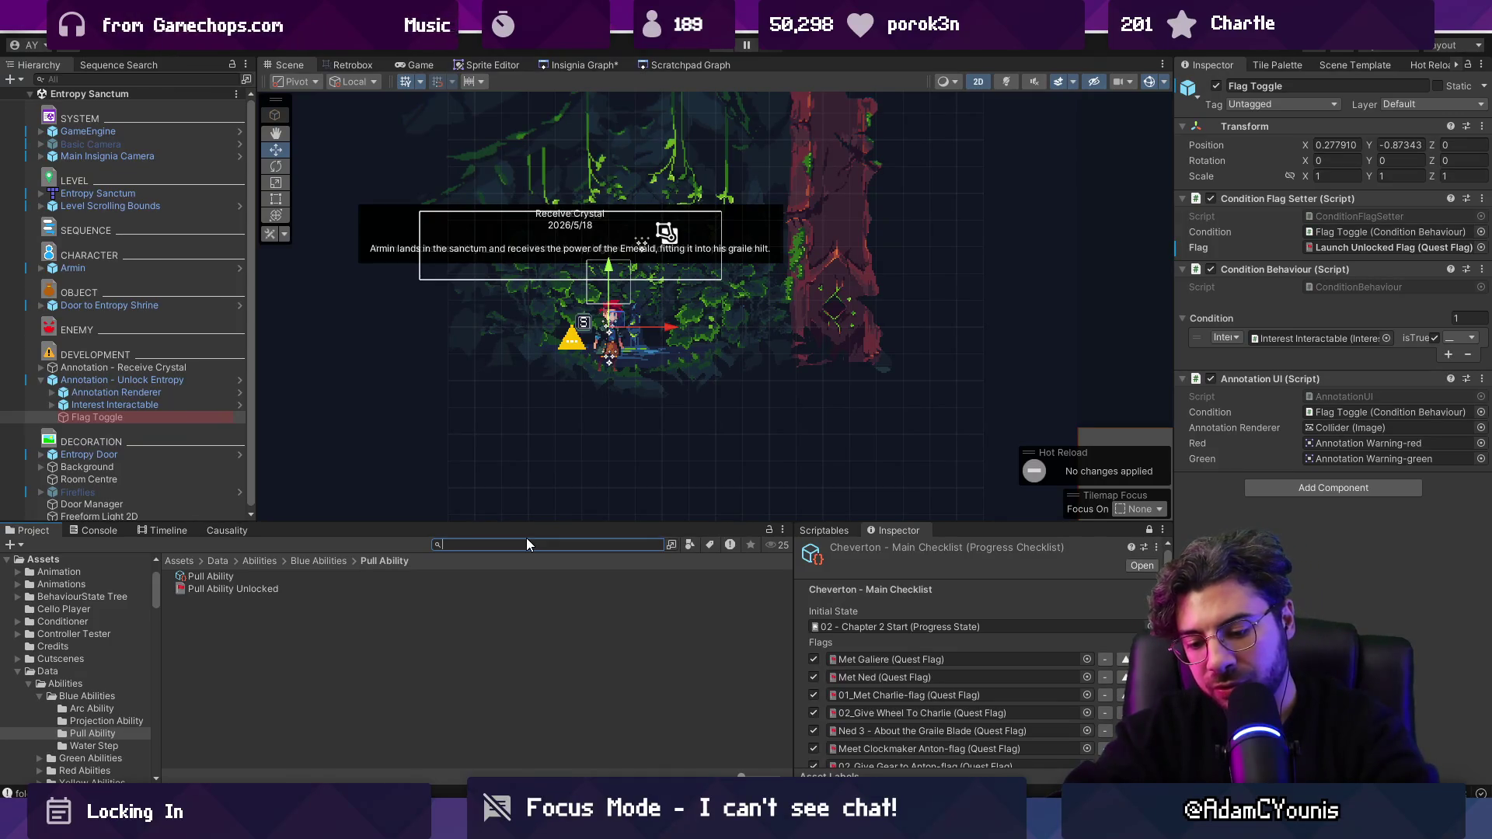
# Step: Place the Entropy Enemy Wrapper prefab in the scene and run a quick playtest
pyautogui.write('launch')
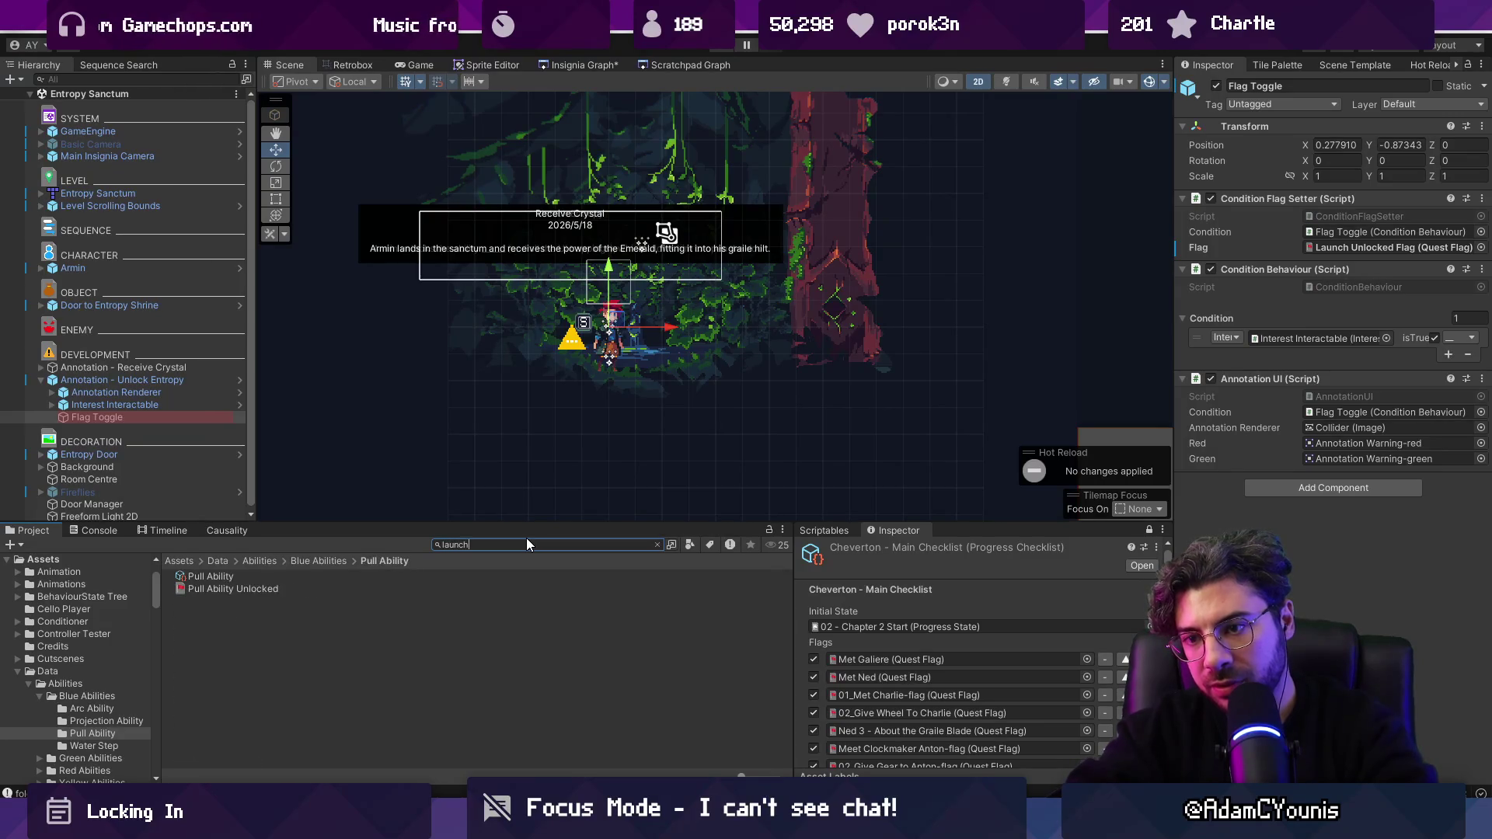
pyautogui.press('BackSpace')
pyautogui.press('BackSpace')
pyautogui.press('BackSpace')
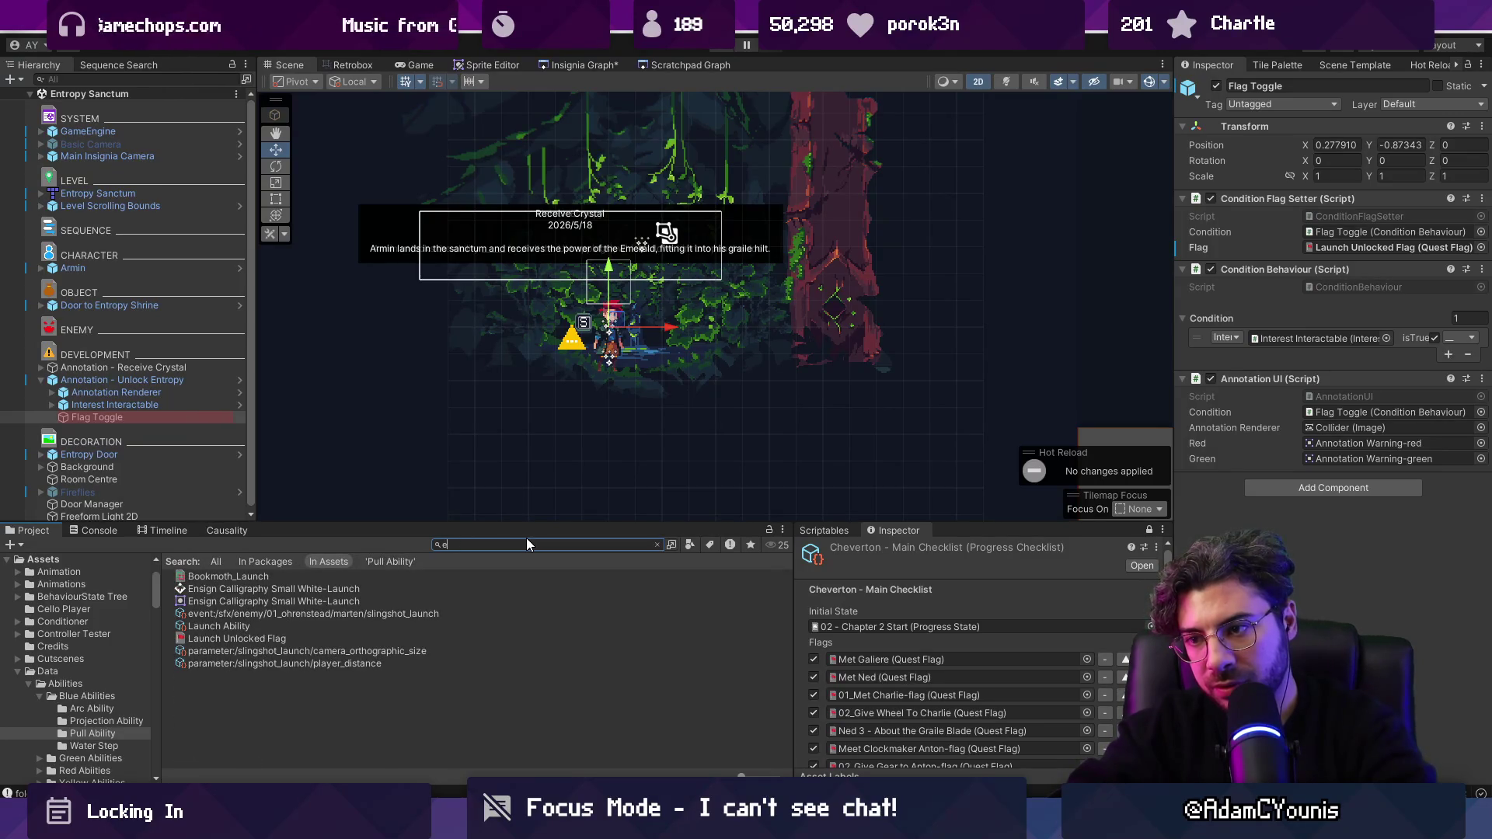
pyautogui.write('entropy ')
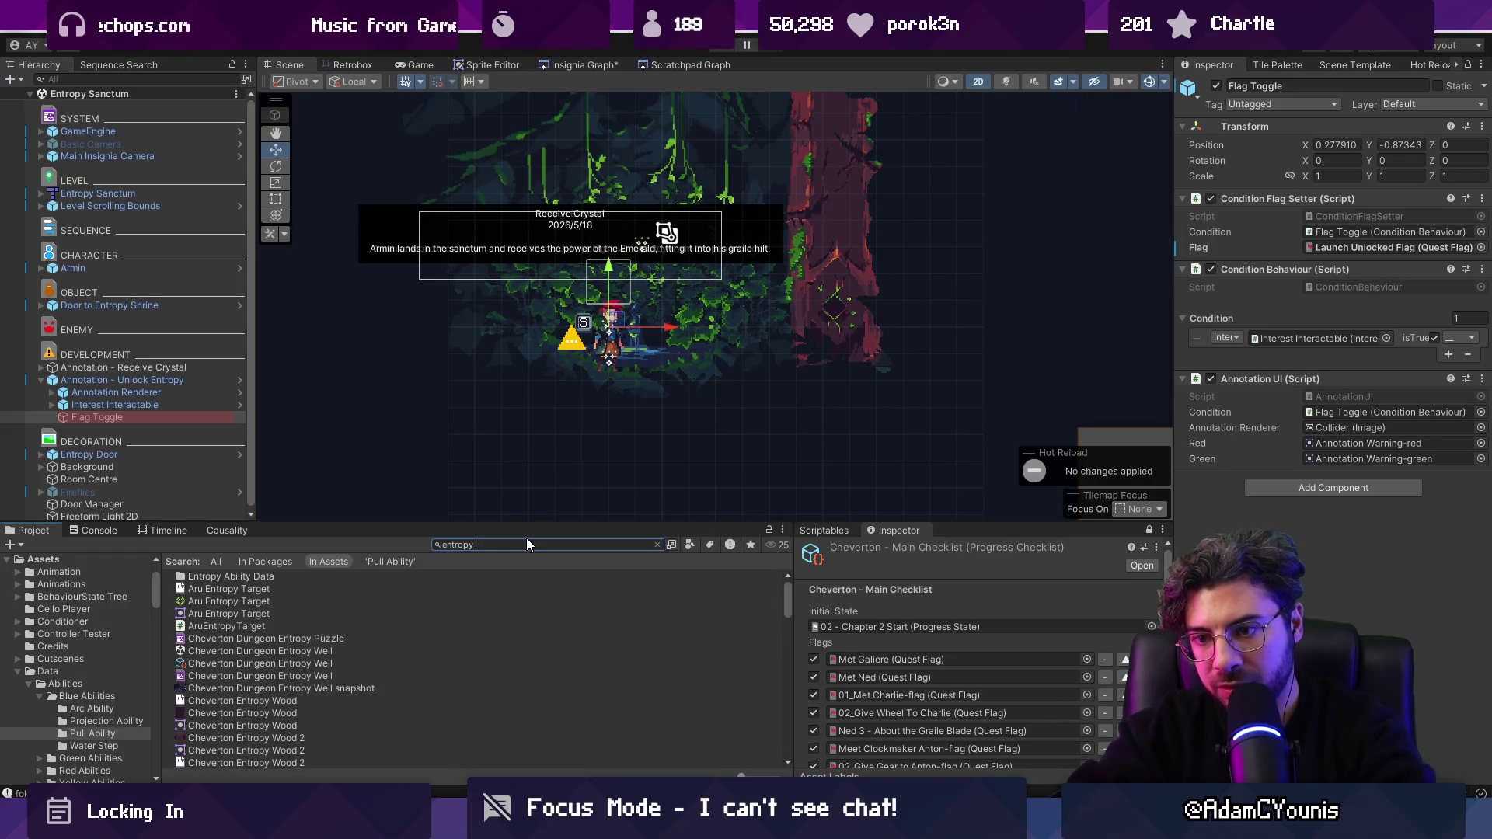
pyautogui.write('enemy')
pyautogui.press('Down')
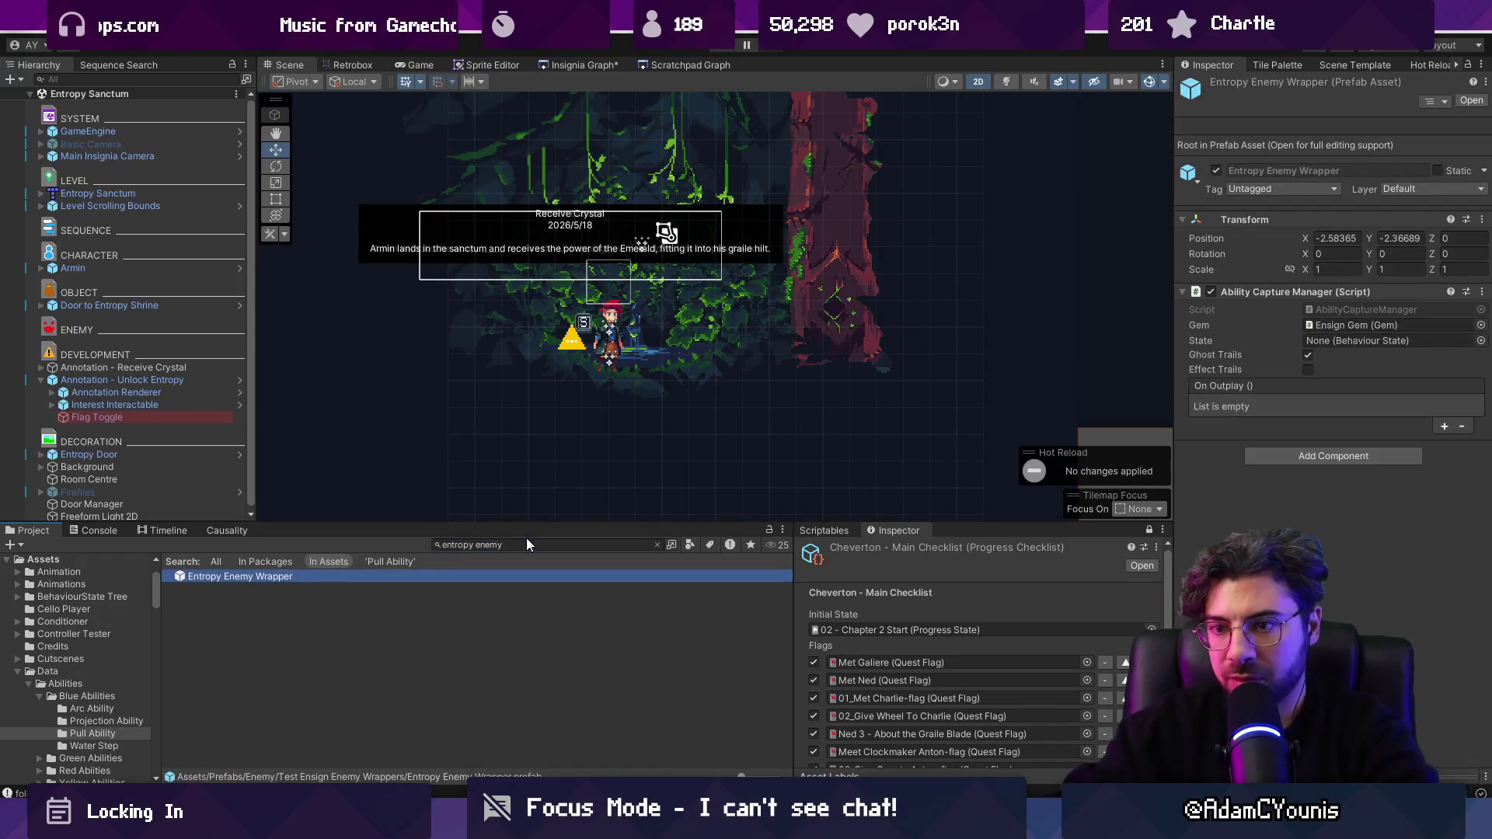
pyautogui.moveTo(328, 575); pyautogui.dragTo(668, 319)
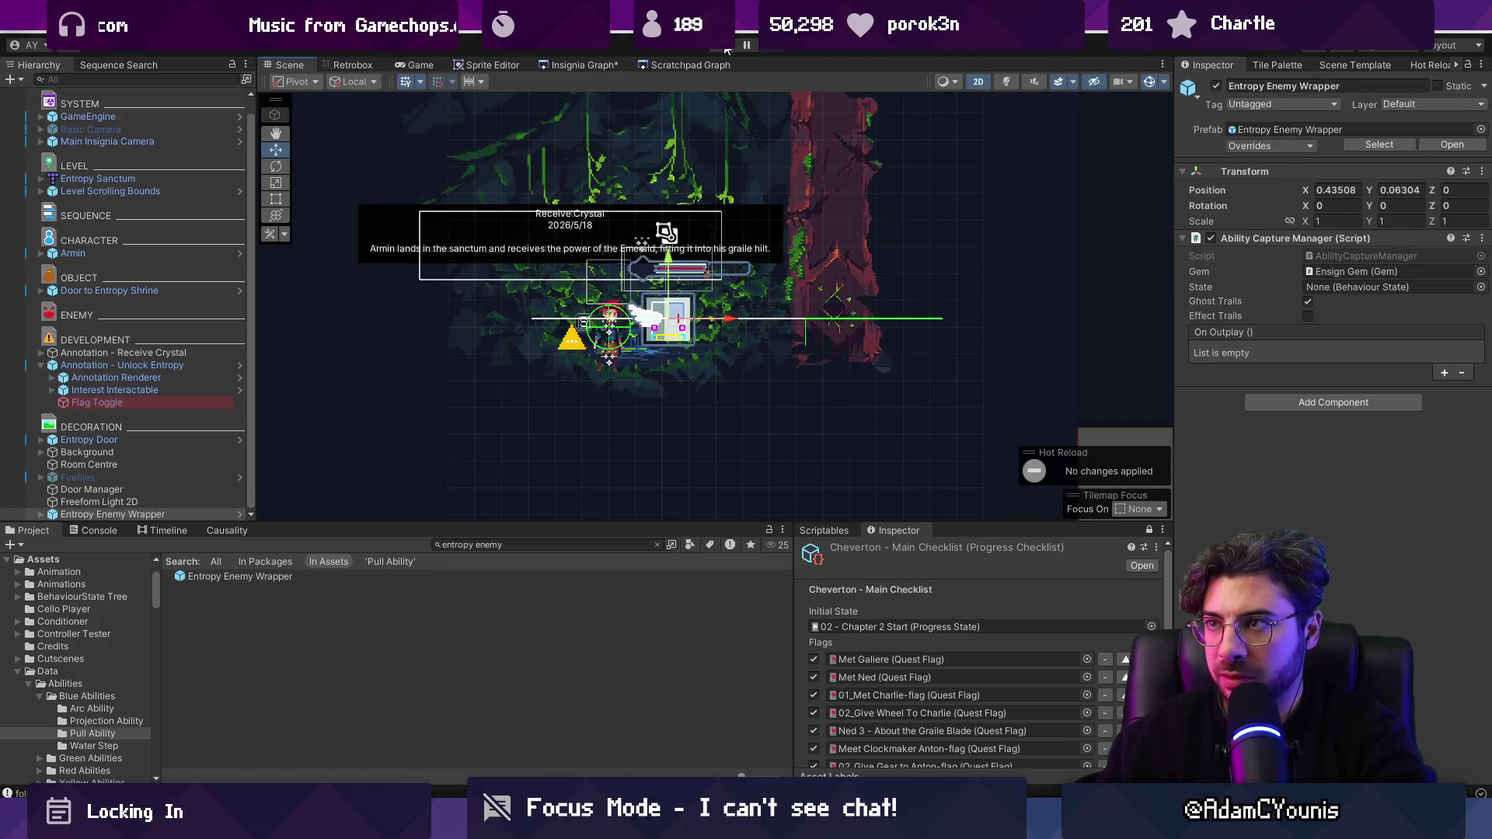
pyautogui.click(727, 47)
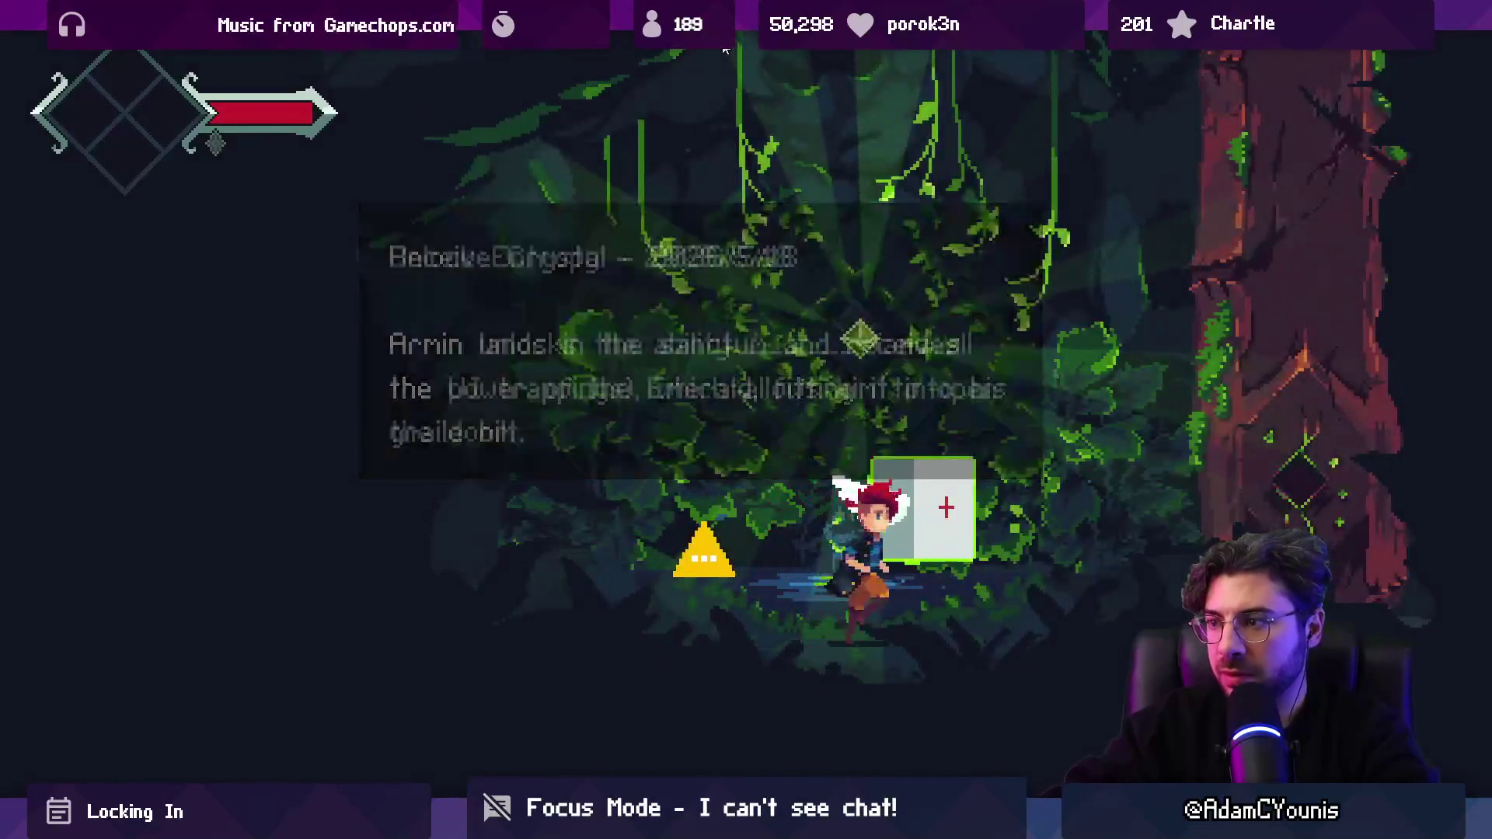
pyautogui.press('Right')
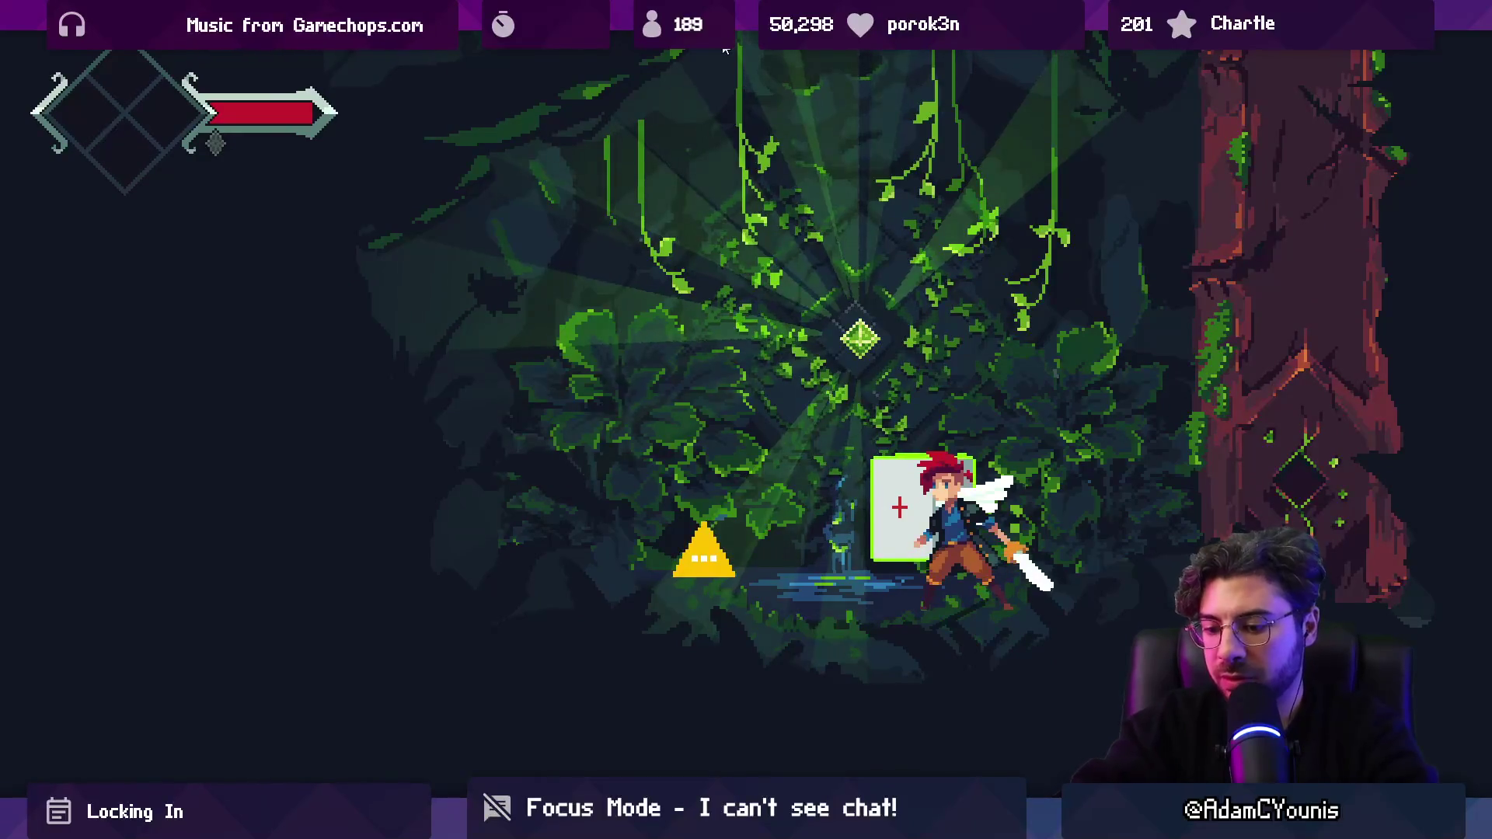
pyautogui.click(725, 49)
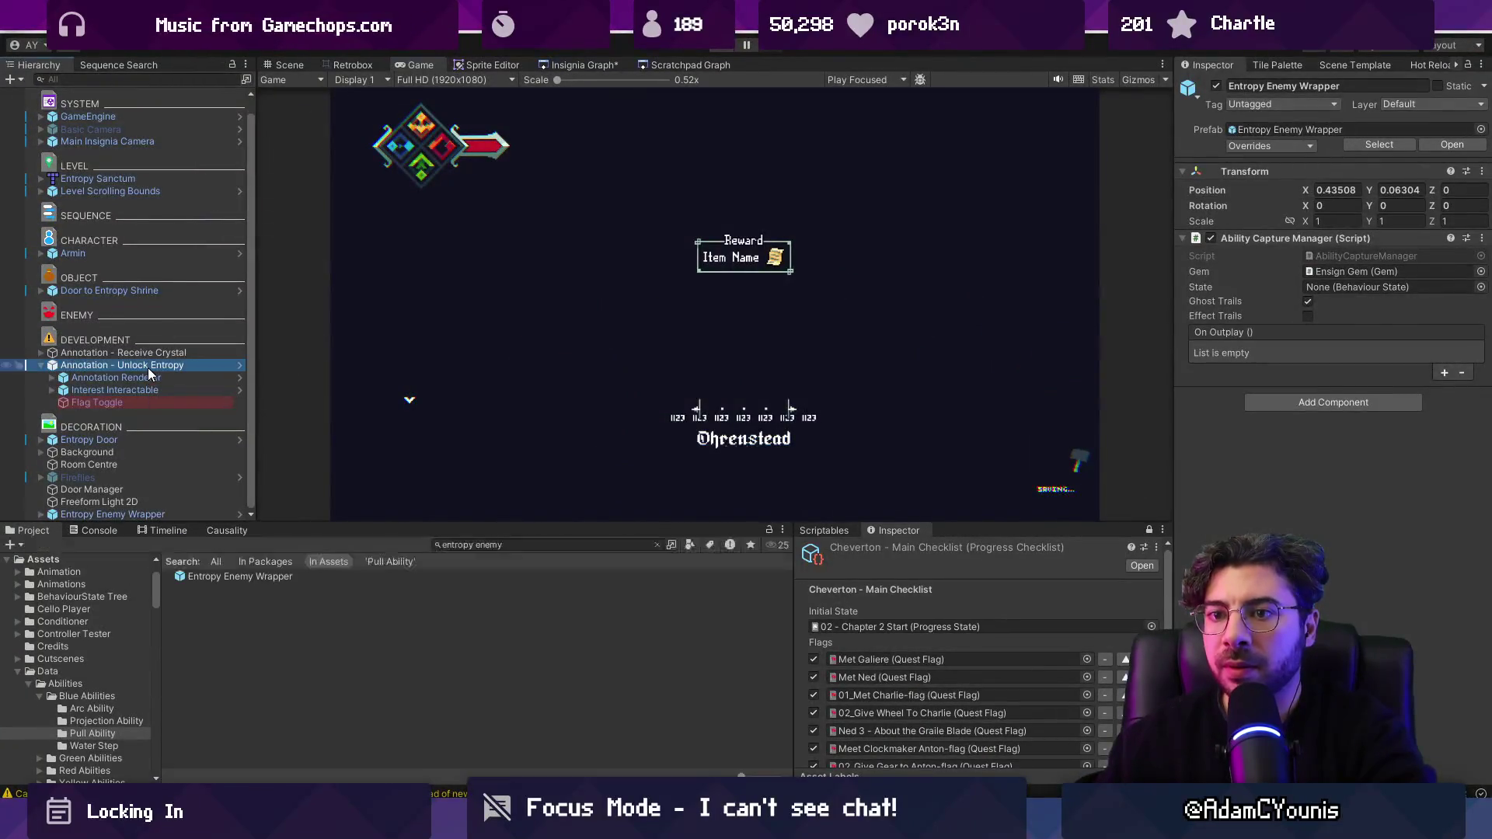
# Step: Move the Unlock Entropy note up and right, then playtest striking the crystal and reaching the checkmark
pyautogui.click(148, 366)
pyautogui.click(284, 65)
pyautogui.moveTo(569, 223); pyautogui.dragTo(673, 206)
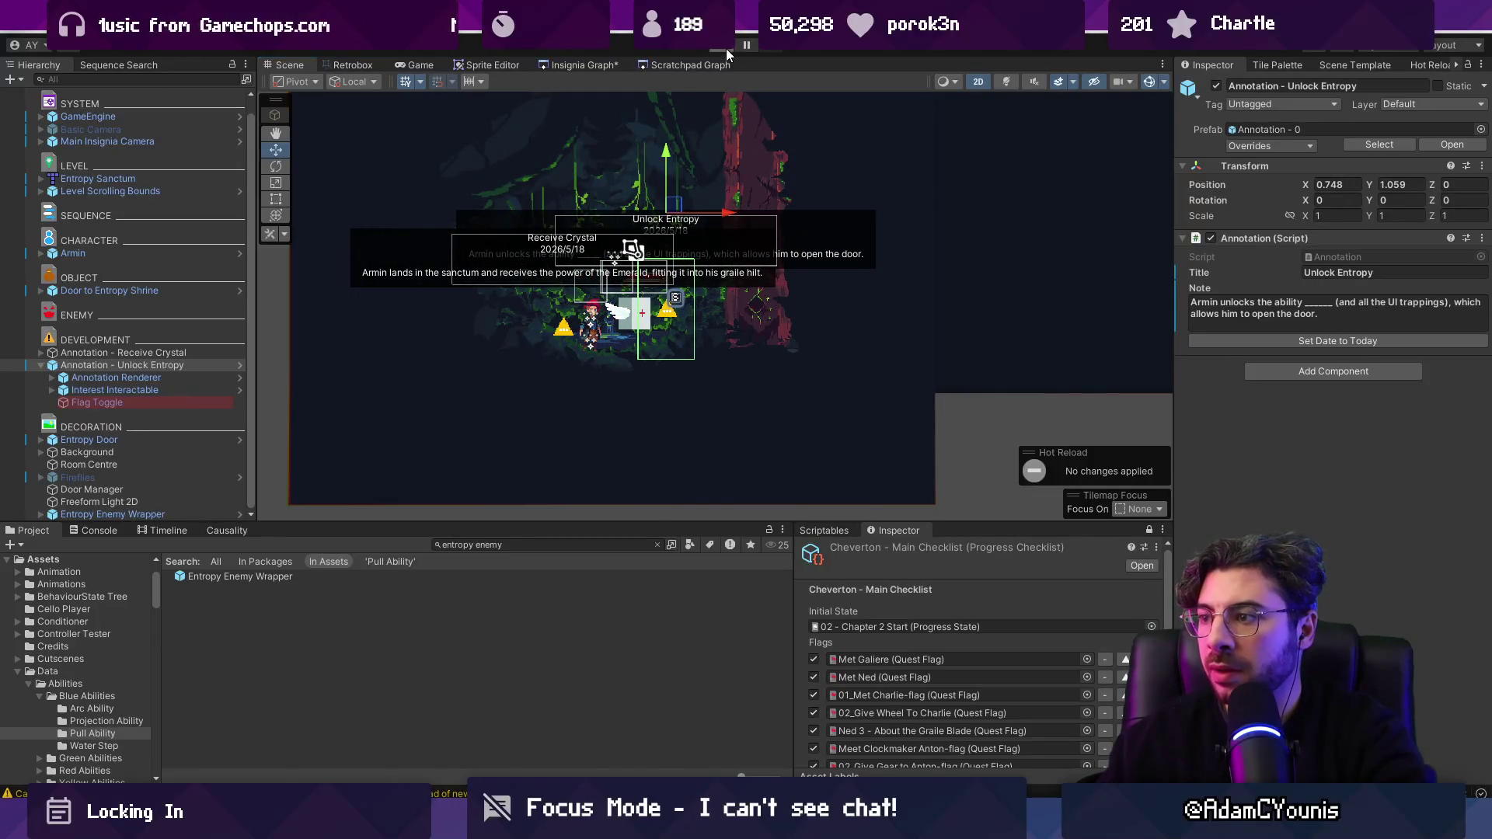
pyautogui.click(726, 48)
pyautogui.press('Right')
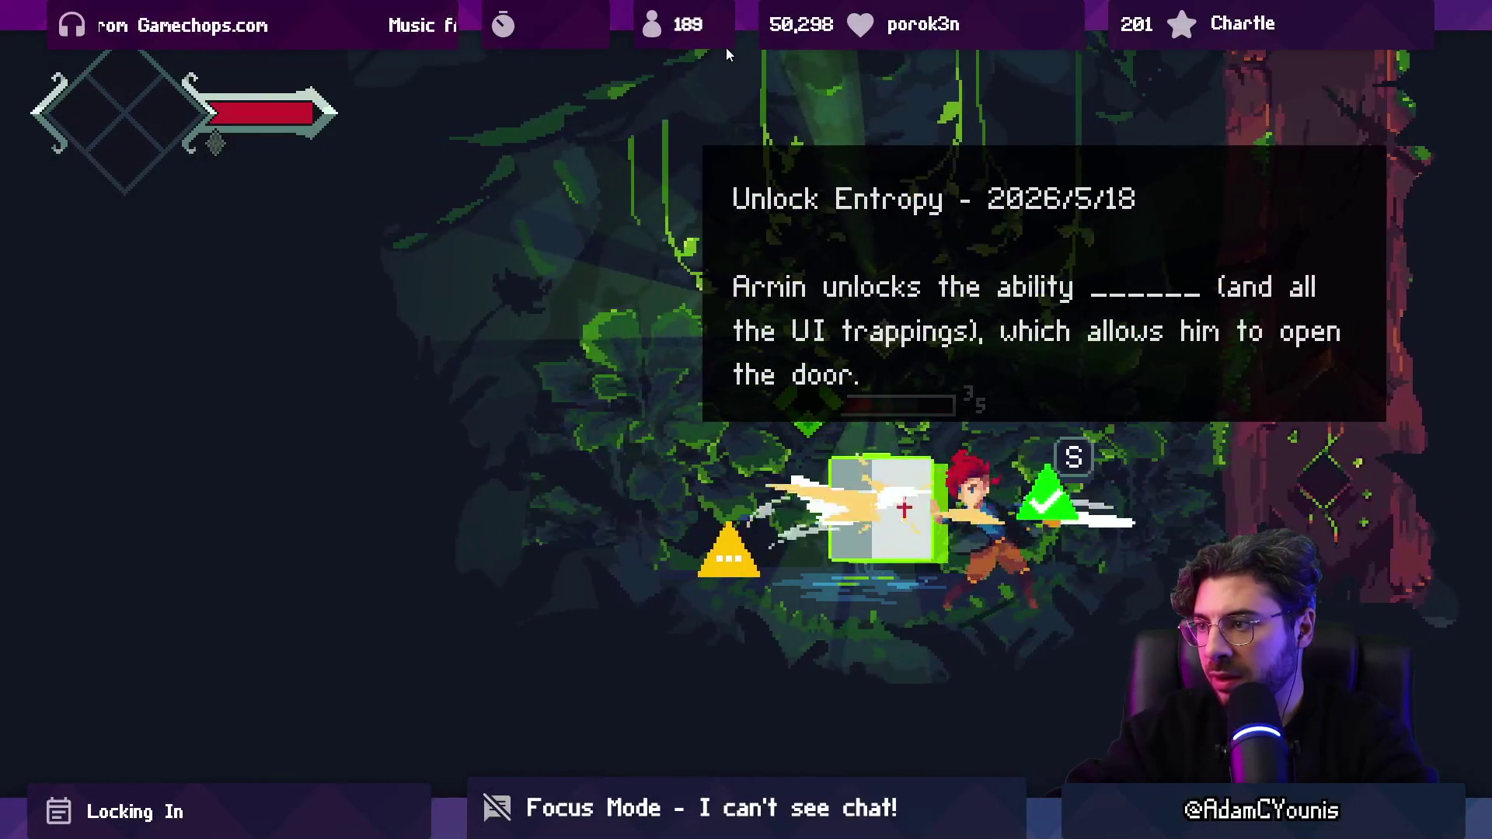
pyautogui.press('x')
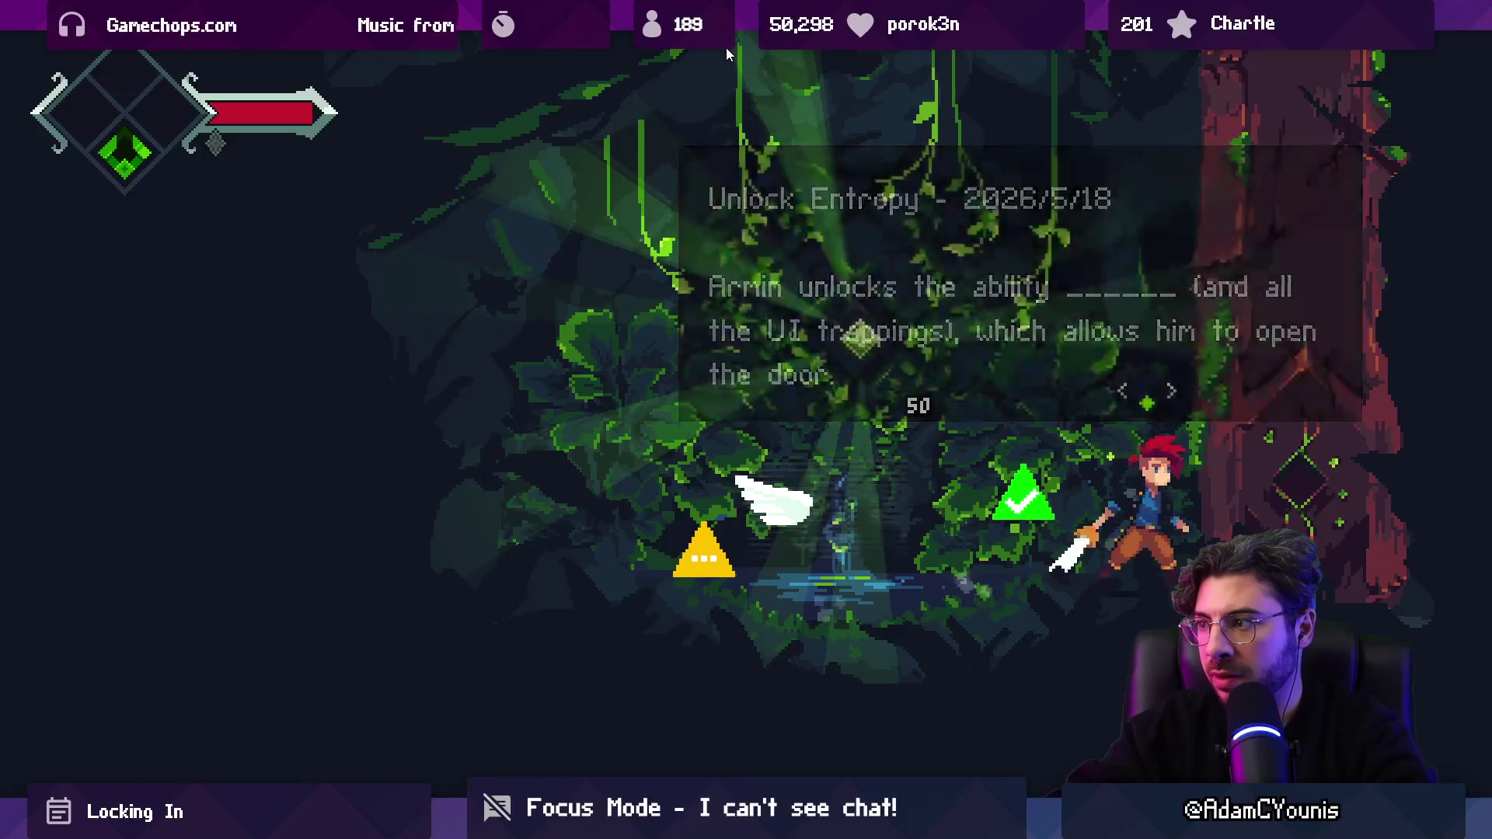
pyautogui.press('x')
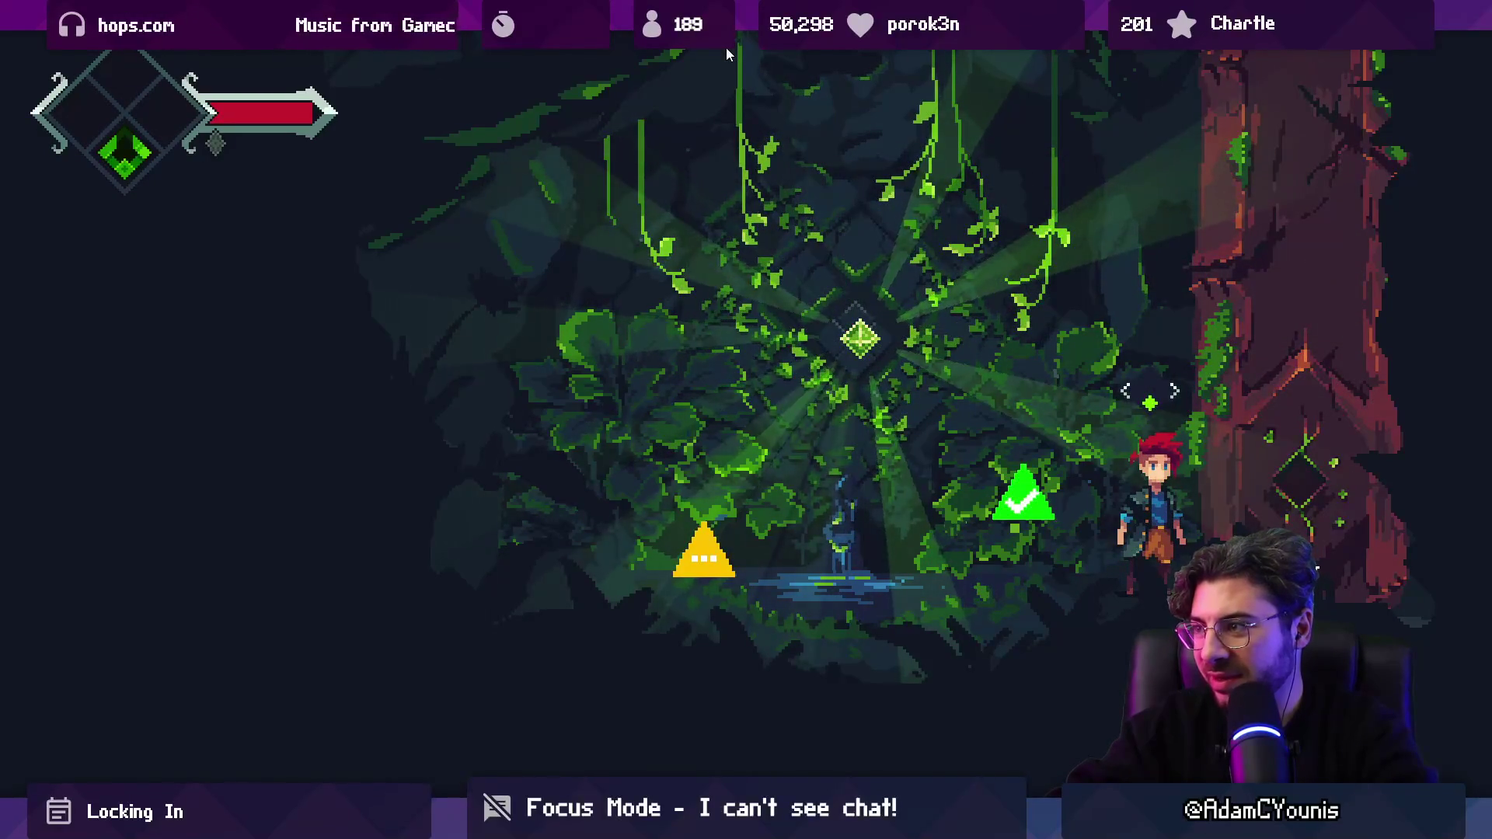
pyautogui.press('Up')
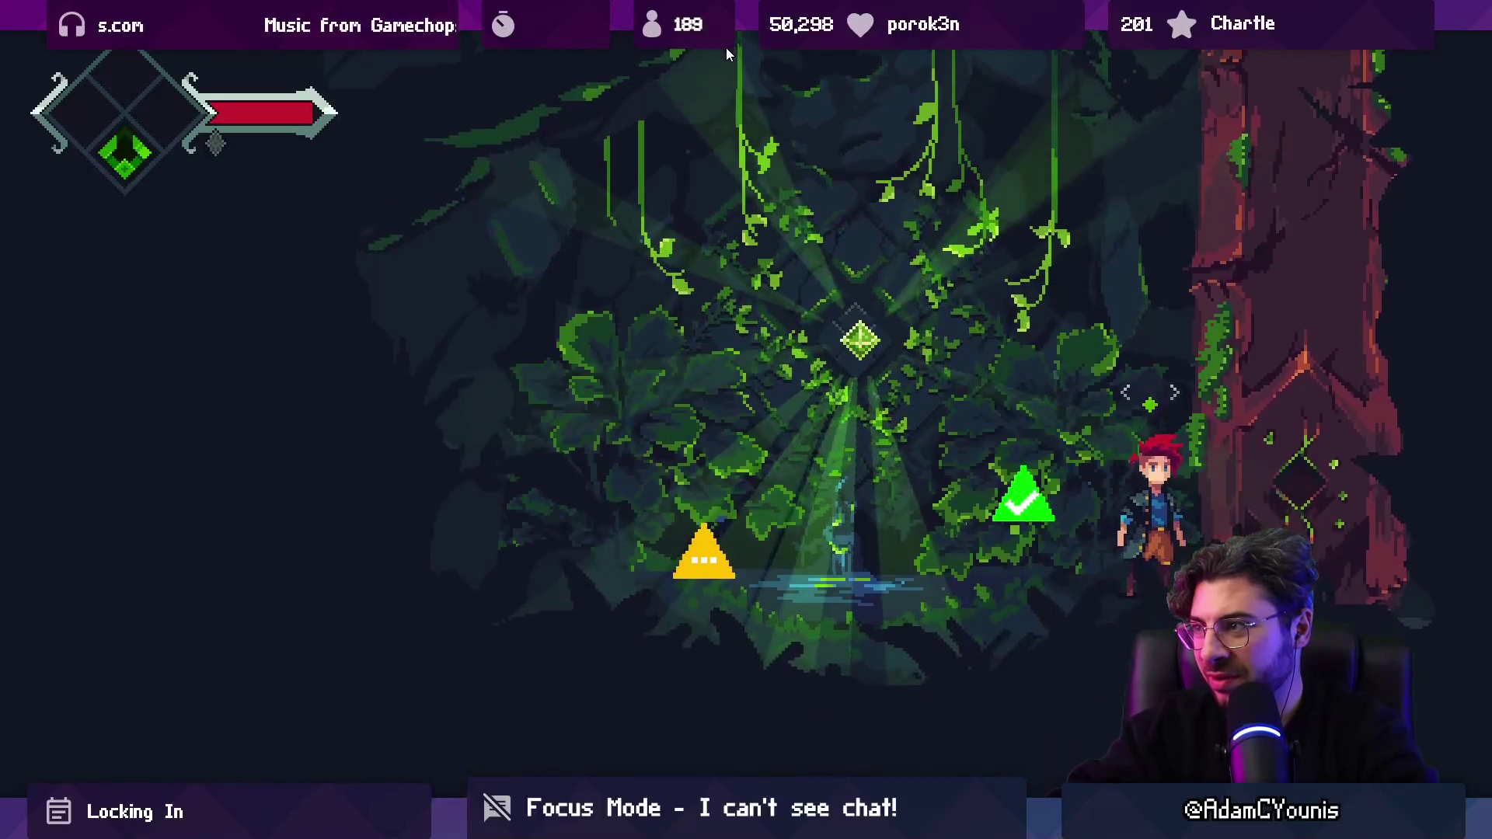
pyautogui.press('Left')
pyautogui.press('Right')
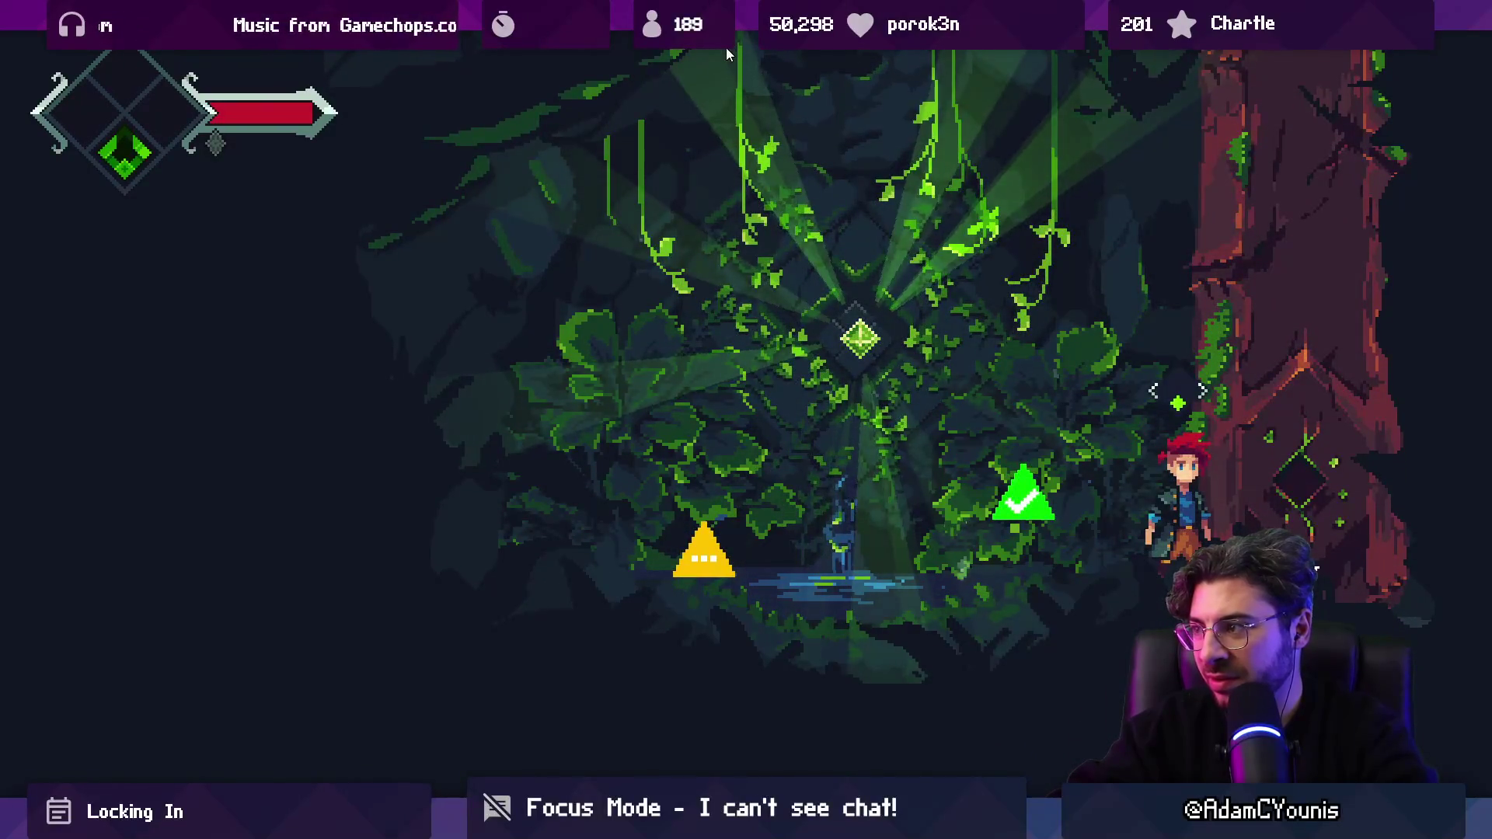
pyautogui.hotkey('shift', 'space')
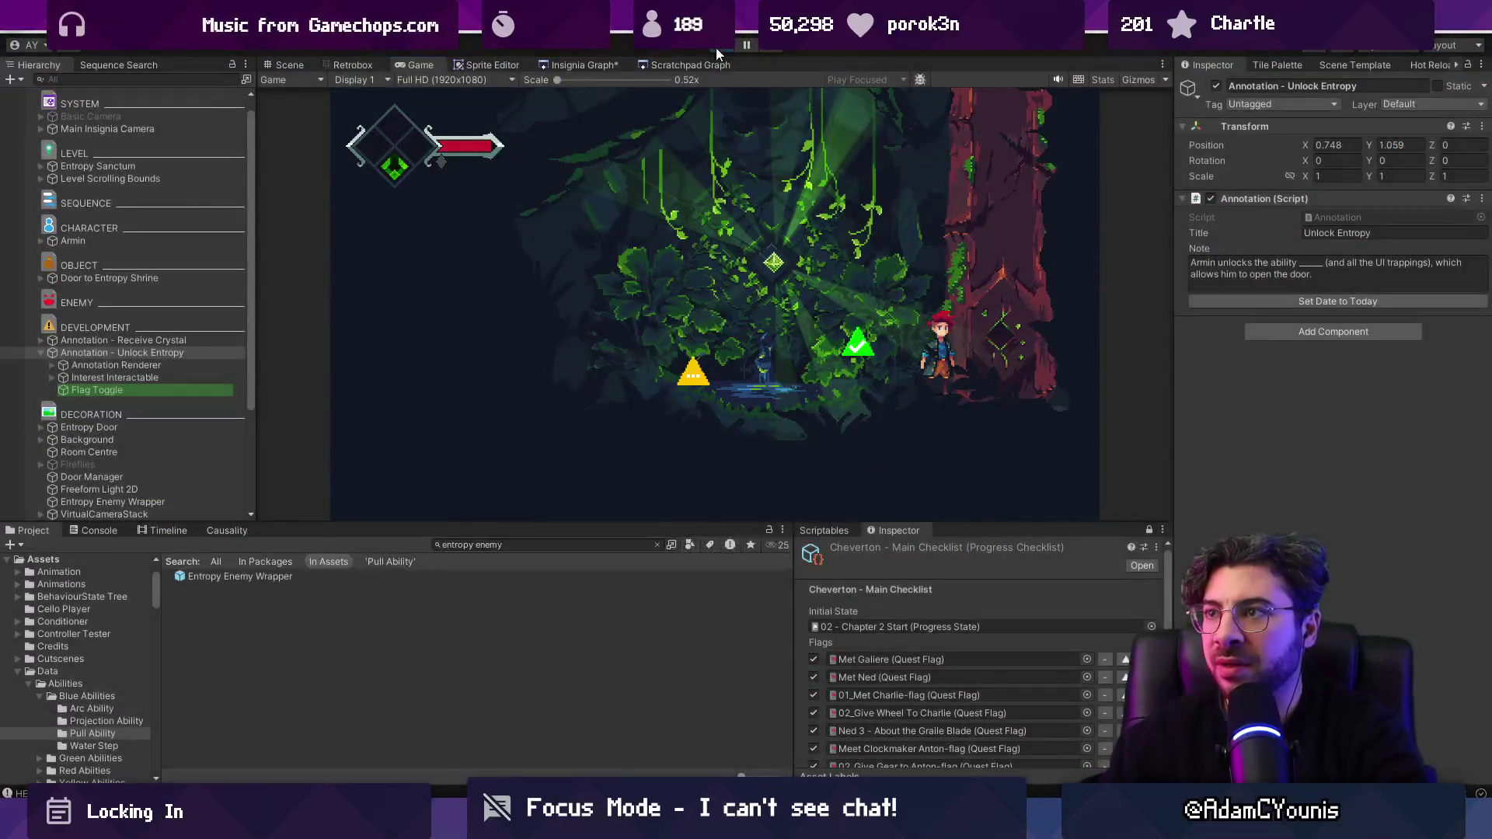
pyautogui.click(1023, 303)
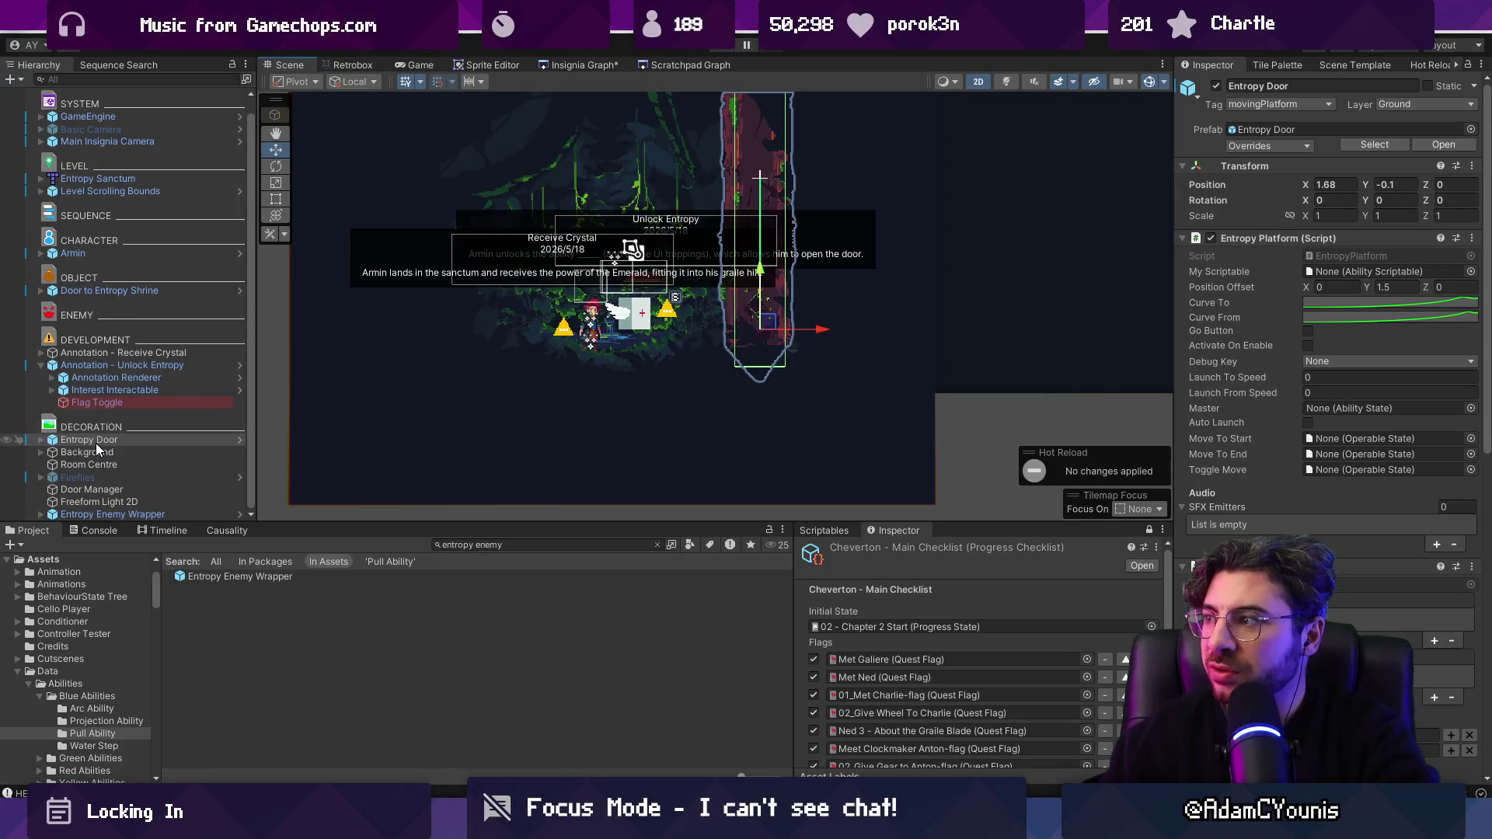
# Step: Set the Entropy Door's My Scriptable field to Launch Ability
pyautogui.click(42, 441)
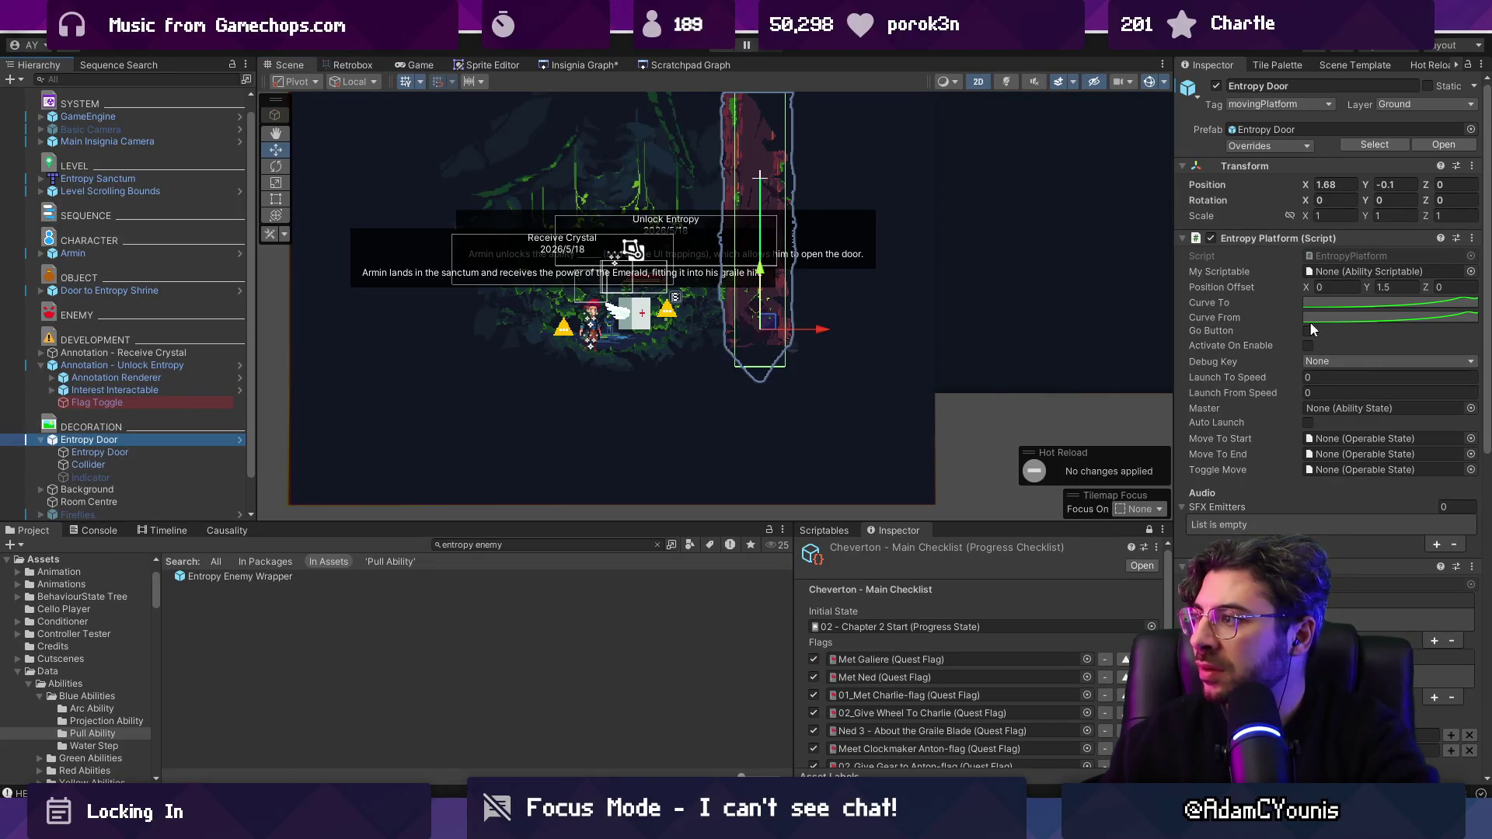
pyautogui.click(1470, 271)
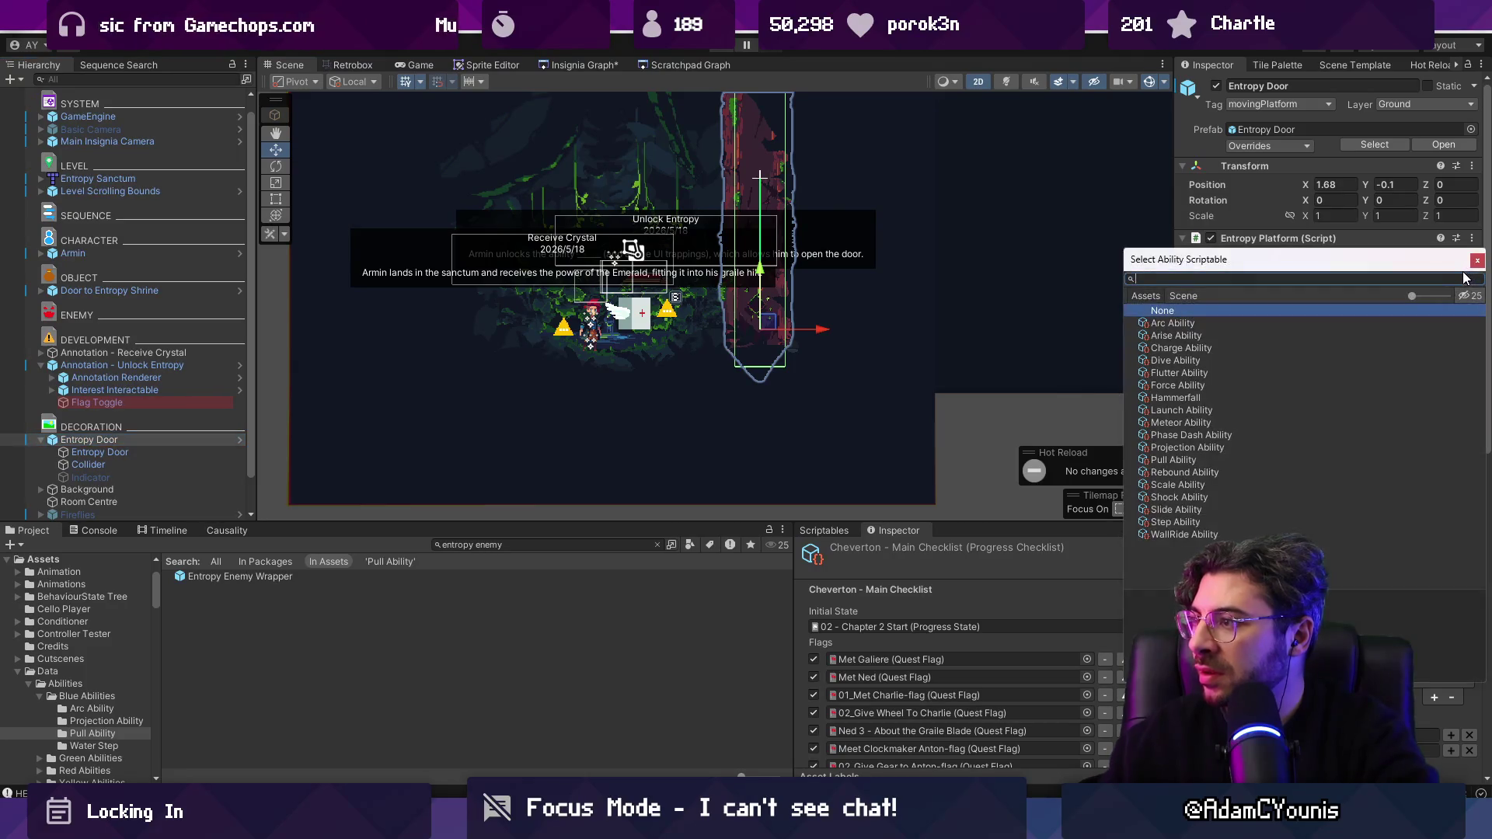
pyautogui.write('en')
pyautogui.press('BackSpace')
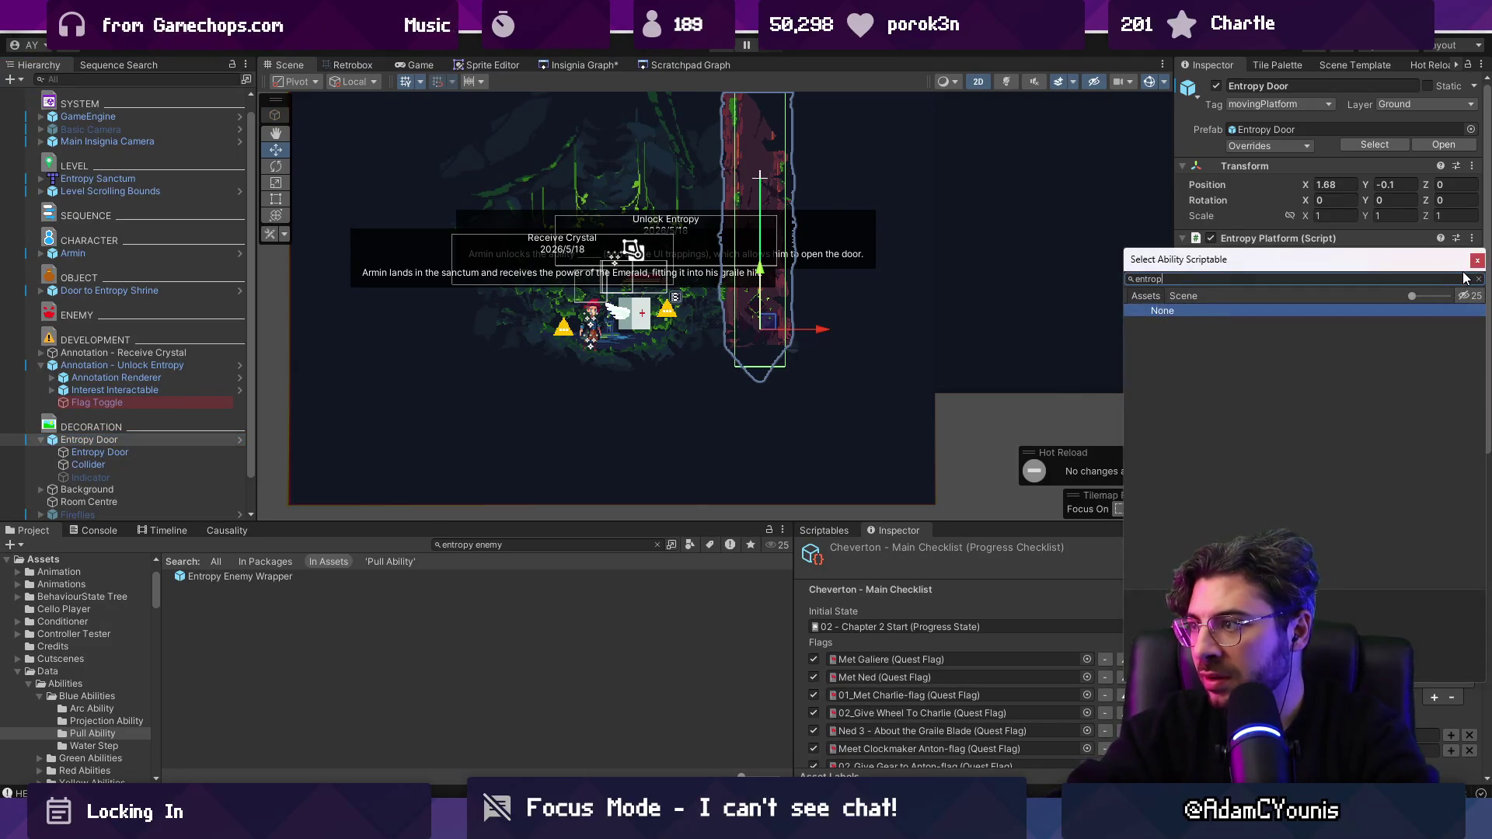
pyautogui.press('BackSpace')
pyautogui.write('launch')
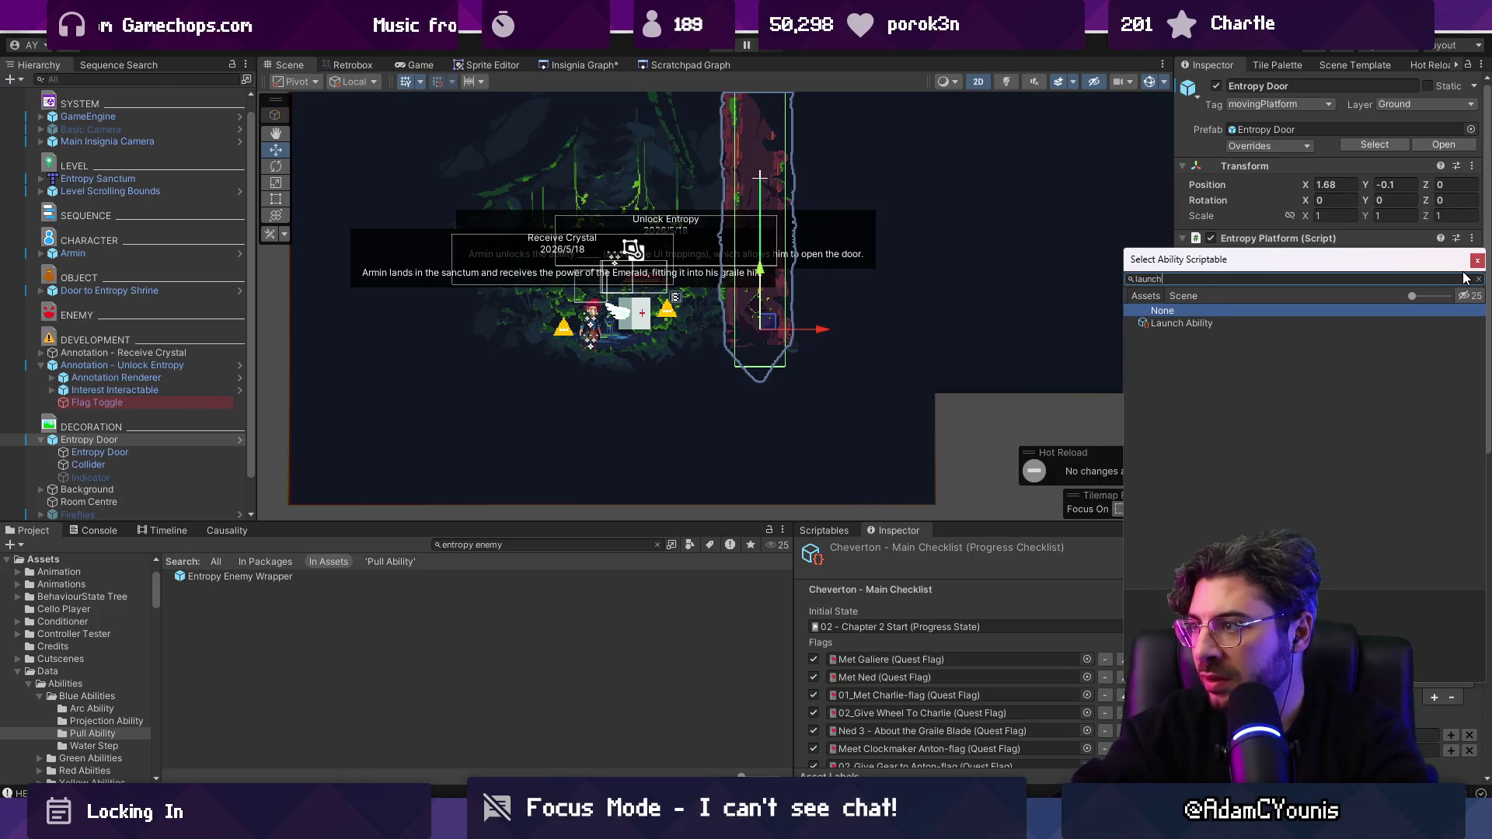
pyautogui.press('Down')
pyautogui.press('Return')
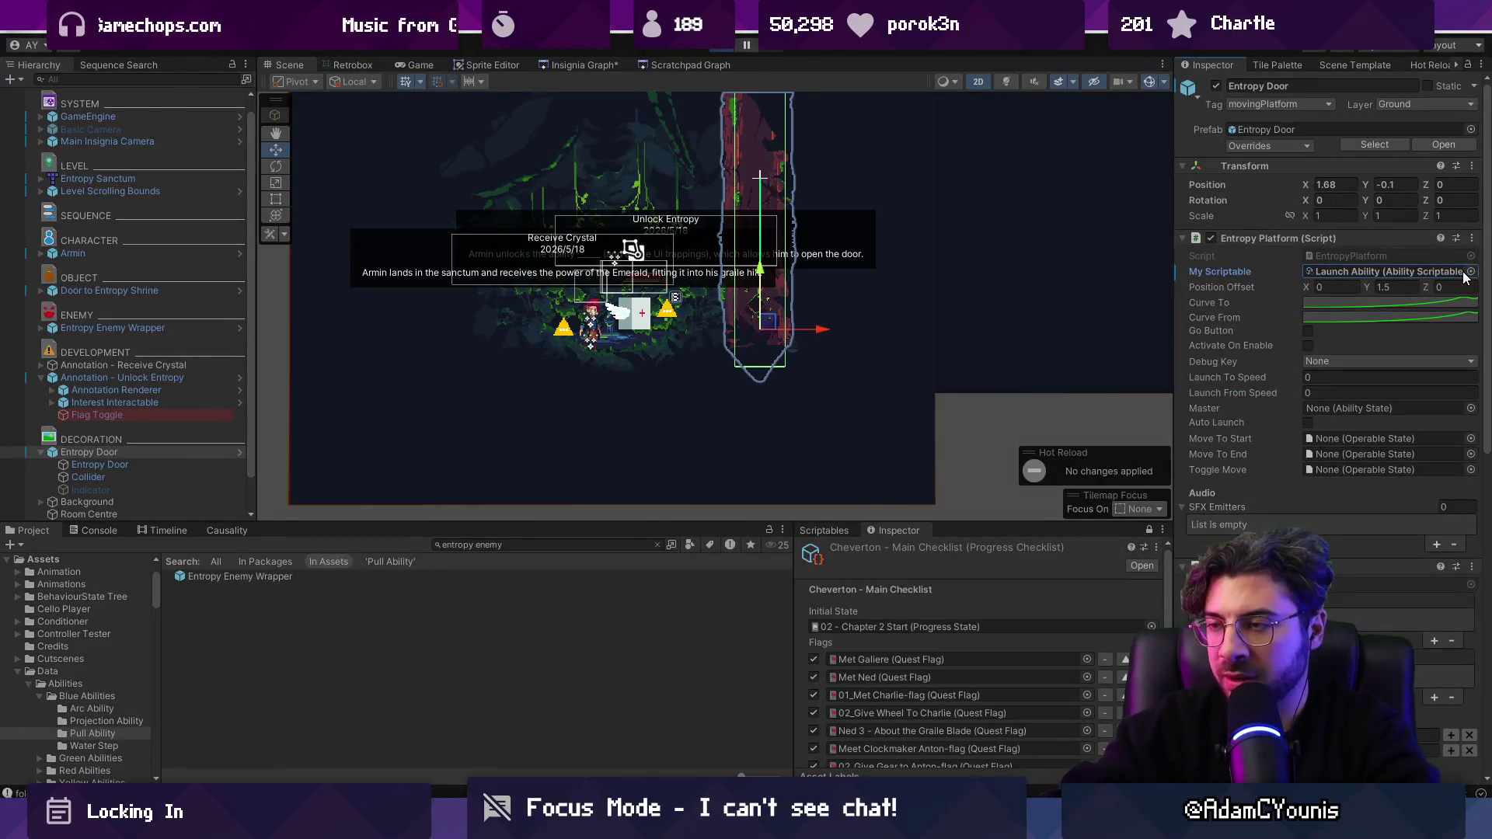
pyautogui.hotkey('ctrl', 'p')
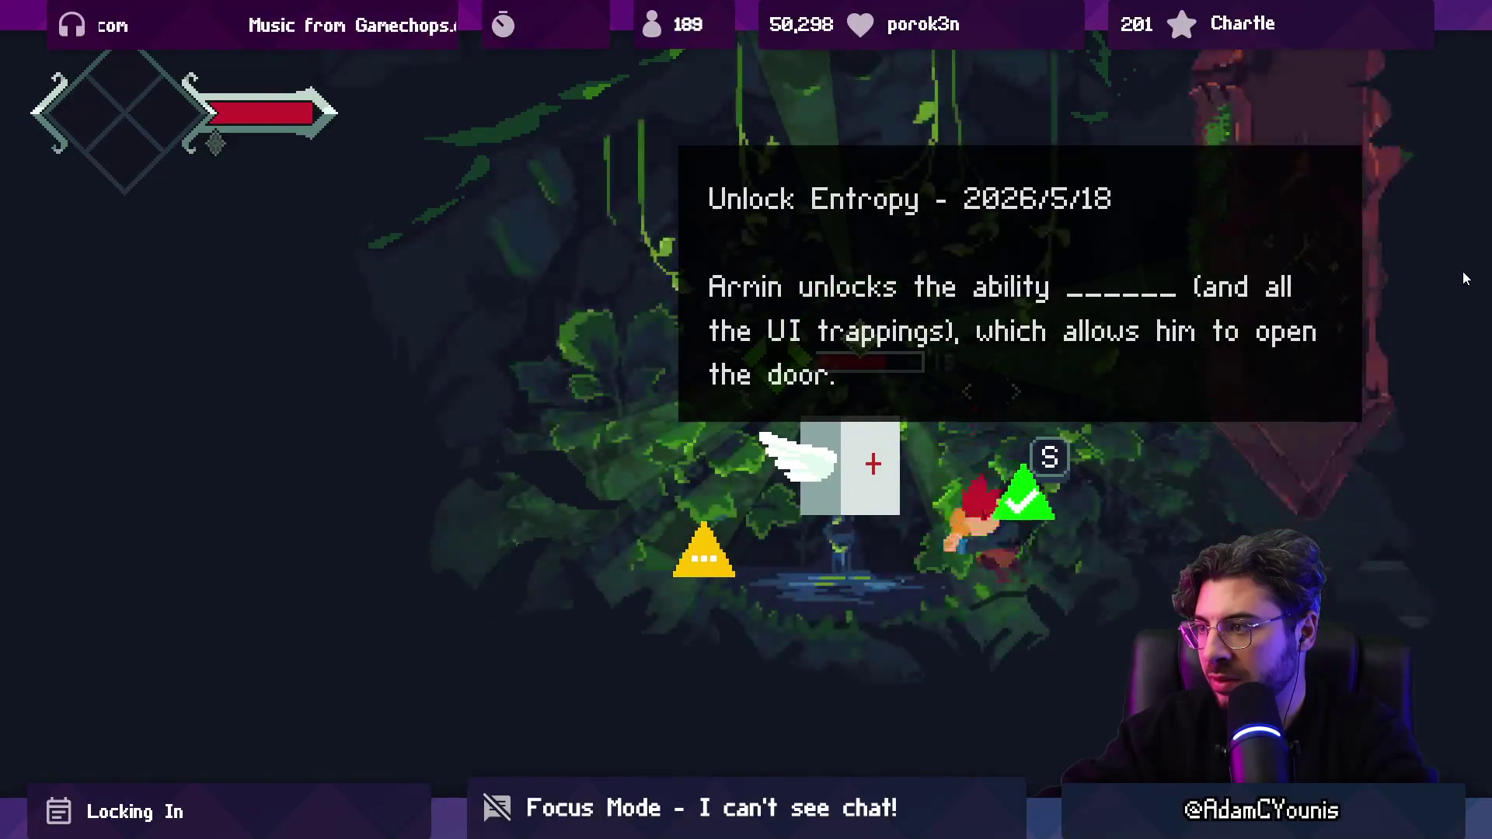
# Step: Launch through the door, run past the temple's deer guards and reach the Entropy Well room
pyautogui.press('s')
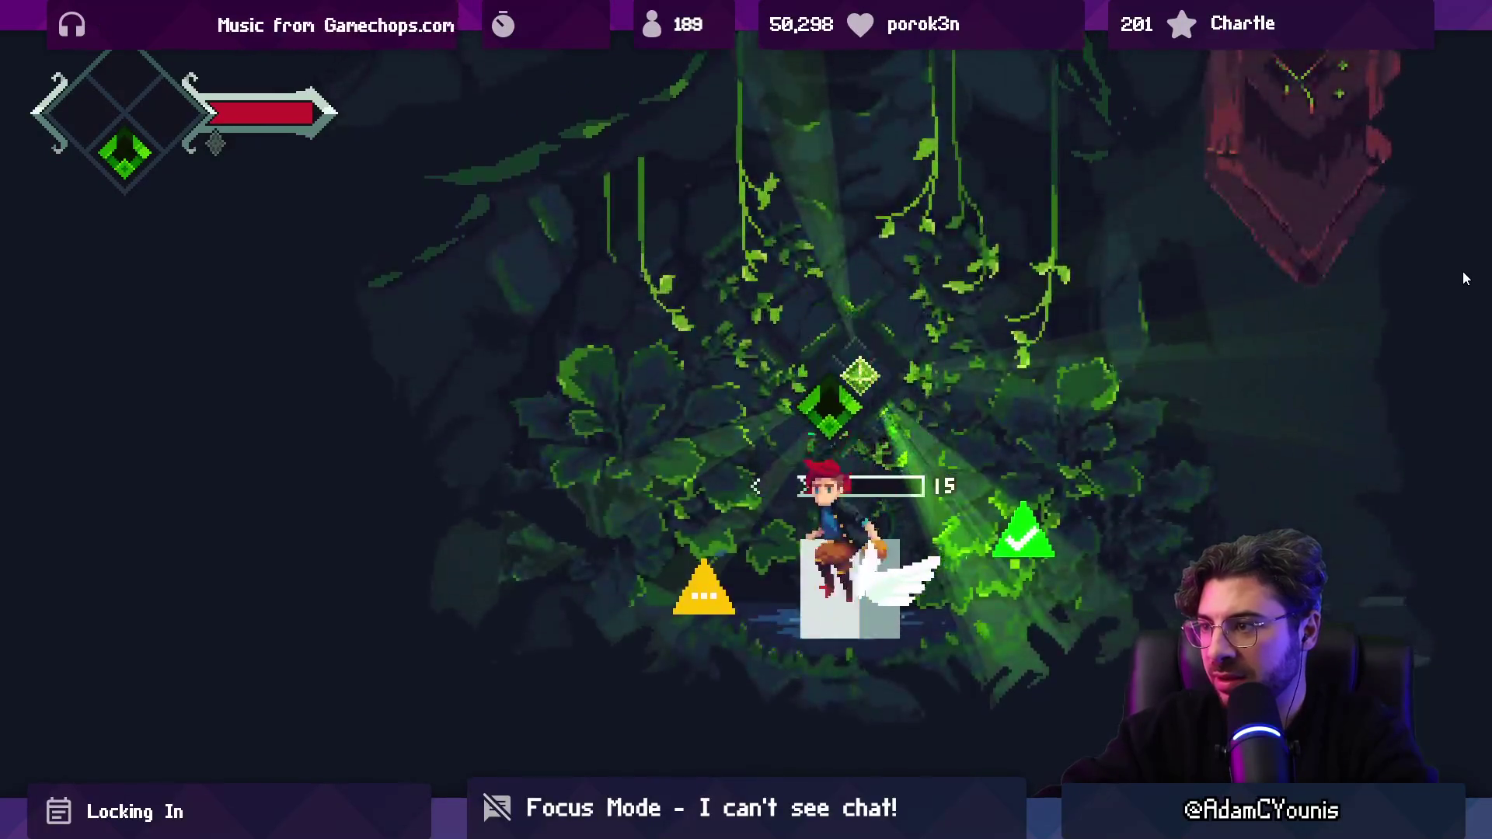
pyautogui.press('Right')
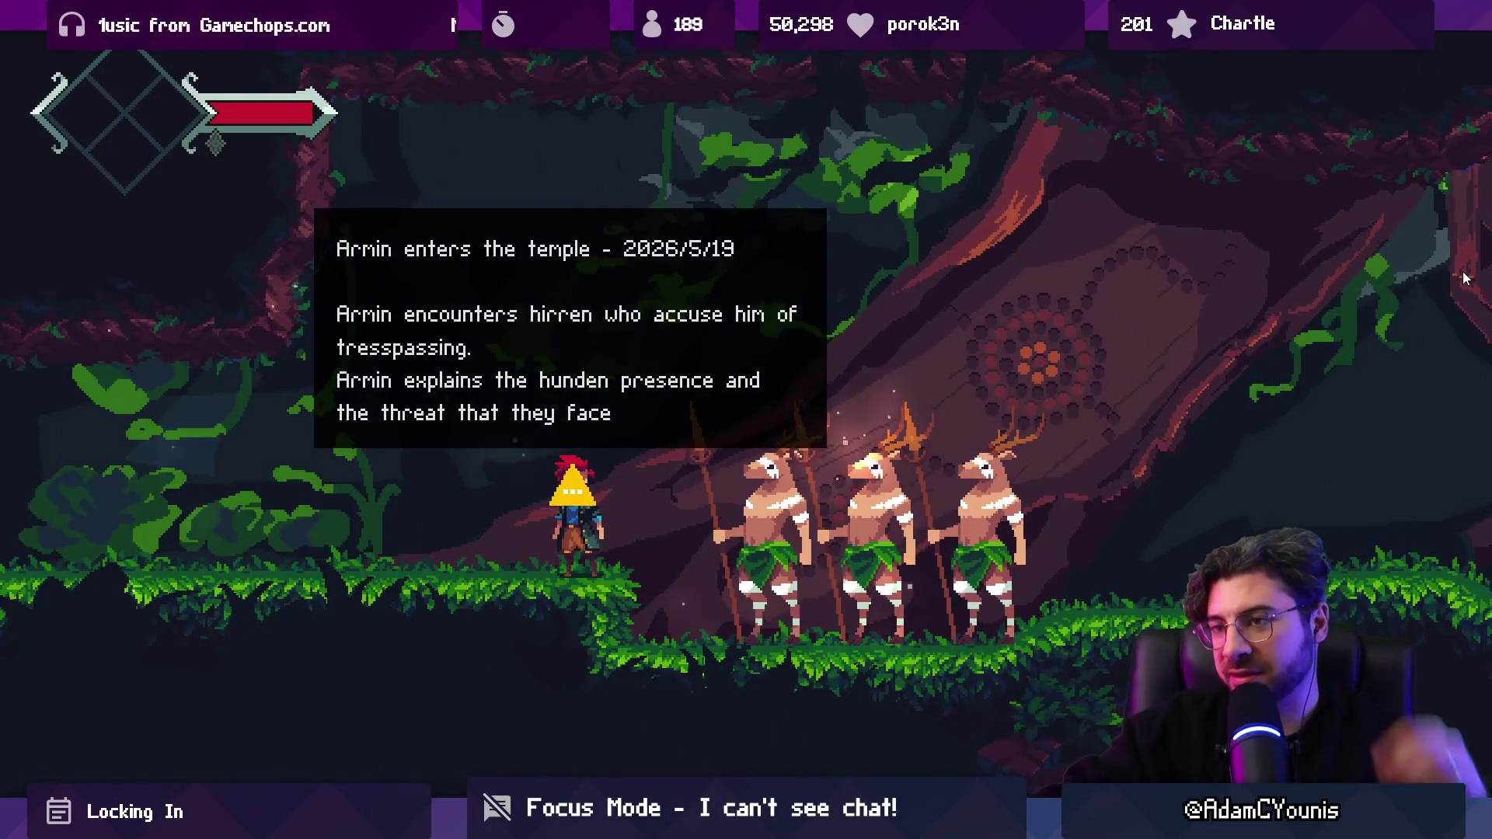
pyautogui.press('Left')
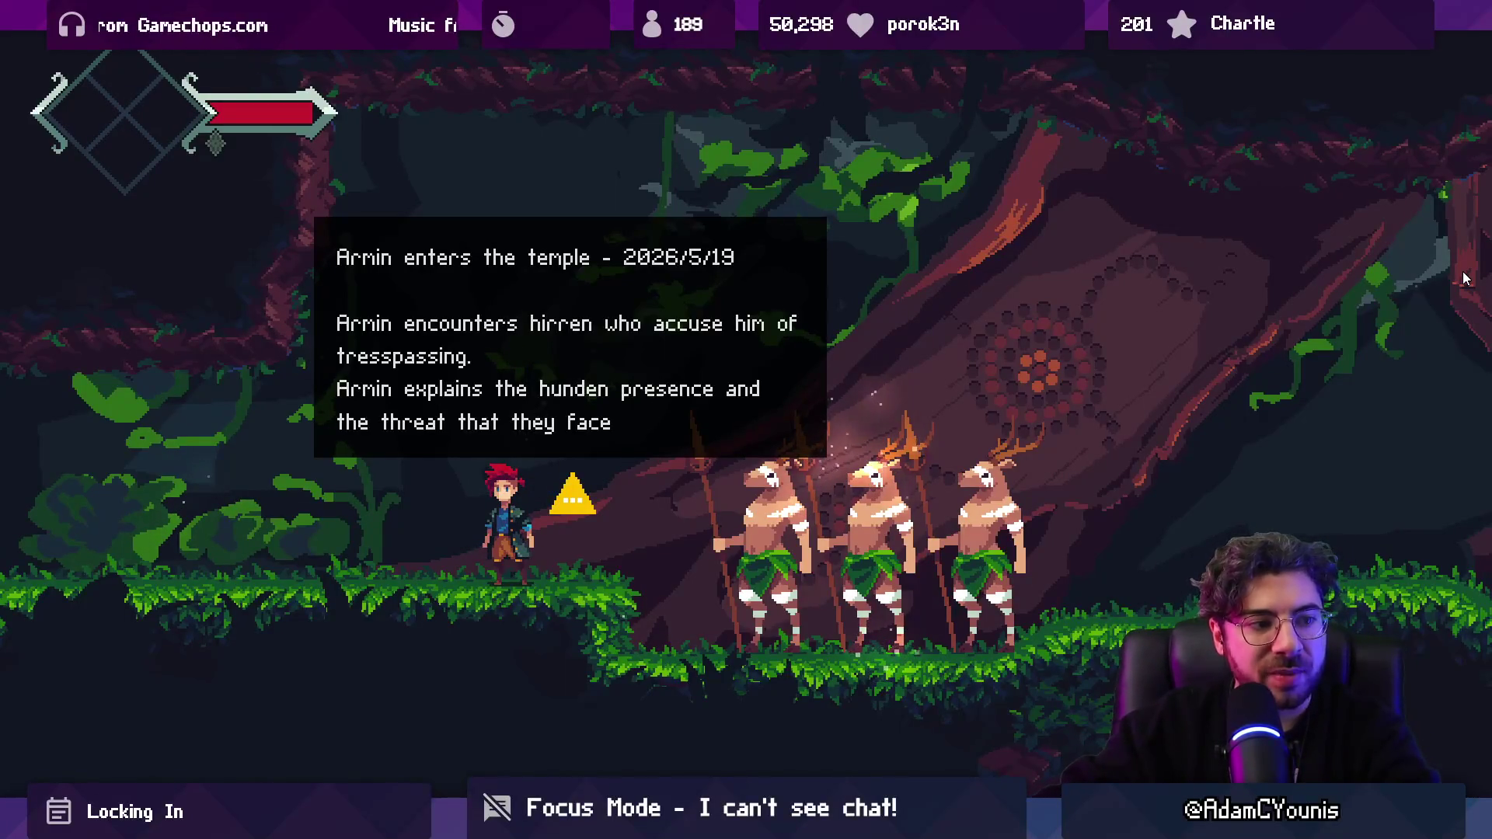
pyautogui.press('Right')
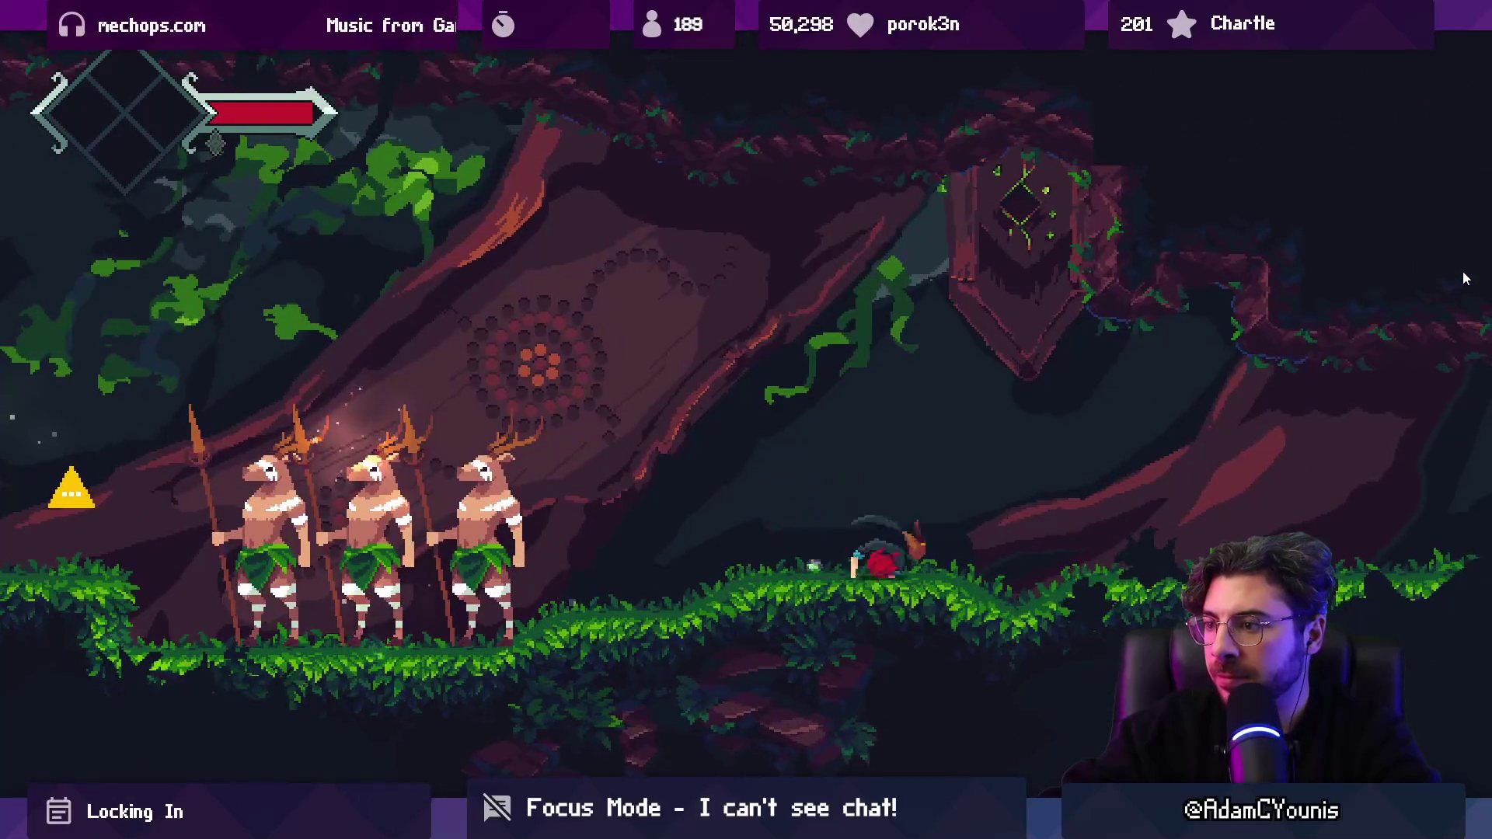
pyautogui.press('space')
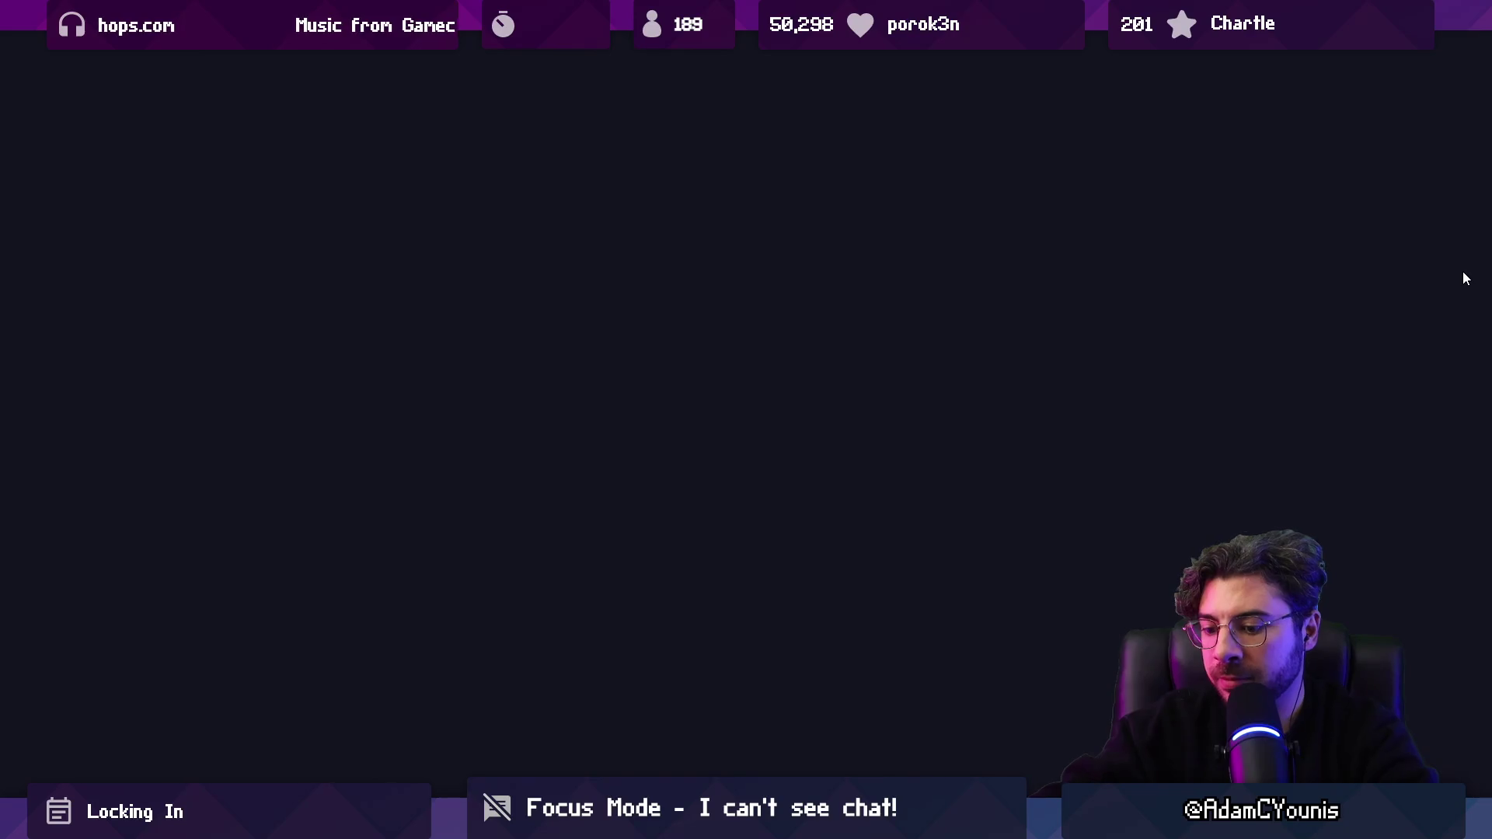
pyautogui.hotkey('shift', 'space')
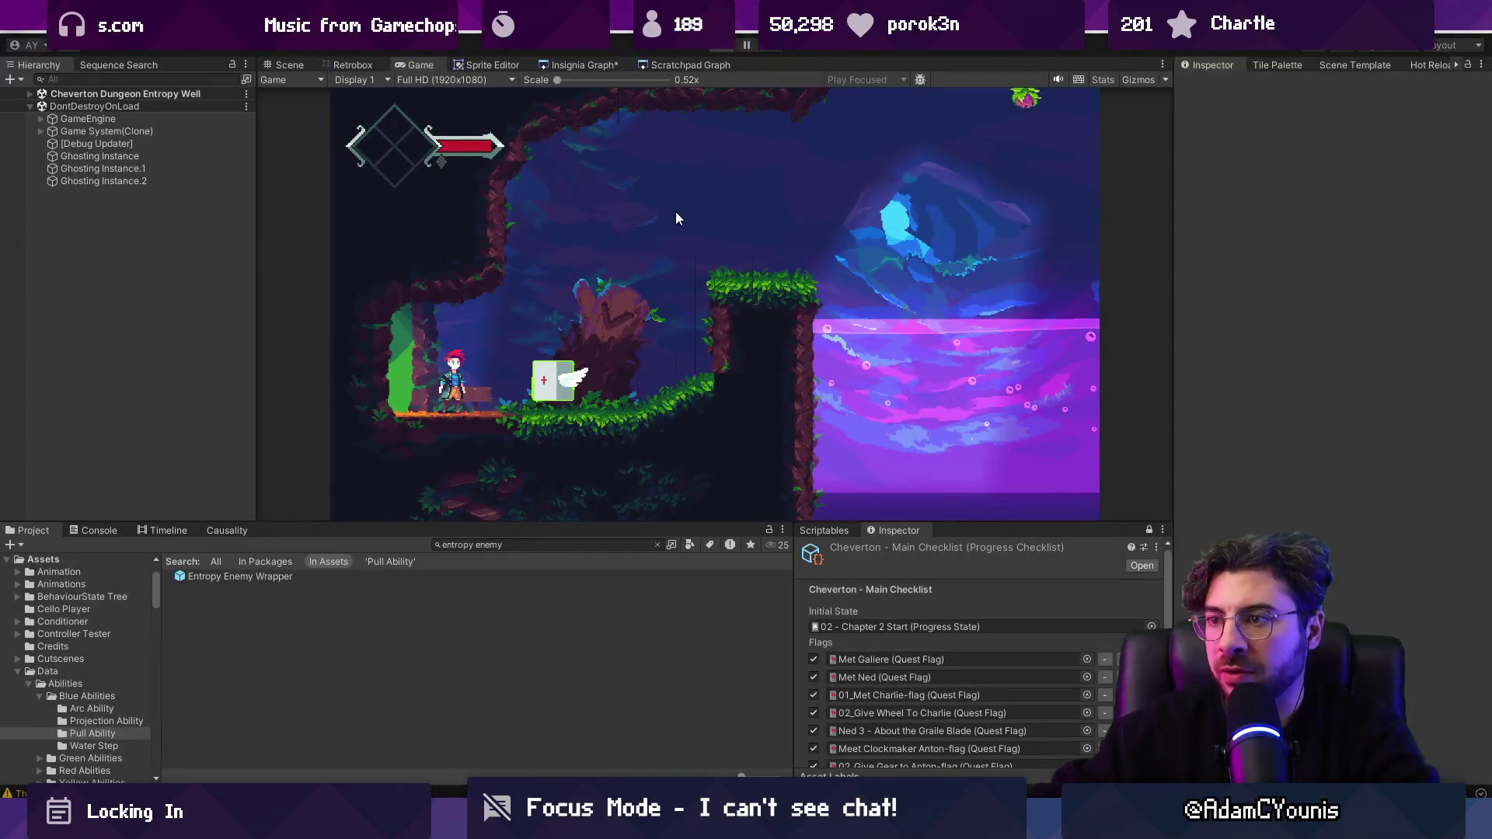
# Step: In the journal's Settings > Audio, return Music volume to 10, save, and stop the game
pyautogui.hotkey('ctrl', 'p')
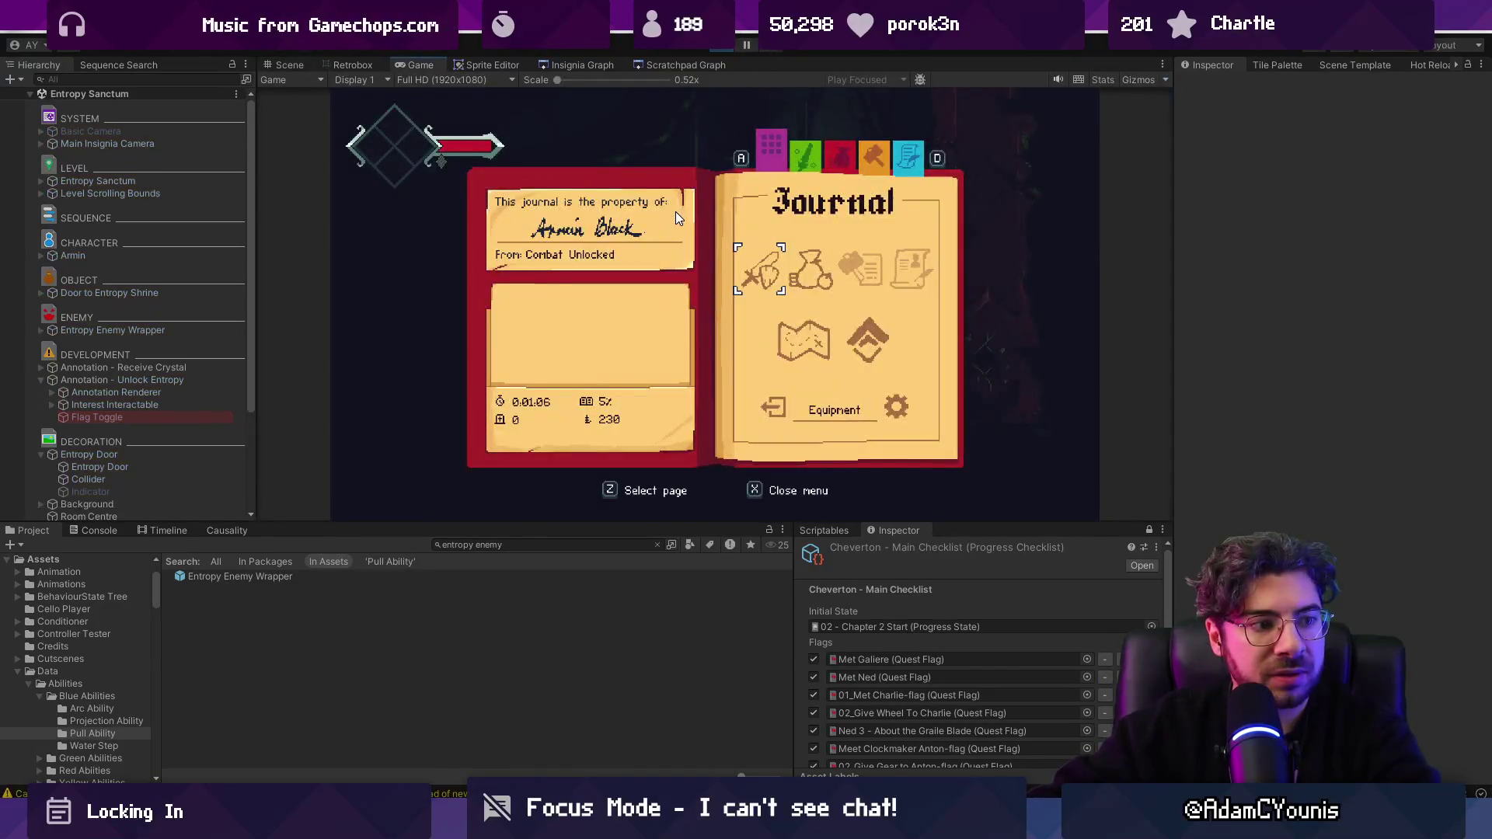
pyautogui.press('Up')
pyautogui.press('Down')
pyautogui.press('Down')
pyautogui.press('Down')
pyautogui.press('z')
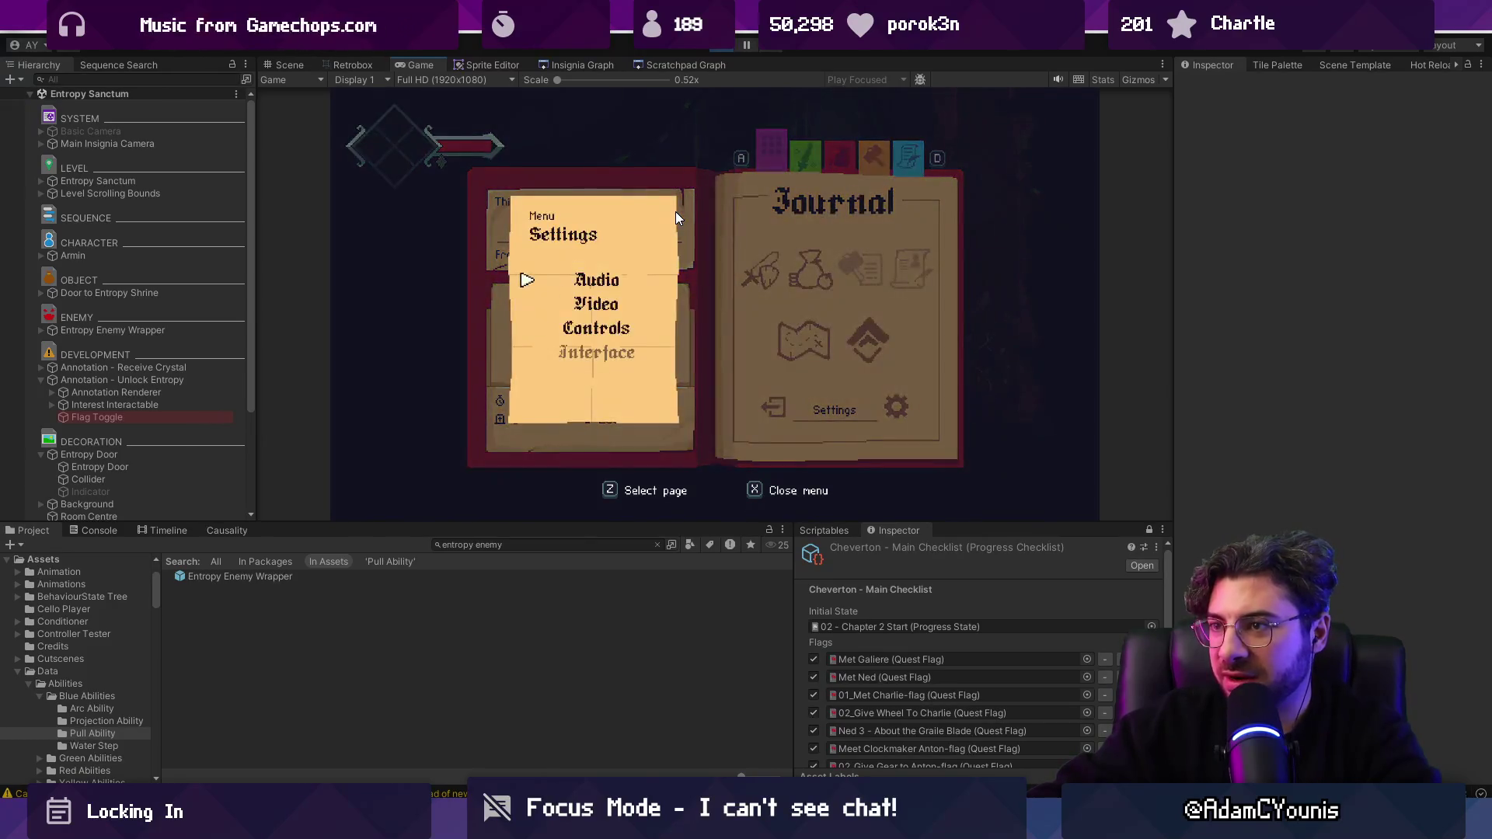
pyautogui.press('z')
pyautogui.press('Down')
pyautogui.press('Left')
pyautogui.press('Left')
pyautogui.press('Left')
pyautogui.press('Right')
pyautogui.press('Right')
pyautogui.press('Right')
pyautogui.press('Down')
pyautogui.press('Down')
pyautogui.press('Down')
pyautogui.press('Right')
pyautogui.press('z')
pyautogui.hotkey('alt', 'Tab')
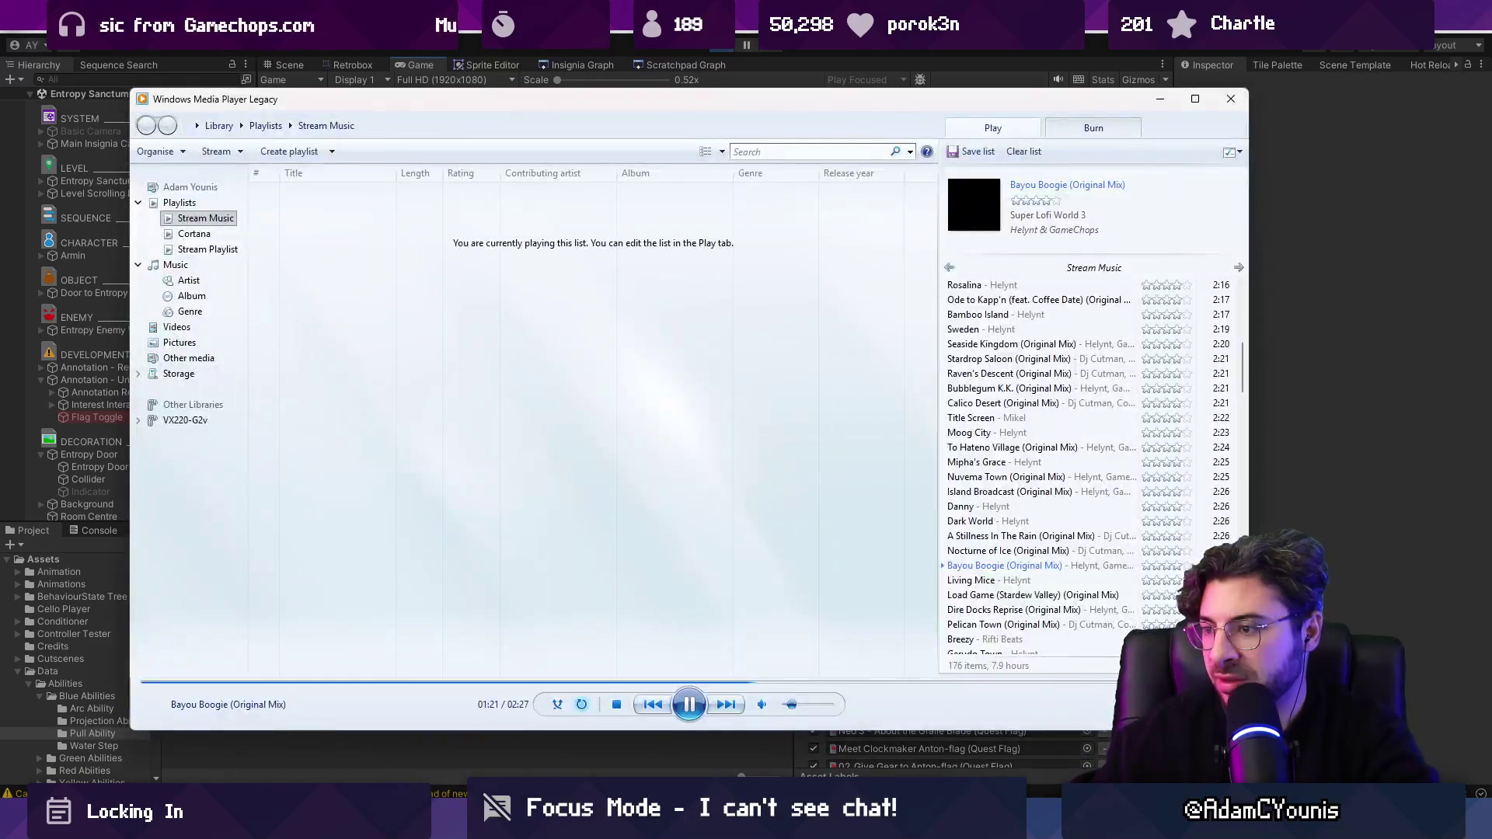
pyautogui.hotkey('alt', 'Tab')
pyautogui.hotkey('ctrl', 'p')
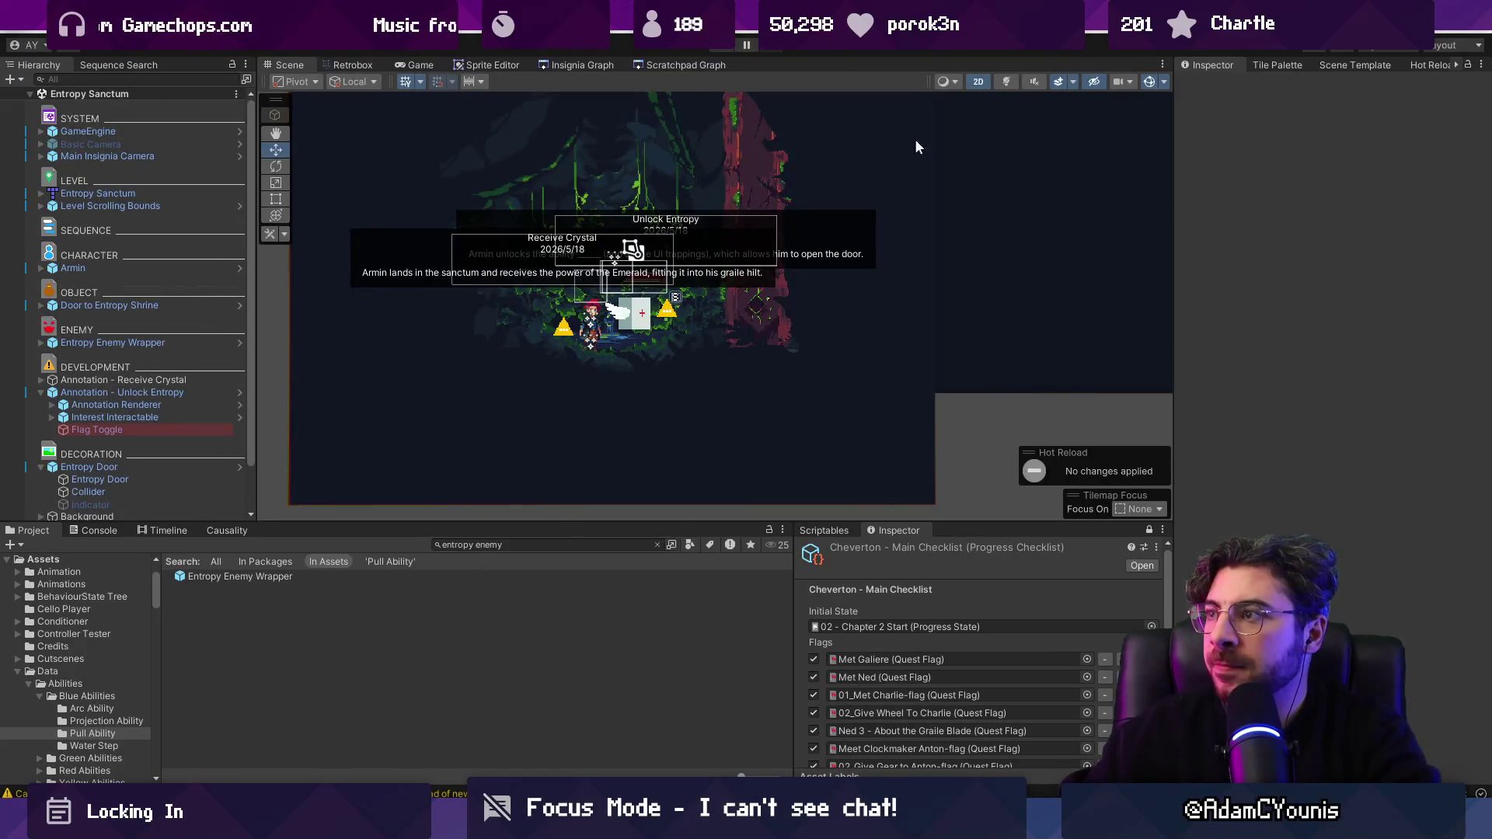
# Step: Set the Entropy Sanctum SceneMeta music event to crucible_2 from music/01_ohrenstead
pyautogui.click(466, 544)
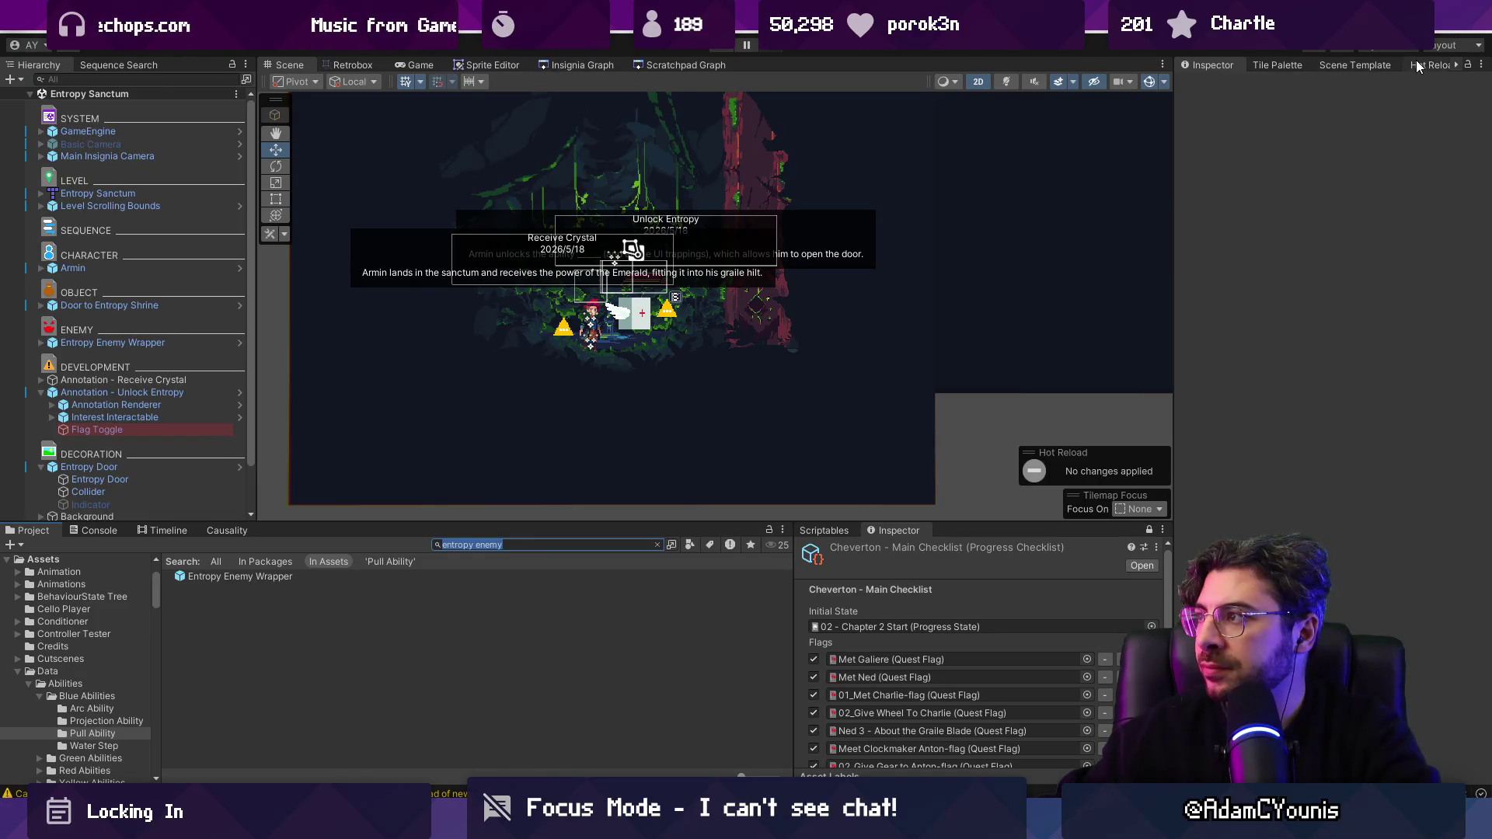
pyautogui.click(1453, 69)
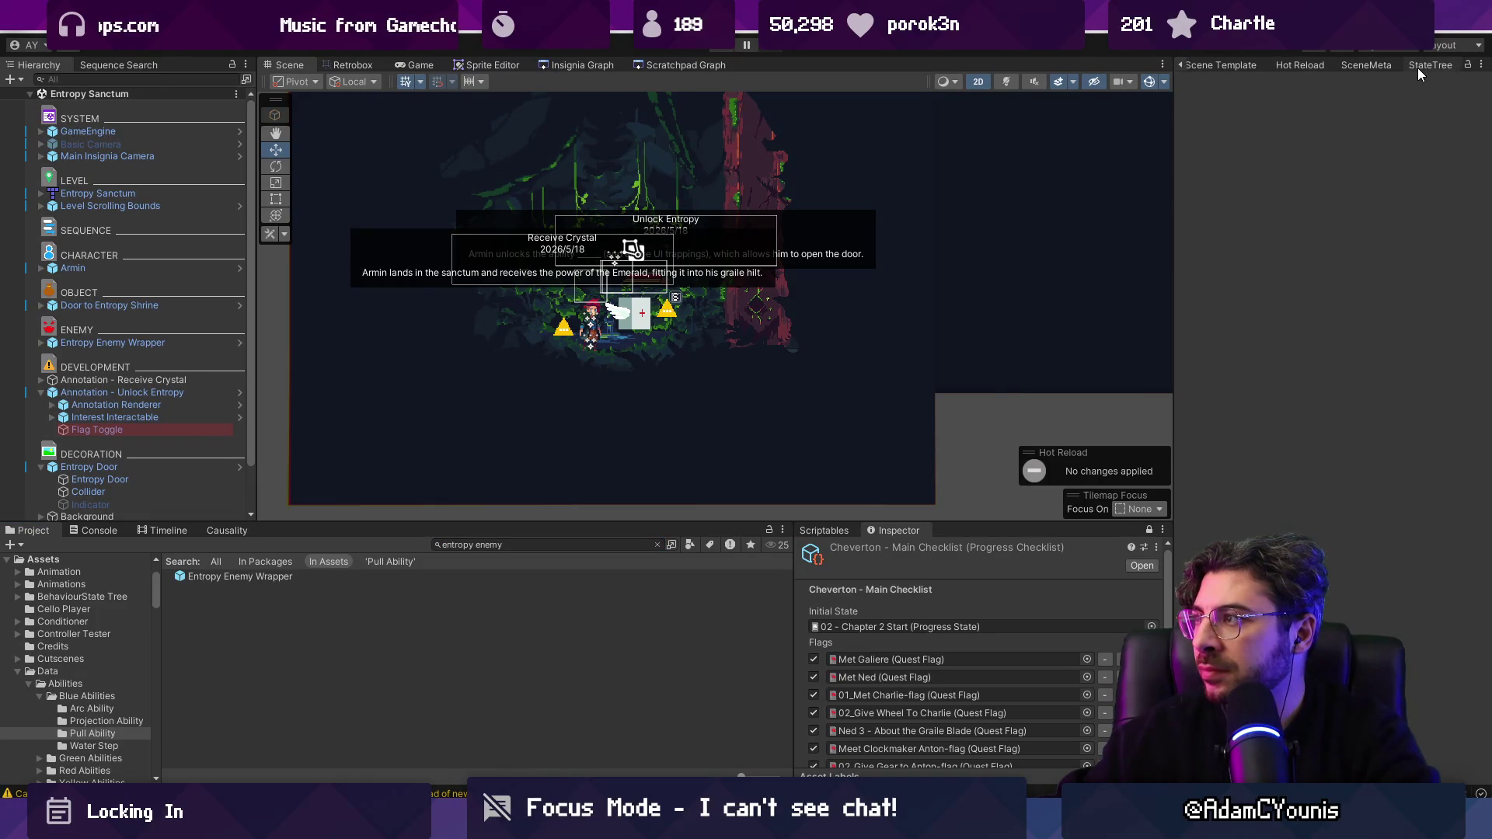
pyautogui.click(1386, 68)
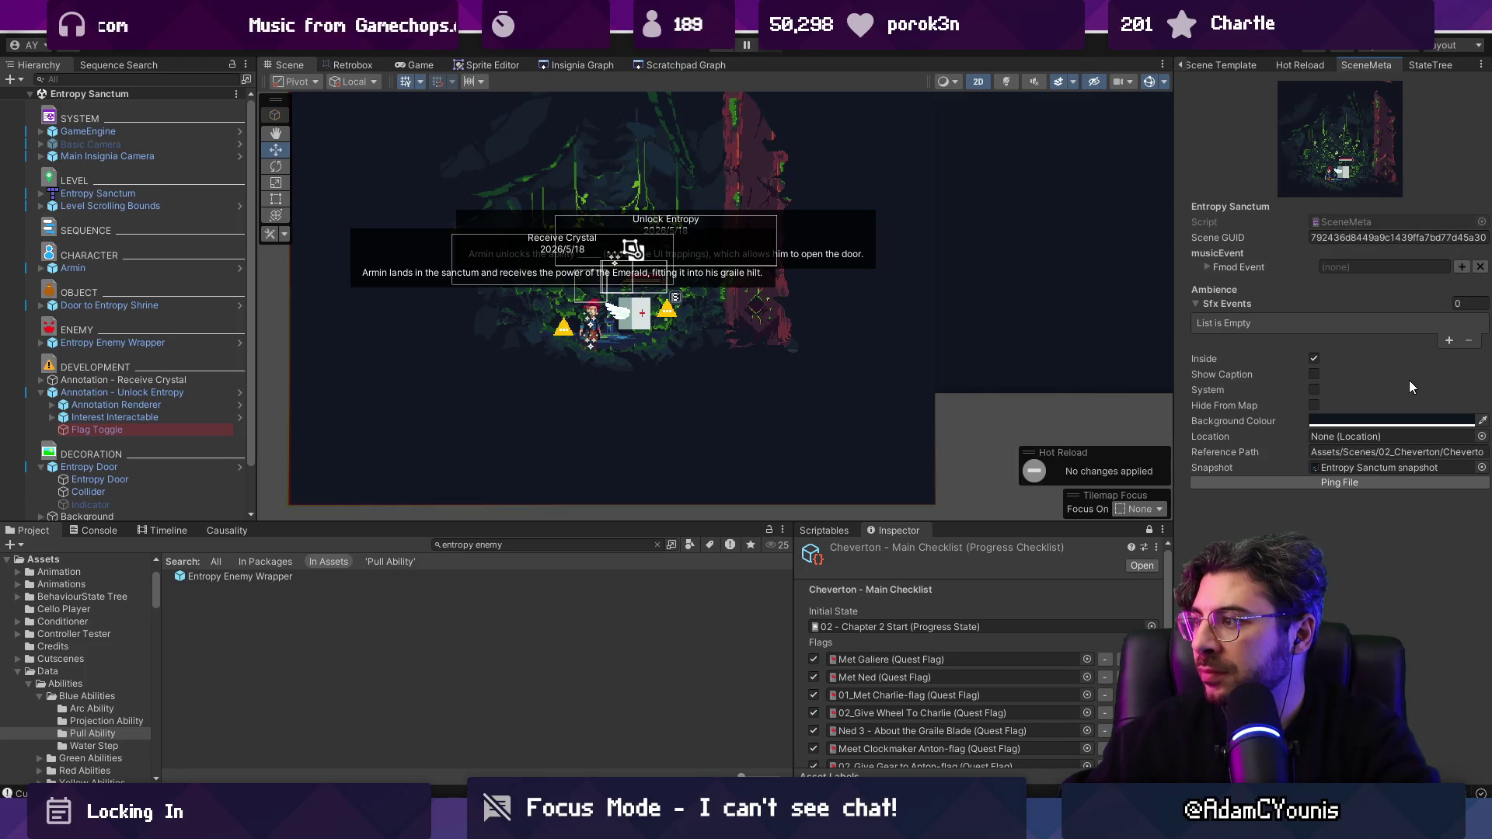
pyautogui.click(1460, 268)
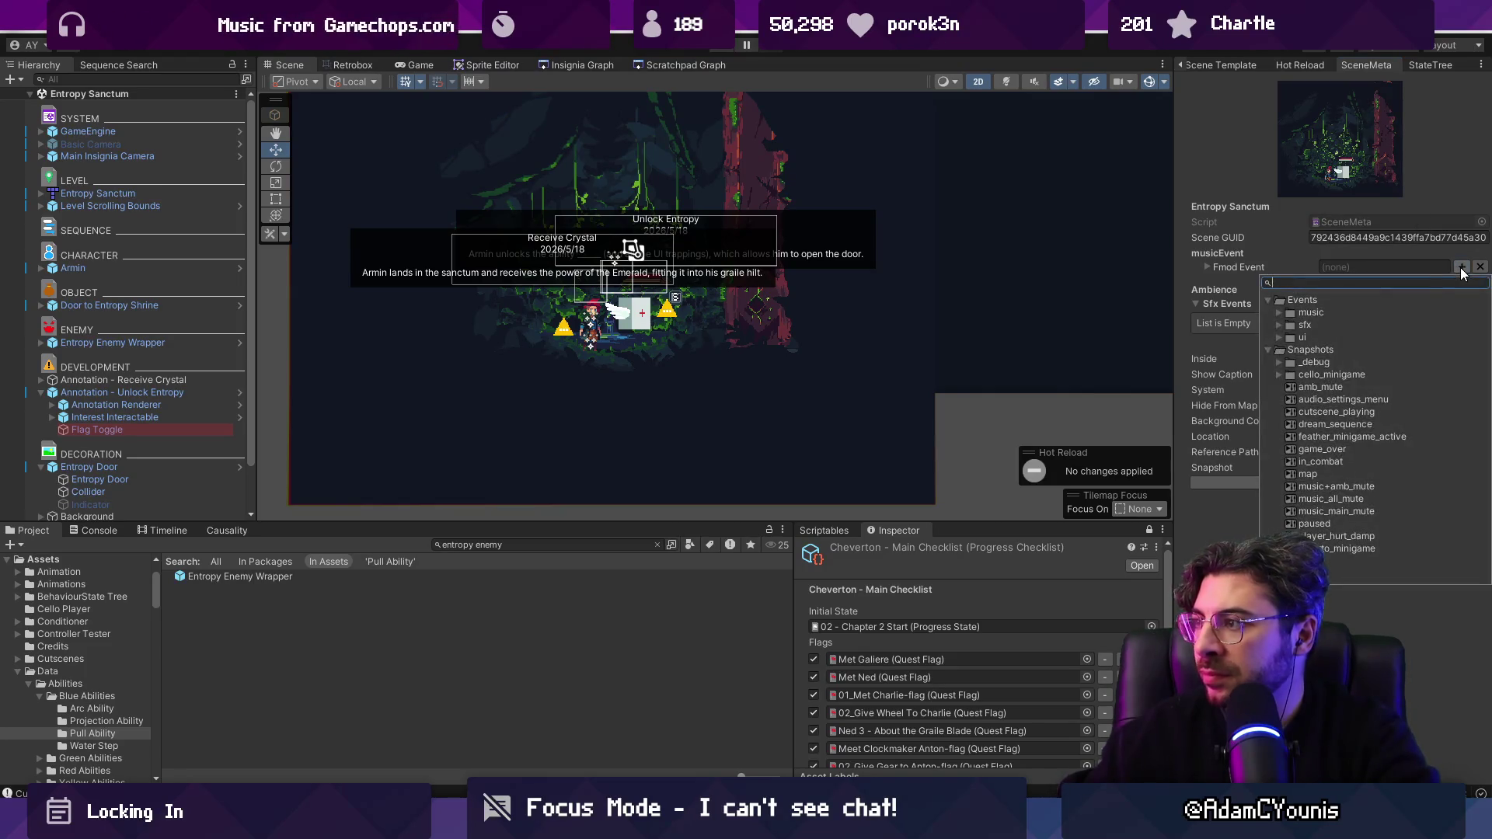
pyautogui.write('crucibnl')
pyautogui.press('BackSpace')
pyautogui.press('BackSpace')
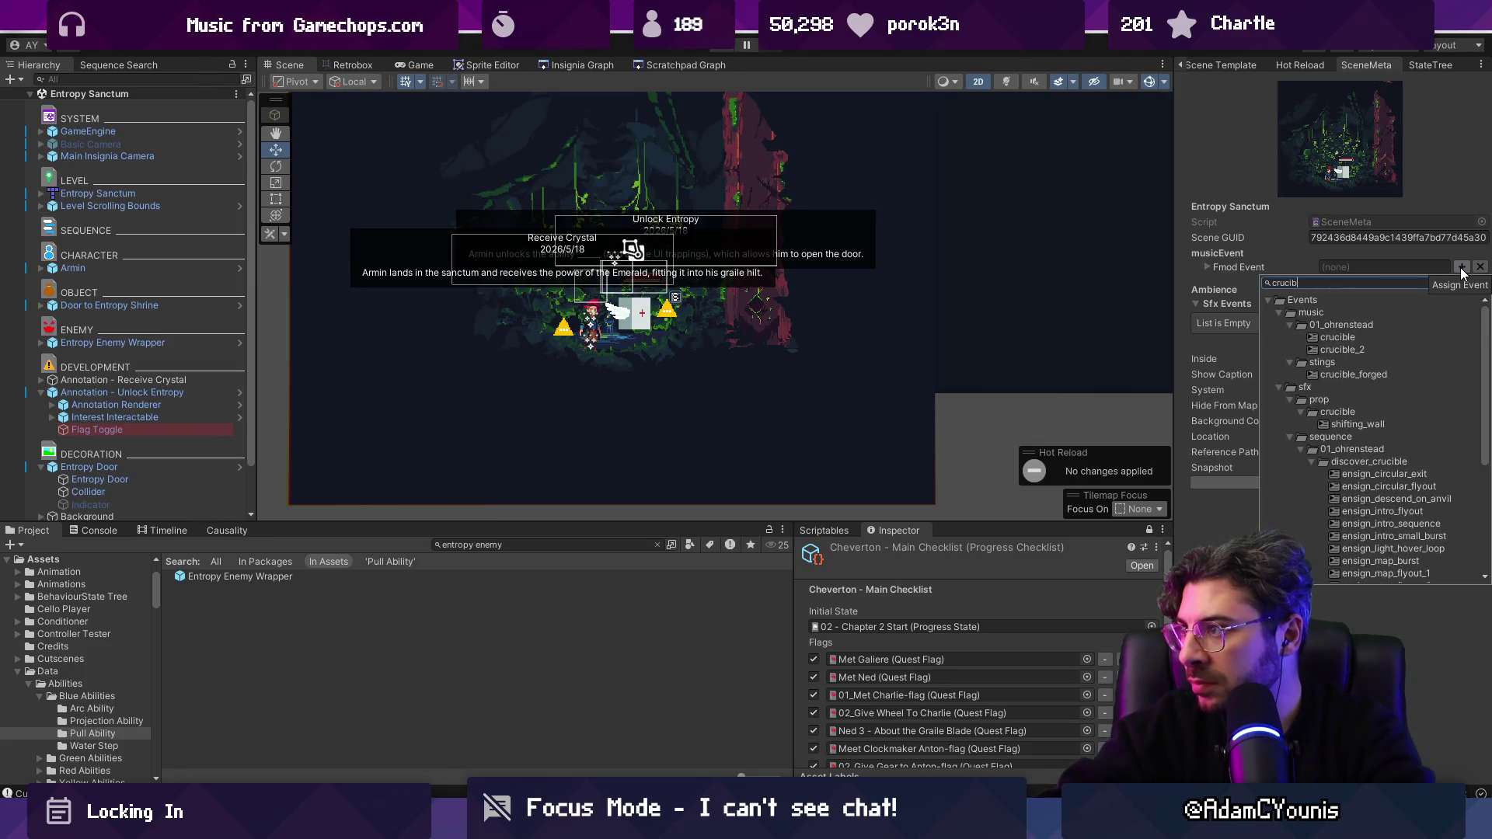
pyautogui.press('Down')
pyautogui.press('Down')
pyautogui.press('Down')
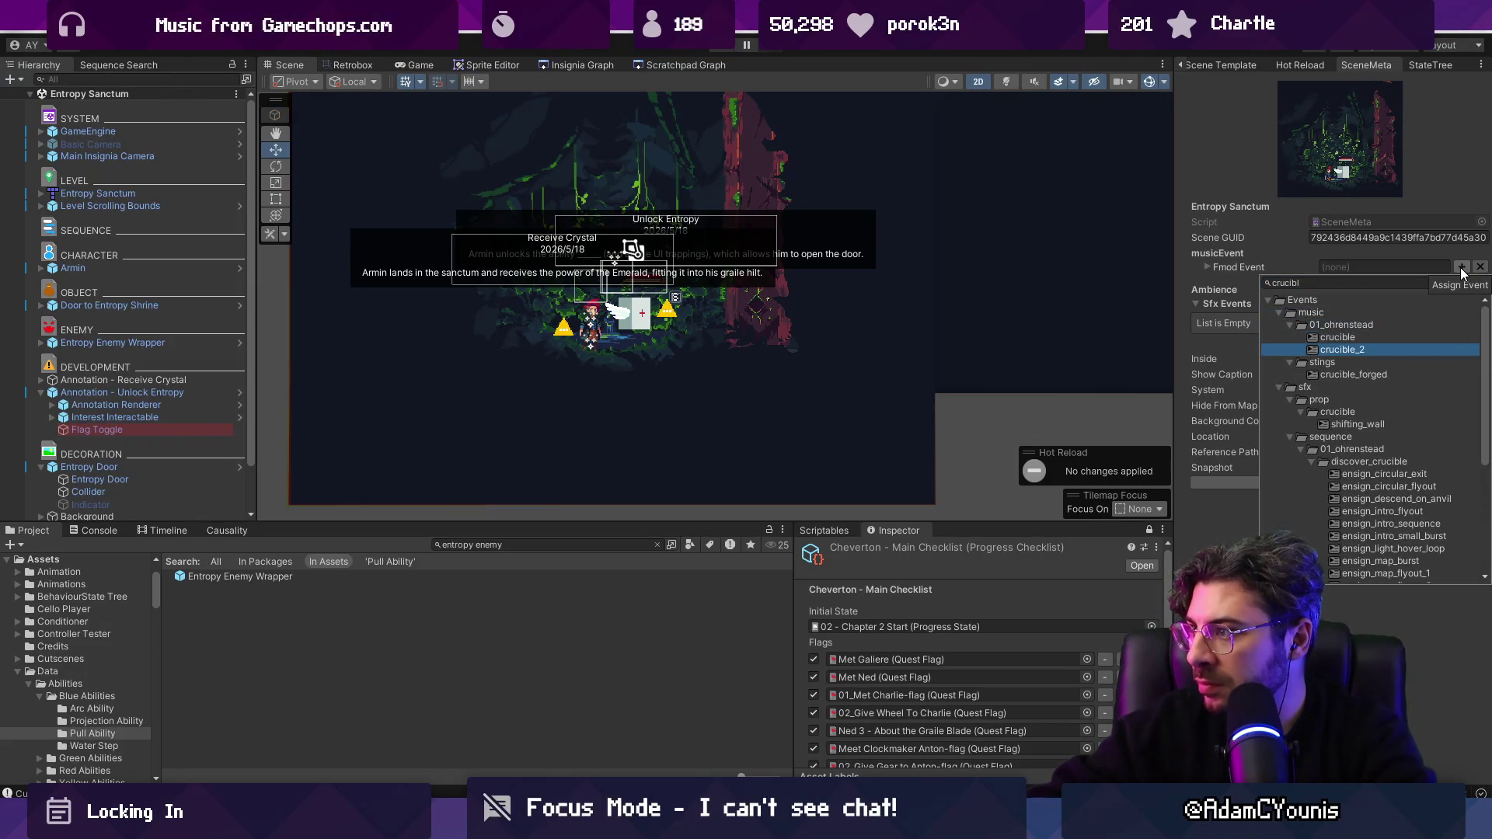
pyautogui.press('Return')
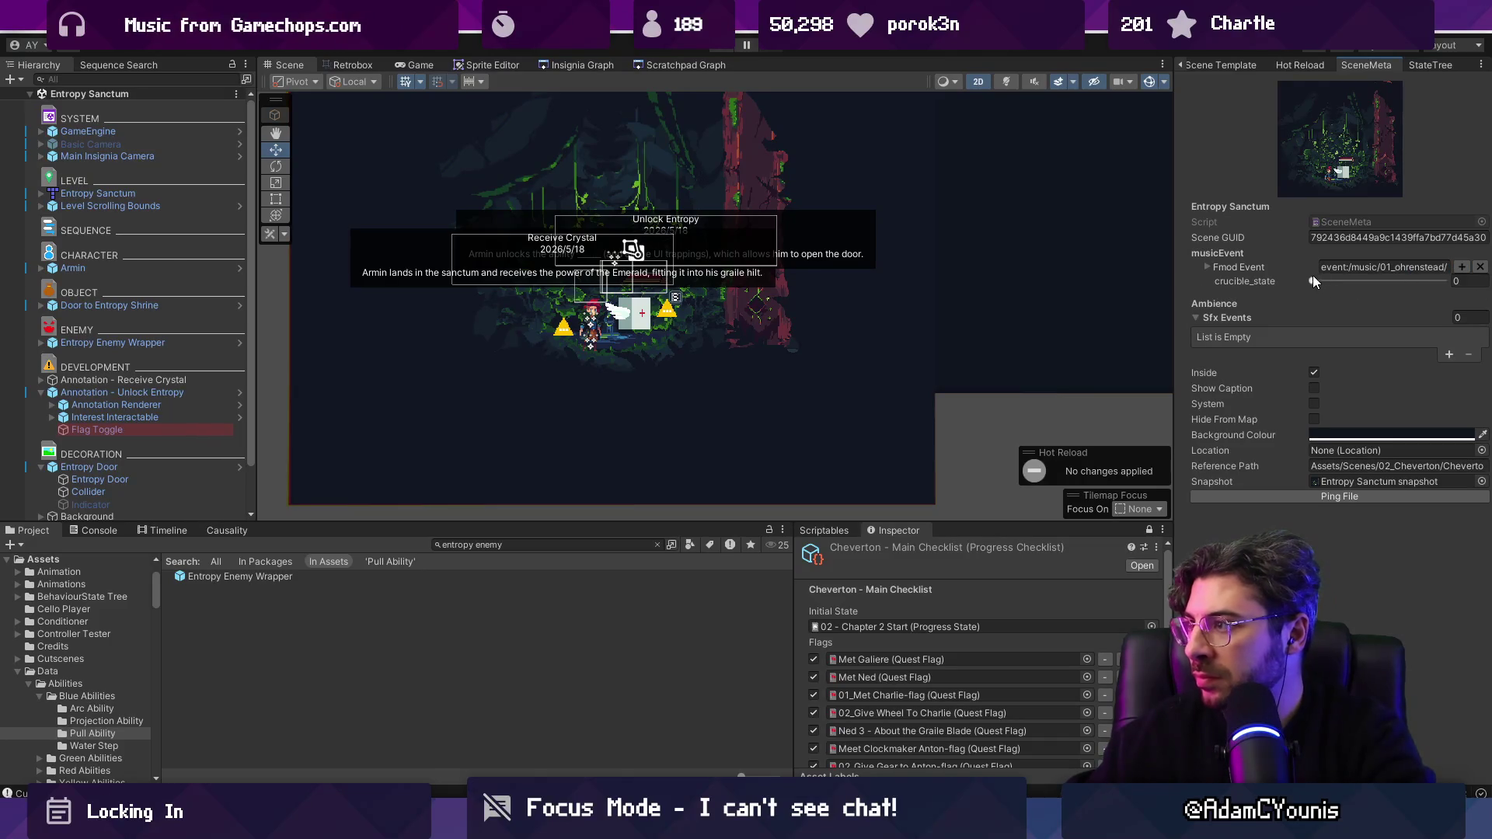
pyautogui.click(729, 49)
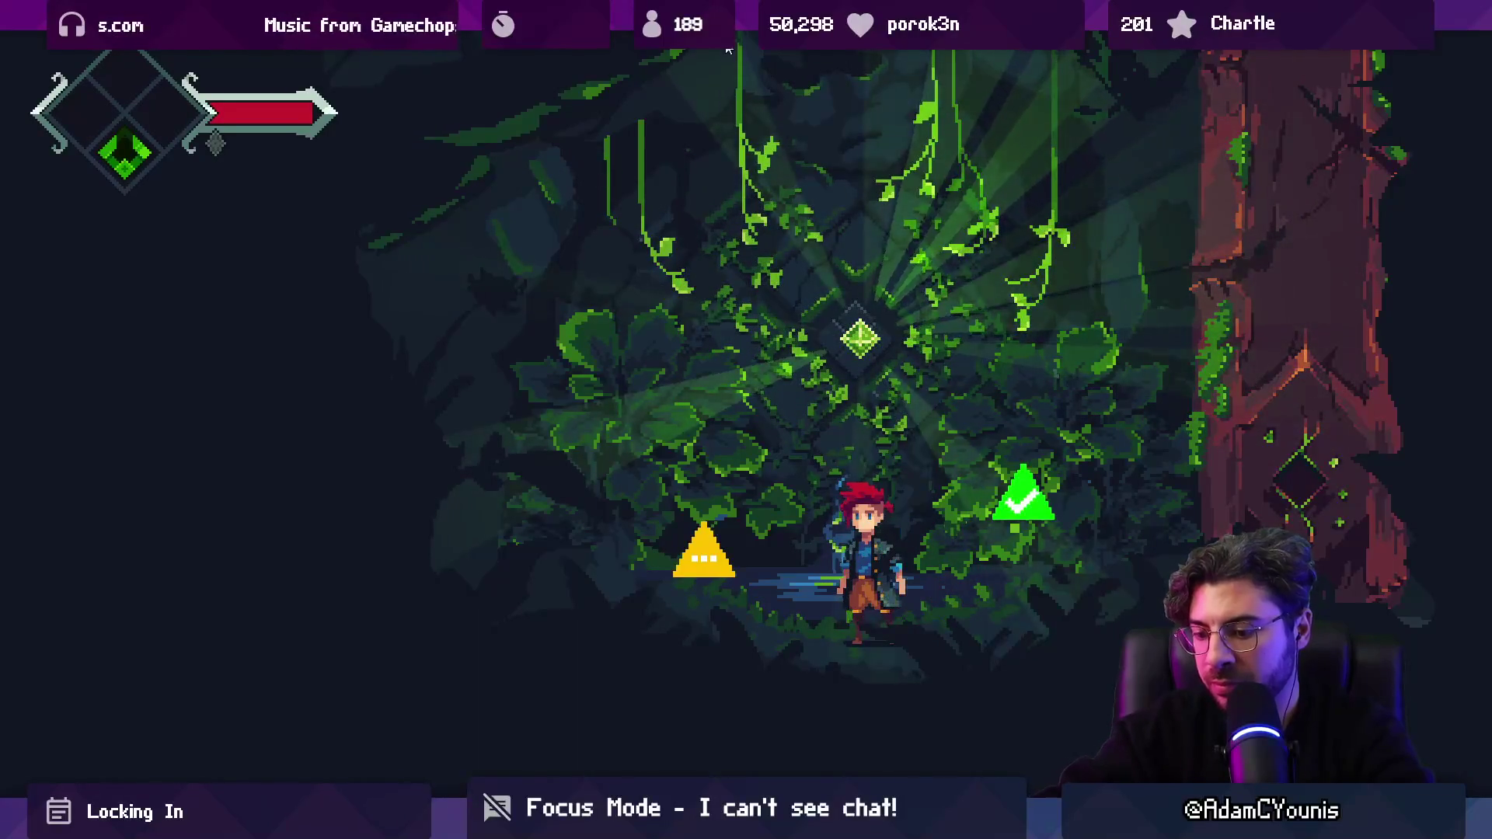
# Step: Raise the volume and walk to the green check sign to show the Unlock Entropy note
pyautogui.press('XF86AudioLowerVolume')
pyautogui.press('XF86AudioRaiseVolume')
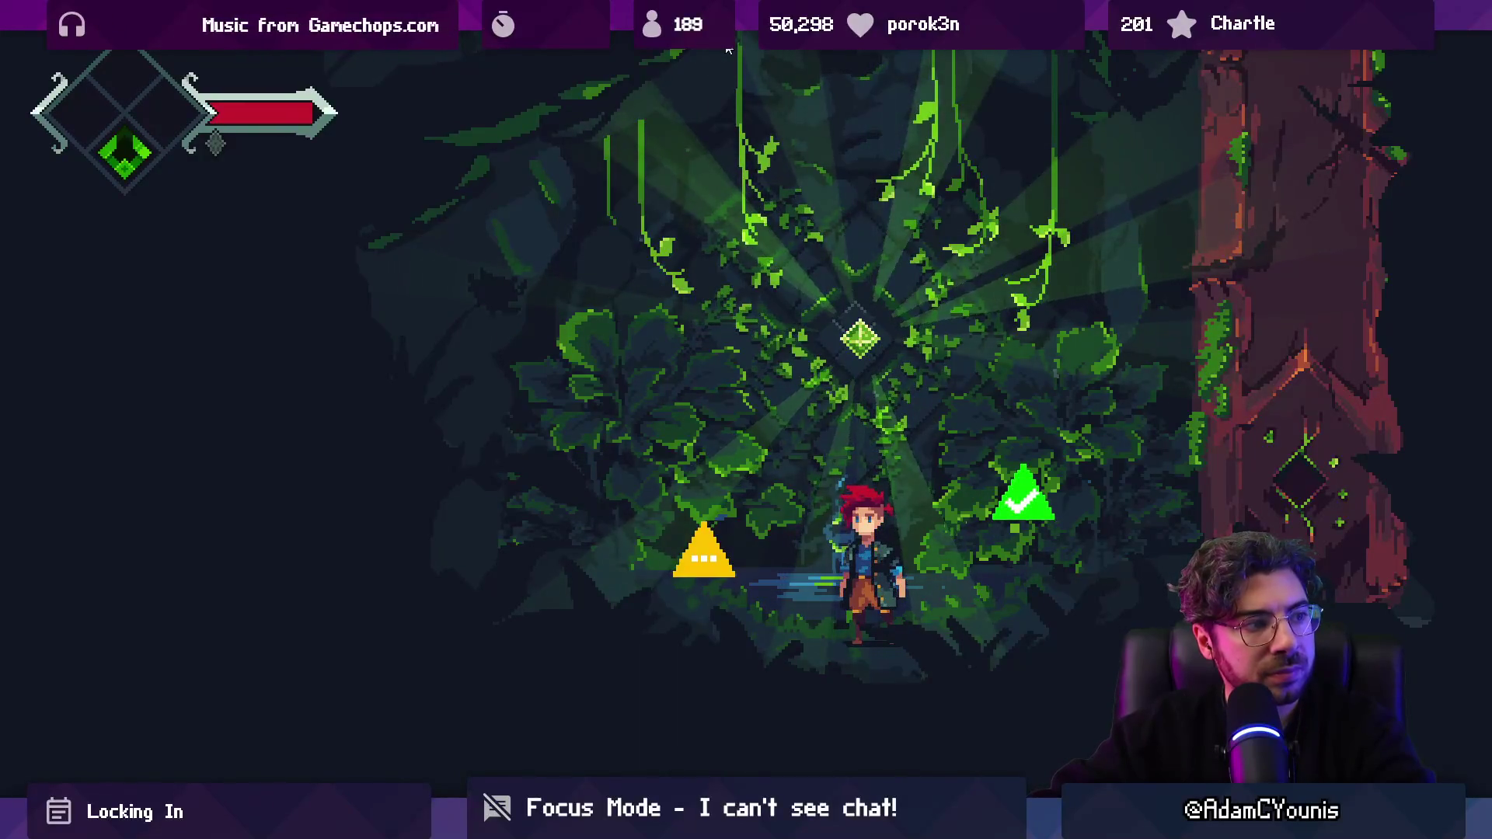
pyautogui.press('Right')
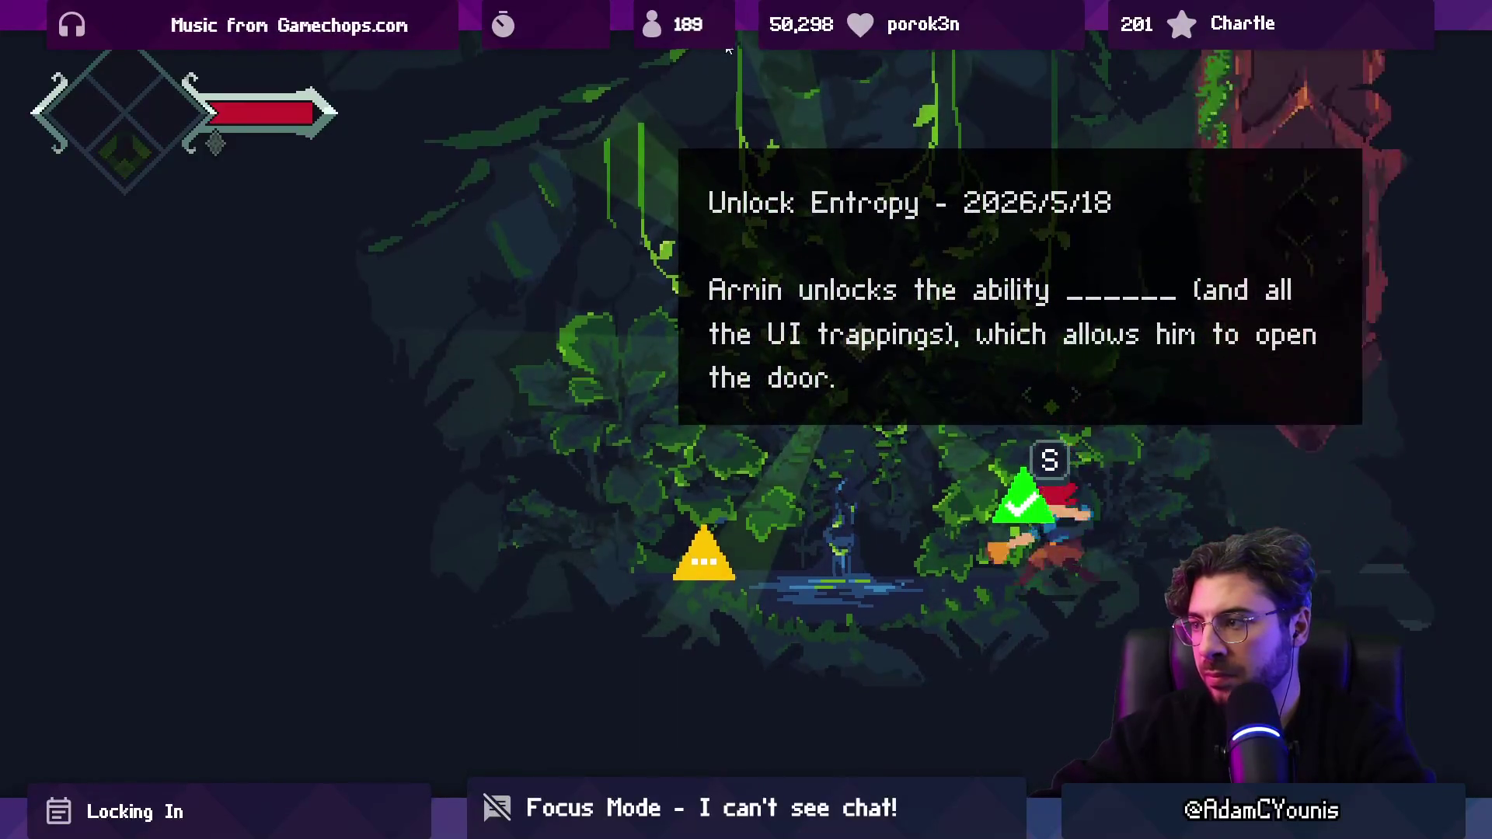
pyautogui.click(728, 49)
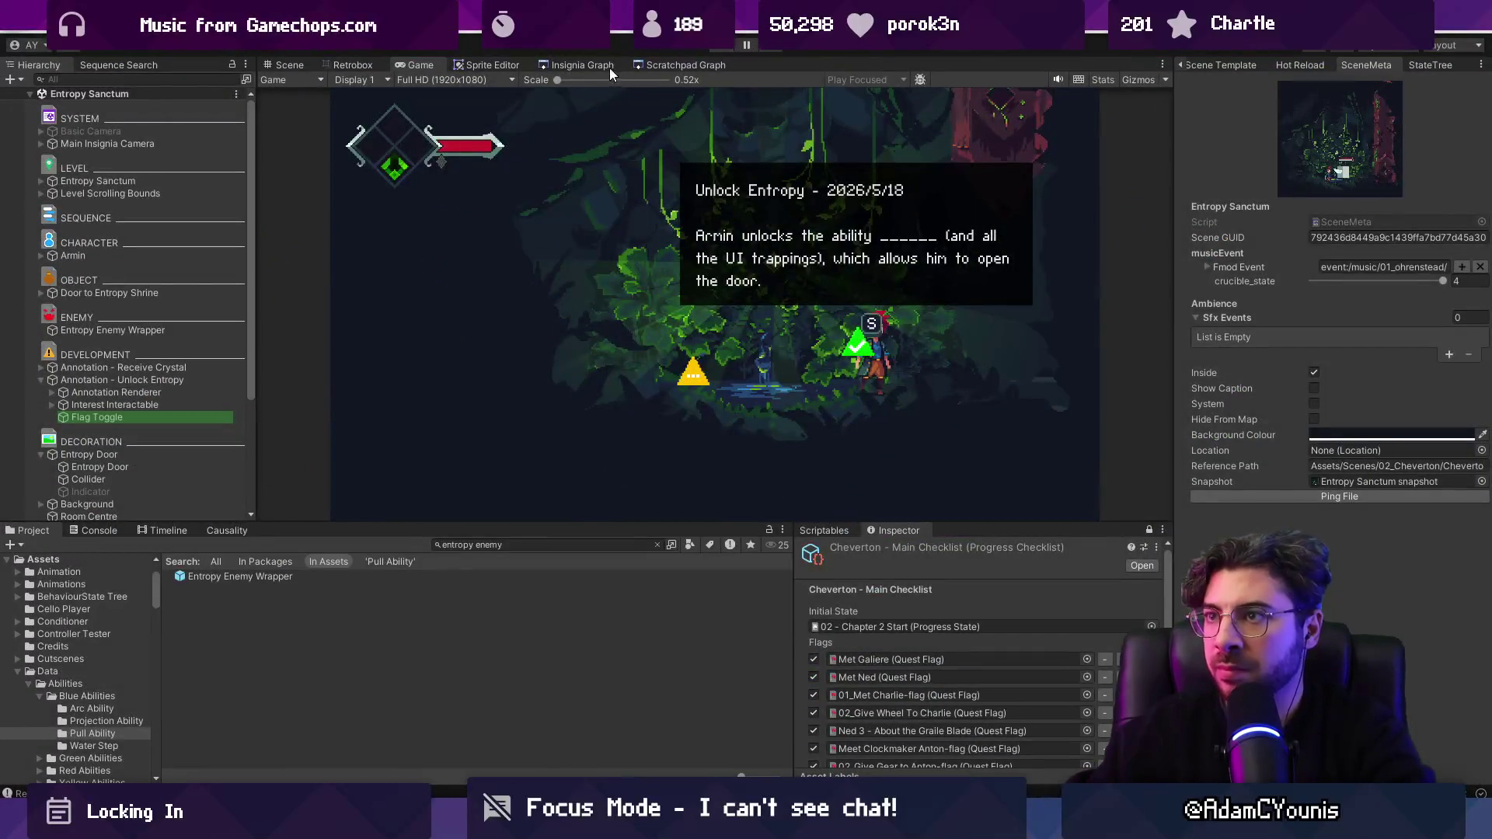
# Step: Open Entropy Shrine from the Insignia Graph and set its music event to cheverton_underground
pyautogui.click(584, 66)
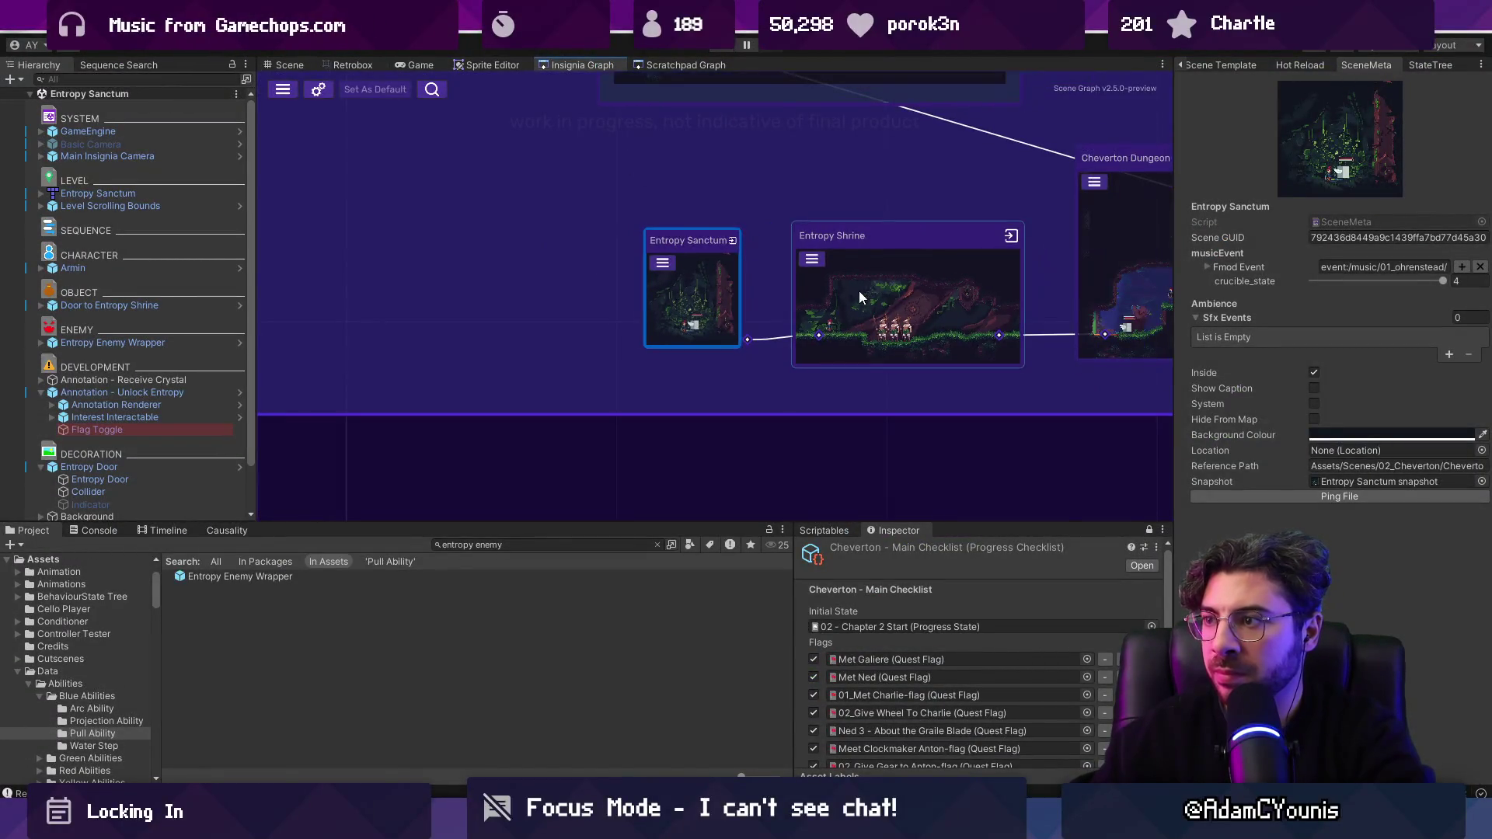
pyautogui.click(749, 278)
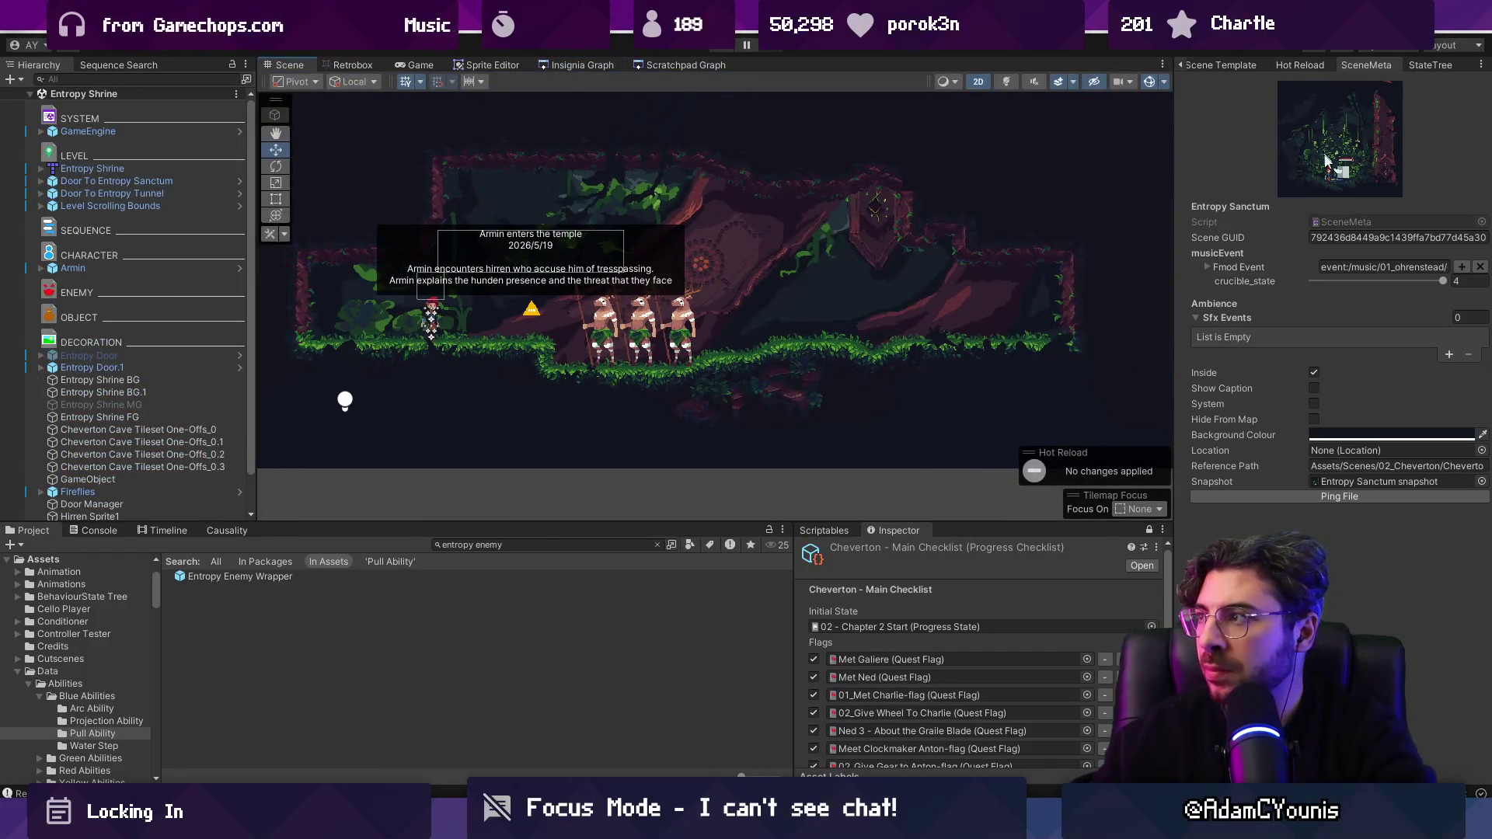
pyautogui.moveTo(1170, 258); pyautogui.dragTo(1040, 264)
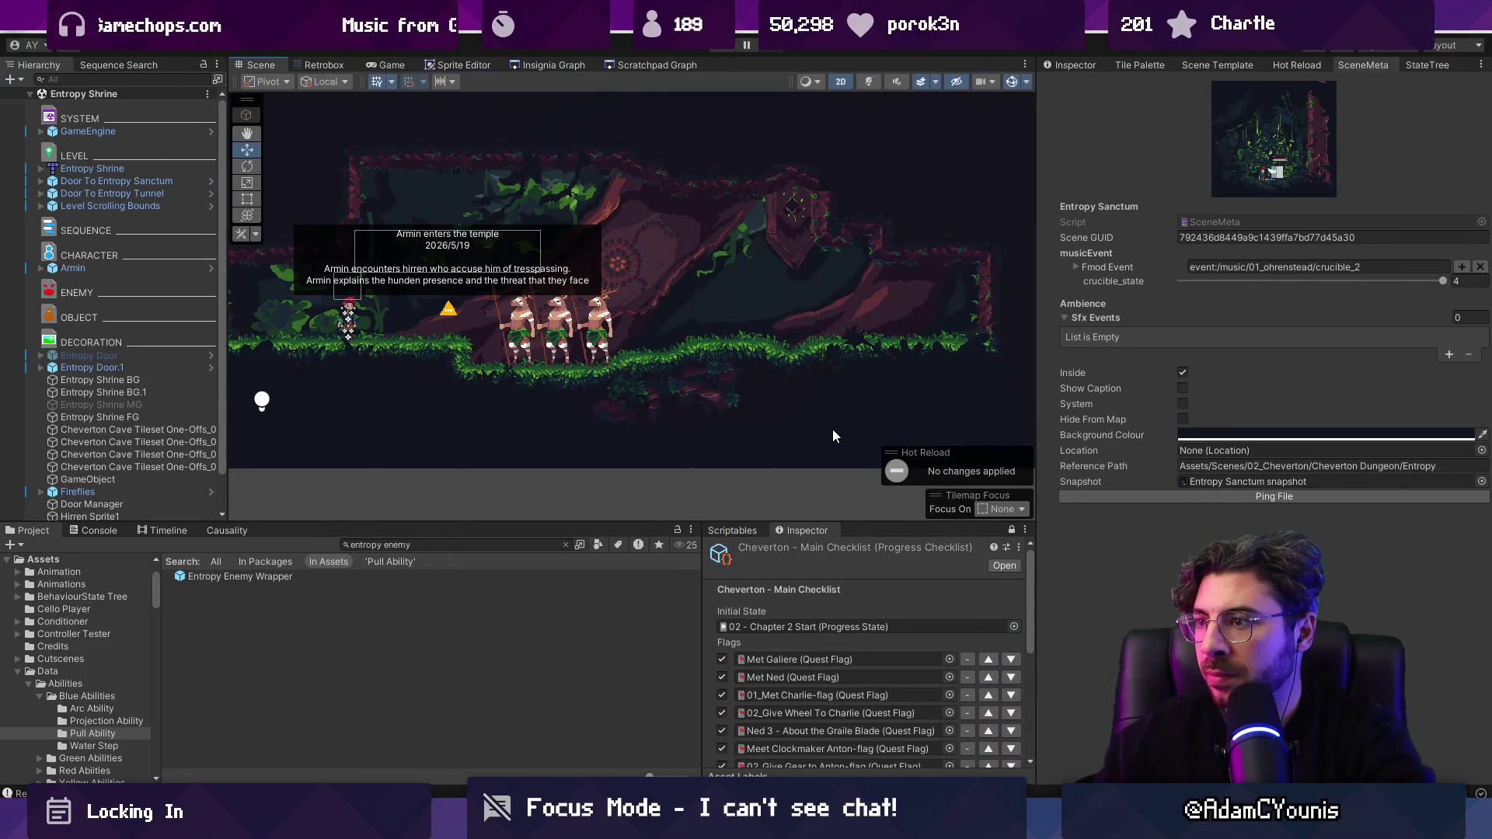
pyautogui.click(1461, 267)
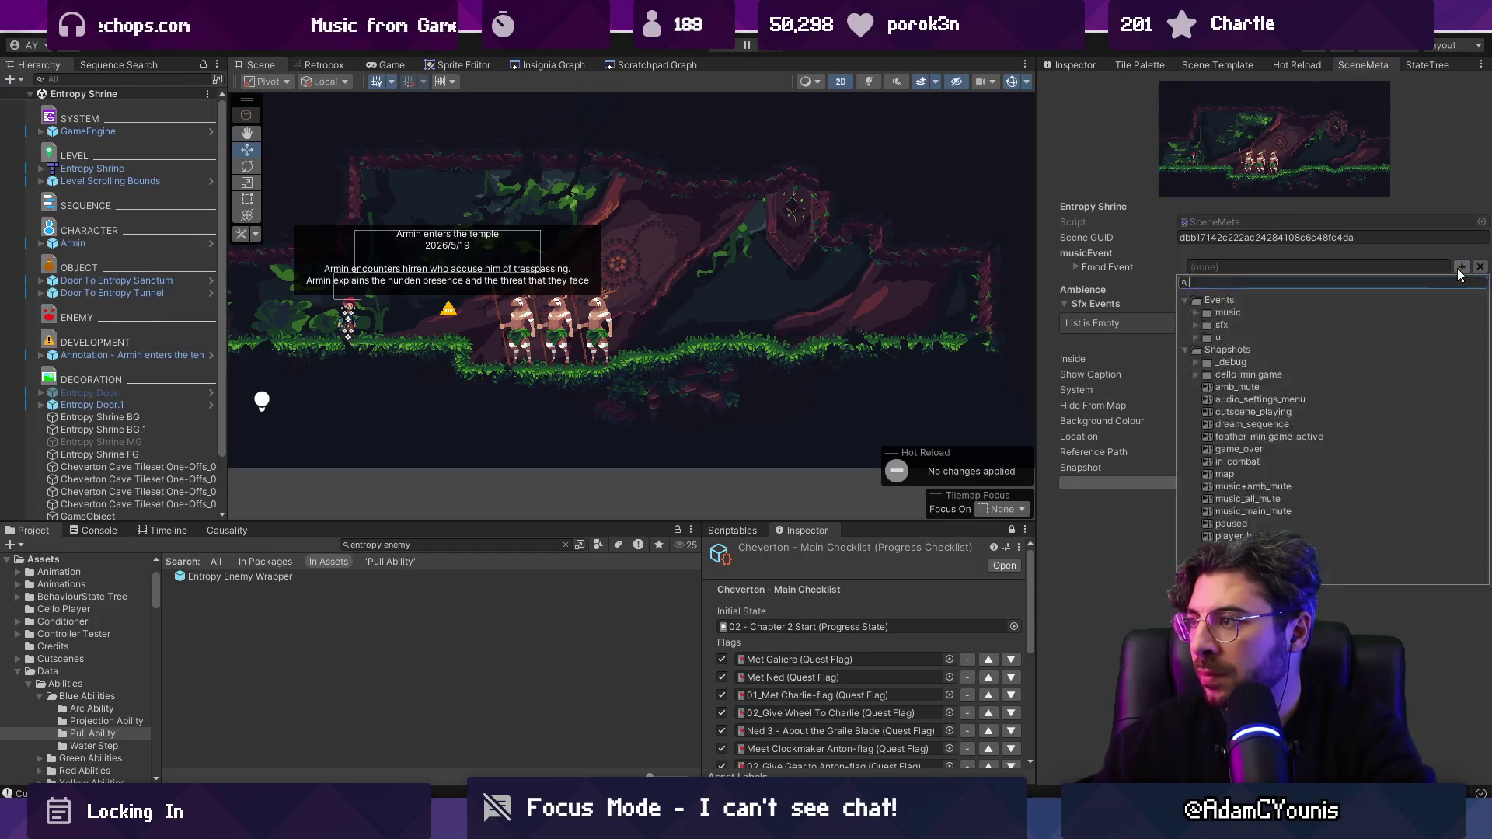
pyautogui.write('dungeon')
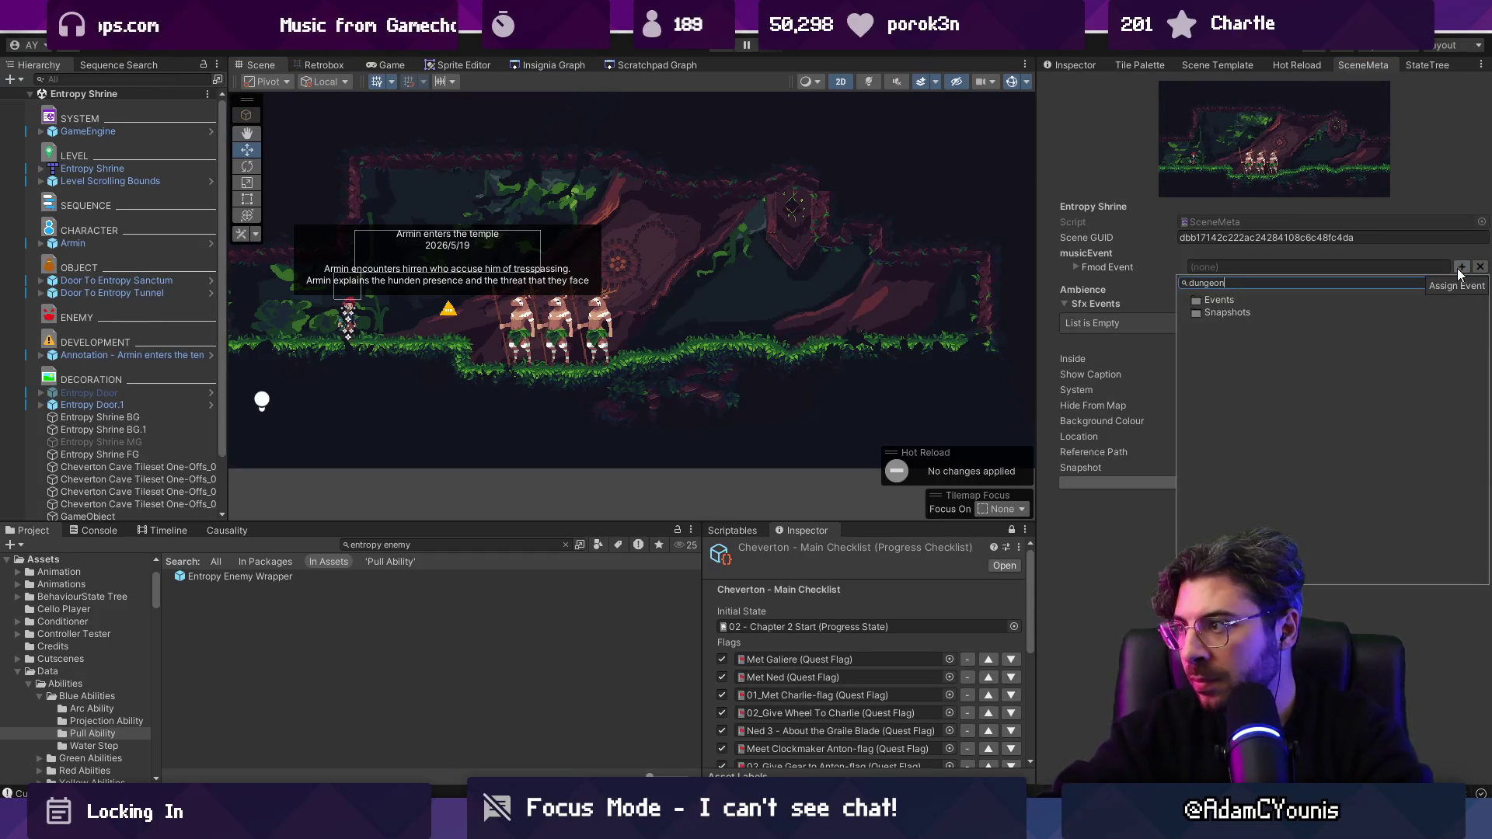
pyautogui.write('hi')
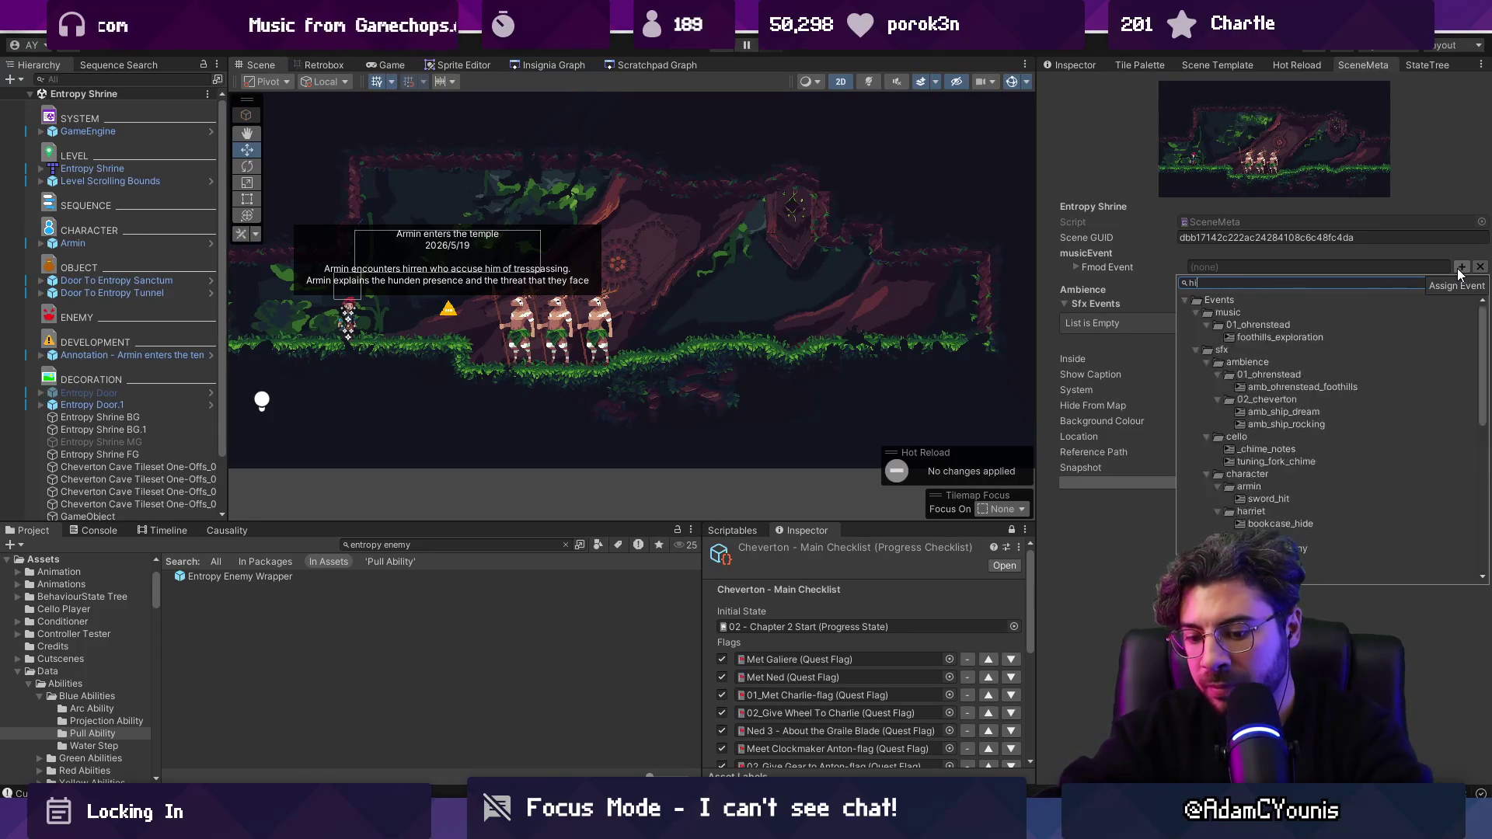
pyautogui.press('BackSpace')
pyautogui.press('BackSpace')
pyautogui.write('under')
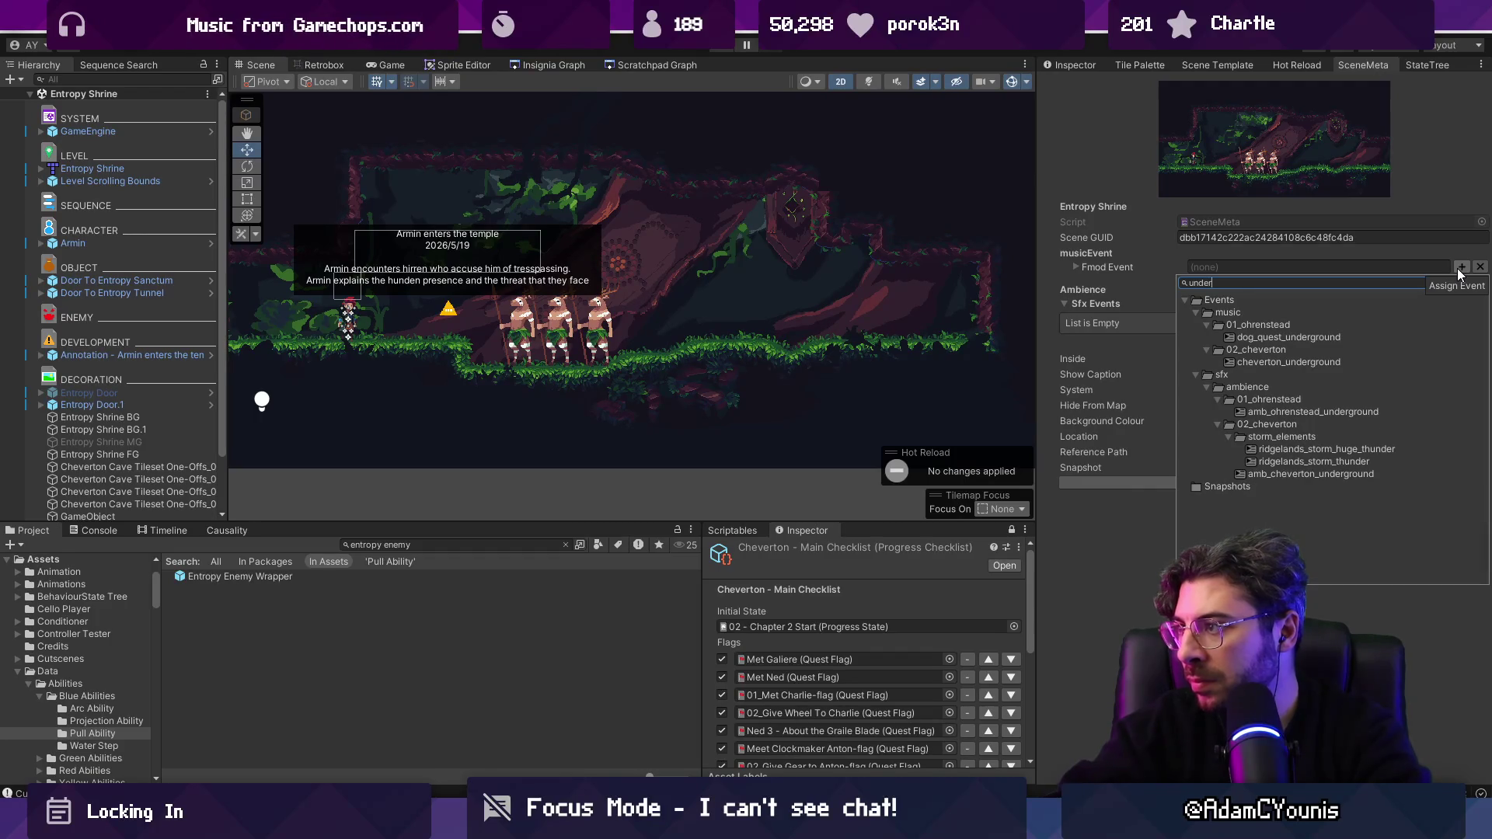
pyautogui.press('Down')
pyautogui.press('Down')
pyautogui.press('Down')
pyautogui.press('Return')
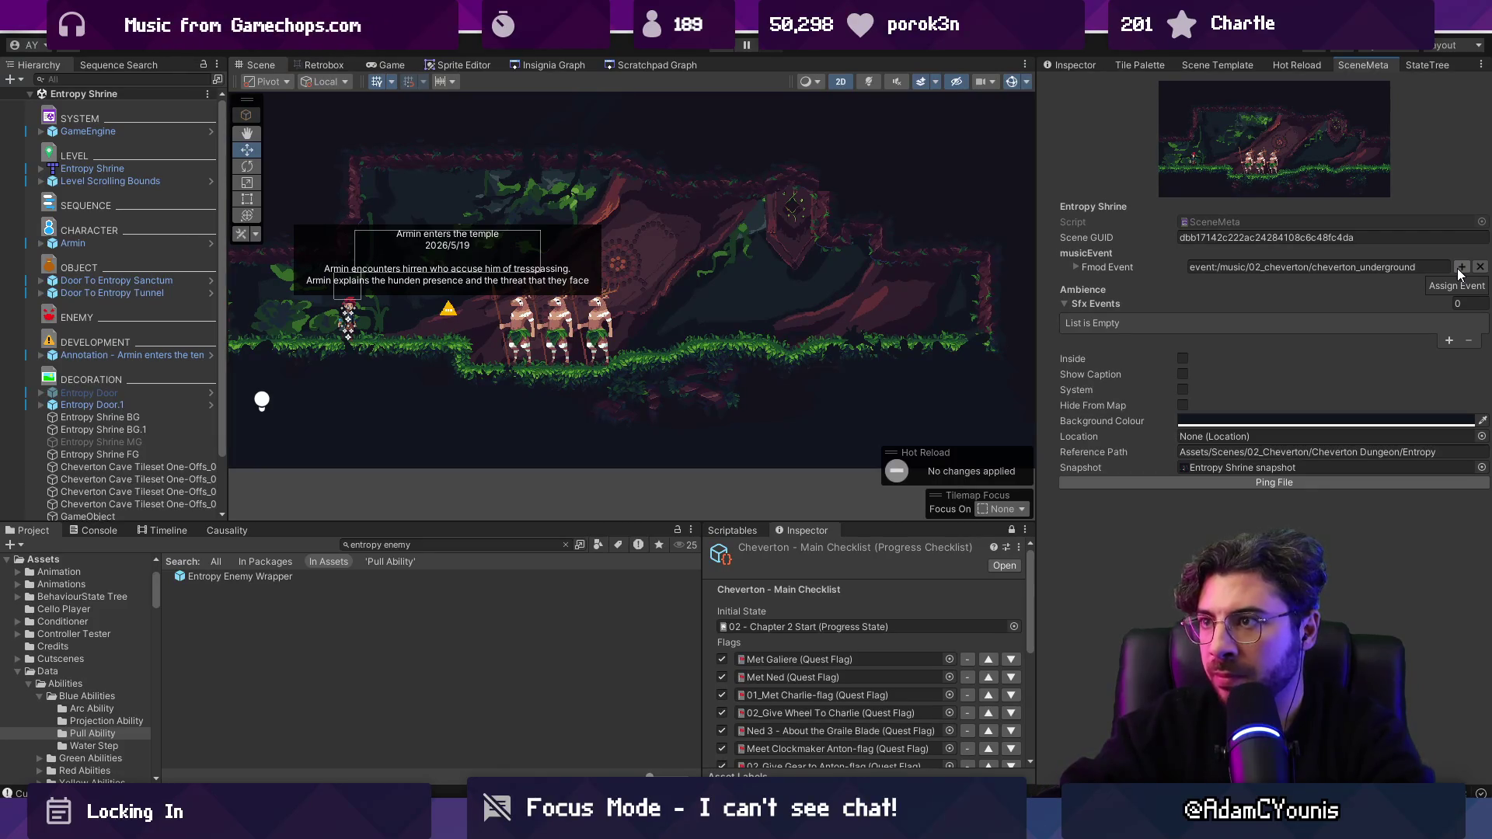
pyautogui.click(657, 65)
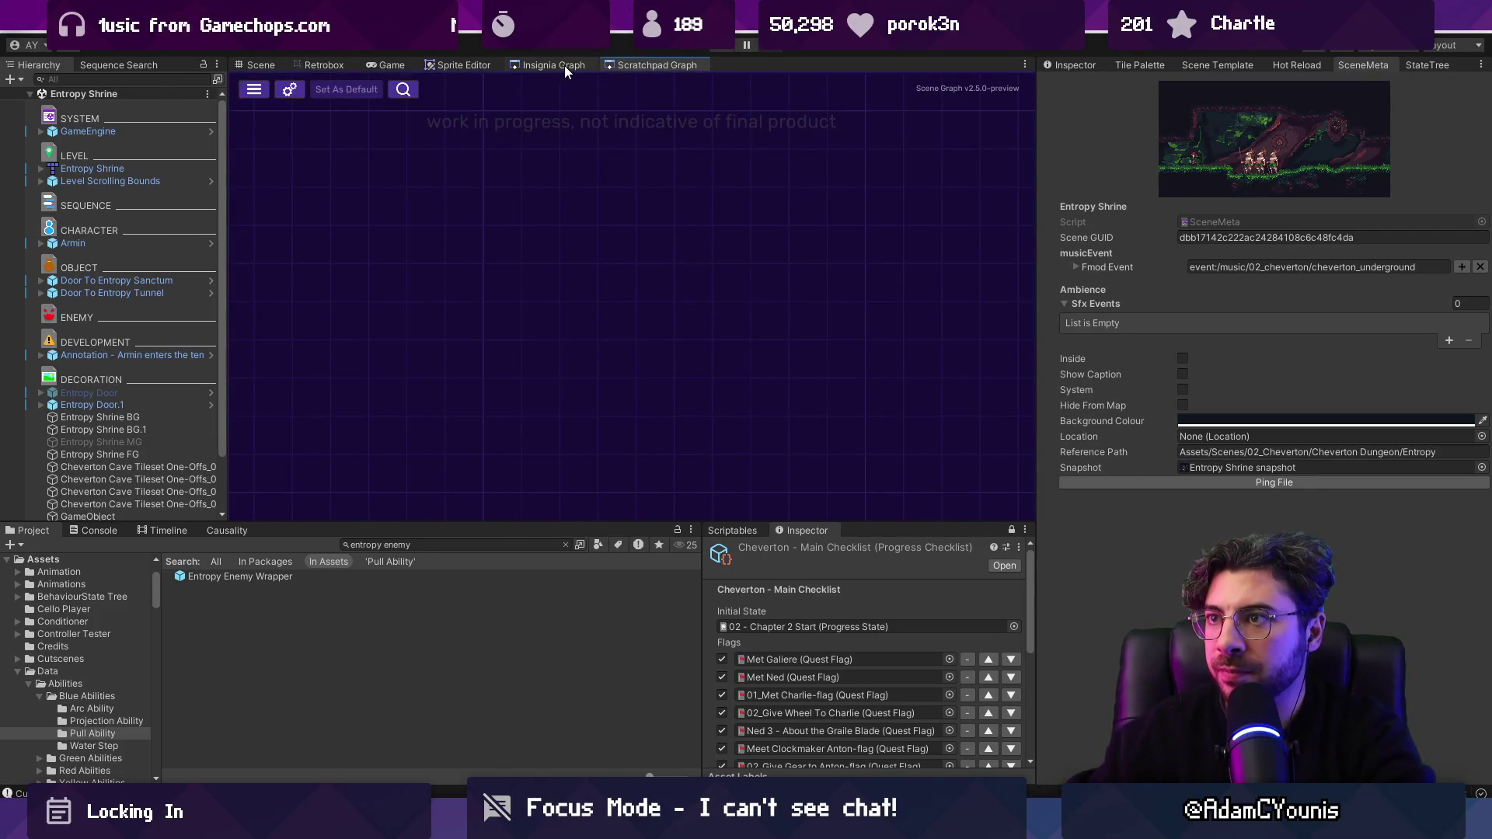
# Step: Set the Entropy Well's musicEvent to event:/music/02_cheverton/cheverton_underground
pyautogui.click(564, 65)
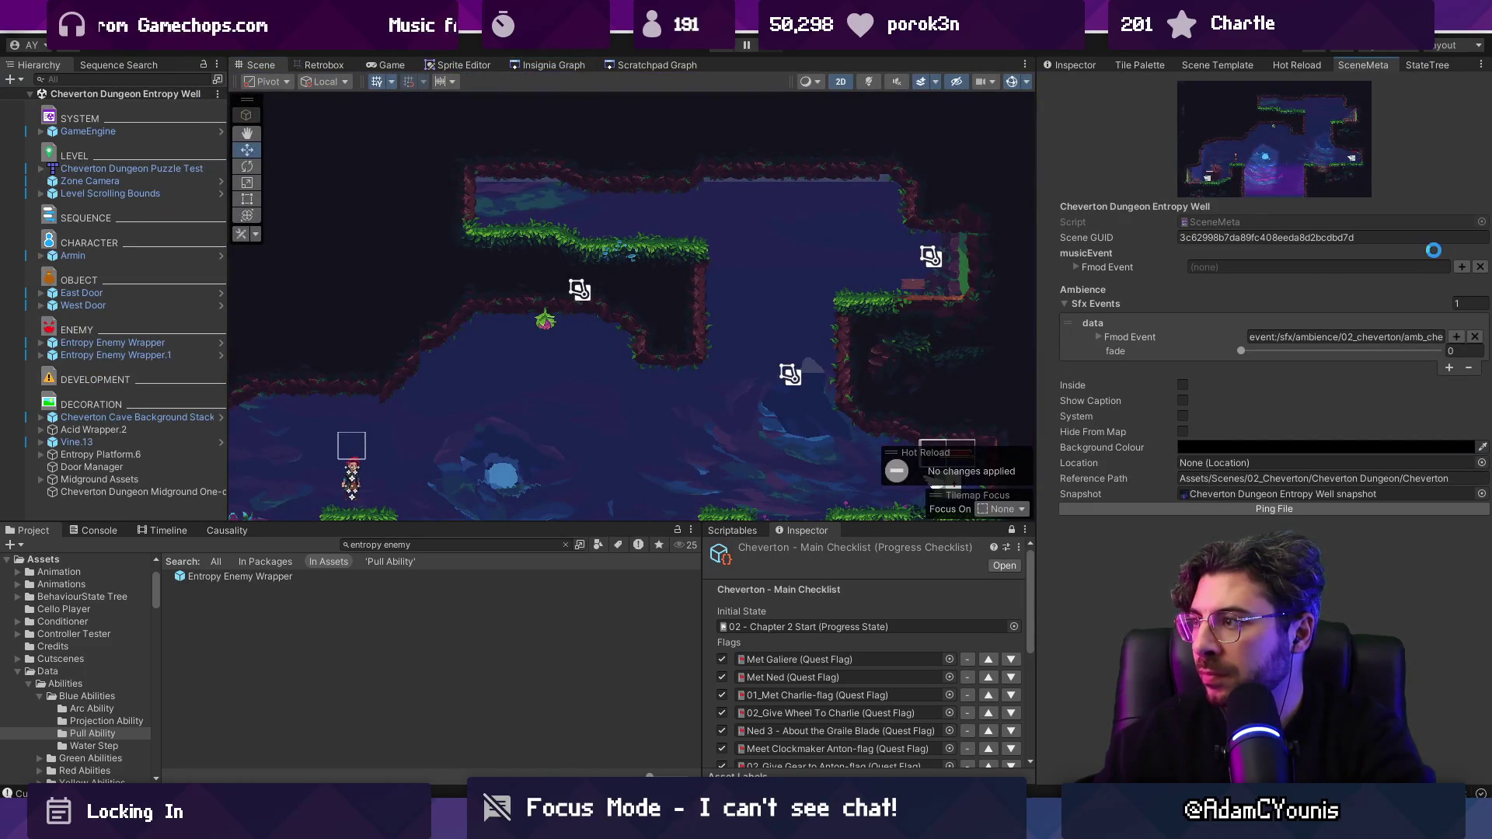
pyautogui.click(1461, 268)
pyautogui.write('nderg')
pyautogui.press('Down')
pyautogui.press('Down')
pyautogui.press('Down')
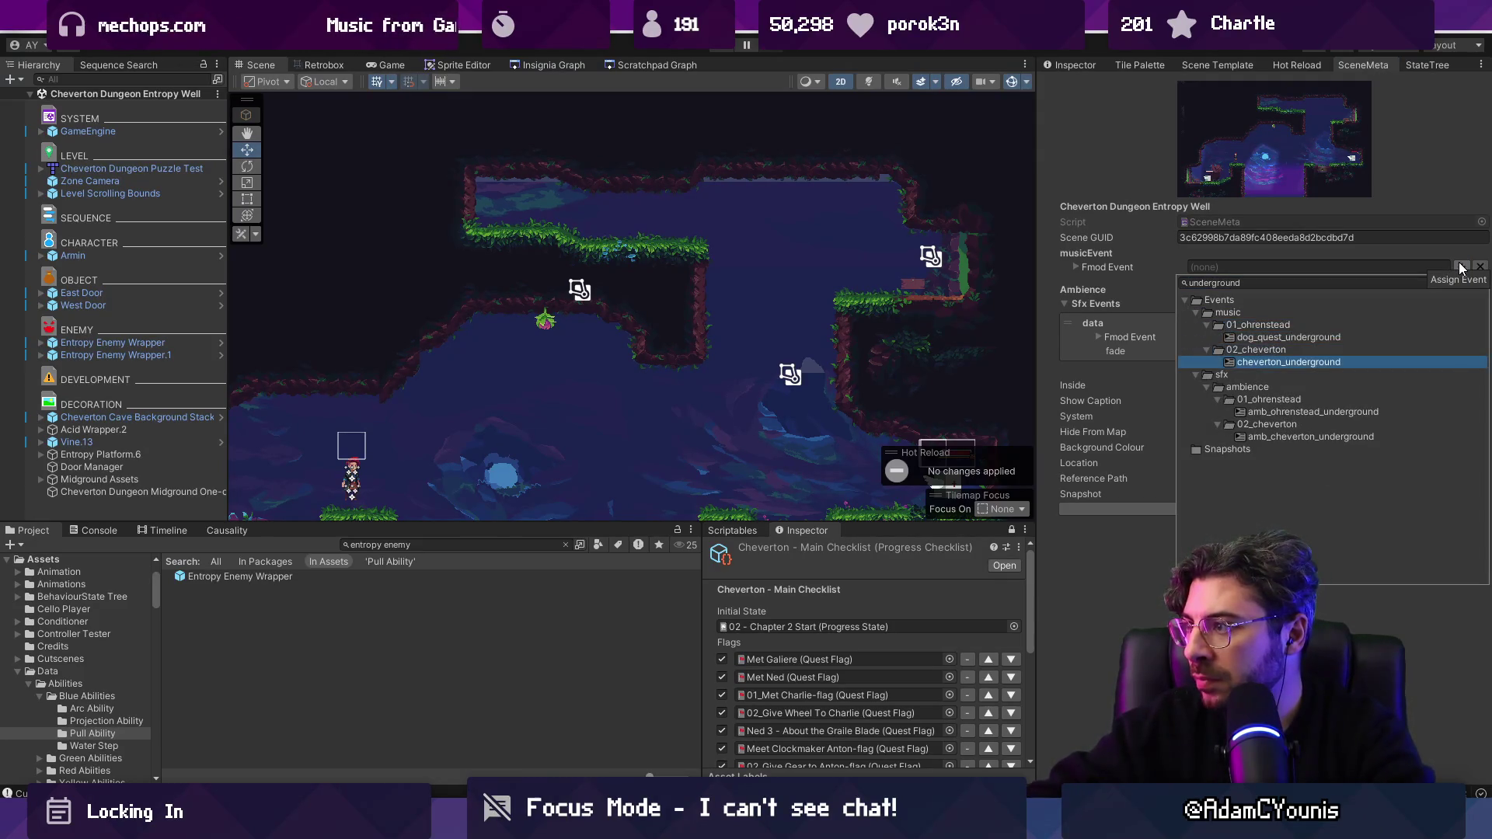
pyautogui.press('Return')
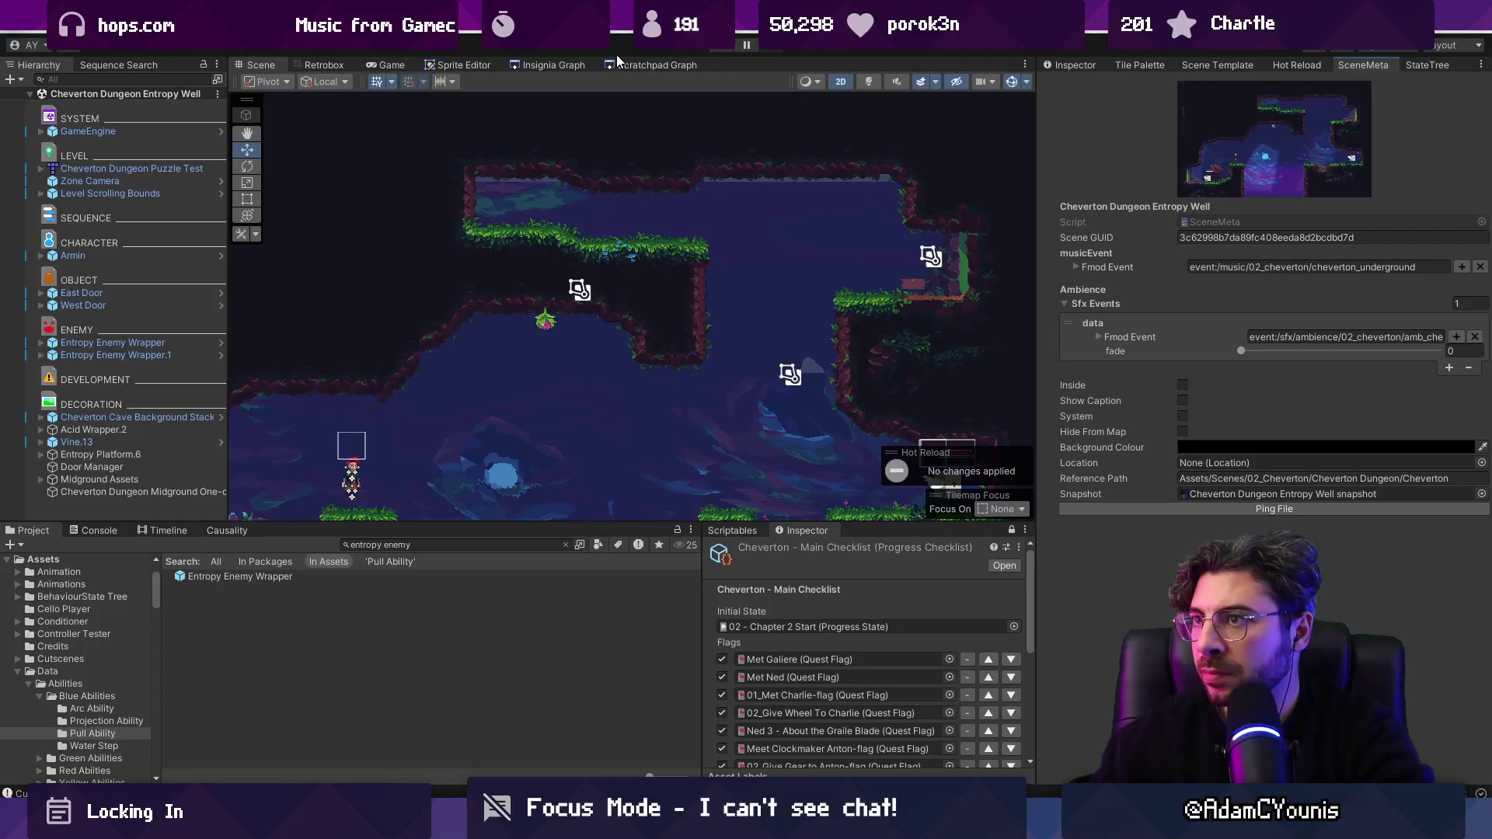
pyautogui.click(519, 69)
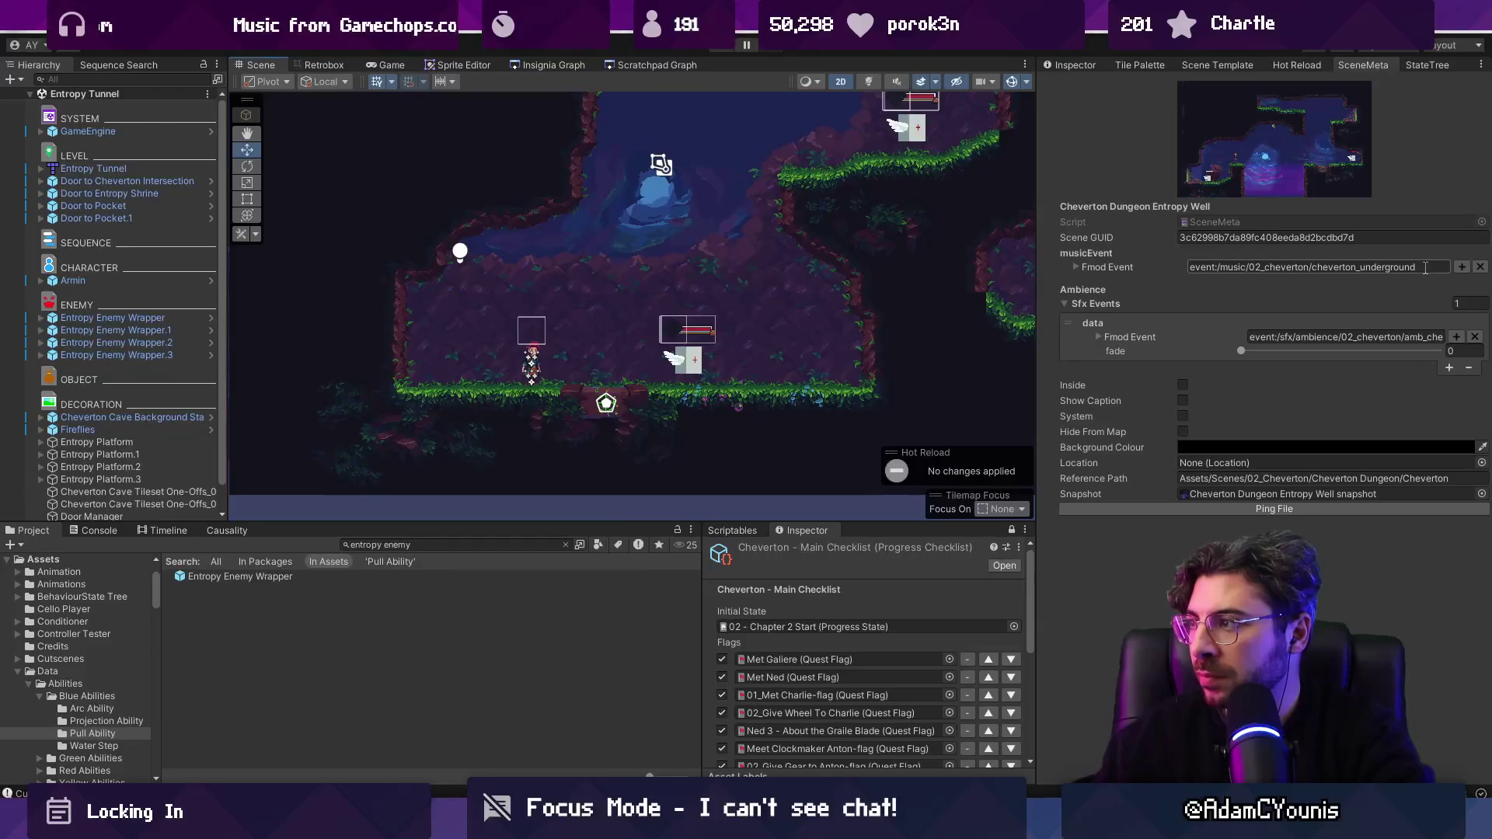
# Step: Assign event:/music/02_cheverton/cheverton_underground as the Entropy Tunnel scene's FMOD music event
pyautogui.click(1461, 268)
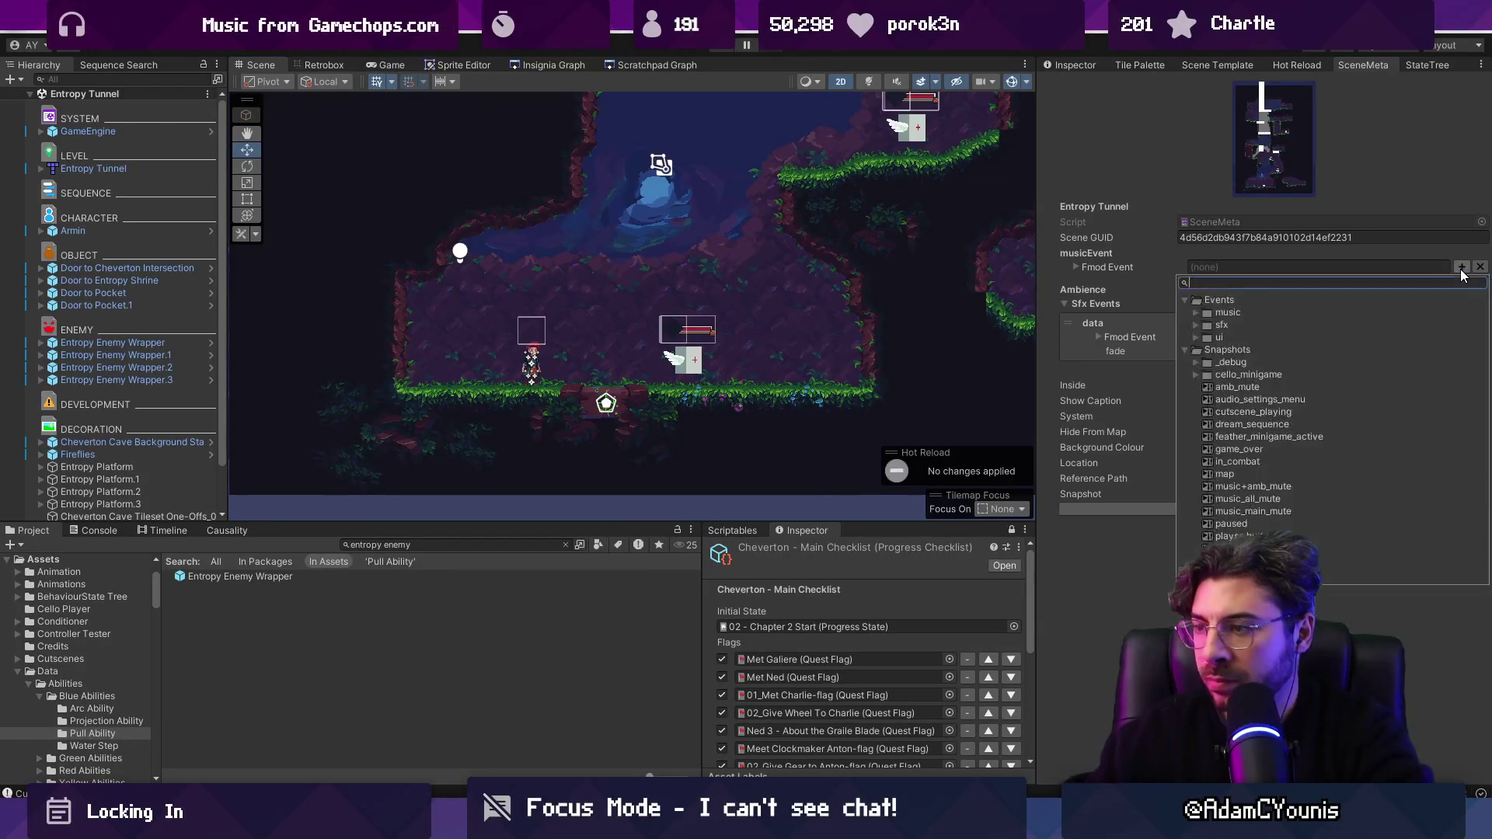
pyautogui.write('cheverto')
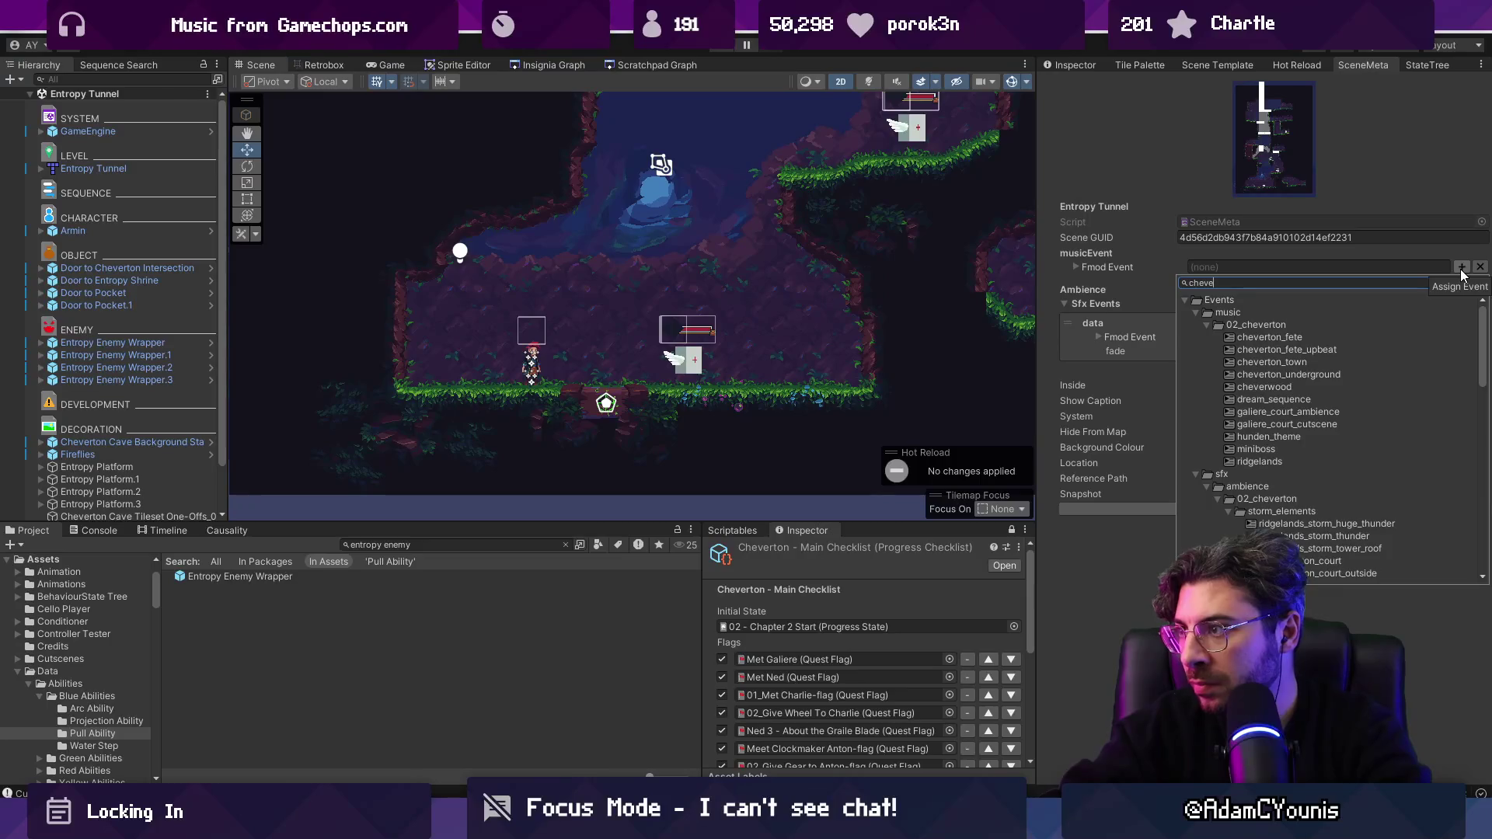
pyautogui.write('n underground')
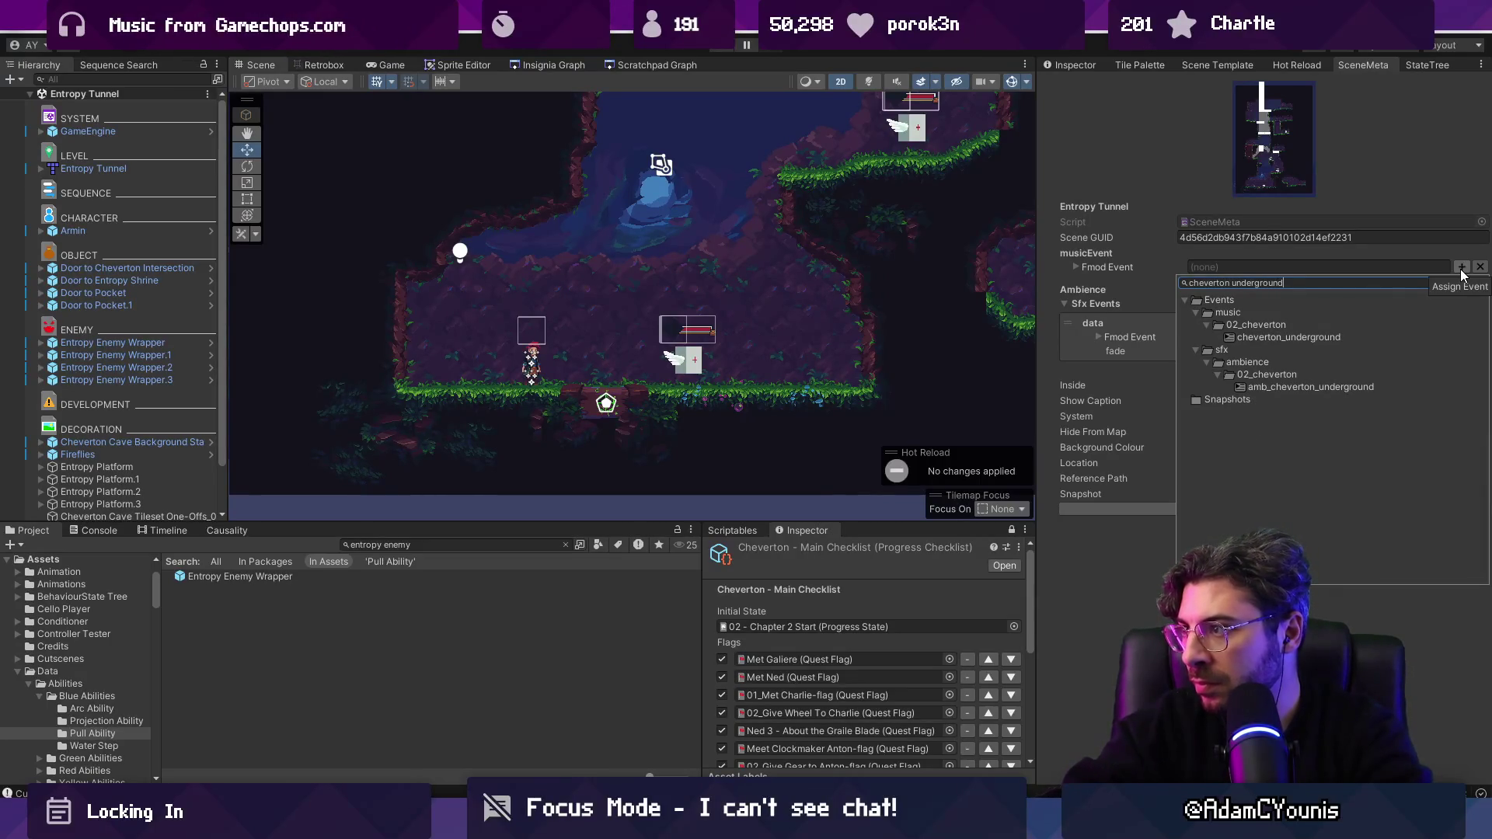
pyautogui.press('Return')
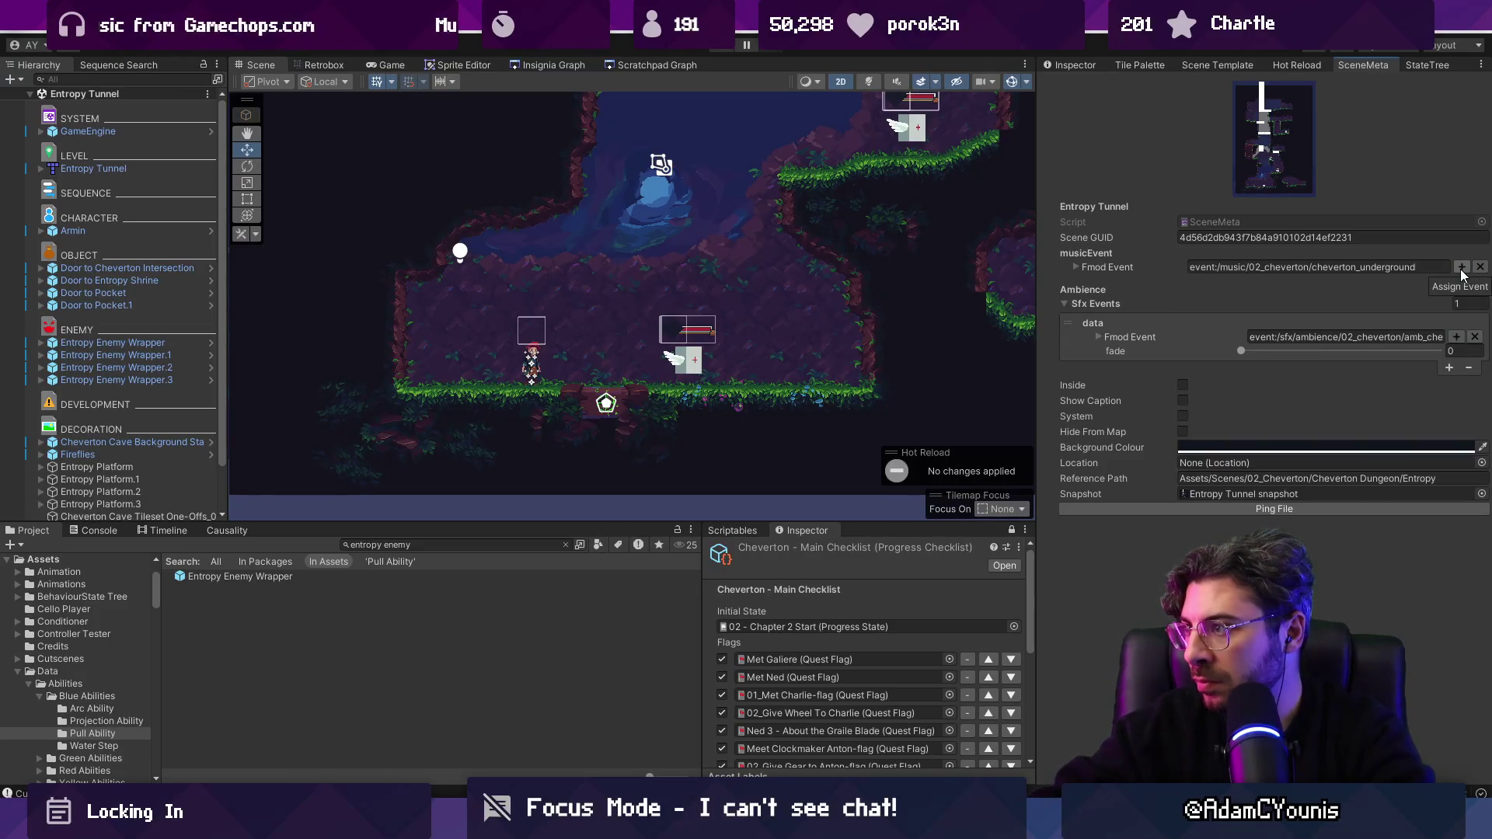
# Step: Bring the Insignia Graph of connected level scenes back into view
pyautogui.click(587, 65)
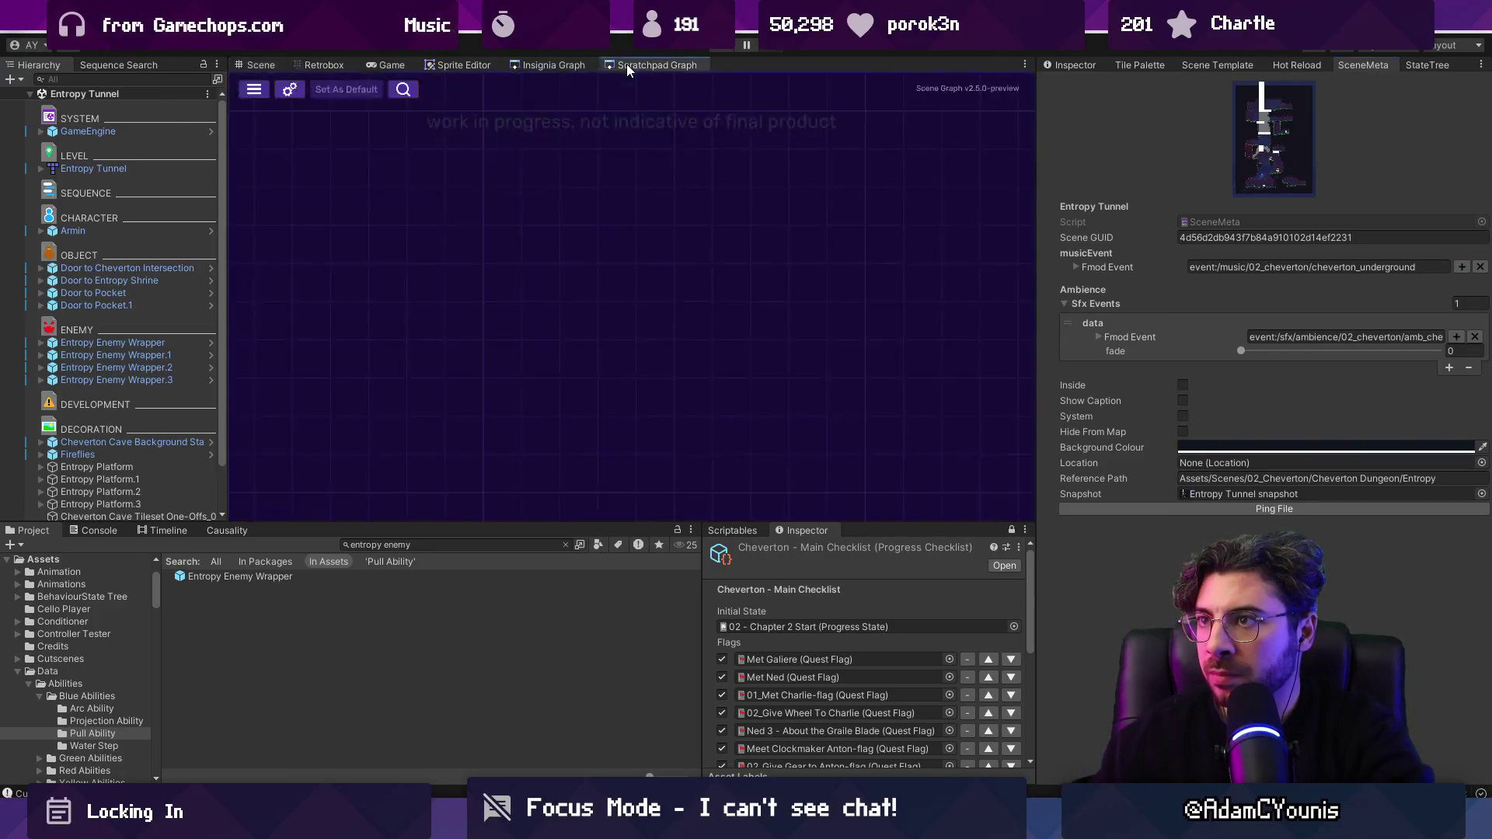
pyautogui.scroll(-4, 744, 304)
pyautogui.scroll(5, 633, 292)
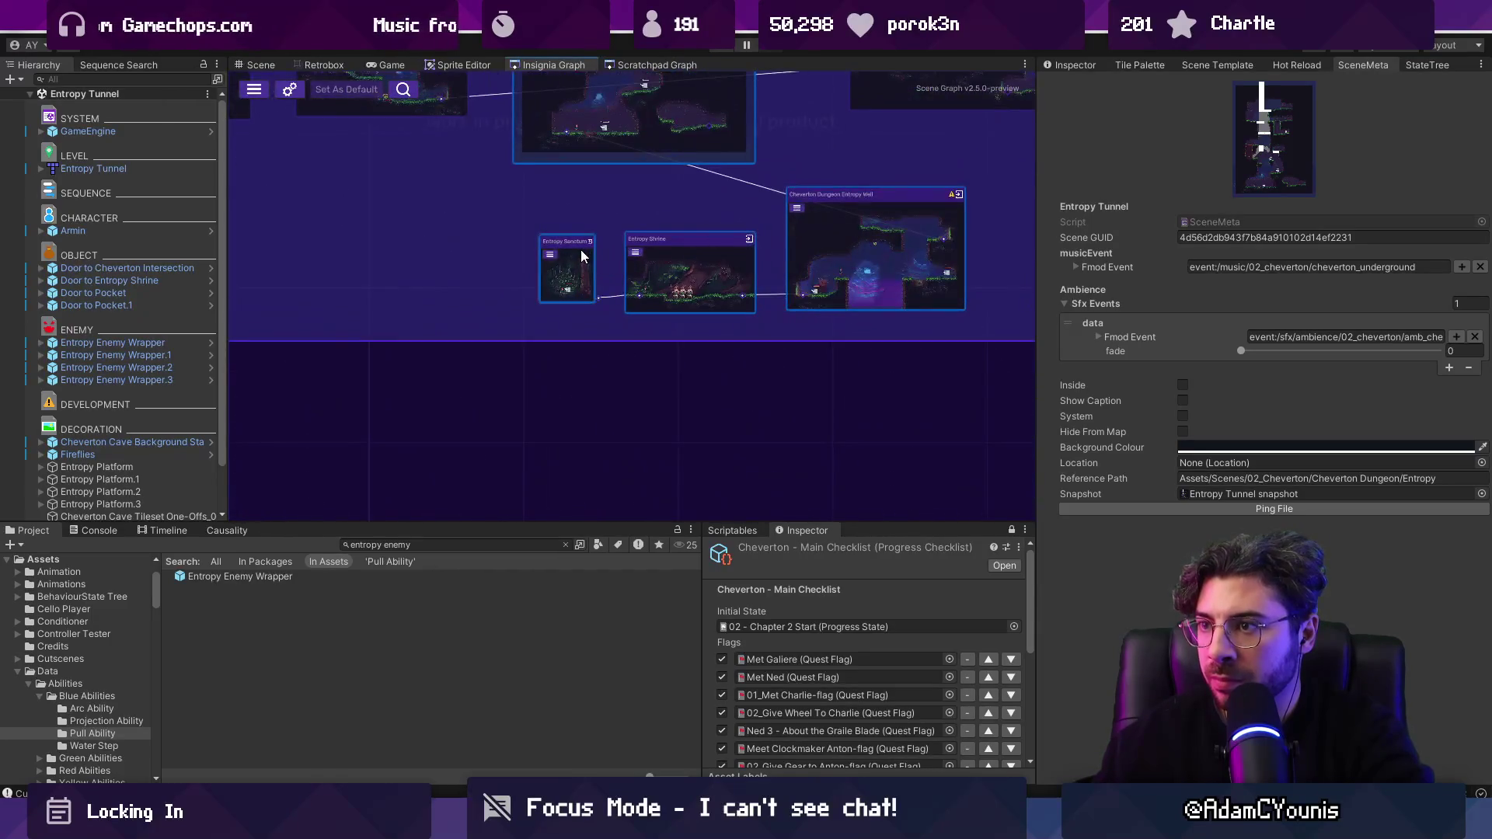
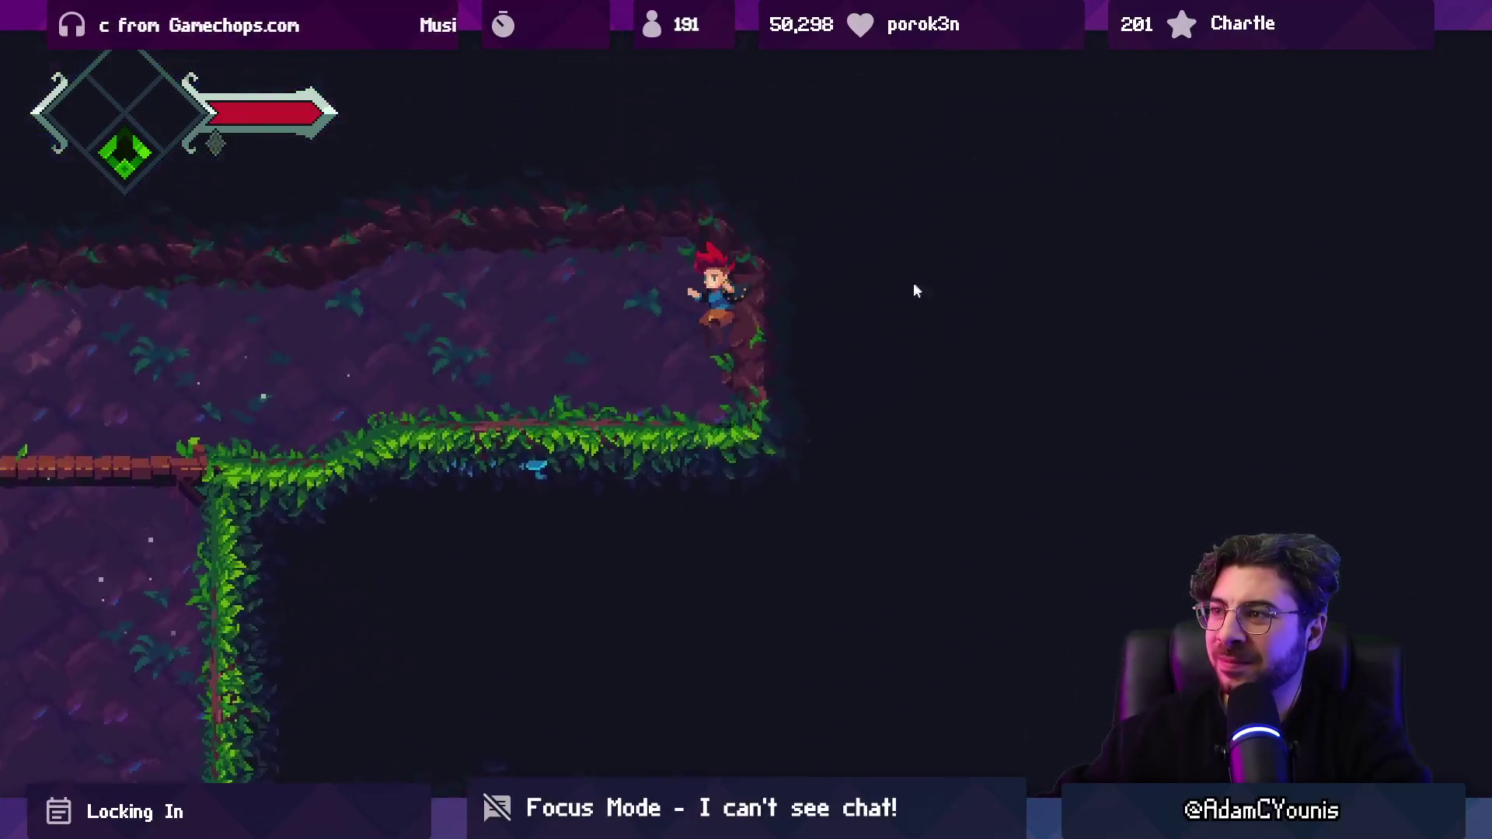
# Step: Dismiss the One Moment! and autosave notices, then leave the fullscreen Game view
pyautogui.press('z')
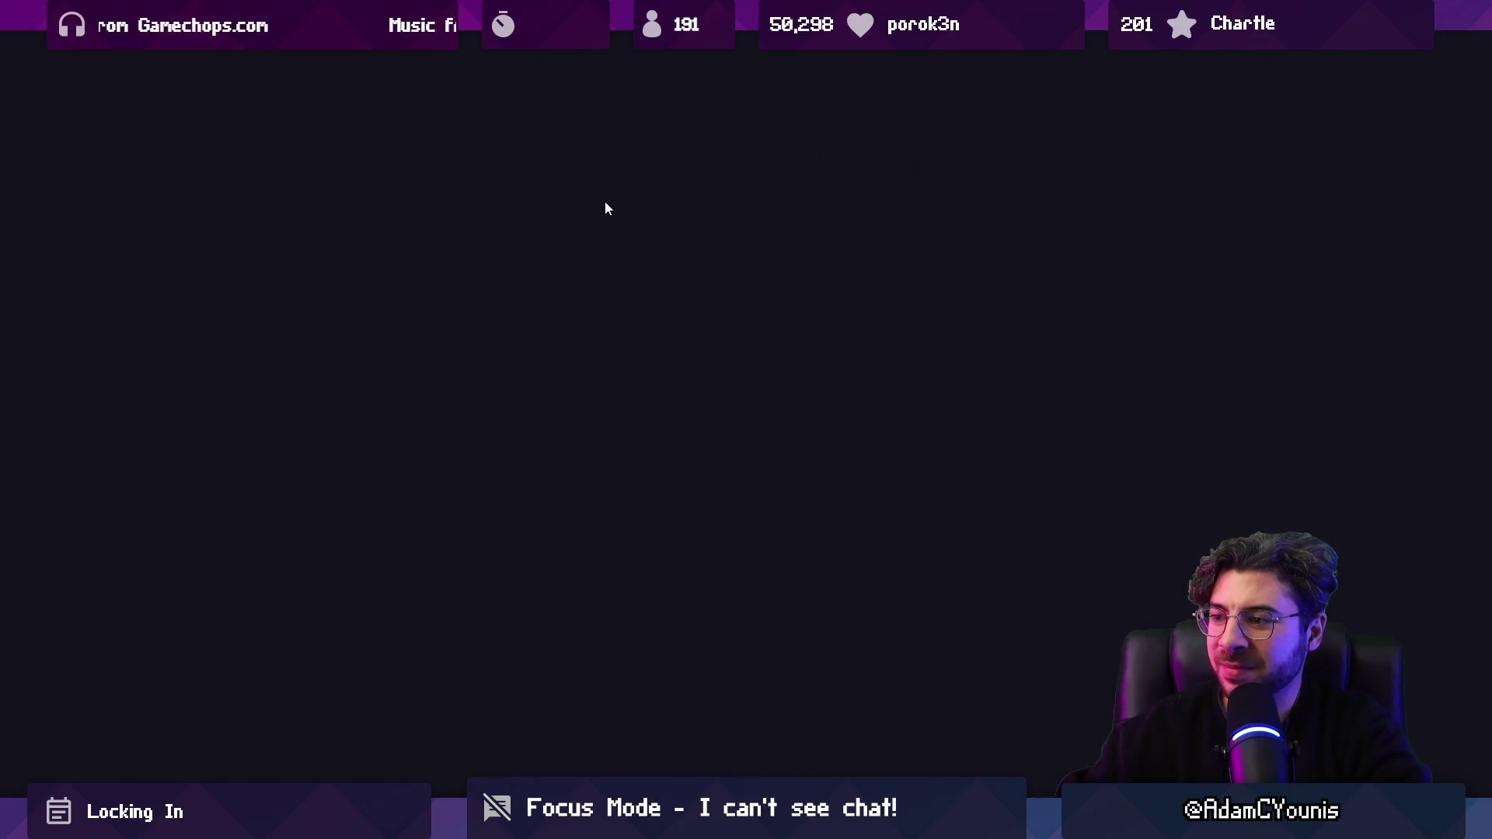
pyautogui.press('z')
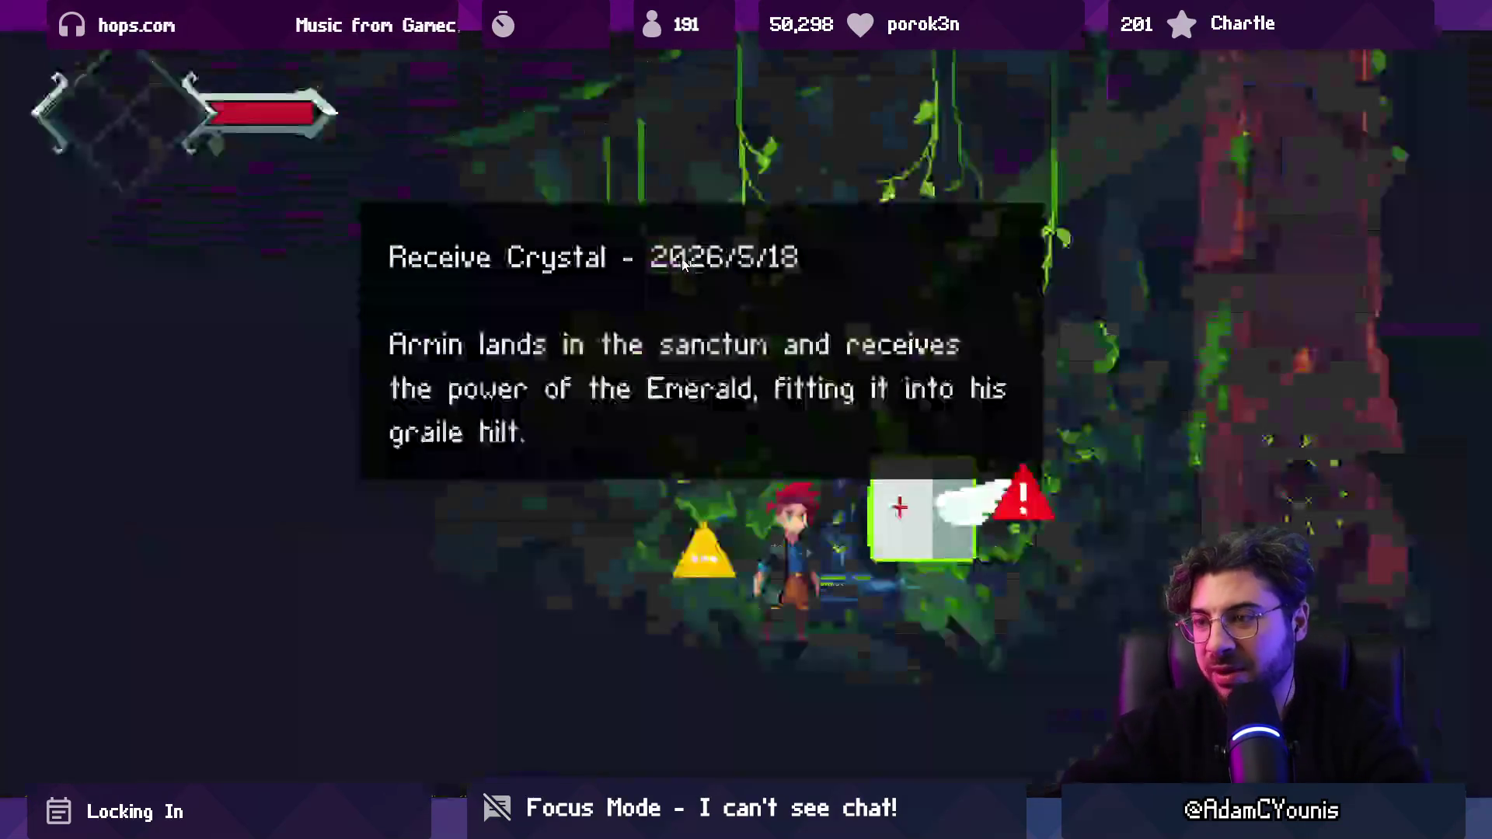
pyautogui.hotkey('shift', 'space')
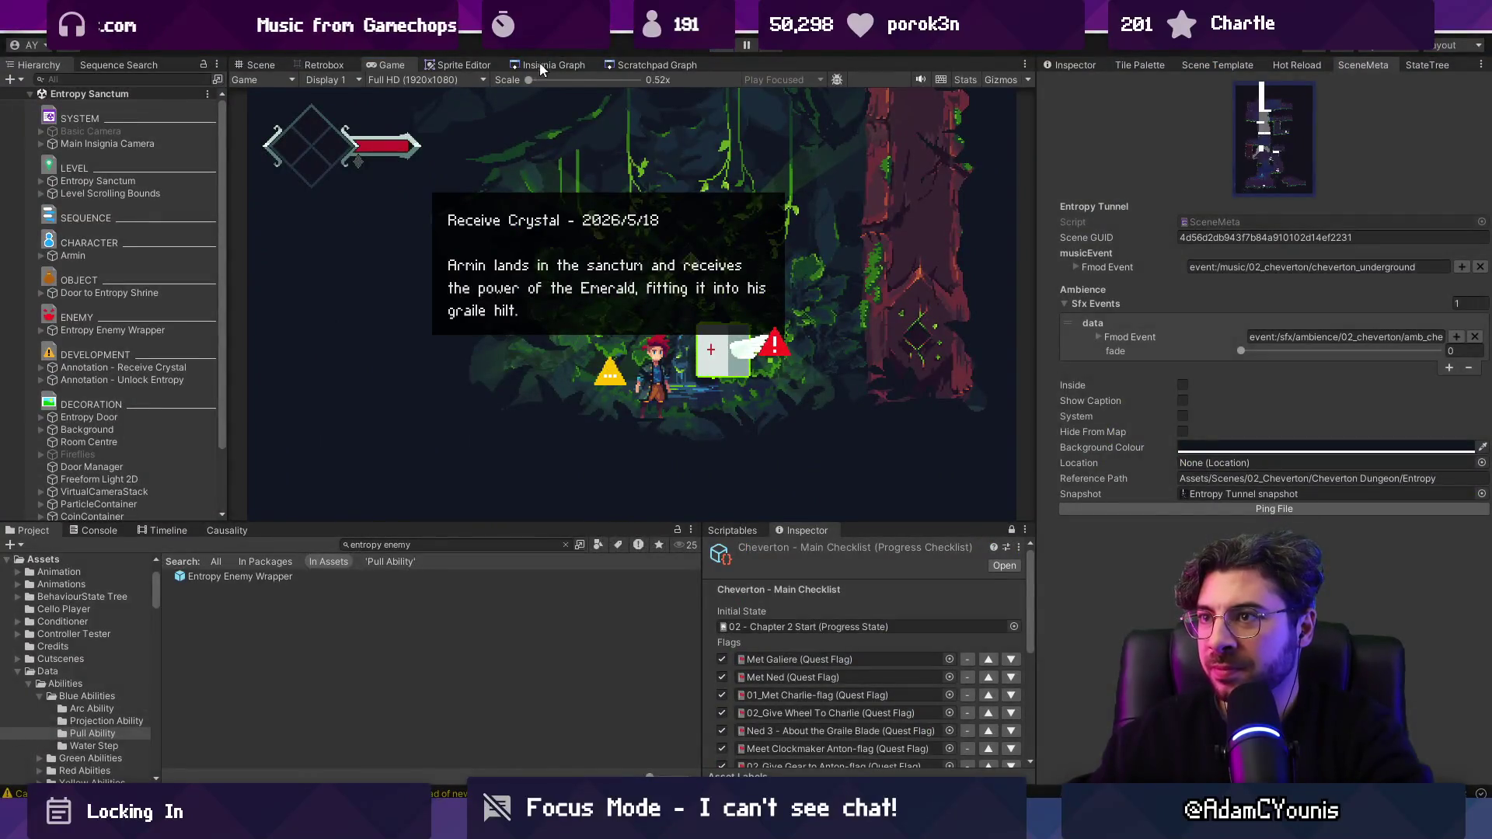
# Step: Load the Cheverton Sinkhole scene from the Insignia Graph and inspect its Boss Fight Arena
pyautogui.click(548, 65)
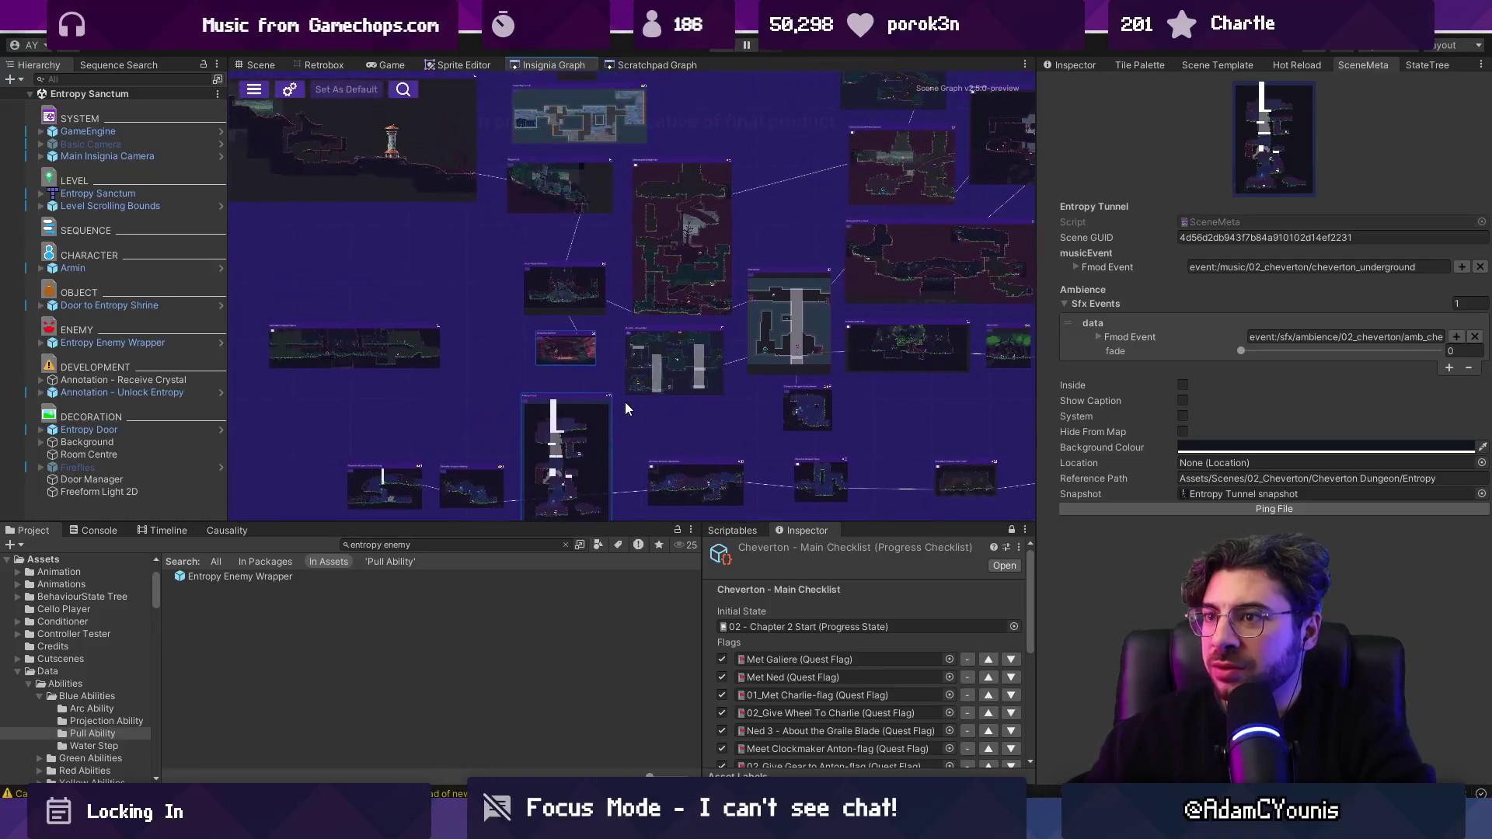
pyautogui.doubleClick(580, 342)
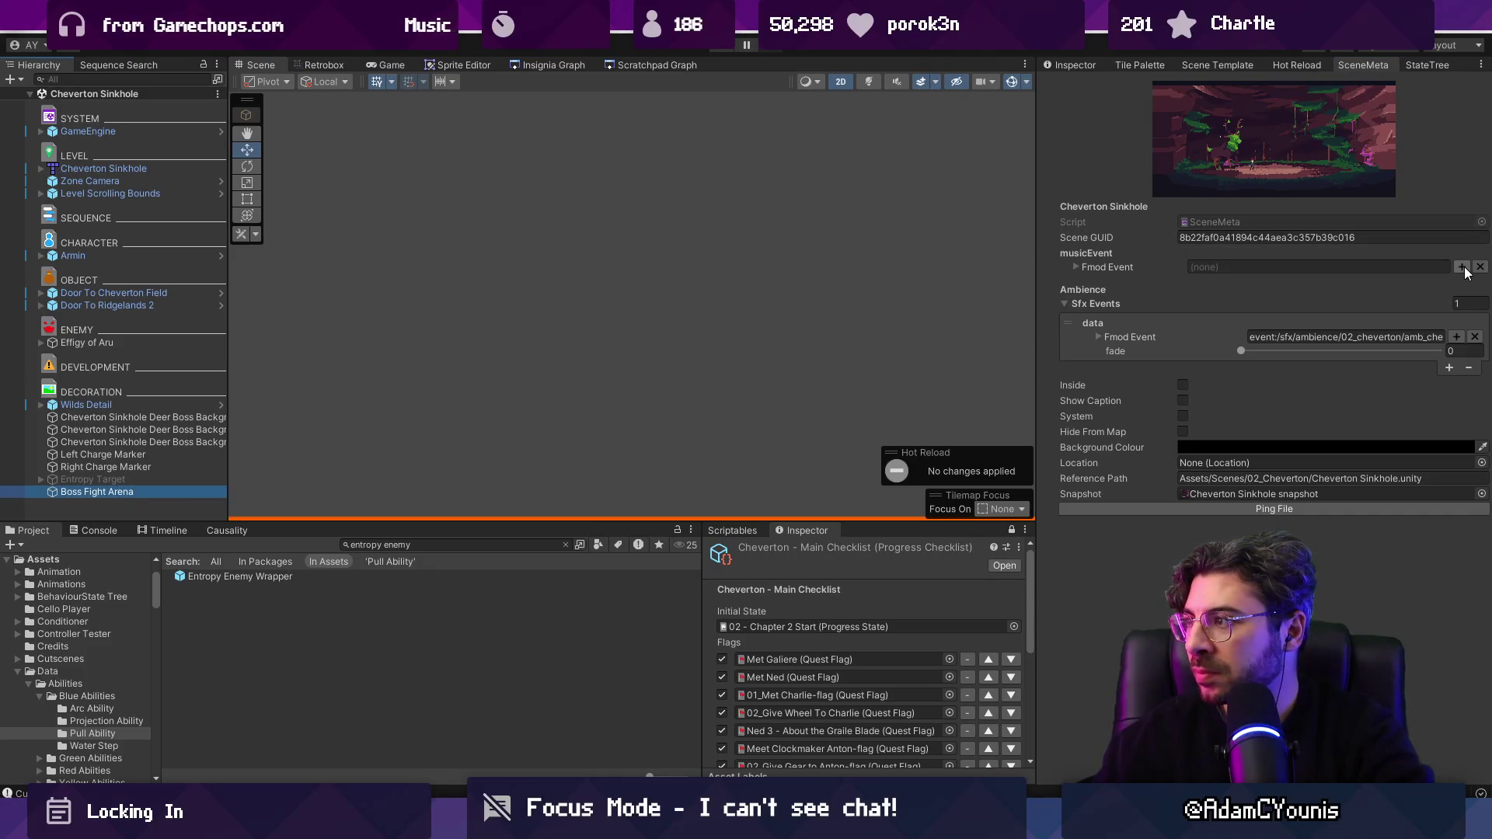
pyautogui.click(1074, 64)
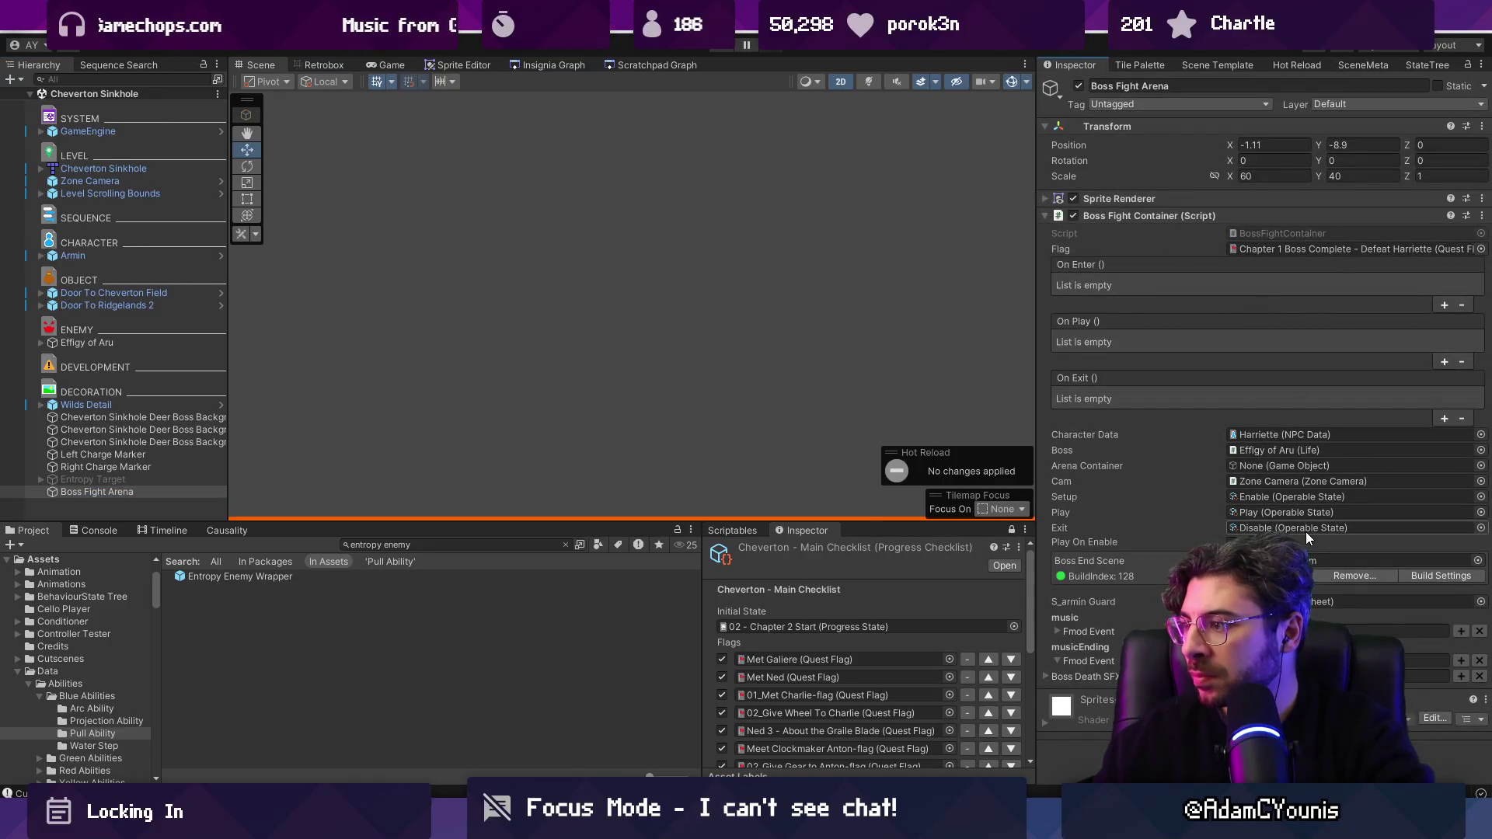
# Step: Set Boss Fight Arena's music event to miniboss and playtest the Harriette boss fight
pyautogui.click(1461, 630)
pyautogui.write('boss')
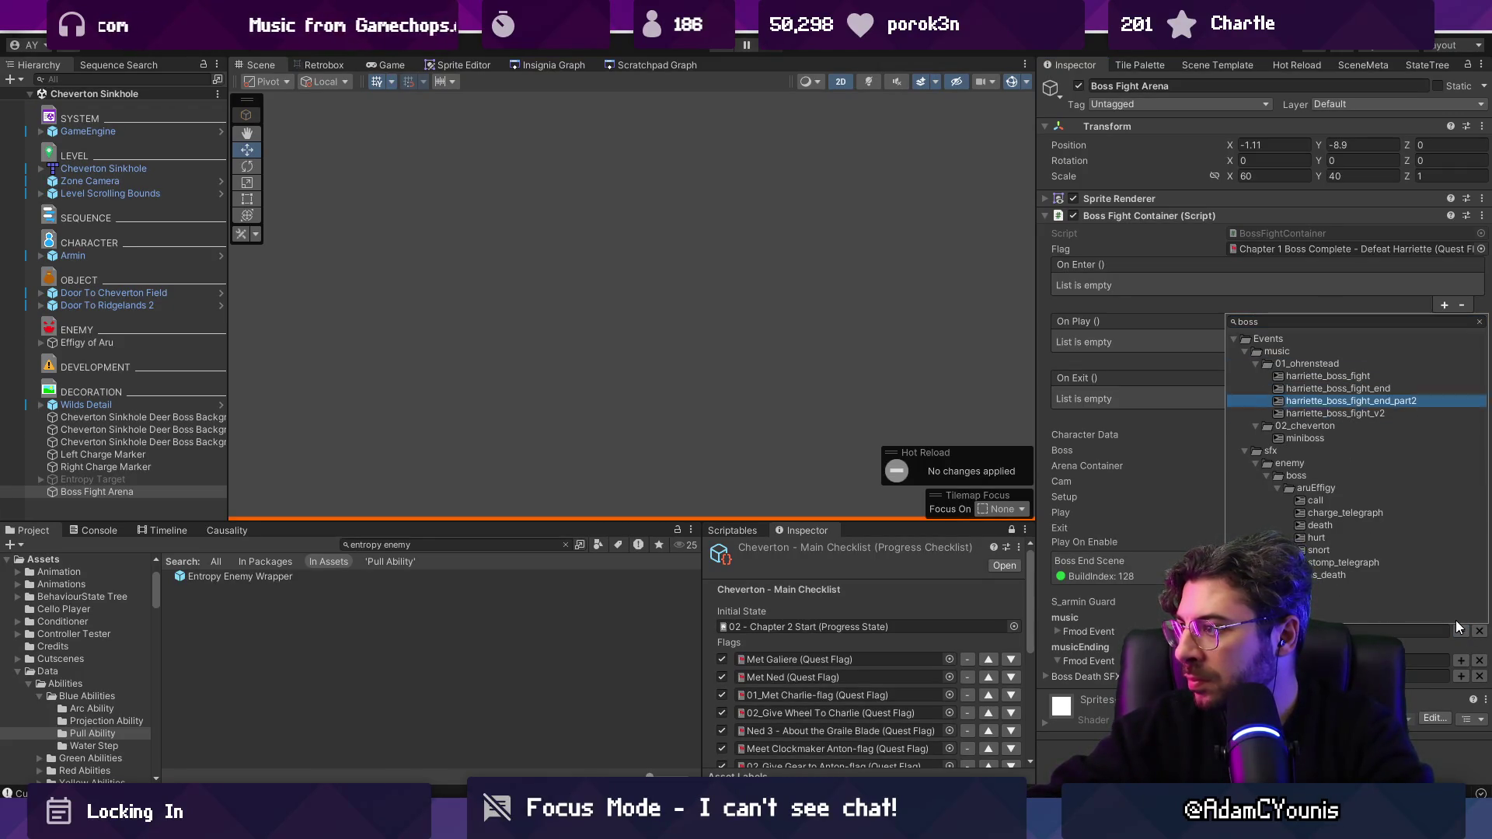
pyautogui.press('Return')
pyautogui.hotkey('ctrl', 'p')
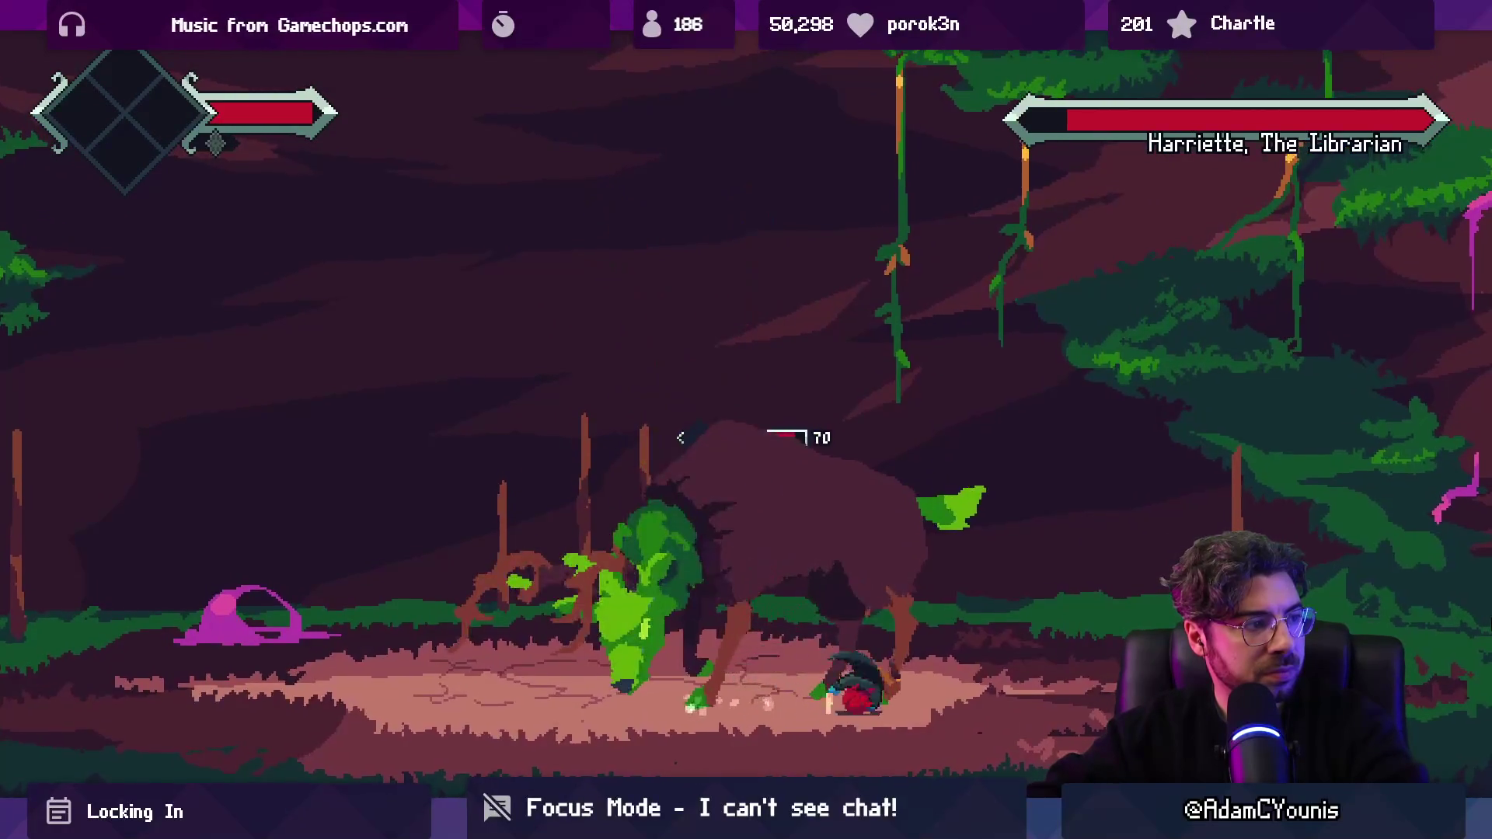
pyautogui.hotkey('ctrl', 'shift', 'p')
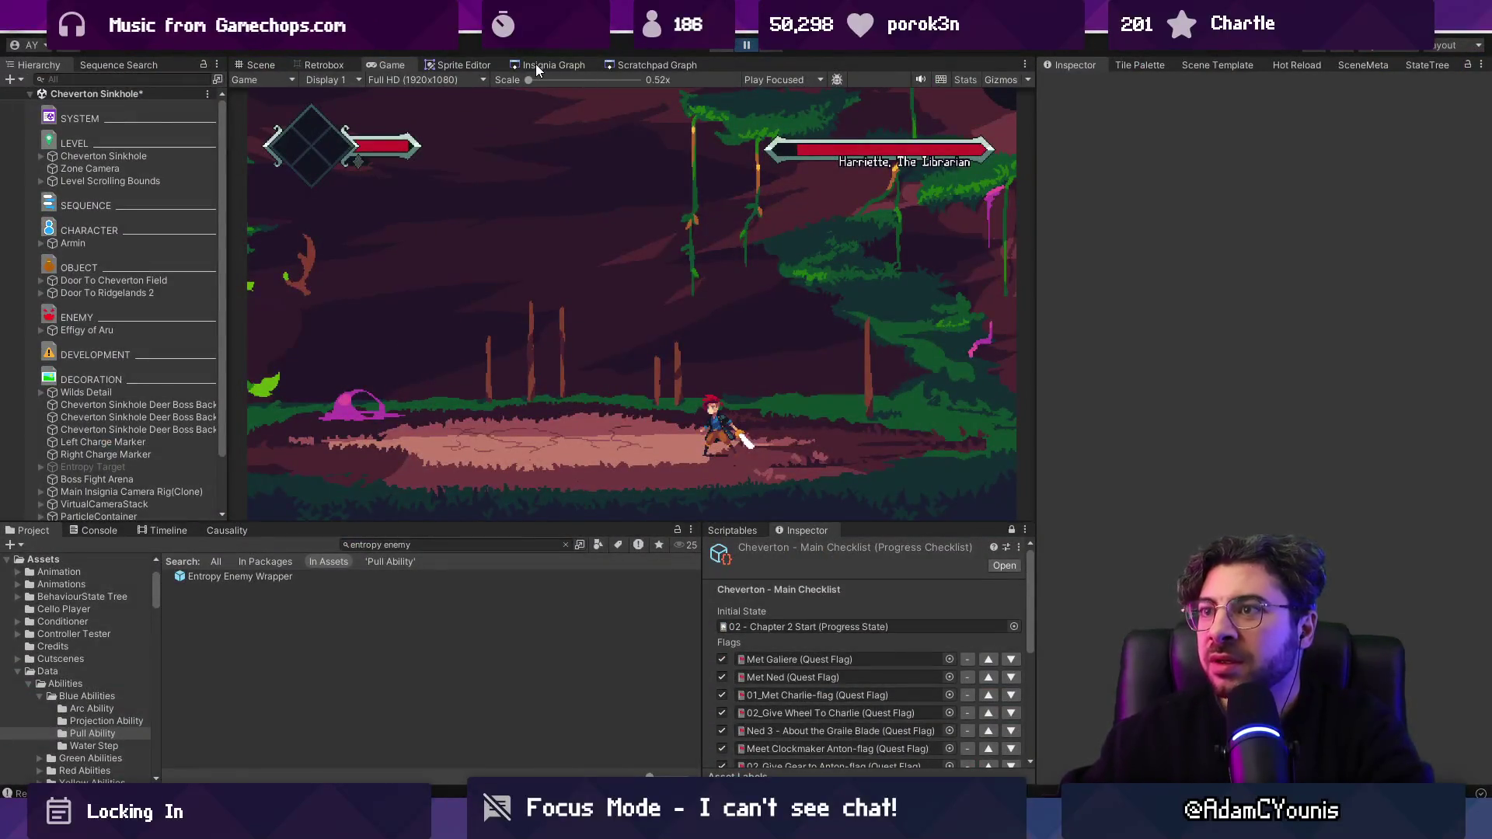
# Step: Open Hirren Temple Entrance from the Insignia Graph, saving the sinkhole scene first
pyautogui.click(536, 65)
pyautogui.scroll(3, 539, 326)
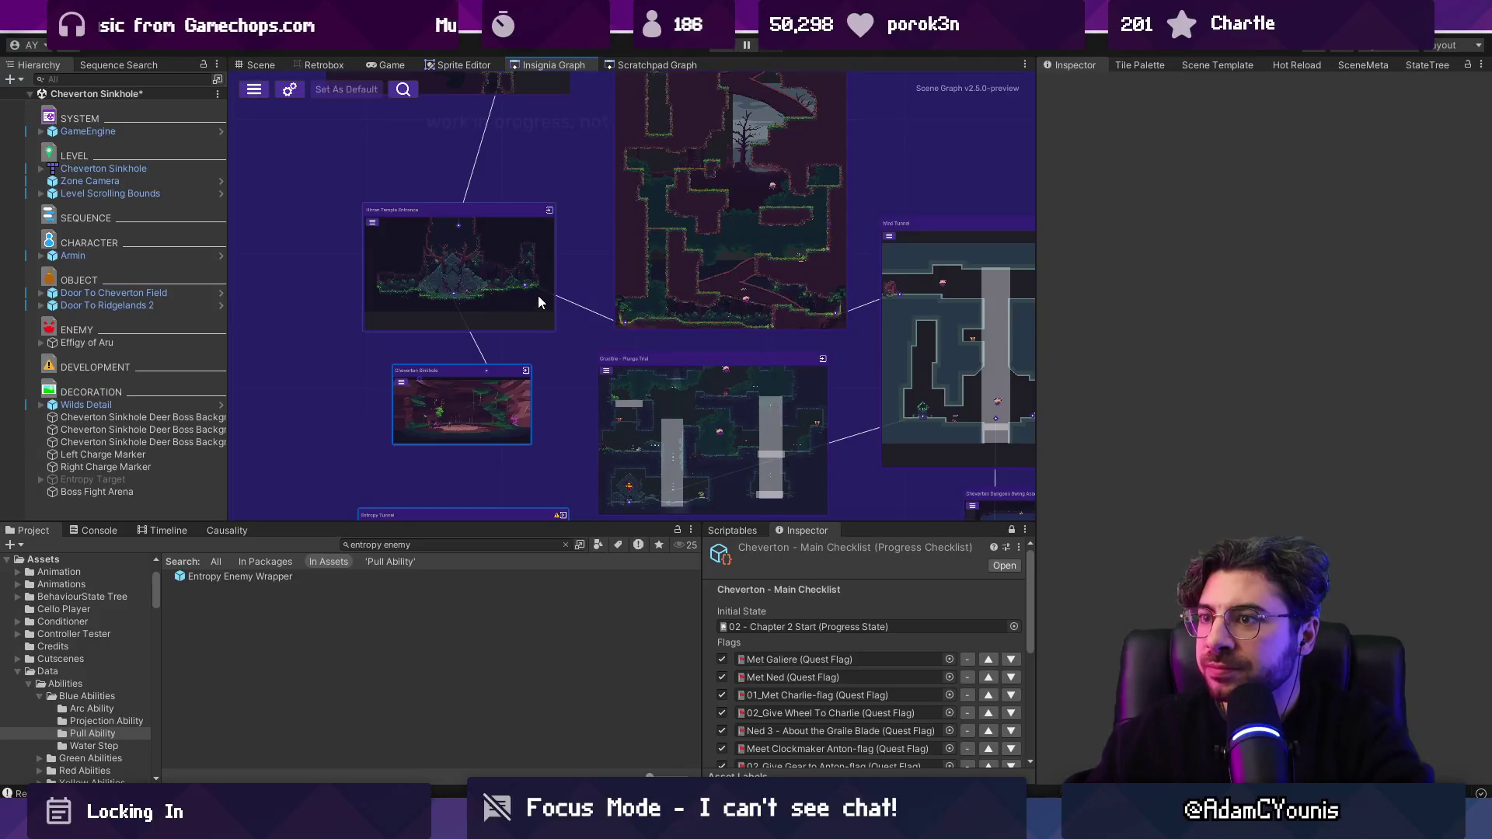
pyautogui.doubleClick(538, 301)
pyautogui.click(718, 439)
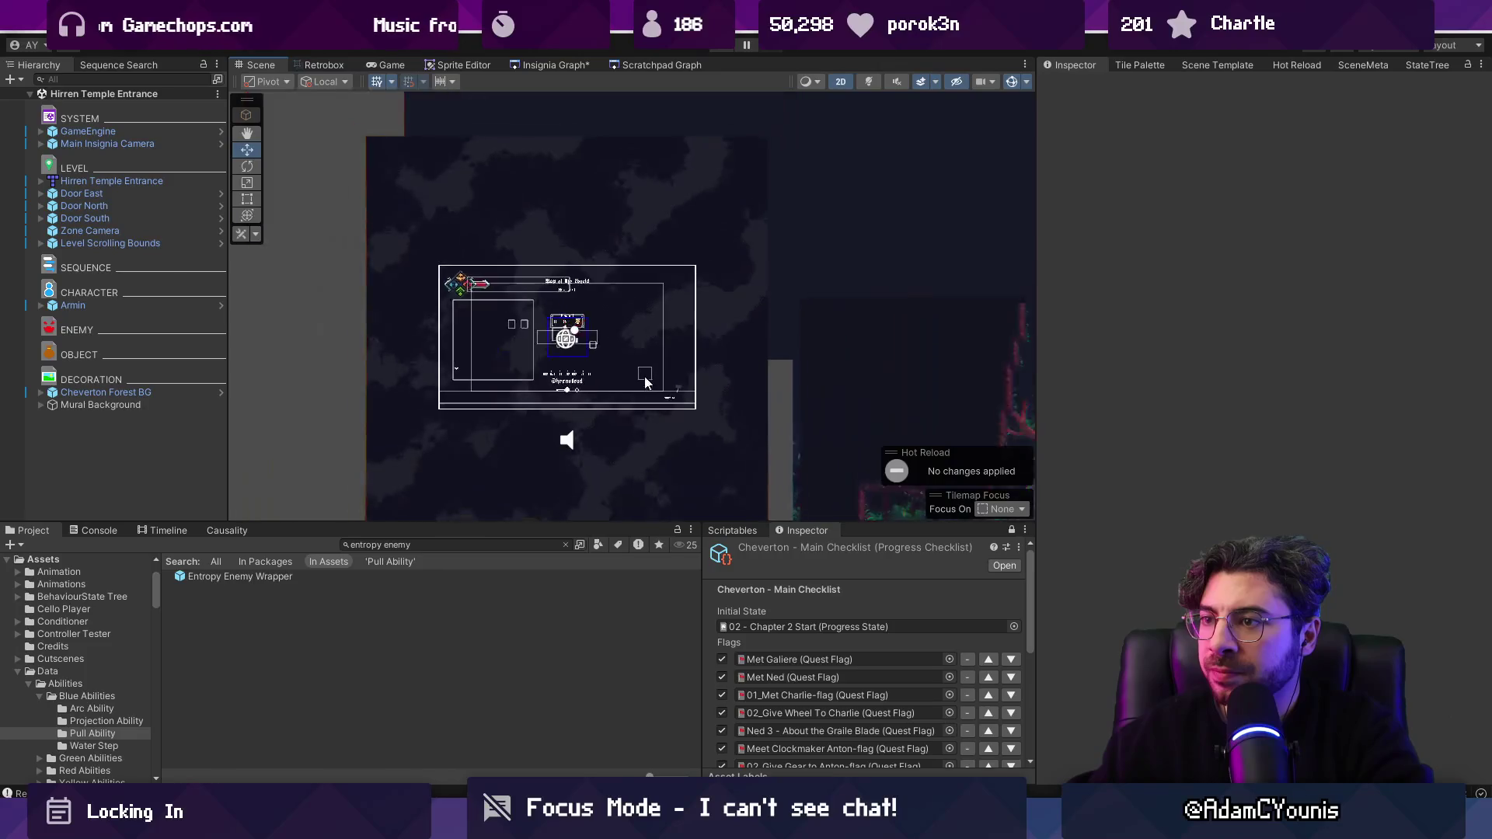
# Step: Set Hirren Temple Entrance's SceneMeta music event to tension_ambience
pyautogui.scroll(2, 470, 357)
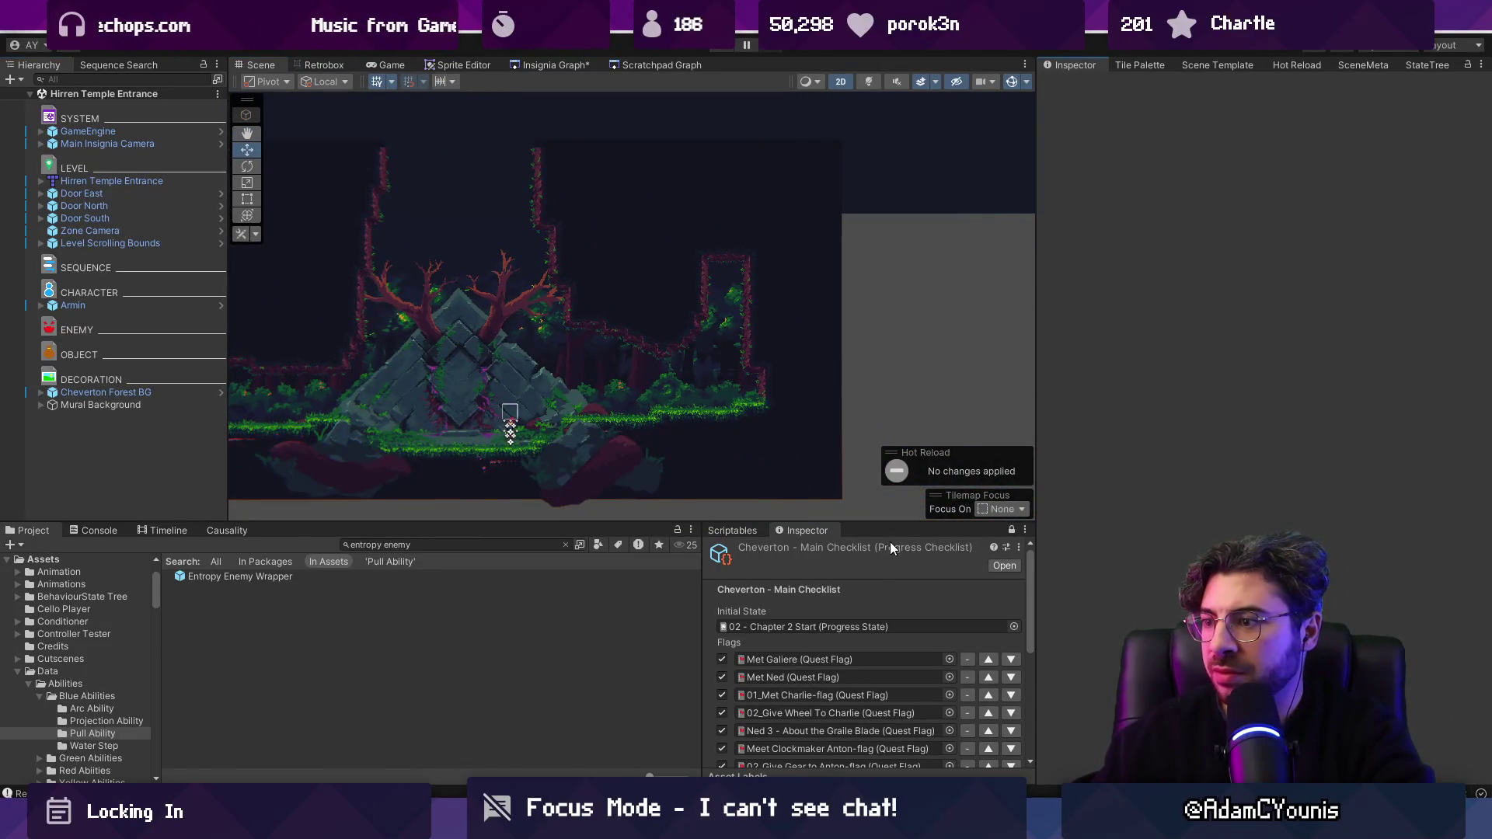
pyautogui.click(1415, 66)
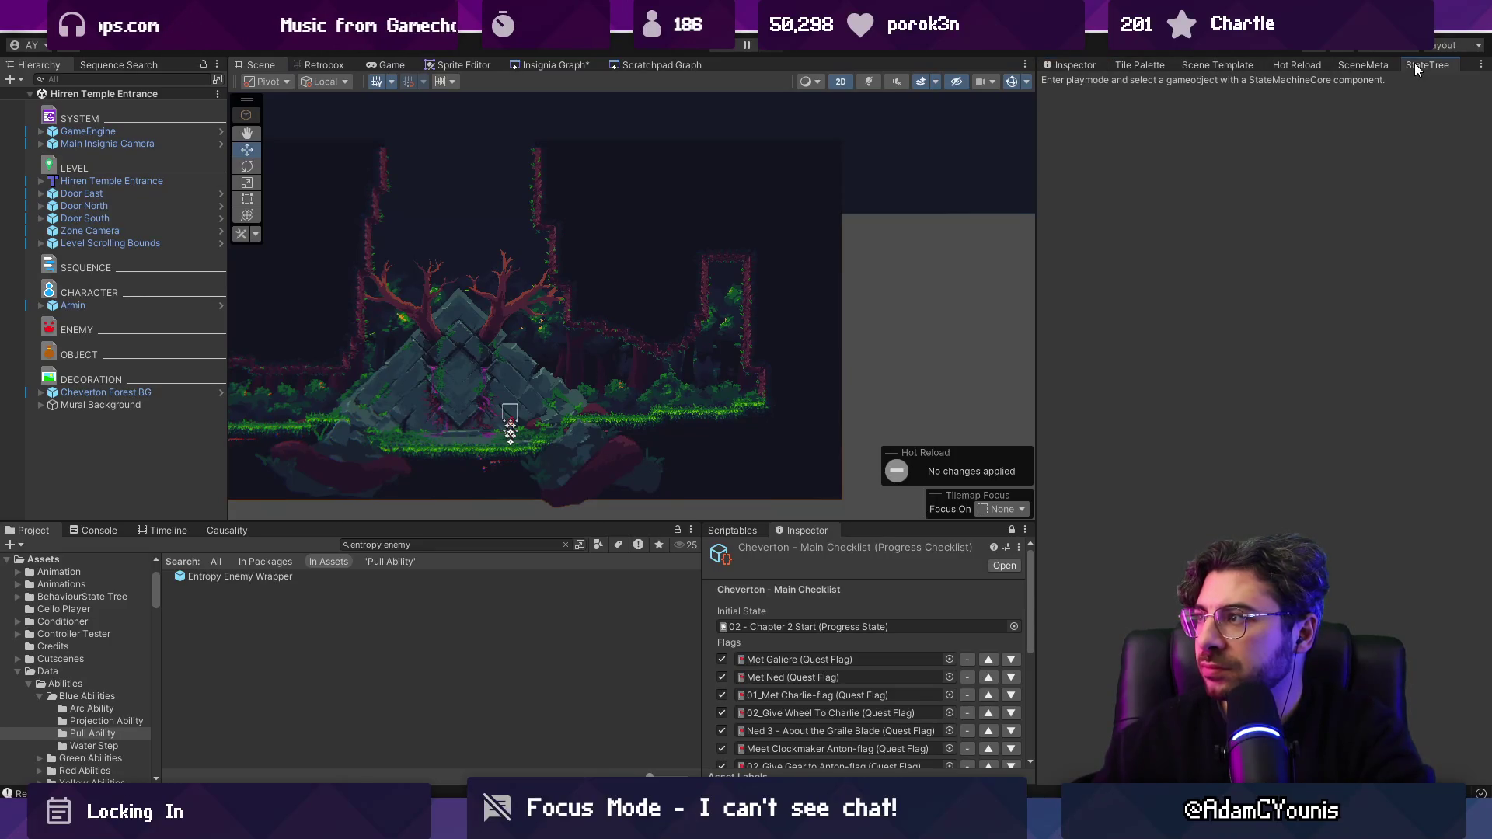
pyautogui.click(1331, 64)
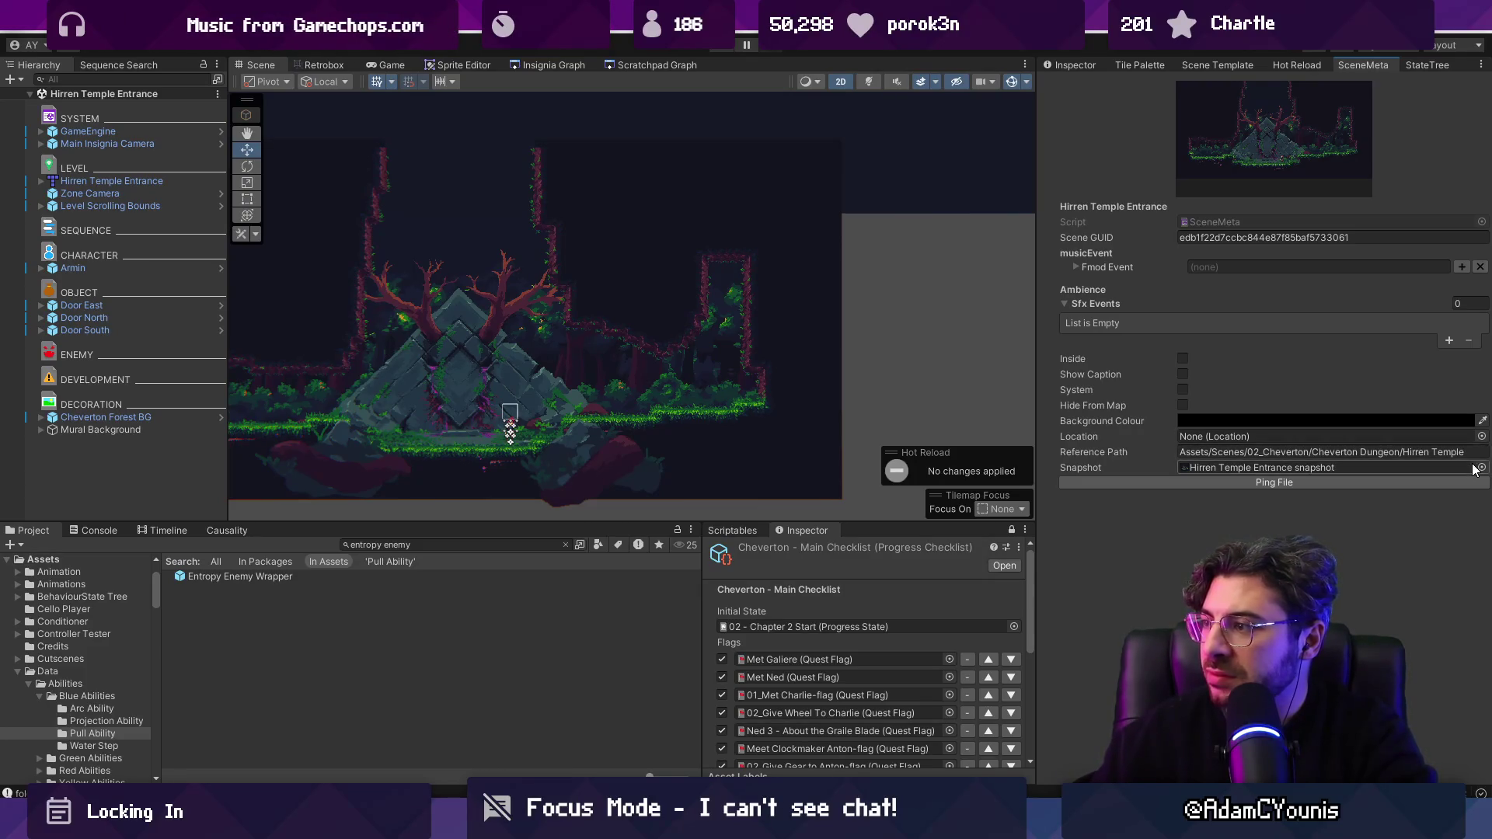
pyautogui.click(1460, 268)
pyautogui.write('tension')
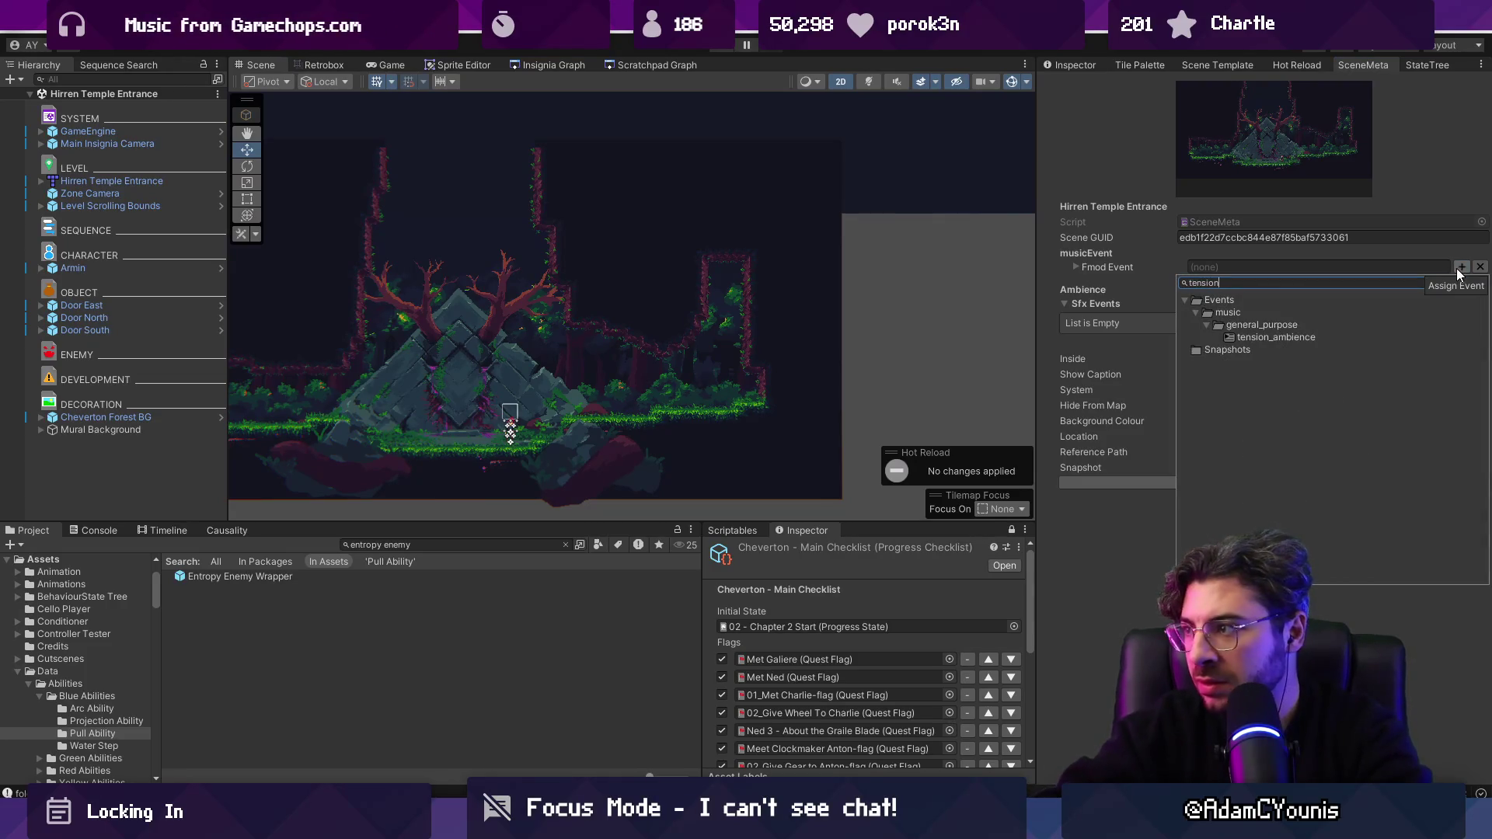
pyautogui.press('Down')
pyautogui.press('Down')
pyautogui.press('Return')
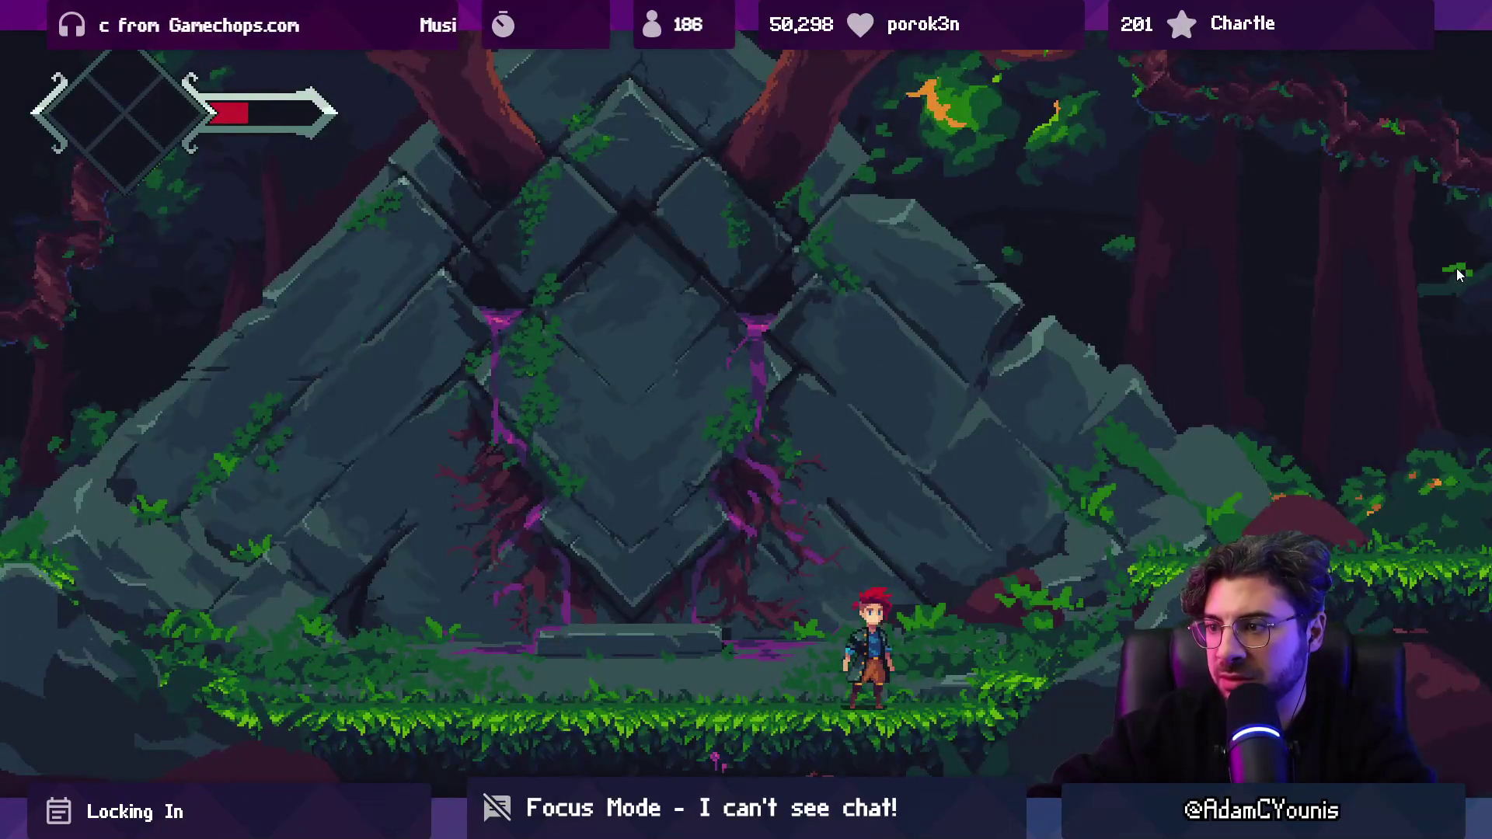
# Step: Run and jump around the temple onto the right ledge, then exit fullscreen to the editor
pyautogui.press('Left')
pyautogui.press('Right')
pyautogui.press('space')
pyautogui.press('Left')
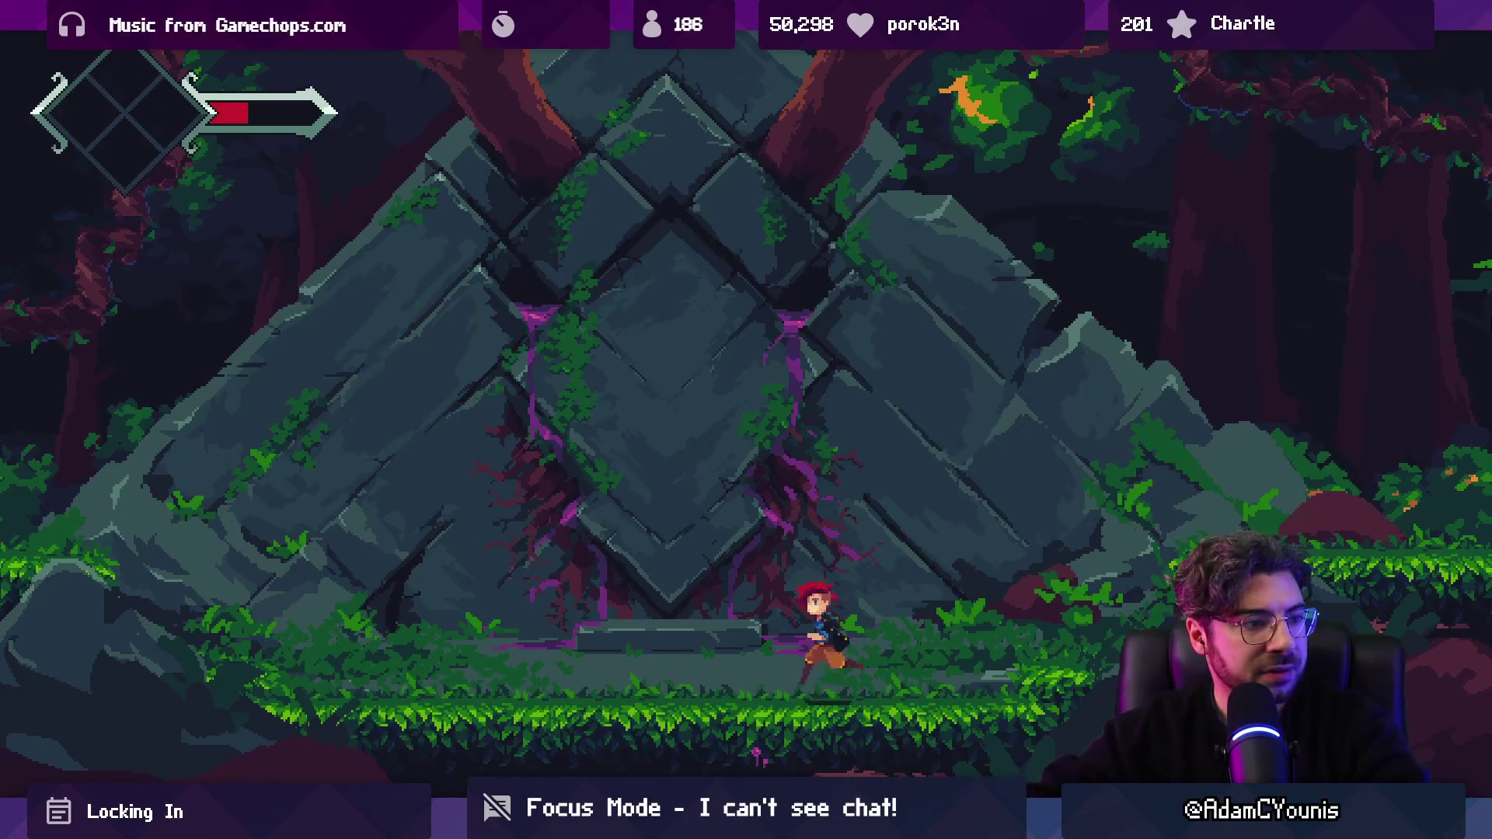
pyautogui.press('Left')
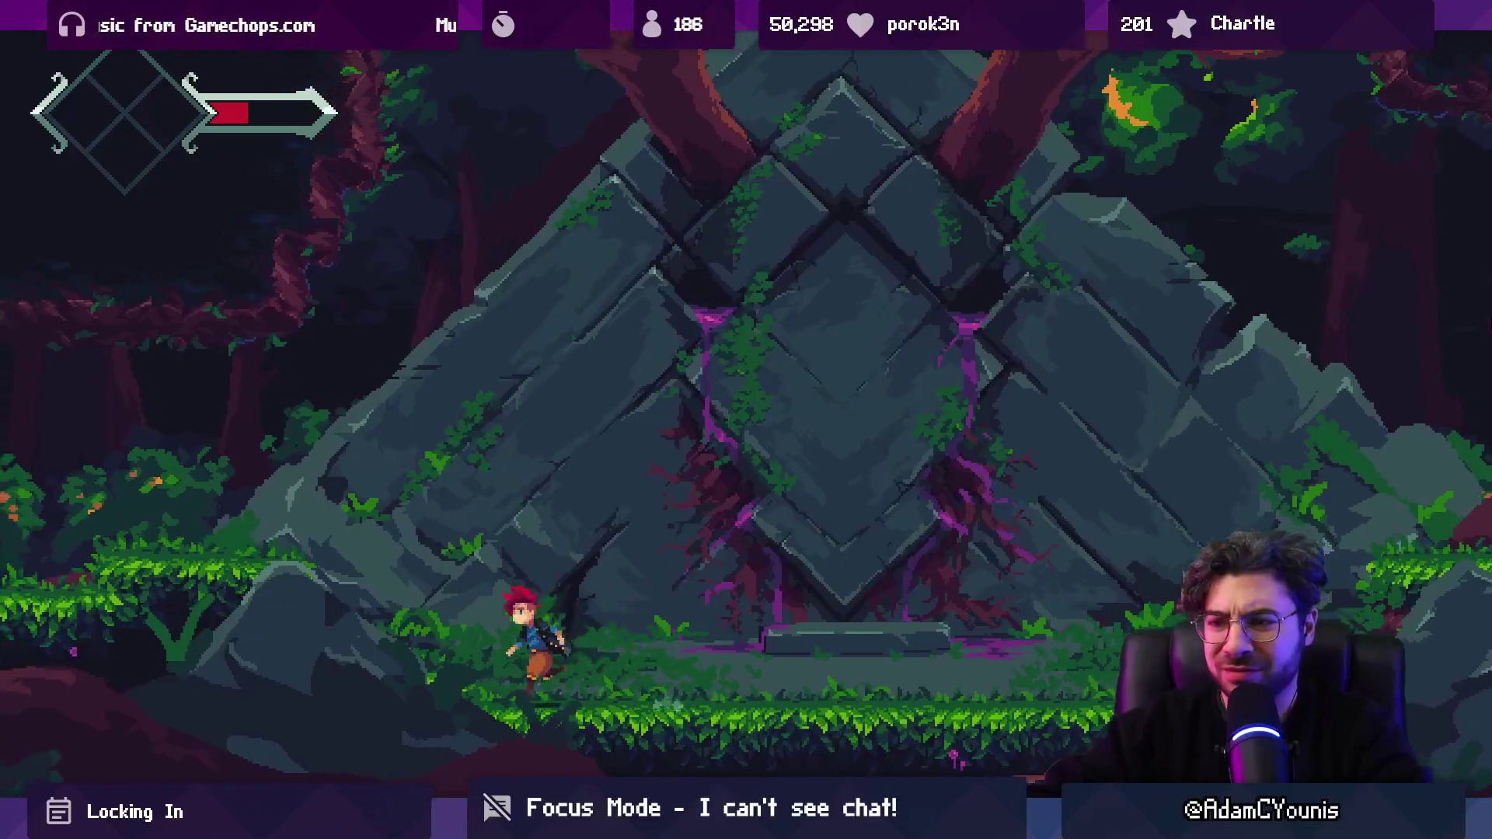
pyautogui.press('Right')
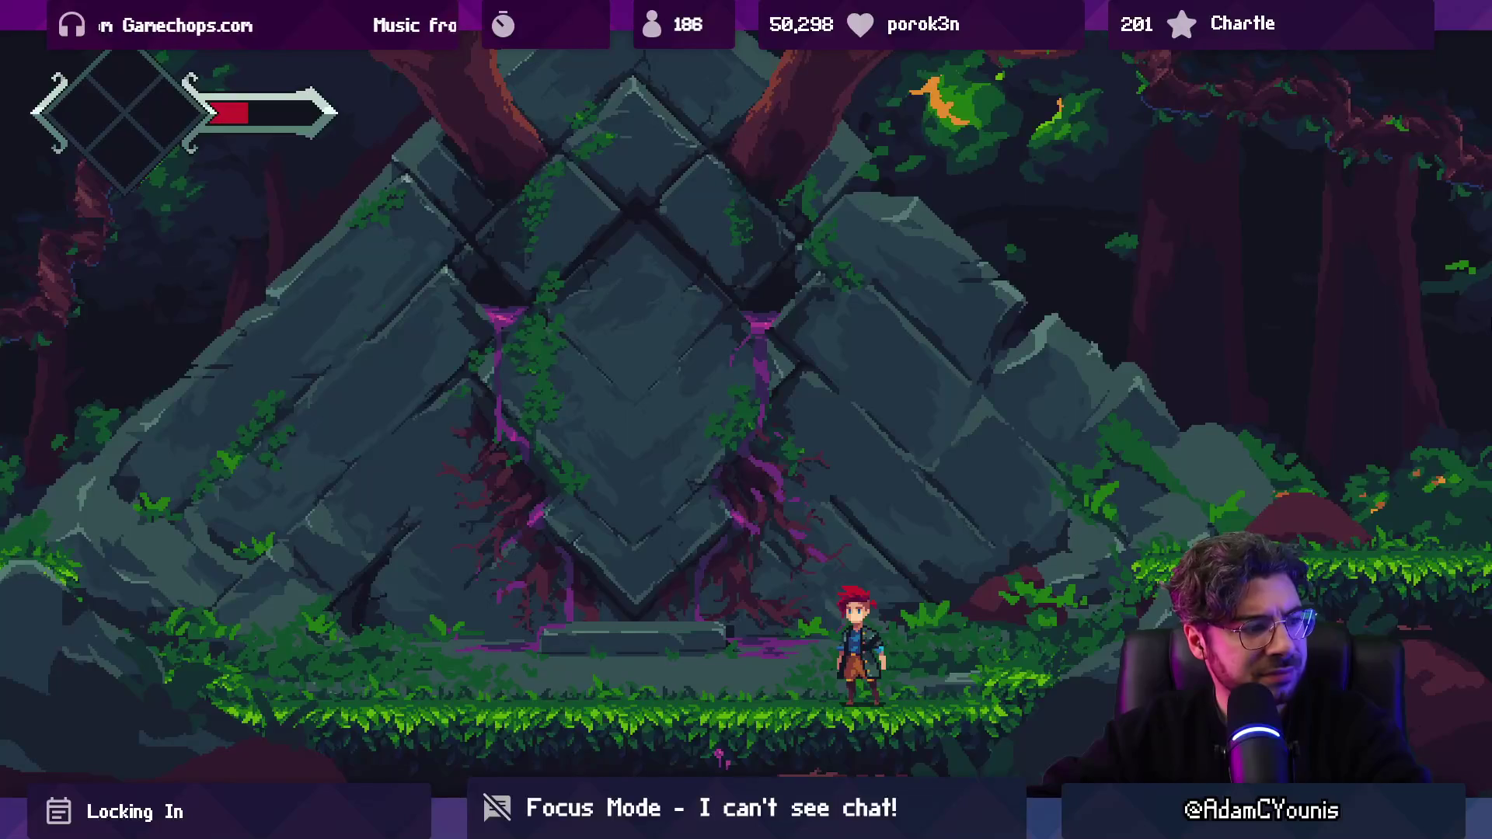
pyautogui.press('Right')
pyautogui.press('space')
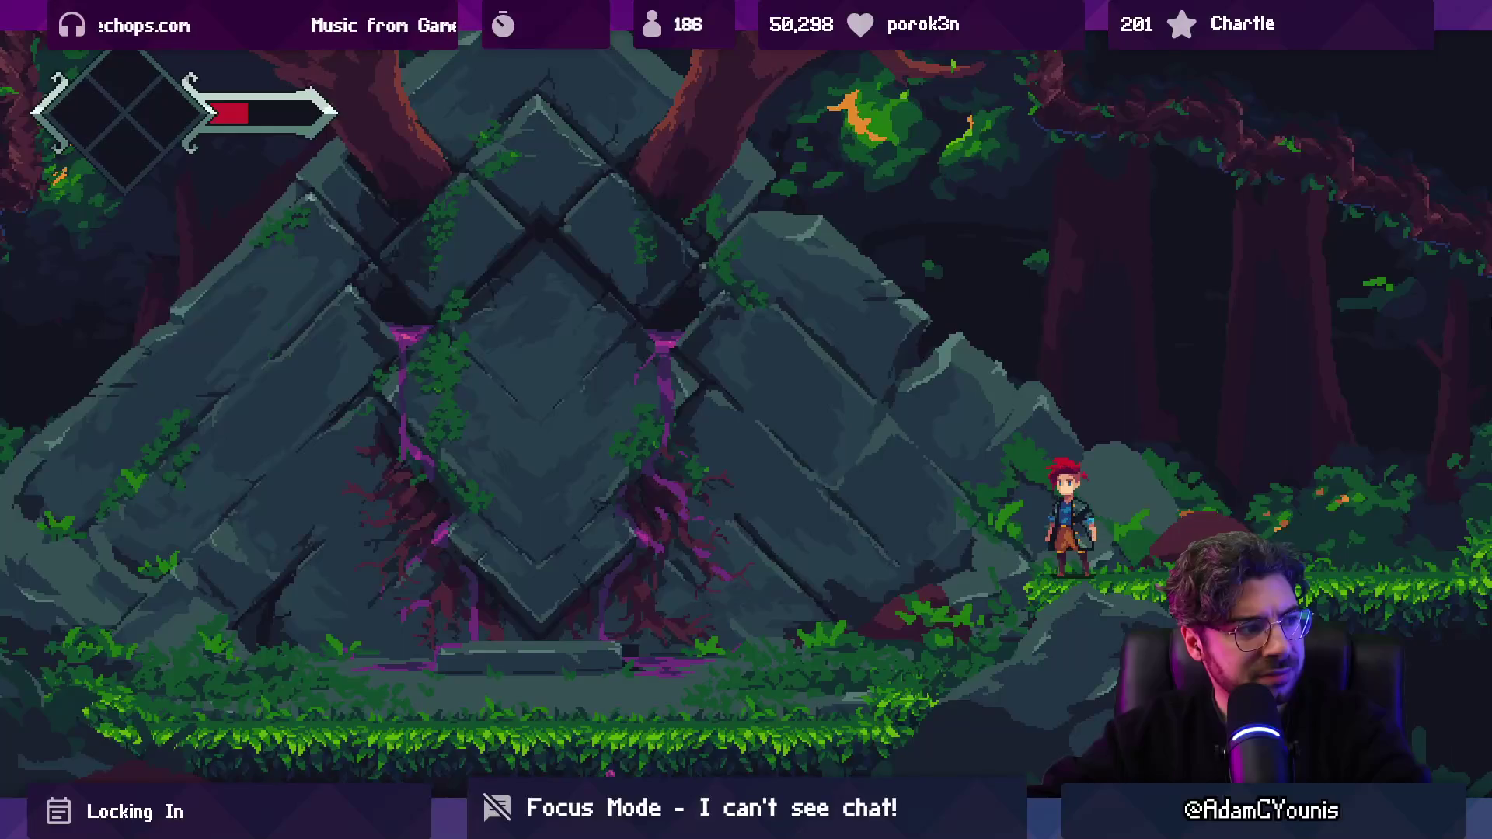
pyautogui.press('Right')
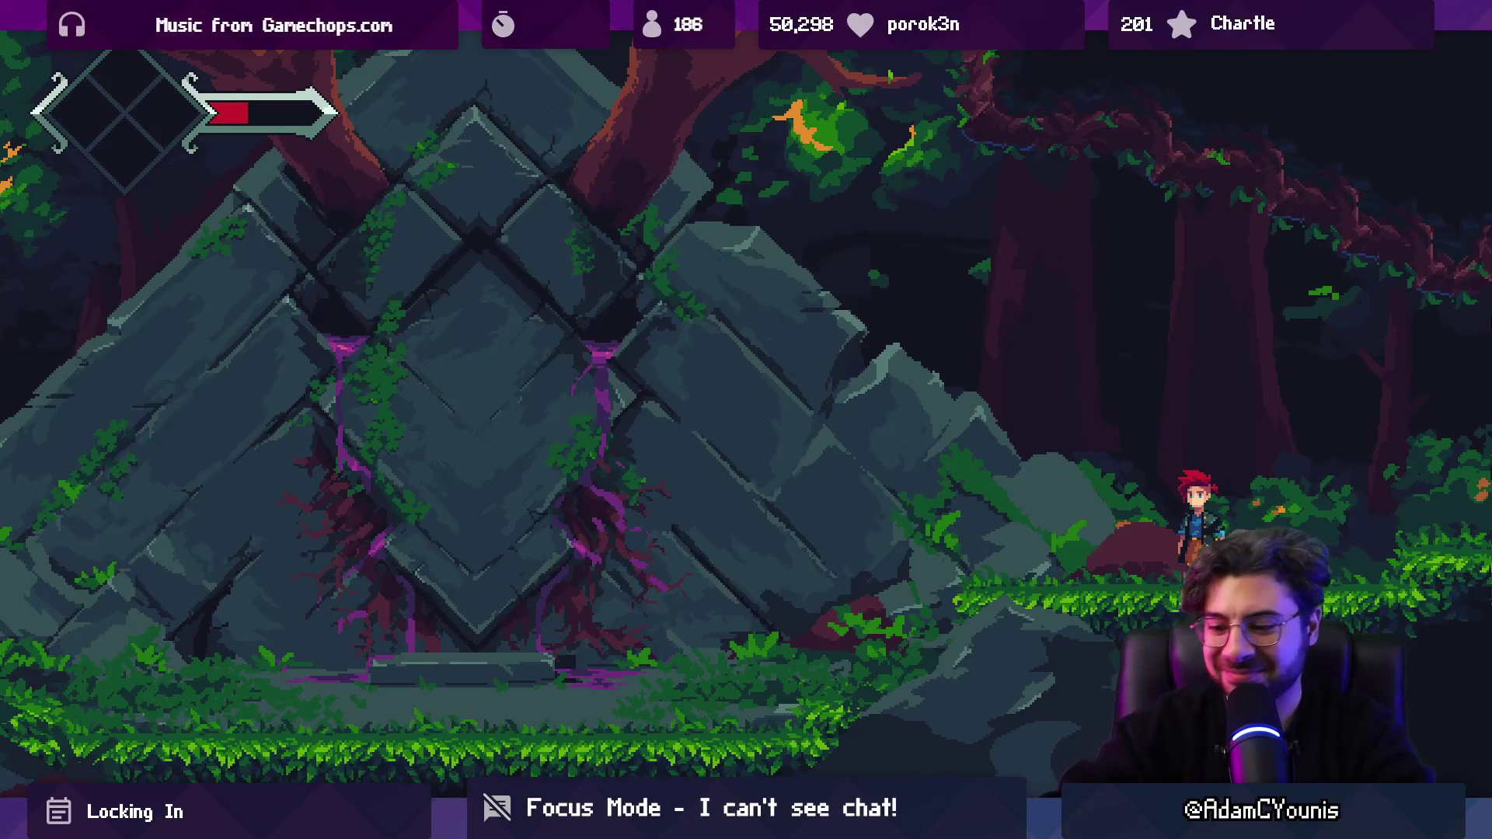
pyautogui.hotkey('shift', 'space')
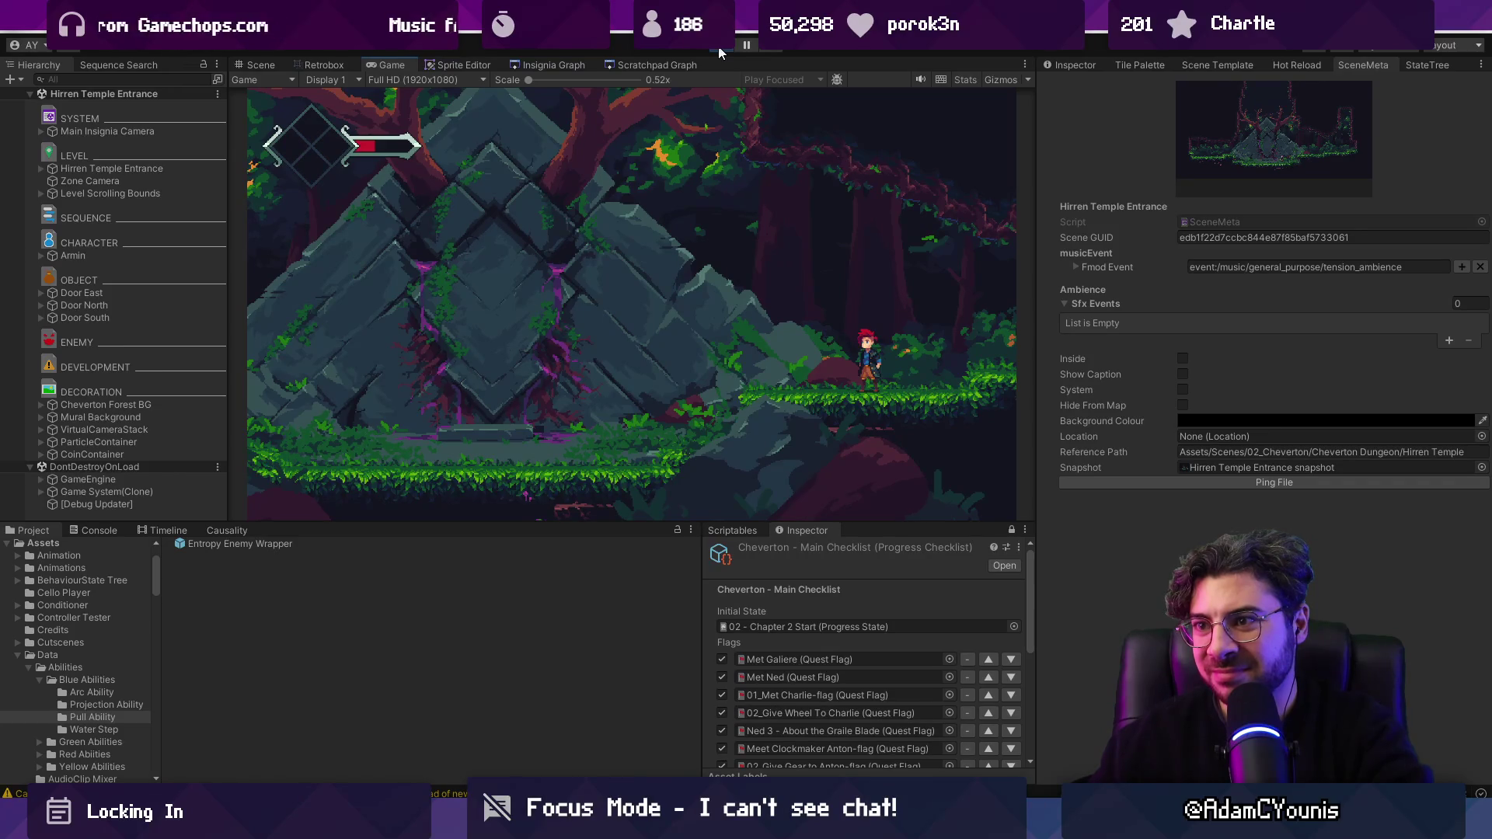
# Step: Stop the playtest and assign cheverwood as Wind Tunnel's music event
pyautogui.click(720, 49)
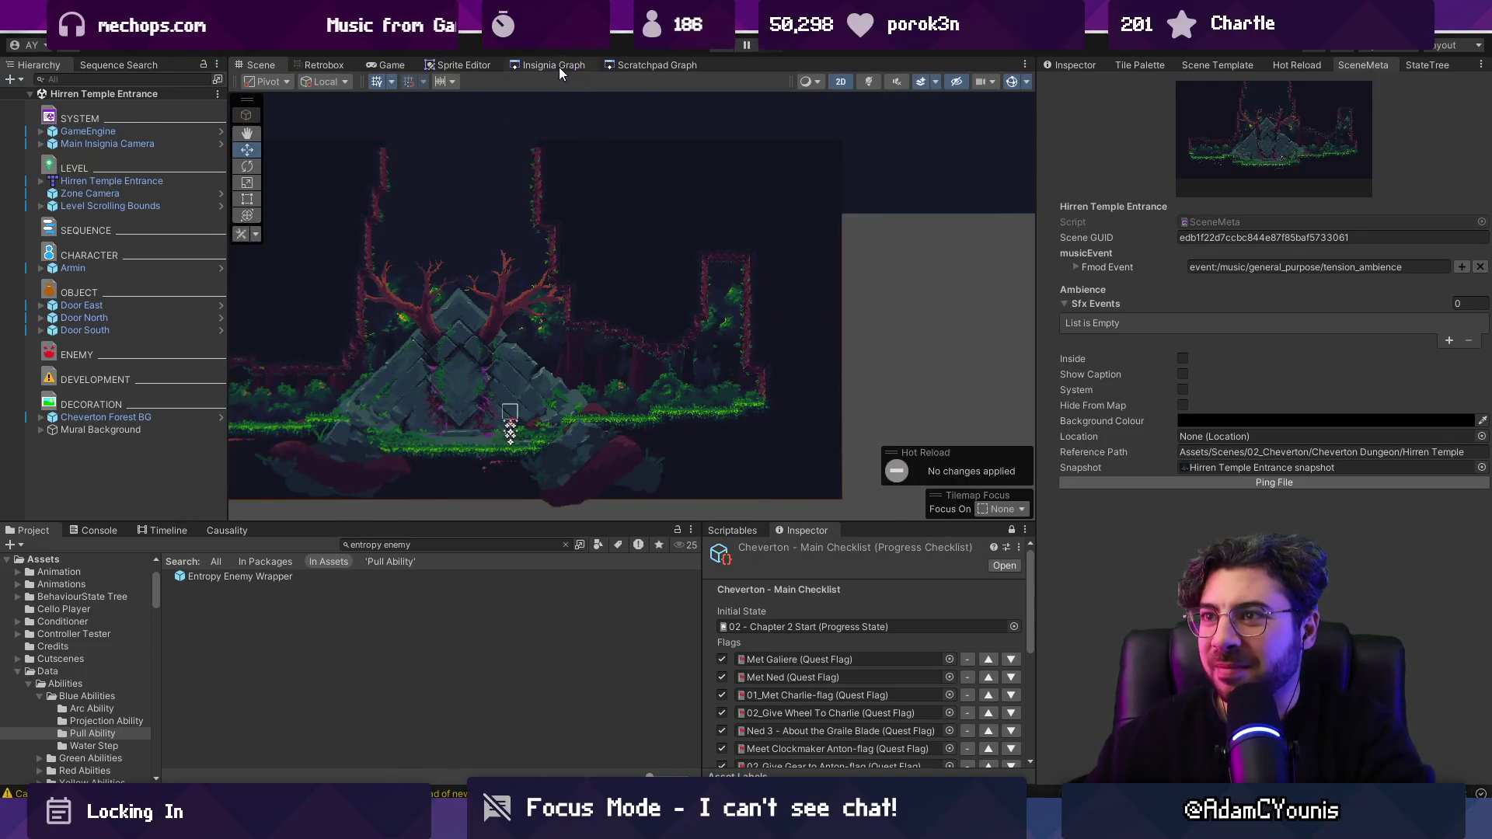
pyautogui.click(555, 65)
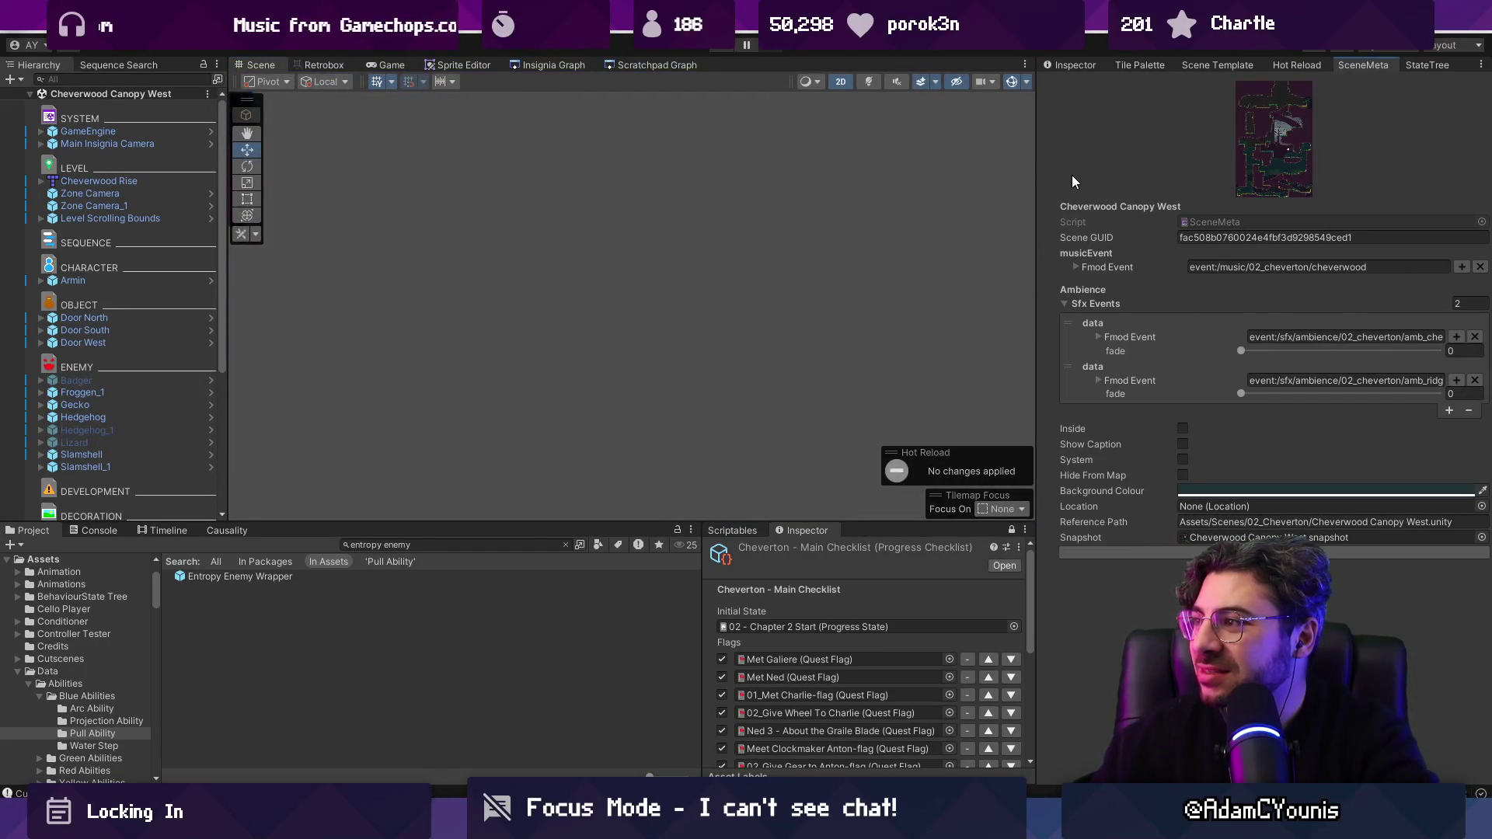
pyautogui.click(637, 67)
pyautogui.click(554, 67)
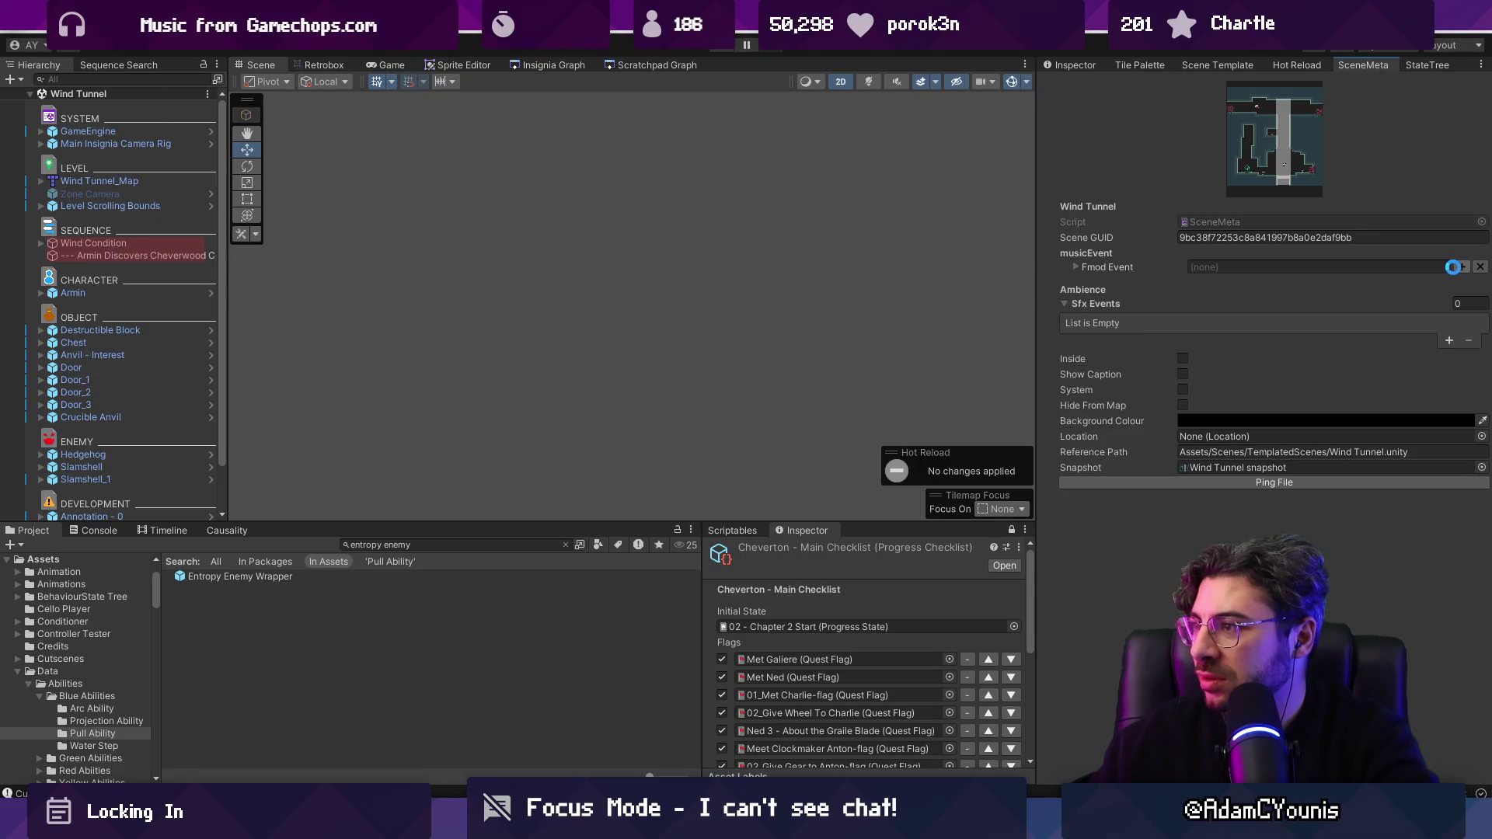
pyautogui.click(1452, 267)
pyautogui.write('cheverwoor')
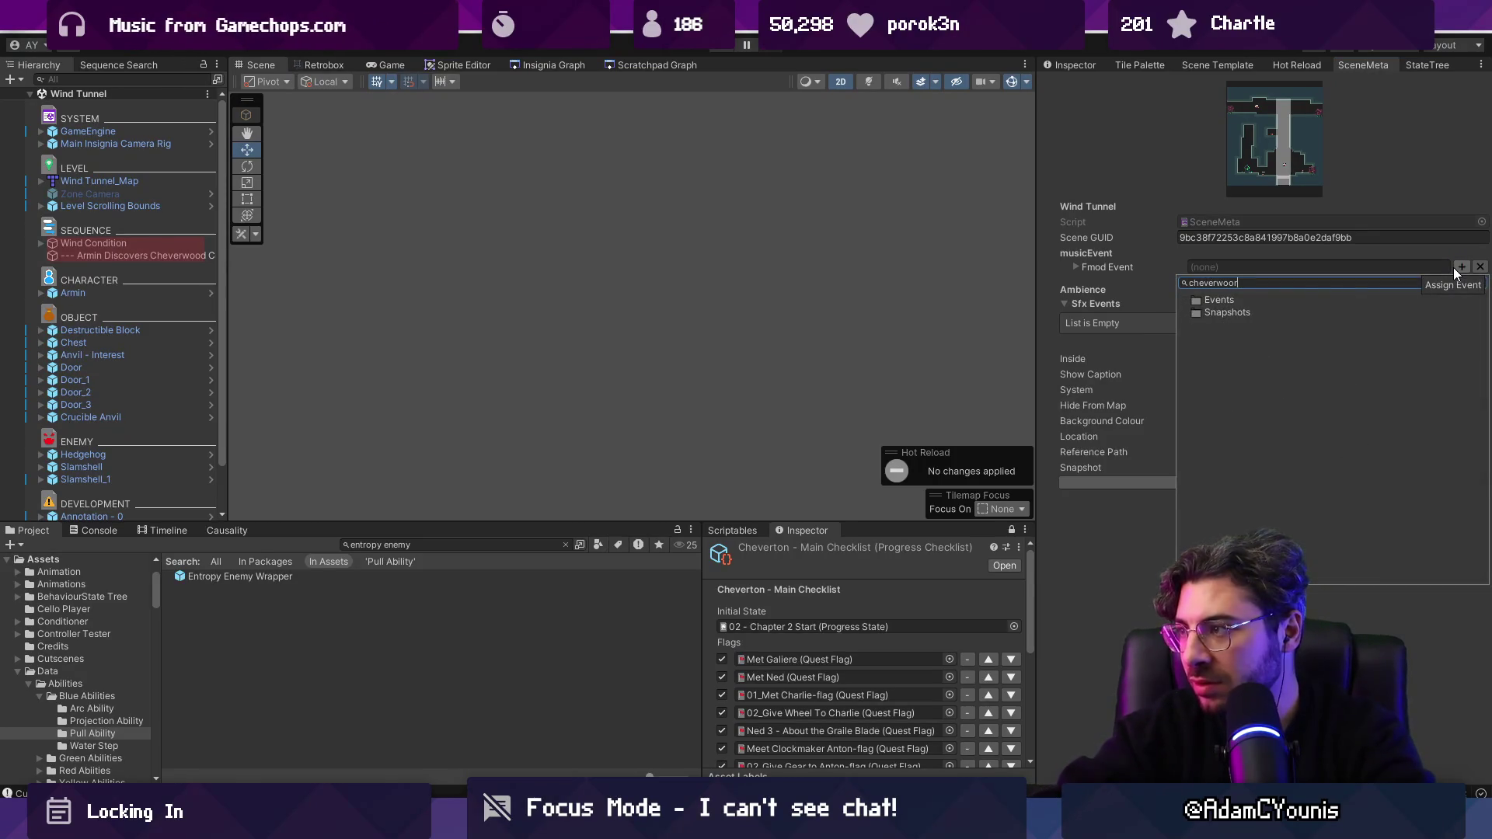
pyautogui.doubleClick(1259, 338)
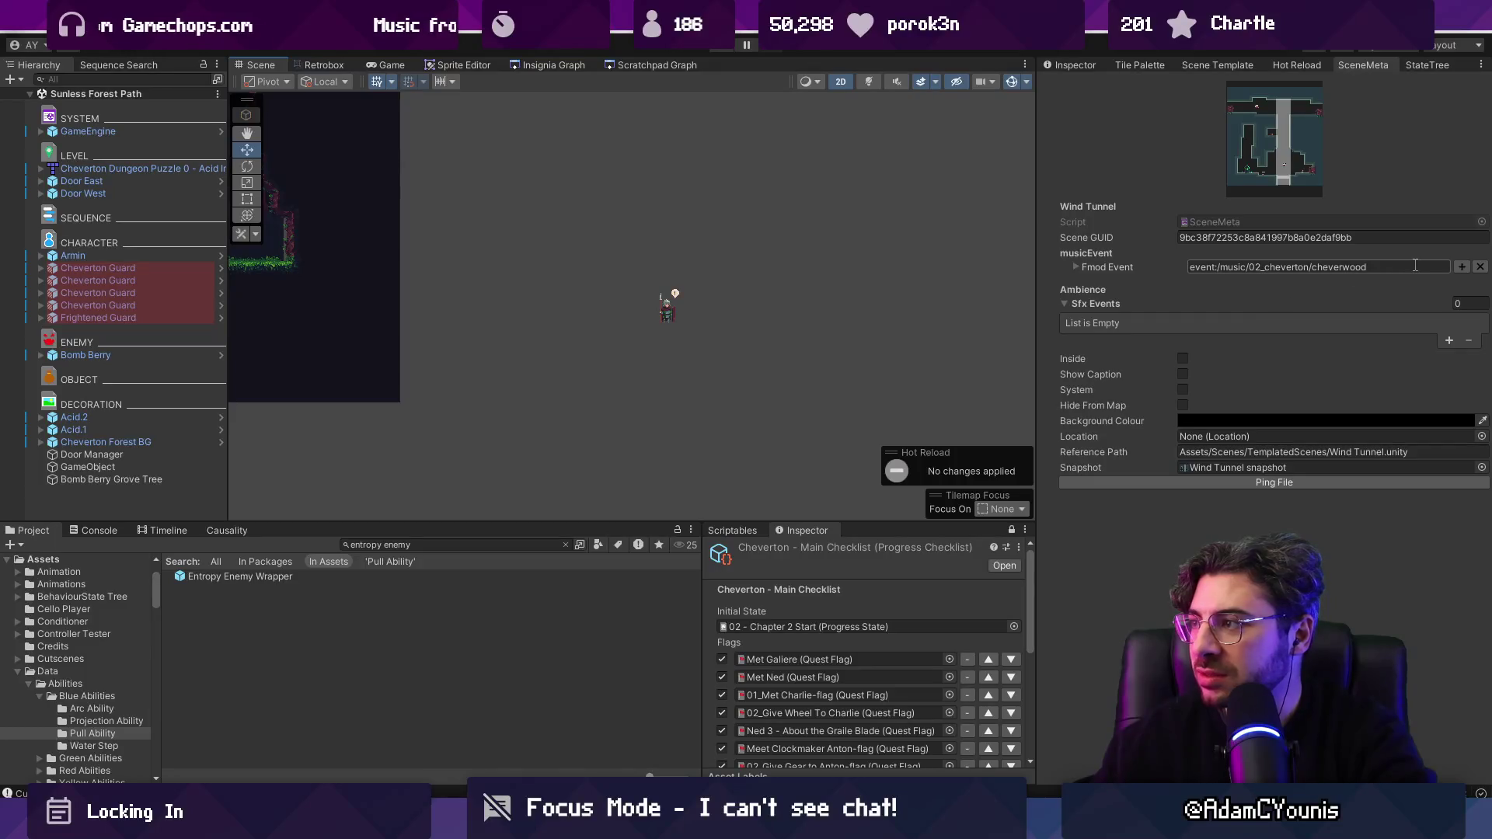
# Step: Assign cheverwood as Sunless Forest Path's music event and move on to Forest Lake
pyautogui.click(1452, 266)
pyautogui.write('cheverwo')
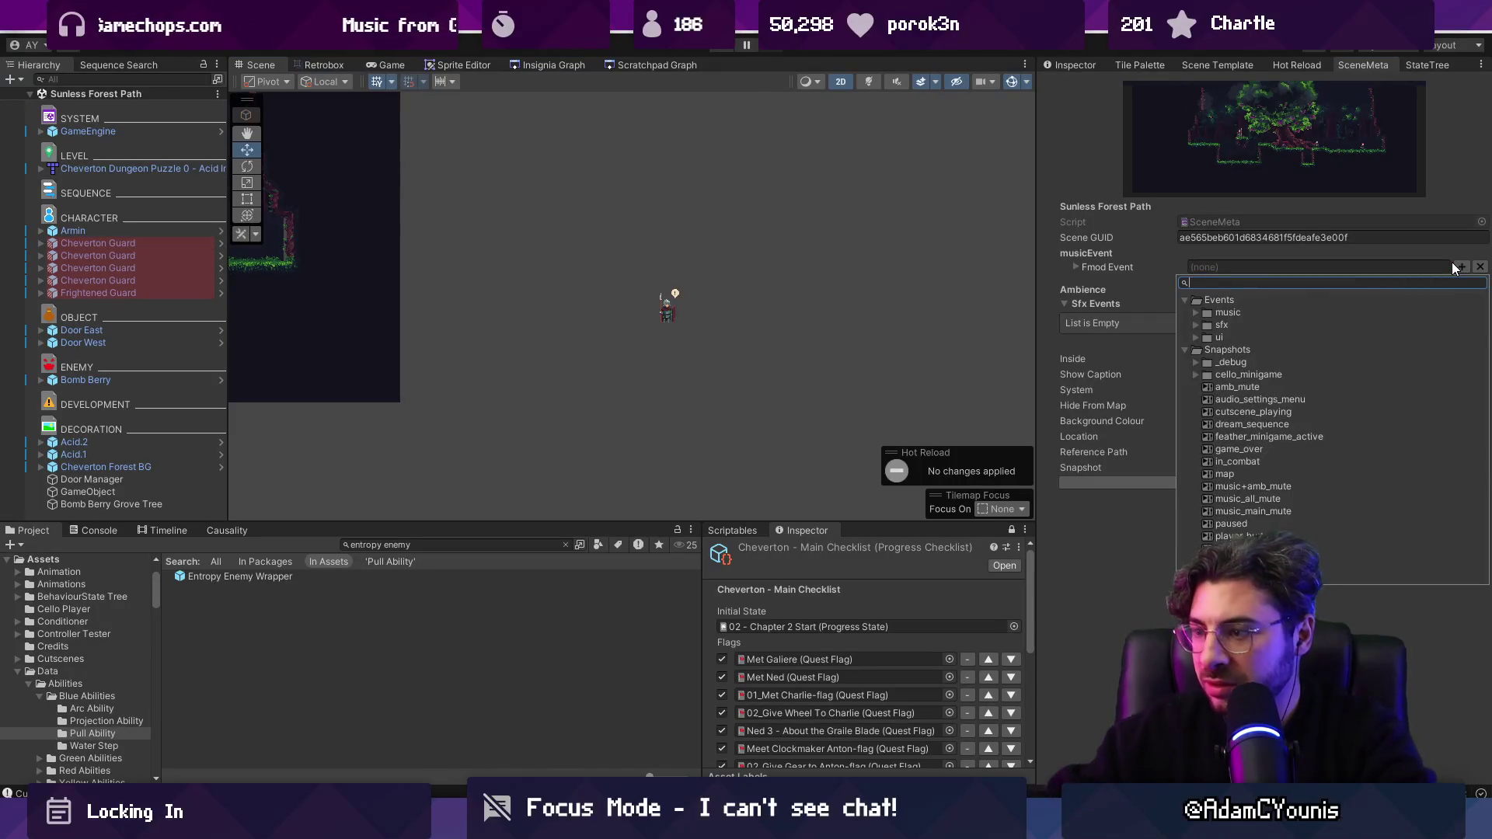
pyautogui.write('o')
pyautogui.press('Down')
pyautogui.press('Down')
pyautogui.press('Down')
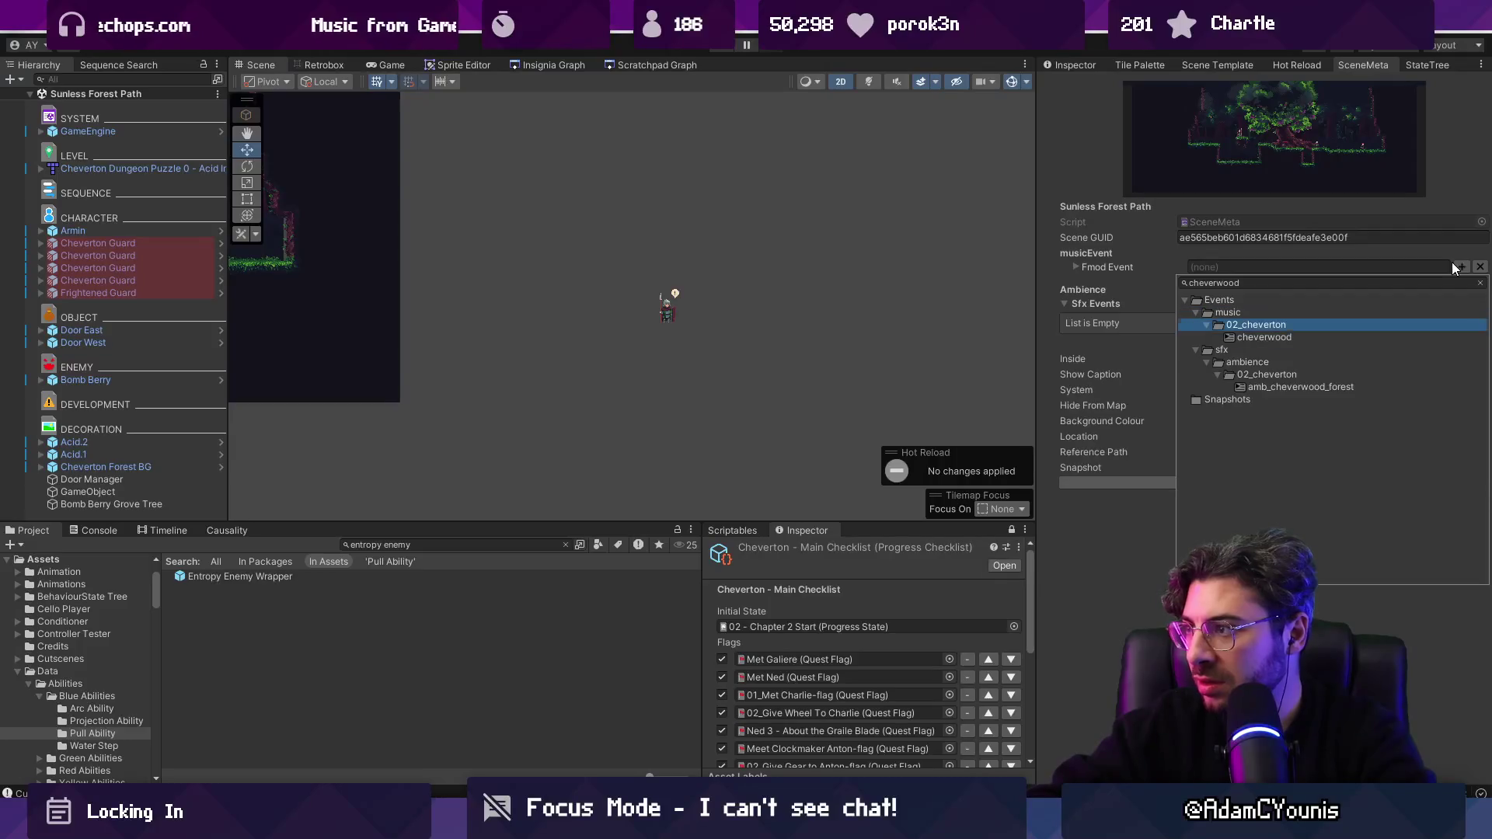
pyautogui.press('Return')
pyautogui.click(553, 65)
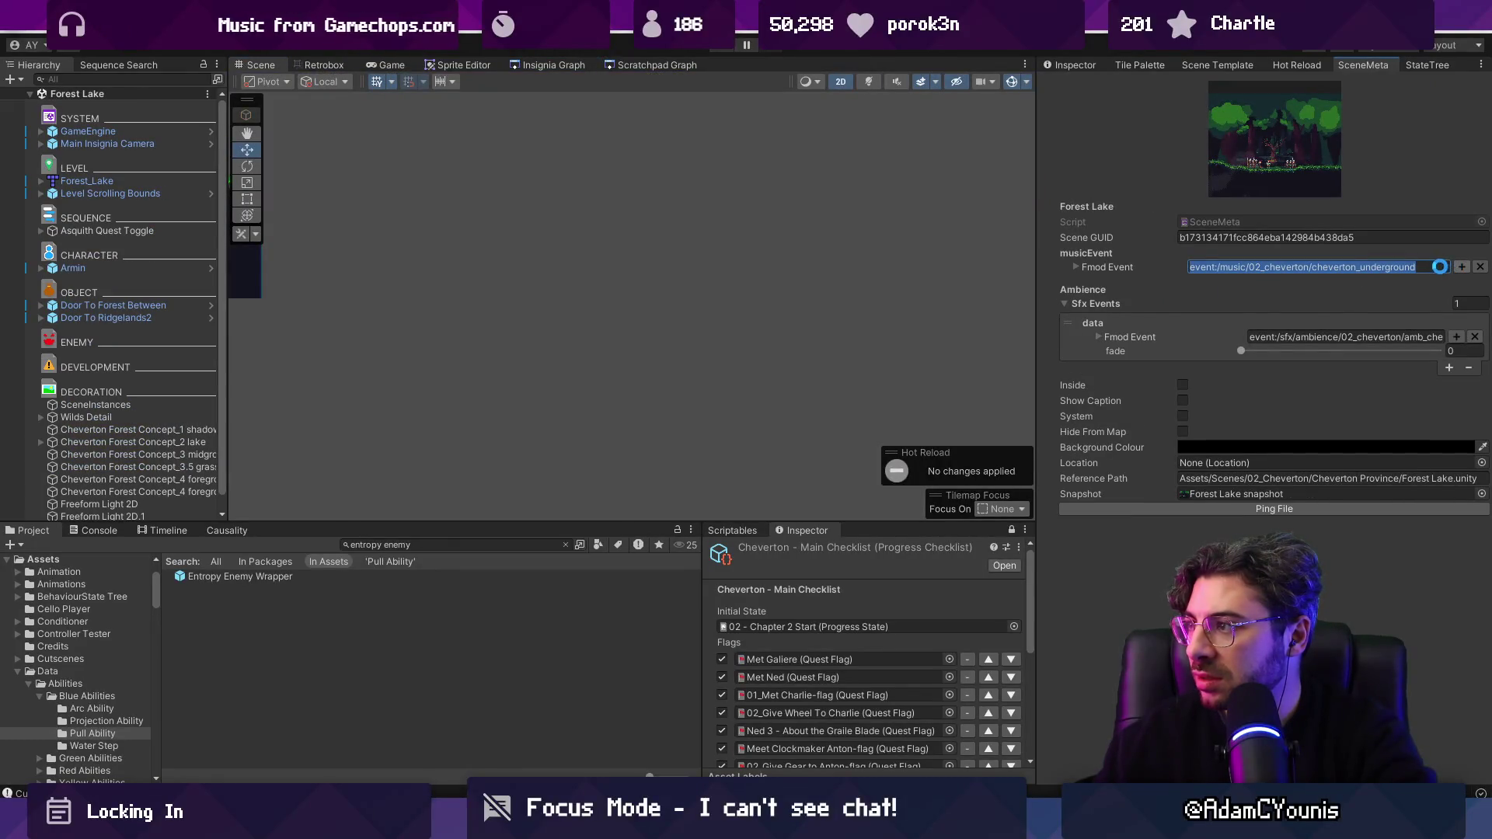
# Step: Set Forest Lake's music event to cheverwood
pyautogui.click(1461, 268)
pyautogui.write('cheverwoo')
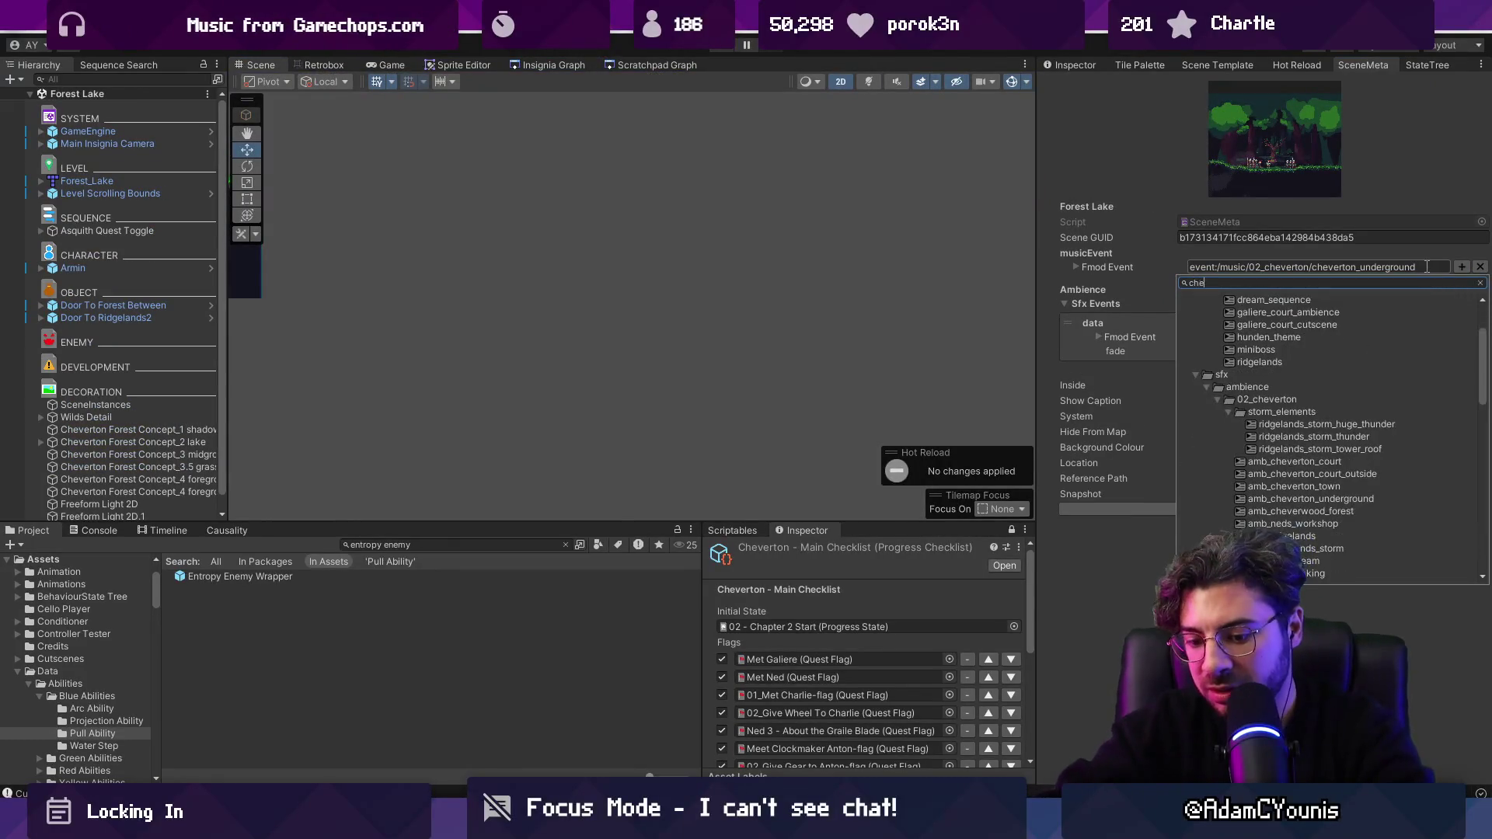
pyautogui.press('Down')
pyautogui.press('Down')
pyautogui.press('Down')
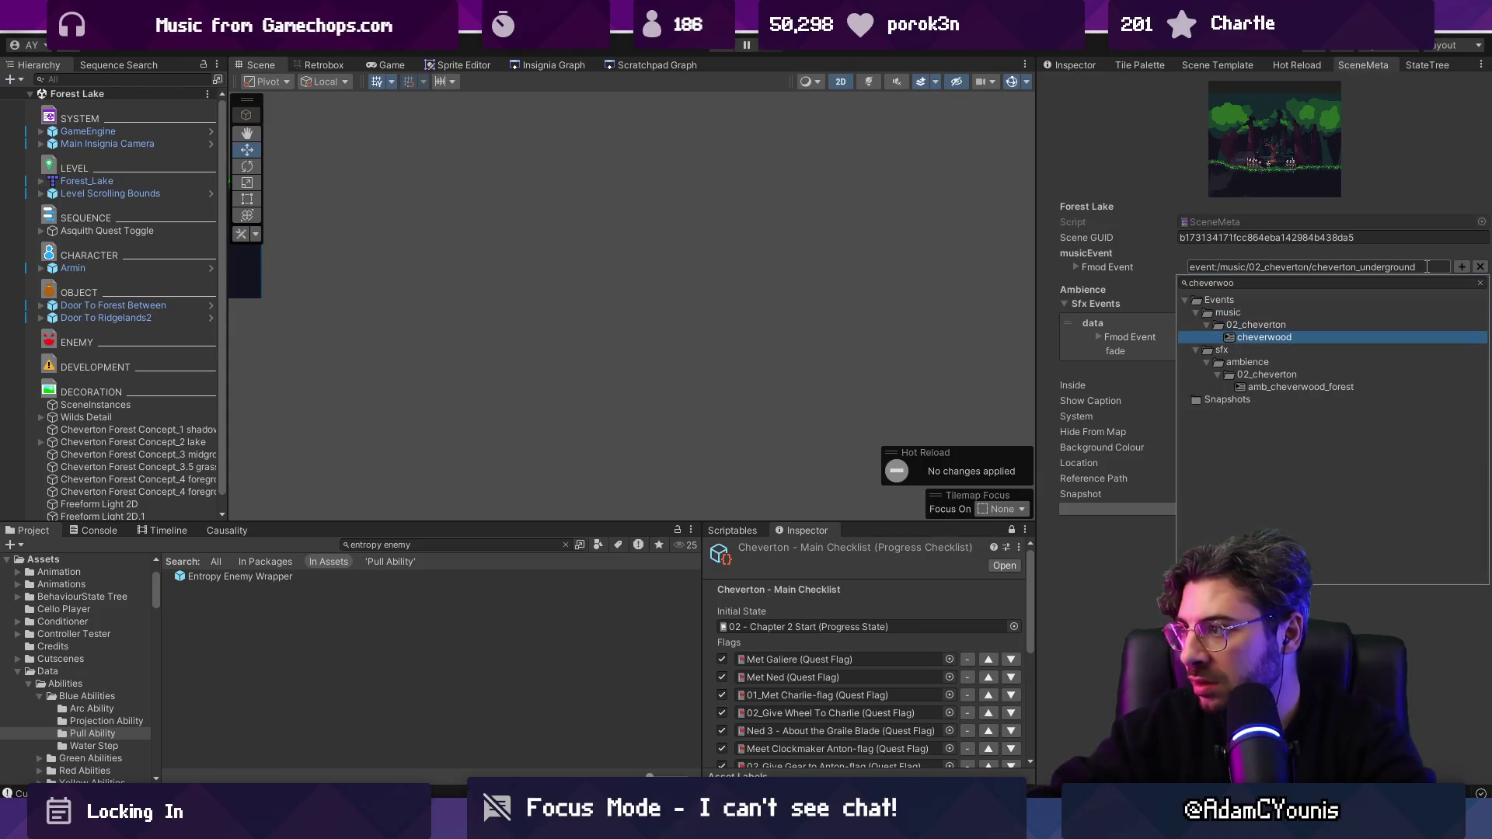
pyautogui.press('Return')
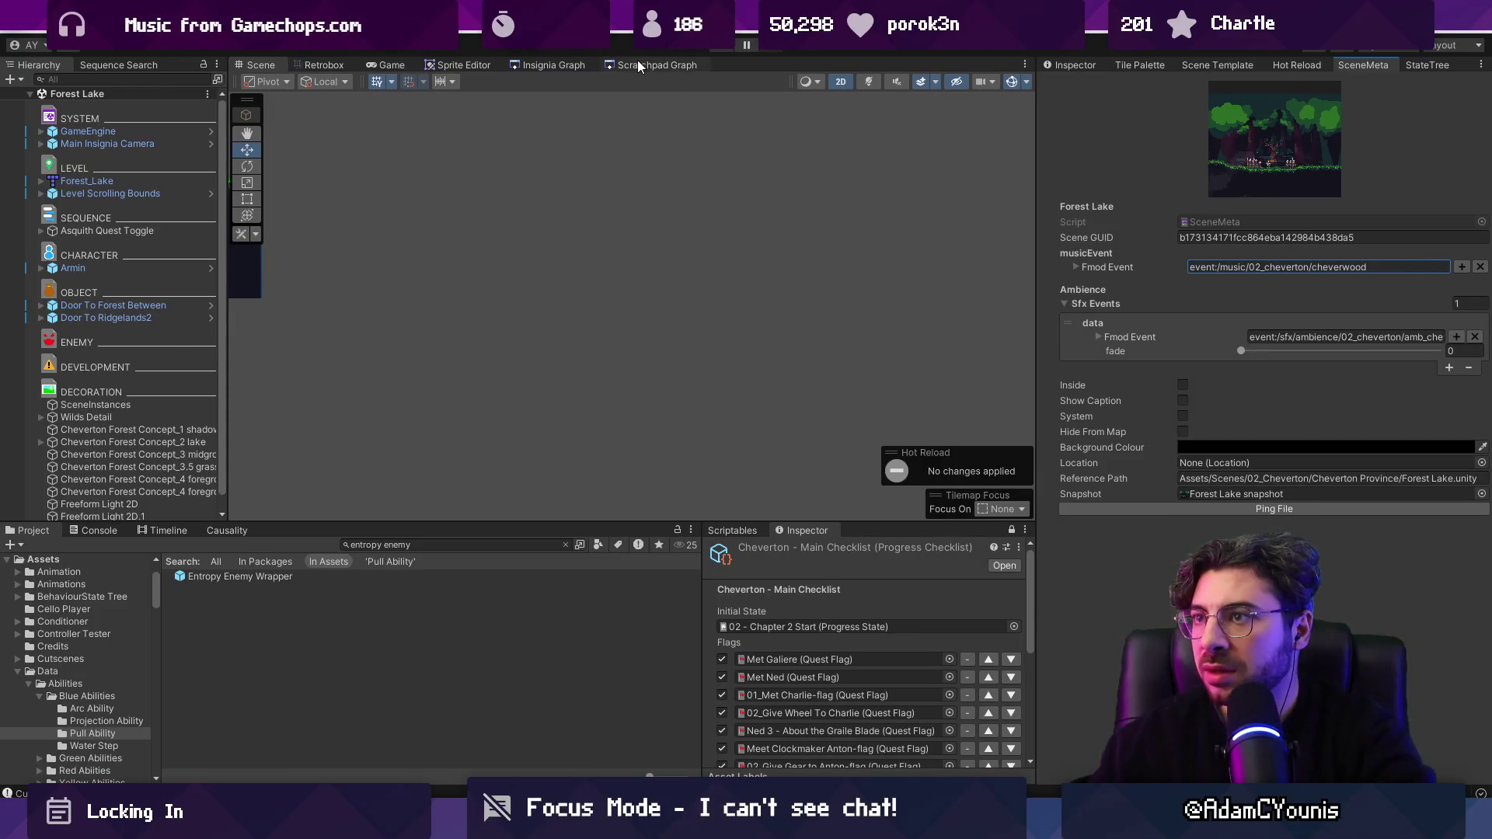
# Step: Open Cheverton Intersection and set its music event to cheverwood
pyautogui.click(585, 62)
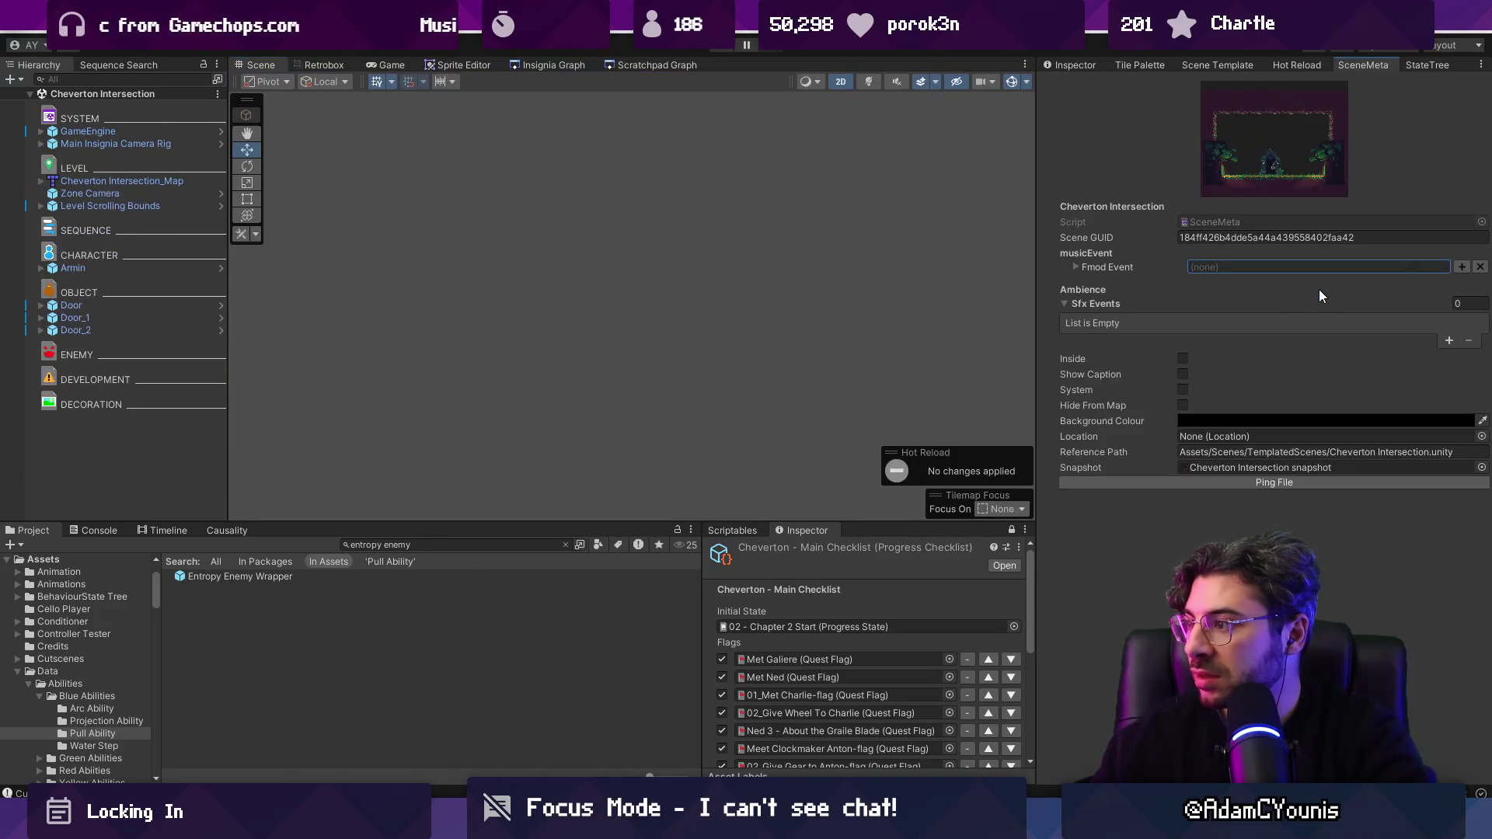
pyautogui.click(1462, 266)
pyautogui.write('c')
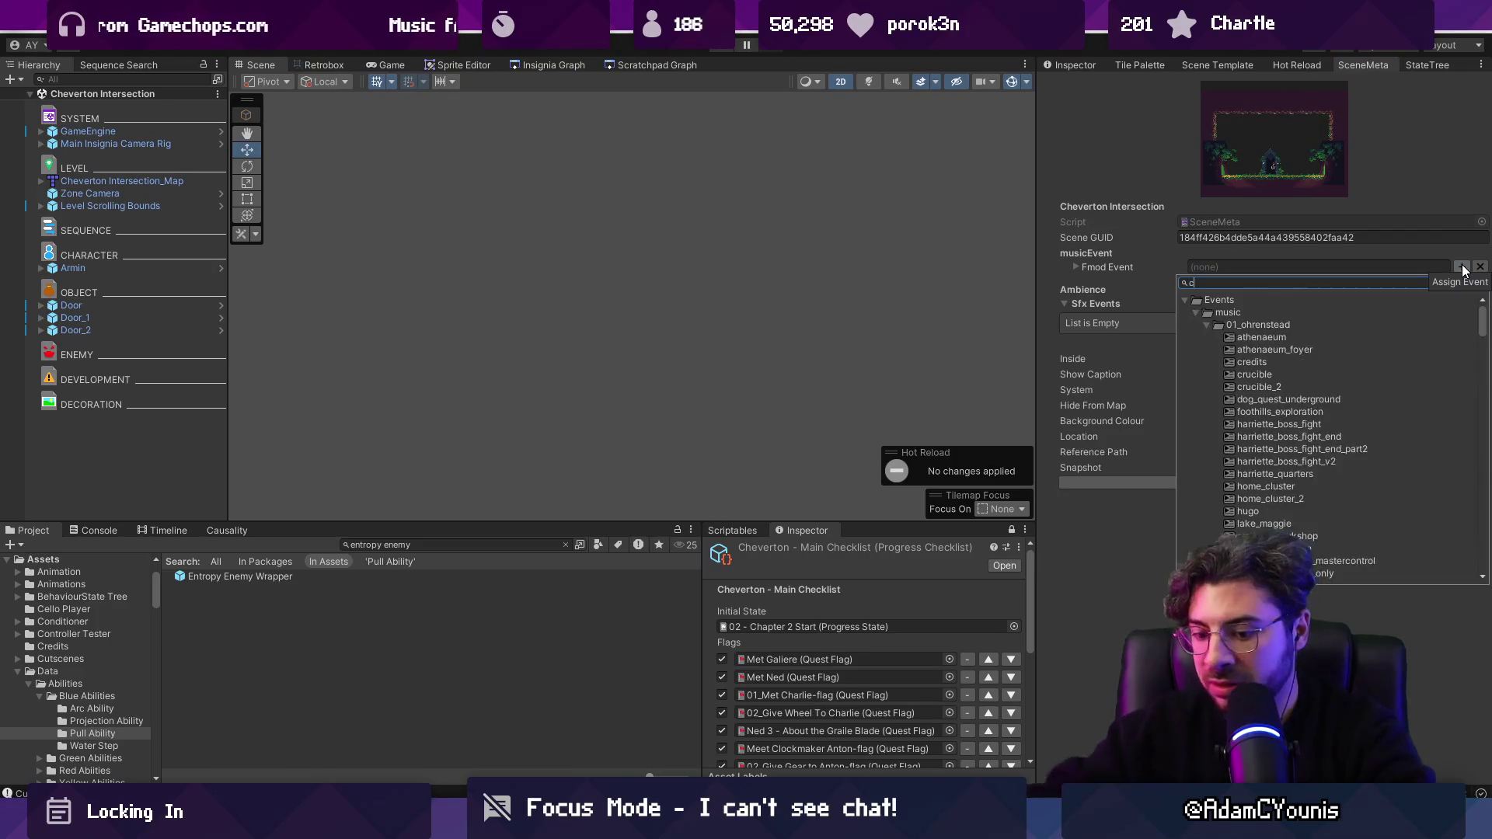
pyautogui.write('heverwo')
pyautogui.press('Down')
pyautogui.press('Down')
pyautogui.press('Down')
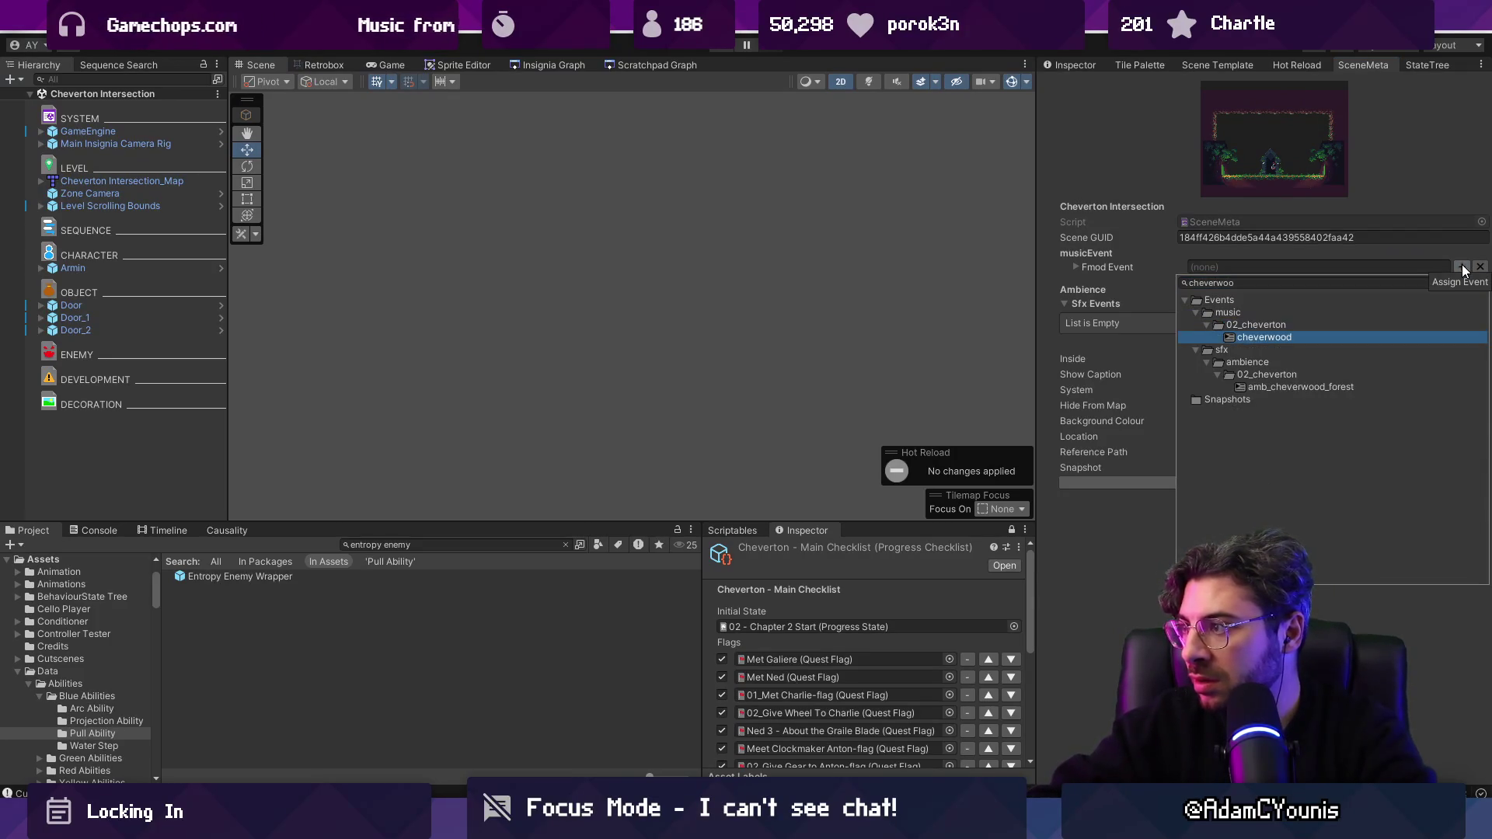
pyautogui.press('Return')
# Step: Add an Sfx Events entry assigned to amb_cheverwood_forest
pyautogui.click(1449, 341)
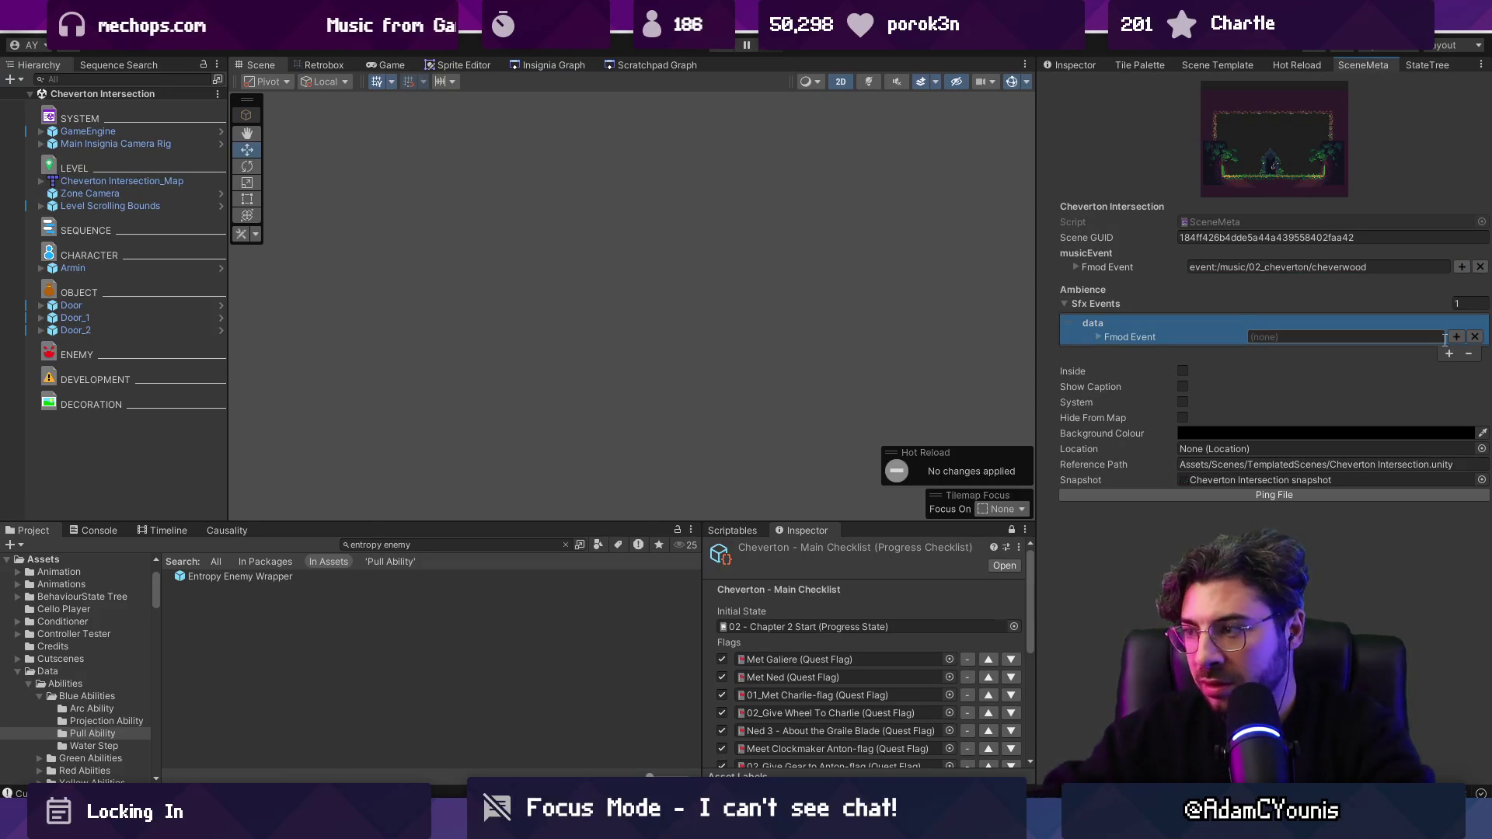
pyautogui.click(1456, 336)
pyautogui.write('fores')
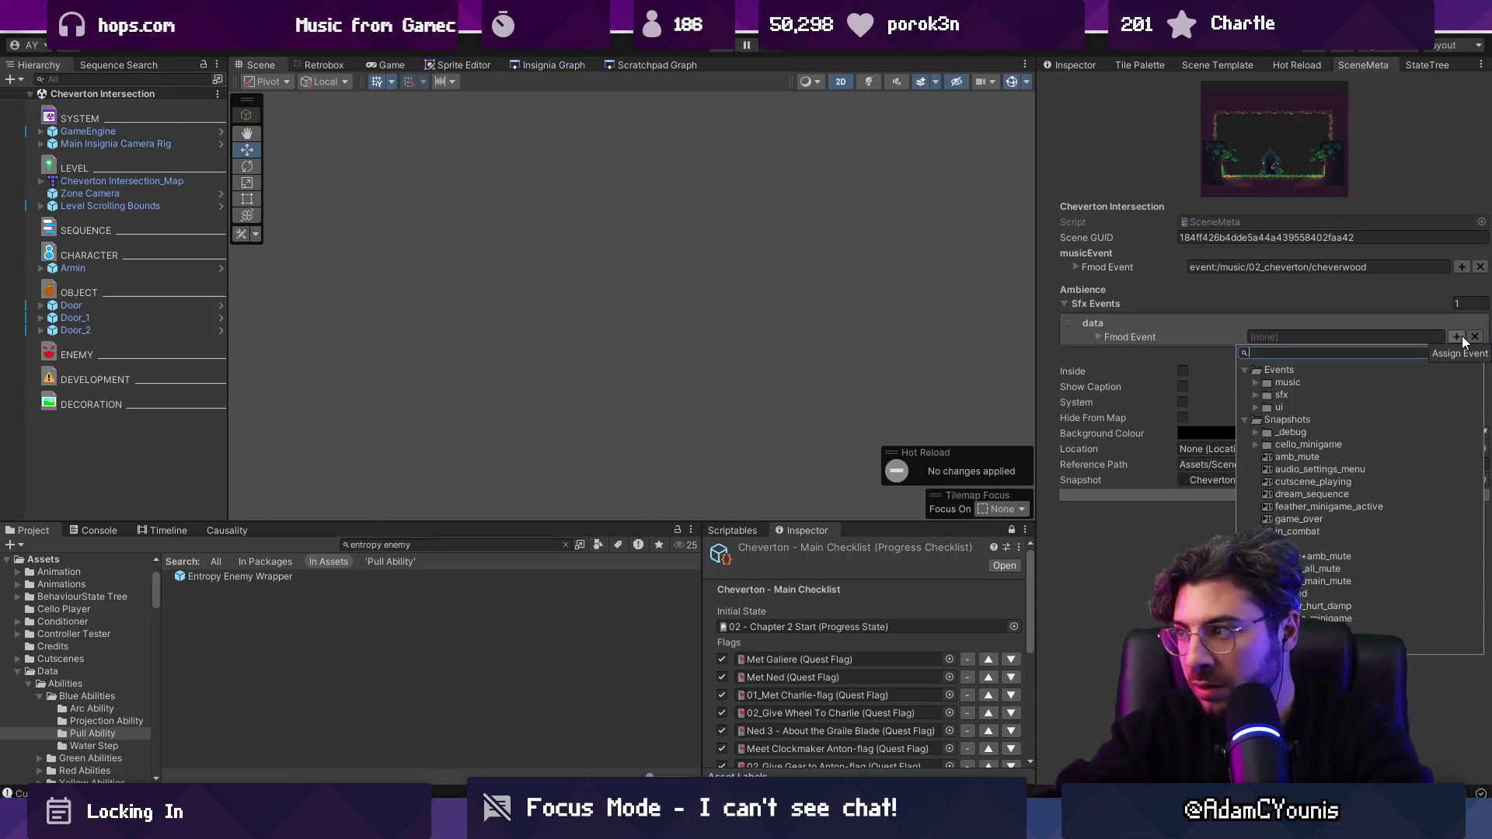
pyautogui.write('t')
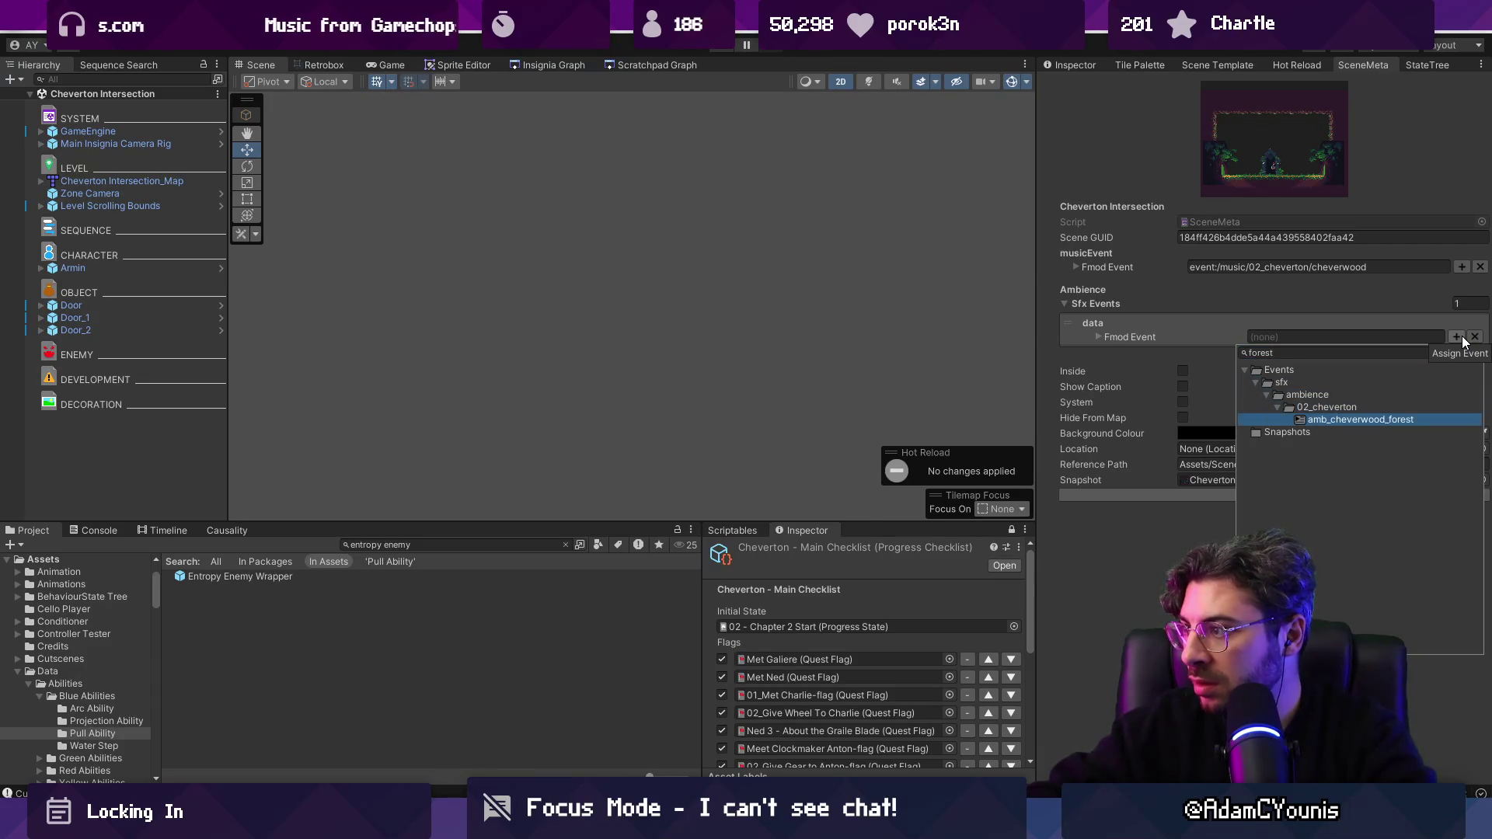
pyautogui.doubleClick(1360, 420)
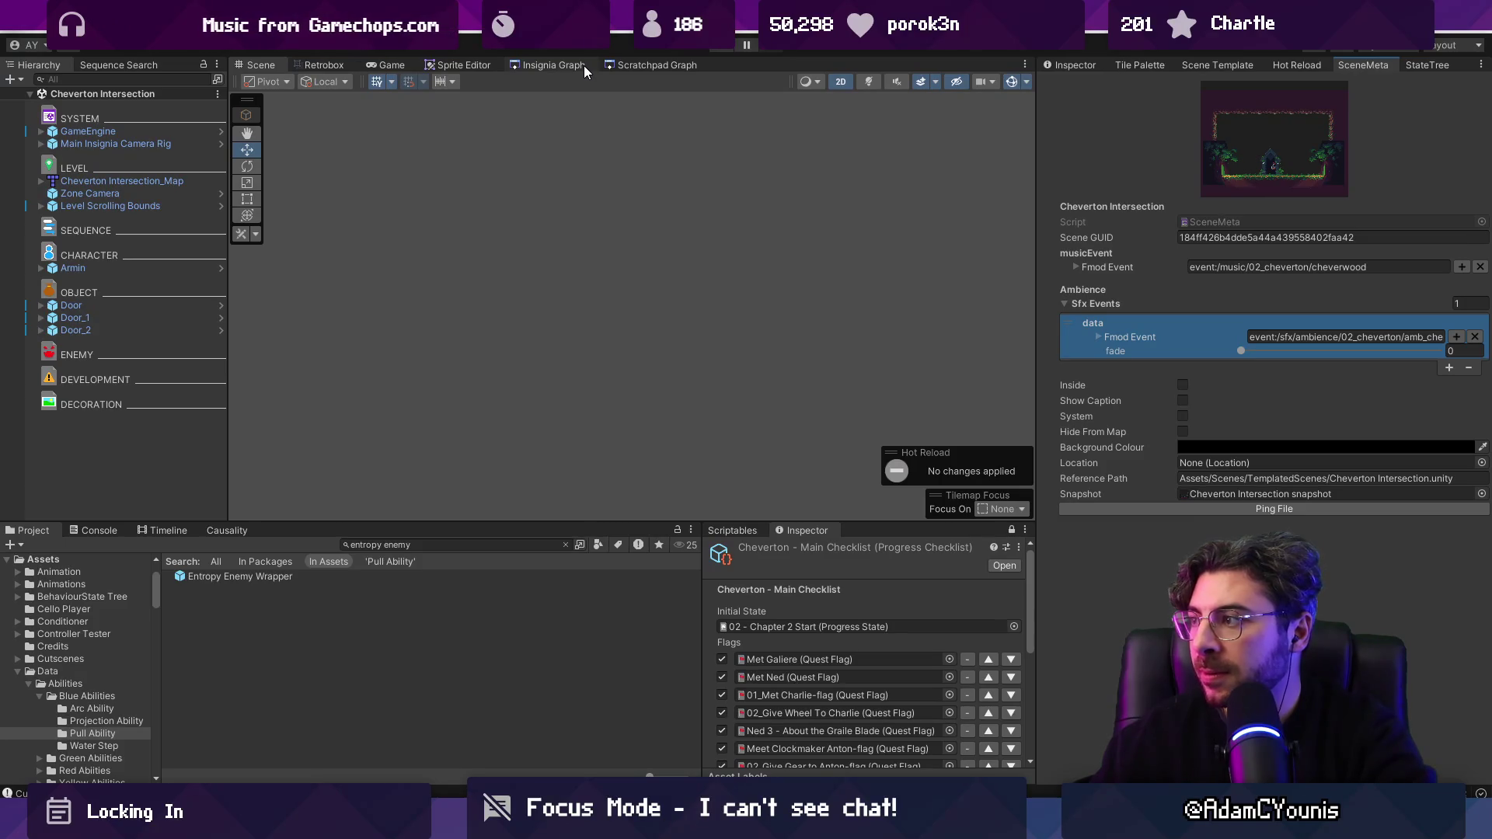
# Step: Open Forest Lake, then Cheverwood Floor West, and start Play mode
pyautogui.click(584, 66)
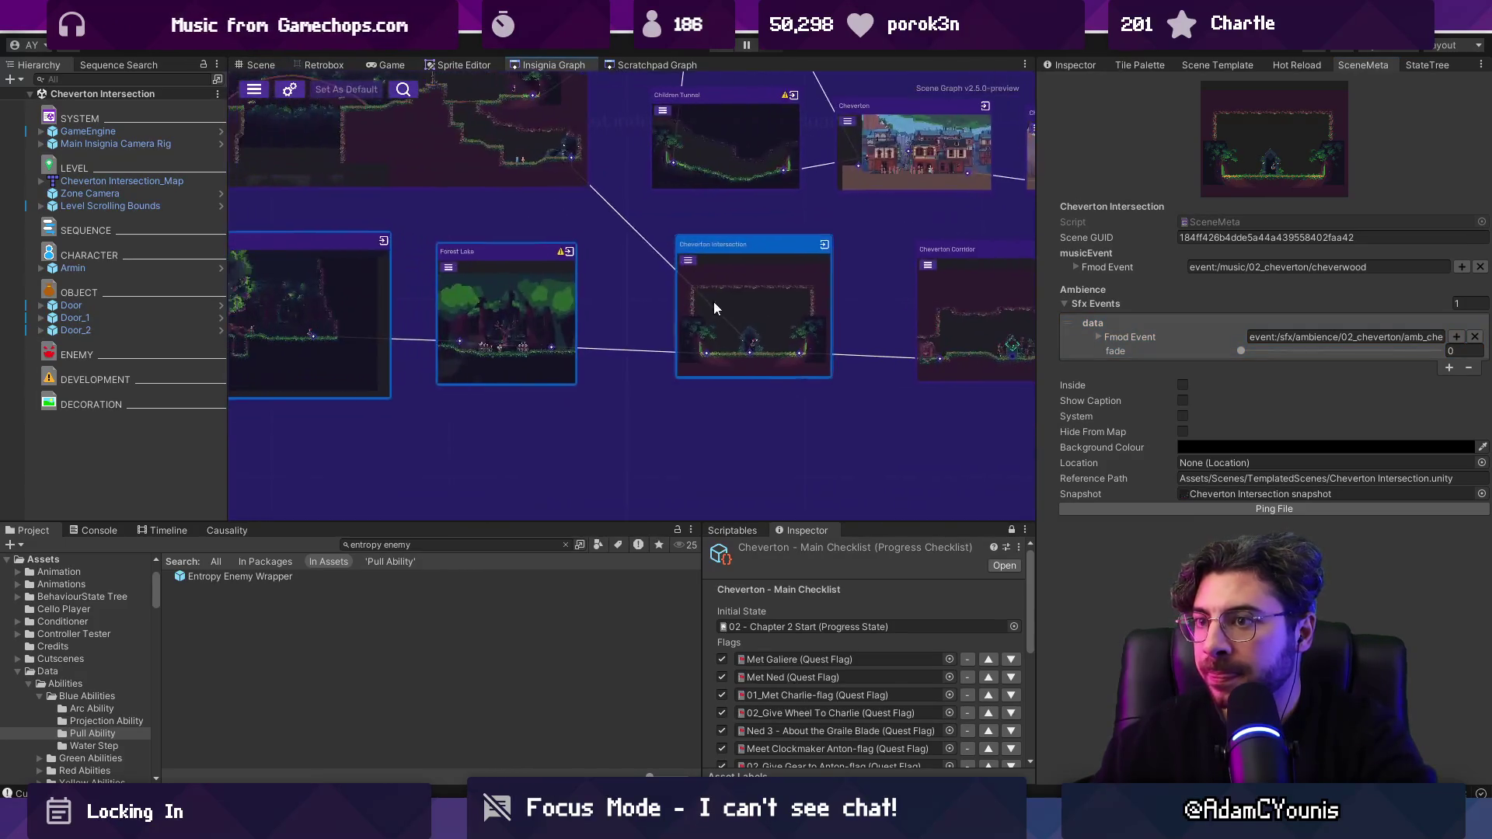
pyautogui.doubleClick(524, 302)
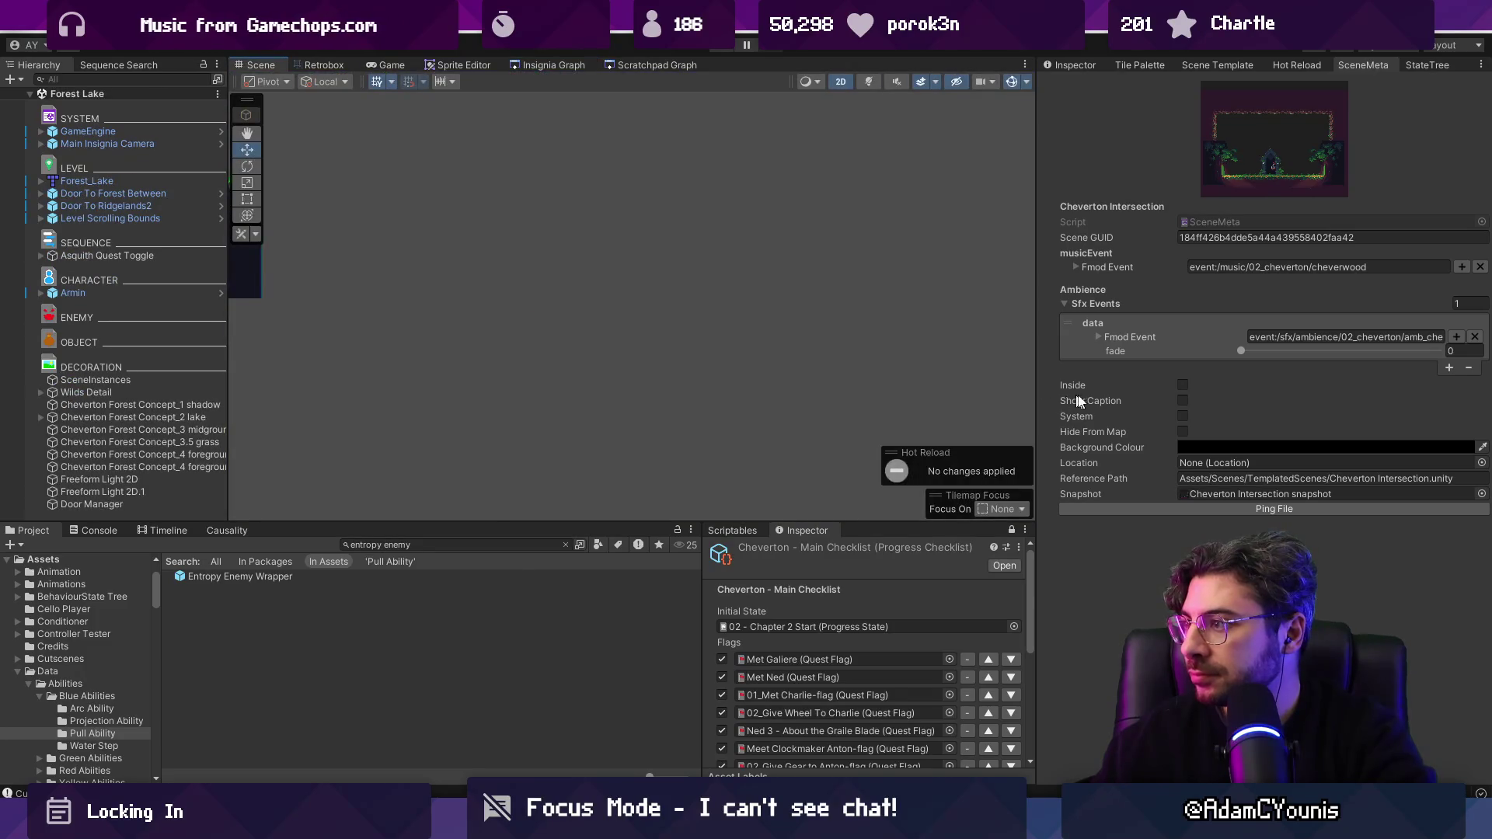
pyautogui.click(527, 65)
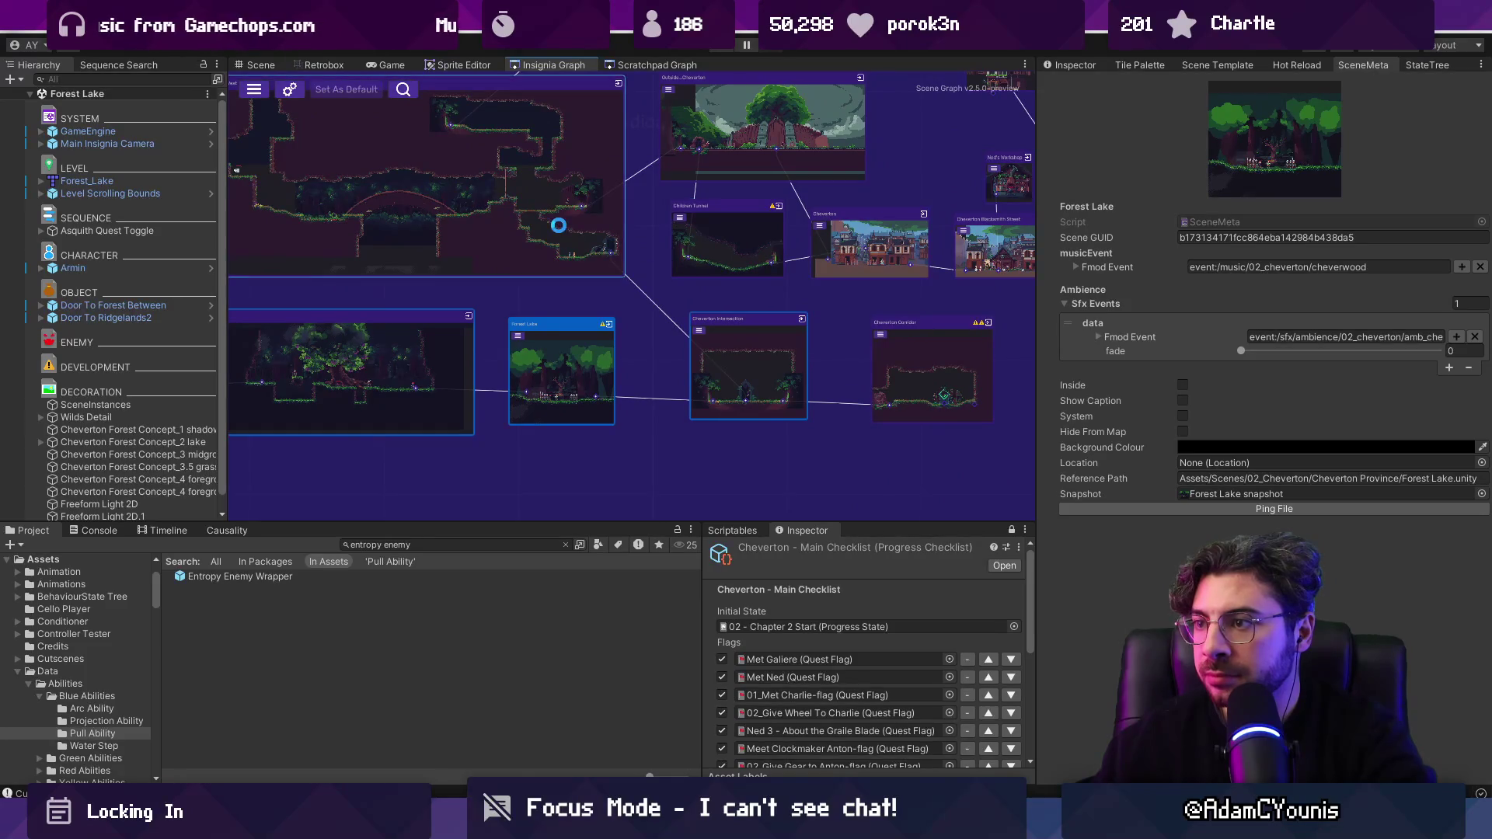
pyautogui.doubleClick(558, 225)
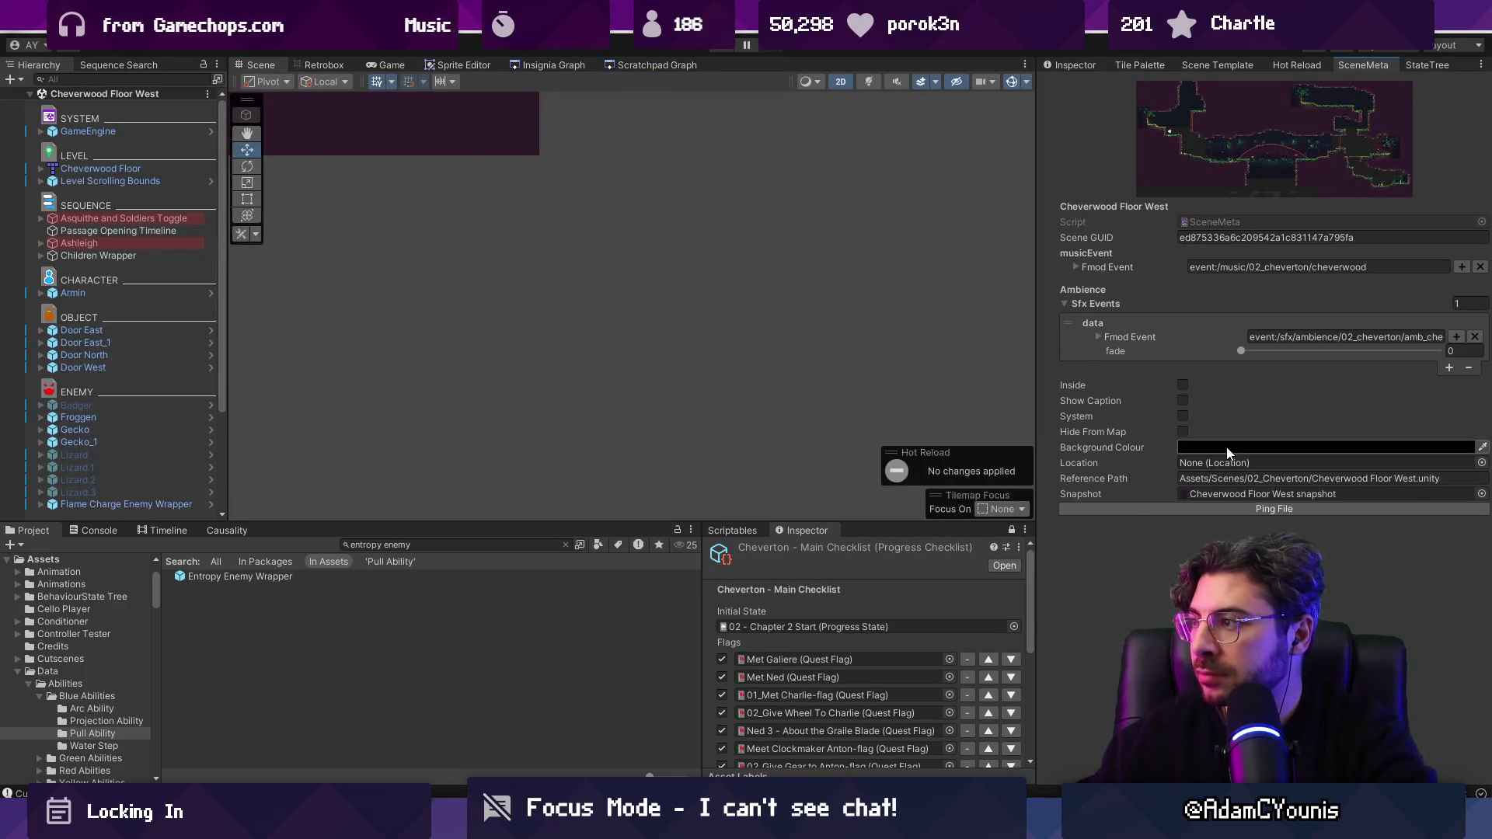
pyautogui.click(720, 47)
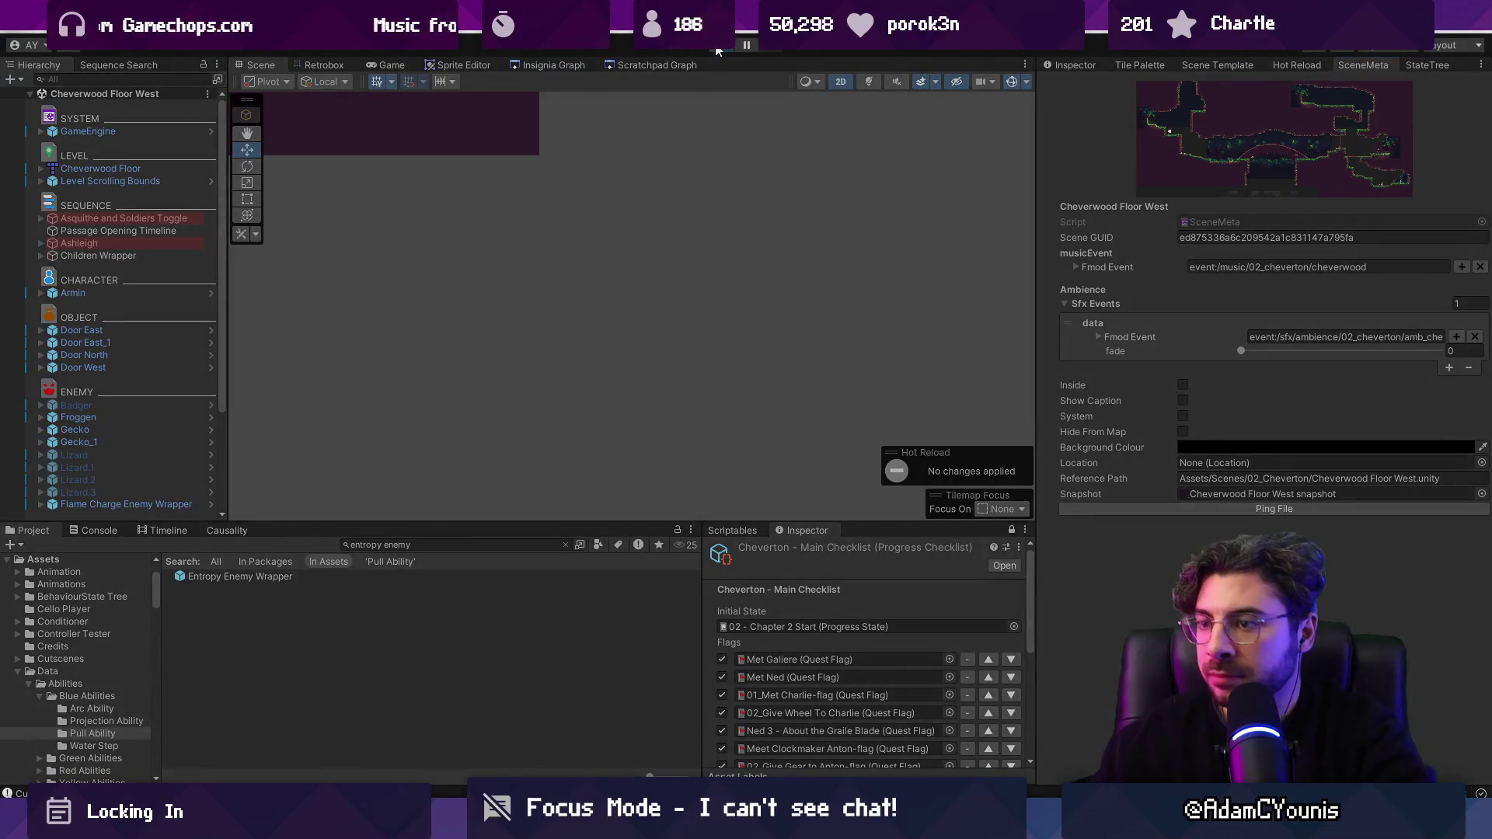
# Step: Run through the cave and forest rooms into the glowing exit
pyautogui.press('Left')
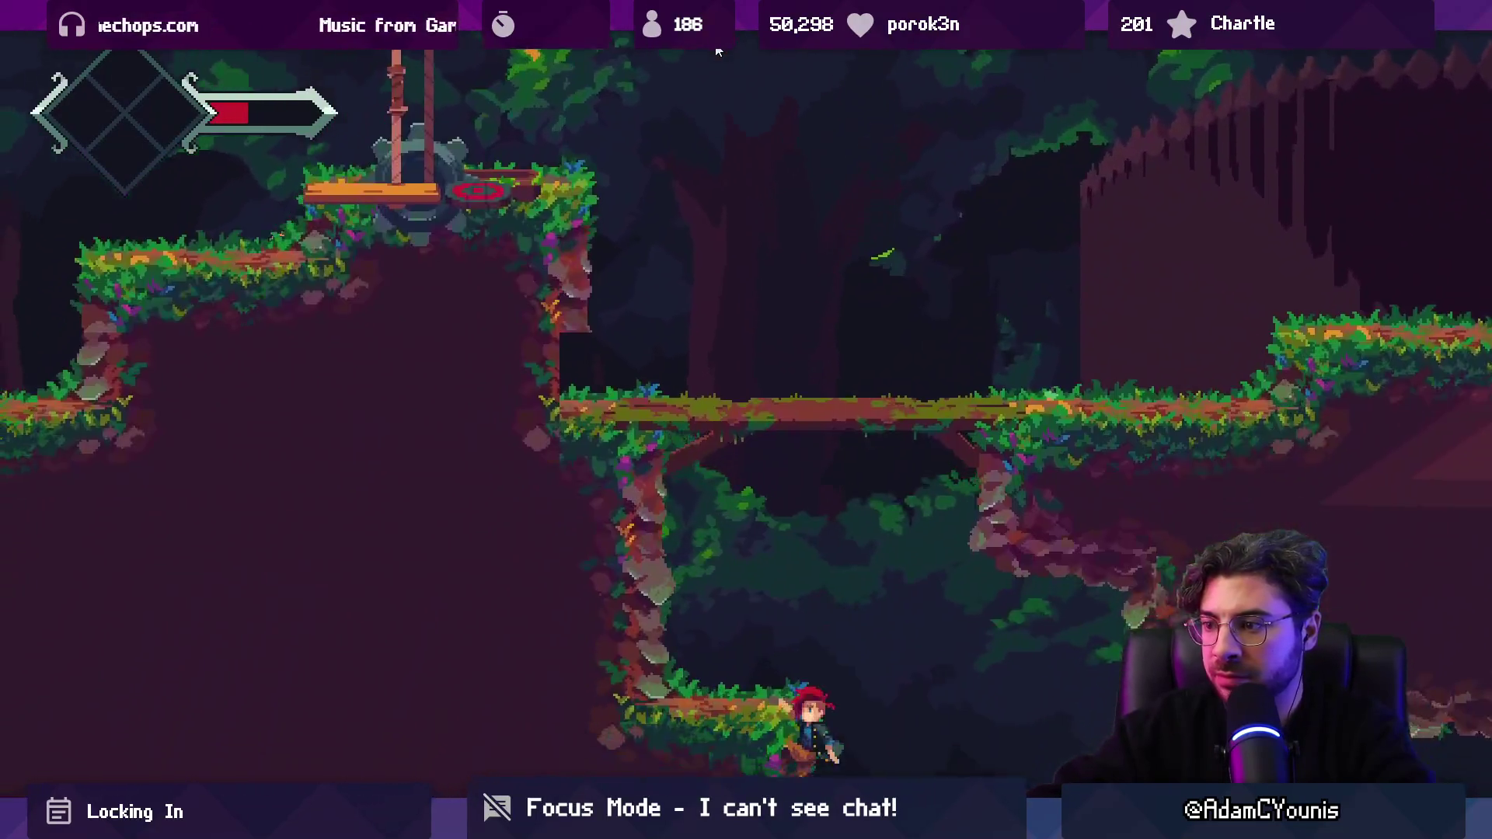
pyautogui.press('Right')
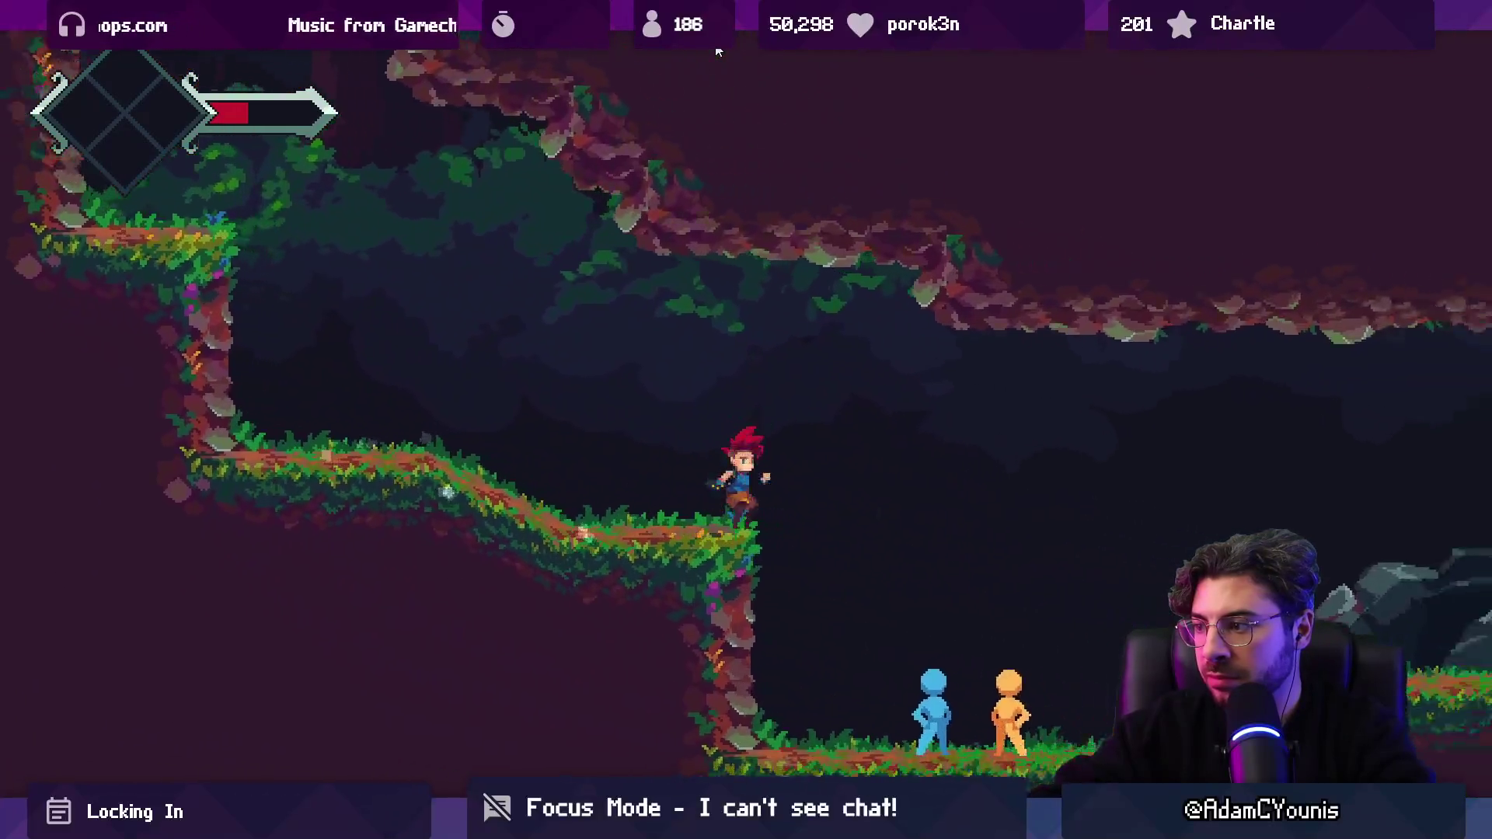
pyautogui.press('Right')
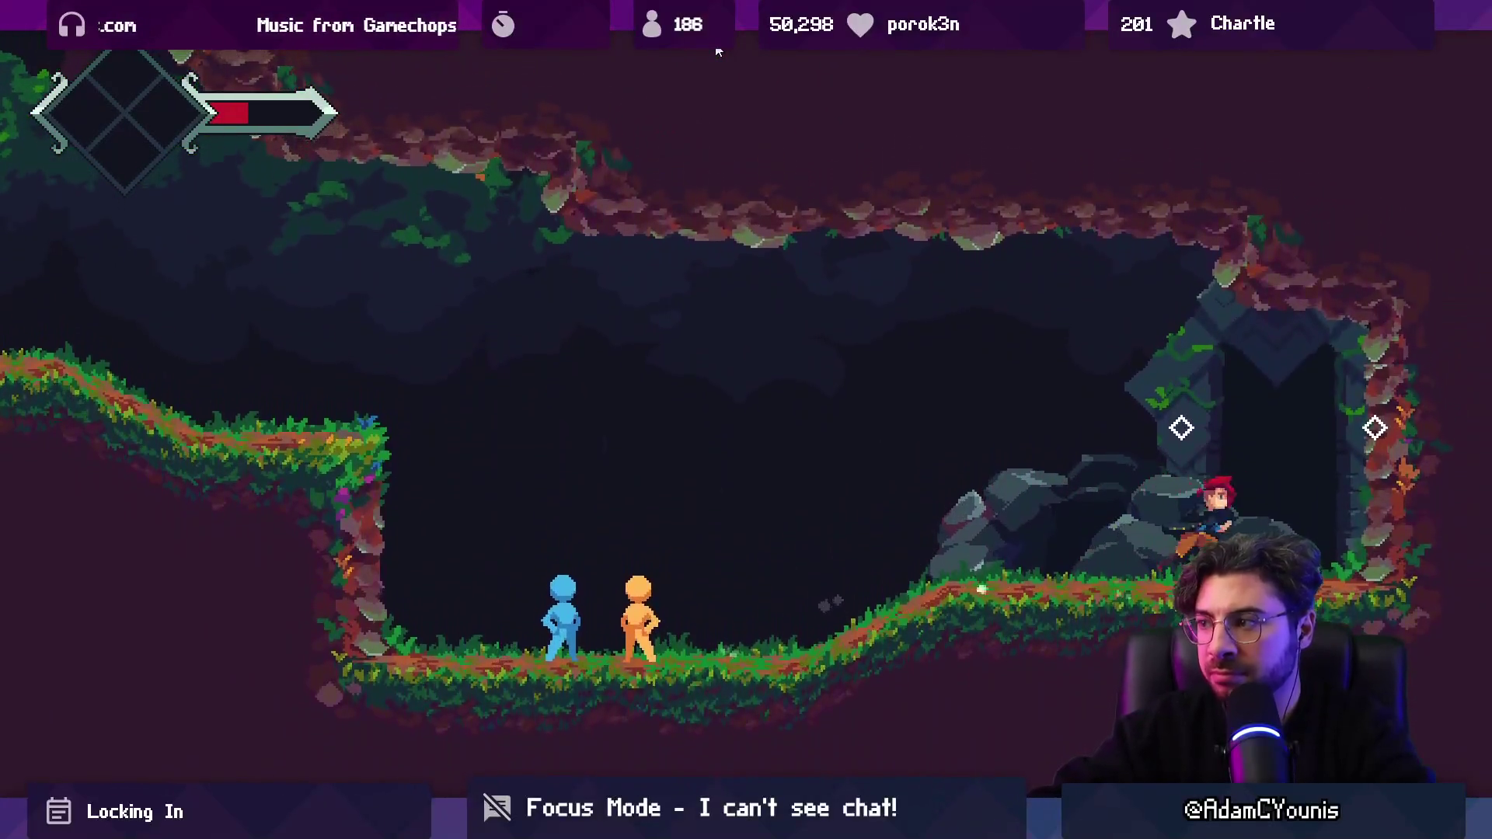
pyautogui.press('Right')
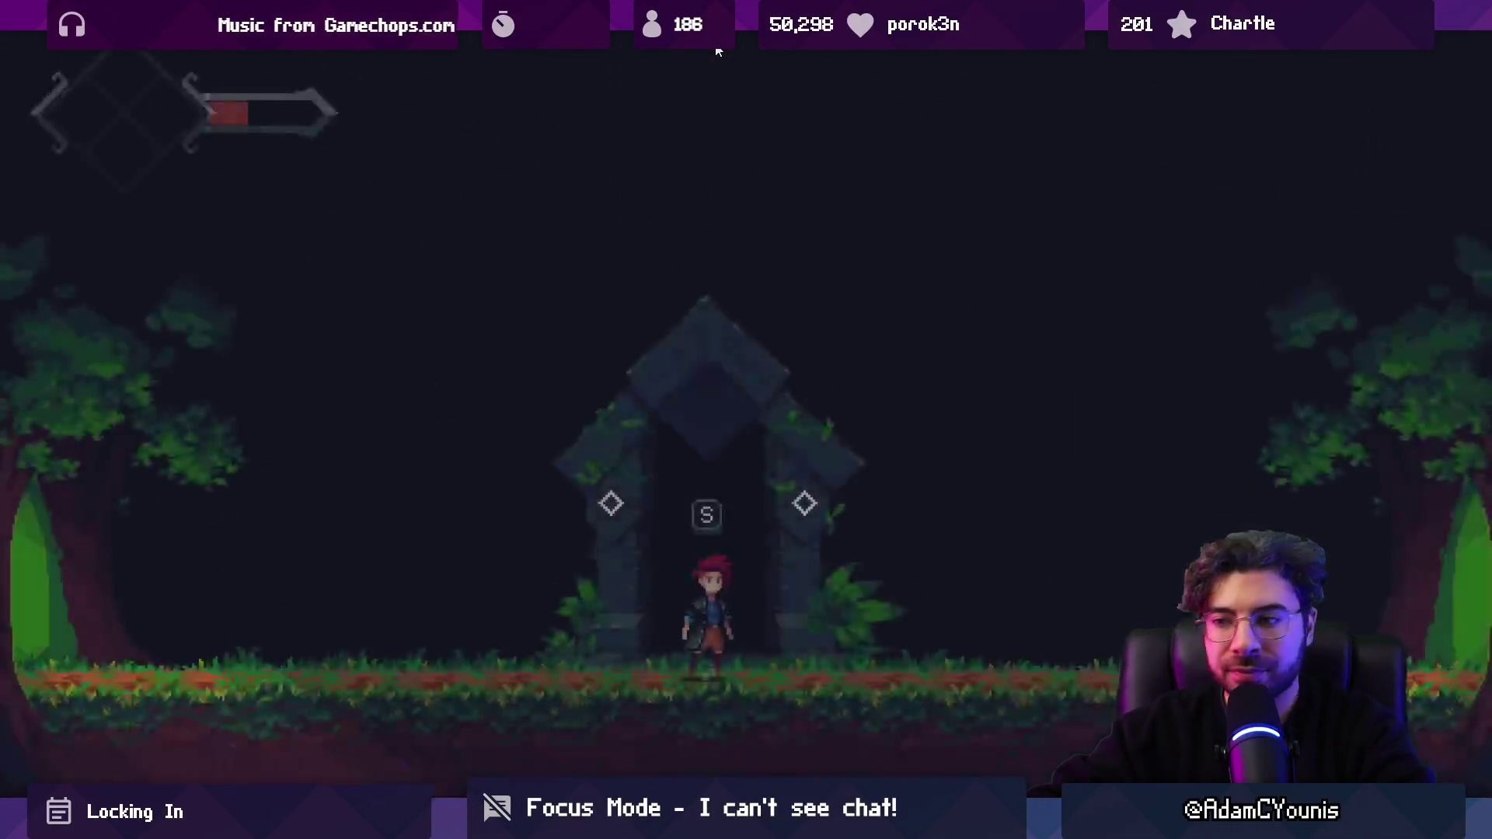
pyautogui.press('Left')
pyautogui.press('Left')
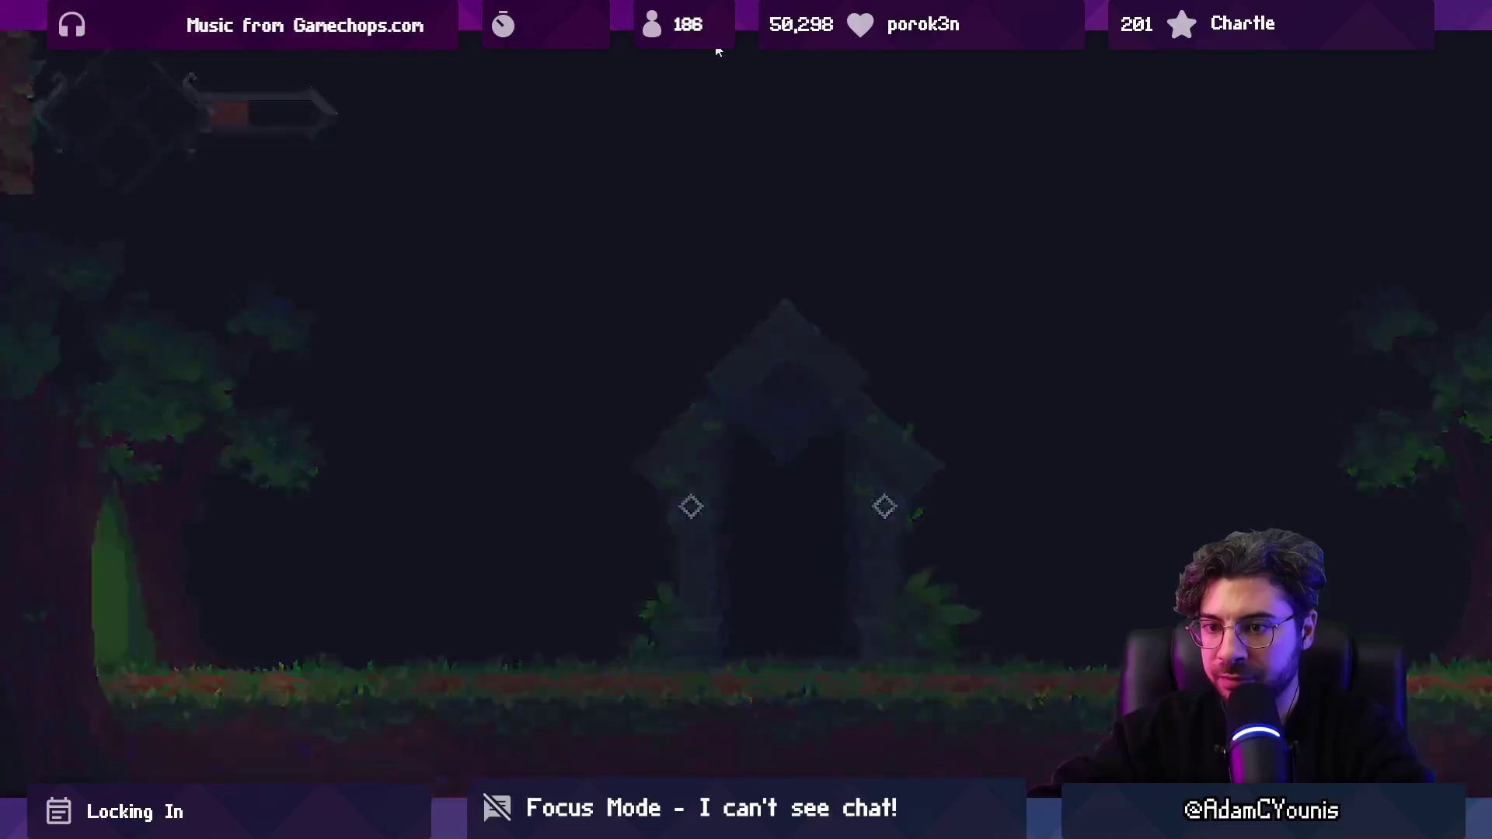
pyautogui.press('Left')
# Step: Advance the Armin and Asquith cutscene dialogue to its last line
pyautogui.press('s')
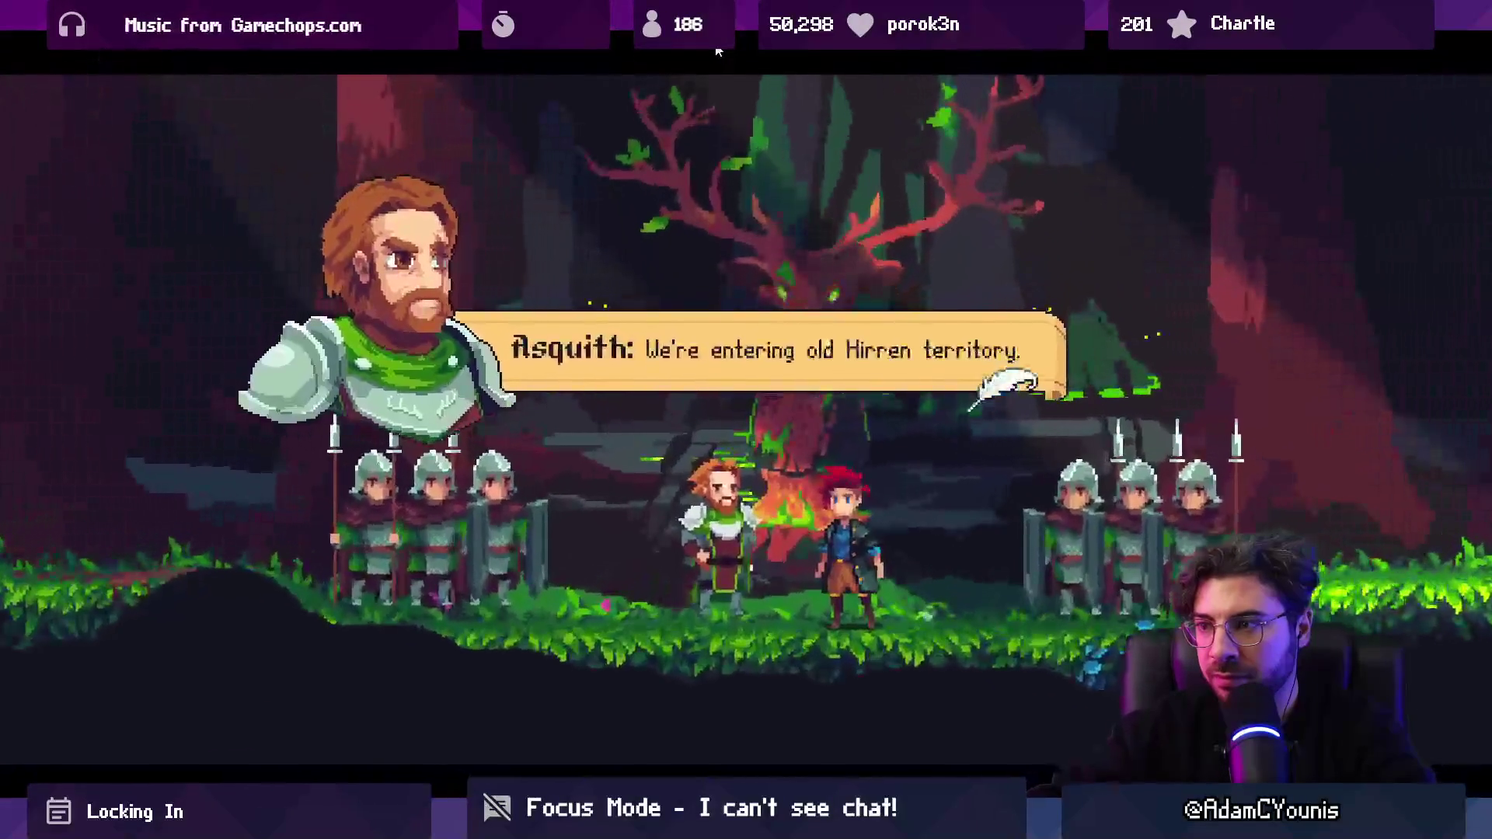
pyautogui.press('s')
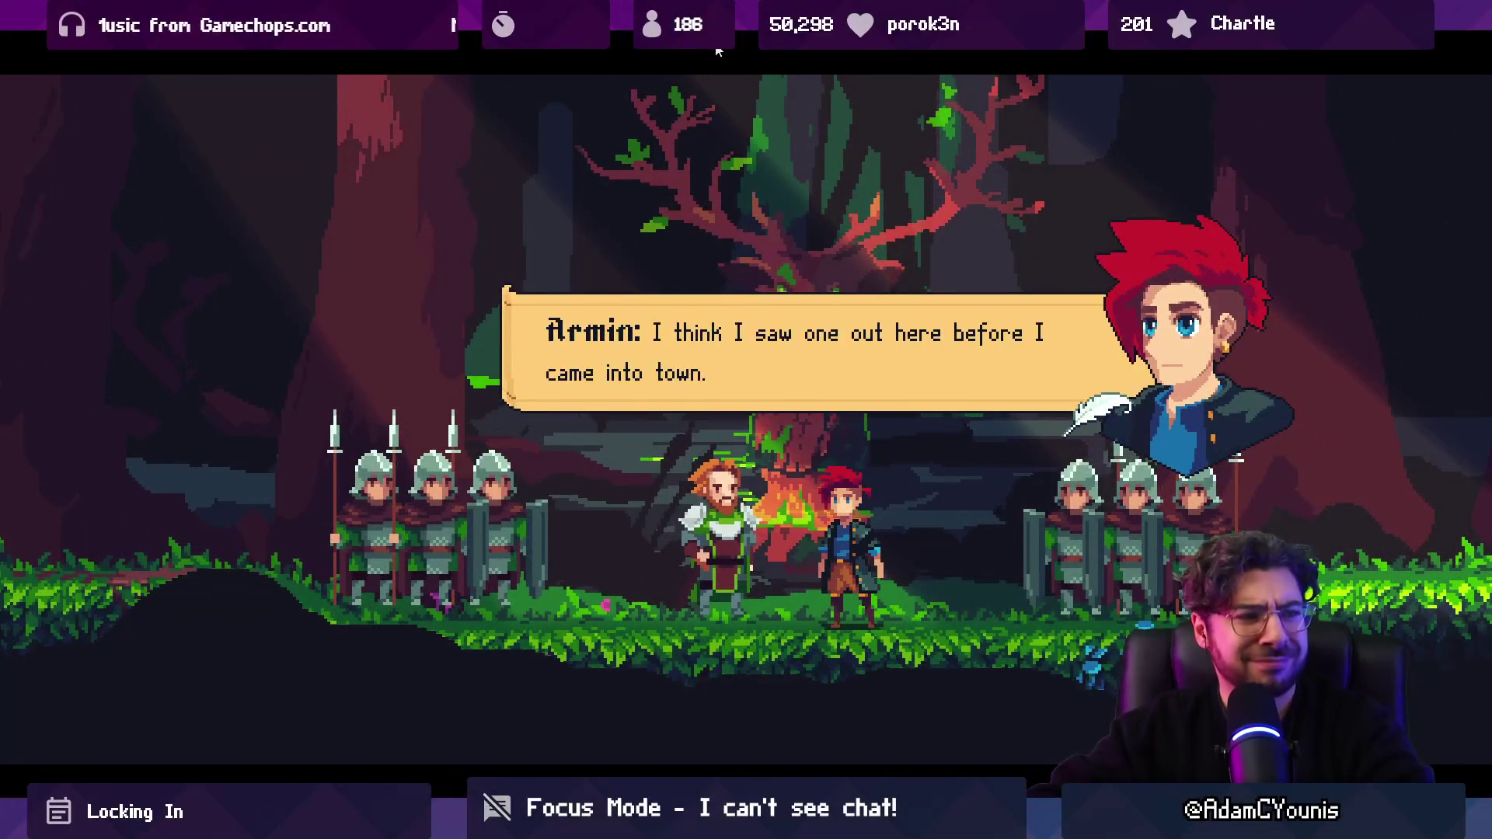
pyautogui.press('s')
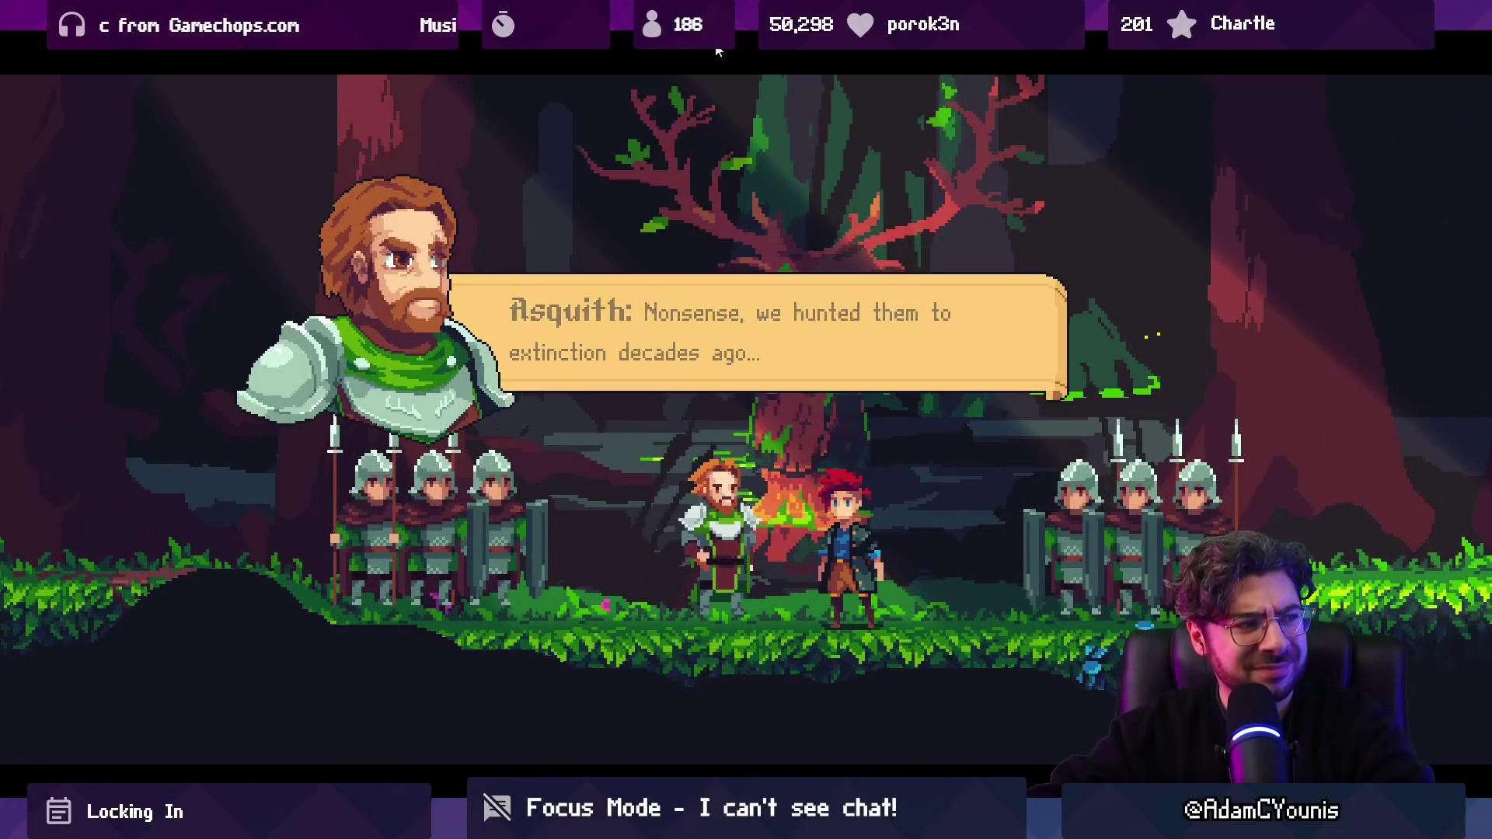
pyautogui.press('s')
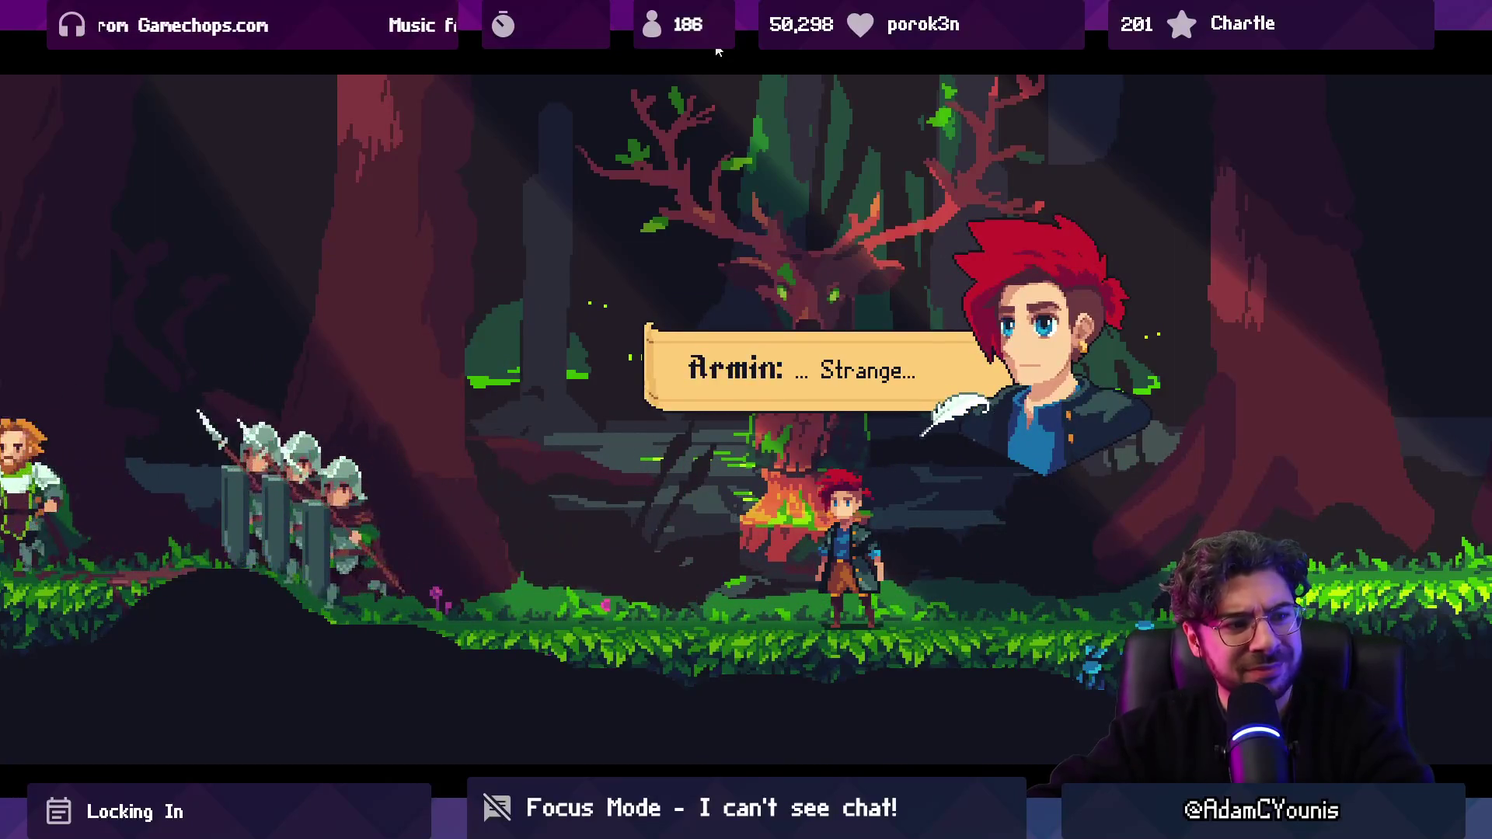
pyautogui.press('s')
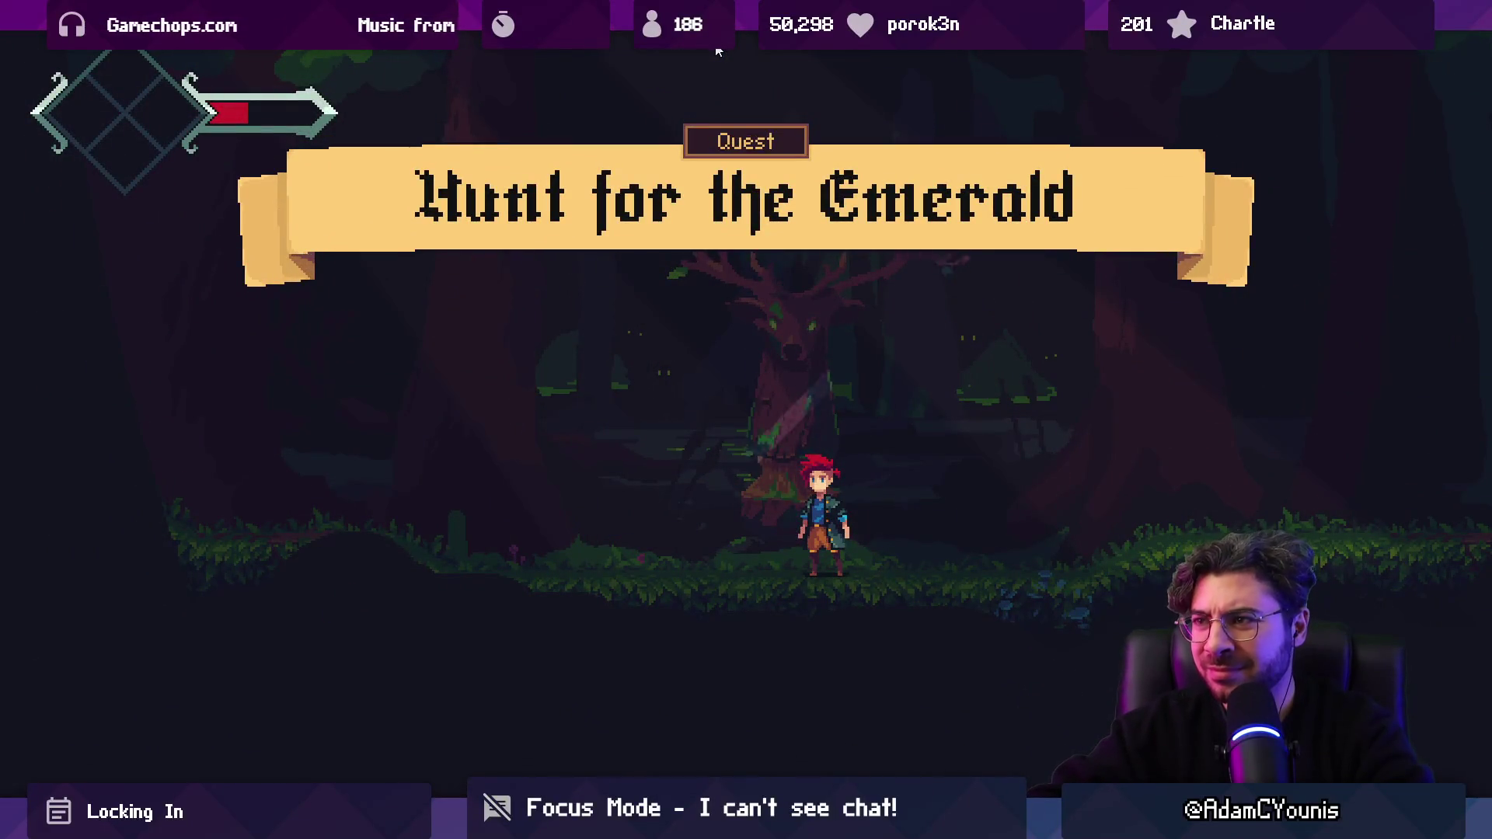
# Step: Leave via the cliff exit and run left across the forest platforms to the next room
pyautogui.press('a')
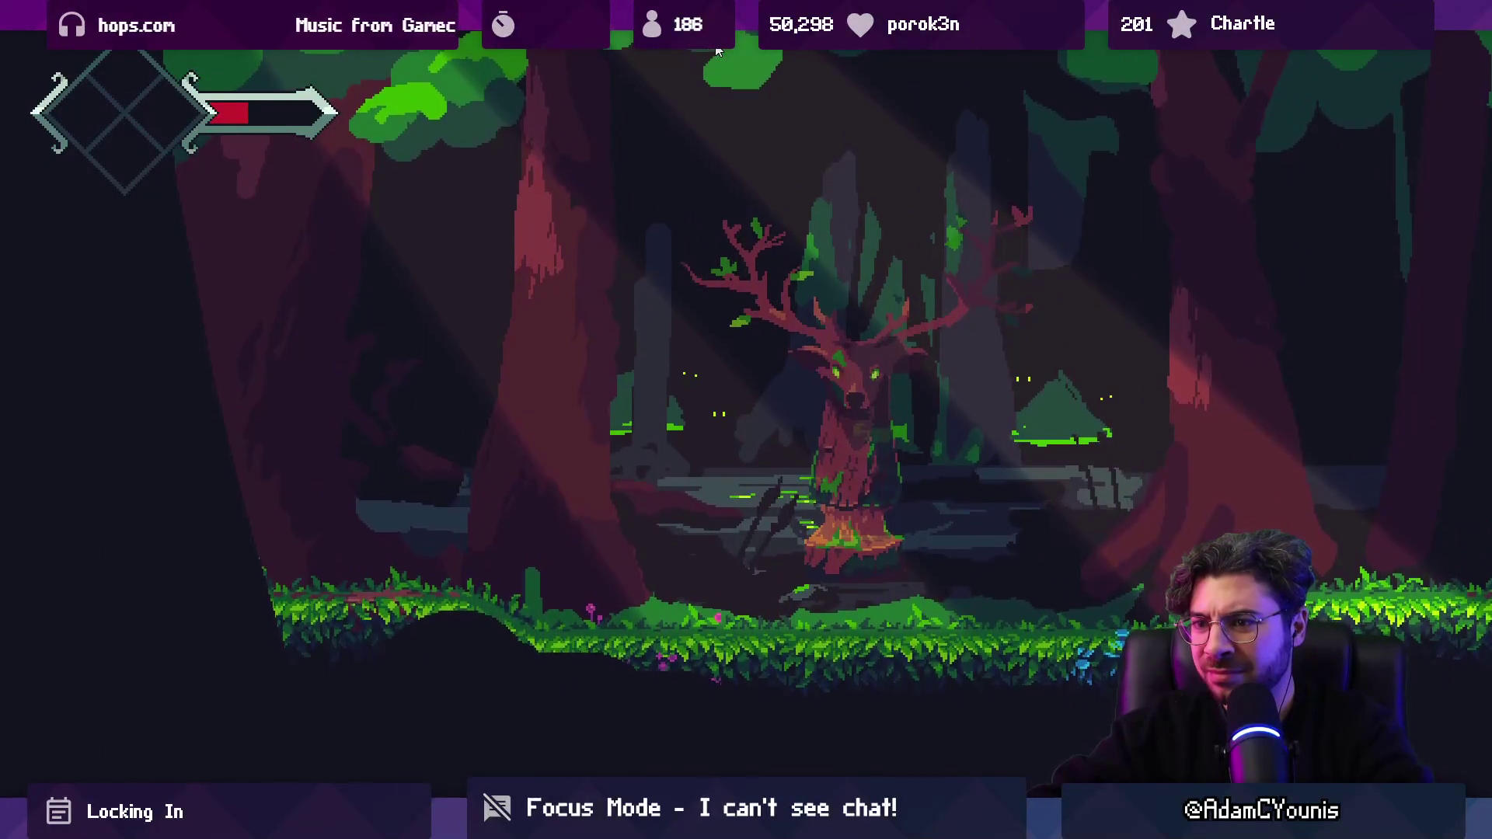
pyautogui.press('space')
pyautogui.press('s')
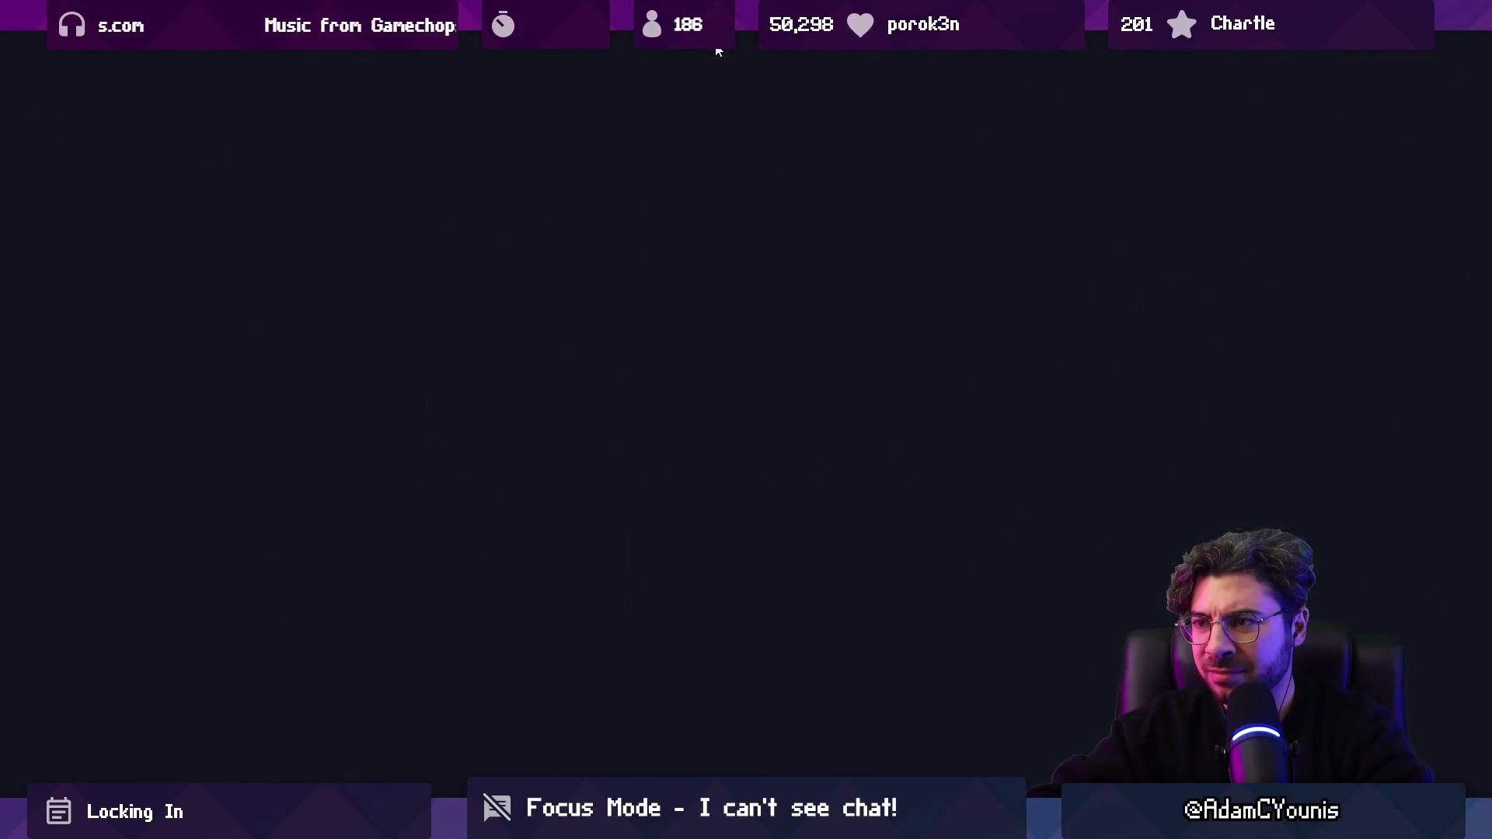
pyautogui.press('d')
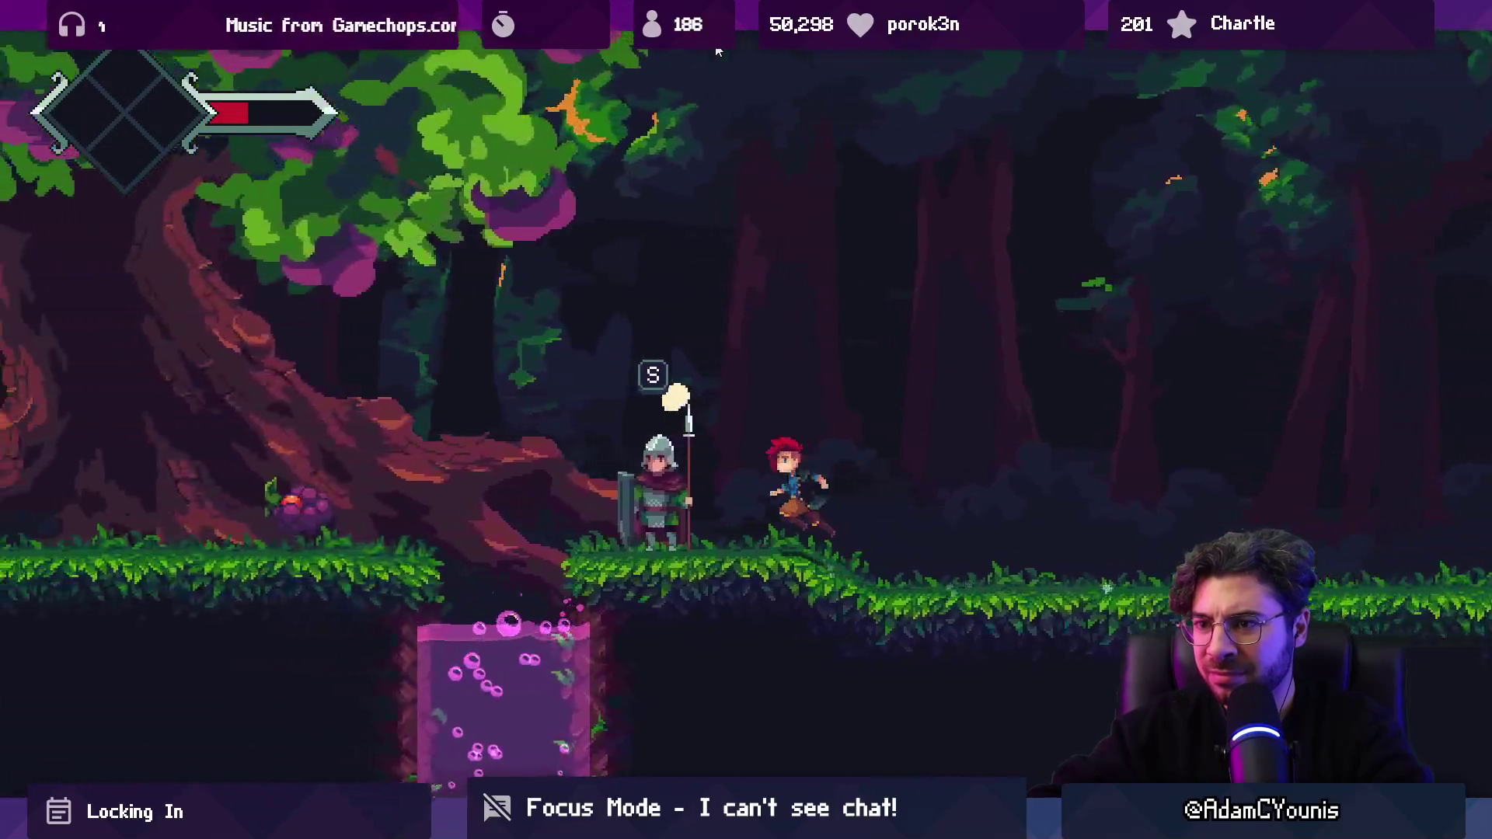
pyautogui.press('a')
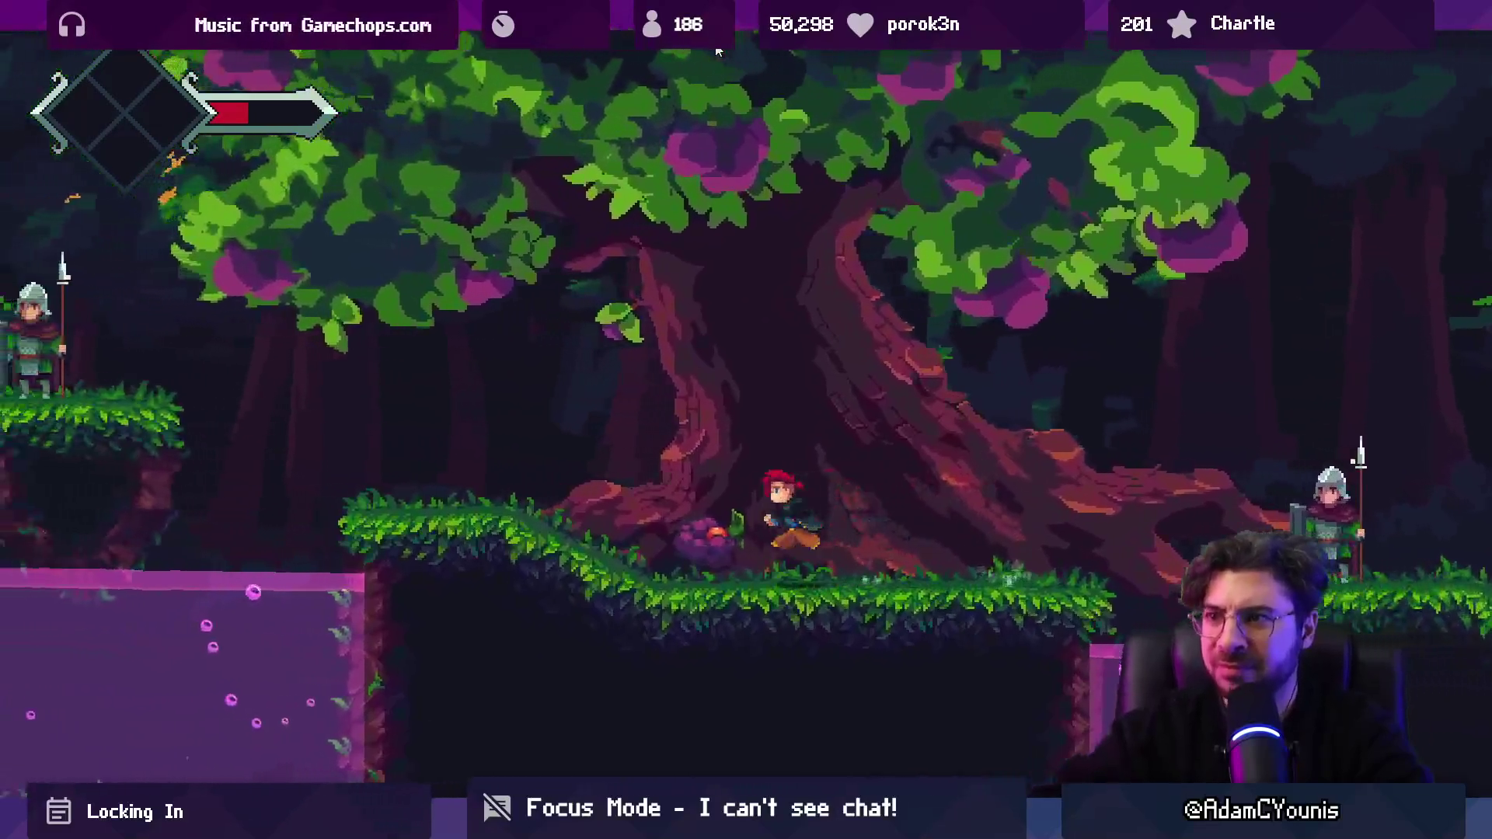
pyautogui.press('a')
pyautogui.press('space')
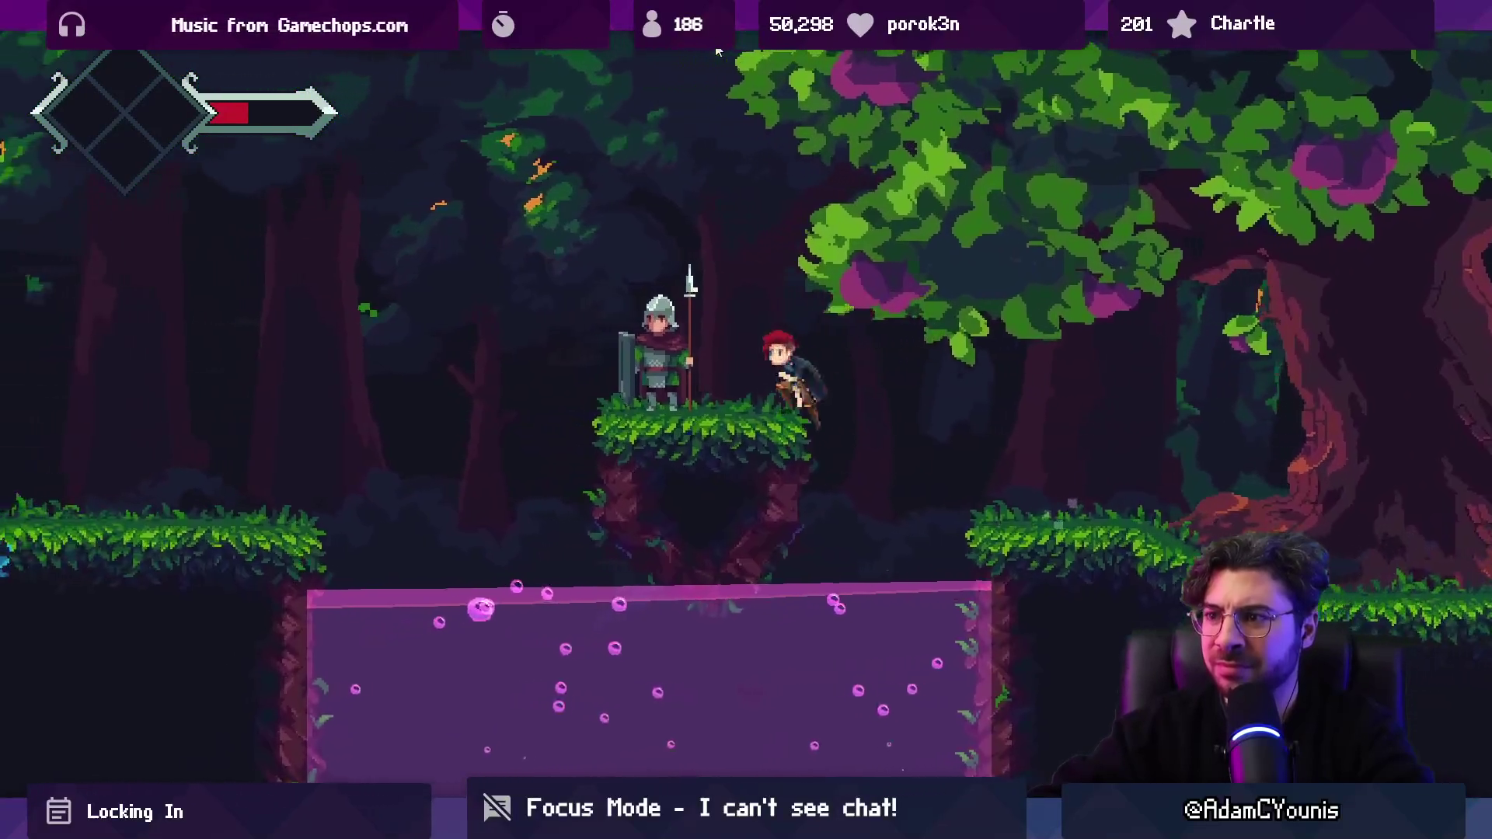
pyautogui.press('a')
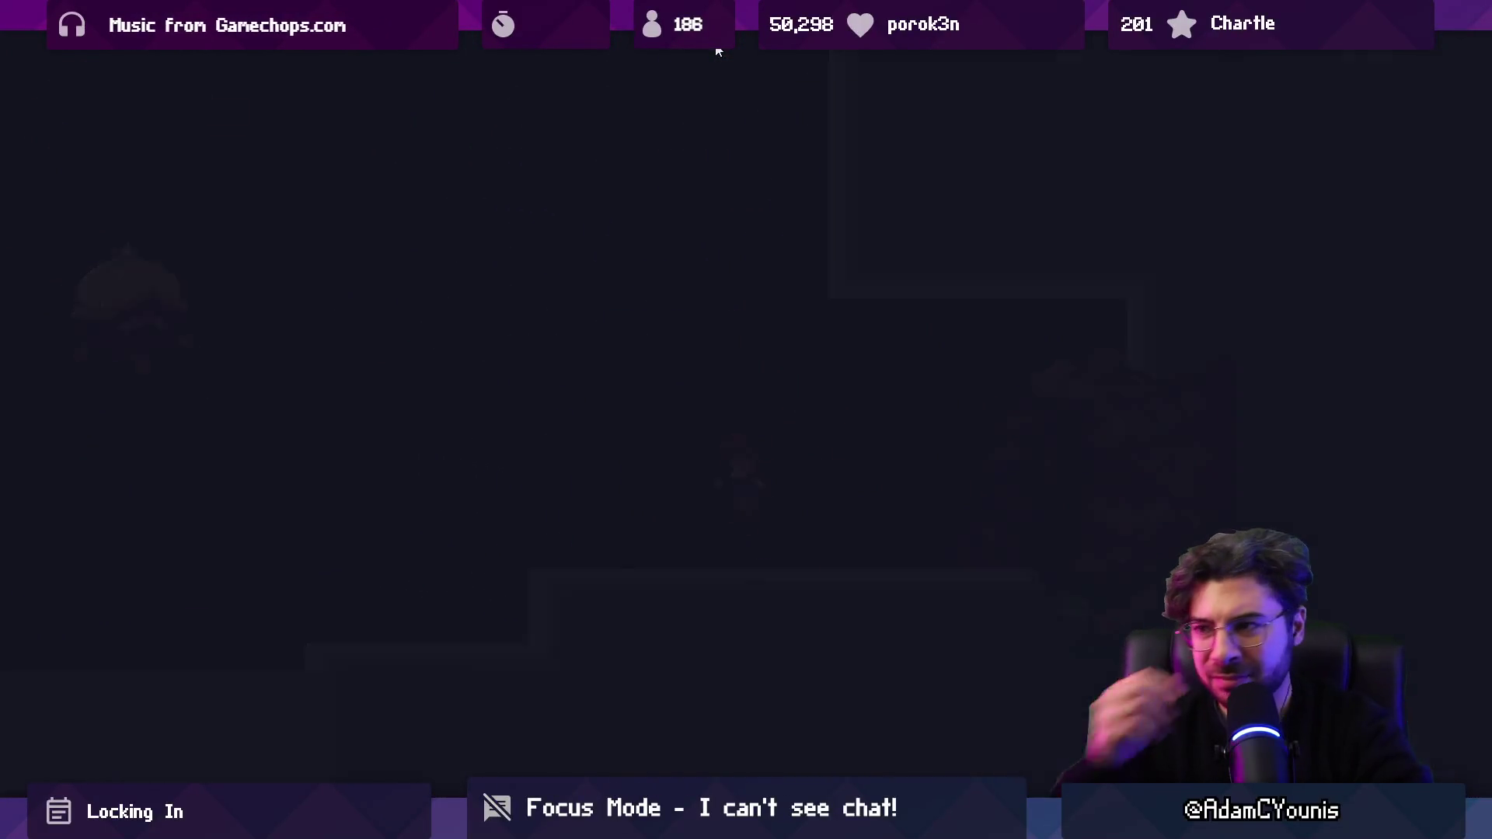
# Step: Attack the purple spiky enemy and the hedgehog enemy
pyautogui.press('d')
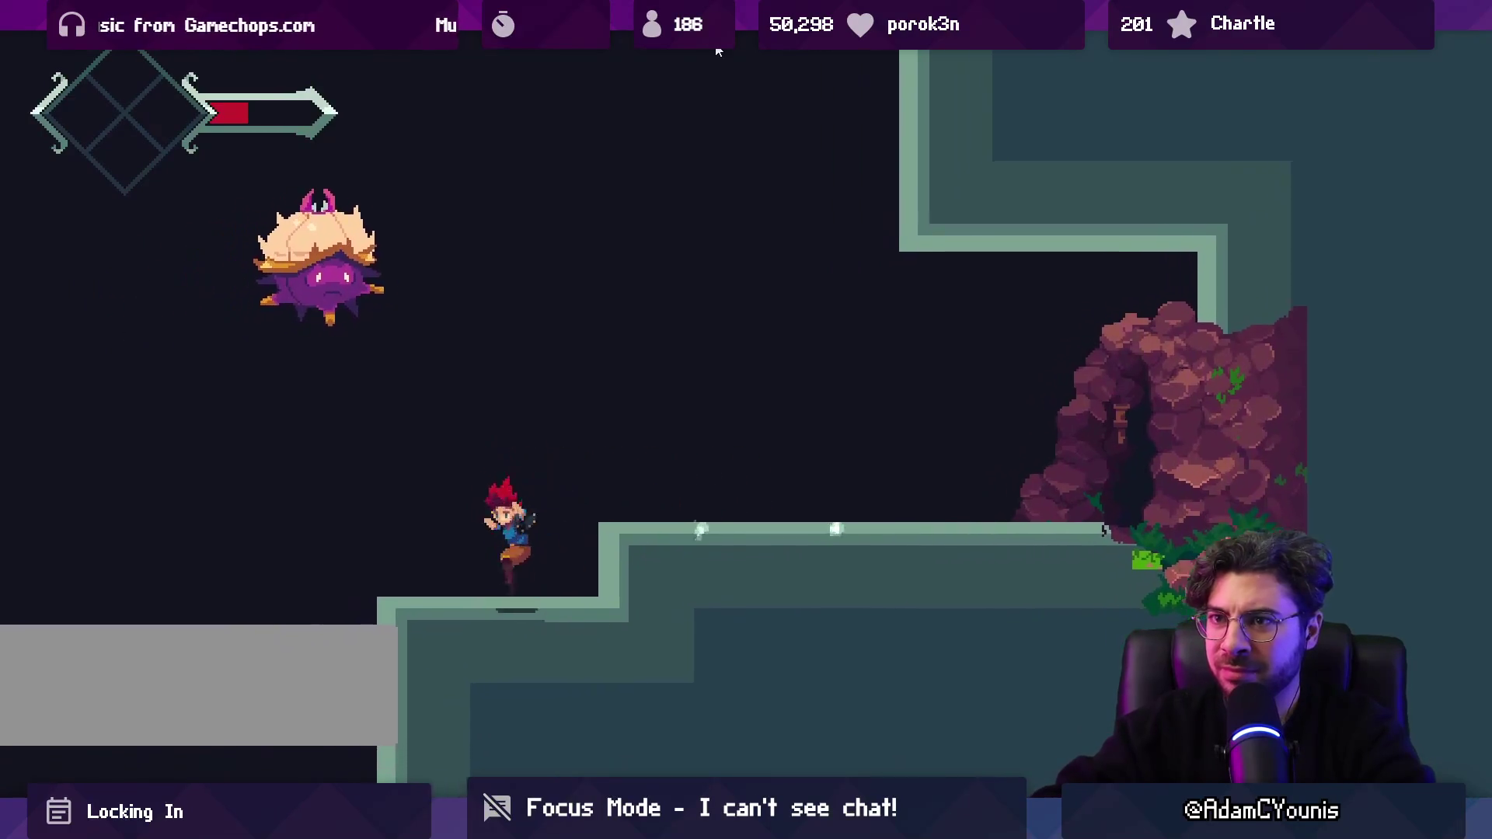
pyautogui.press('j')
pyautogui.press('a')
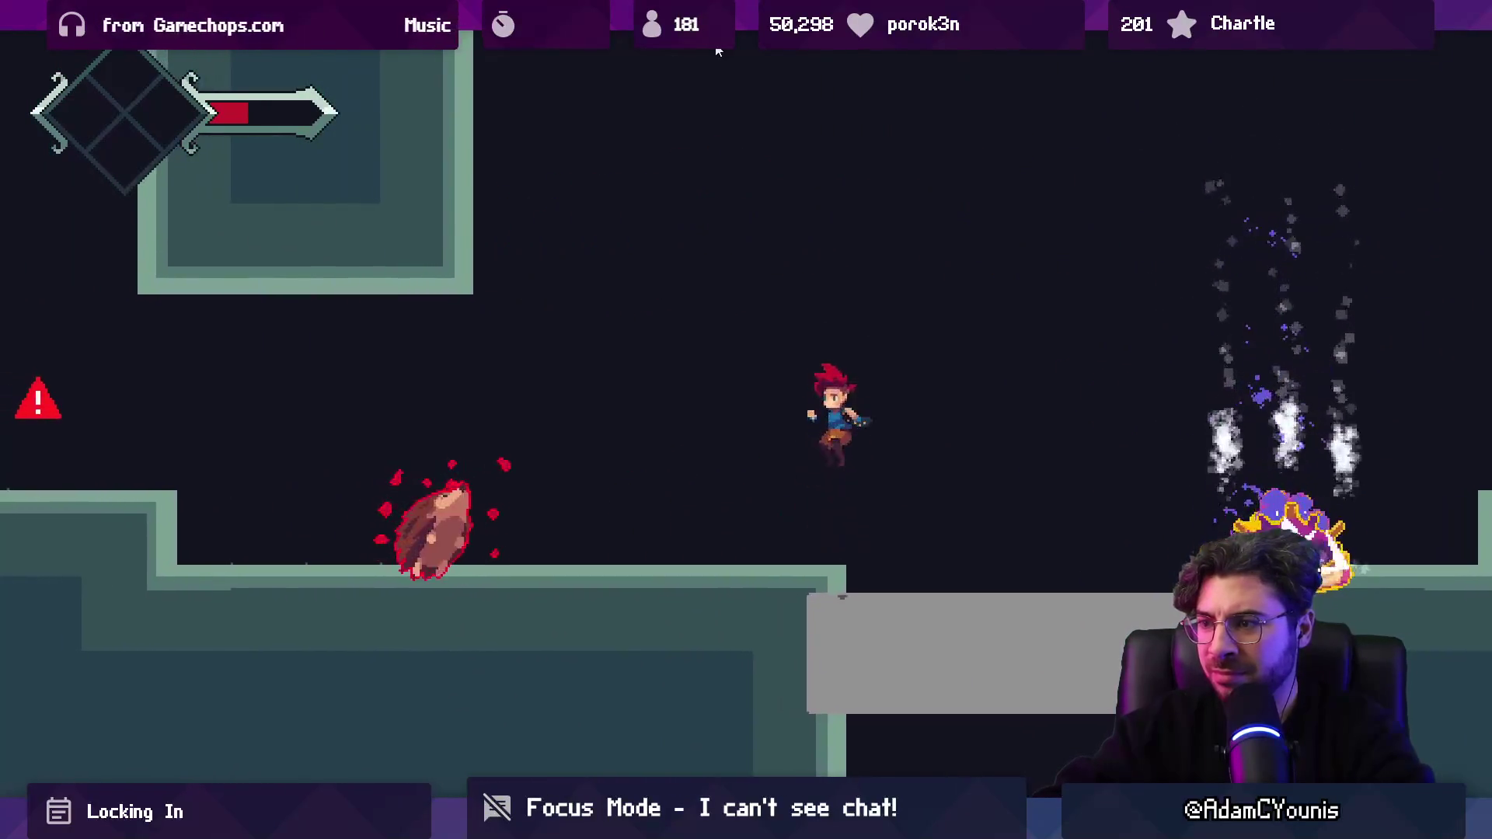
pyautogui.press('j')
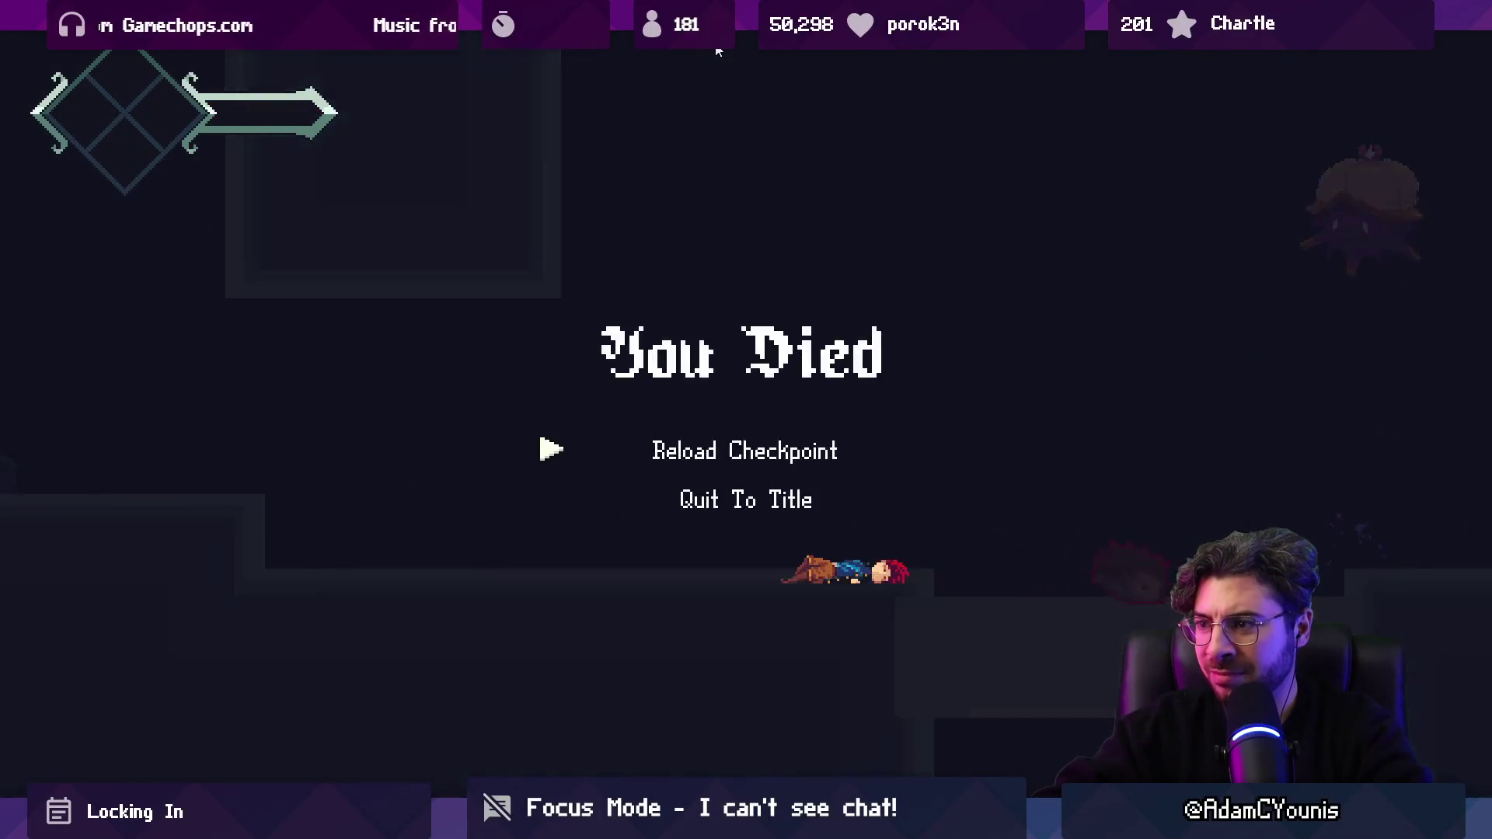
# Step: Reload from the checkpoint and run left past the guard out of the forest scene
pyautogui.press('Return')
pyautogui.press('d')
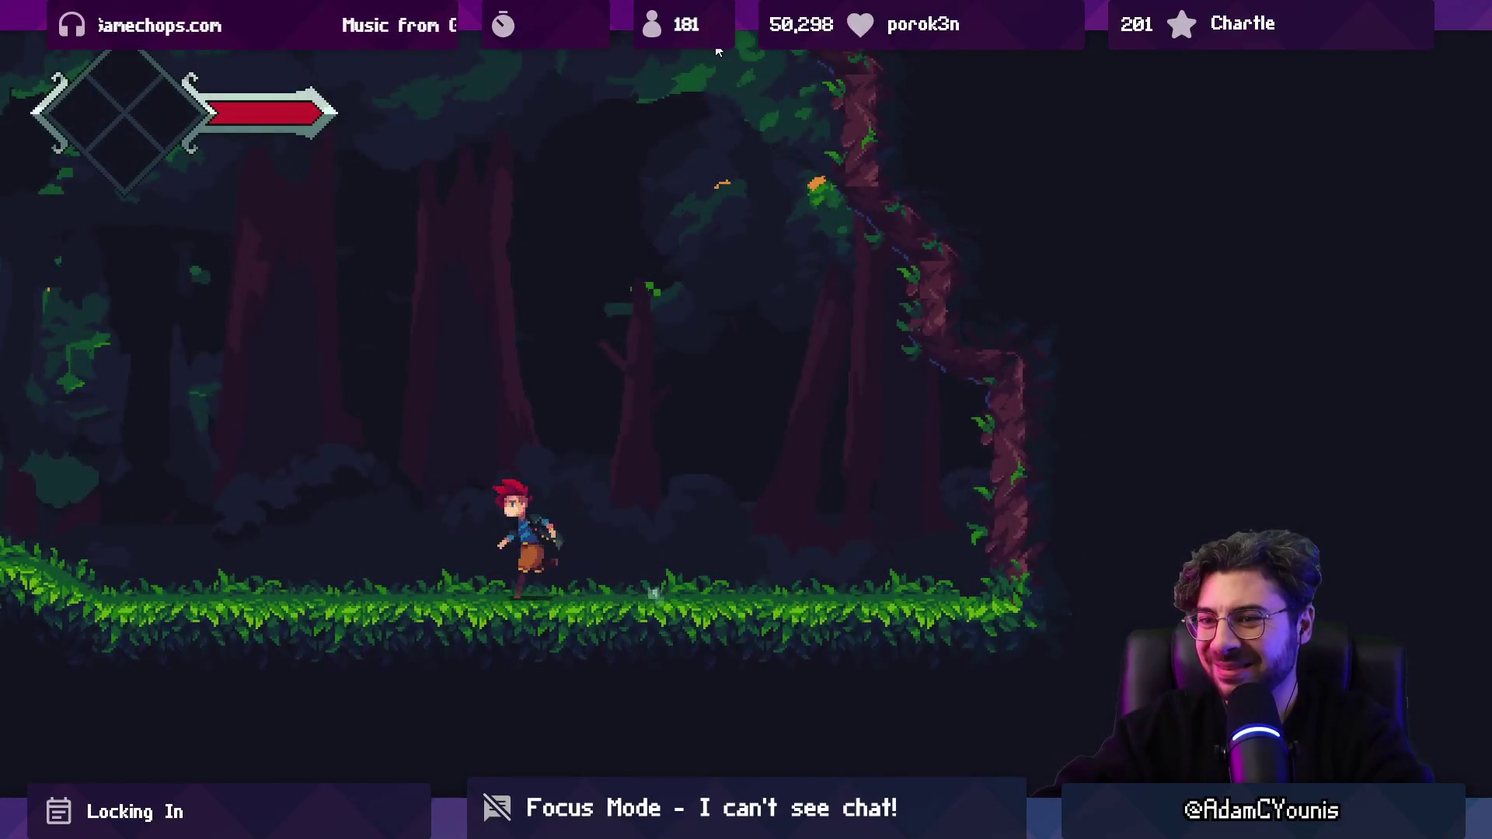
pyautogui.press('a')
pyautogui.press('space')
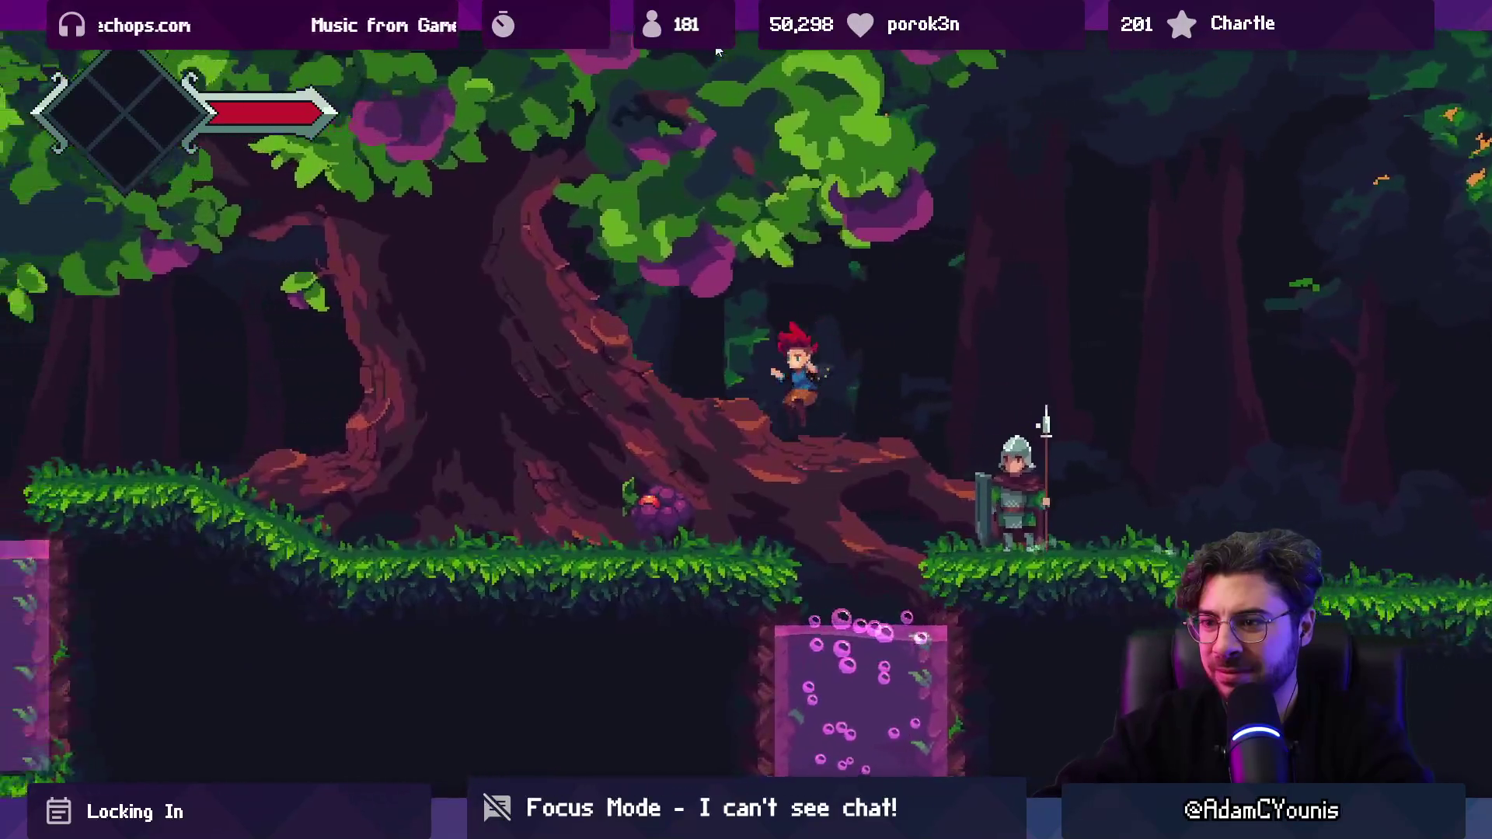
pyautogui.press('space')
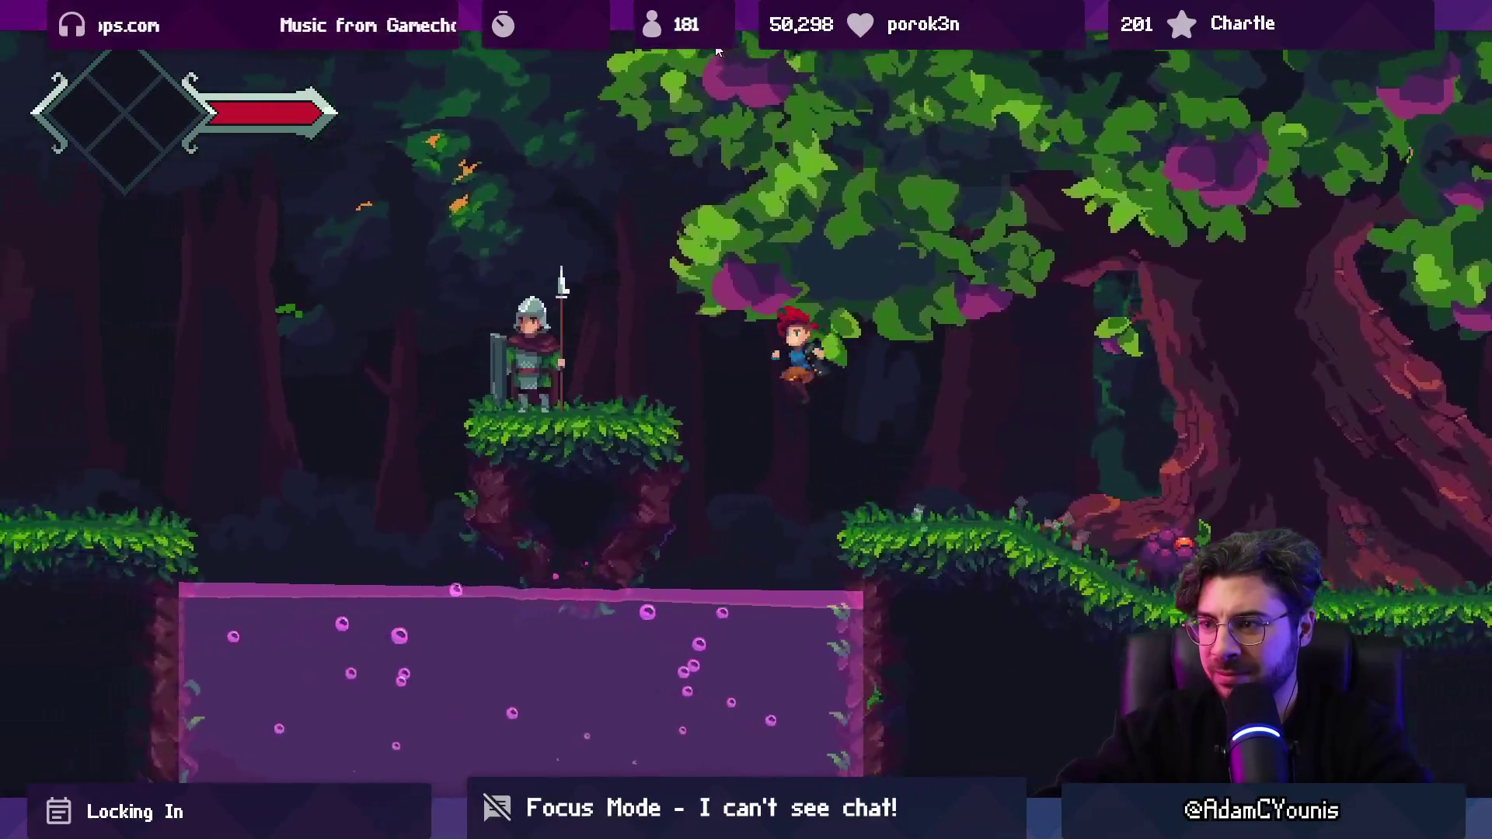
pyautogui.press('space')
pyautogui.press('a')
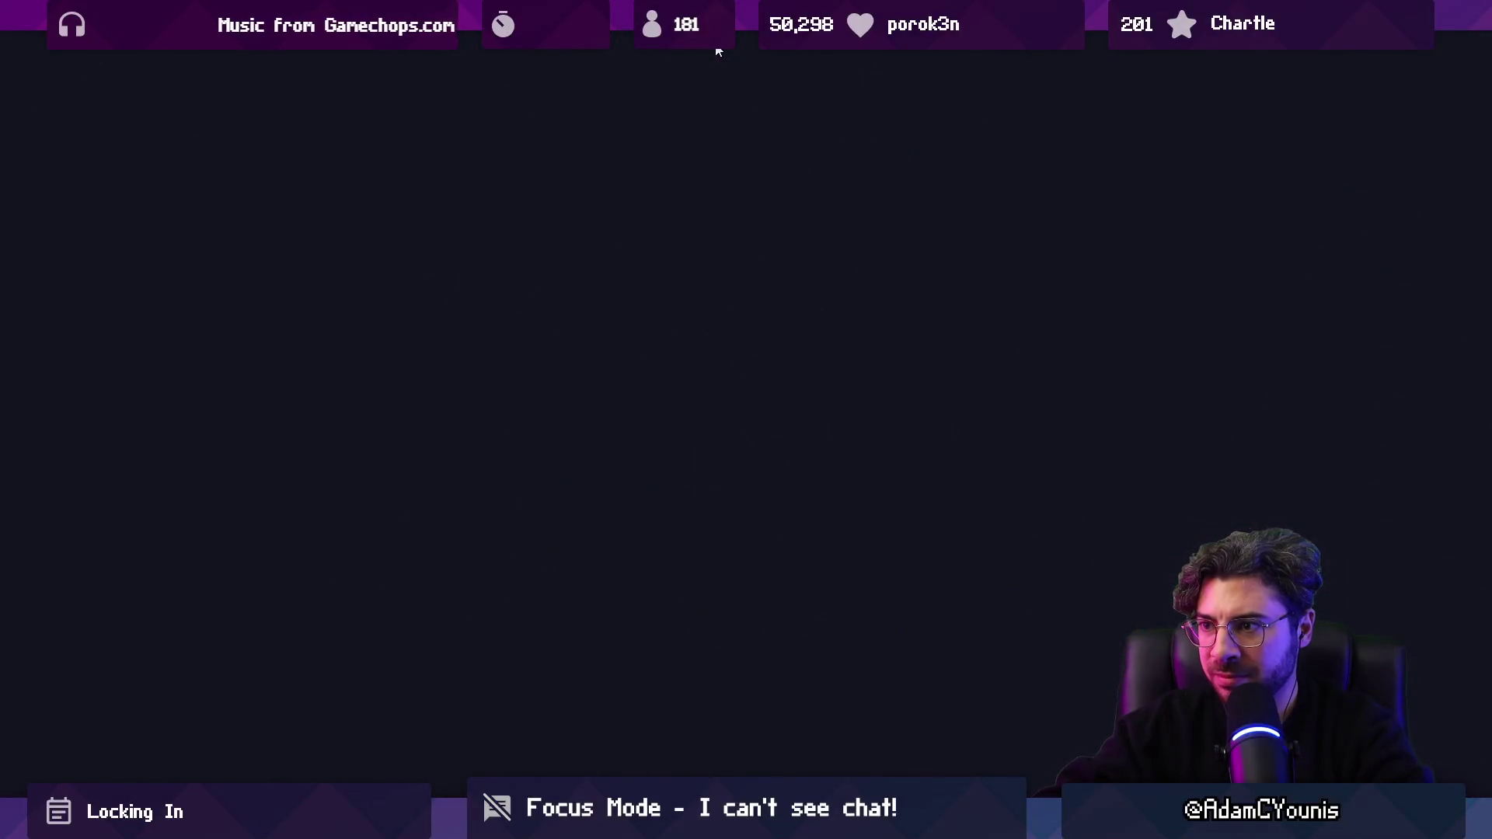
# Step: Lower Sound Effects to 07 in the Journal's audio settings, save, and resume play
pyautogui.press('a')
pyautogui.press('Escape')
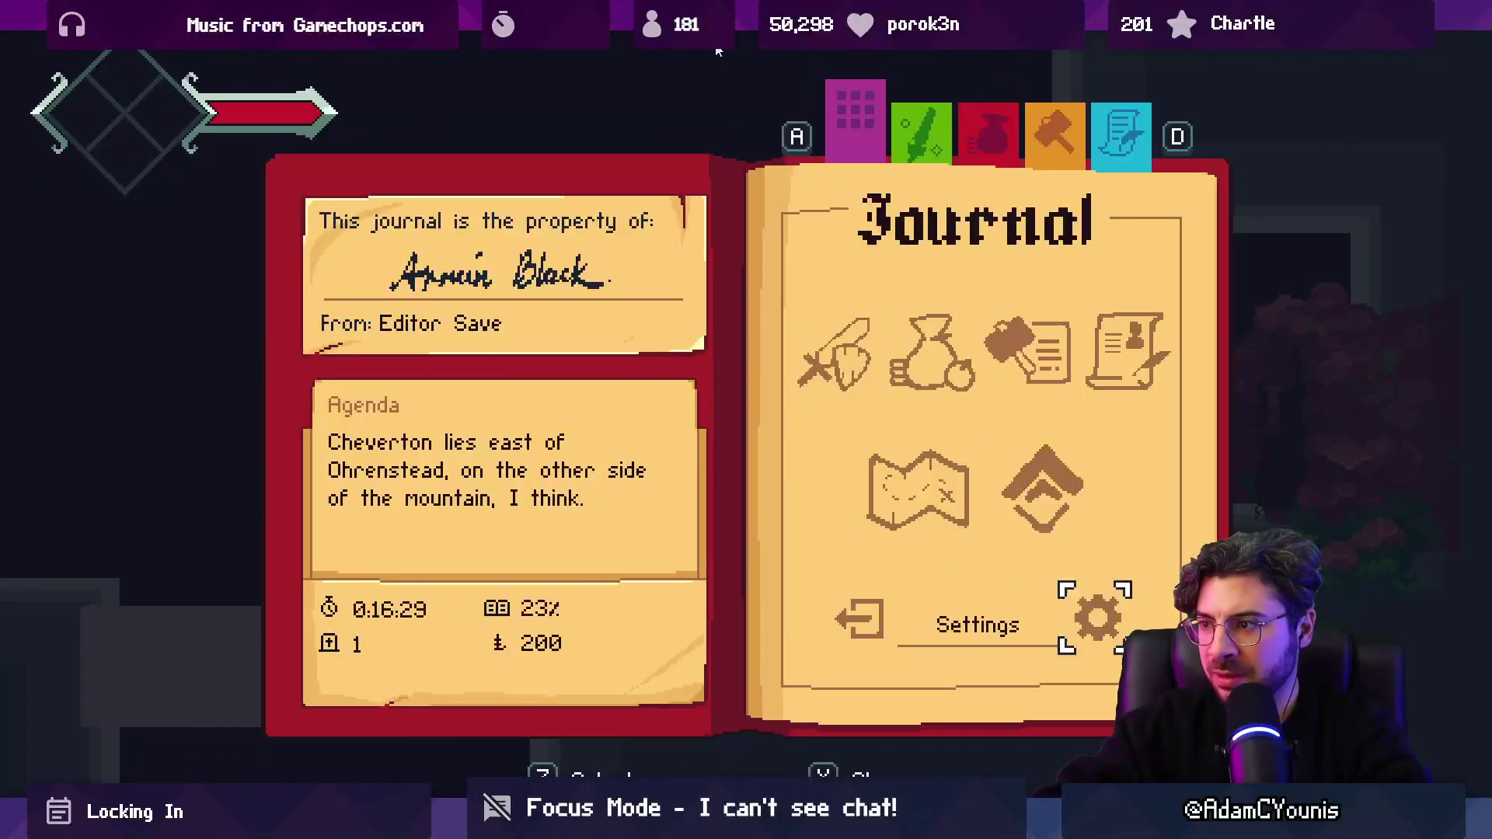
pyautogui.press('z')
pyautogui.press('z')
pyautogui.press('Down')
pyautogui.press('Left')
pyautogui.press('Left')
pyautogui.press('Left')
pyautogui.press('Down')
pyautogui.press('Down')
pyautogui.press('Right')
pyautogui.press('z')
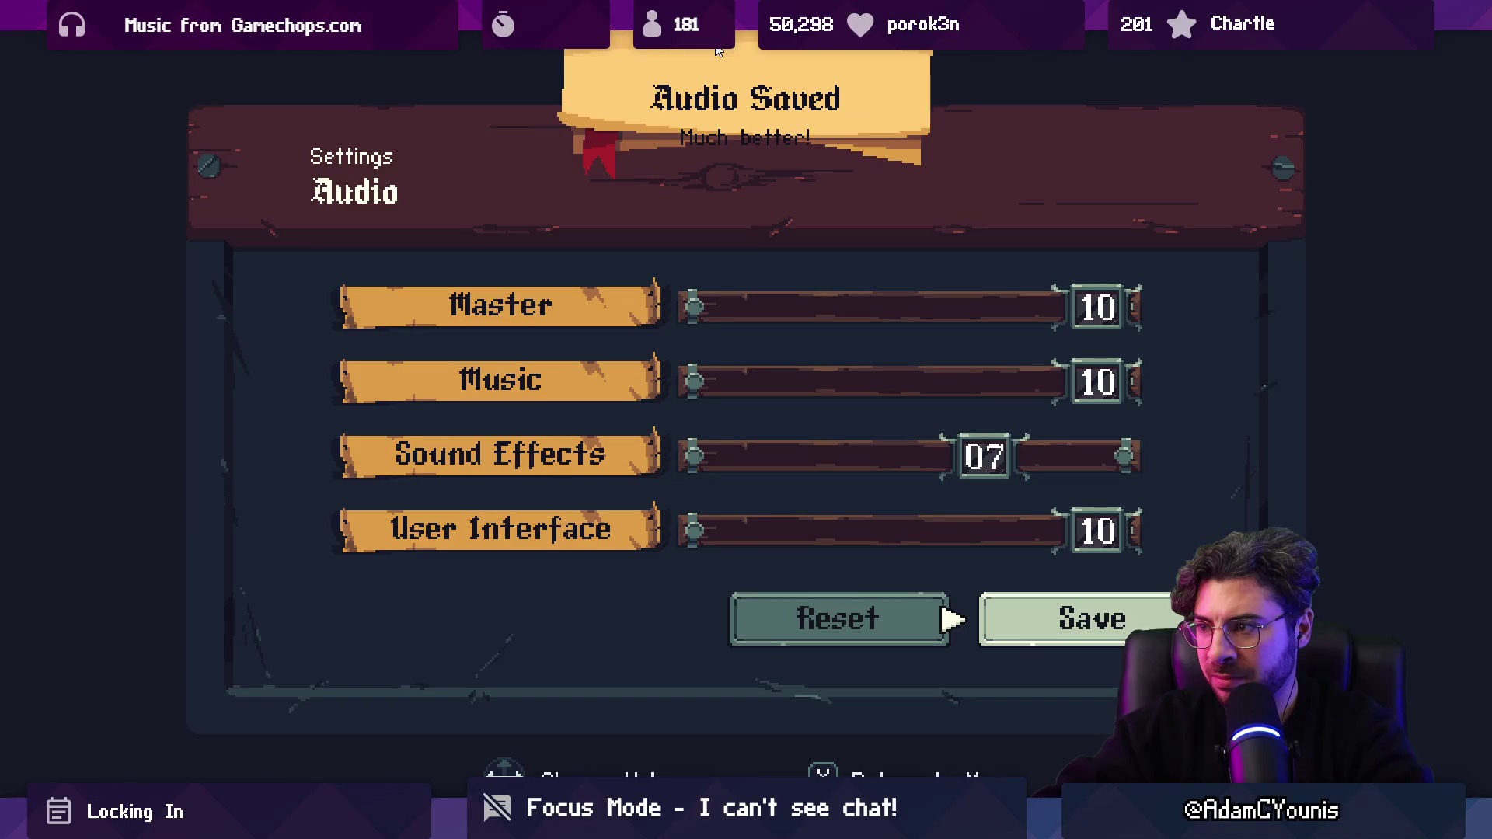
pyautogui.press('x')
pyautogui.press('Escape')
# Step: Defeat the hedgehog enemy and run past the anvil shrine to the cave exit
pyautogui.press('Right')
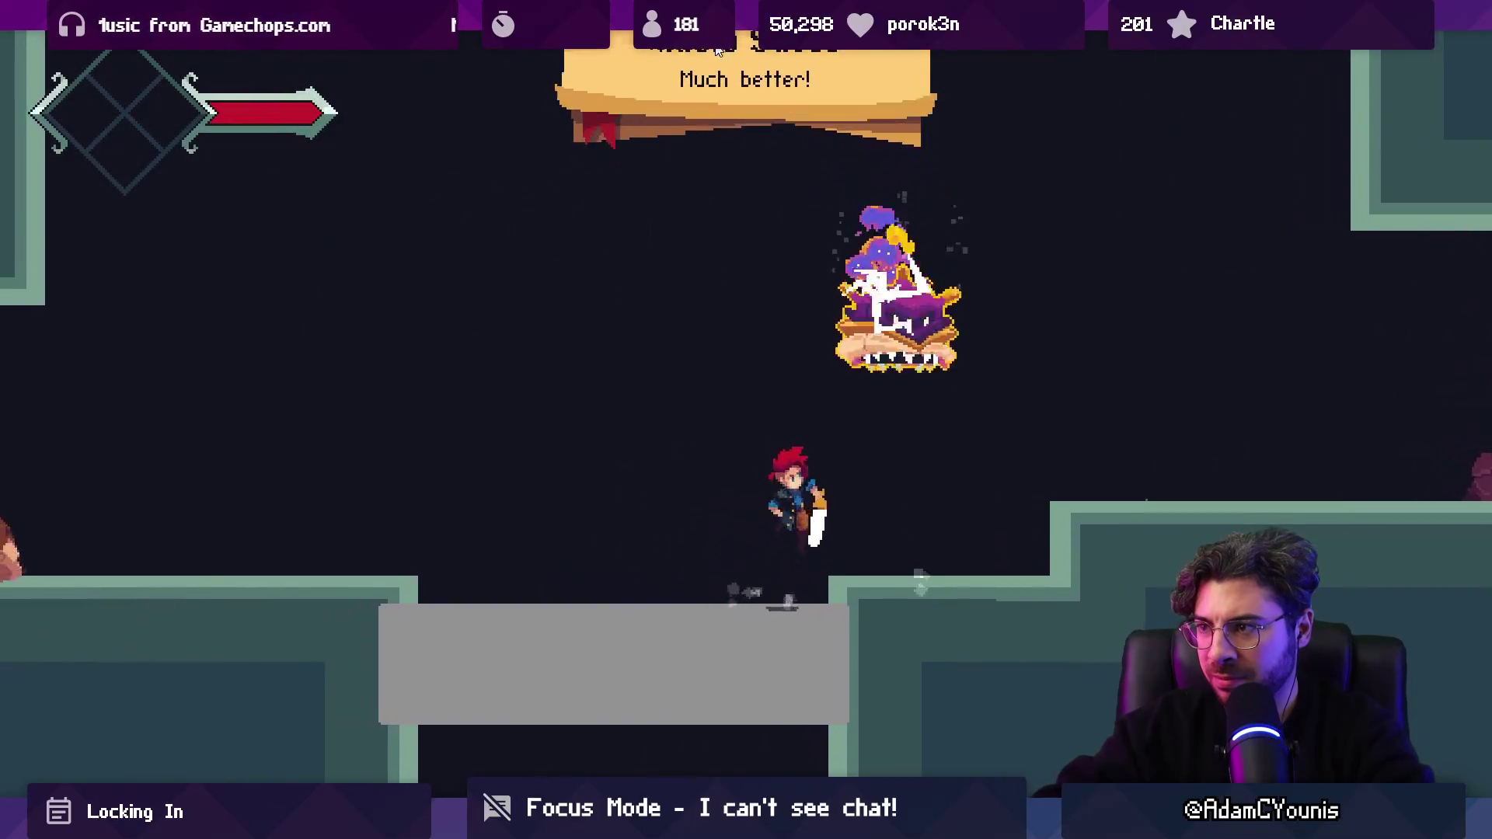
pyautogui.press('Left')
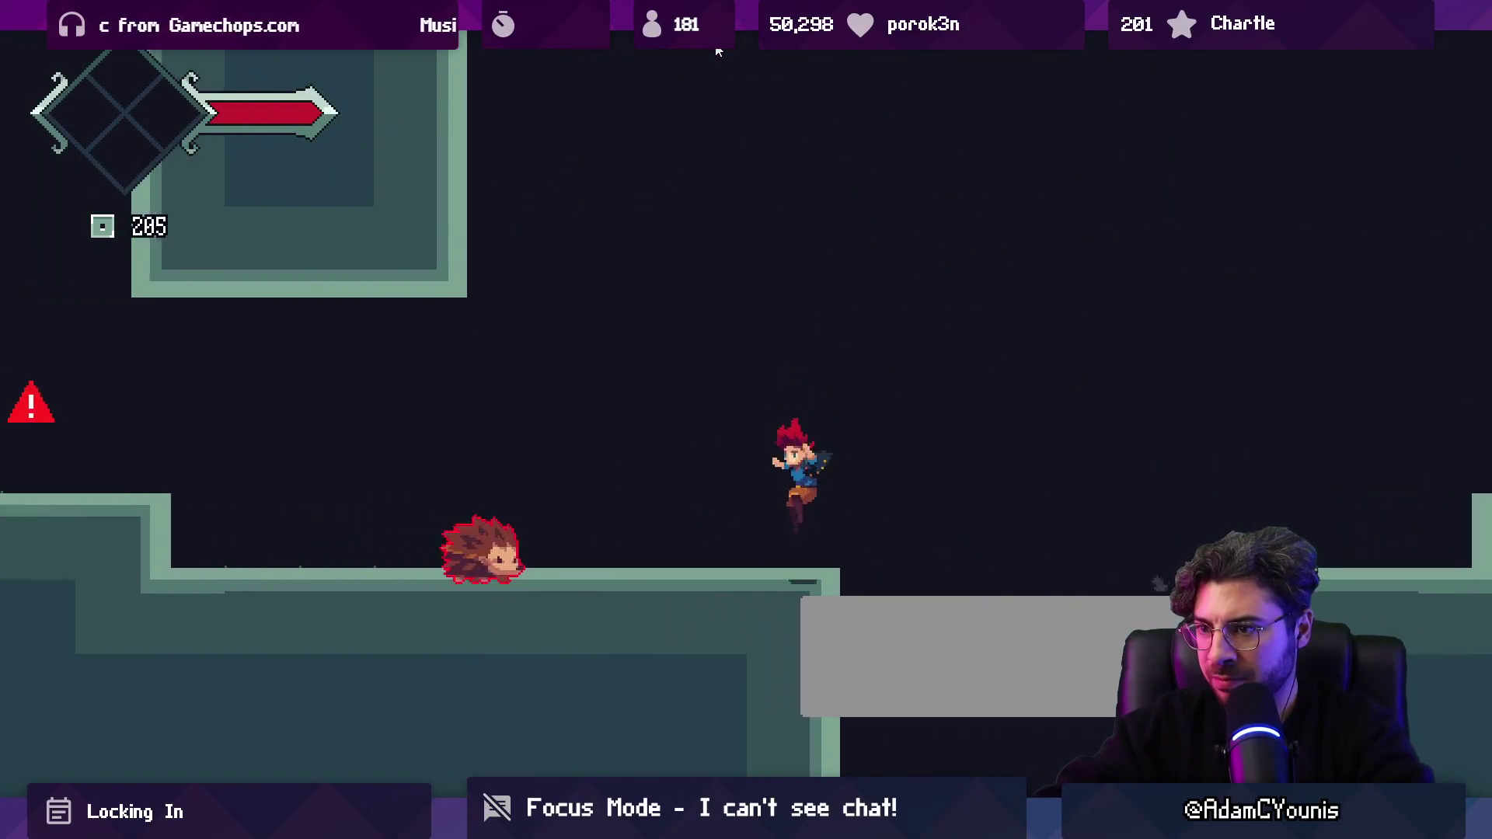
pyautogui.press('x')
pyautogui.press('Left')
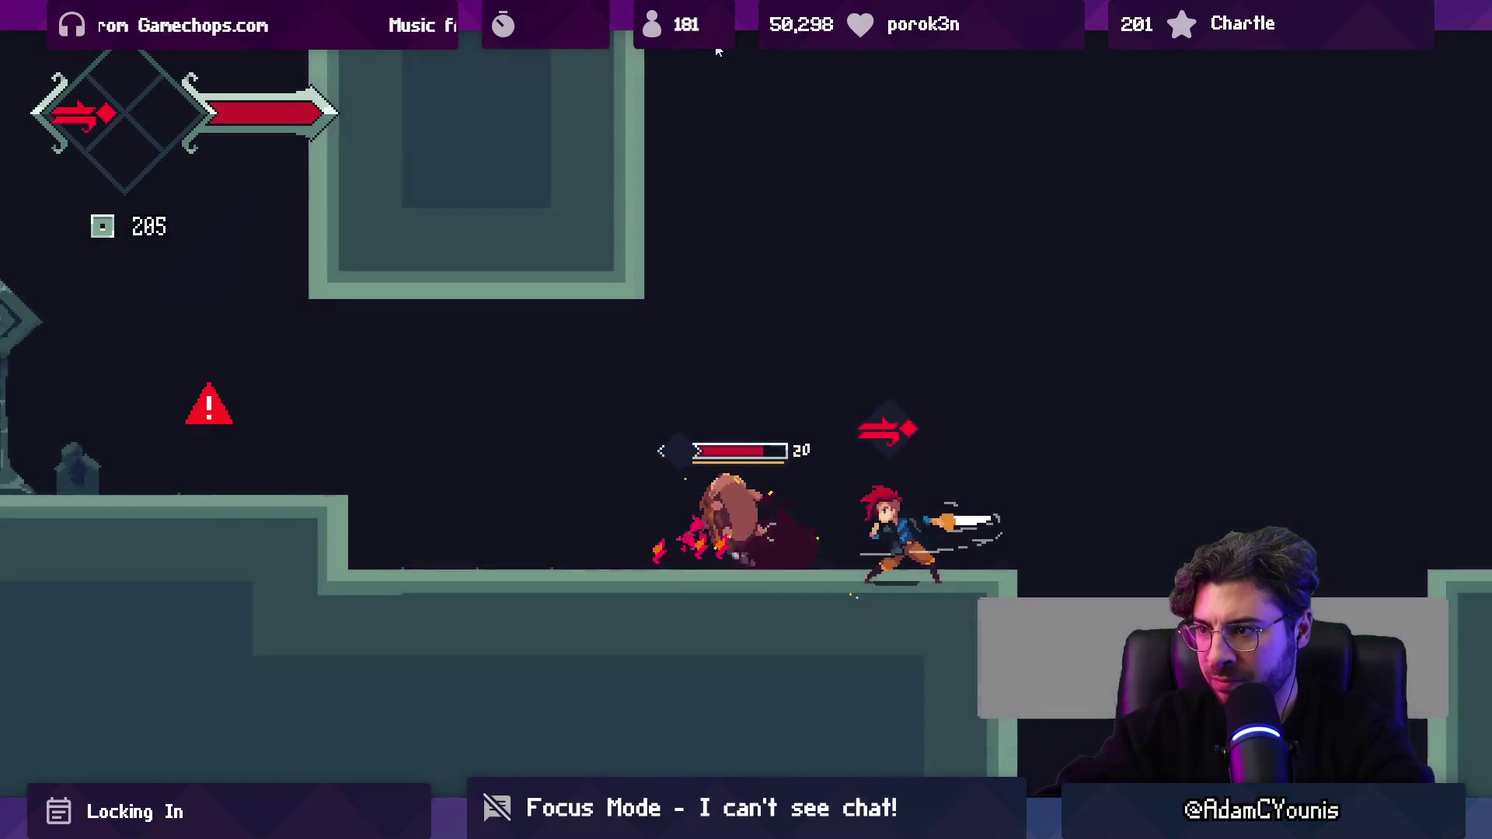
pyautogui.press('x')
pyautogui.press('Left')
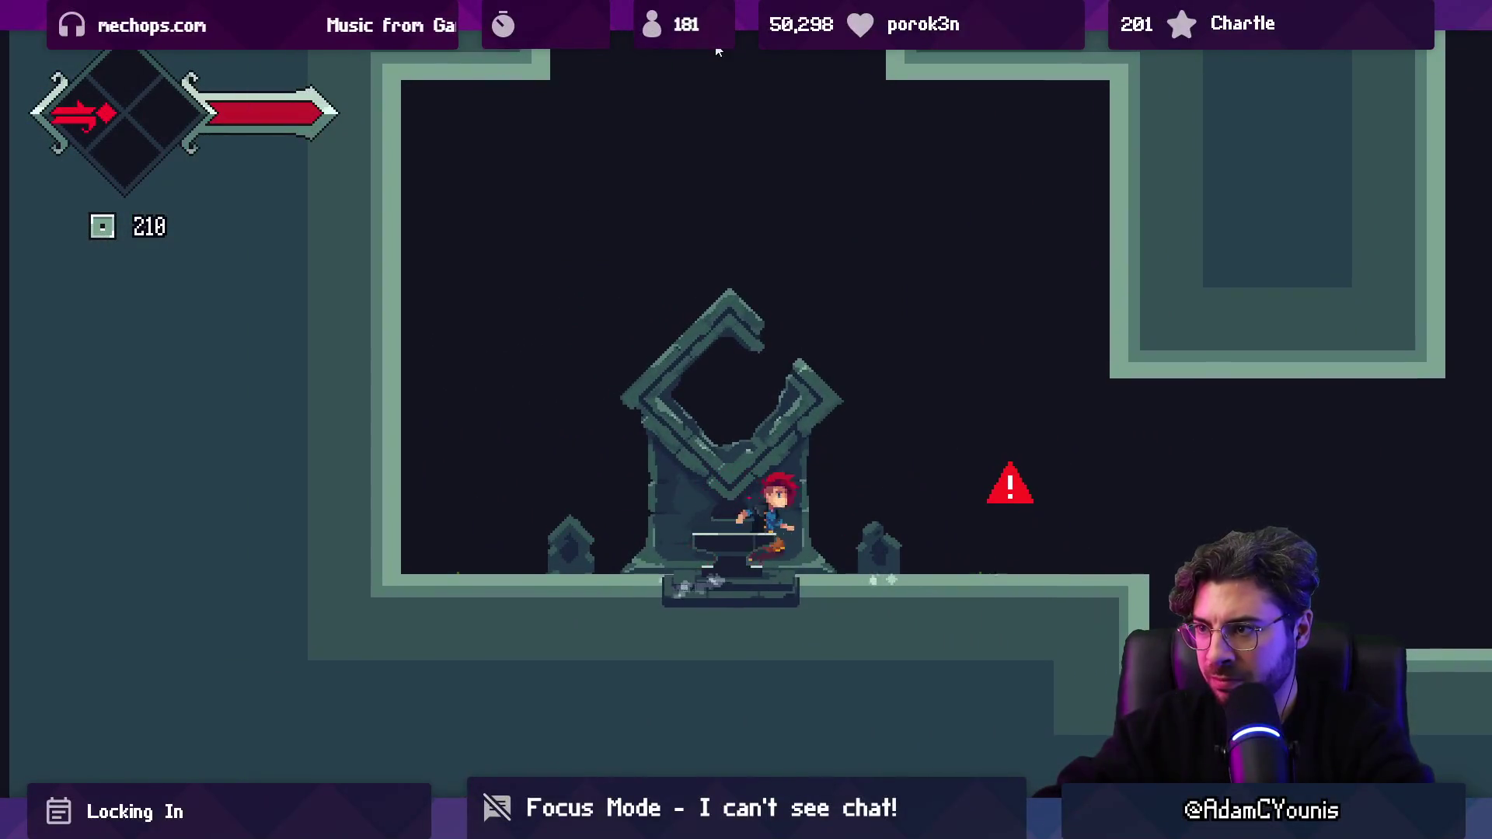
pyautogui.press('Right')
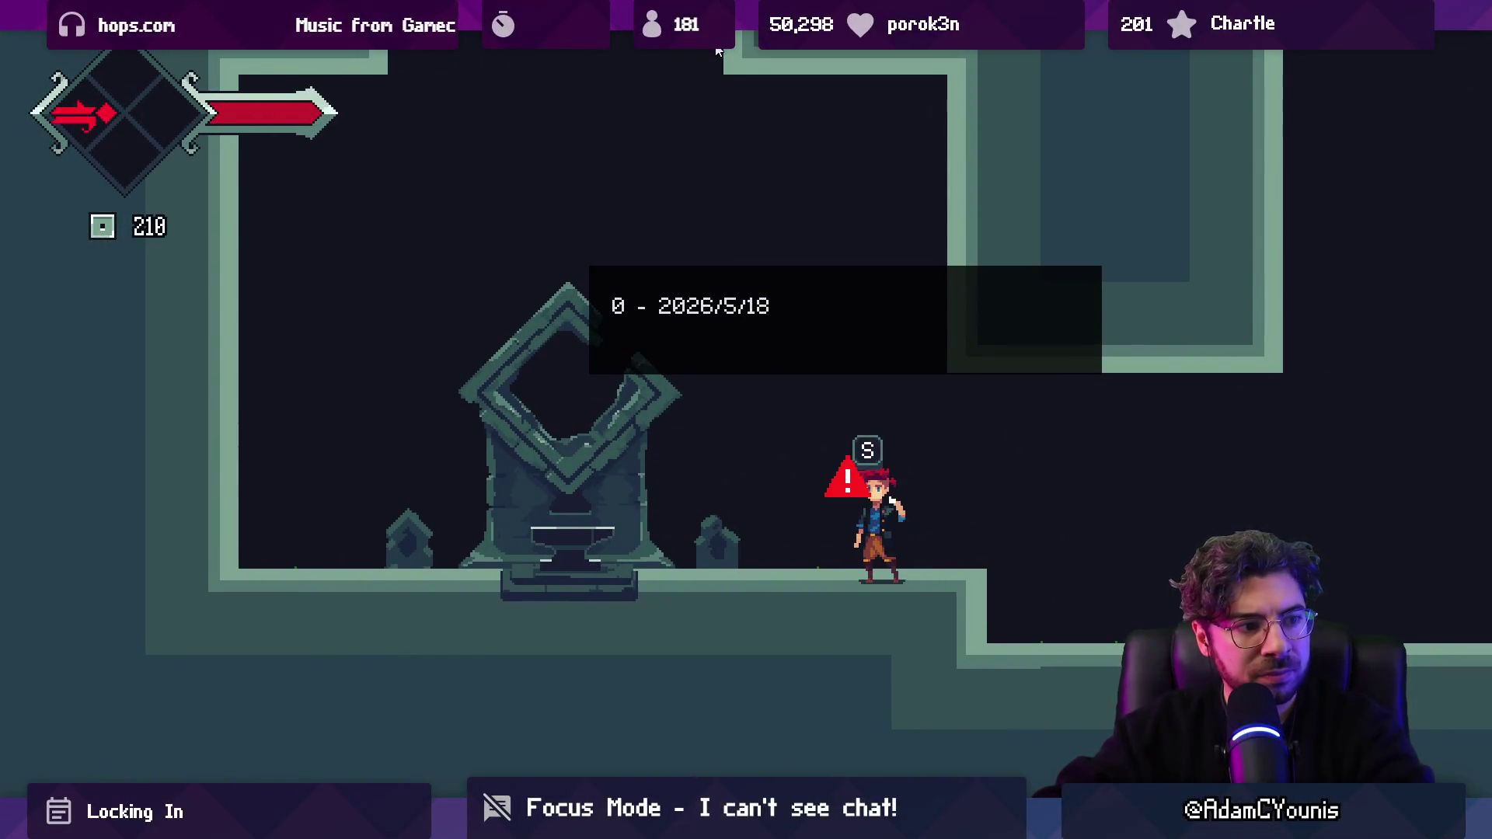
pyautogui.press('Right')
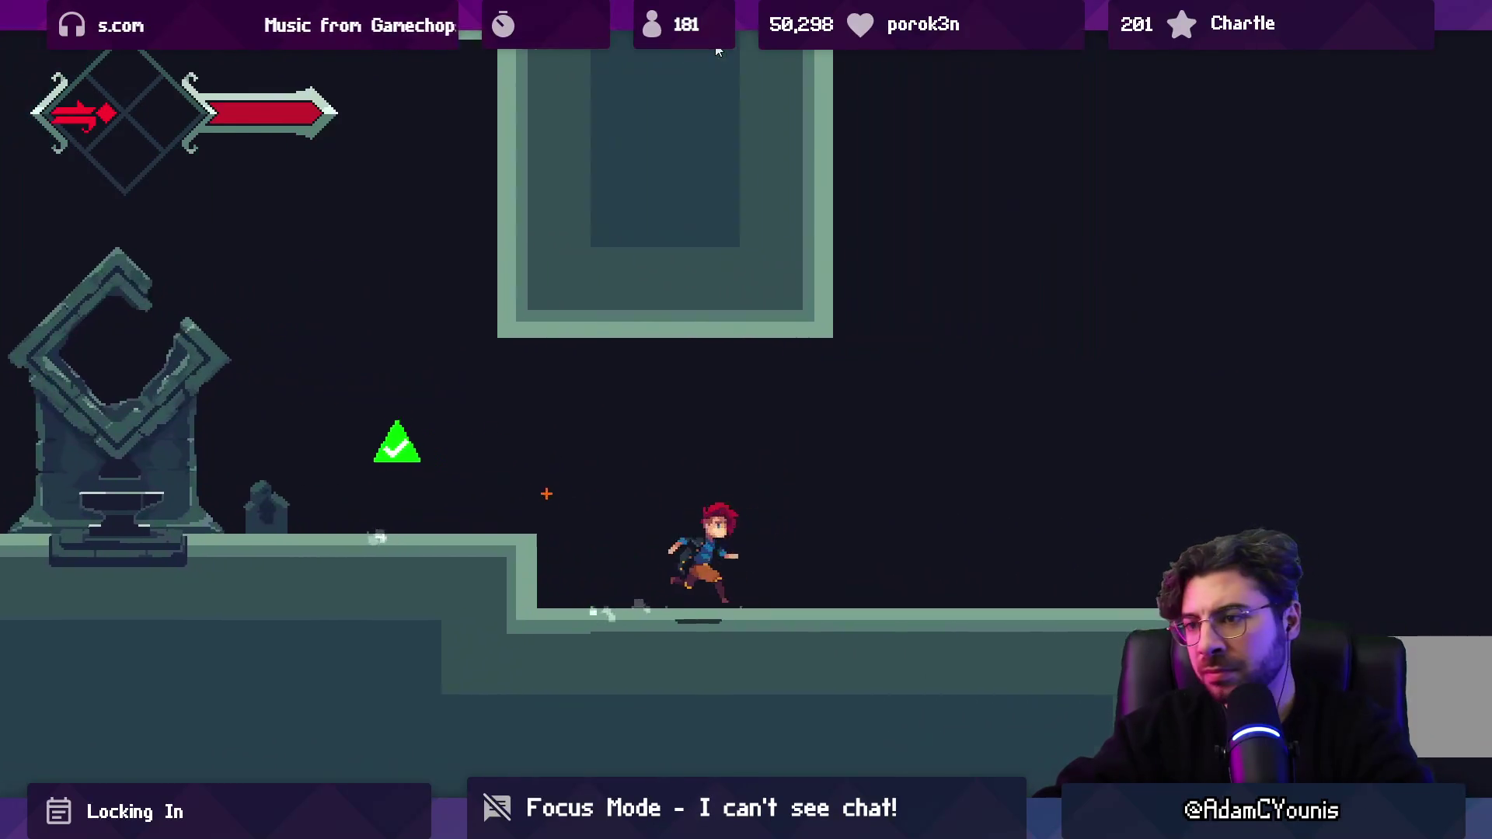
pyautogui.press('Right')
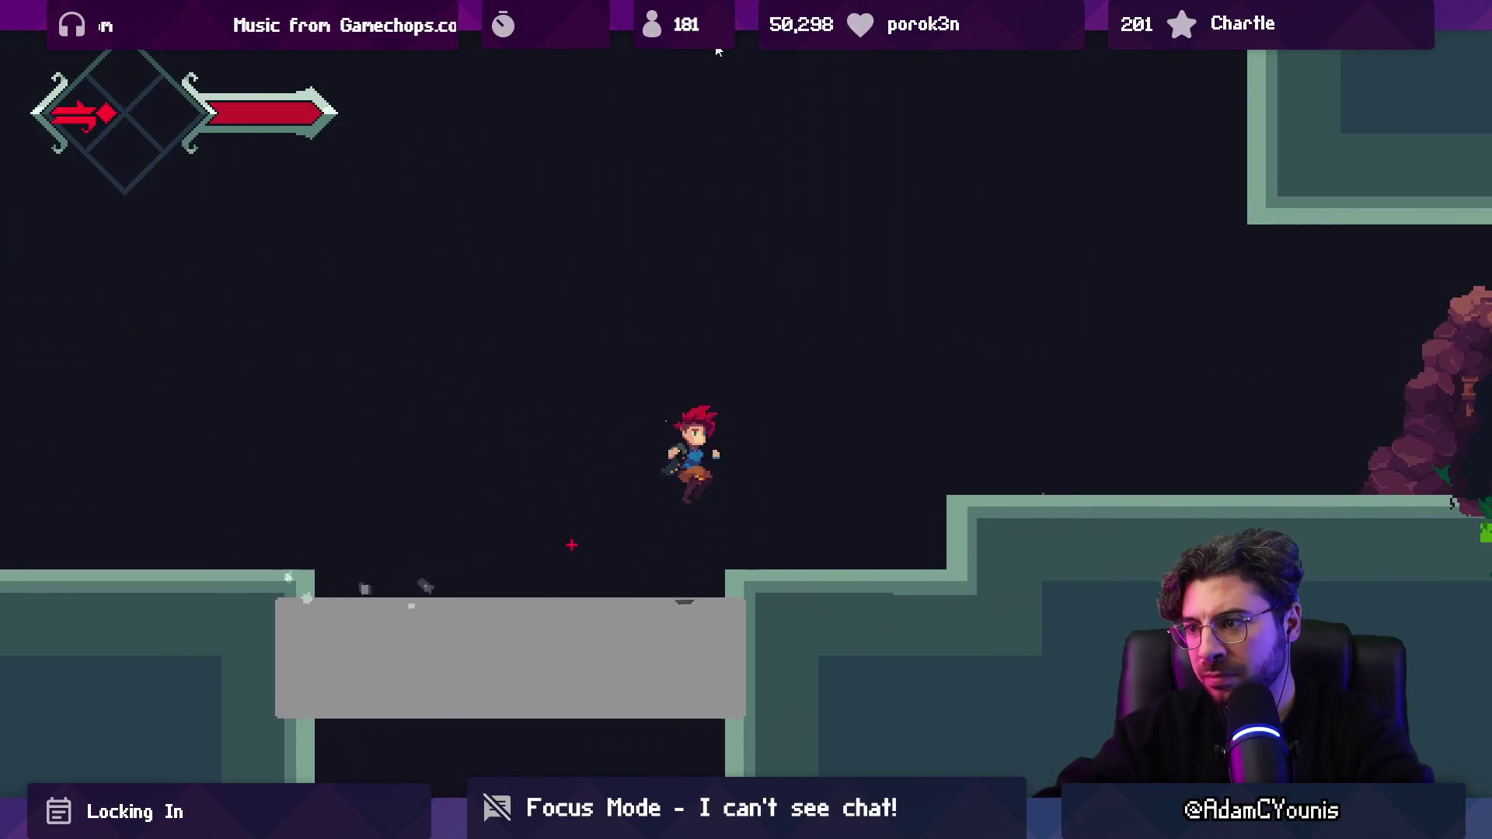
pyautogui.press('Right')
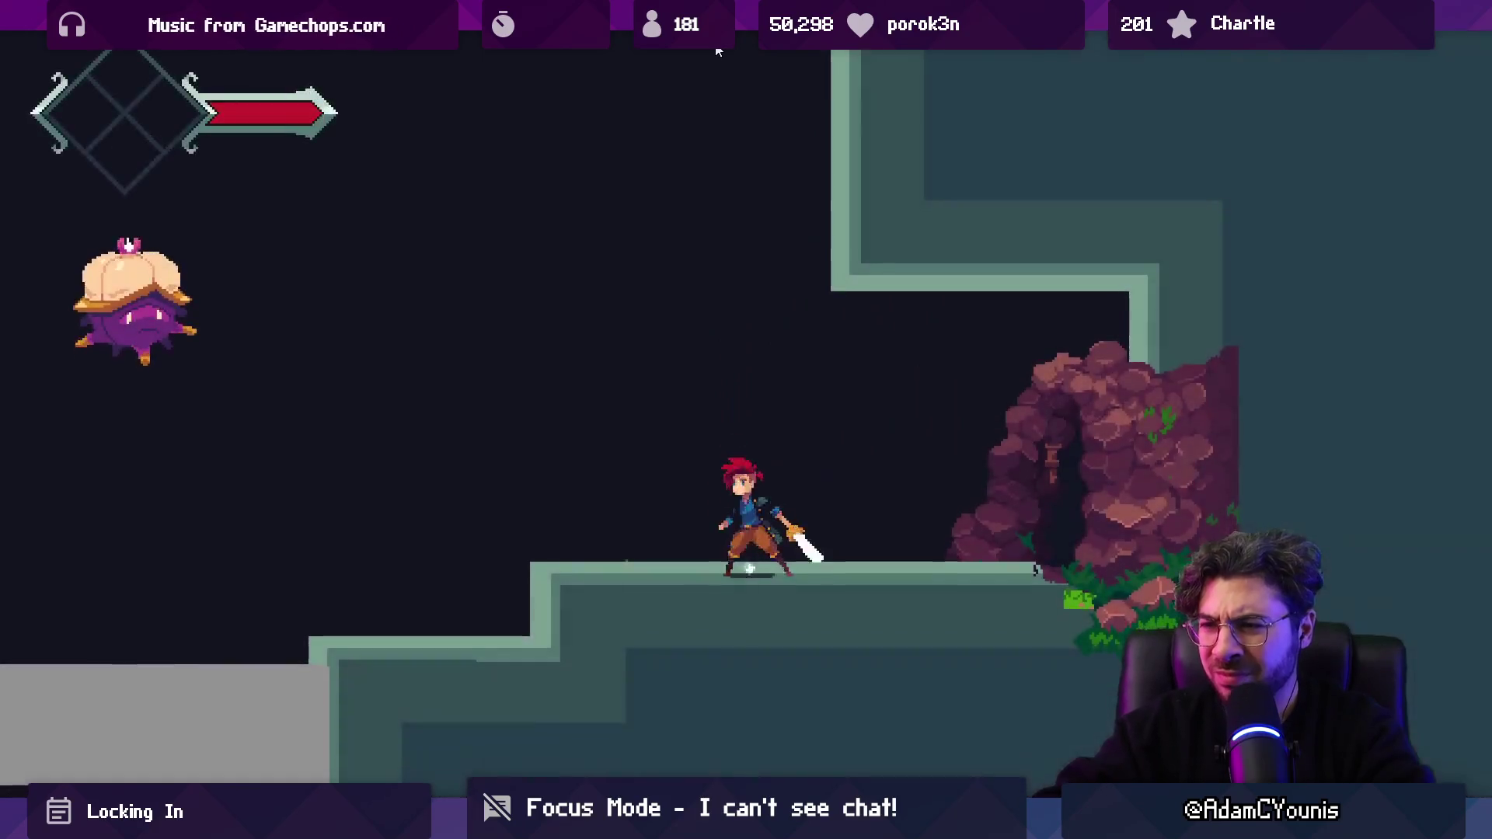
# Step: Fight the purple enemy, climb the grey shaft and leave through the cave exit
pyautogui.press('Left')
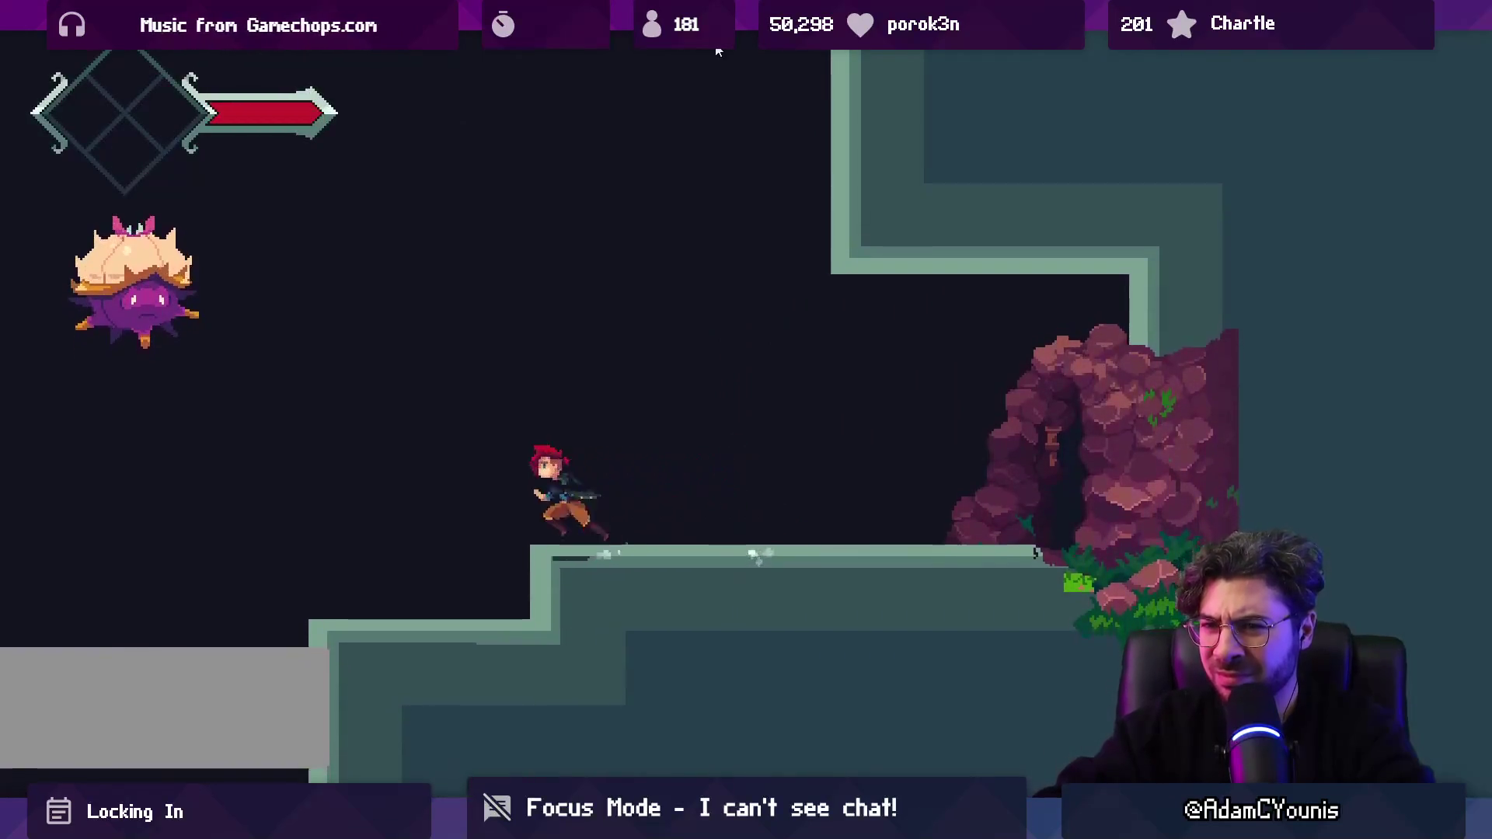
pyautogui.press('space')
pyautogui.press('x')
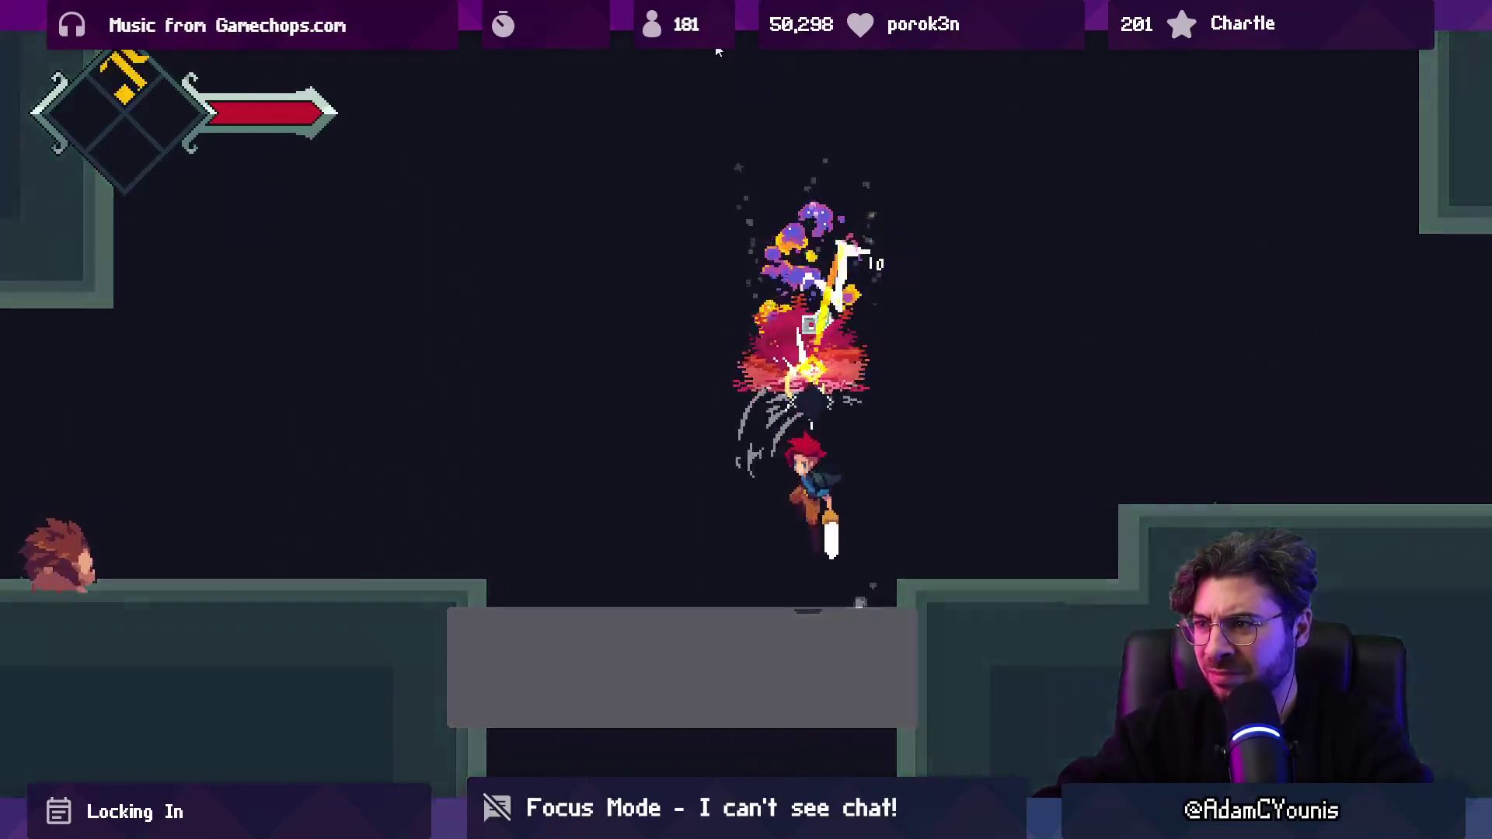
pyautogui.press('space')
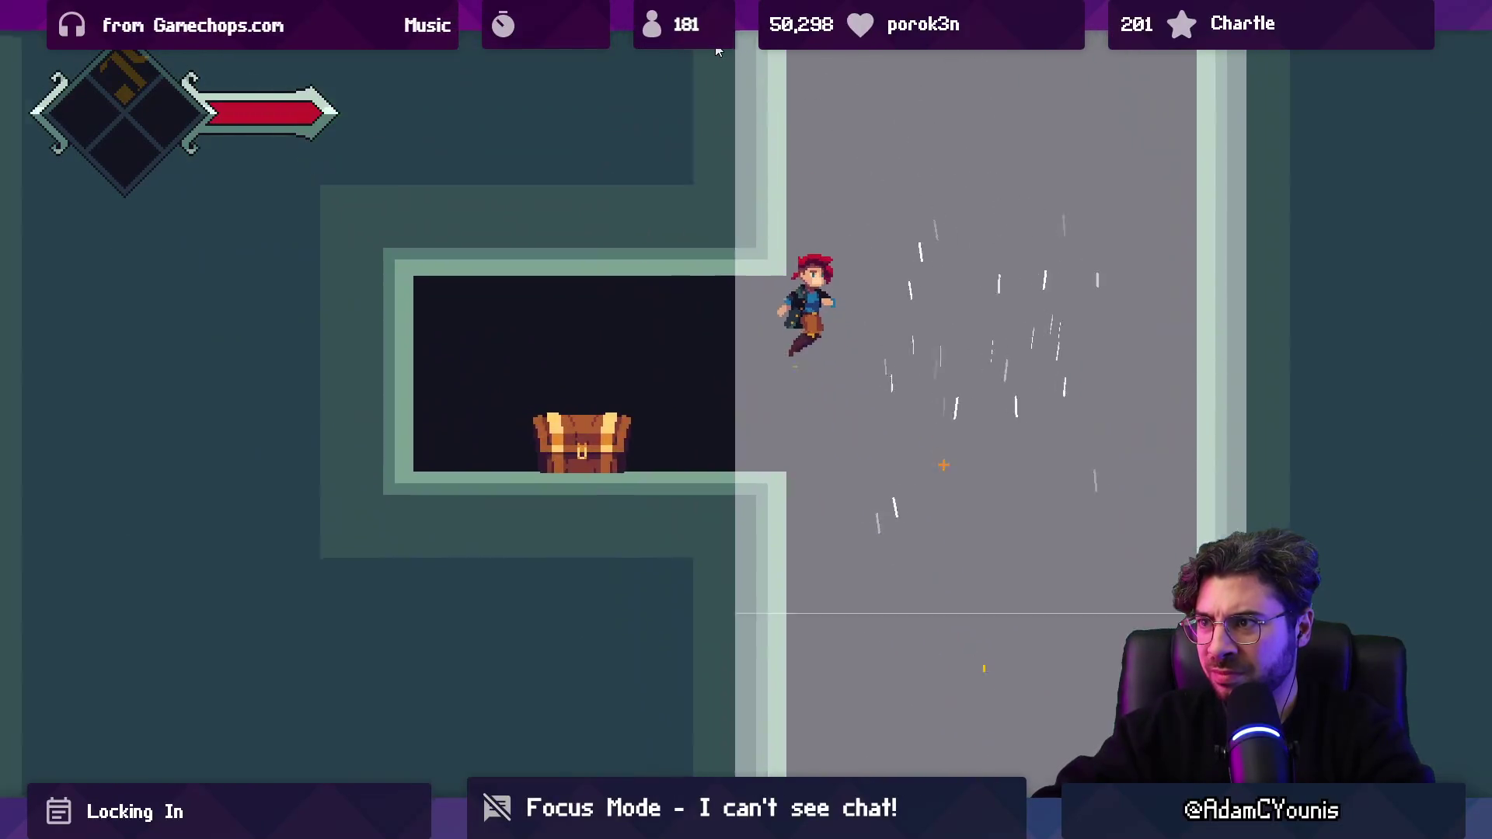
pyautogui.press('Left')
pyautogui.press('Left')
pyautogui.press('x')
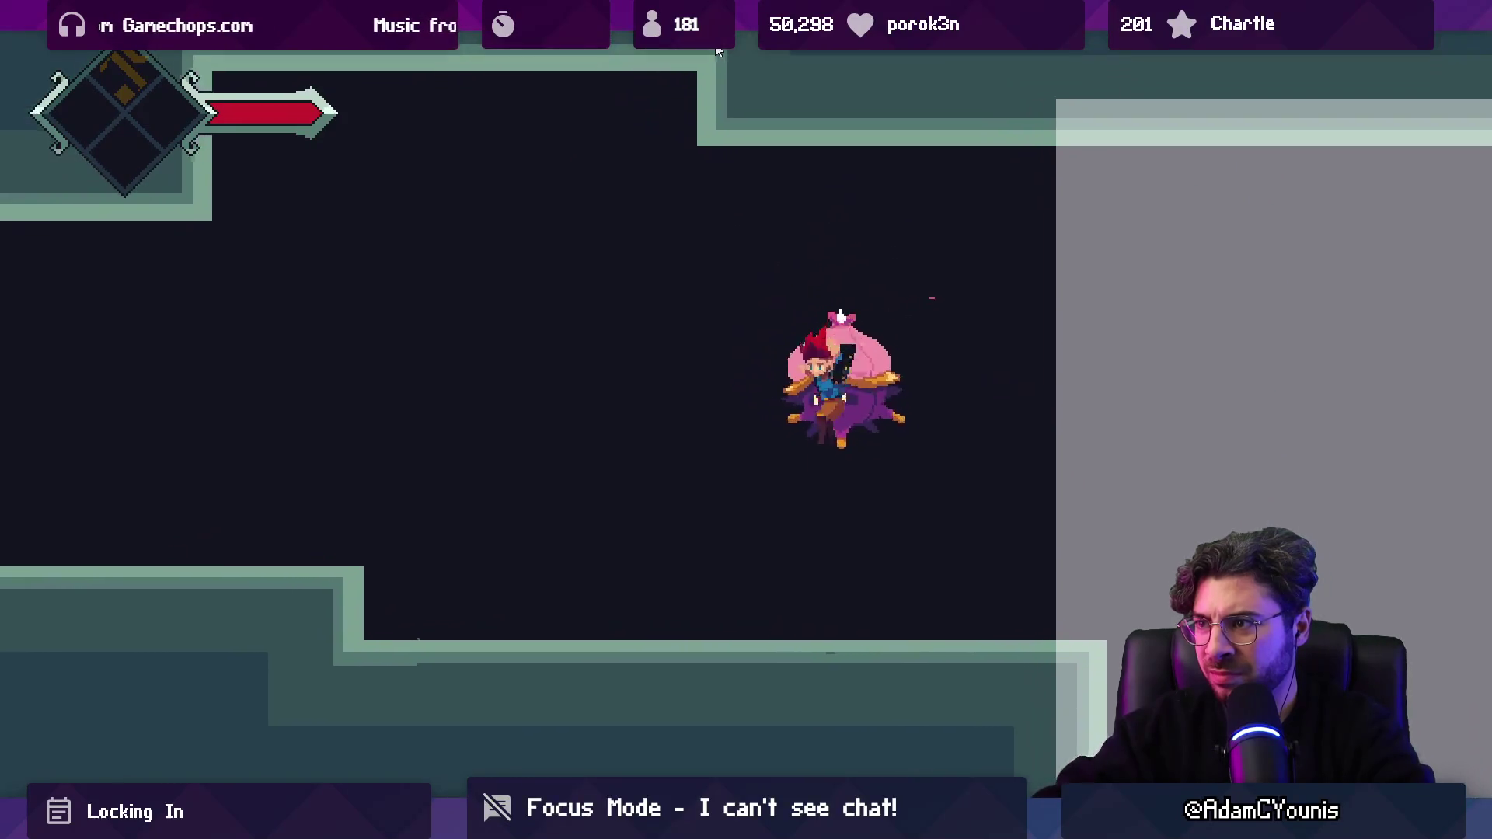
pyautogui.press('x')
pyautogui.press('Left')
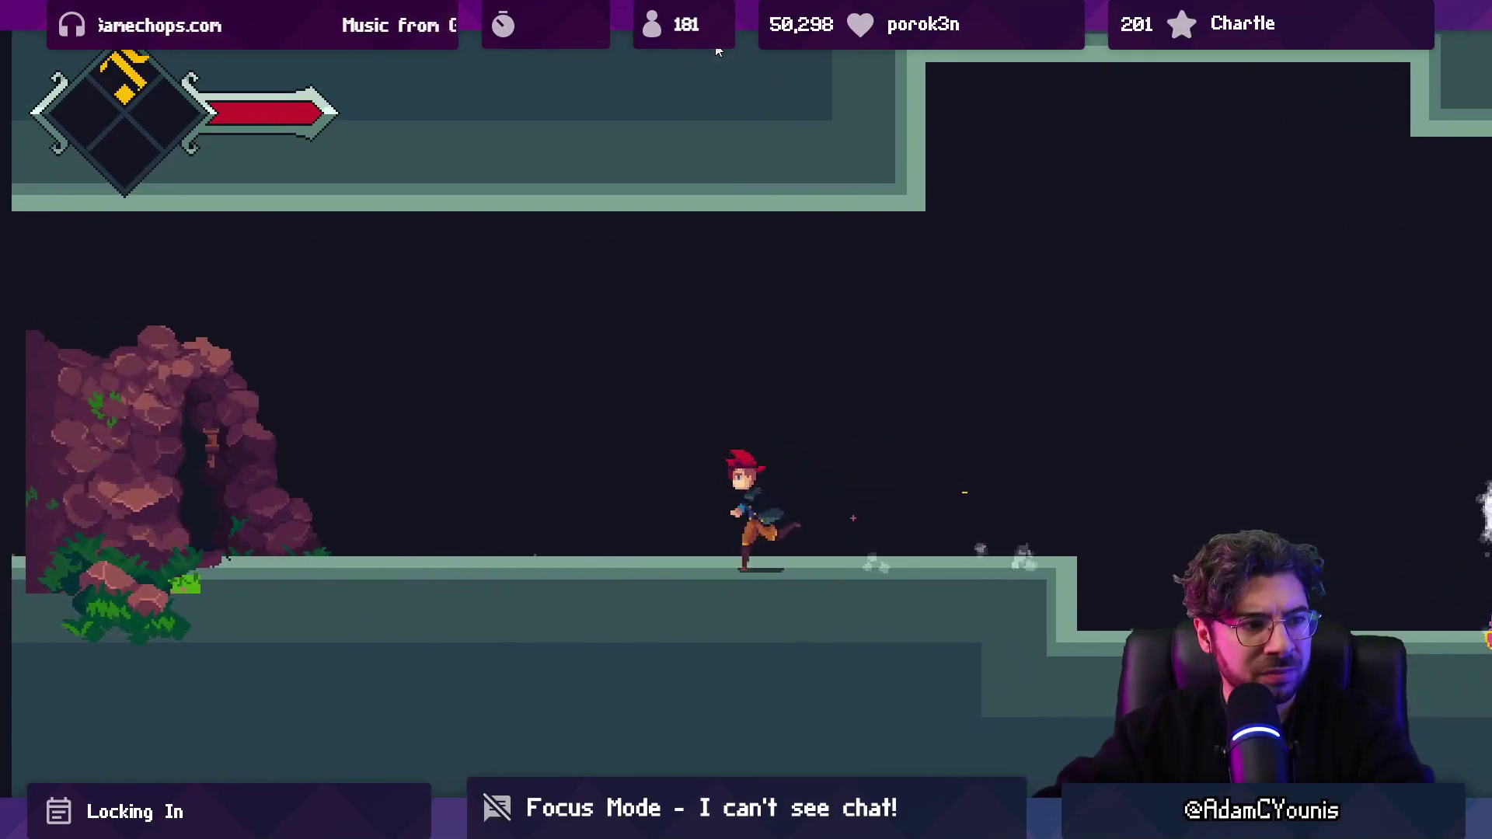
pyautogui.press('Up')
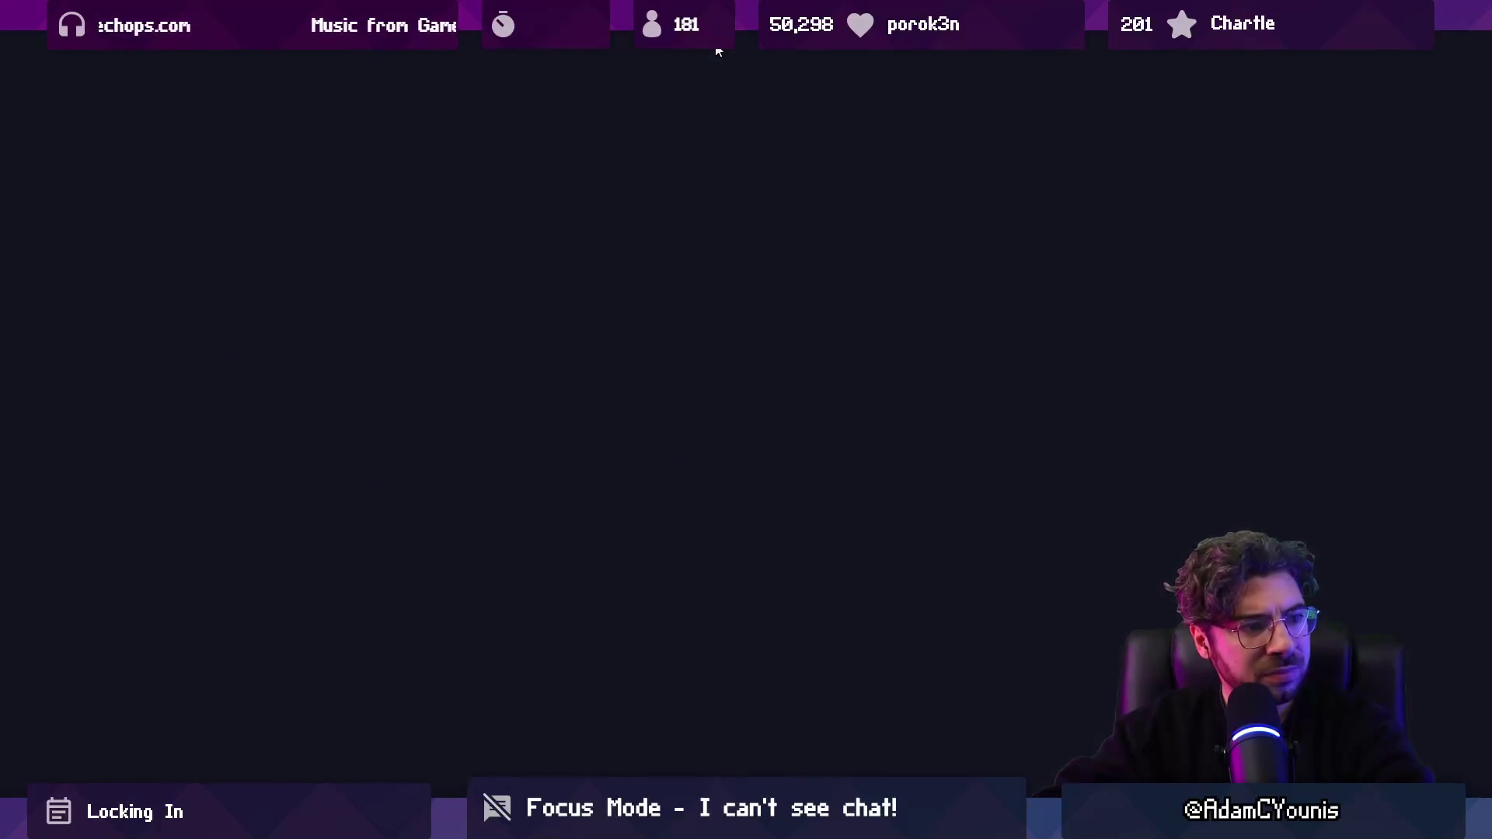
# Step: Run left through the forest past the wheel device to the stone ruin's altar
pyautogui.press('Left')
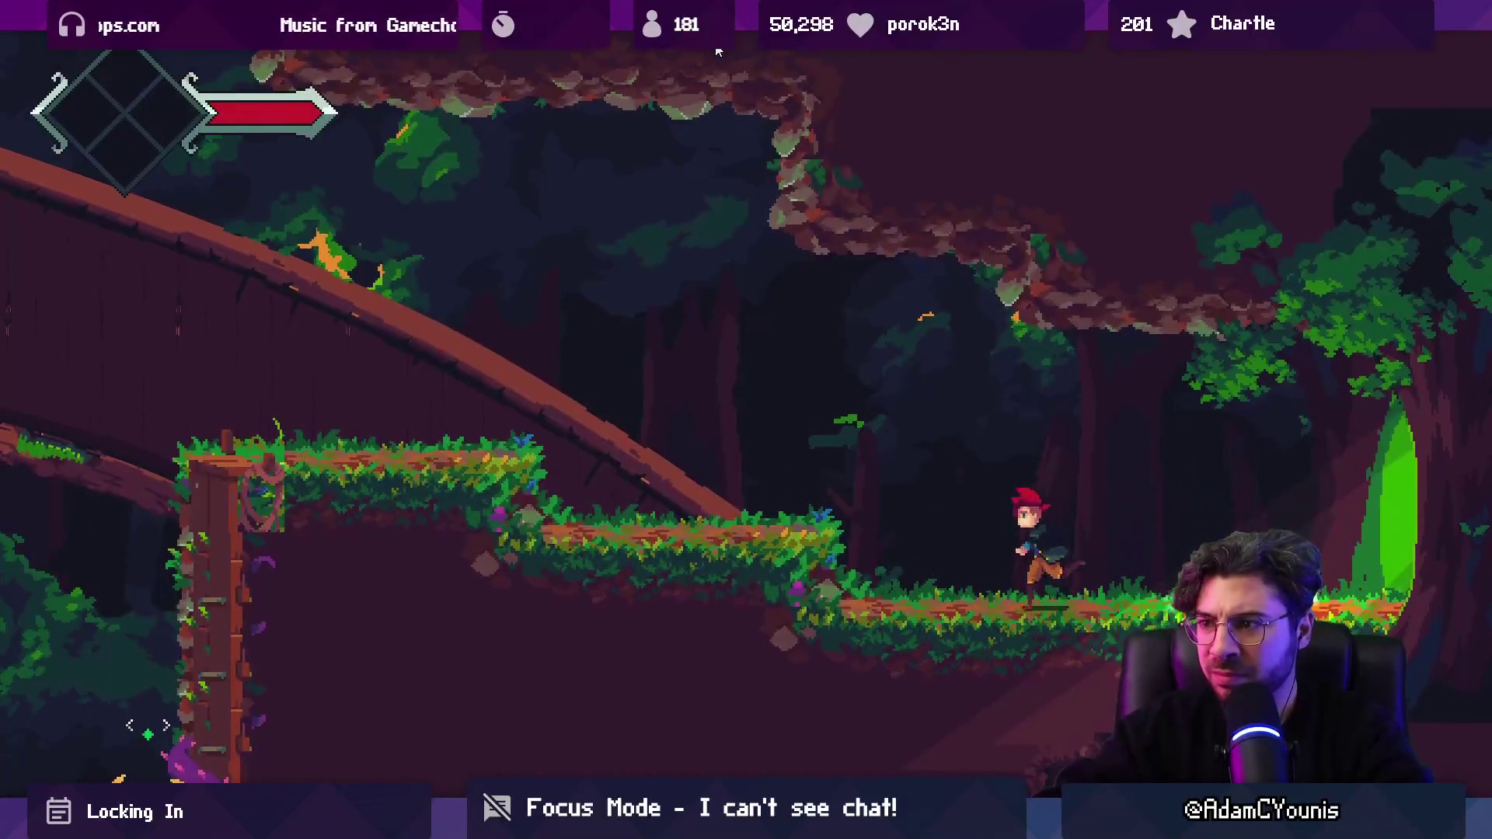
pyautogui.press('Left')
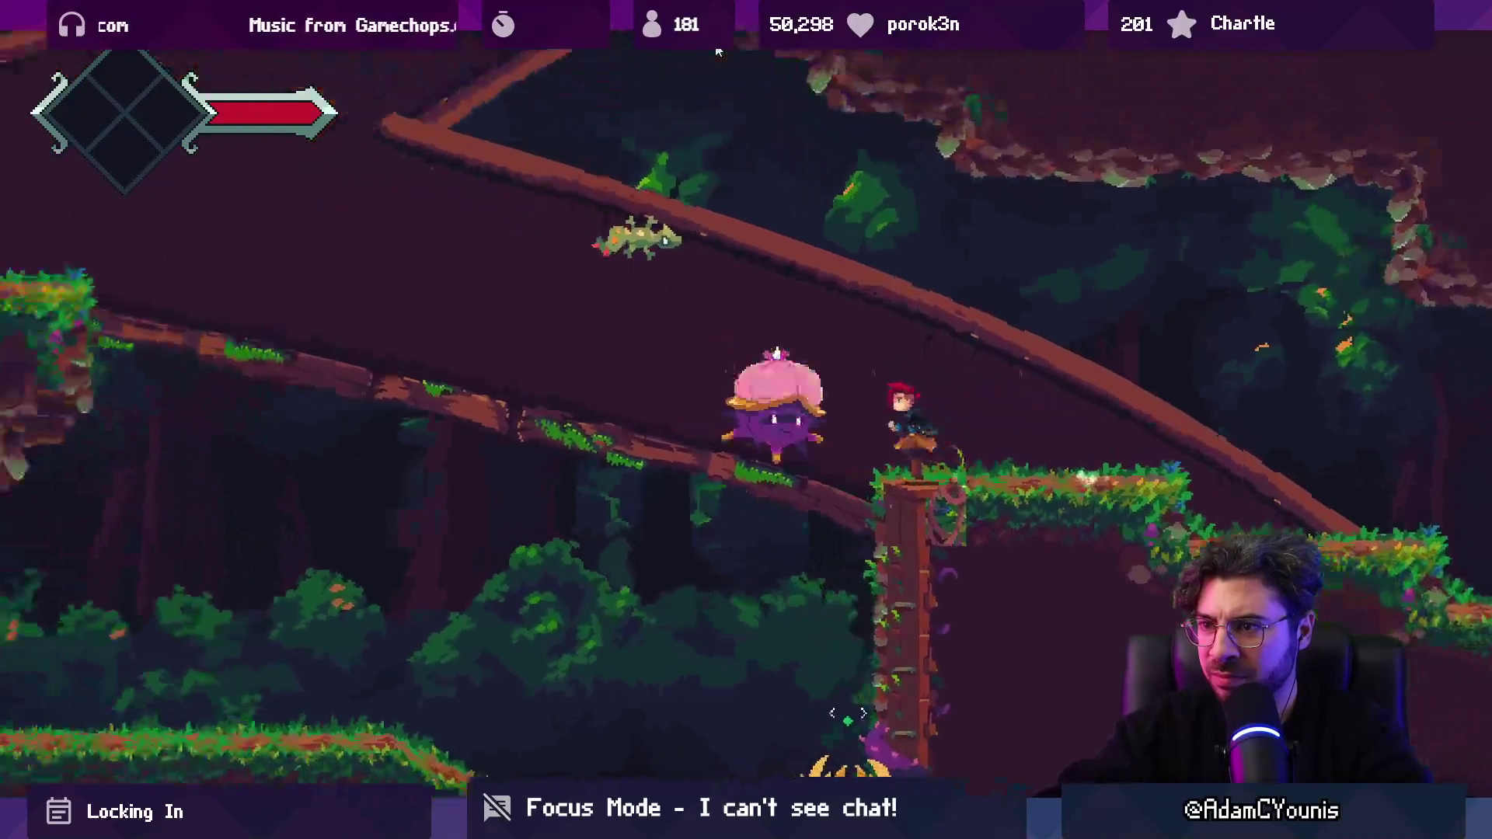
pyautogui.press('Left')
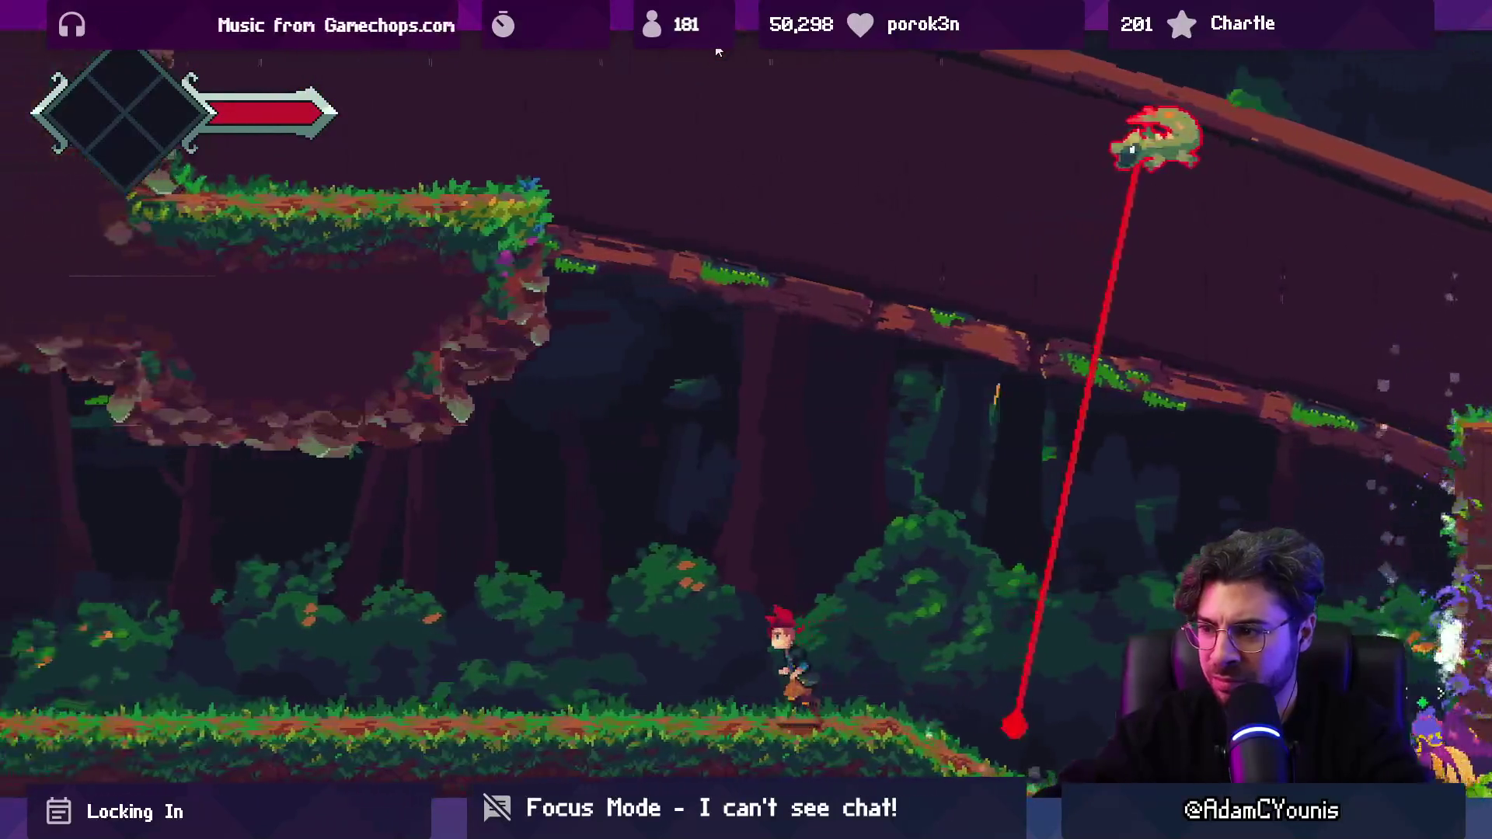
pyautogui.press('Left')
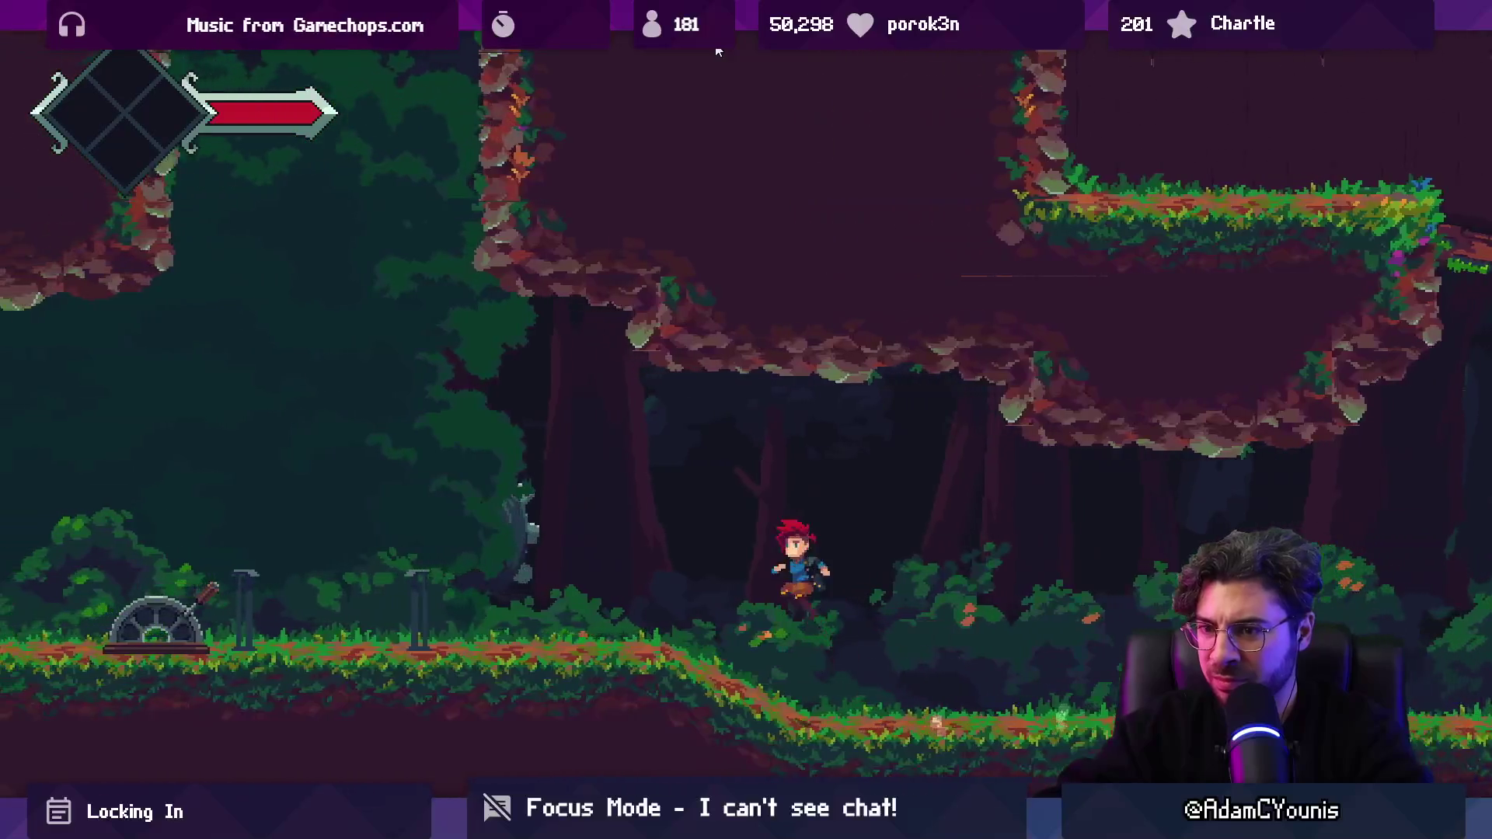
pyautogui.press('Left')
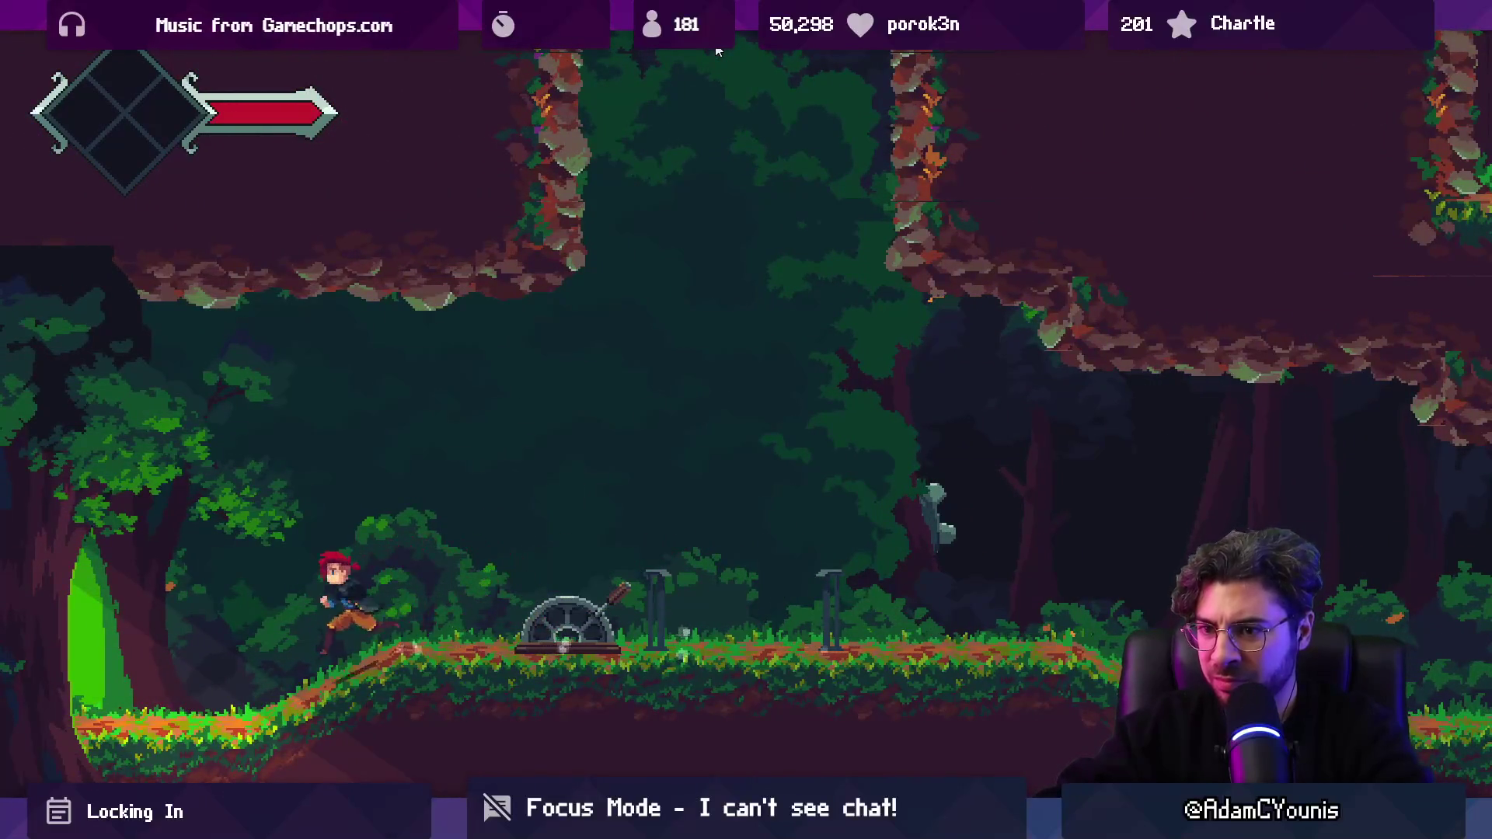
pyautogui.press('Left')
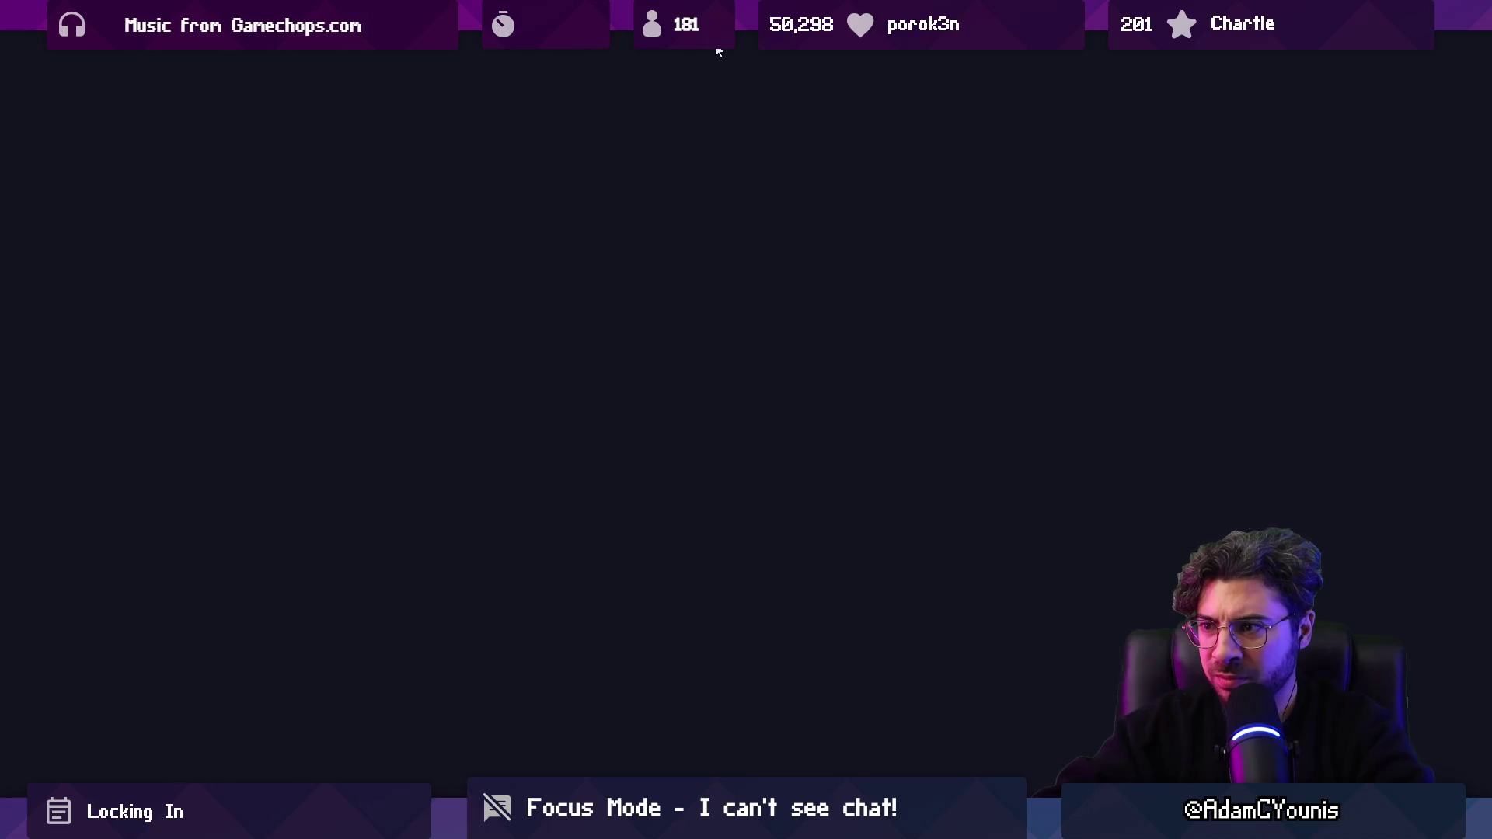
pyautogui.press('Left')
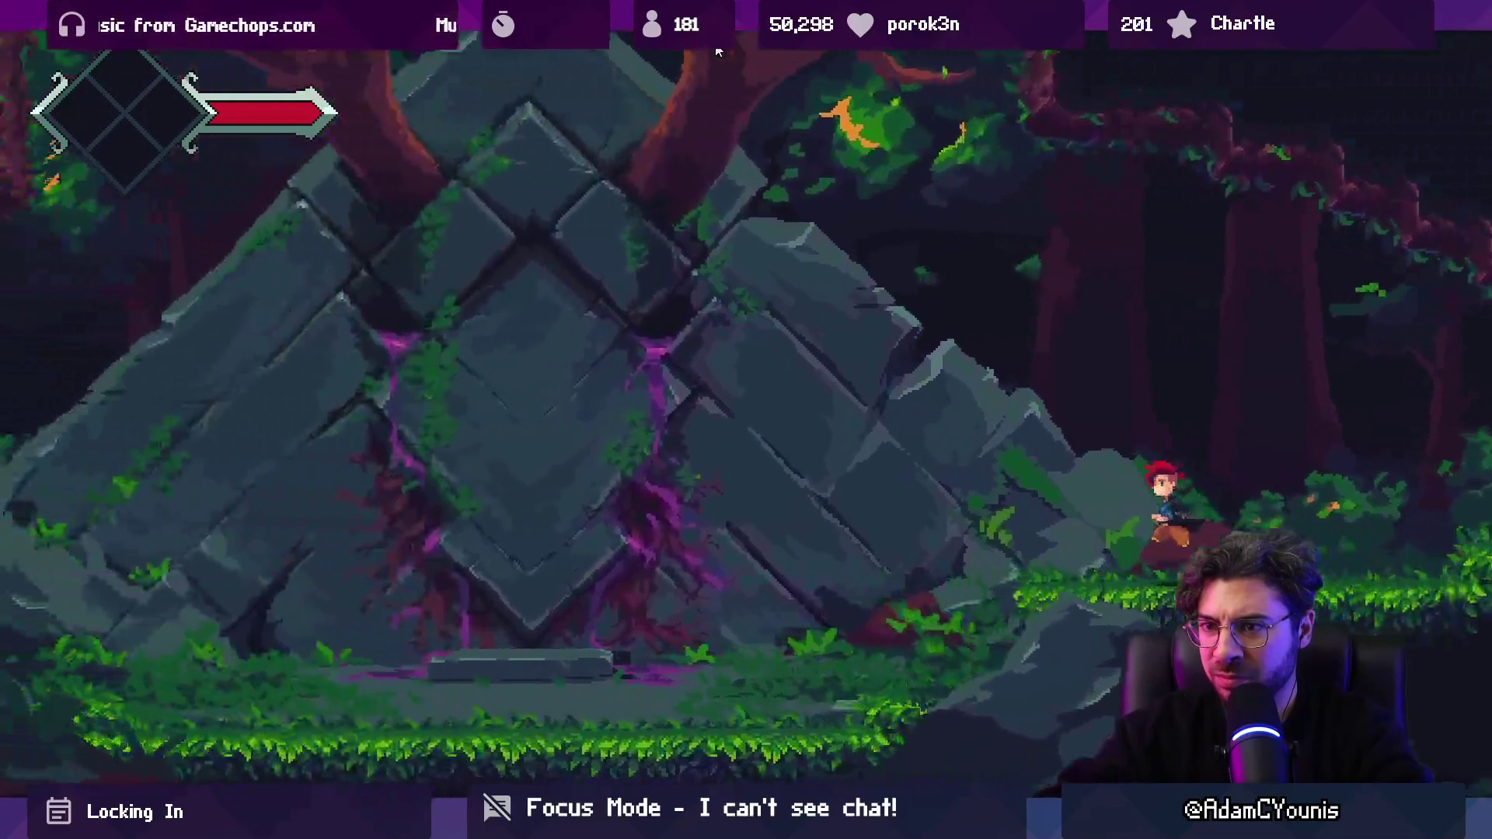
pyautogui.press('Left')
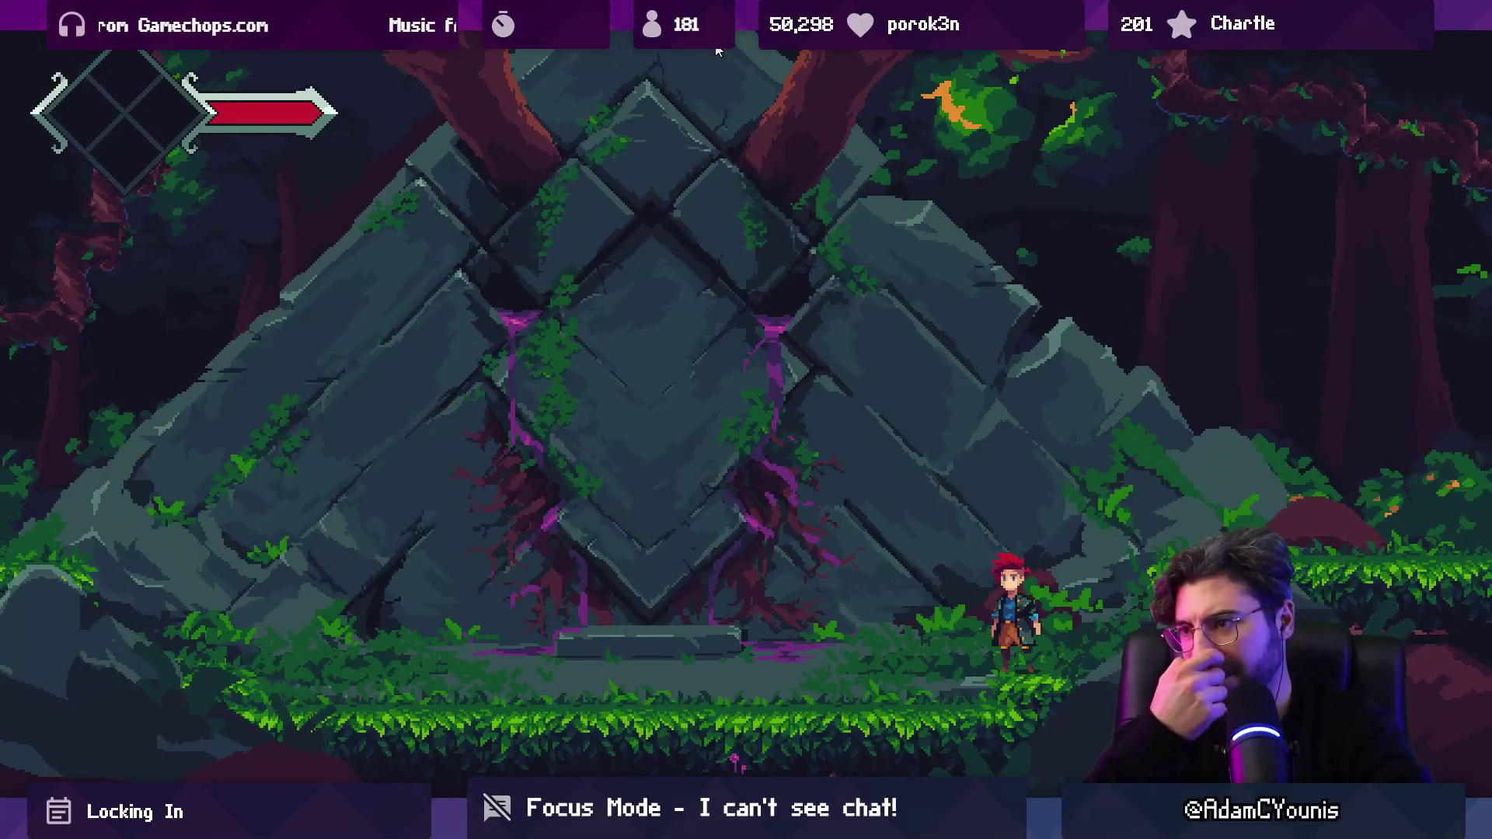
pyautogui.press('Left')
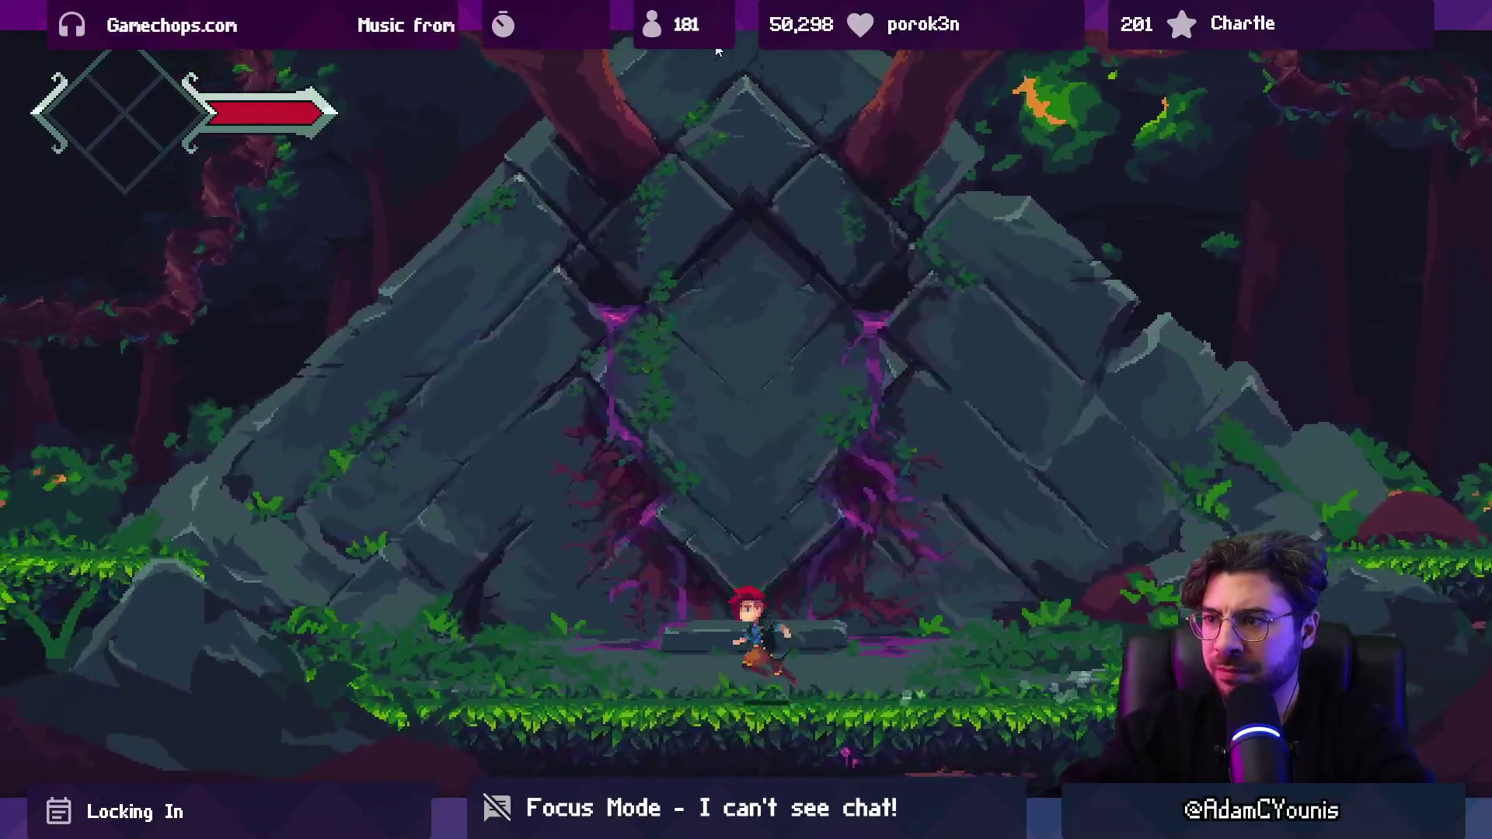
pyautogui.press('Left')
pyautogui.press('space')
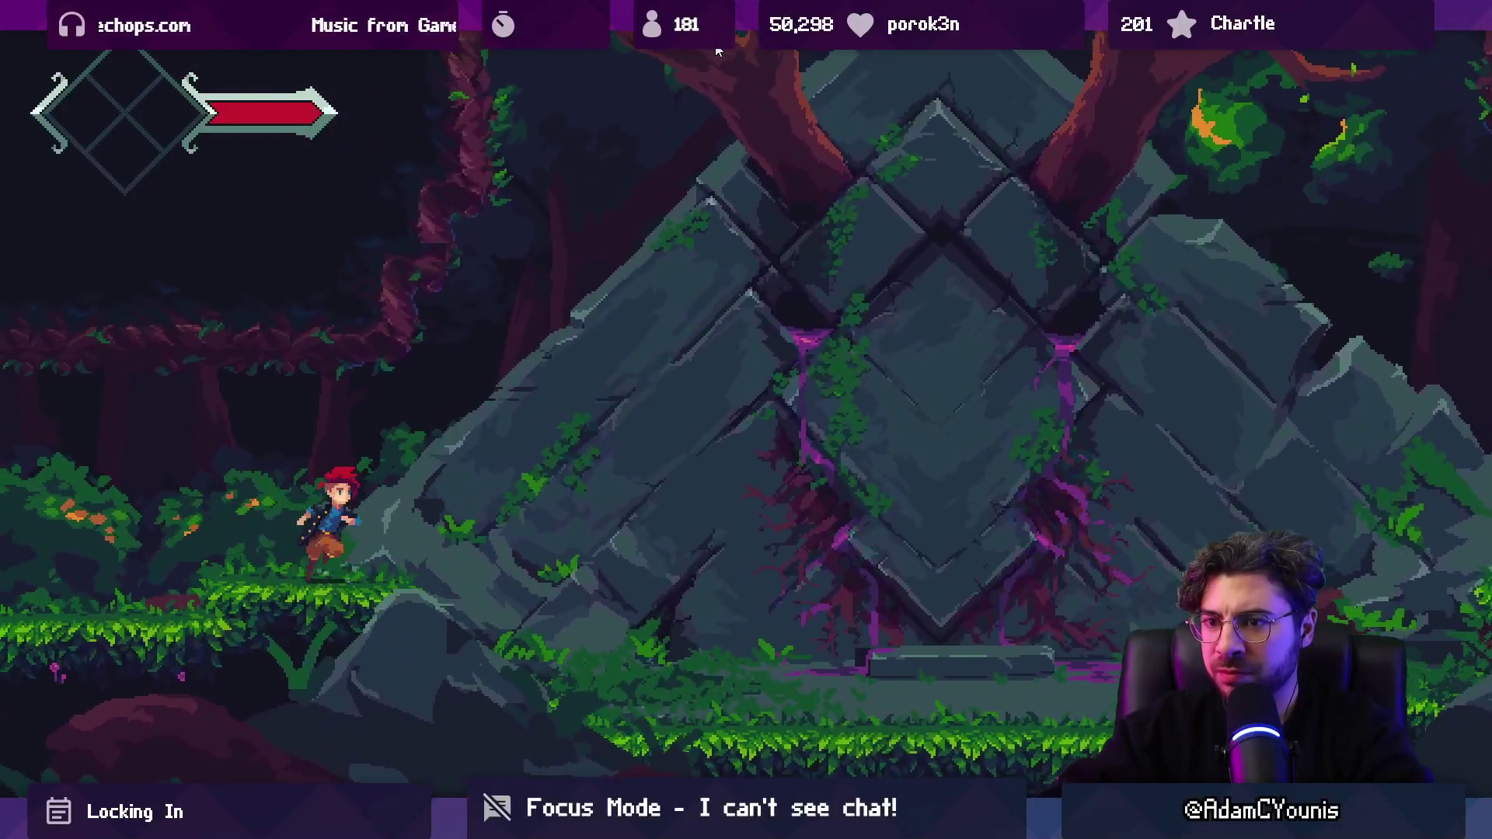
pyautogui.press('Right')
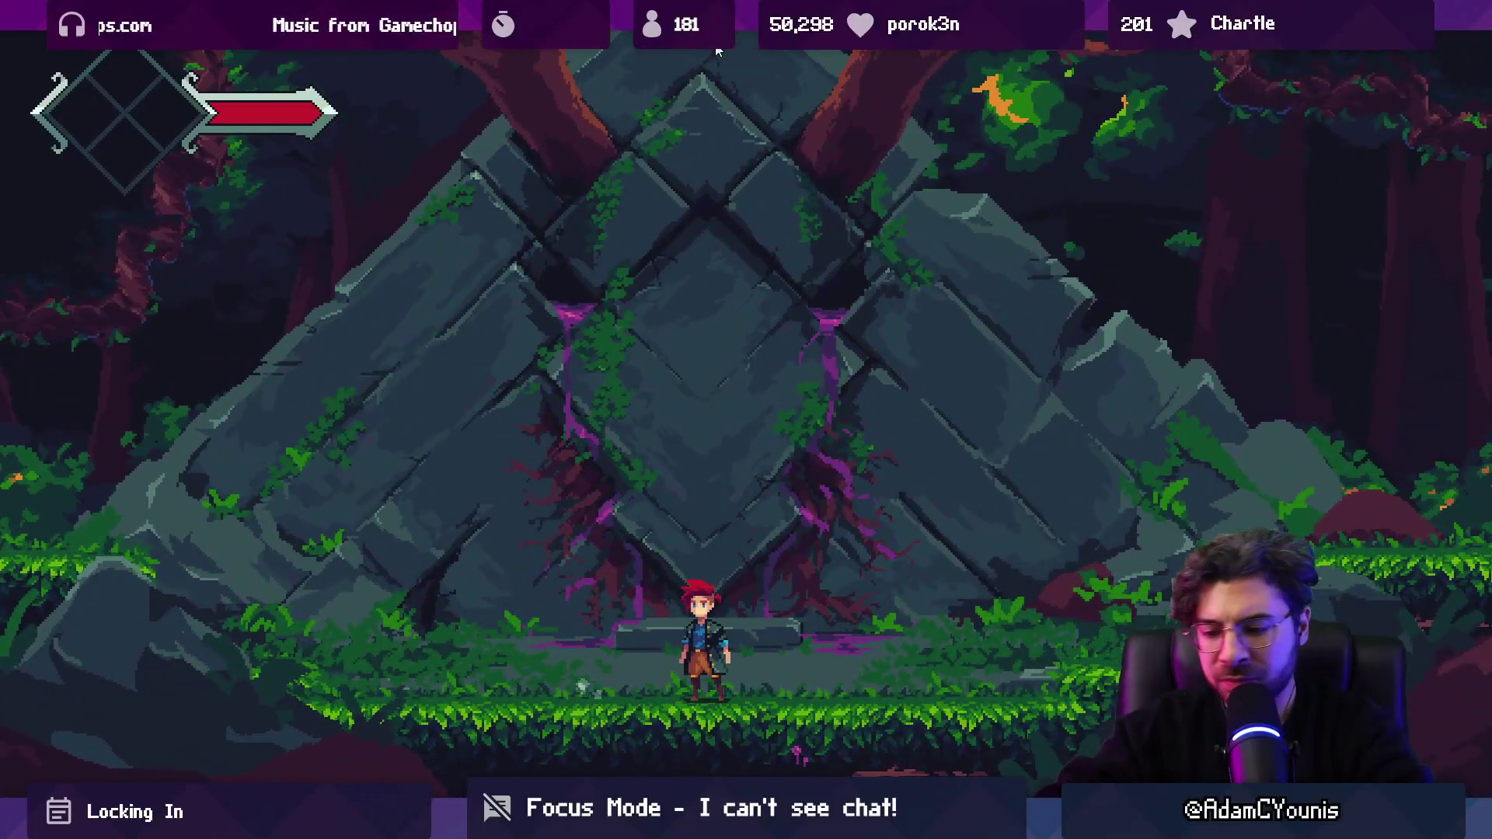
# Step: Stop the playtest, then load Ridgelands from the Insignia room graph and play it
pyautogui.hotkey('shift', 'space')
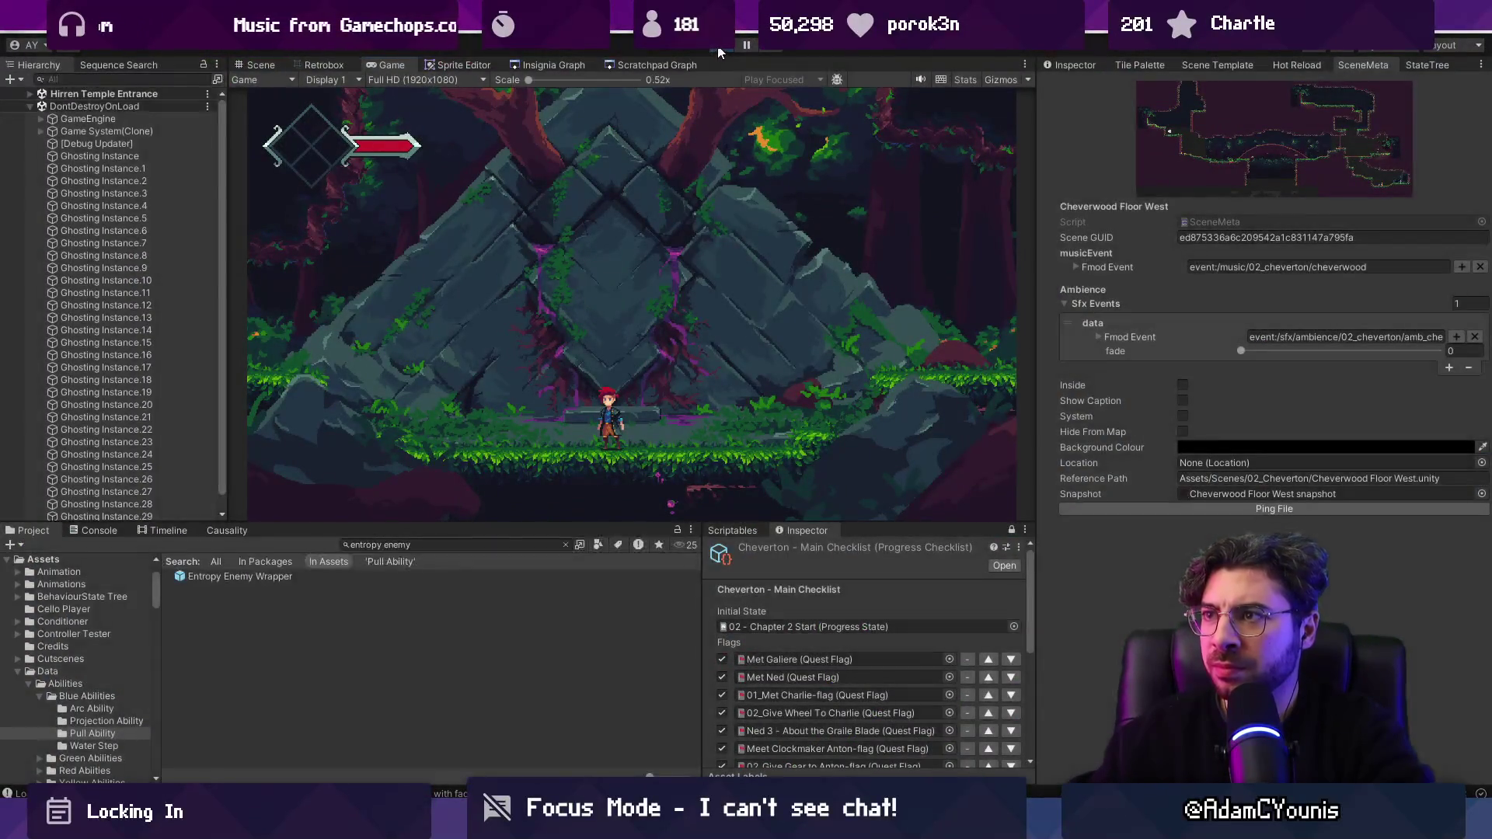
pyautogui.hotkey('ctrl', 'p')
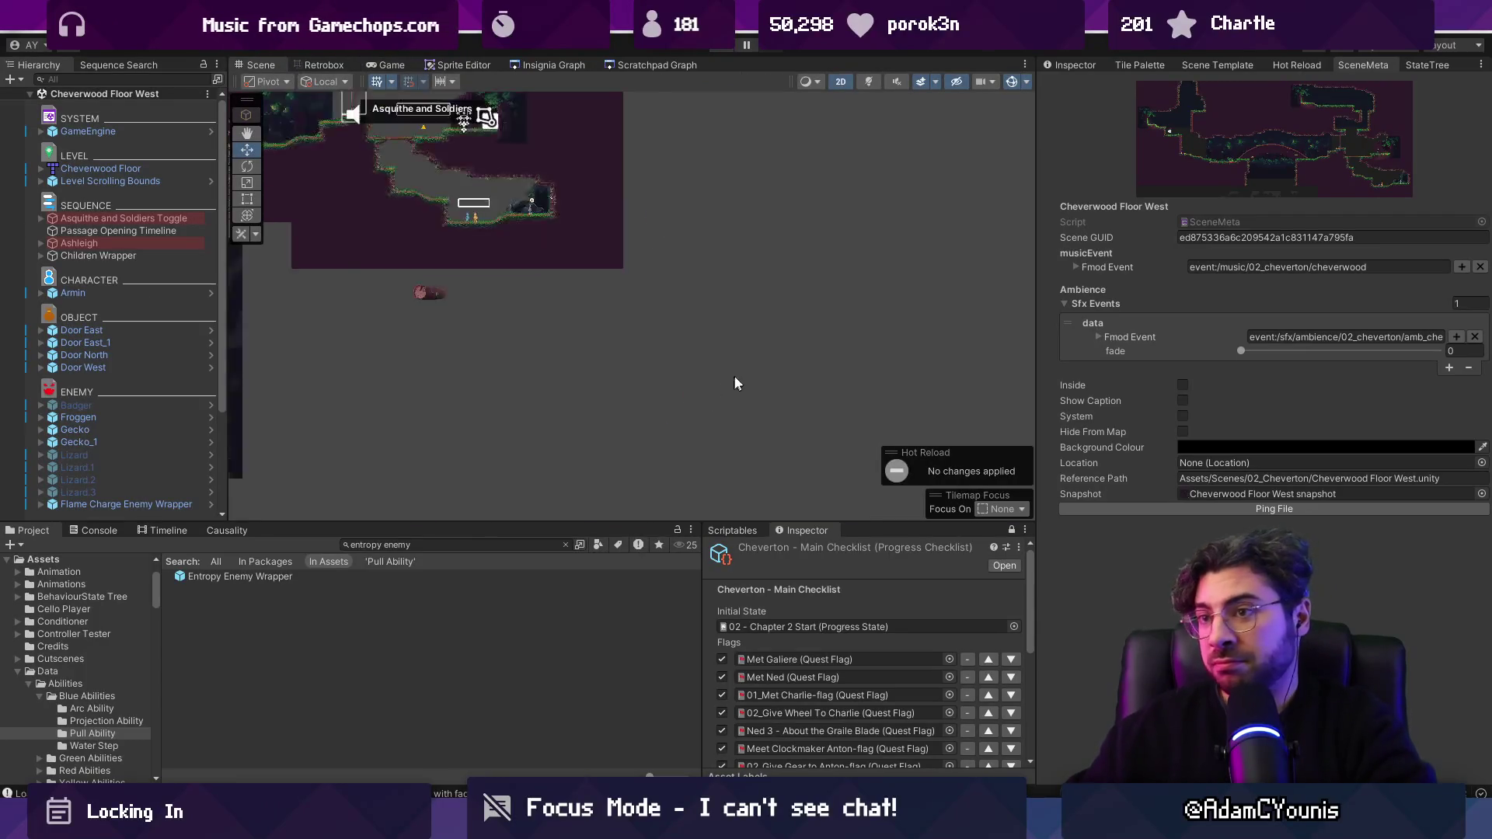
pyautogui.click(541, 69)
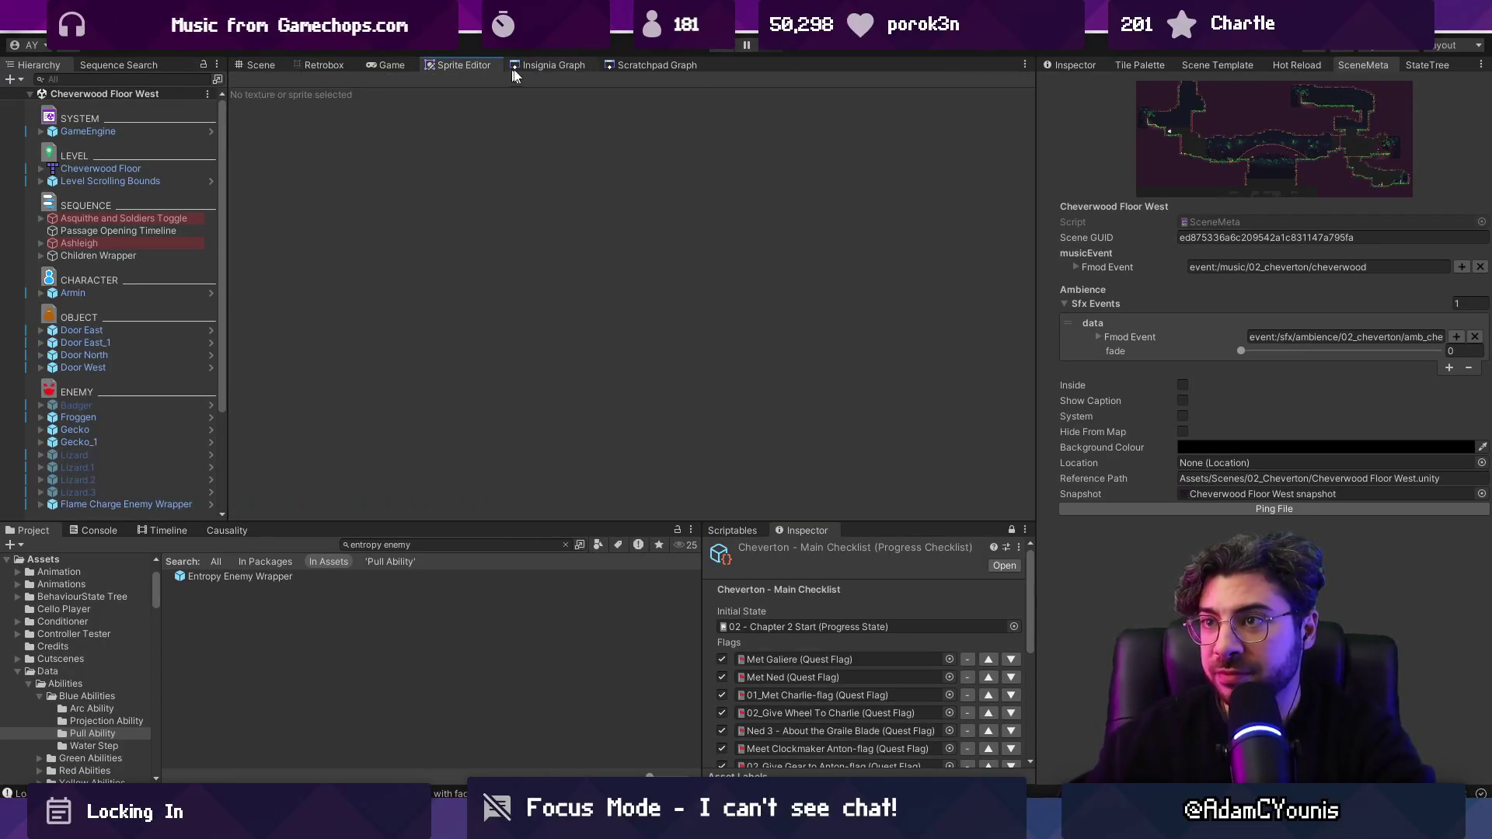
pyautogui.scroll(3, 501, 291)
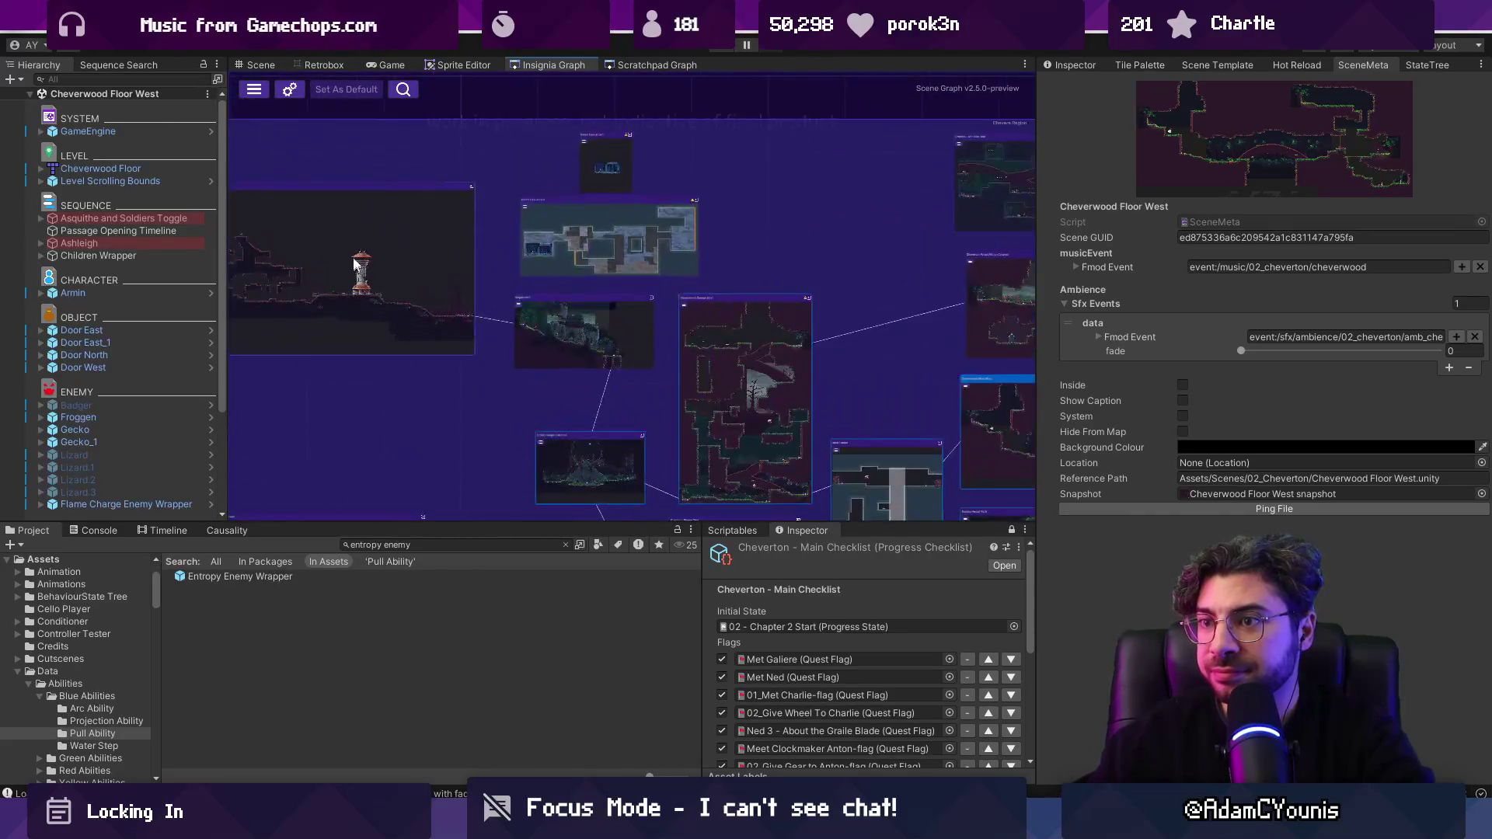
pyautogui.click(722, 53)
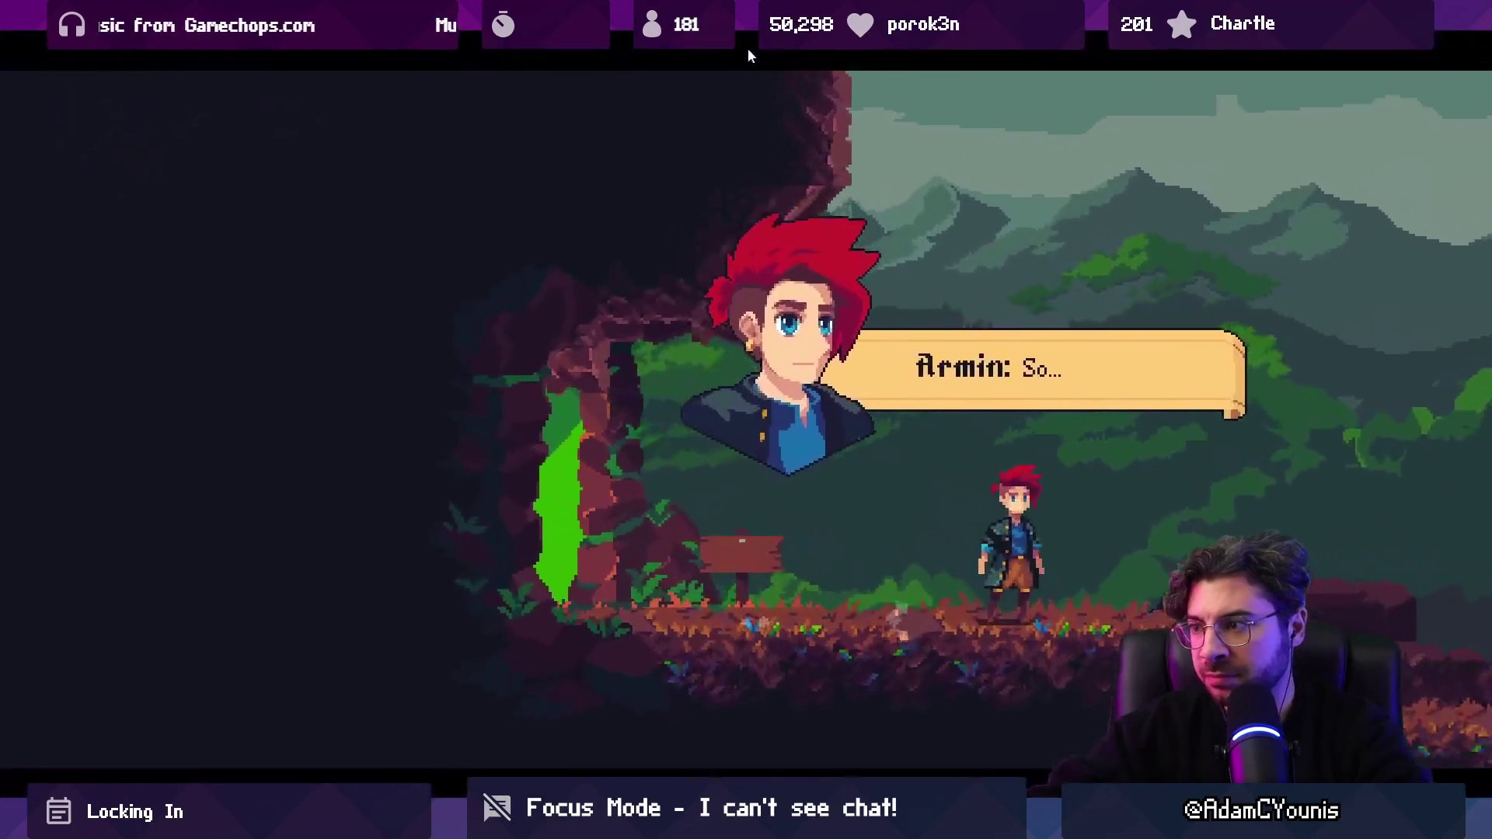
# Step: Skip Armin's opening dialogue, run down off the cliff and fight the lizard
pyautogui.press('space')
pyautogui.press('space')
pyautogui.press('space')
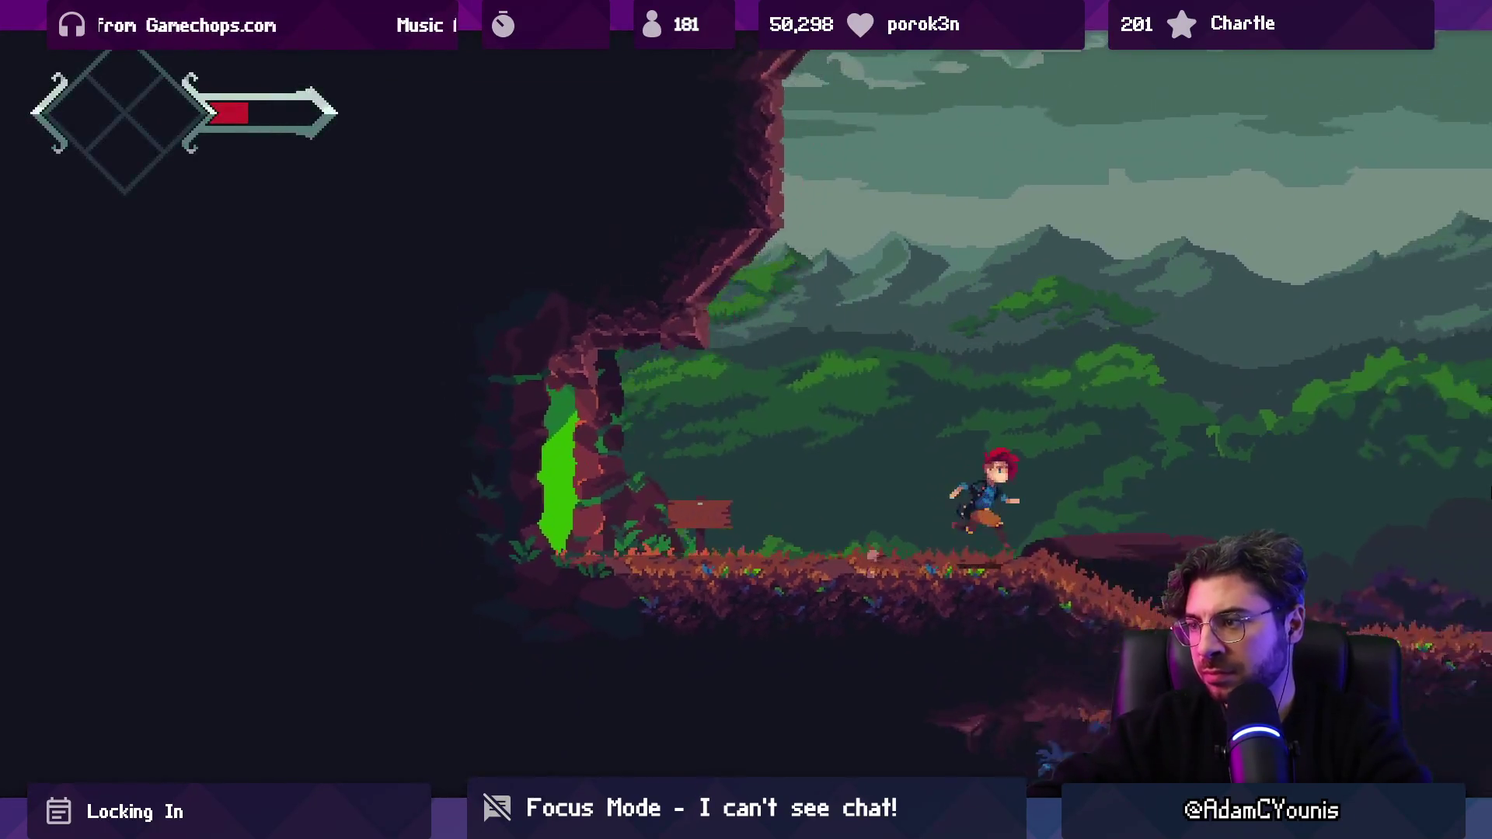
pyautogui.press('Right')
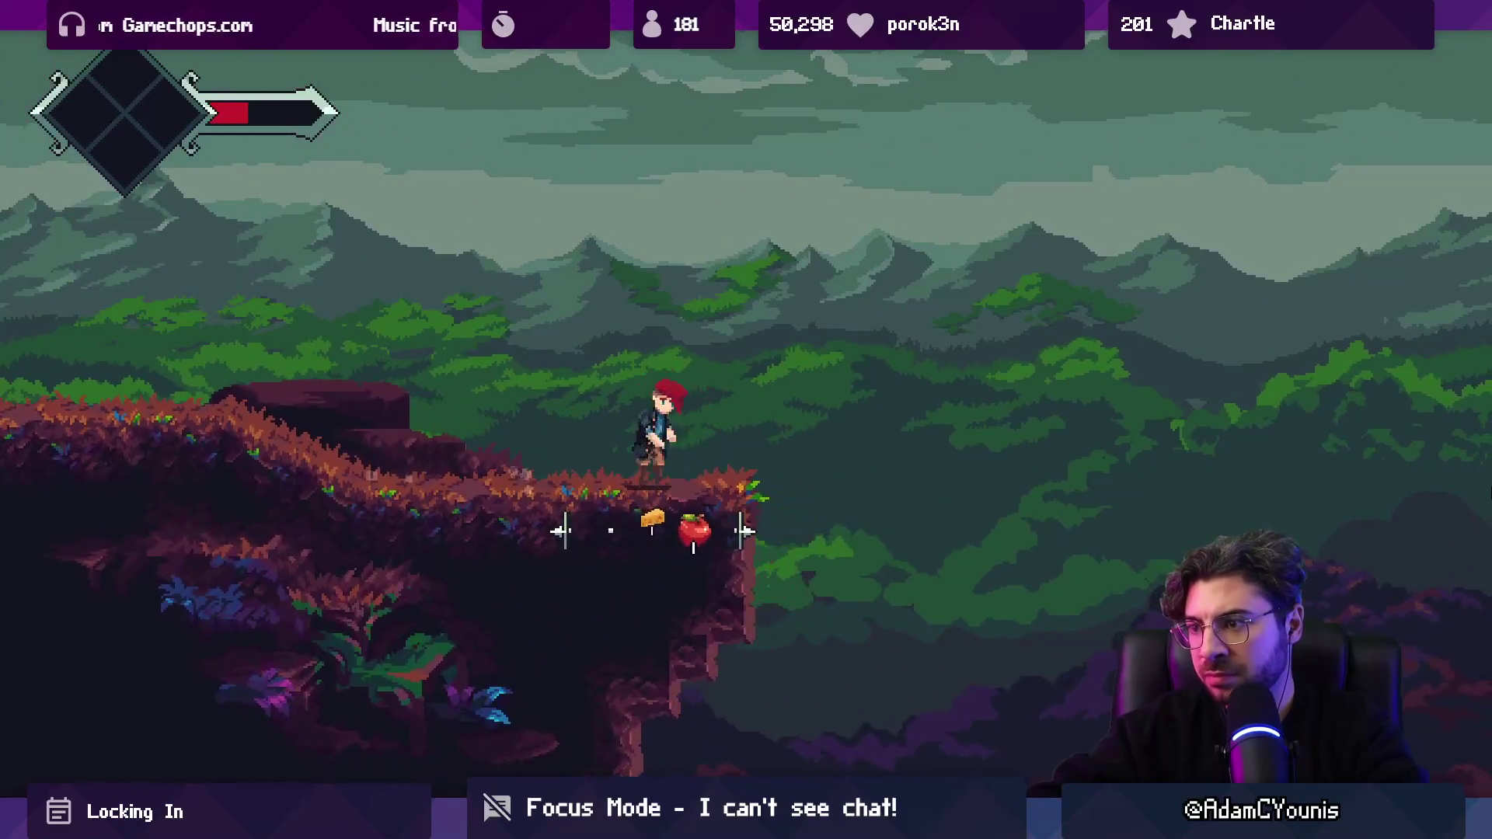
pyautogui.press('Right')
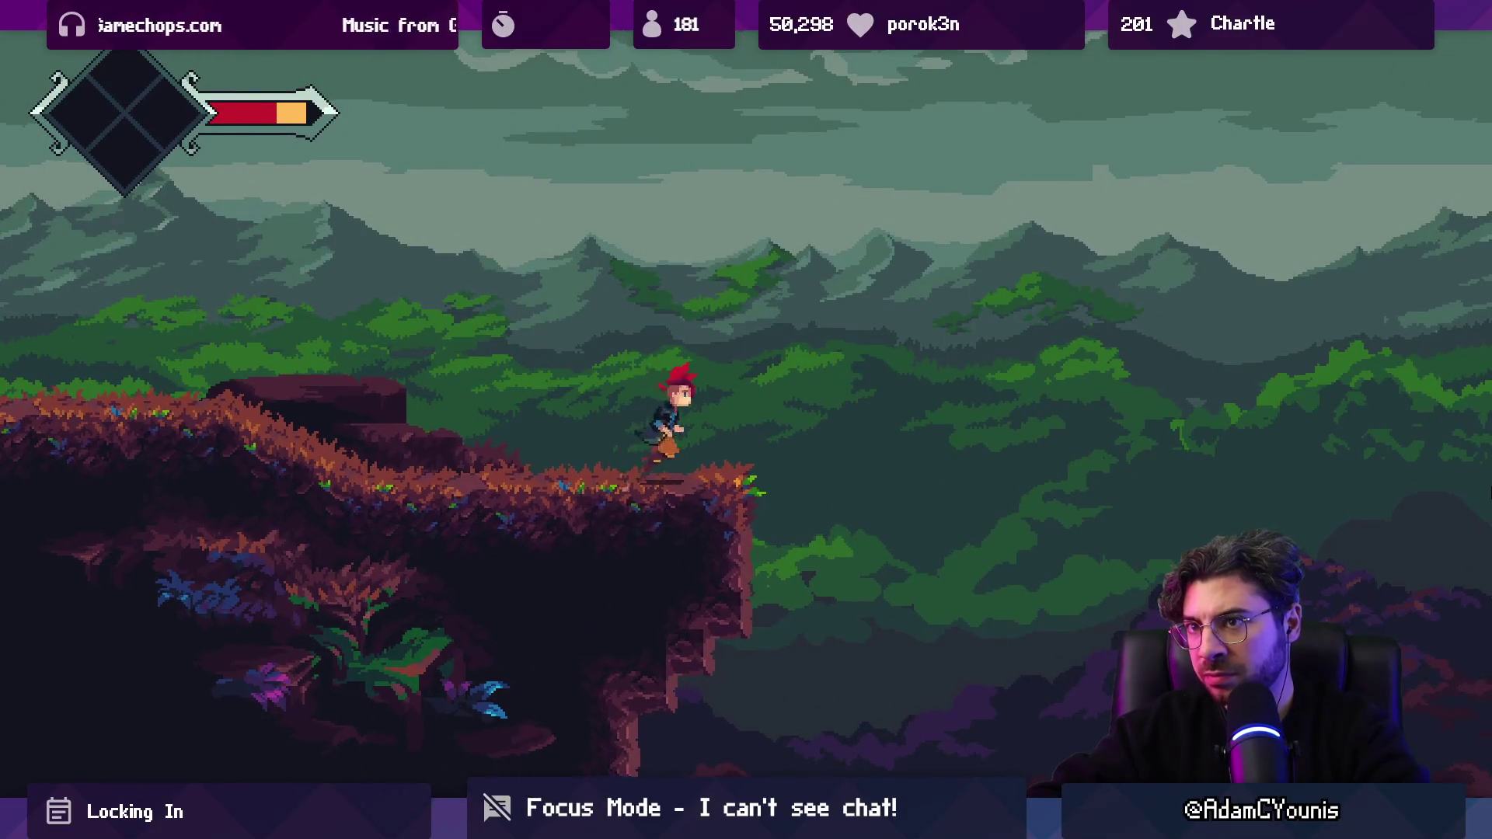
pyautogui.press('Right')
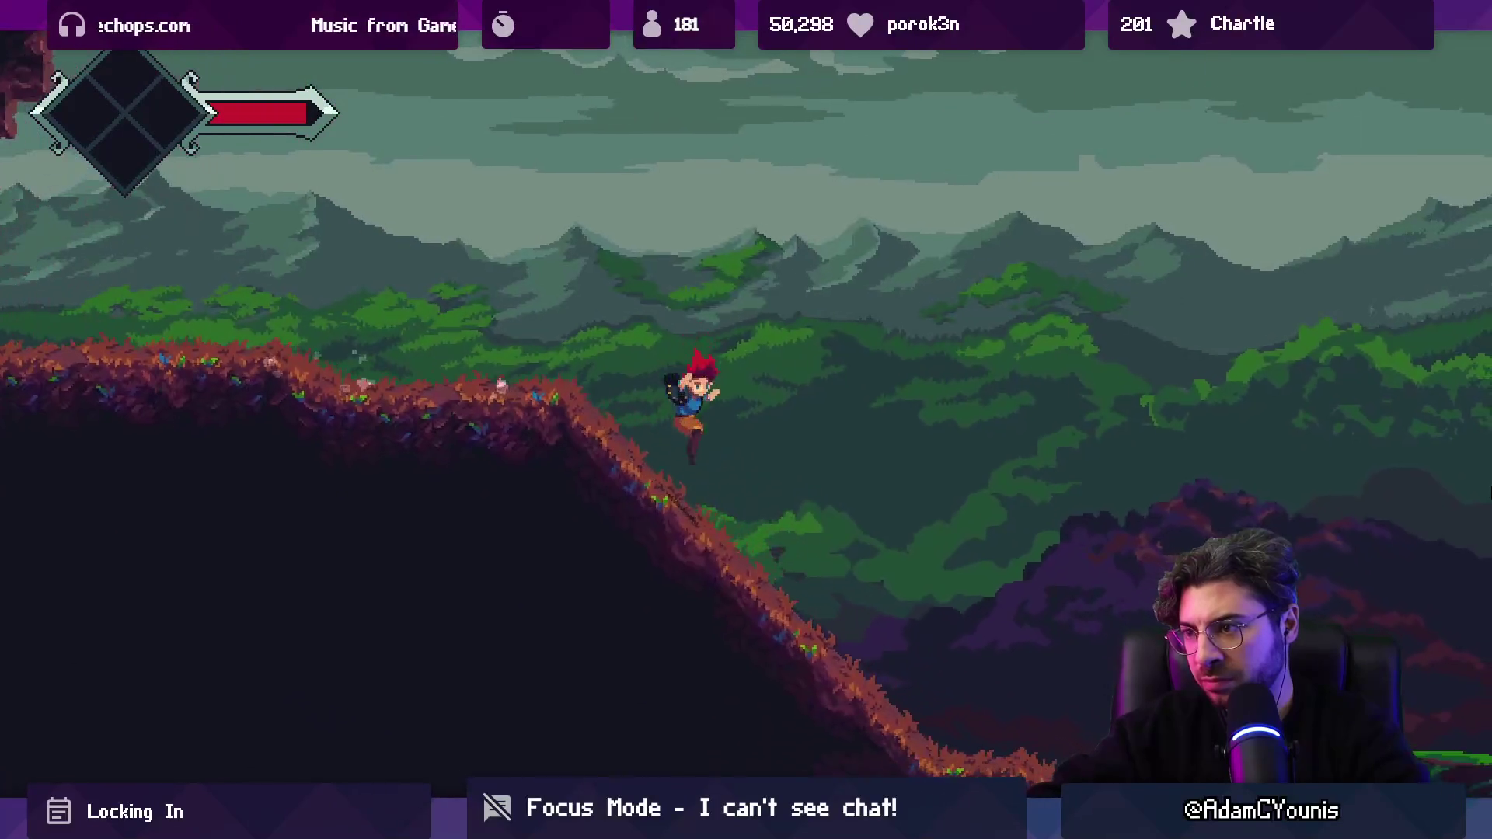
pyautogui.press('x')
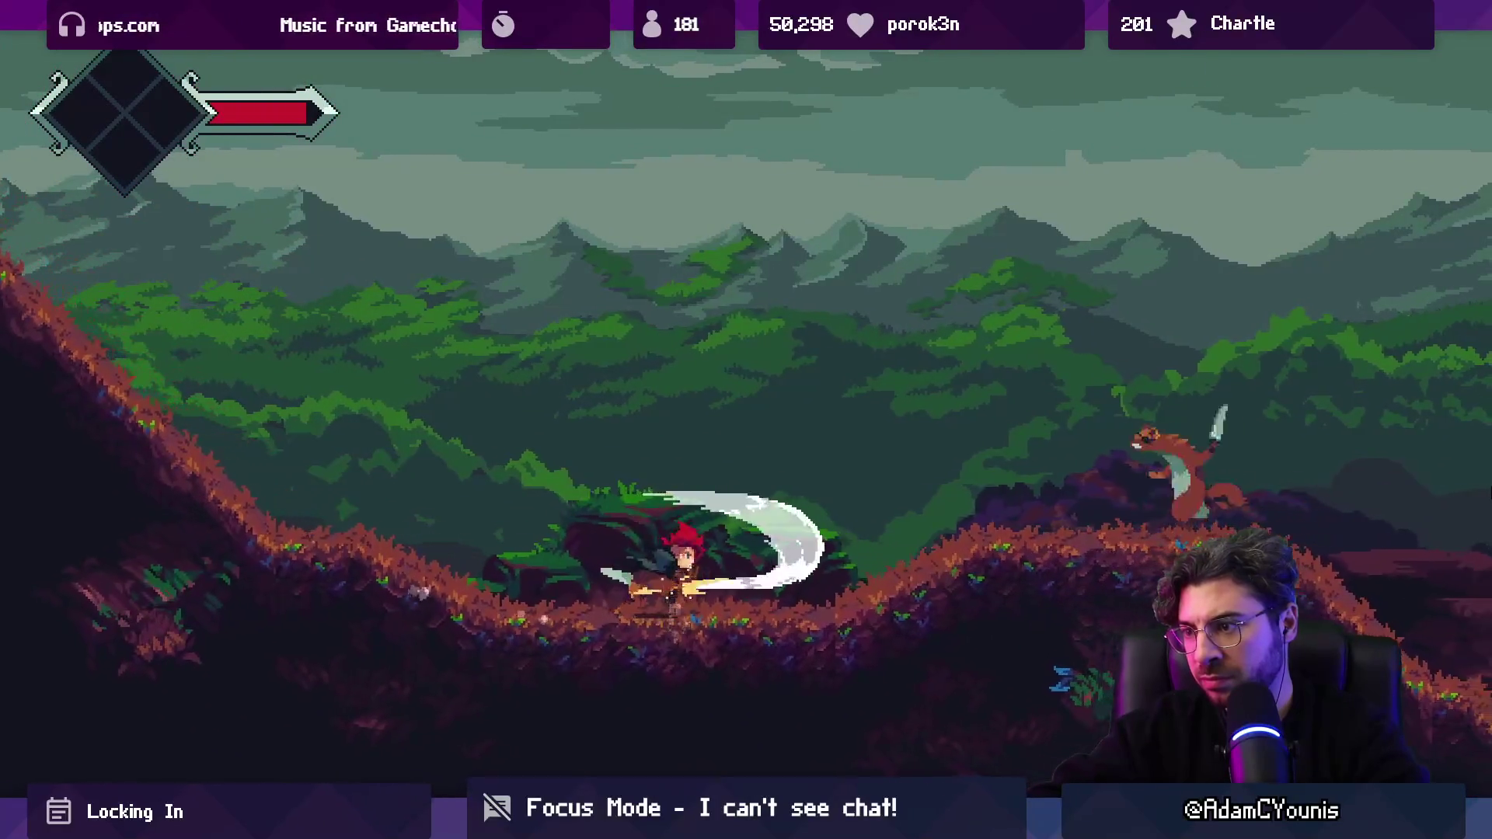
pyautogui.press('x')
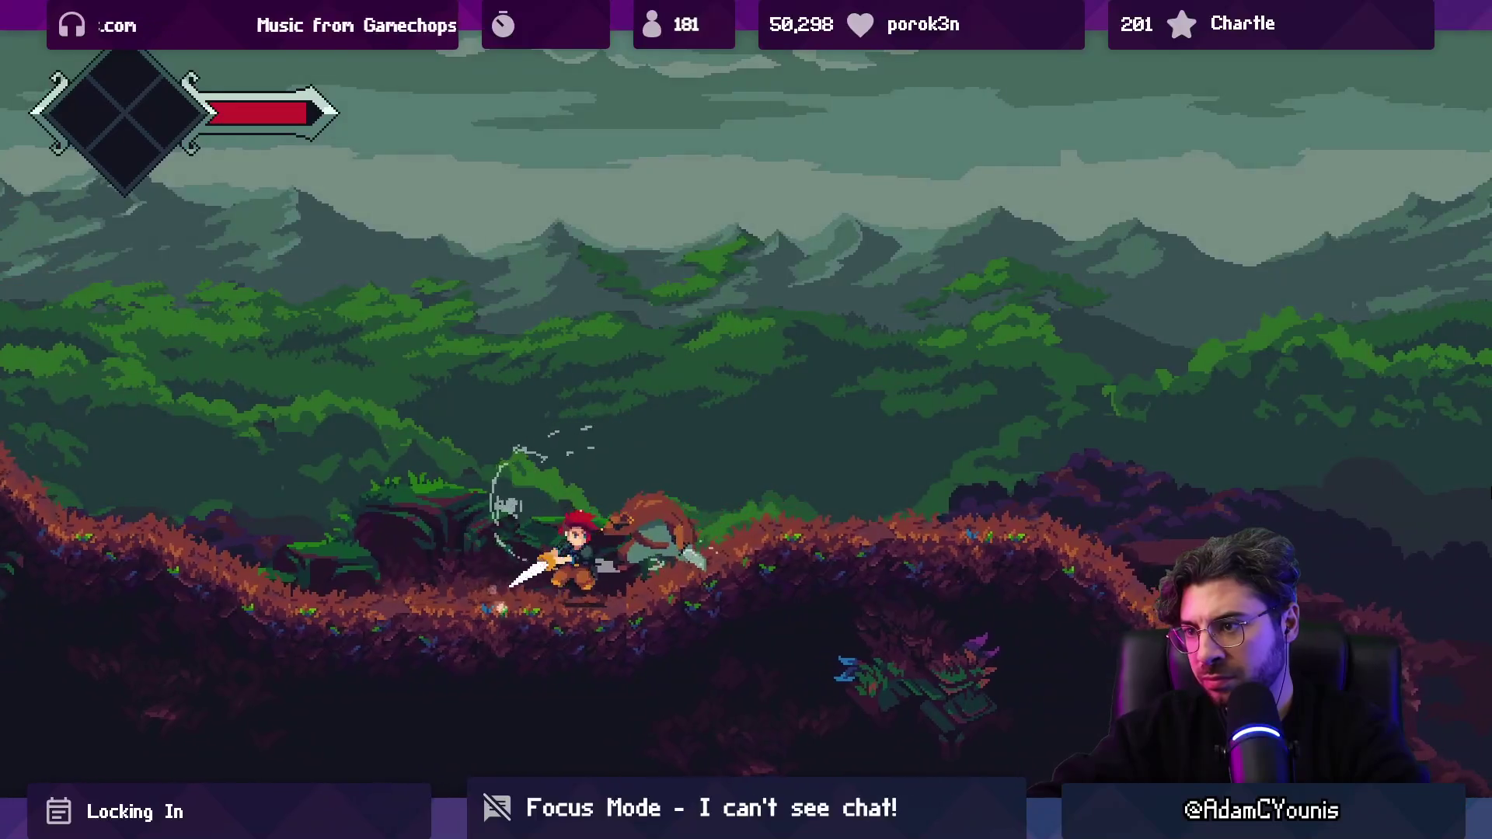
pyautogui.press('x')
pyautogui.press('x')
pyautogui.press('x')
pyautogui.press('x')
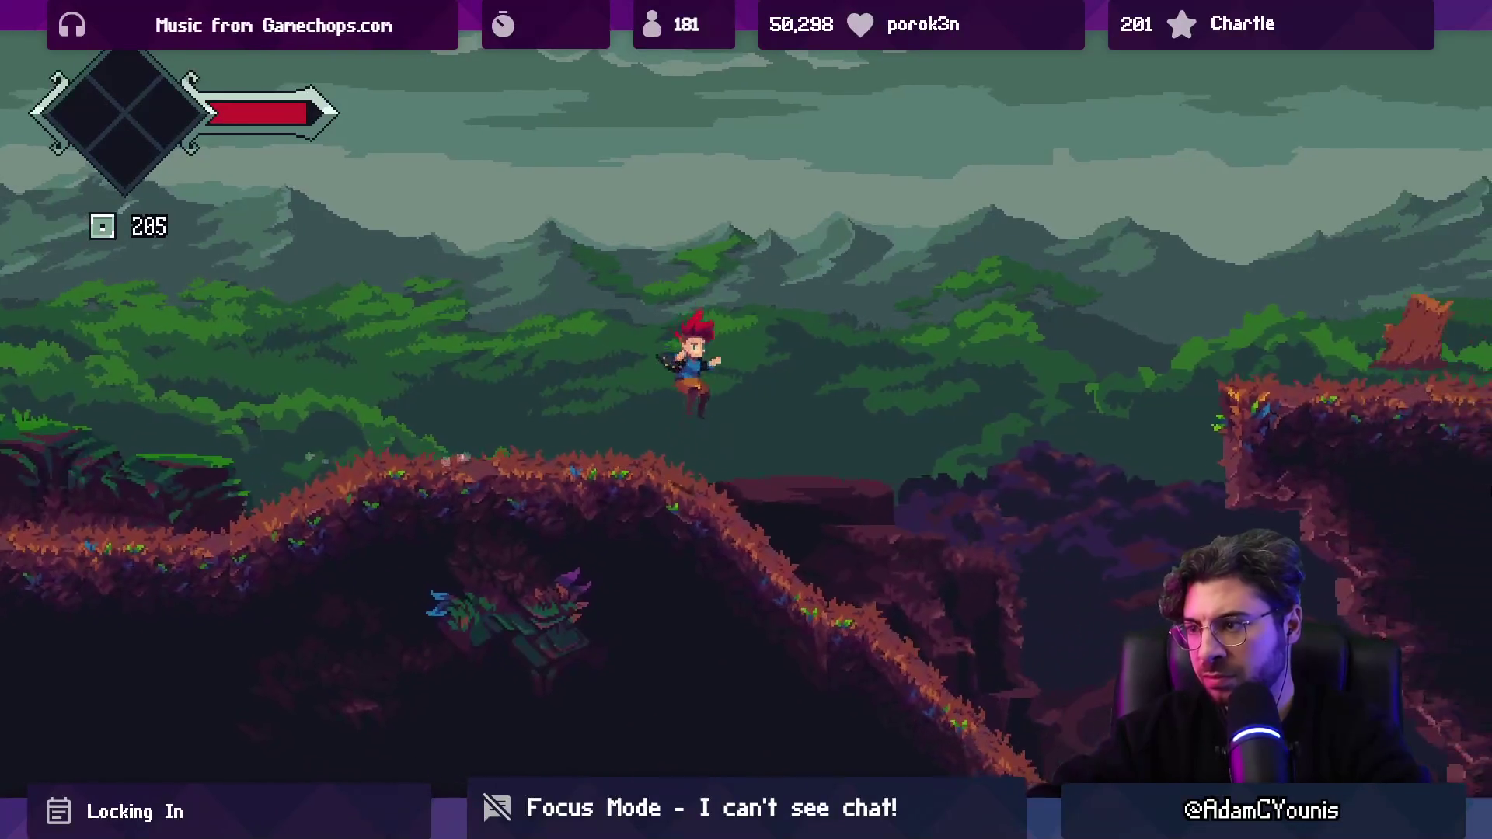
# Step: Cross the cave, pass the stone house and watchtower, and reach the rainy forest's exit
pyautogui.press('Right')
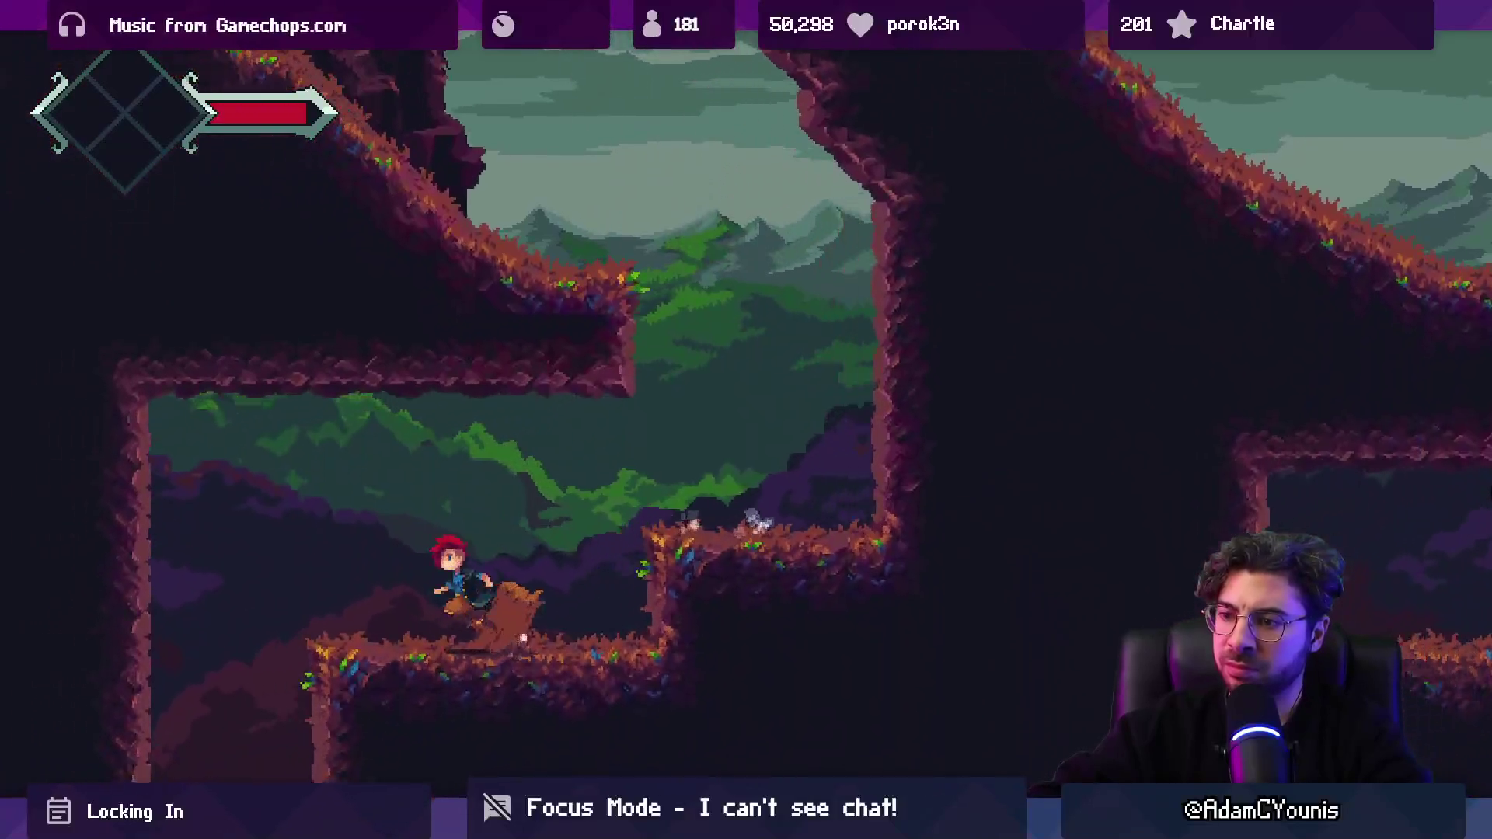
pyautogui.press('Right')
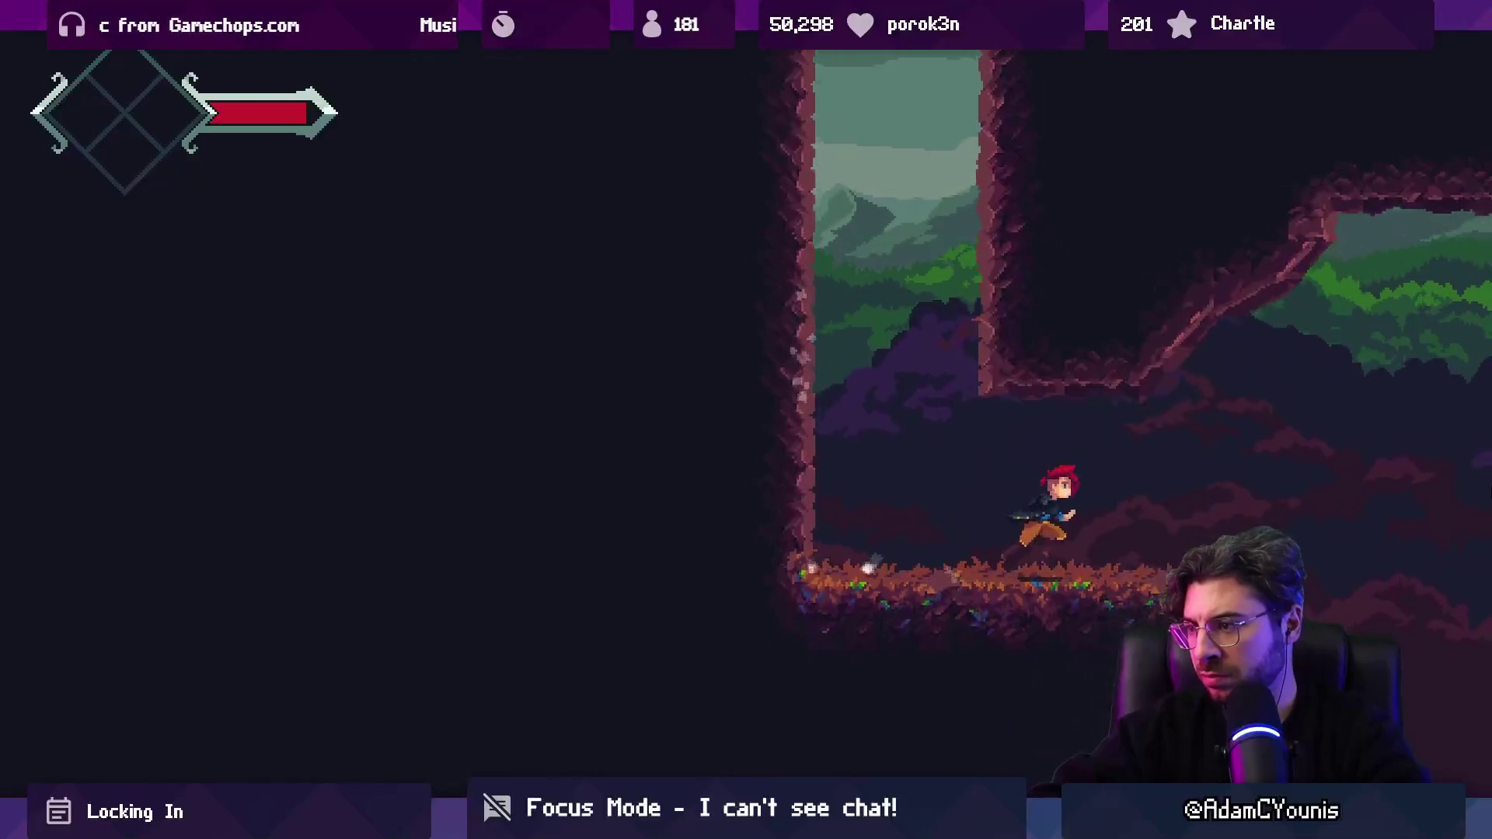
pyautogui.press('Right')
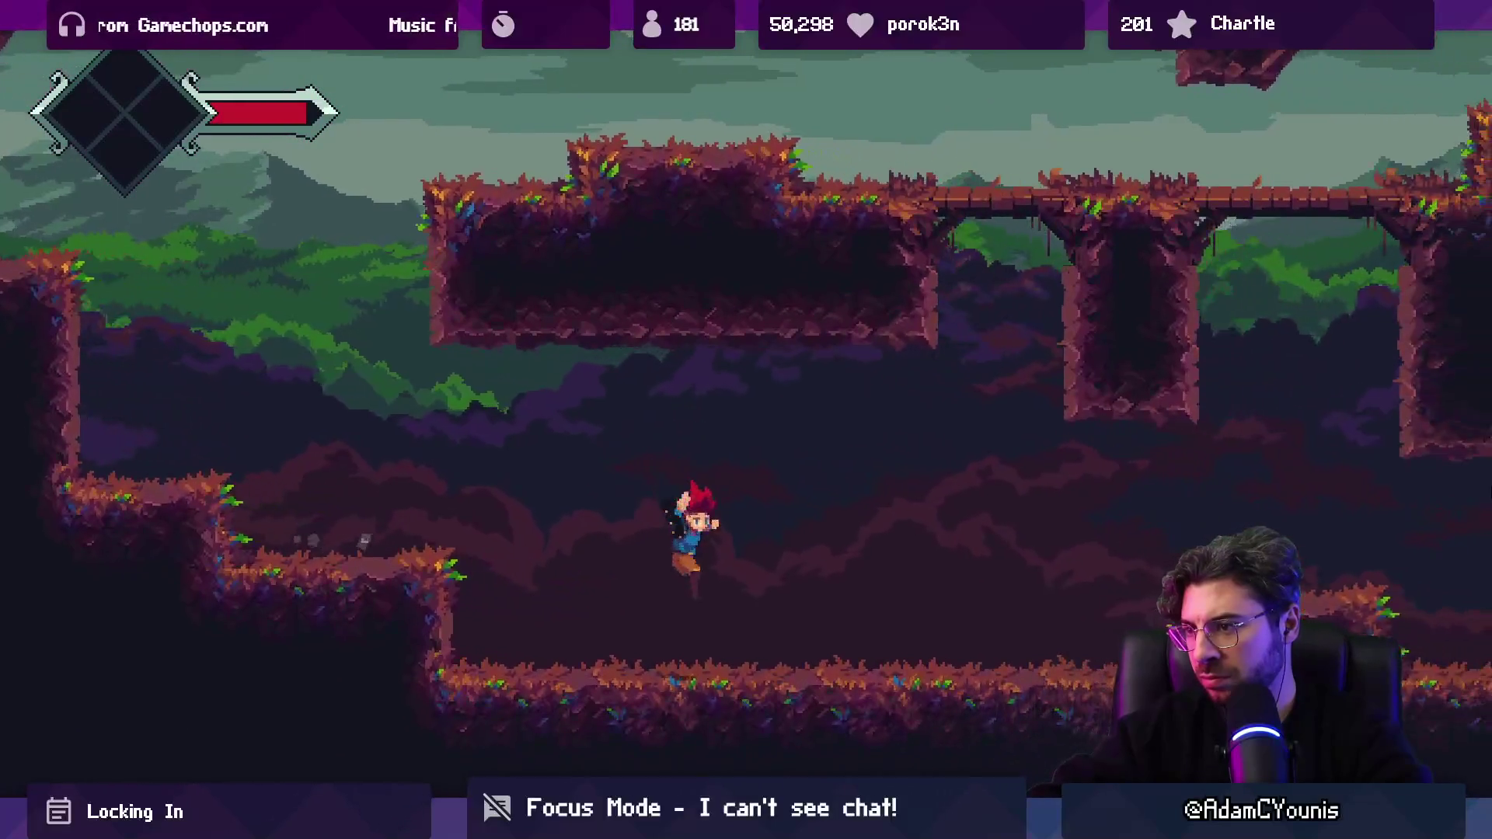
pyautogui.press('Right')
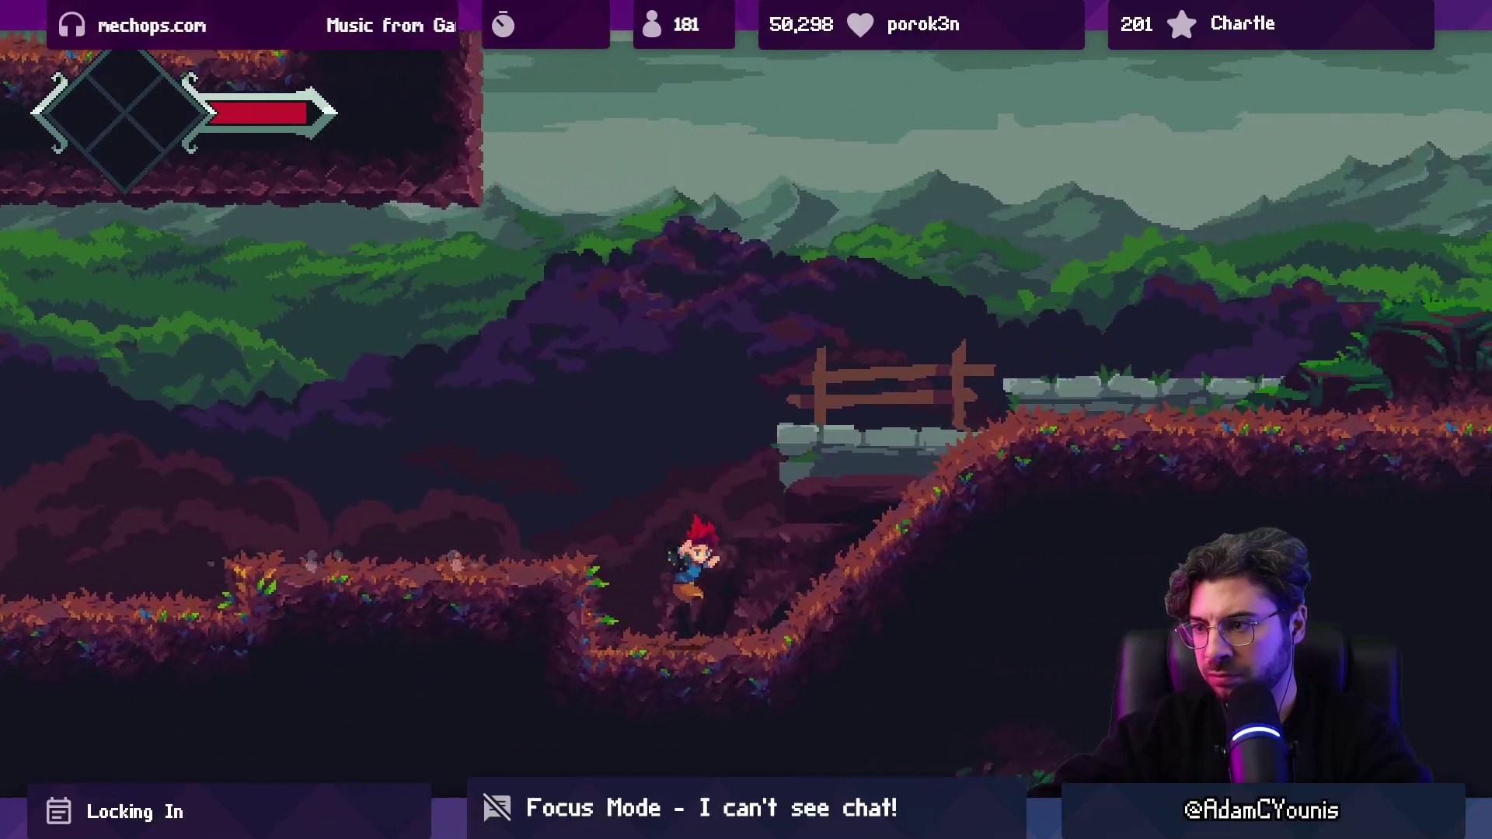
pyautogui.press('Right')
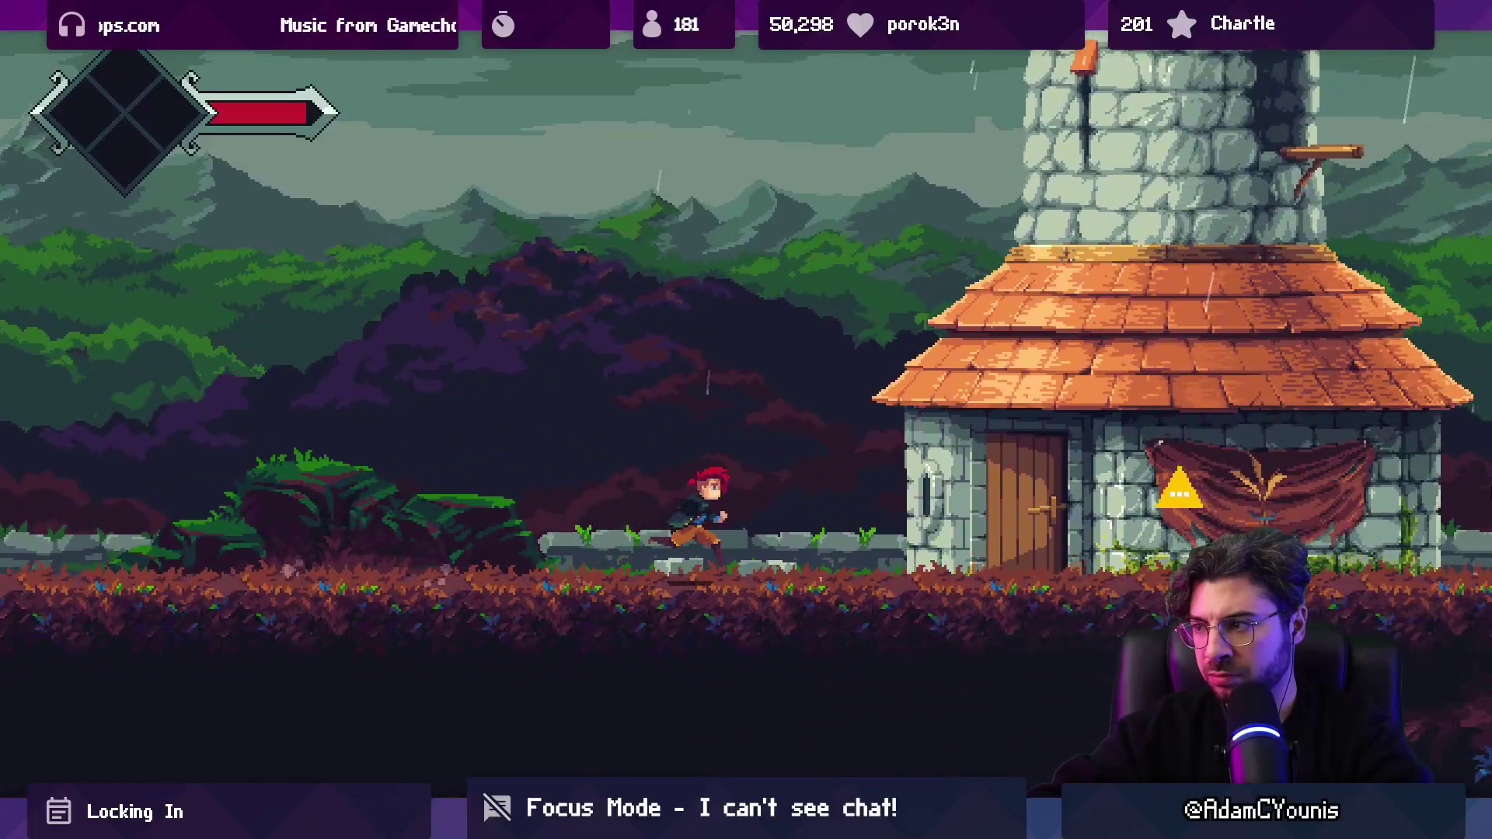
pyautogui.press('Right')
pyautogui.press('Right')
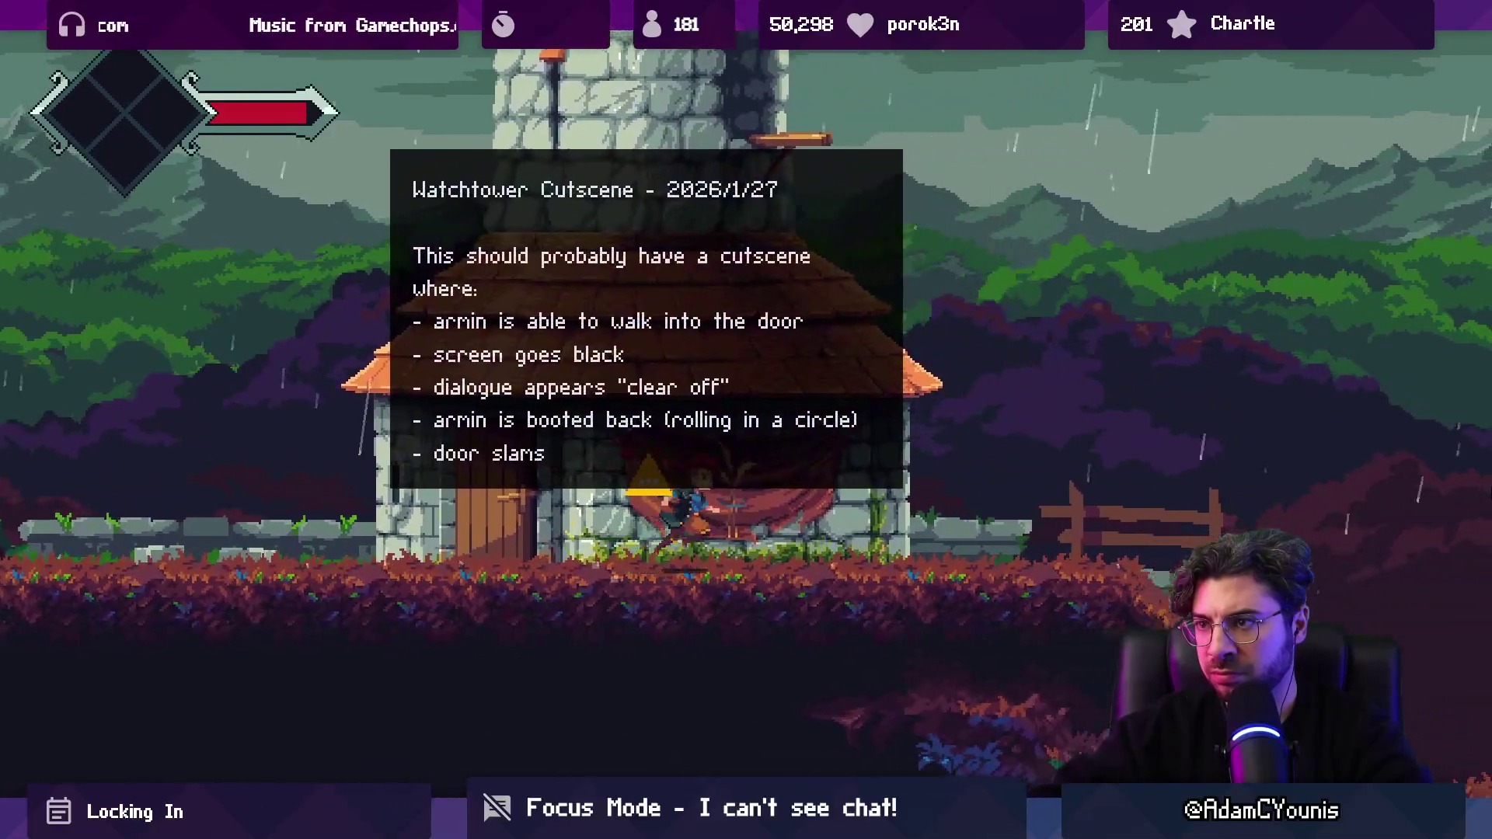
pyautogui.press('Right')
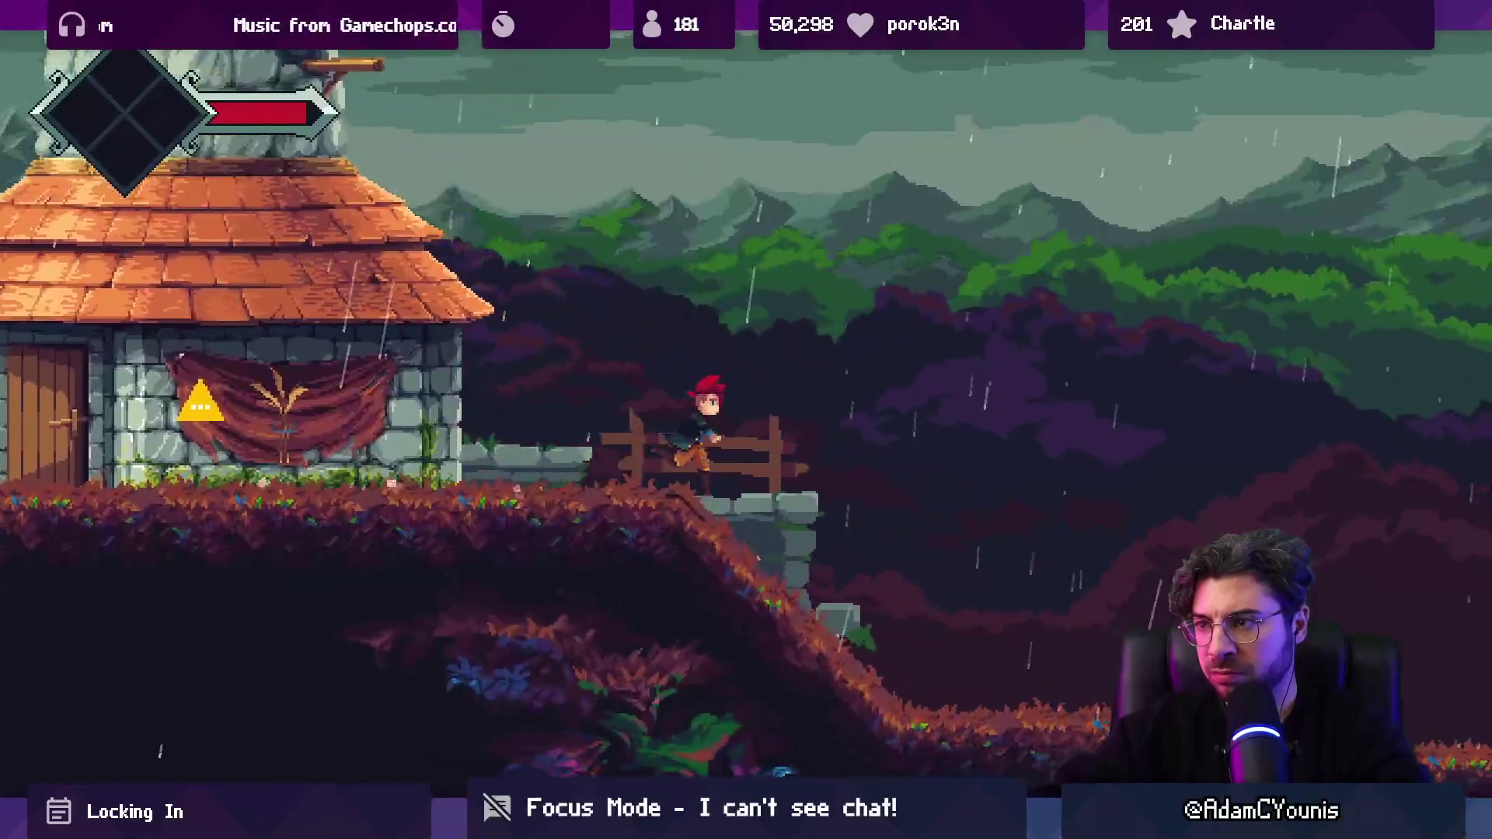
pyautogui.press('Right')
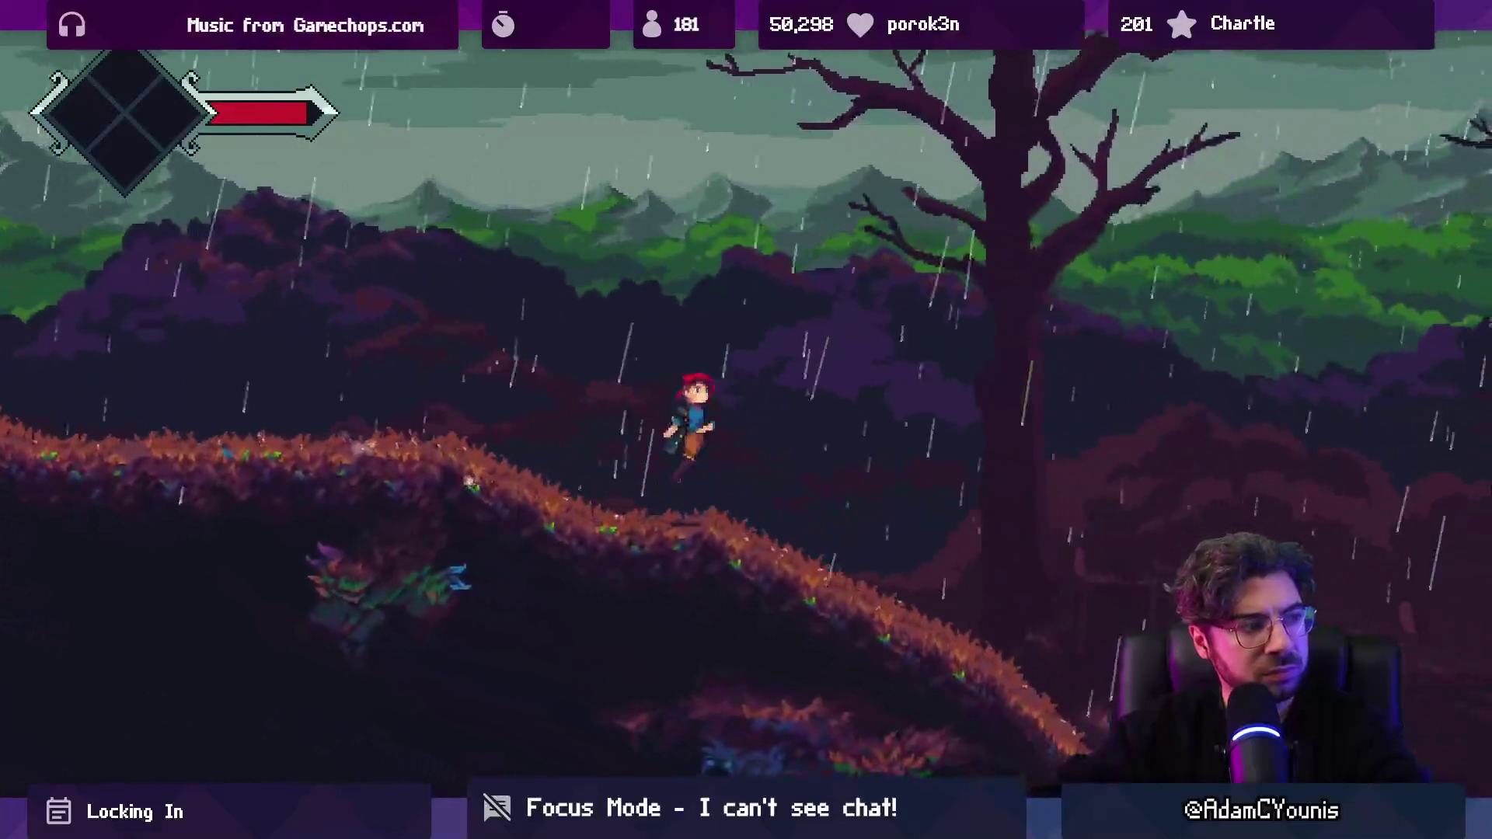
pyautogui.press('Right')
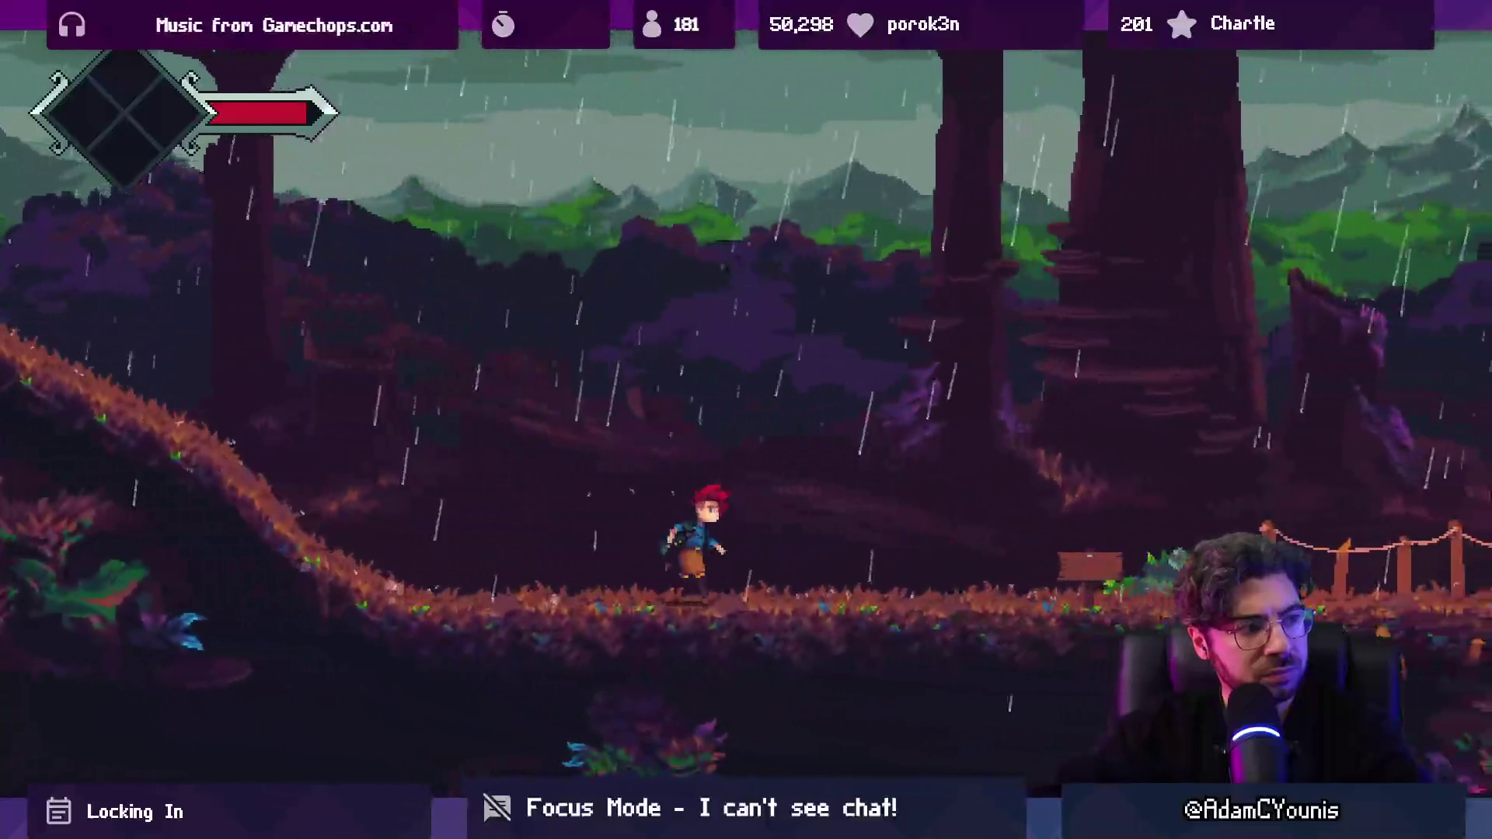
pyautogui.press('Right')
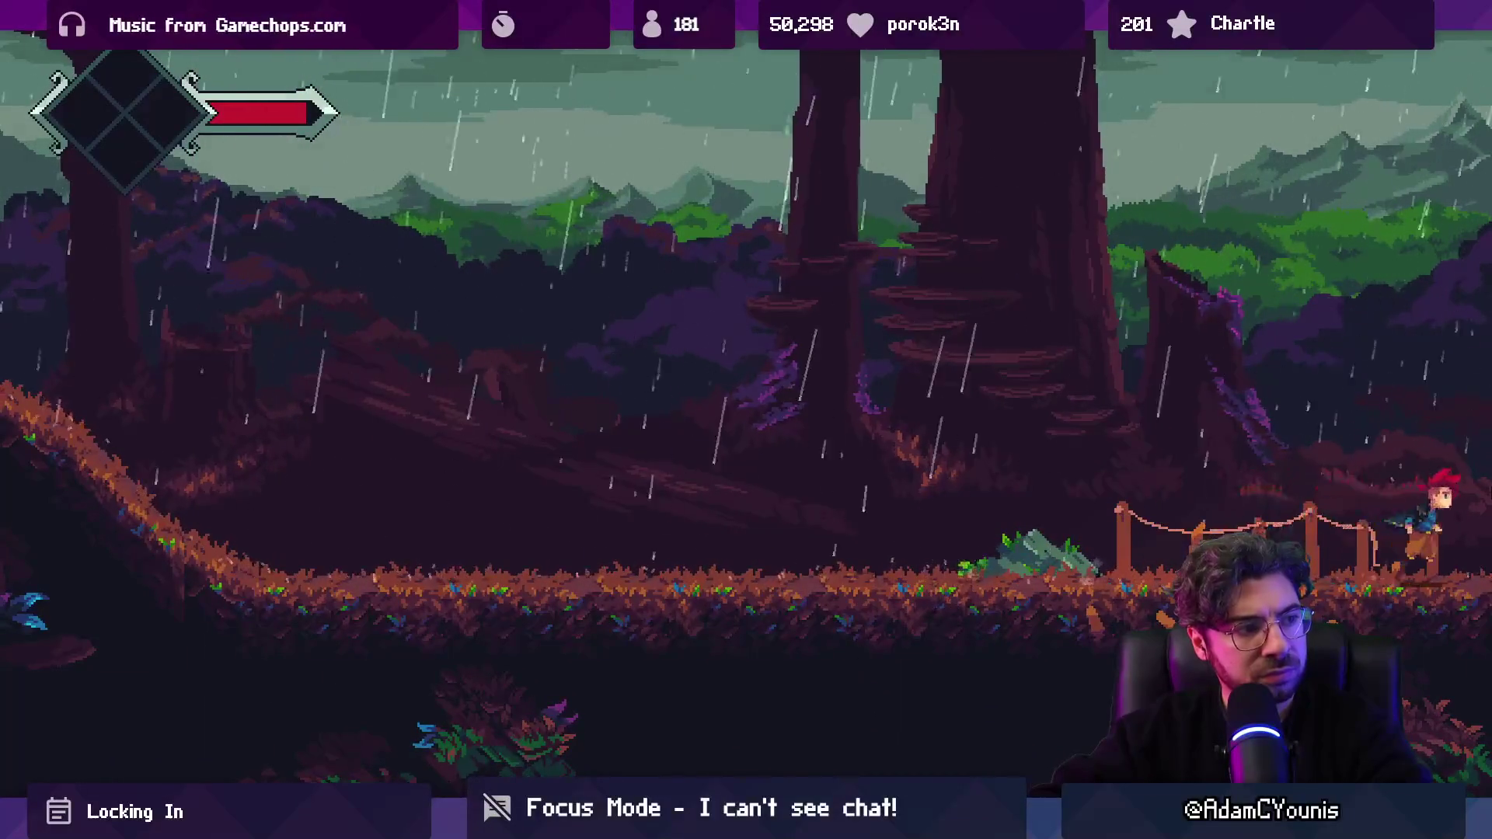
pyautogui.press('Right')
pyautogui.press('Right')
pyautogui.press('Right')
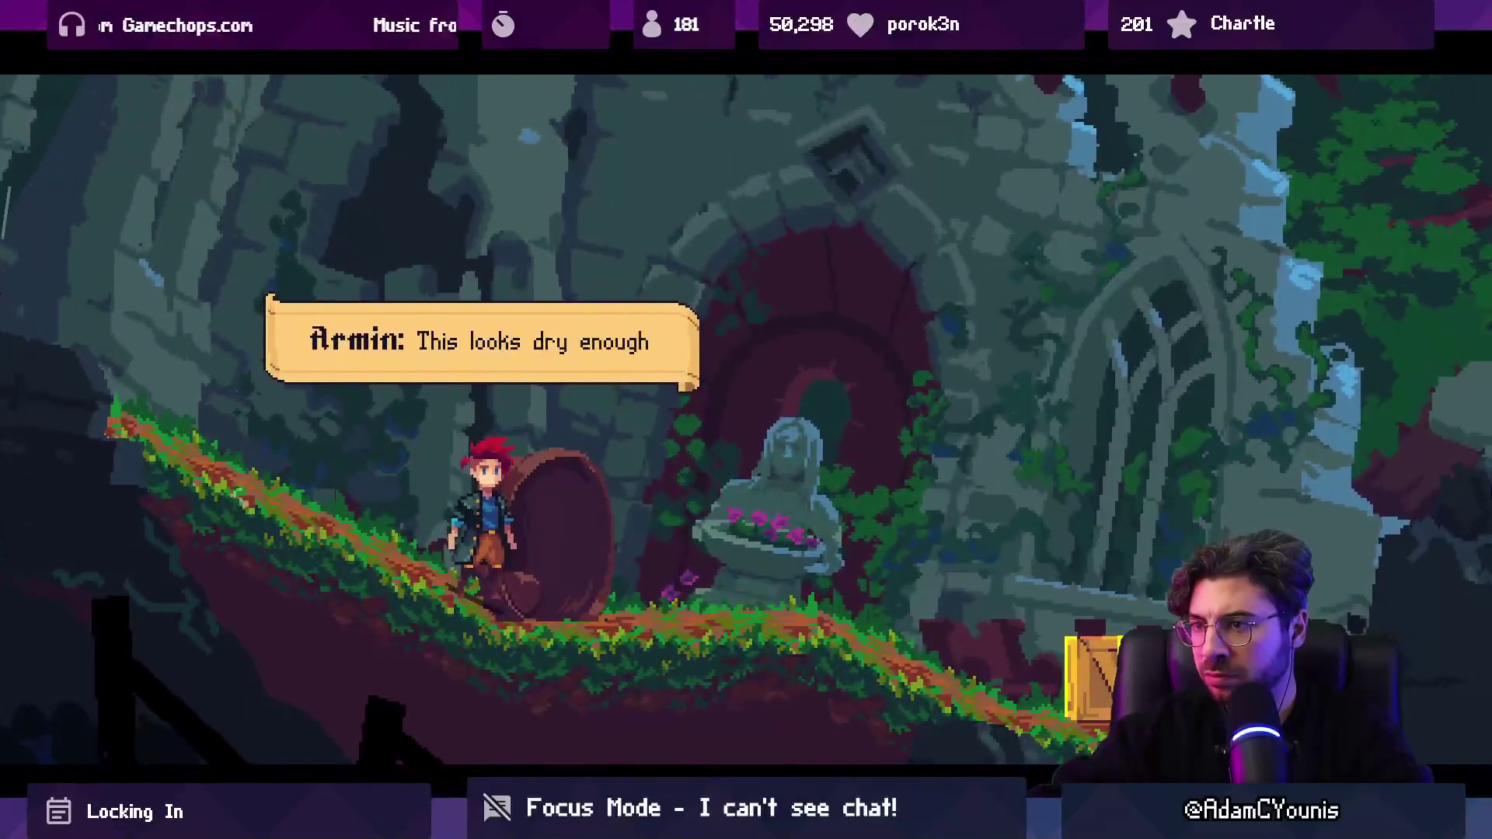
# Step: Advance Armin's lines and the Sly Voice–Prisoner exchange through to the hooded figure's orders
pyautogui.press('space')
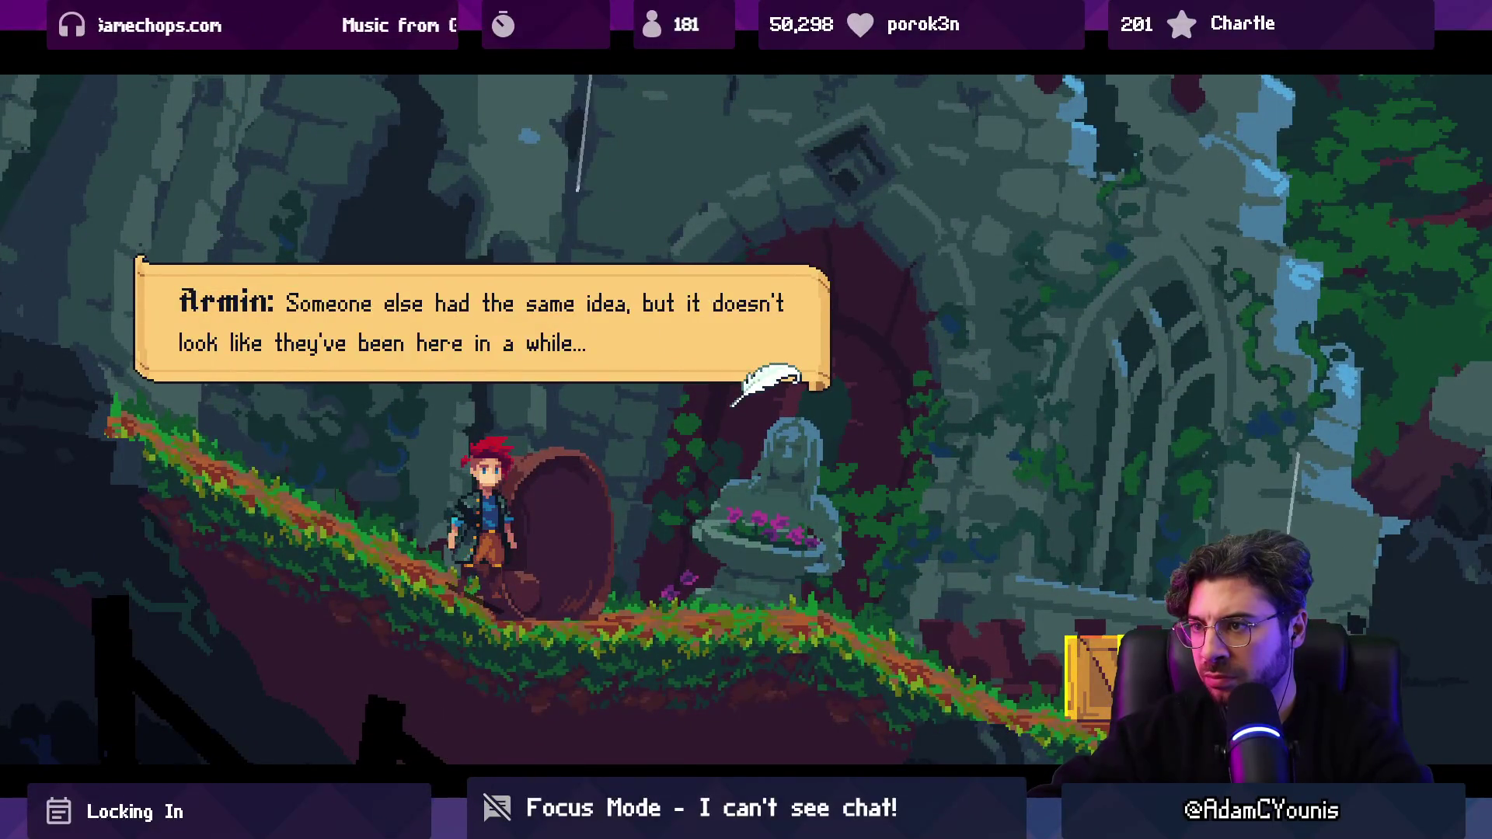
pyautogui.press('space')
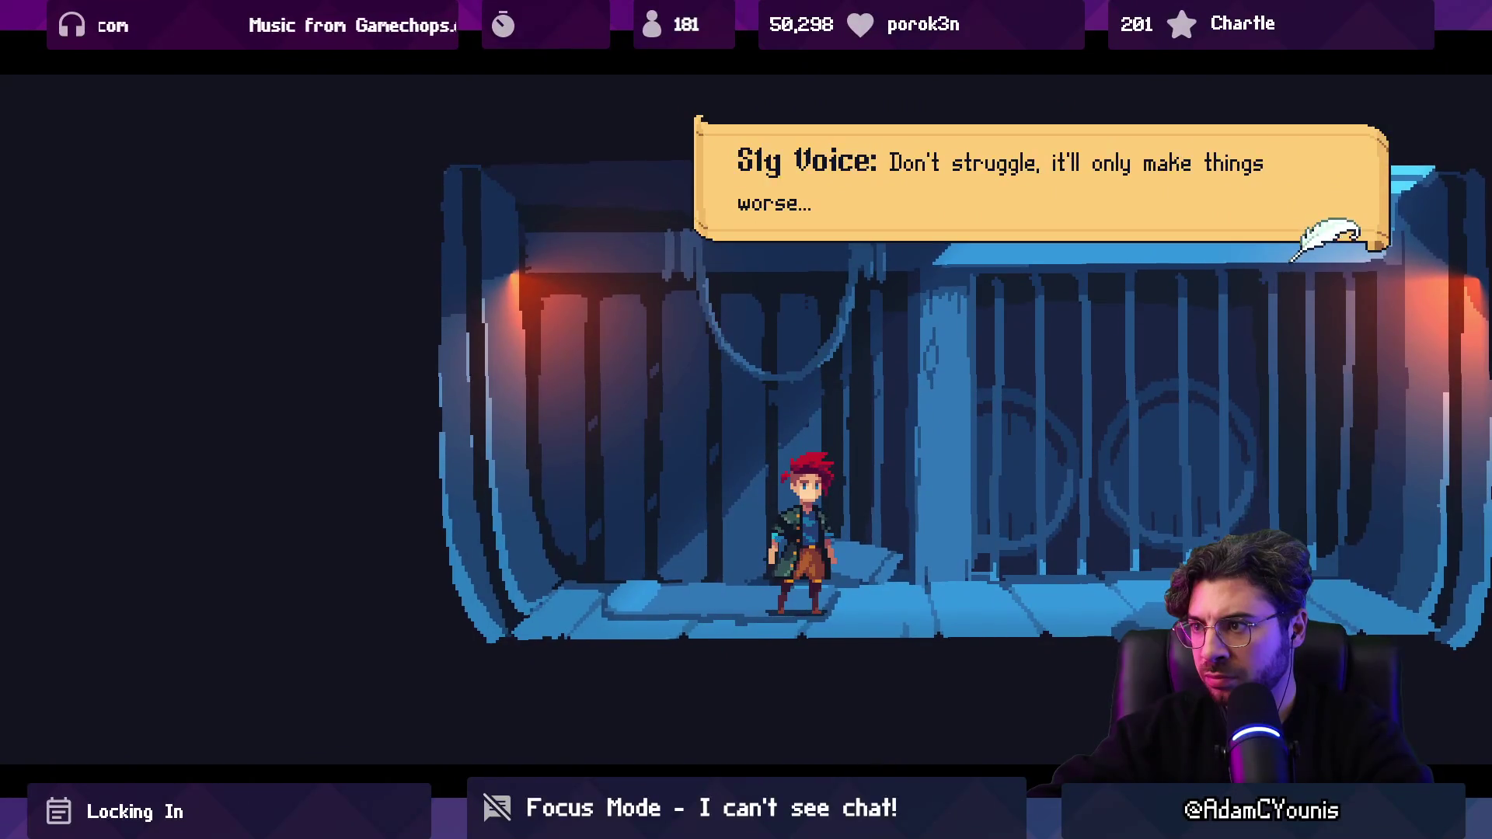
pyautogui.press('space')
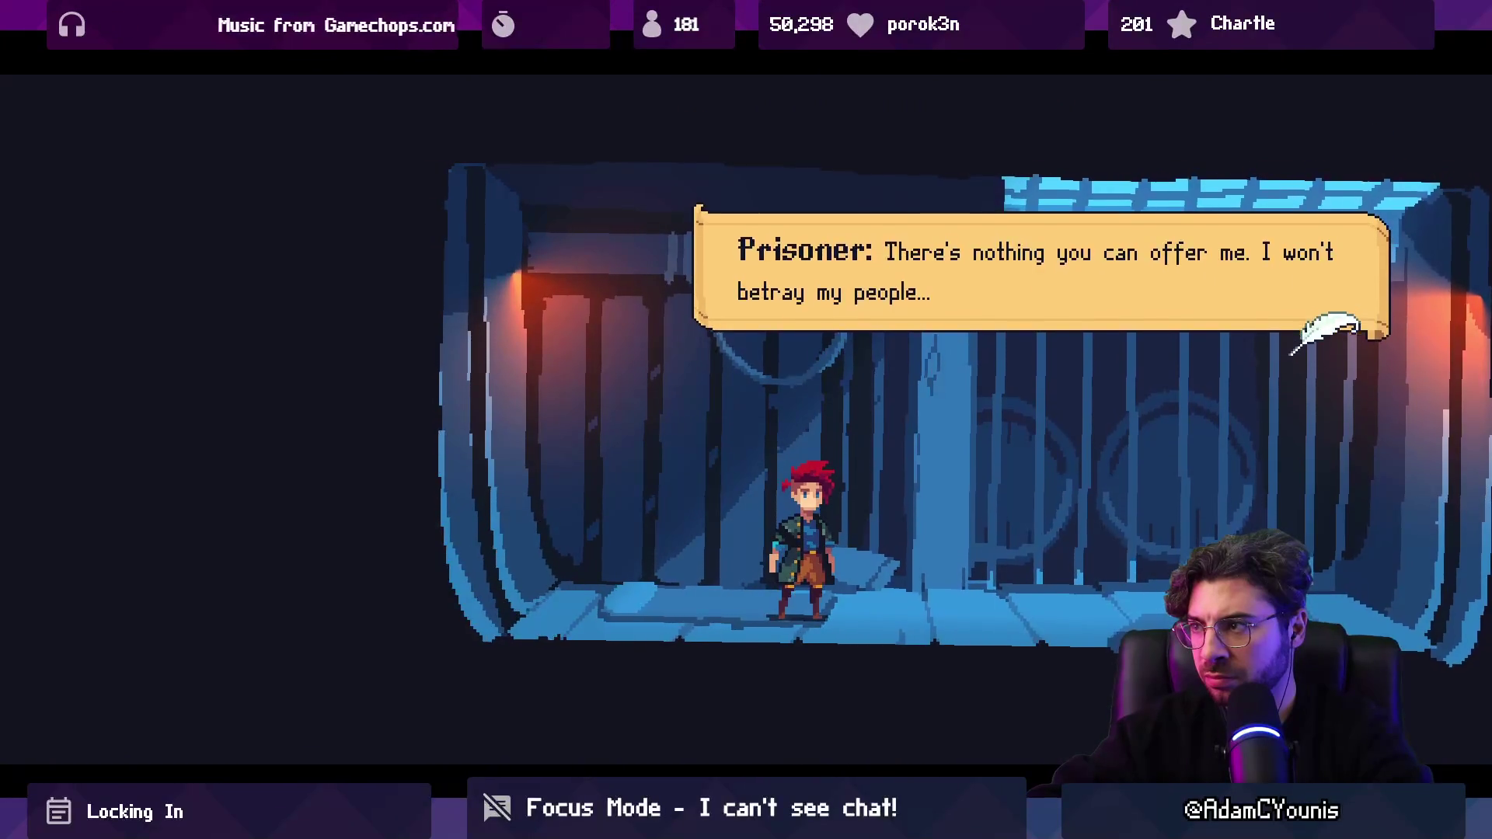
pyautogui.press('space')
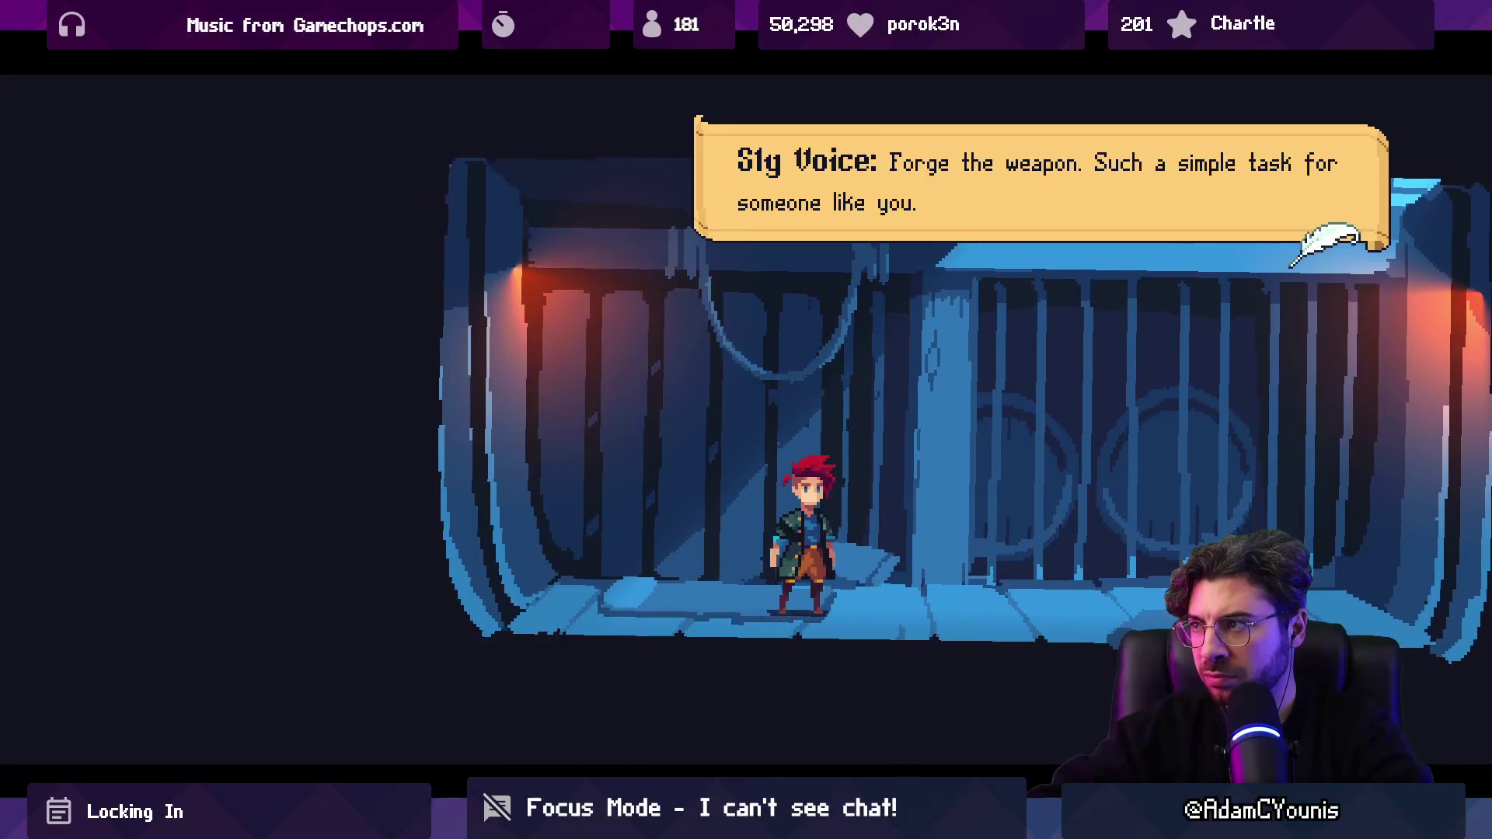
pyautogui.press('space')
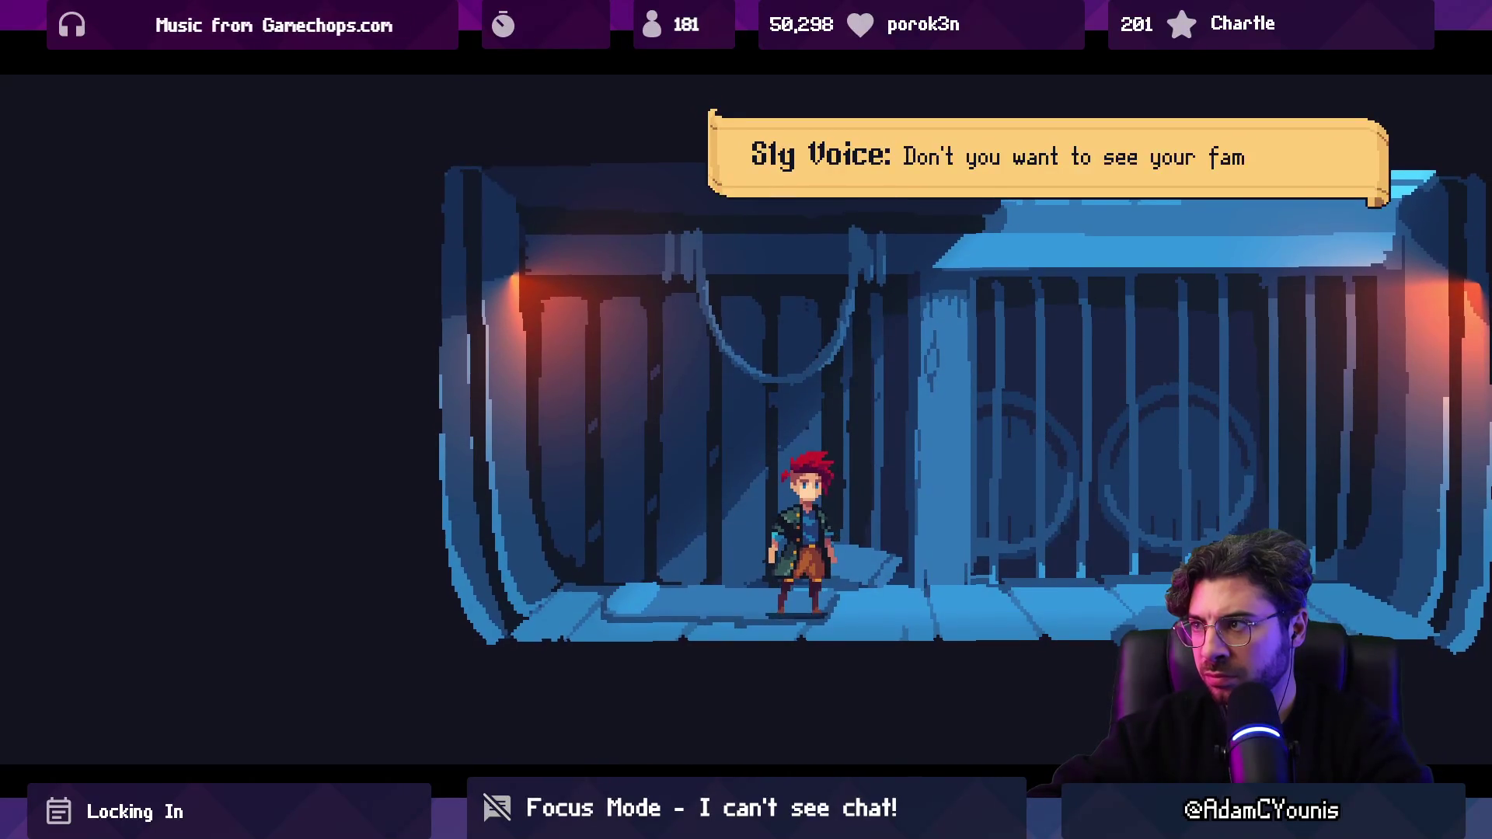
pyautogui.press('space')
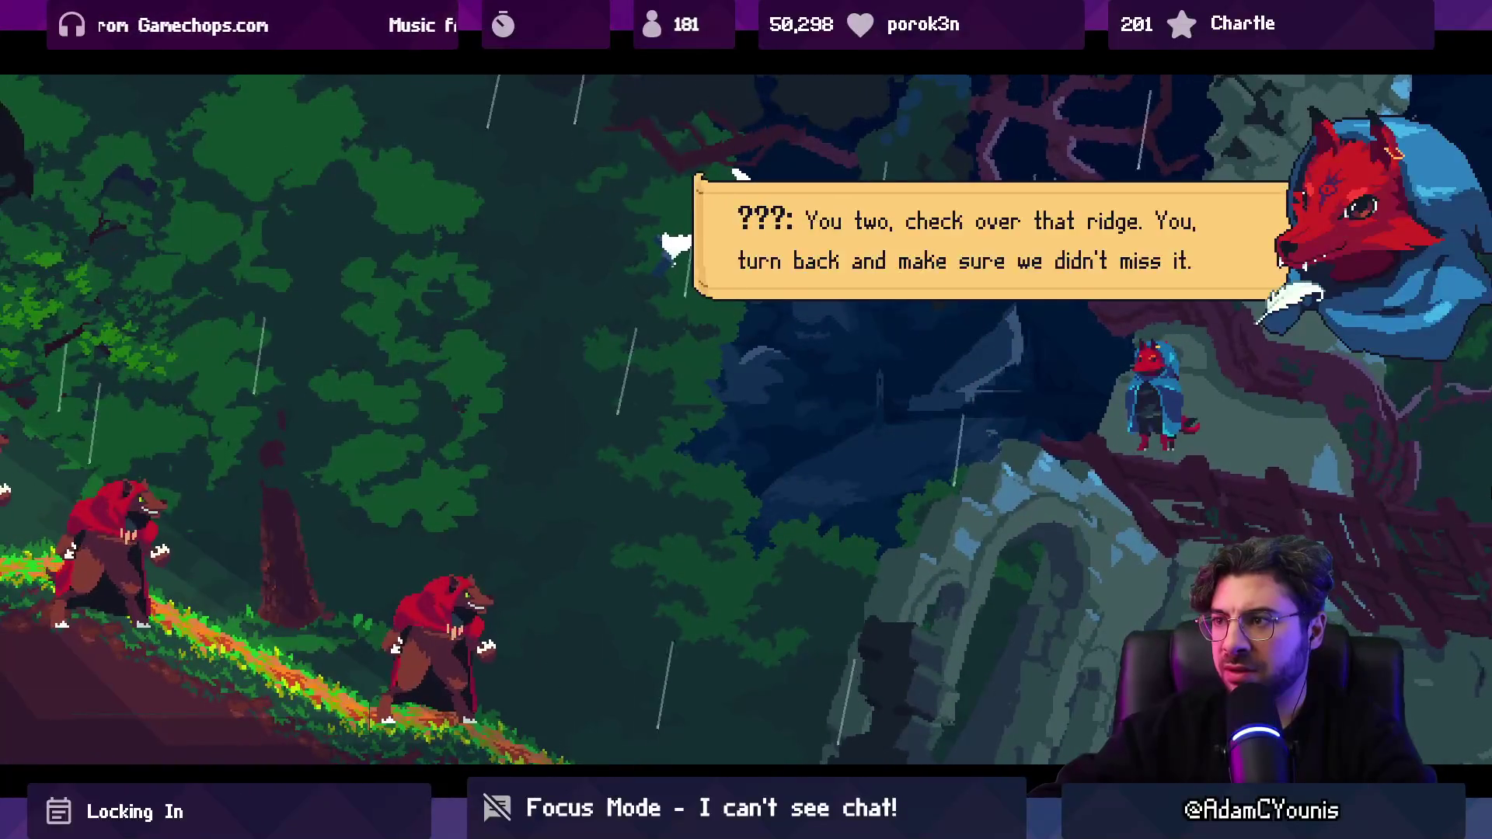
pyautogui.press('space')
pyautogui.press('space')
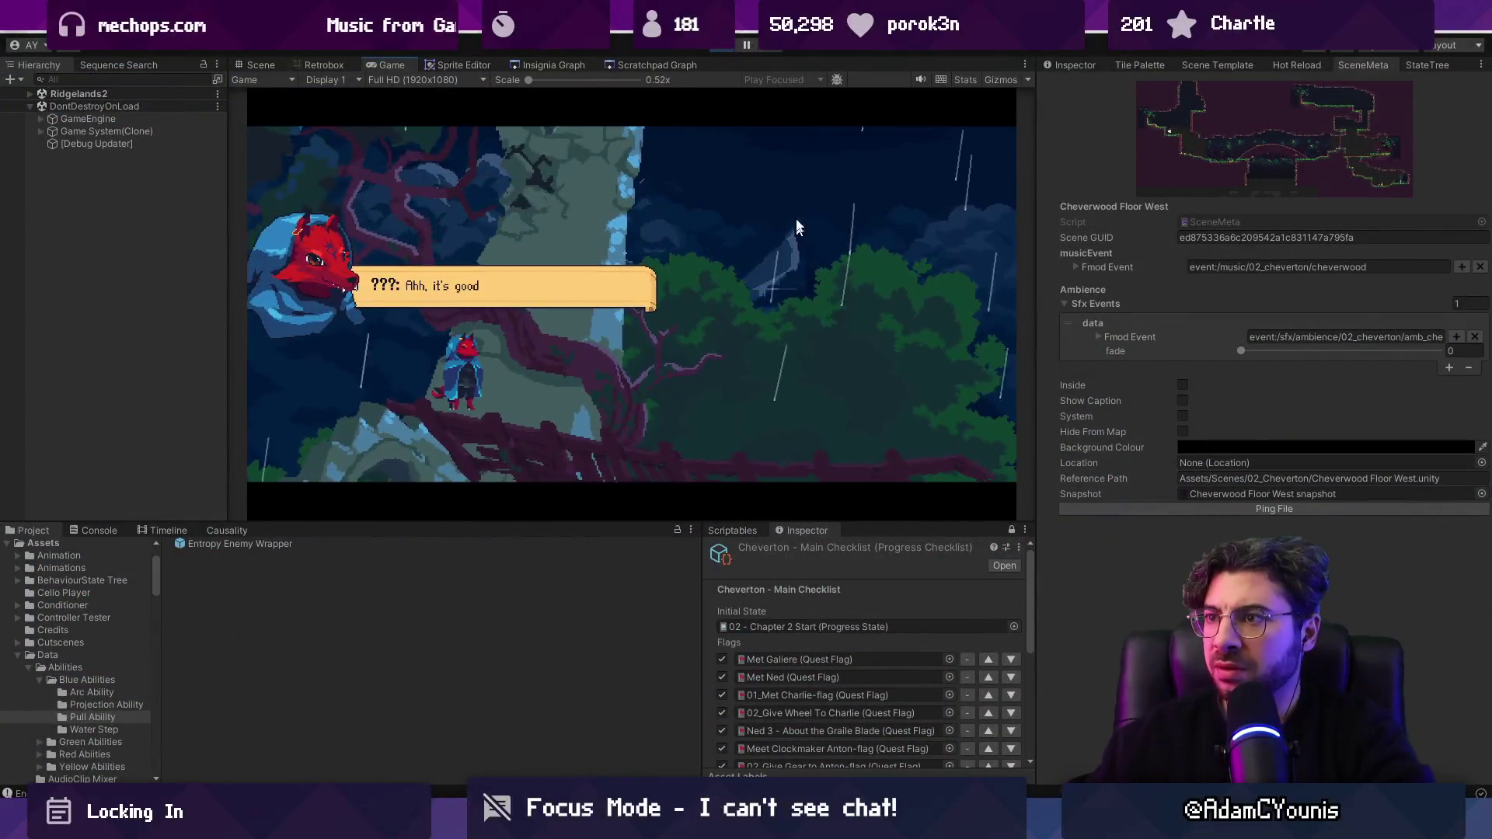
# Step: Stop the playtest and browse the room graph to find Ridgelands2
pyautogui.click(720, 49)
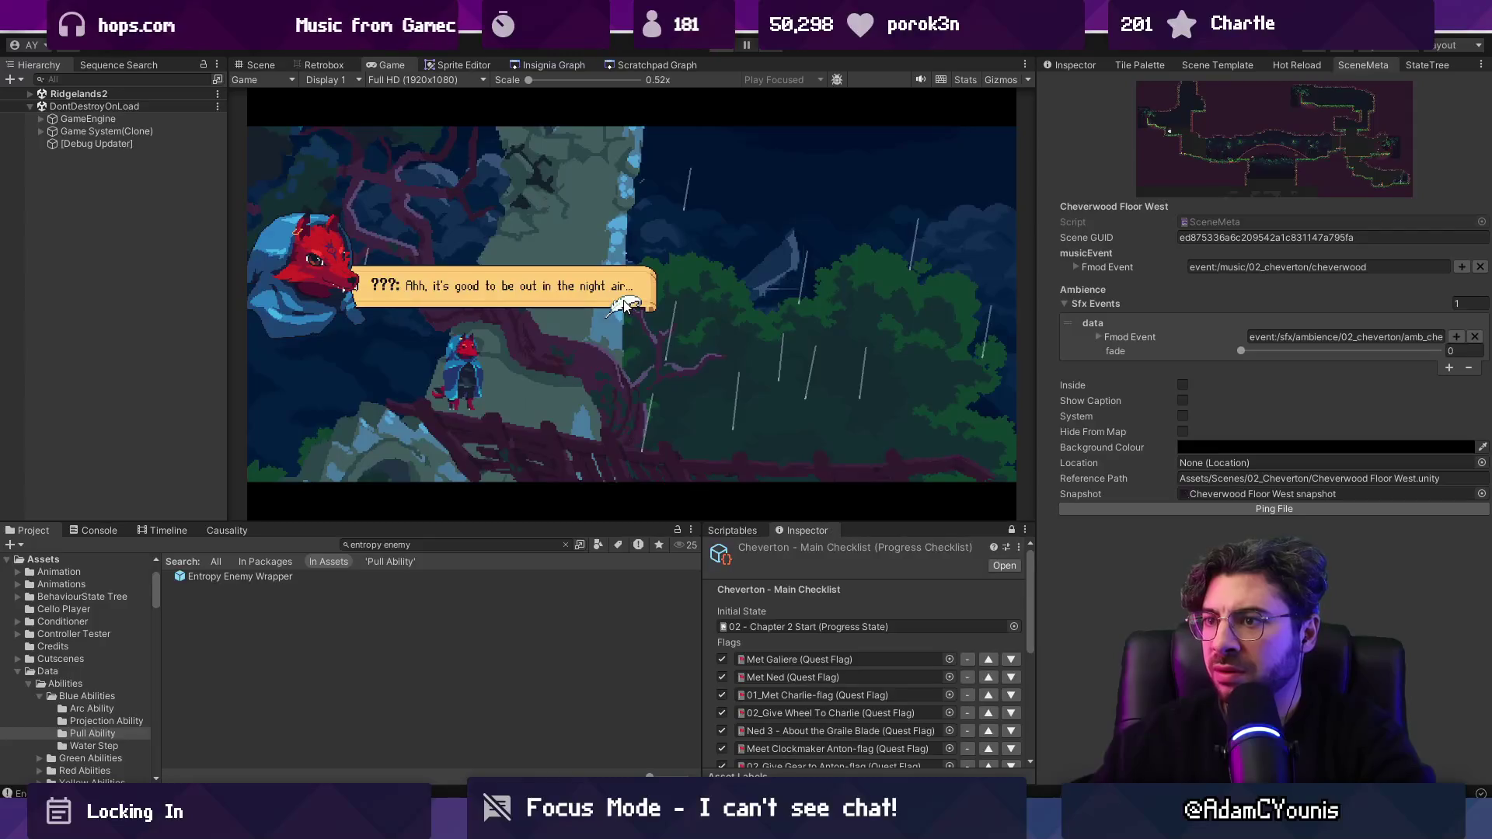
pyautogui.click(544, 65)
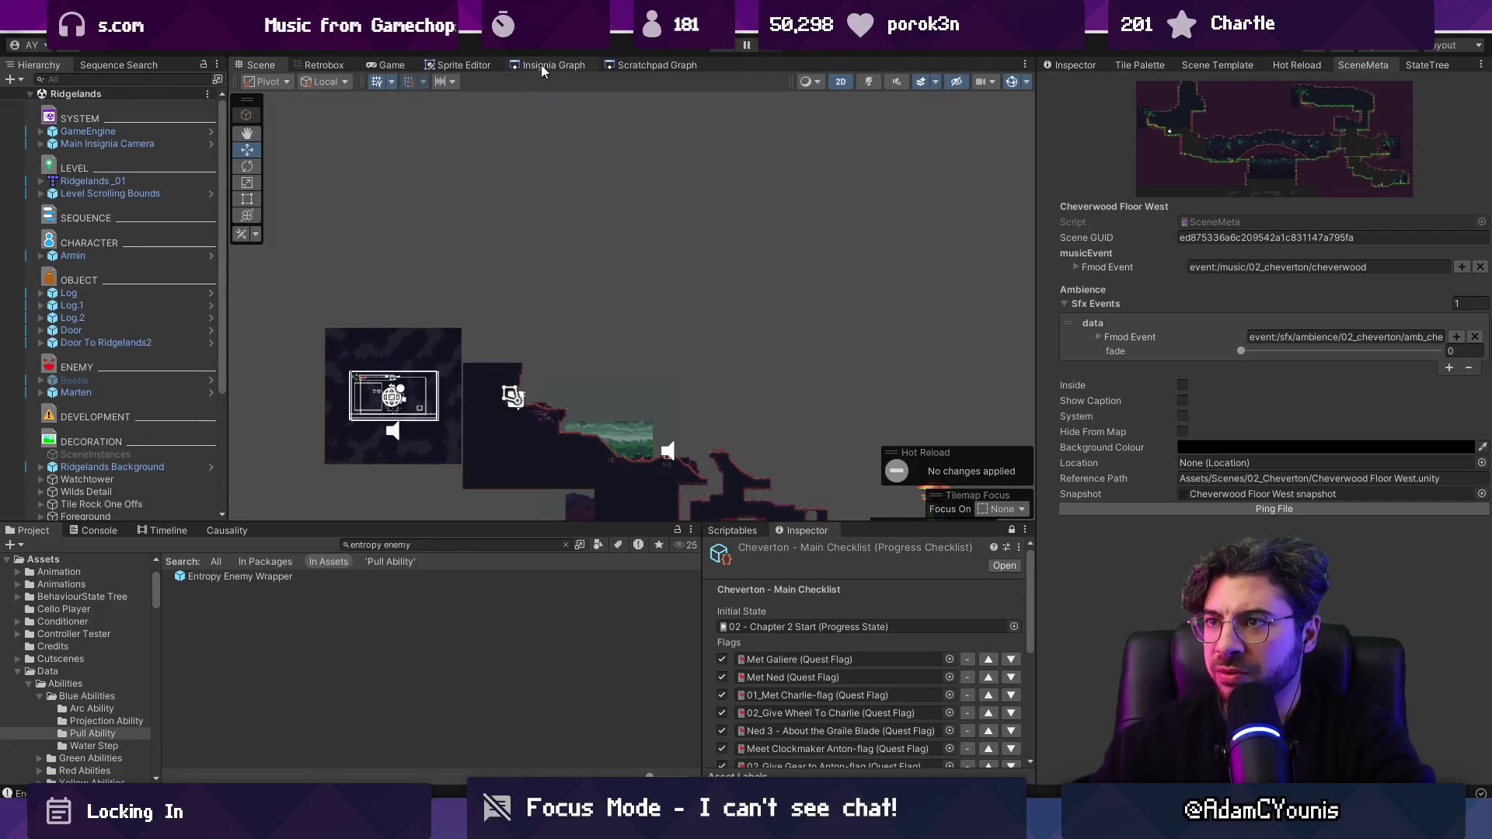
pyautogui.scroll(1, 737, 315)
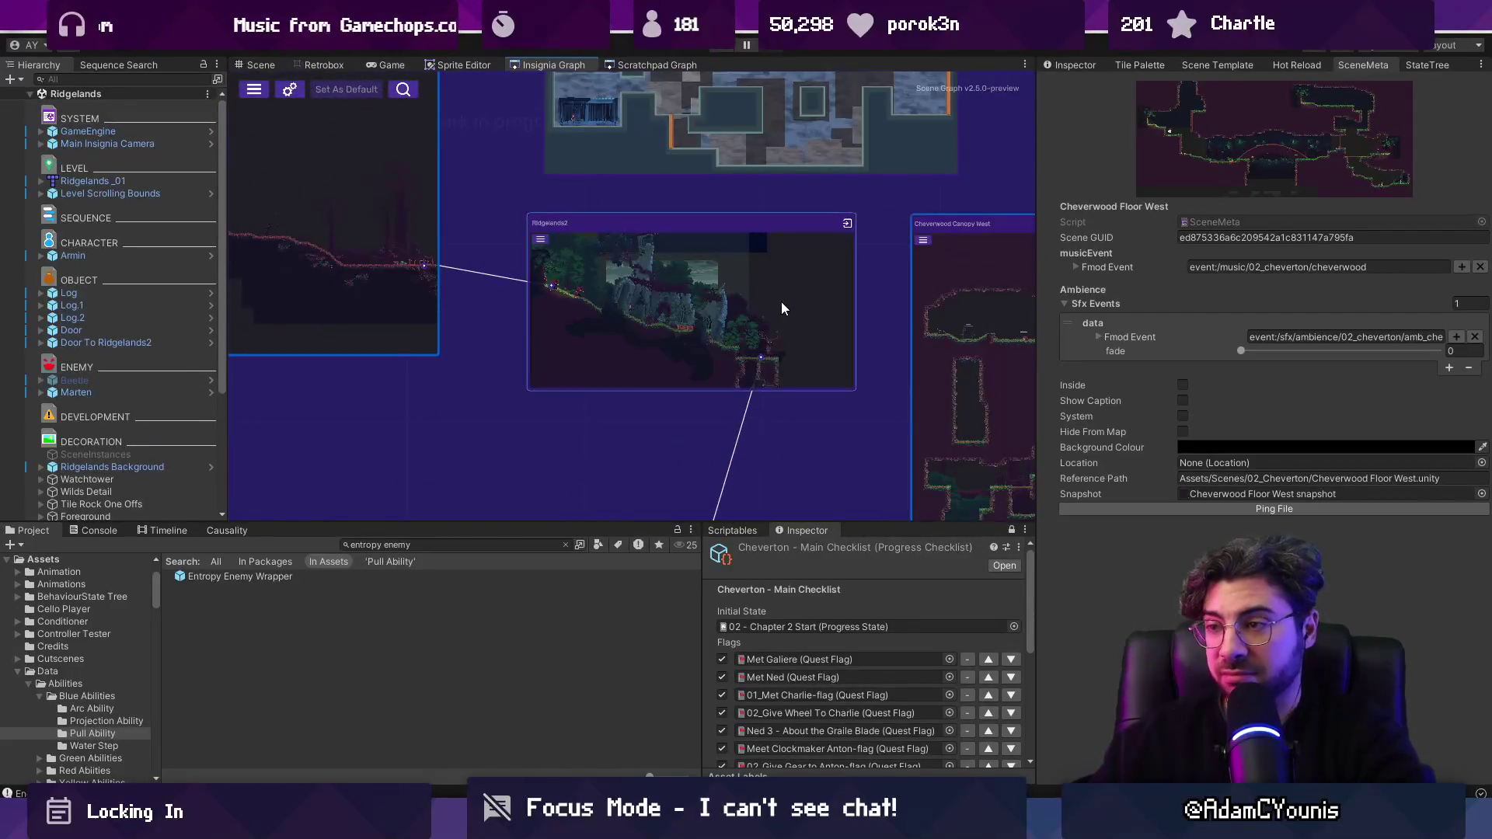
pyautogui.scroll(3, 567, 417)
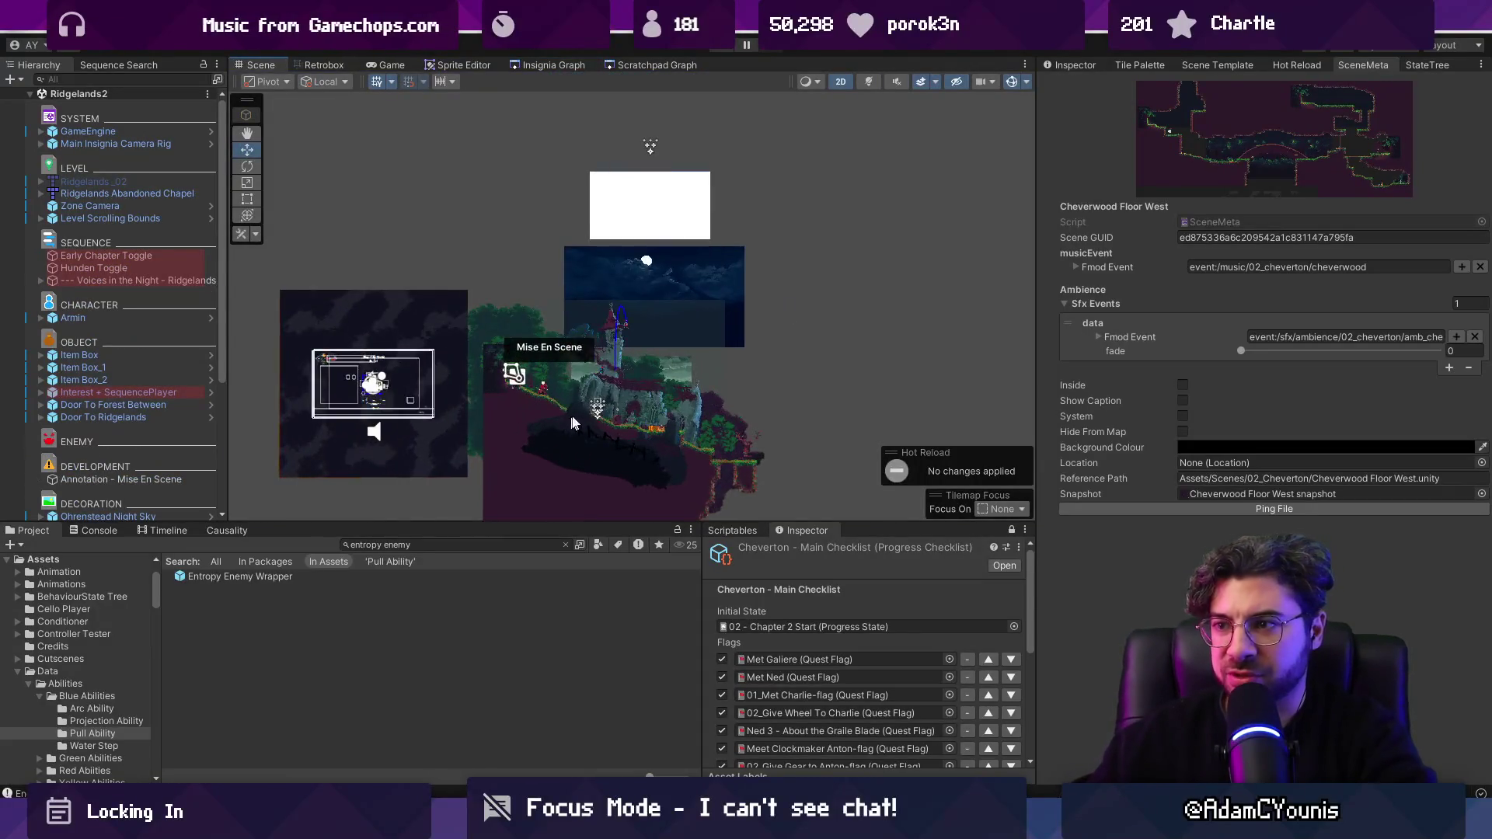
pyautogui.scroll(2, 609, 416)
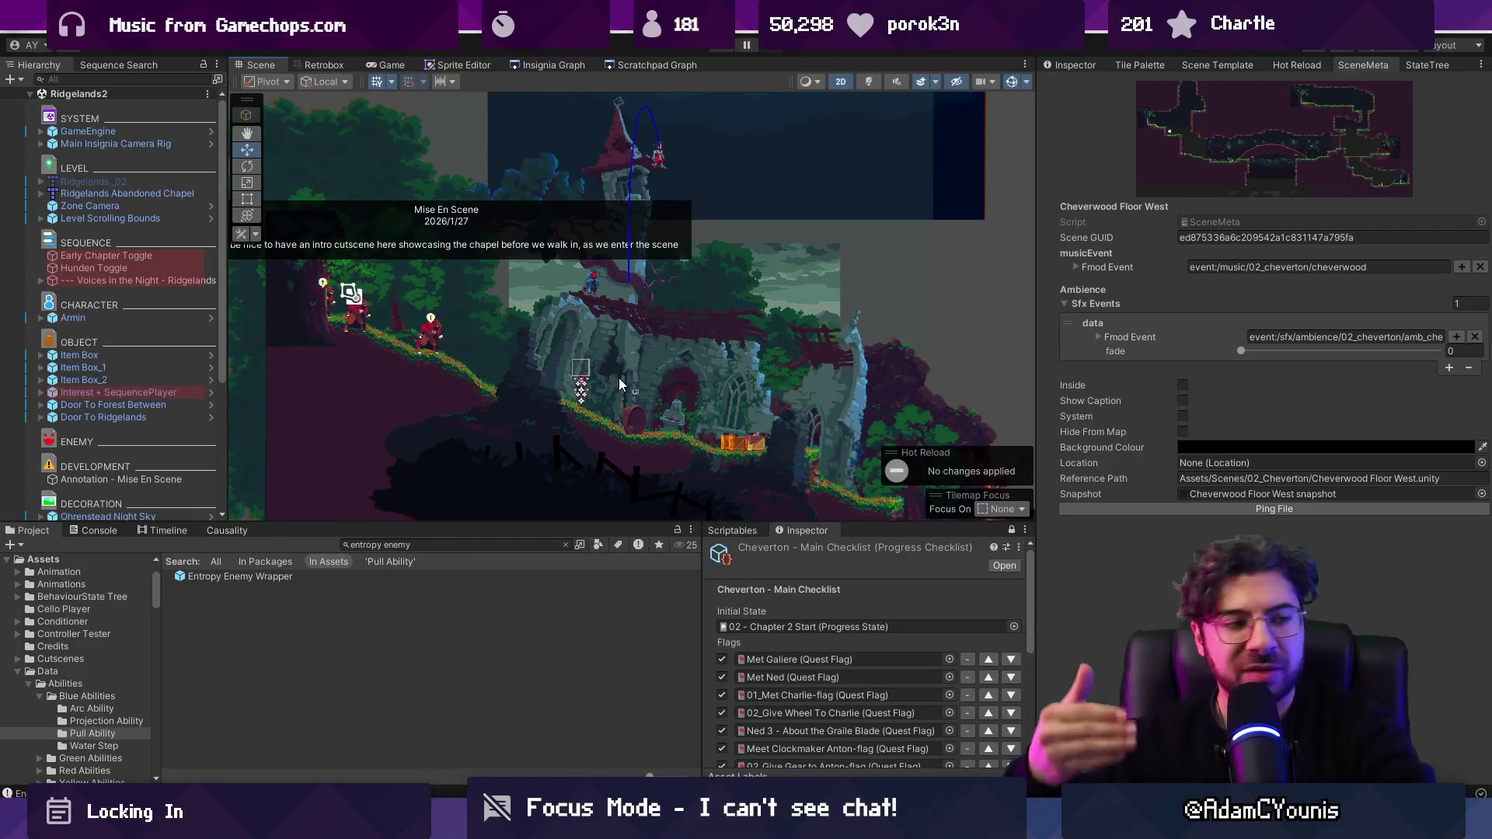
pyautogui.scroll(5, 657, 343)
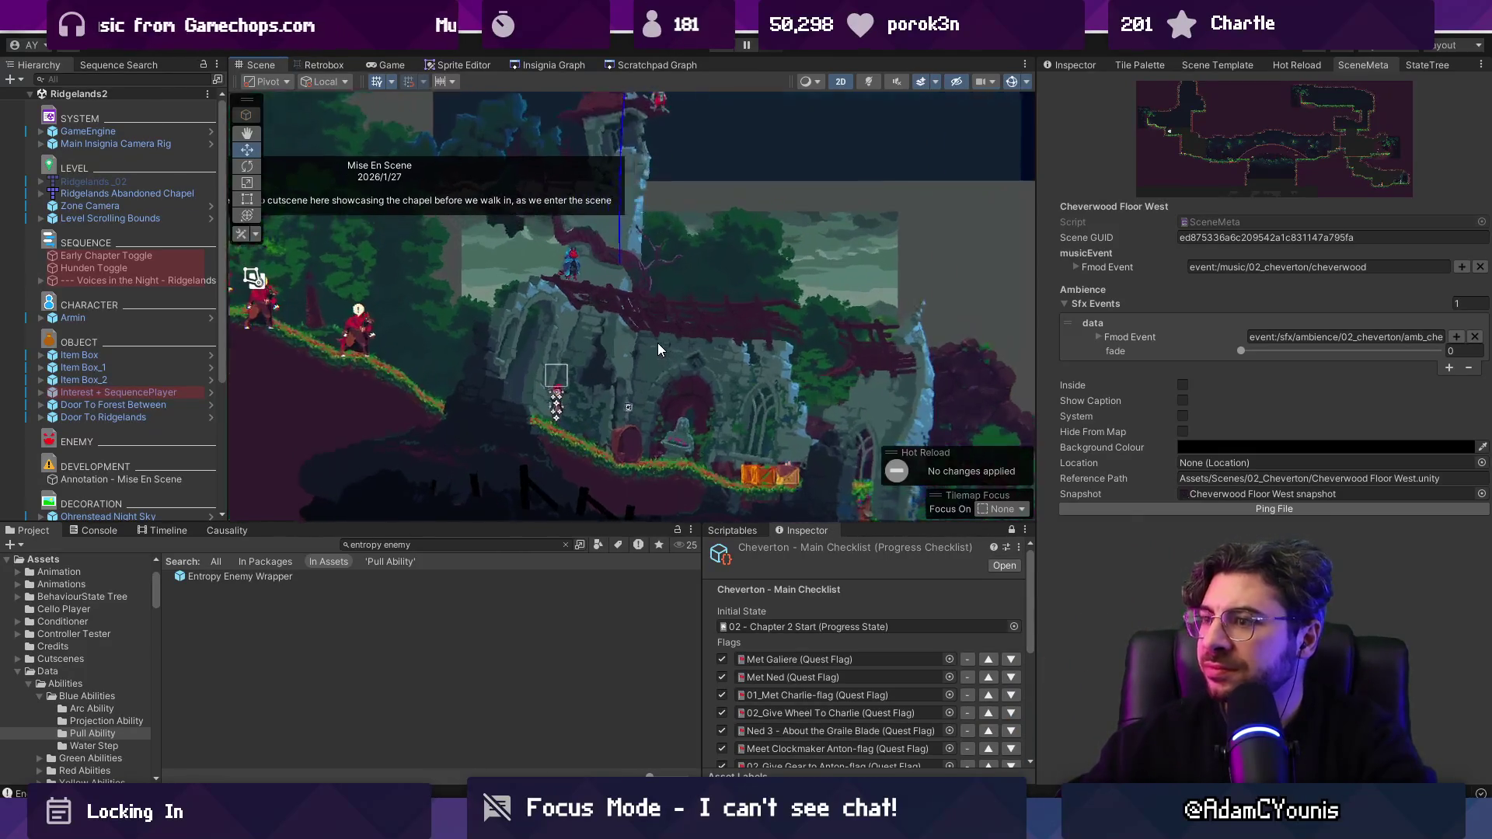
pyautogui.scroll(-5, 78, 324)
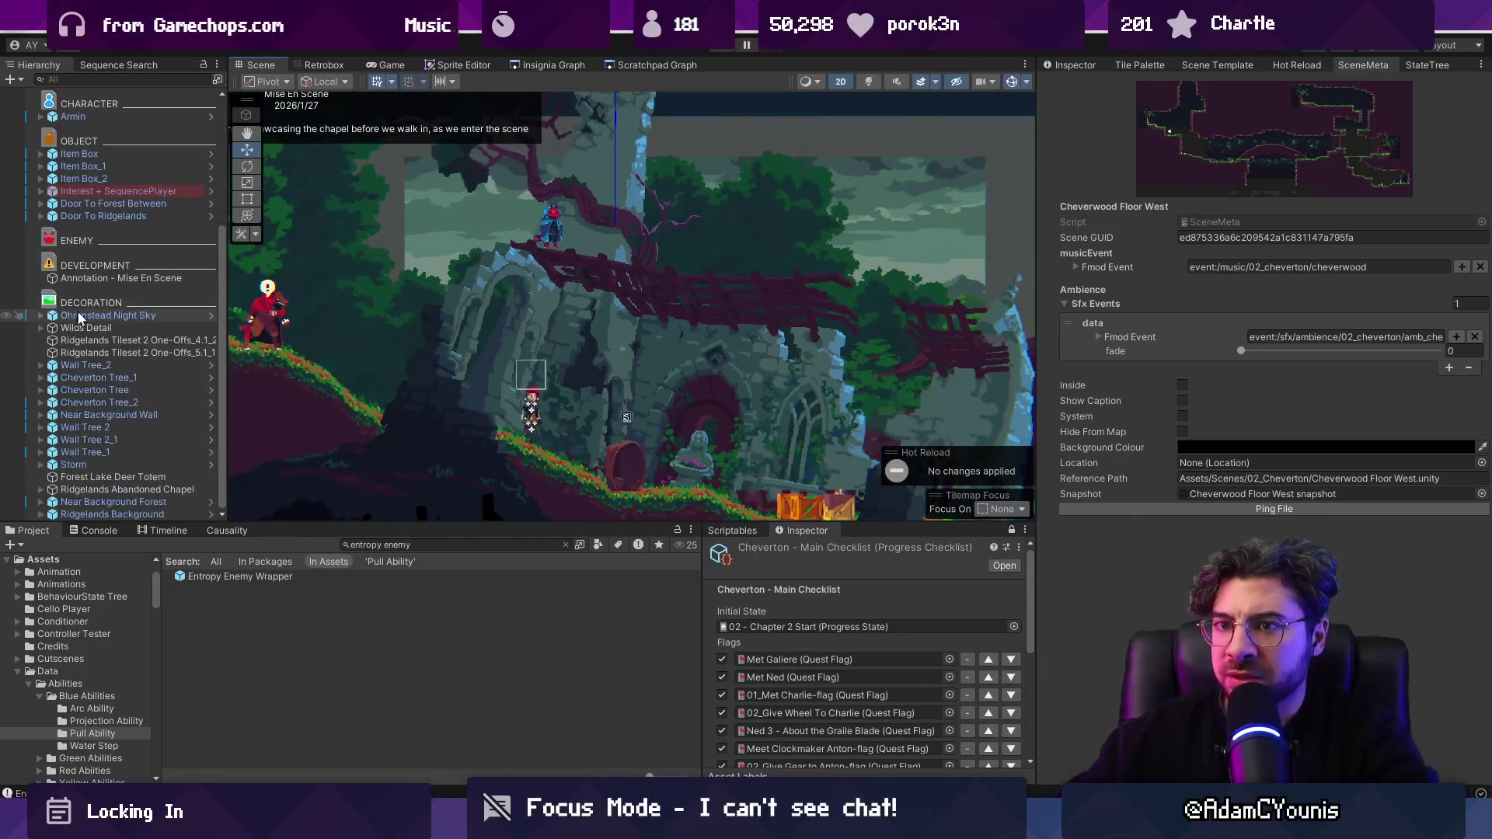
# Step: Widen the Hierarchy, select '--- Voices in the Night - Ridgelands' and show its Timeline
pyautogui.moveTo(228, 321); pyautogui.dragTo(320, 318)
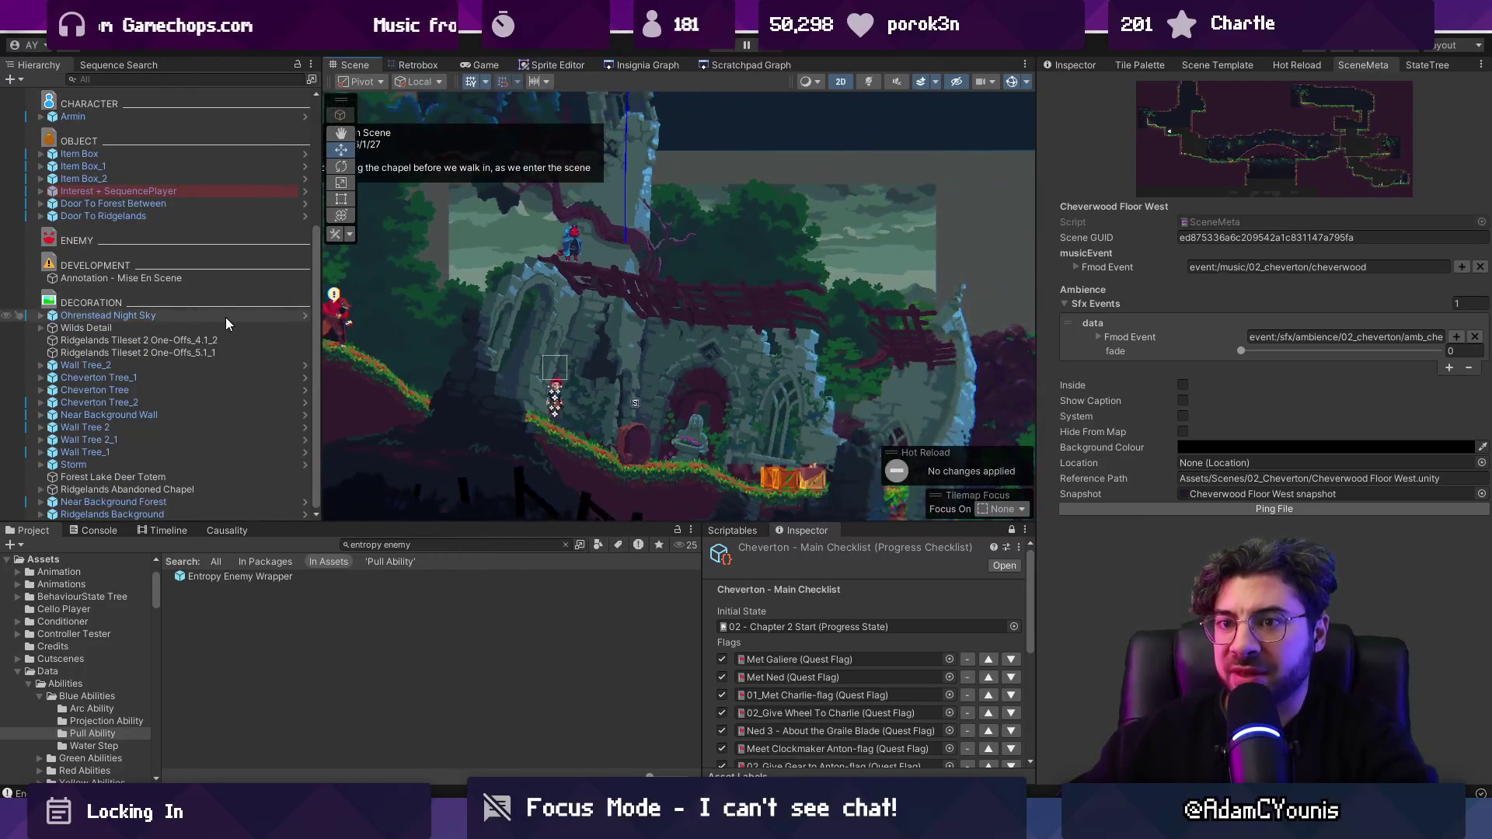
pyautogui.scroll(5, 216, 285)
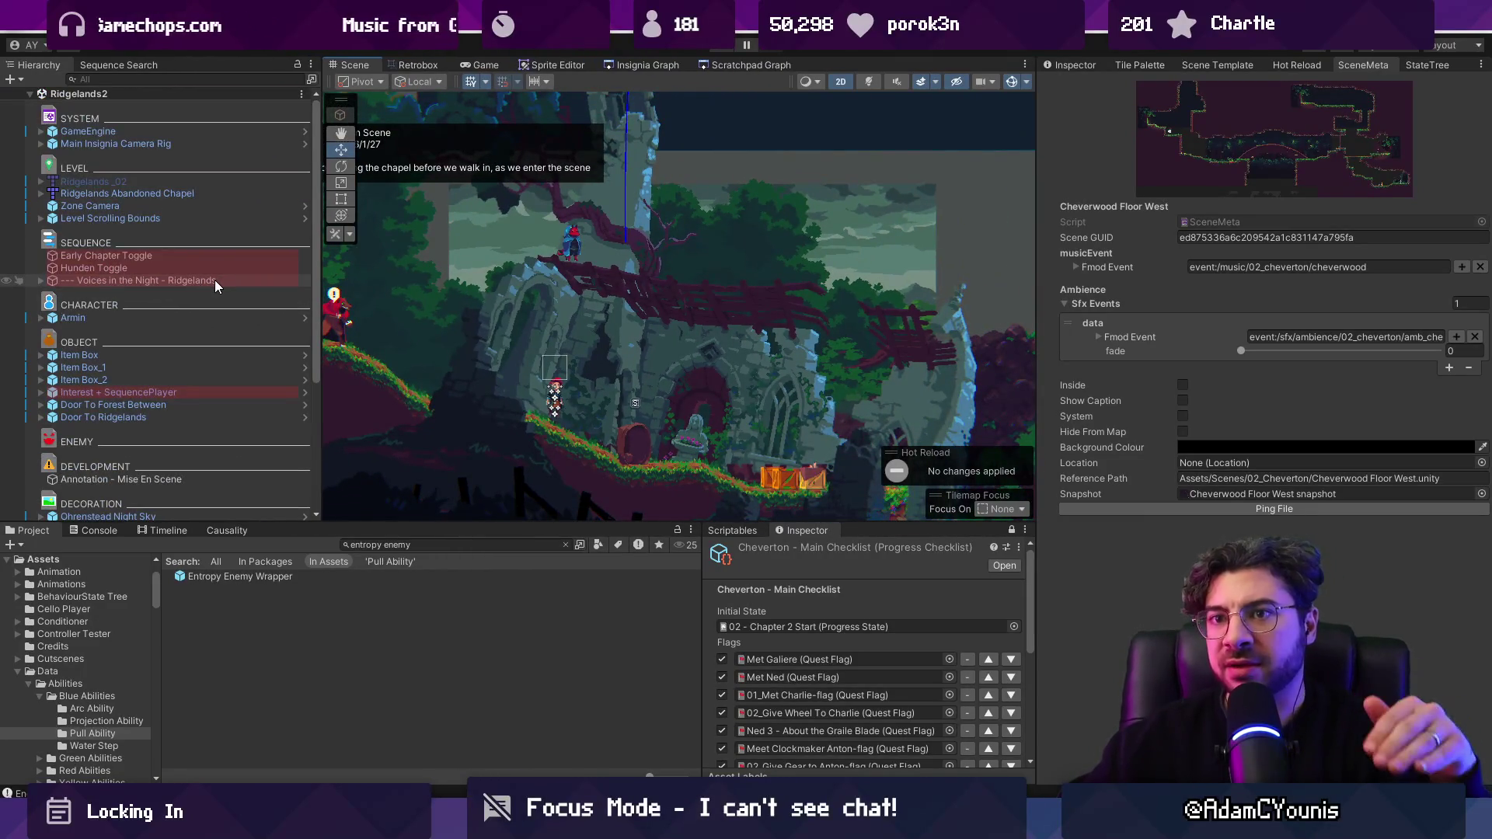
pyautogui.click(212, 283)
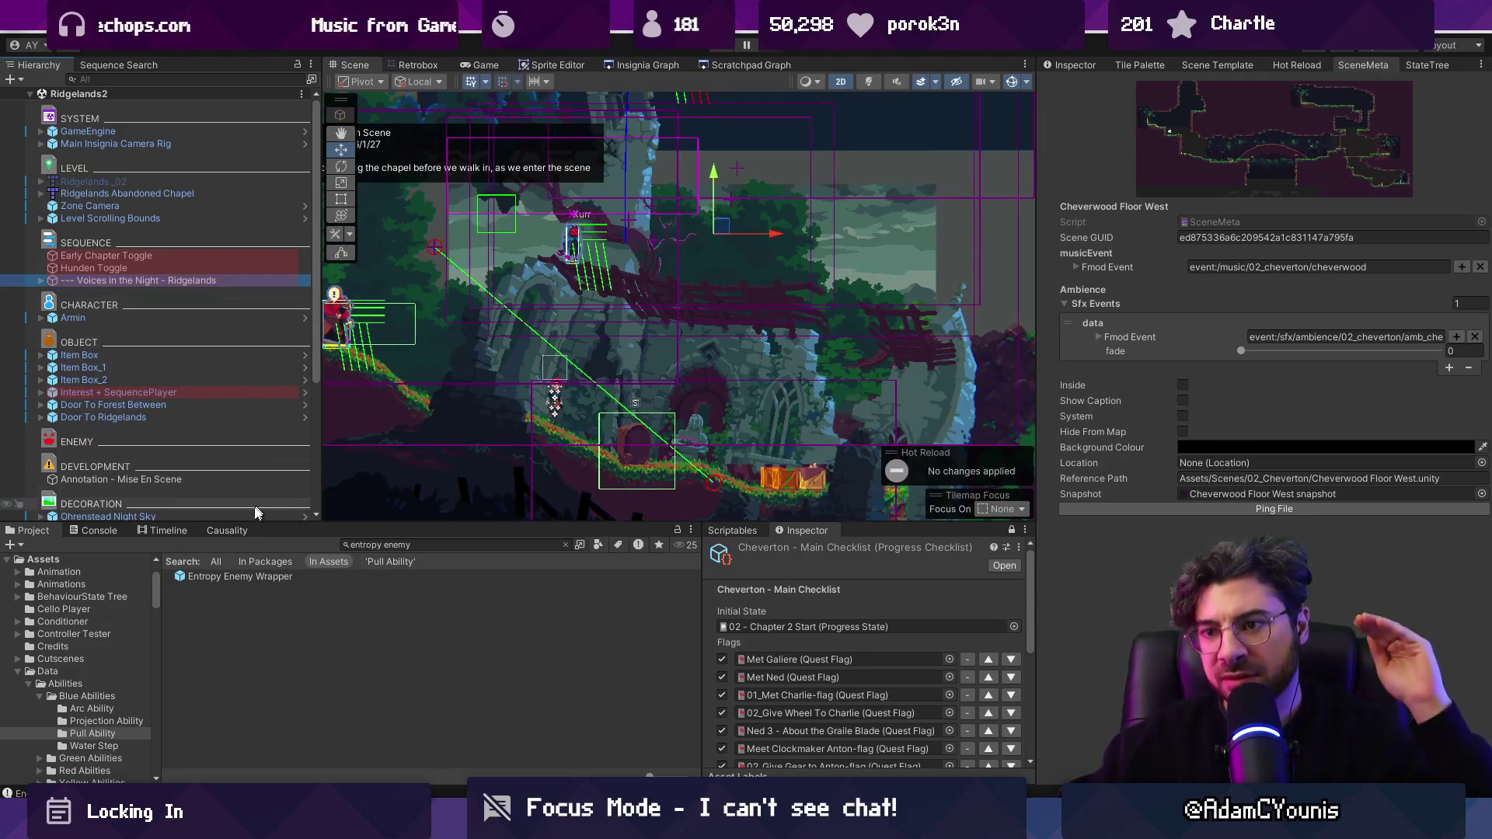
pyautogui.click(174, 529)
# Step: Enlarge the Timeline panel, fold the Kurr and Rekka groups, and bring up the add-track menu
pyautogui.moveTo(371, 523)
pyautogui.mouseDown()
pyautogui.moveTo(379, 410)
pyautogui.moveTo(415, 299)
pyautogui.mouseUp()
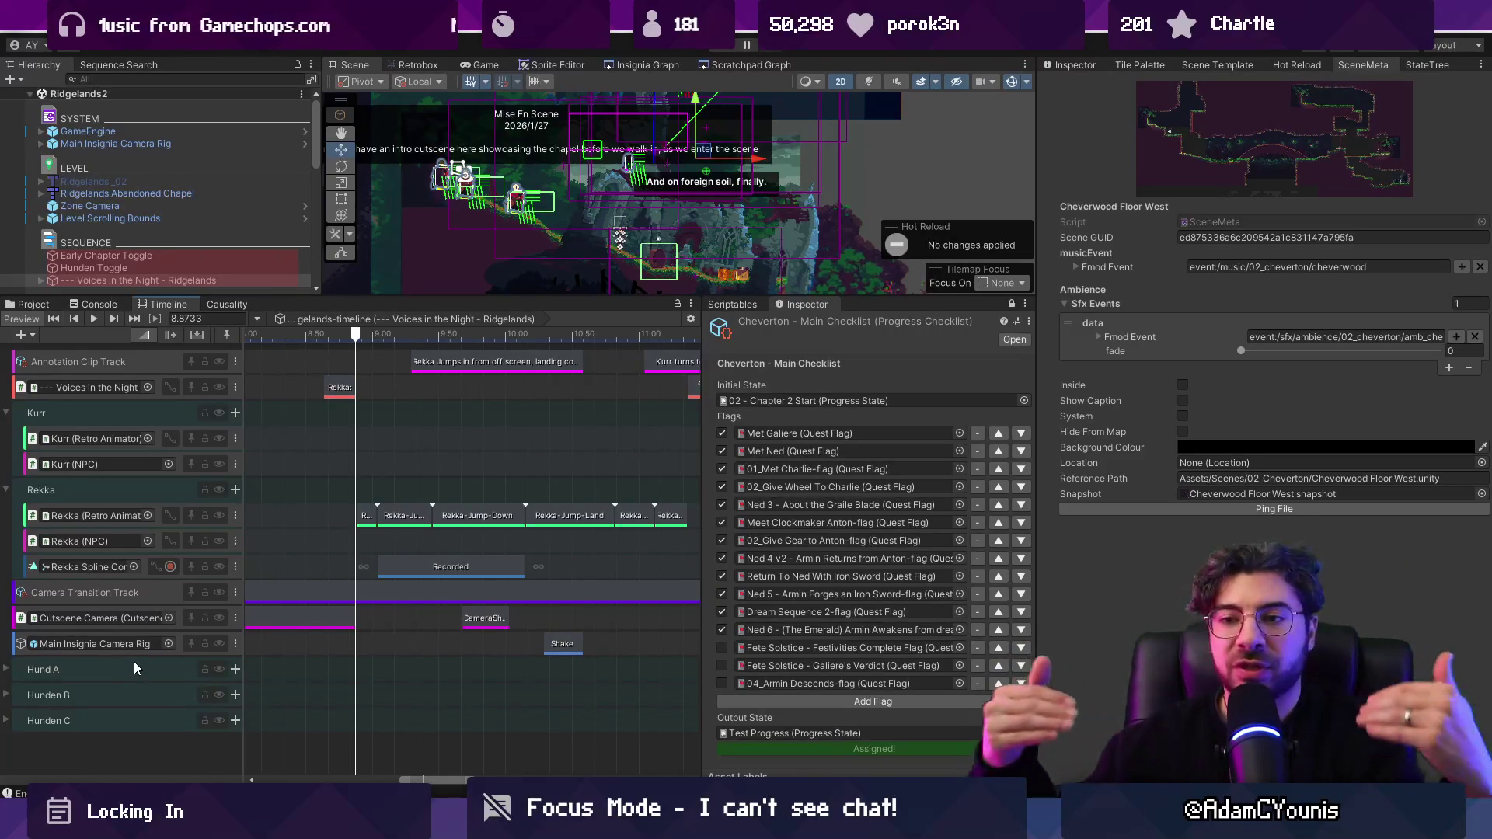
pyautogui.click(7, 412)
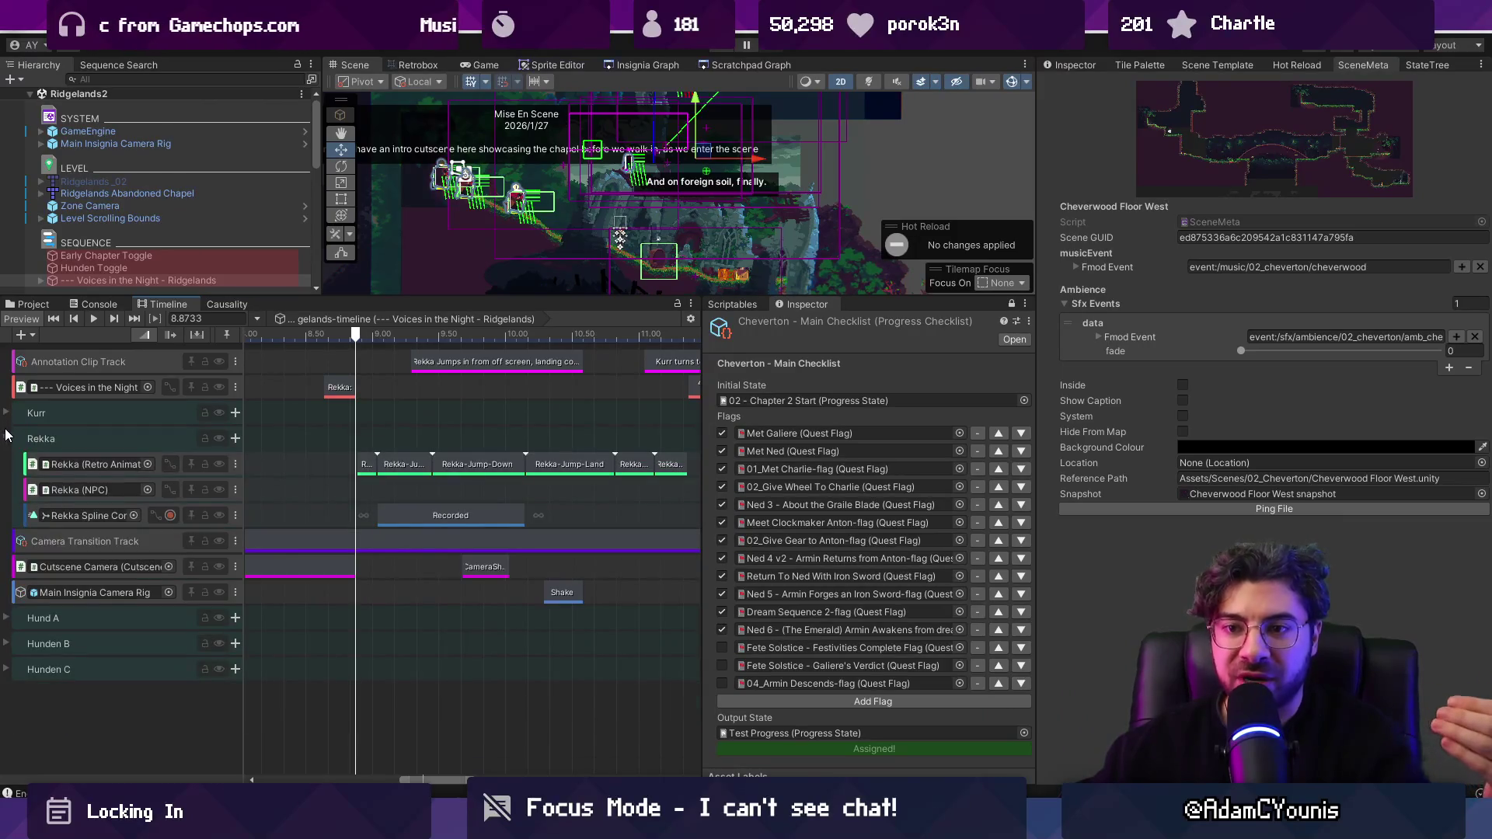
pyautogui.click(7, 435)
pyautogui.click(7, 439)
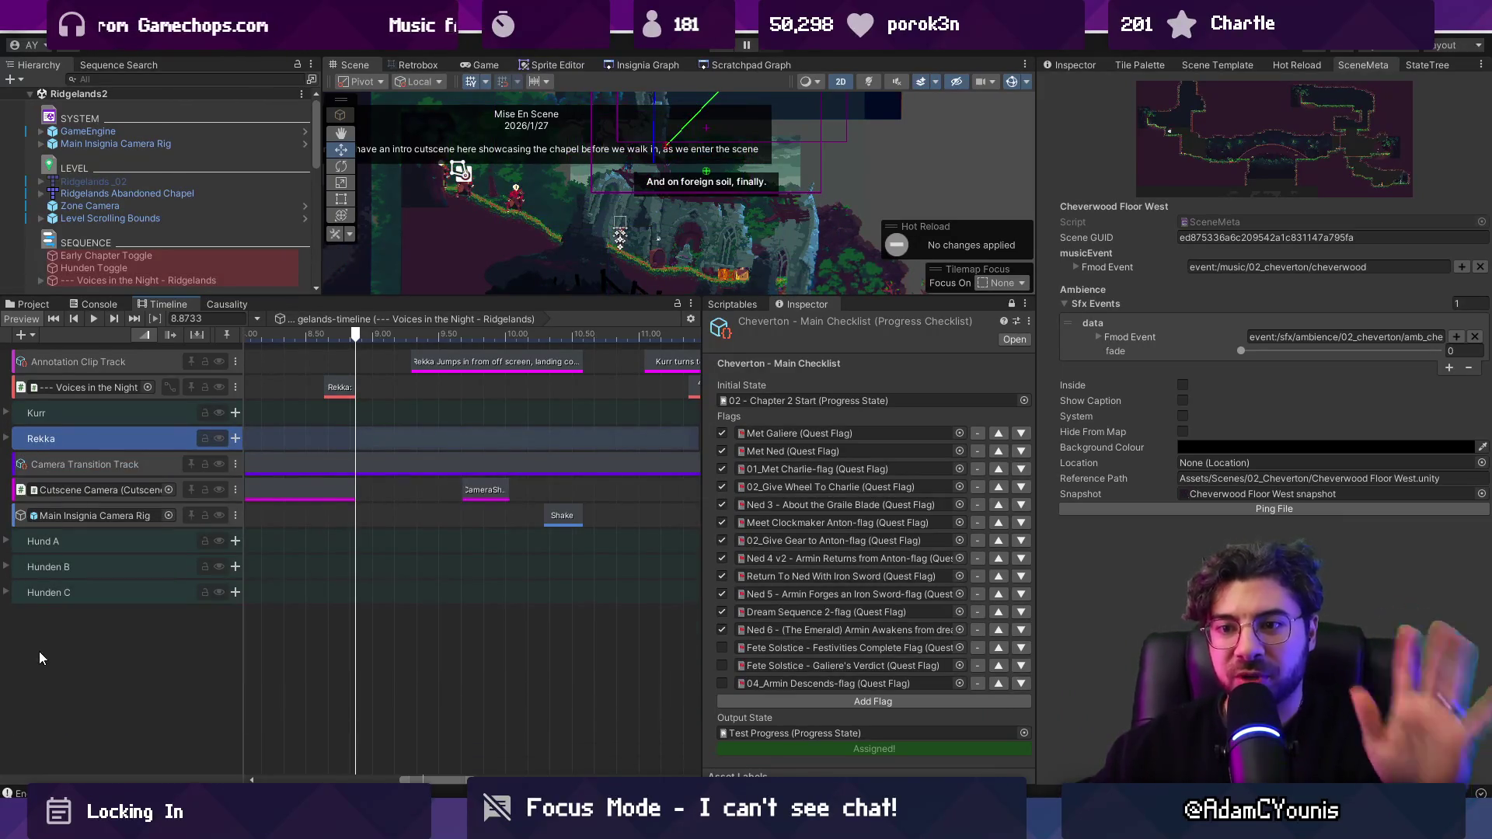
pyautogui.rightClick(67, 643)
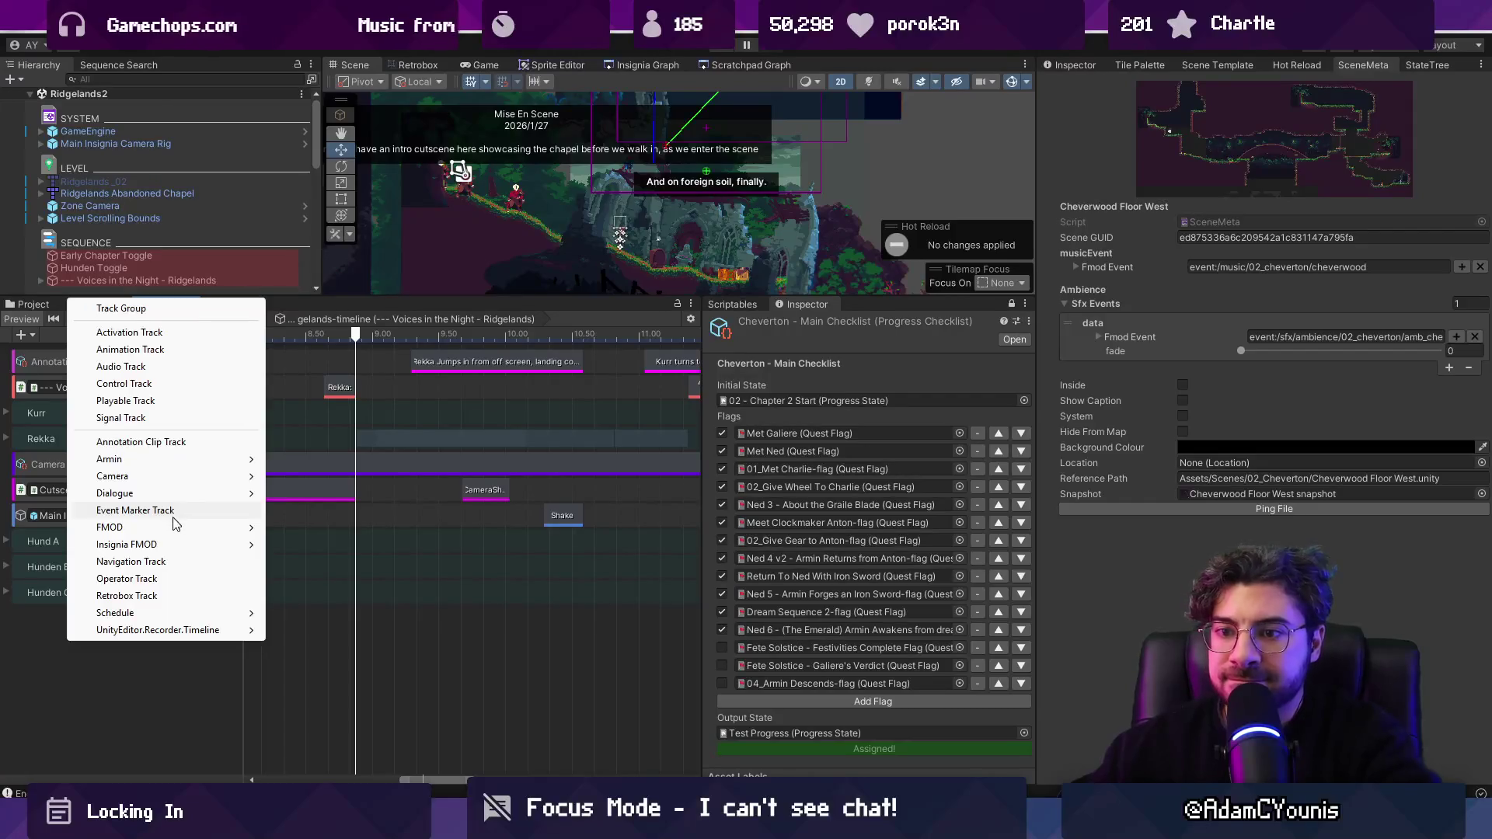
# Step: Add an Insignia FMOD State Track to the timeline and give it an FMOD State Clip
pyautogui.moveTo(186, 543)
pyautogui.click(327, 544)
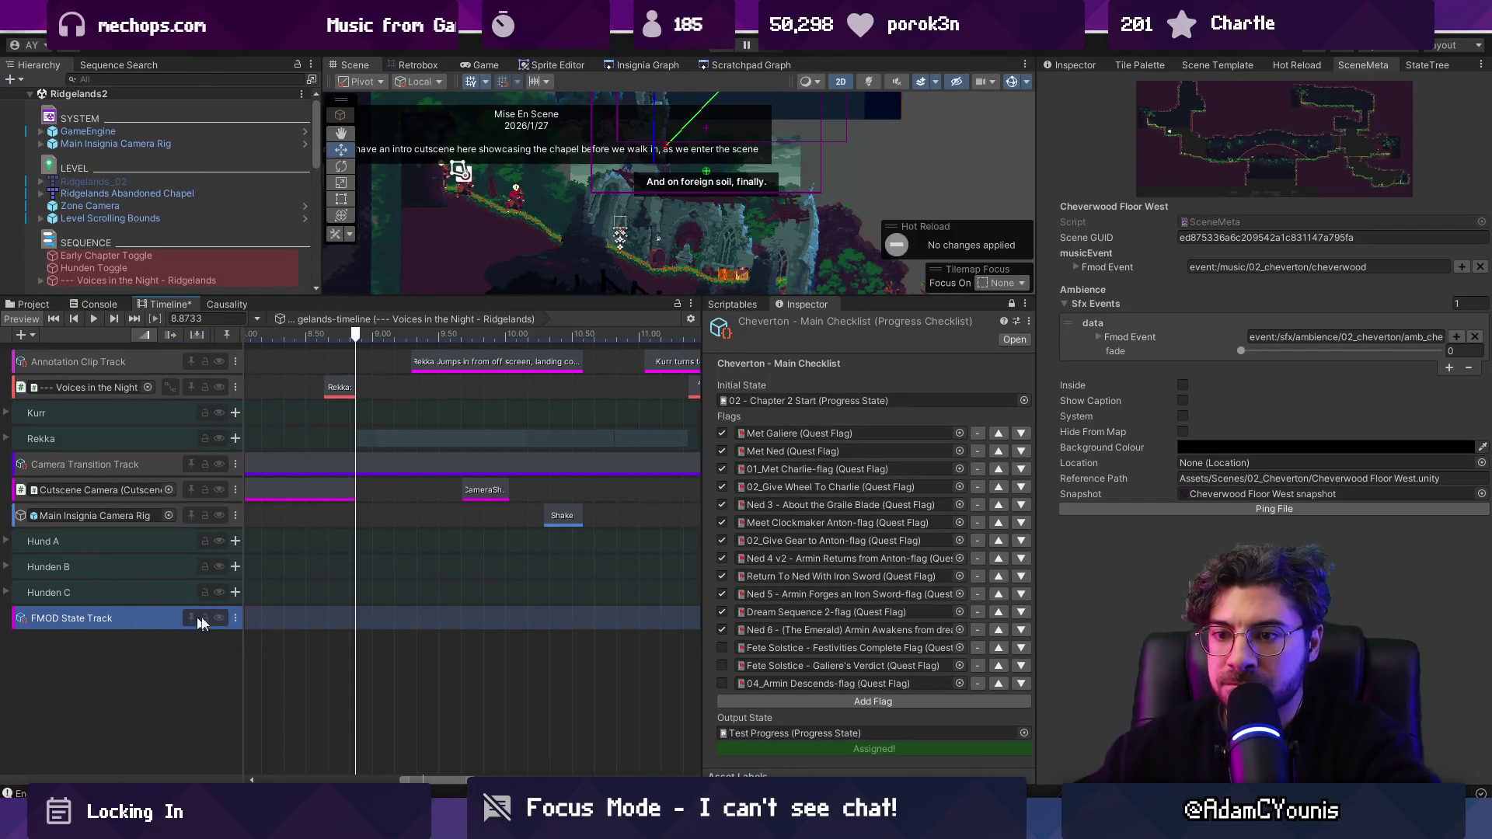
pyautogui.rightClick(287, 618)
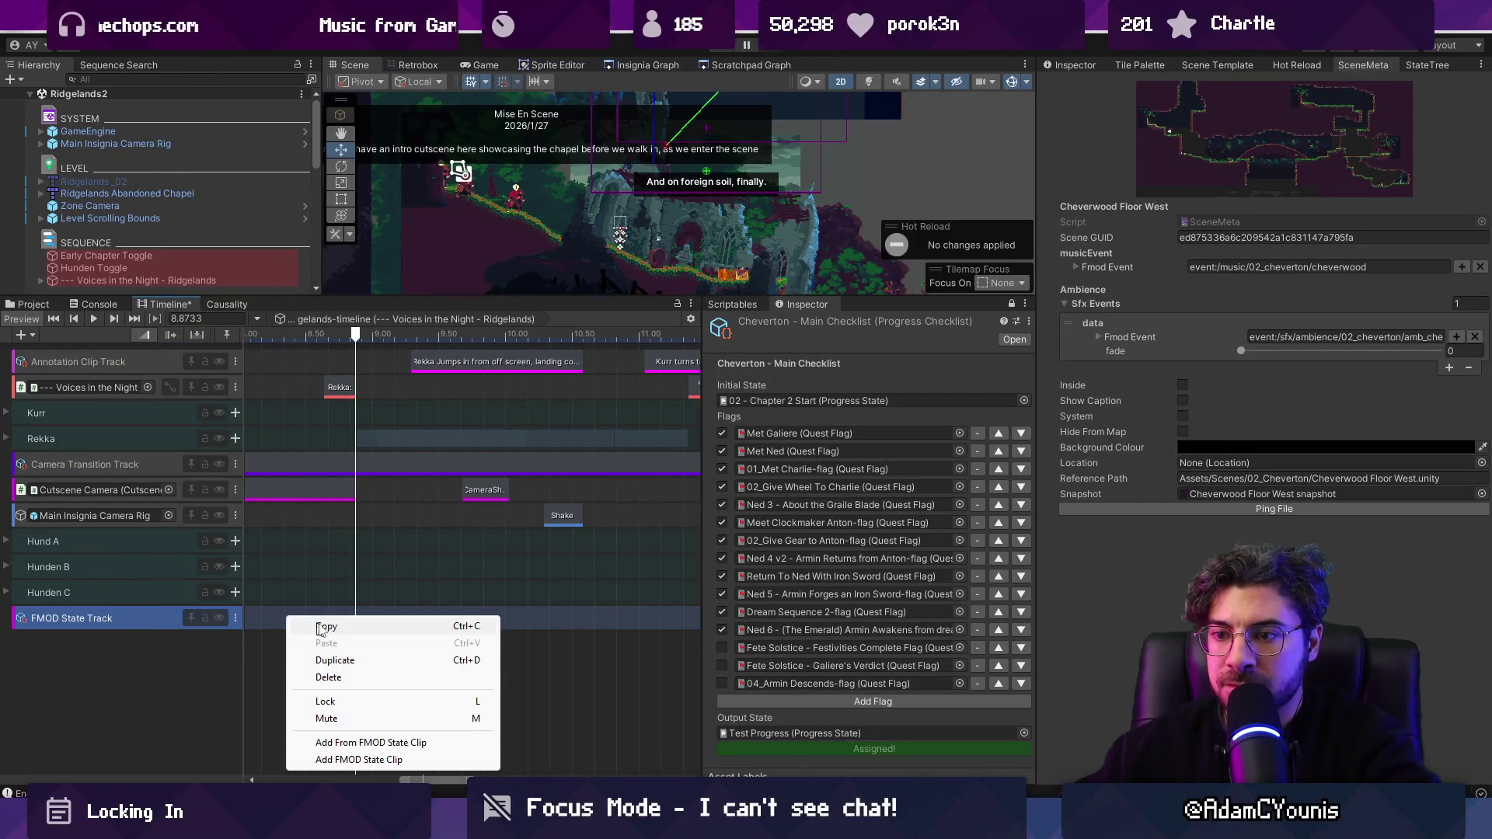
pyautogui.click(396, 760)
pyautogui.scroll(-5, 381, 619)
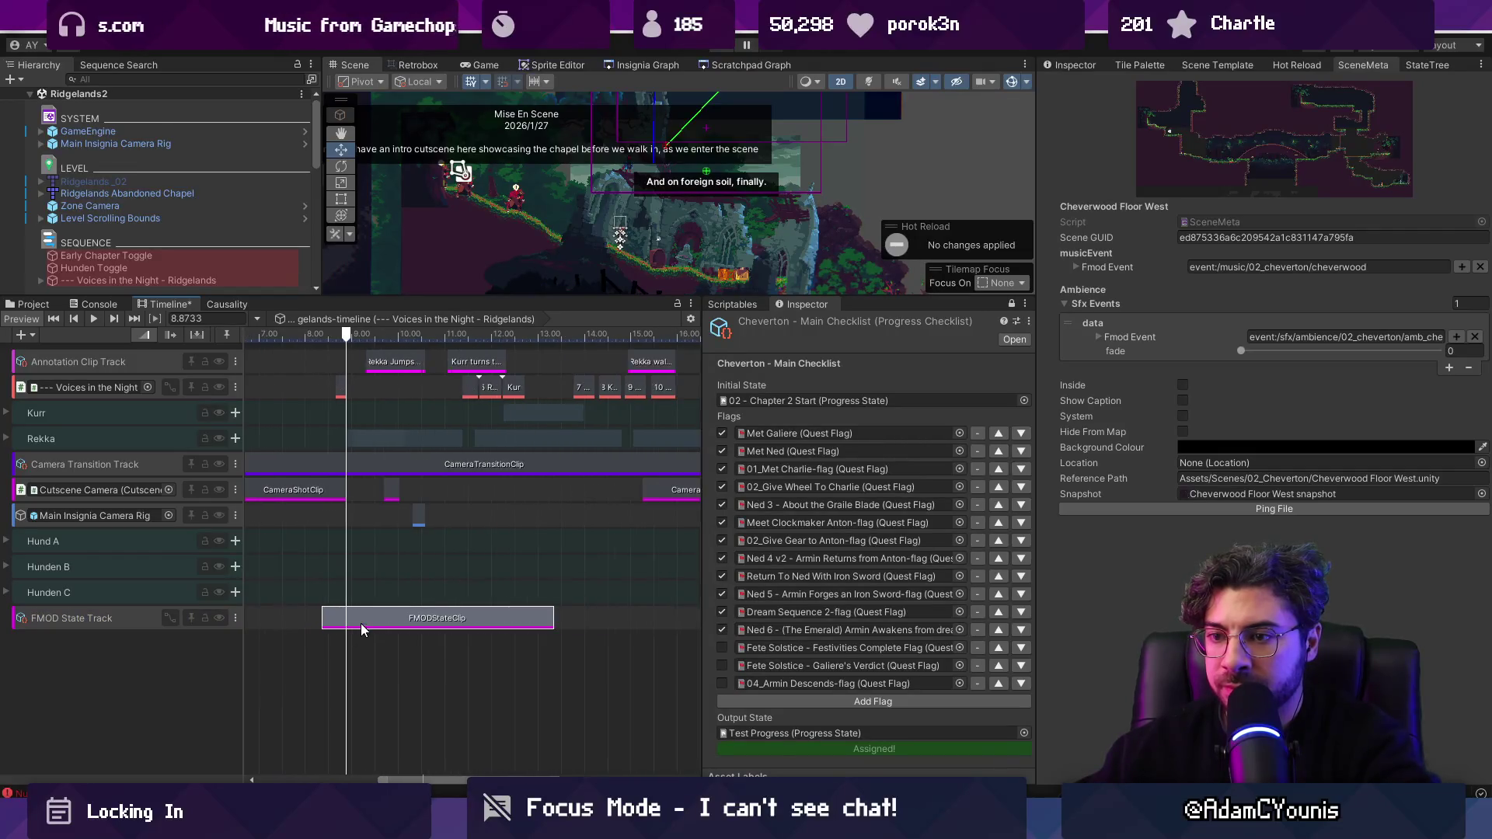
pyautogui.scroll(-6, 295, 623)
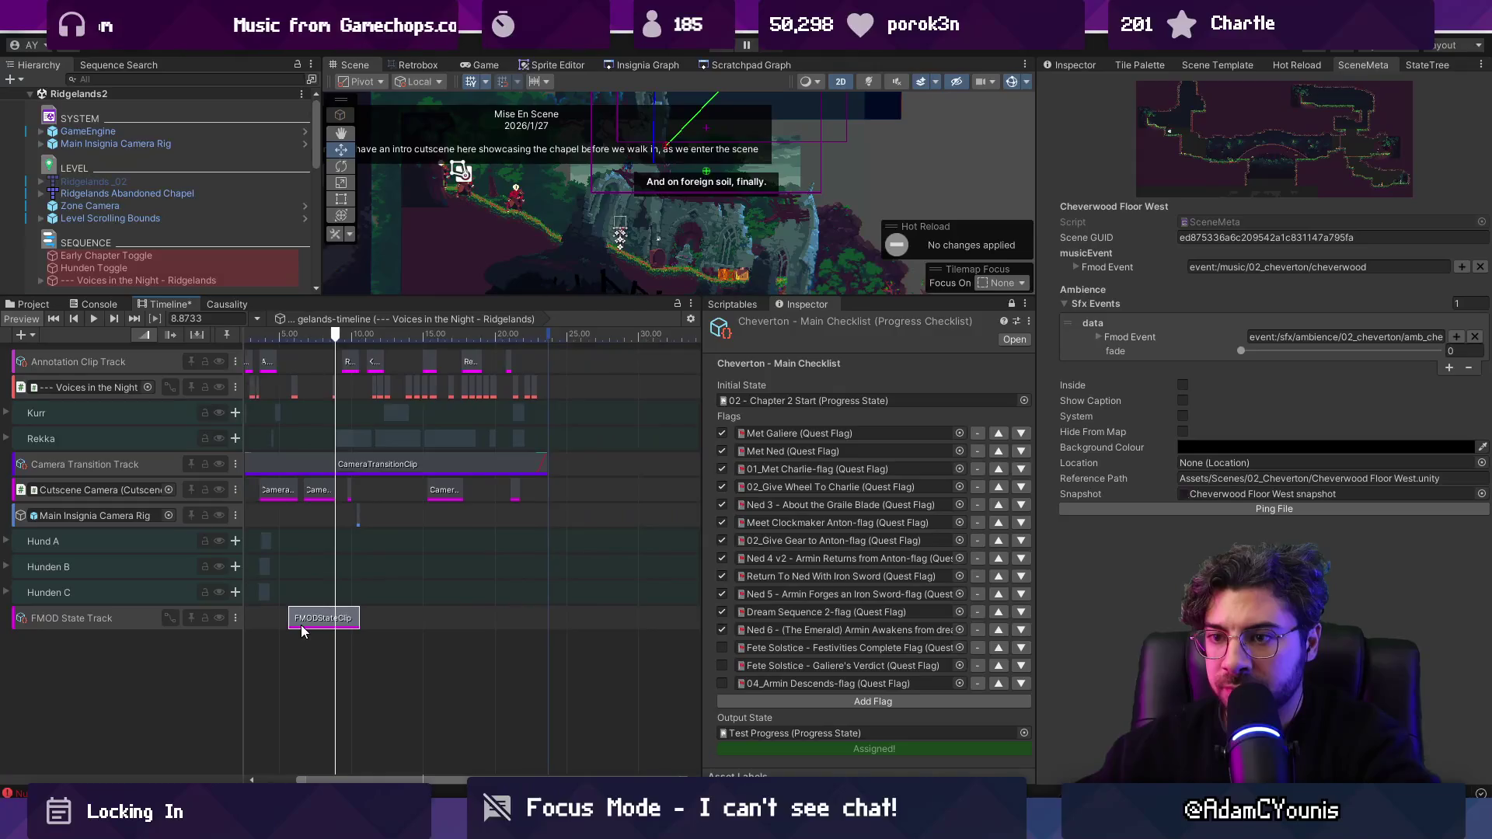
pyautogui.moveTo(417, 622); pyautogui.dragTo(432, 622)
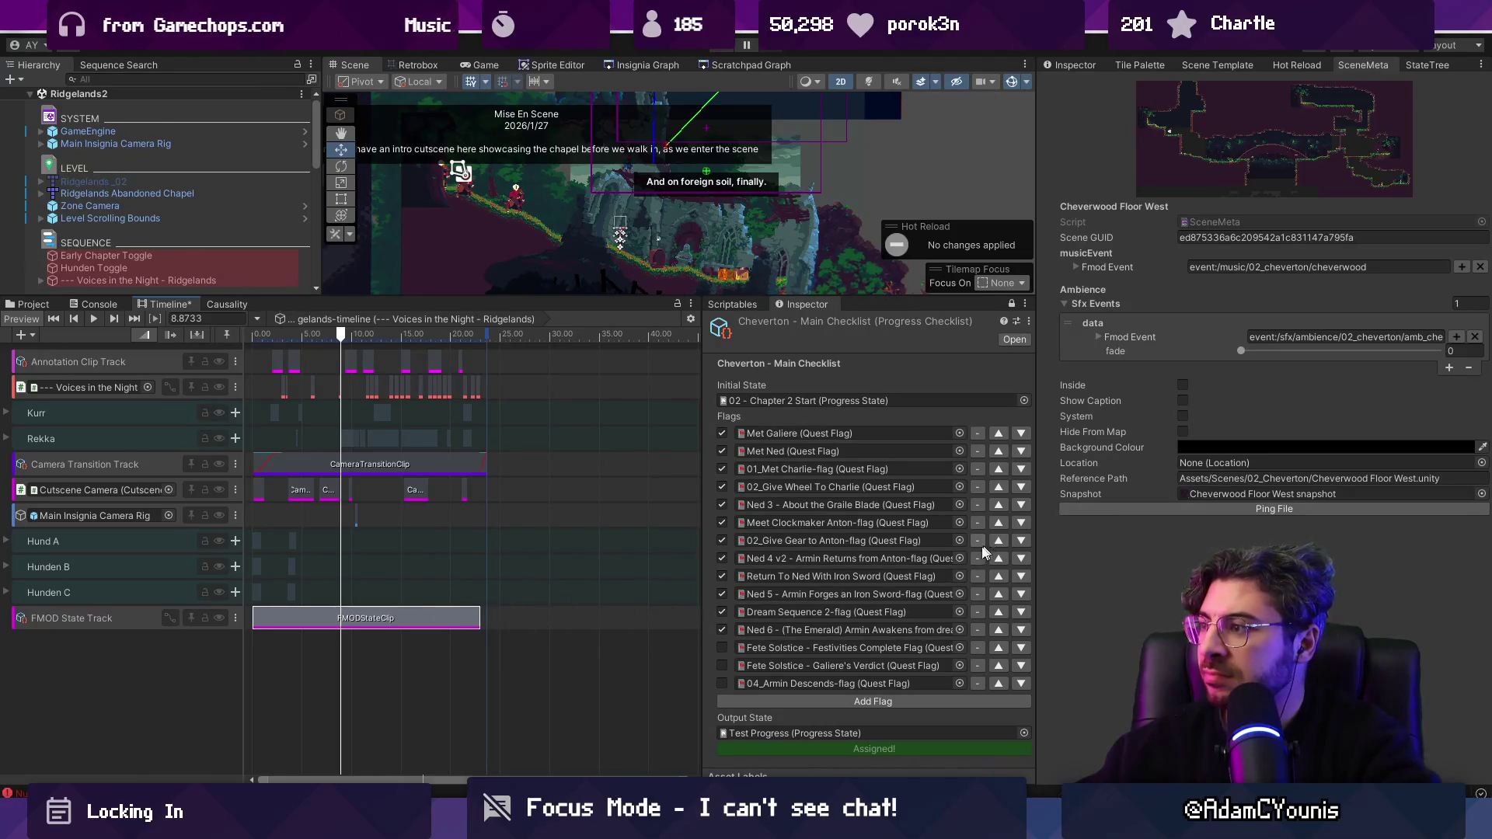
# Step: Assign the music/02_cheverton/hunden_theme event to the clip in the Inspector
pyautogui.click(1069, 65)
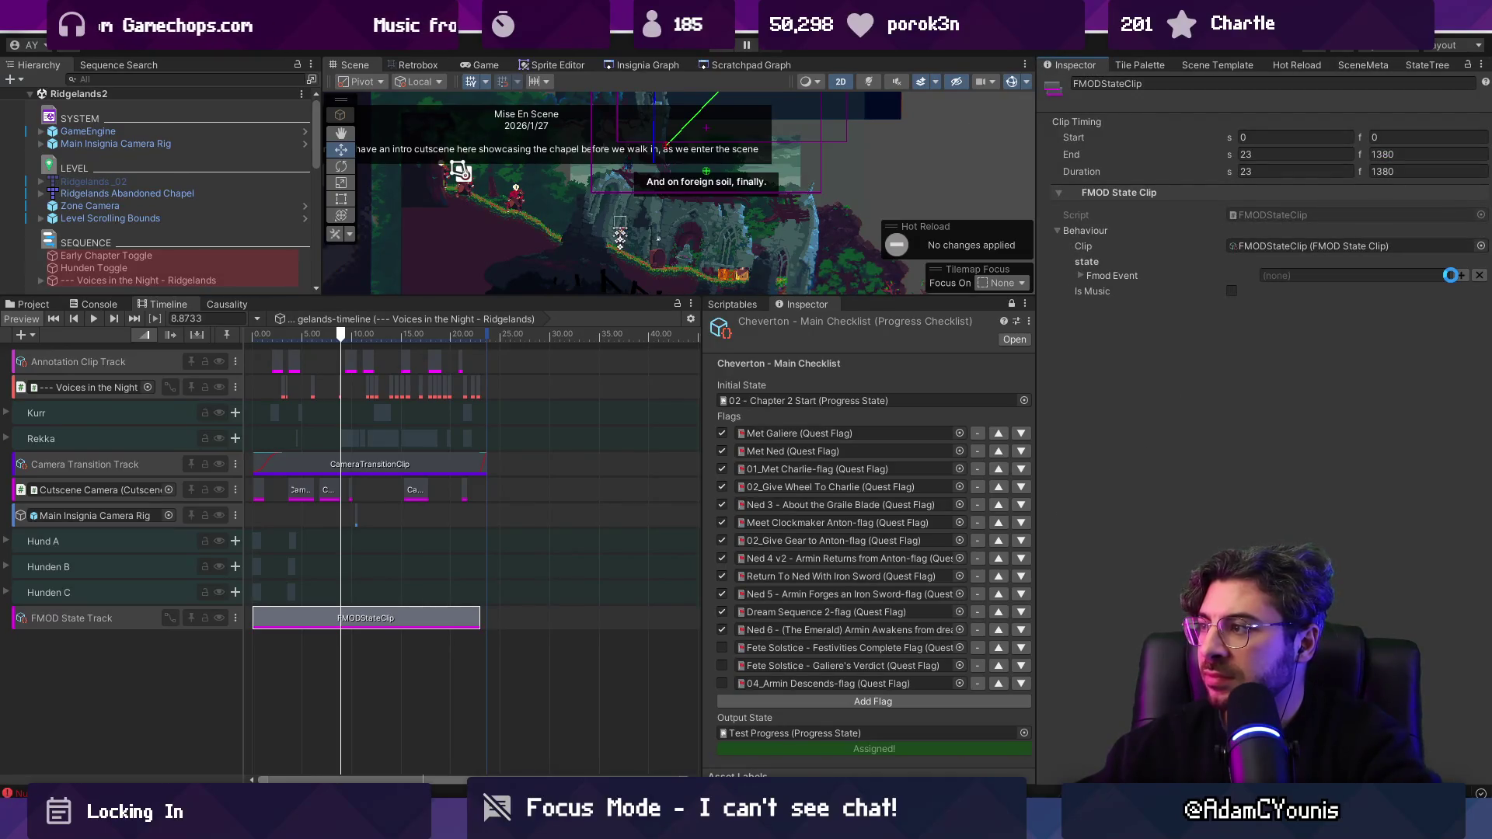
pyautogui.click(1460, 277)
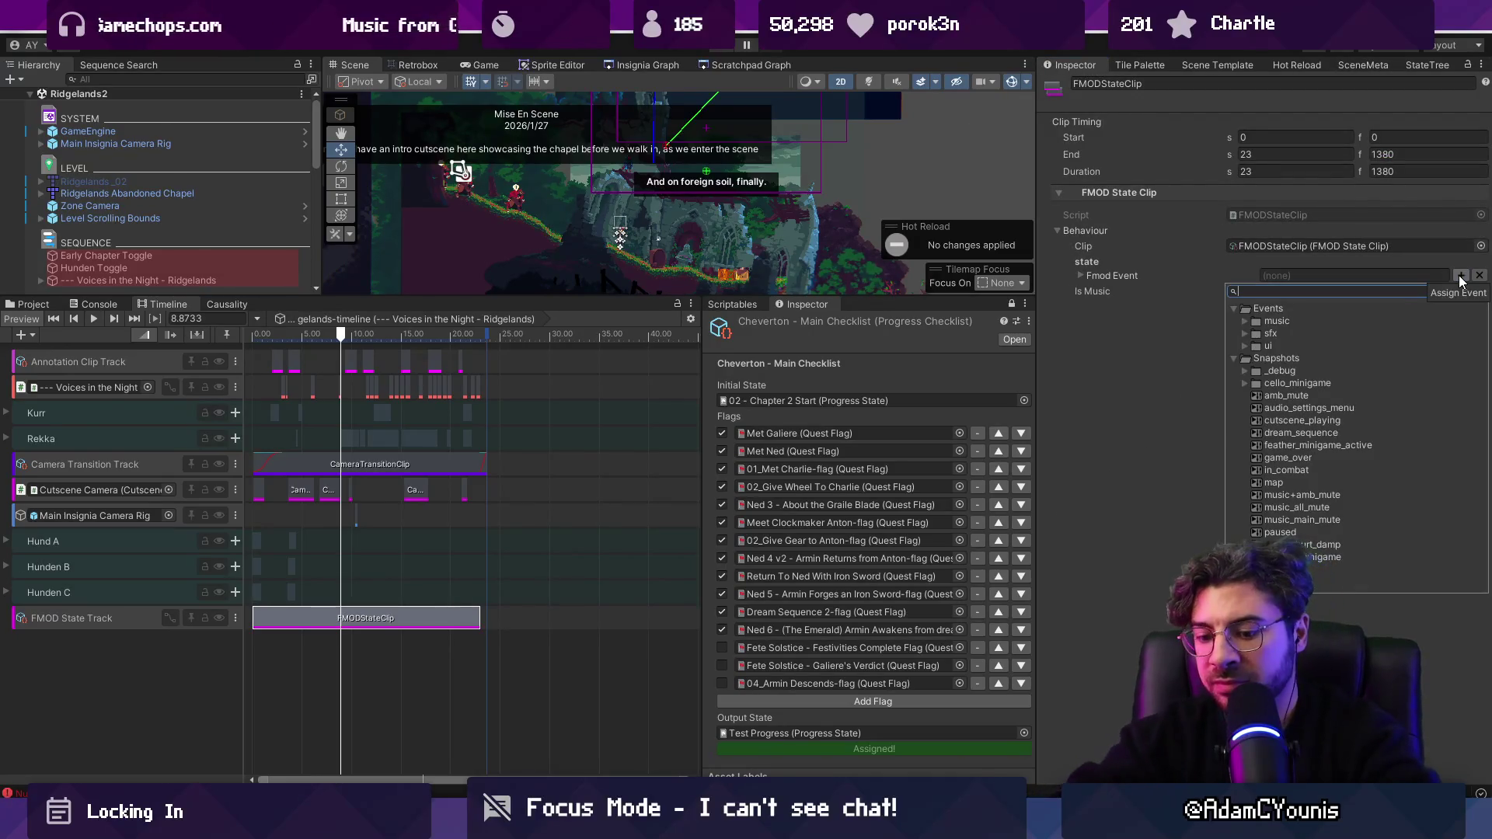
pyautogui.write('hunden')
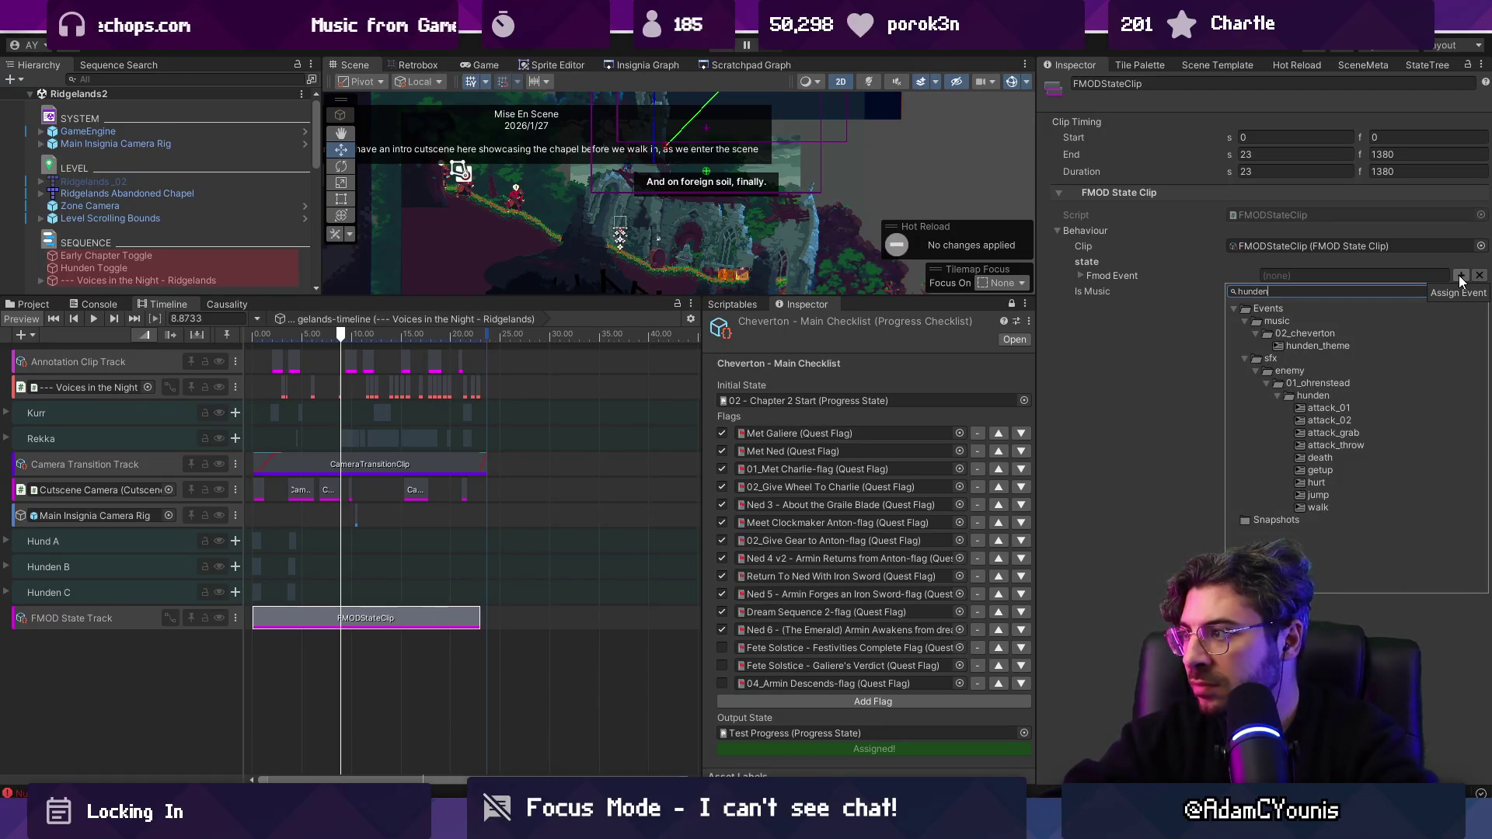
pyautogui.press('Return')
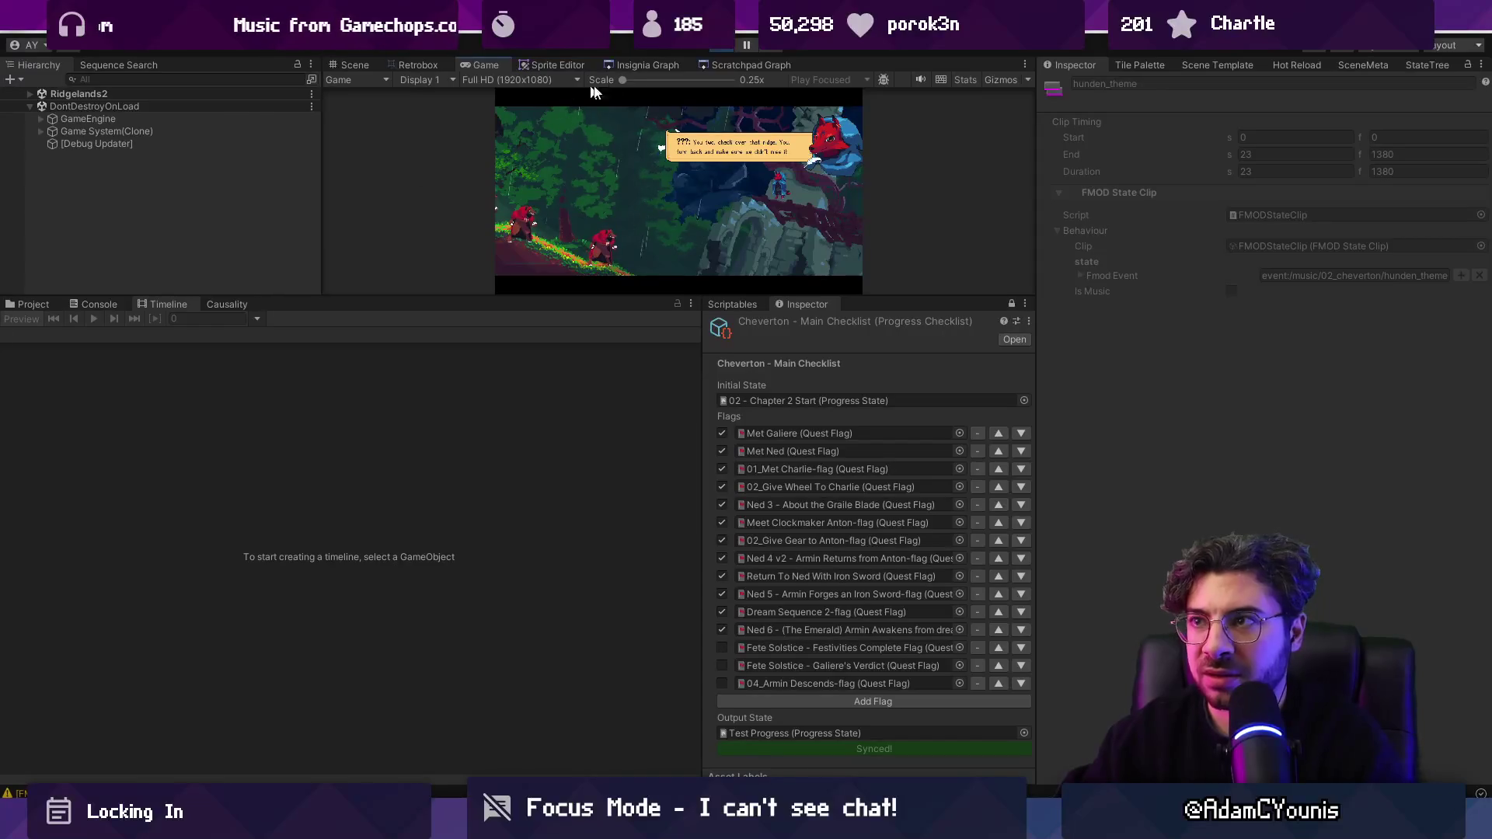
# Step: Stop the game, reselect the hunden_theme clip on the FMOD State track, and play again
pyautogui.hotkey('ctrl', 'p')
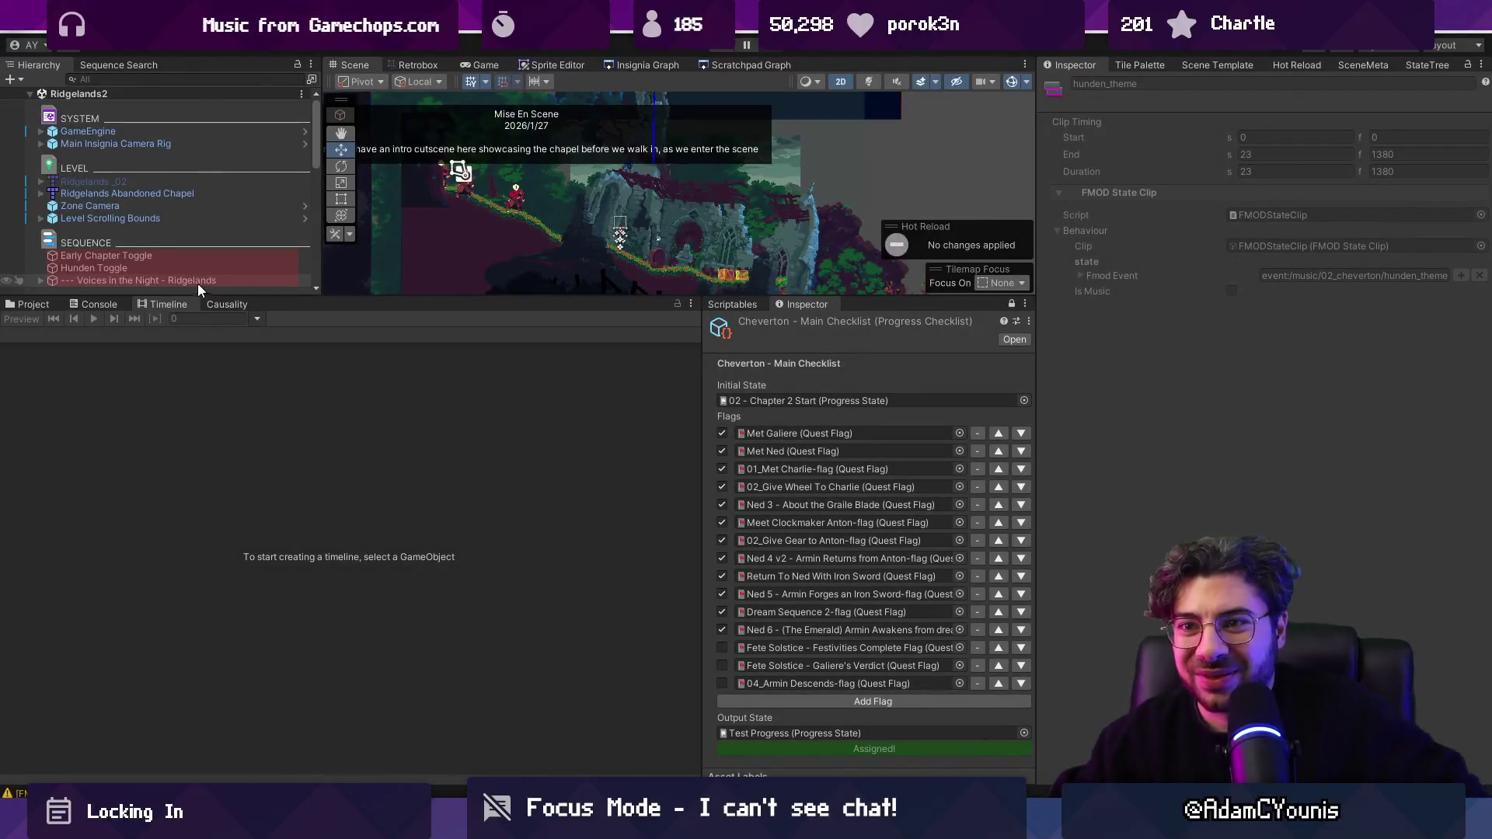
pyautogui.scroll(-3, 203, 283)
pyautogui.click(170, 137)
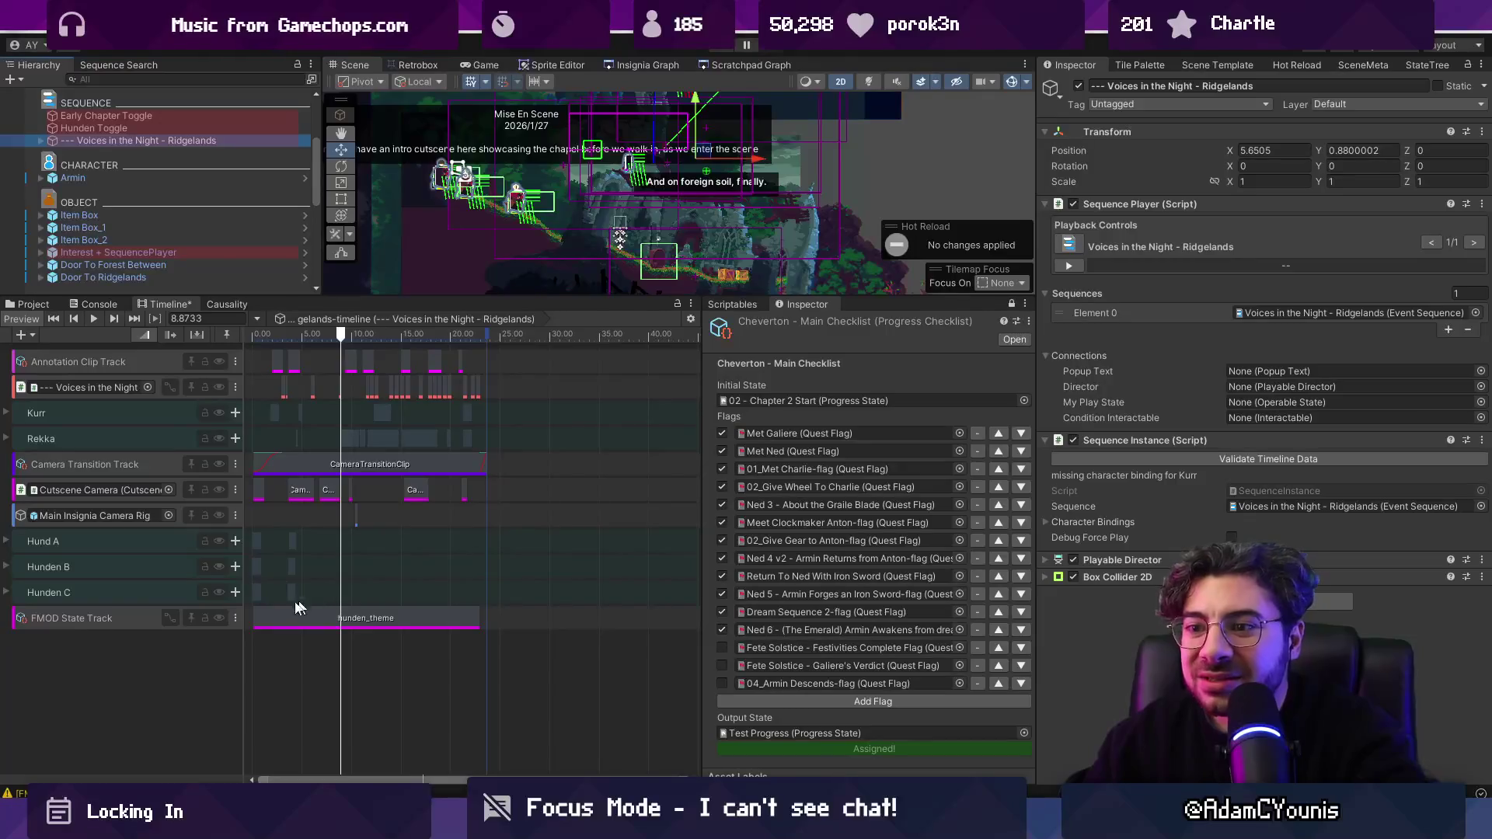
pyautogui.click(164, 129)
pyautogui.click(166, 140)
pyautogui.click(171, 653)
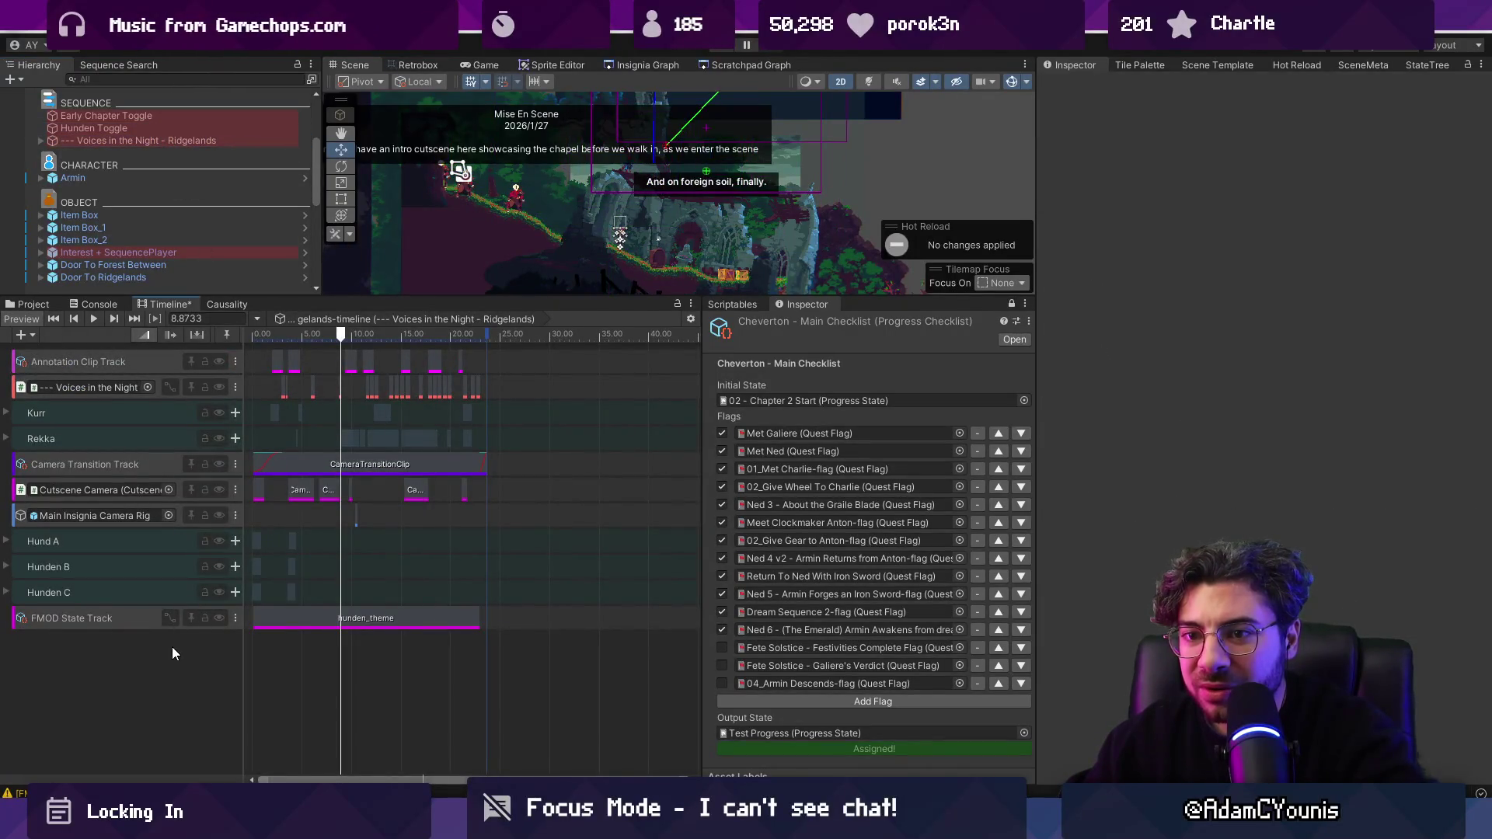
pyautogui.hotkey('ctrl', 'z')
pyautogui.hotkey('ctrl', 'z')
pyautogui.hotkey('ctrl', 'z')
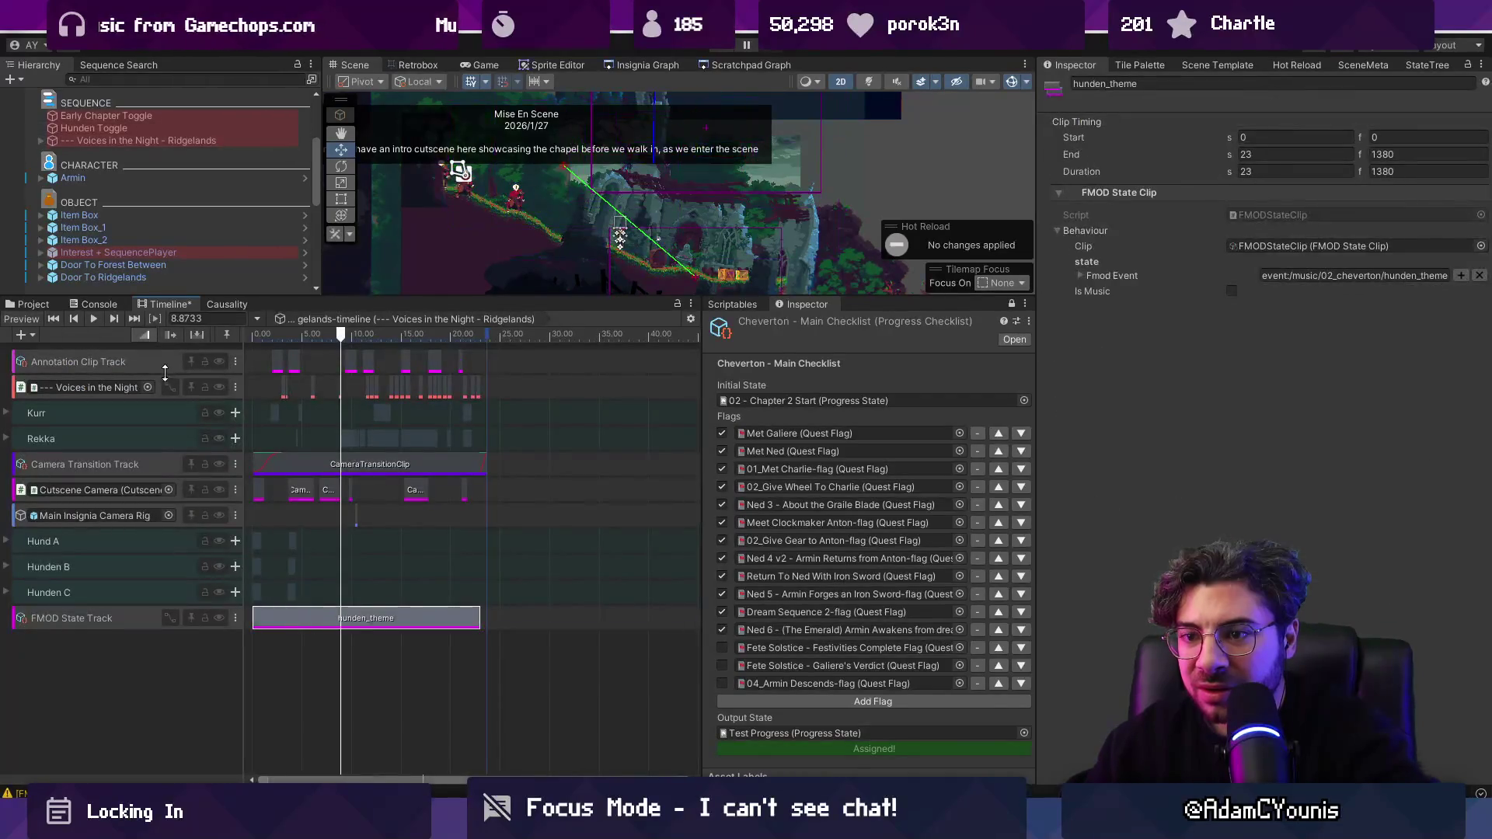
pyautogui.hotkey('ctrl', 'z')
pyautogui.hotkey('ctrl', 'z')
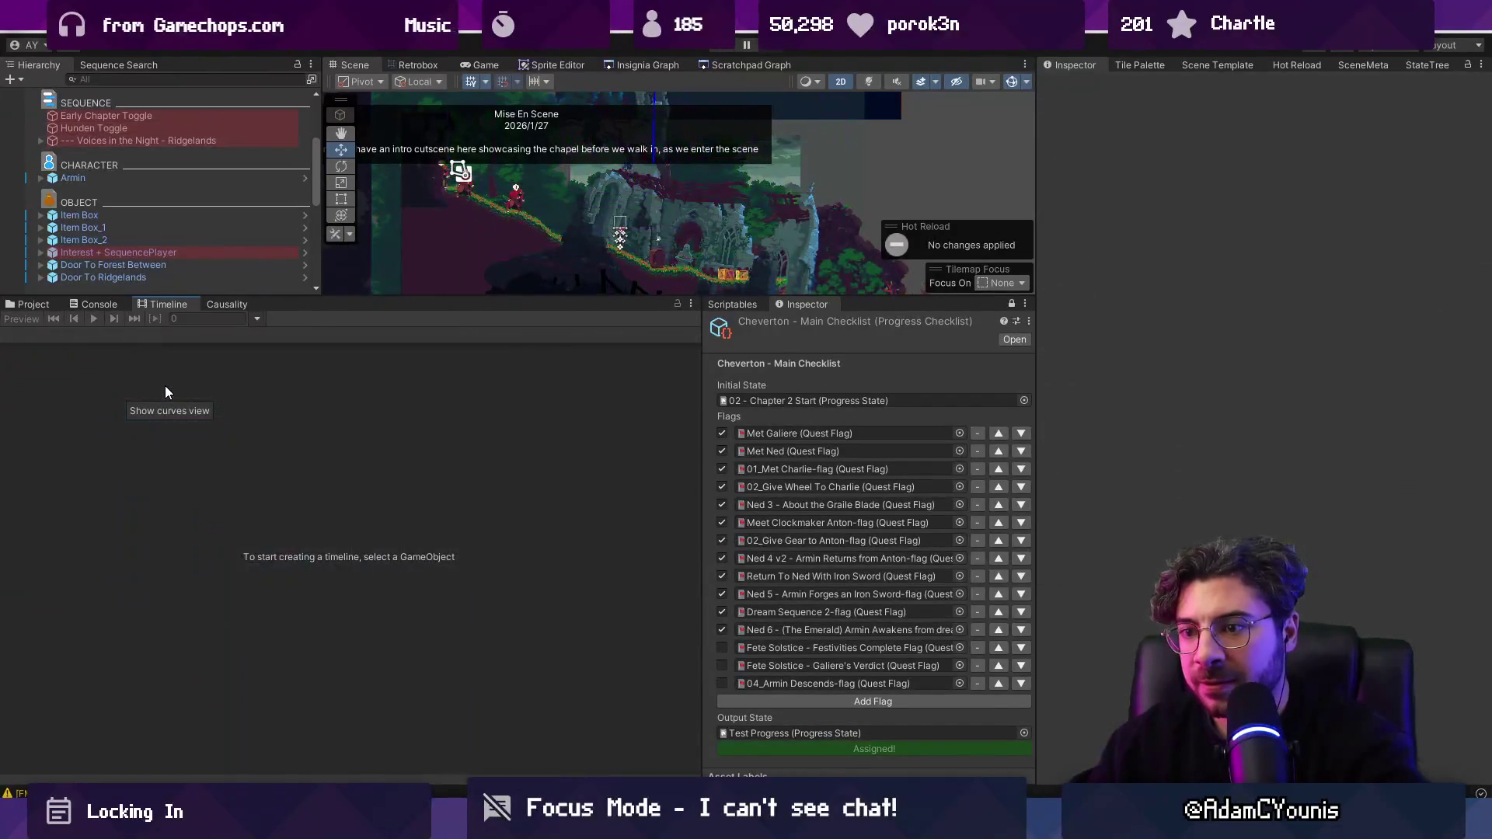
pyautogui.click(290, 624)
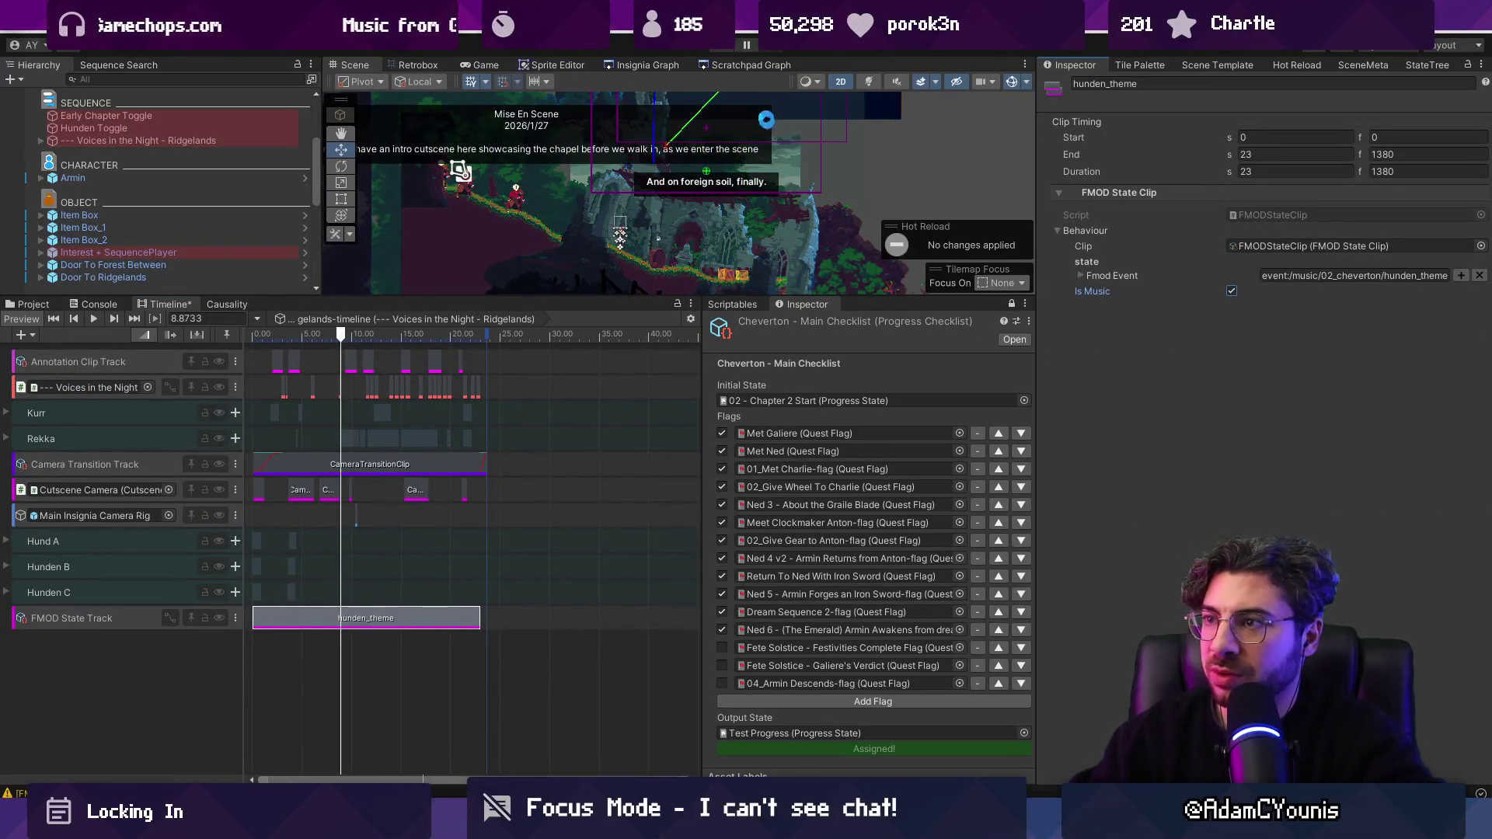
pyautogui.click(722, 50)
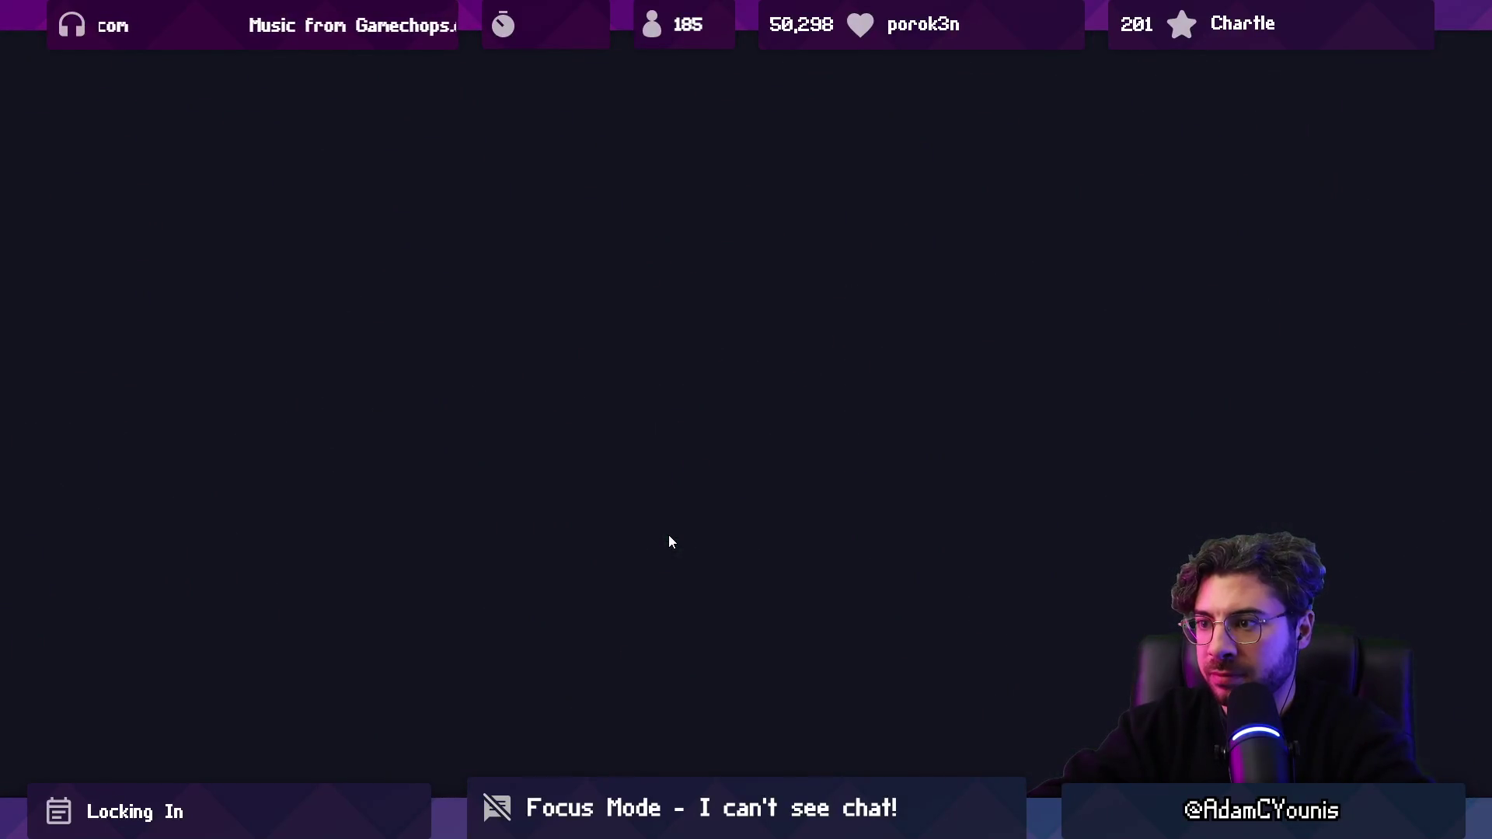
# Step: Step through the fox and heroine's rainy-night ridge dialogue, then run right into the ruins
pyautogui.press('Escape')
pyautogui.press('Escape')
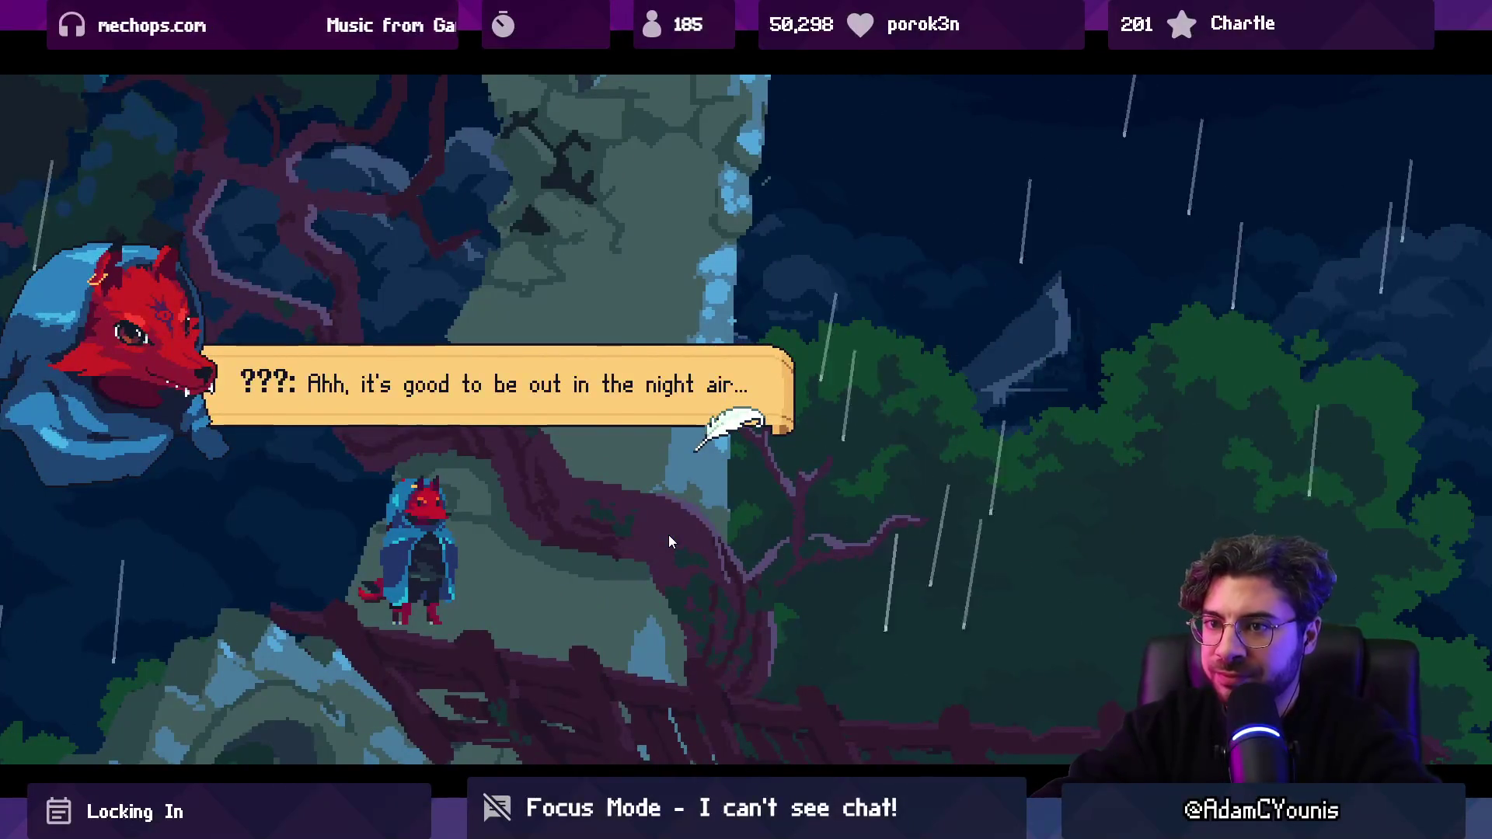
pyautogui.press('space')
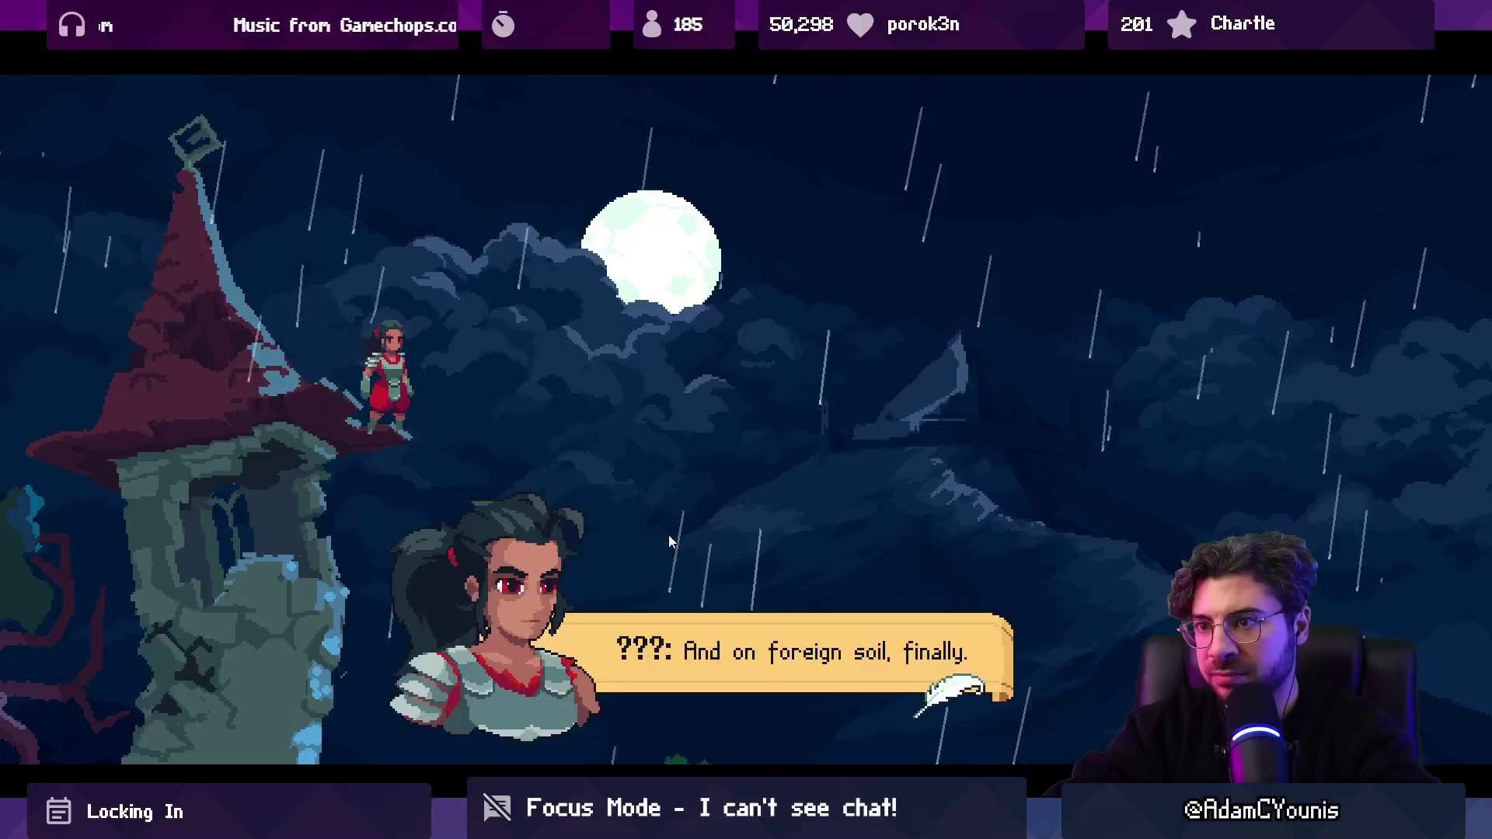
pyautogui.press('space')
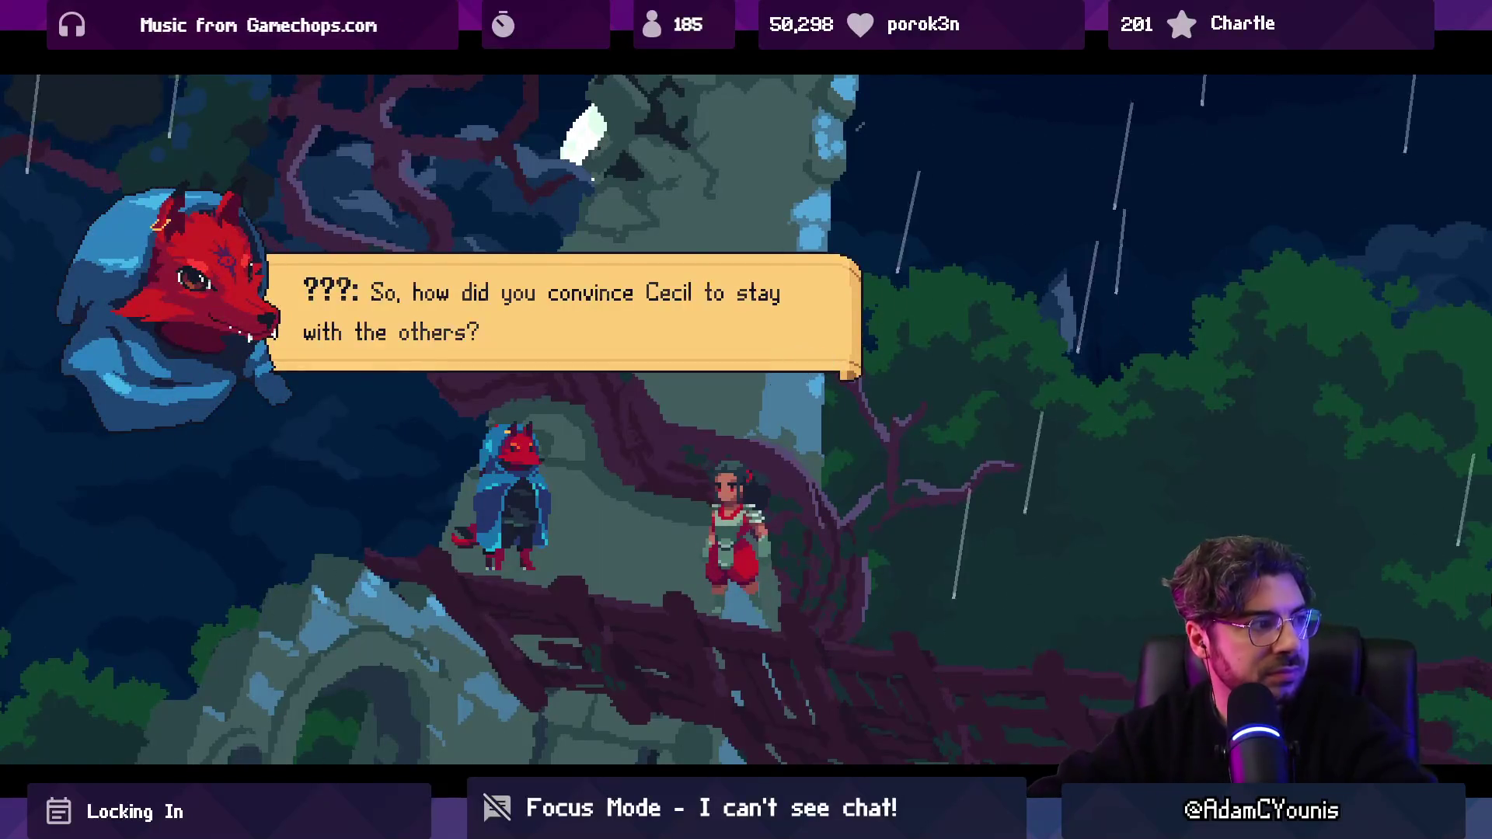
pyautogui.press('space')
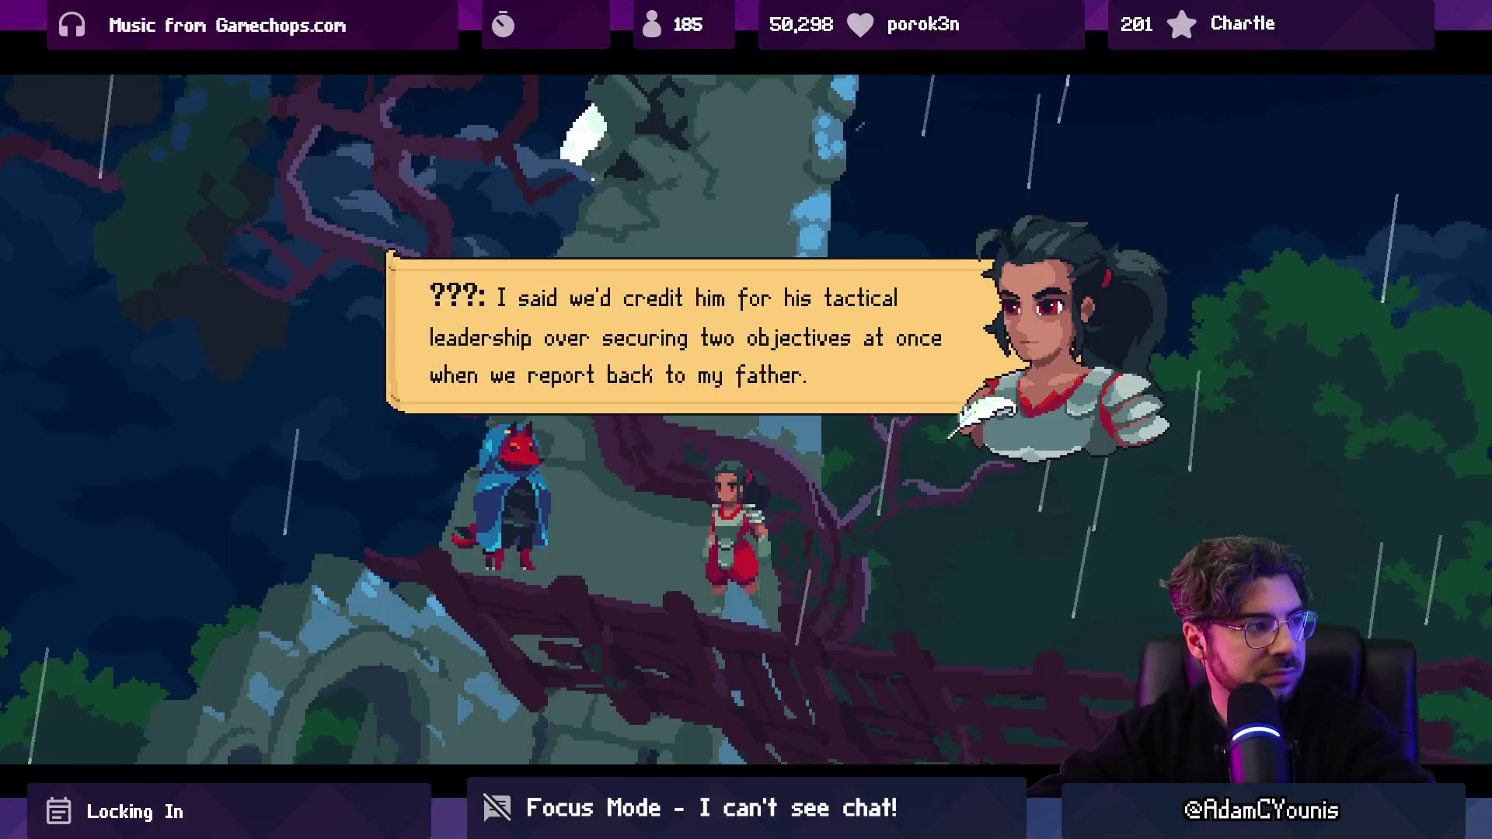
pyautogui.press('space')
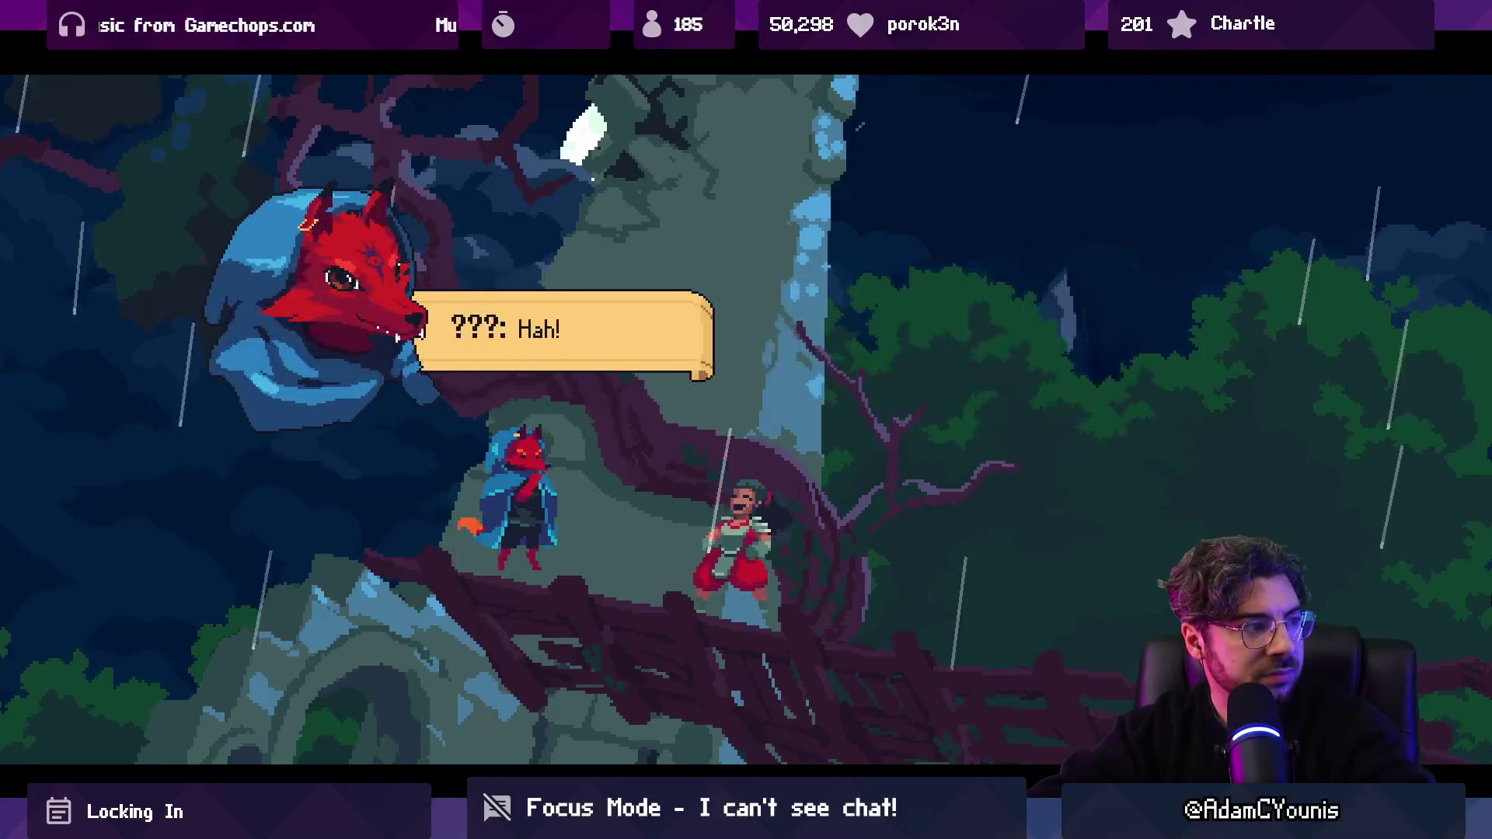
pyautogui.press('space')
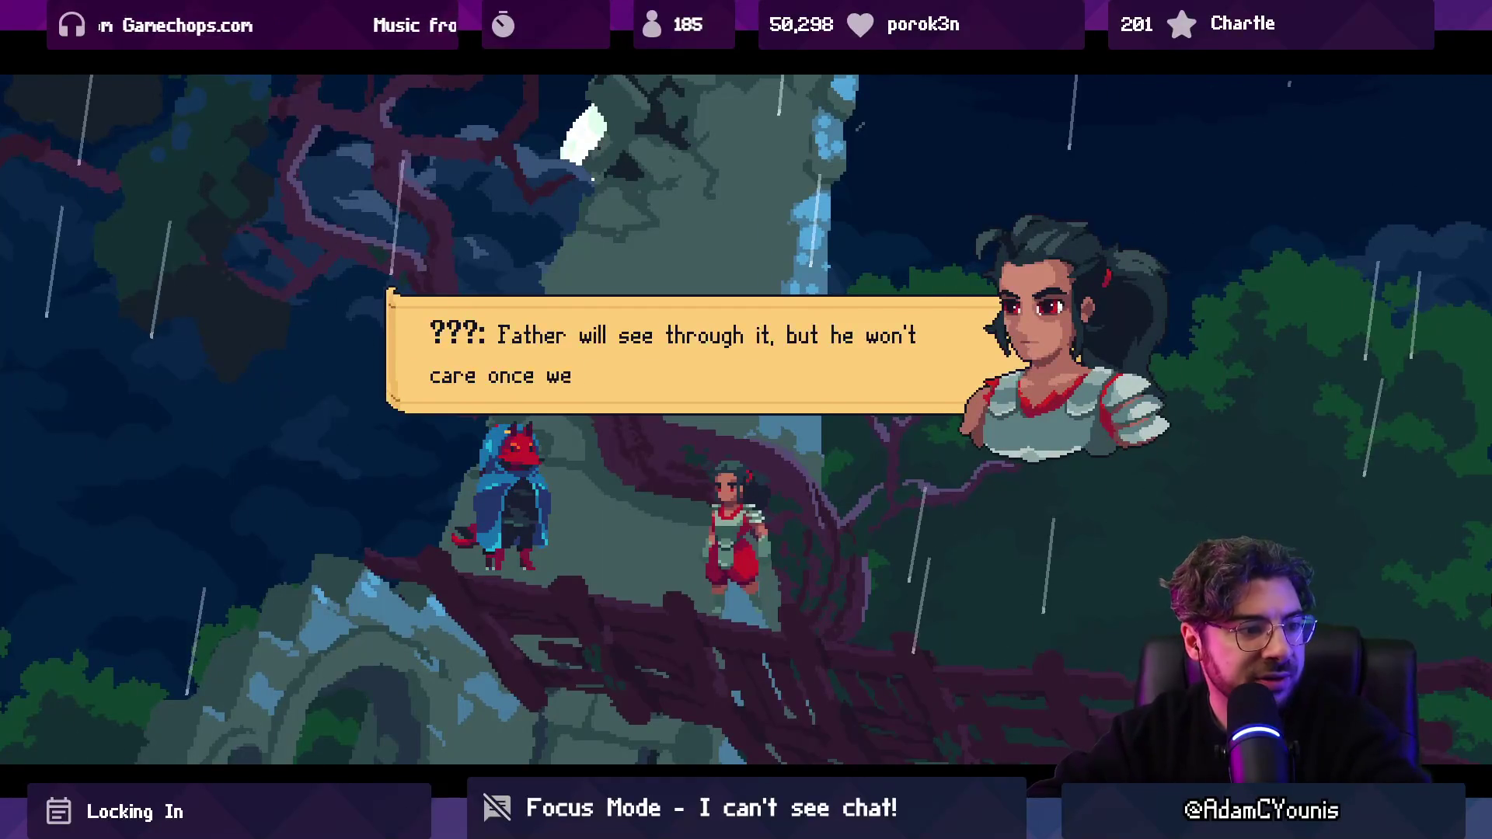
pyautogui.press('space')
pyautogui.press('space')
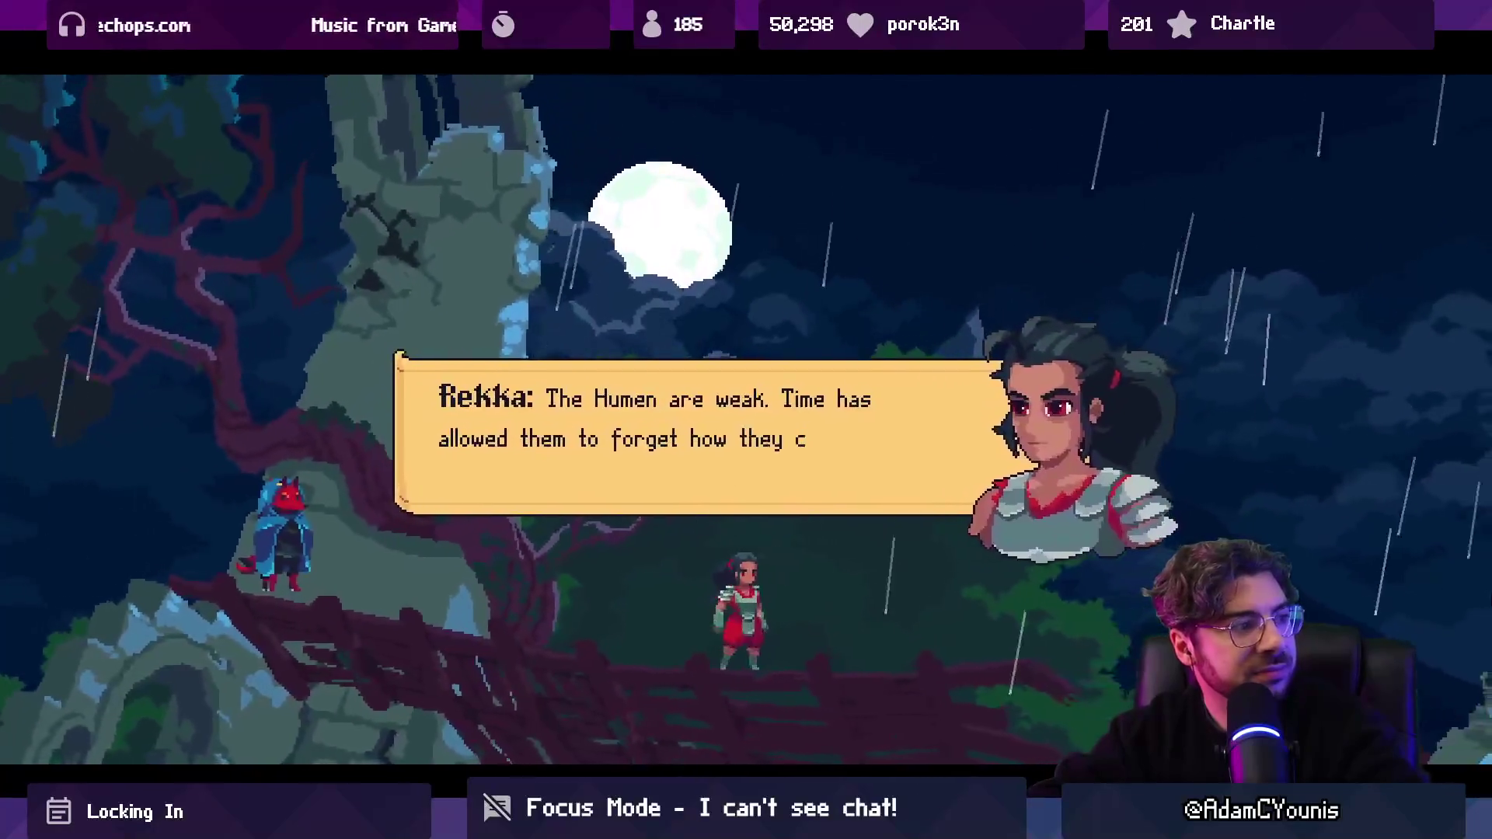
pyautogui.press('space')
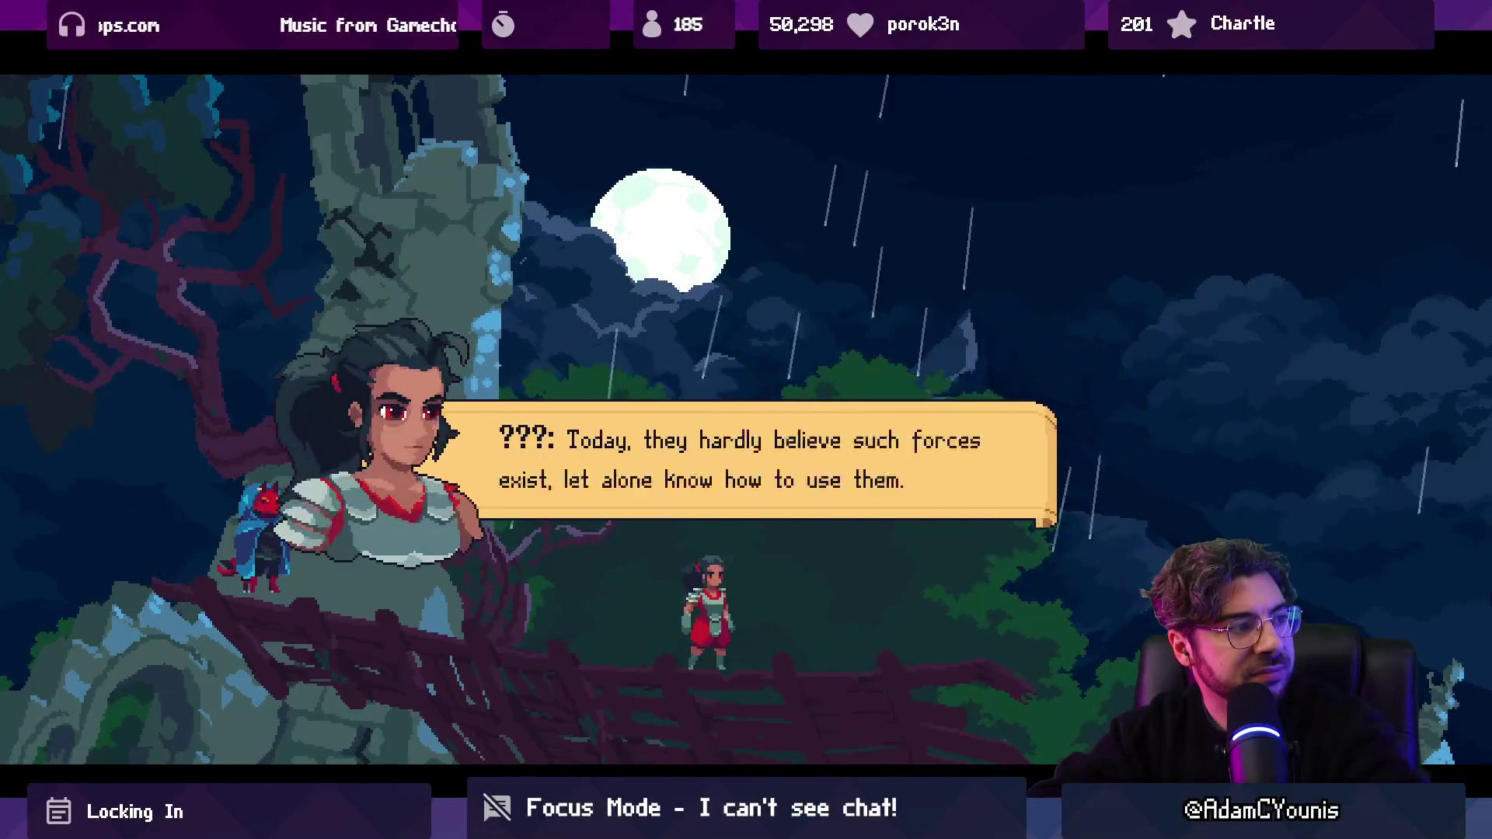
pyautogui.press('space')
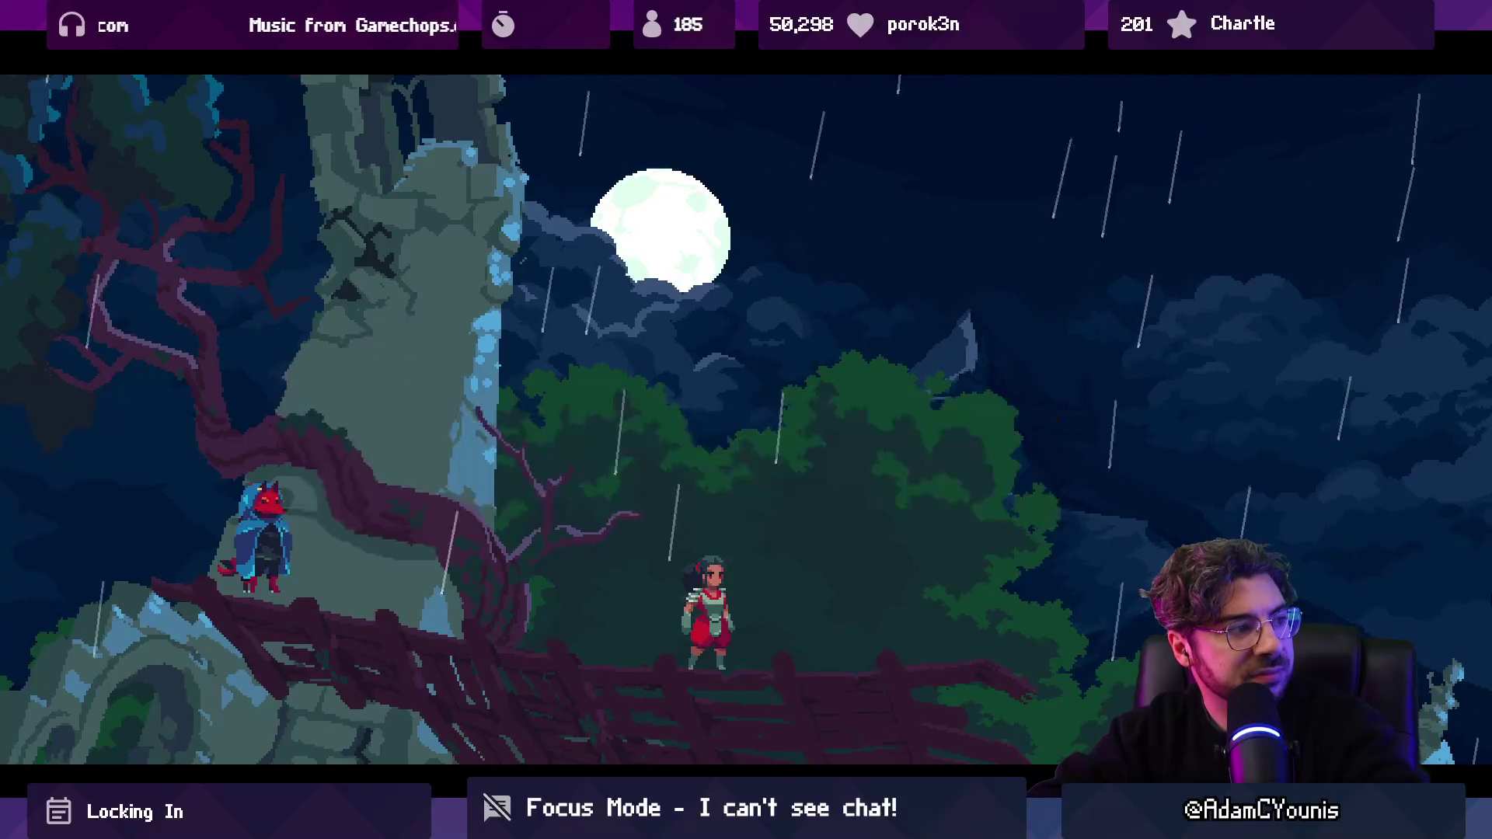
pyautogui.press('space')
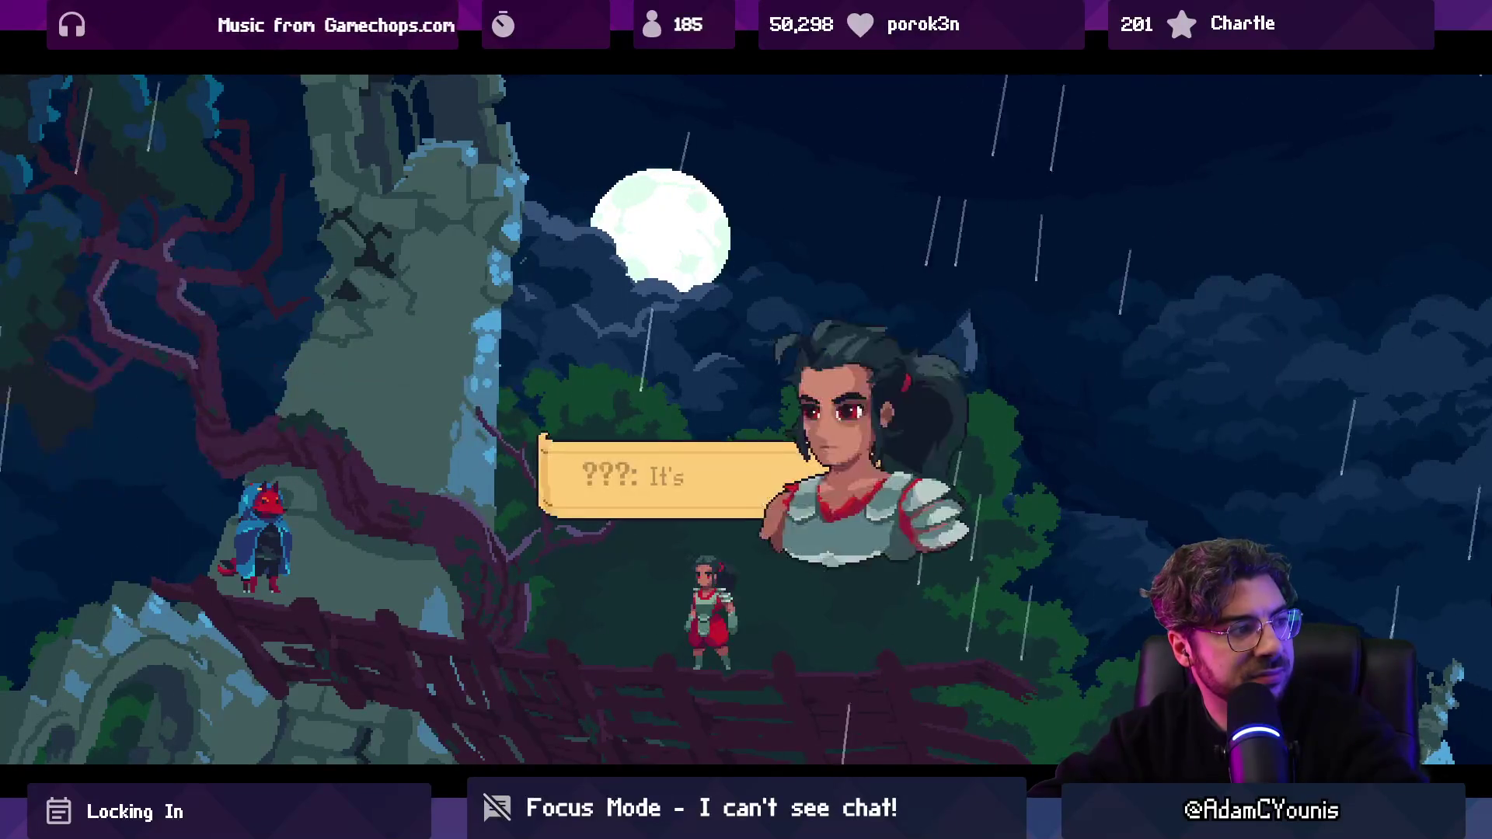
pyautogui.press('space')
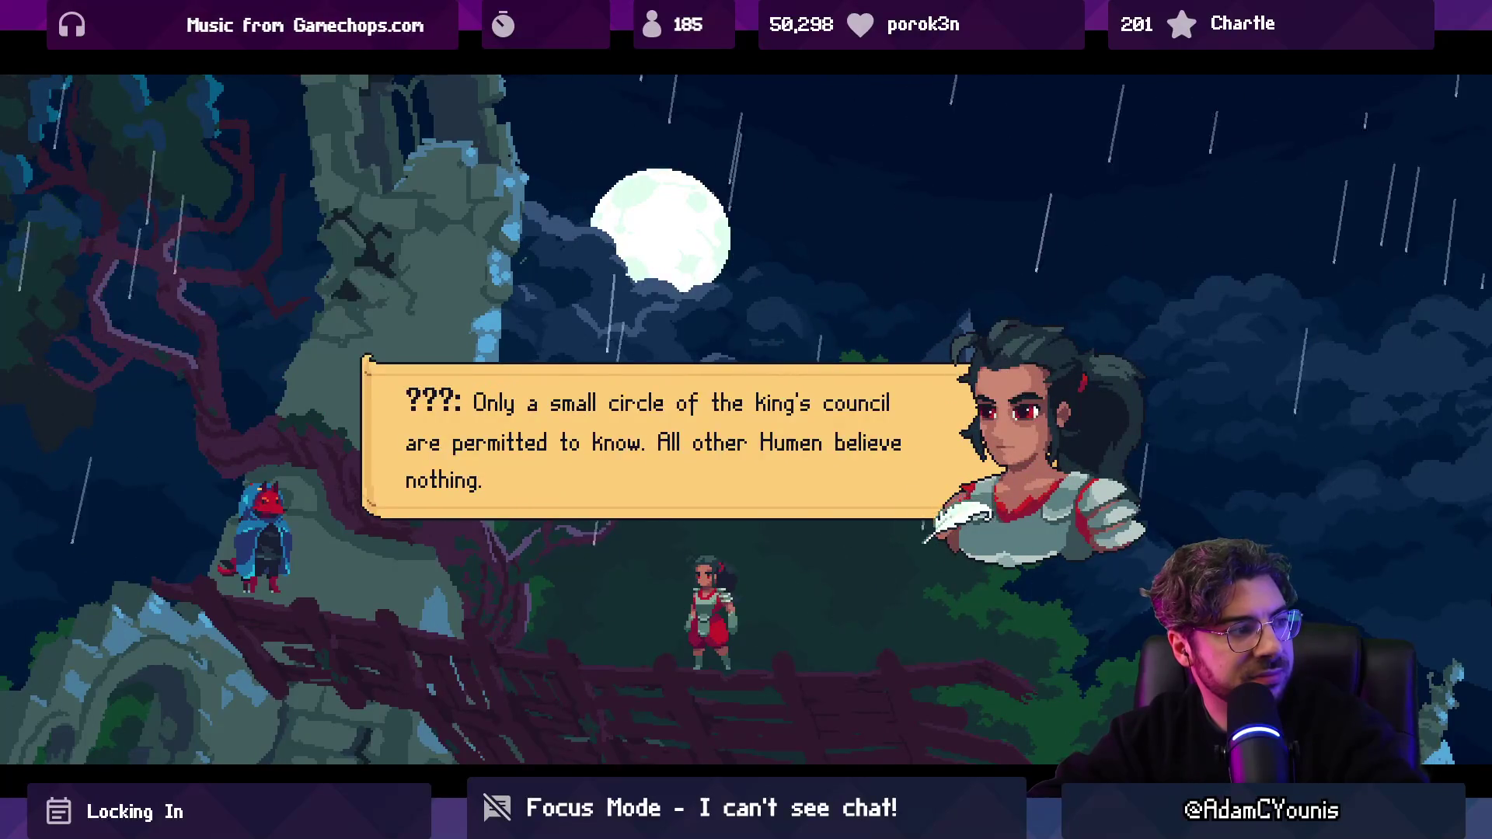
pyautogui.press('space')
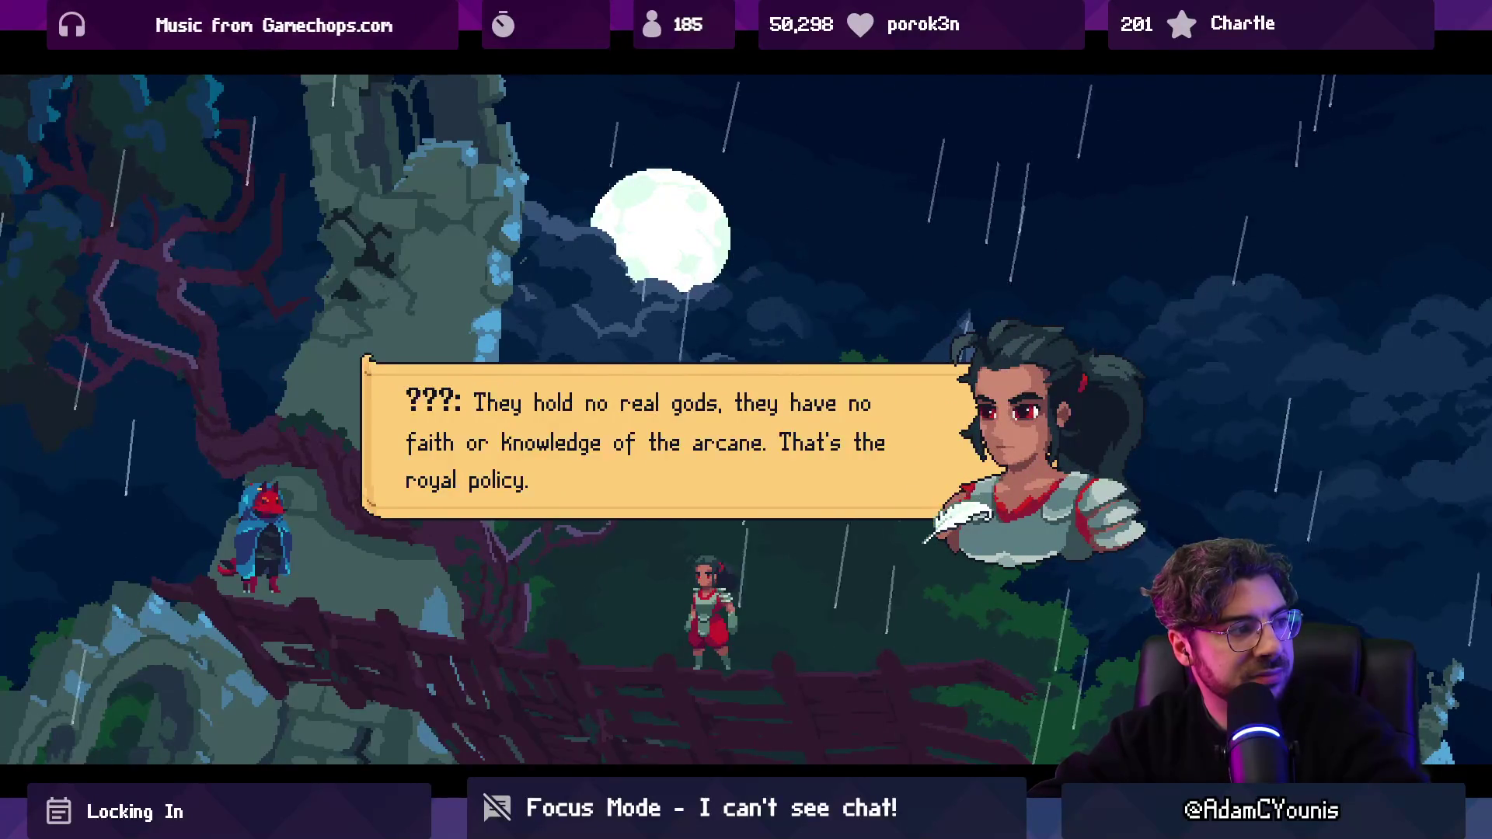
pyautogui.press('space')
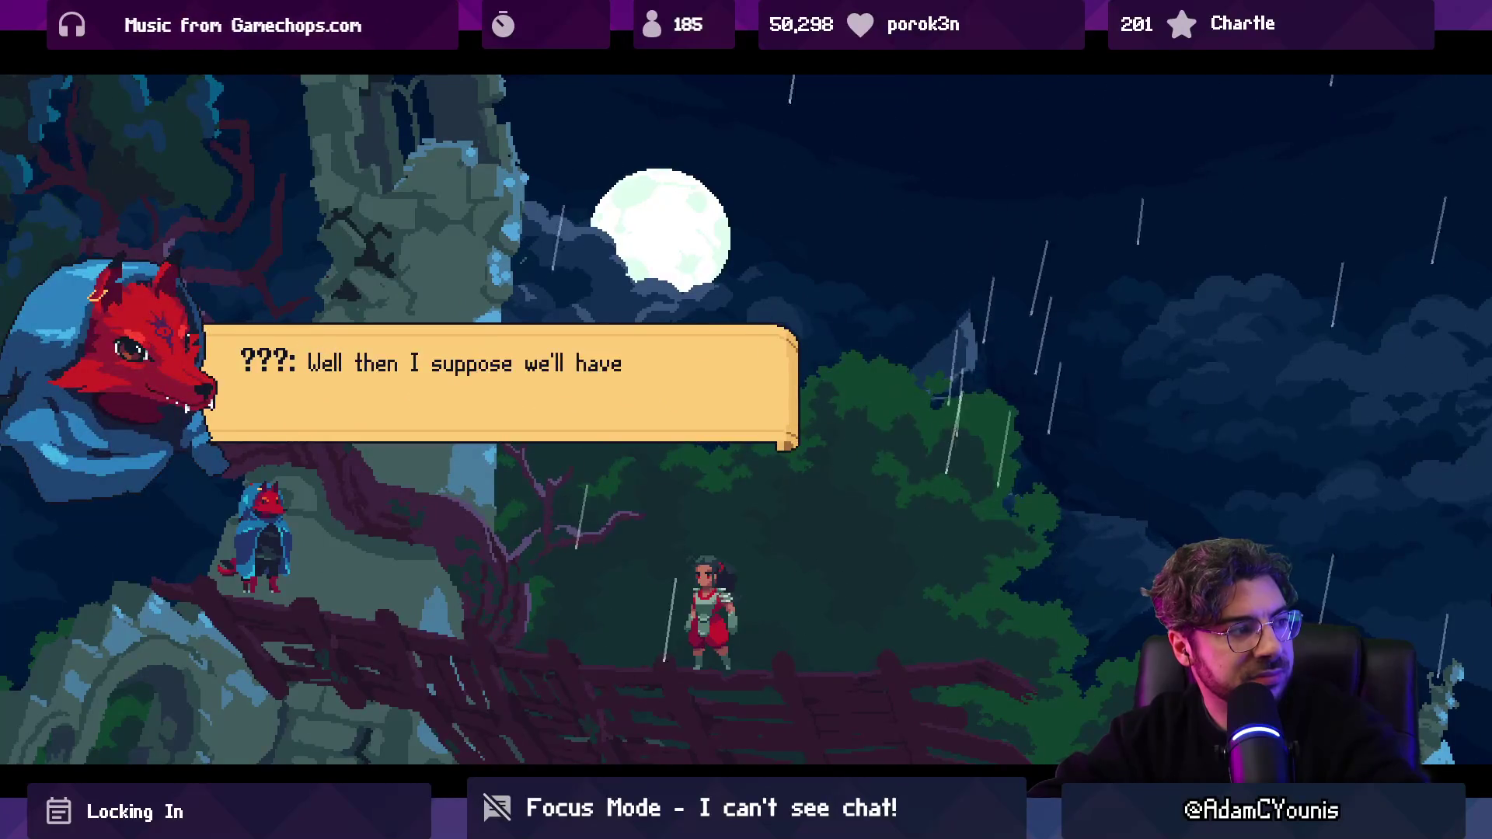
pyautogui.press('space')
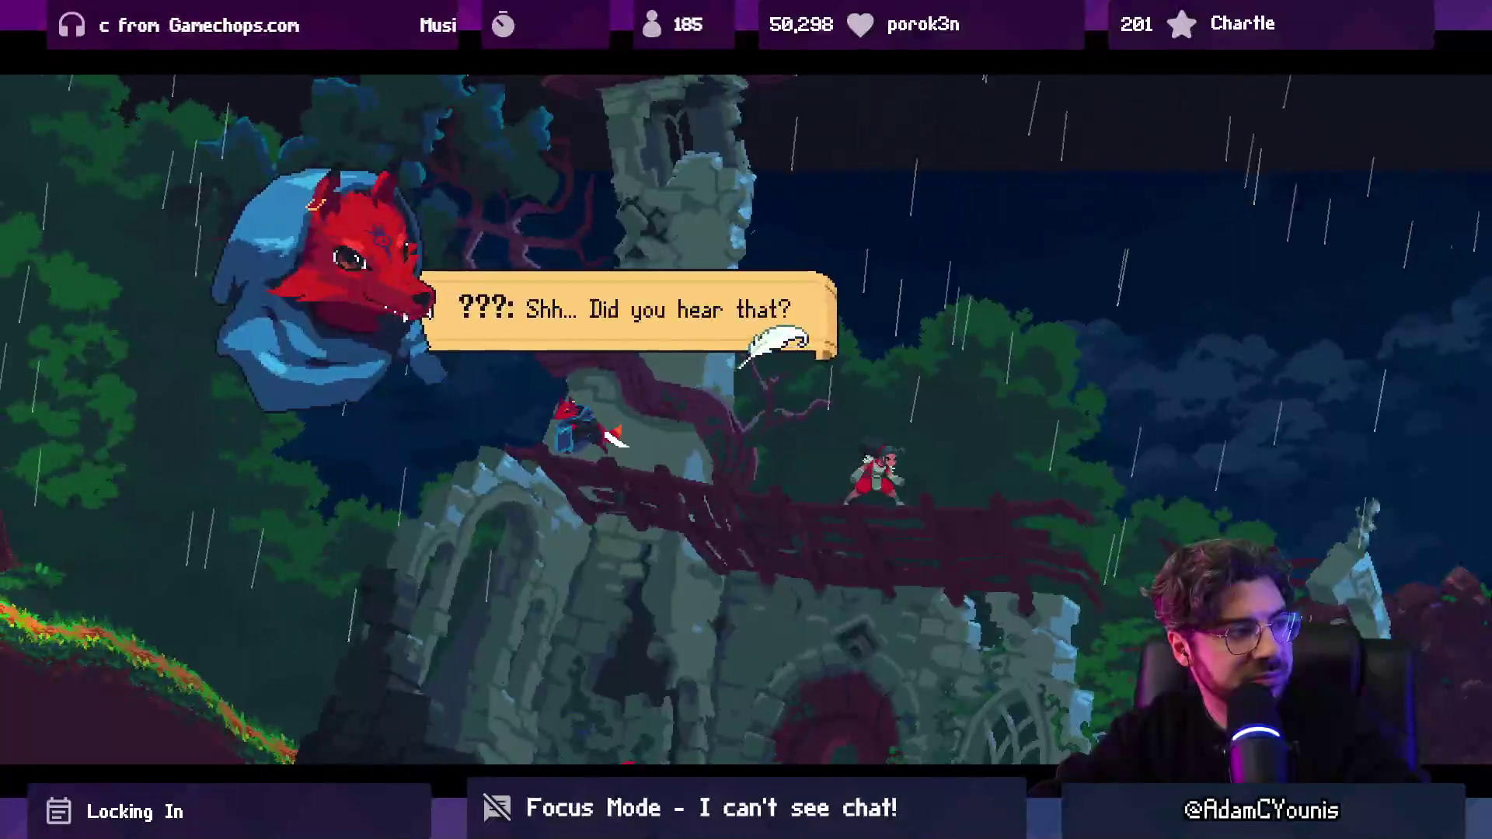
pyautogui.press('space')
pyautogui.press('space')
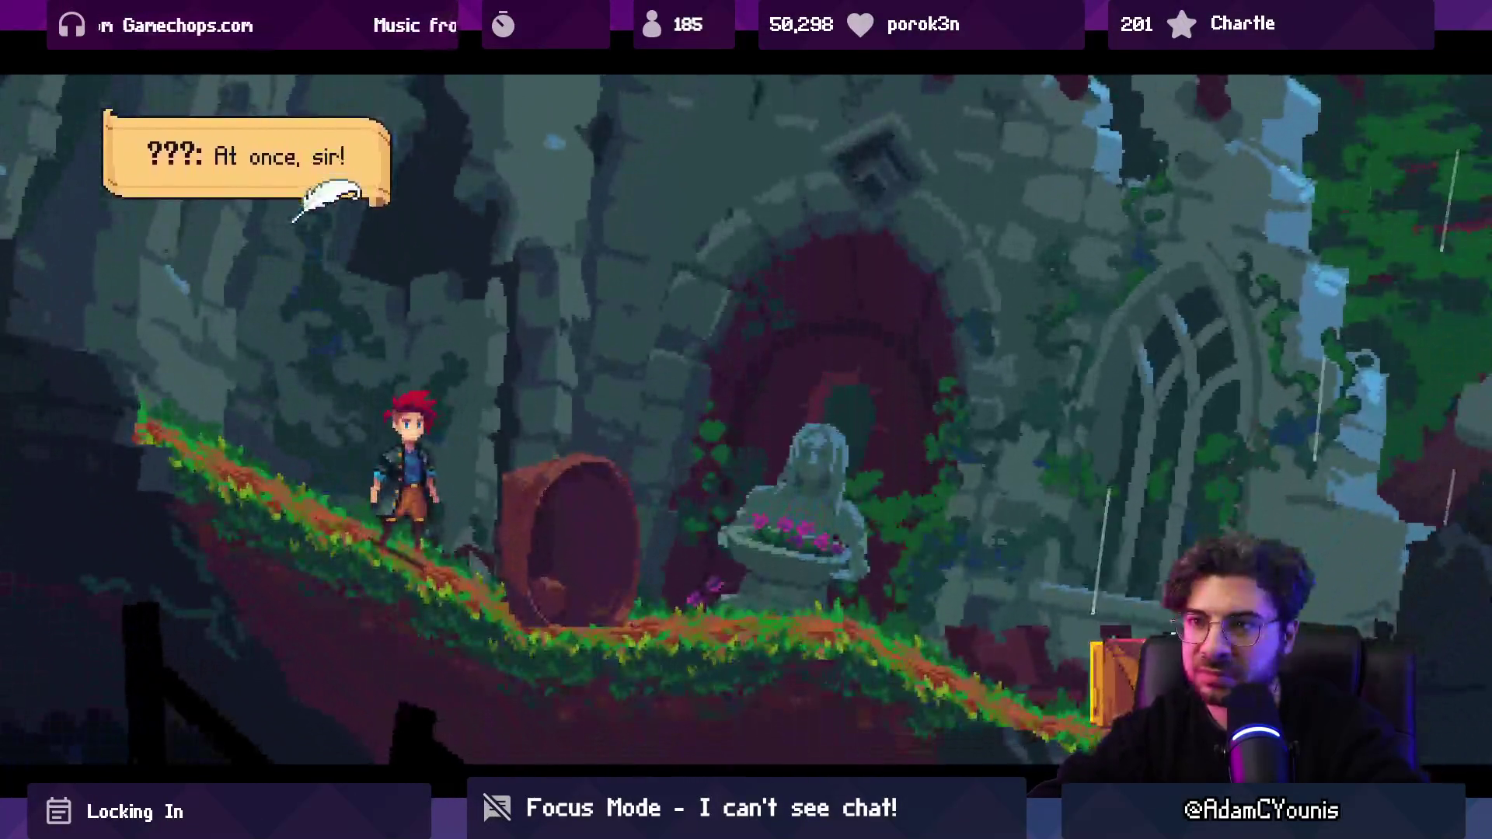
pyautogui.press('space')
pyautogui.press('Right')
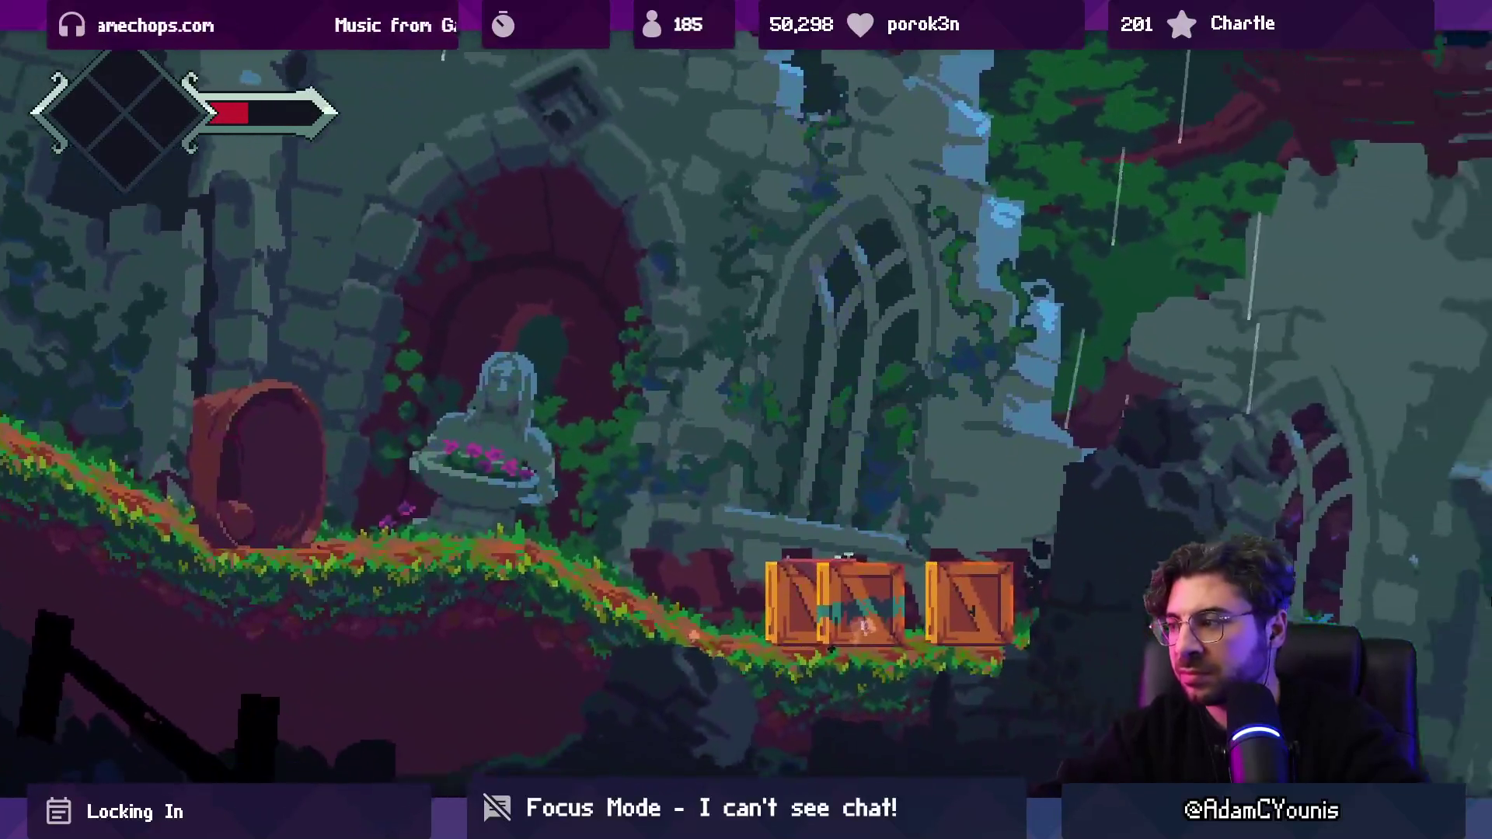
# Step: Run right up the rock slope and jump across the forest areas
pyautogui.press('Right')
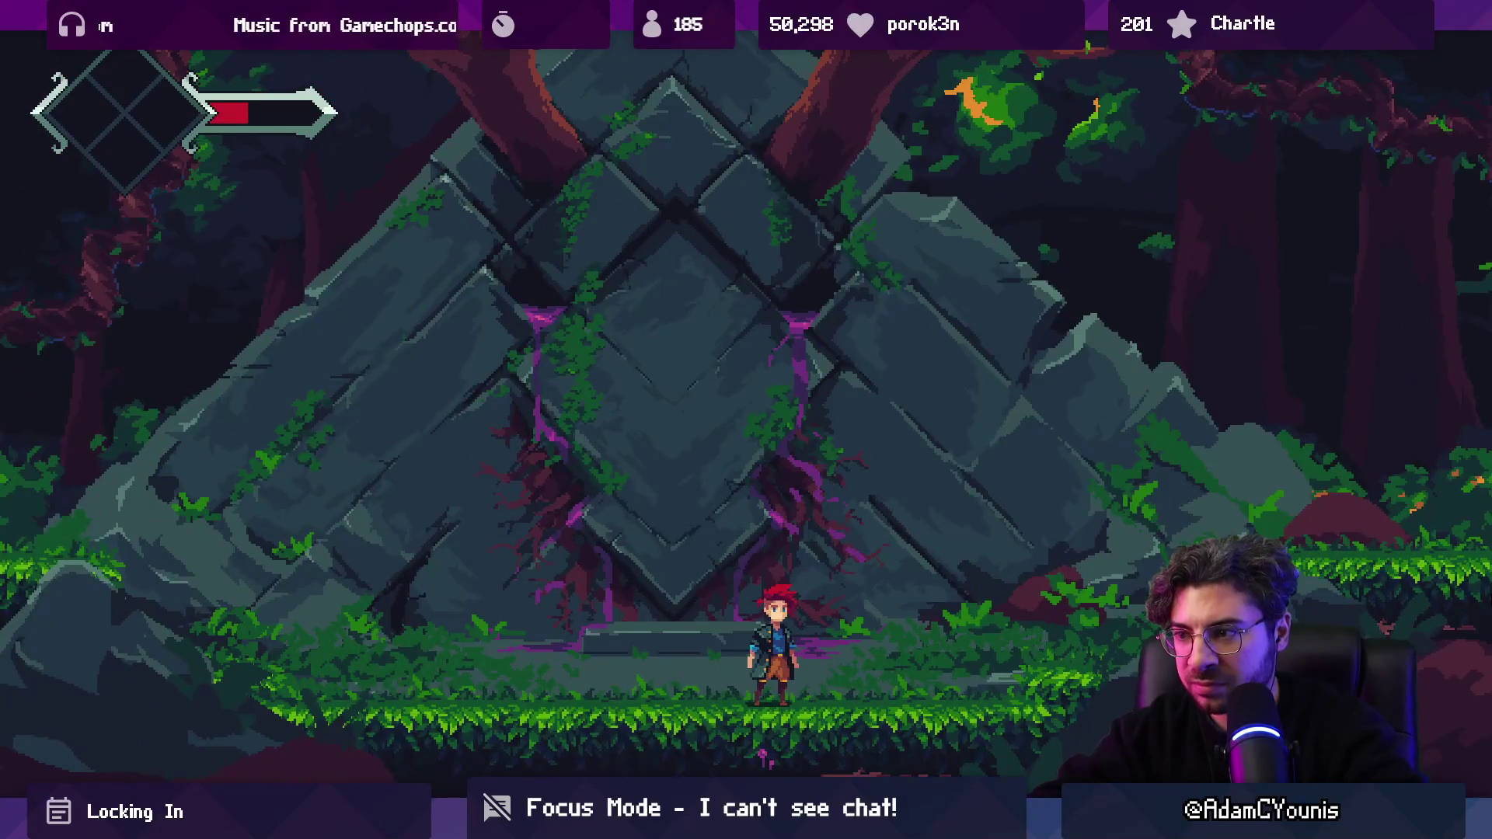
pyautogui.press('Right')
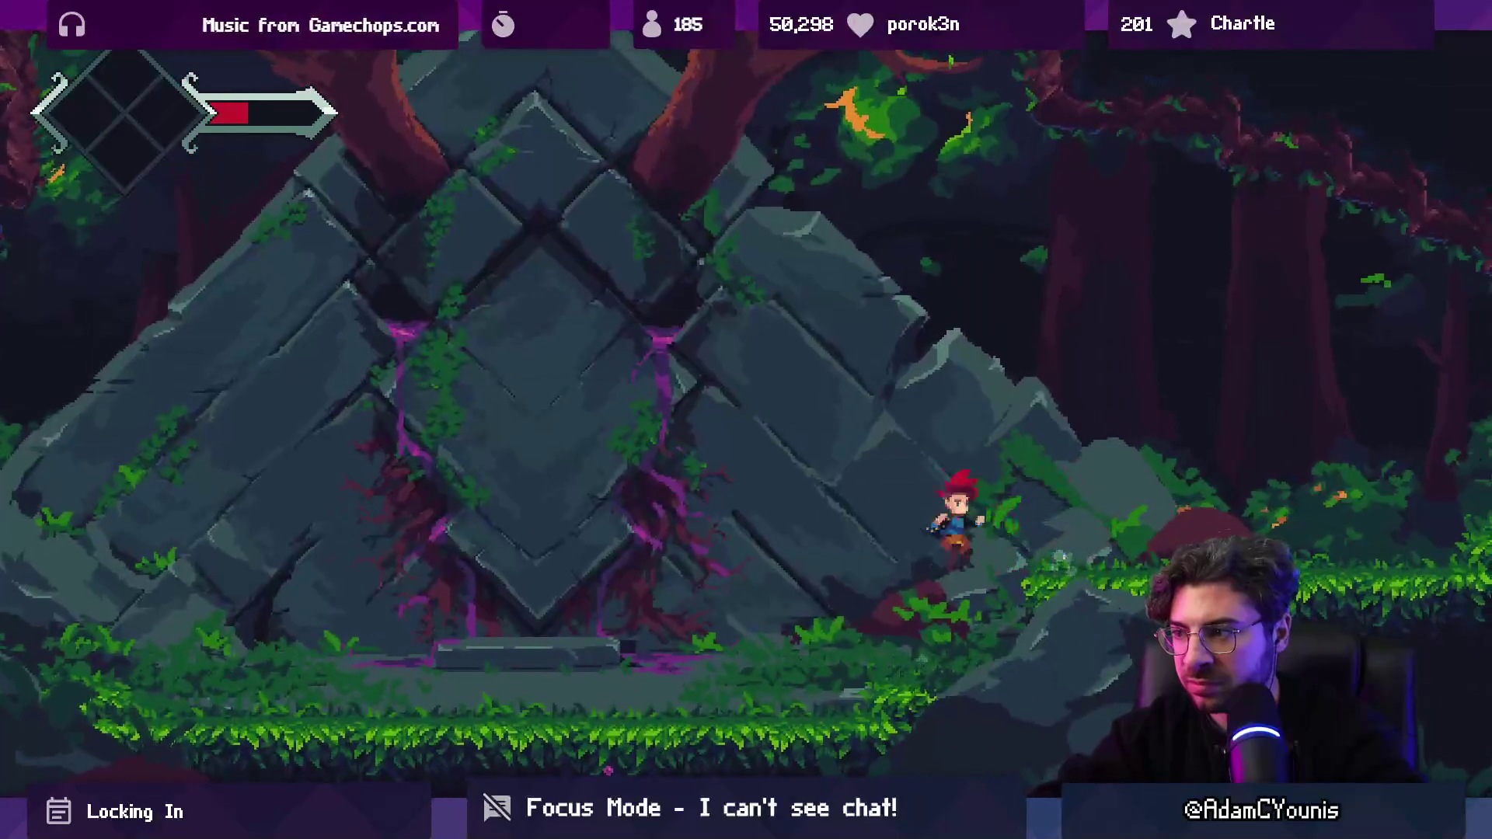
pyautogui.press('Right')
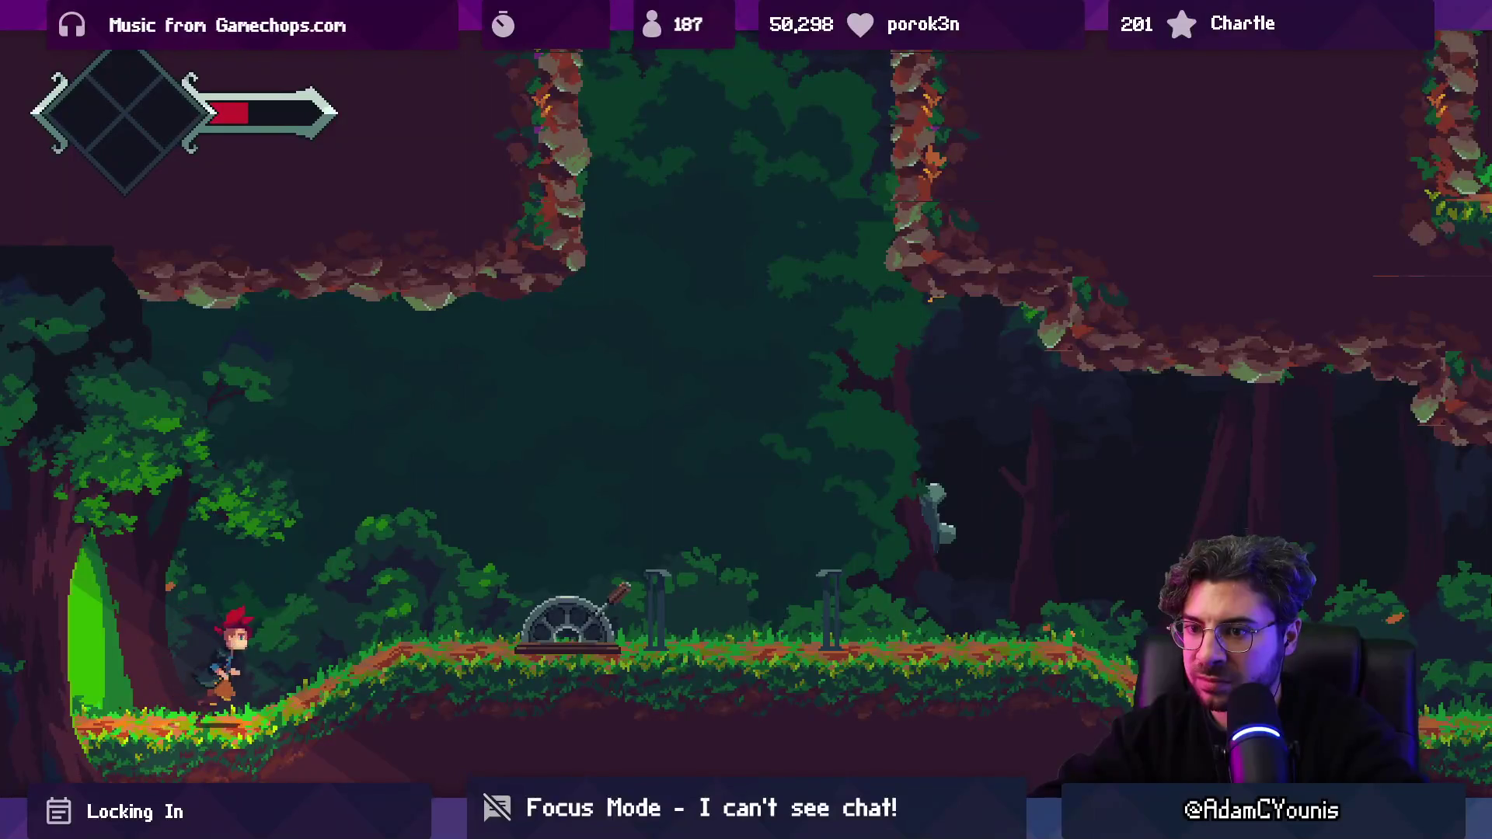
pyautogui.press('Right')
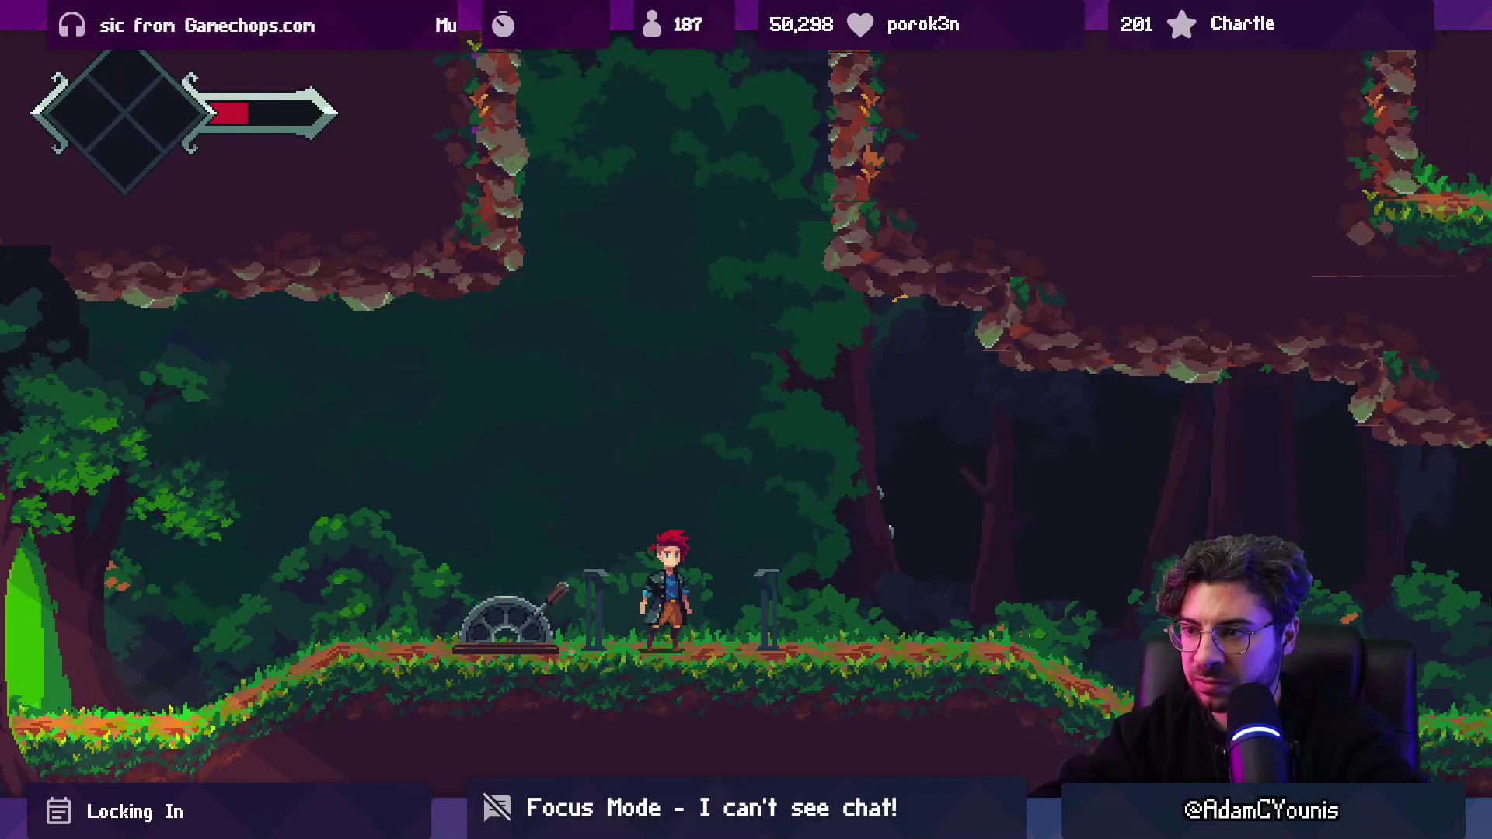
pyautogui.press('Right')
pyautogui.press('space')
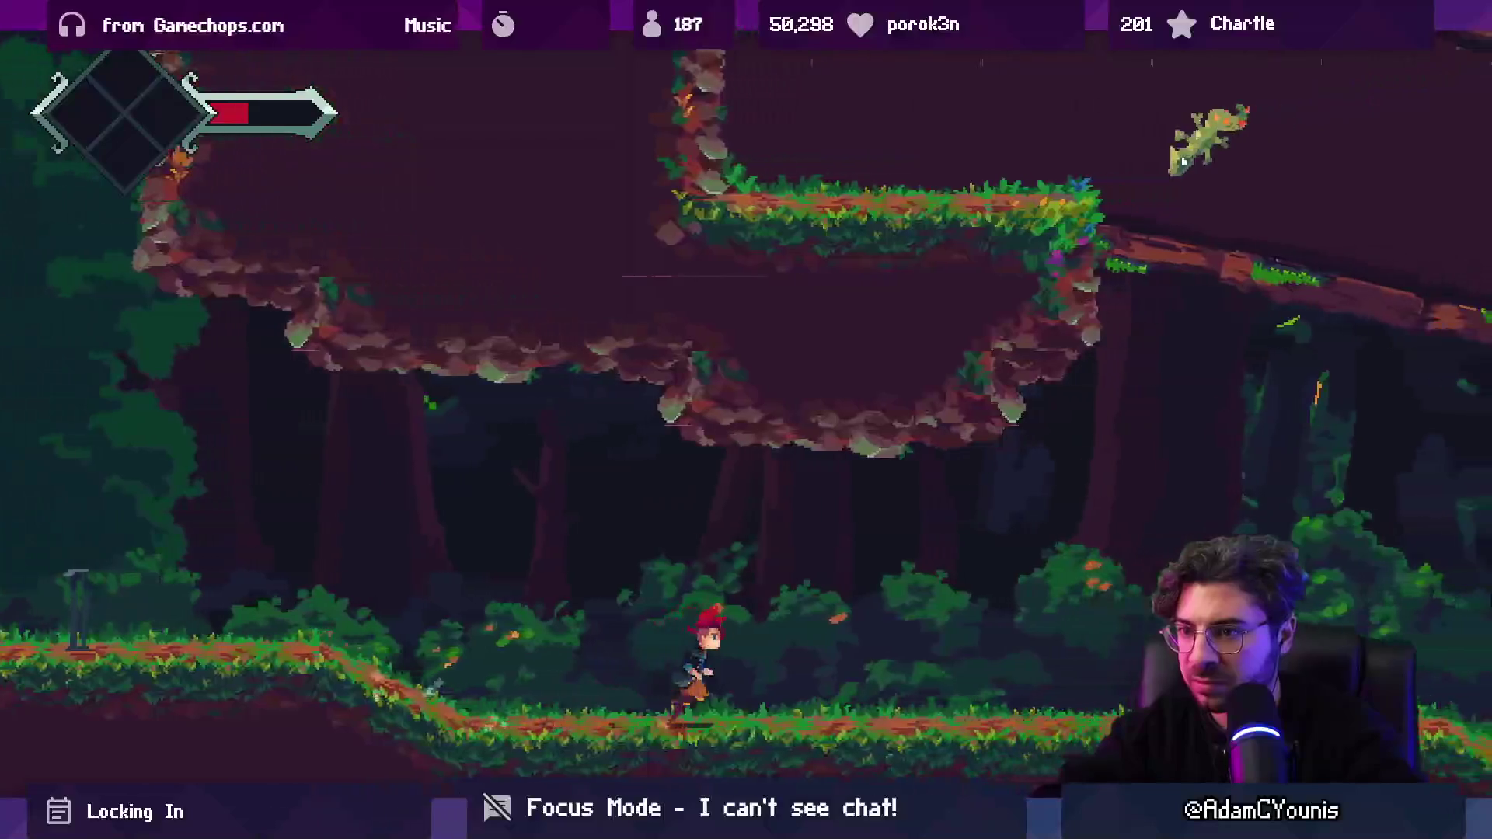
pyautogui.press('Right')
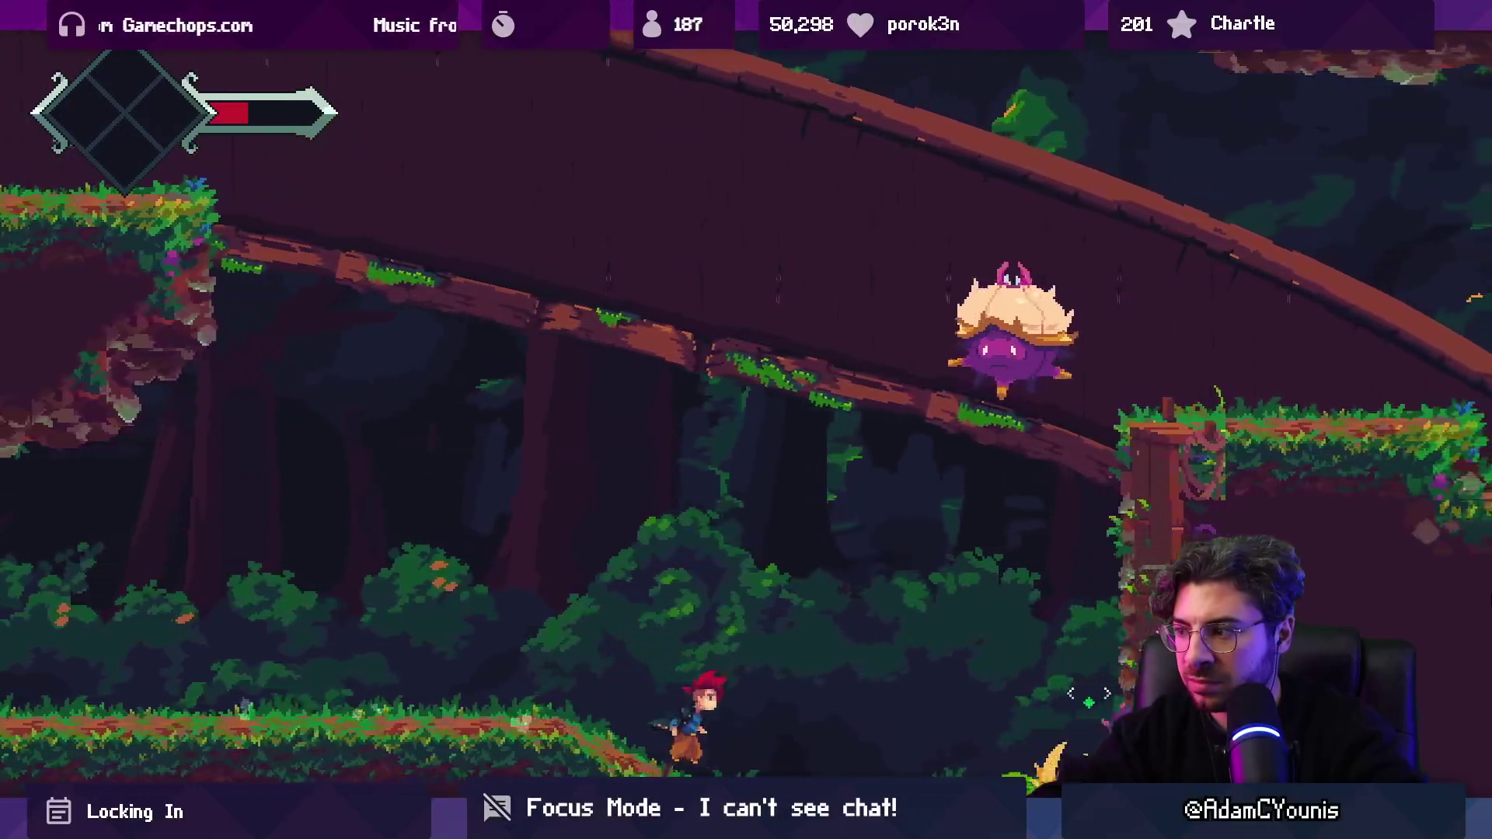
# Step: Slash the mushroom enemy, back off, then run and jump into the next area
pyautogui.press('Right')
pyautogui.press('x')
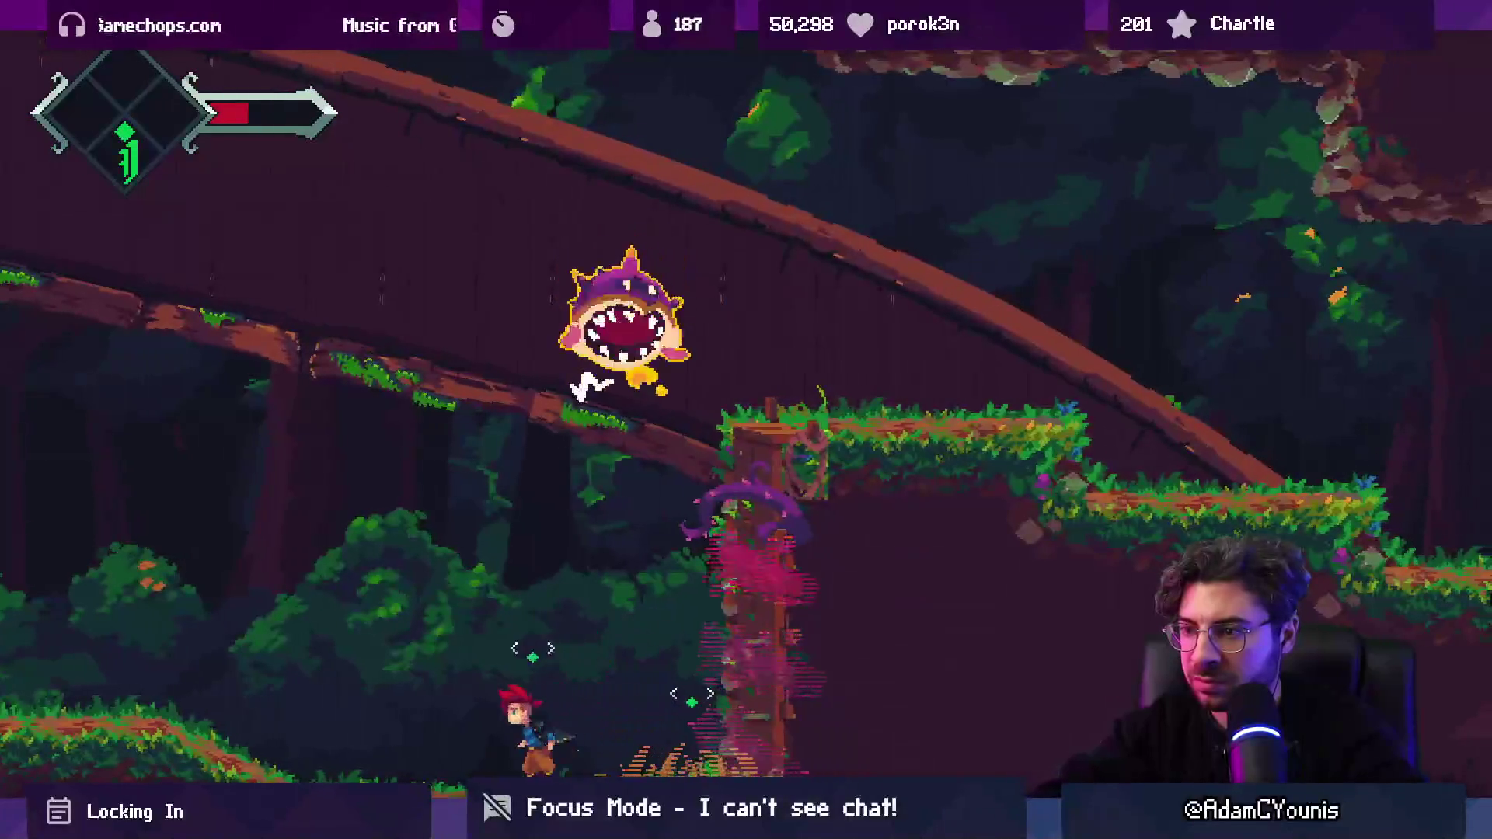
pyautogui.press('Left')
pyautogui.press('Right')
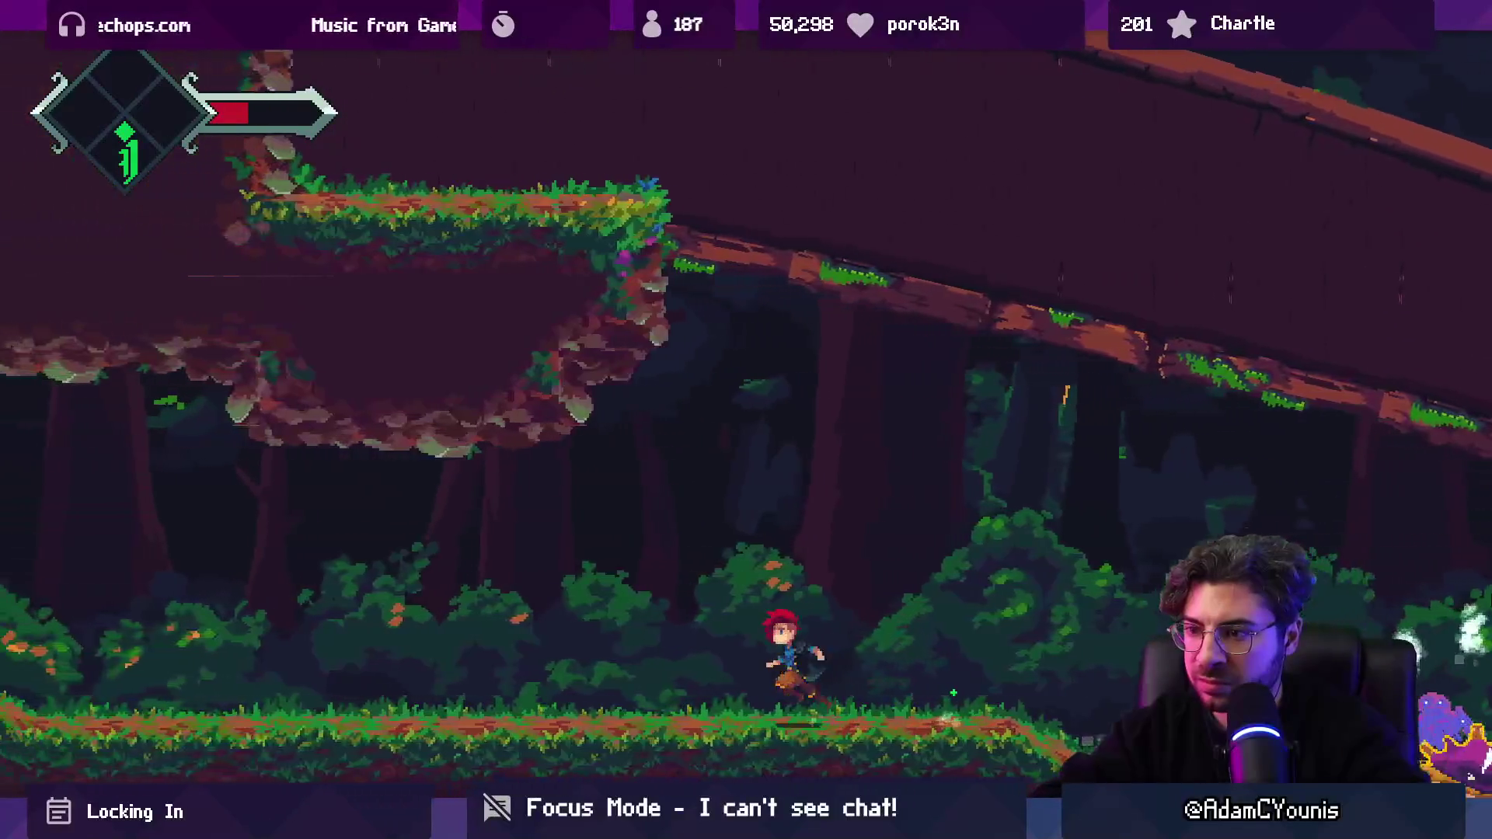
pyautogui.press('Right')
pyautogui.press('z')
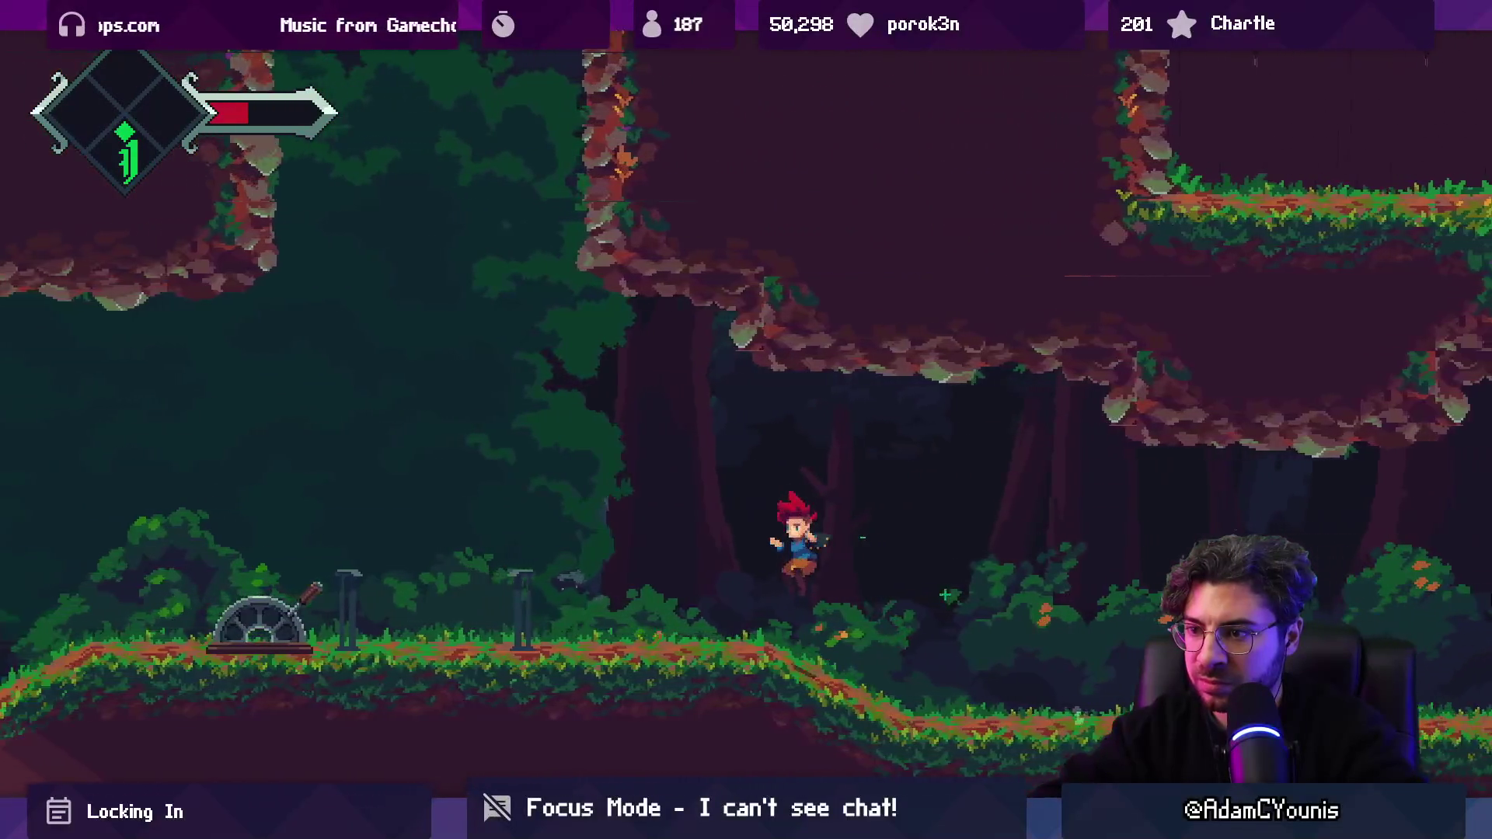
# Step: Return to the gear mechanism and ride the cage elevator up to the surface
pyautogui.press('Left')
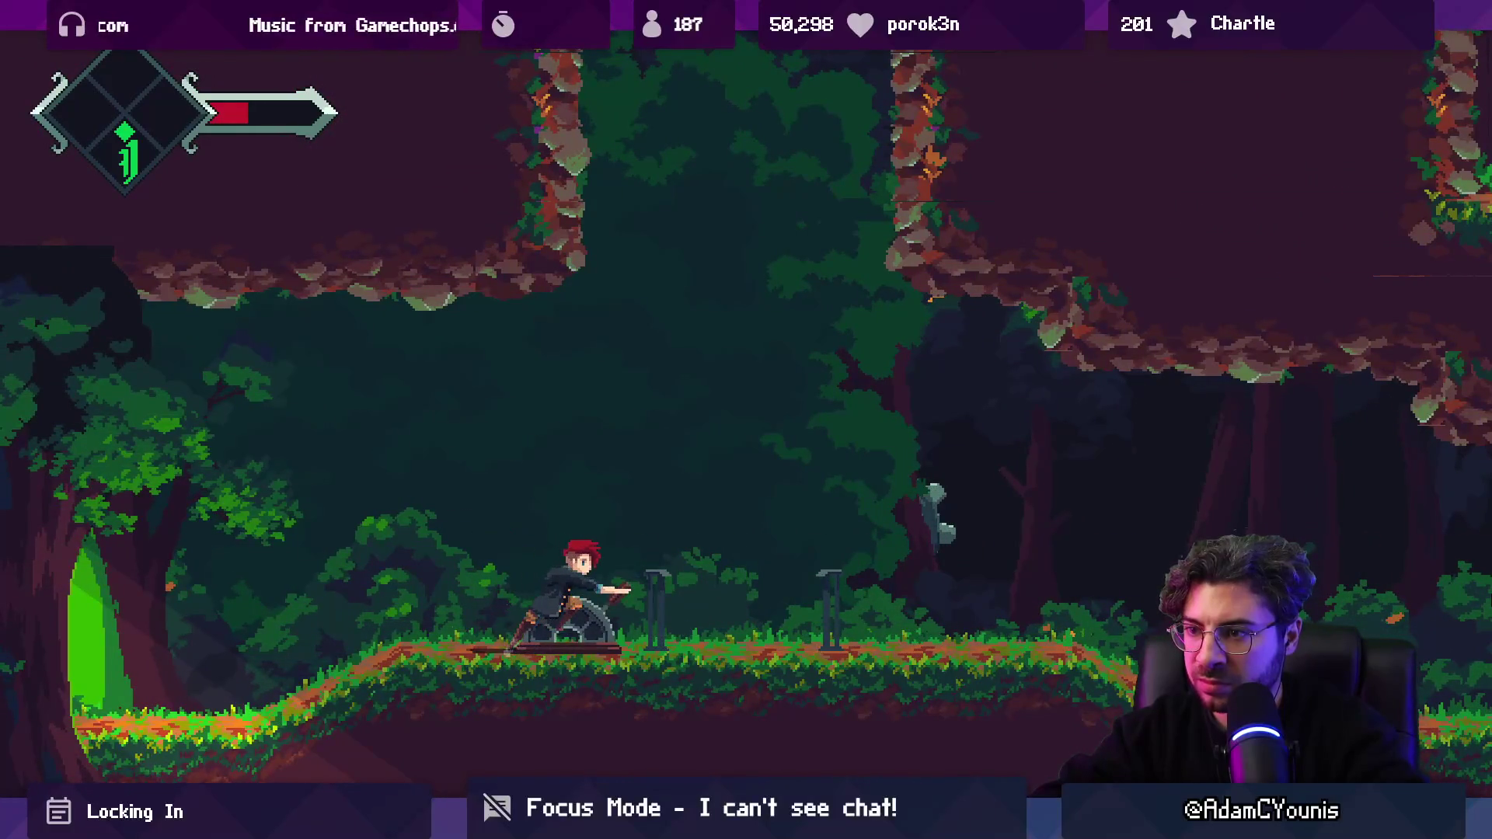
pyautogui.press('Right')
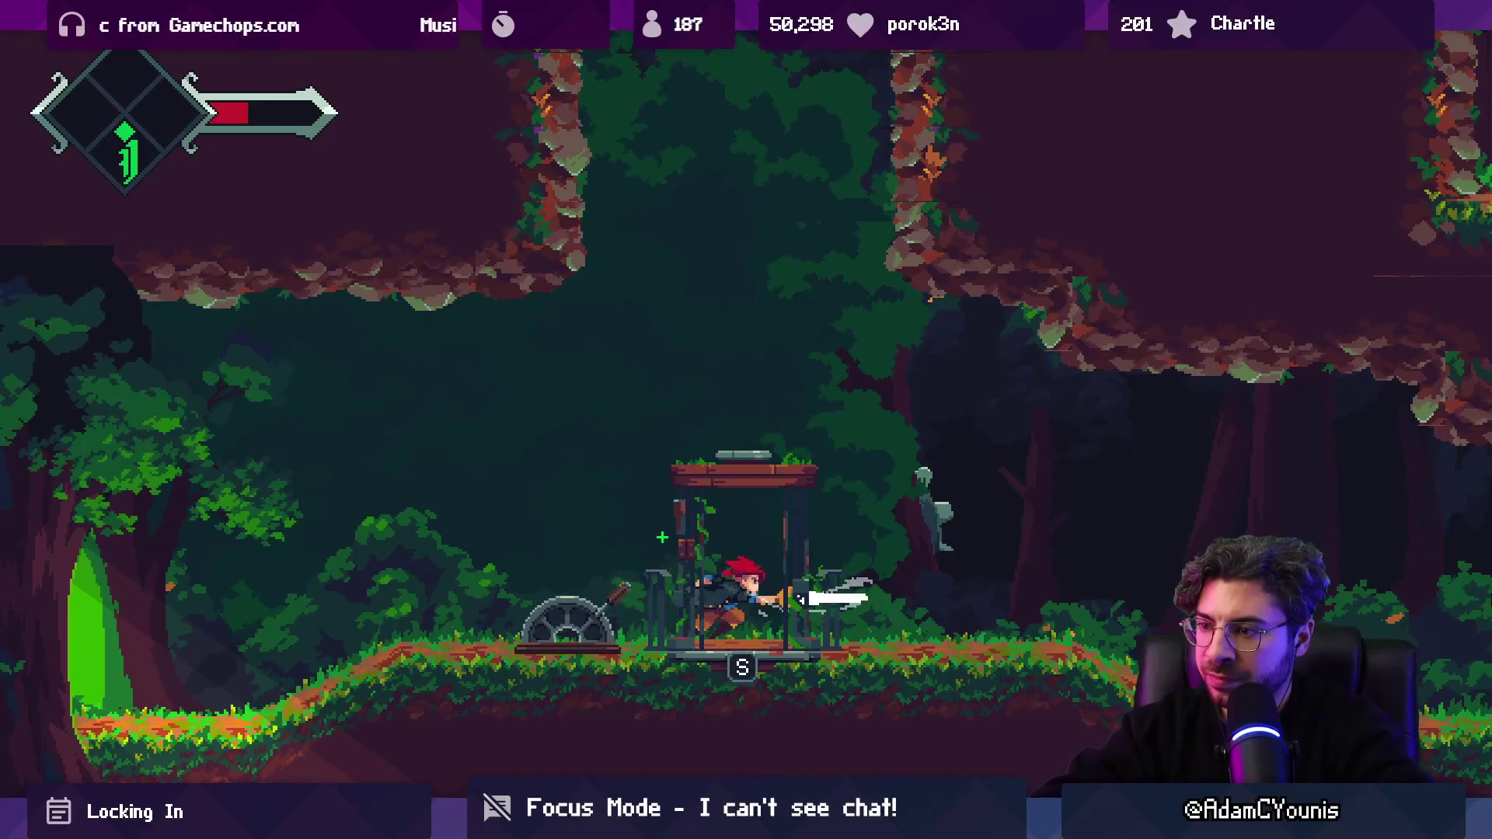
pyautogui.press('s')
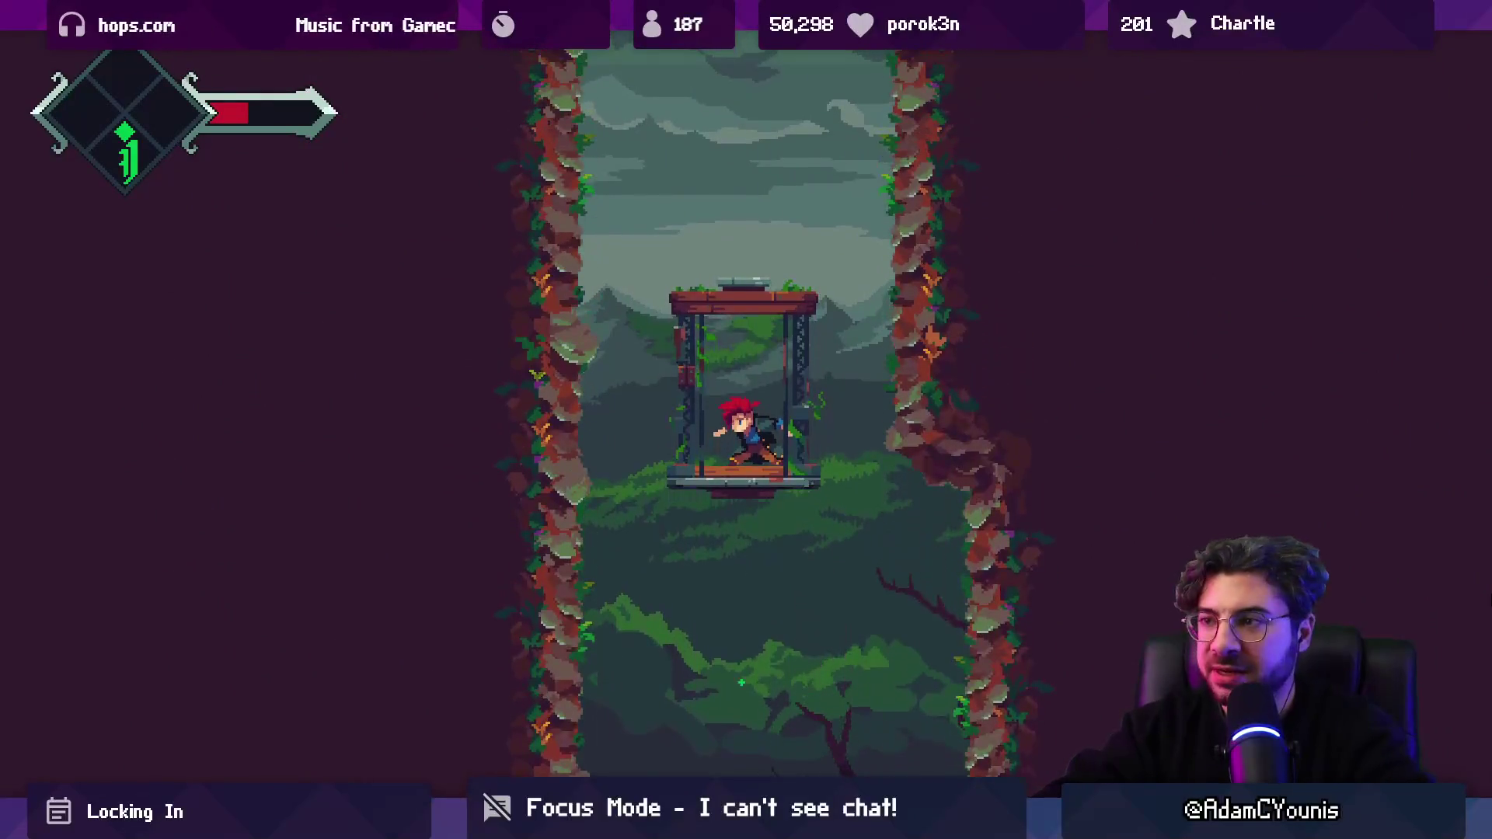
pyautogui.press('d')
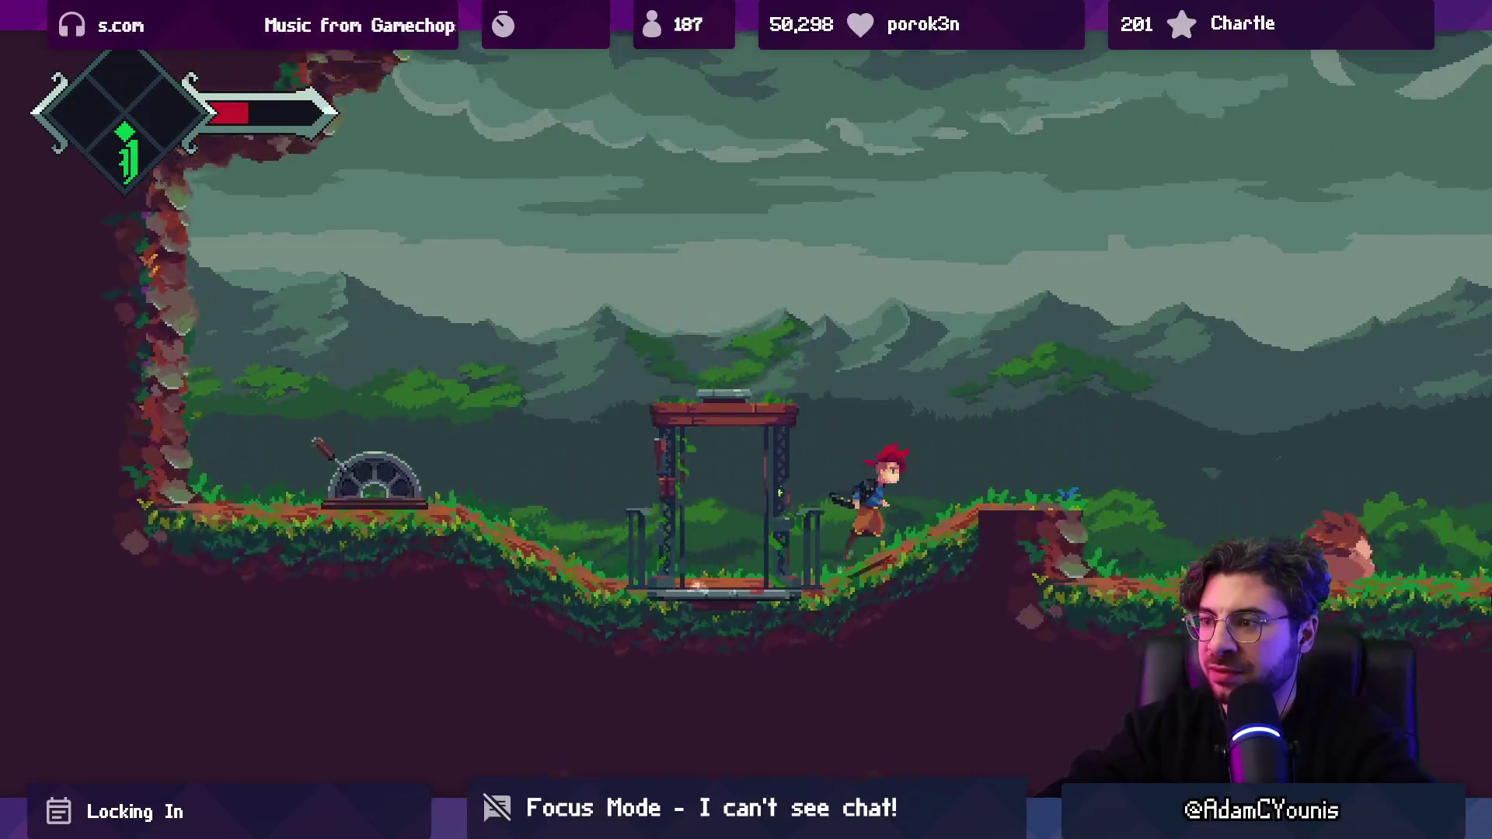
# Step: Defeat the hedgehog with repeated slashes, then dash-slash across the gap
pyautogui.click(638, 460)
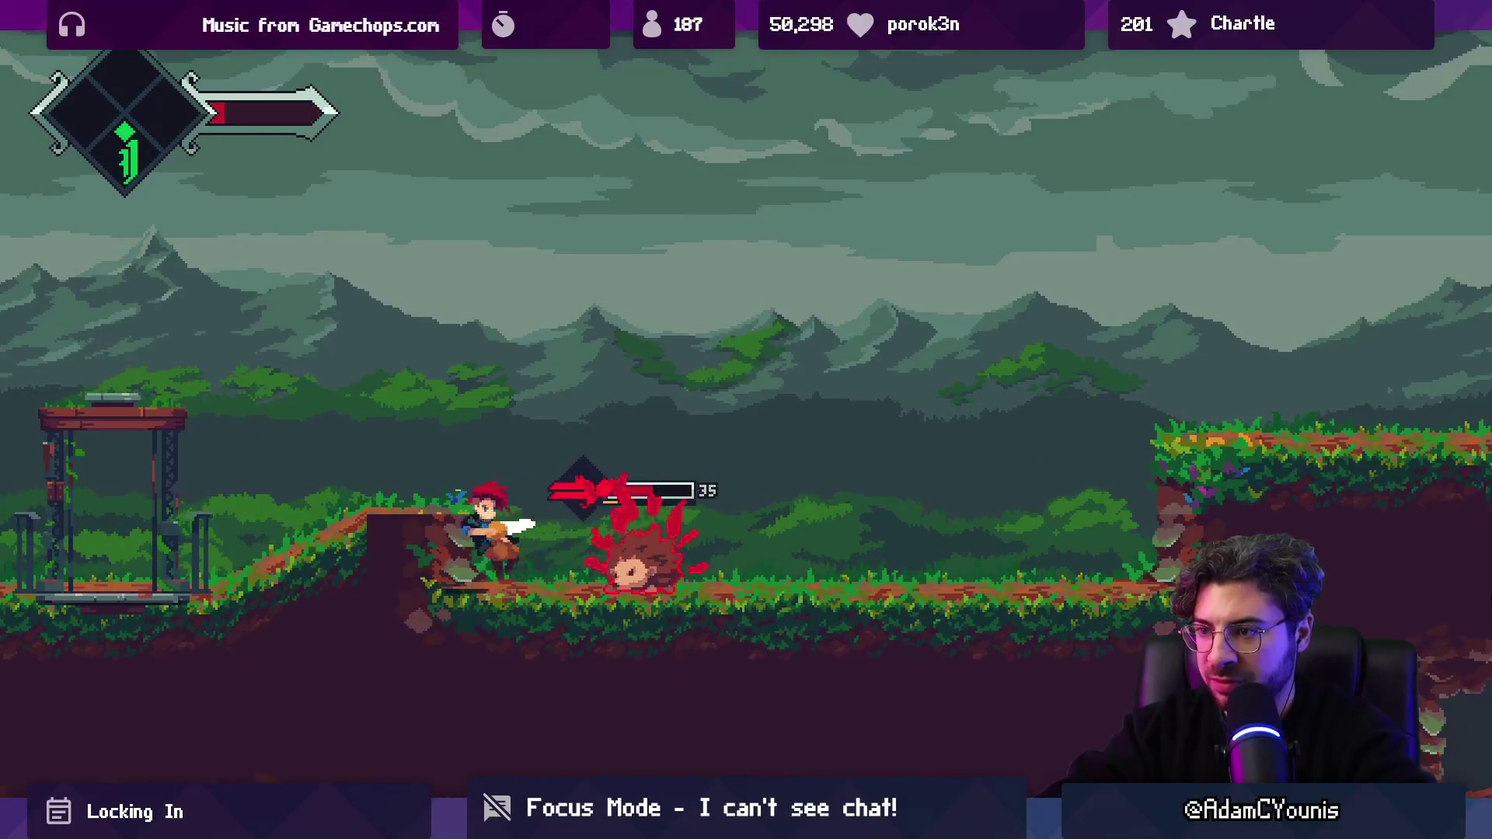
pyautogui.press('j')
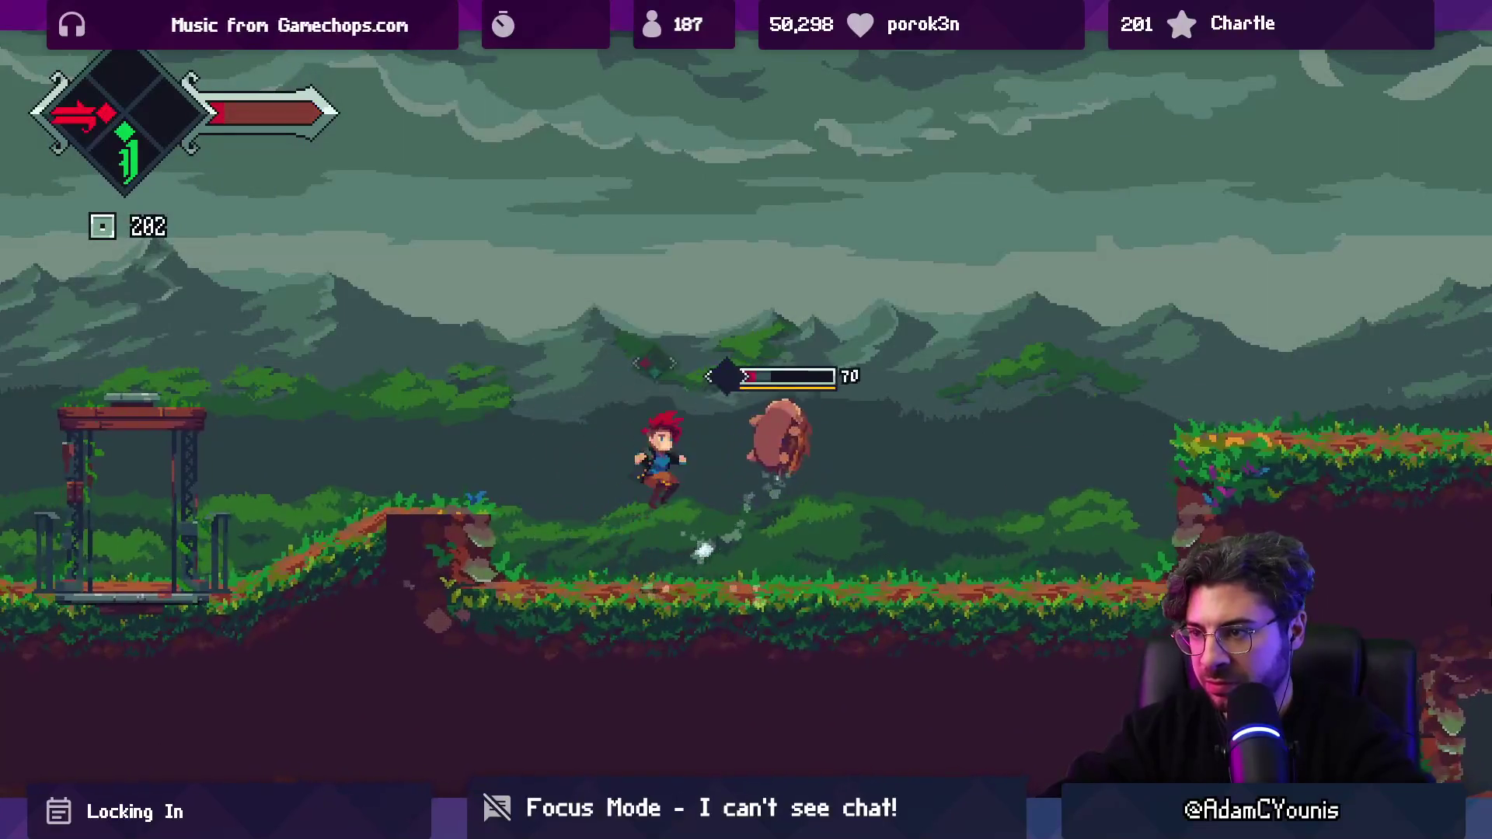
pyautogui.press('j')
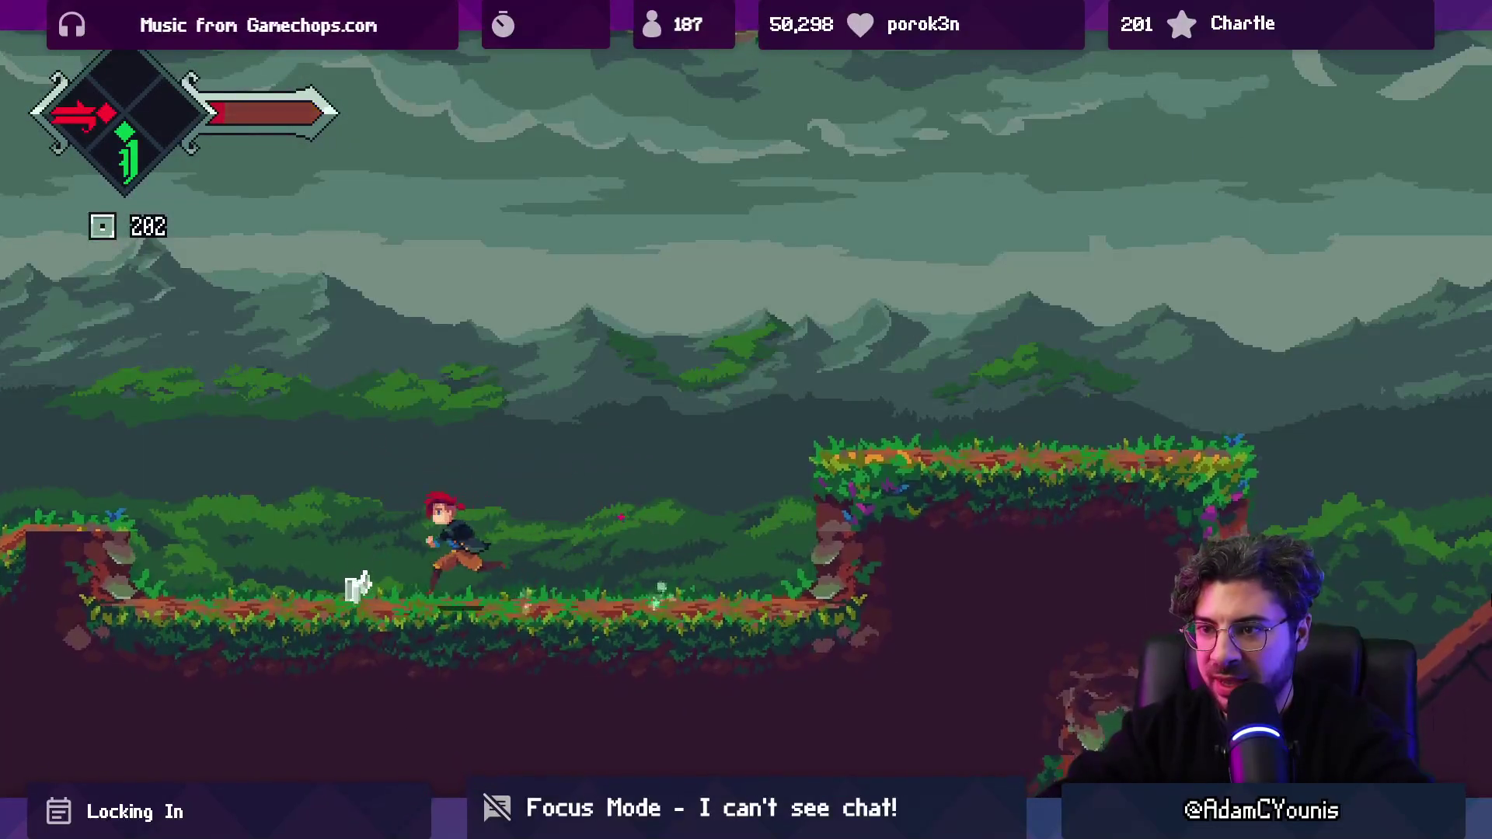
pyautogui.press('Right')
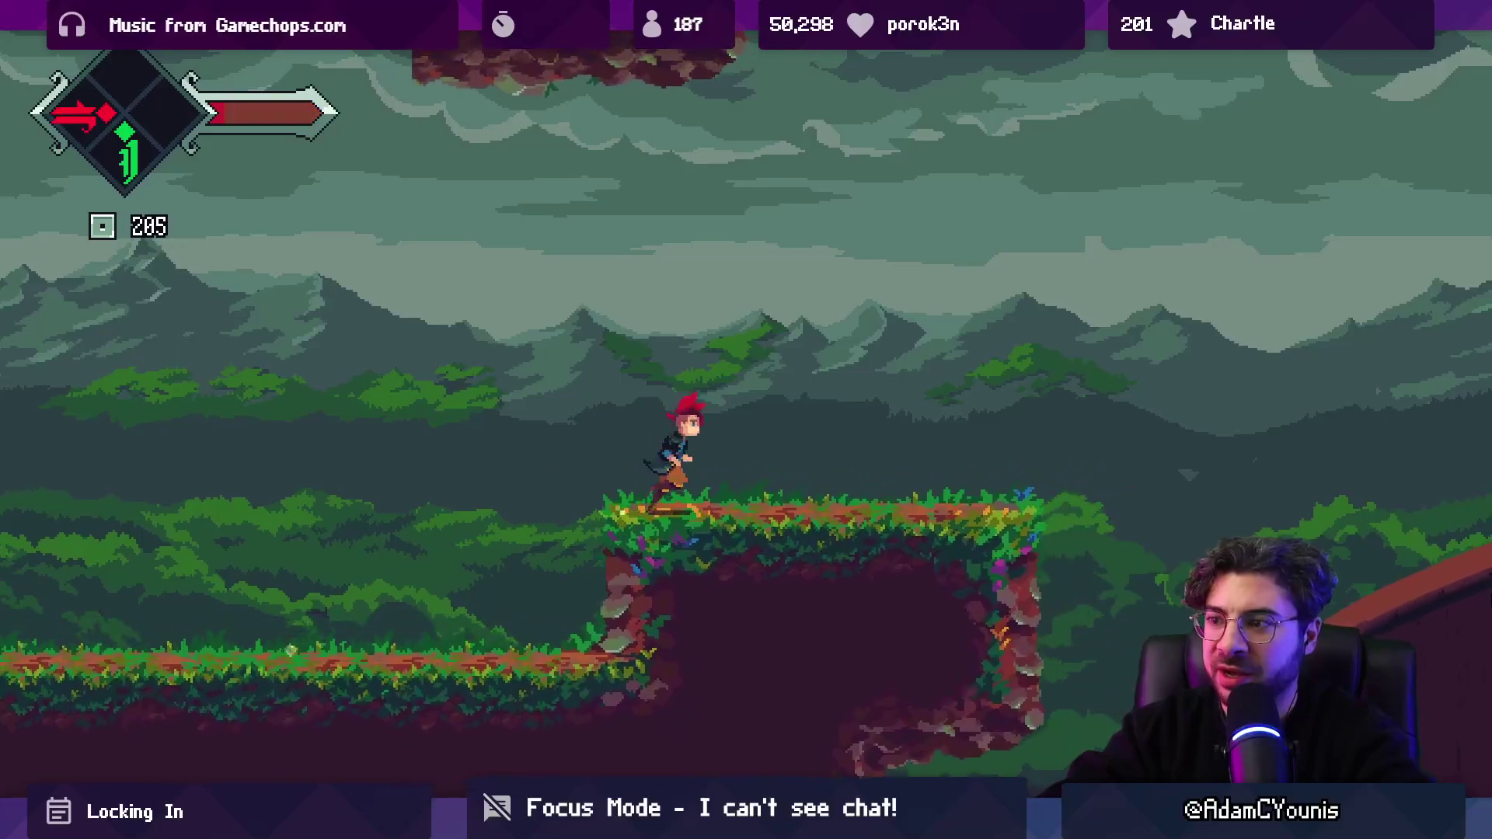
pyautogui.press('j')
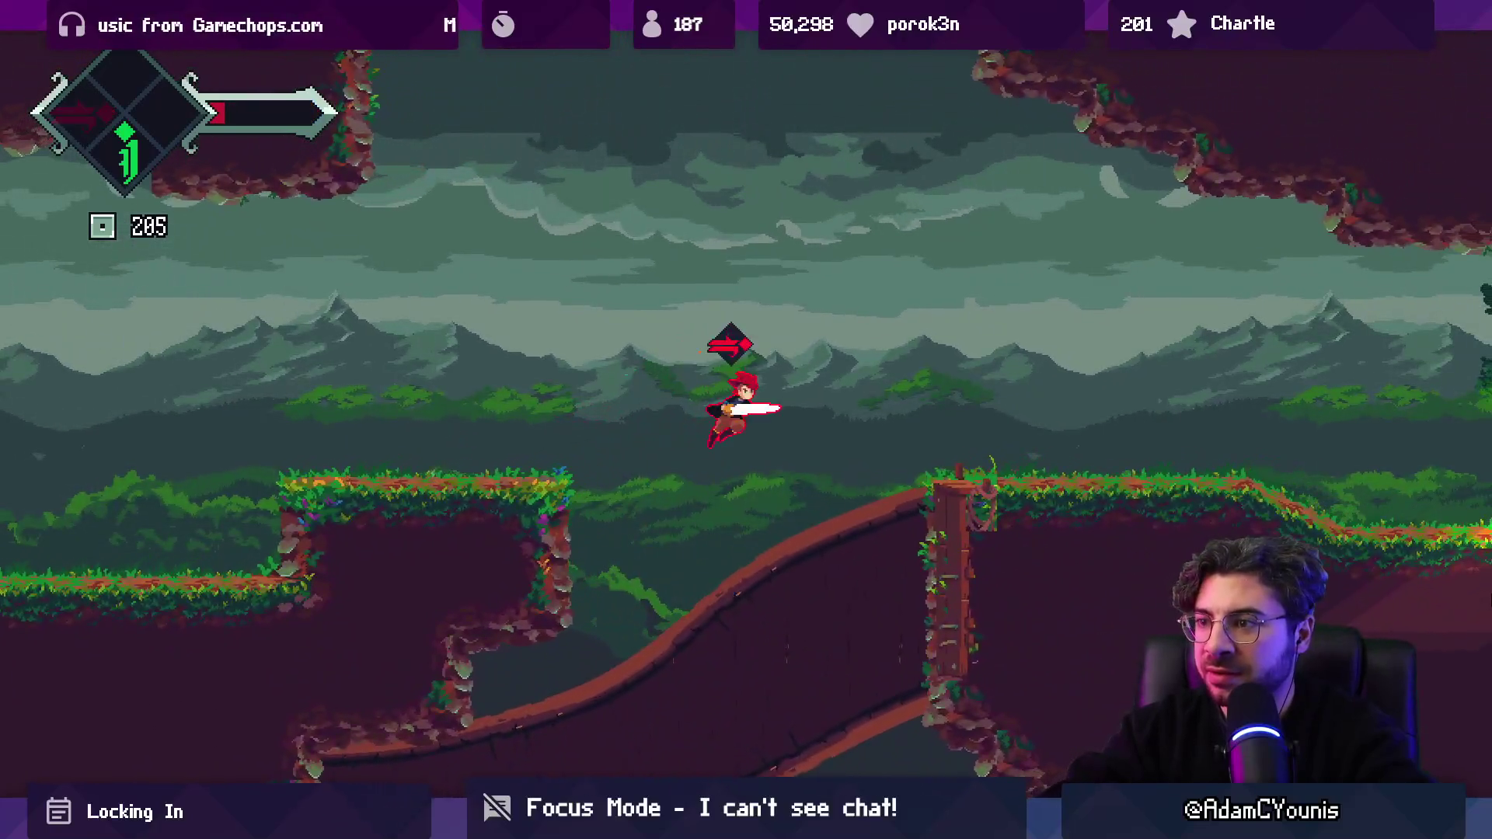
pyautogui.press('Right')
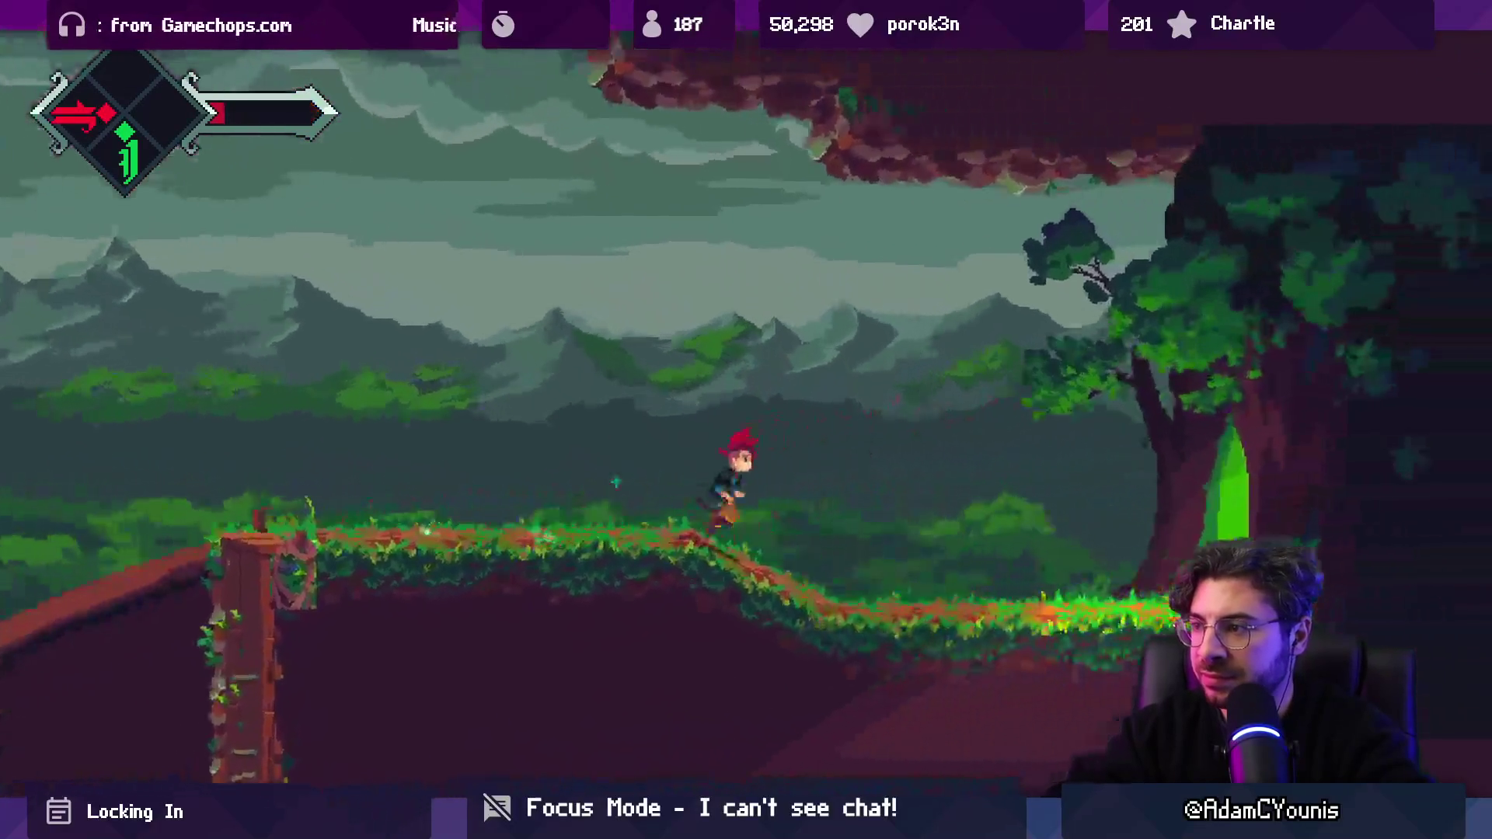
# Step: Run into the village past the well, breaking the barrel for Sugar Cane and smashing the jar
pyautogui.press('Right')
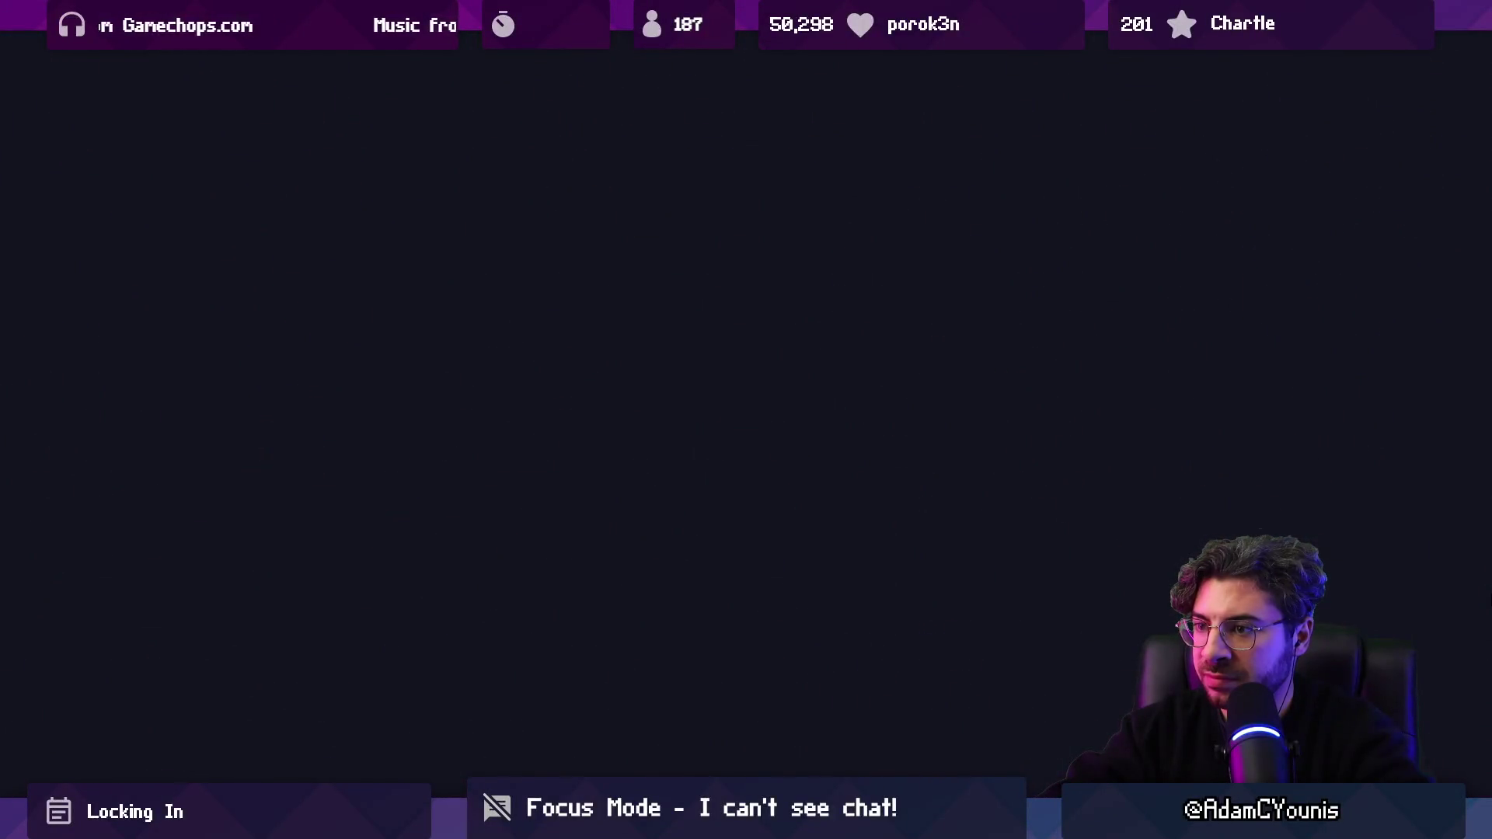
pyautogui.press('Right')
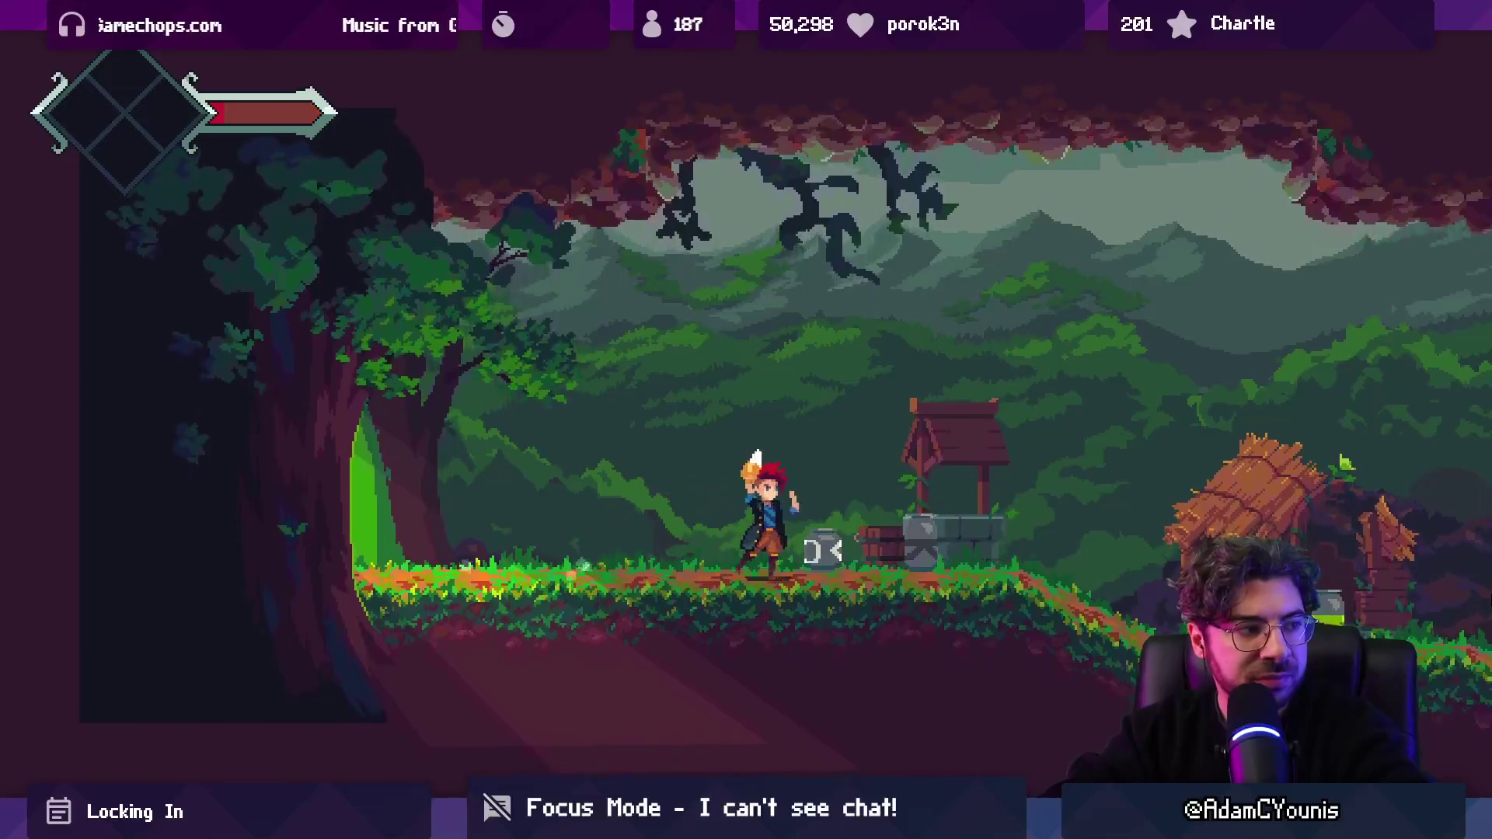
pyautogui.press('Right')
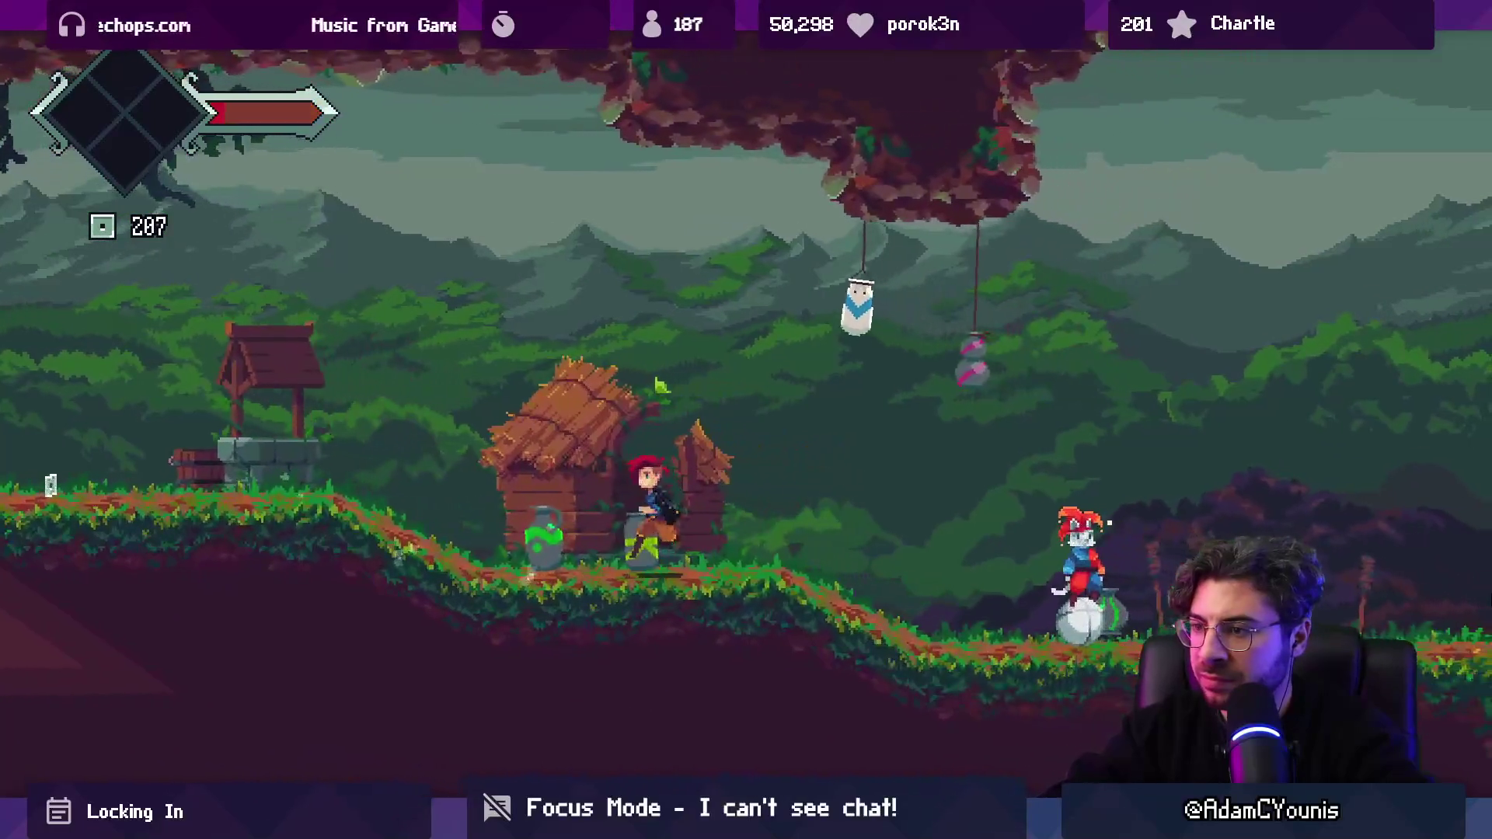
pyautogui.press('Right')
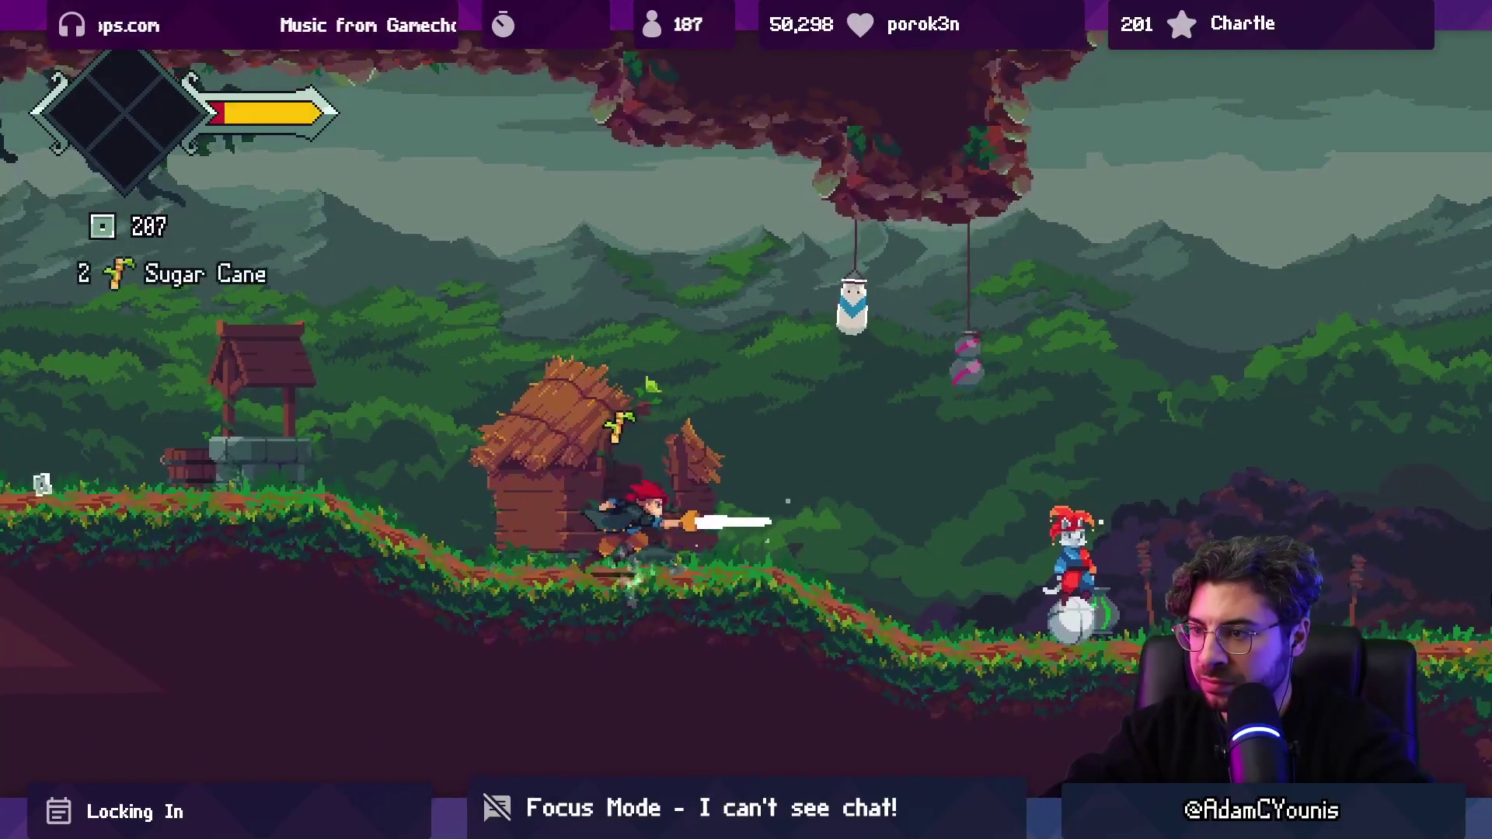
pyautogui.press('Right')
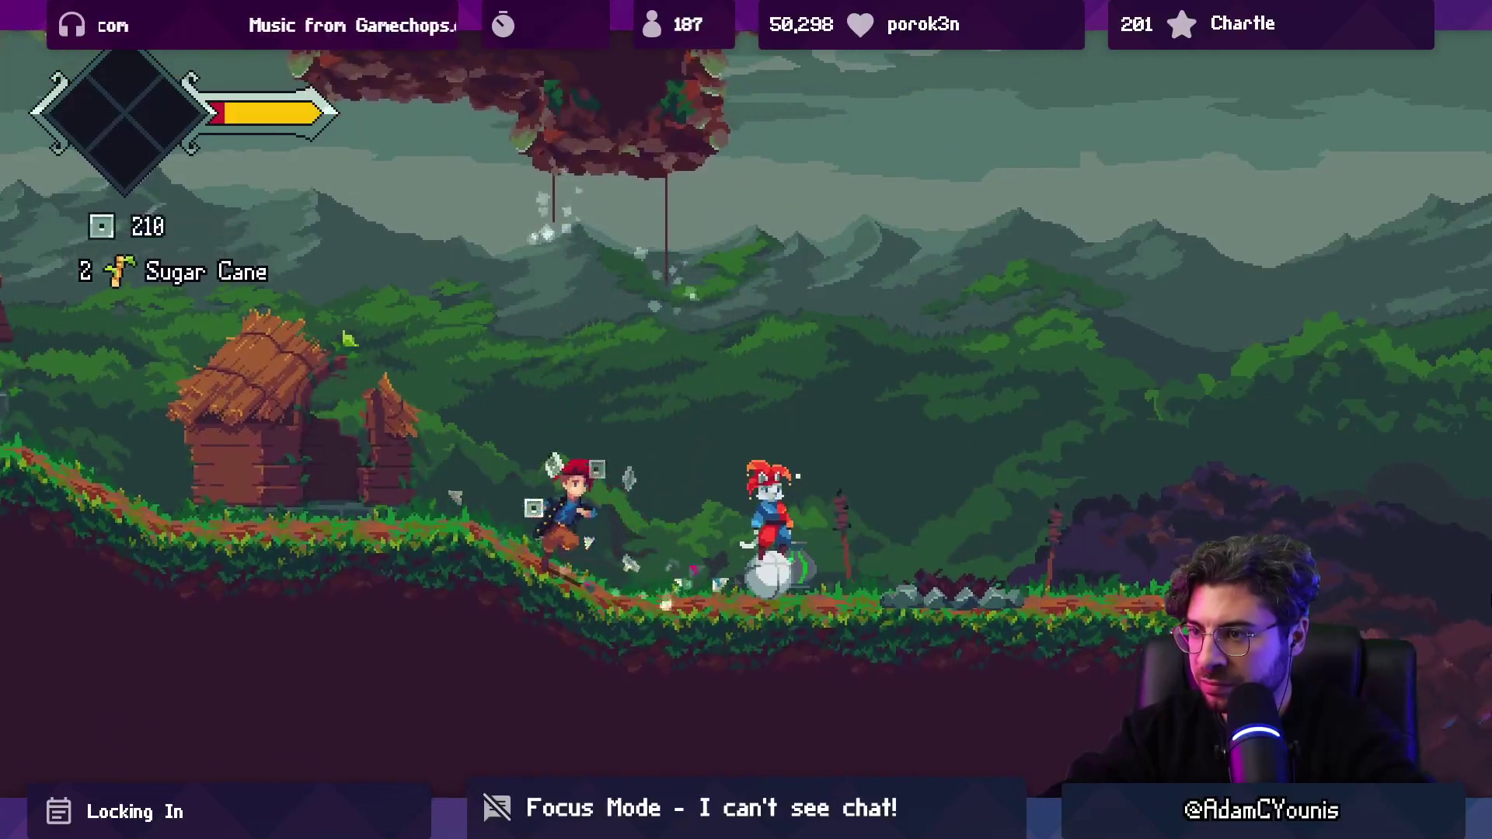